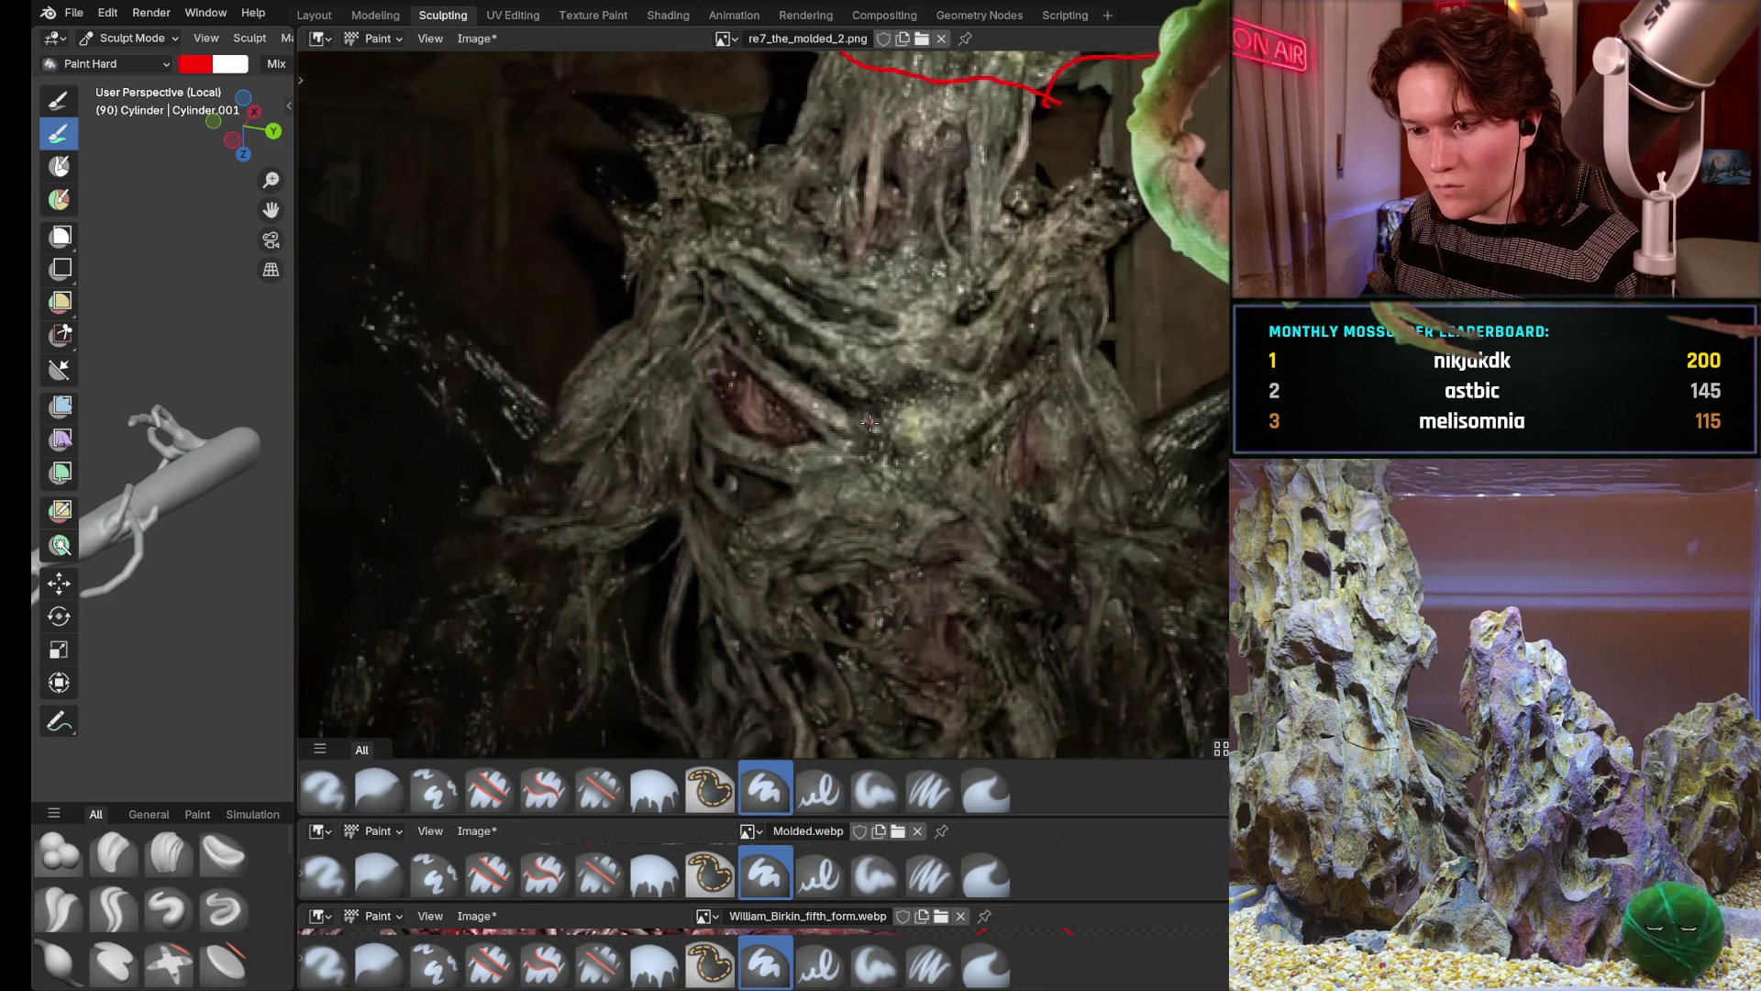
Outline the eye area in red on re7_the_molded_2.png and frame the creature's upper body
{"action": "left_click_drag", "start_coordinate": [787, 361], "coordinate": [871, 423]}
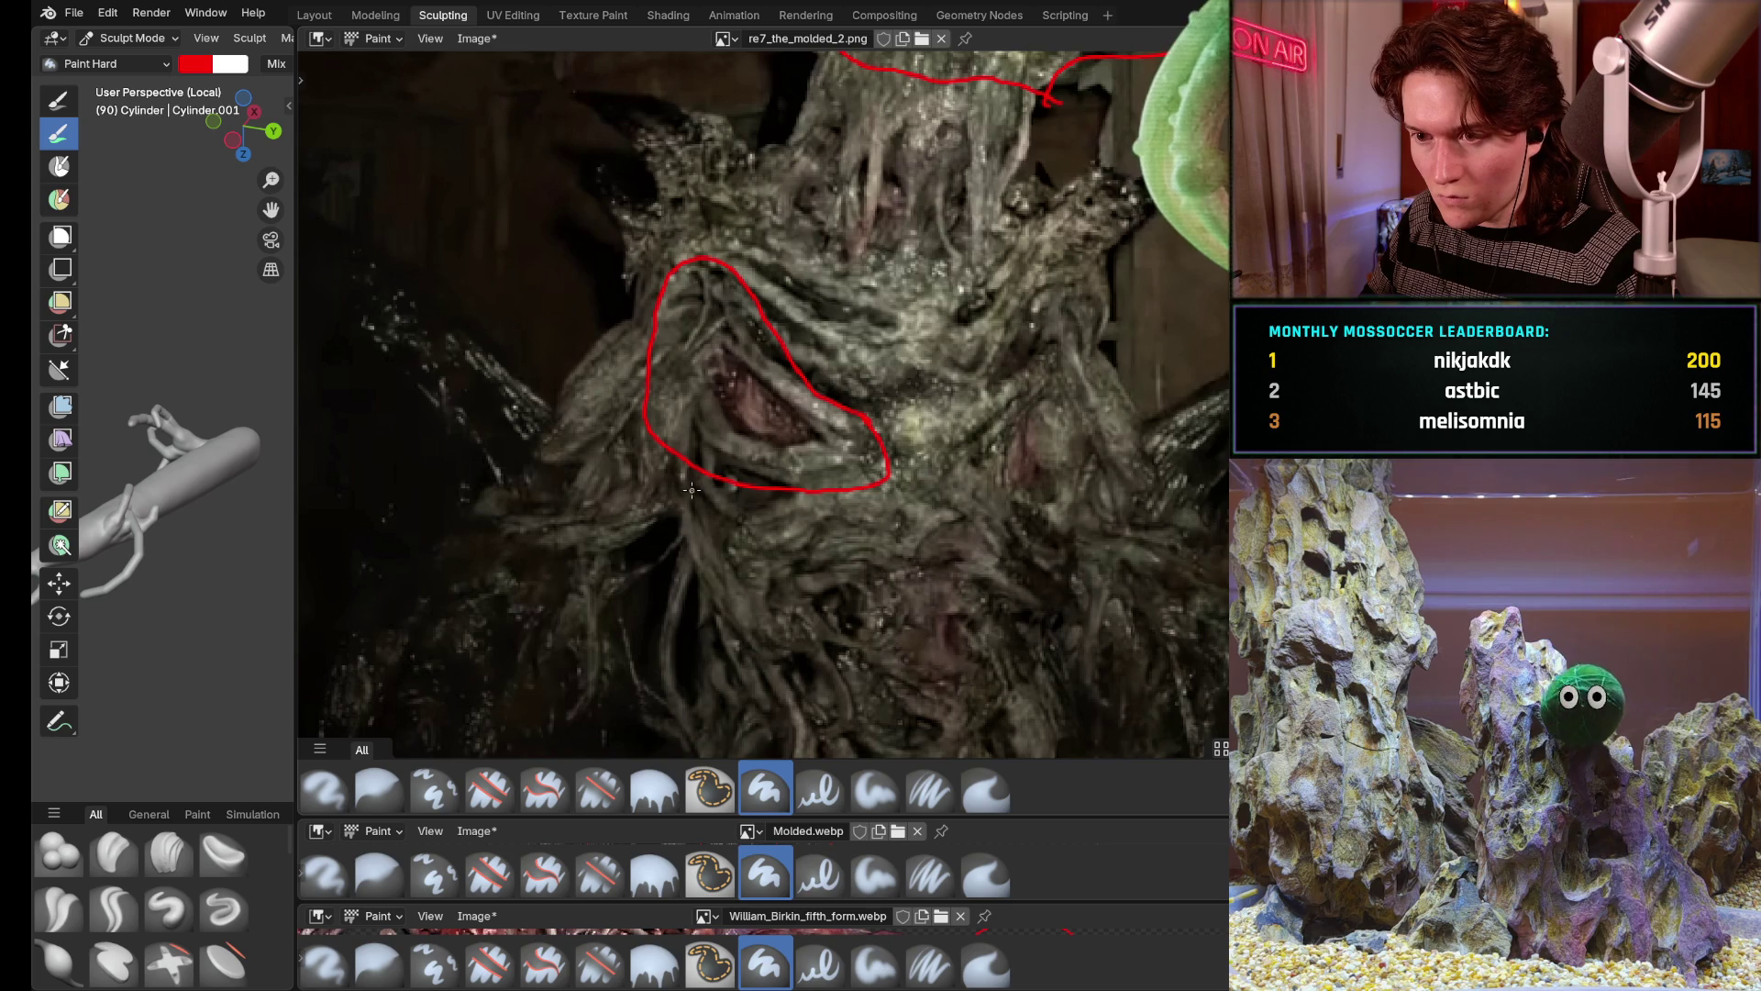
{"action": "scroll", "coordinate": [854, 399], "scroll_direction": "up", "scroll_amount": 3}
{"action": "middle_click_drag", "start_coordinate": [700, 452], "coordinate": [816, 338]}
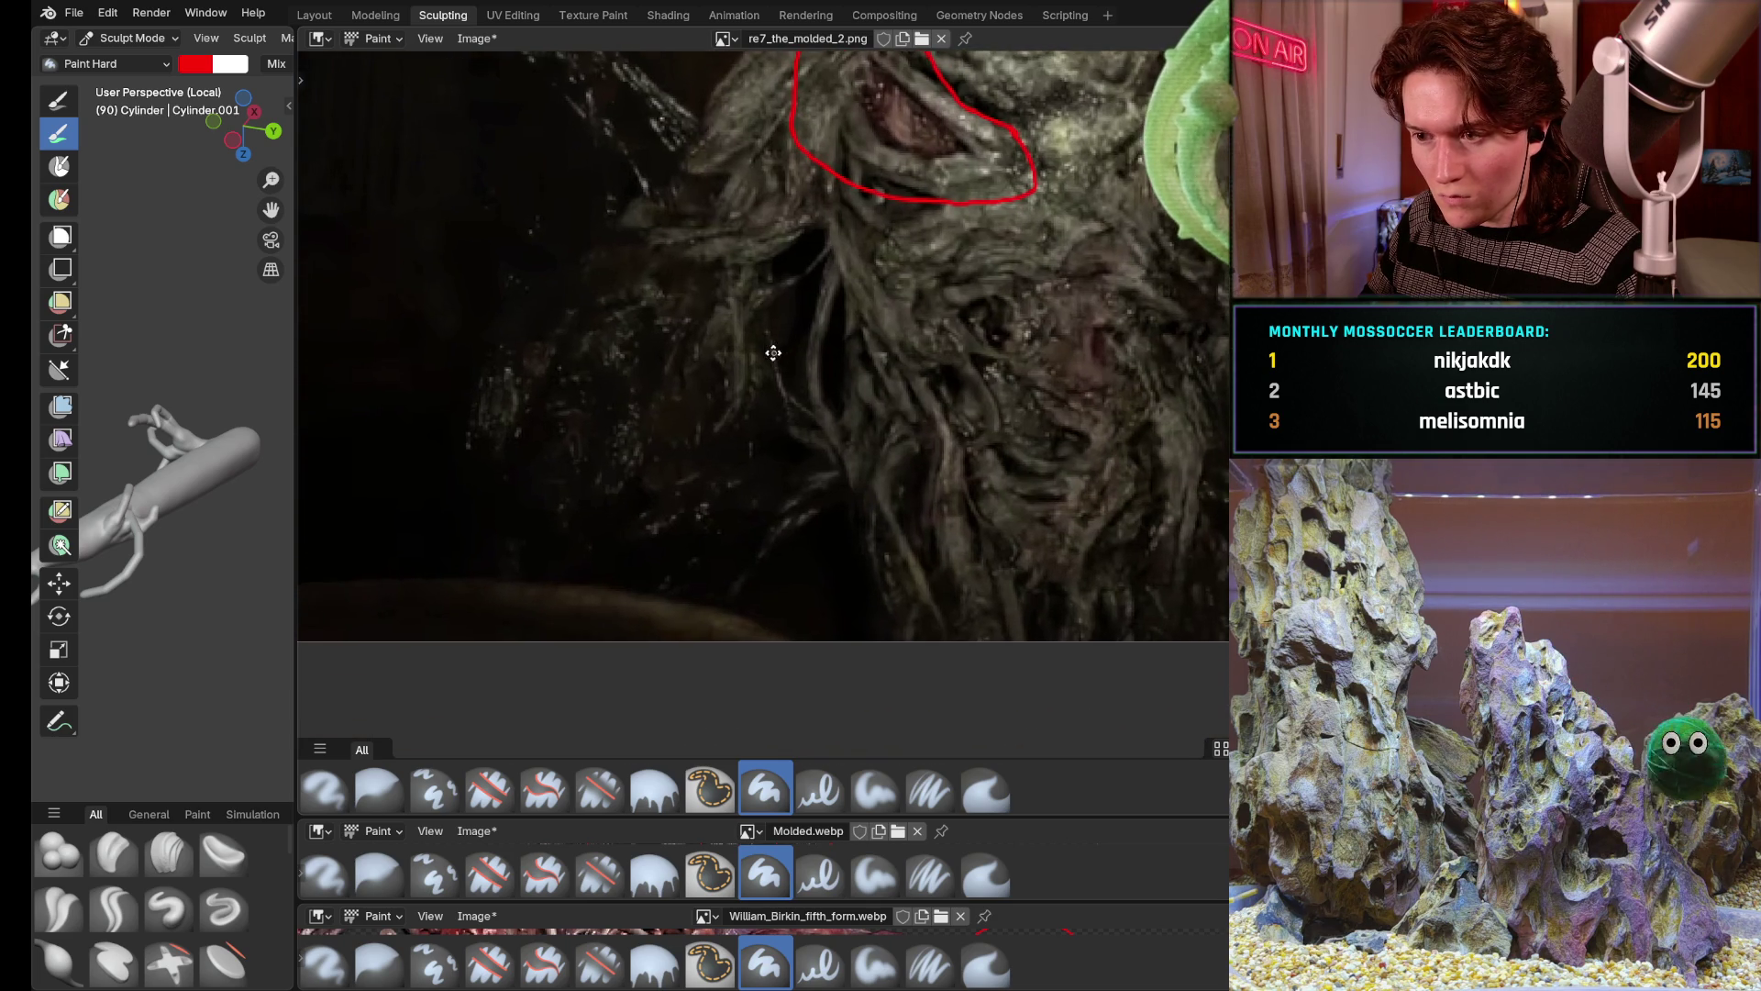
{"action": "scroll", "coordinate": [817, 339], "scroll_direction": "down", "scroll_amount": 2}
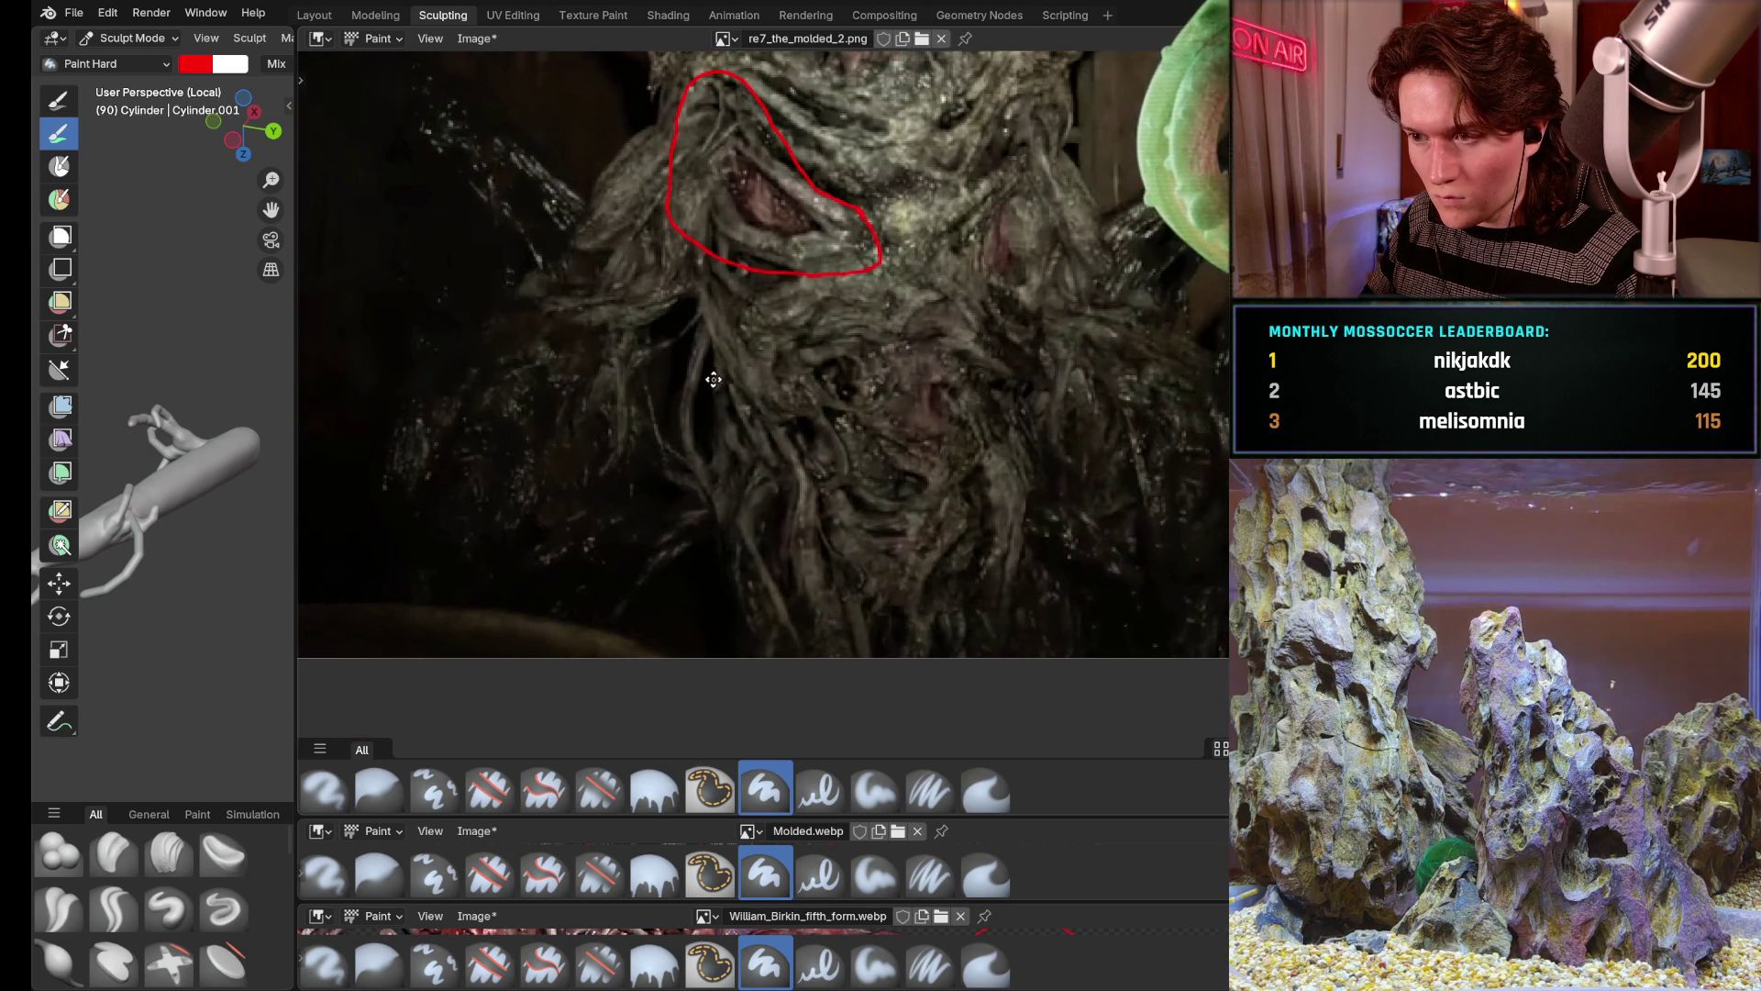
{"action": "scroll", "coordinate": [665, 463], "scroll_direction": "up", "scroll_amount": 3}
{"action": "scroll", "coordinate": [664, 464], "scroll_direction": "up", "scroll_amount": 1}
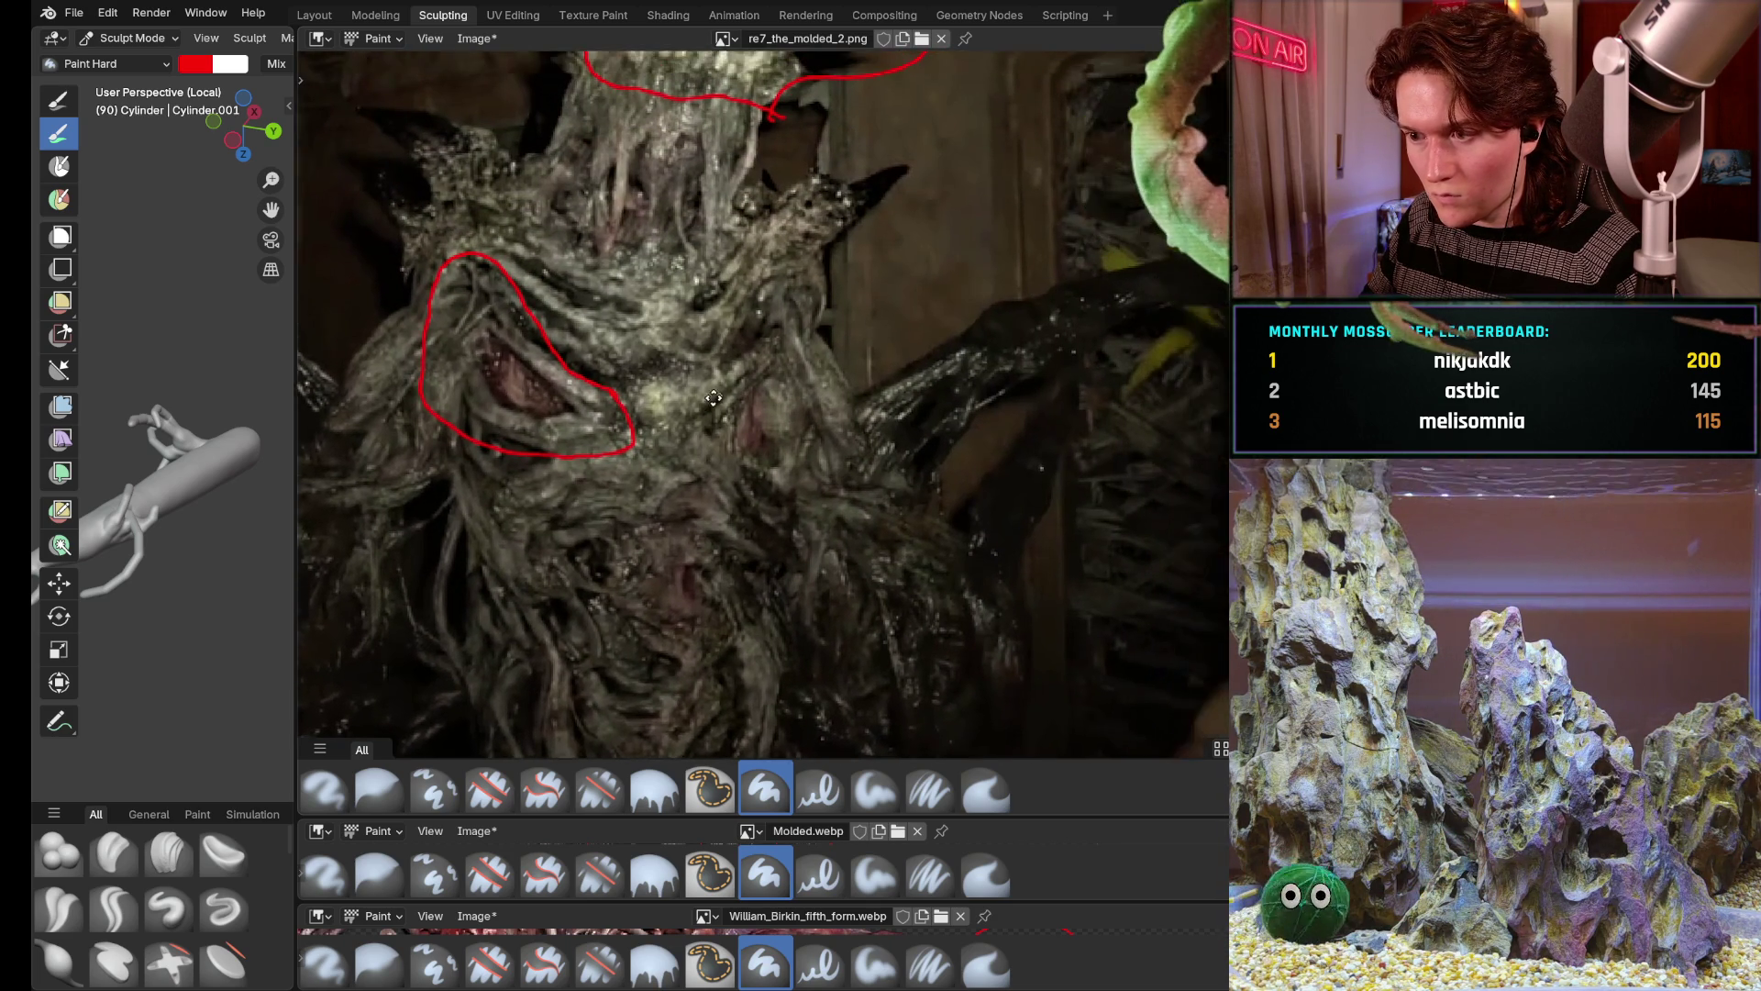
{"action": "scroll", "coordinate": [688, 426], "scroll_direction": "up", "scroll_amount": 1}
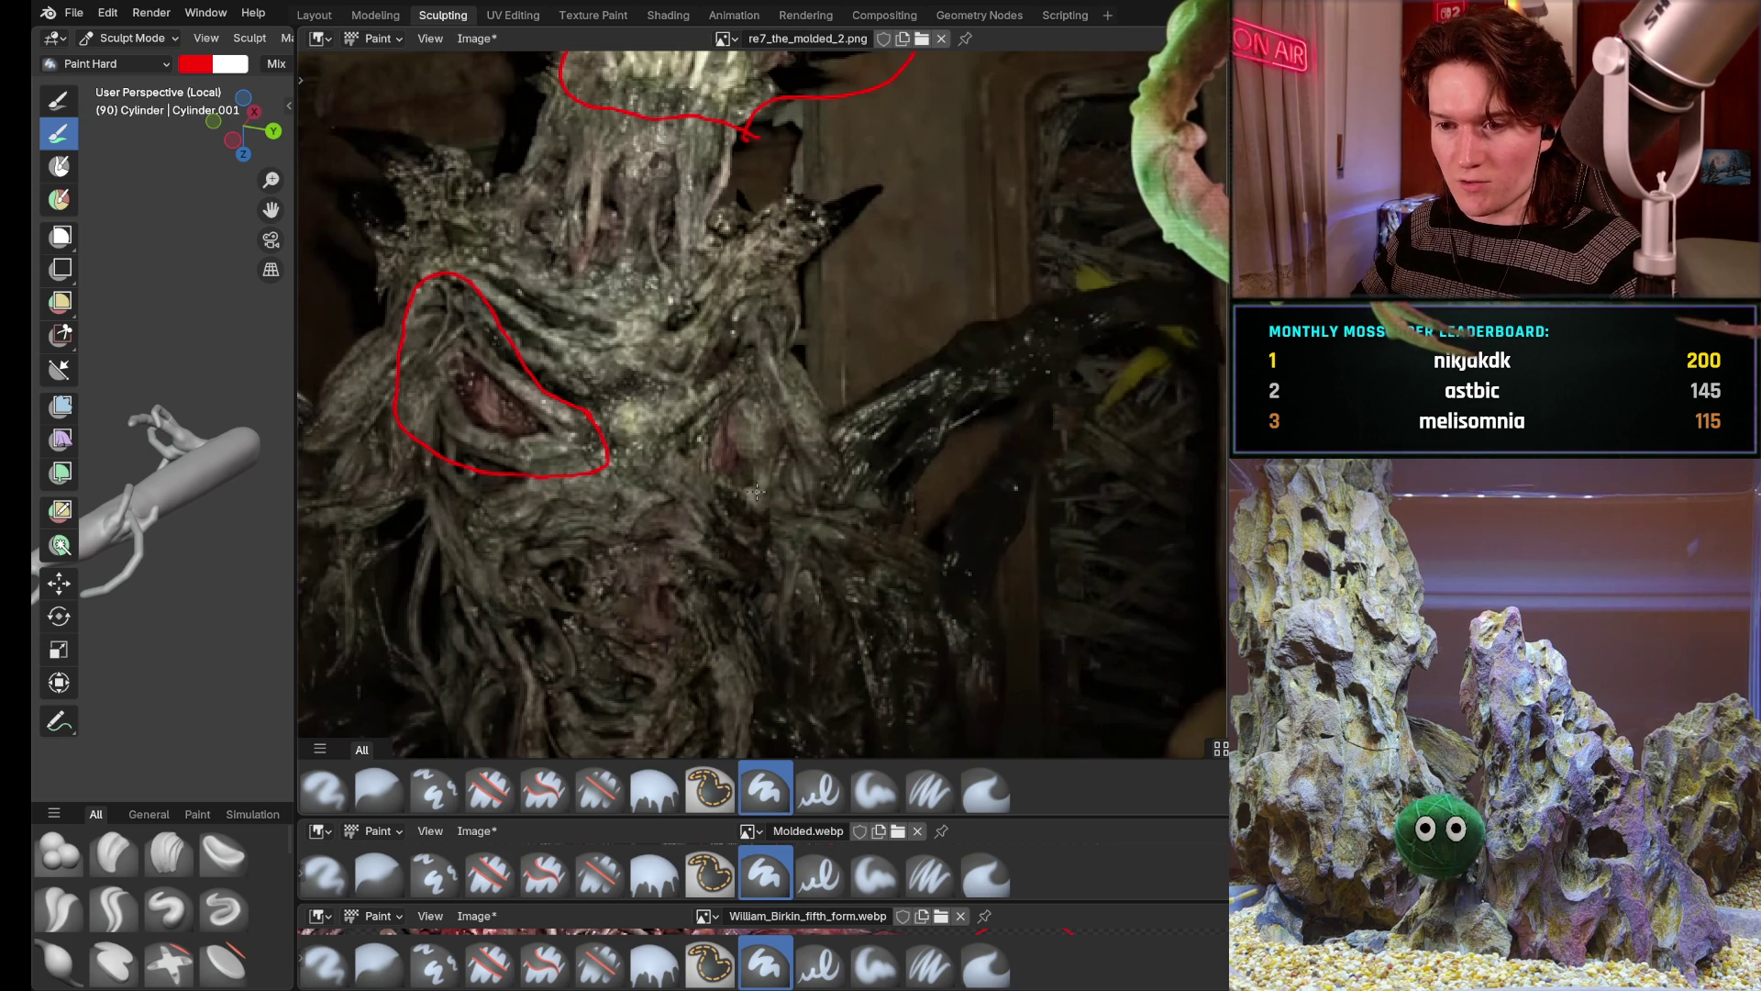
{"action": "scroll", "coordinate": [742, 487], "scroll_direction": "up", "scroll_amount": 3}
{"action": "scroll", "coordinate": [768, 497], "scroll_direction": "down", "scroll_amount": 3}
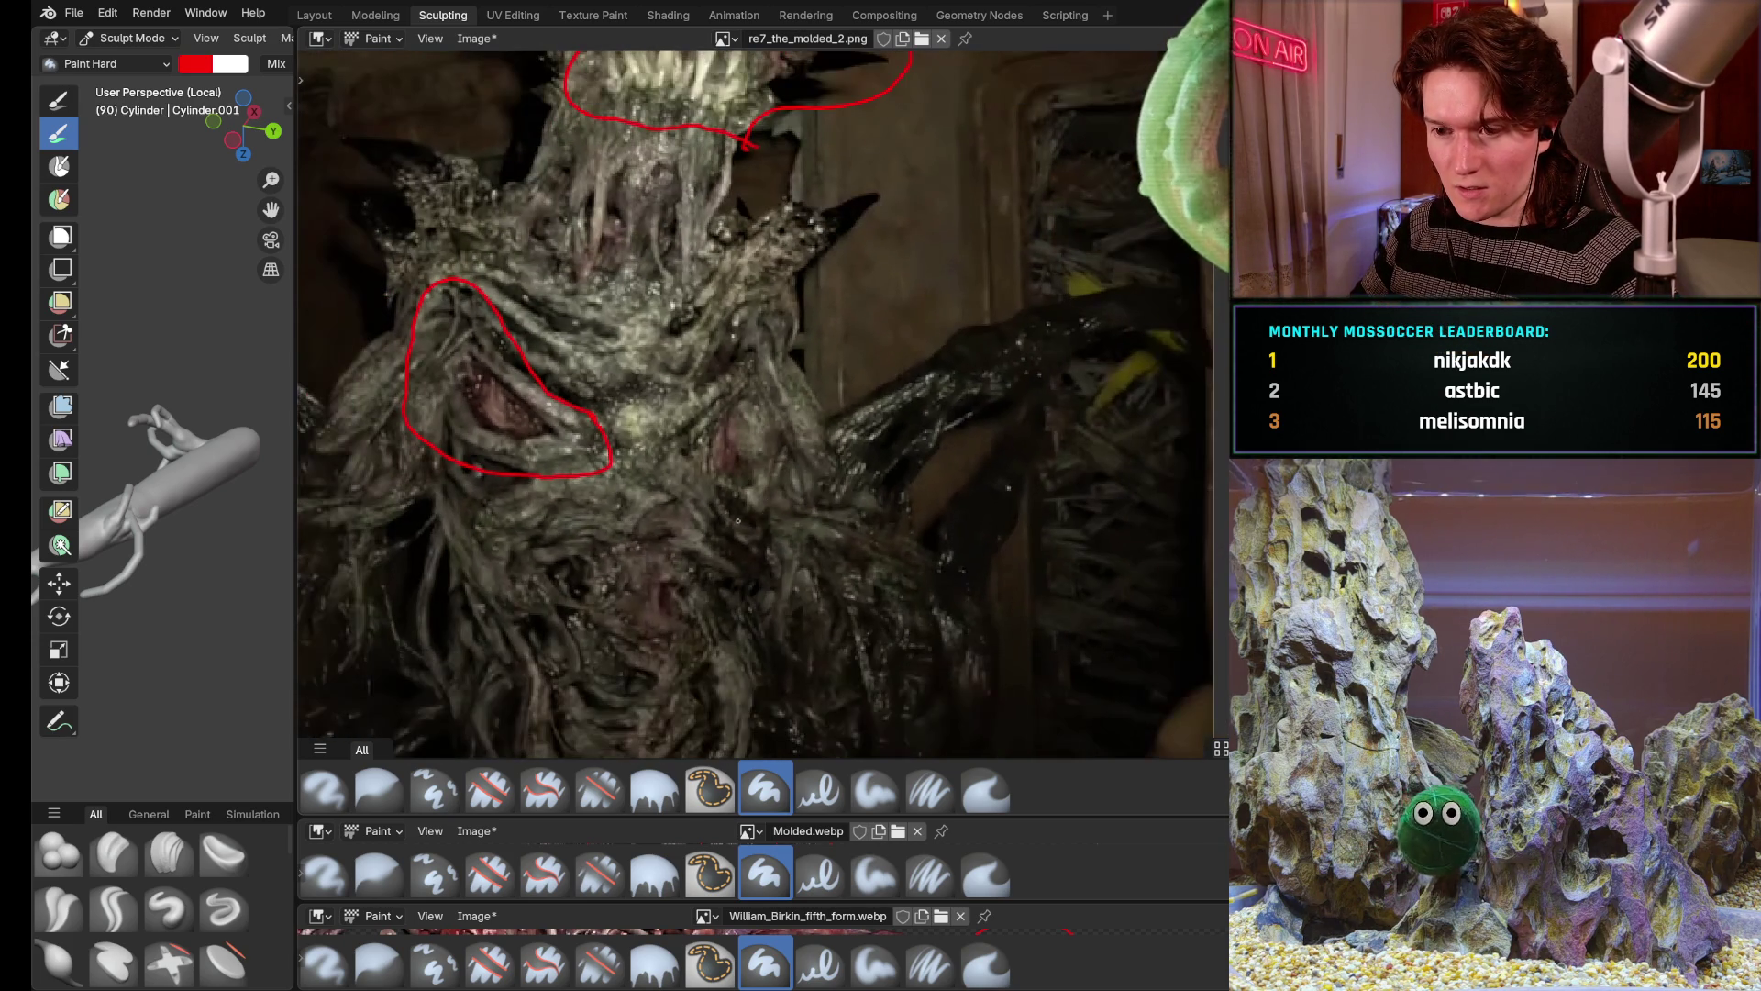
{"action": "scroll", "coordinate": [872, 385], "scroll_direction": "down", "scroll_amount": 3}
{"action": "mouse_move", "coordinate": [871, 524]}
{"action": "middle_mouse_down"}
{"action": "mouse_move", "coordinate": [878, 602]}
{"action": "mouse_move", "coordinate": [913, 636]}
{"action": "middle_mouse_up"}
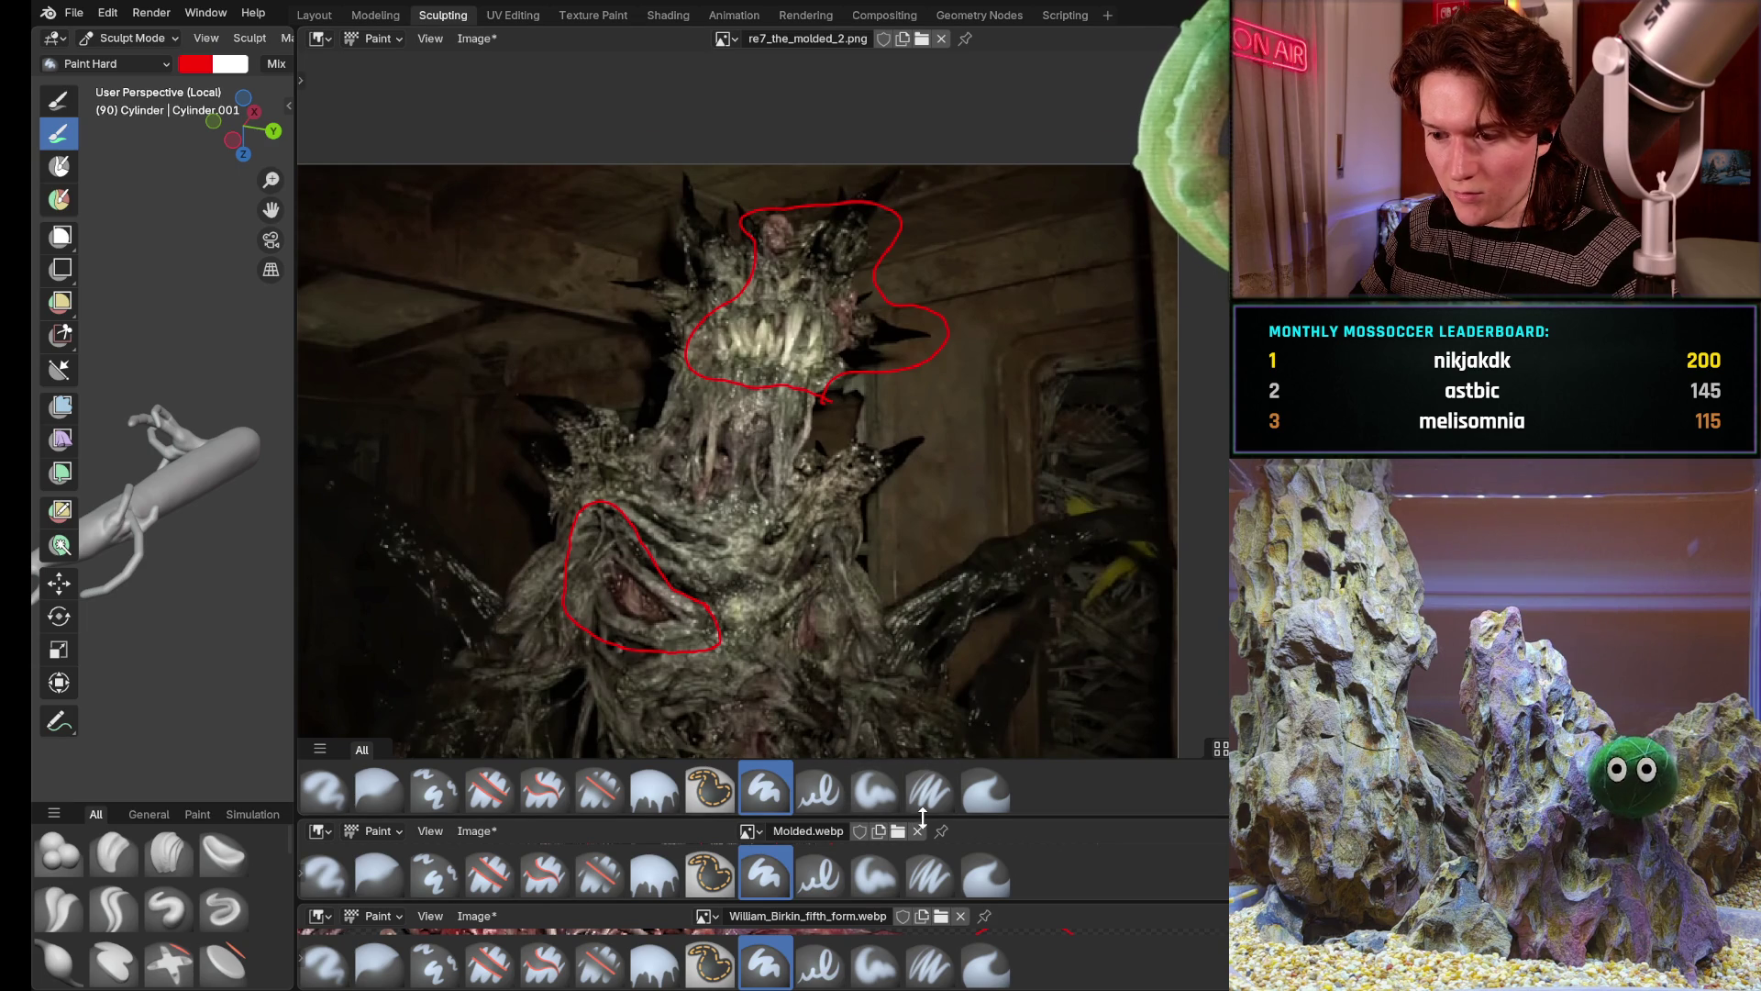
Make the top reference view-only and give the Molded.webp editor more height
{"action": "left_click_drag", "start_coordinate": [937, 823], "coordinate": [936, 753]}
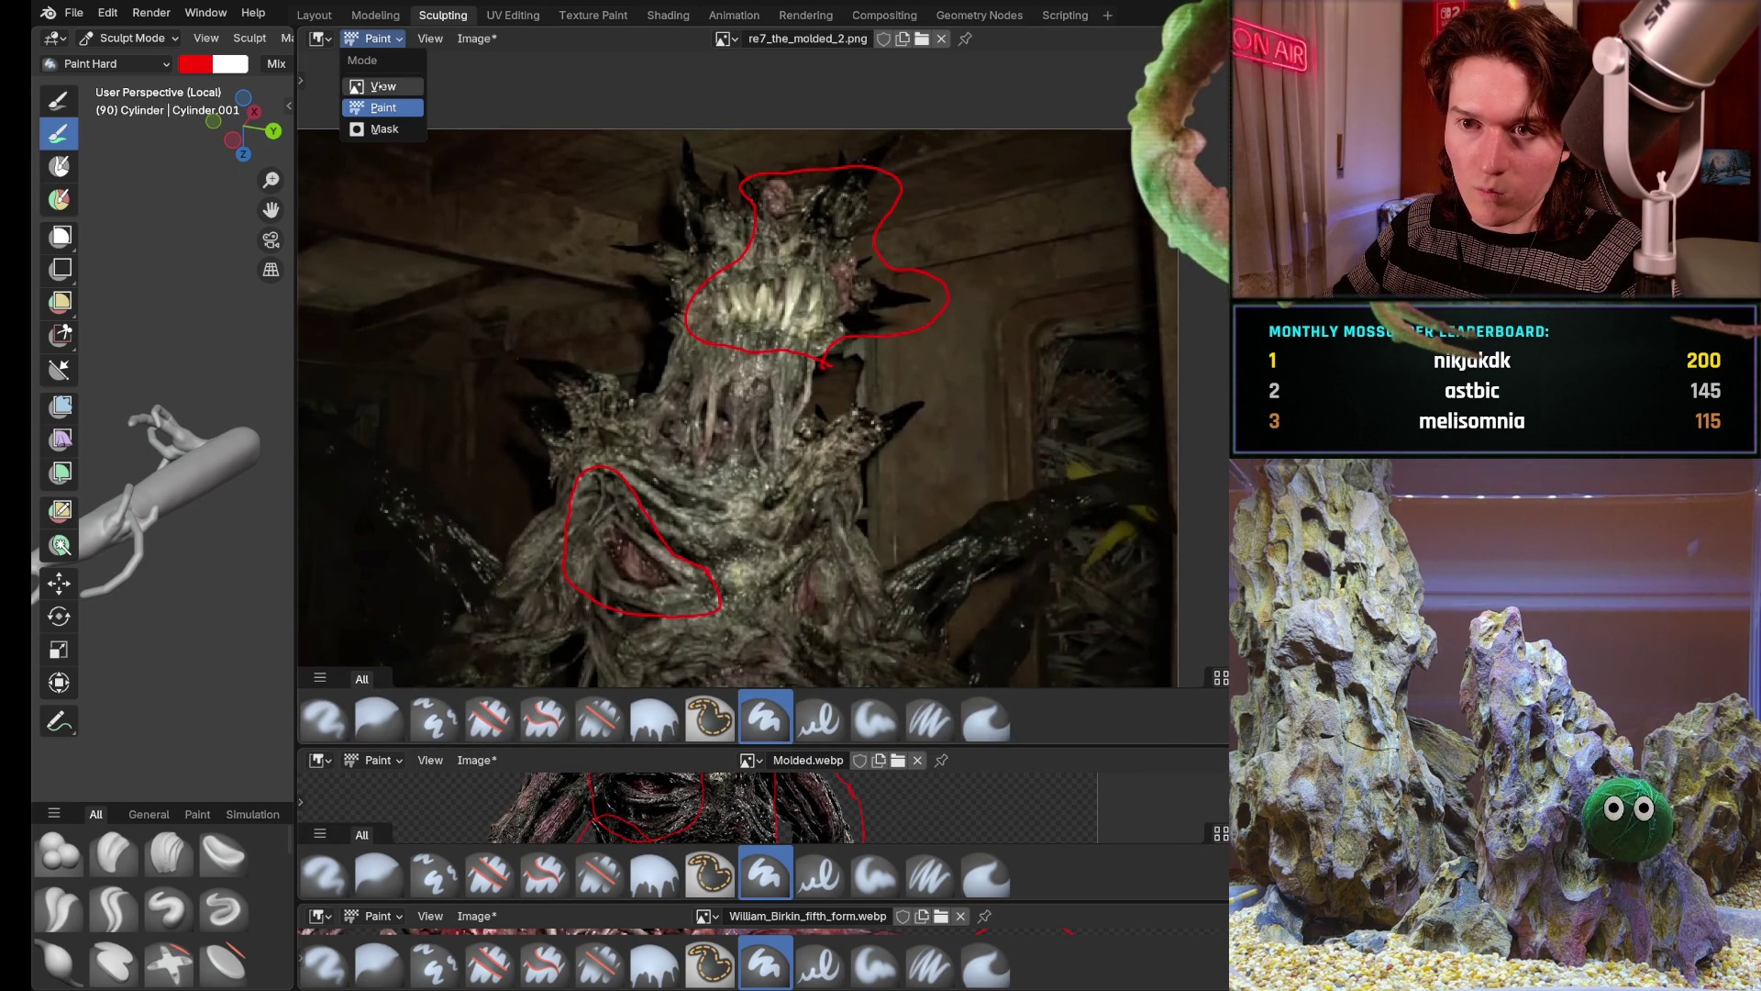
{"action": "left_click", "coordinate": [382, 85]}
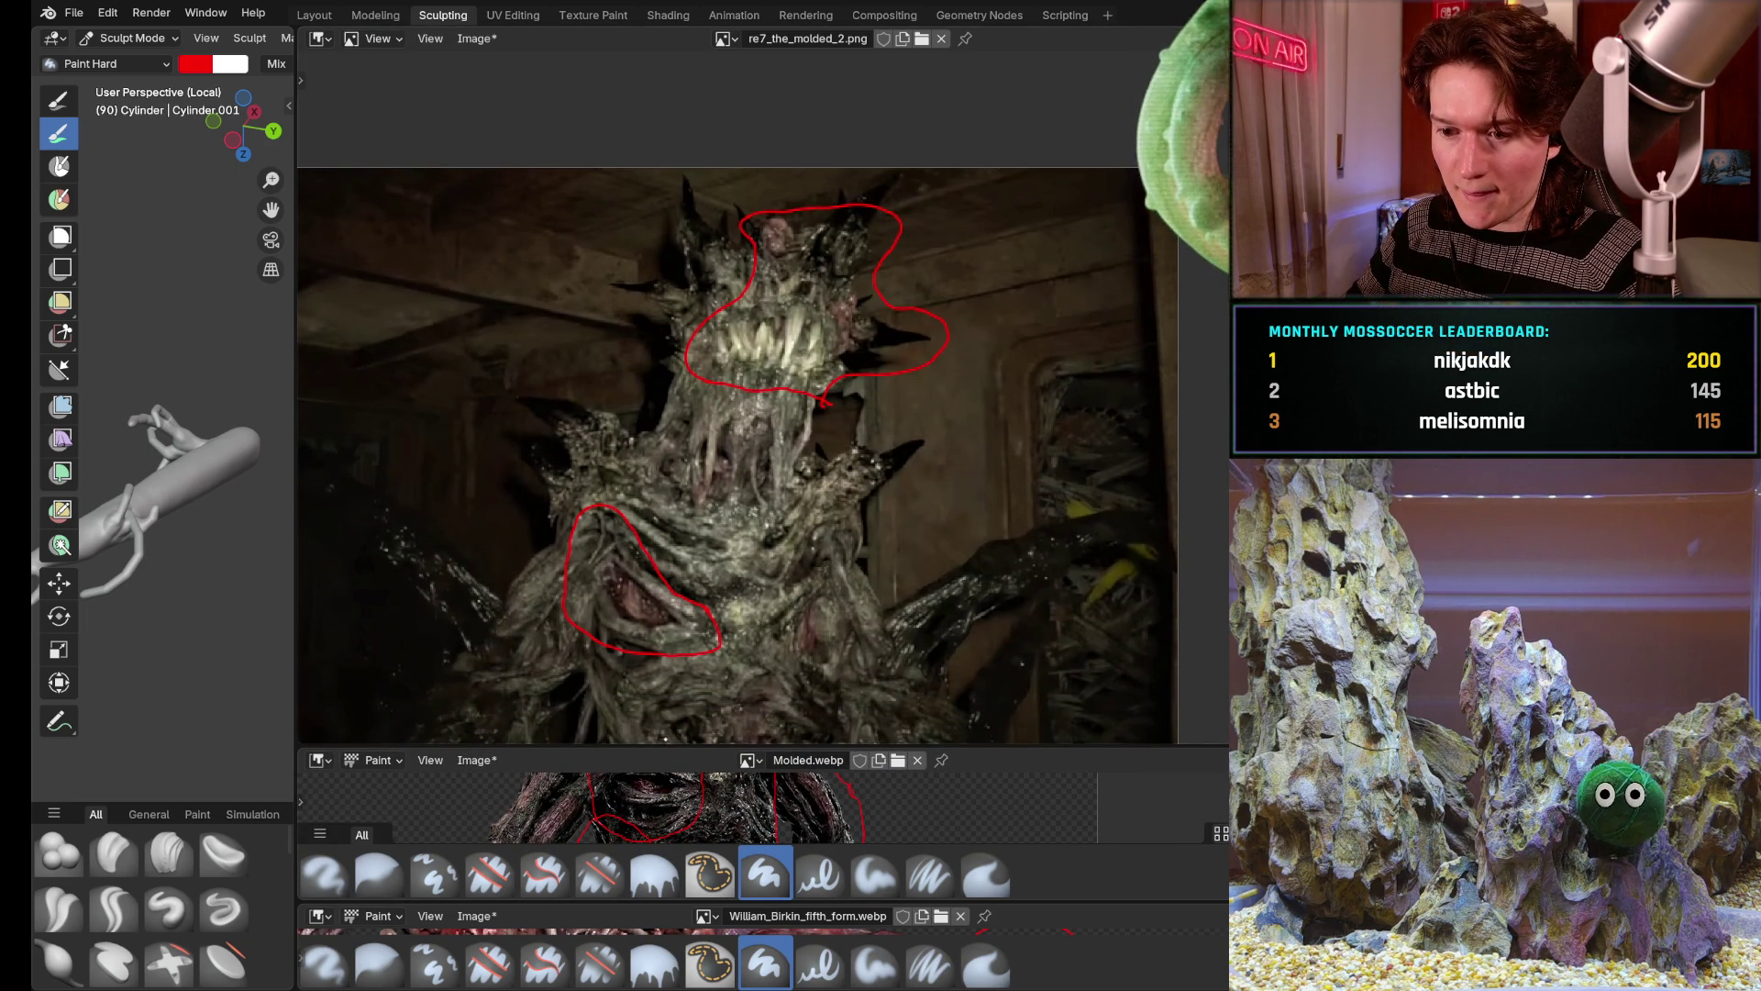
{"action": "left_click_drag", "start_coordinate": [668, 751], "coordinate": [699, 595]}
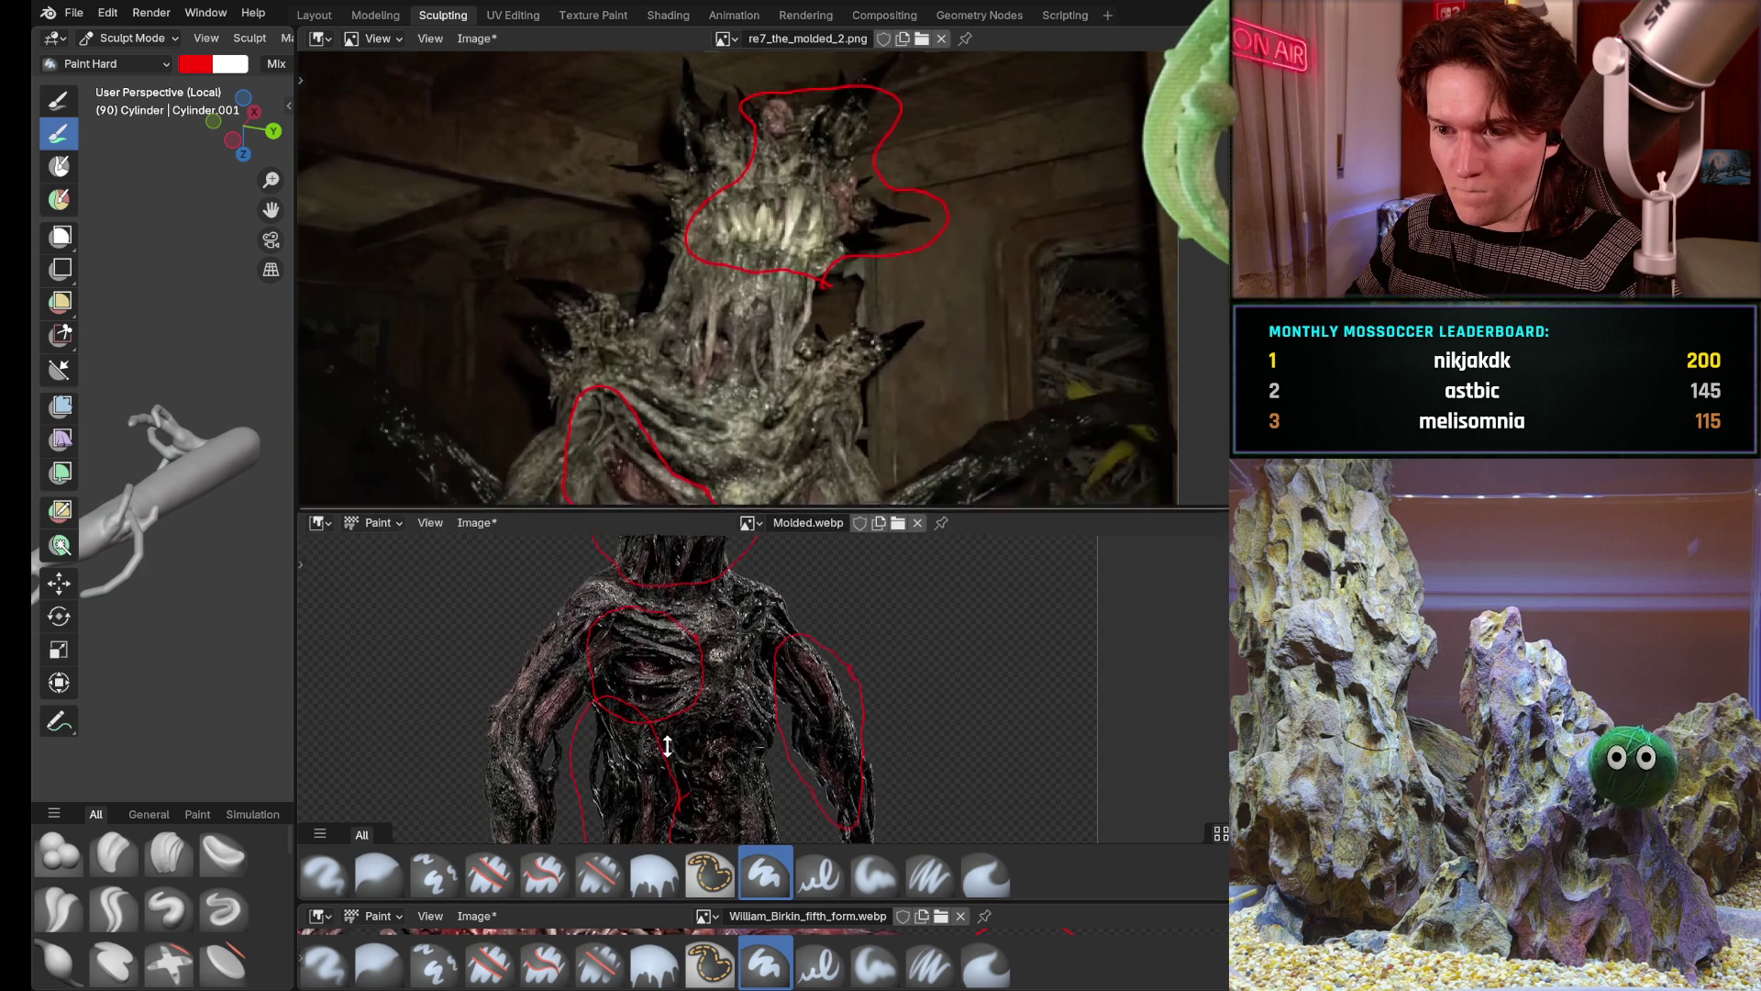
{"action": "middle_click_drag", "start_coordinate": [771, 344], "coordinate": [709, 310]}
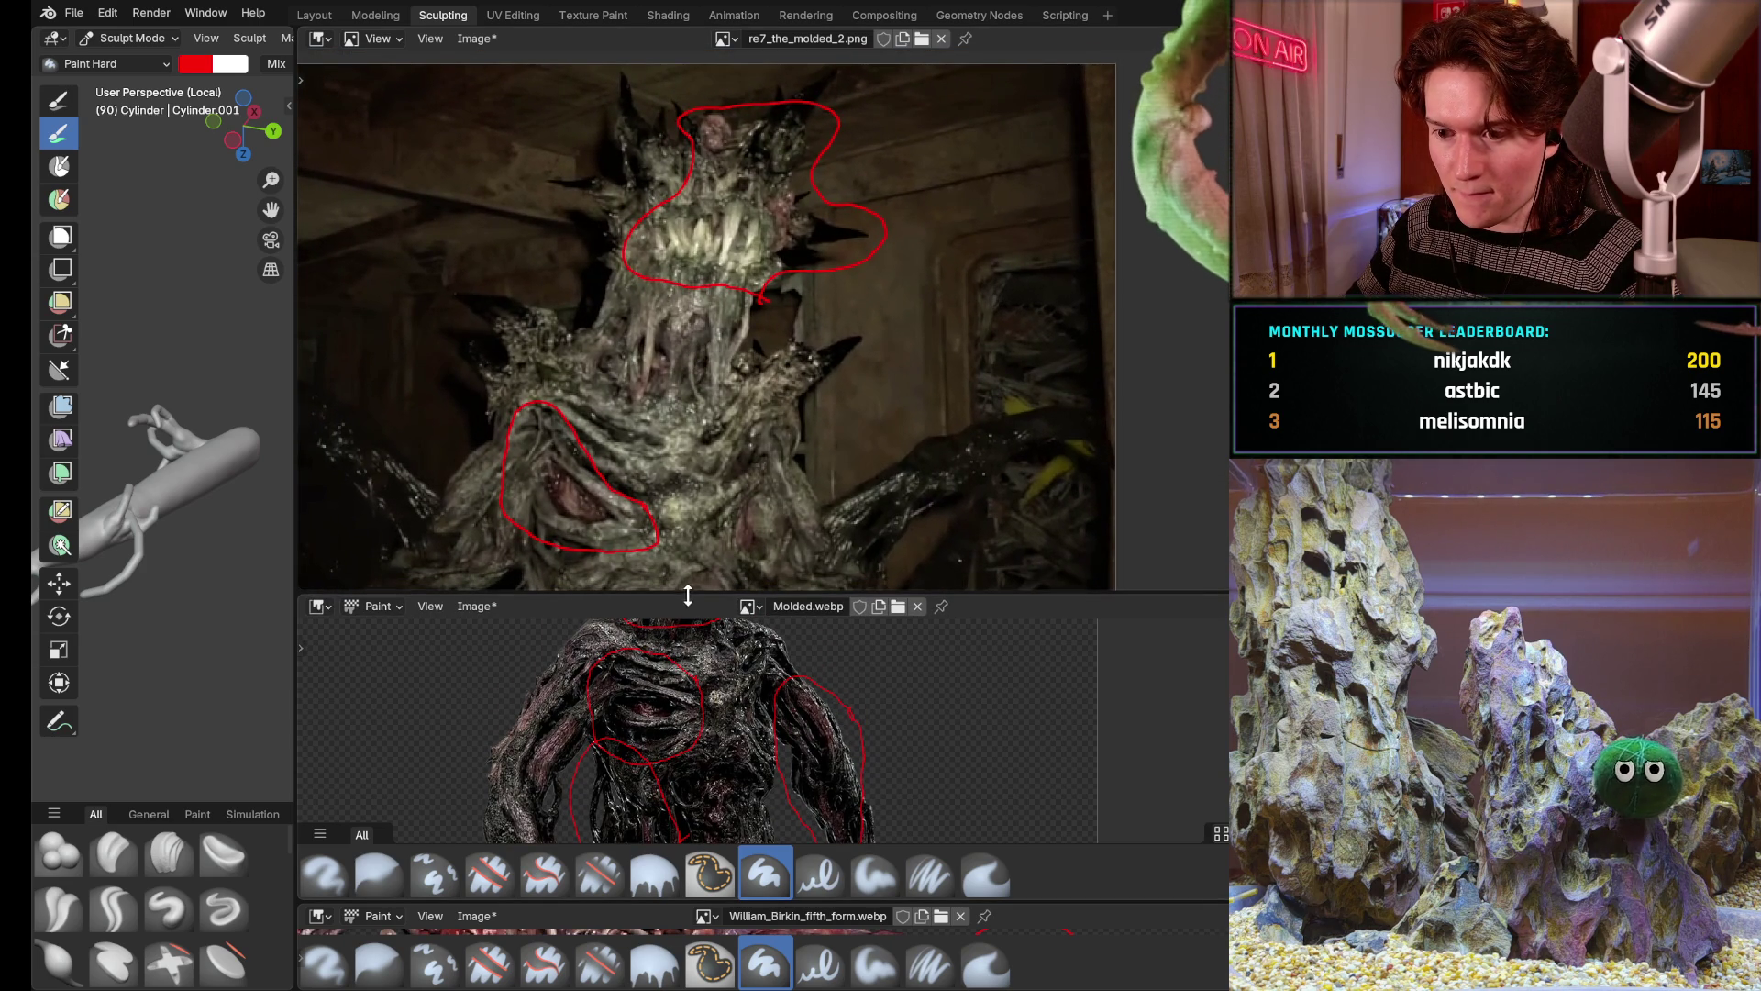
Enlarge Molded.webp much further, show the creature's face on top, and widen the 3D view
{"action": "left_click_drag", "start_coordinate": [699, 596], "coordinate": [699, 221]}
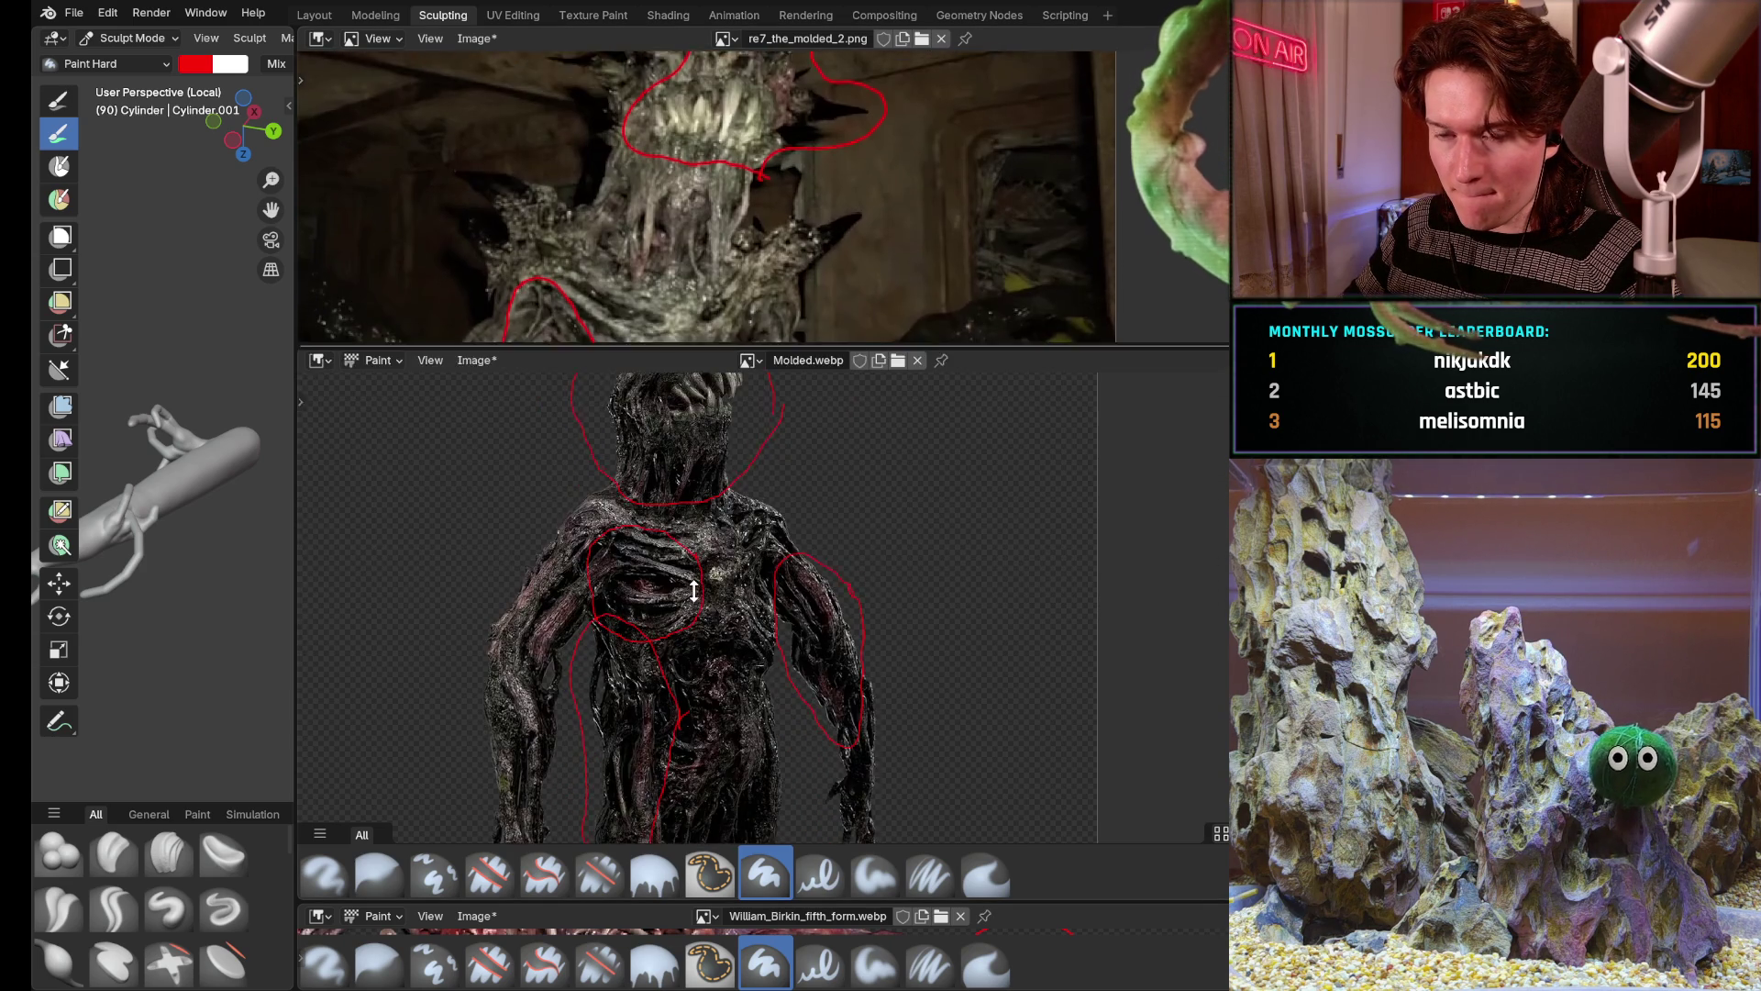
{"action": "middle_click_drag", "start_coordinate": [764, 110], "coordinate": [771, 166]}
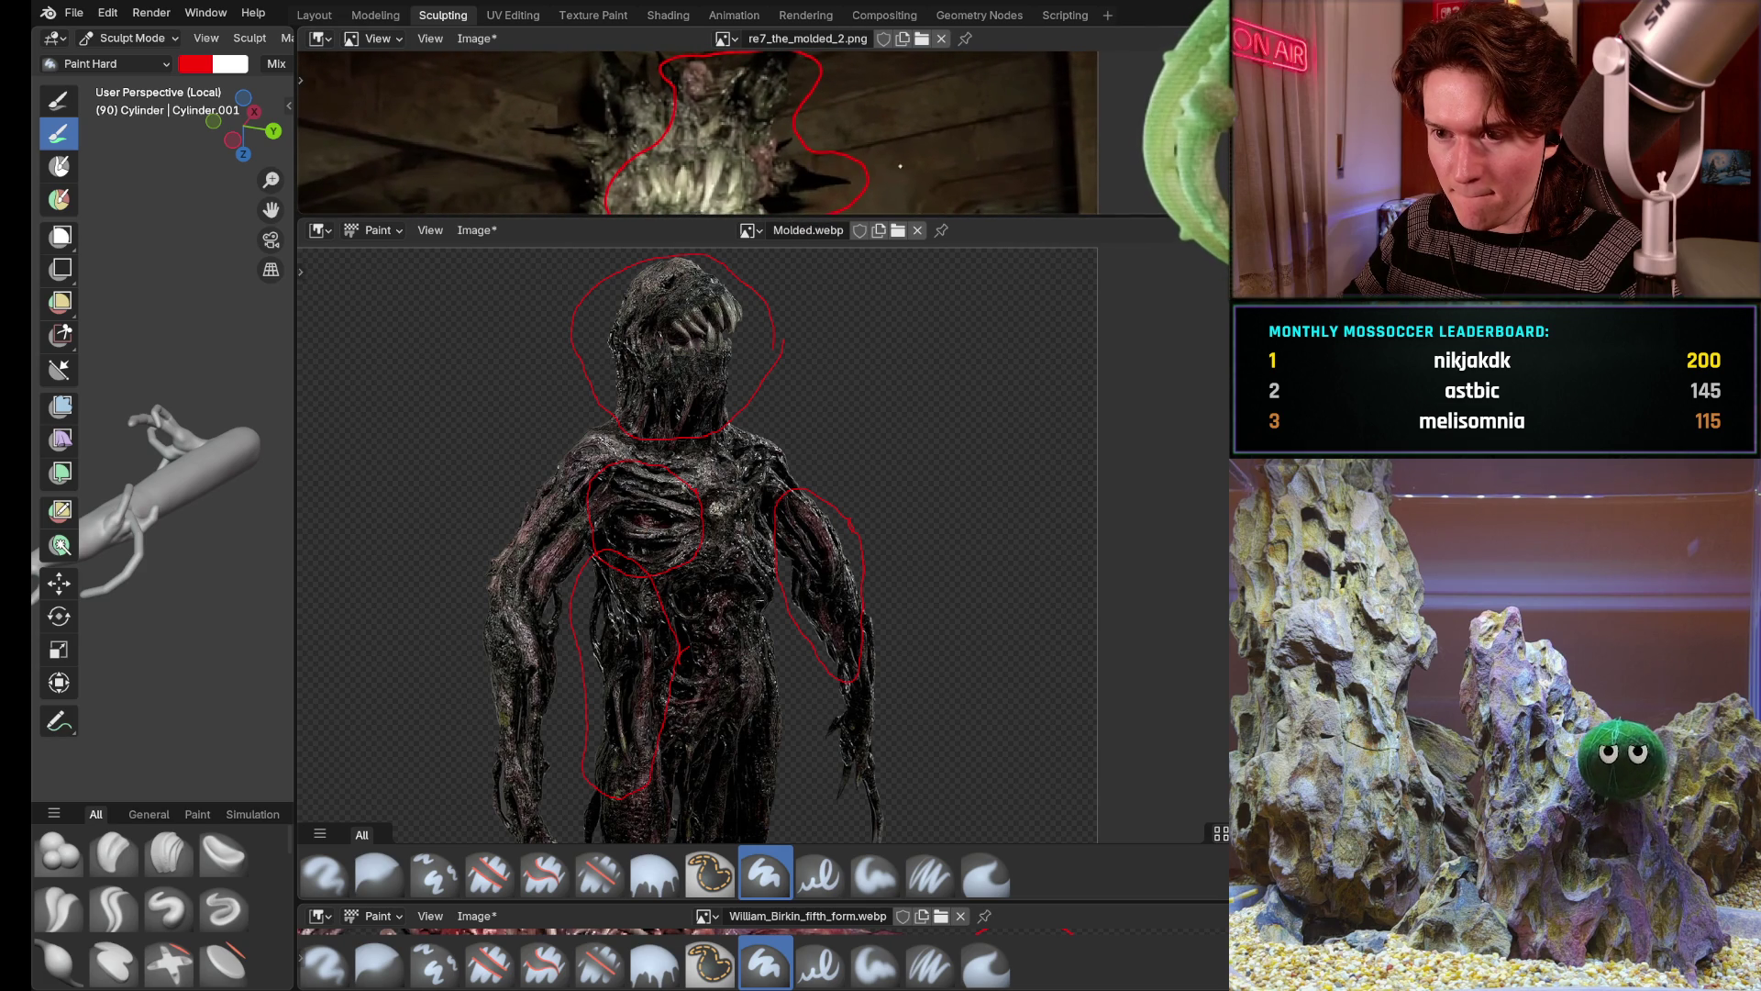
{"action": "middle_click_drag", "start_coordinate": [944, 144], "coordinate": [676, 144]}
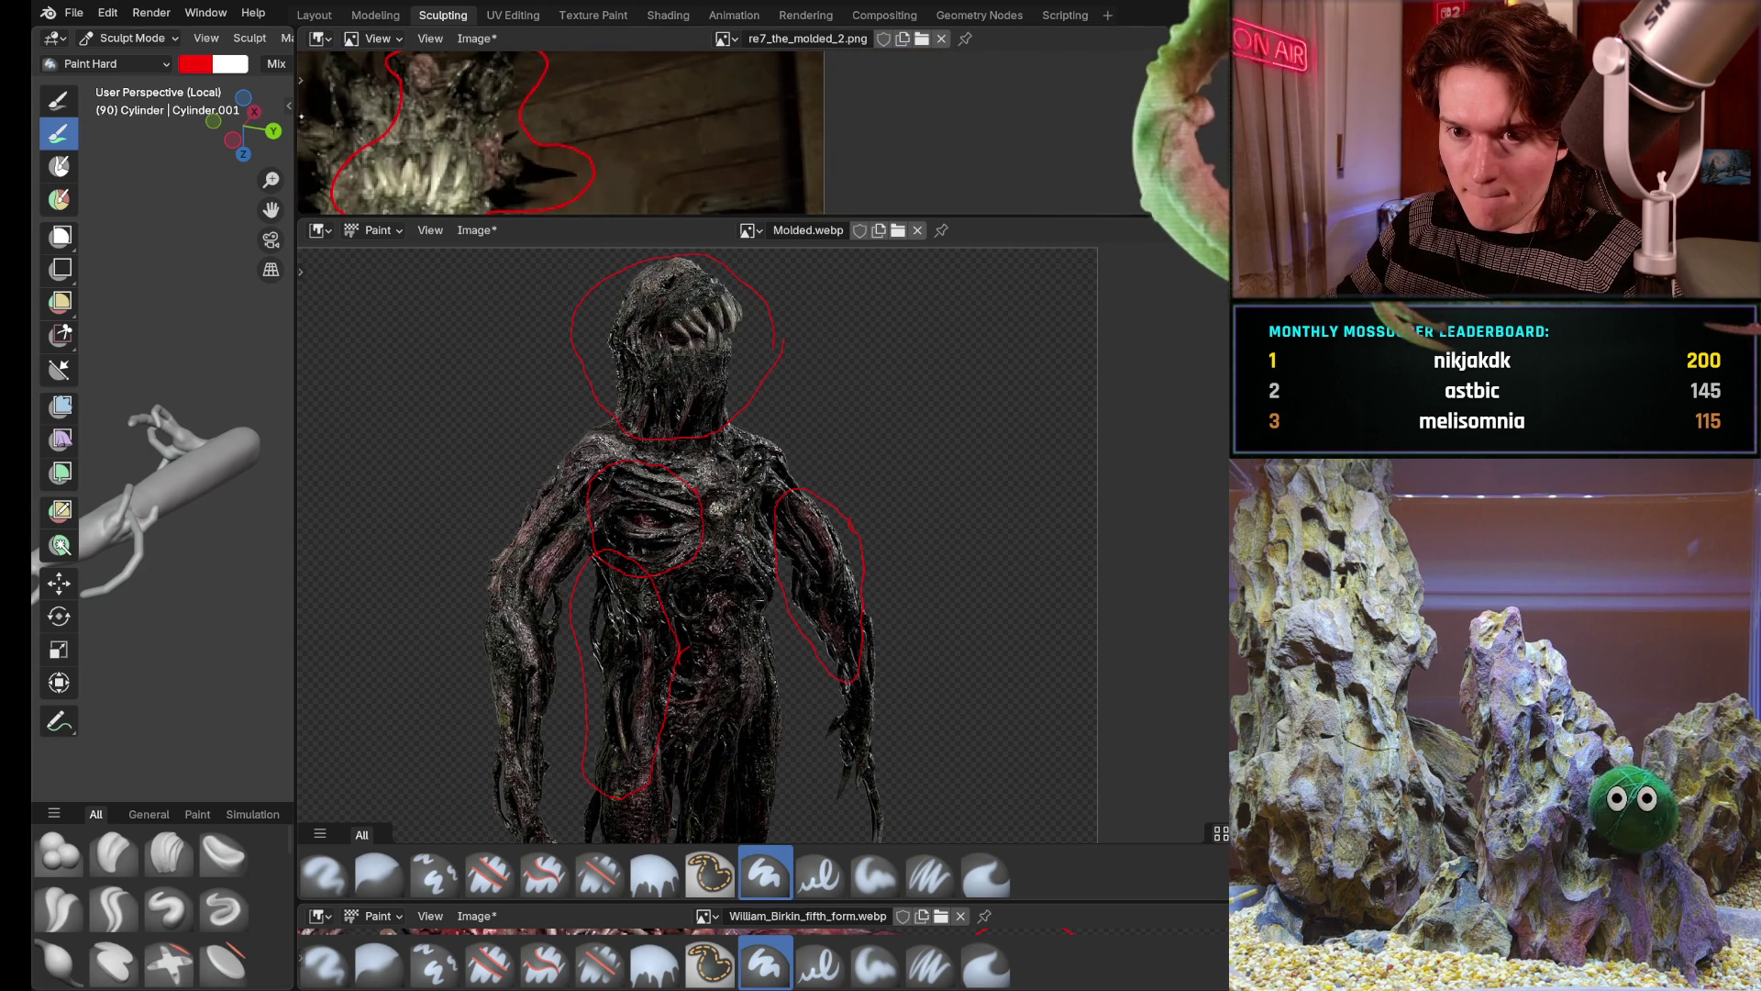
{"action": "left_click_drag", "start_coordinate": [294, 134], "coordinate": [709, 134]}
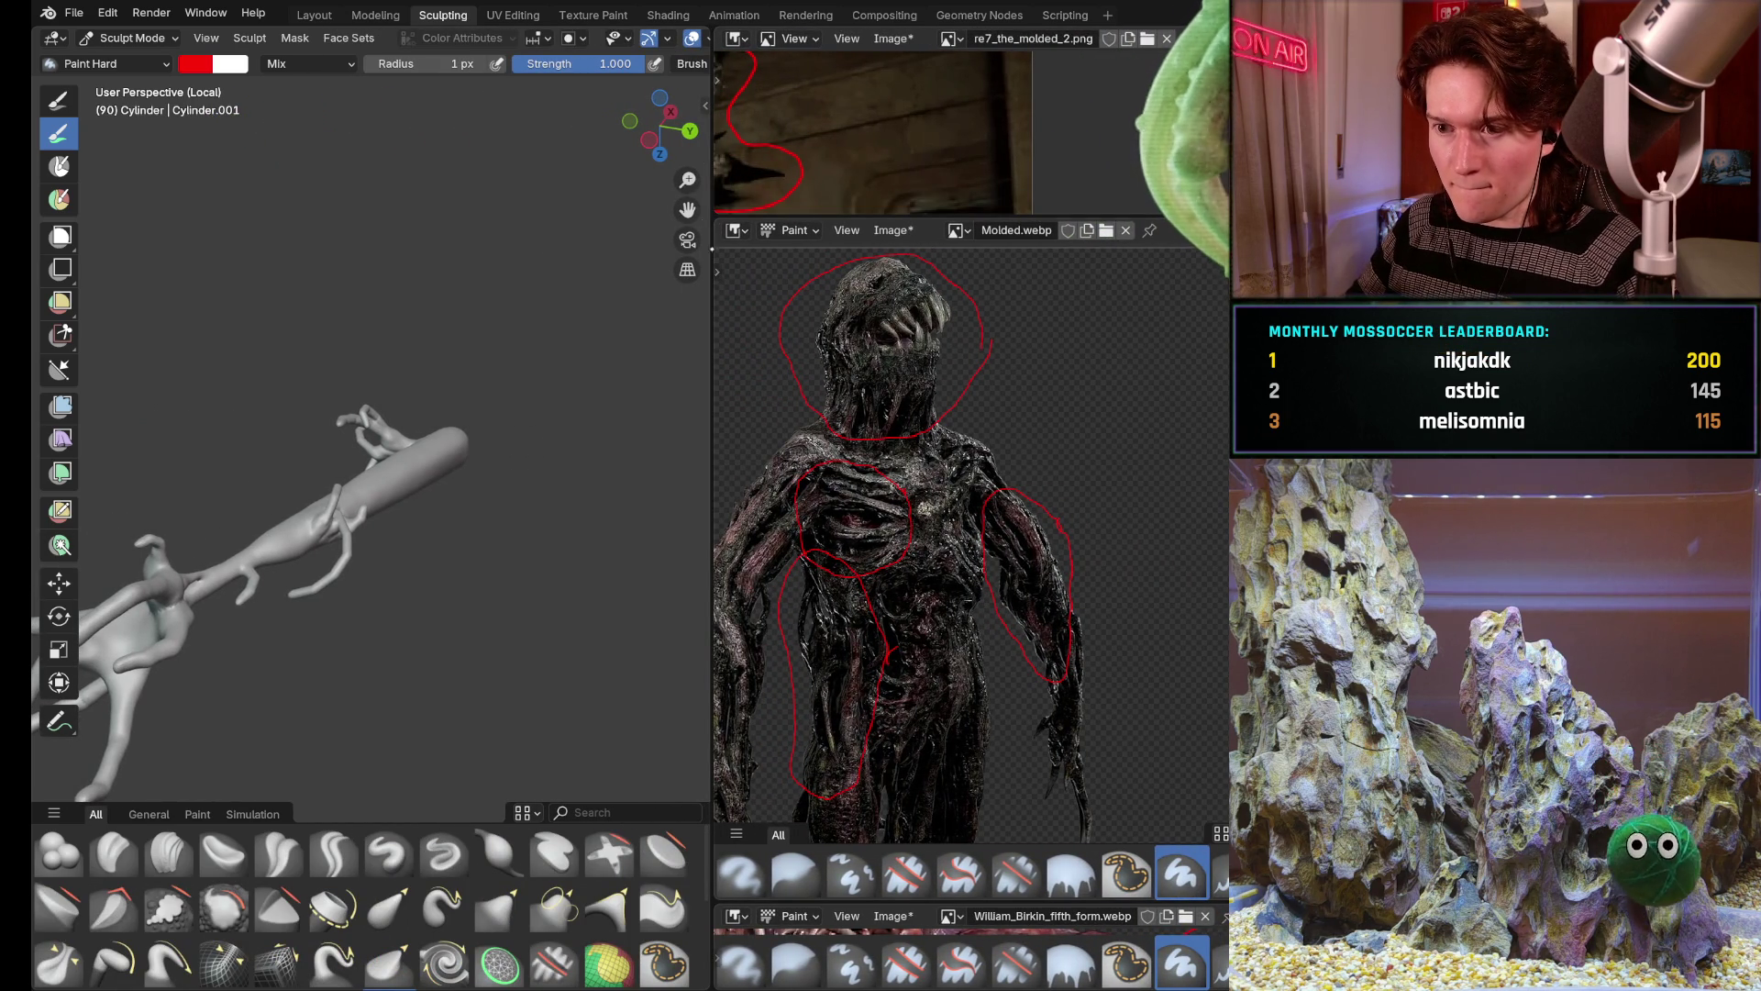
Narrow the 3D view and reposition the top reference with a bit more height
{"action": "left_click_drag", "start_coordinate": [711, 143], "coordinate": [310, 143]}
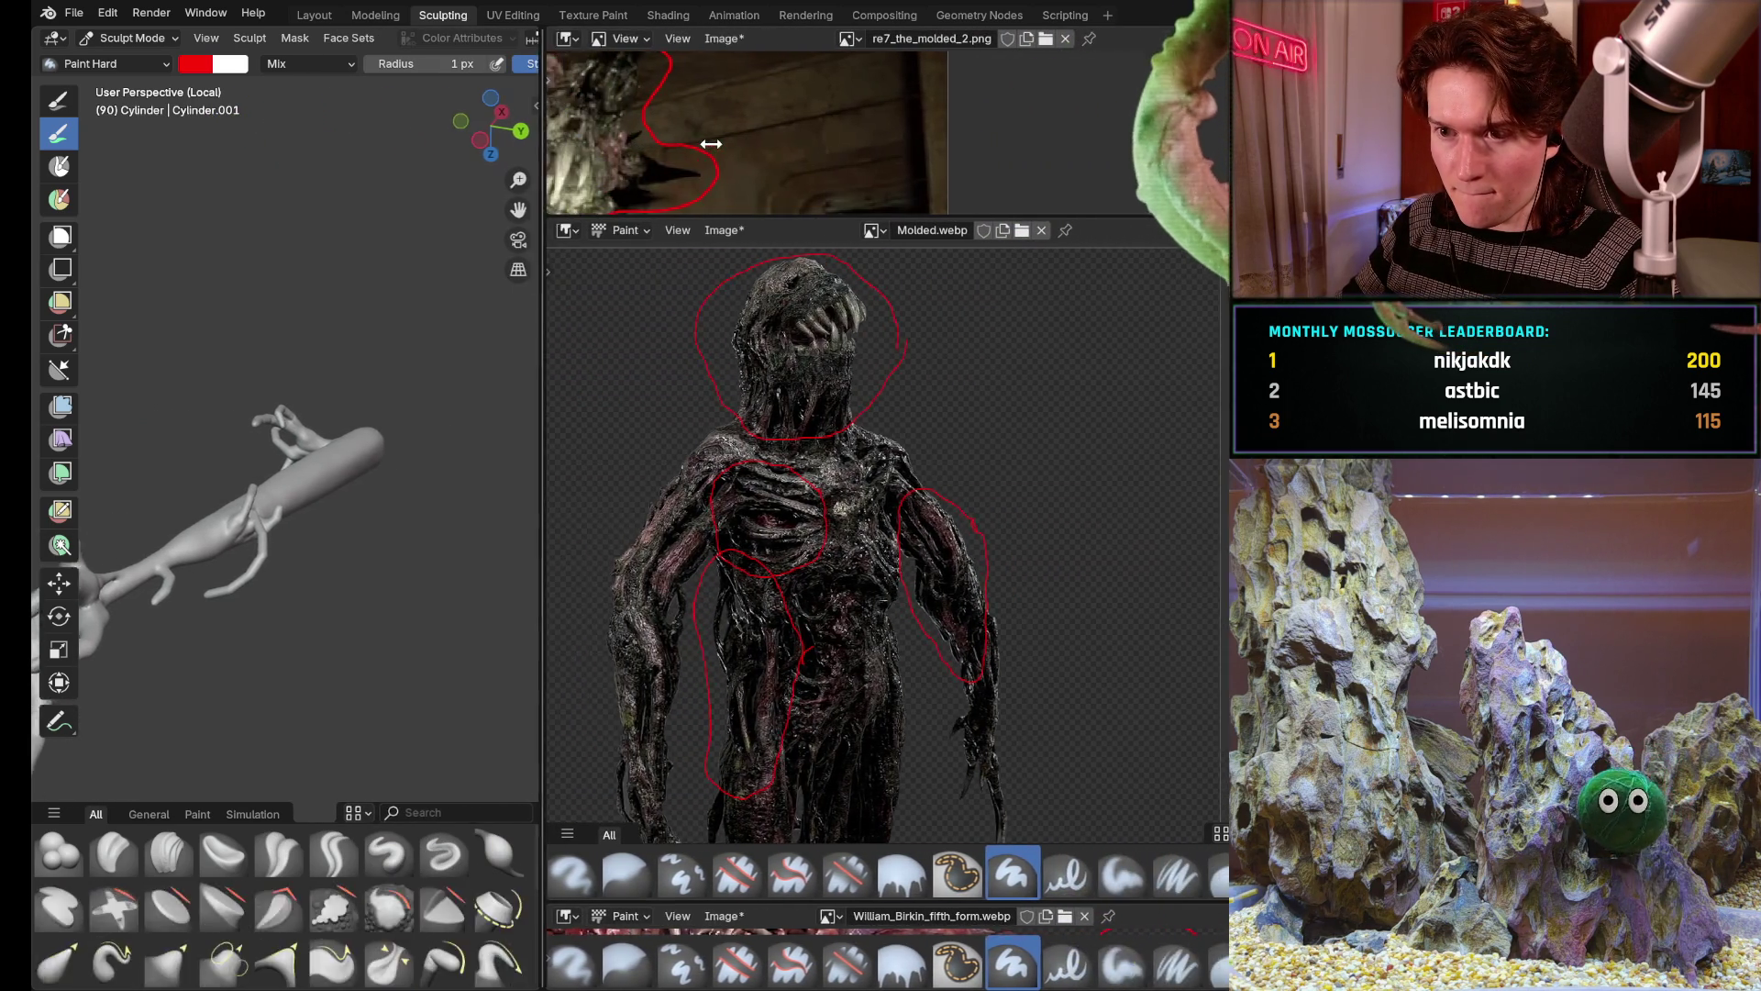
{"action": "middle_click_drag", "start_coordinate": [682, 124], "coordinate": [959, 169]}
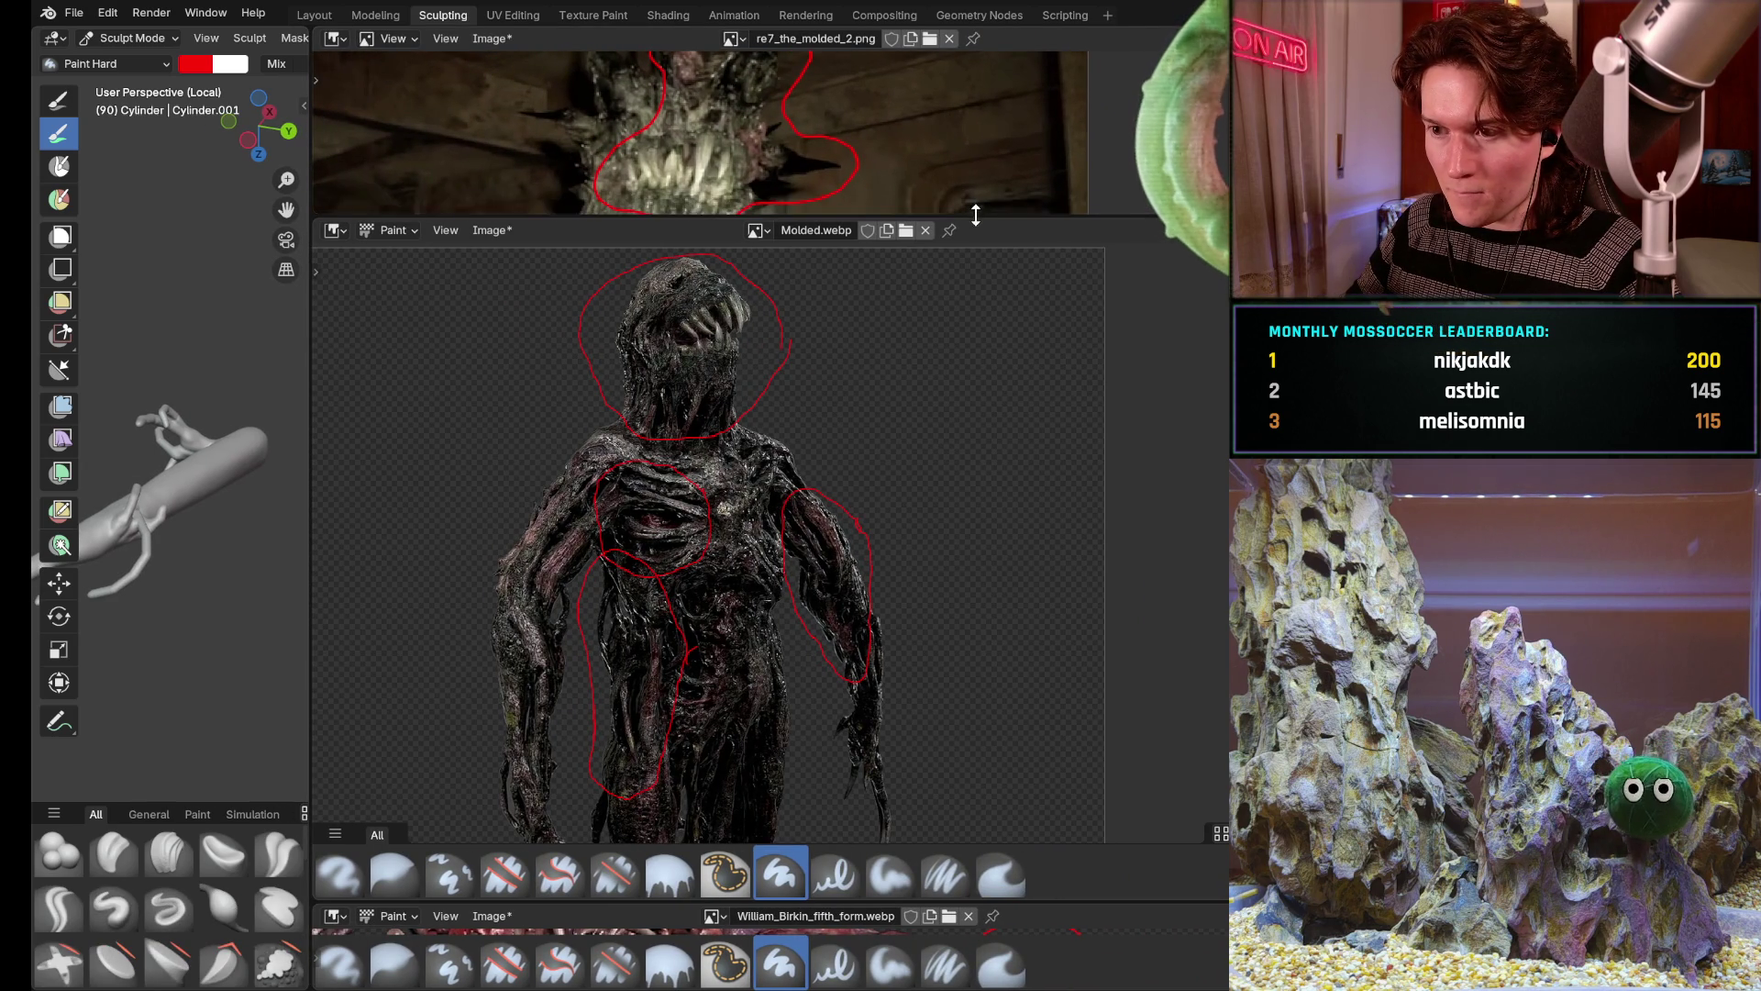
{"action": "mouse_move", "coordinate": [980, 220]}
{"action": "left_mouse_down"}
{"action": "mouse_move", "coordinate": [979, 313]}
{"action": "mouse_move", "coordinate": [979, 215]}
{"action": "left_mouse_up"}
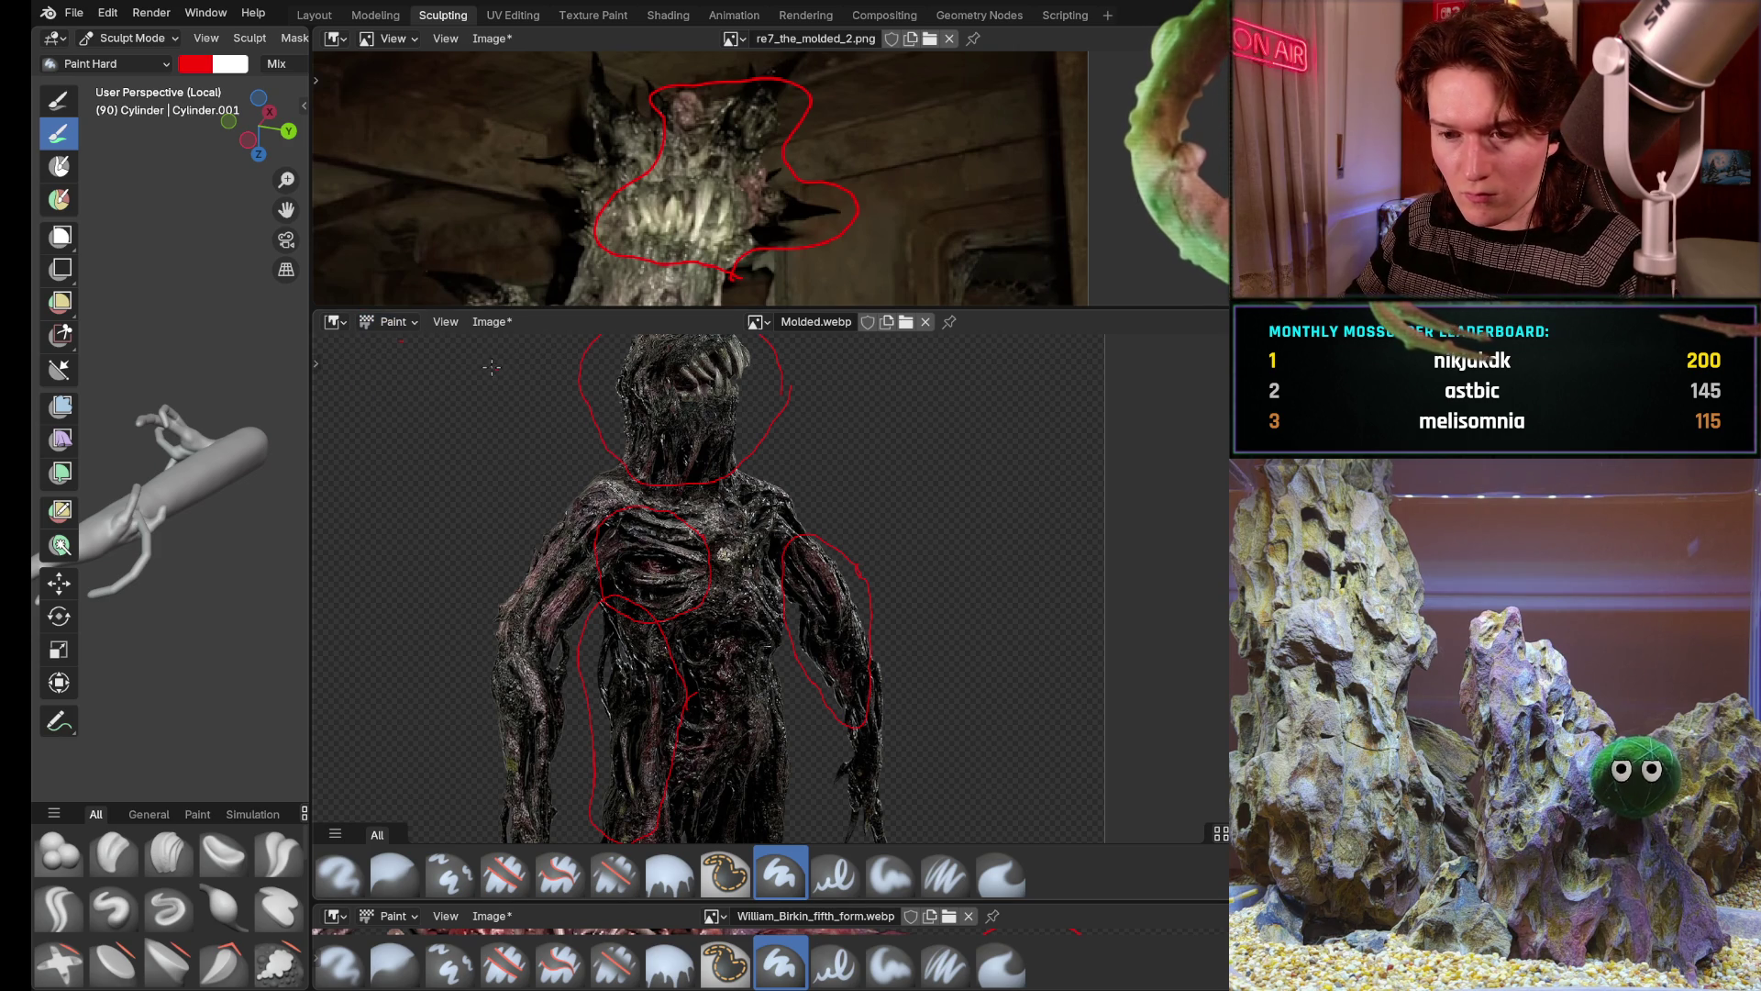
Make the Molded.webp and bottom William Birkin references view-only
{"action": "left_click", "coordinate": [398, 369]}
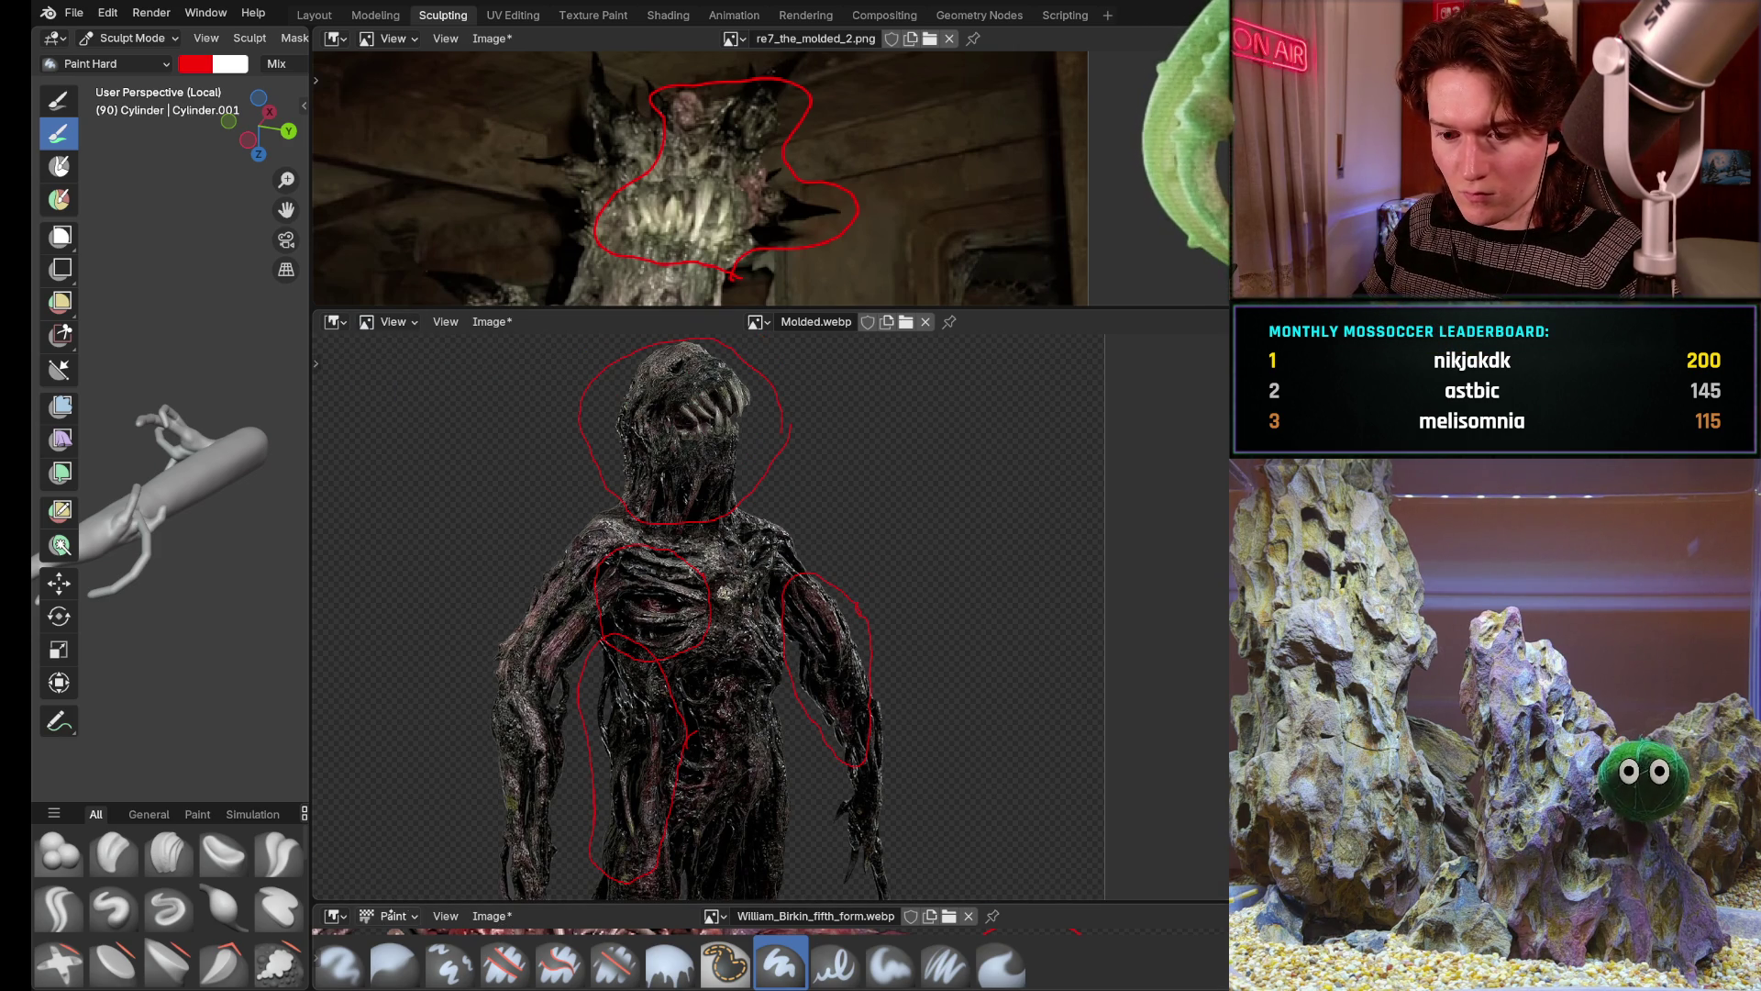
{"action": "left_click", "coordinate": [397, 852]}
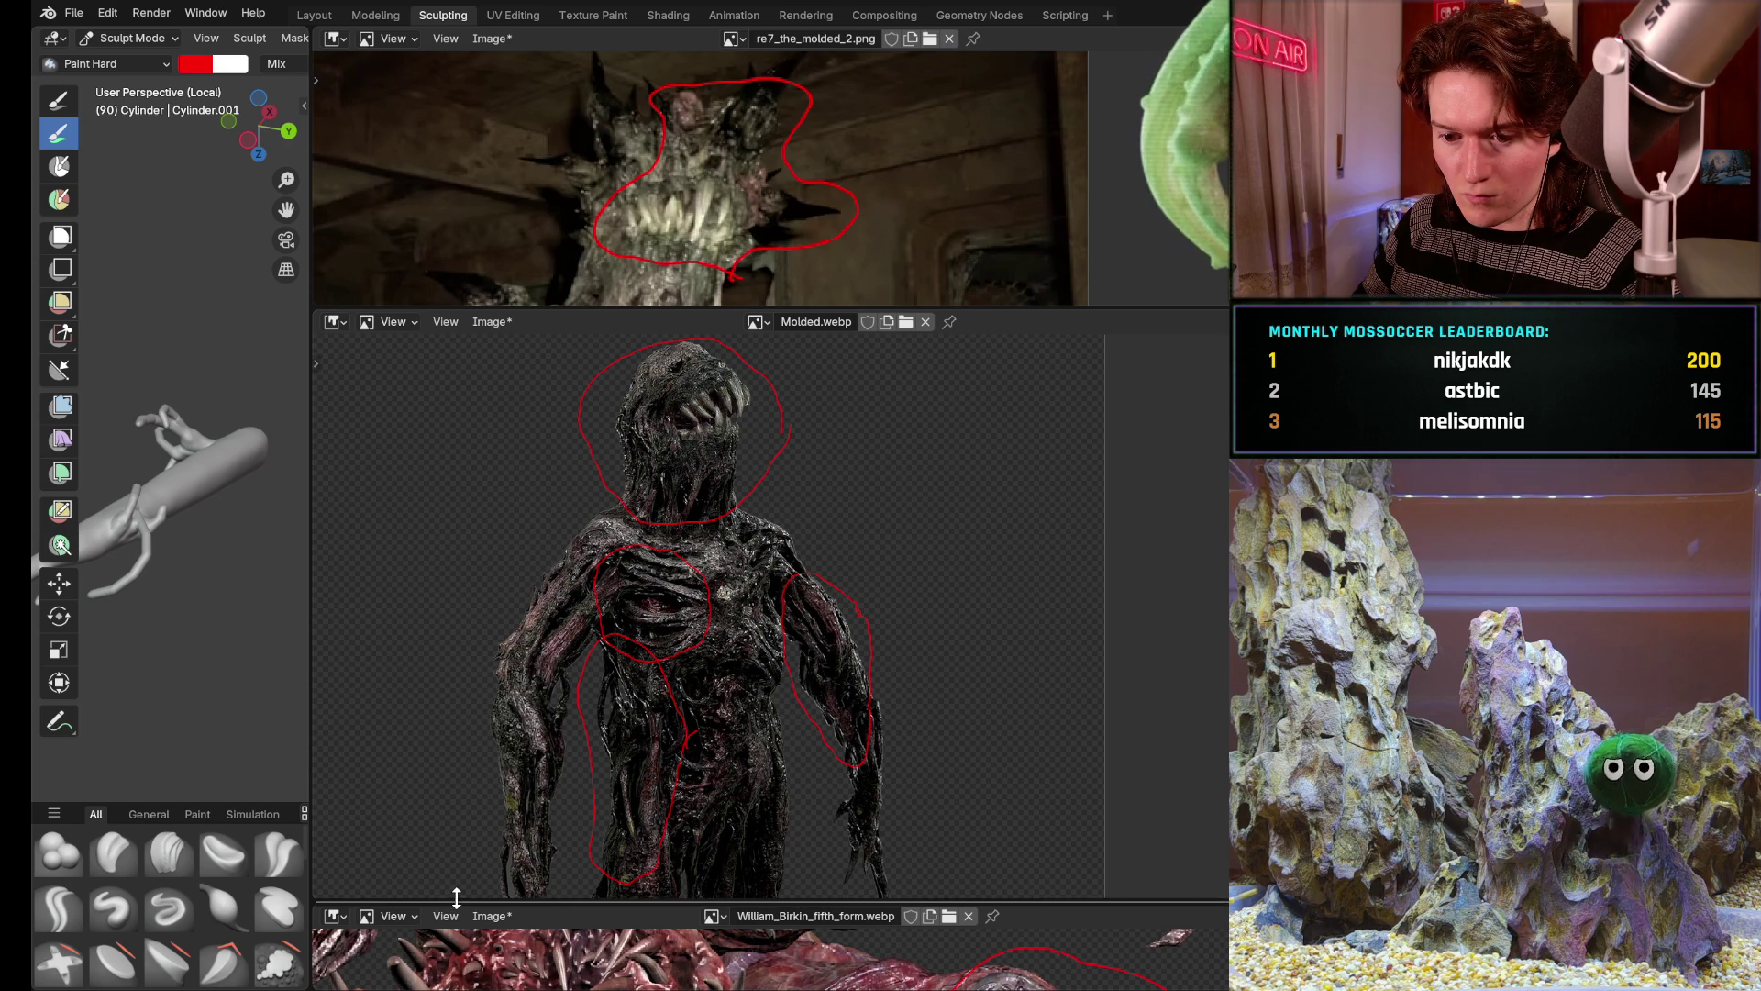
Enlarge the William Birkin reference and frame the Molded creature's head and torso
{"action": "left_click_drag", "start_coordinate": [455, 906], "coordinate": [455, 581]}
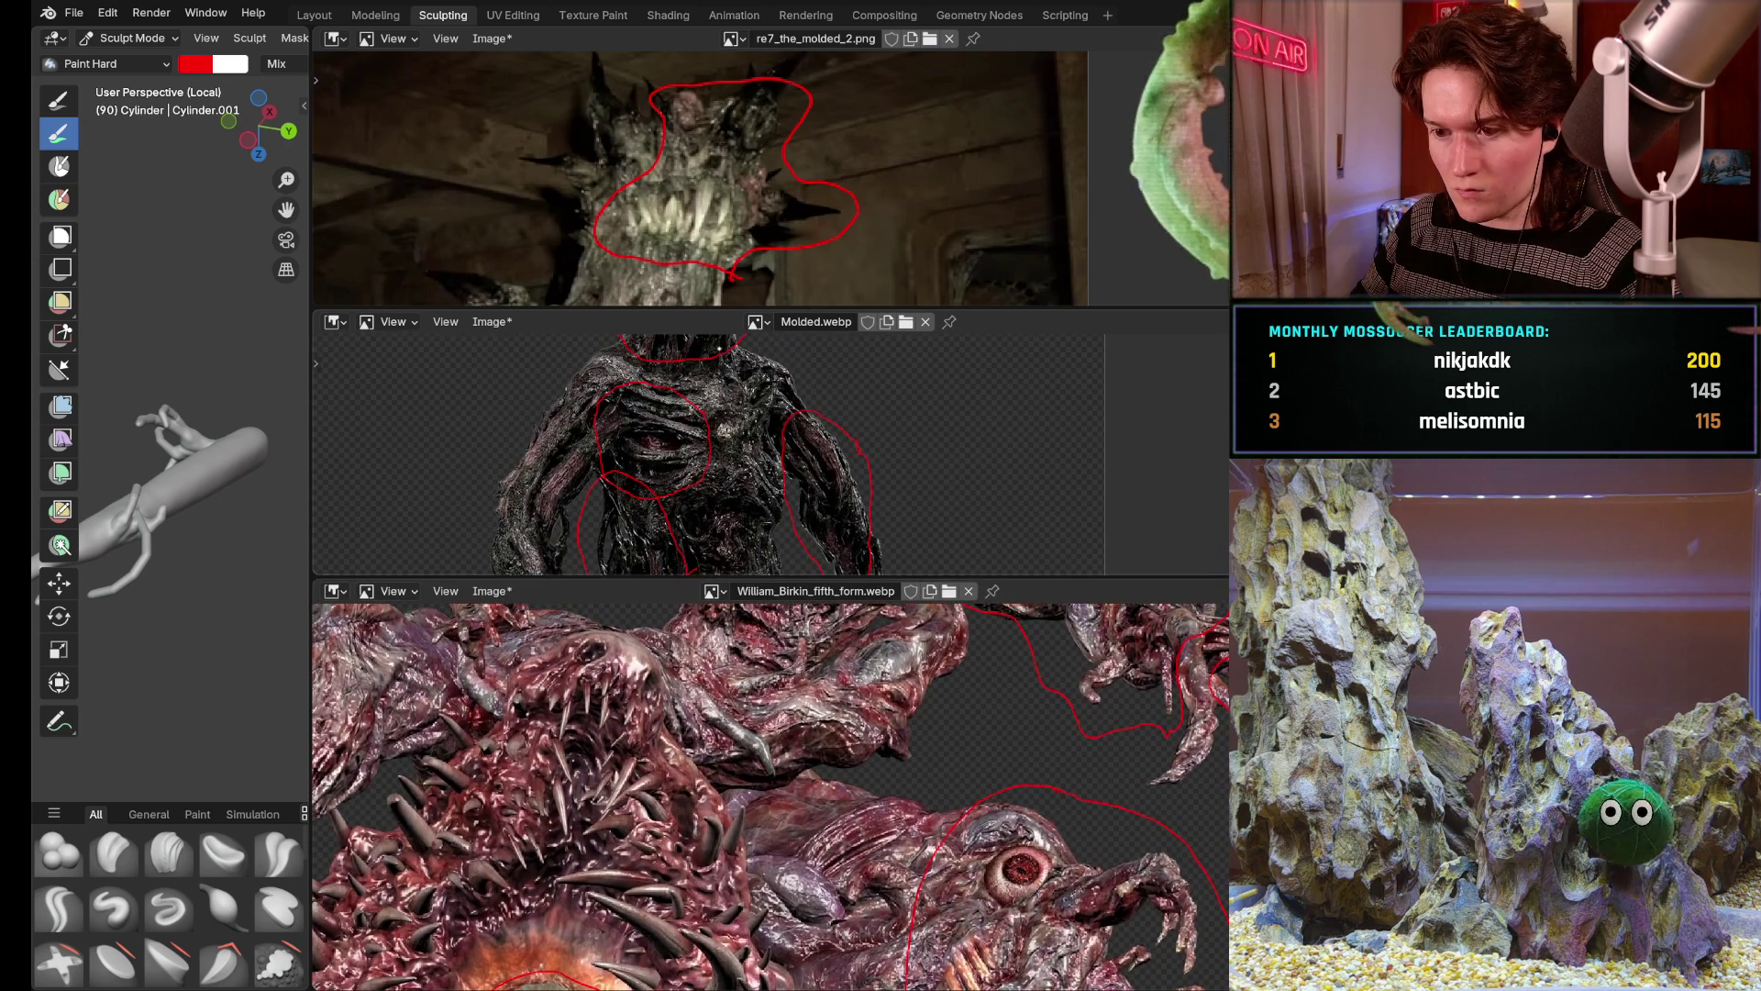
{"action": "scroll", "coordinate": [825, 441], "scroll_direction": "down", "scroll_amount": 3}
{"action": "scroll", "coordinate": [826, 441], "scroll_direction": "up", "scroll_amount": 4}
{"action": "middle_click_drag", "start_coordinate": [771, 413], "coordinate": [884, 437]}
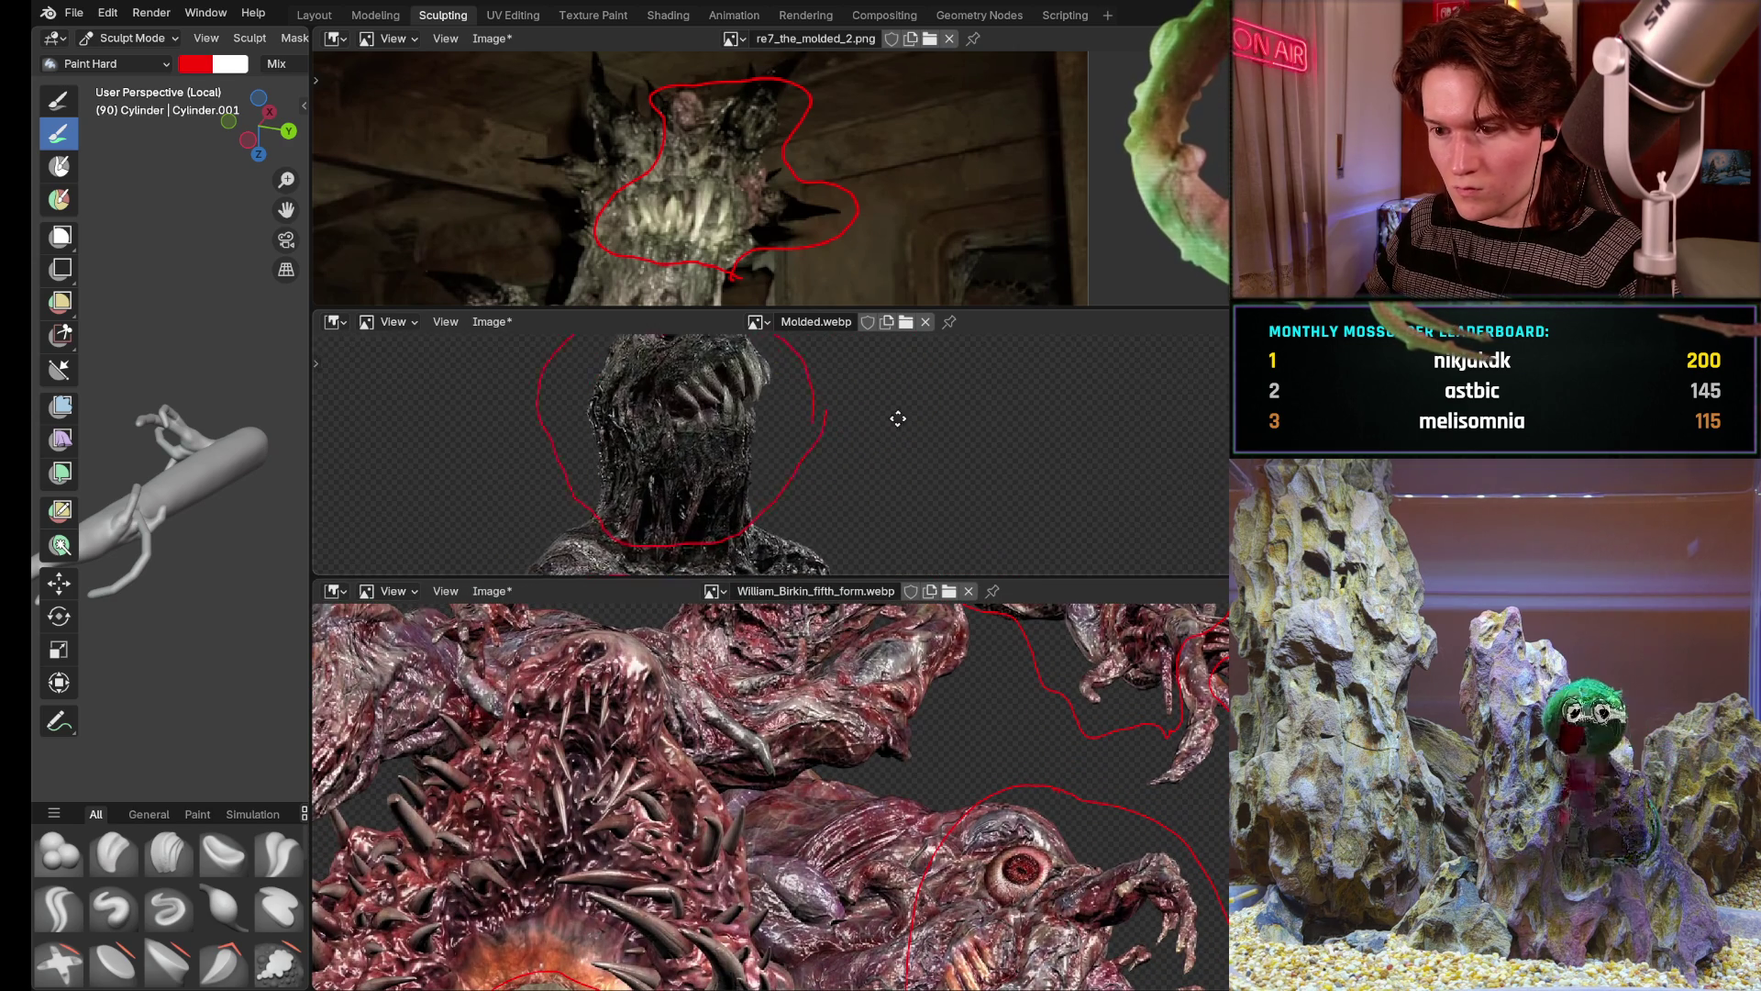
{"action": "scroll", "coordinate": [884, 437], "scroll_direction": "down", "scroll_amount": 3}
{"action": "middle_click_drag", "start_coordinate": [772, 413], "coordinate": [833, 340]}
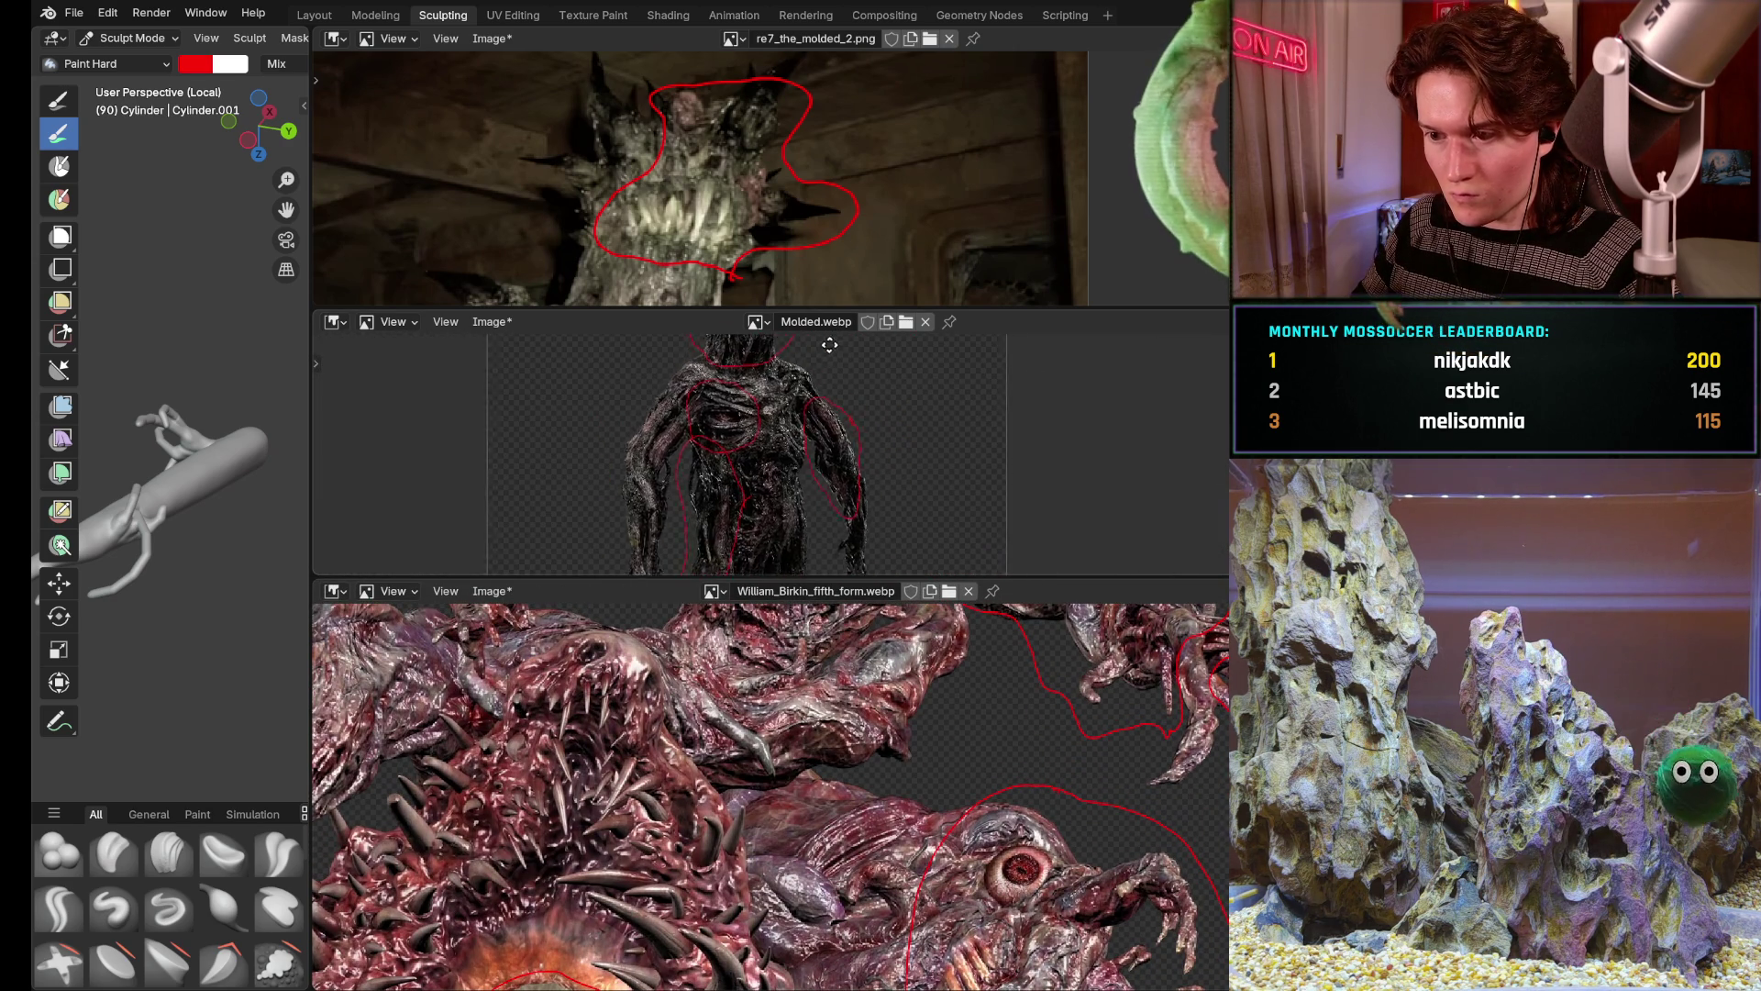
{"action": "scroll", "coordinate": [825, 379], "scroll_direction": "up", "scroll_amount": 1}
{"action": "scroll", "coordinate": [770, 454], "scroll_direction": "up", "scroll_amount": 2}
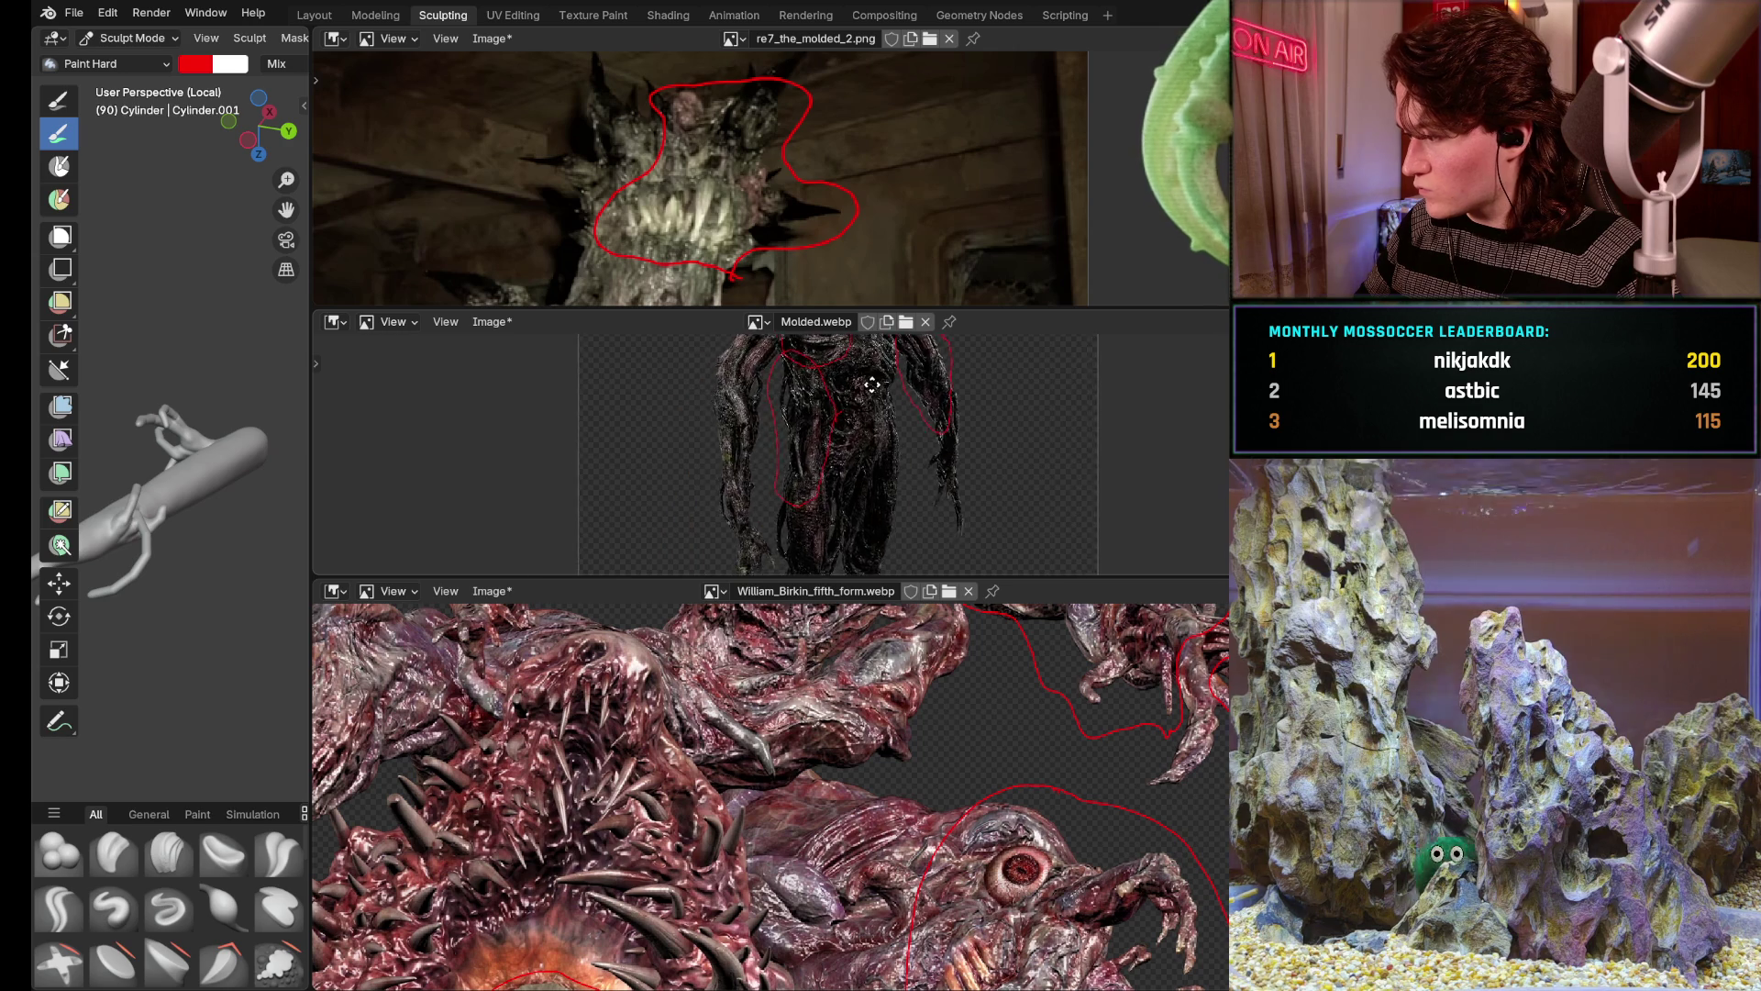
{"action": "scroll", "coordinate": [771, 454], "scroll_direction": "down", "scroll_amount": 2}
{"action": "mouse_move", "coordinate": [771, 455]}
{"action": "middle_mouse_down"}
{"action": "mouse_move", "coordinate": [766, 523]}
{"action": "mouse_move", "coordinate": [772, 454]}
{"action": "middle_mouse_up"}
{"action": "scroll", "coordinate": [766, 482], "scroll_direction": "up", "scroll_amount": 2}
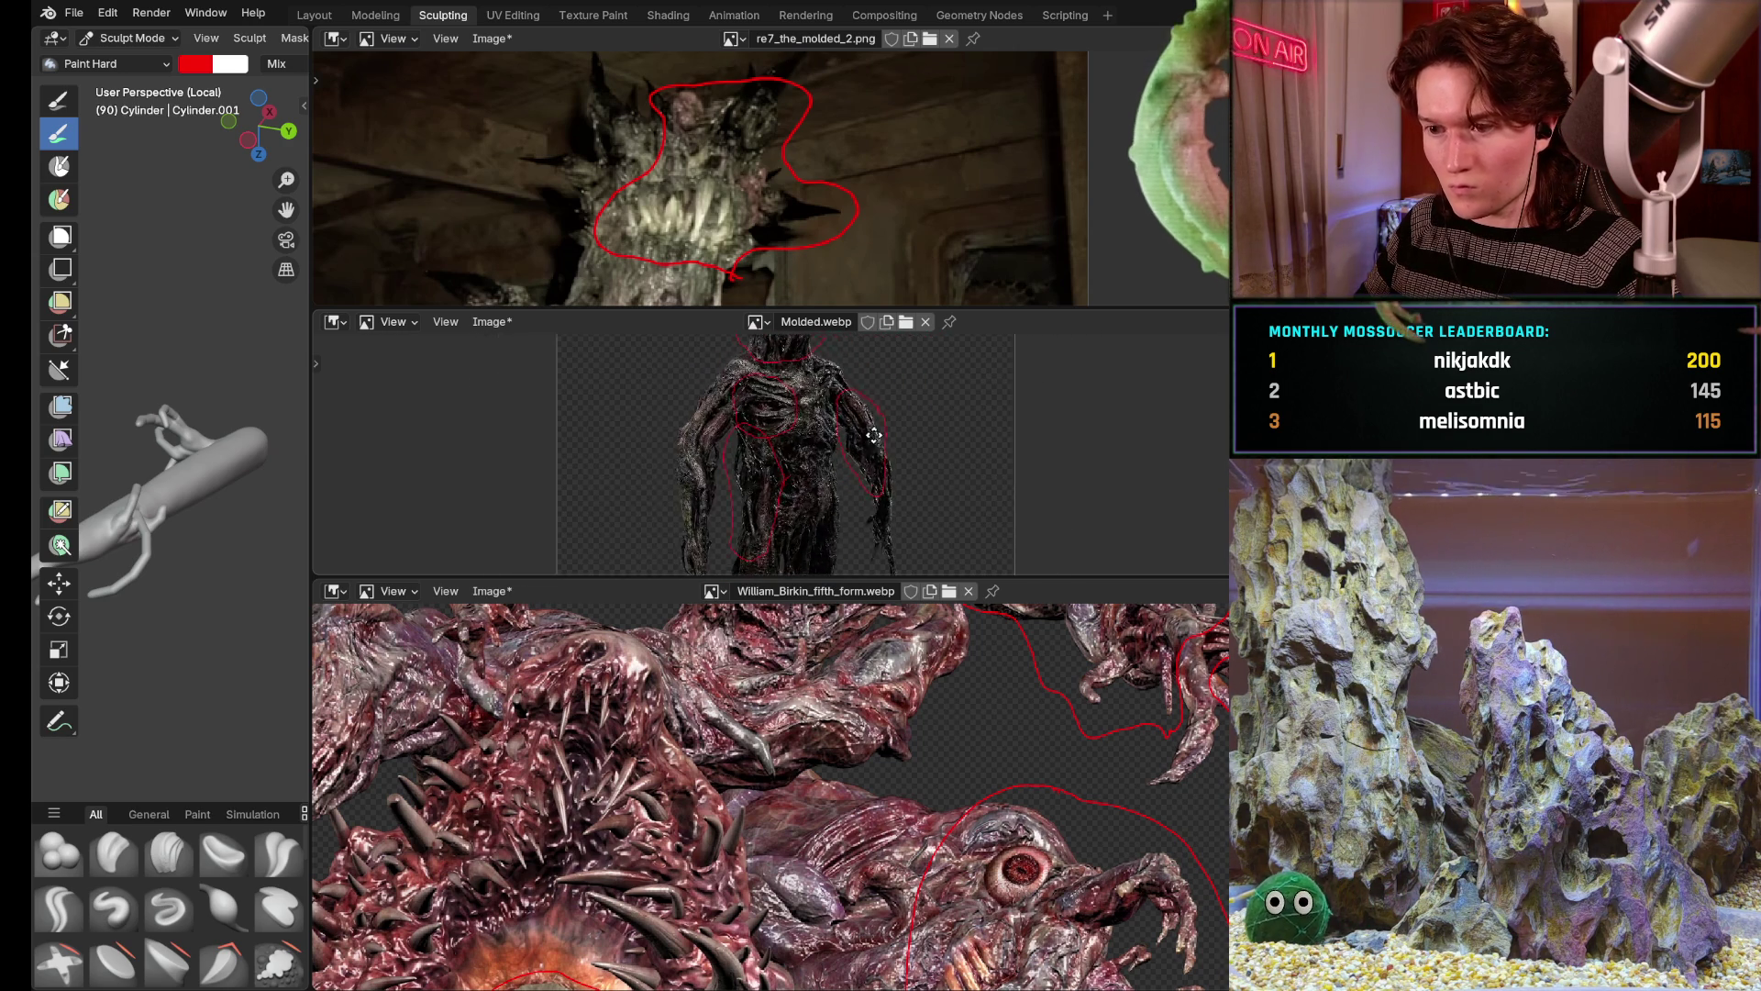
{"action": "scroll", "coordinate": [826, 468], "scroll_direction": "up", "scroll_amount": 2}
{"action": "scroll", "coordinate": [833, 471], "scroll_direction": "up", "scroll_amount": 1}
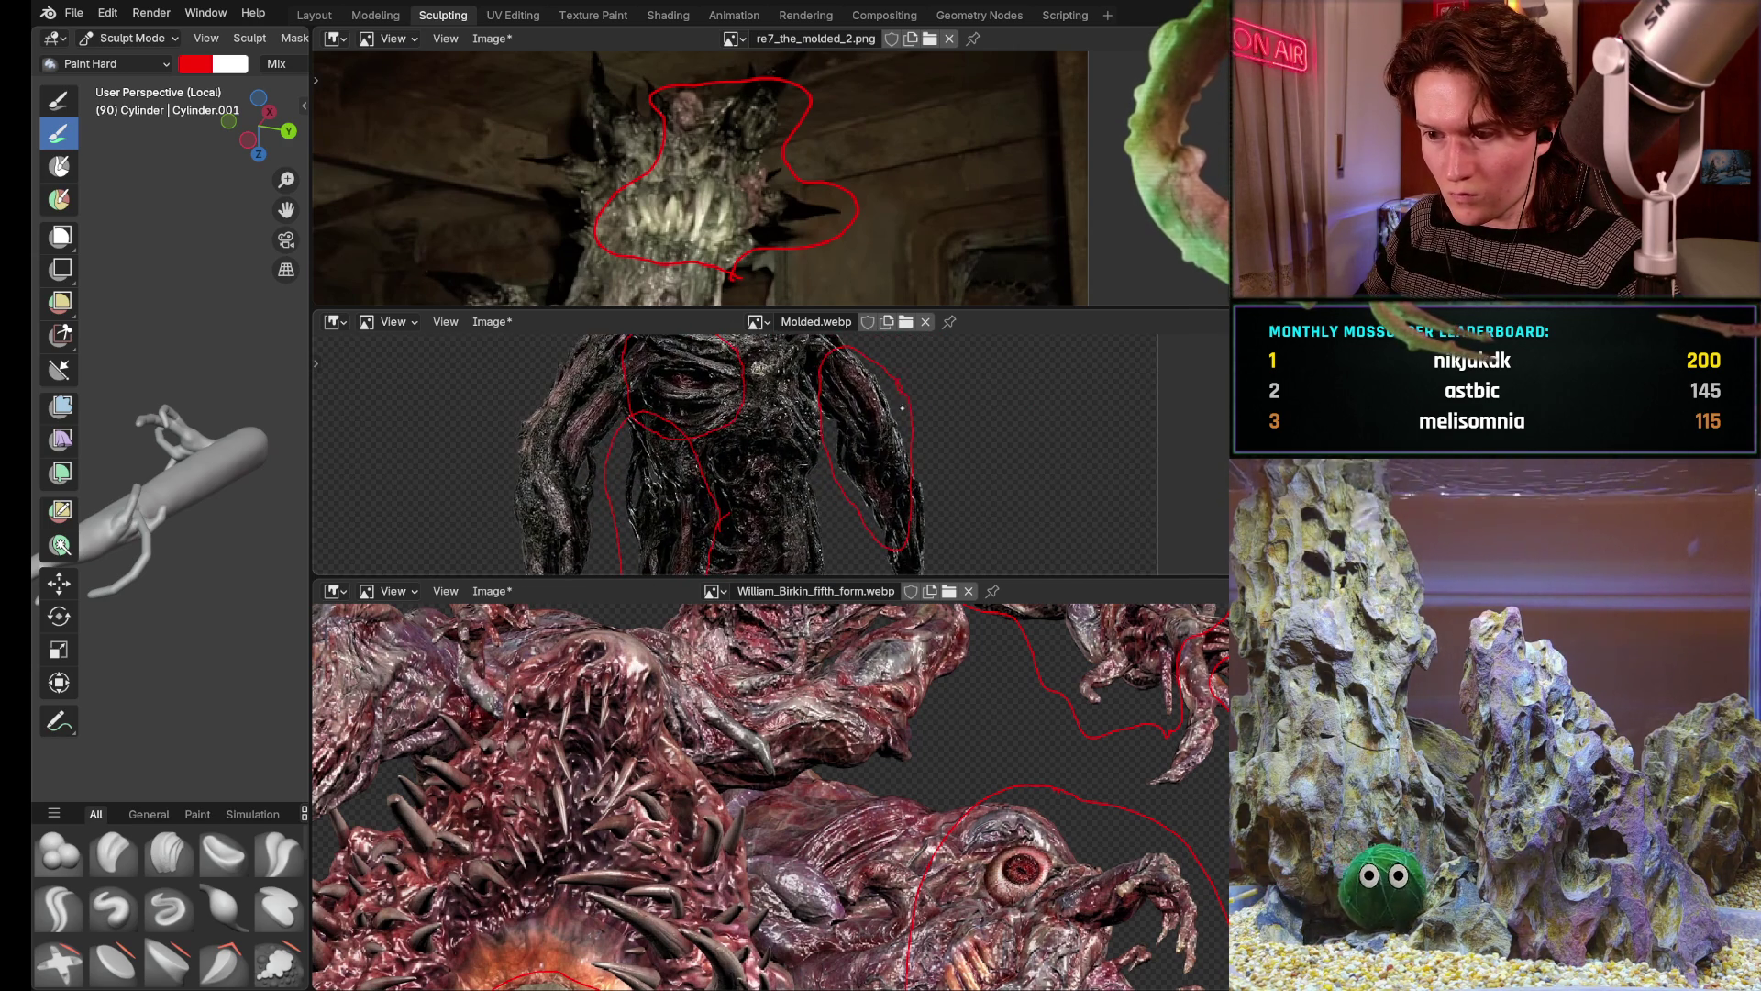
{"action": "scroll", "coordinate": [853, 483], "scroll_direction": "up", "scroll_amount": 2}
{"action": "scroll", "coordinate": [906, 418], "scroll_direction": "down", "scroll_amount": 3}
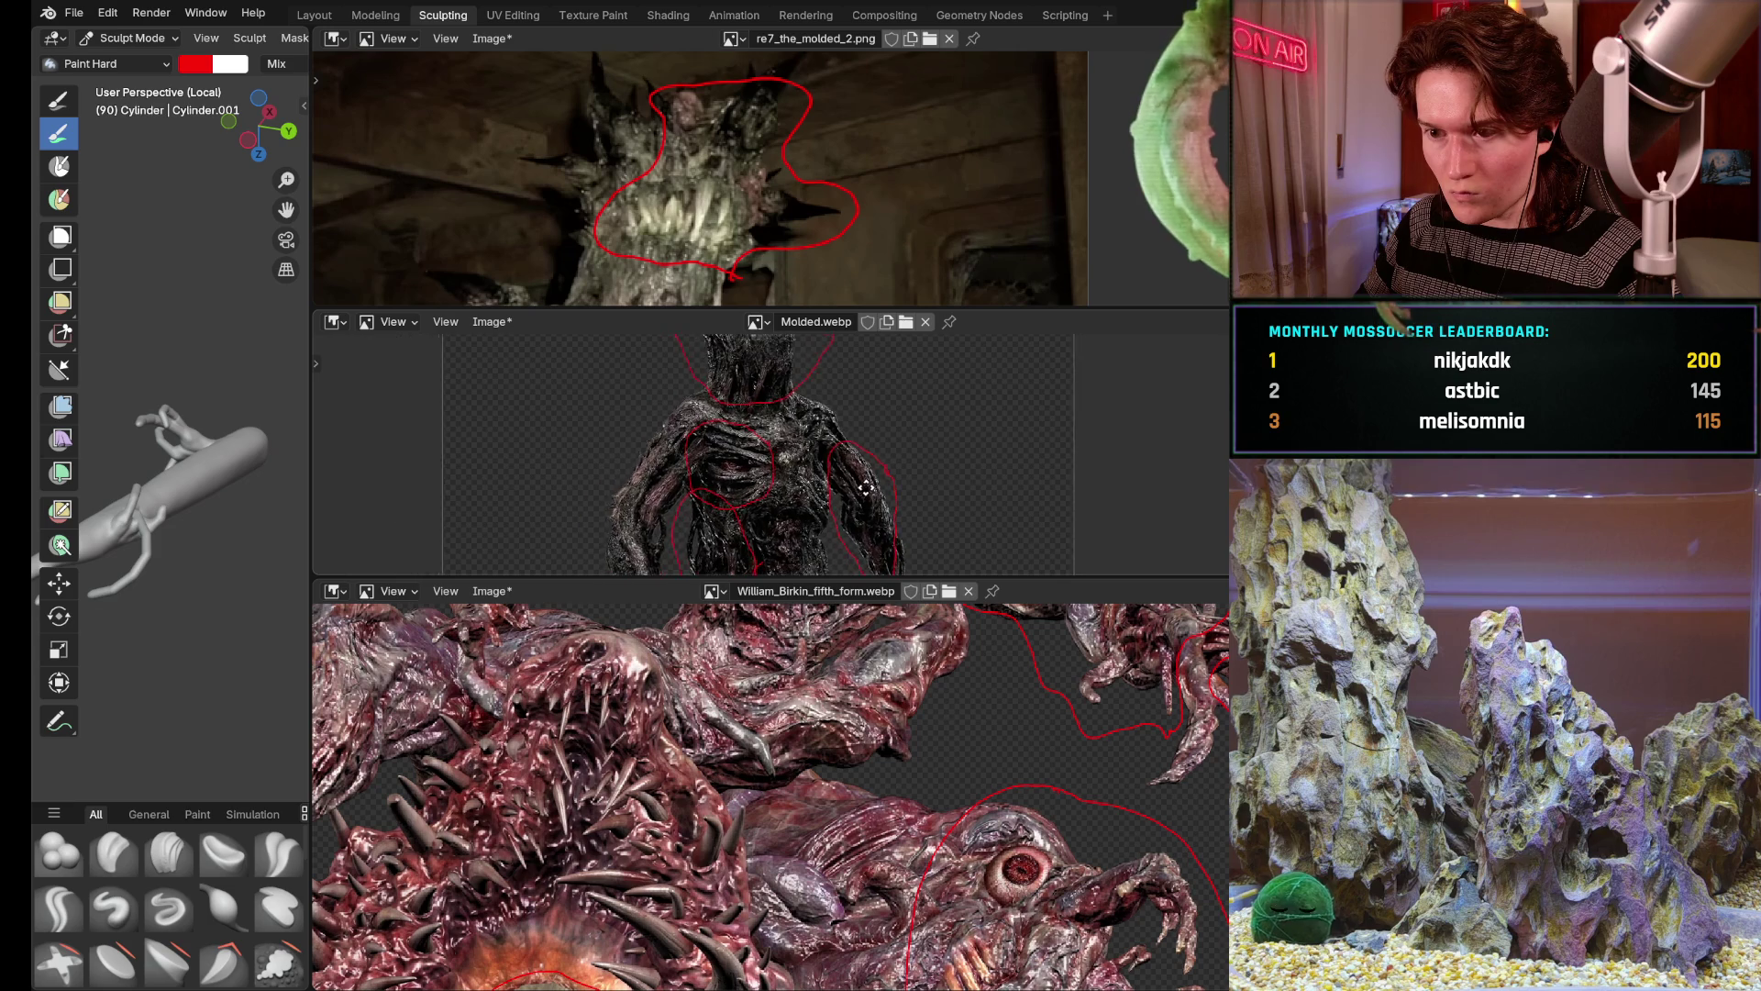
Bring the Birkin creature's head into view and widen the 3D view beside the references
{"action": "middle_click_drag", "start_coordinate": [964, 825], "coordinate": [620, 688]}
{"action": "scroll", "coordinate": [771, 771], "scroll_direction": "down", "scroll_amount": 2}
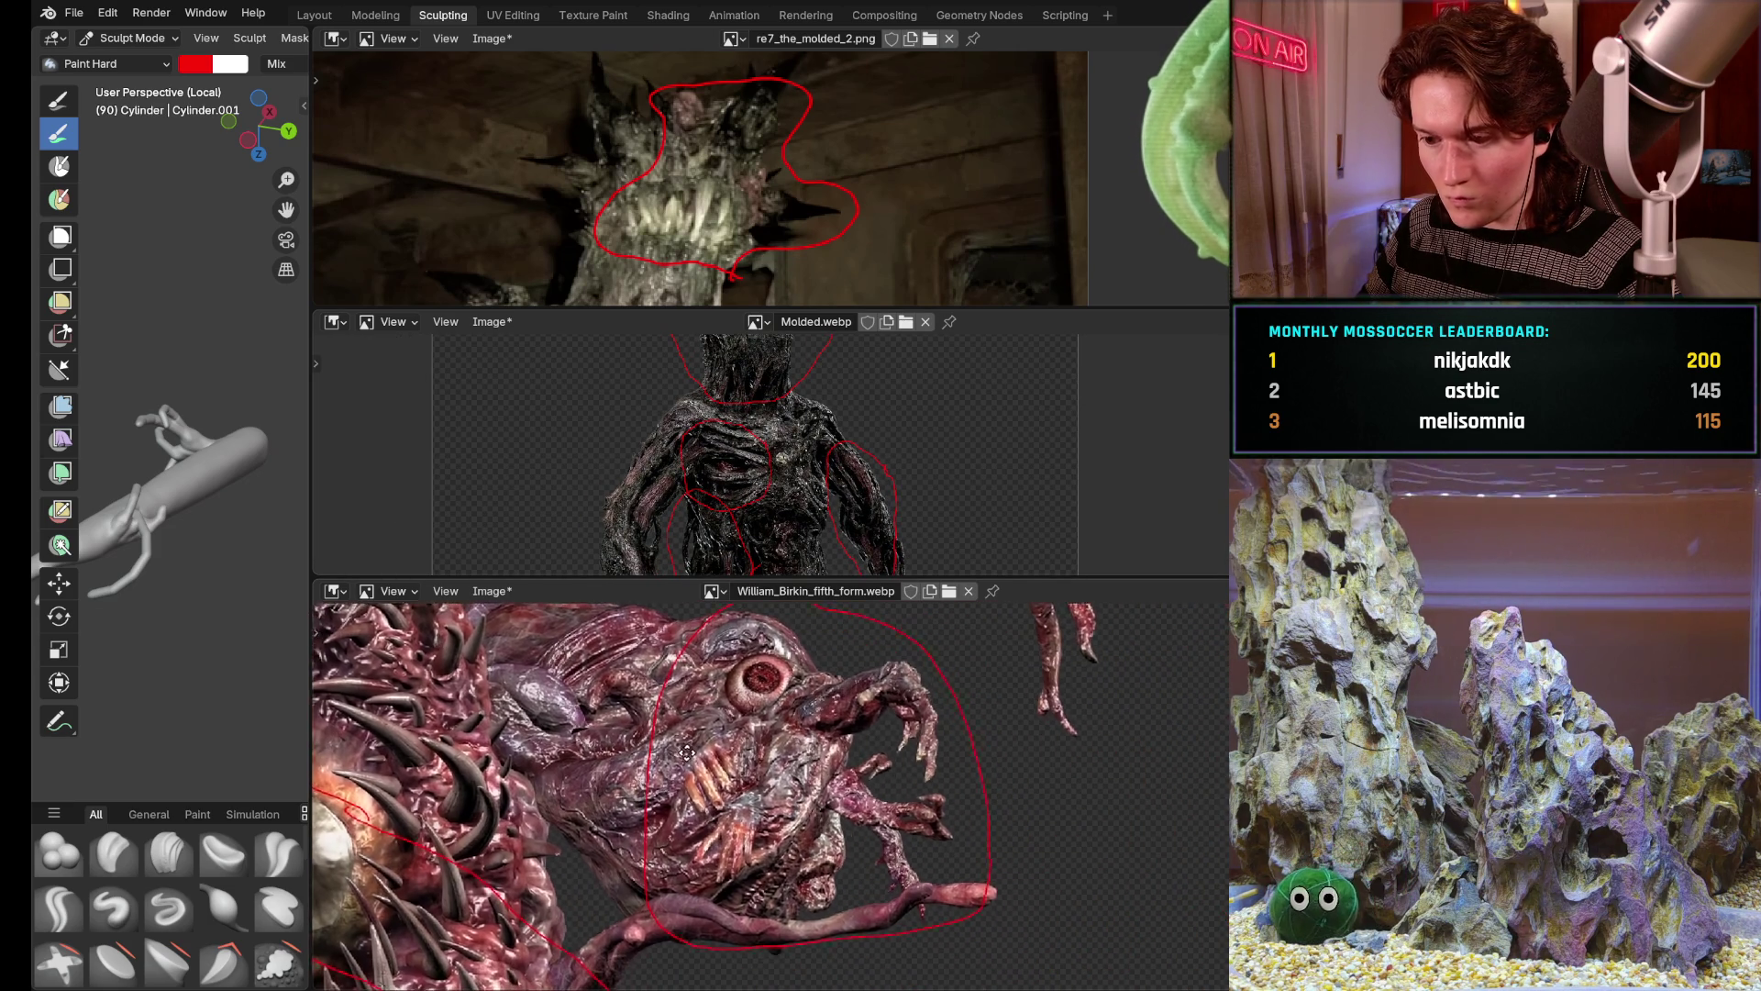
{"action": "scroll", "coordinate": [771, 771], "scroll_direction": "down", "scroll_amount": 2}
{"action": "scroll", "coordinate": [747, 691], "scroll_direction": "down", "scroll_amount": 3}
{"action": "mouse_move", "coordinate": [827, 854]}
{"action": "middle_mouse_down"}
{"action": "mouse_move", "coordinate": [747, 691]}
{"action": "mouse_move", "coordinate": [736, 760]}
{"action": "mouse_move", "coordinate": [881, 785]}
{"action": "middle_mouse_up"}
{"action": "scroll", "coordinate": [747, 691], "scroll_direction": "down", "scroll_amount": 2}
{"action": "scroll", "coordinate": [881, 784], "scroll_direction": "up", "scroll_amount": 2}
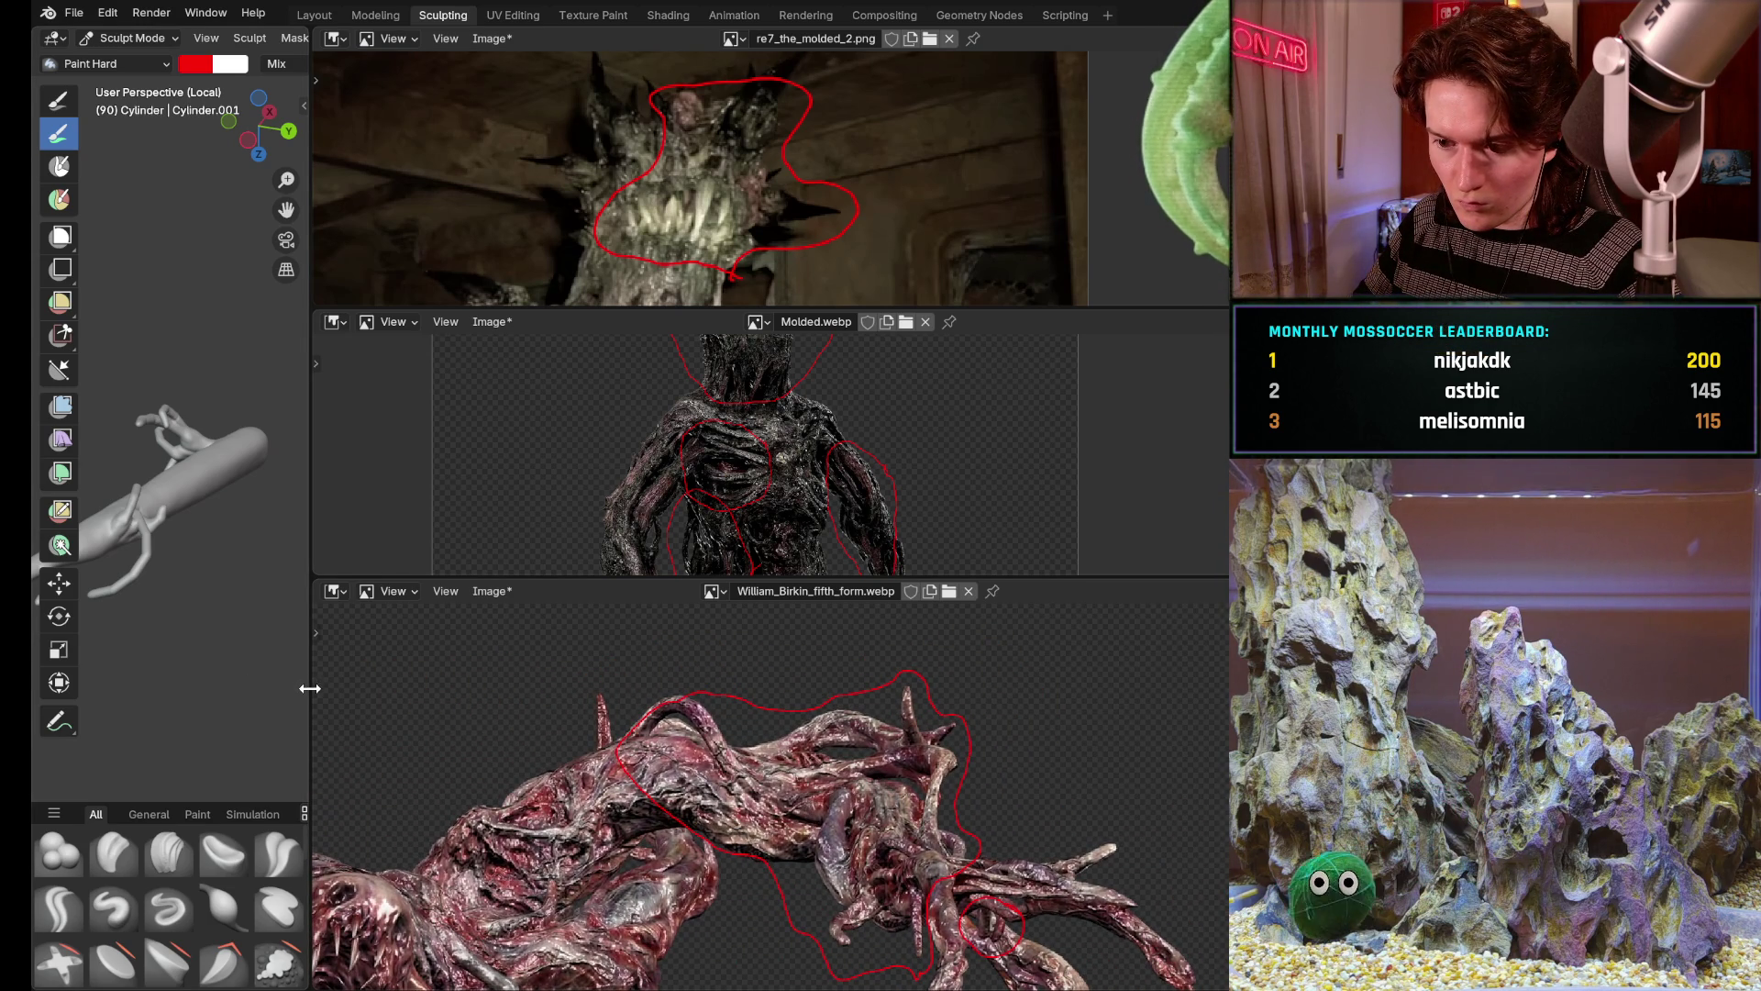
{"action": "left_click_drag", "start_coordinate": [313, 686], "coordinate": [890, 603]}
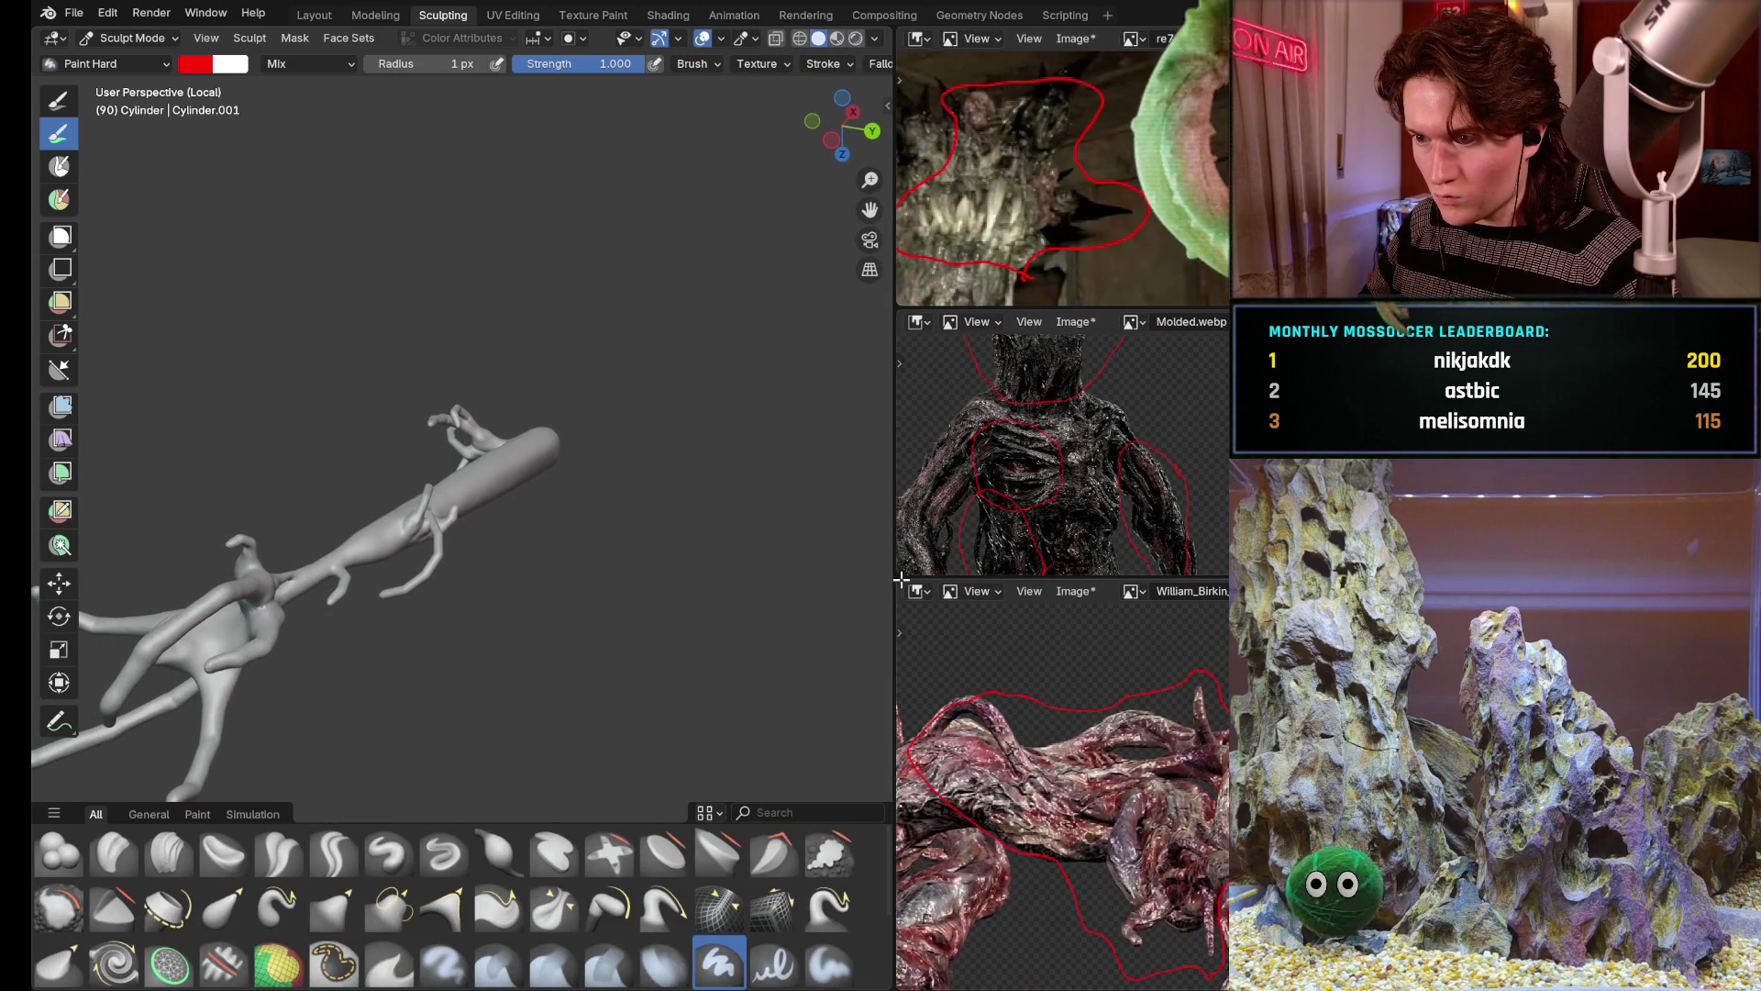
Reframe the Molded reference to enlarge the creature's torso and head
{"action": "mouse_move", "coordinate": [963, 454]}
{"action": "middle_mouse_down"}
{"action": "mouse_move", "coordinate": [1170, 454]}
{"action": "mouse_move", "coordinate": [1059, 455]}
{"action": "middle_mouse_up"}
{"action": "scroll", "coordinate": [1059, 455], "scroll_direction": "up", "scroll_amount": 2}
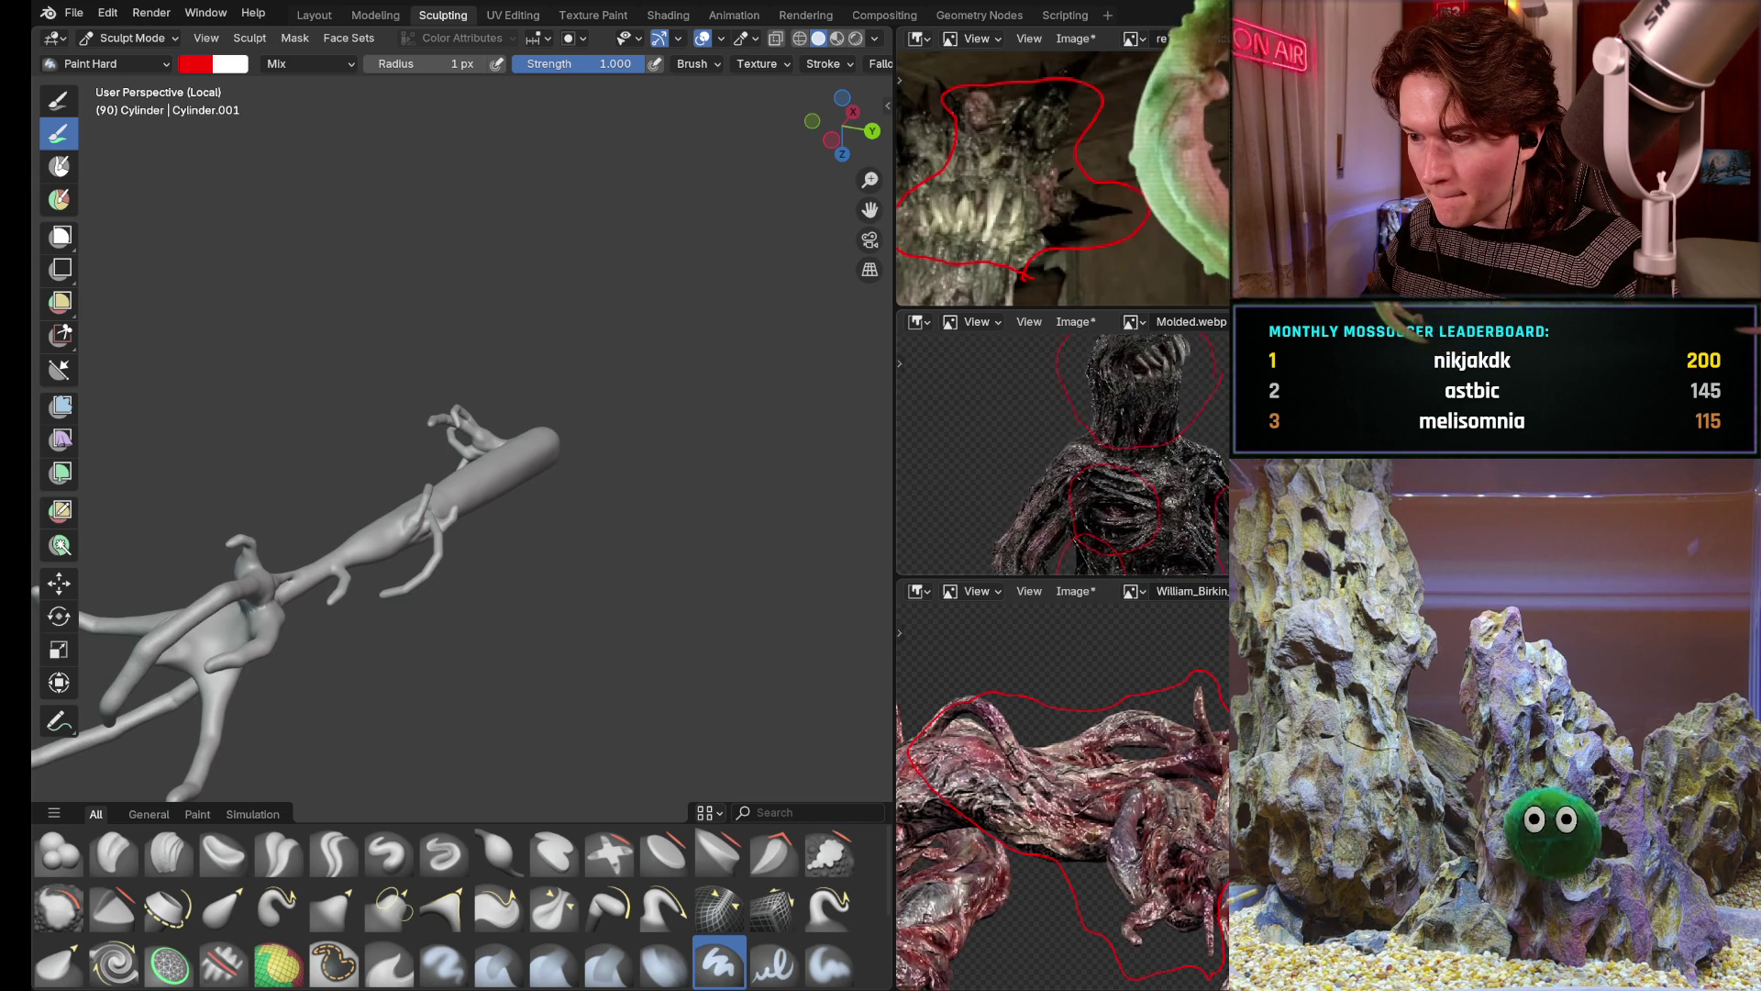
{"action": "middle_click_drag", "start_coordinate": [1101, 413], "coordinate": [1060, 524]}
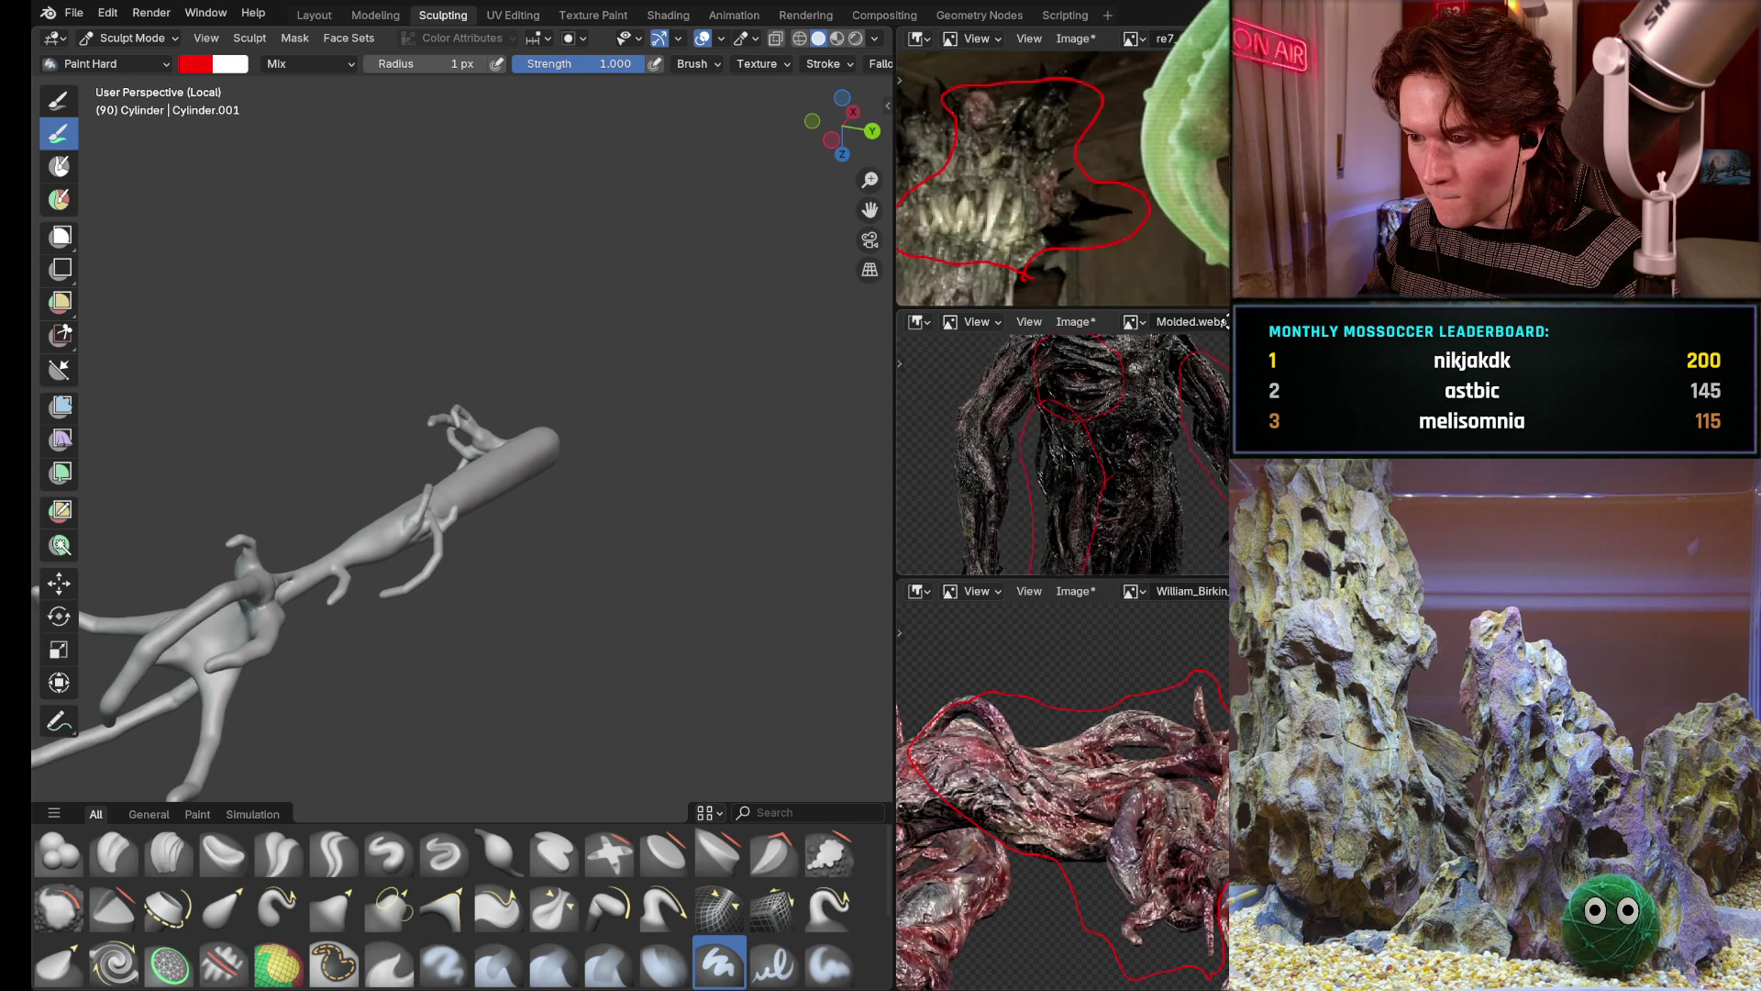
{"action": "mouse_move", "coordinate": [1073, 413]}
{"action": "middle_mouse_down"}
{"action": "mouse_move", "coordinate": [1175, 604]}
{"action": "mouse_move", "coordinate": [1186, 470]}
{"action": "mouse_move", "coordinate": [1159, 563]}
{"action": "middle_mouse_up"}
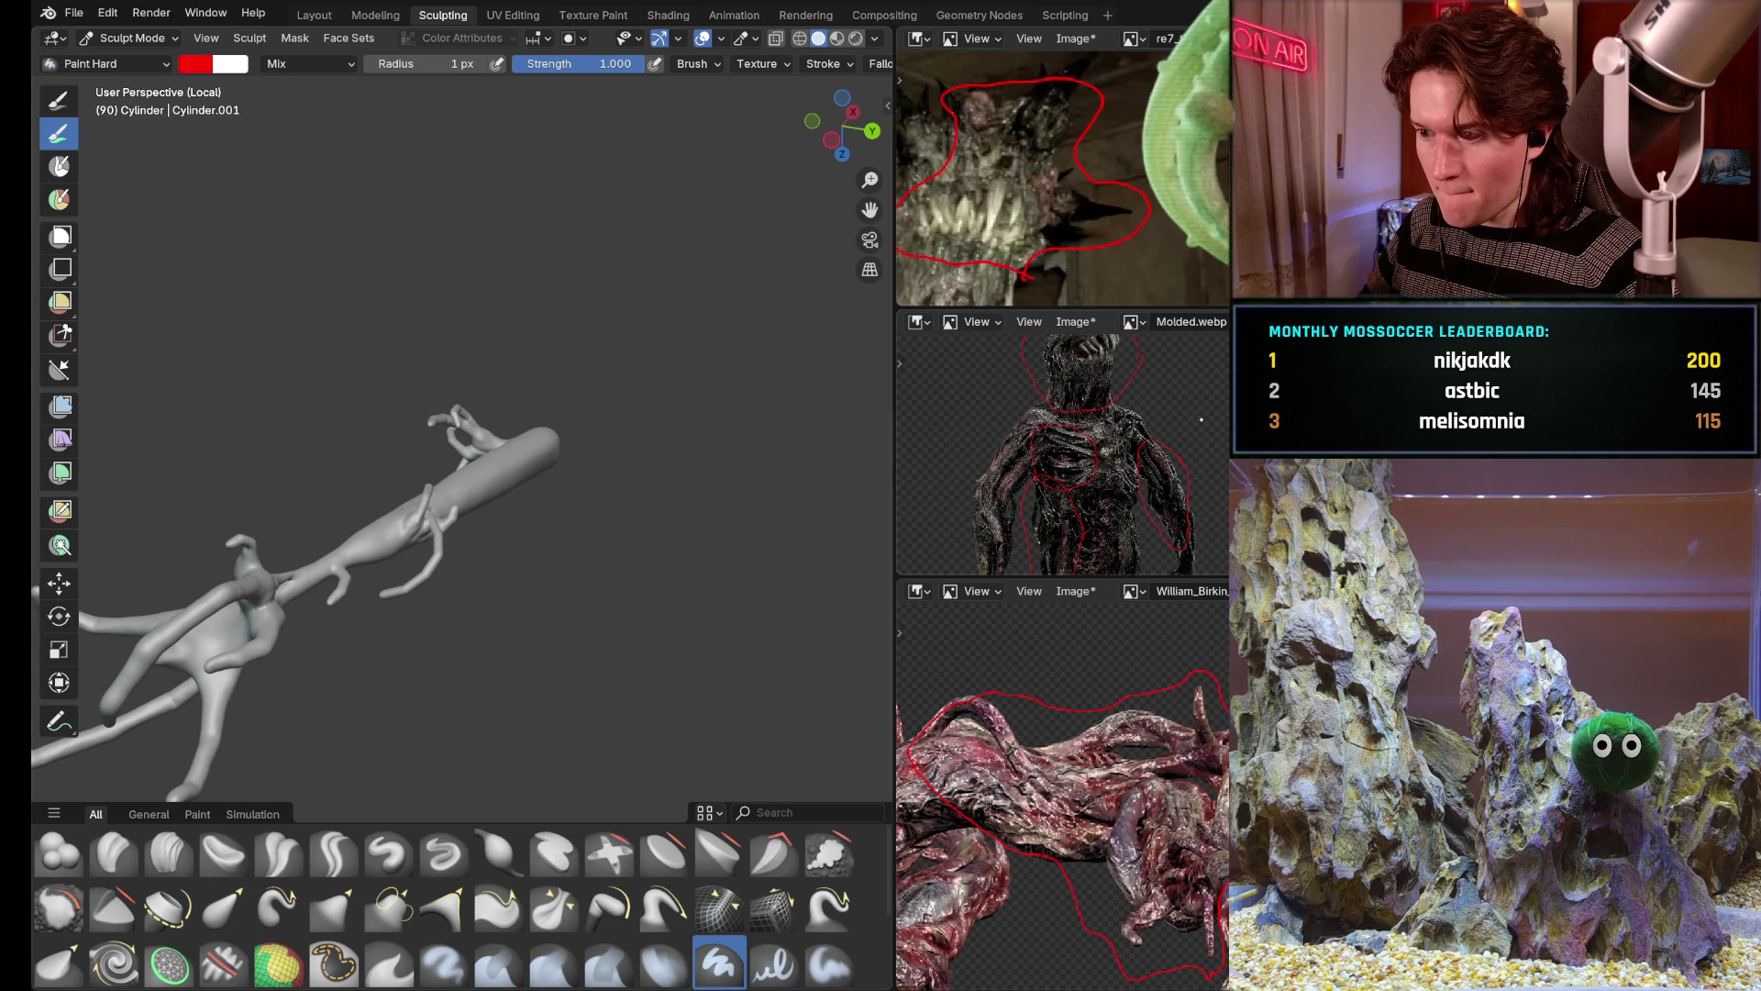
{"action": "middle_click_drag", "start_coordinate": [1194, 418], "coordinate": [1228, 428], "text": "ctrl"}
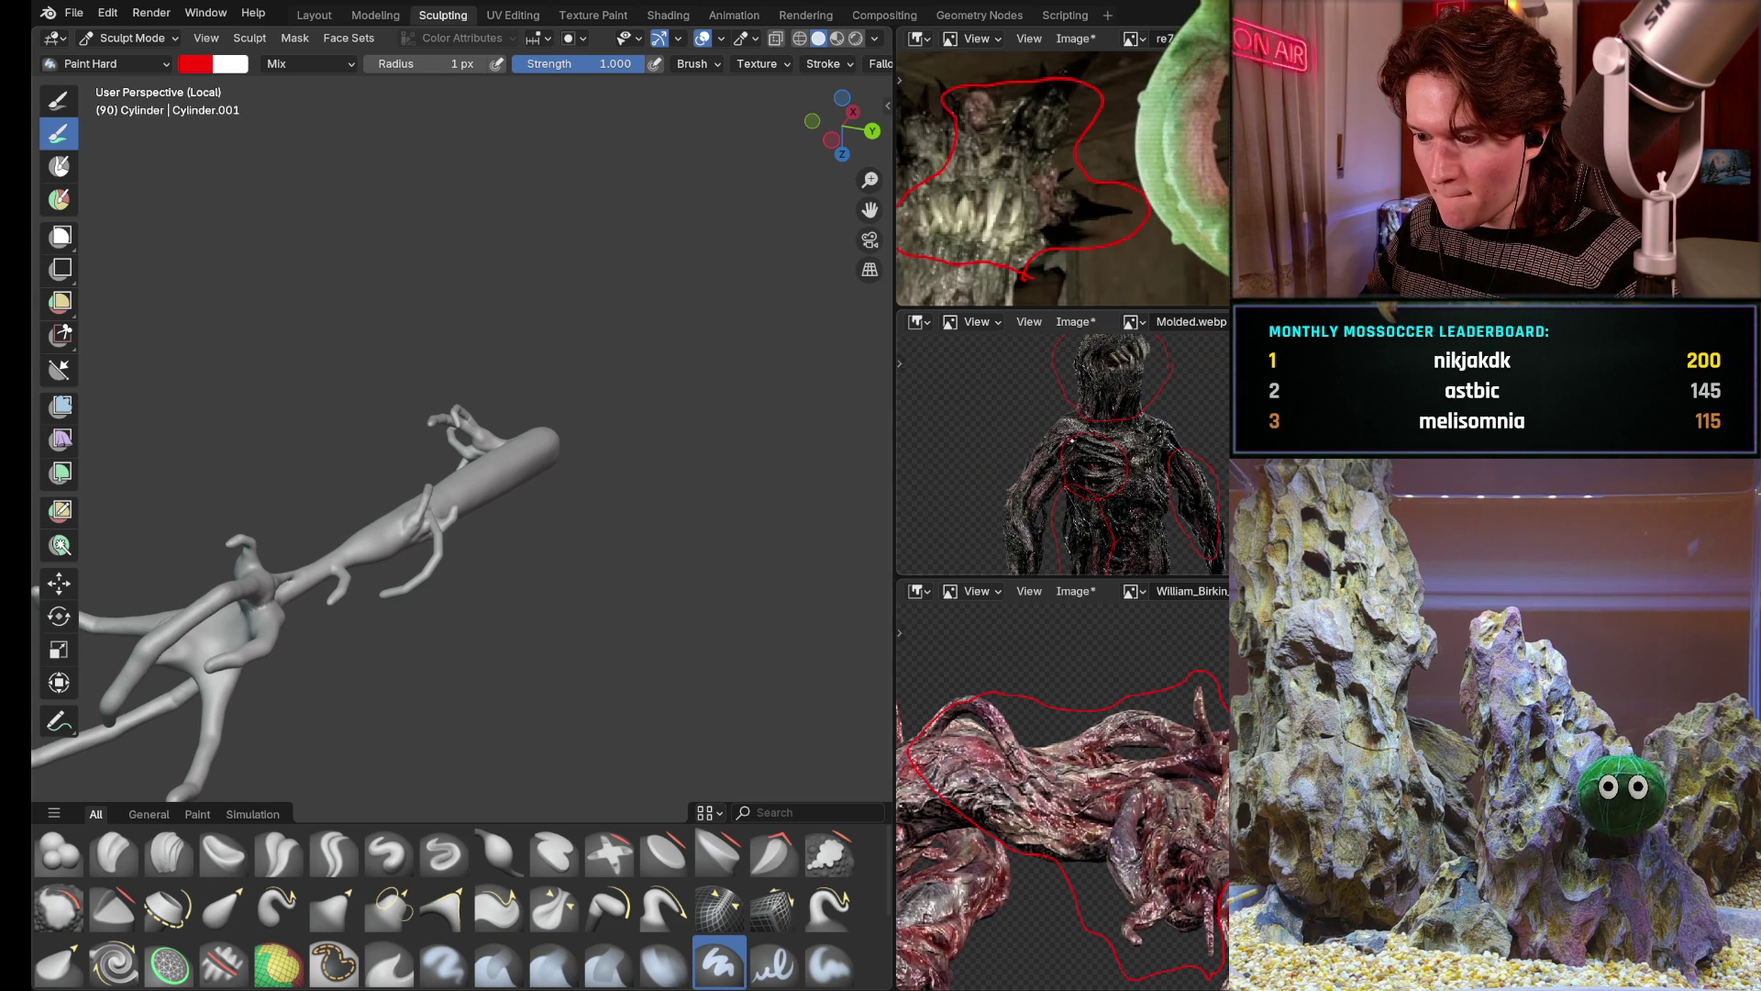
Enlarge the Birkin and re7 reference creatures, then give the 3D view more room
{"action": "middle_click_drag", "start_coordinate": [1077, 716], "coordinate": [1076, 647], "text": "ctrl"}
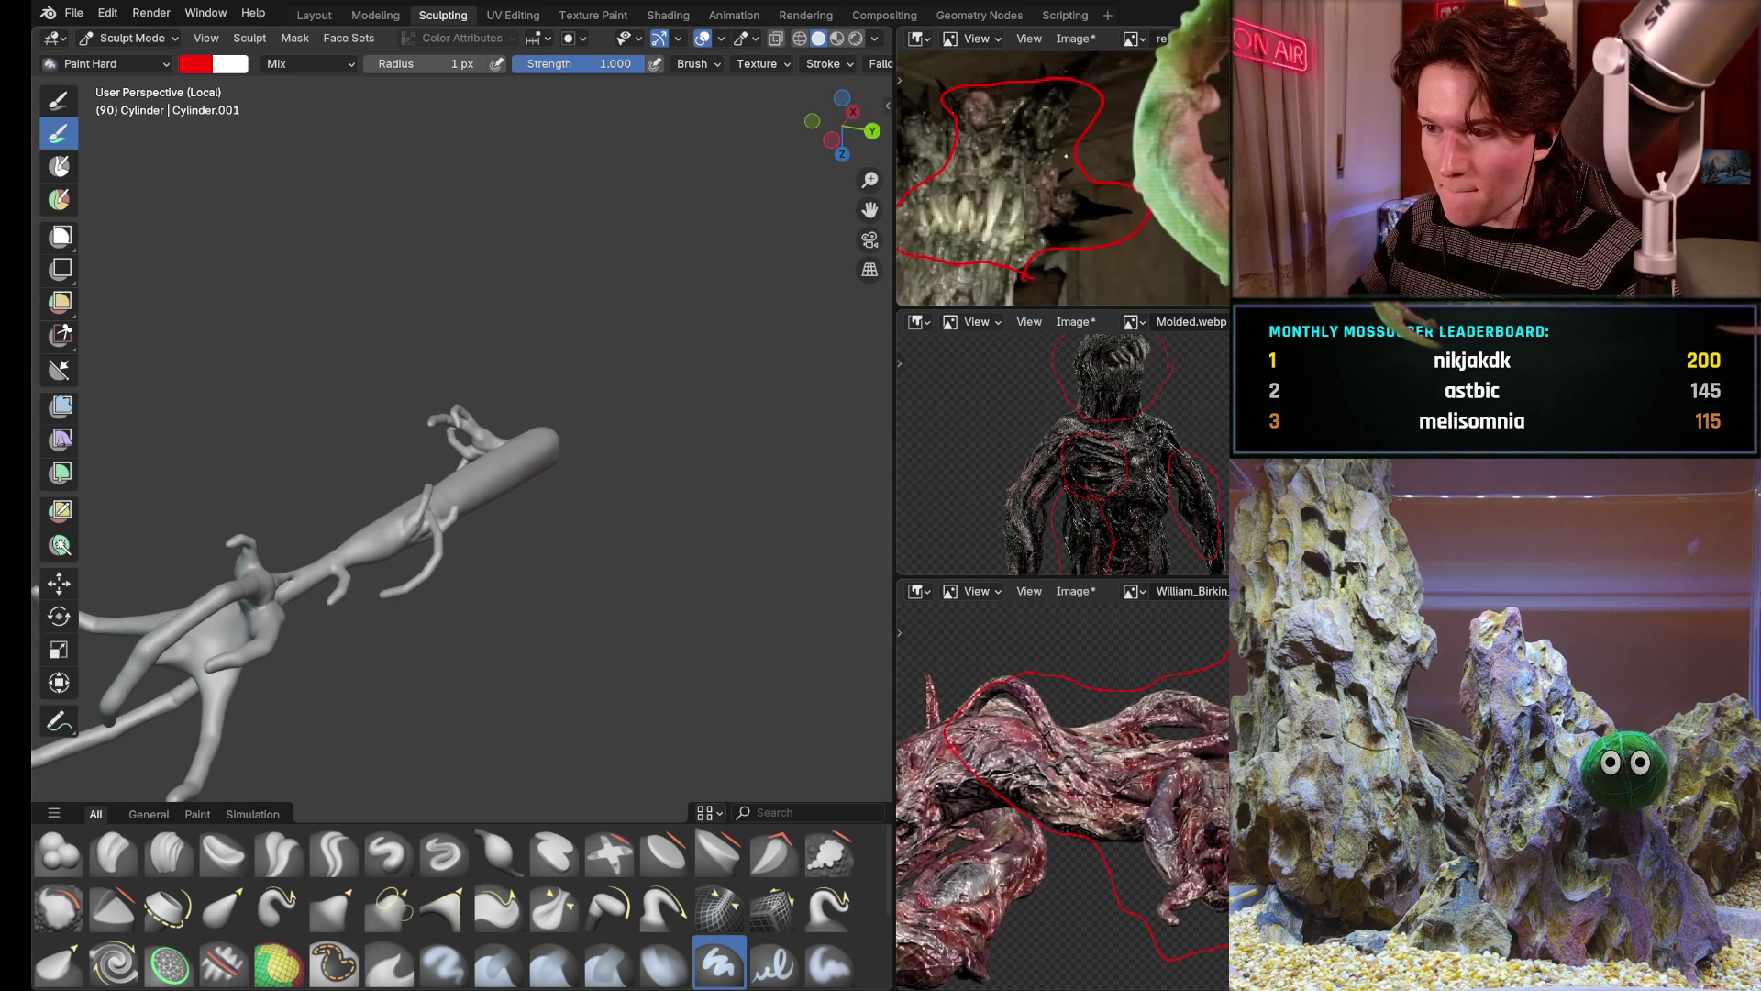
{"action": "middle_click_drag", "start_coordinate": [1059, 148], "coordinate": [921, 205], "text": "ctrl"}
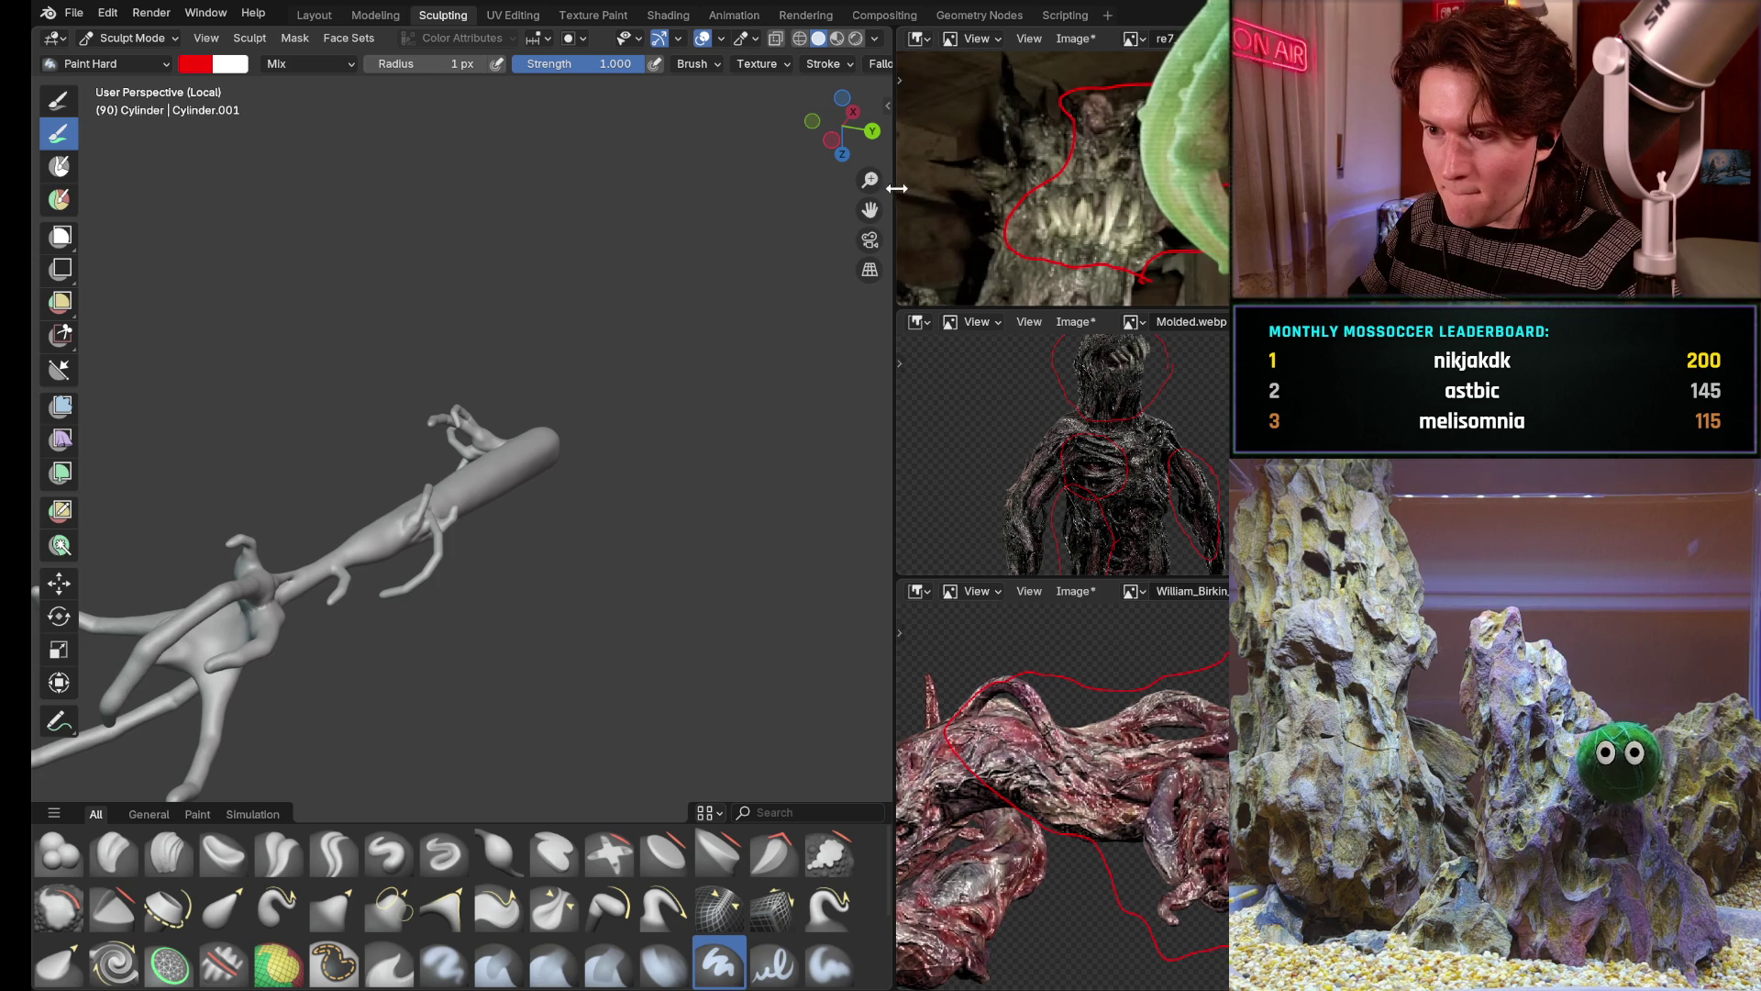
{"action": "left_click_drag", "start_coordinate": [897, 190], "coordinate": [1131, 188]}
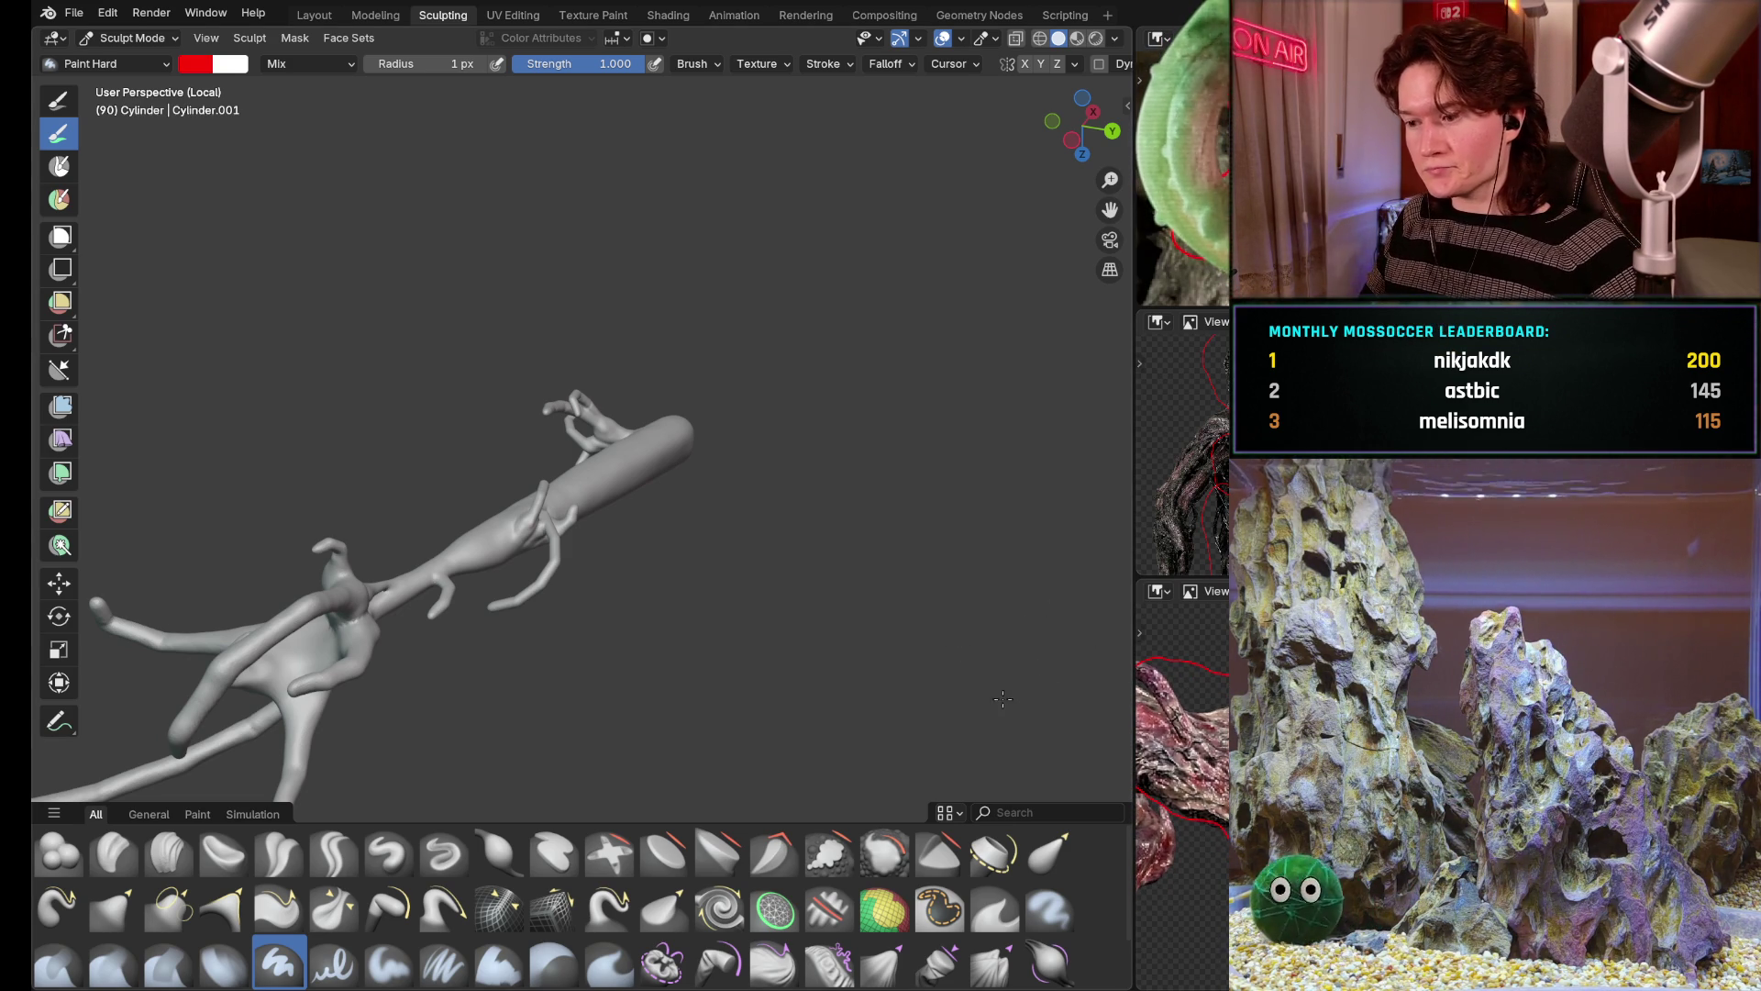
Push the reference images aside so the tendril sculpt fills nearly the whole workspace
{"action": "left_click_drag", "start_coordinate": [1135, 561], "coordinate": [935, 563]}
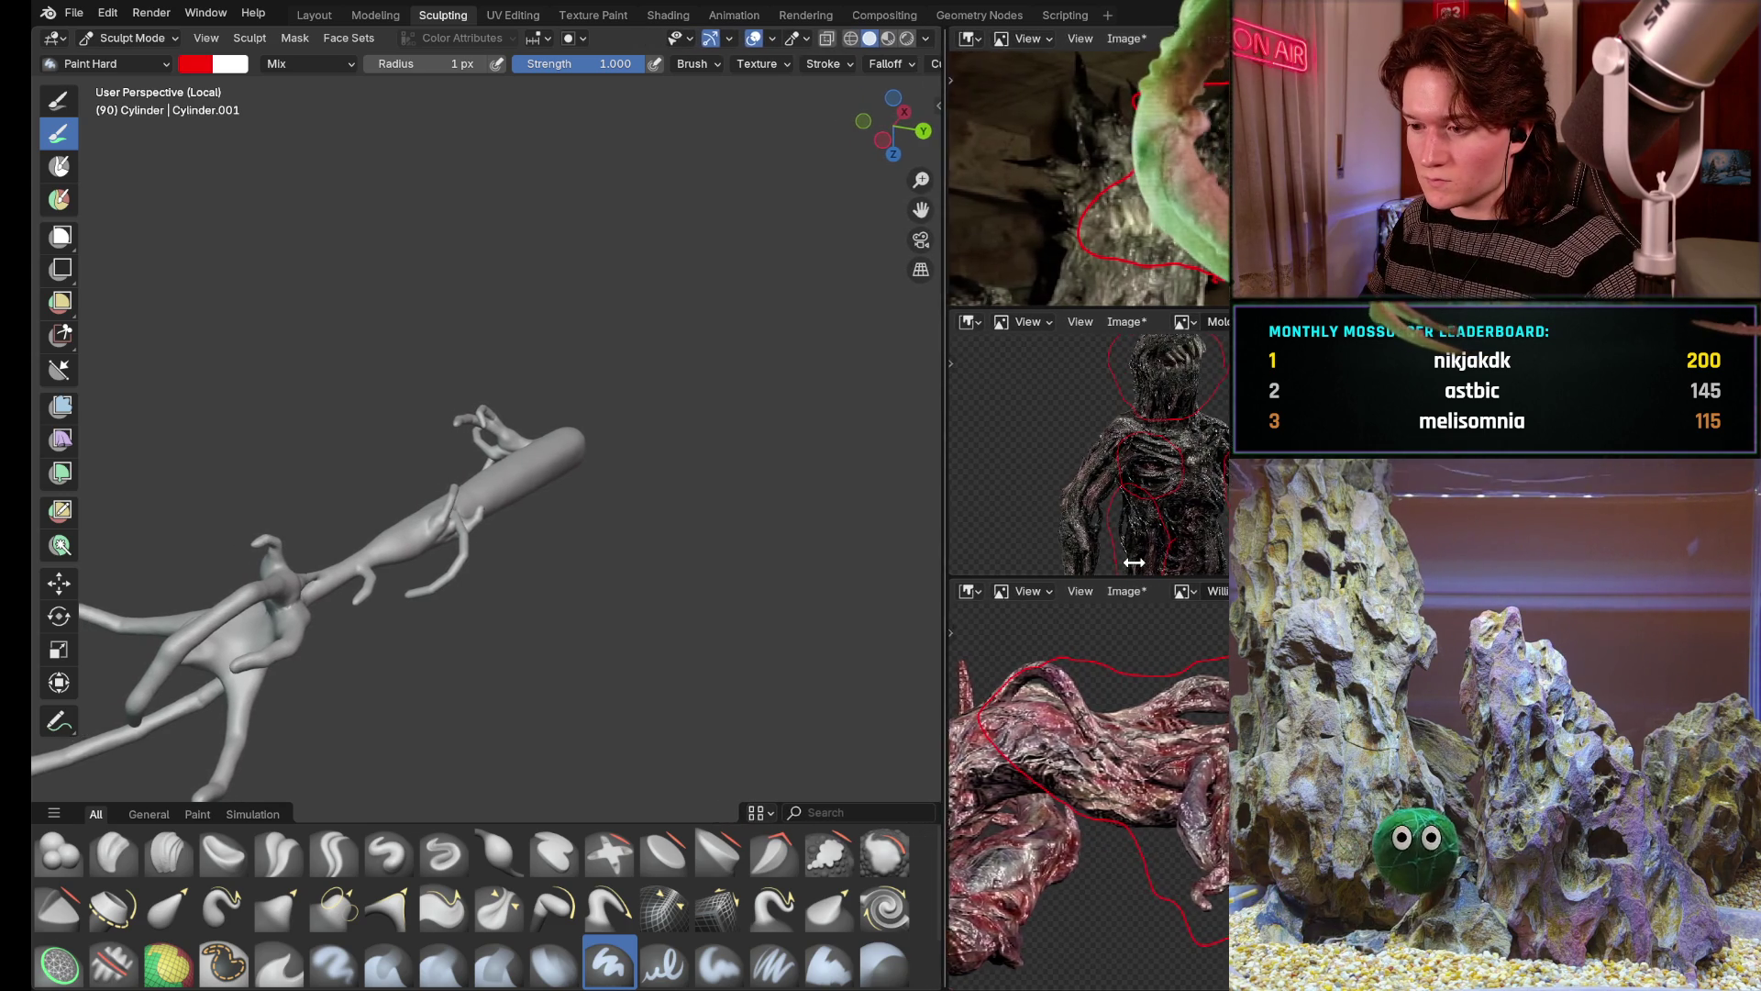
{"action": "left_click_drag", "start_coordinate": [1133, 563], "coordinate": [1226, 563]}
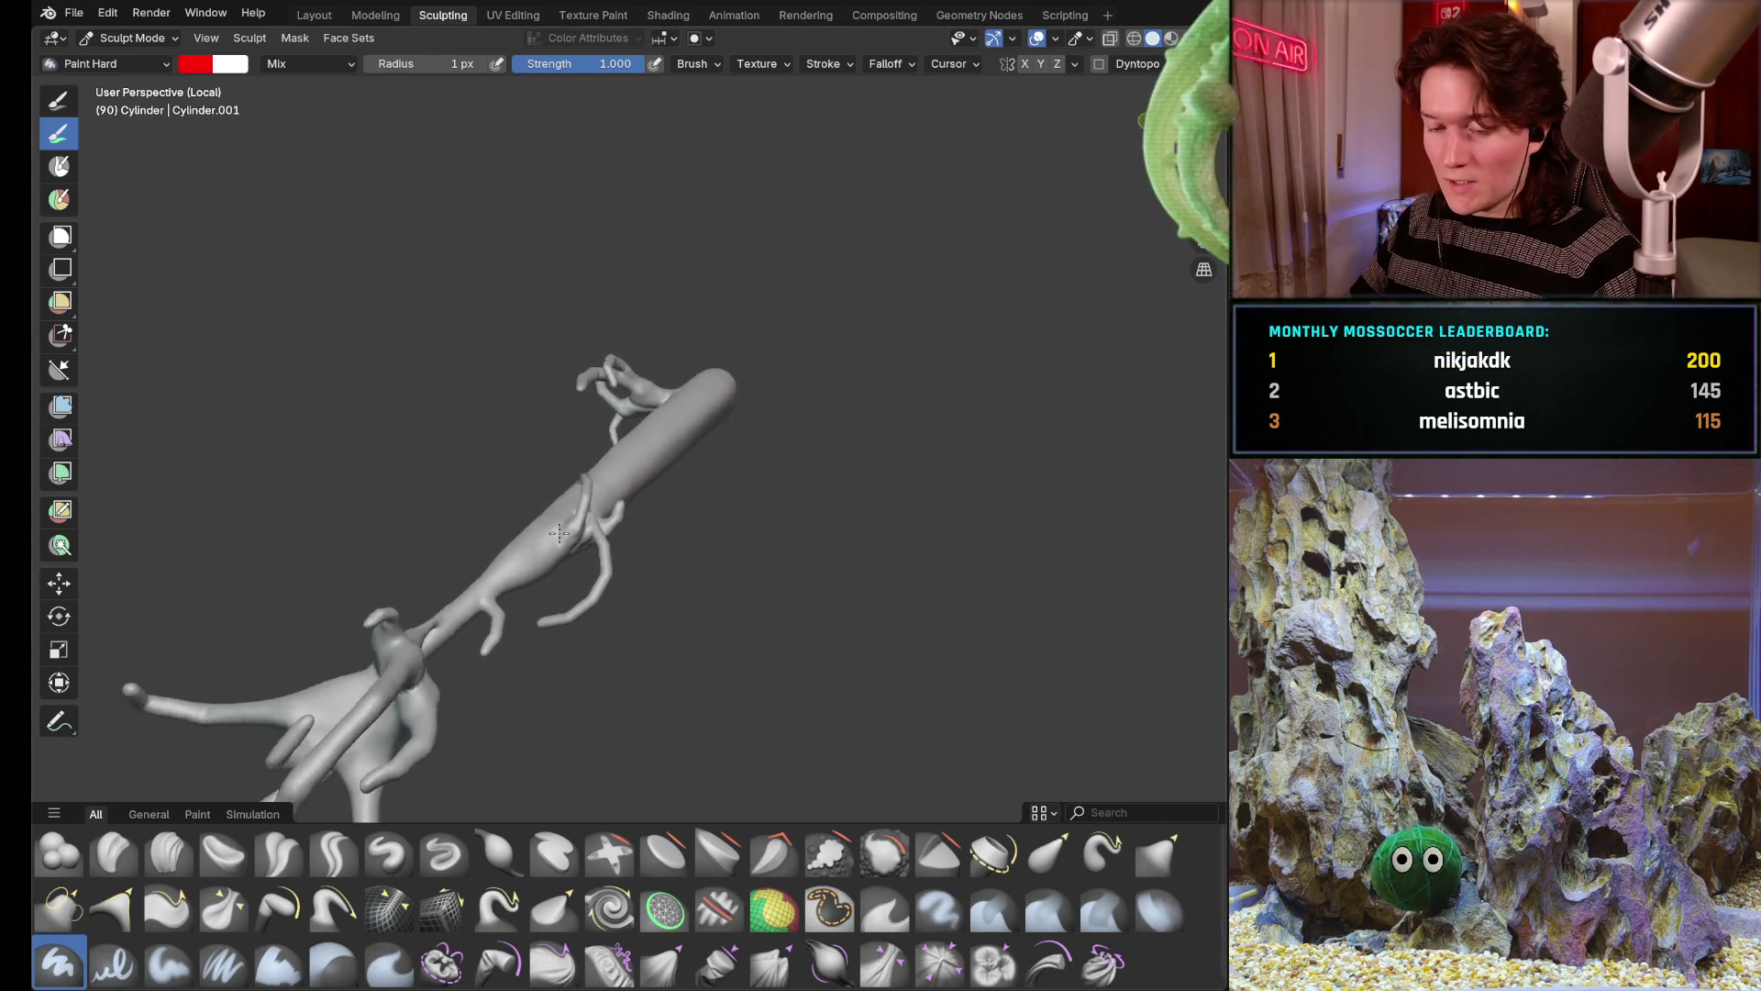
Orbit and zoom in close on the hand-like tendrils and a tendril joint
{"action": "middle_click_drag", "start_coordinate": [650, 610], "coordinate": [584, 523]}
{"action": "scroll", "coordinate": [647, 537], "scroll_direction": "up", "scroll_amount": 1}
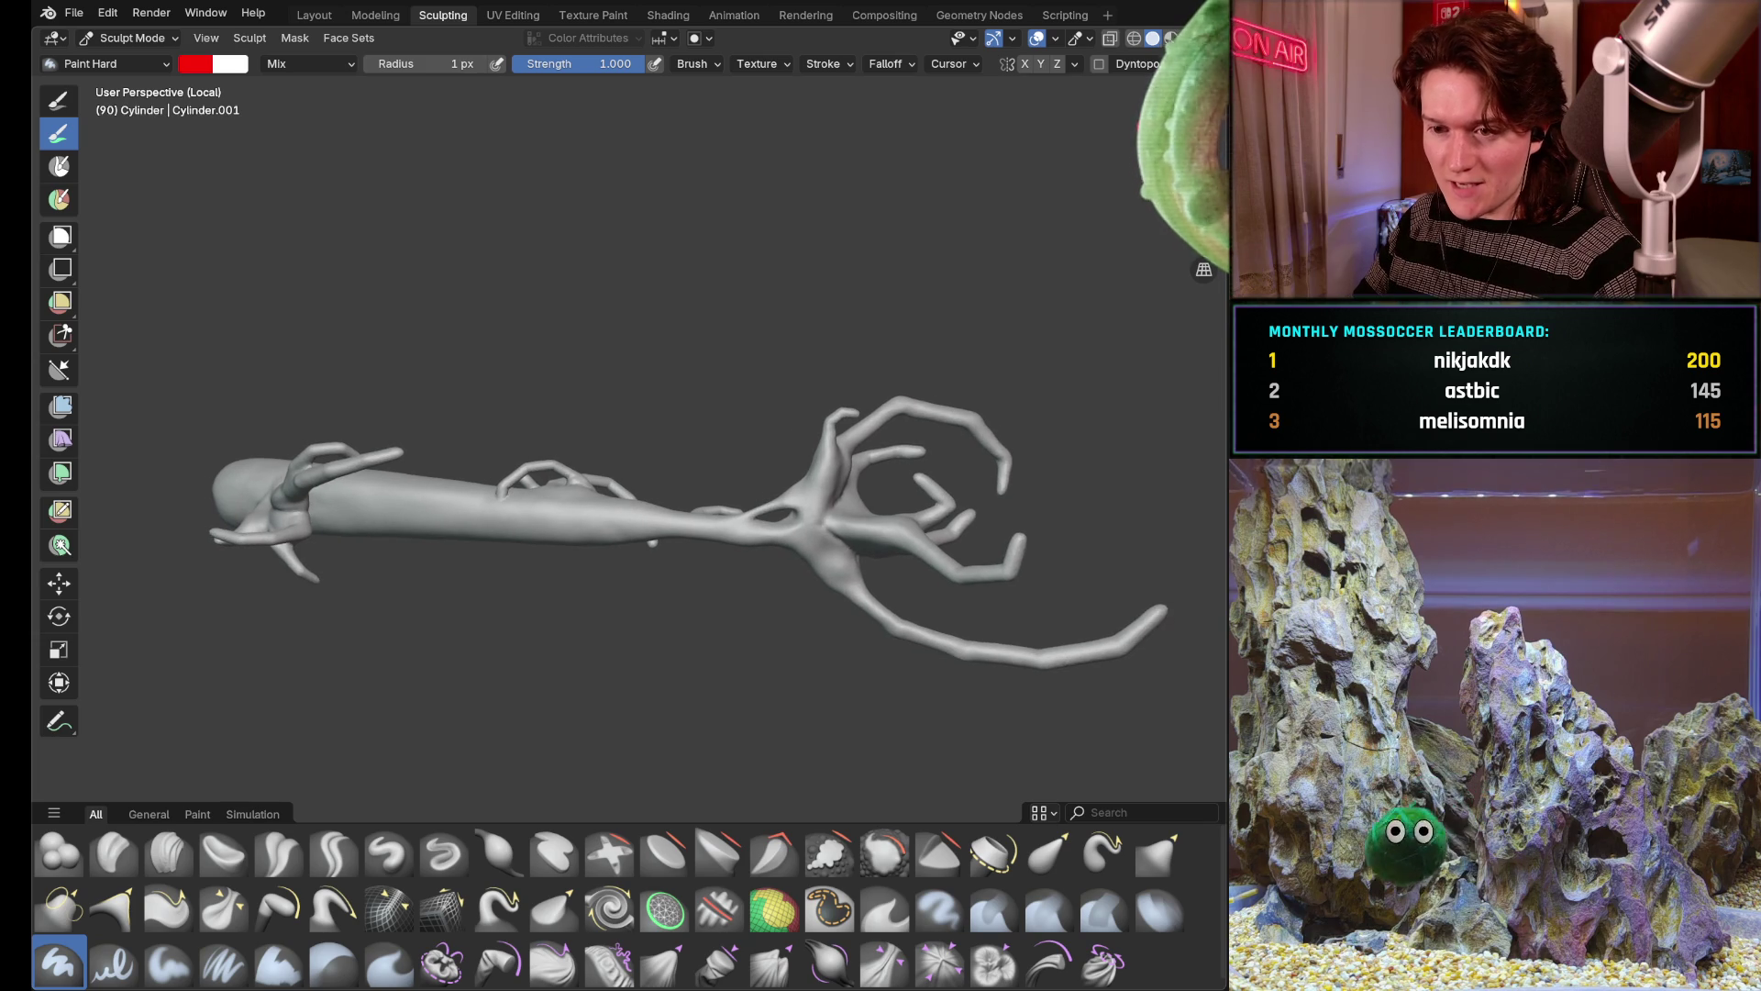
{"action": "scroll", "coordinate": [529, 548], "scroll_direction": "up", "scroll_amount": 3}
{"action": "scroll", "coordinate": [551, 523], "scroll_direction": "up", "scroll_amount": 3}
{"action": "middle_click_drag", "start_coordinate": [551, 524], "coordinate": [935, 381]}
{"action": "middle_click_drag", "start_coordinate": [592, 542], "coordinate": [770, 482]}
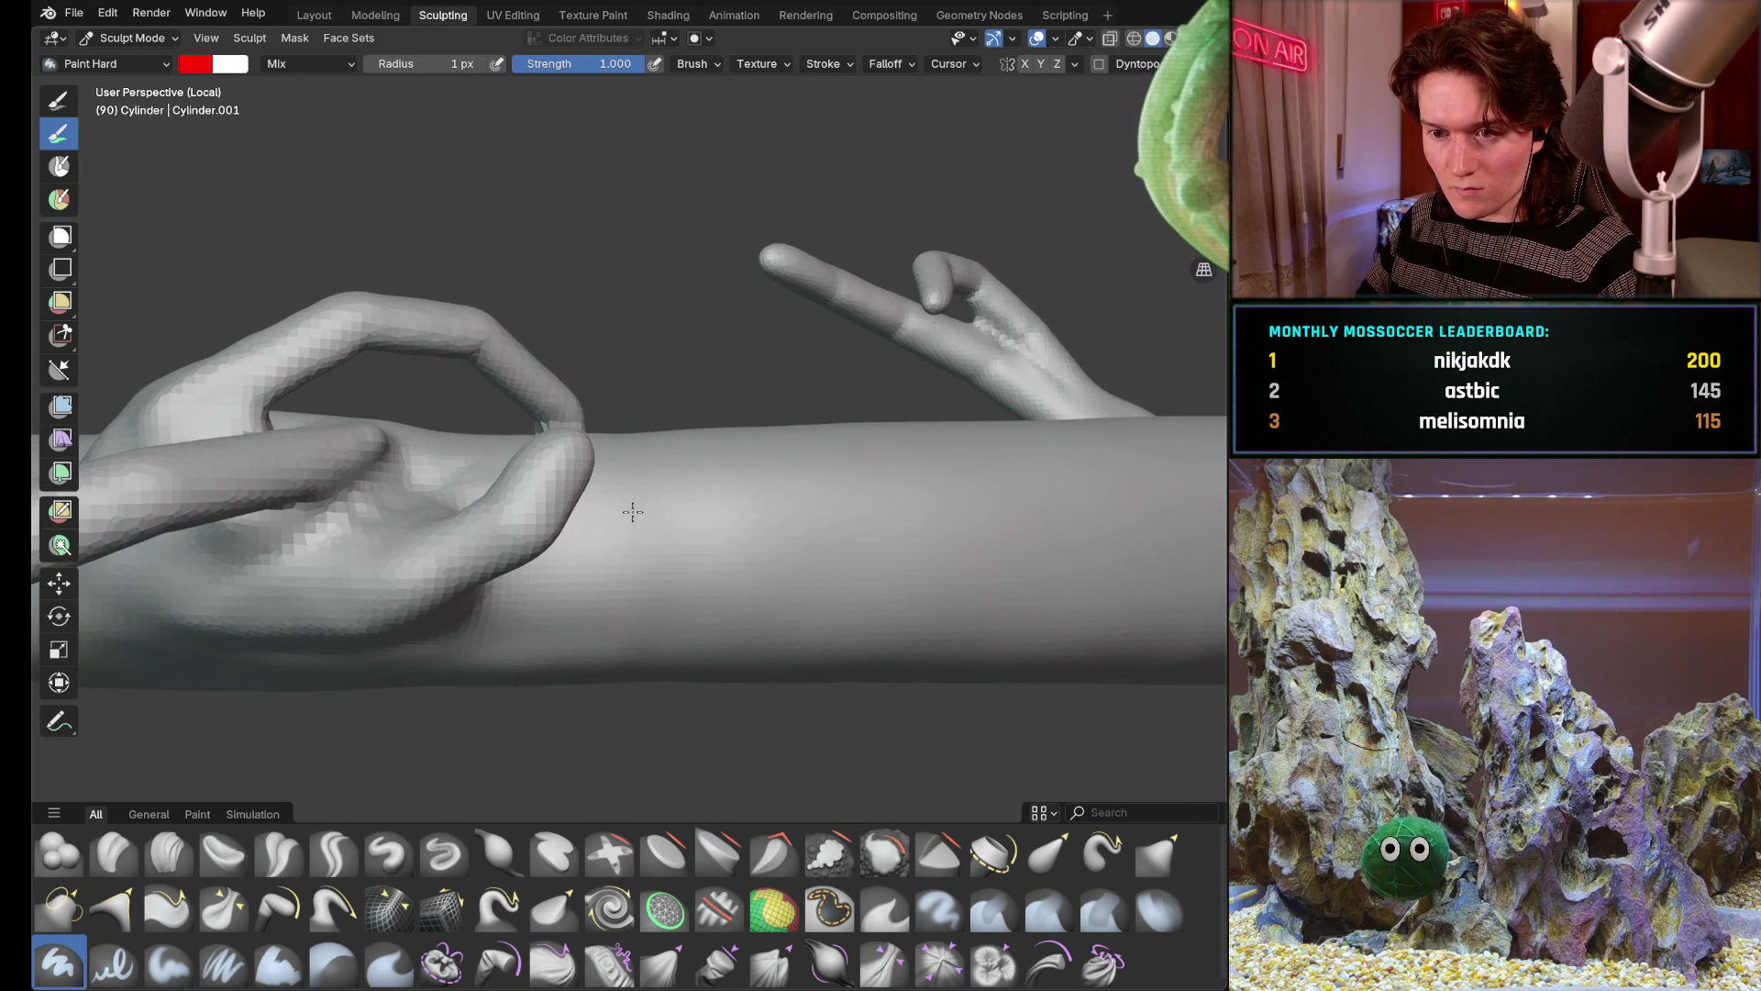
{"action": "middle_click_drag", "start_coordinate": [631, 512], "coordinate": [579, 621]}
{"action": "mouse_move", "coordinate": [615, 491]}
{"action": "middle_mouse_down"}
{"action": "mouse_move", "coordinate": [895, 427]}
{"action": "mouse_move", "coordinate": [1137, 405]}
{"action": "middle_mouse_up"}
{"action": "scroll", "coordinate": [894, 427], "scroll_direction": "up", "scroll_amount": 3}
Inspect the branches and trunk from several angles, then switch to vertex editing in the Modeling workspace
{"action": "mouse_move", "coordinate": [729, 380]}
{"action": "middle_mouse_down"}
{"action": "mouse_move", "coordinate": [826, 344]}
{"action": "mouse_move", "coordinate": [691, 565]}
{"action": "mouse_move", "coordinate": [699, 501]}
{"action": "mouse_move", "coordinate": [683, 594]}
{"action": "middle_mouse_up"}
{"action": "scroll", "coordinate": [691, 567], "scroll_direction": "down", "scroll_amount": 3}
{"action": "scroll", "coordinate": [690, 568], "scroll_direction": "down", "scroll_amount": 2}
{"action": "mouse_move", "coordinate": [716, 424]}
{"action": "middle_mouse_down"}
{"action": "mouse_move", "coordinate": [770, 496]}
{"action": "mouse_move", "coordinate": [827, 523]}
{"action": "mouse_move", "coordinate": [727, 541]}
{"action": "mouse_move", "coordinate": [654, 661]}
{"action": "middle_mouse_up"}
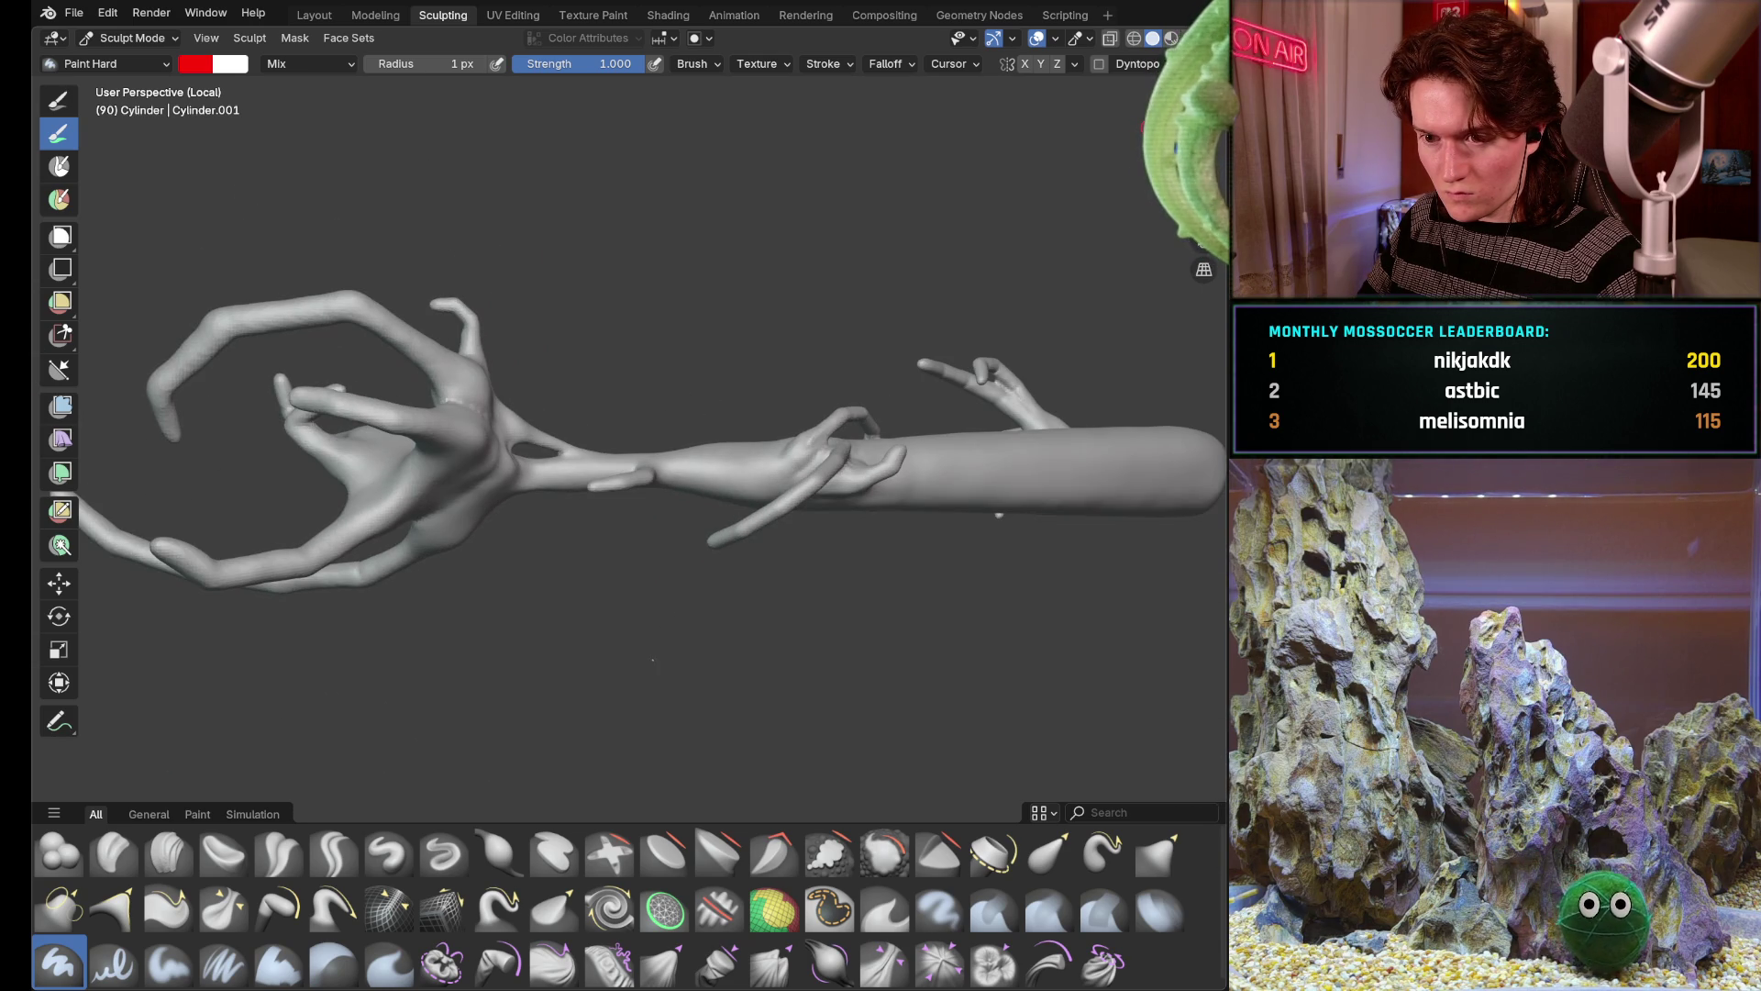
{"action": "mouse_move", "coordinate": [770, 495]}
{"action": "middle_mouse_down"}
{"action": "mouse_move", "coordinate": [785, 420]}
{"action": "mouse_move", "coordinate": [771, 454]}
{"action": "mouse_move", "coordinate": [640, 551]}
{"action": "middle_mouse_up"}
{"action": "scroll", "coordinate": [771, 454], "scroll_direction": "up", "scroll_amount": 5}
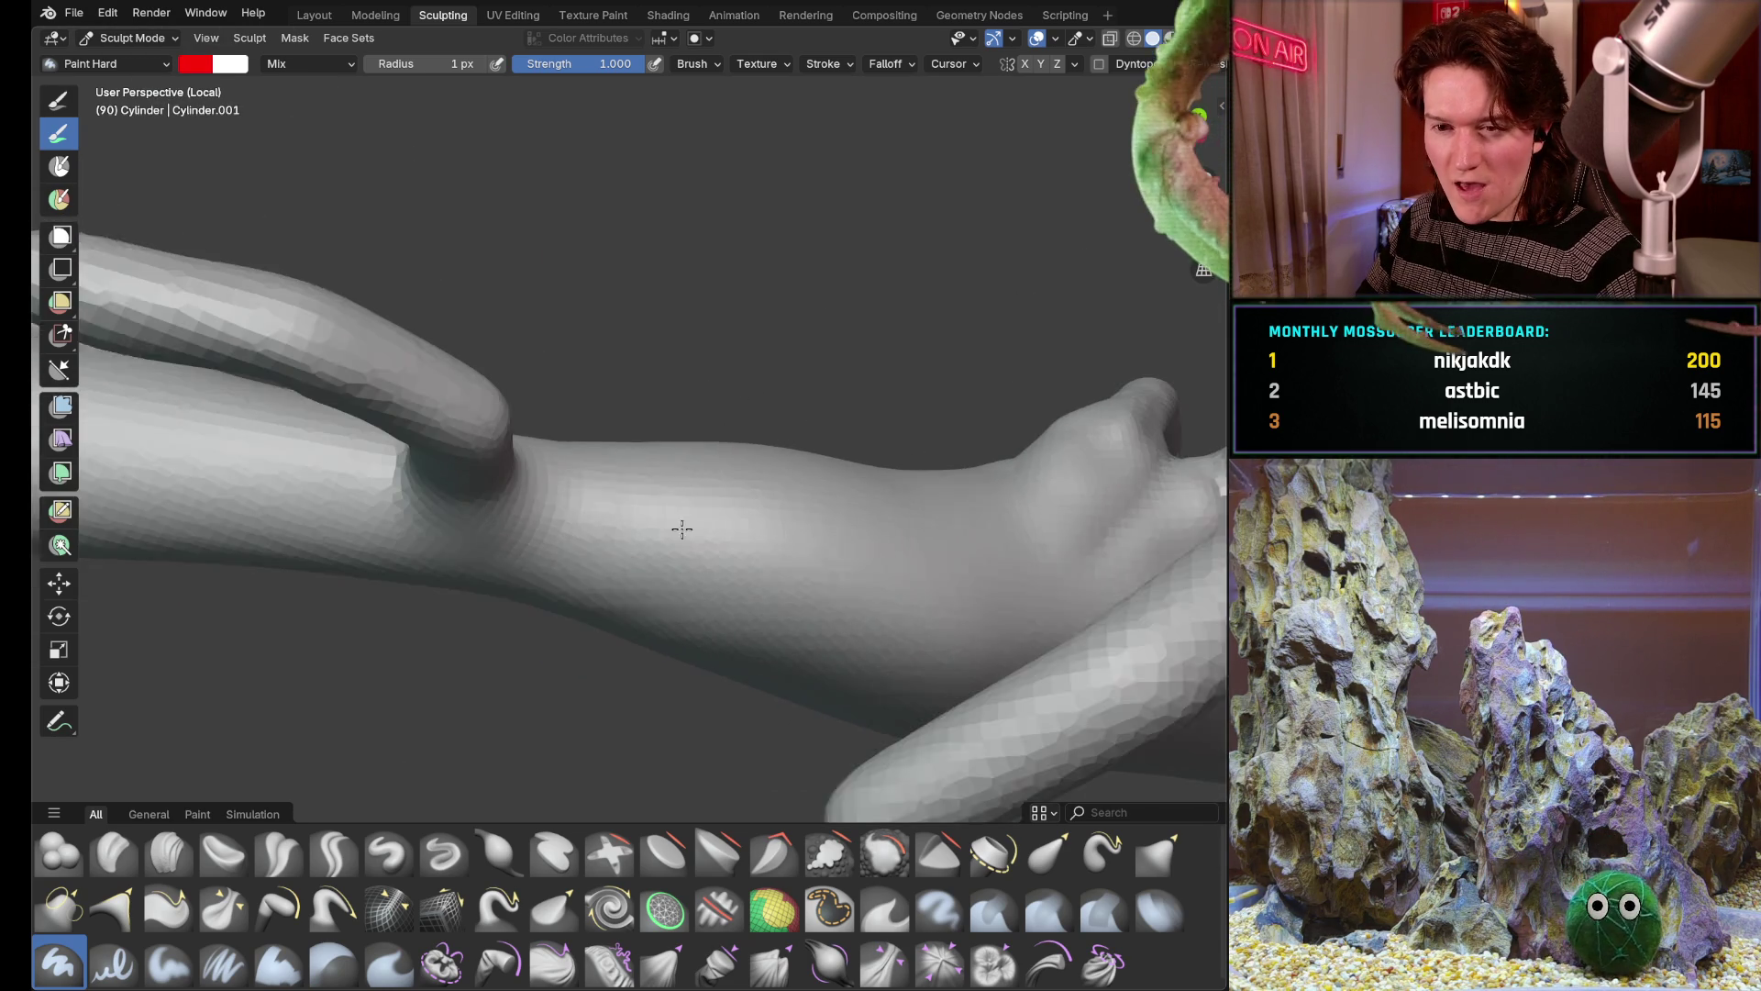
{"action": "mouse_move", "coordinate": [587, 464]}
{"action": "middle_mouse_down"}
{"action": "mouse_move", "coordinate": [714, 539]}
{"action": "mouse_move", "coordinate": [698, 550]}
{"action": "middle_mouse_up"}
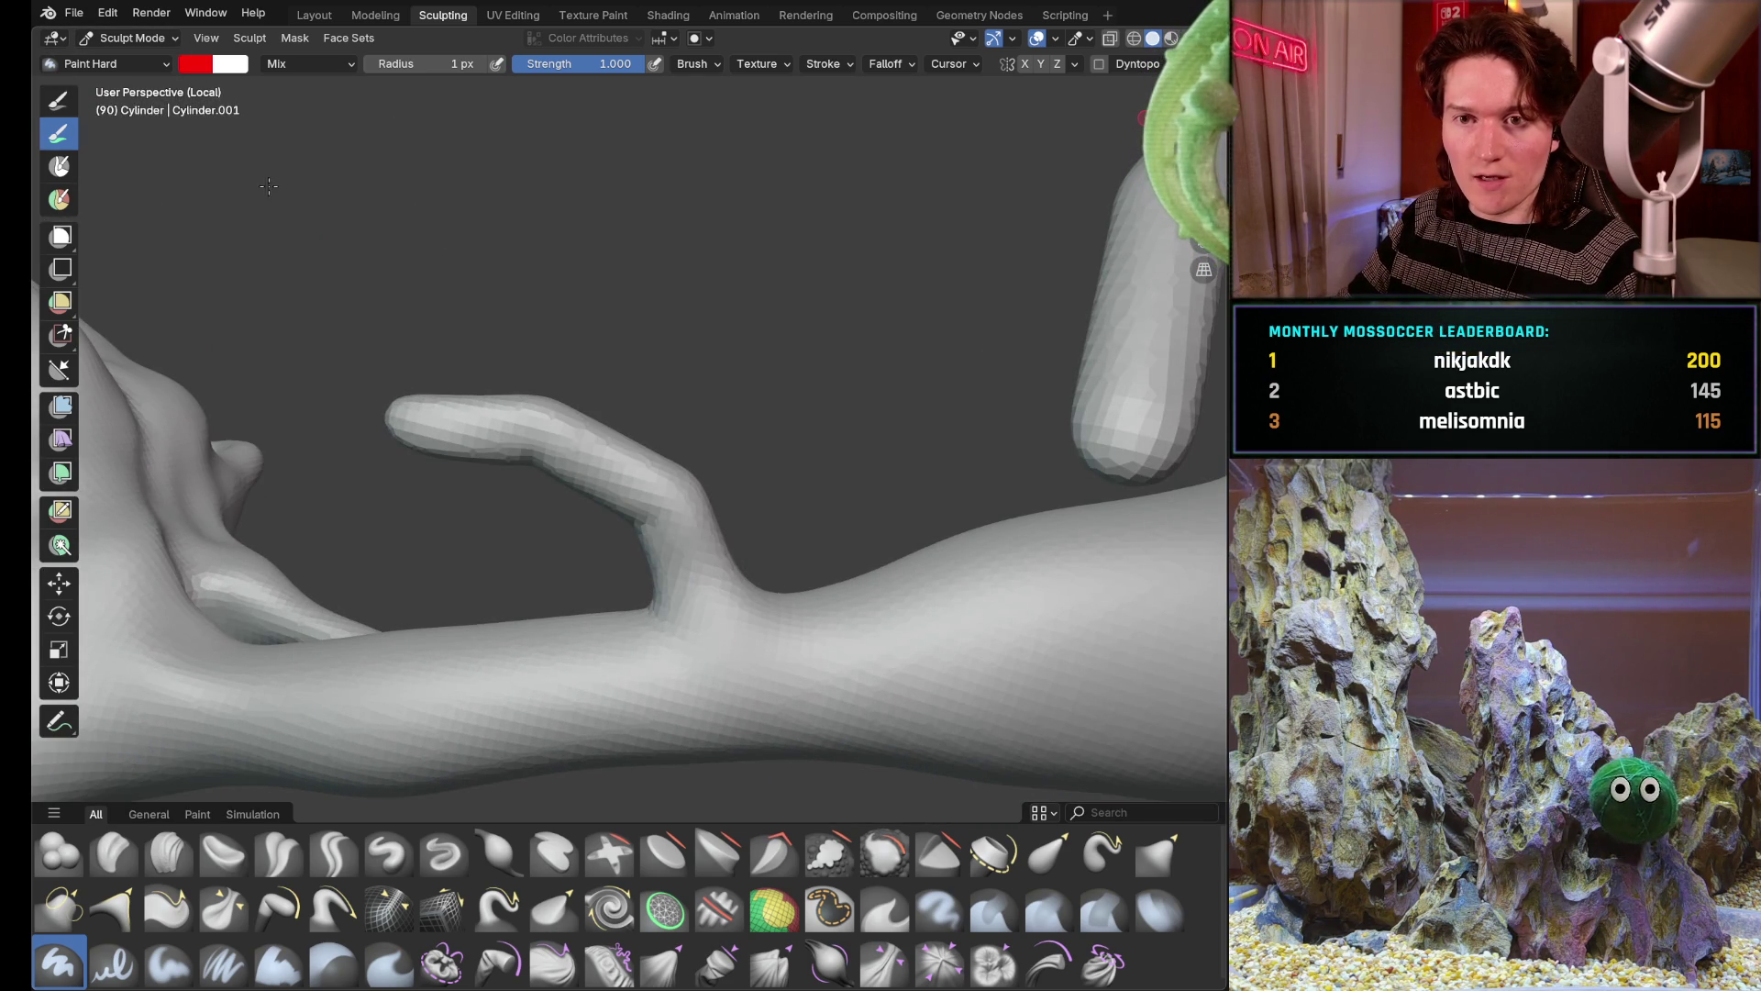
{"action": "left_click", "coordinate": [376, 15]}
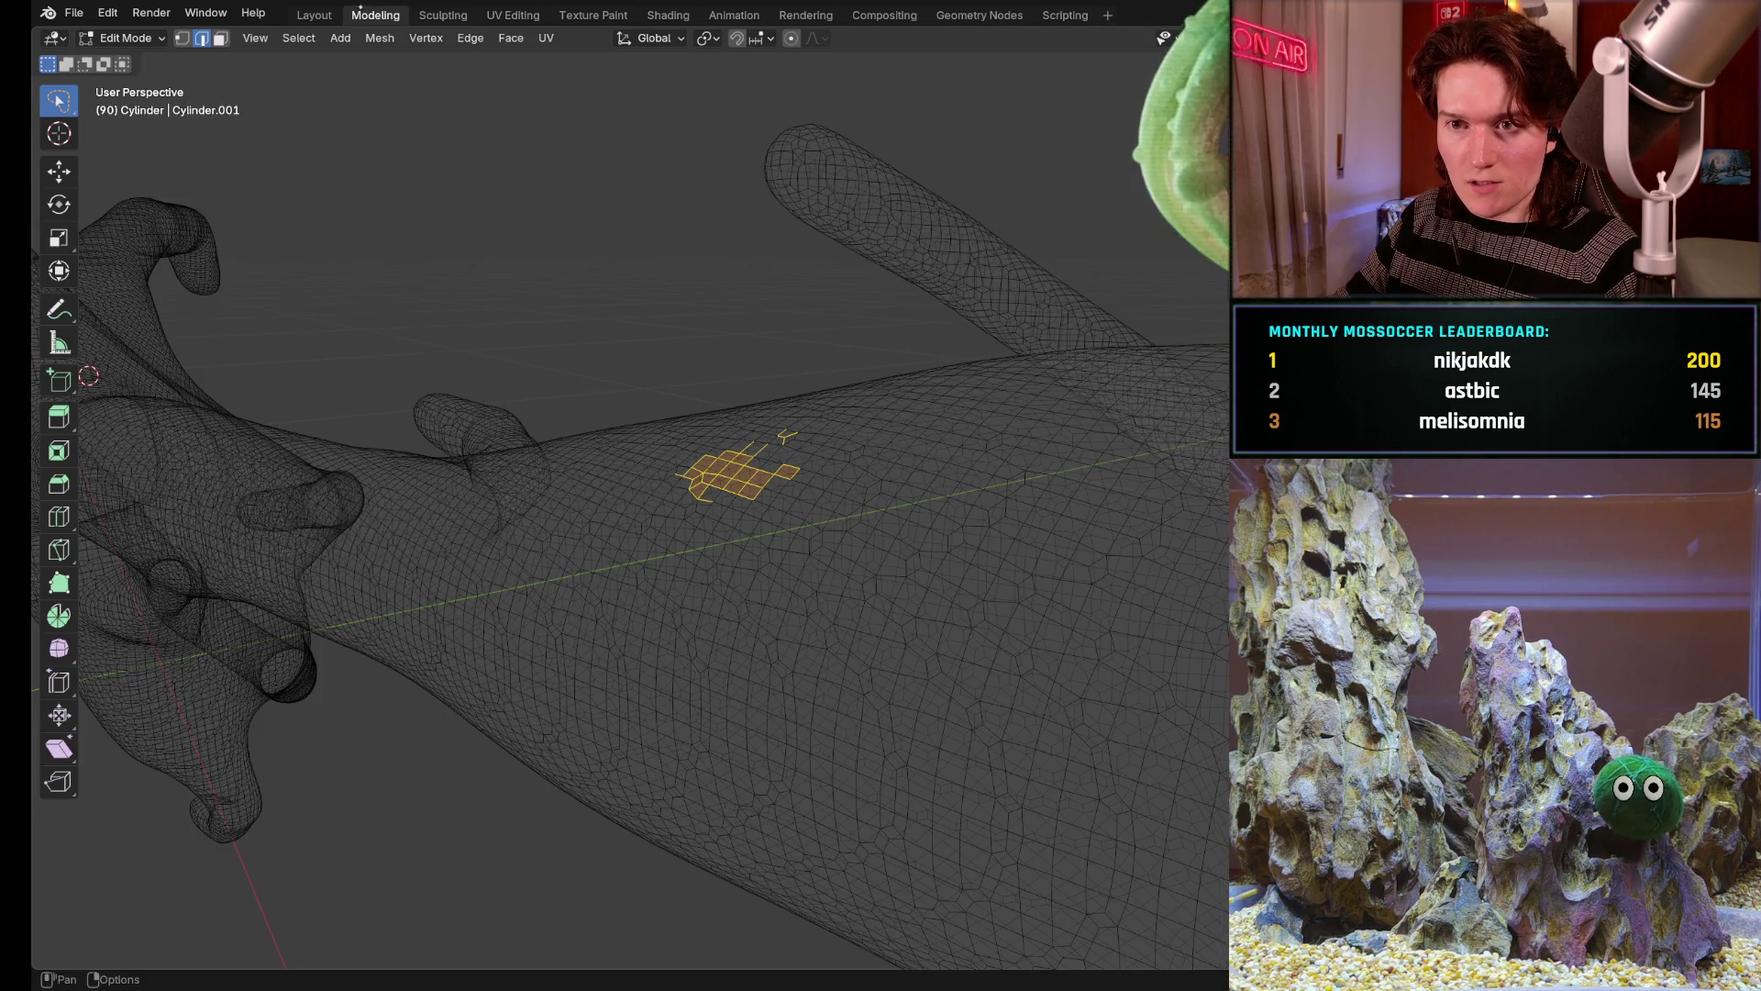
Select the upright tendril's vertices and dissolve them with Ctrl+X
{"action": "middle_click_drag", "start_coordinate": [460, 376], "coordinate": [606, 579]}
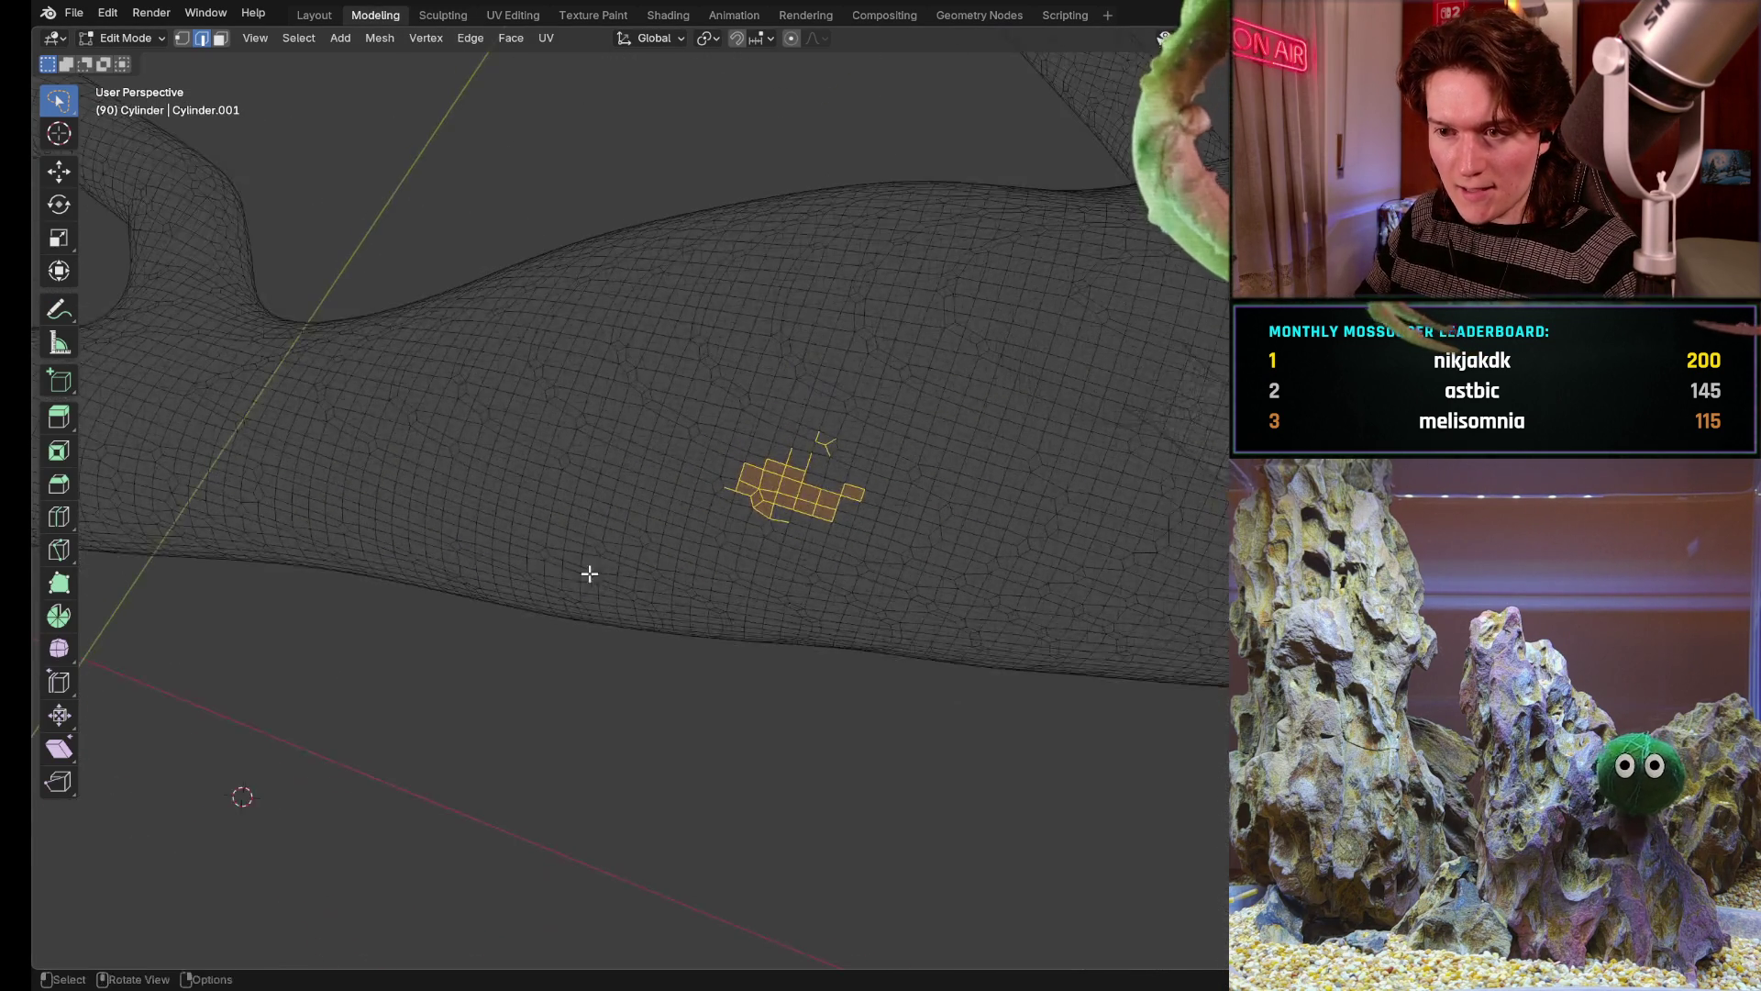
{"action": "scroll", "coordinate": [634, 373], "scroll_direction": "up", "scroll_amount": 3}
{"action": "middle_click_drag", "start_coordinate": [1079, 595], "coordinate": [707, 386]}
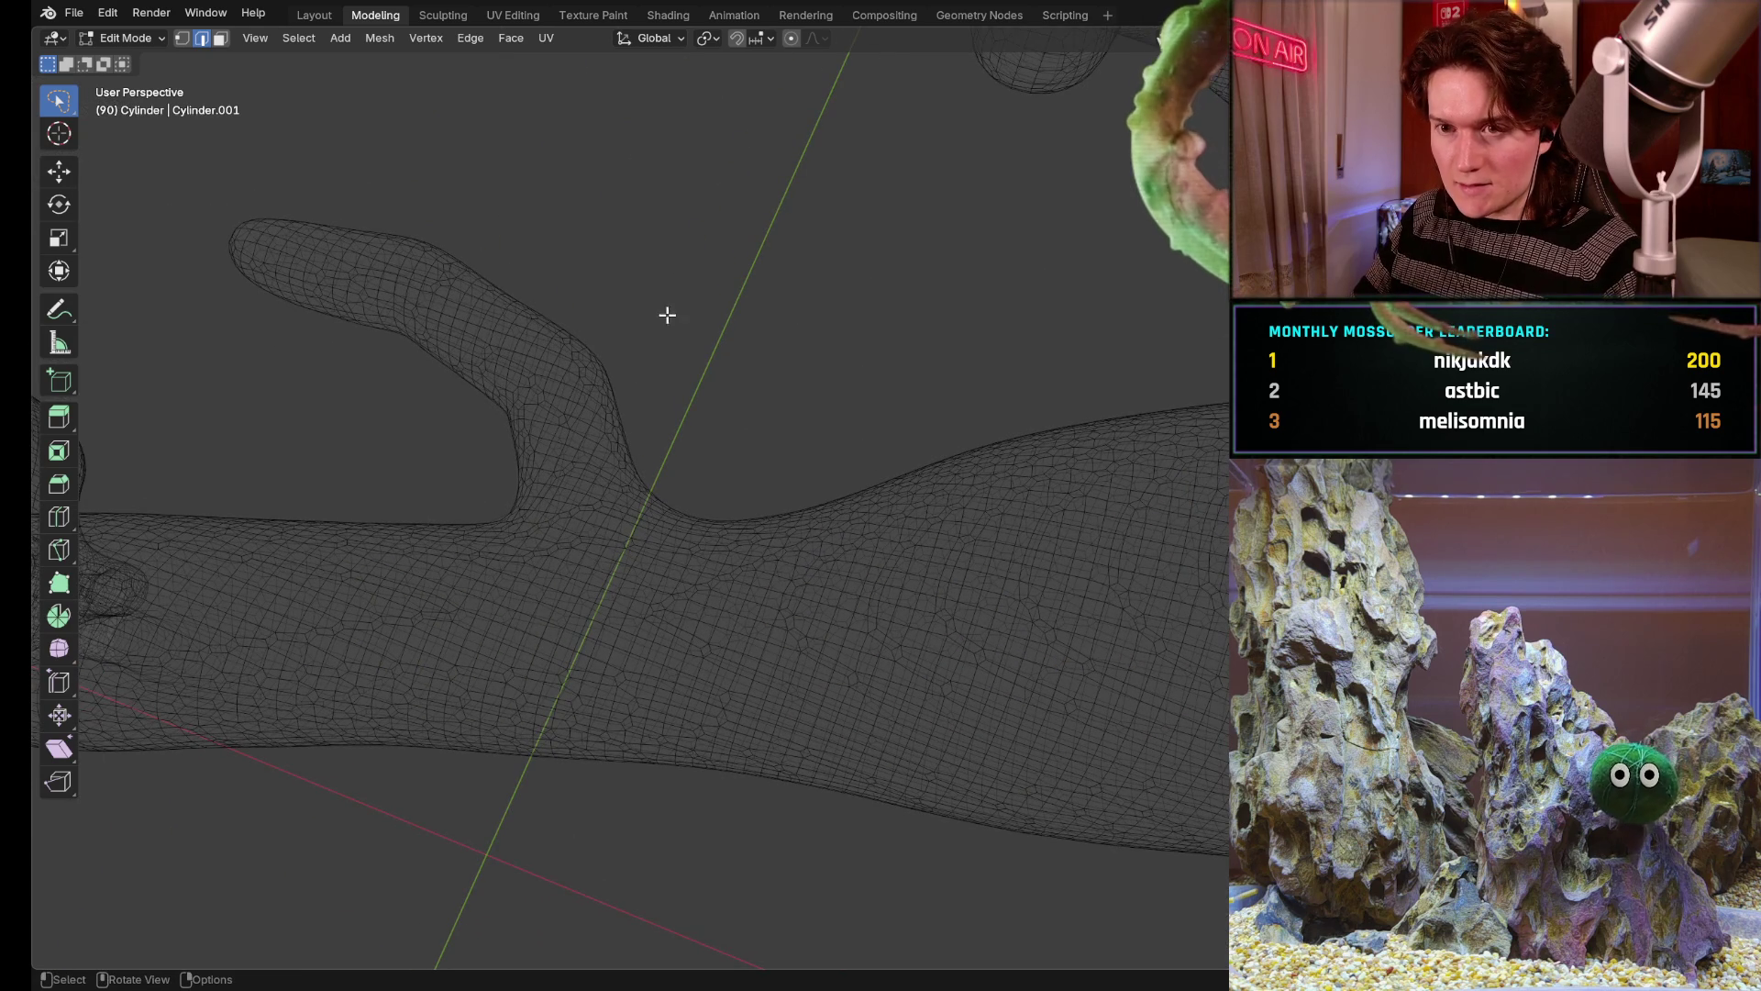
{"action": "key", "text": "g"}
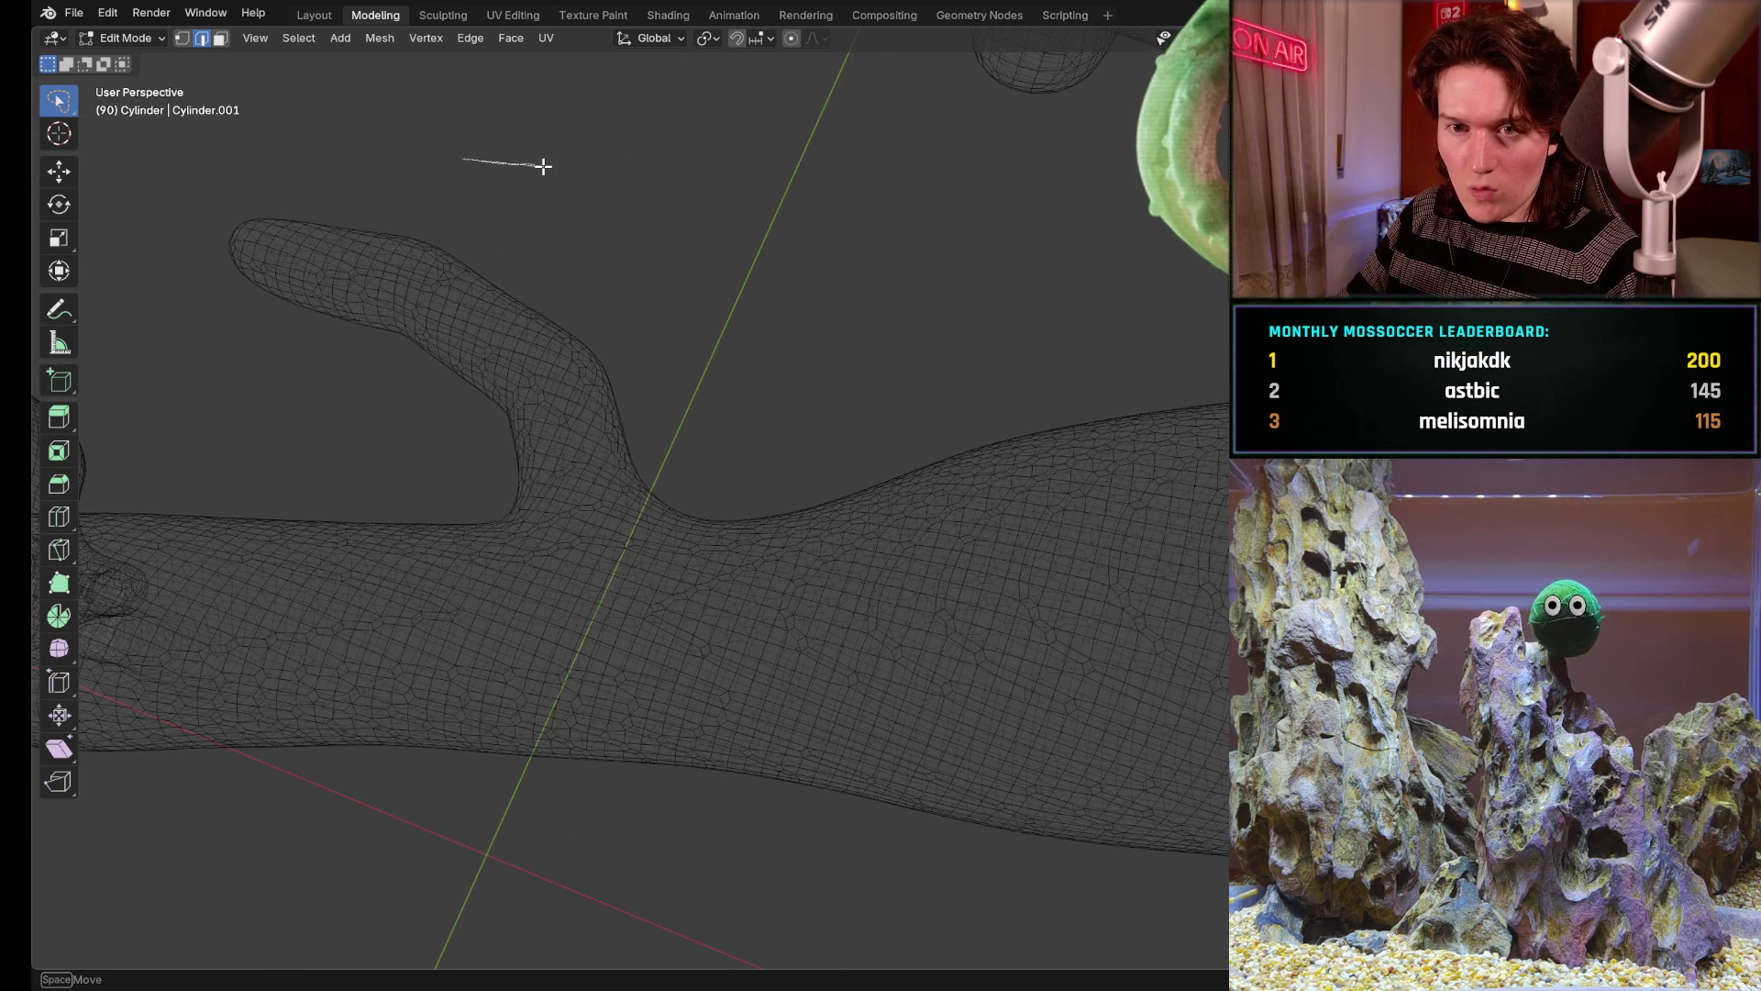
{"action": "mouse_move", "coordinate": [543, 167]}
{"action": "right_mouse_down", "text": "ctrl"}
{"action": "mouse_move", "coordinate": [516, 475]}
{"action": "mouse_move", "coordinate": [666, 516]}
{"action": "right_mouse_up", "text": "ctrl"}
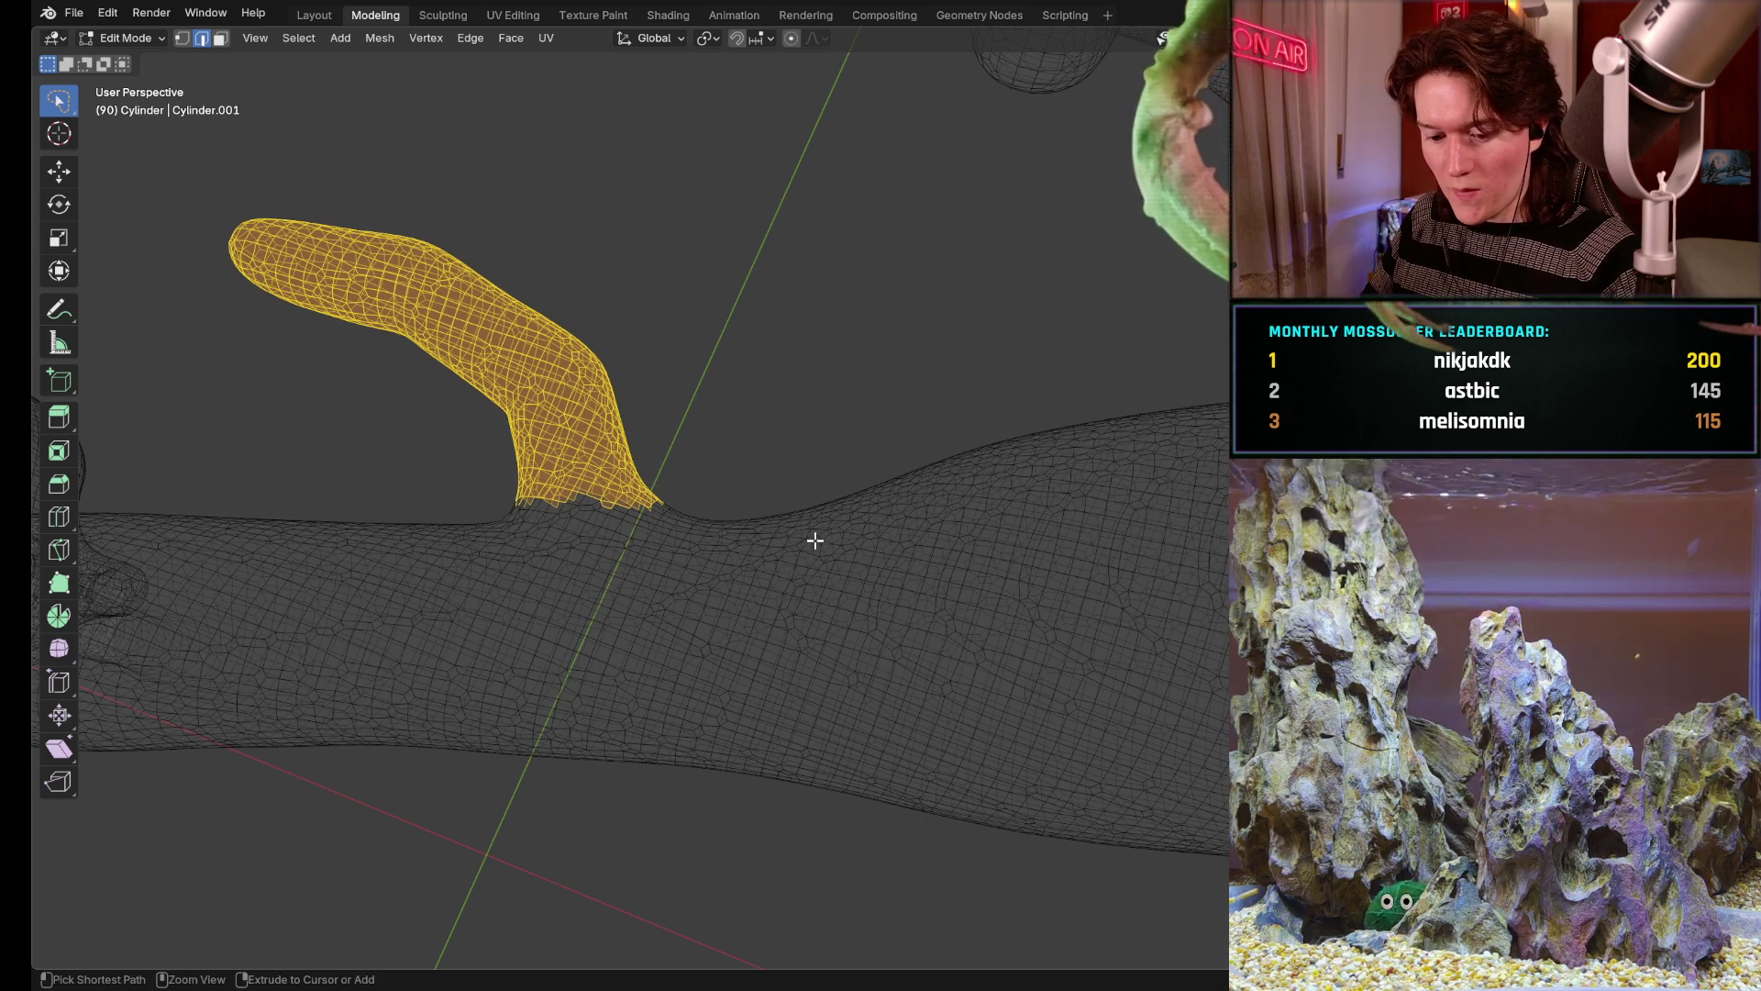
{"action": "key", "text": "ctrl+x"}
Check the dissolved patch on the trunk and return to Sculpting
{"action": "mouse_move", "coordinate": [688, 413]}
{"action": "middle_mouse_down"}
{"action": "mouse_move", "coordinate": [679, 445]}
{"action": "mouse_move", "coordinate": [826, 495]}
{"action": "middle_mouse_up"}
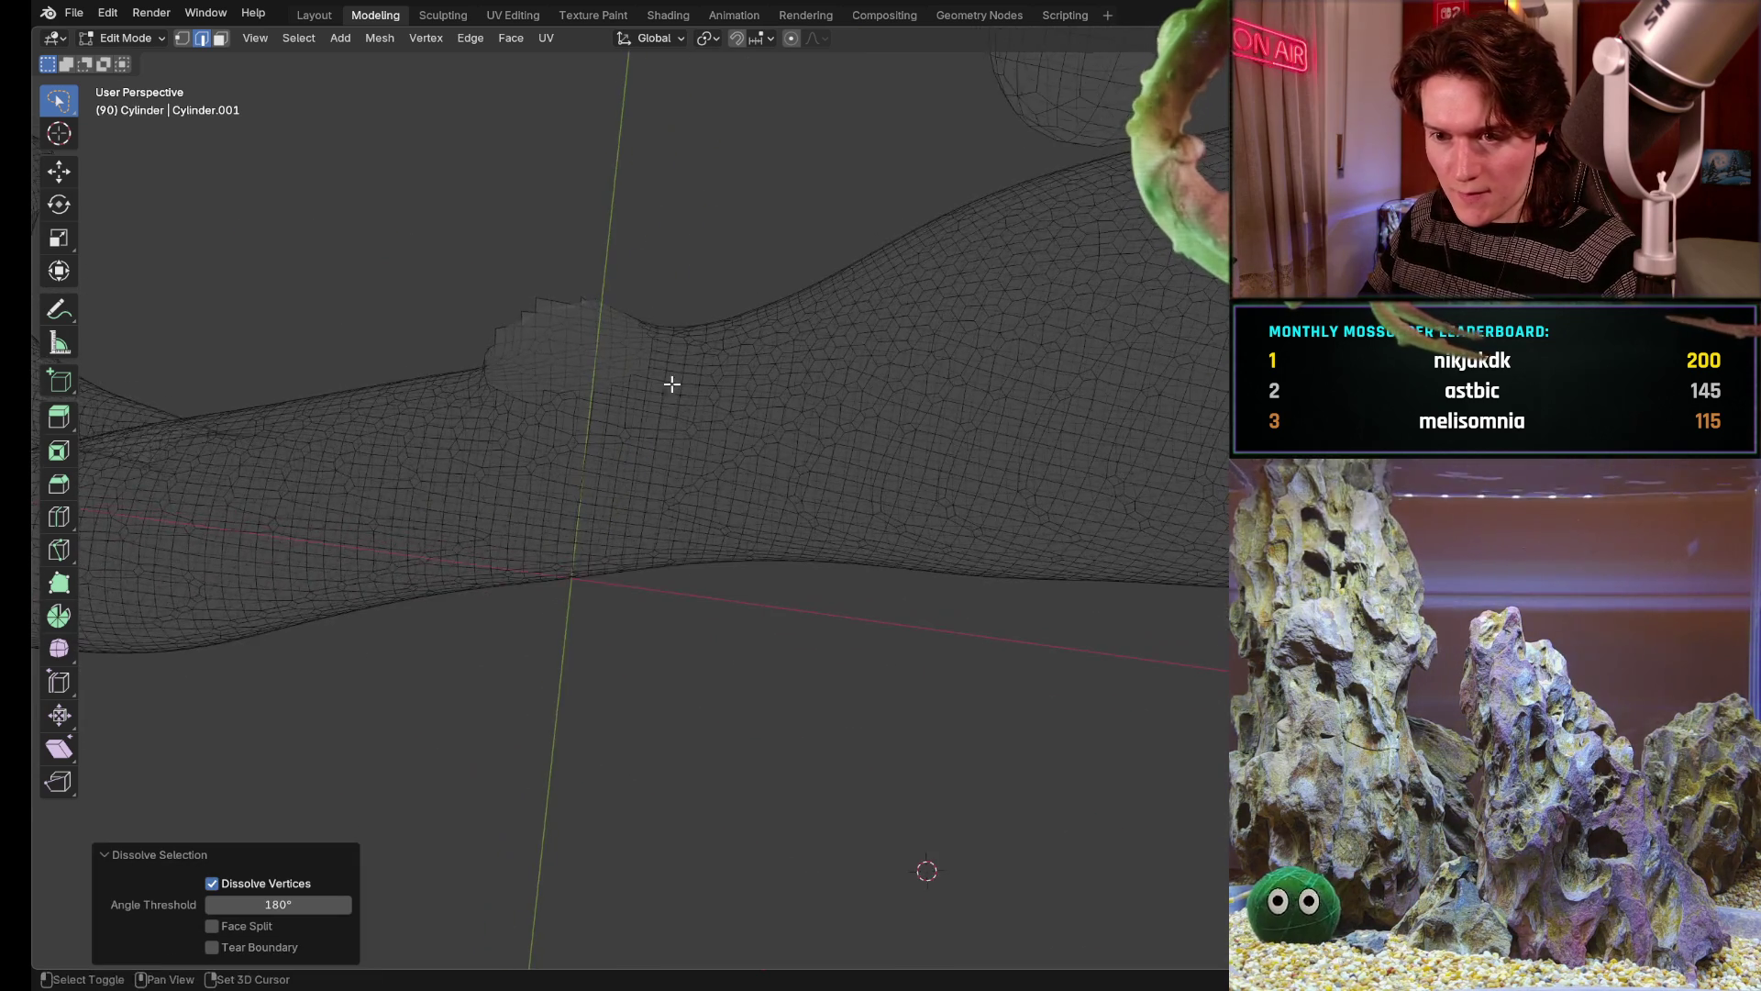
{"action": "scroll", "coordinate": [826, 413], "scroll_direction": "up", "scroll_amount": 2}
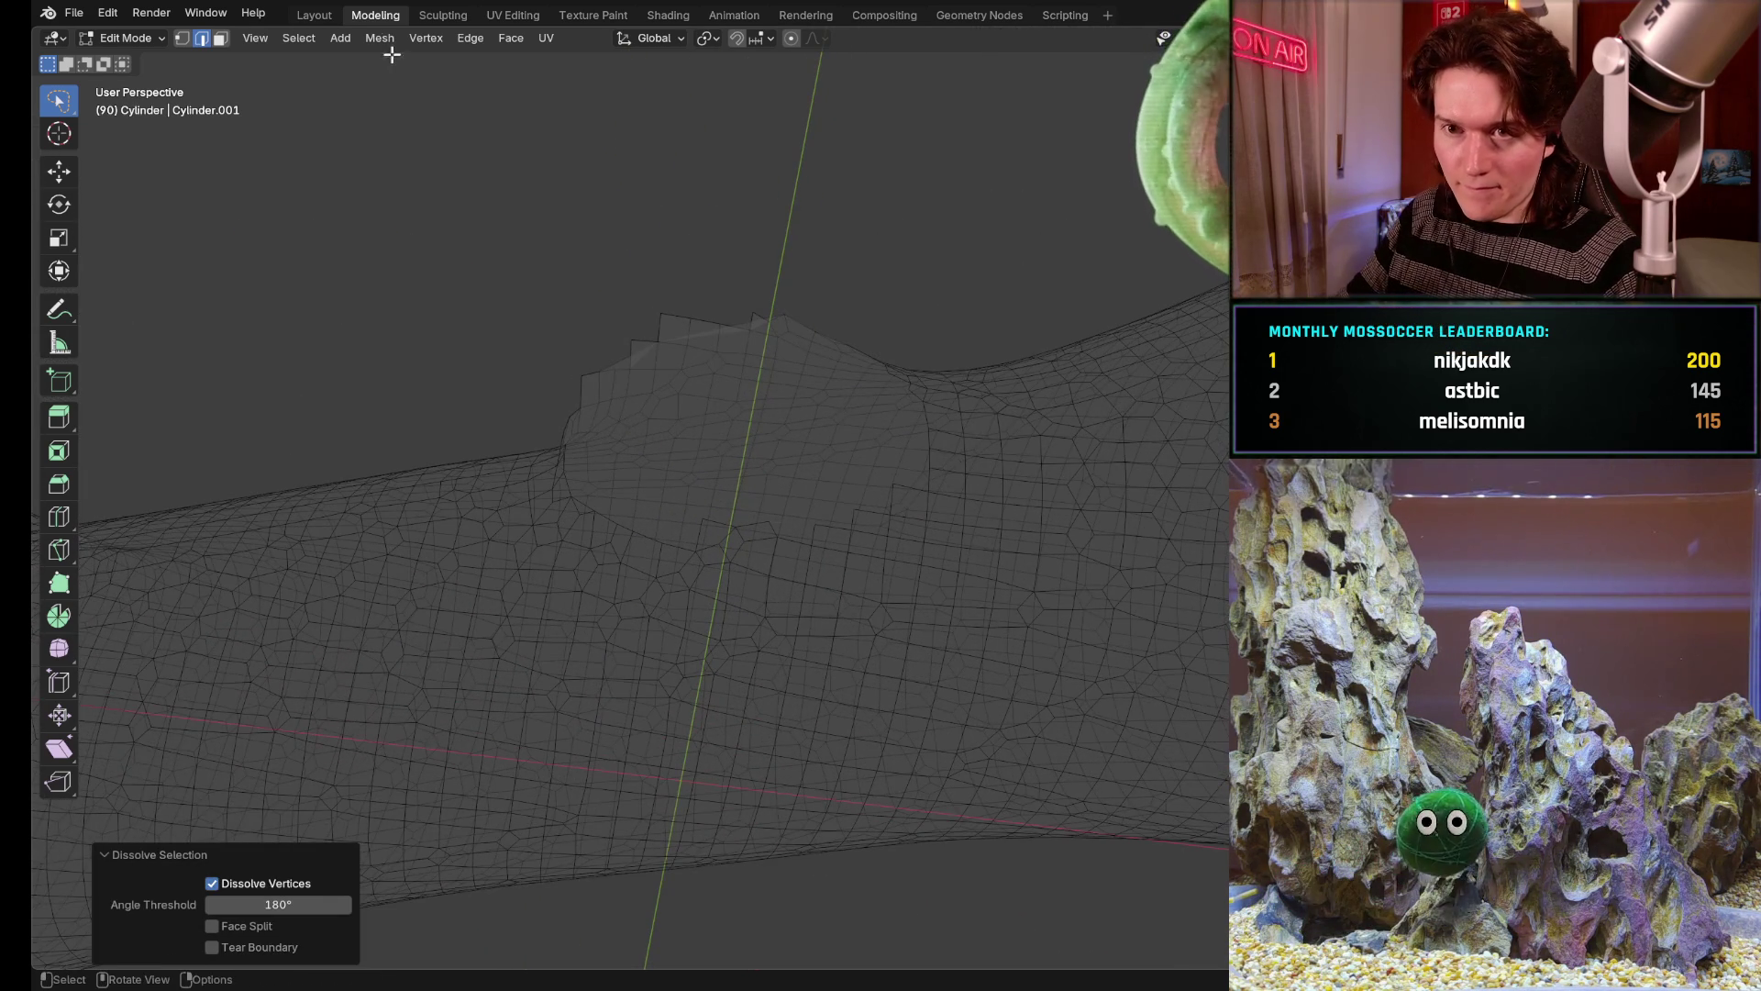
{"action": "left_click", "coordinate": [442, 15]}
Close in on the flat patch, stroke it once and switch to the Smooth brush
{"action": "middle_click_drag", "start_coordinate": [648, 554], "coordinate": [715, 413]}
{"action": "scroll", "coordinate": [713, 338], "scroll_direction": "up", "scroll_amount": 3}
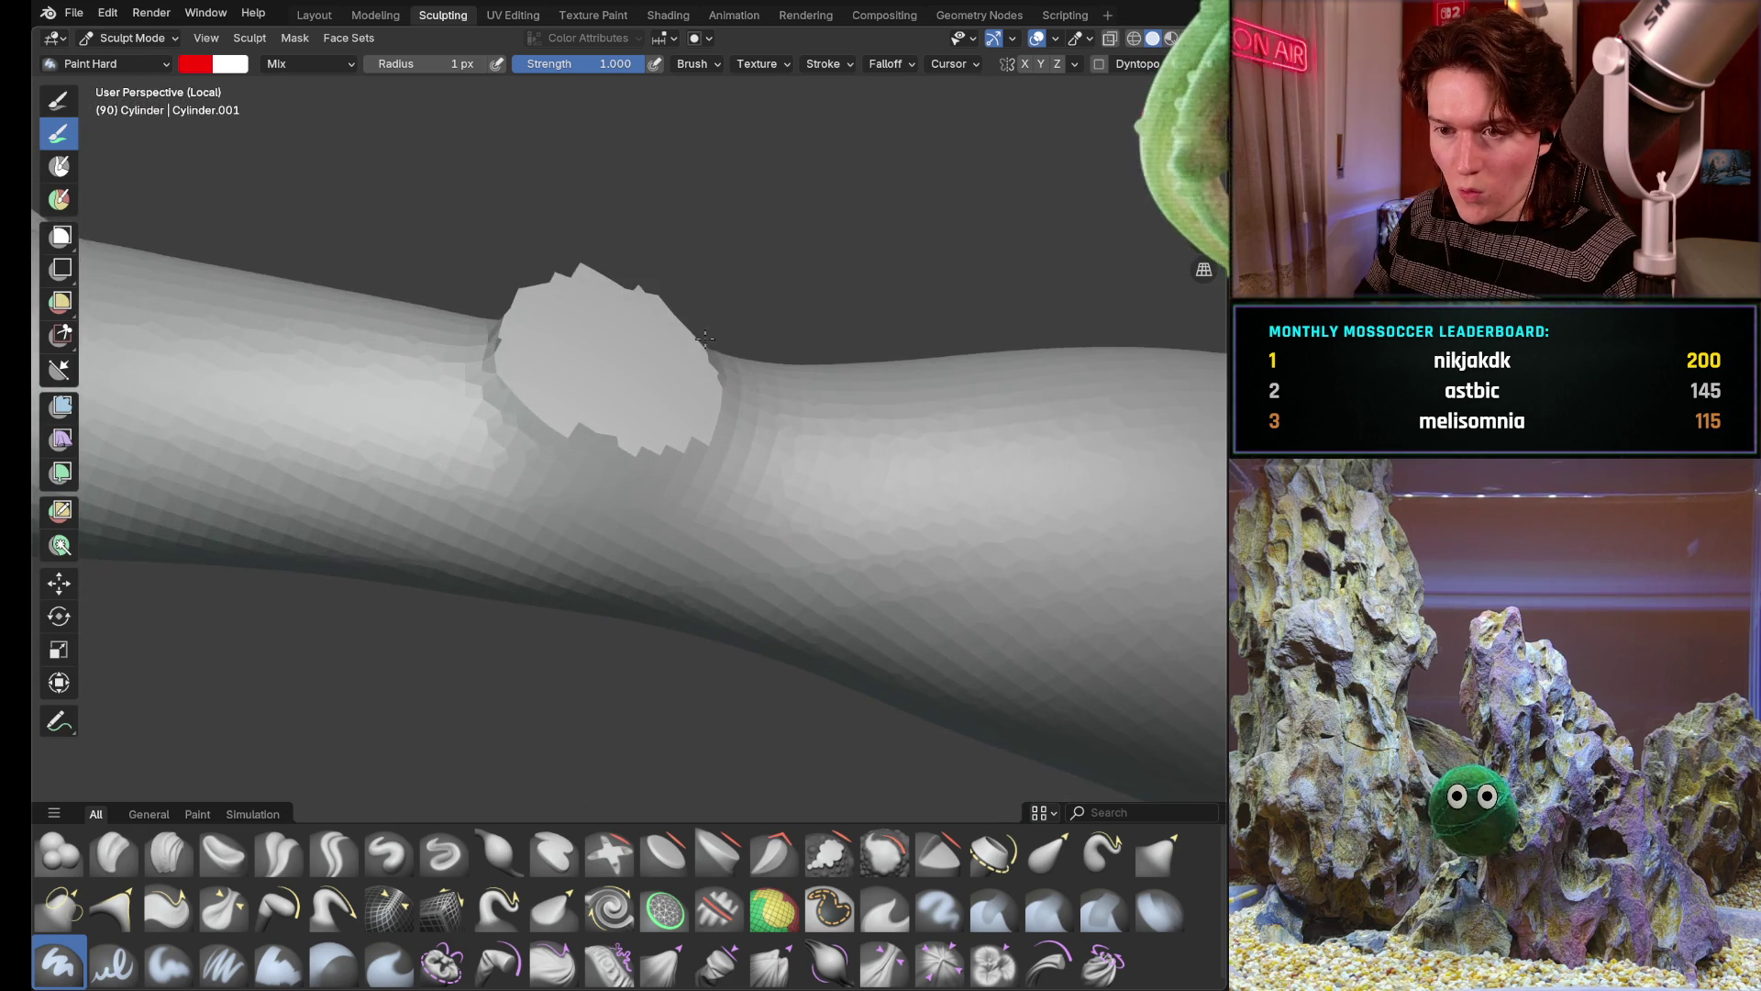
{"action": "mouse_move", "coordinate": [713, 338]}
{"action": "middle_mouse_down"}
{"action": "mouse_move", "coordinate": [625, 510]}
{"action": "mouse_move", "coordinate": [592, 550]}
{"action": "mouse_move", "coordinate": [564, 543]}
{"action": "mouse_move", "coordinate": [611, 583]}
{"action": "middle_mouse_up"}
{"action": "left_click", "coordinate": [624, 509]}
{"action": "scroll", "coordinate": [611, 583], "scroll_direction": "up", "scroll_amount": 2}
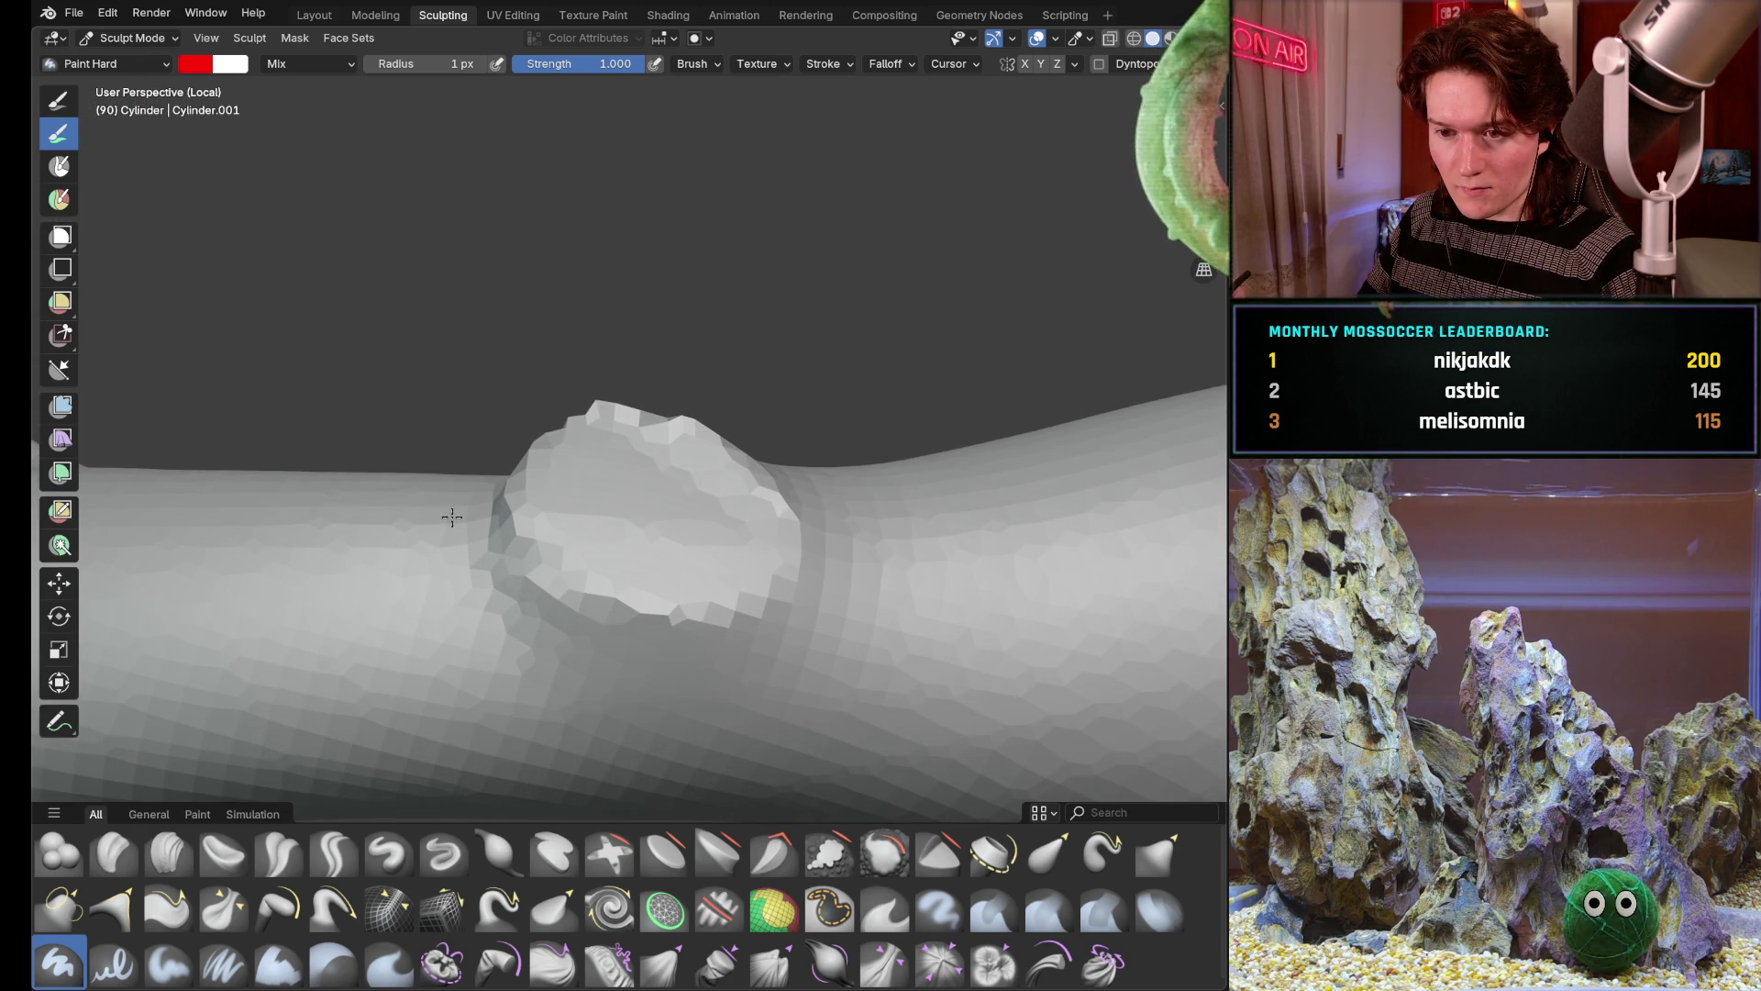
{"action": "key", "text": "shift+s"}
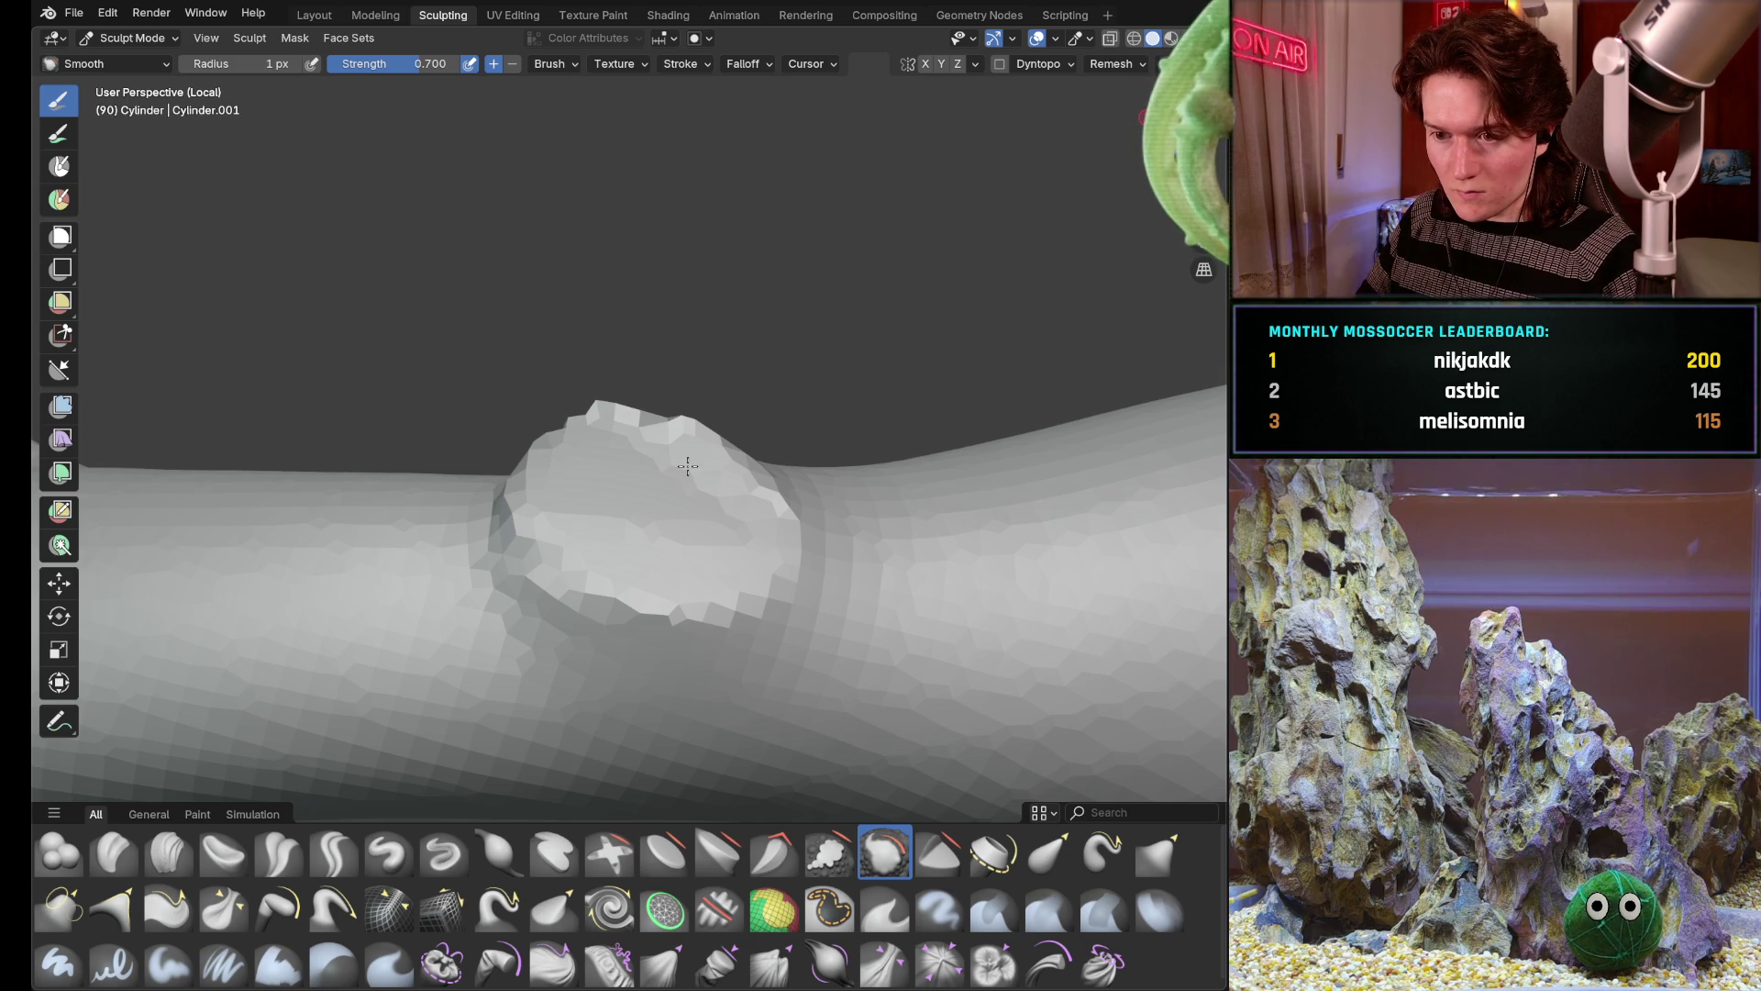
{"action": "mouse_move", "coordinate": [637, 556]}
{"action": "middle_mouse_down"}
{"action": "mouse_move", "coordinate": [582, 538]}
{"action": "mouse_move", "coordinate": [658, 566]}
{"action": "middle_mouse_up"}
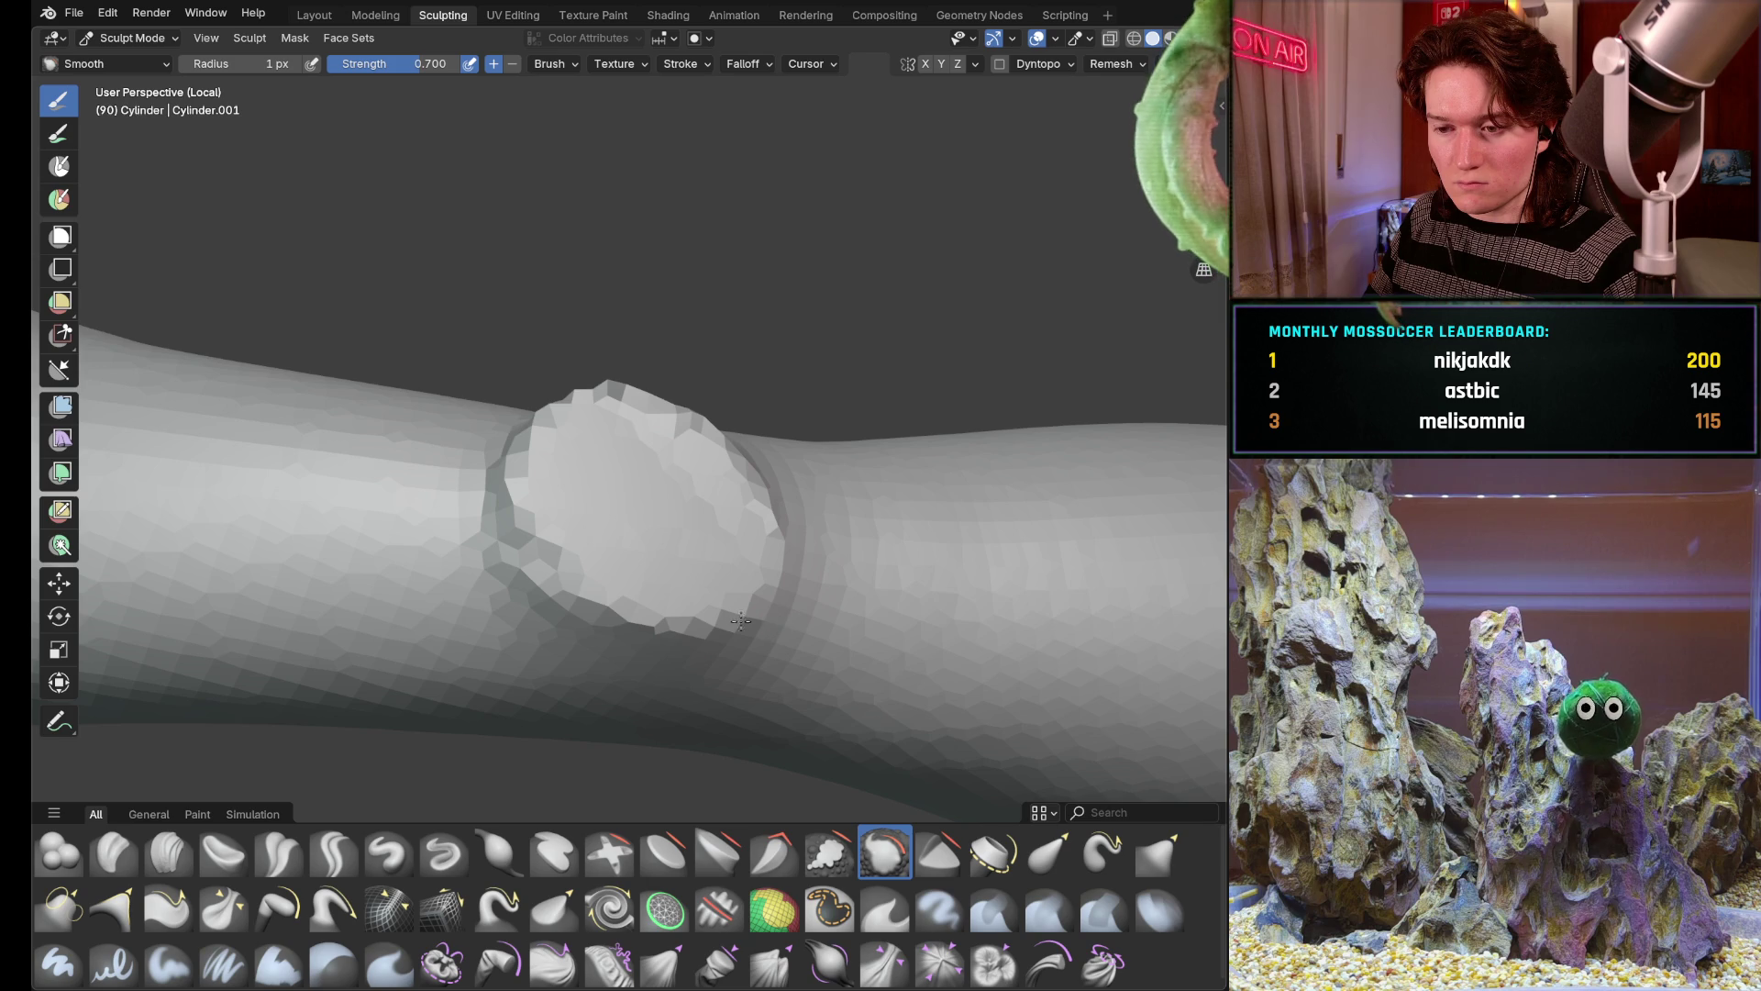
{"action": "mouse_move", "coordinate": [767, 527]}
{"action": "middle_mouse_down"}
{"action": "mouse_move", "coordinate": [743, 538]}
{"action": "mouse_move", "coordinate": [765, 528]}
{"action": "middle_mouse_up"}
Smooth out the dent on the trunk with an enlarged brush
{"action": "key", "text": "f"}
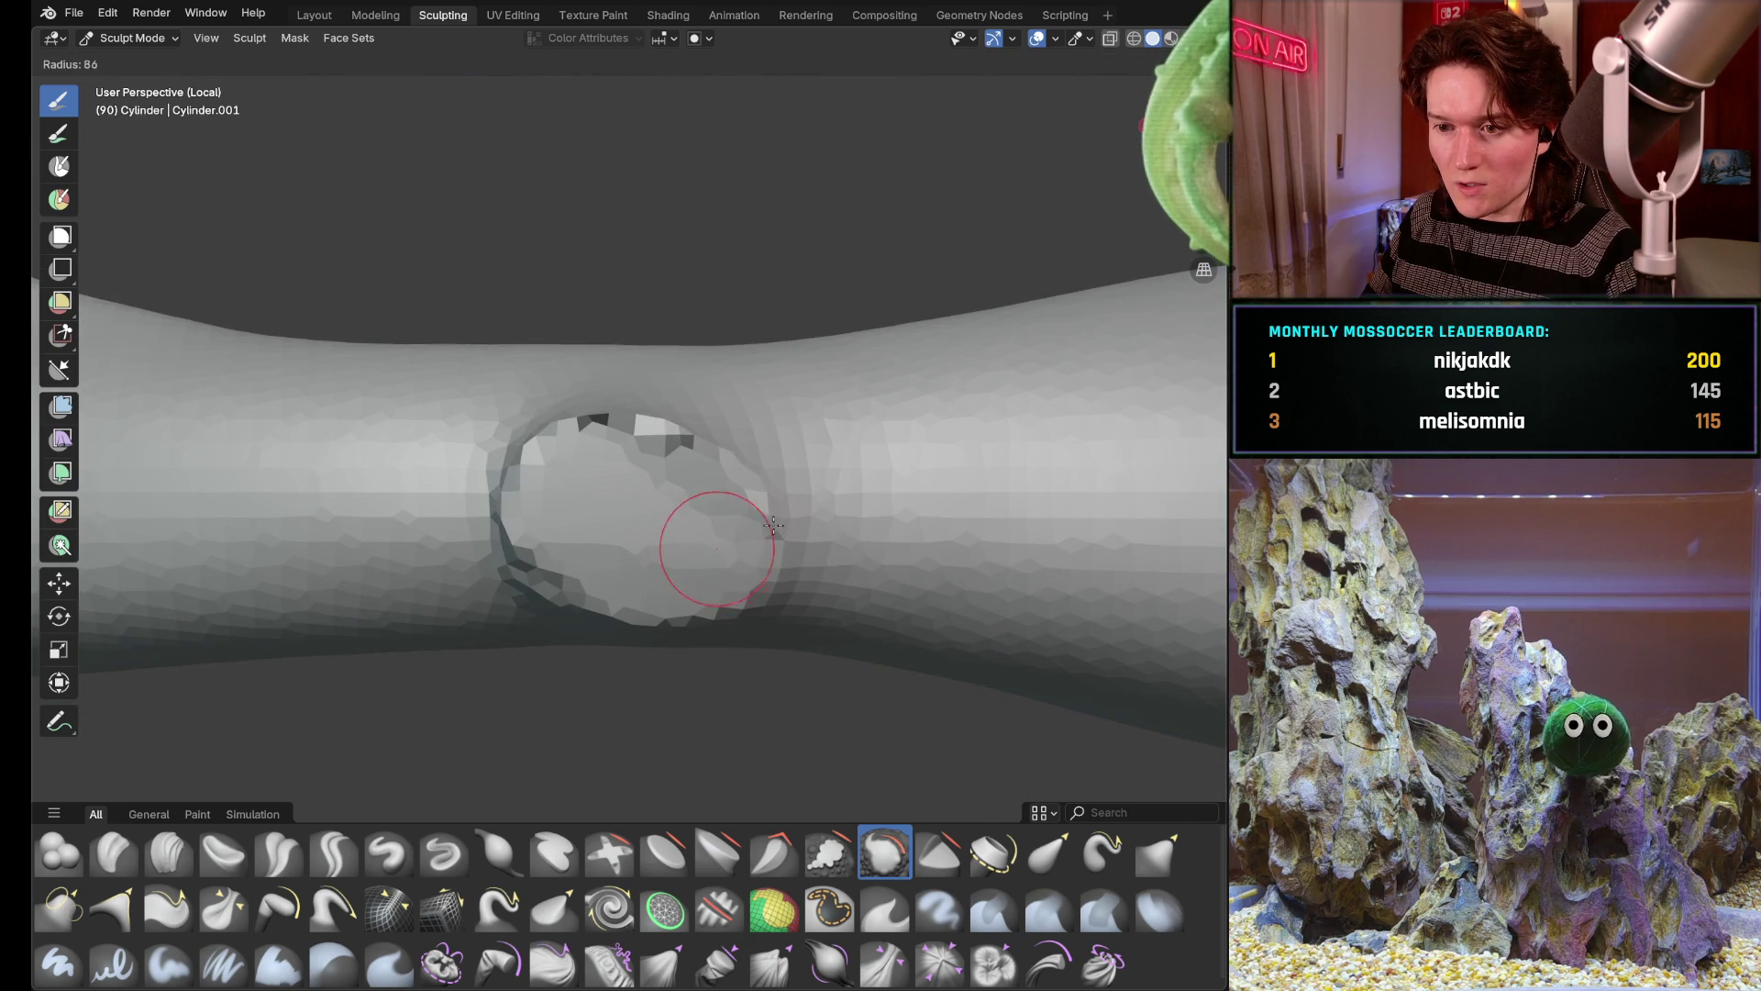
{"action": "mouse_move", "coordinate": [706, 512]}
{"action": "left_mouse_down"}
{"action": "mouse_move", "coordinate": [633, 523]}
{"action": "mouse_move", "coordinate": [606, 481]}
{"action": "mouse_move", "coordinate": [674, 457]}
{"action": "left_mouse_up"}
{"action": "key", "text": "f"}
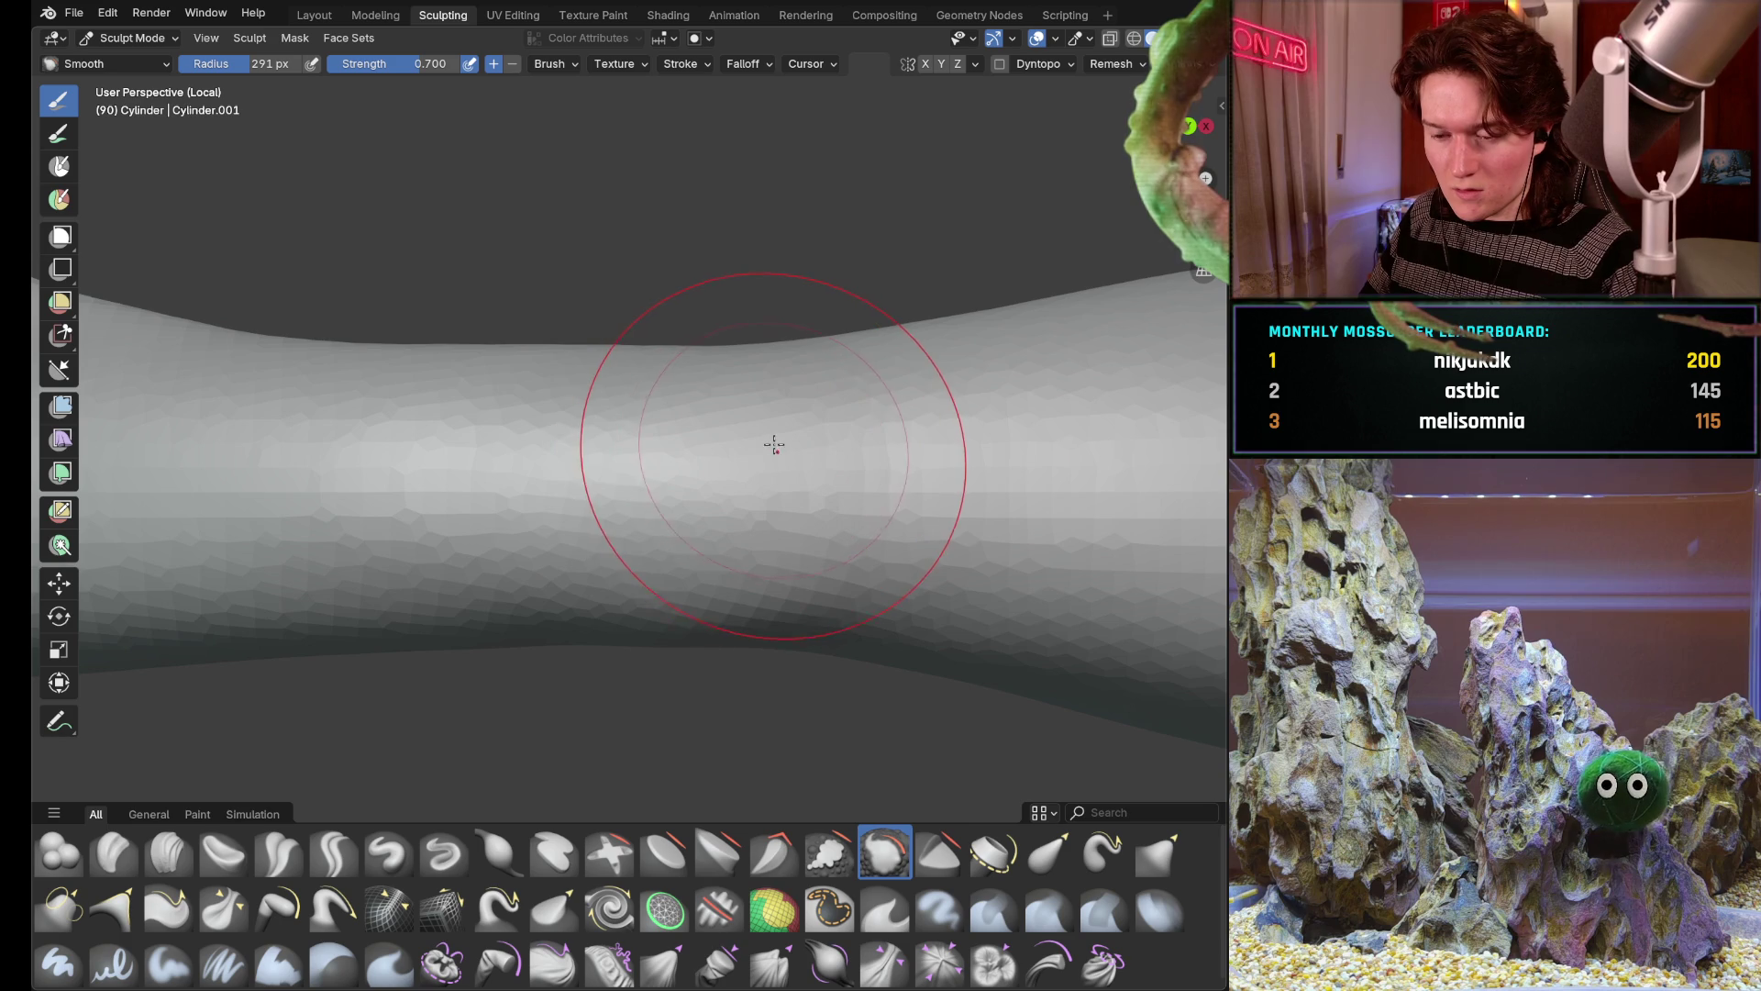
{"action": "middle_click_drag", "start_coordinate": [762, 398], "coordinate": [716, 357]}
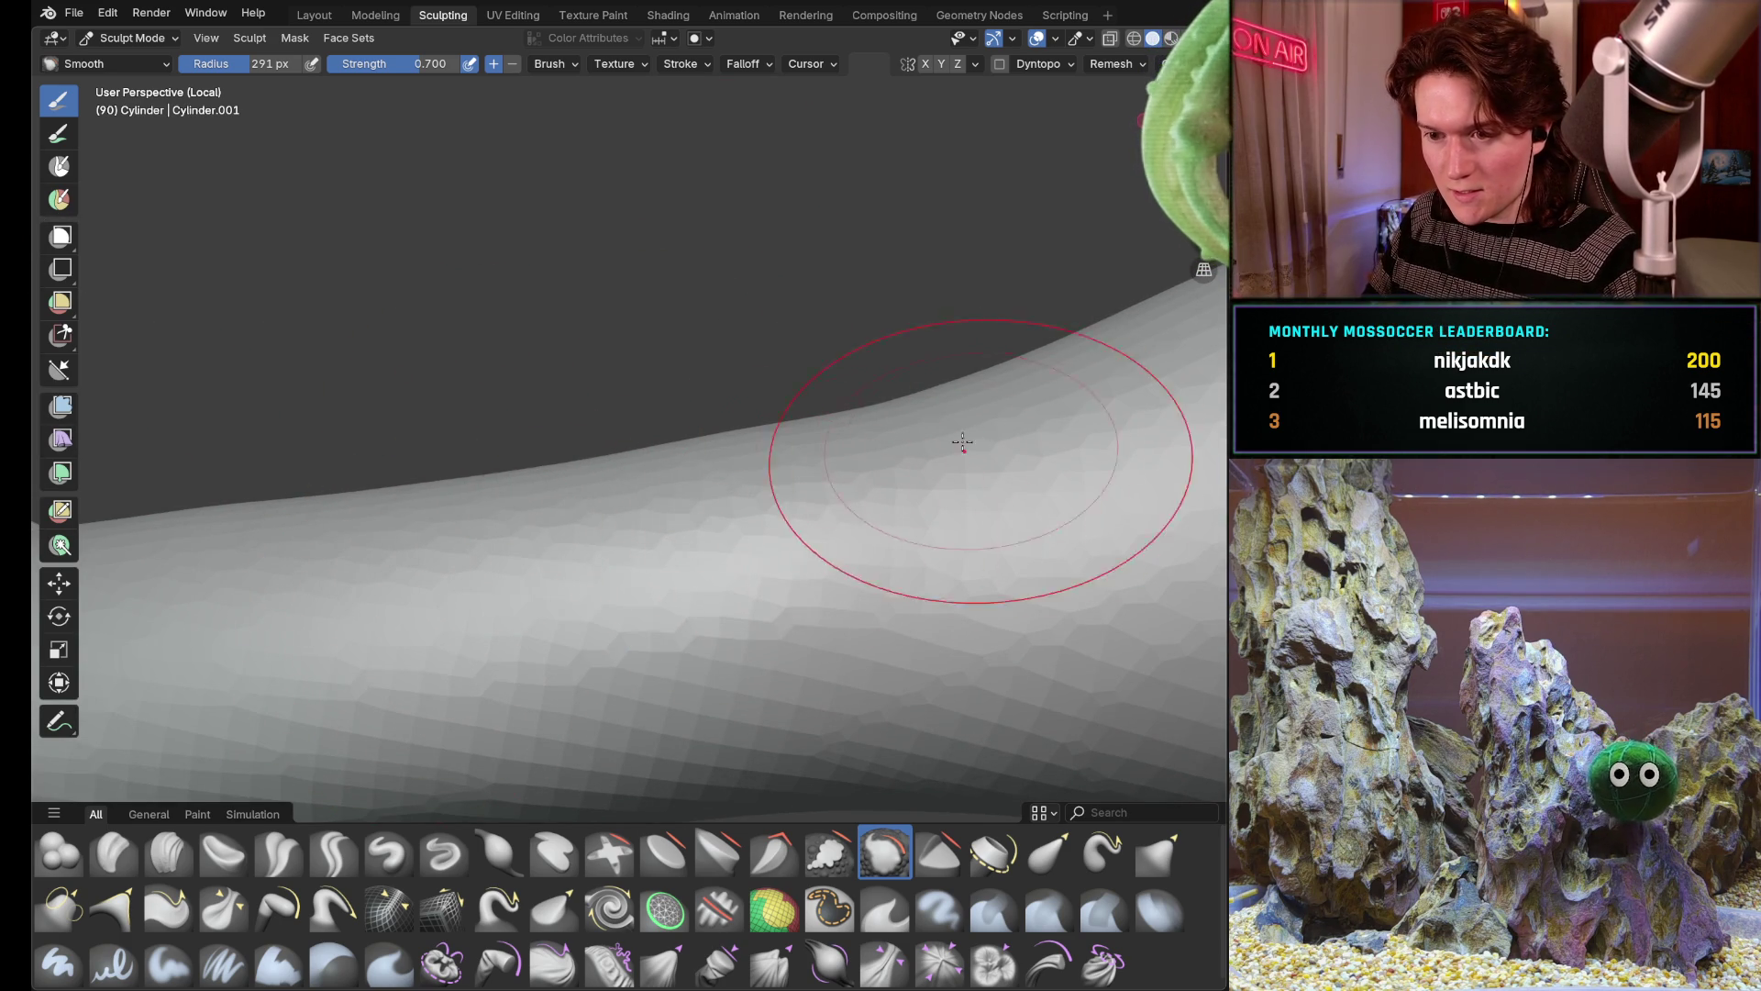
{"action": "scroll", "coordinate": [673, 399], "scroll_direction": "down", "scroll_amount": 4}
Pull back and orbit to review the whole branching model
{"action": "middle_click_drag", "start_coordinate": [673, 398], "coordinate": [551, 317]}
{"action": "scroll", "coordinate": [619, 413], "scroll_direction": "down", "scroll_amount": 4}
{"action": "middle_click_drag", "start_coordinate": [619, 412], "coordinate": [601, 637]}
{"action": "scroll", "coordinate": [767, 405], "scroll_direction": "down", "scroll_amount": 4}
{"action": "middle_click_drag", "start_coordinate": [766, 405], "coordinate": [930, 404]}
{"action": "scroll", "coordinate": [931, 406], "scroll_direction": "down", "scroll_amount": 3}
{"action": "mouse_move", "coordinate": [827, 440]}
{"action": "middle_mouse_down"}
{"action": "mouse_move", "coordinate": [605, 553]}
{"action": "mouse_move", "coordinate": [552, 496]}
{"action": "mouse_move", "coordinate": [671, 555]}
{"action": "mouse_move", "coordinate": [647, 607]}
{"action": "mouse_move", "coordinate": [703, 614]}
{"action": "mouse_move", "coordinate": [485, 565]}
{"action": "middle_mouse_up"}
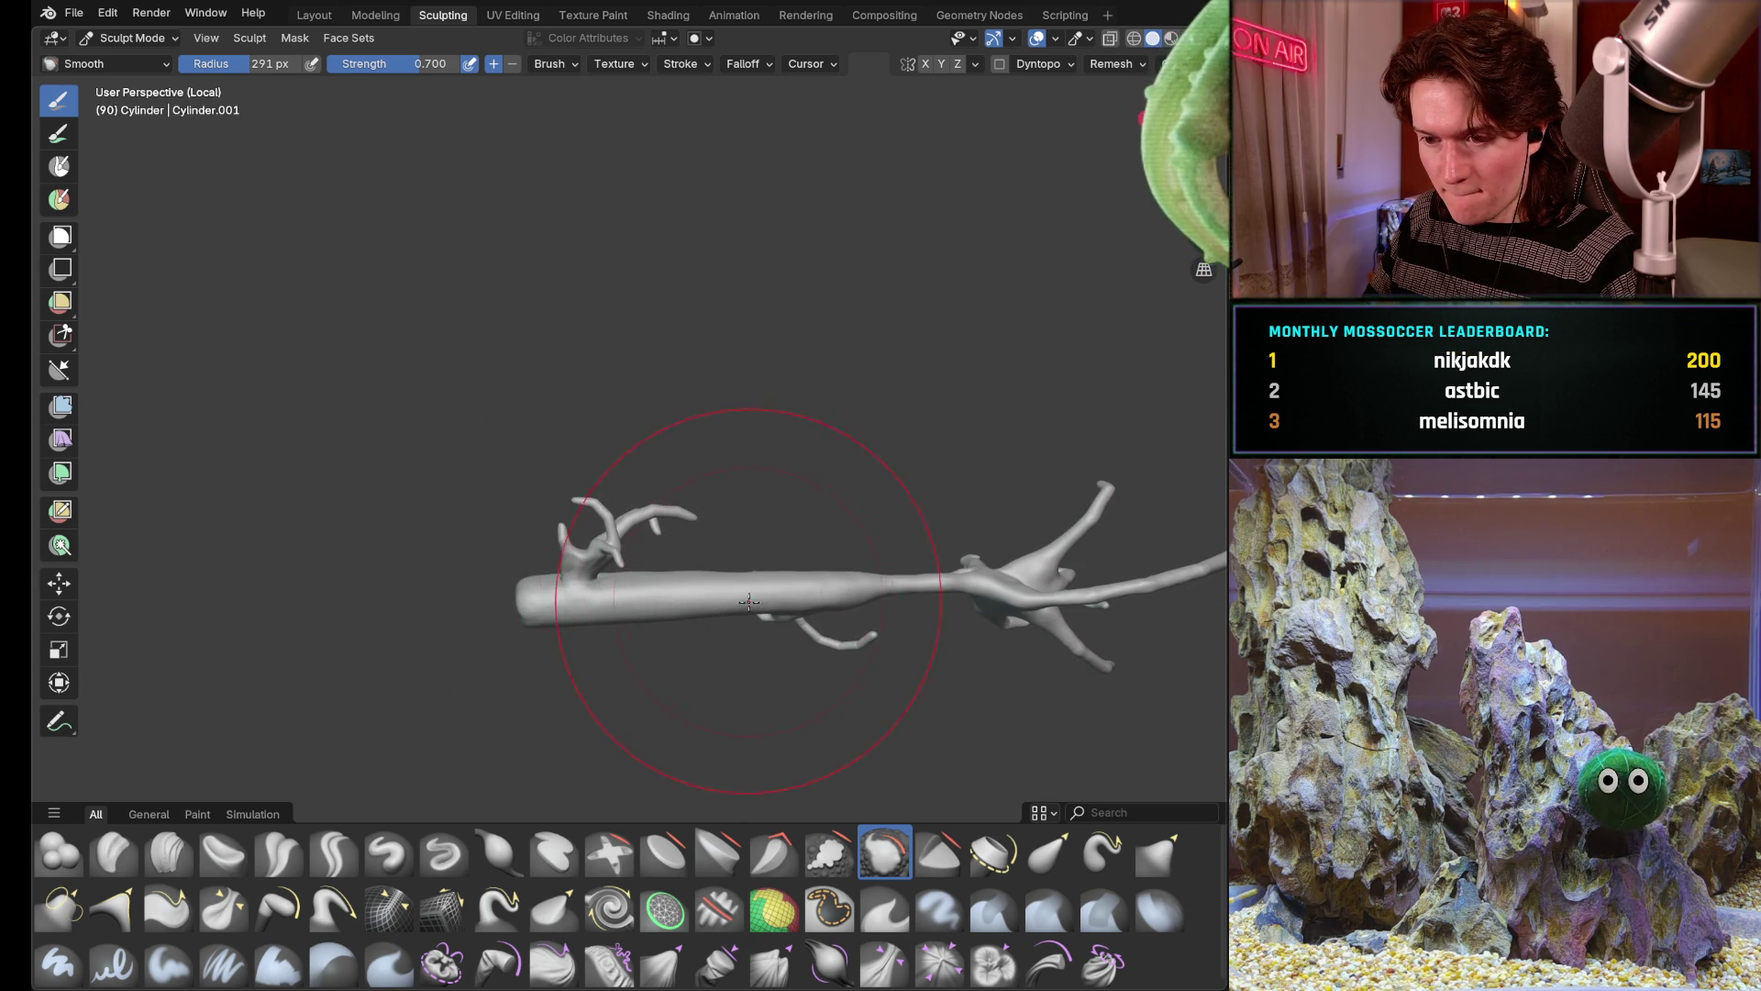
{"action": "scroll", "coordinate": [762, 602], "scroll_direction": "up", "scroll_amount": 1}
{"action": "scroll", "coordinate": [761, 601], "scroll_direction": "up", "scroll_amount": 1}
{"action": "scroll", "coordinate": [772, 579], "scroll_direction": "up", "scroll_amount": 2}
Frame the arm and shrink the smooth brush radius to 215 px
{"action": "middle_click_drag", "start_coordinate": [785, 551], "coordinate": [813, 522]}
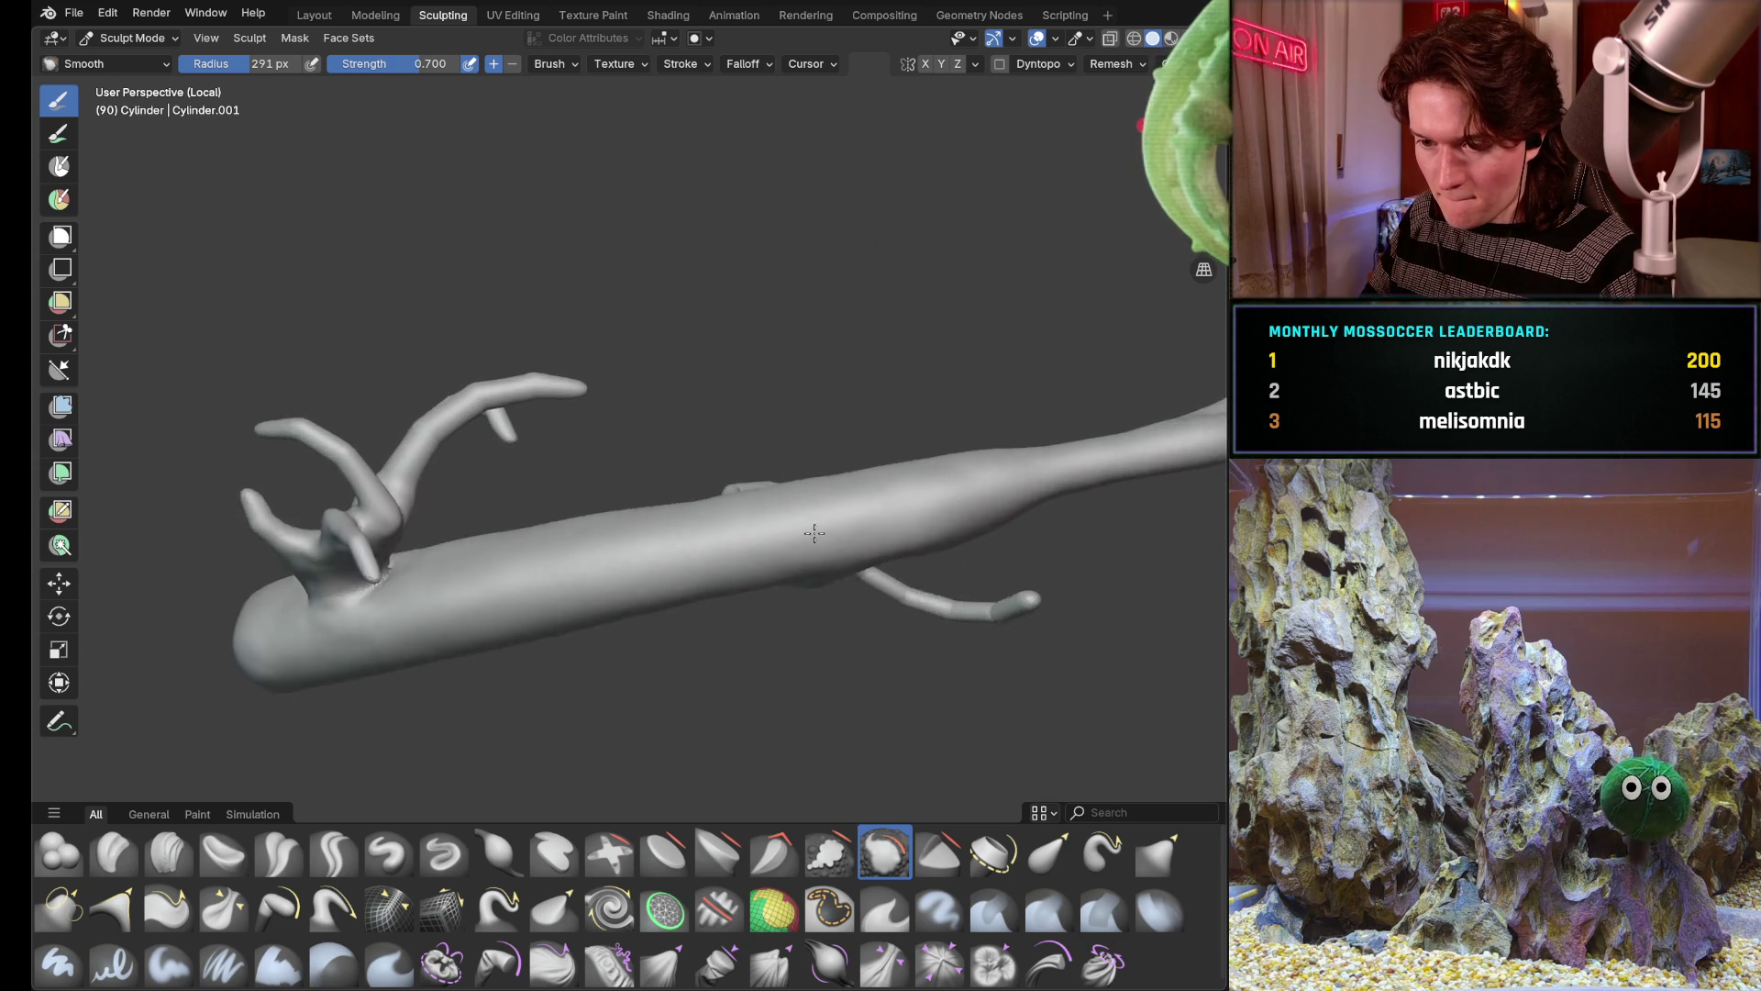
{"action": "scroll", "coordinate": [814, 524], "scroll_direction": "up", "scroll_amount": 1}
{"action": "scroll", "coordinate": [715, 537], "scroll_direction": "up", "scroll_amount": 2}
{"action": "scroll", "coordinate": [616, 545], "scroll_direction": "up", "scroll_amount": 2}
{"action": "middle_click_drag", "start_coordinate": [615, 545], "coordinate": [575, 512]}
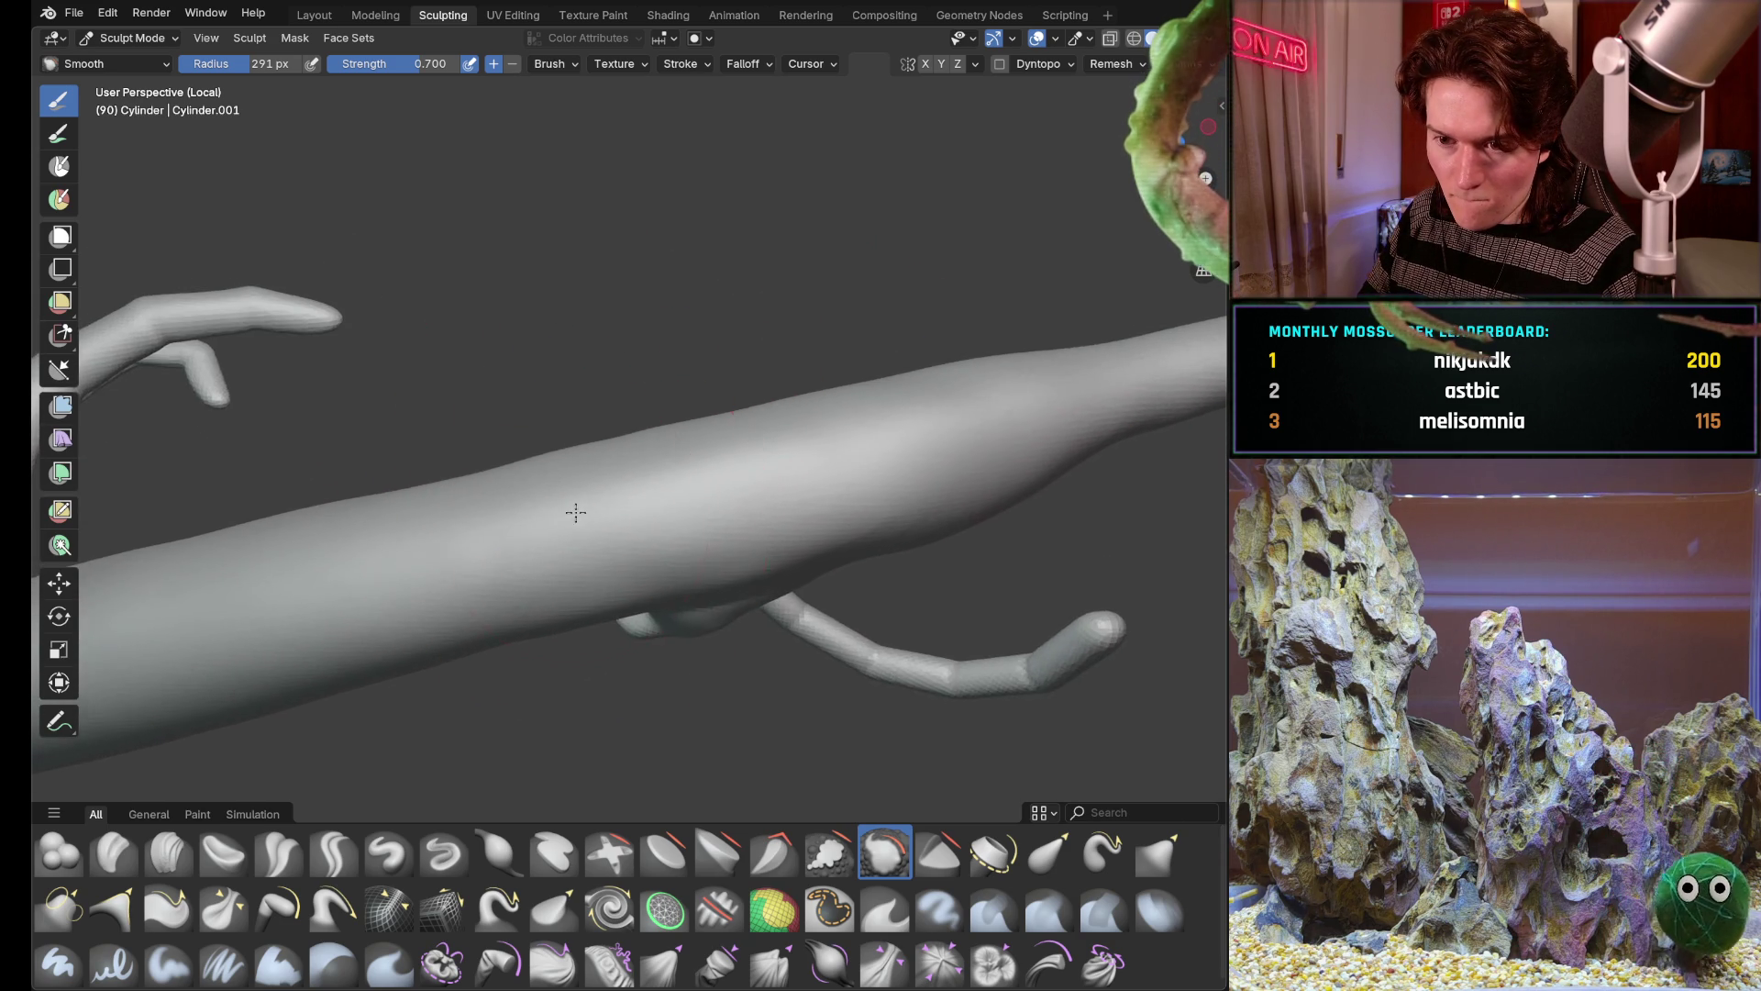
{"action": "scroll", "coordinate": [576, 513], "scroll_direction": "up", "scroll_amount": 2}
{"action": "scroll", "coordinate": [606, 513], "scroll_direction": "up", "scroll_amount": 1}
{"action": "scroll", "coordinate": [647, 512], "scroll_direction": "up", "scroll_amount": 1}
{"action": "scroll", "coordinate": [697, 511], "scroll_direction": "up", "scroll_amount": 2}
{"action": "middle_click_drag", "start_coordinate": [698, 511], "coordinate": [613, 530]}
{"action": "scroll", "coordinate": [650, 497], "scroll_direction": "down", "scroll_amount": 2}
{"action": "scroll", "coordinate": [652, 516], "scroll_direction": "down", "scroll_amount": 1}
{"action": "scroll", "coordinate": [654, 533], "scroll_direction": "up", "scroll_amount": 2}
{"action": "scroll", "coordinate": [647, 510], "scroll_direction": "up", "scroll_amount": 2}
{"action": "scroll", "coordinate": [639, 495], "scroll_direction": "up", "scroll_amount": 1}
{"action": "scroll", "coordinate": [636, 484], "scroll_direction": "up", "scroll_amount": 1}
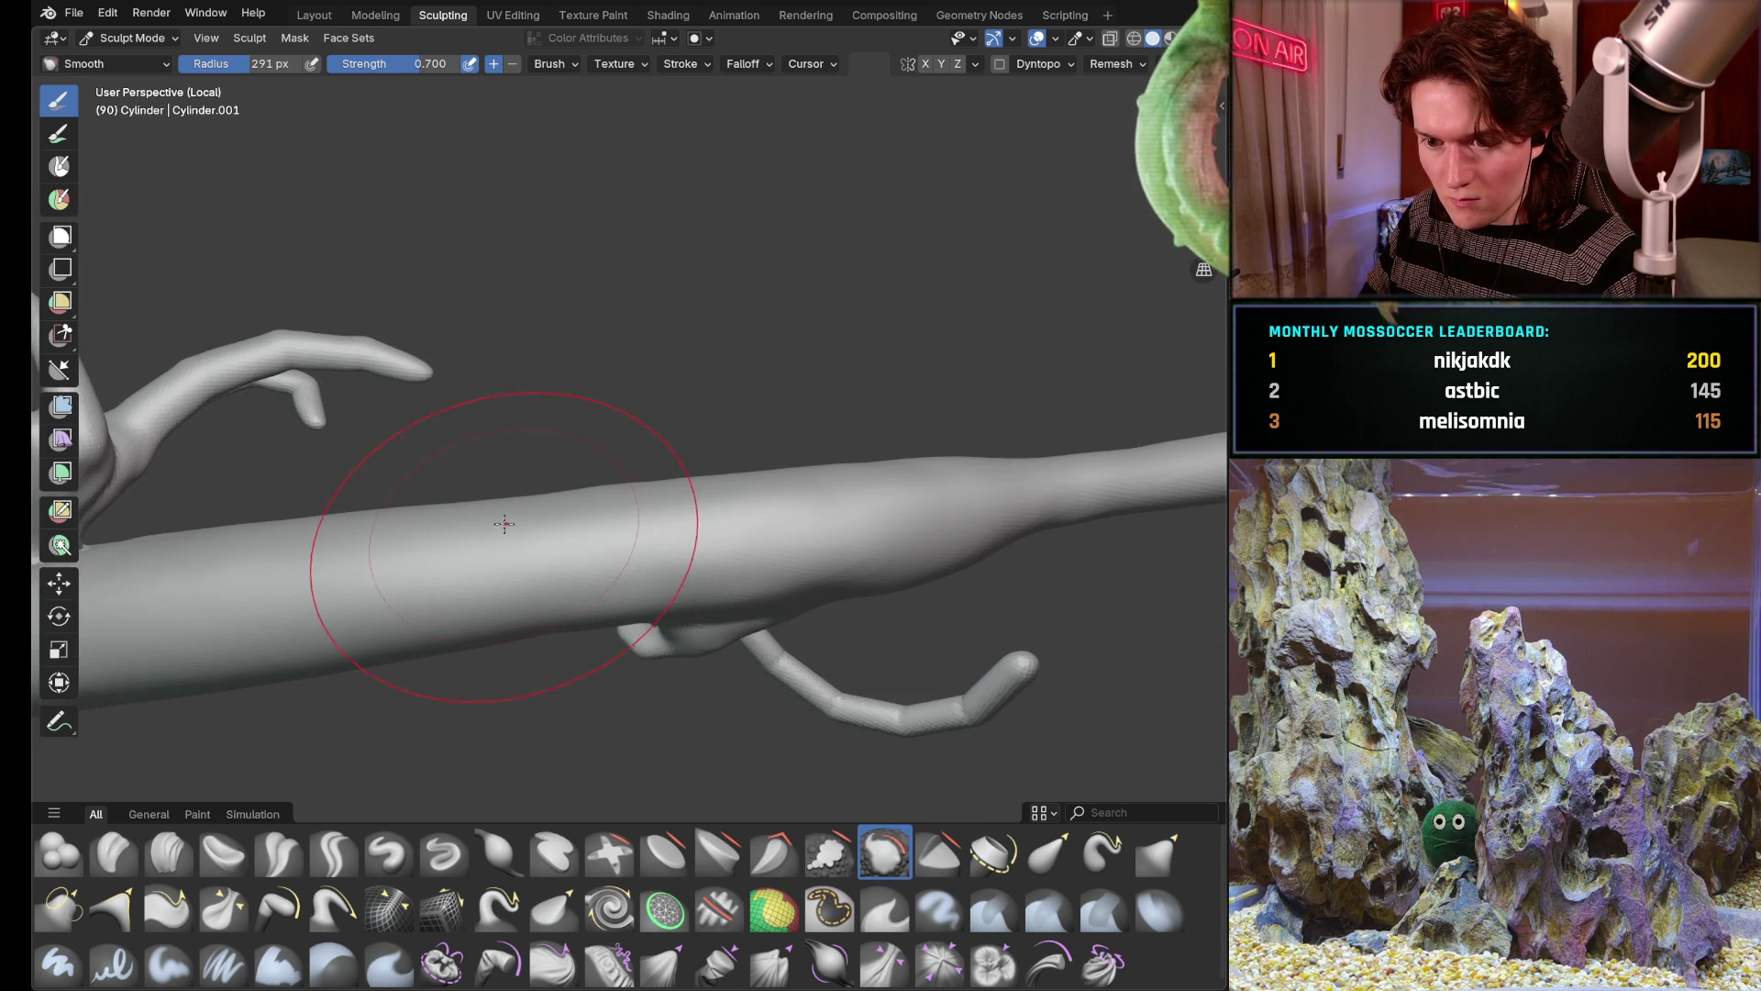
{"action": "key", "text": "f"}
{"action": "left_click", "coordinate": [466, 560]}
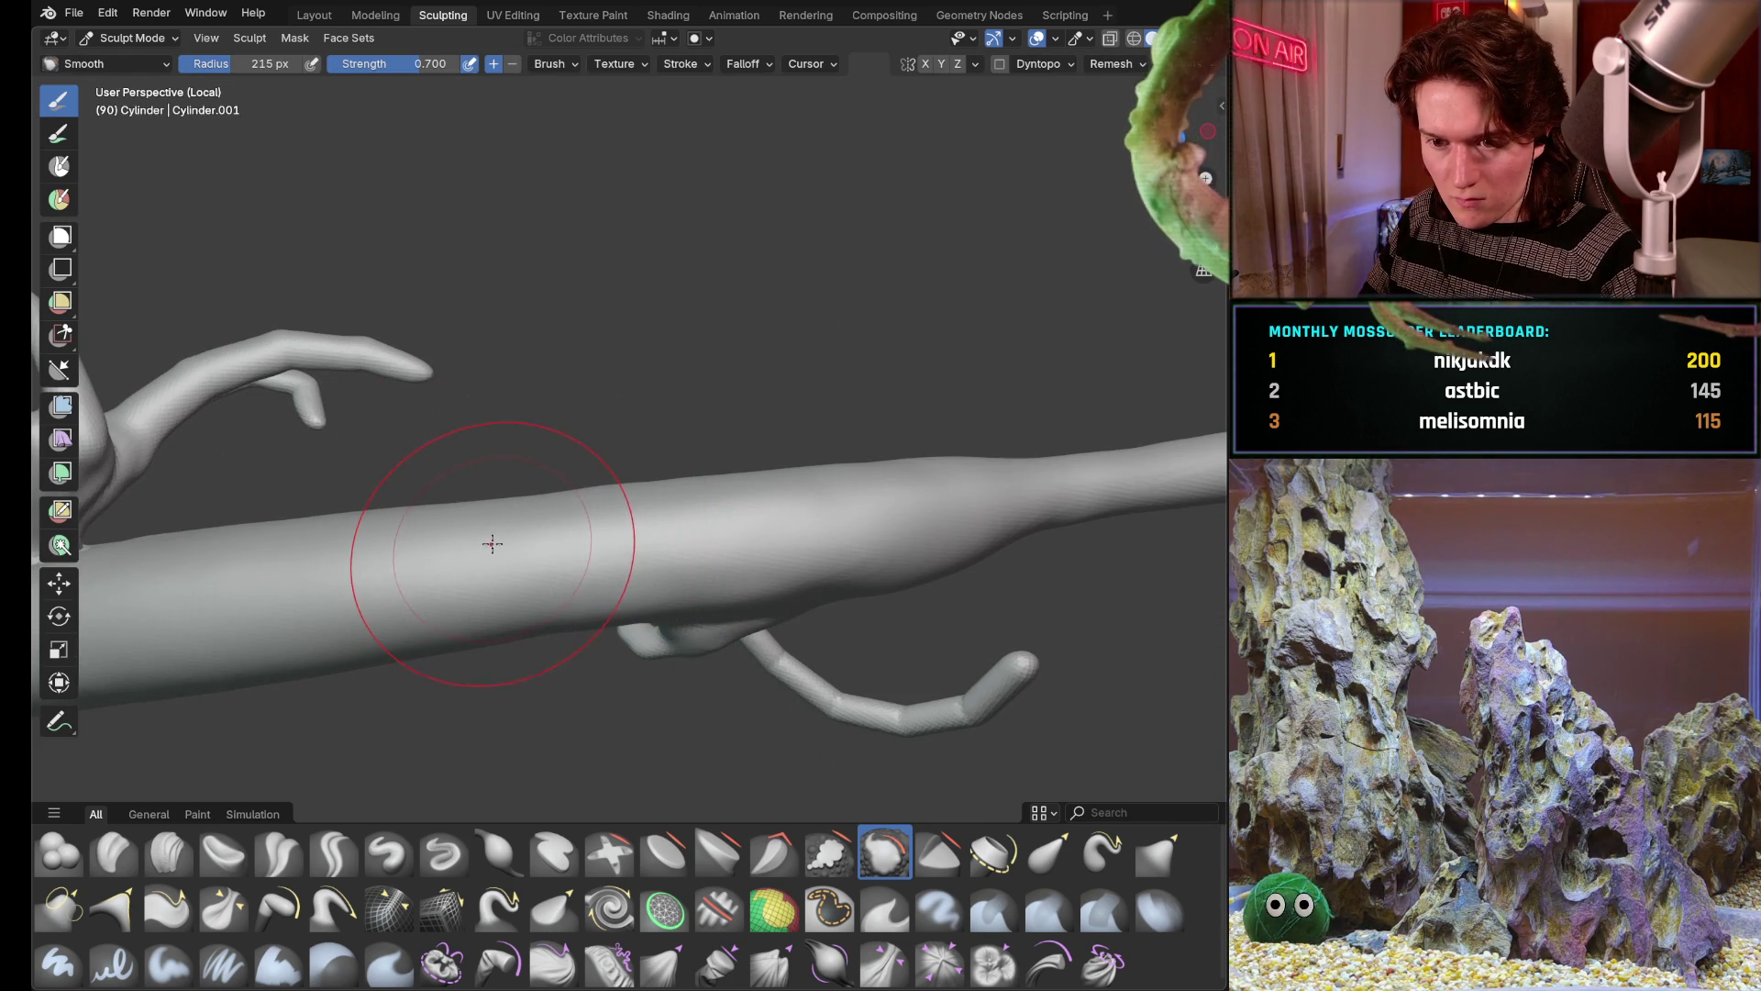
Set brush strength to 0.547, straighten the arm view and switch to the Inflate brush
{"action": "key", "text": "shift+f"}
{"action": "left_click", "coordinate": [468, 552]}
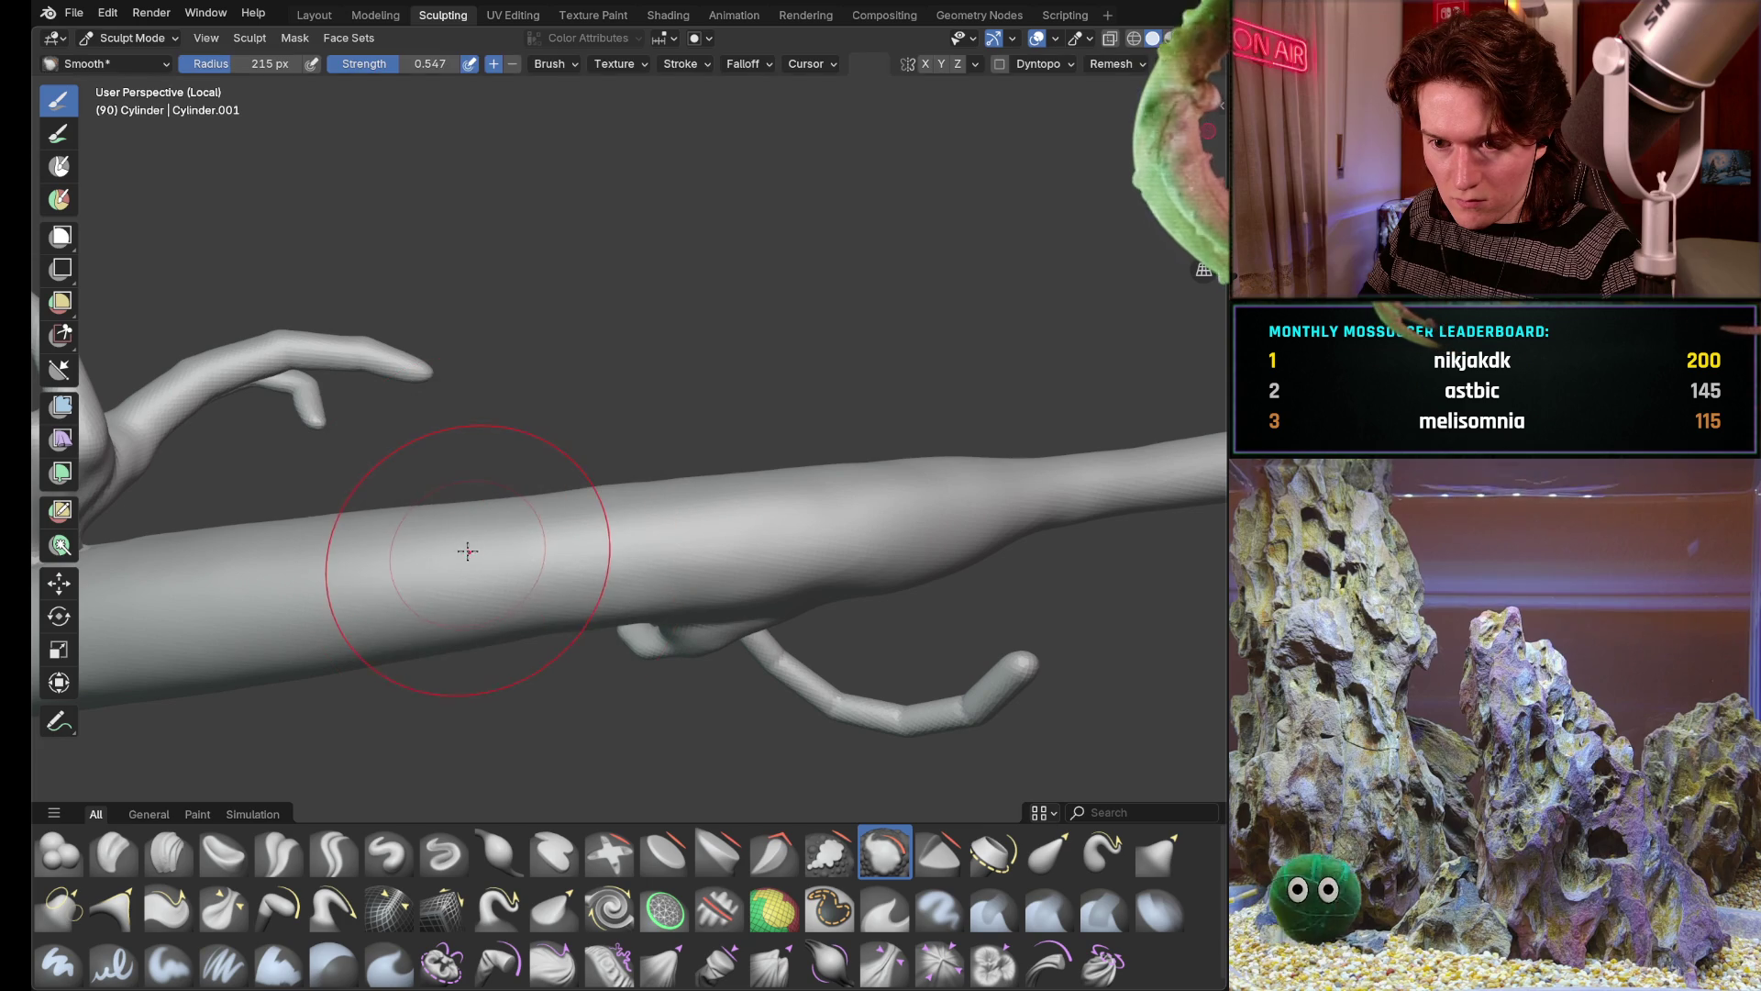
{"action": "middle_click_drag", "start_coordinate": [482, 524], "coordinate": [531, 553]}
{"action": "scroll", "coordinate": [530, 554], "scroll_direction": "up", "scroll_amount": 1}
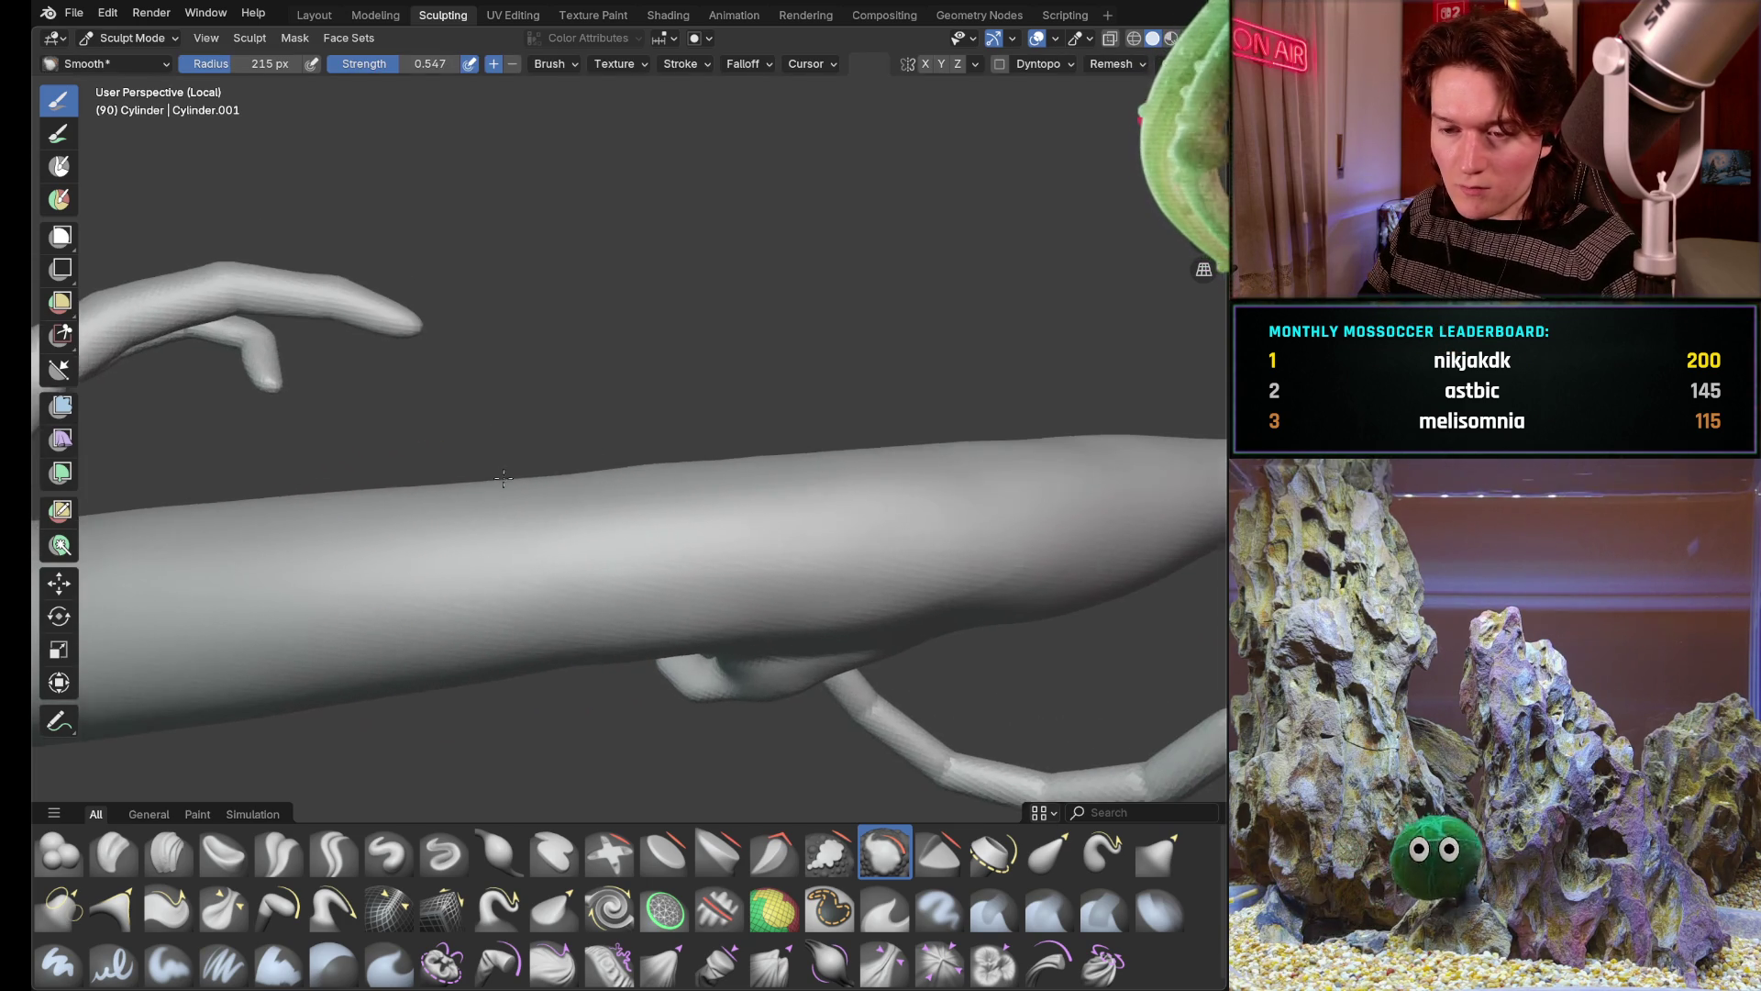
{"action": "scroll", "coordinate": [509, 523], "scroll_direction": "up", "scroll_amount": 1}
{"action": "scroll", "coordinate": [481, 471], "scroll_direction": "up", "scroll_amount": 1}
{"action": "key", "text": "i"}
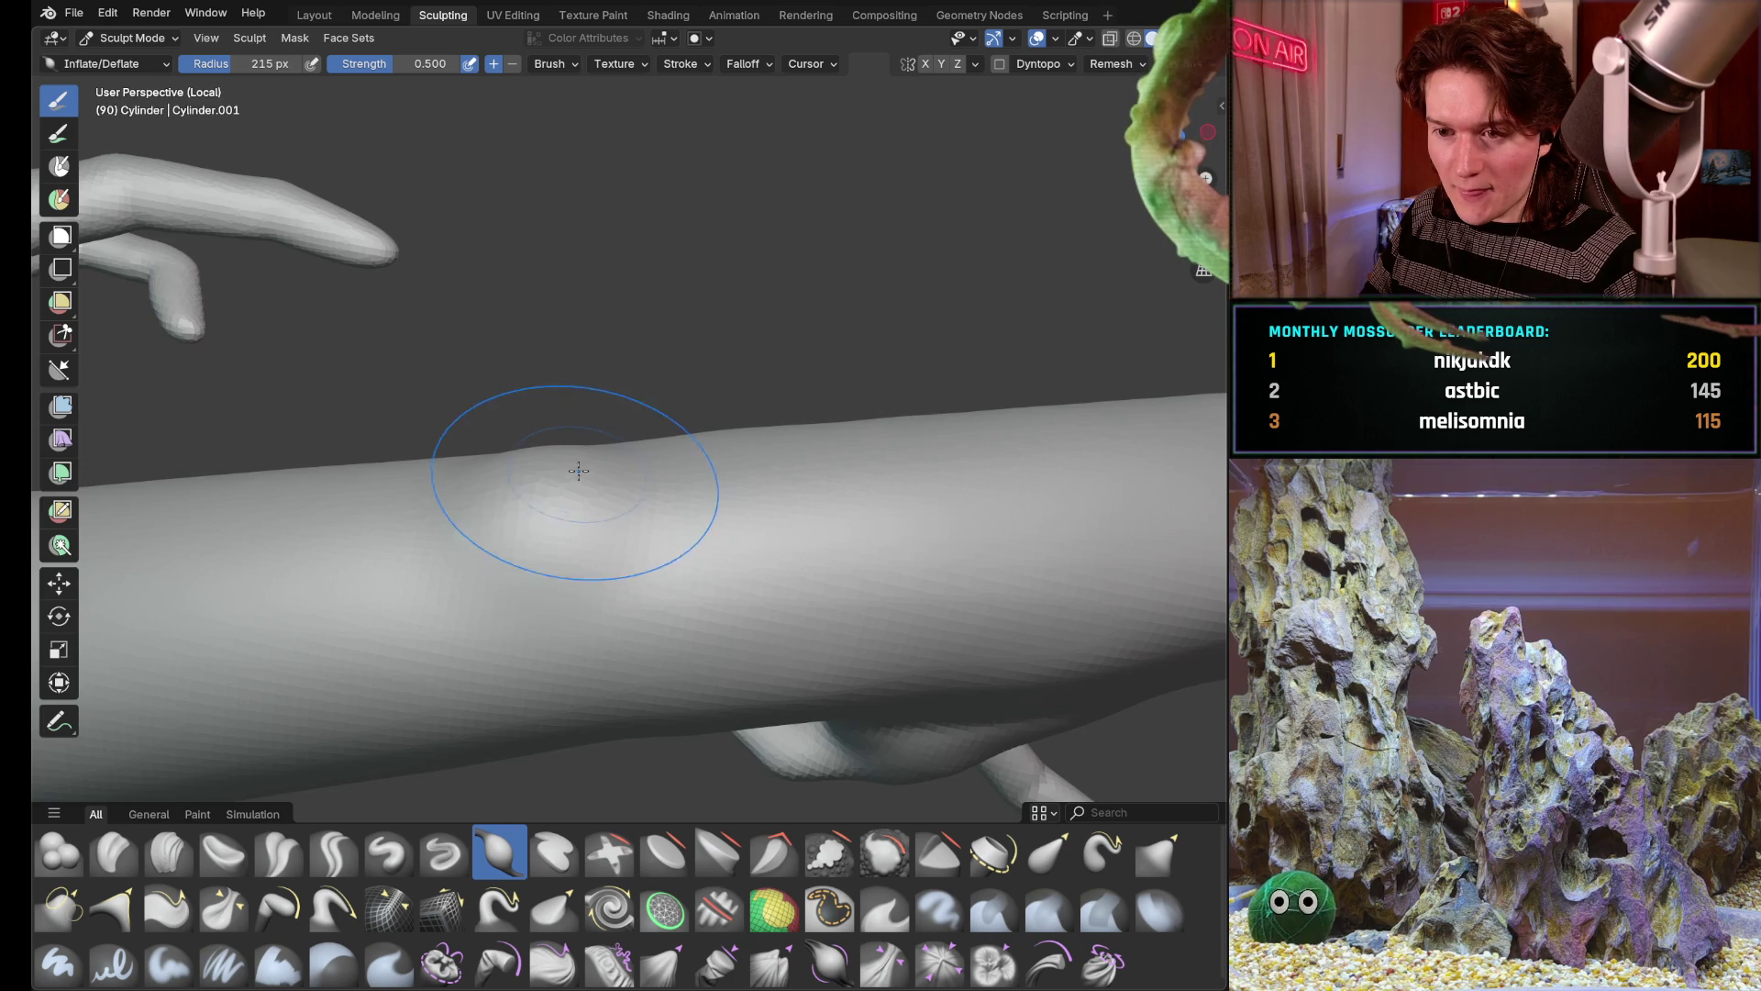
Enable Dyntopo from the header popover, triggering the attribute-data warning
{"action": "mouse_move", "coordinate": [575, 473]}
{"action": "middle_mouse_down"}
{"action": "mouse_move", "coordinate": [561, 492]}
{"action": "mouse_move", "coordinate": [1021, 181]}
{"action": "middle_mouse_up"}
{"action": "left_click", "coordinate": [1111, 64]}
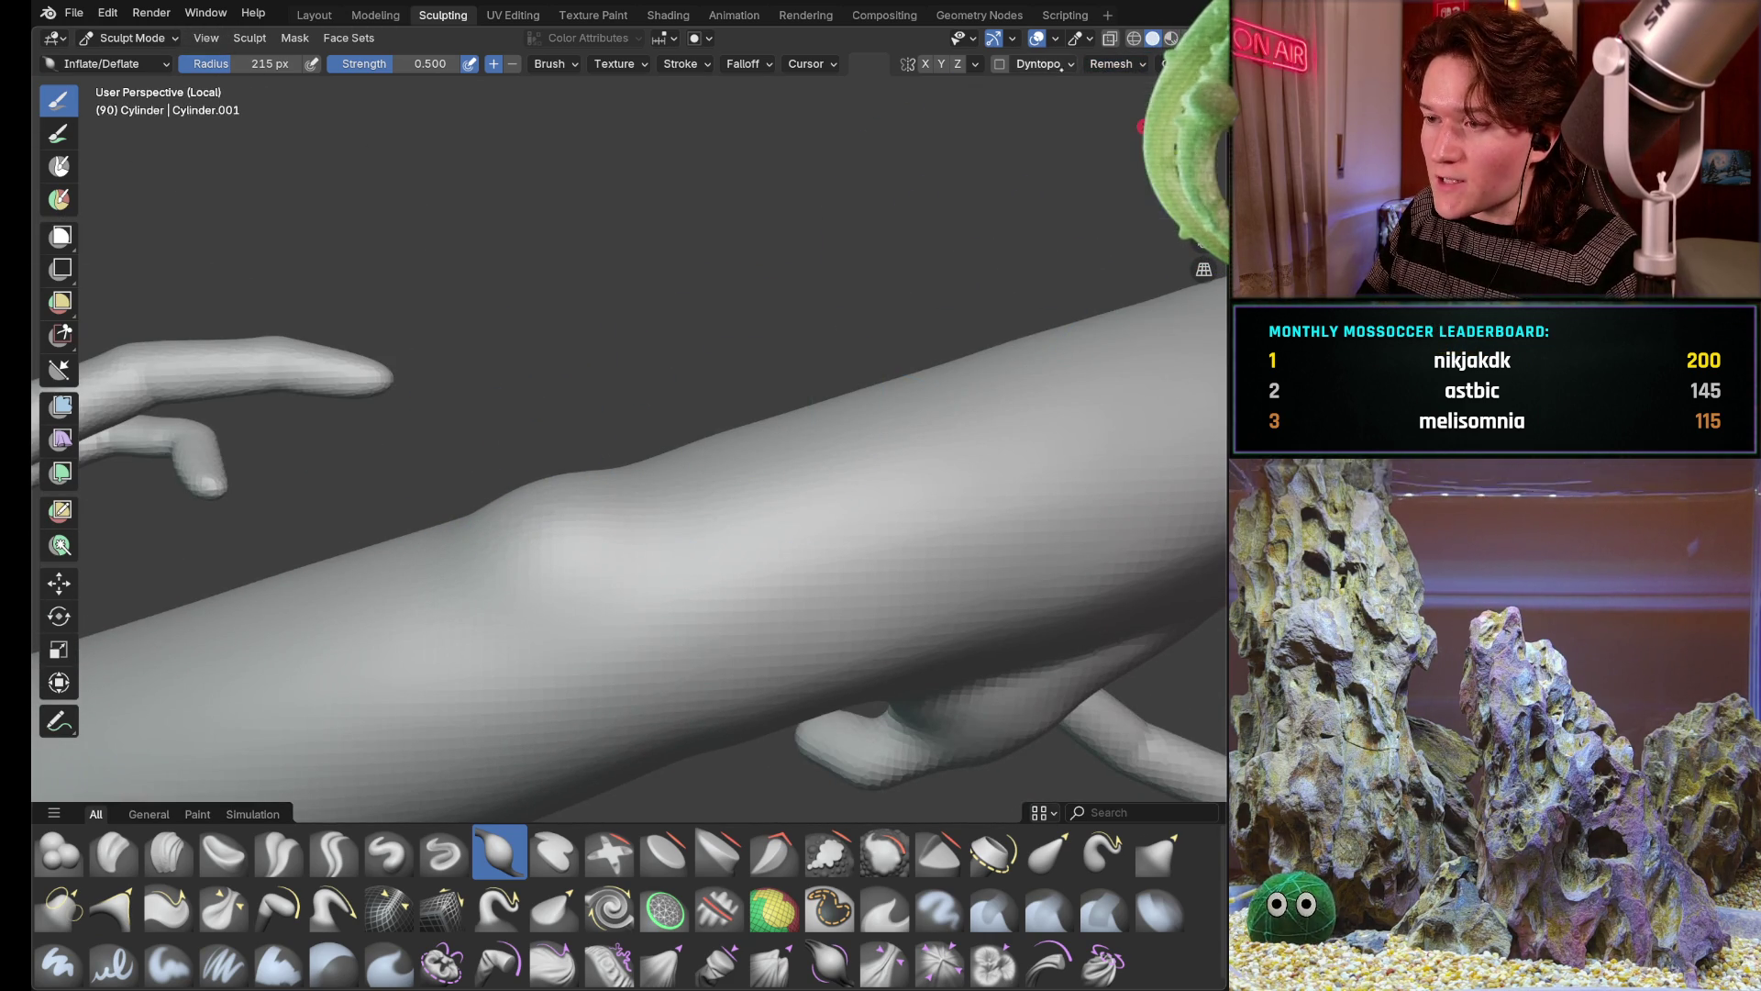
{"action": "left_click", "coordinate": [1040, 63]}
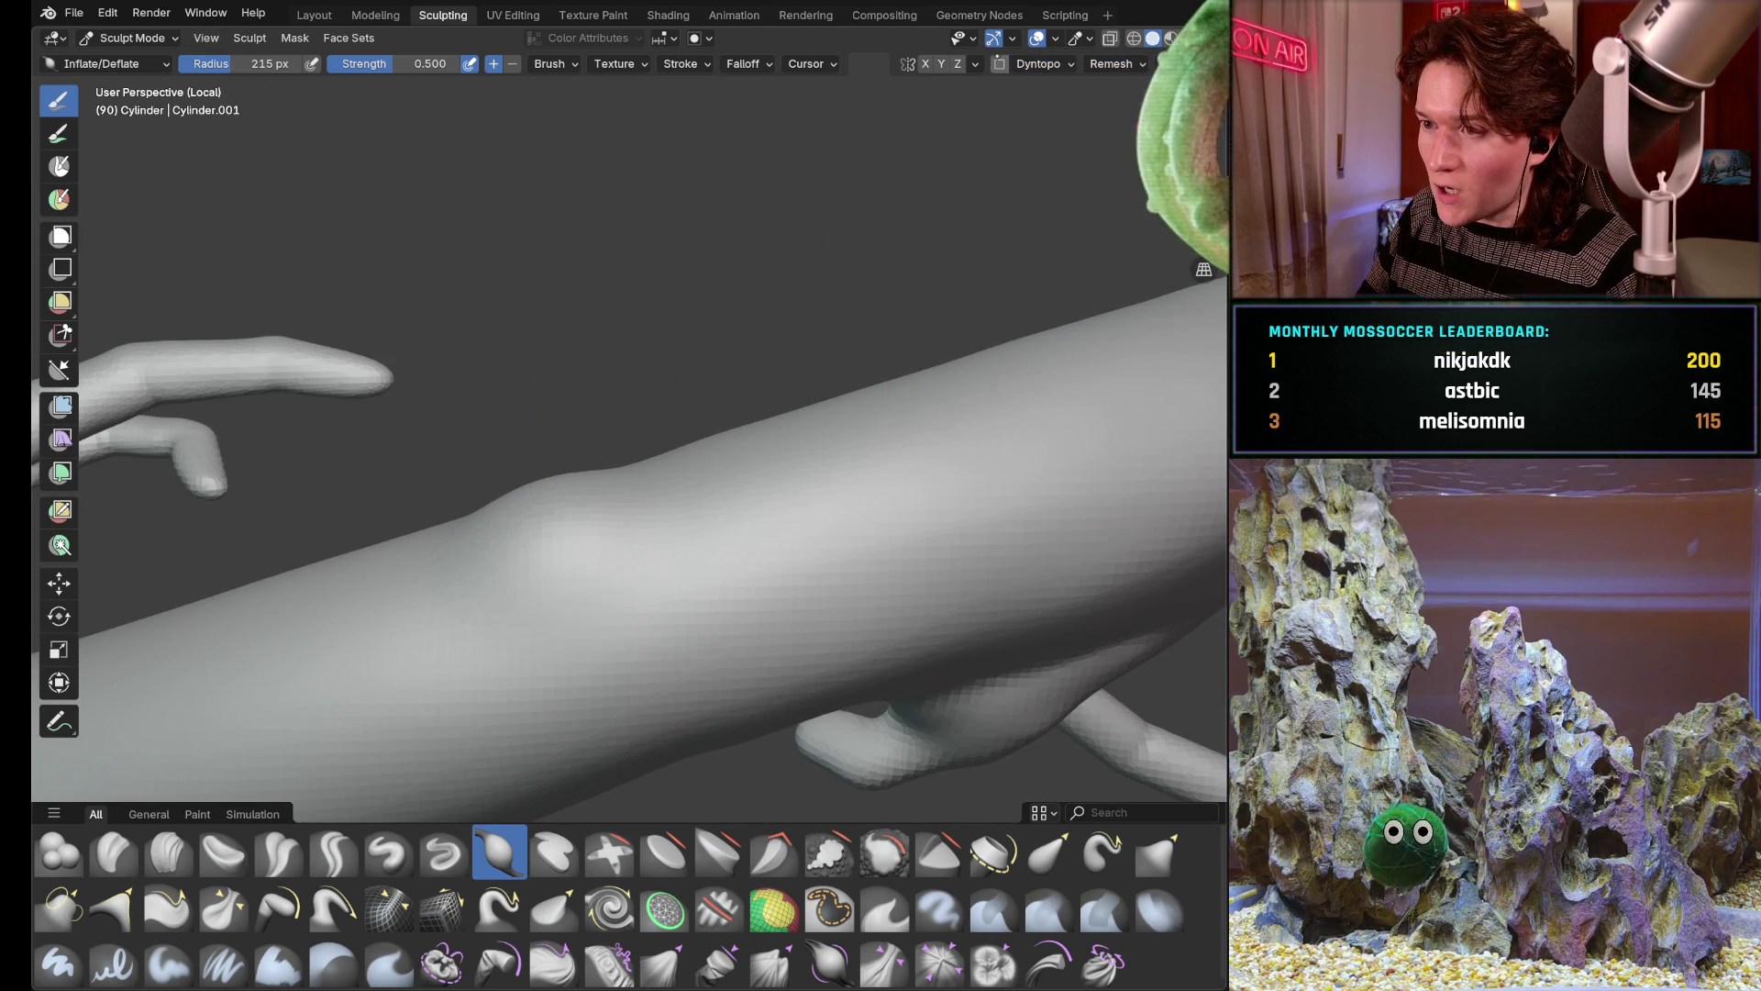
{"action": "left_click", "coordinate": [1000, 64]}
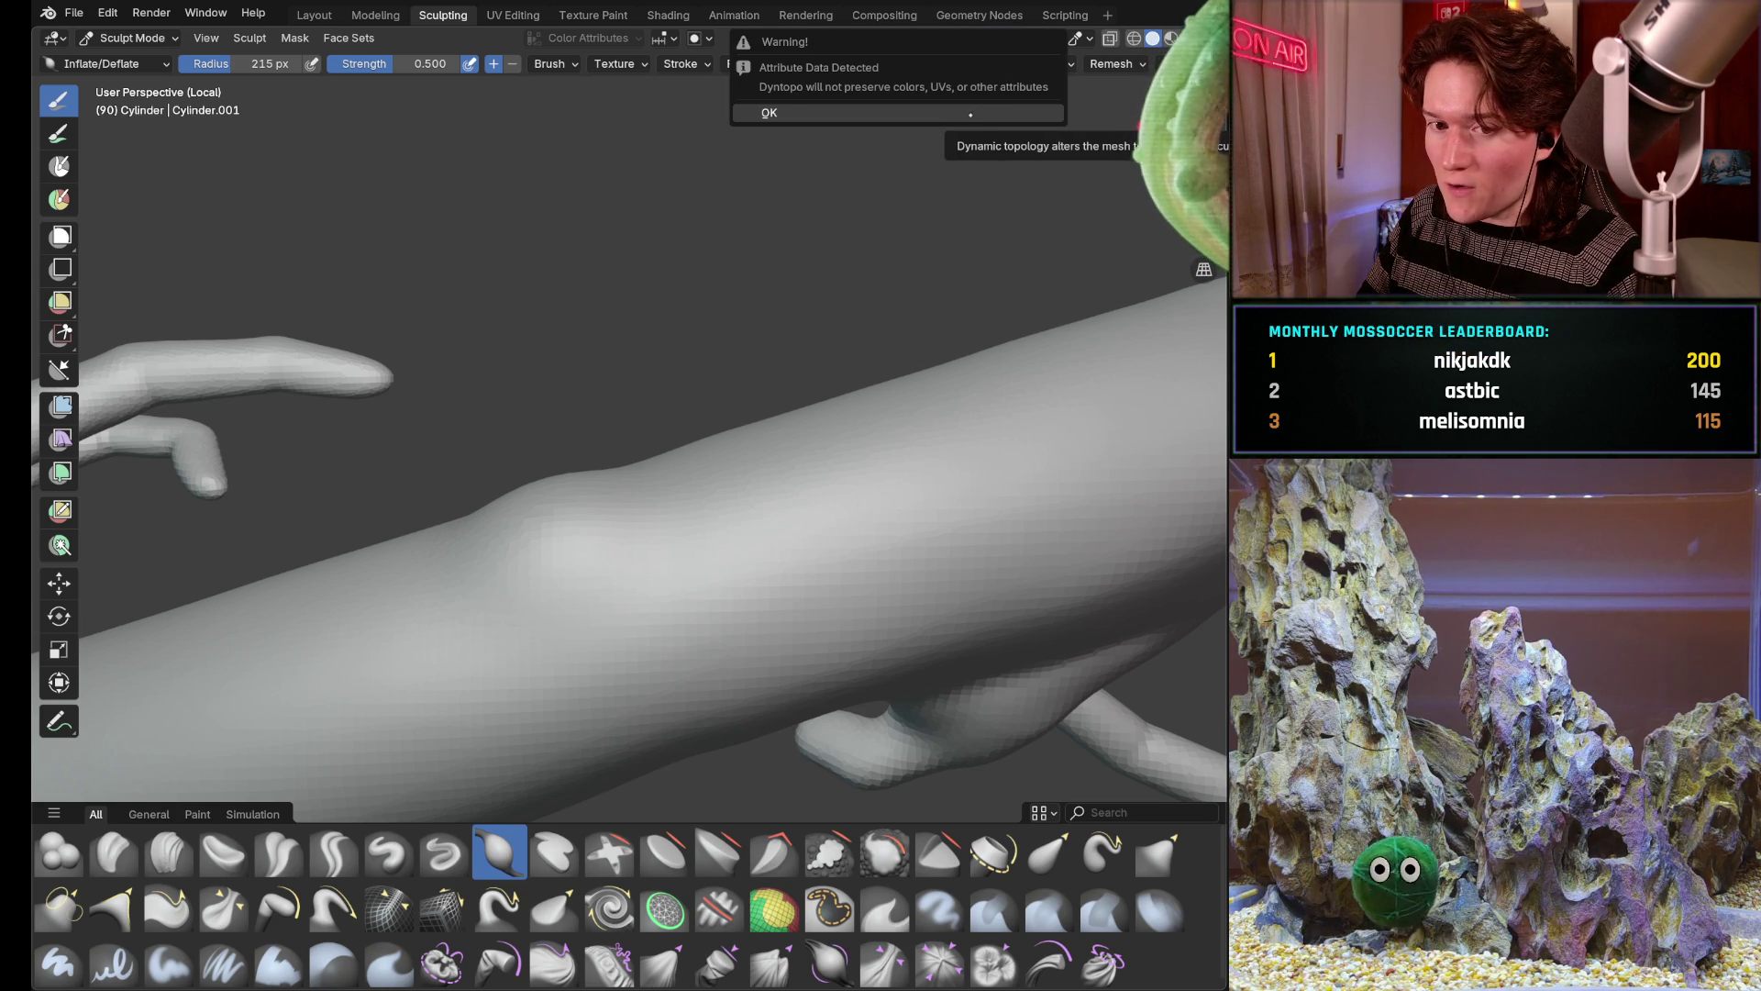
Dismiss the warning and inflate a rounded bulge on the arm trunk with Dyntopo at 6 px detail
{"action": "left_click", "coordinate": [973, 112]}
{"action": "left_click", "coordinate": [662, 402]}
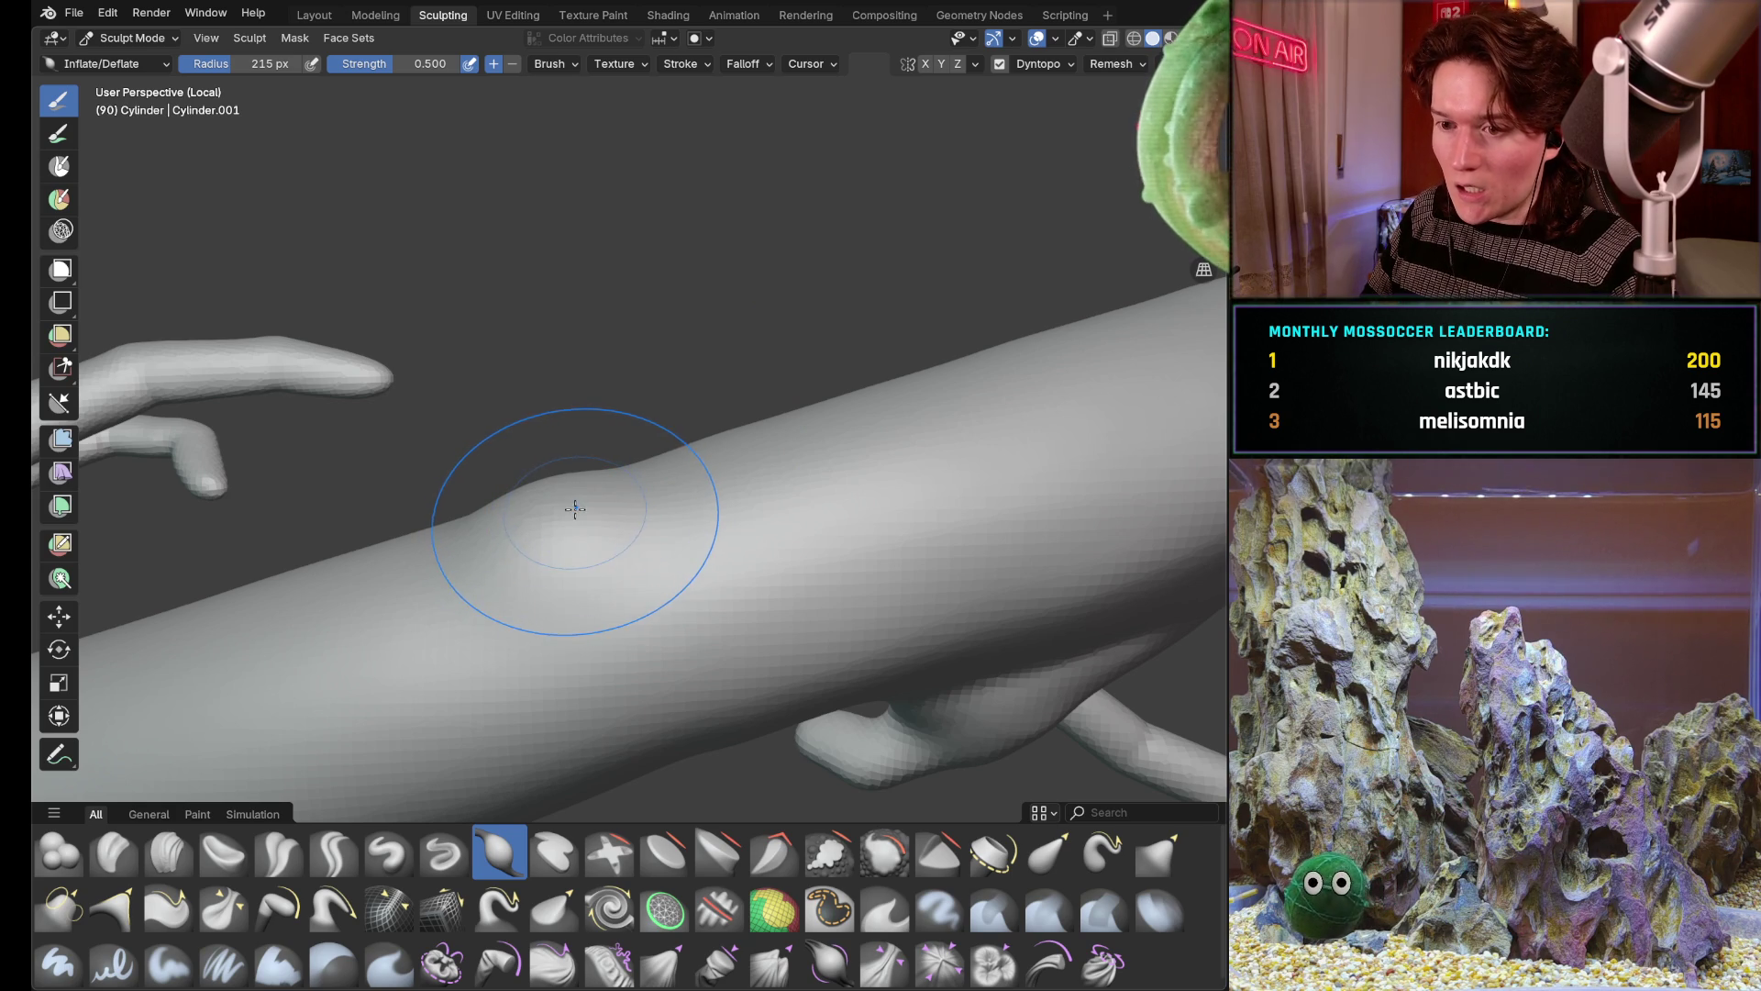
{"action": "left_click", "coordinate": [1038, 63]}
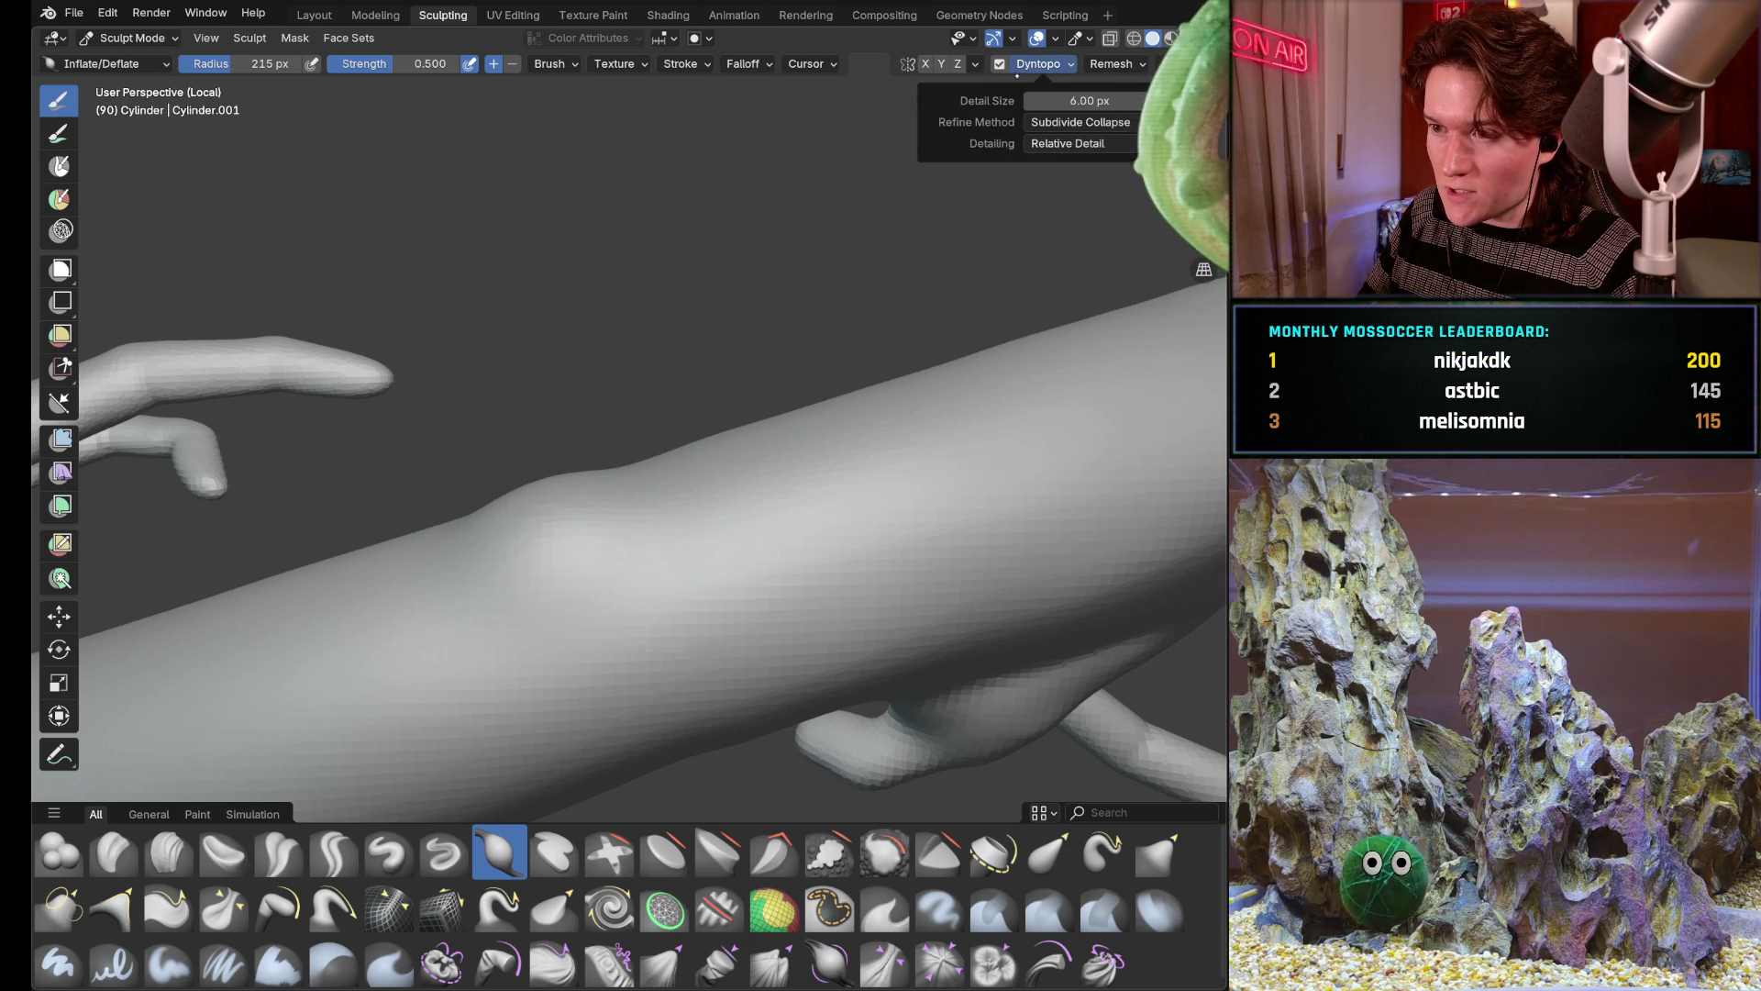
{"action": "left_click_drag", "start_coordinate": [643, 462], "coordinate": [568, 504]}
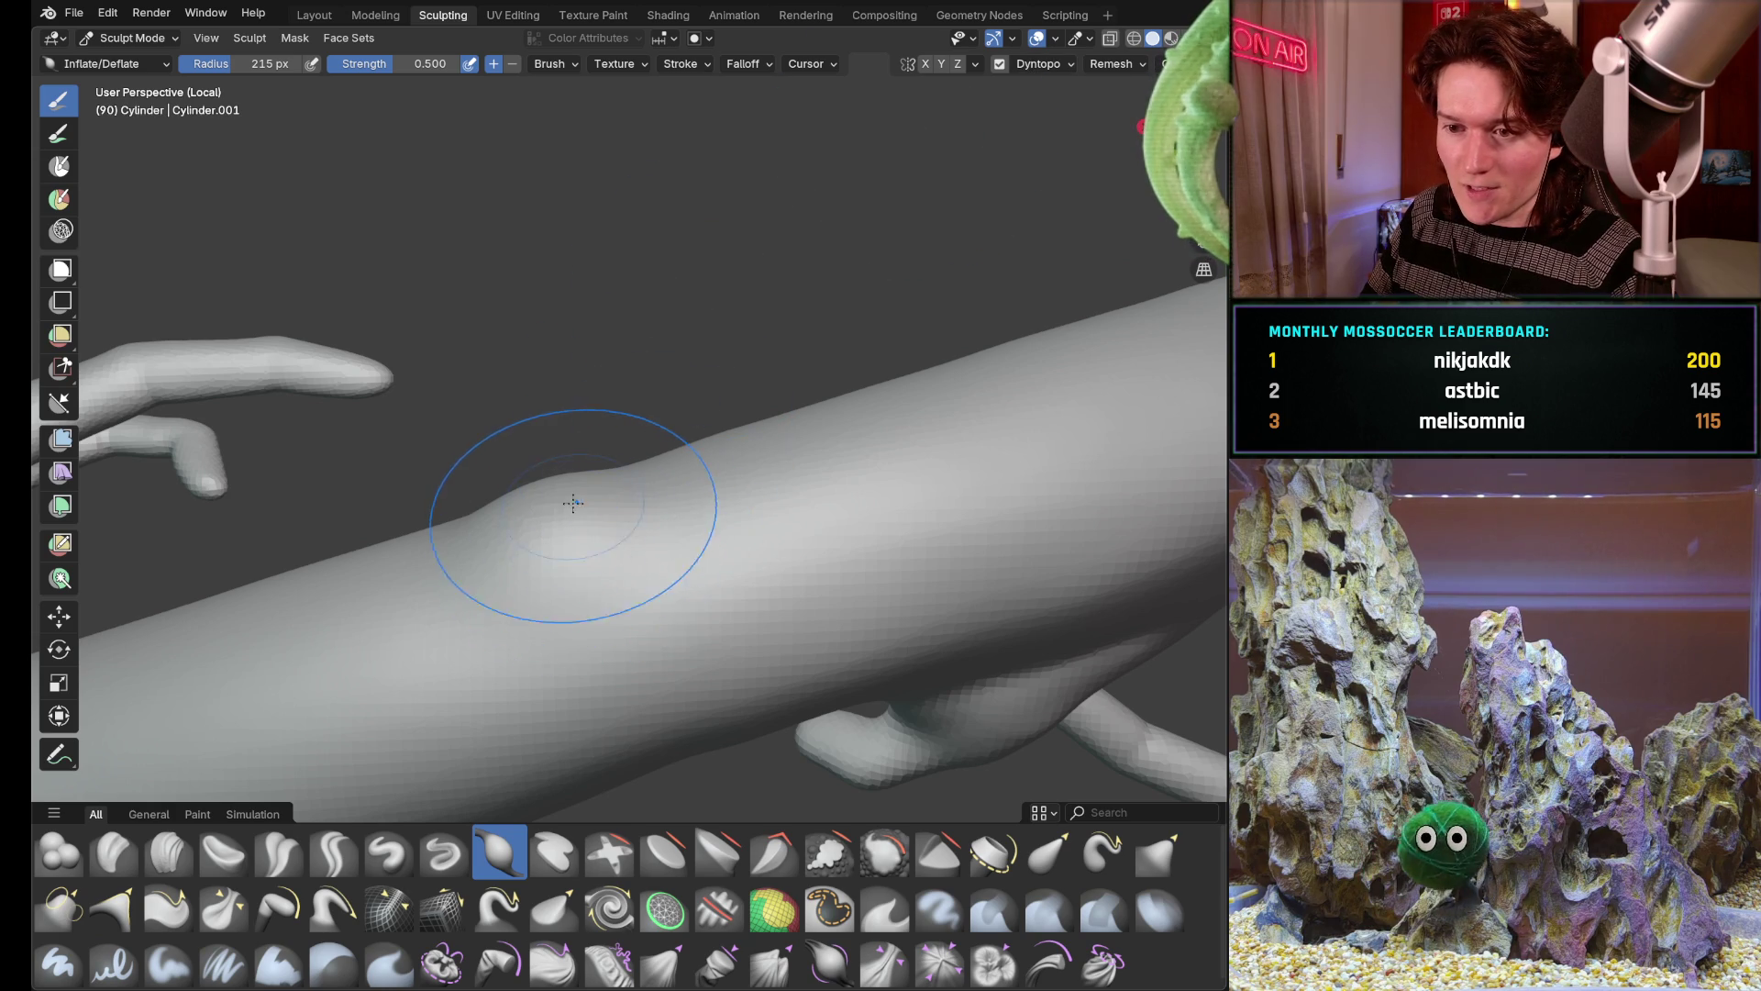
{"action": "scroll", "coordinate": [571, 443], "scroll_direction": "up", "scroll_amount": 2}
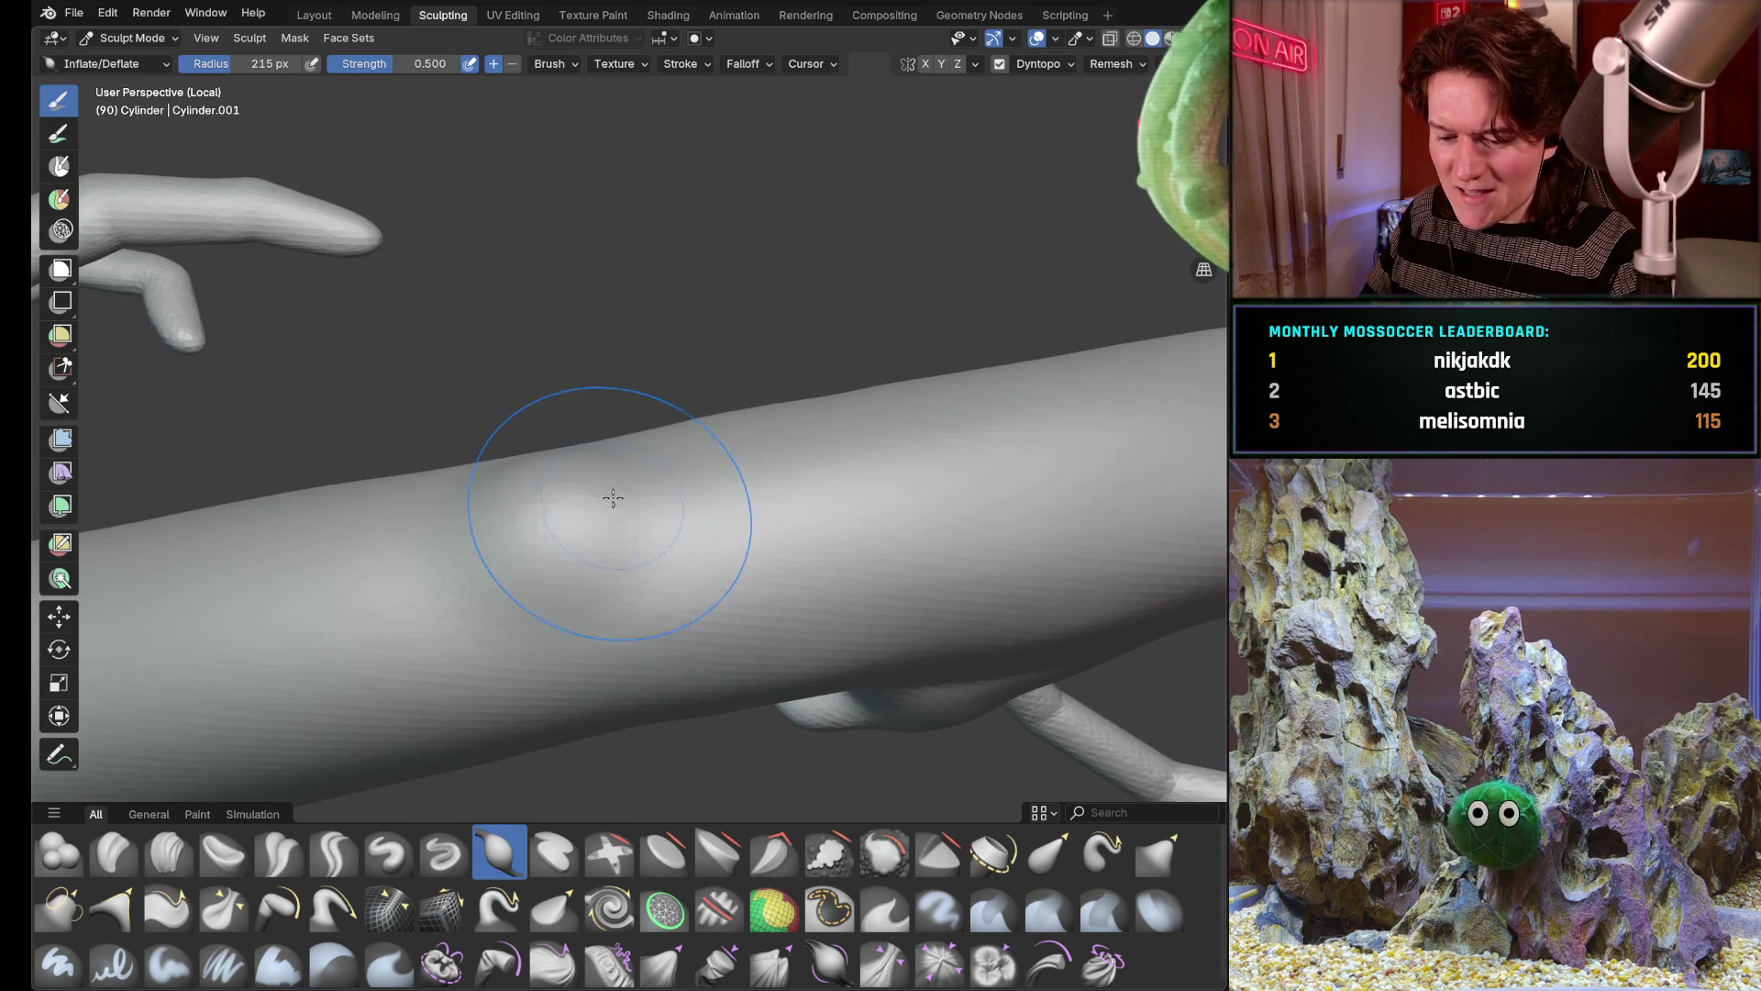
{"action": "key", "text": "r"}
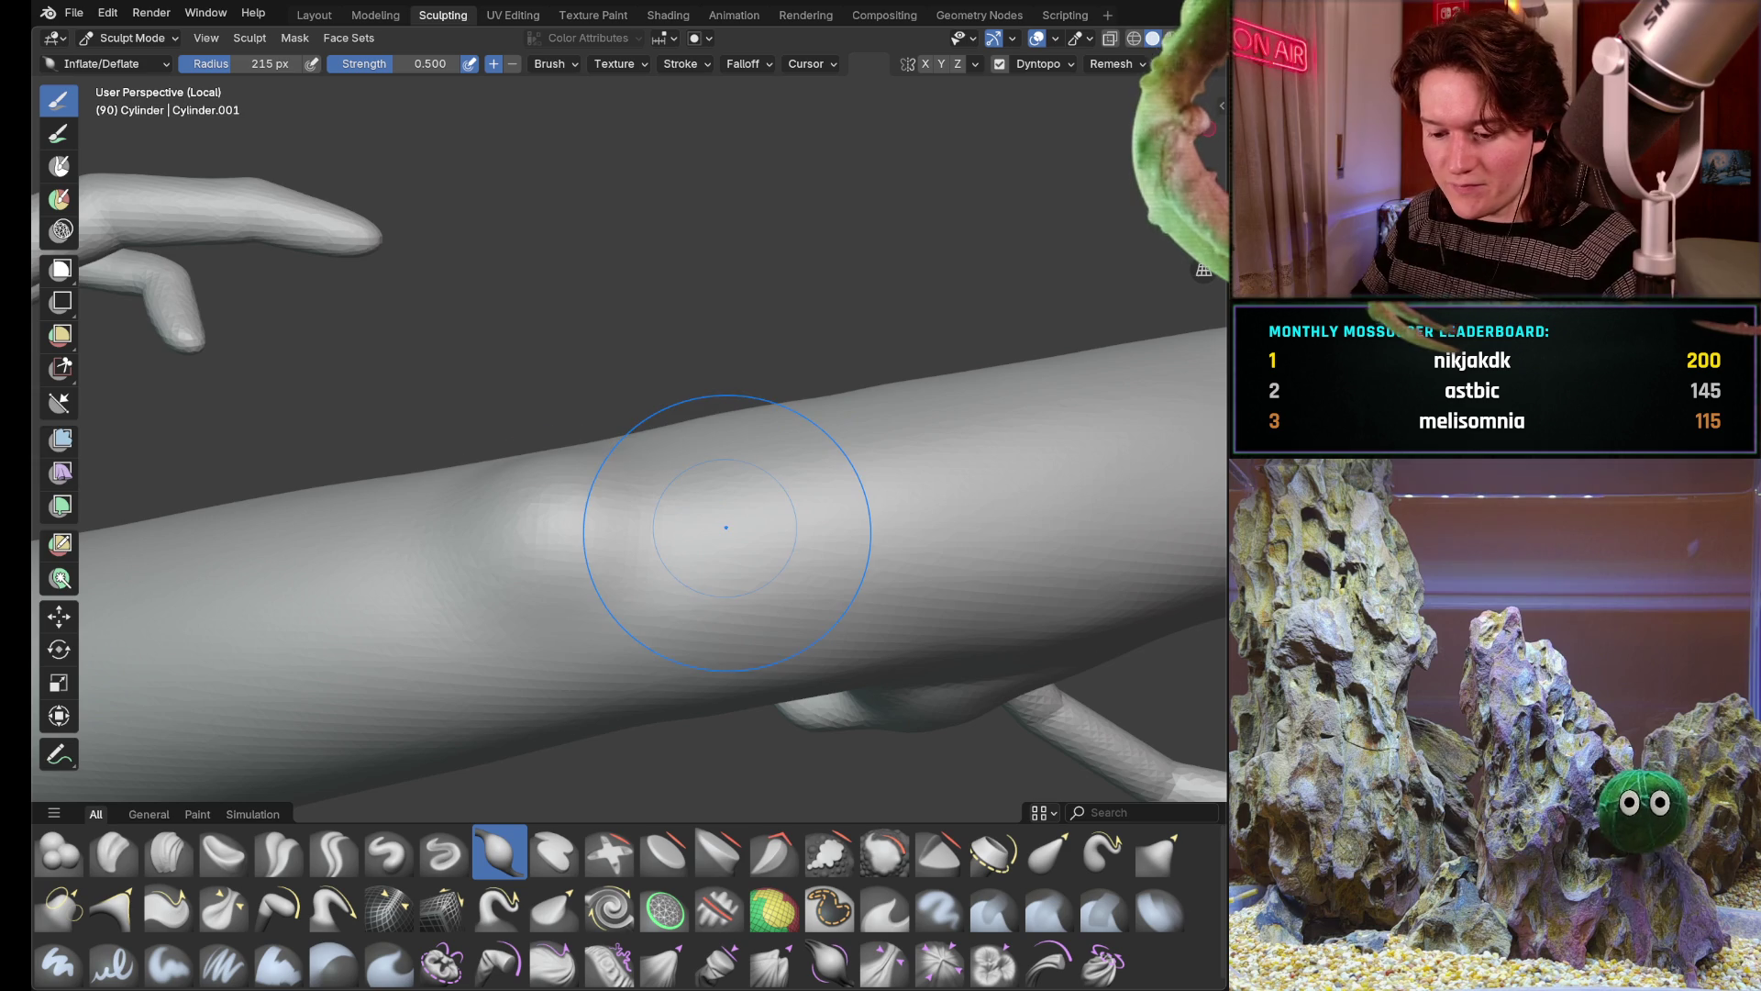
{"action": "mouse_move", "coordinate": [619, 454]}
{"action": "middle_mouse_down"}
{"action": "mouse_move", "coordinate": [509, 606]}
{"action": "mouse_move", "coordinate": [615, 631]}
{"action": "middle_mouse_up"}
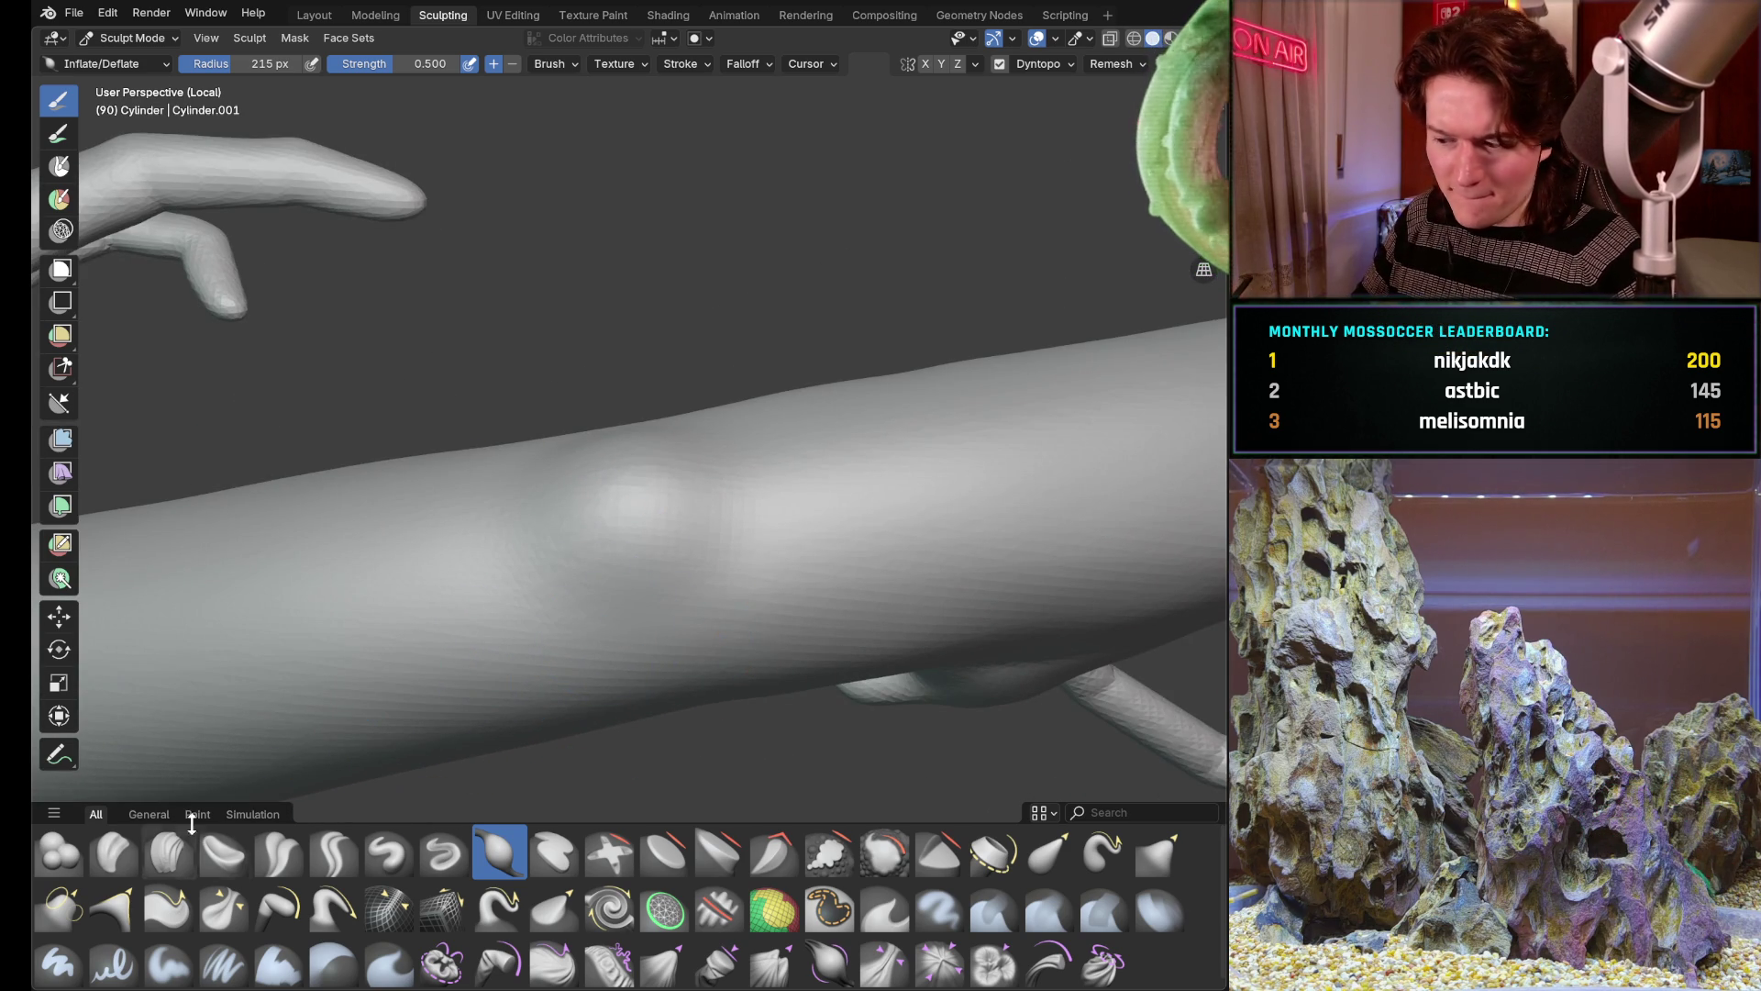
{"action": "left_click_drag", "start_coordinate": [541, 571], "coordinate": [661, 495]}
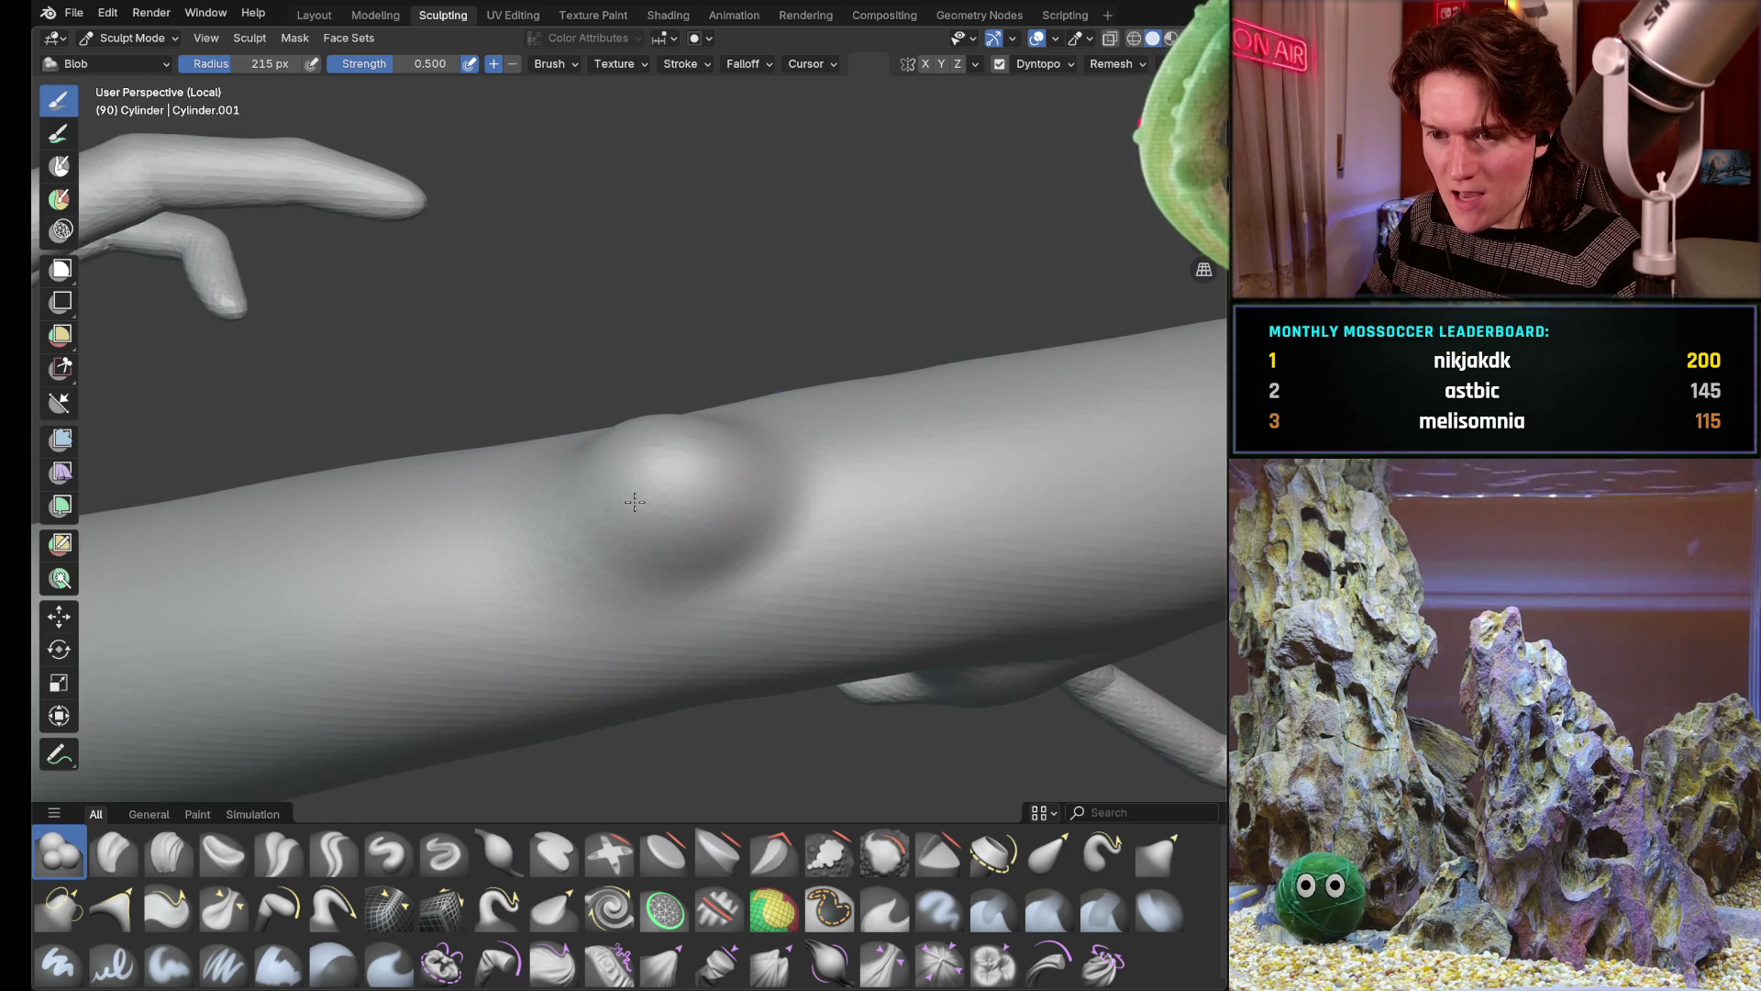
Grow a round blob knob on the arm and round it out with a 126 px brush
{"action": "mouse_move", "coordinate": [660, 495]}
{"action": "middle_mouse_down"}
{"action": "mouse_move", "coordinate": [754, 404]}
{"action": "mouse_move", "coordinate": [706, 469]}
{"action": "middle_mouse_up"}
{"action": "left_click_drag", "start_coordinate": [707, 469], "coordinate": [705, 477]}
{"action": "middle_click_drag", "start_coordinate": [777, 413], "coordinate": [753, 438]}
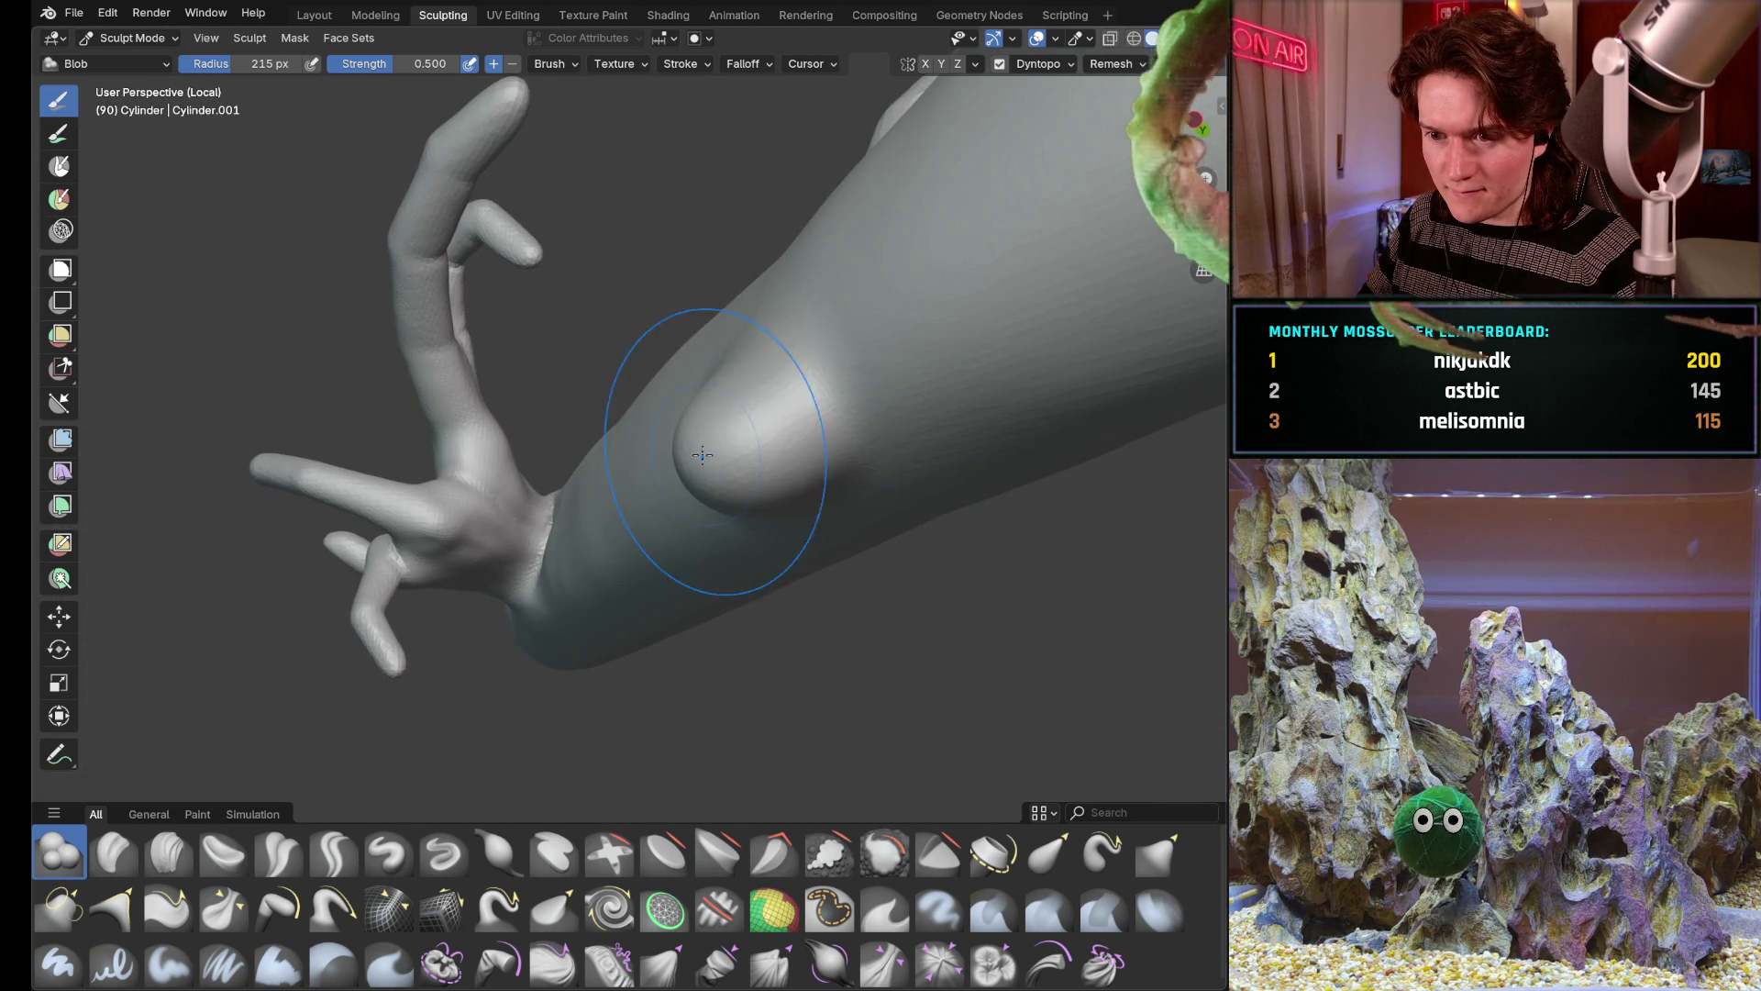
{"action": "mouse_move", "coordinate": [767, 324]}
{"action": "middle_mouse_down"}
{"action": "mouse_move", "coordinate": [847, 435]}
{"action": "mouse_move", "coordinate": [771, 455]}
{"action": "middle_mouse_up"}
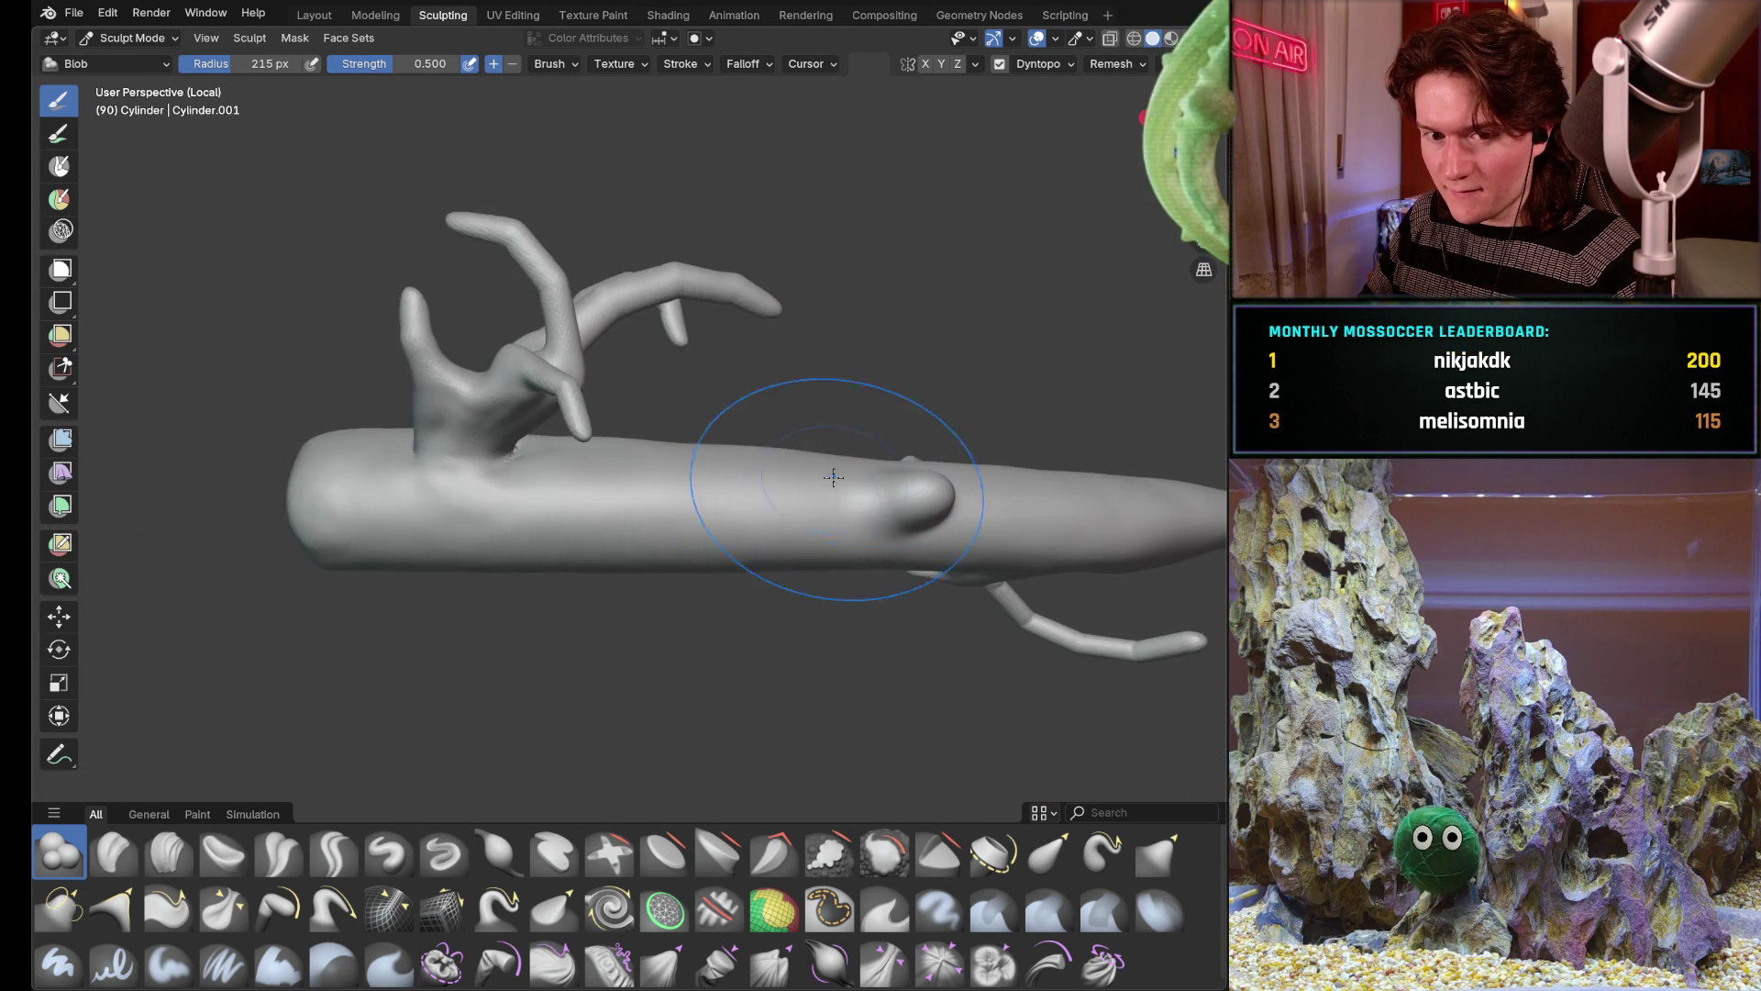
{"action": "scroll", "coordinate": [722, 455], "scroll_direction": "up", "scroll_amount": 2}
{"action": "scroll", "coordinate": [721, 440], "scroll_direction": "up", "scroll_amount": 2}
{"action": "scroll", "coordinate": [721, 429], "scroll_direction": "up", "scroll_amount": 3}
{"action": "key", "text": "f"}
{"action": "left_click", "coordinate": [583, 498]}
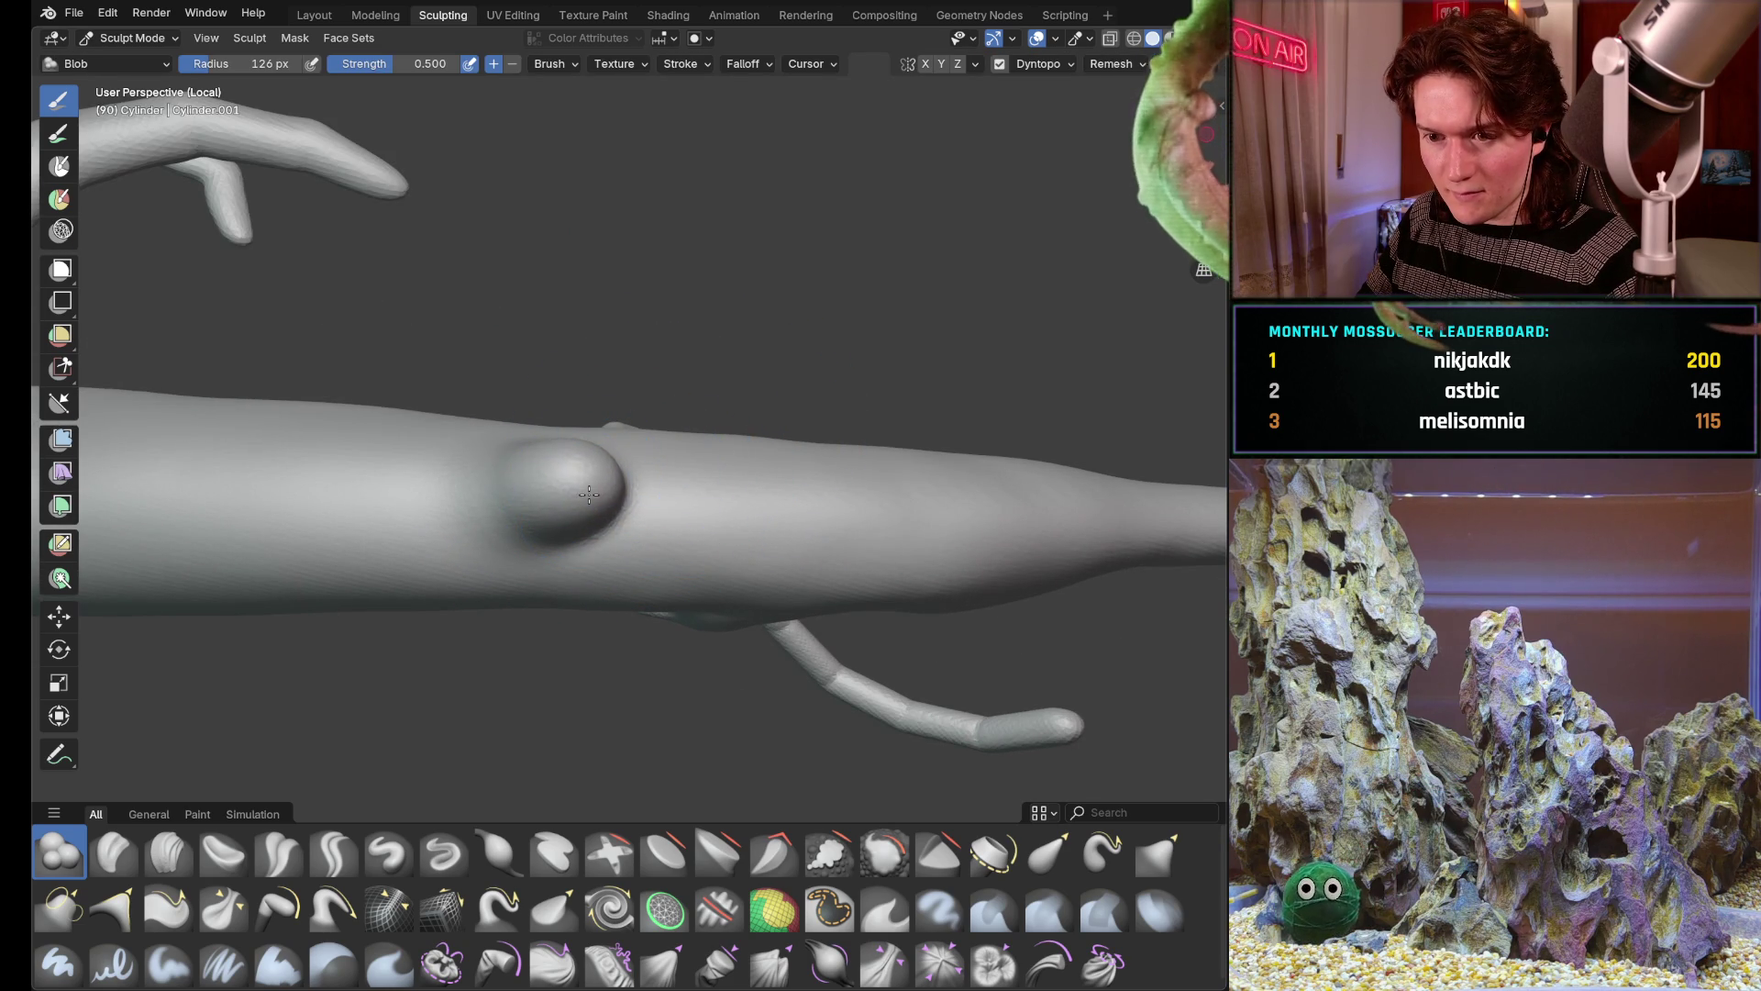
{"action": "left_click", "coordinate": [589, 493]}
{"action": "mouse_move", "coordinate": [666, 475]}
{"action": "middle_mouse_down"}
{"action": "mouse_move", "coordinate": [593, 482]}
{"action": "mouse_move", "coordinate": [723, 515]}
{"action": "middle_mouse_up"}
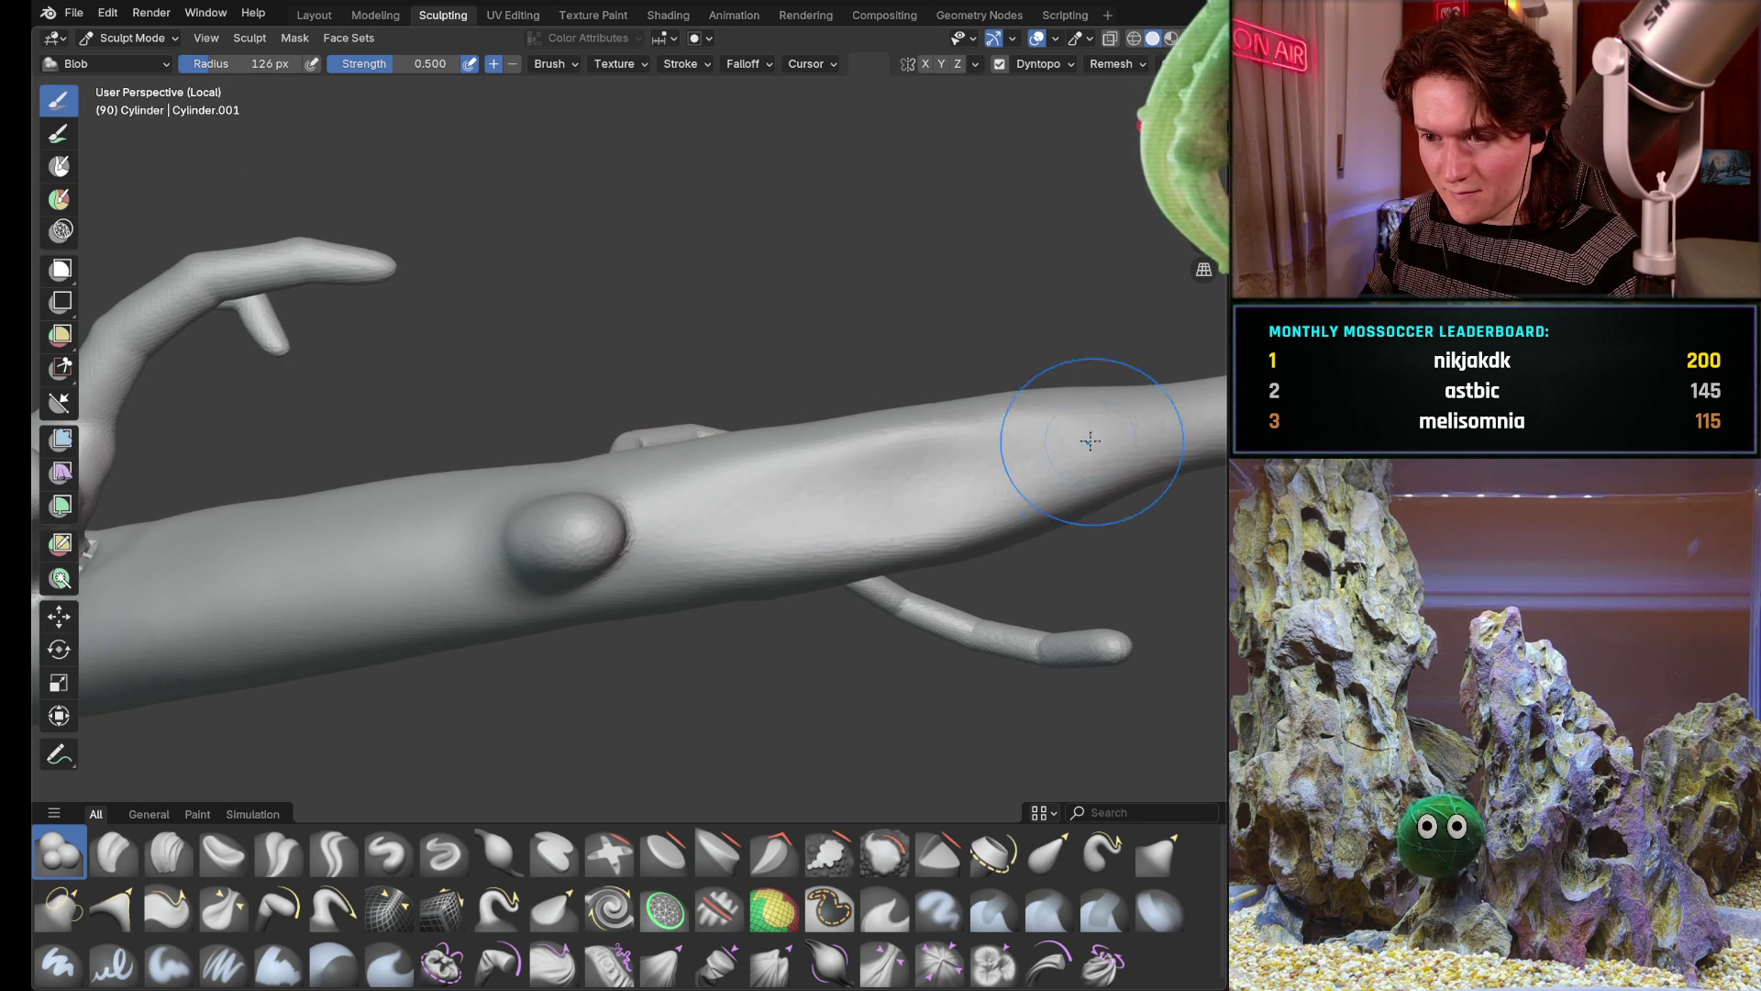
Add a slight blob stroke along the arm, then switch to Smooth with a 214 px radius
{"action": "middle_click_drag", "start_coordinate": [972, 466], "coordinate": [834, 504]}
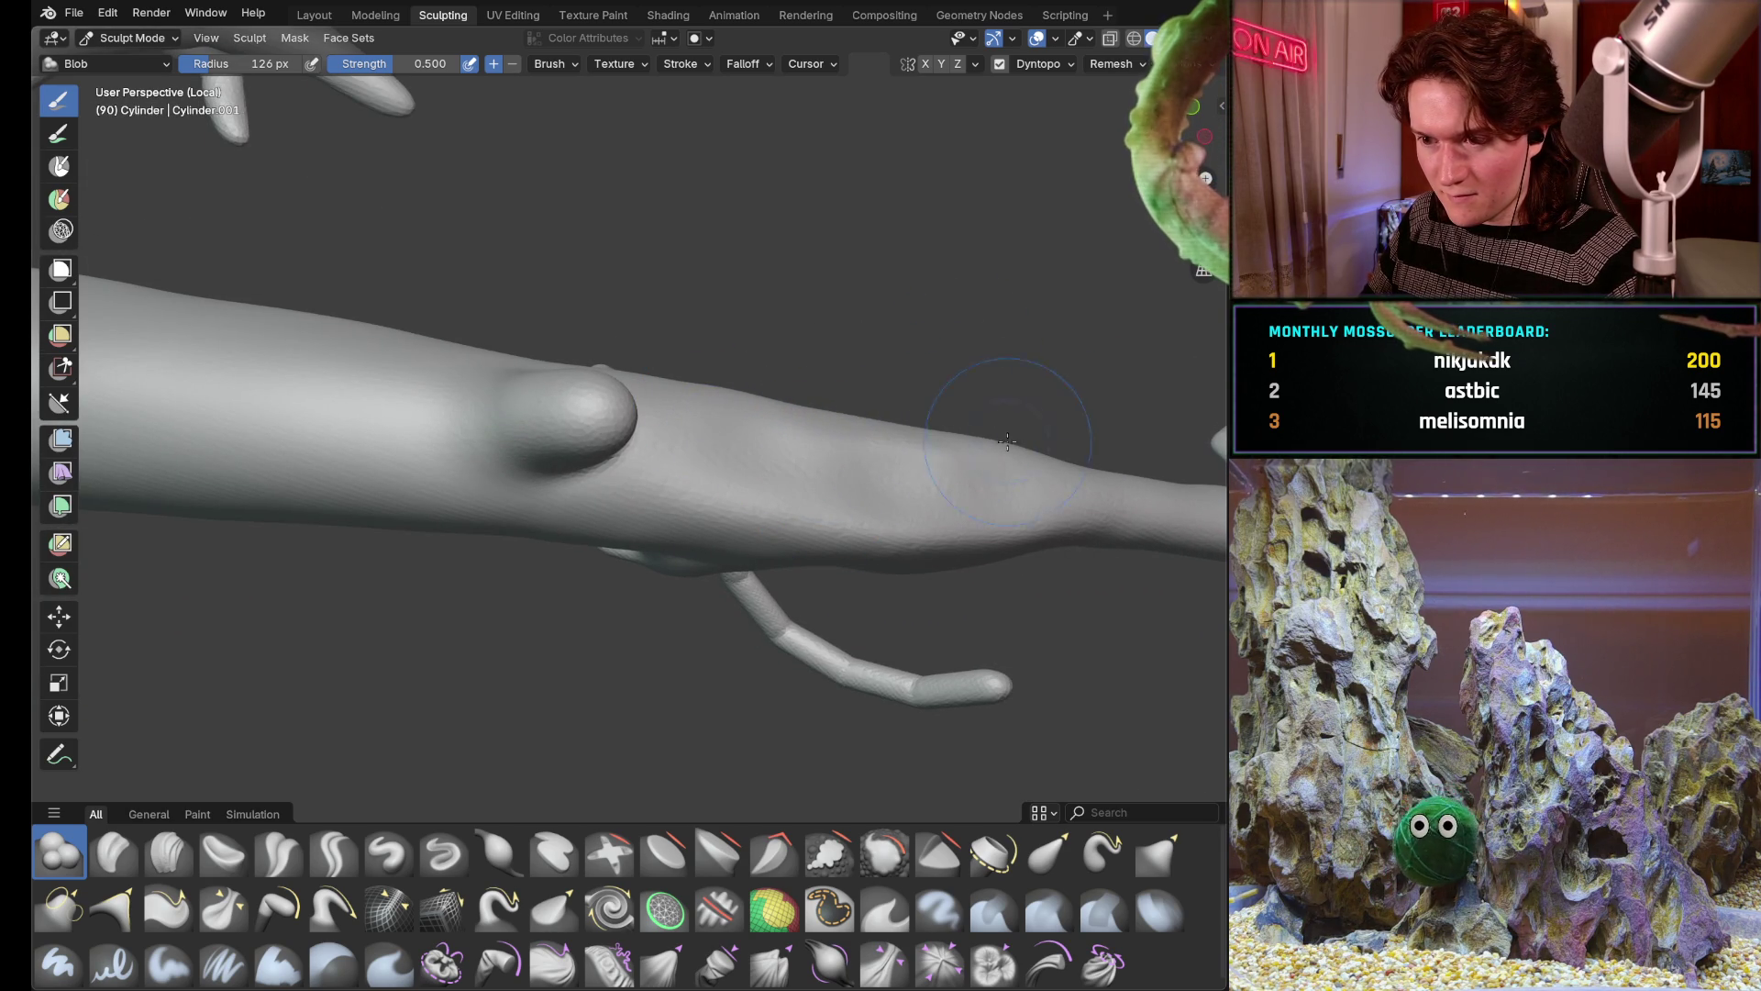
{"action": "left_click_drag", "start_coordinate": [994, 520], "coordinate": [867, 532]}
{"action": "middle_click_drag", "start_coordinate": [922, 503], "coordinate": [811, 403]}
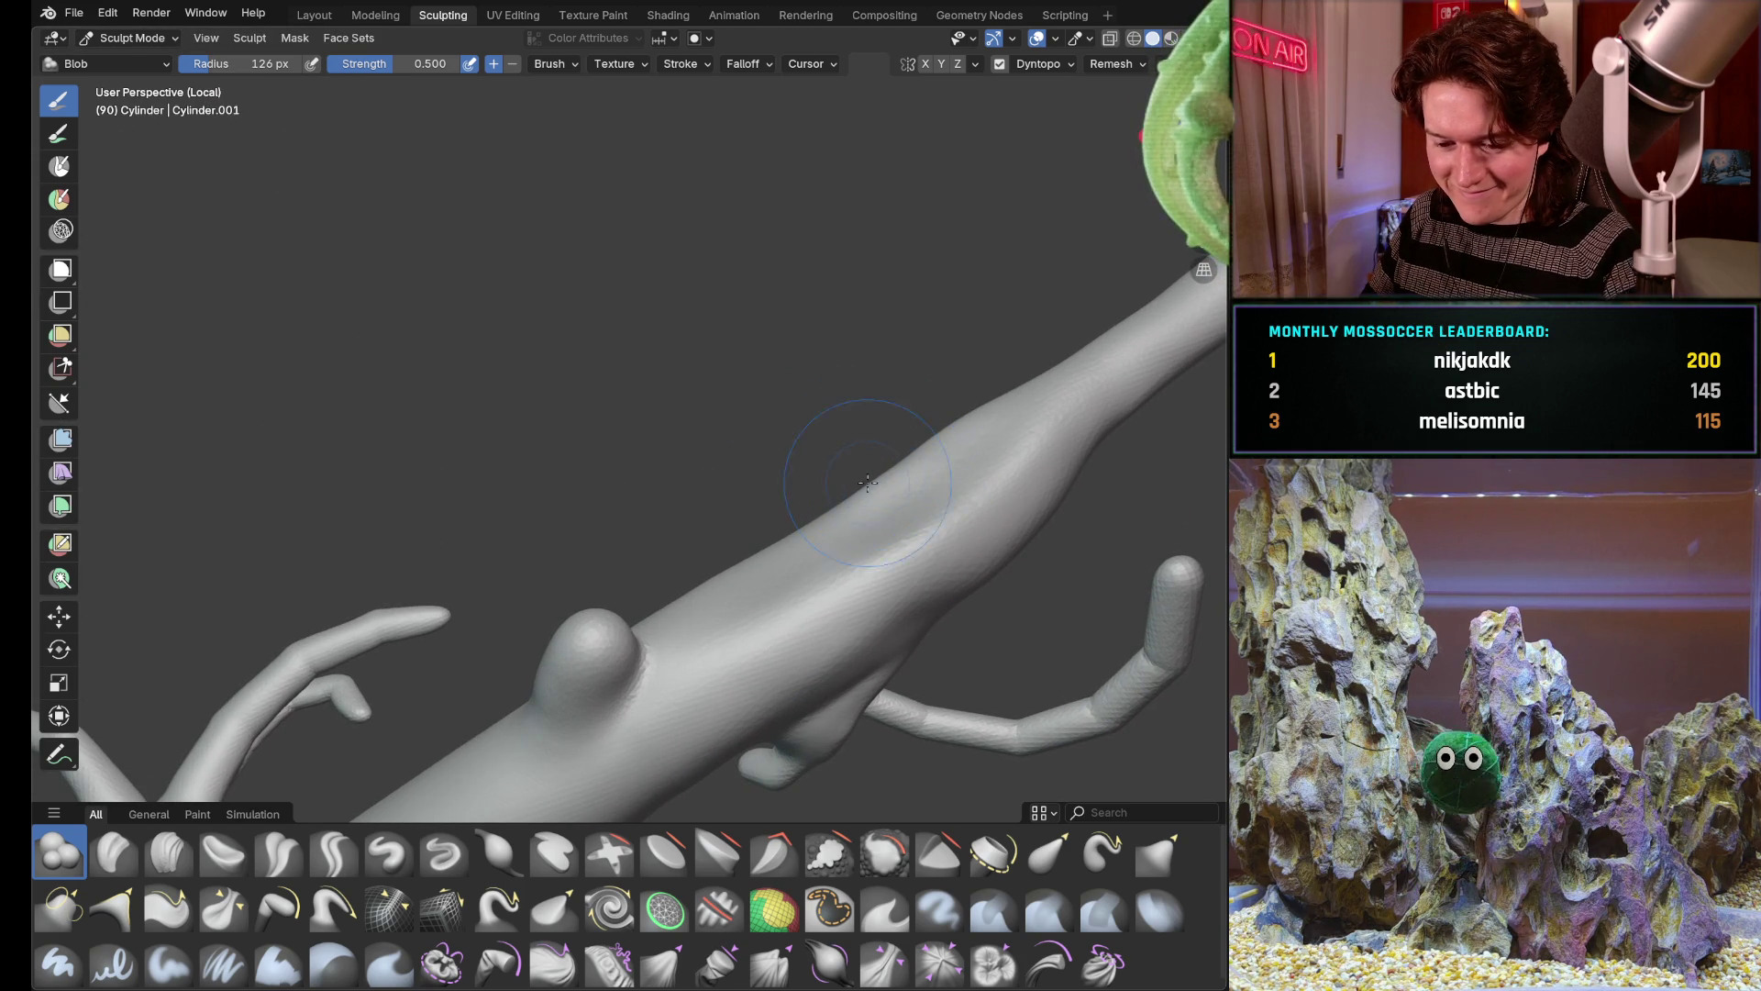
{"action": "middle_click_drag", "start_coordinate": [882, 424], "coordinate": [950, 385]}
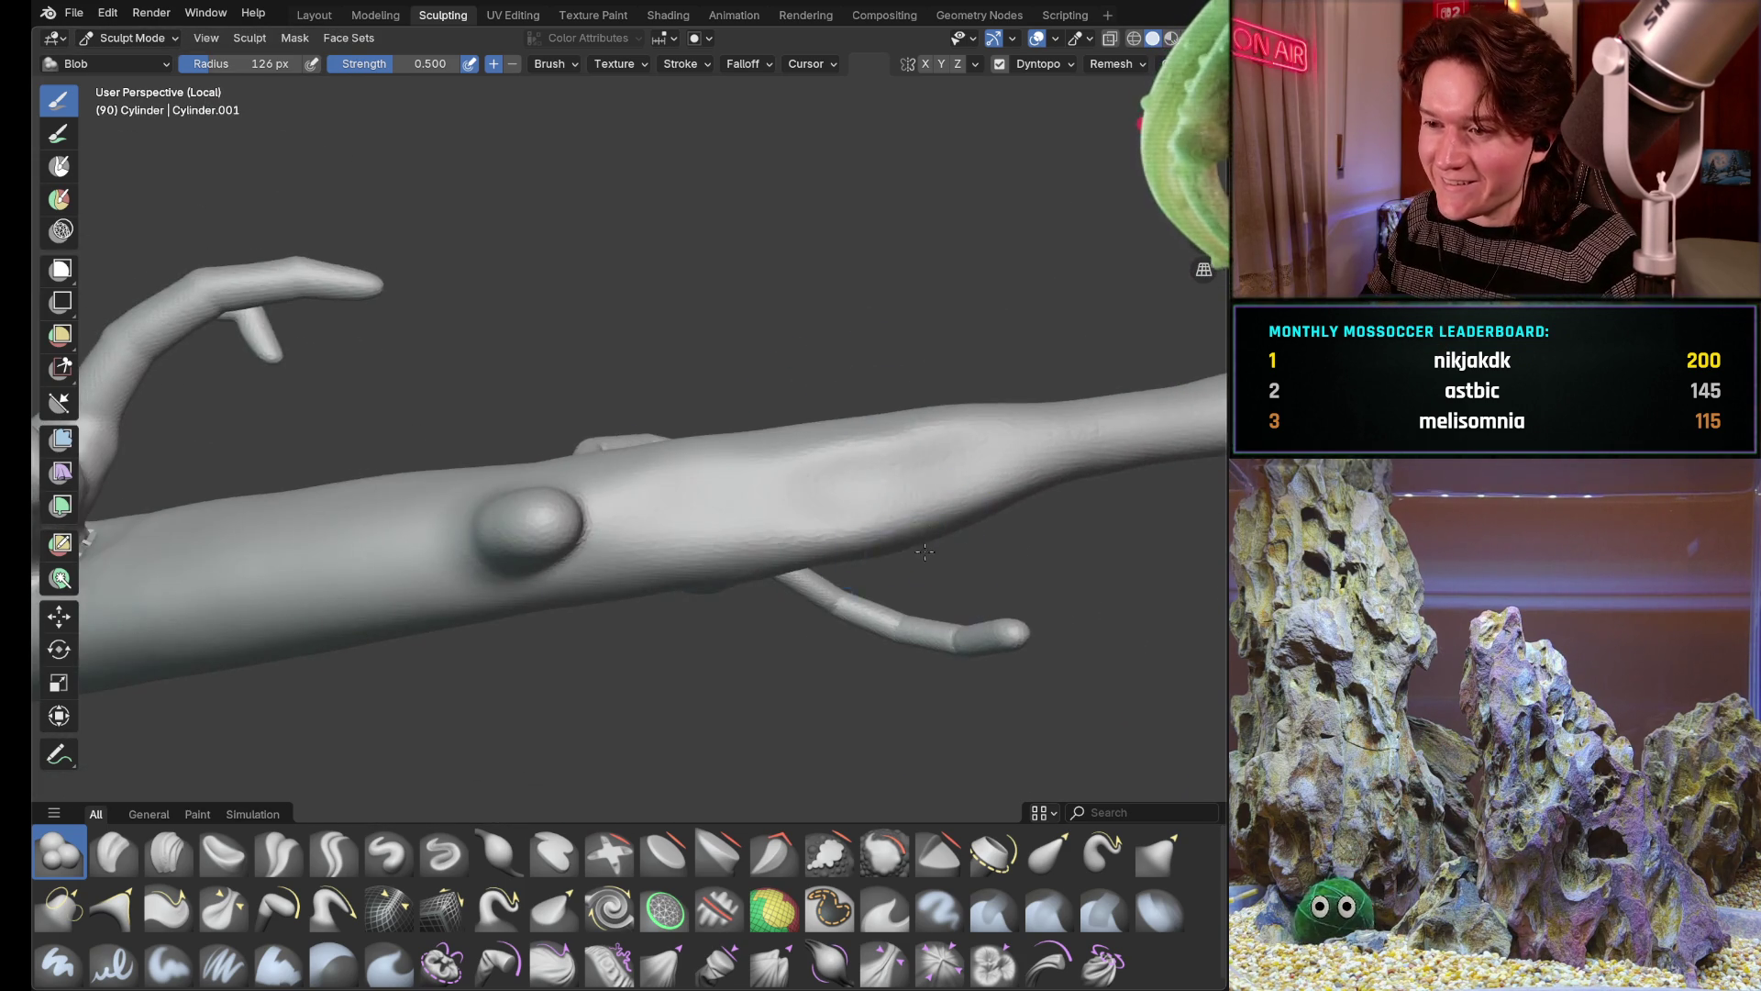
{"action": "scroll", "coordinate": [964, 364], "scroll_direction": "up", "scroll_amount": 3}
{"action": "scroll", "coordinate": [817, 516], "scroll_direction": "up", "scroll_amount": 2}
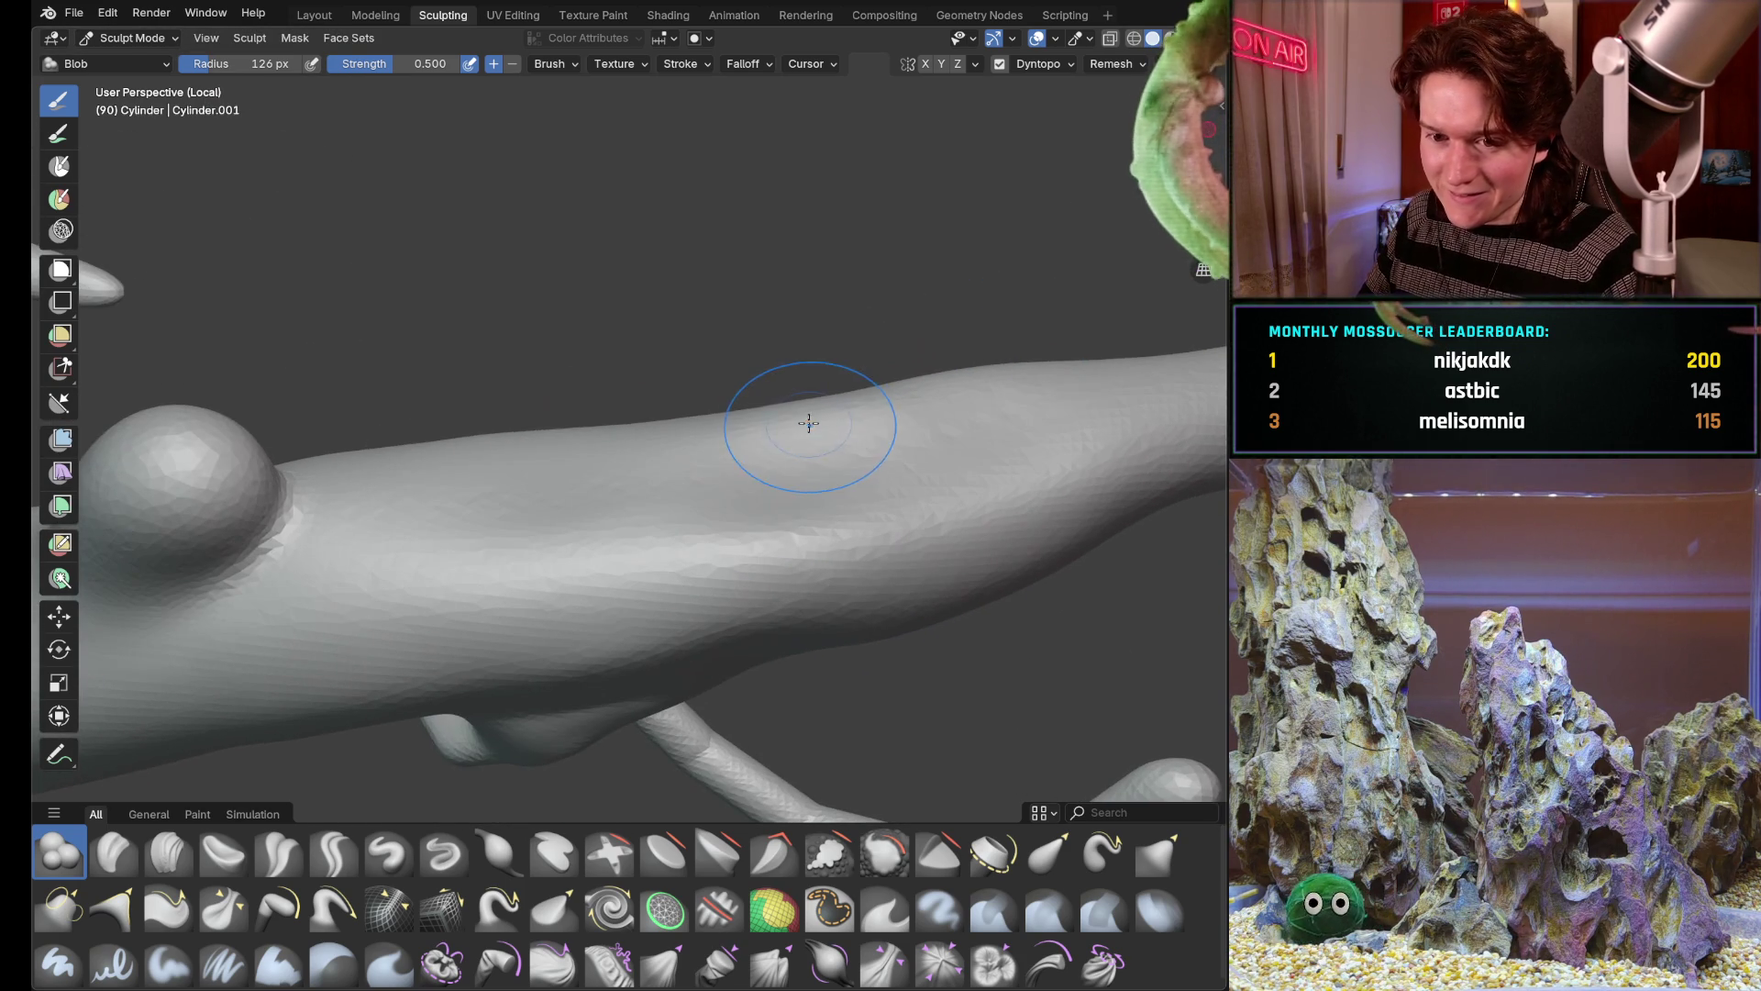
{"action": "key", "text": "f"}
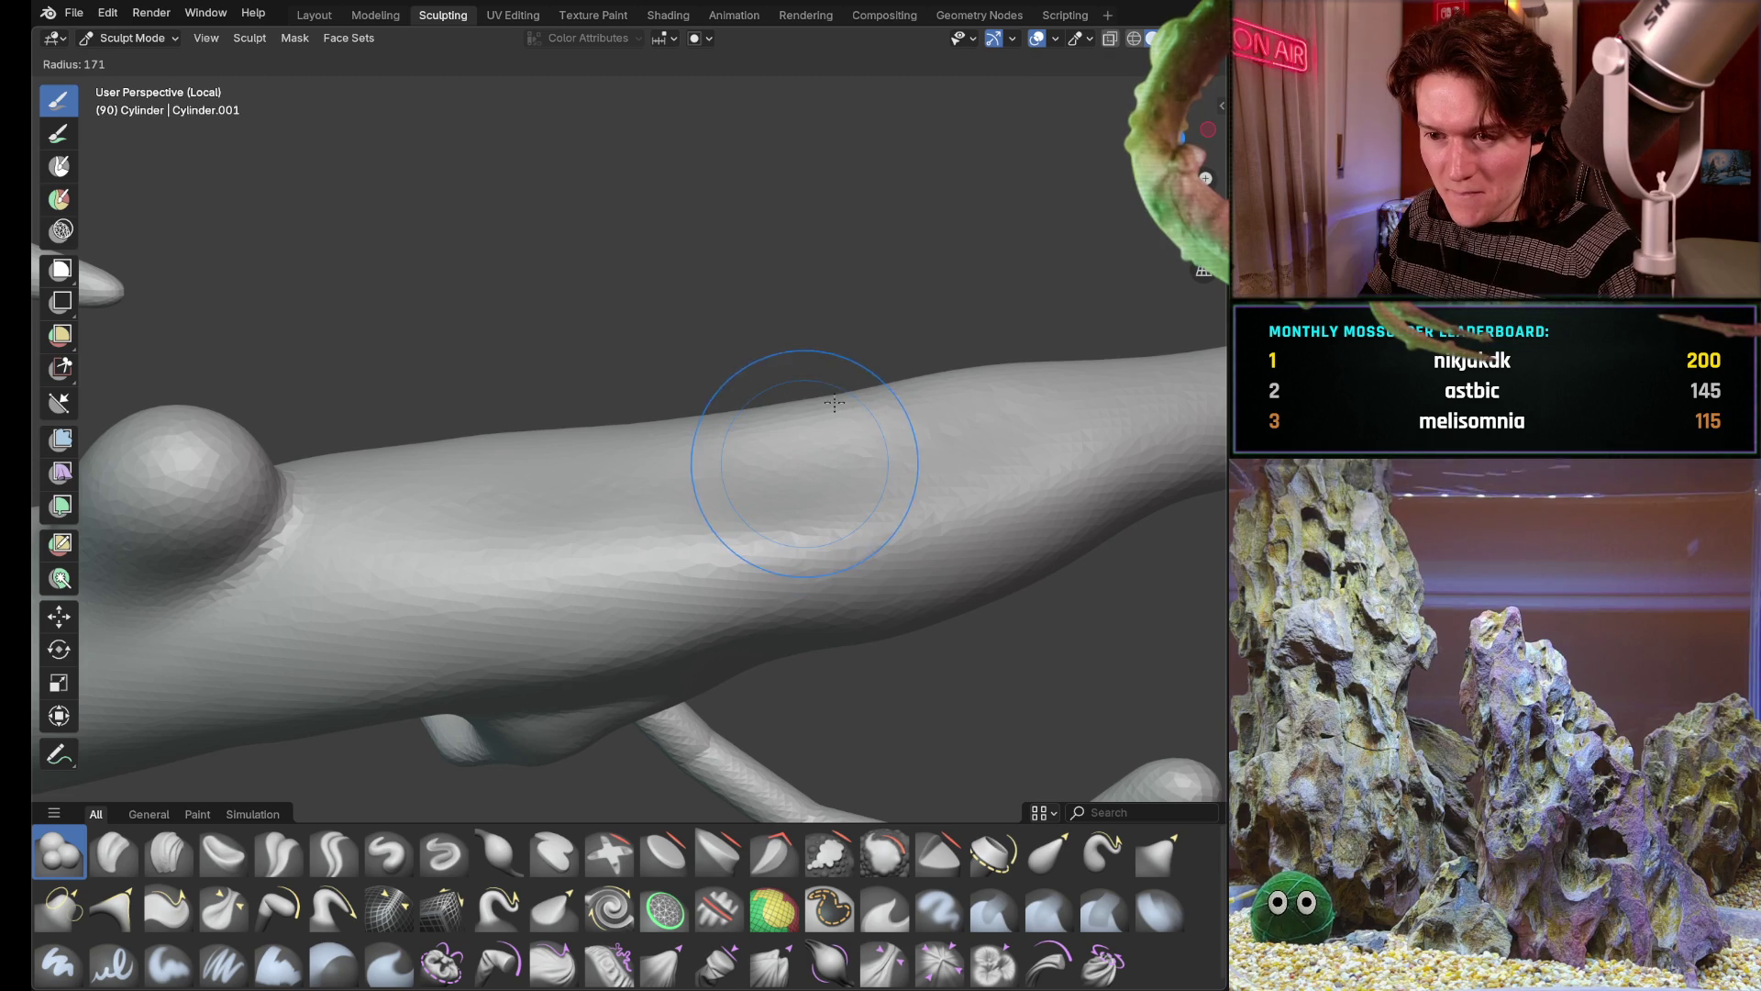
{"action": "right_click", "coordinate": [806, 465]}
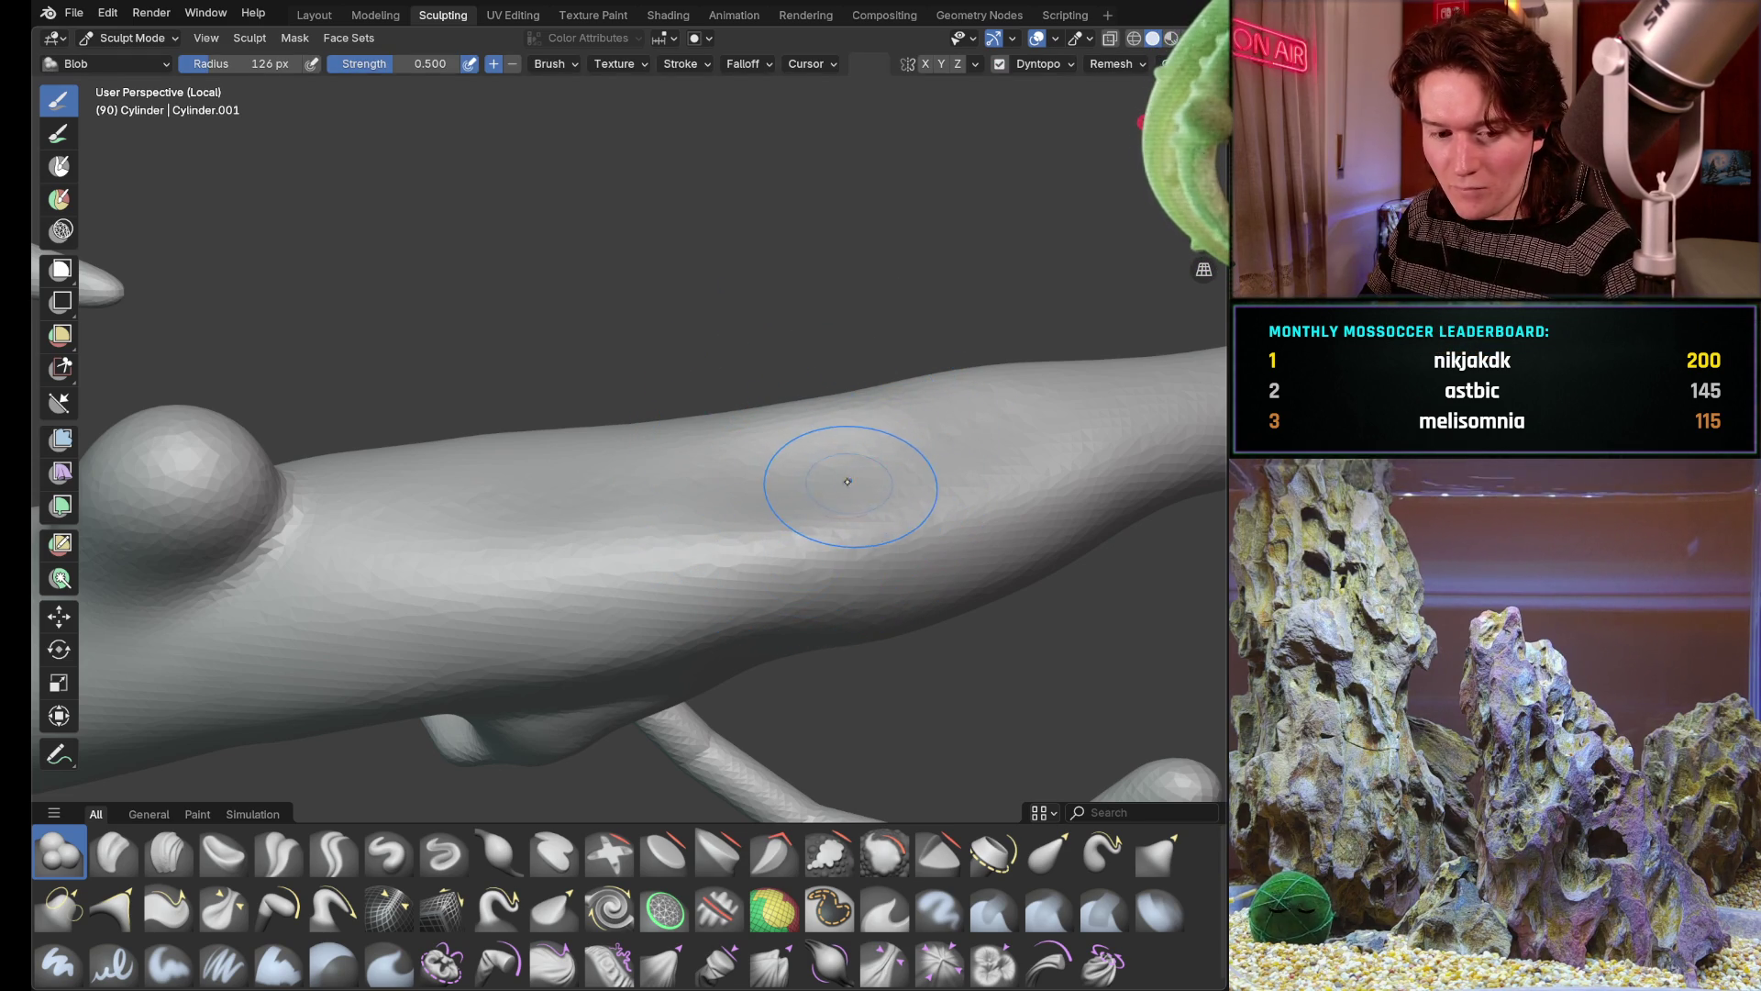
{"action": "key", "text": "shift"}
{"action": "key", "text": "f"}
{"action": "left_click", "coordinate": [771, 454]}
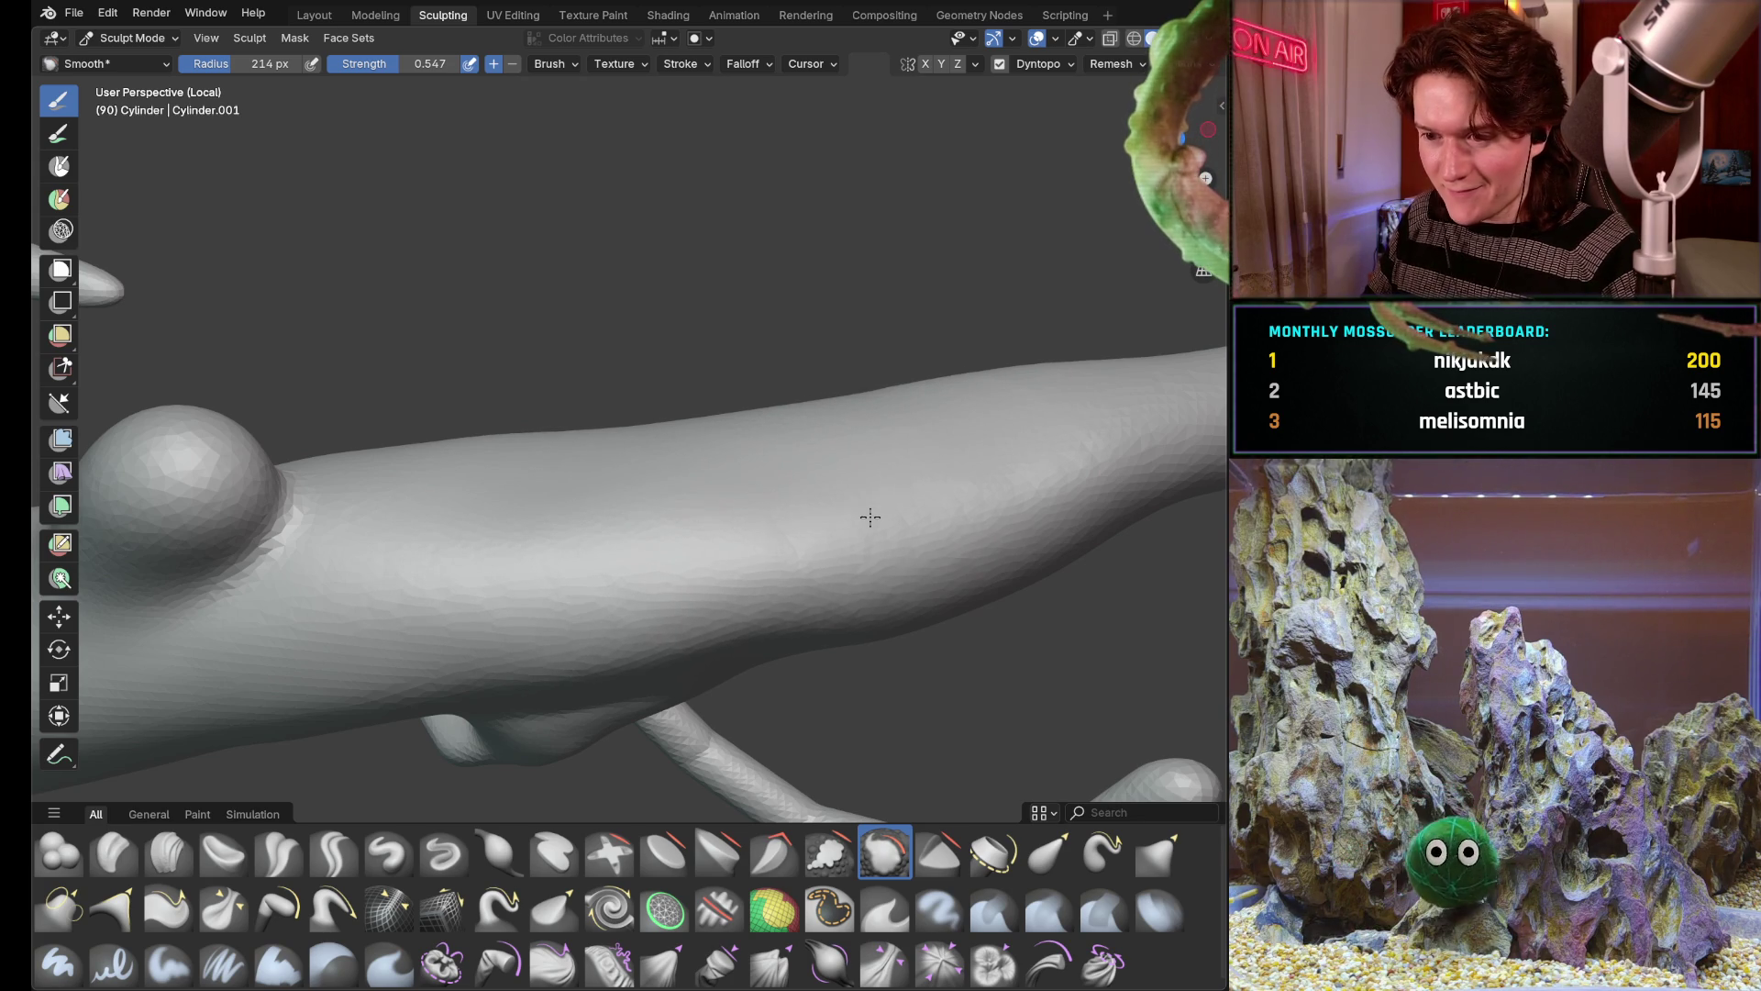
{"action": "middle_click_drag", "start_coordinate": [1074, 369], "coordinate": [888, 469]}
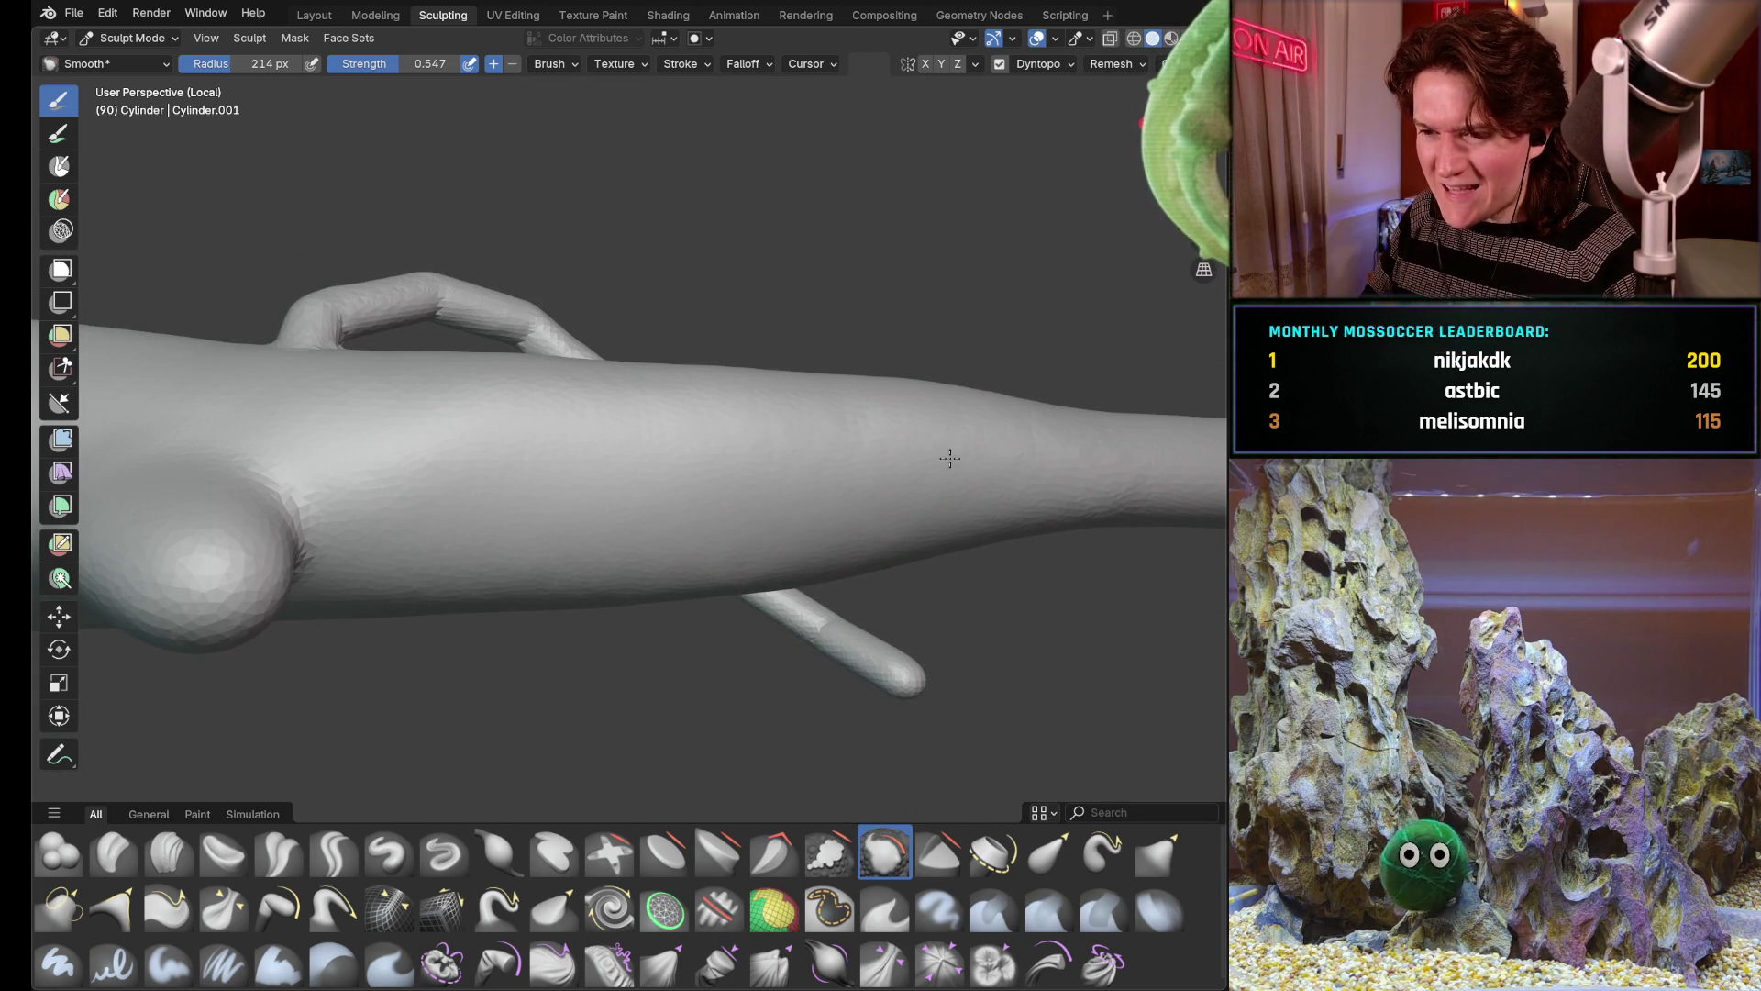
{"action": "middle_click_drag", "start_coordinate": [869, 415], "coordinate": [1016, 437]}
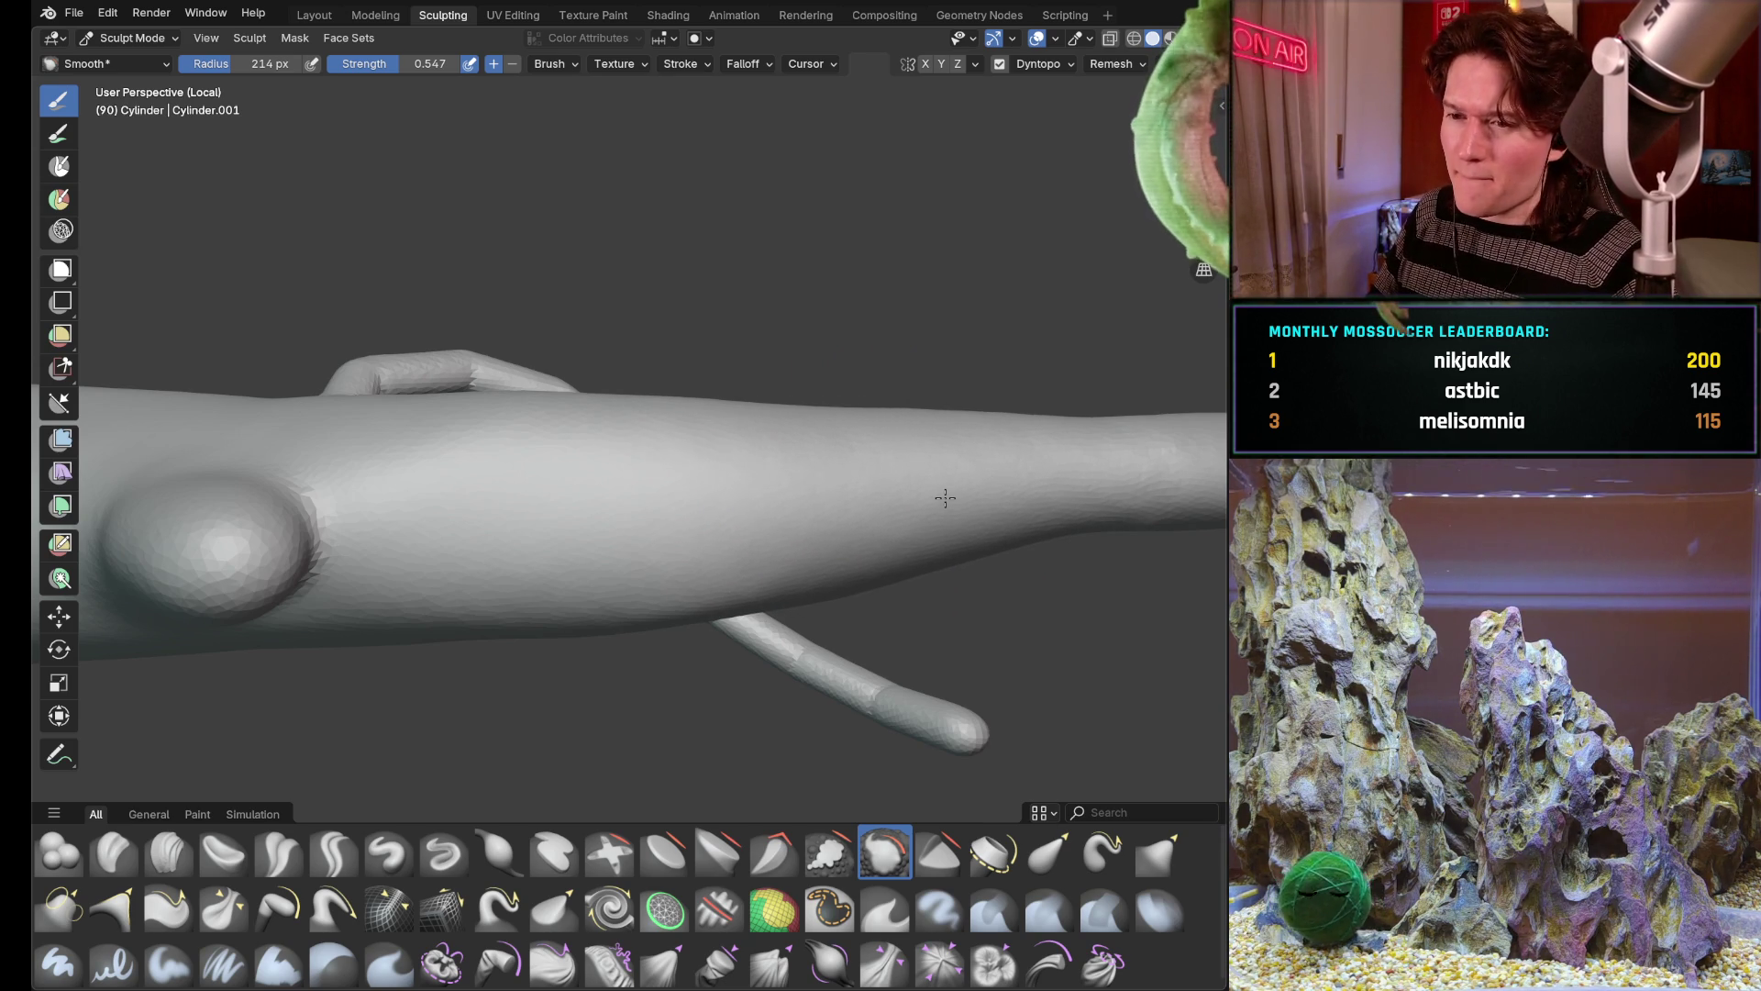
{"action": "middle_click_drag", "start_coordinate": [944, 496], "coordinate": [843, 394]}
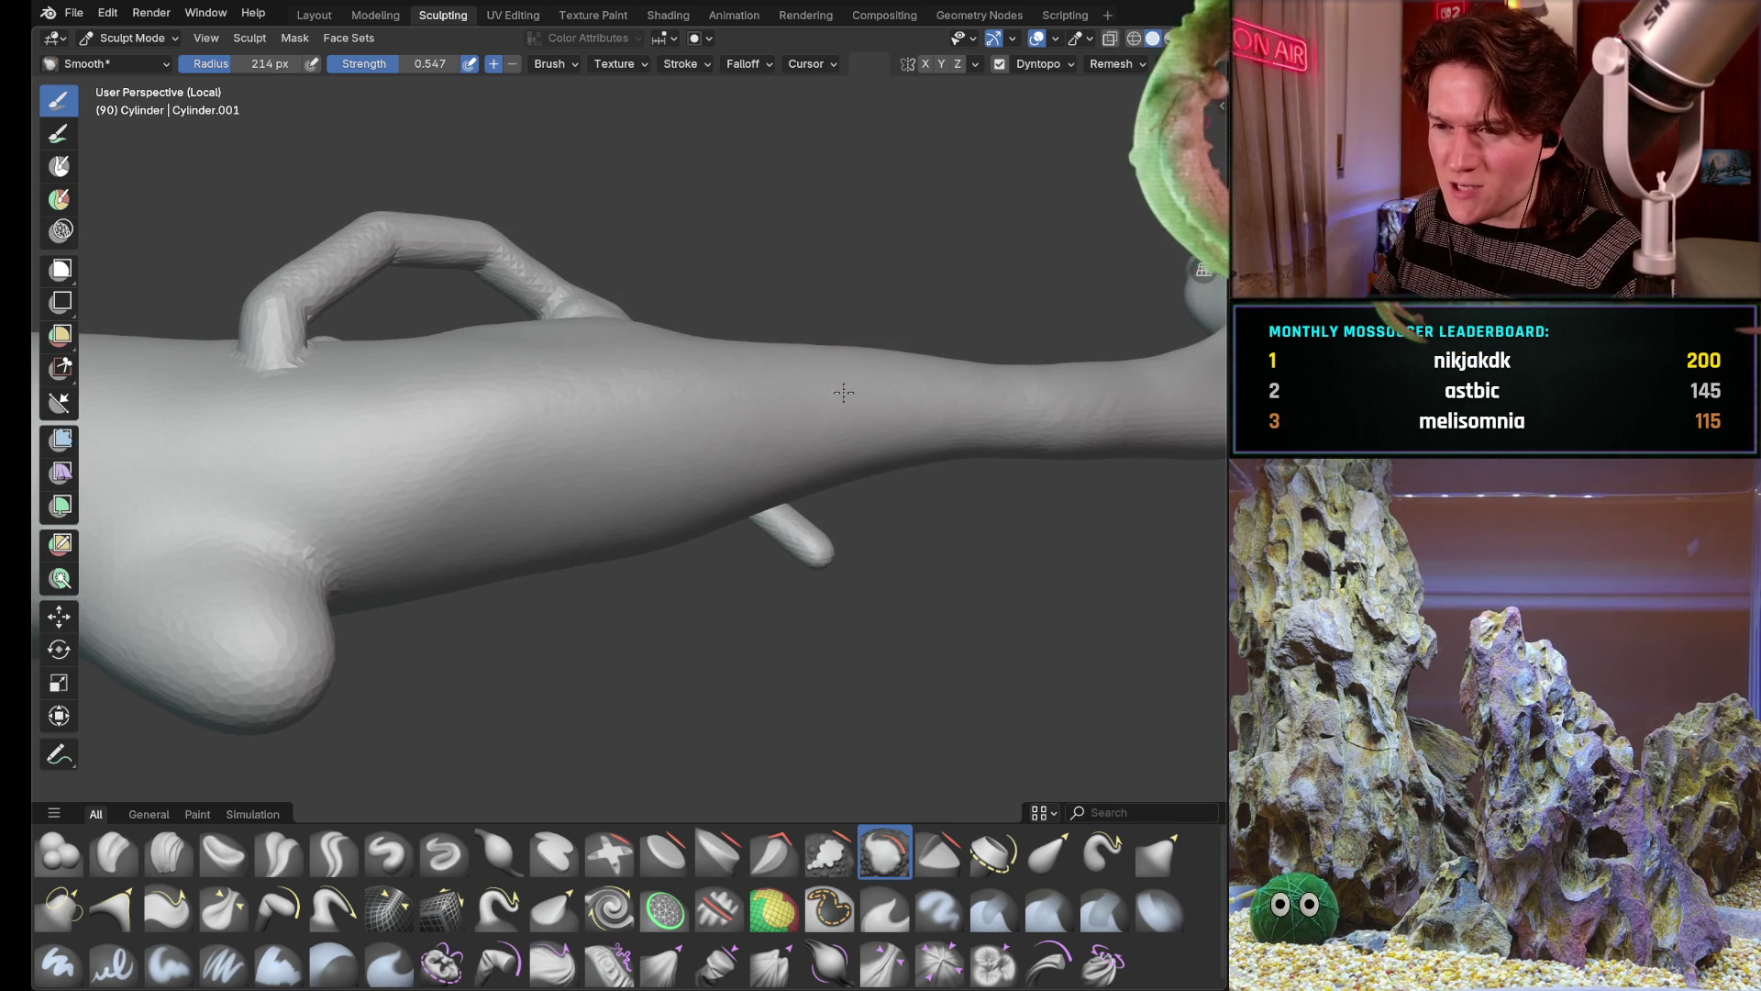
{"action": "mouse_move", "coordinate": [844, 394]}
{"action": "middle_mouse_down"}
{"action": "mouse_move", "coordinate": [875, 334]}
{"action": "mouse_move", "coordinate": [847, 394]}
{"action": "middle_mouse_up"}
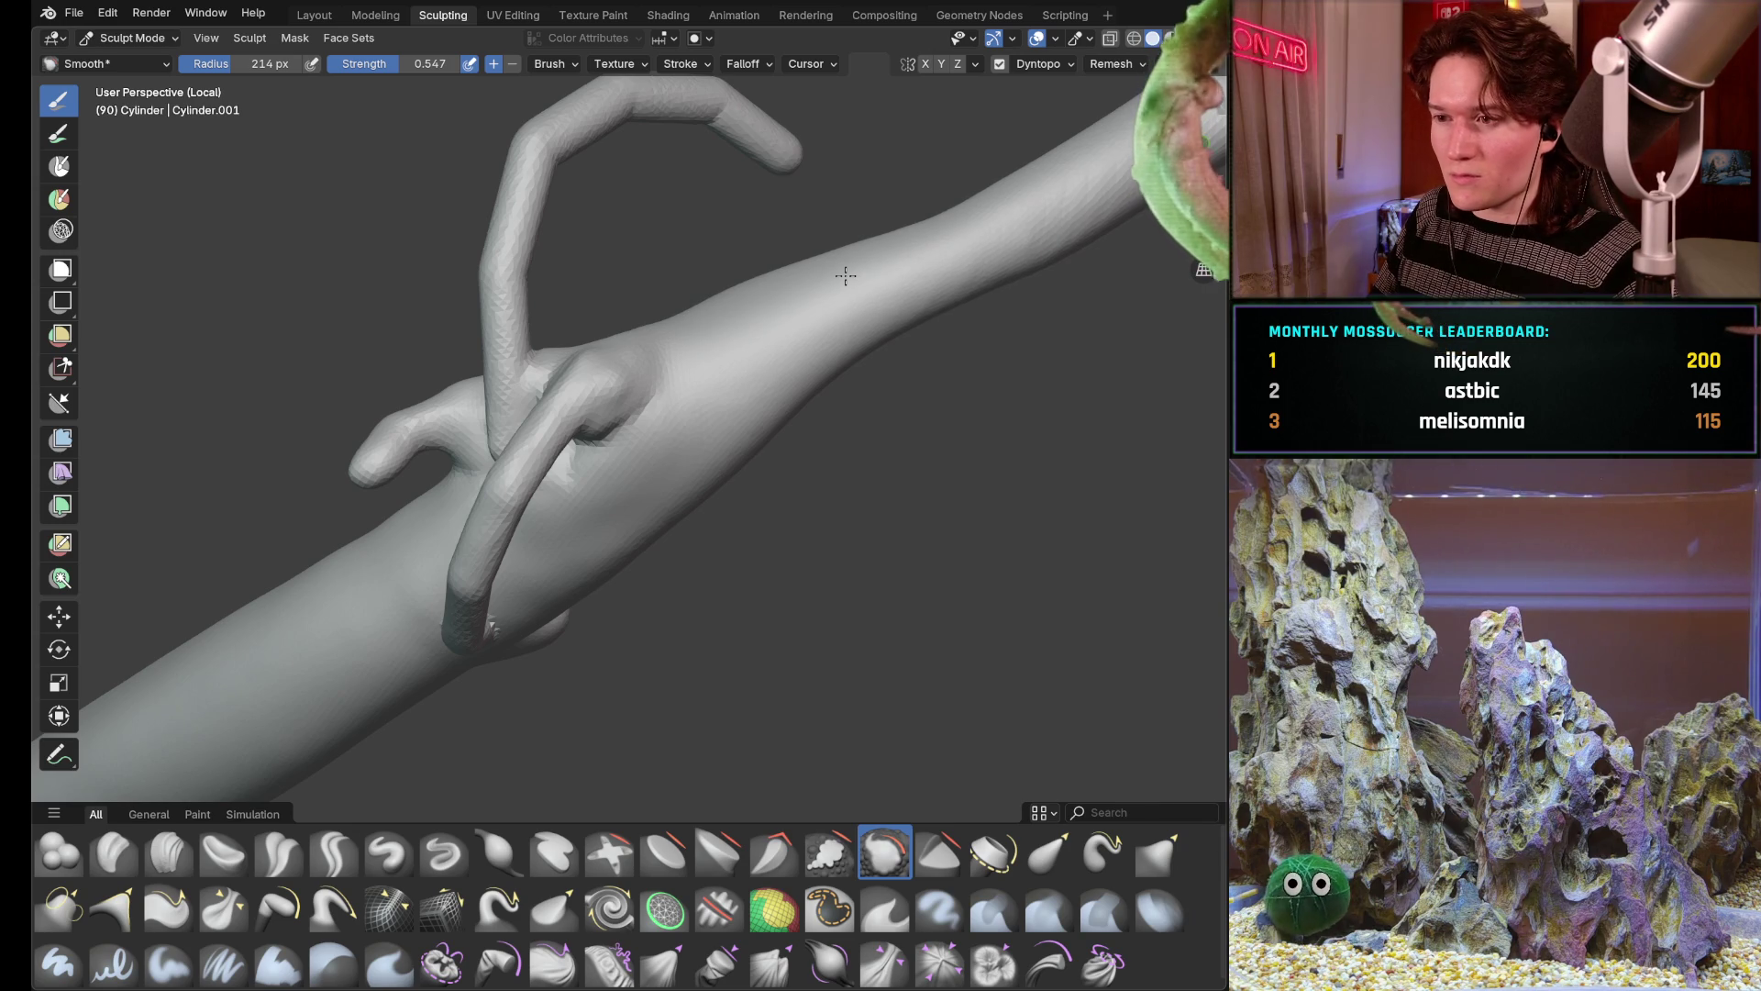
{"action": "middle_click_drag", "start_coordinate": [907, 350], "coordinate": [943, 316]}
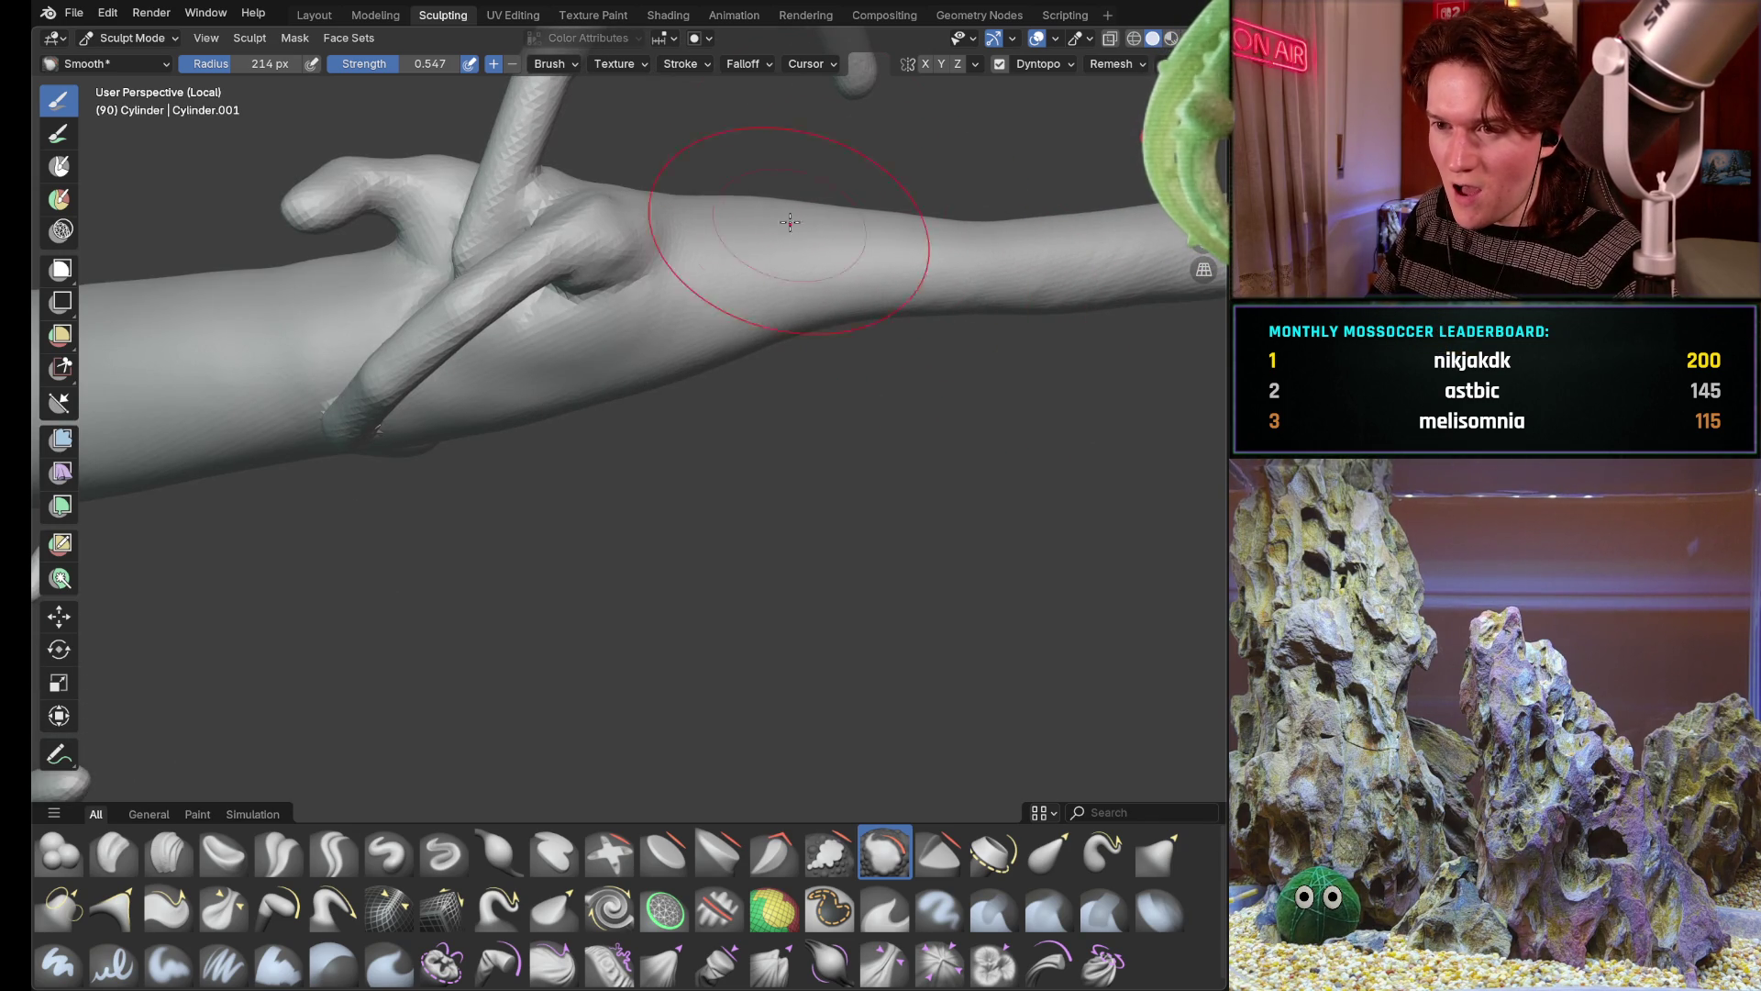
{"action": "middle_click_drag", "start_coordinate": [890, 243], "coordinate": [891, 232]}
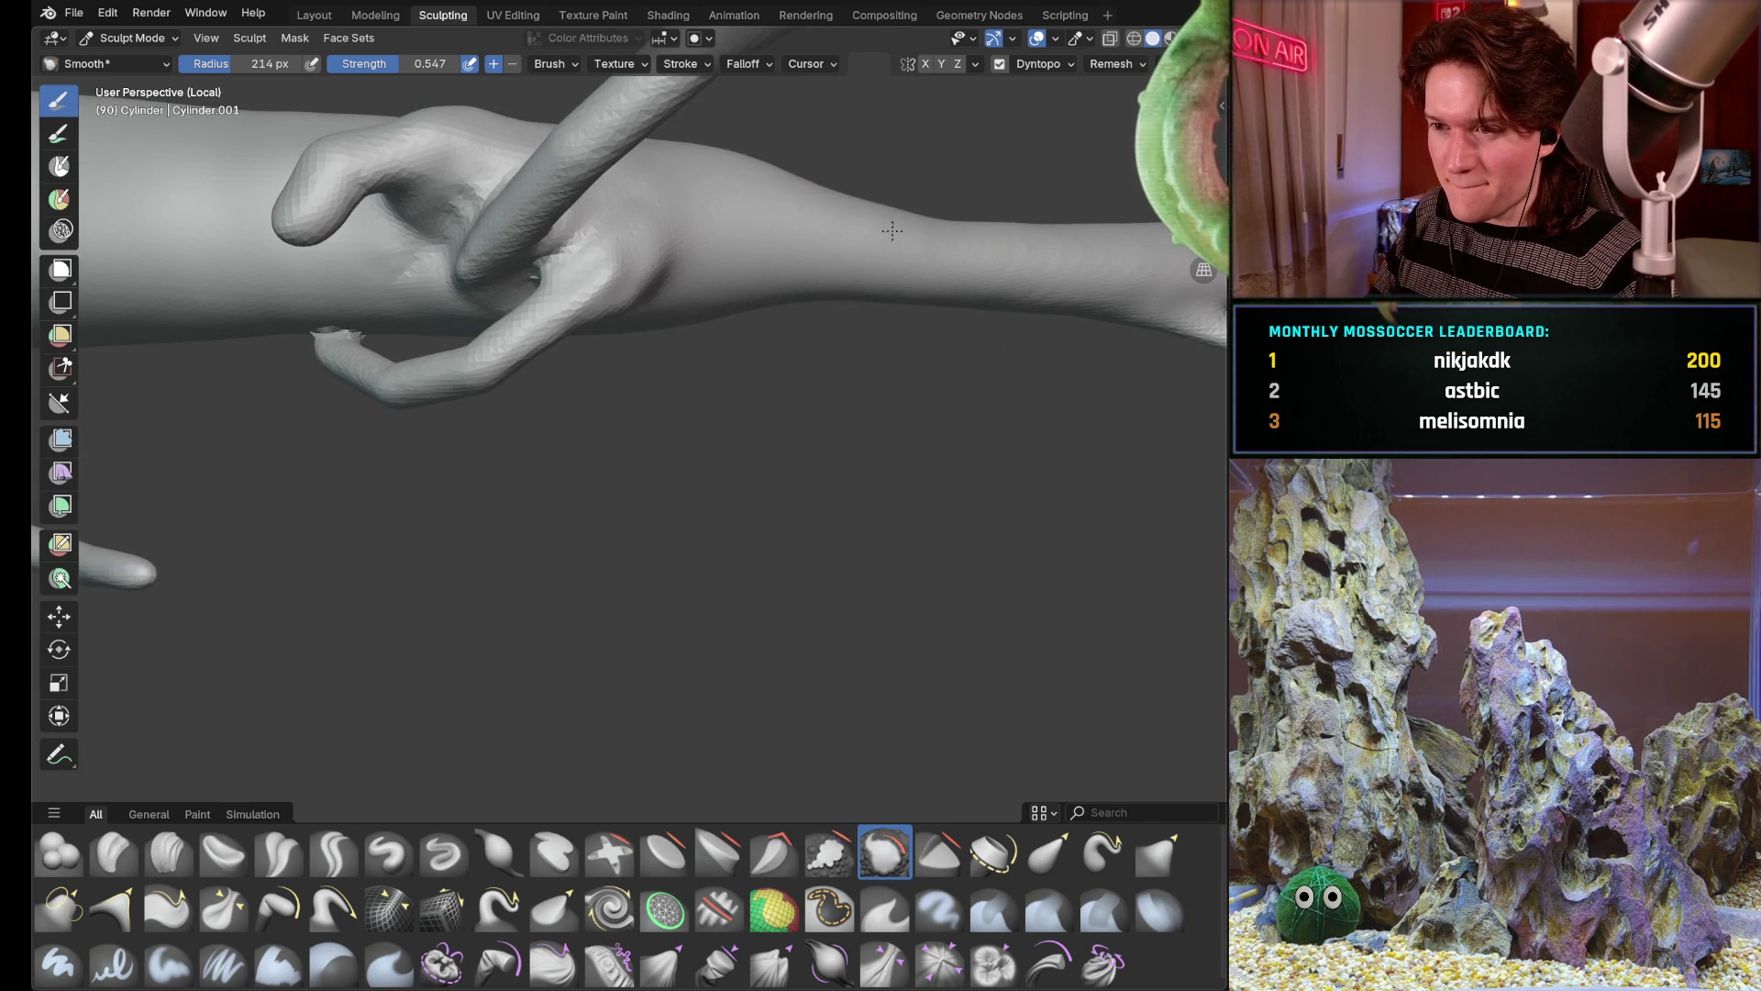
{"action": "mouse_move", "coordinate": [767, 224]}
{"action": "middle_mouse_down"}
{"action": "mouse_move", "coordinate": [657, 427]}
{"action": "mouse_move", "coordinate": [587, 434]}
{"action": "middle_mouse_up"}
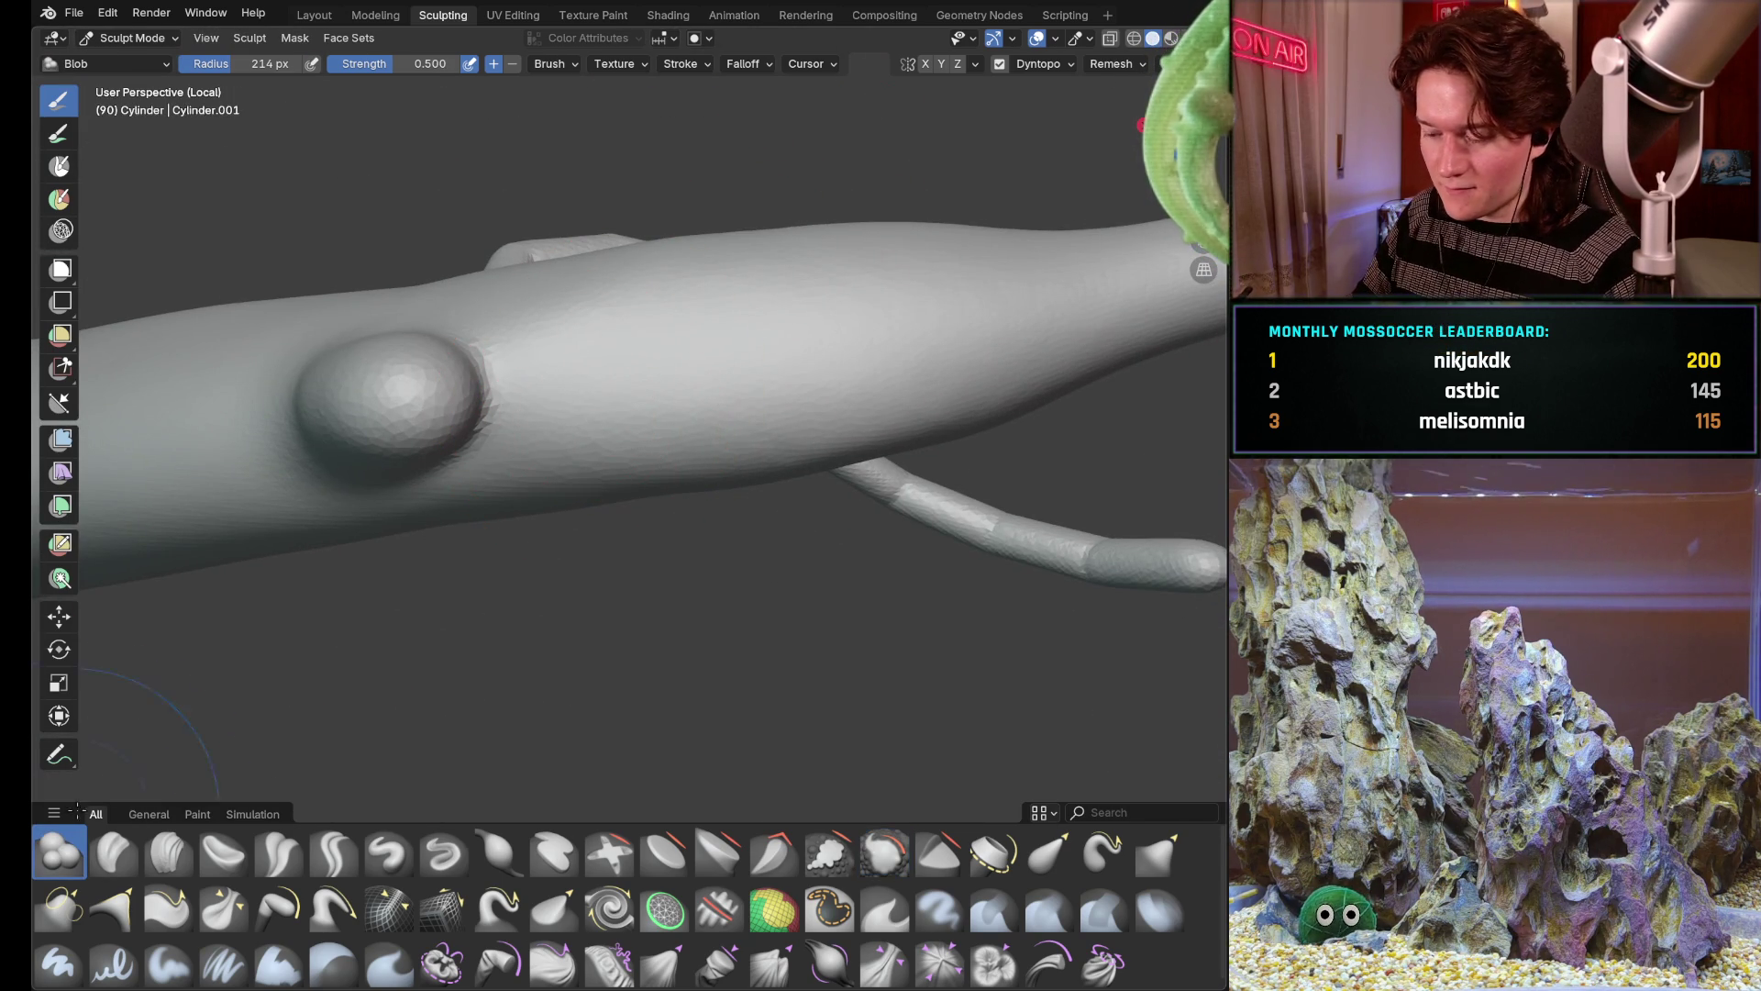
Reduce the Blob brush radius to 148 px
{"action": "mouse_move", "coordinate": [428, 395]}
{"action": "middle_mouse_down"}
{"action": "mouse_move", "coordinate": [454, 371]}
{"action": "mouse_move", "coordinate": [444, 390]}
{"action": "middle_mouse_up"}
{"action": "key", "text": "f"}
{"action": "left_click", "coordinate": [442, 357]}
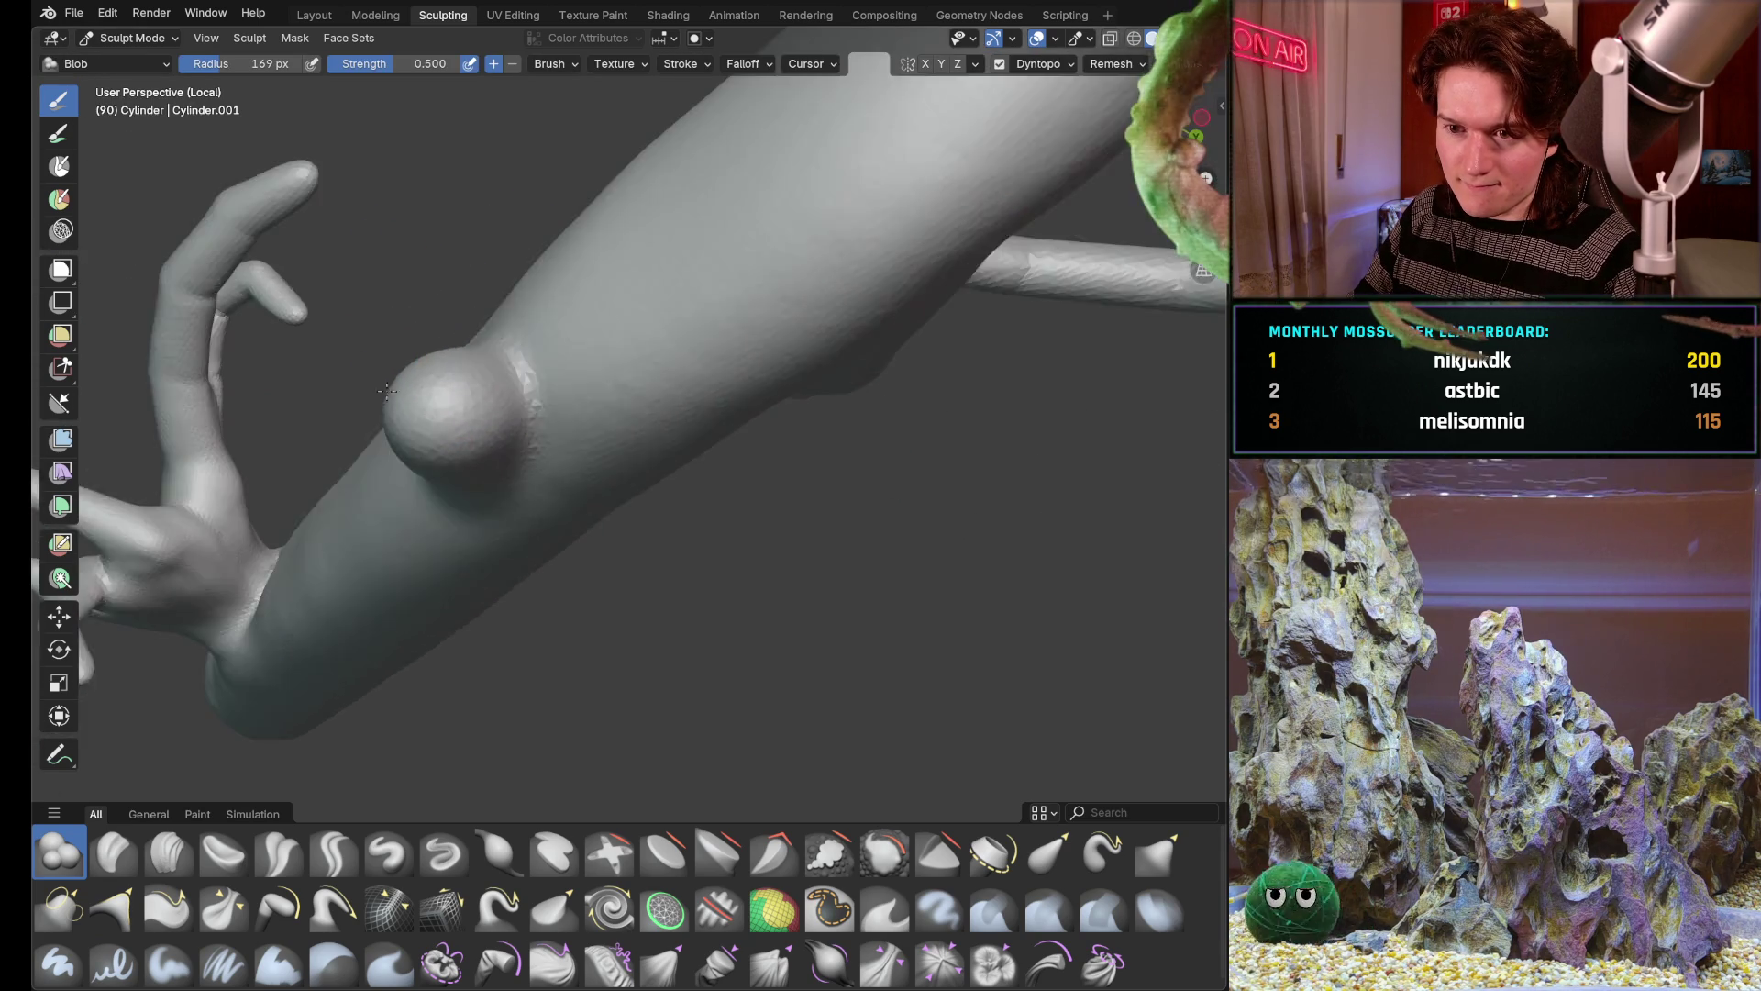
{"action": "key", "text": "f"}
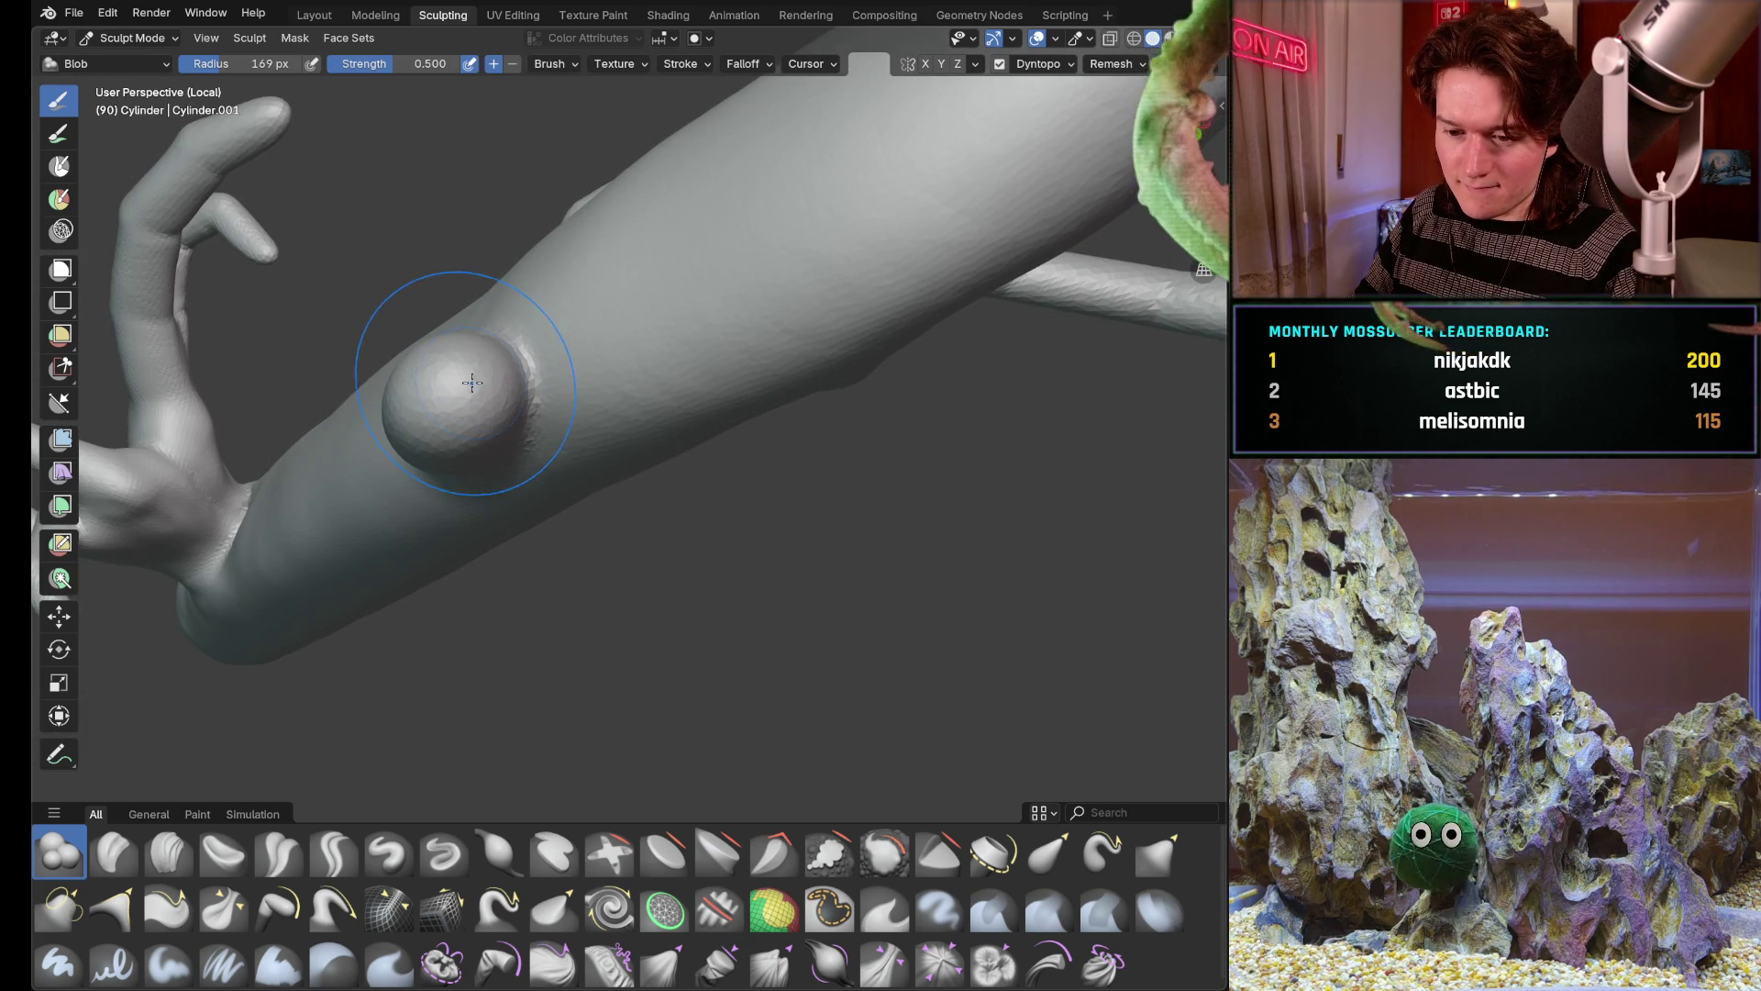
{"action": "left_click", "coordinate": [459, 384]}
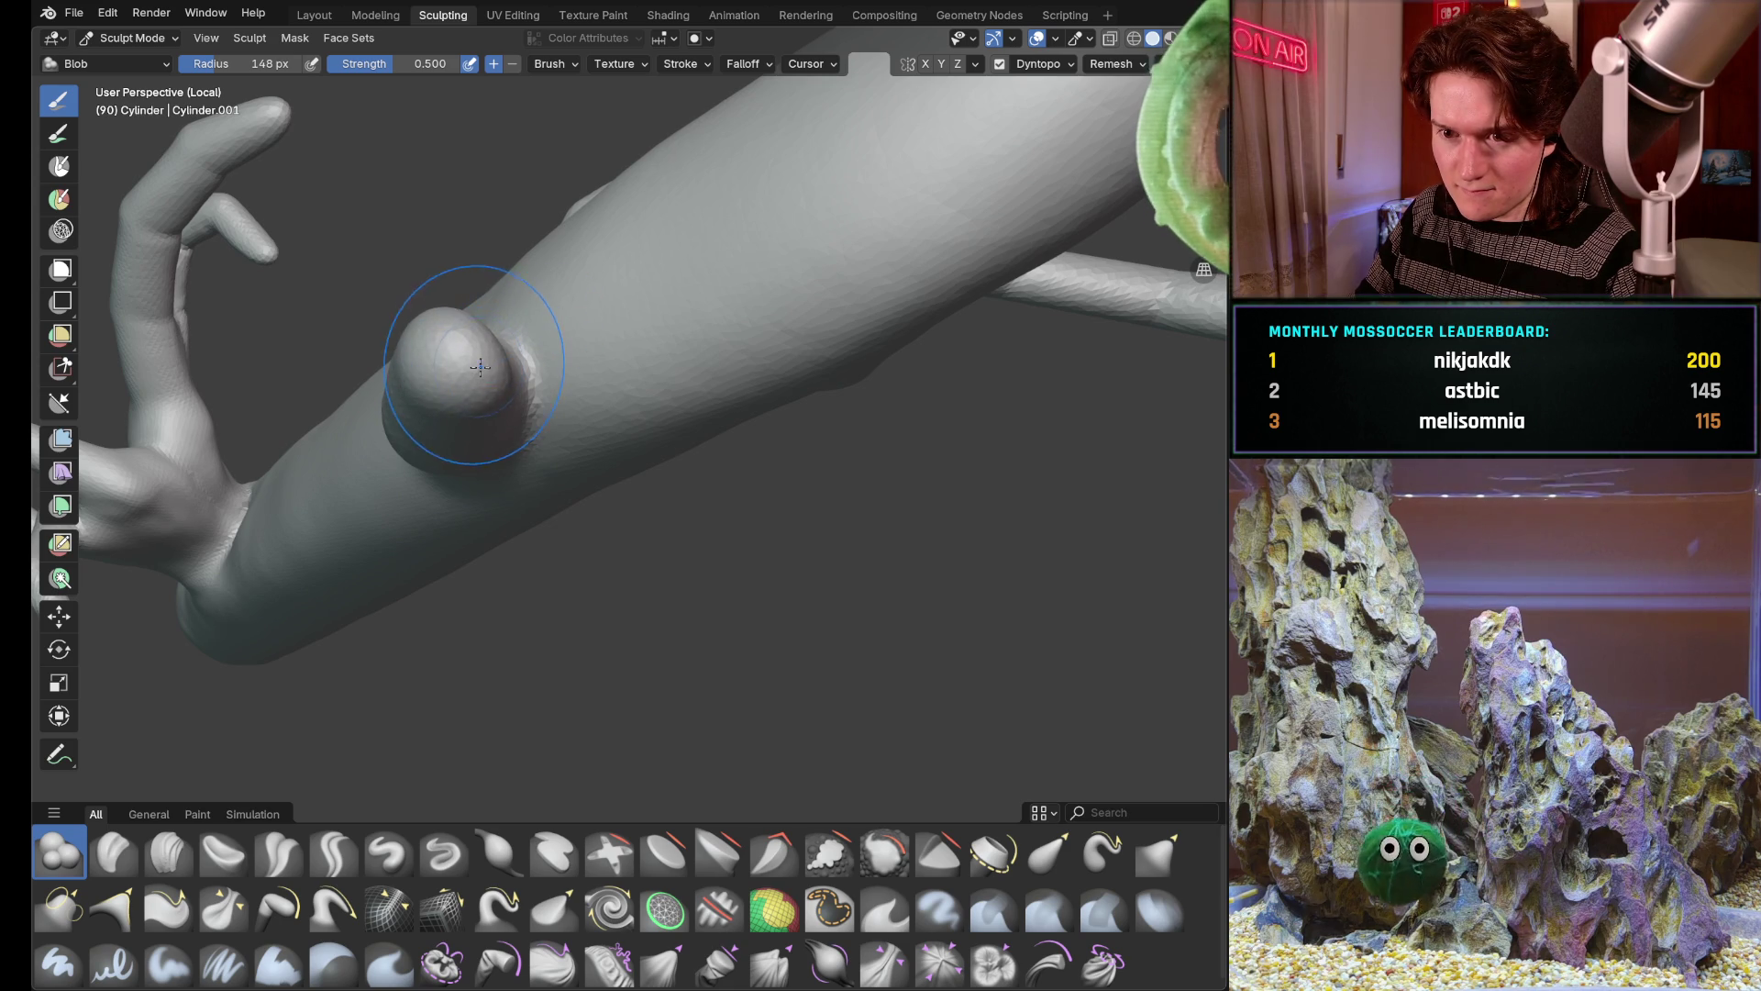
Swell the arm's bump into a fuller, thumb-like bulge
{"action": "mouse_move", "coordinate": [480, 366]}
{"action": "middle_mouse_down"}
{"action": "mouse_move", "coordinate": [465, 189]}
{"action": "mouse_move", "coordinate": [639, 382]}
{"action": "mouse_move", "coordinate": [660, 317]}
{"action": "mouse_move", "coordinate": [360, 439]}
{"action": "mouse_move", "coordinate": [344, 426]}
{"action": "middle_mouse_up"}
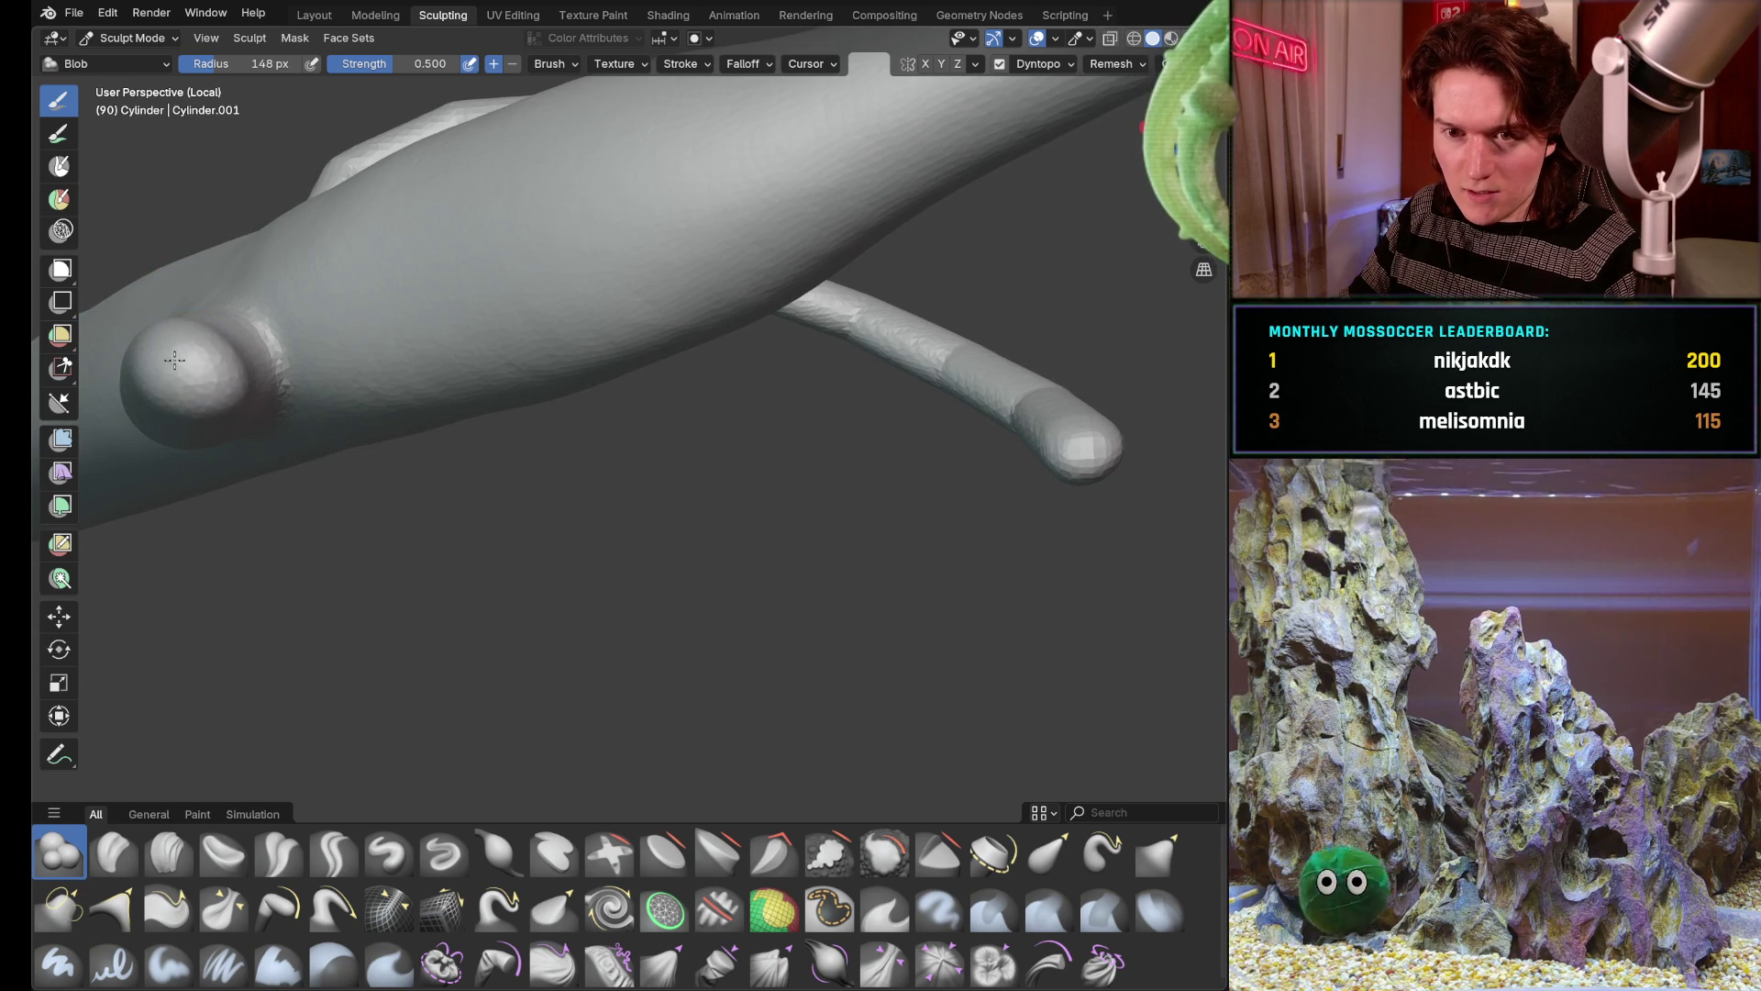
{"action": "mouse_move", "coordinate": [174, 360]}
{"action": "middle_mouse_down"}
{"action": "mouse_move", "coordinate": [413, 482]}
{"action": "mouse_move", "coordinate": [303, 665]}
{"action": "mouse_move", "coordinate": [251, 705]}
{"action": "mouse_move", "coordinate": [275, 529]}
{"action": "middle_mouse_up"}
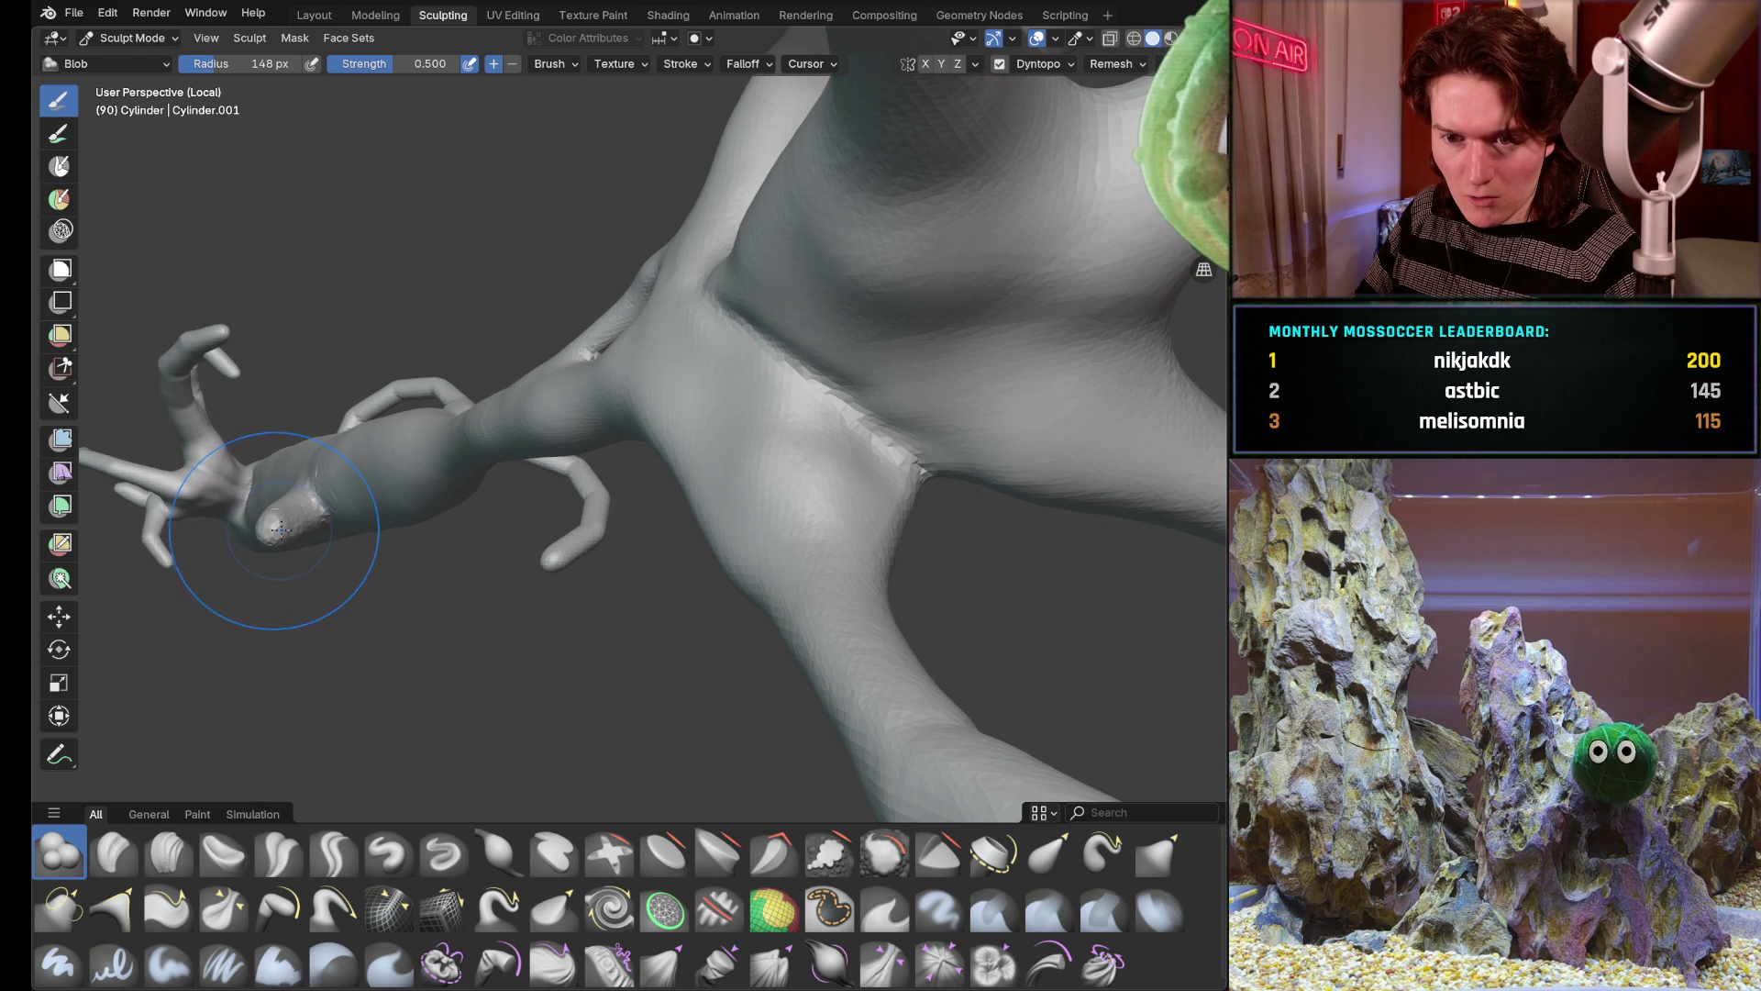
{"action": "middle_click_drag", "start_coordinate": [276, 517], "coordinate": [316, 510]}
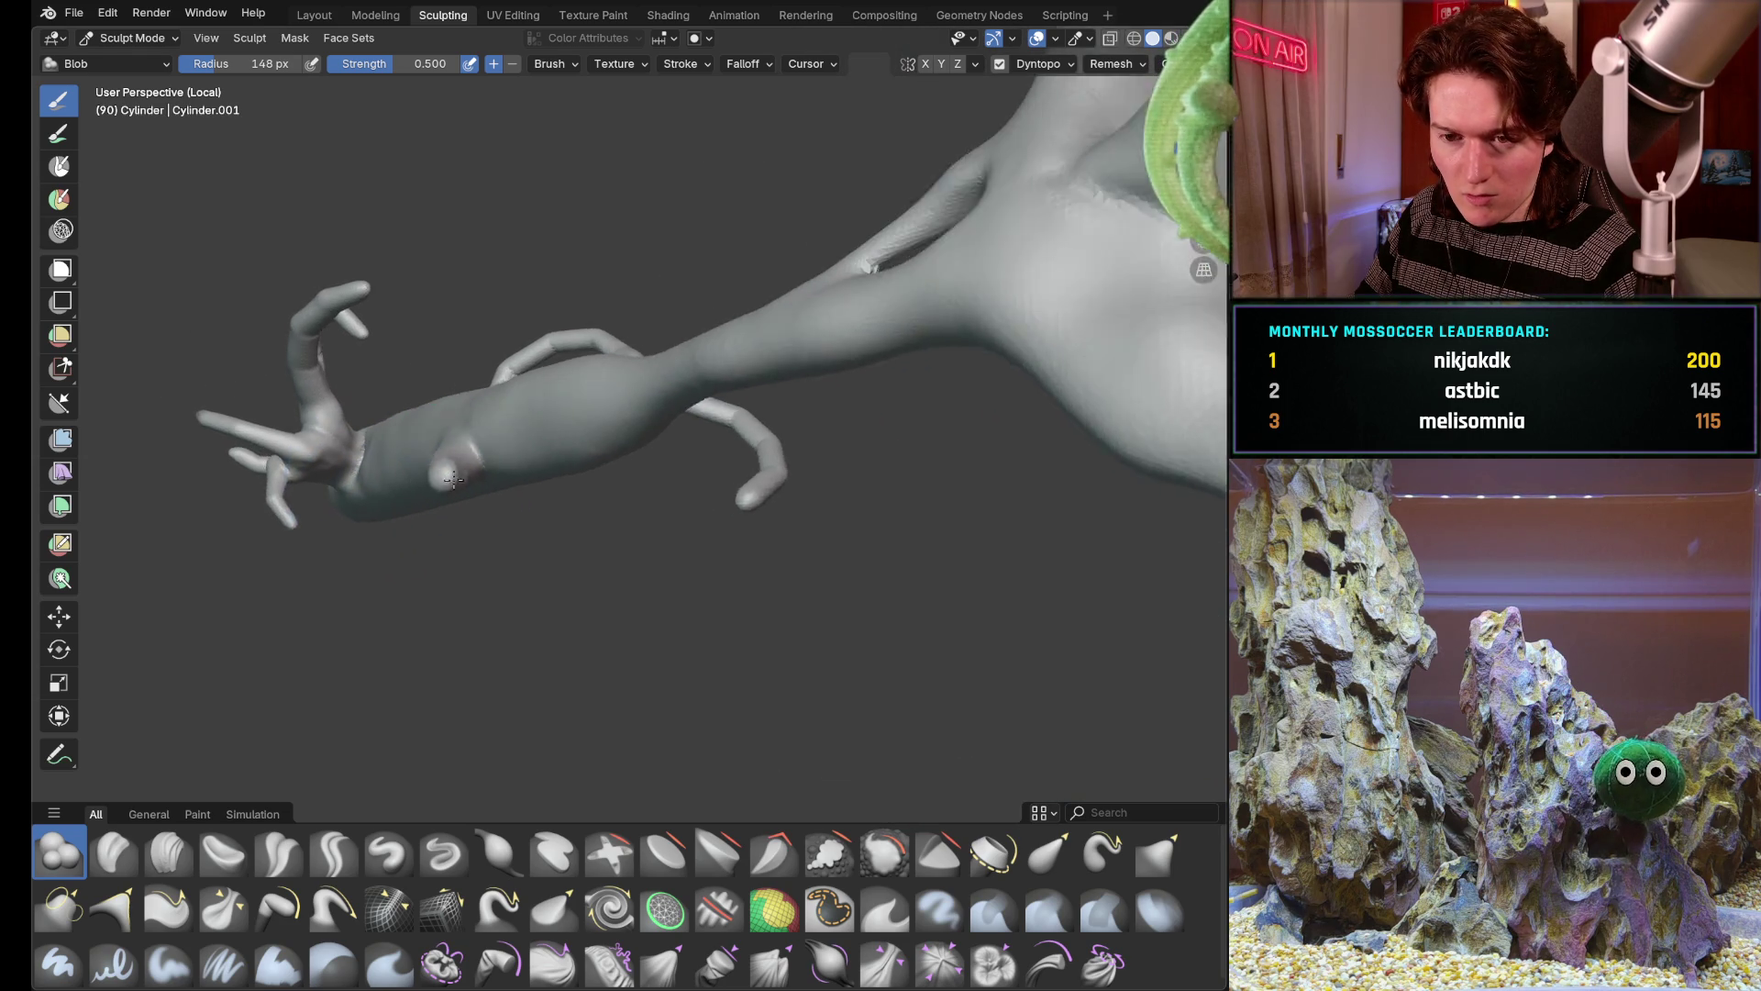
{"action": "scroll", "coordinate": [567, 359], "scroll_direction": "up", "scroll_amount": 5}
{"action": "left_click_drag", "start_coordinate": [619, 472], "coordinate": [619, 471]}
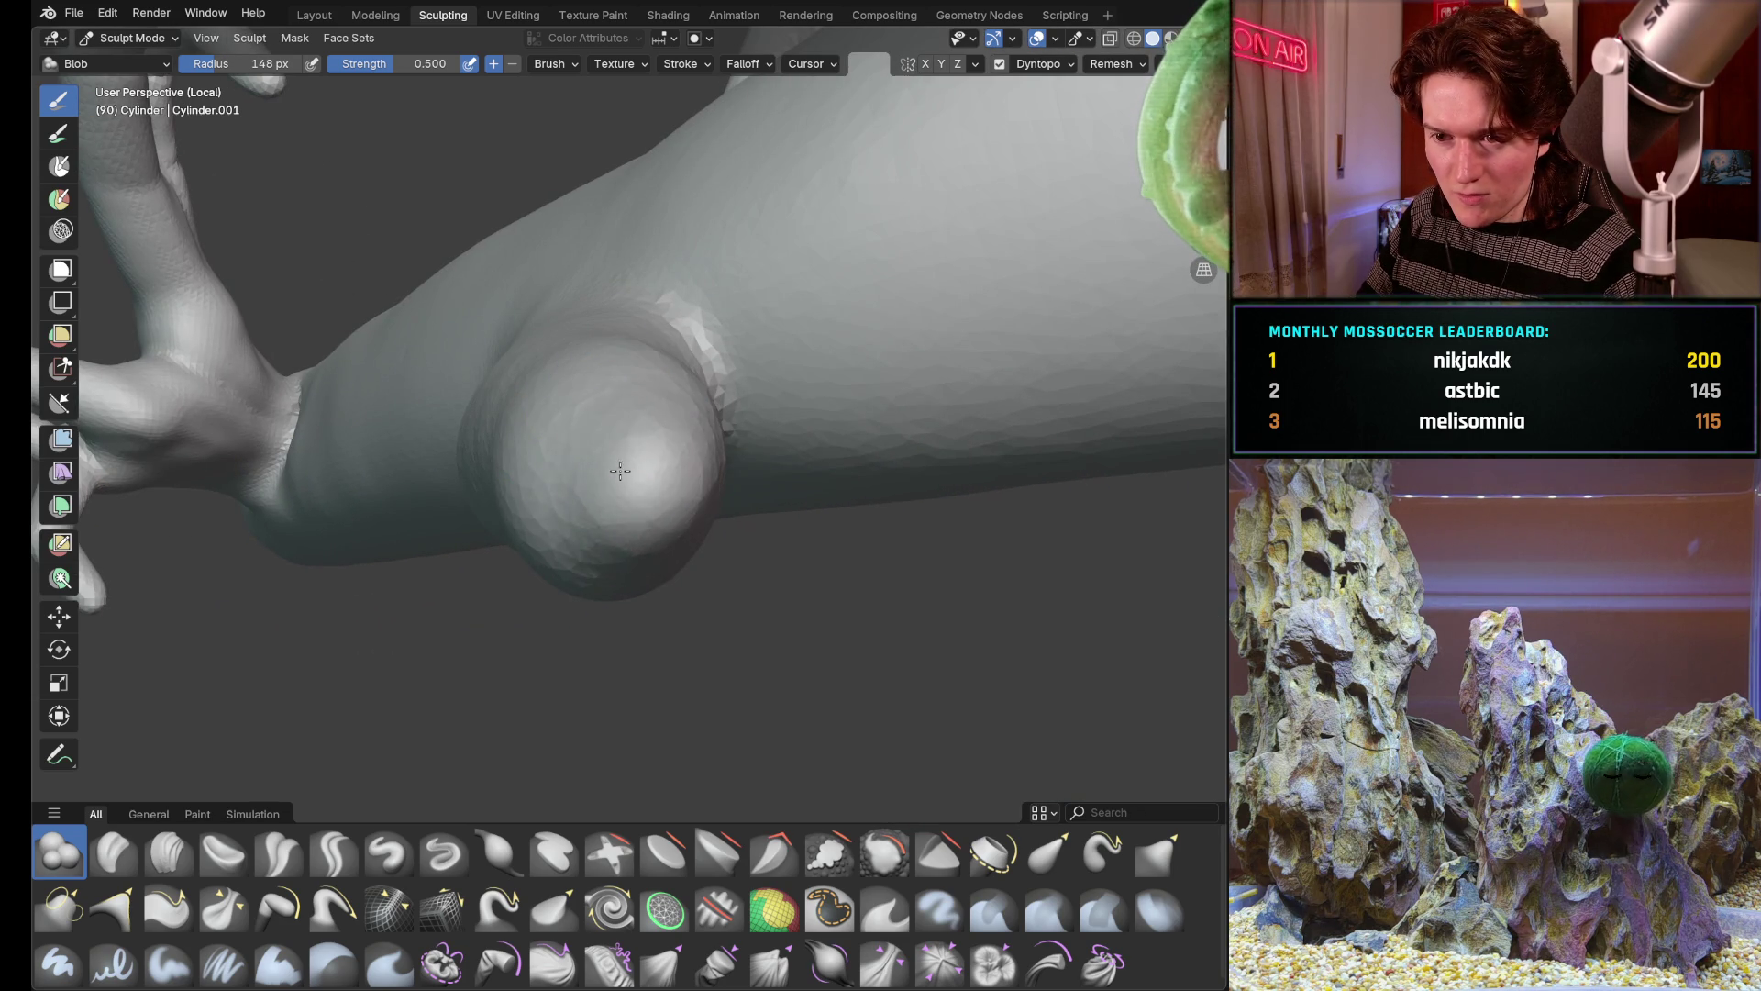
{"action": "mouse_move", "coordinate": [609, 533]}
{"action": "middle_mouse_down"}
{"action": "mouse_move", "coordinate": [531, 469]}
{"action": "mouse_move", "coordinate": [664, 444]}
{"action": "middle_mouse_up"}
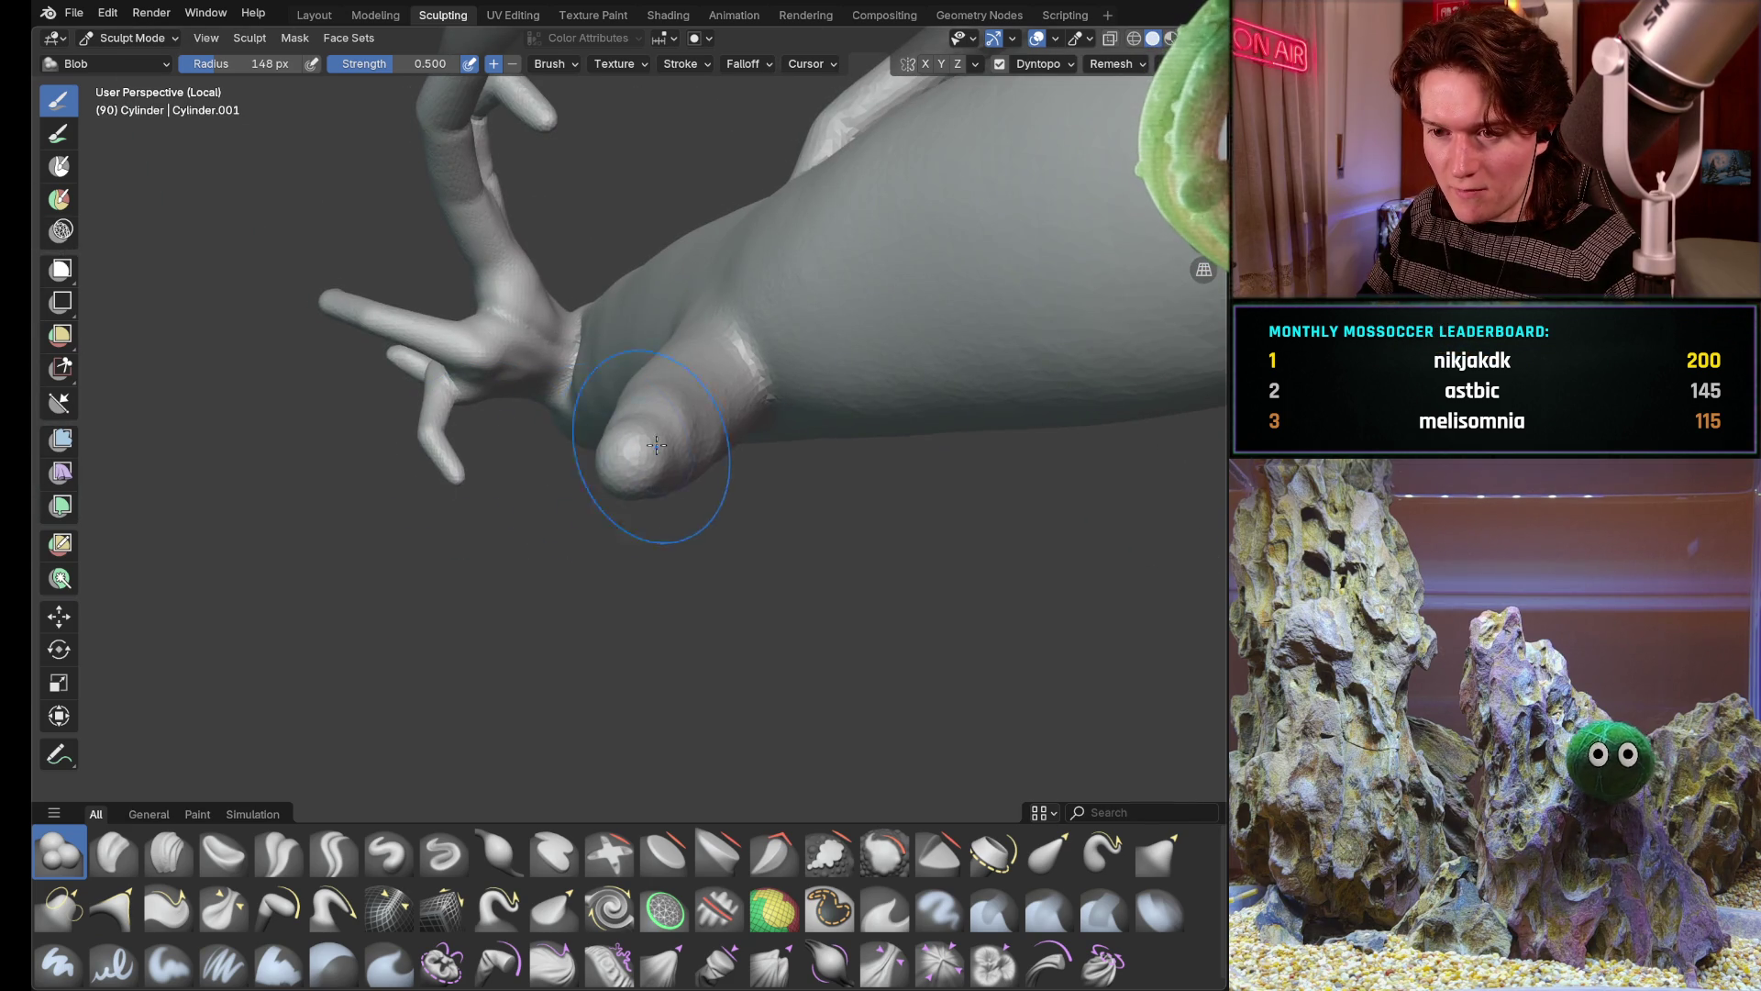
{"action": "left_click_drag", "start_coordinate": [664, 444], "coordinate": [664, 444]}
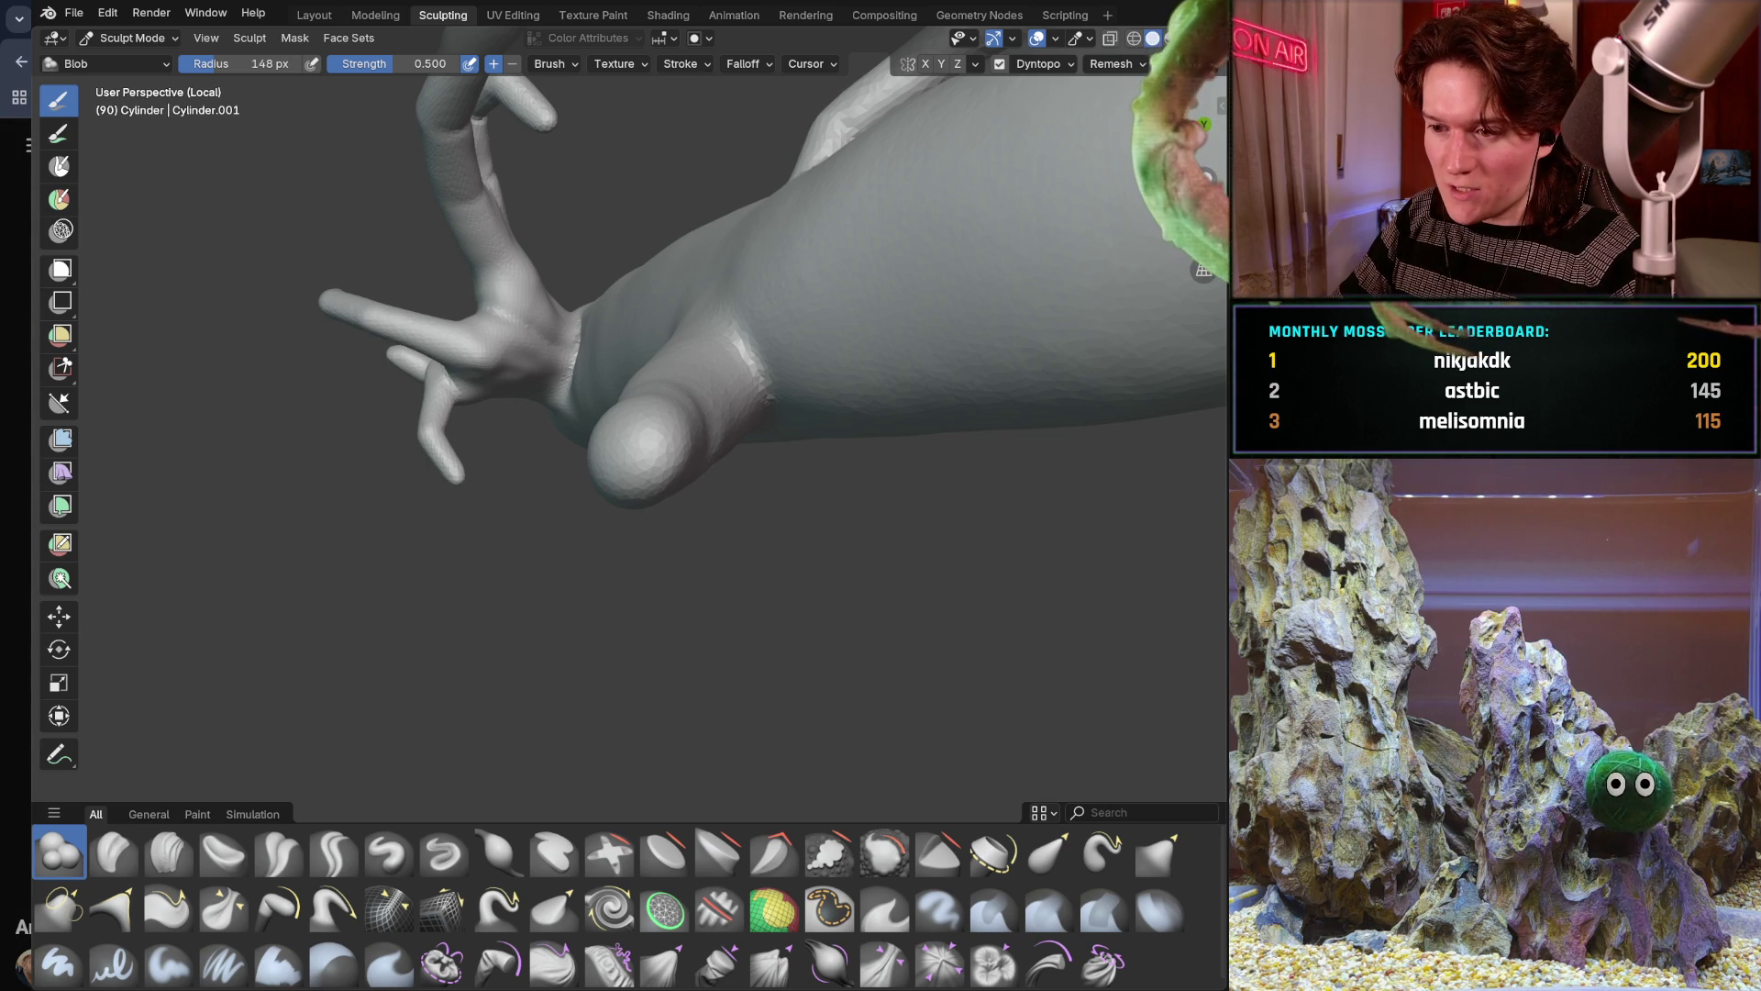
Set Dyntopo detailing to Constant Detail
{"action": "left_click", "coordinate": [1068, 65]}
{"action": "left_click", "coordinate": [1113, 139]}
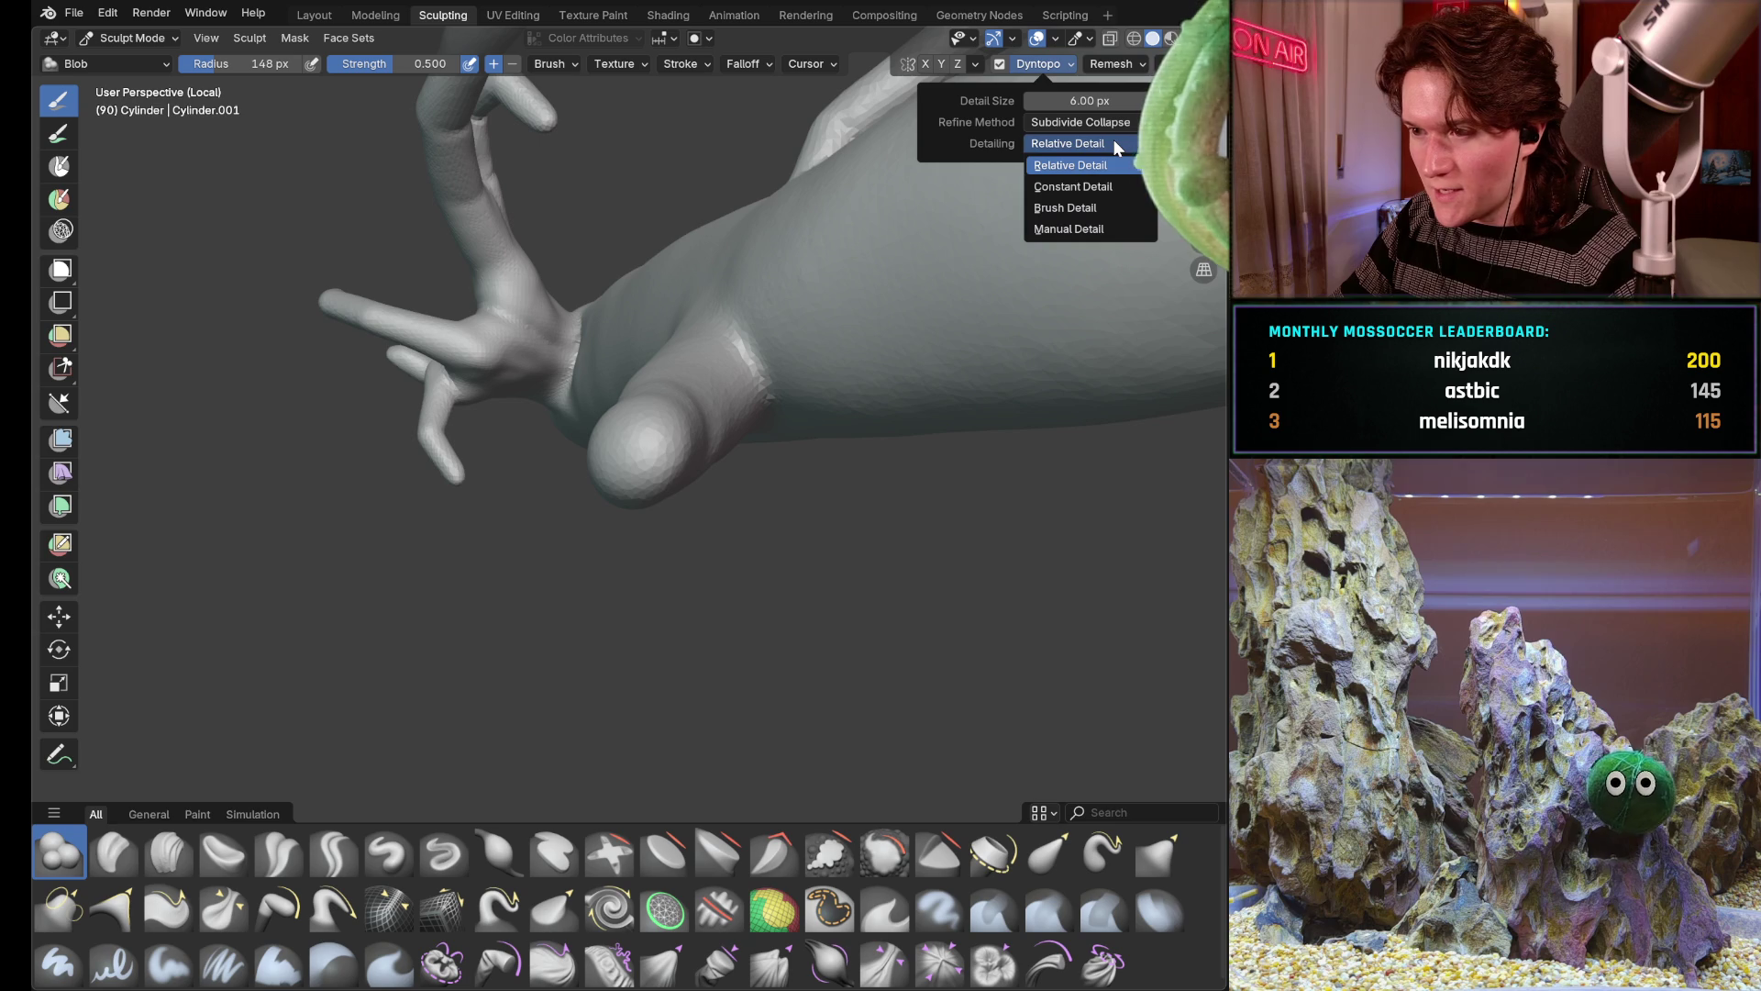
{"action": "left_click", "coordinate": [1102, 187]}
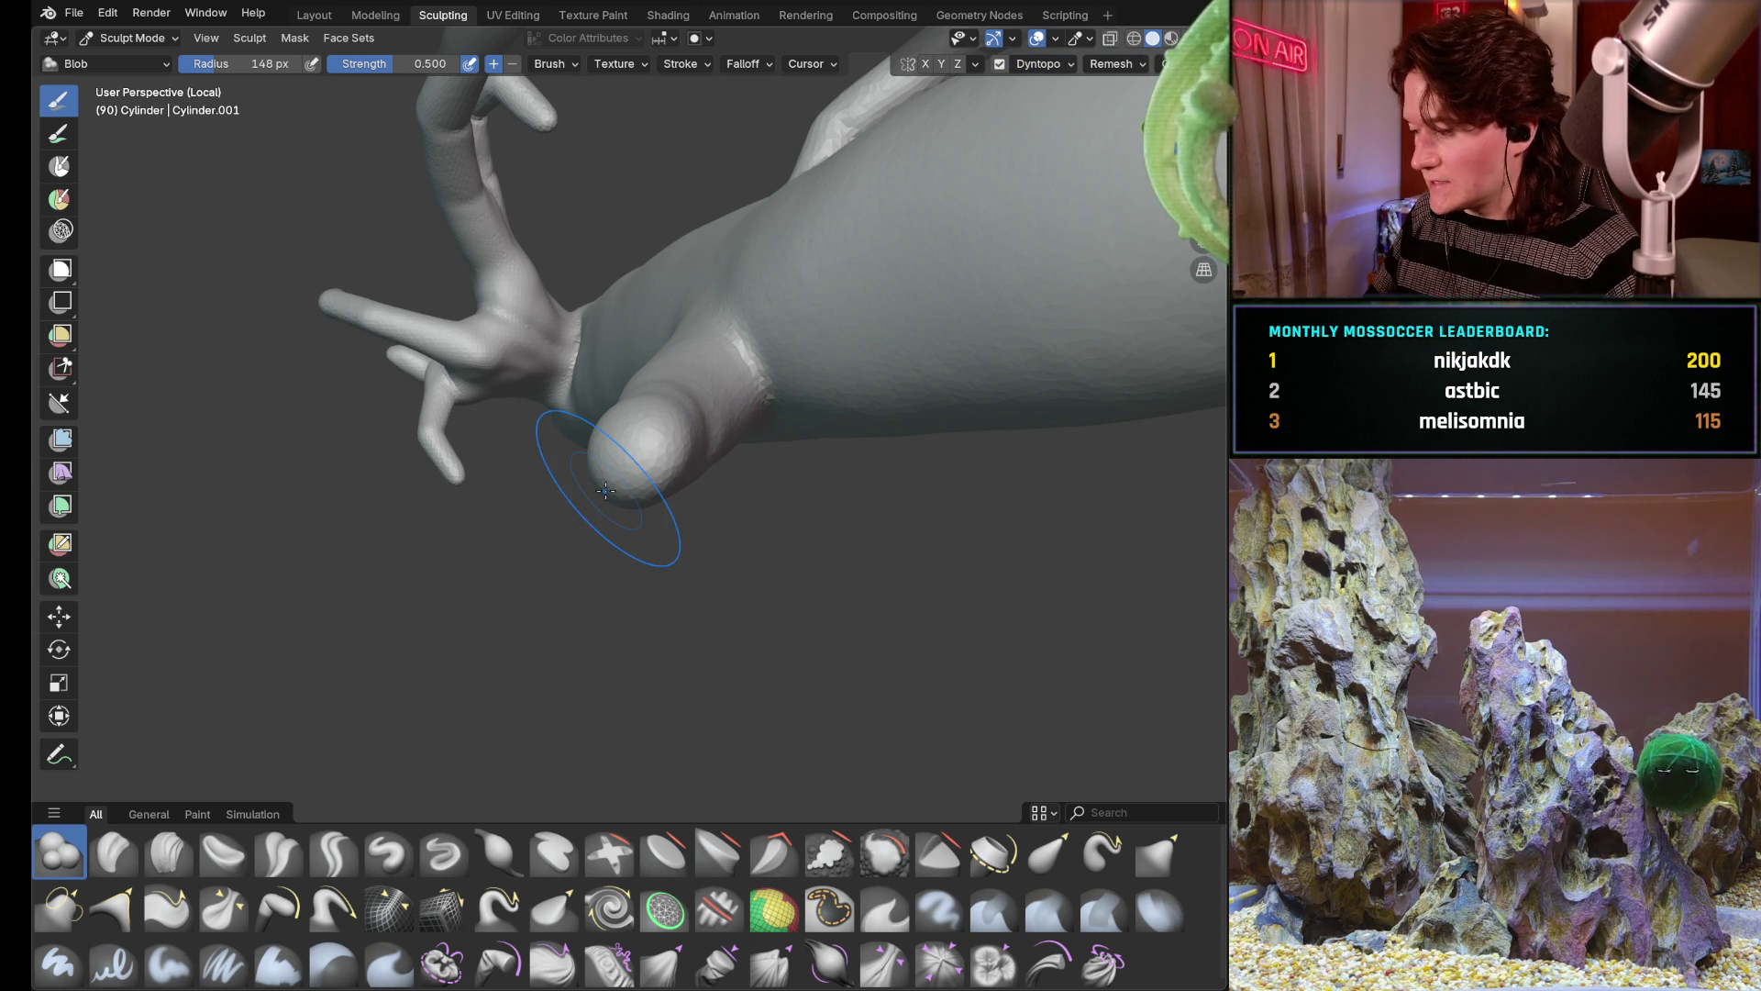
{"action": "left_click", "coordinate": [1044, 64]}
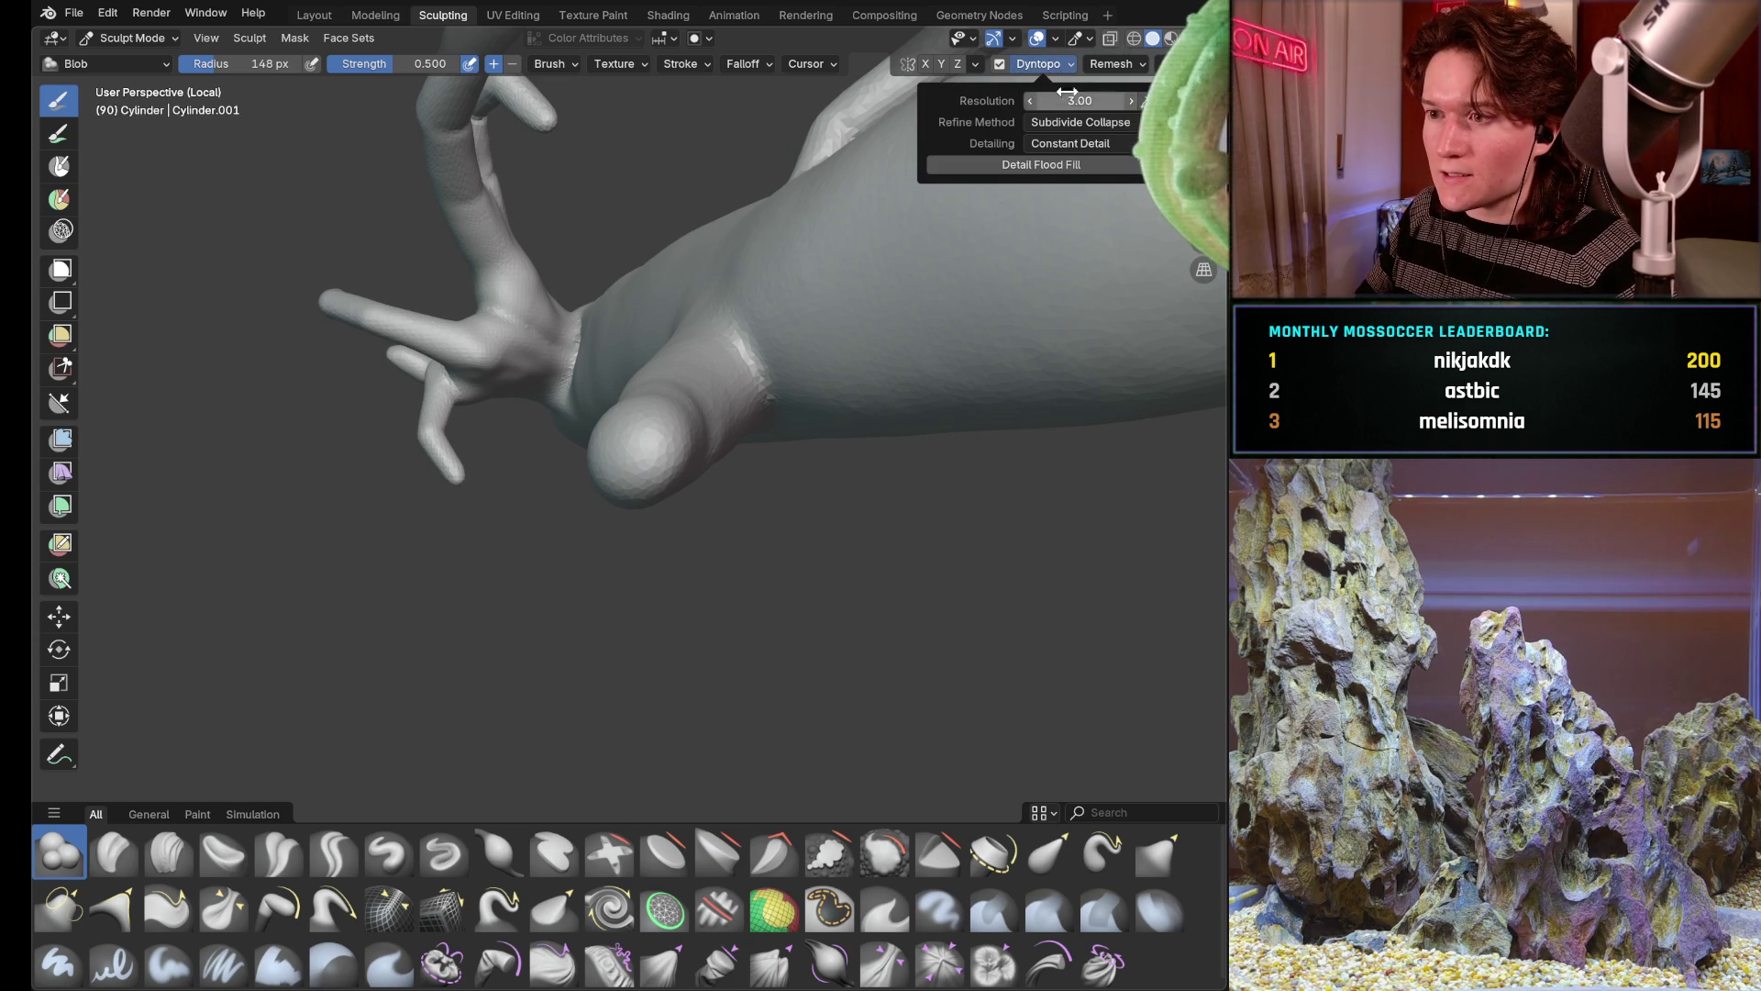
{"action": "left_click", "coordinate": [1041, 165]}
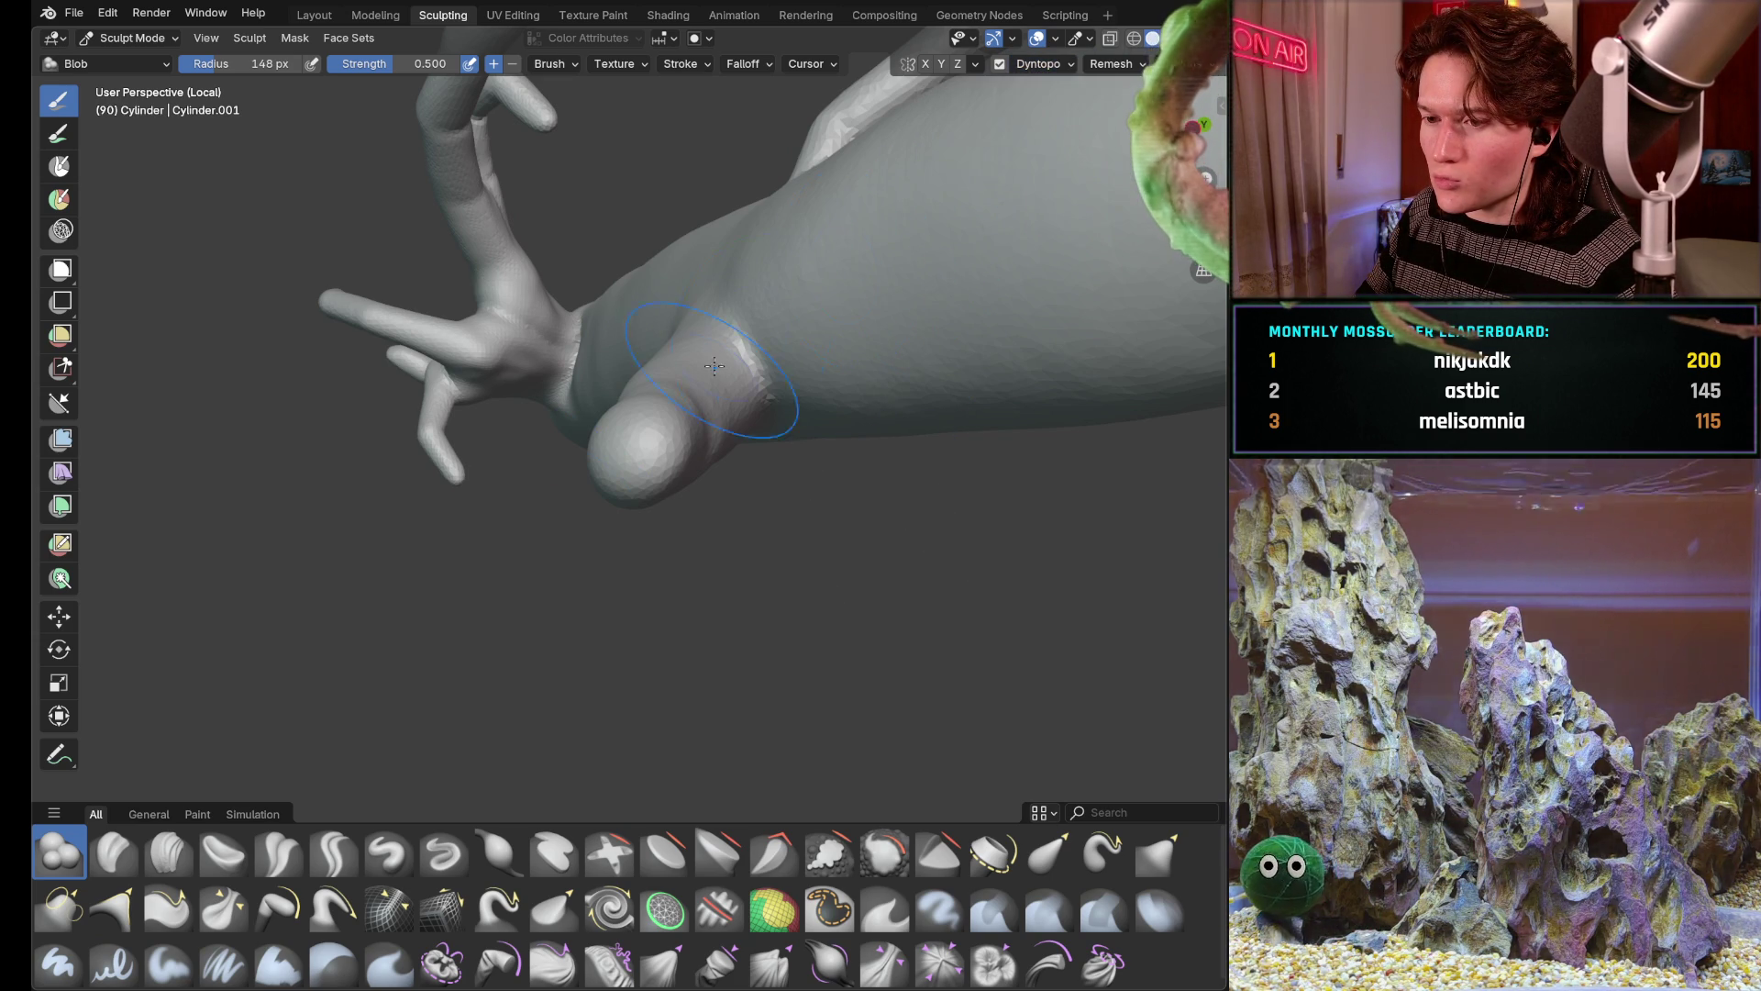
Round out the protrusion tip, add blob volume on the body and smooth the jagged facets
{"action": "left_click_drag", "start_coordinate": [700, 461], "coordinate": [686, 442]}
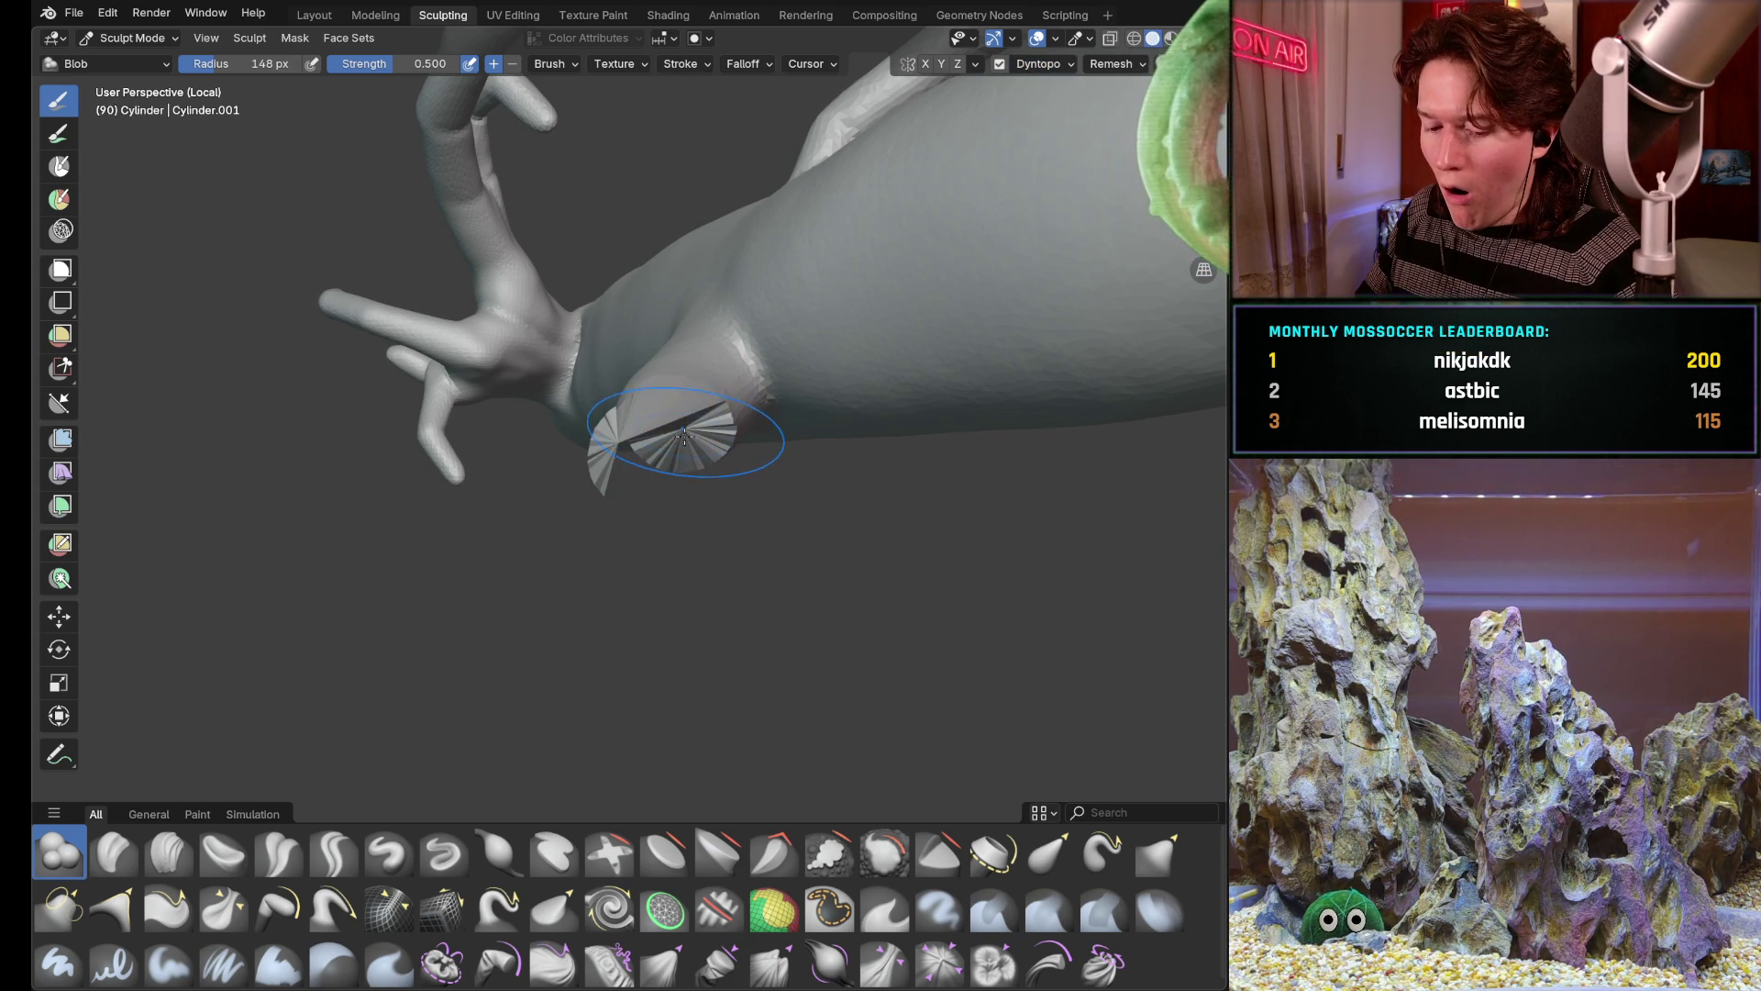
{"action": "left_click_drag", "start_coordinate": [863, 304], "coordinate": [966, 318]}
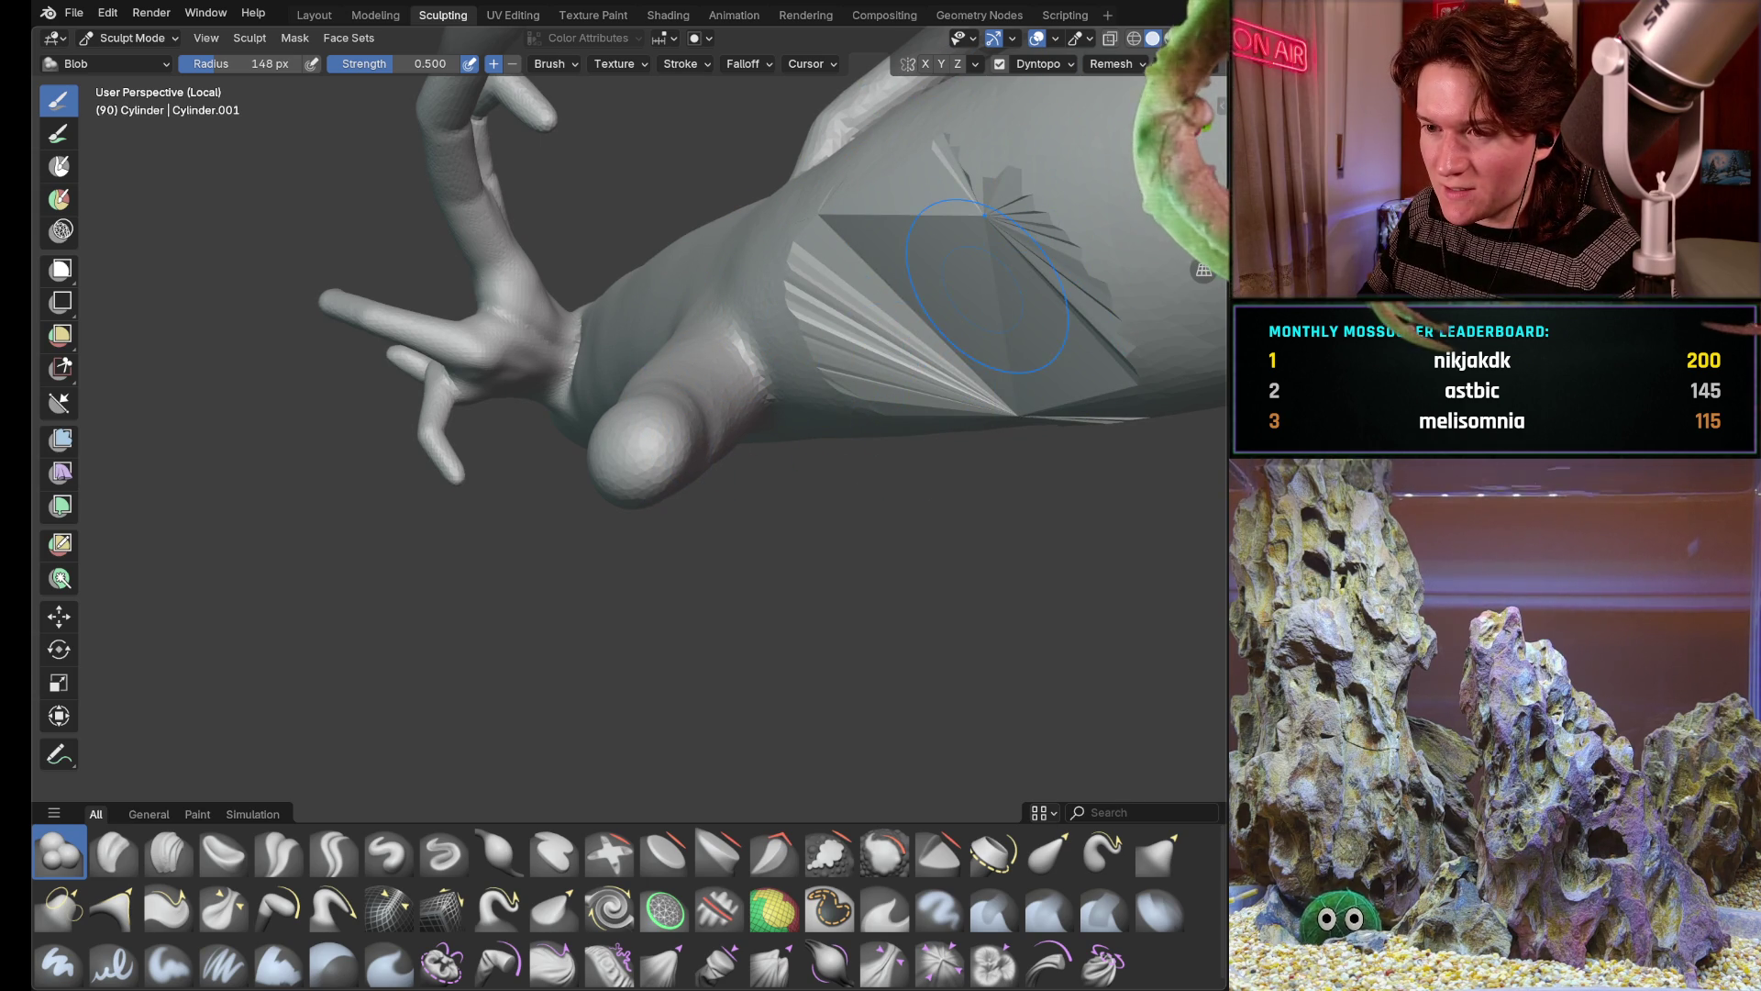
{"action": "middle_click_drag", "start_coordinate": [987, 290], "coordinate": [1047, 235]}
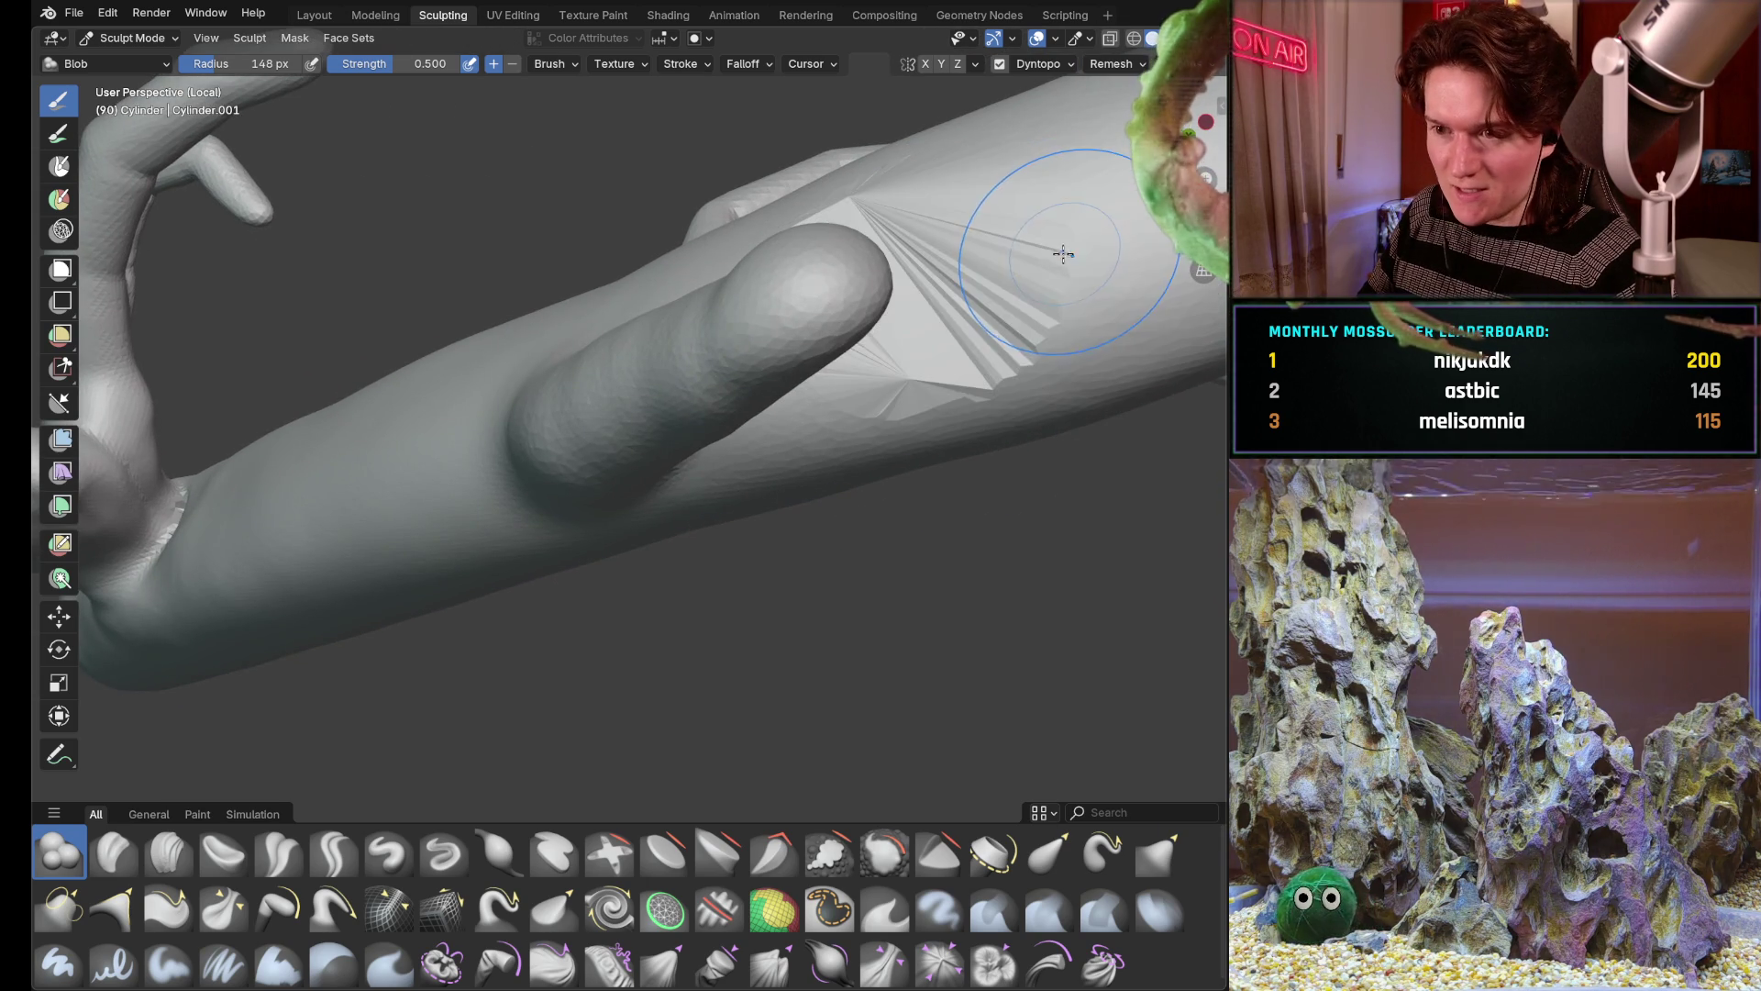
{"action": "left_click_drag", "start_coordinate": [1063, 252], "coordinate": [1047, 89], "text": "shift"}
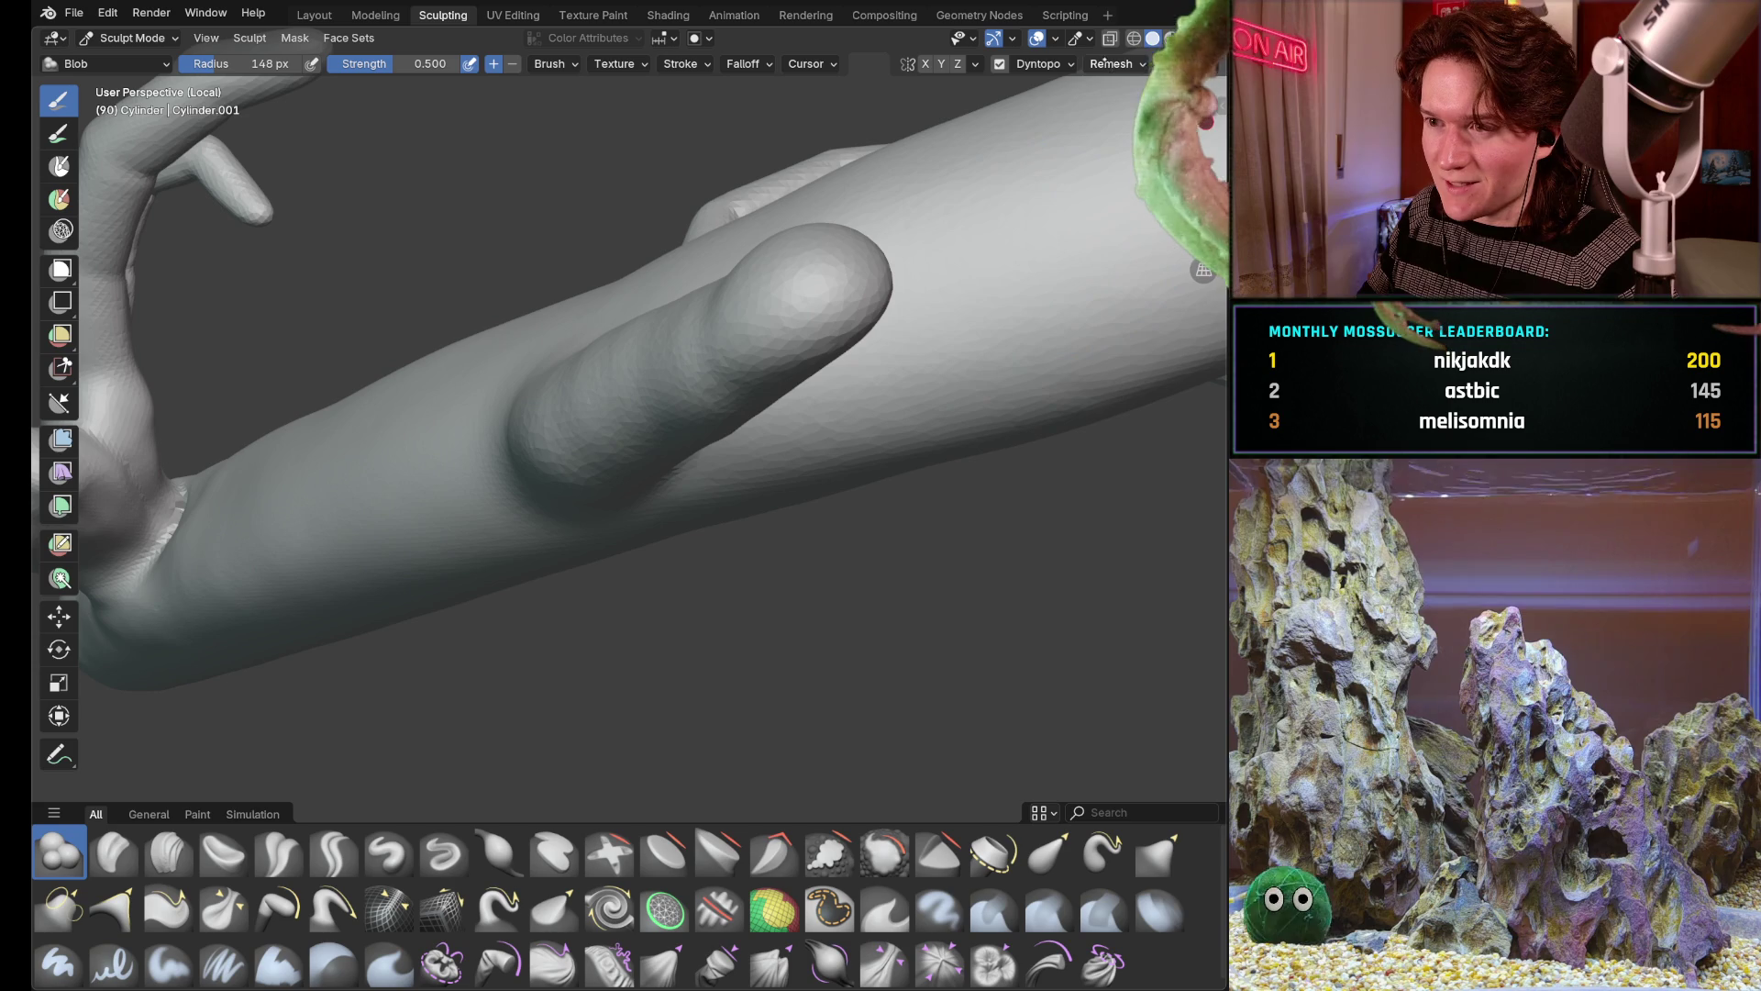
Raise the Dyntopo constant detail resolution to about 19.7
{"action": "left_click", "coordinate": [1039, 65]}
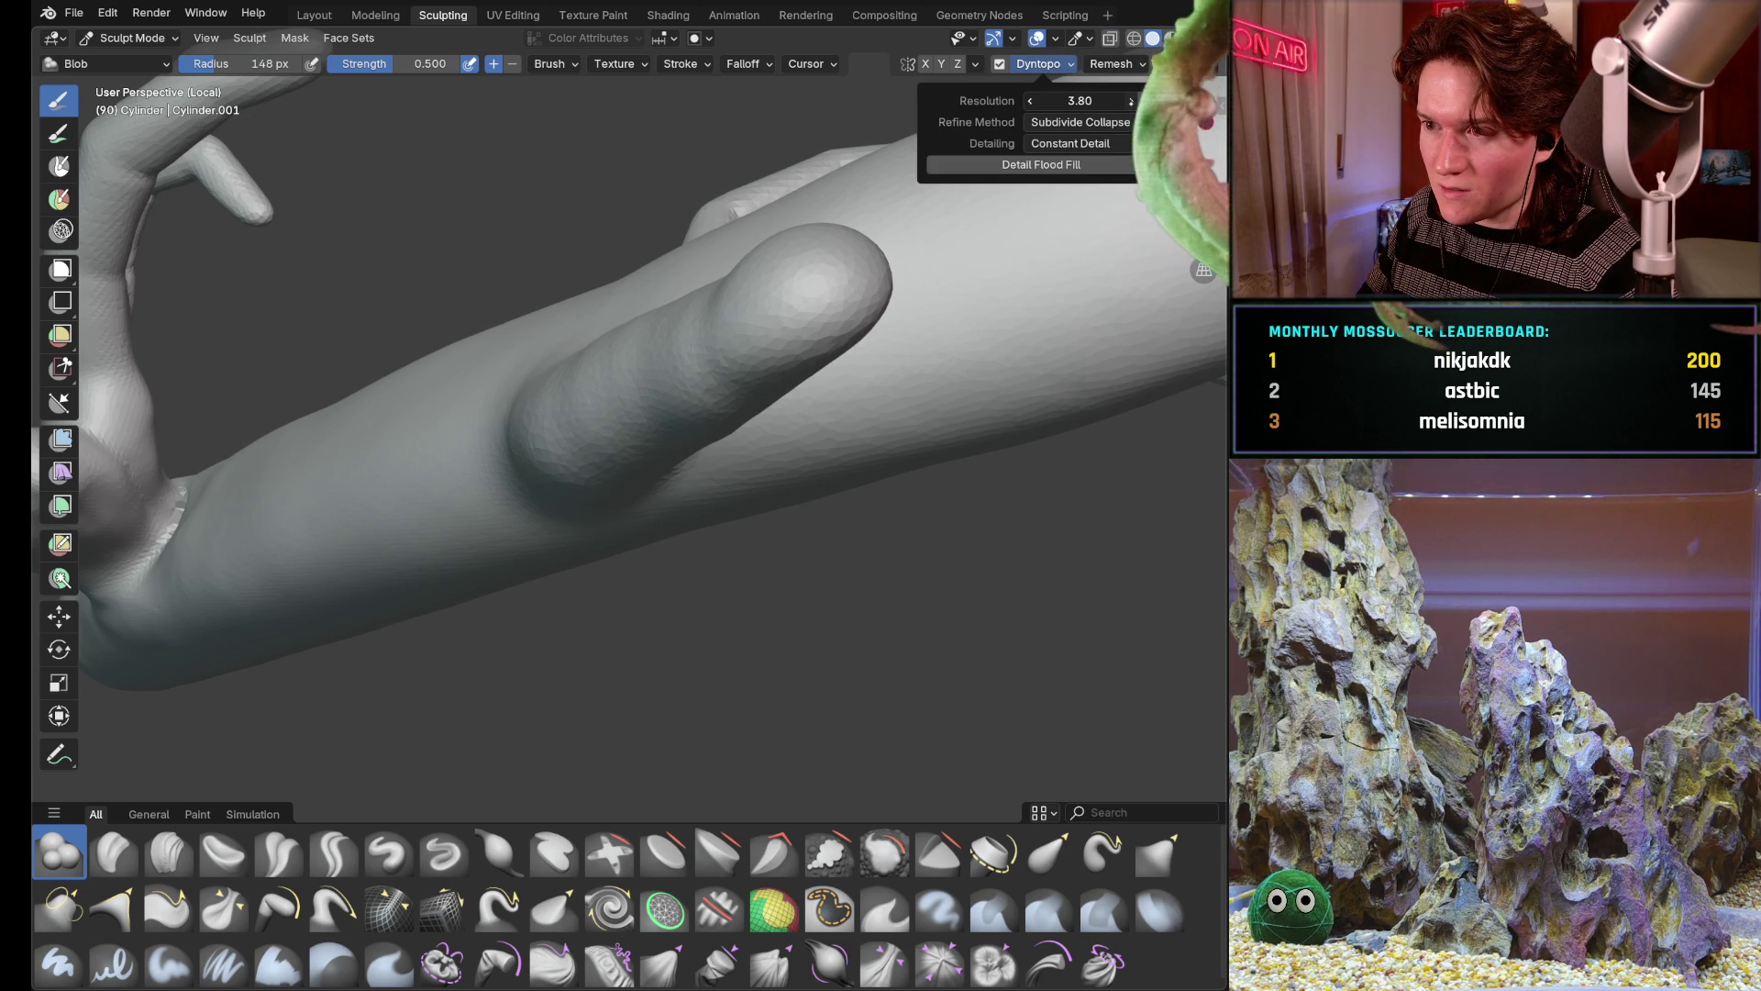
{"action": "left_click", "coordinate": [1082, 100]}
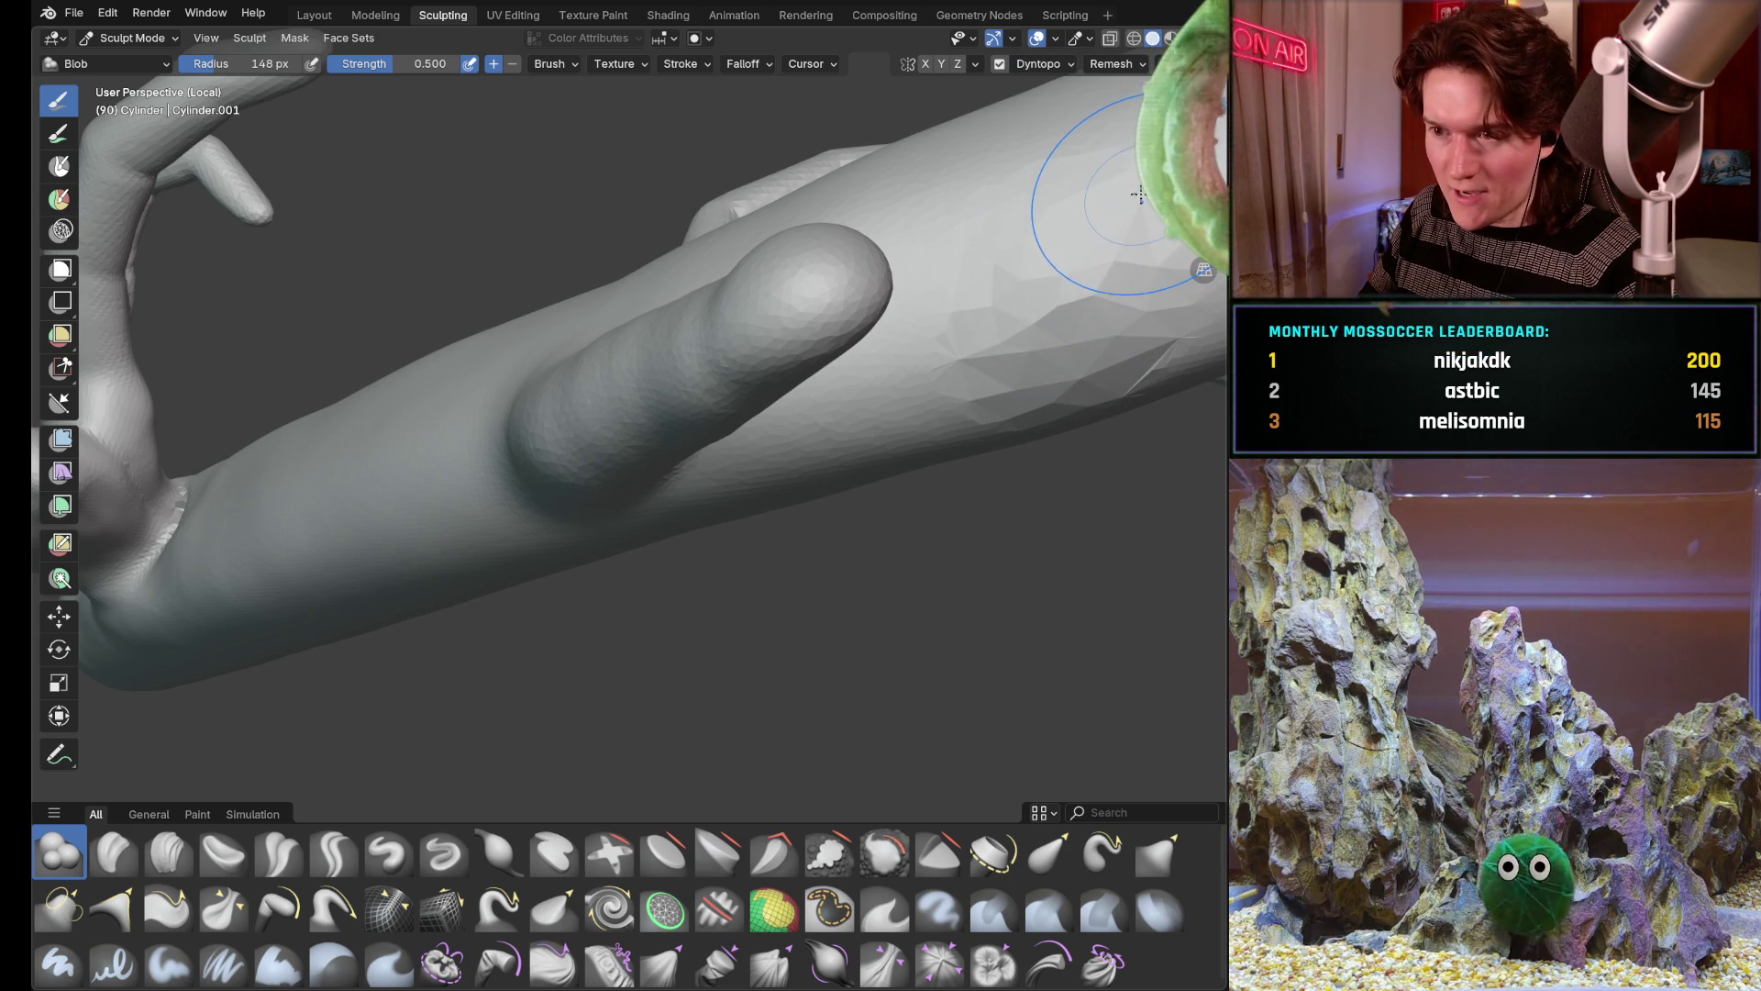
{"action": "left_click", "coordinate": [1046, 64]}
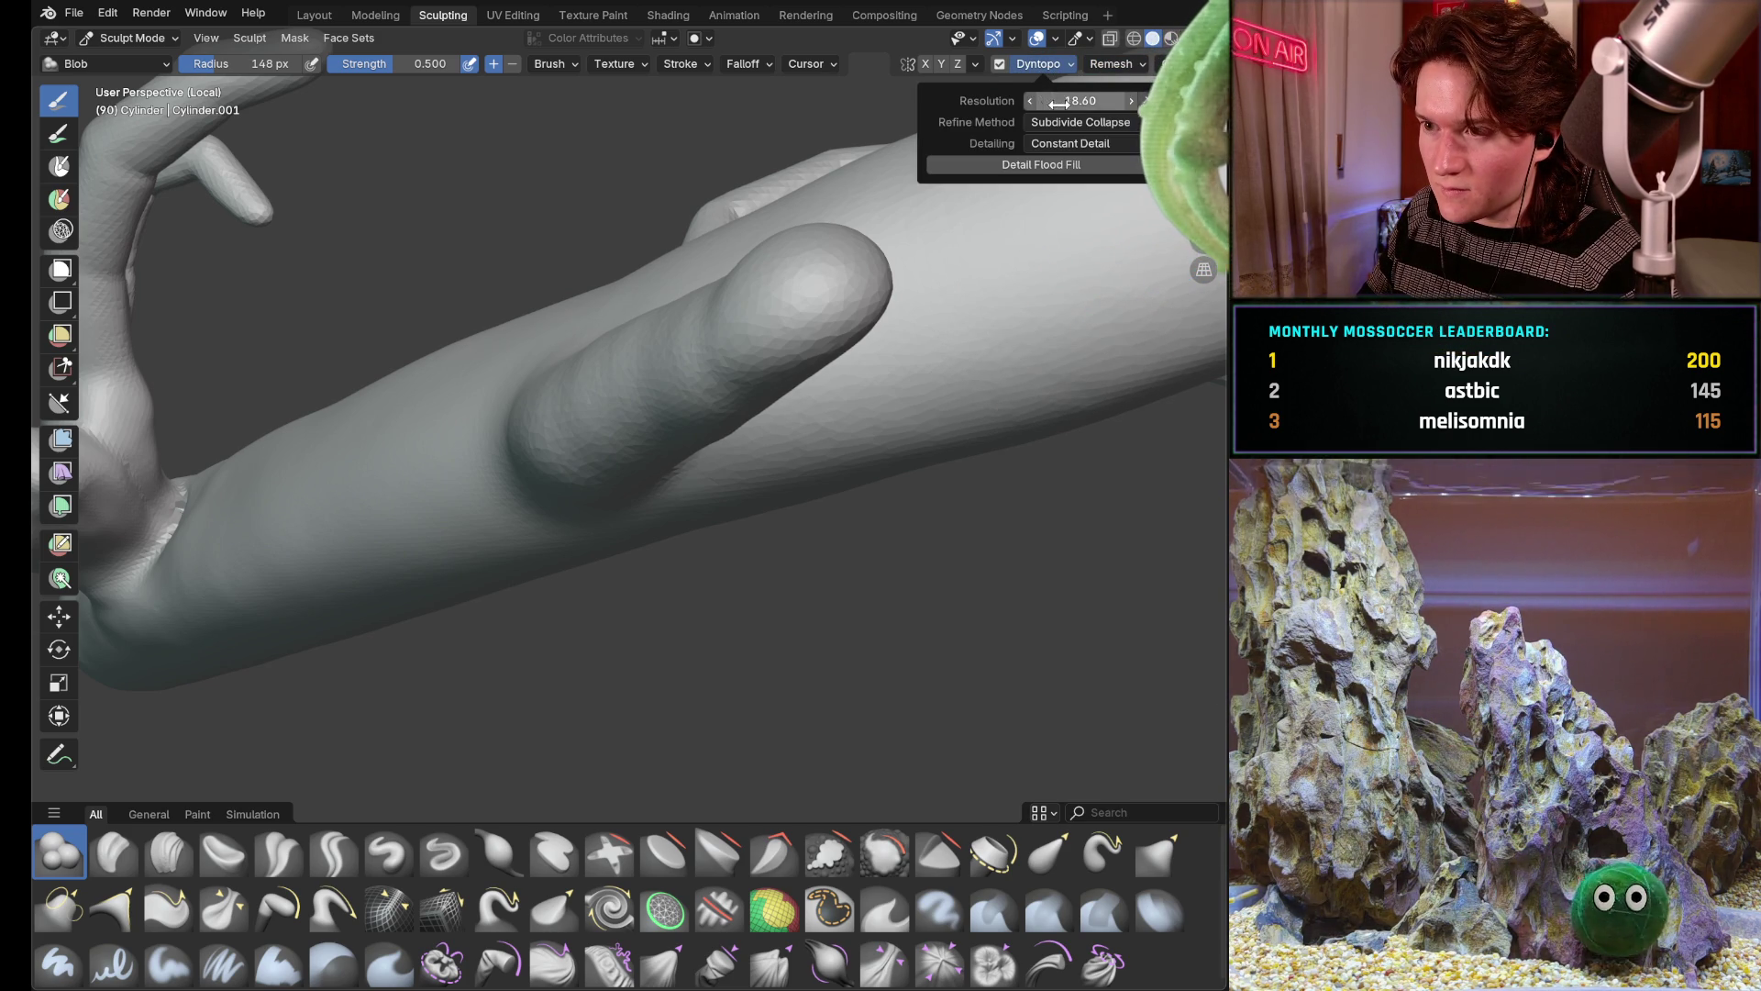
{"action": "left_click_drag", "start_coordinate": [1061, 101], "coordinate": [1065, 100]}
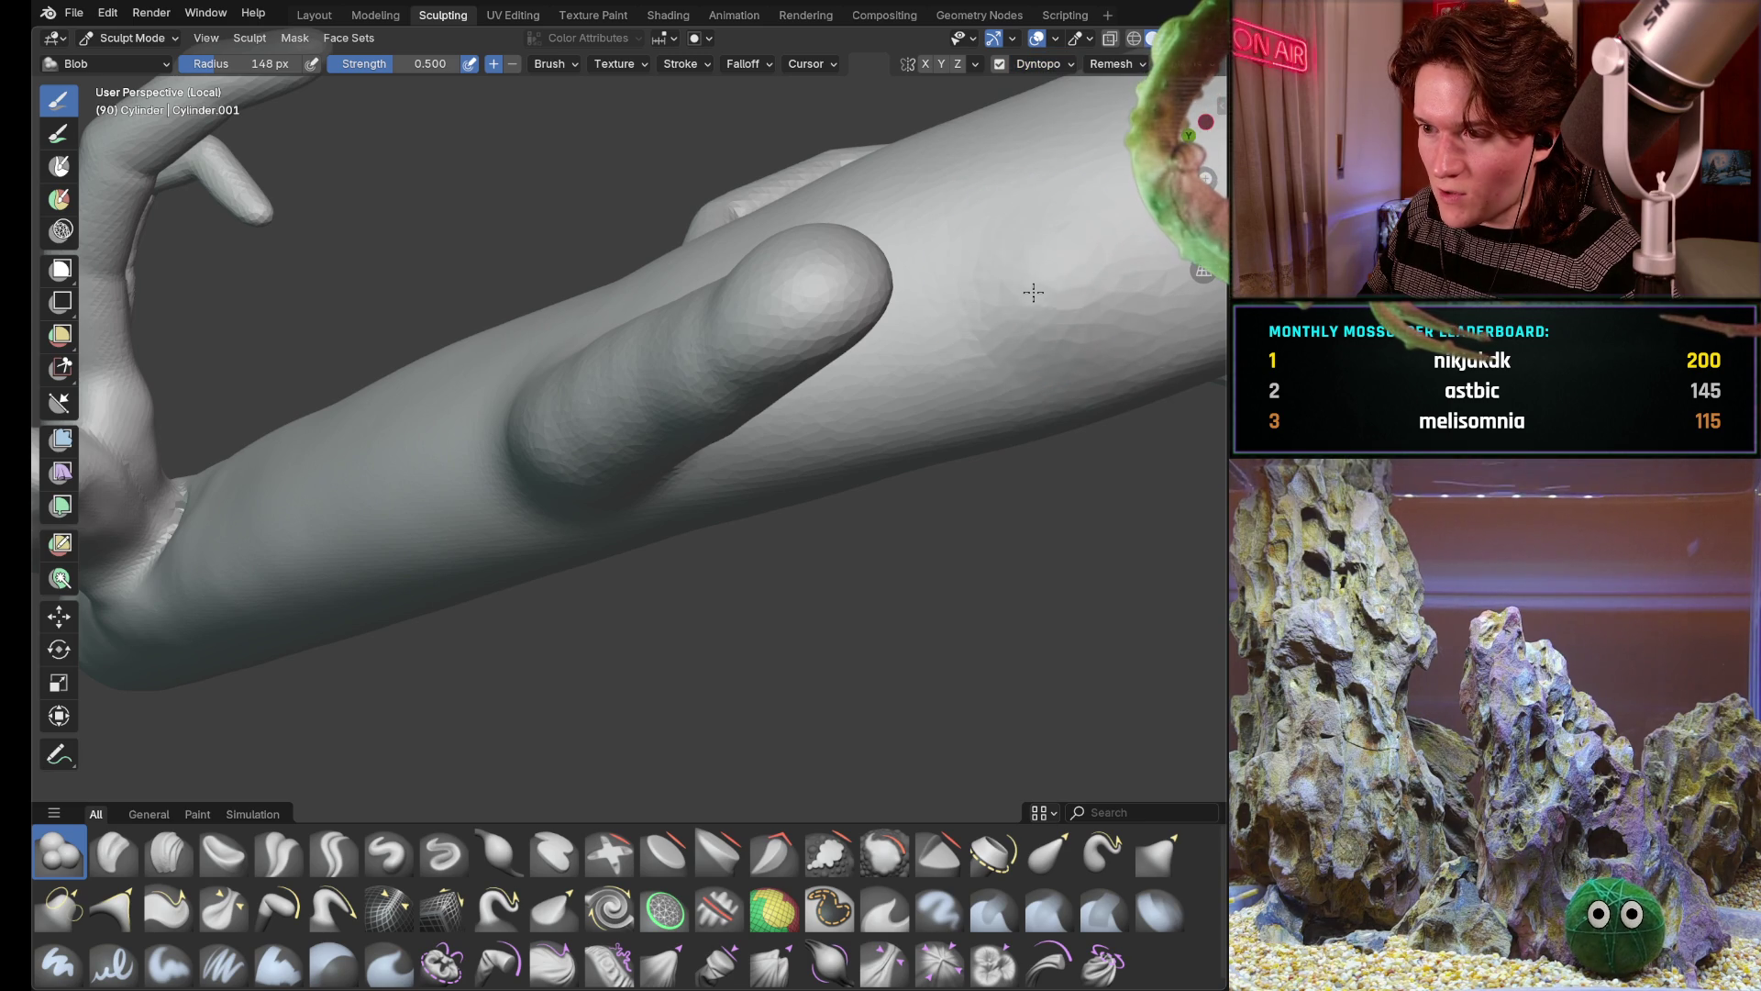
Test and undo a finer-detail blob, then raise a rounded bump on the arm
{"action": "left_click_drag", "start_coordinate": [1033, 293], "coordinate": [1069, 323]}
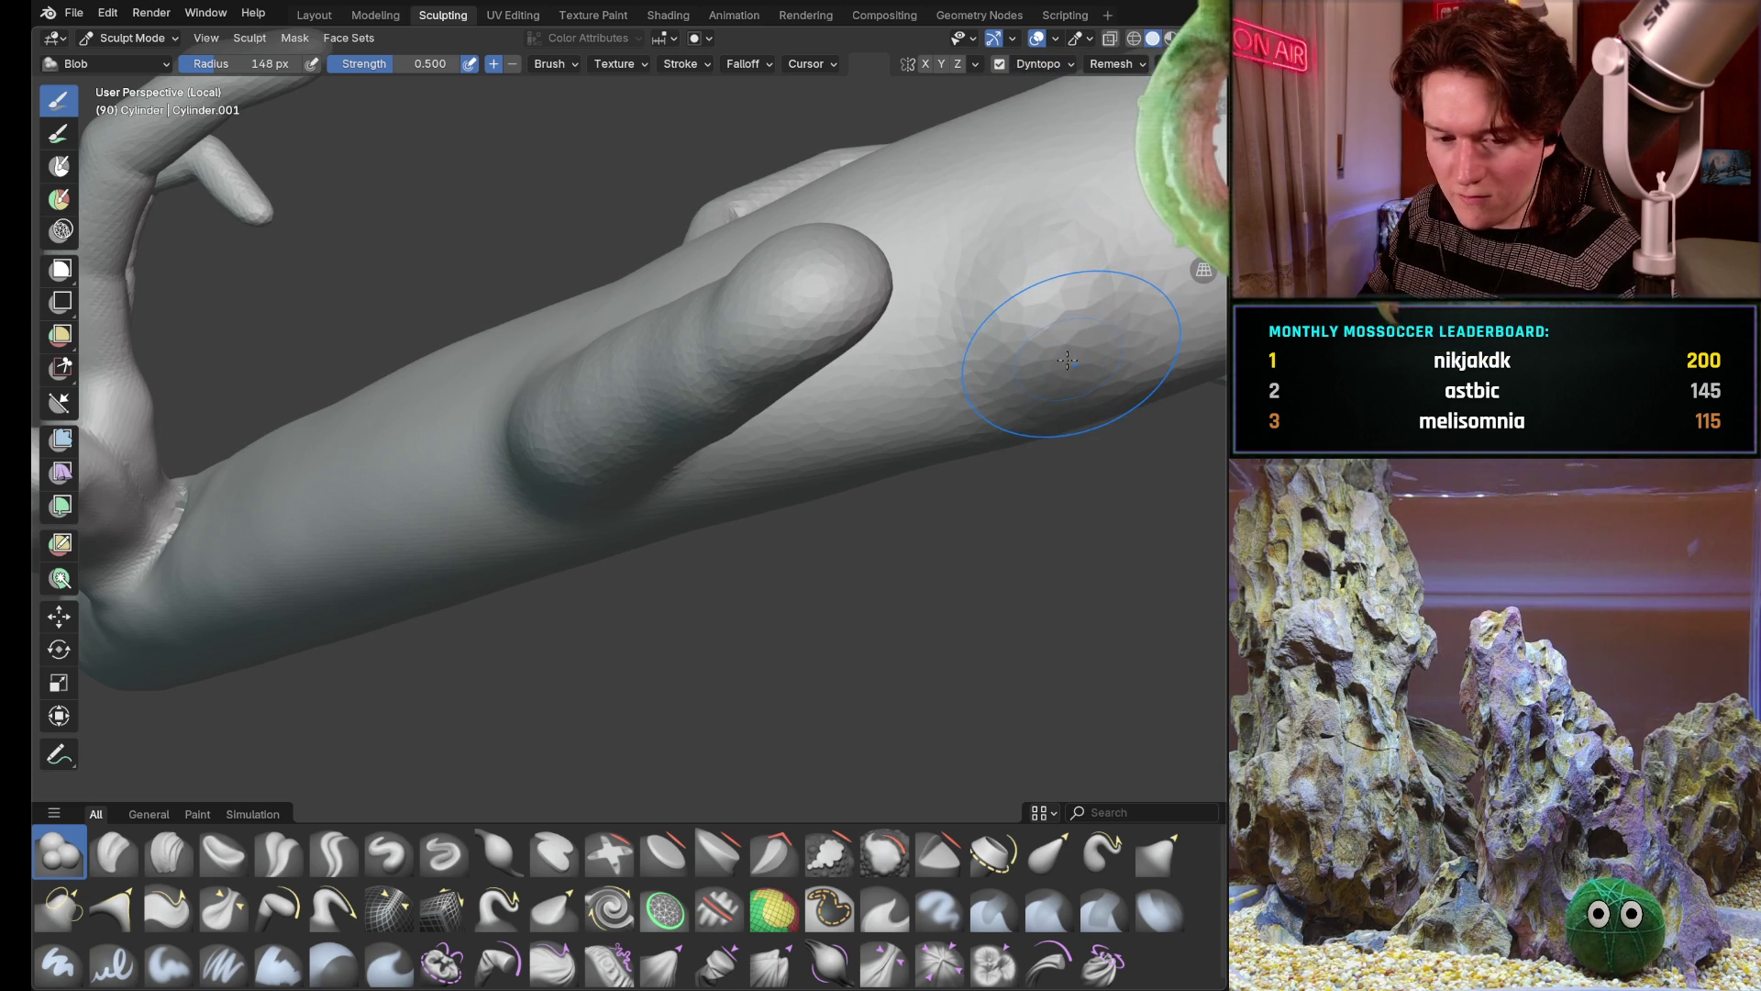
{"action": "key", "text": "ctrl+z"}
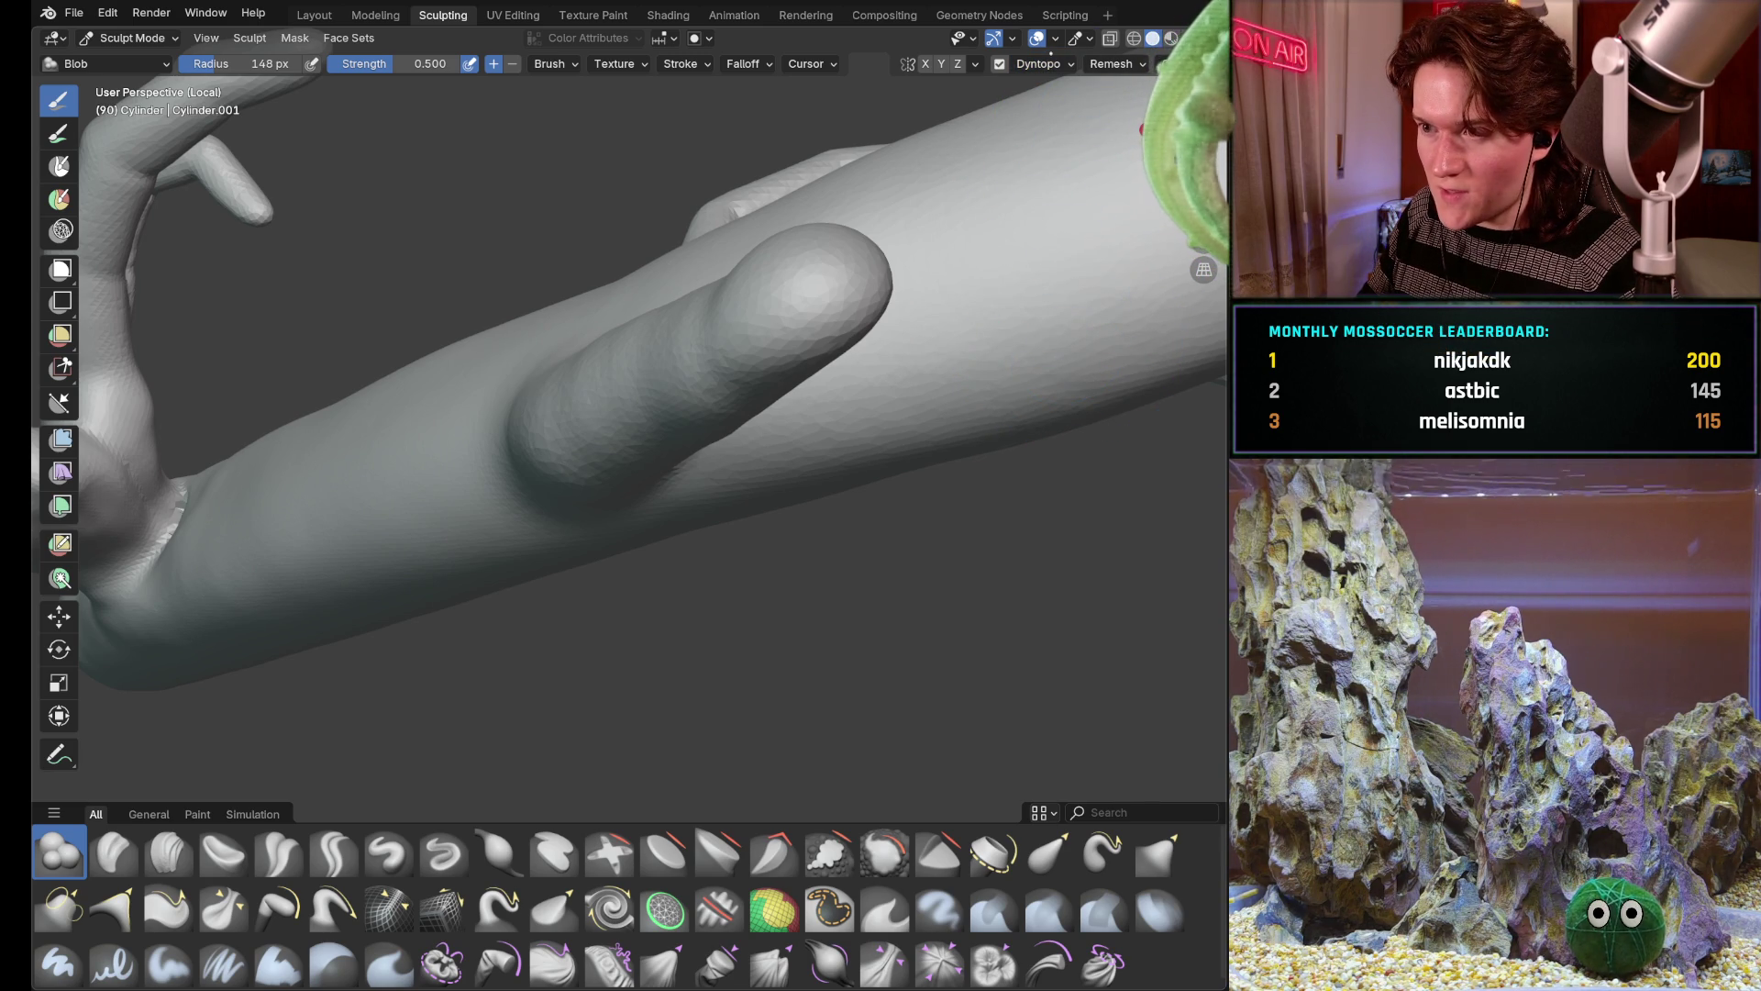
{"action": "left_click", "coordinate": [1068, 66]}
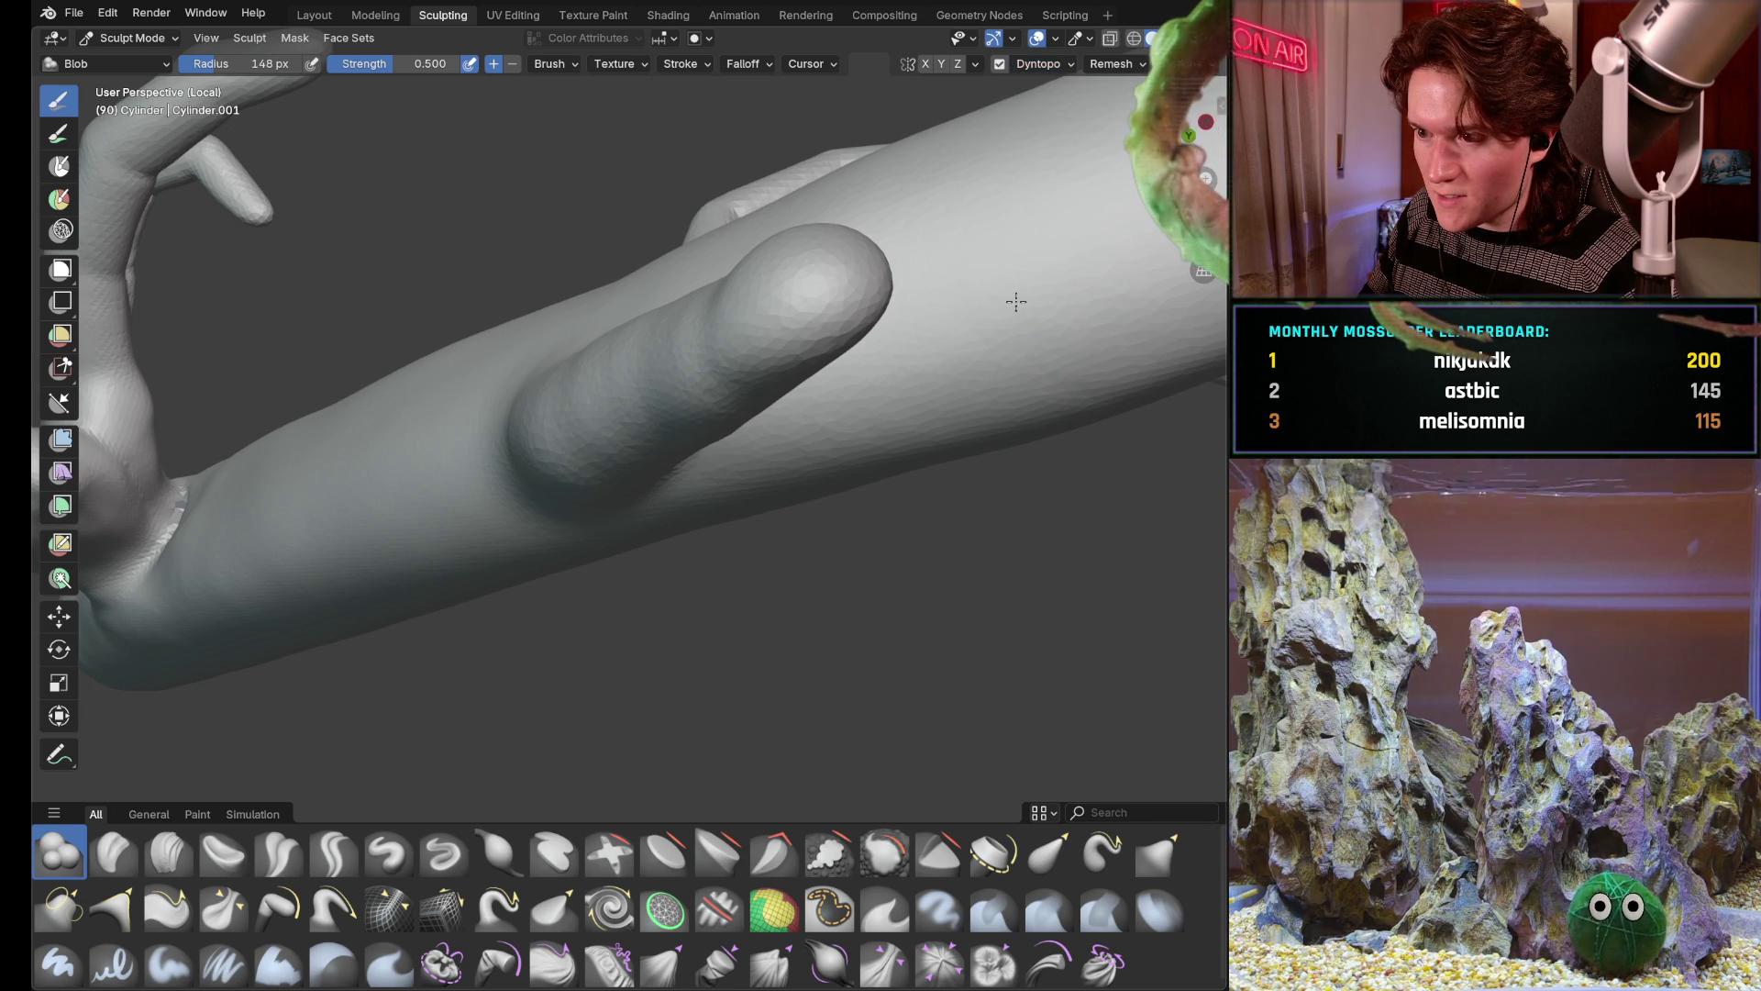
{"action": "left_click_drag", "start_coordinate": [1046, 318], "coordinate": [1059, 275]}
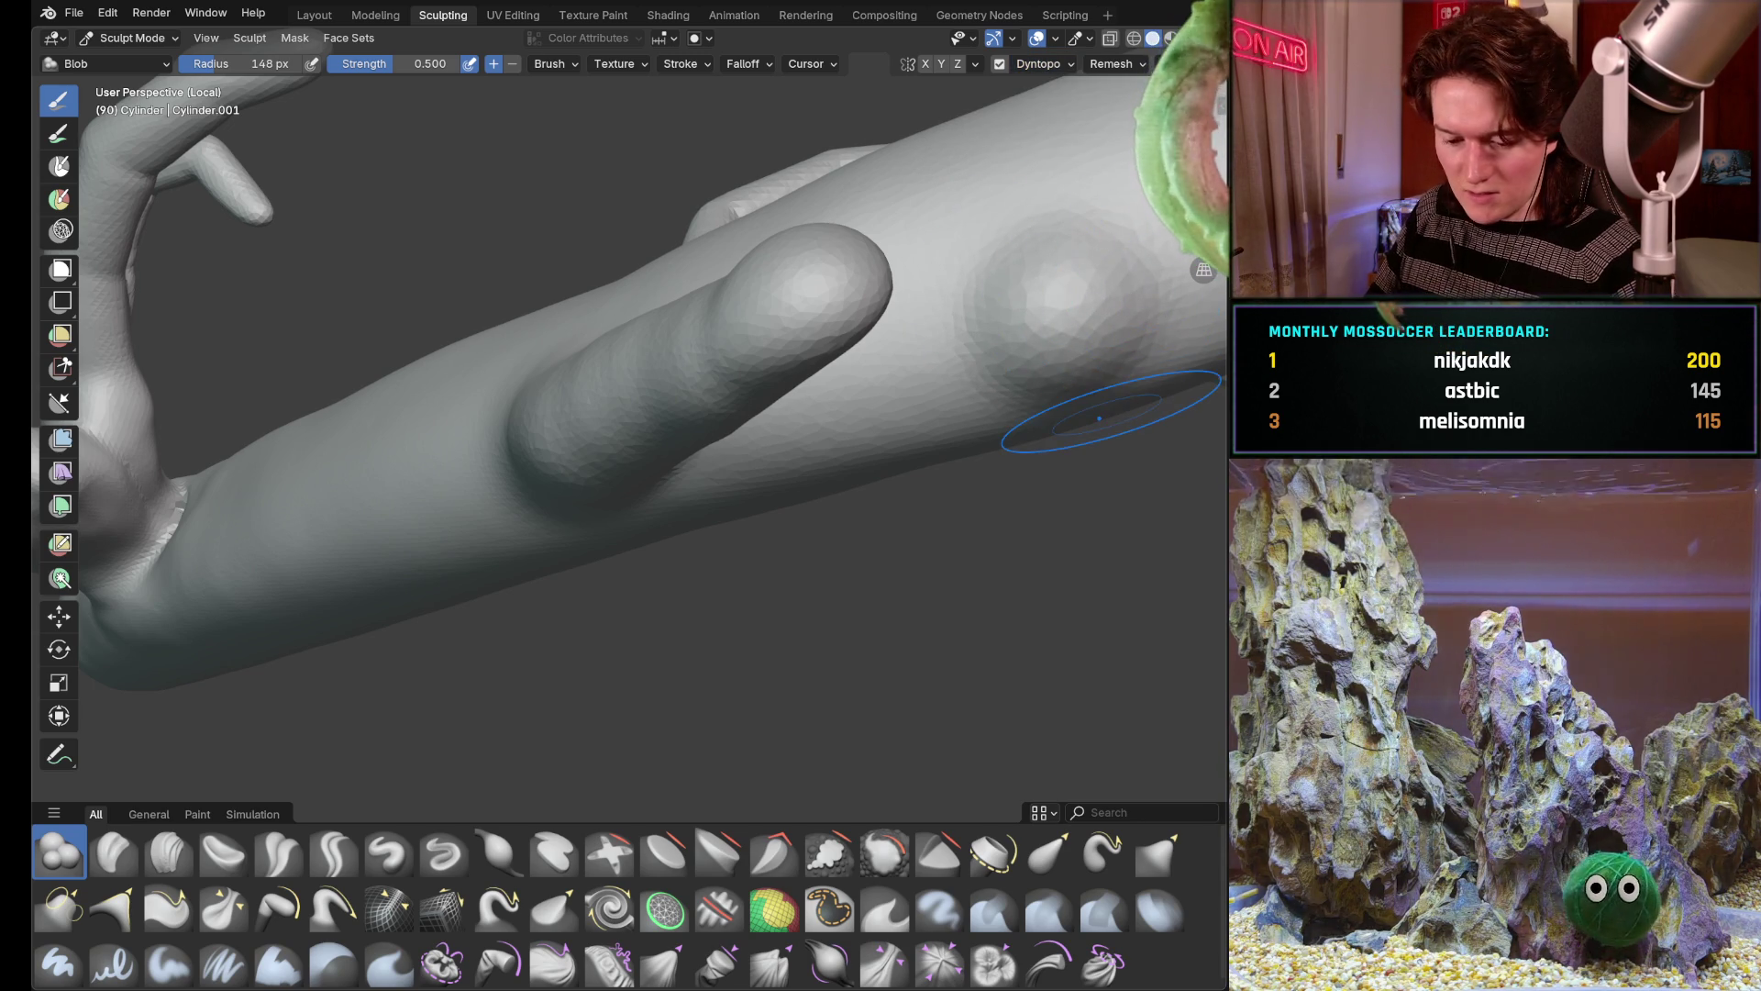
Swell the fingertip into a larger ball-like knob
{"action": "mouse_move", "coordinate": [730, 399]}
{"action": "middle_mouse_down"}
{"action": "mouse_move", "coordinate": [634, 469]}
{"action": "mouse_move", "coordinate": [661, 524]}
{"action": "mouse_move", "coordinate": [688, 510]}
{"action": "mouse_move", "coordinate": [741, 402]}
{"action": "mouse_move", "coordinate": [675, 411]}
{"action": "middle_mouse_up"}
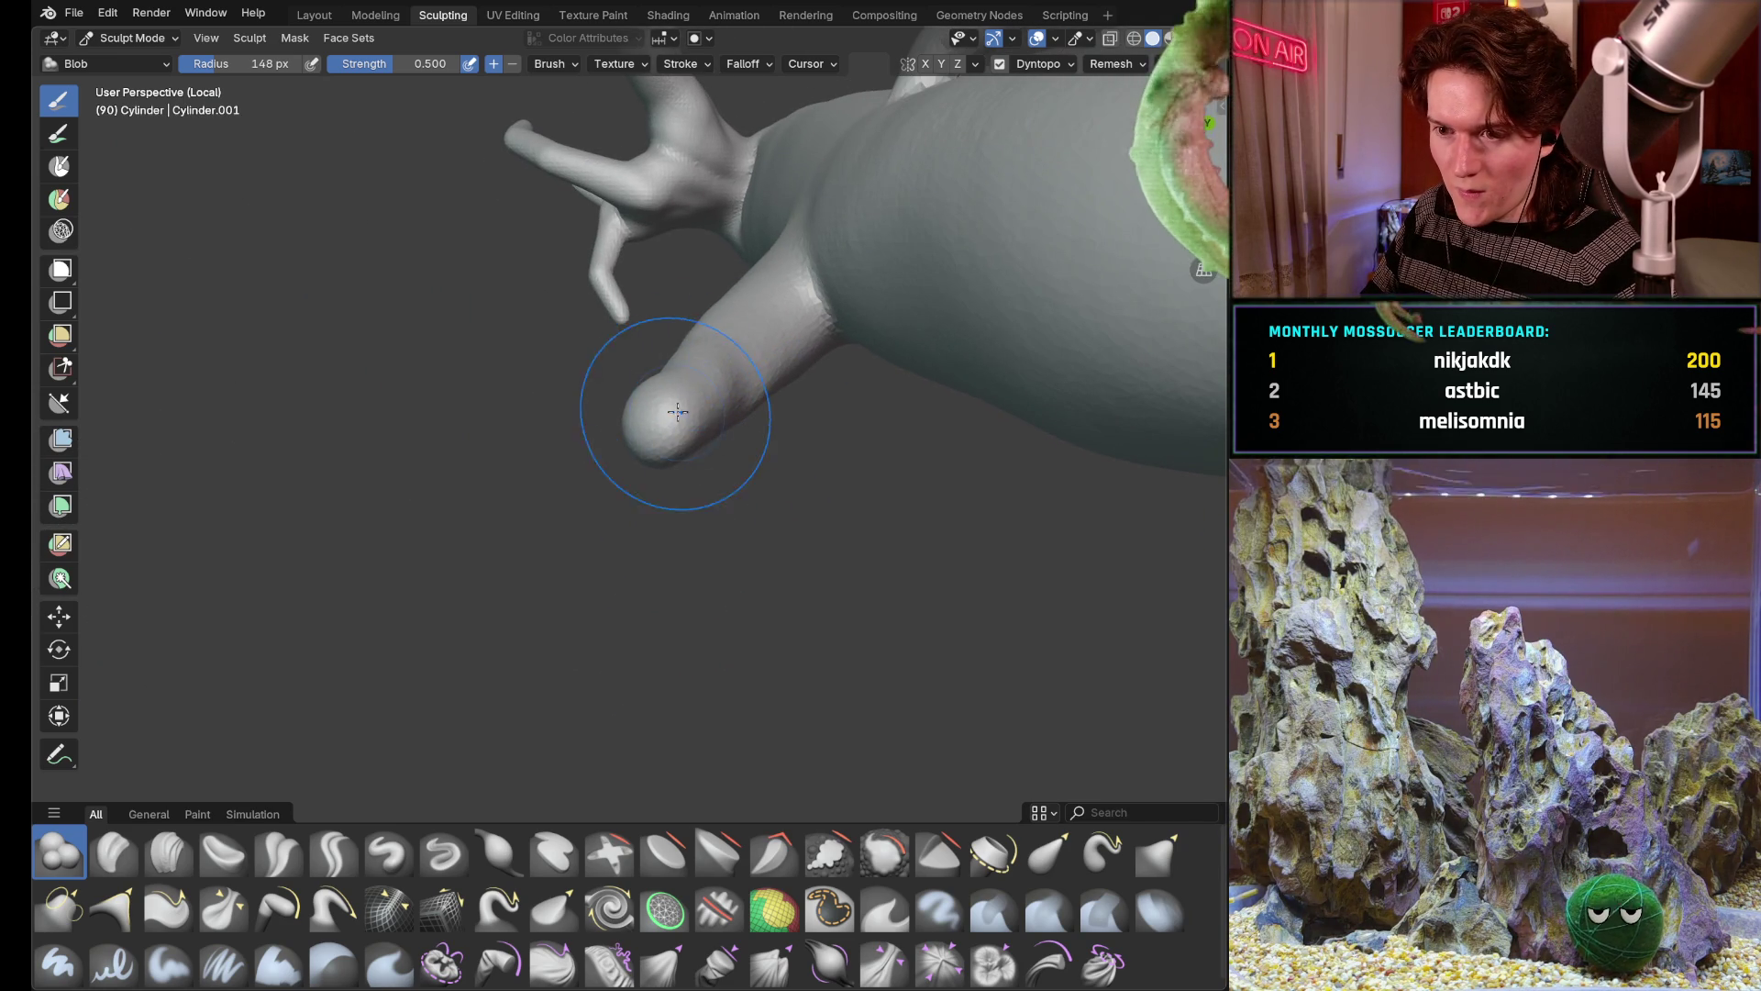
{"action": "left_click_drag", "start_coordinate": [682, 433], "coordinate": [681, 436]}
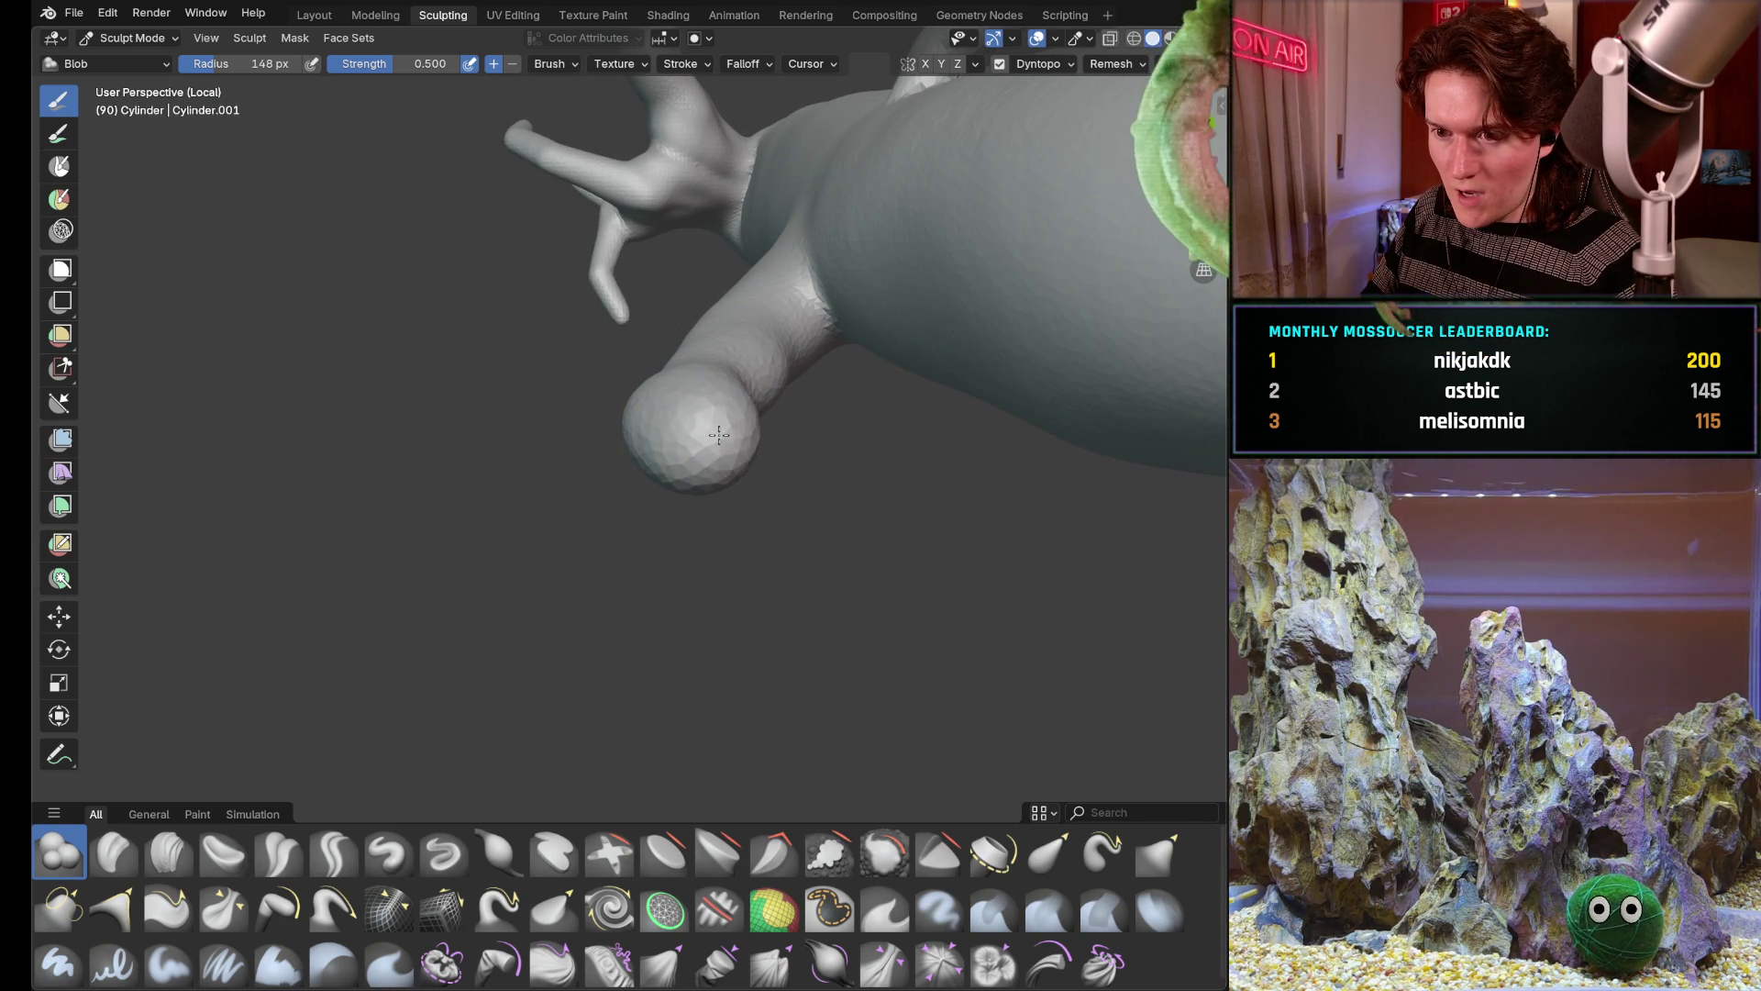
{"action": "mouse_move", "coordinate": [717, 435]}
{"action": "middle_mouse_down"}
{"action": "mouse_move", "coordinate": [689, 484]}
{"action": "mouse_move", "coordinate": [593, 414]}
{"action": "mouse_move", "coordinate": [650, 424]}
{"action": "mouse_move", "coordinate": [633, 475]}
{"action": "middle_mouse_up"}
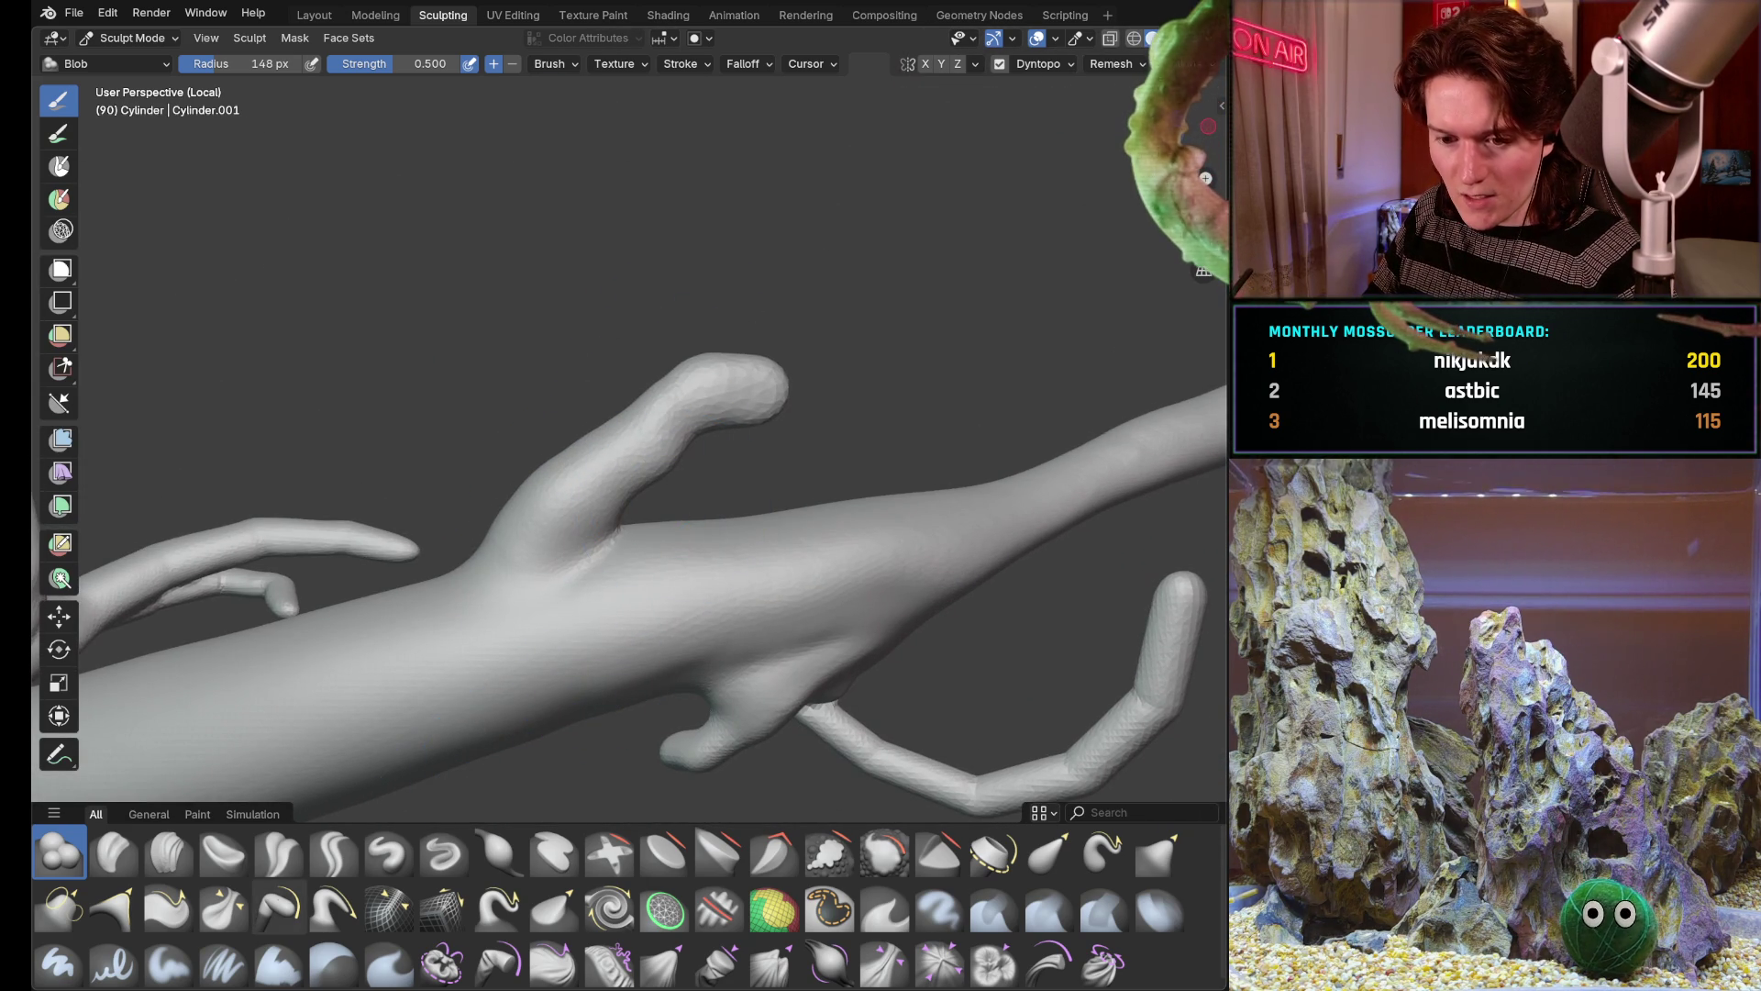
{"action": "left_click", "coordinate": [279, 907]}
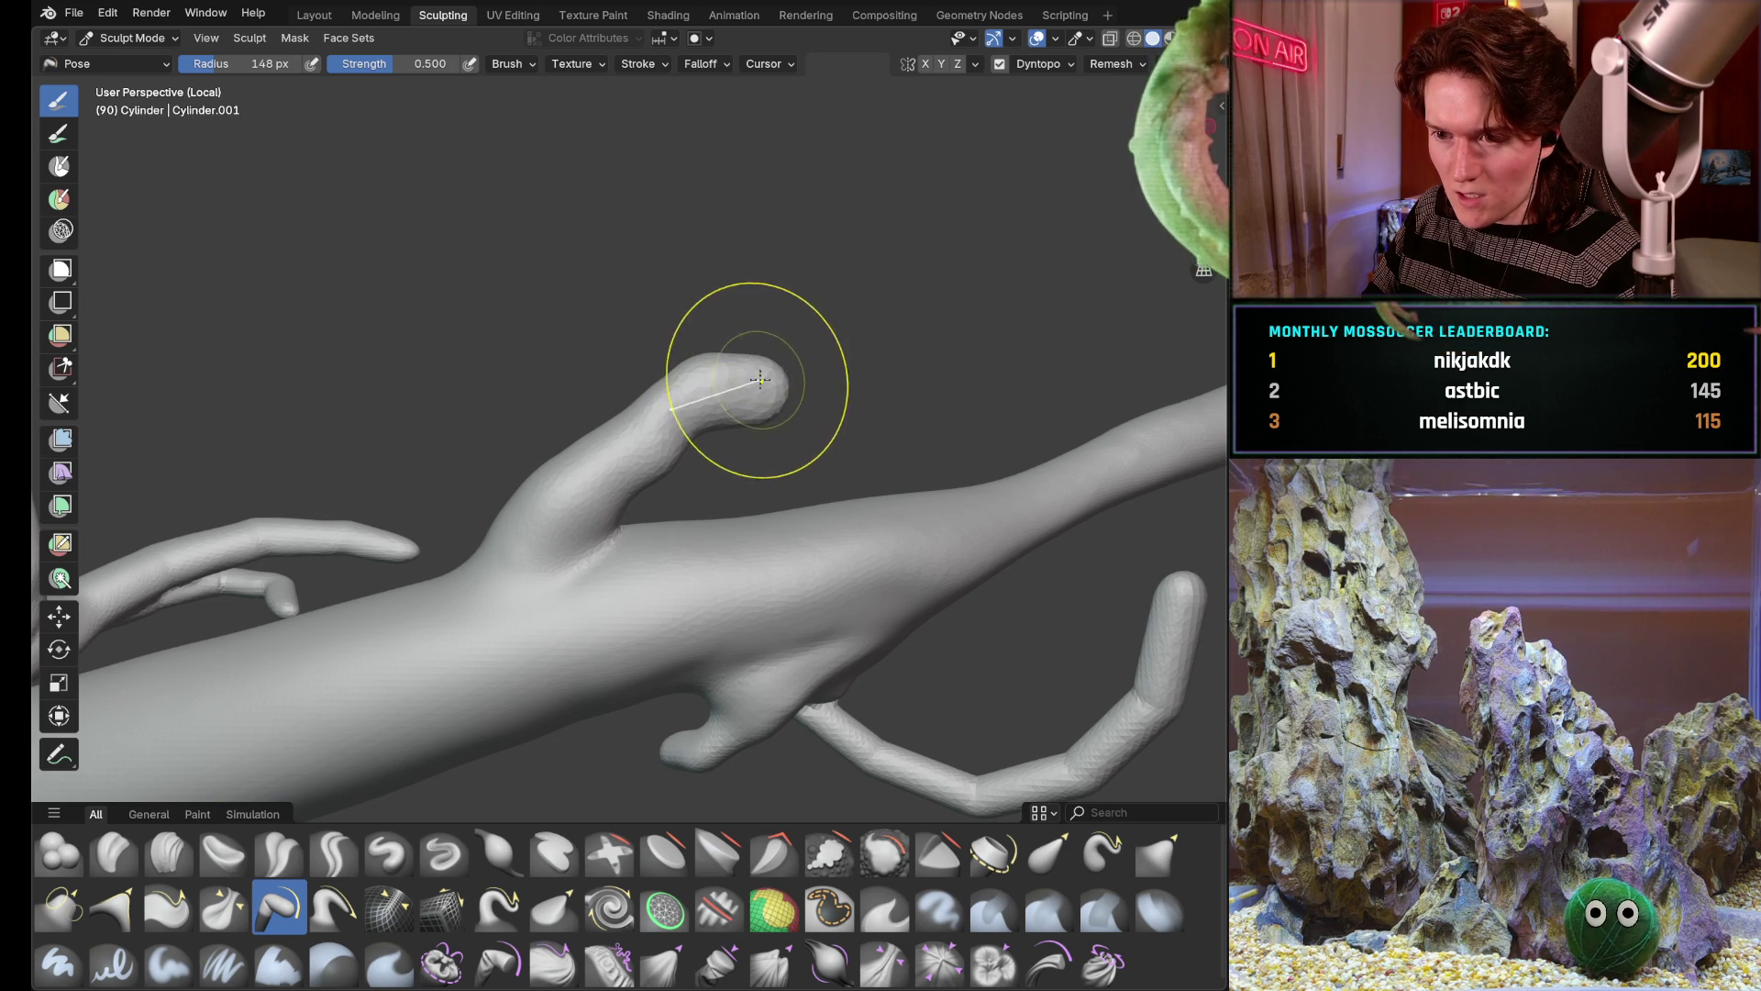
With an enlarged Pose brush, bend the fingertip downward and curve the tendril along the arm
{"action": "key", "text": "f"}
{"action": "left_click", "coordinate": [712, 400]}
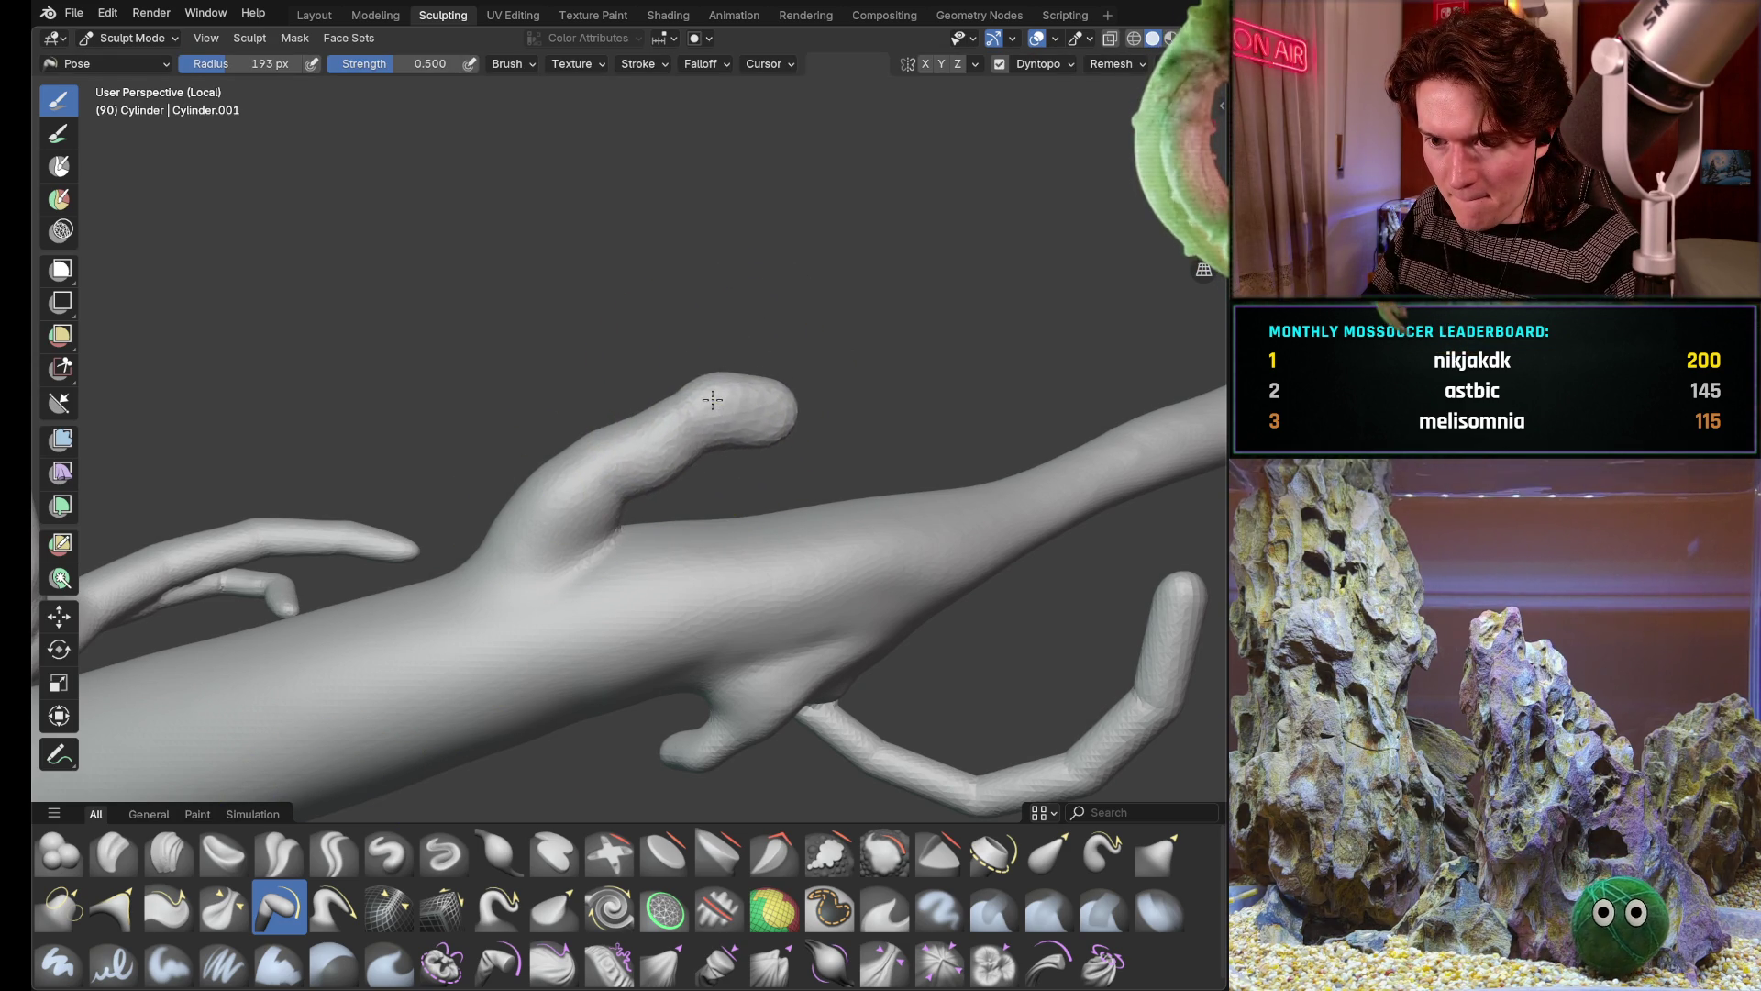
{"action": "middle_click_drag", "start_coordinate": [633, 419], "coordinate": [1095, 163]}
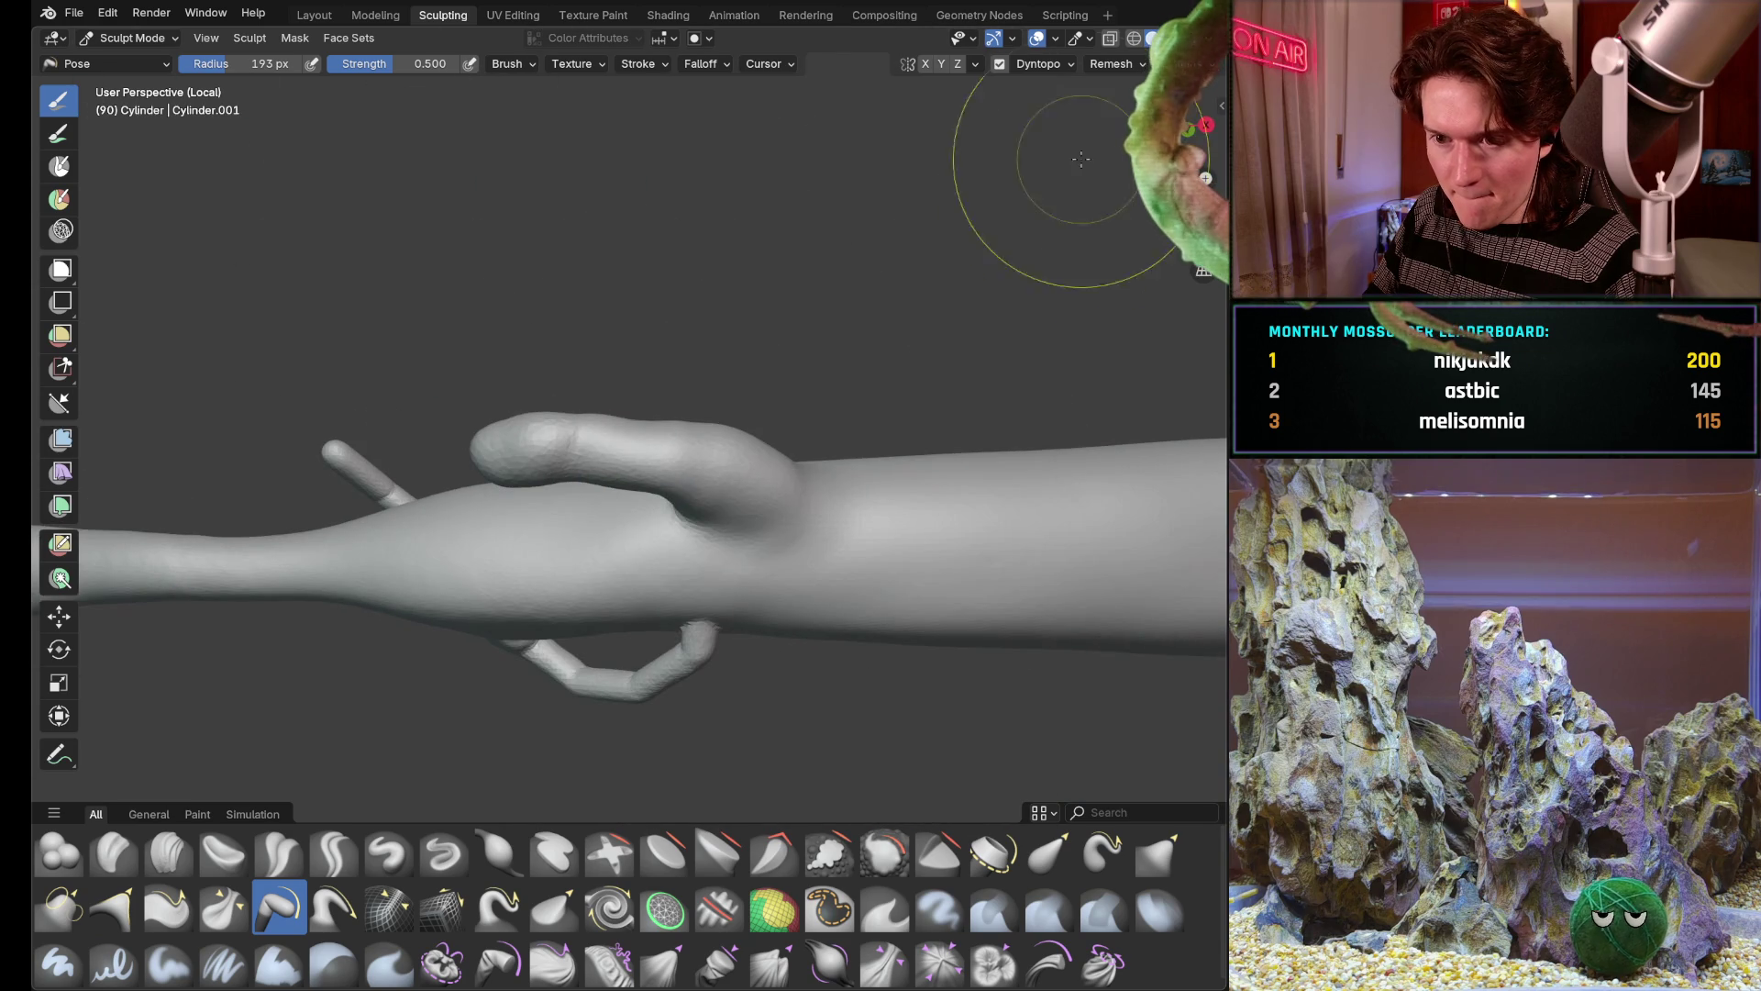
{"action": "middle_click_drag", "start_coordinate": [644, 472], "coordinate": [551, 412]}
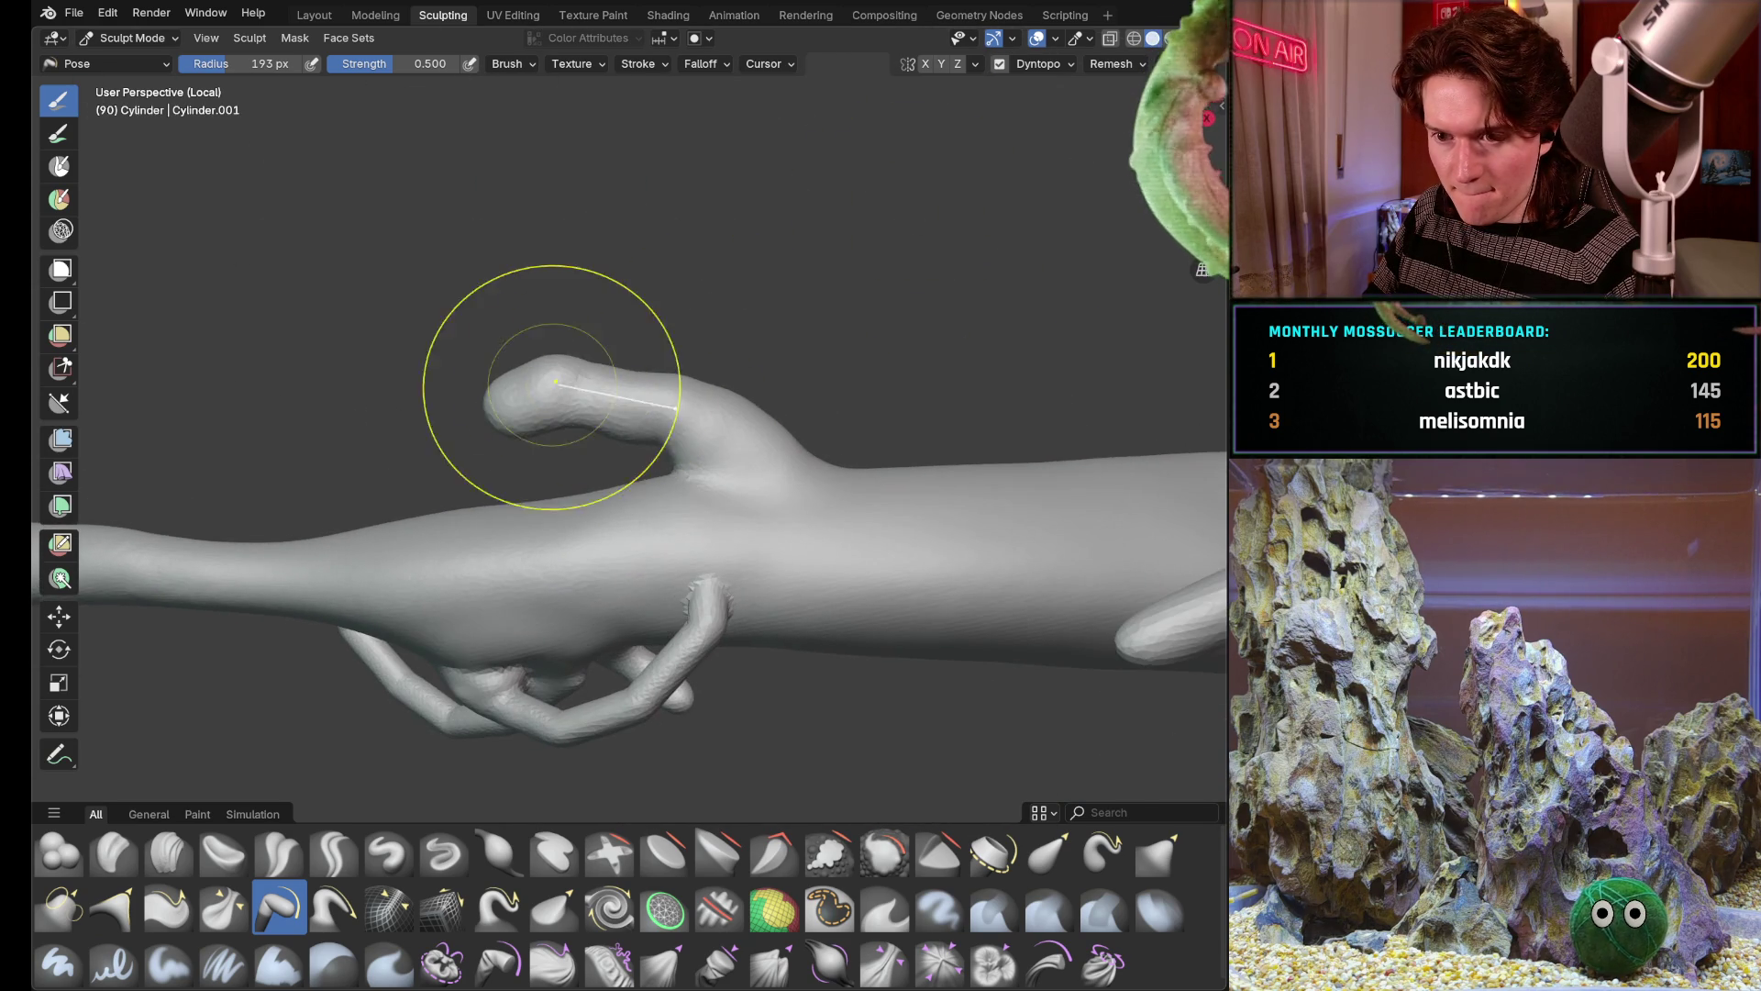
{"action": "left_click_drag", "start_coordinate": [549, 392], "coordinate": [549, 413]}
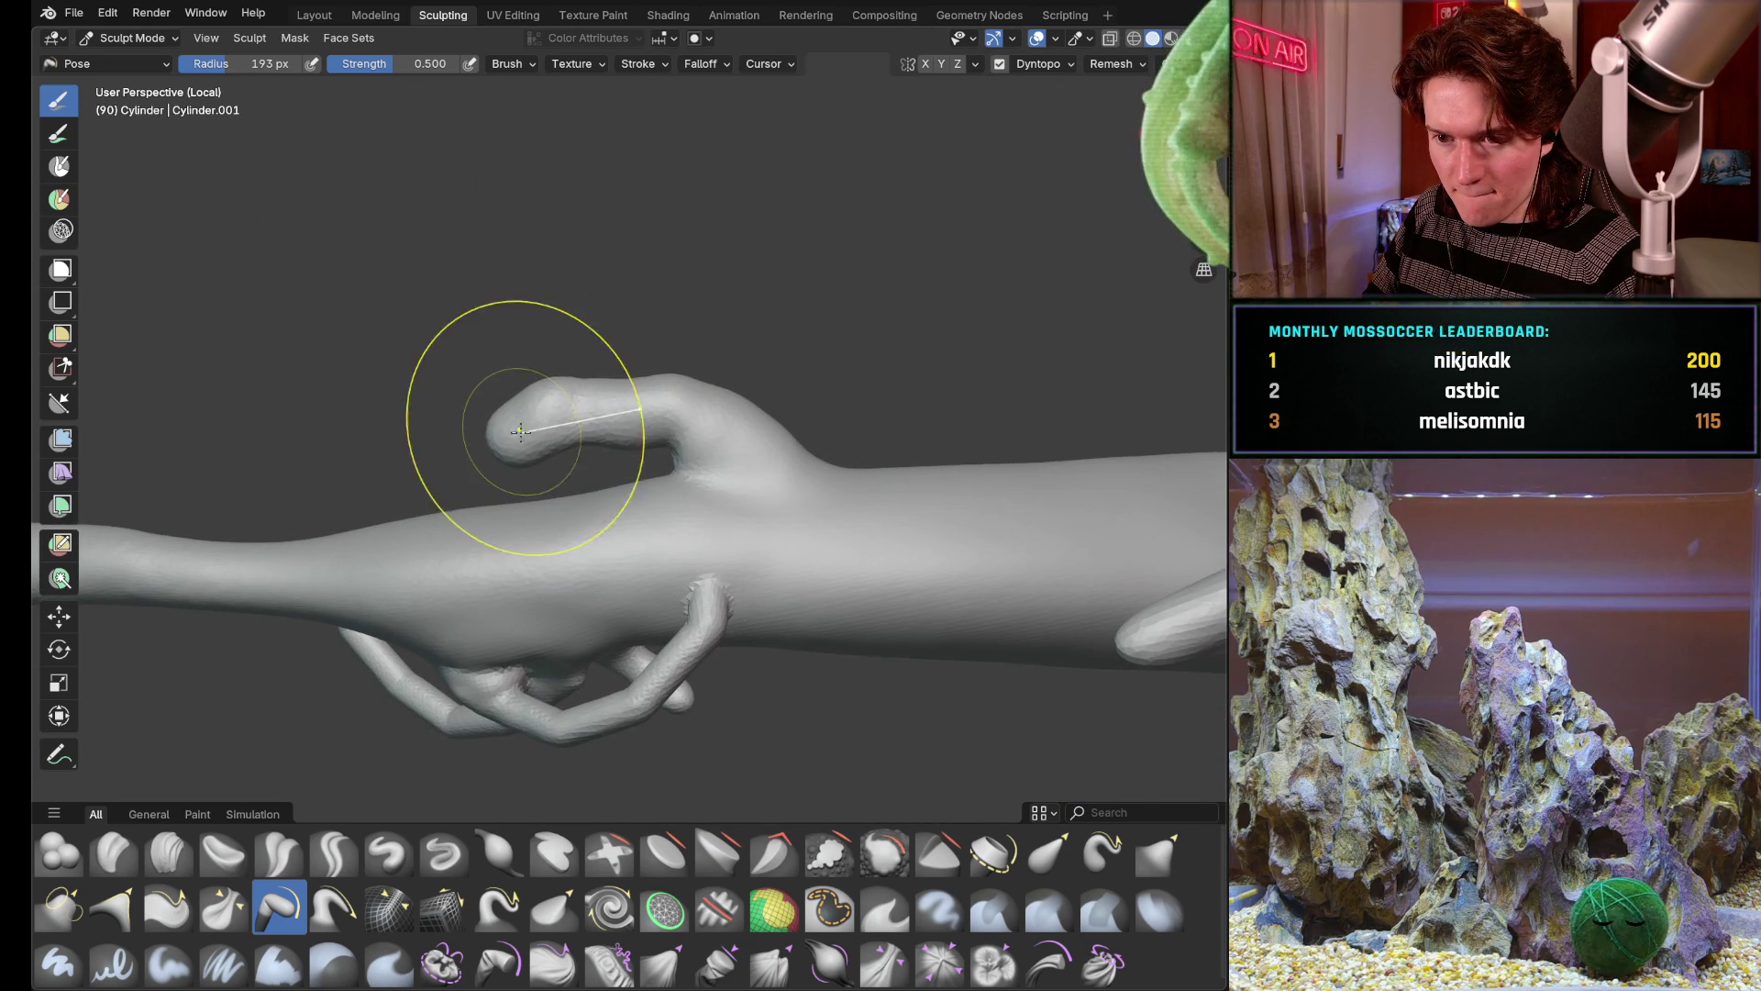
{"action": "scroll", "coordinate": [523, 436], "scroll_direction": "down", "scroll_amount": 3}
{"action": "mouse_move", "coordinate": [523, 435]}
{"action": "middle_mouse_down"}
{"action": "mouse_move", "coordinate": [579, 454]}
{"action": "mouse_move", "coordinate": [601, 436]}
{"action": "mouse_move", "coordinate": [663, 480]}
{"action": "middle_mouse_up"}
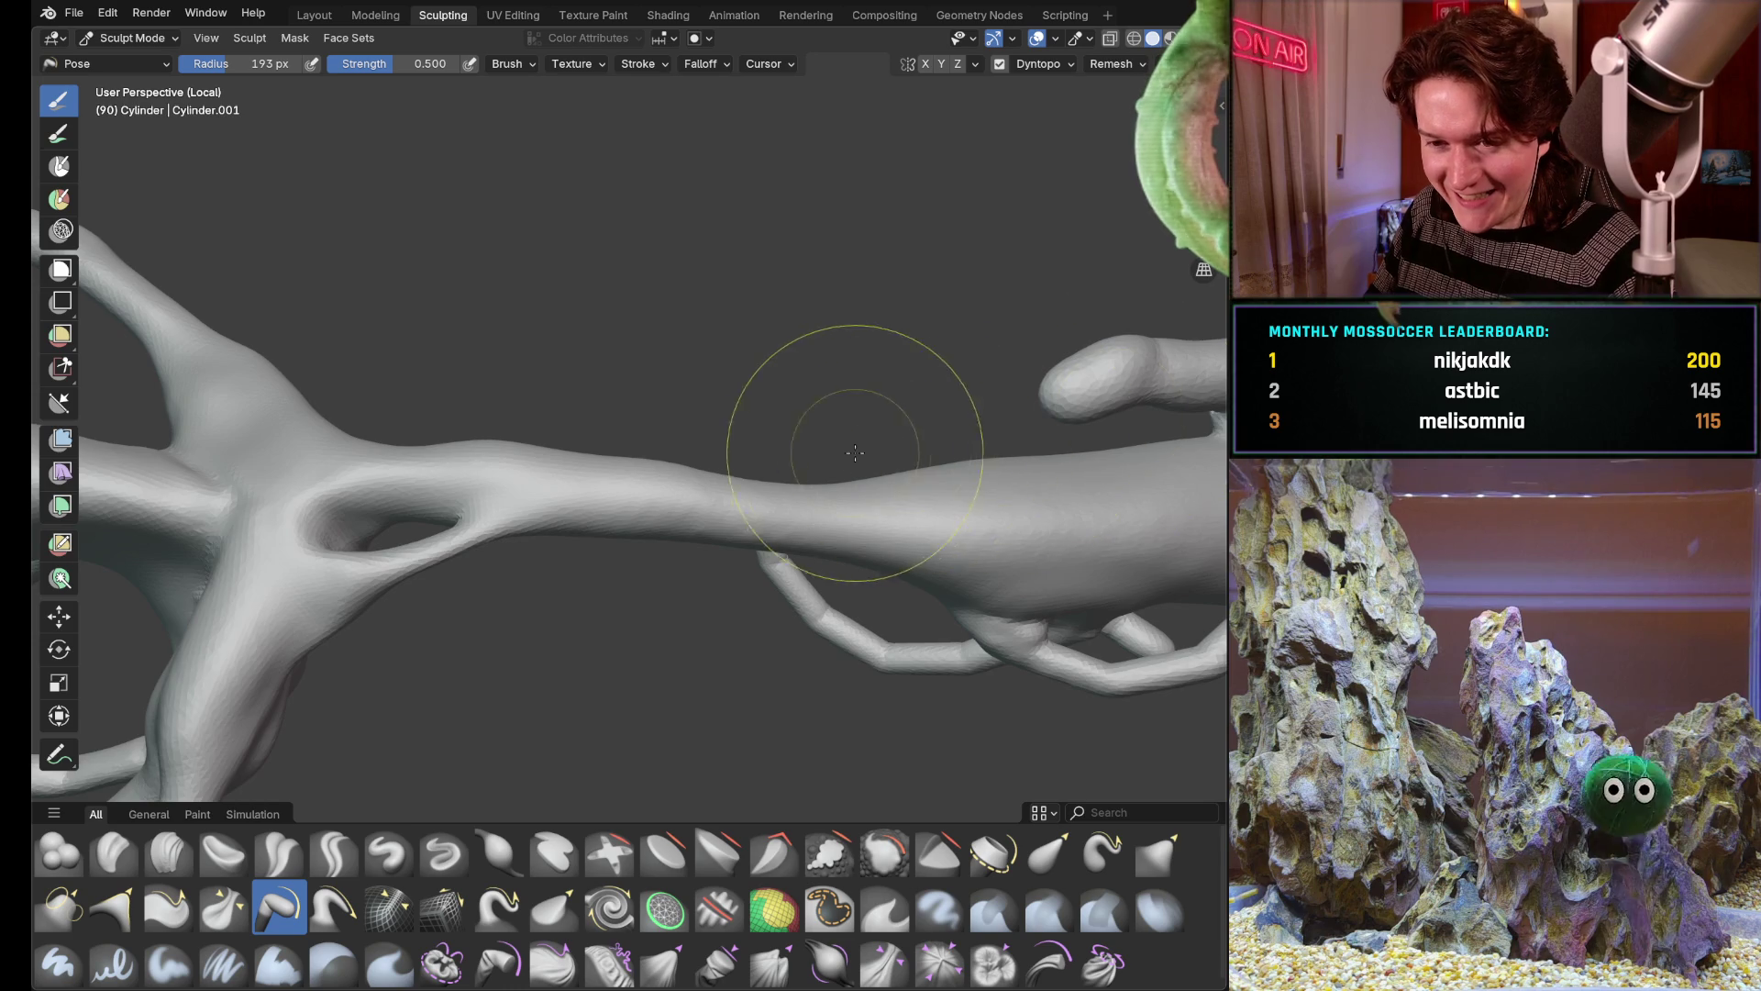
{"action": "mouse_move", "coordinate": [826, 414]}
{"action": "middle_mouse_down"}
{"action": "mouse_move", "coordinate": [601, 623]}
{"action": "mouse_move", "coordinate": [704, 557]}
{"action": "mouse_move", "coordinate": [578, 524]}
{"action": "middle_mouse_up"}
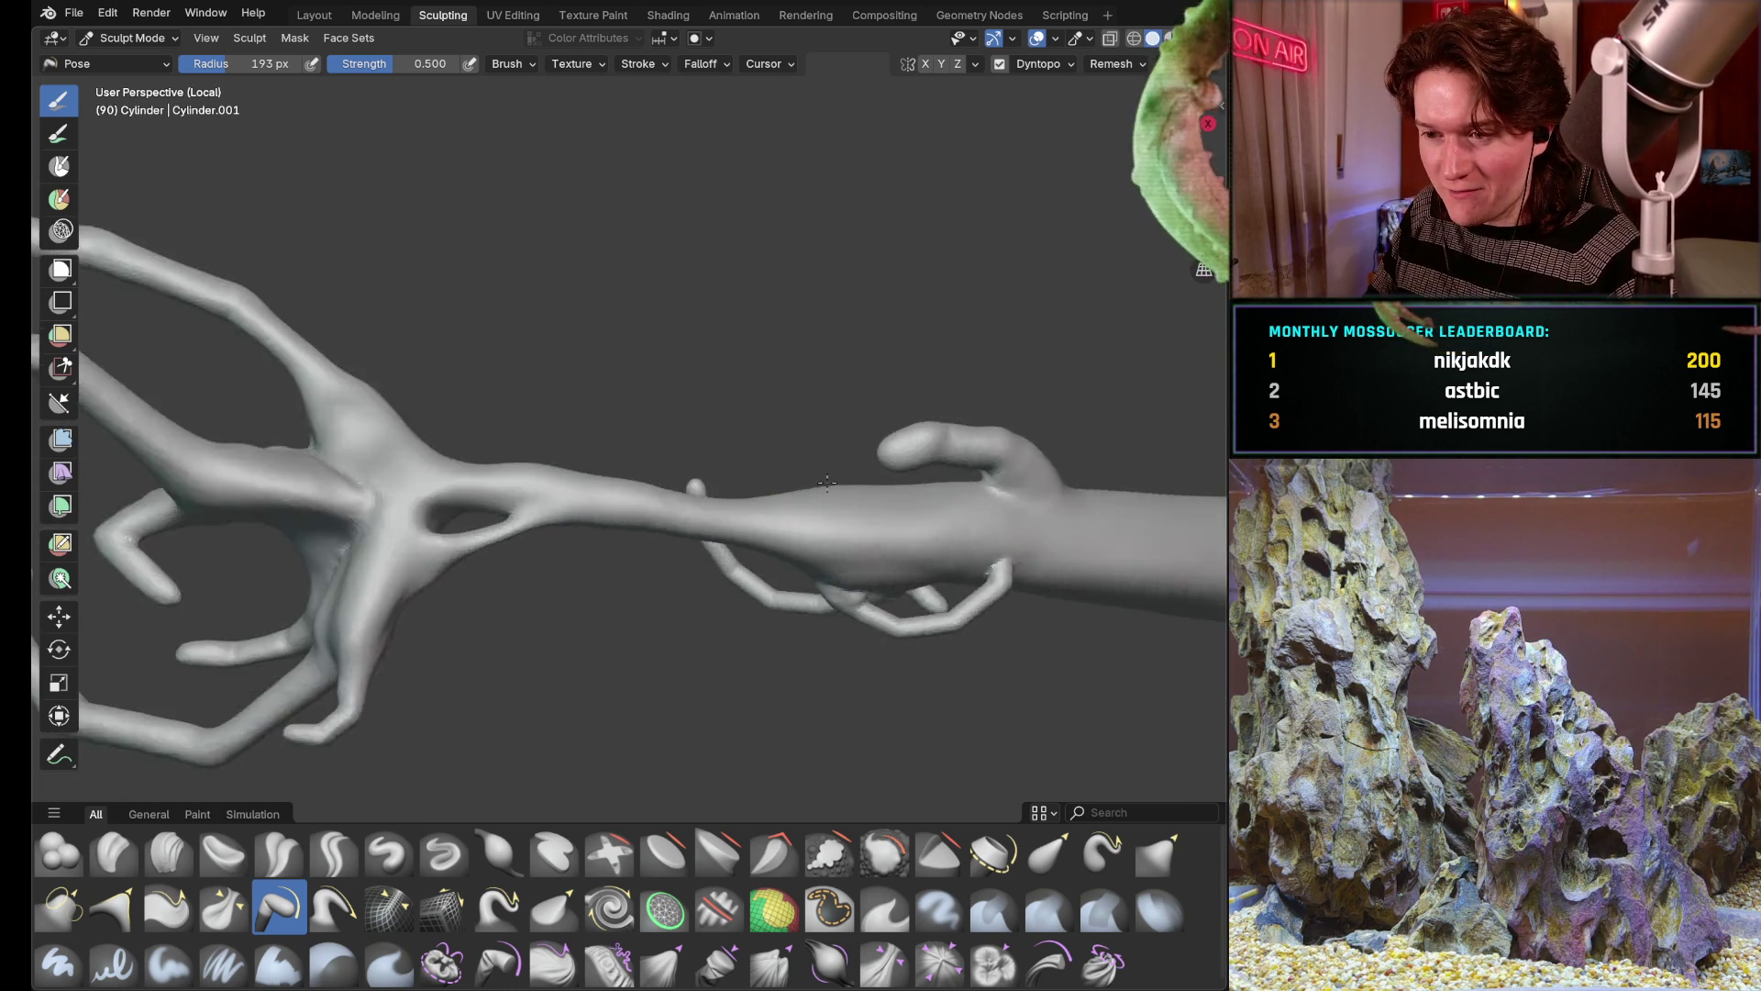
{"action": "scroll", "coordinate": [619, 551], "scroll_direction": "up", "scroll_amount": 3}
{"action": "middle_click_drag", "start_coordinate": [771, 523], "coordinate": [826, 483]}
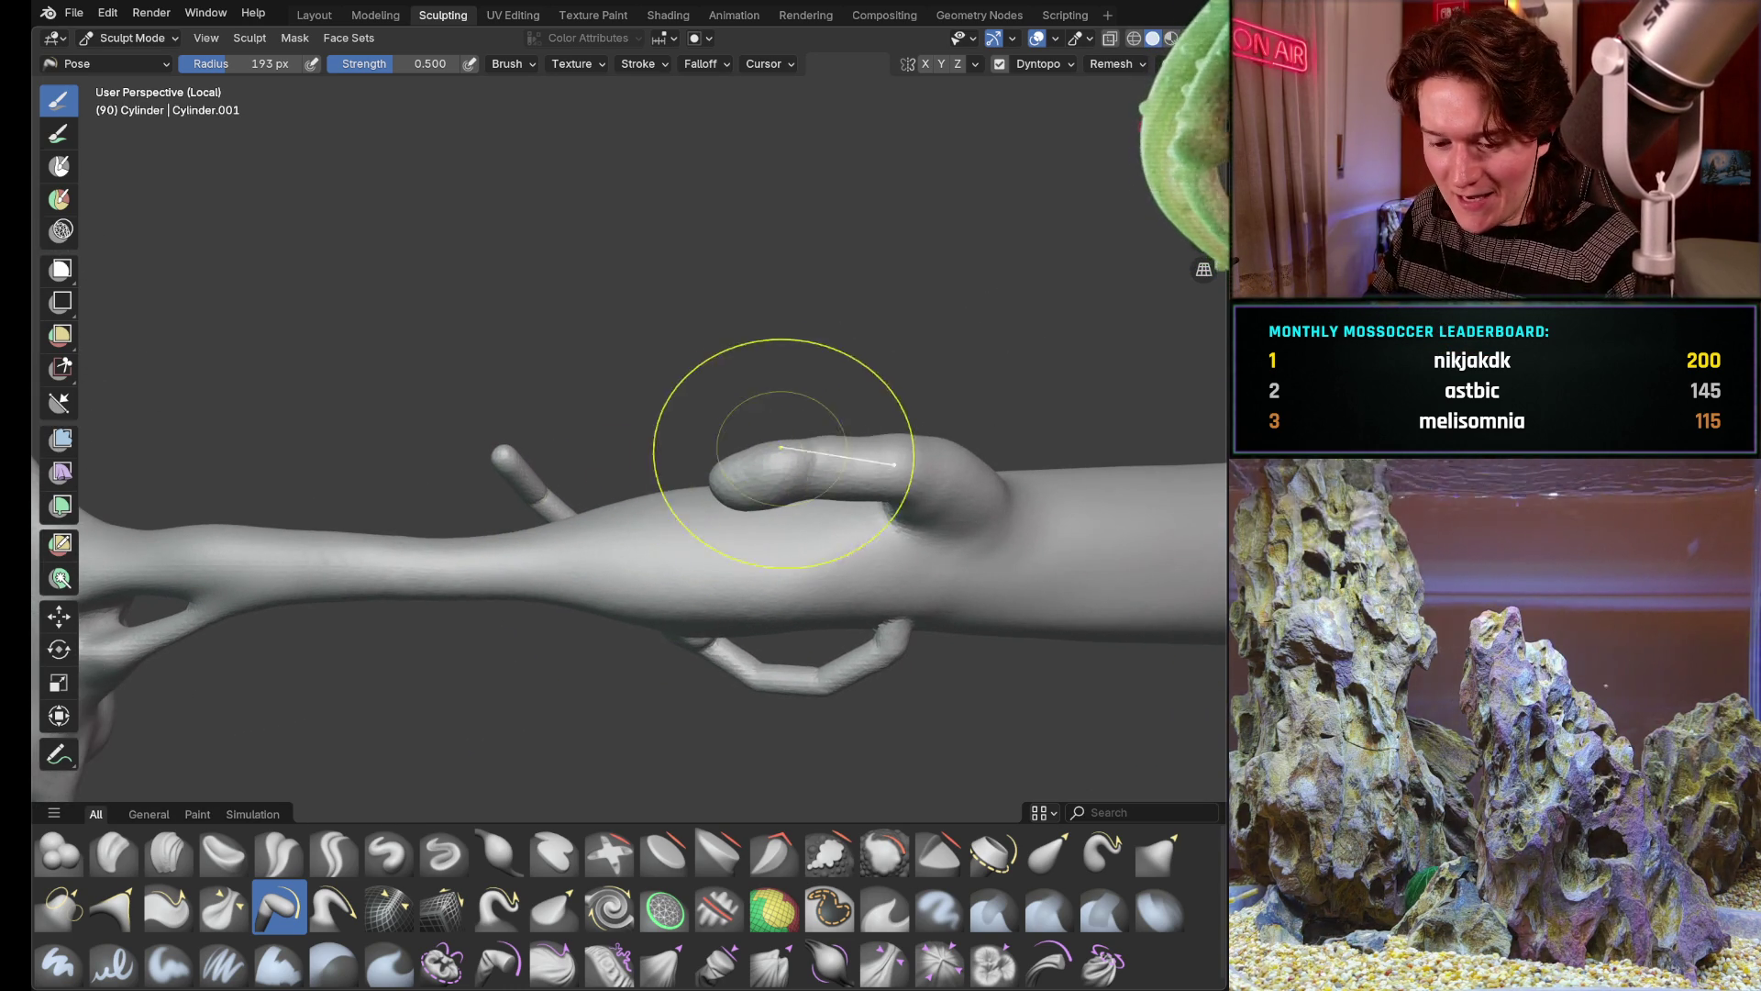
Alternate Smooth and Pose to even out the bent finger and tilt its tip upward
{"action": "key", "text": "shift+s"}
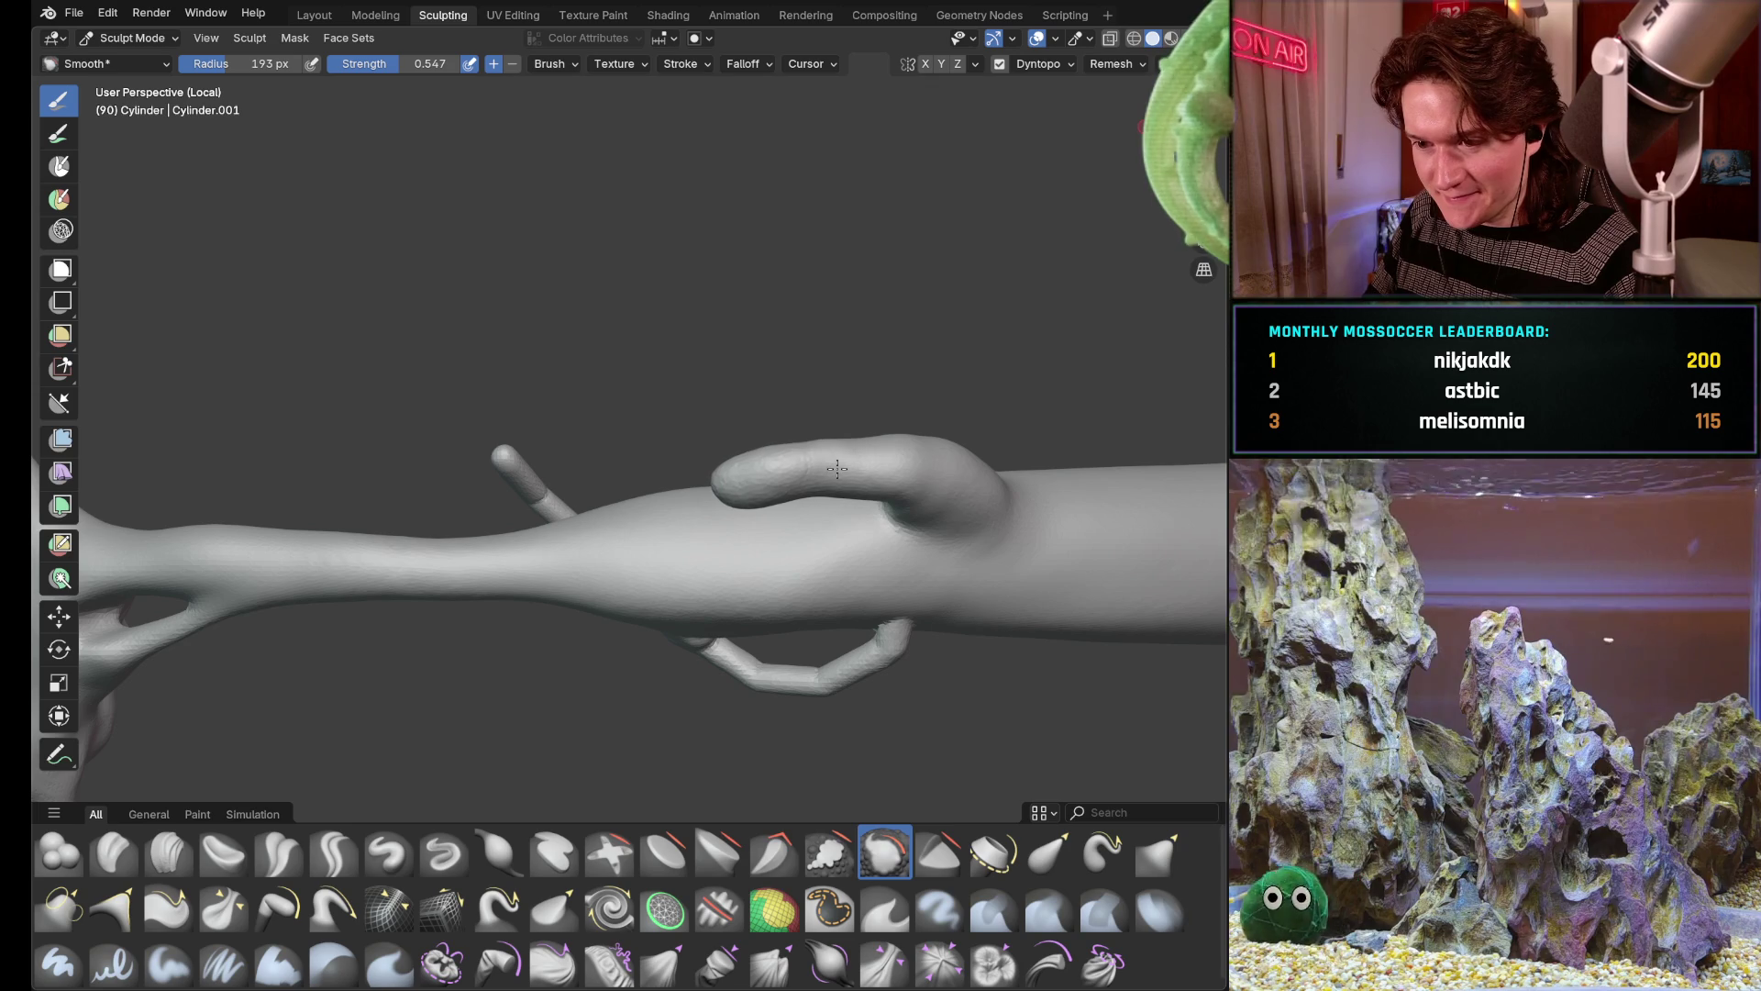
{"action": "left_click_drag", "start_coordinate": [838, 469], "coordinate": [827, 523]}
{"action": "mouse_move", "coordinate": [827, 522]}
{"action": "middle_mouse_down"}
{"action": "mouse_move", "coordinate": [843, 474]}
{"action": "mouse_move", "coordinate": [770, 523]}
{"action": "mouse_move", "coordinate": [827, 454]}
{"action": "middle_mouse_up"}
{"action": "scroll", "coordinate": [825, 495], "scroll_direction": "up", "scroll_amount": 2}
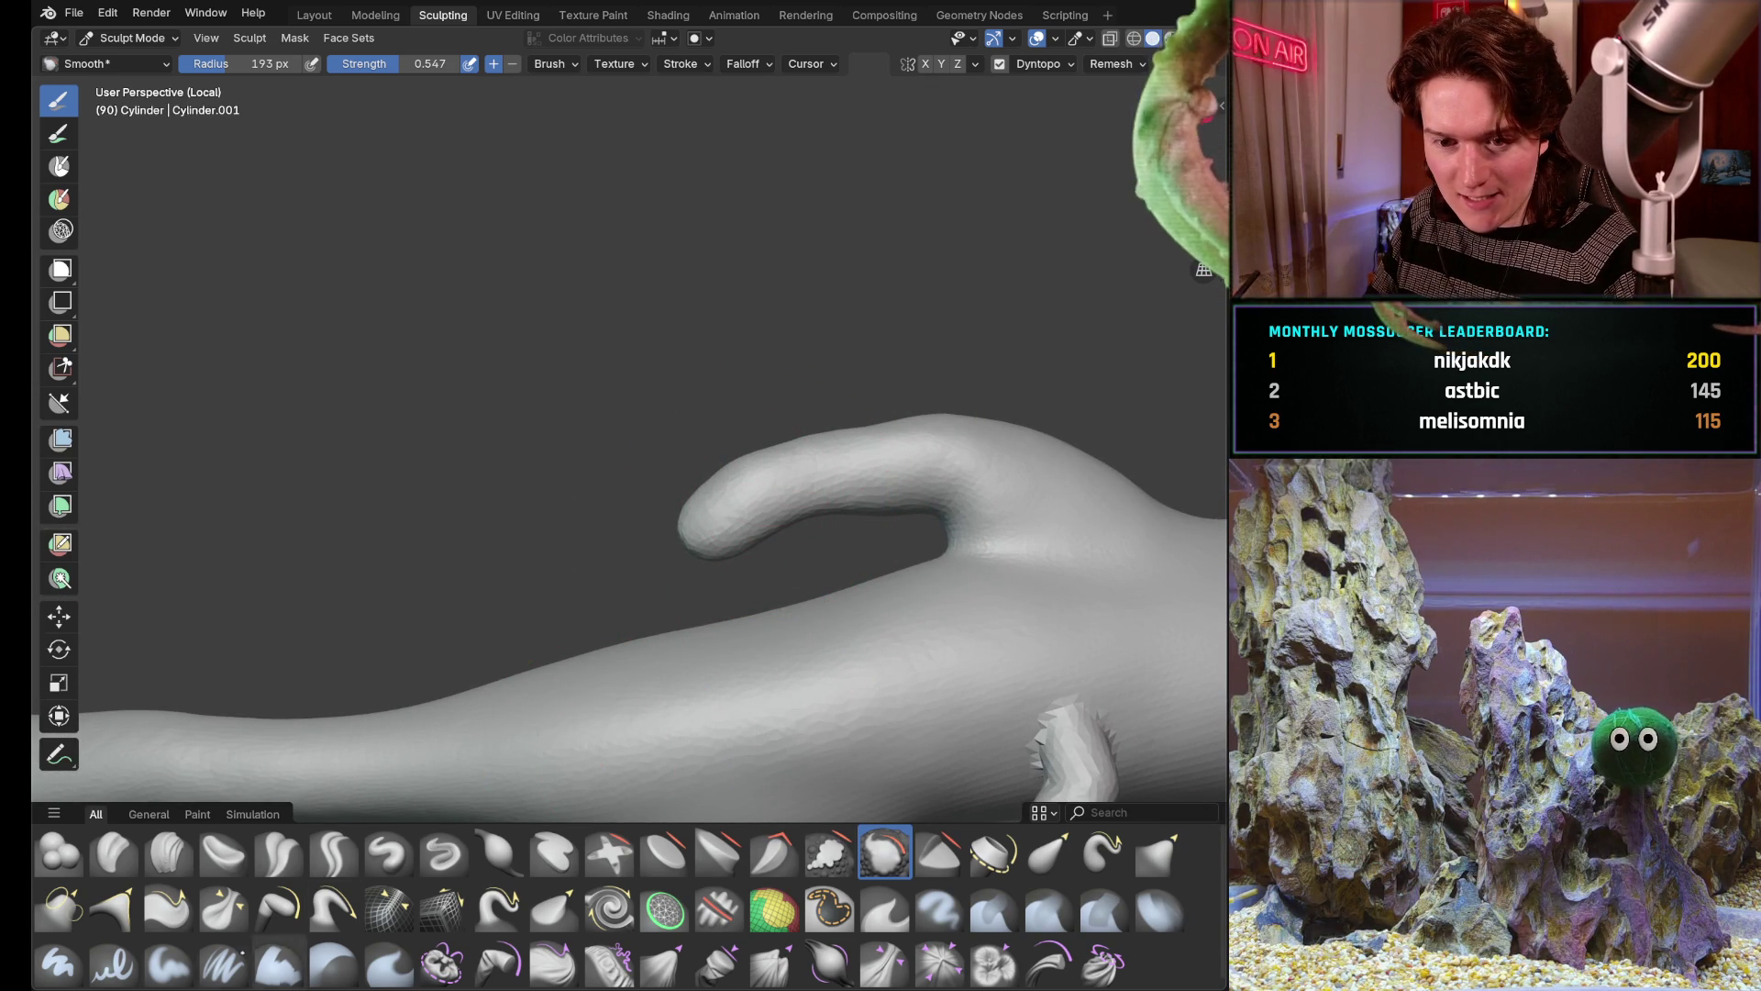
{"action": "key", "text": "shift+p"}
{"action": "mouse_move", "coordinate": [689, 544]}
{"action": "left_mouse_down"}
{"action": "mouse_move", "coordinate": [712, 521]}
{"action": "mouse_move", "coordinate": [684, 512]}
{"action": "left_mouse_up"}
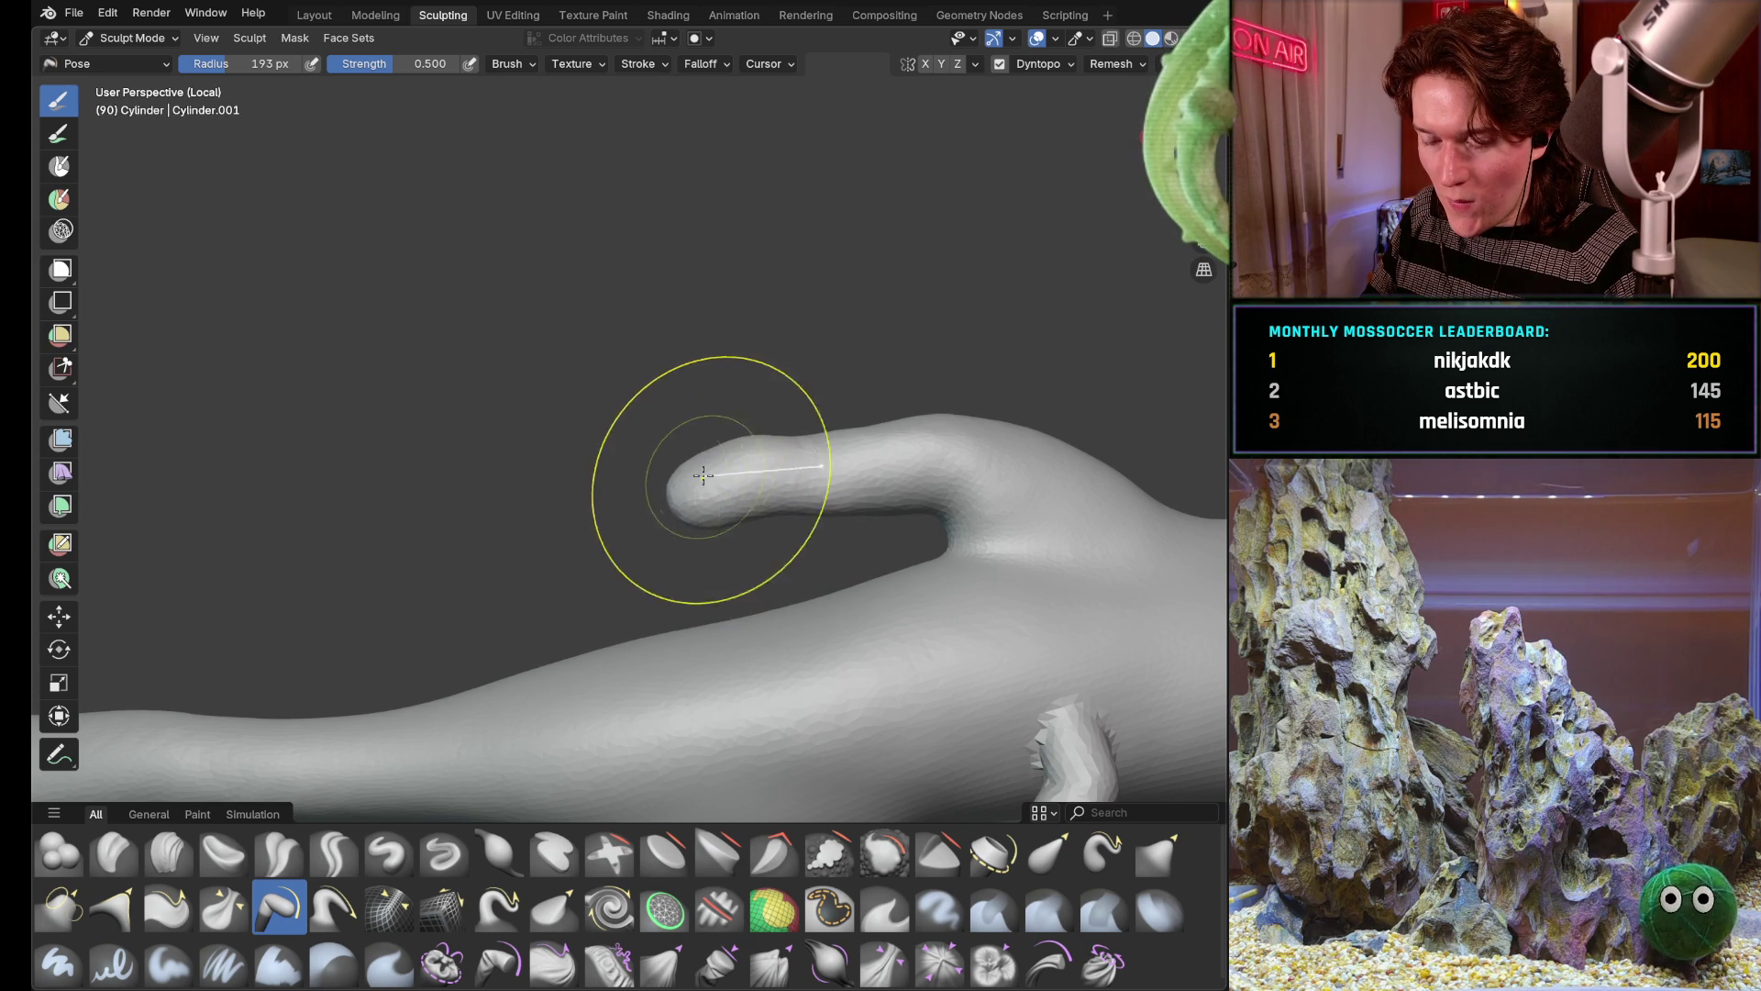
{"action": "key", "text": "shift+s"}
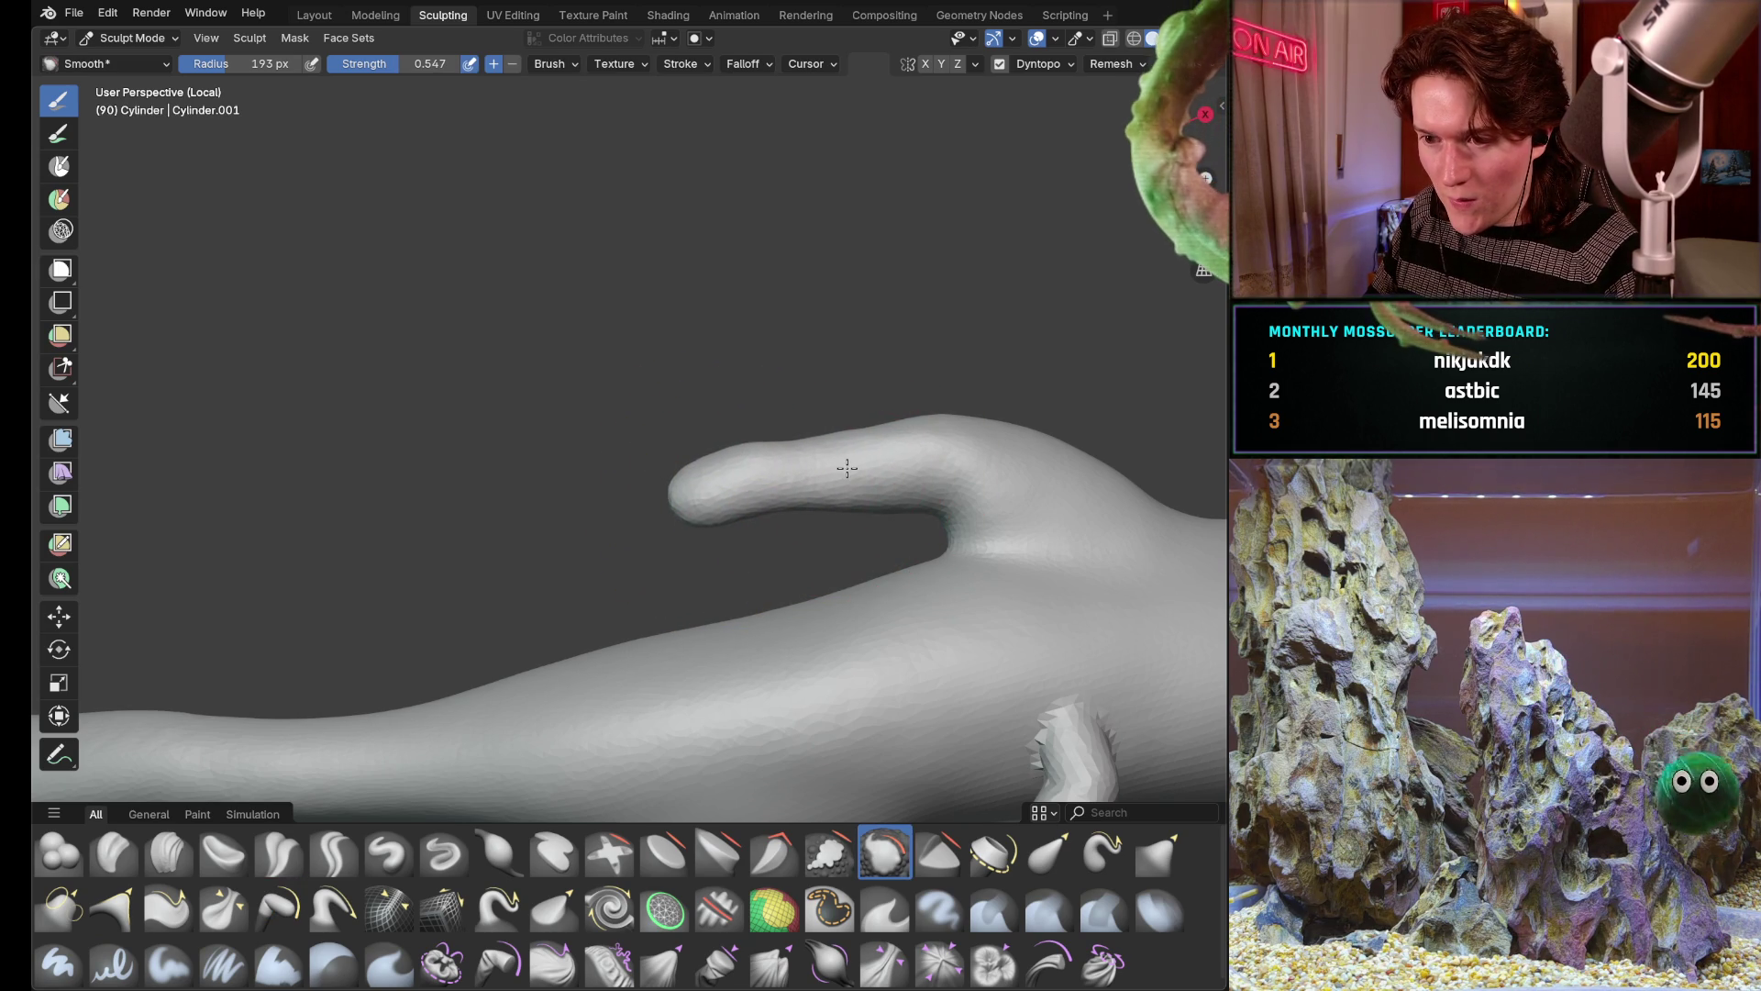
{"action": "left_click_drag", "start_coordinate": [845, 469], "coordinate": [847, 470]}
{"action": "middle_click_drag", "start_coordinate": [781, 376], "coordinate": [688, 523]}
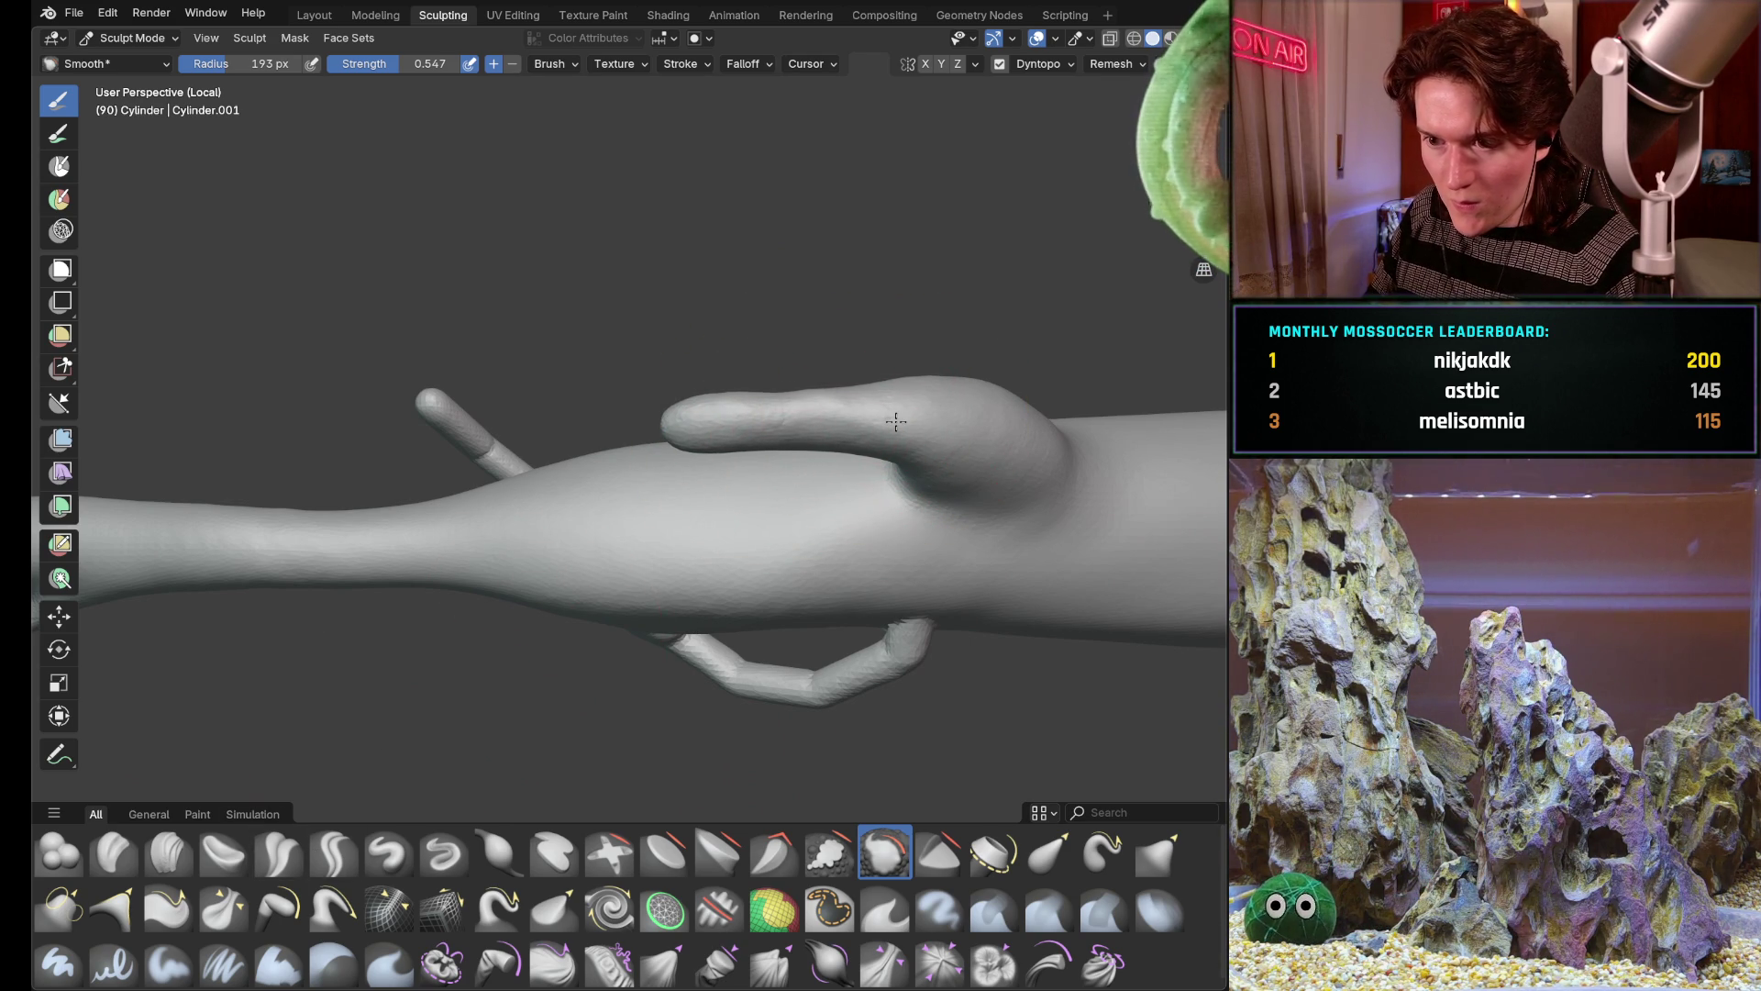
{"action": "middle_click_drag", "start_coordinate": [896, 421], "coordinate": [852, 297]}
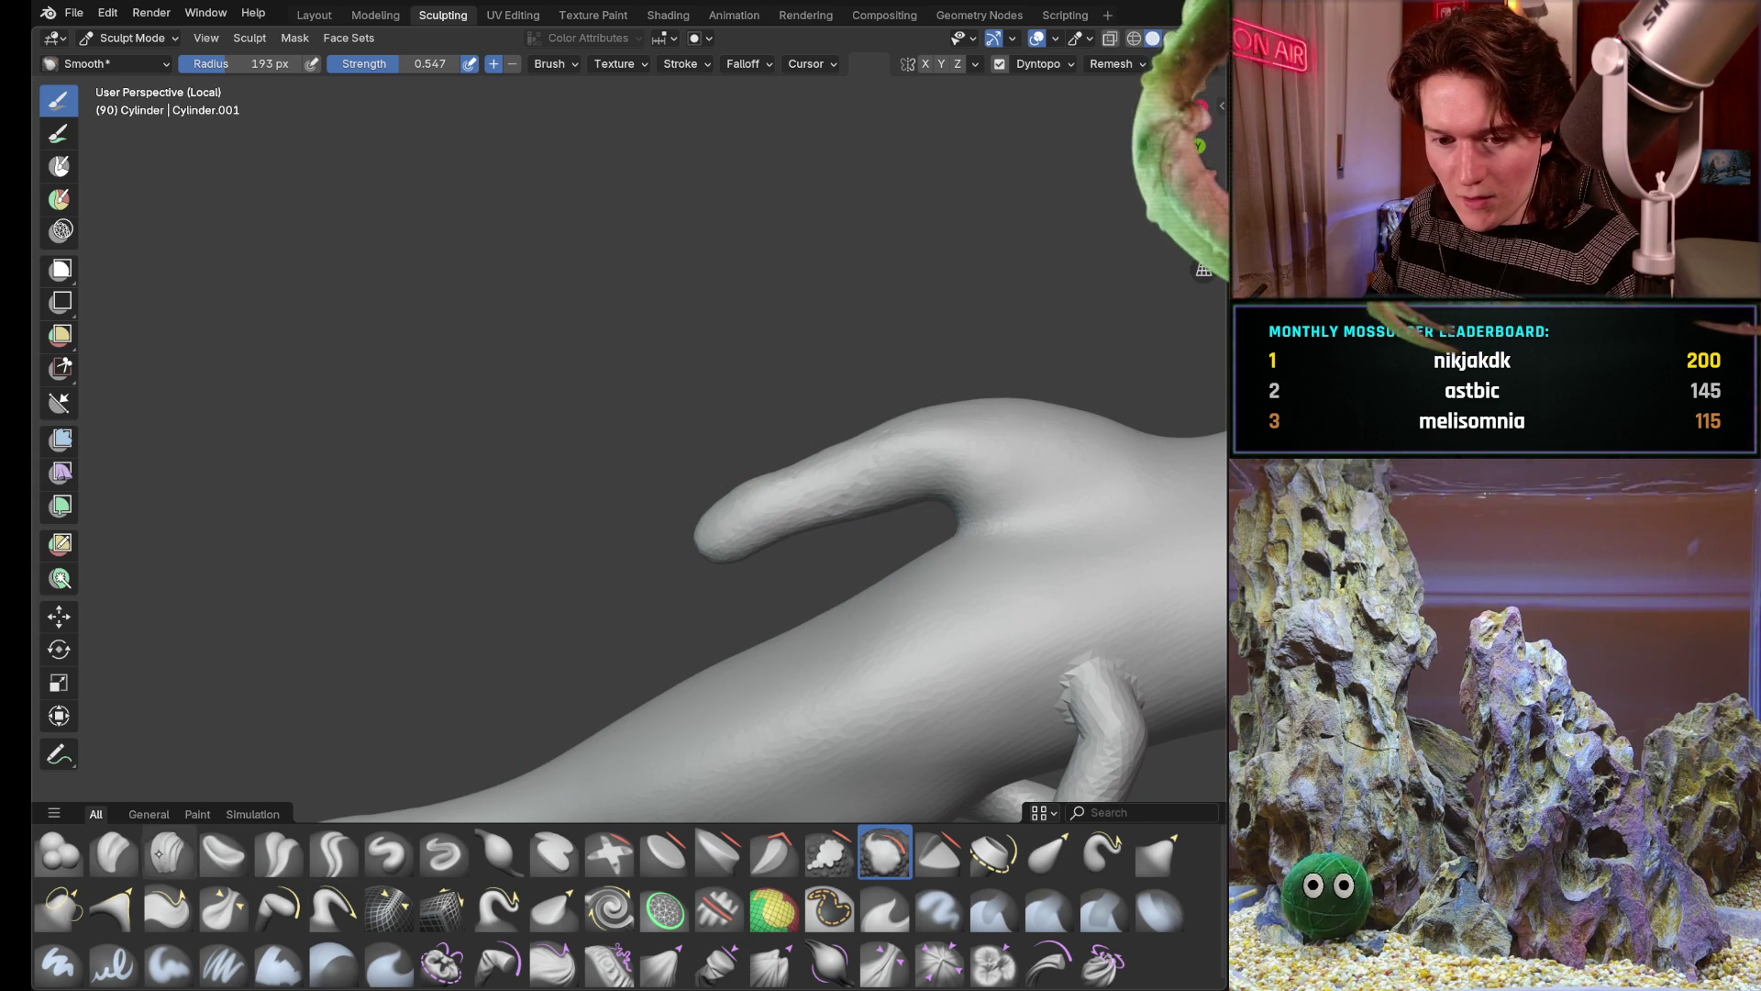
{"action": "key", "text": "i"}
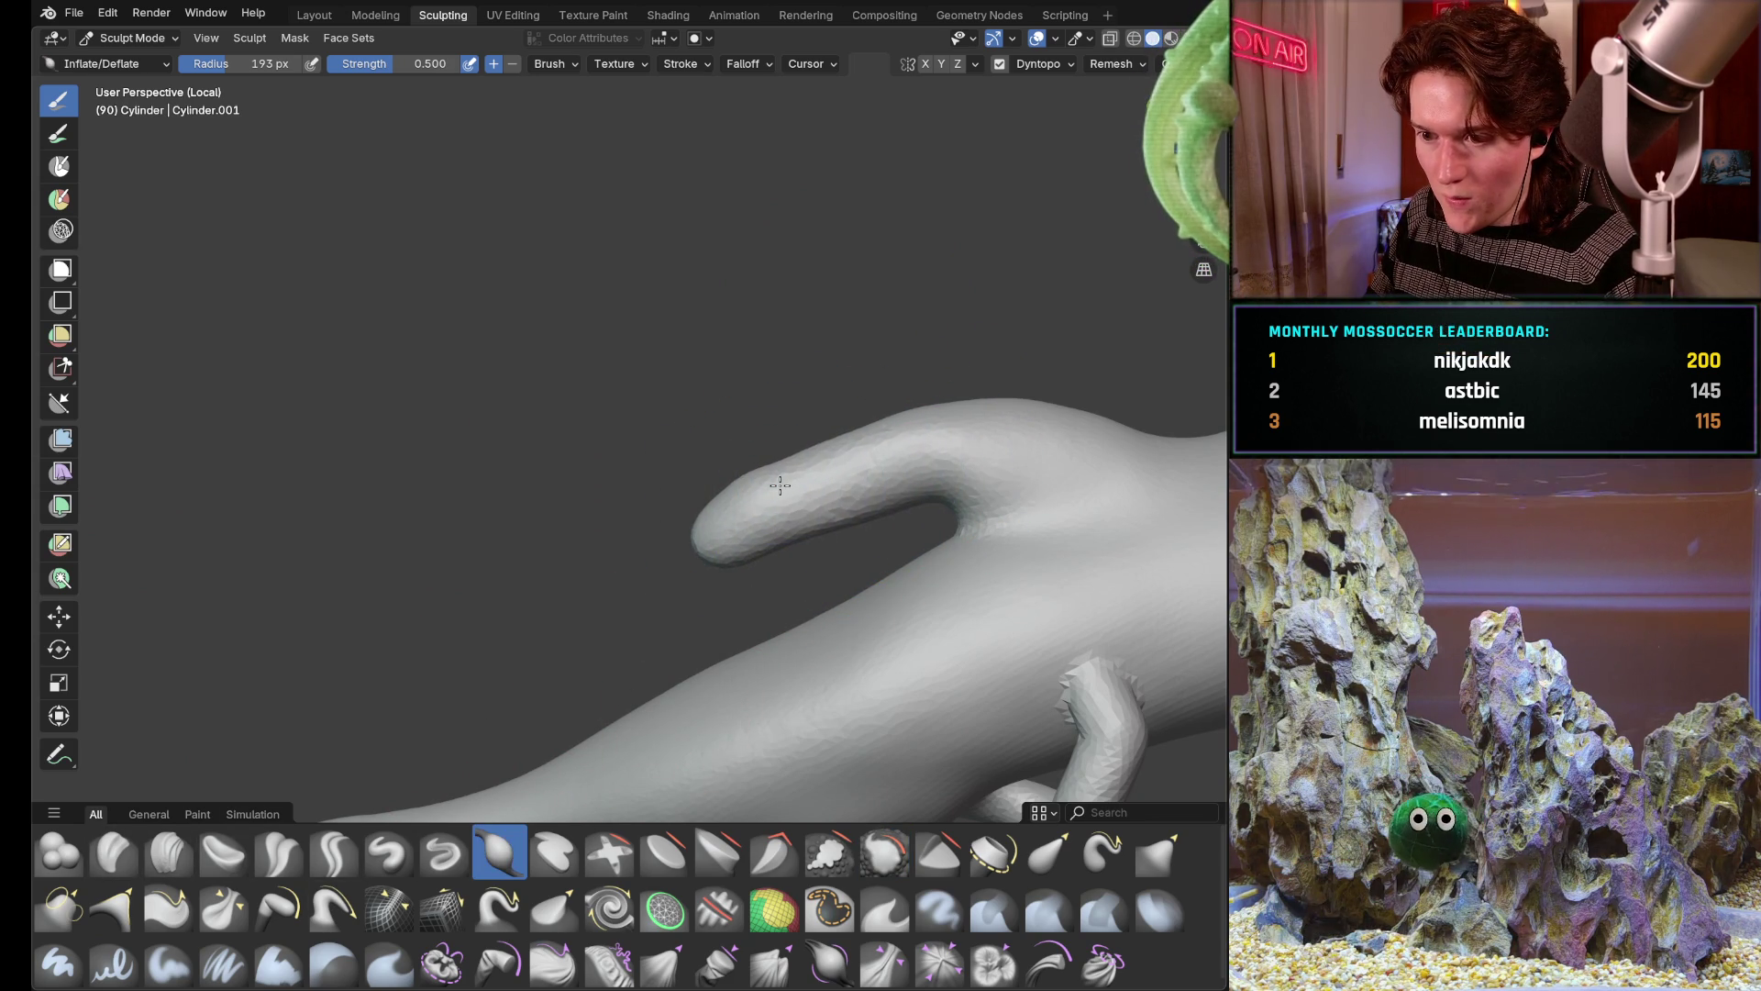
Orbit around the hand to inspect it before switching brushes
{"action": "middle_click_drag", "start_coordinate": [735, 498], "coordinate": [715, 385]}
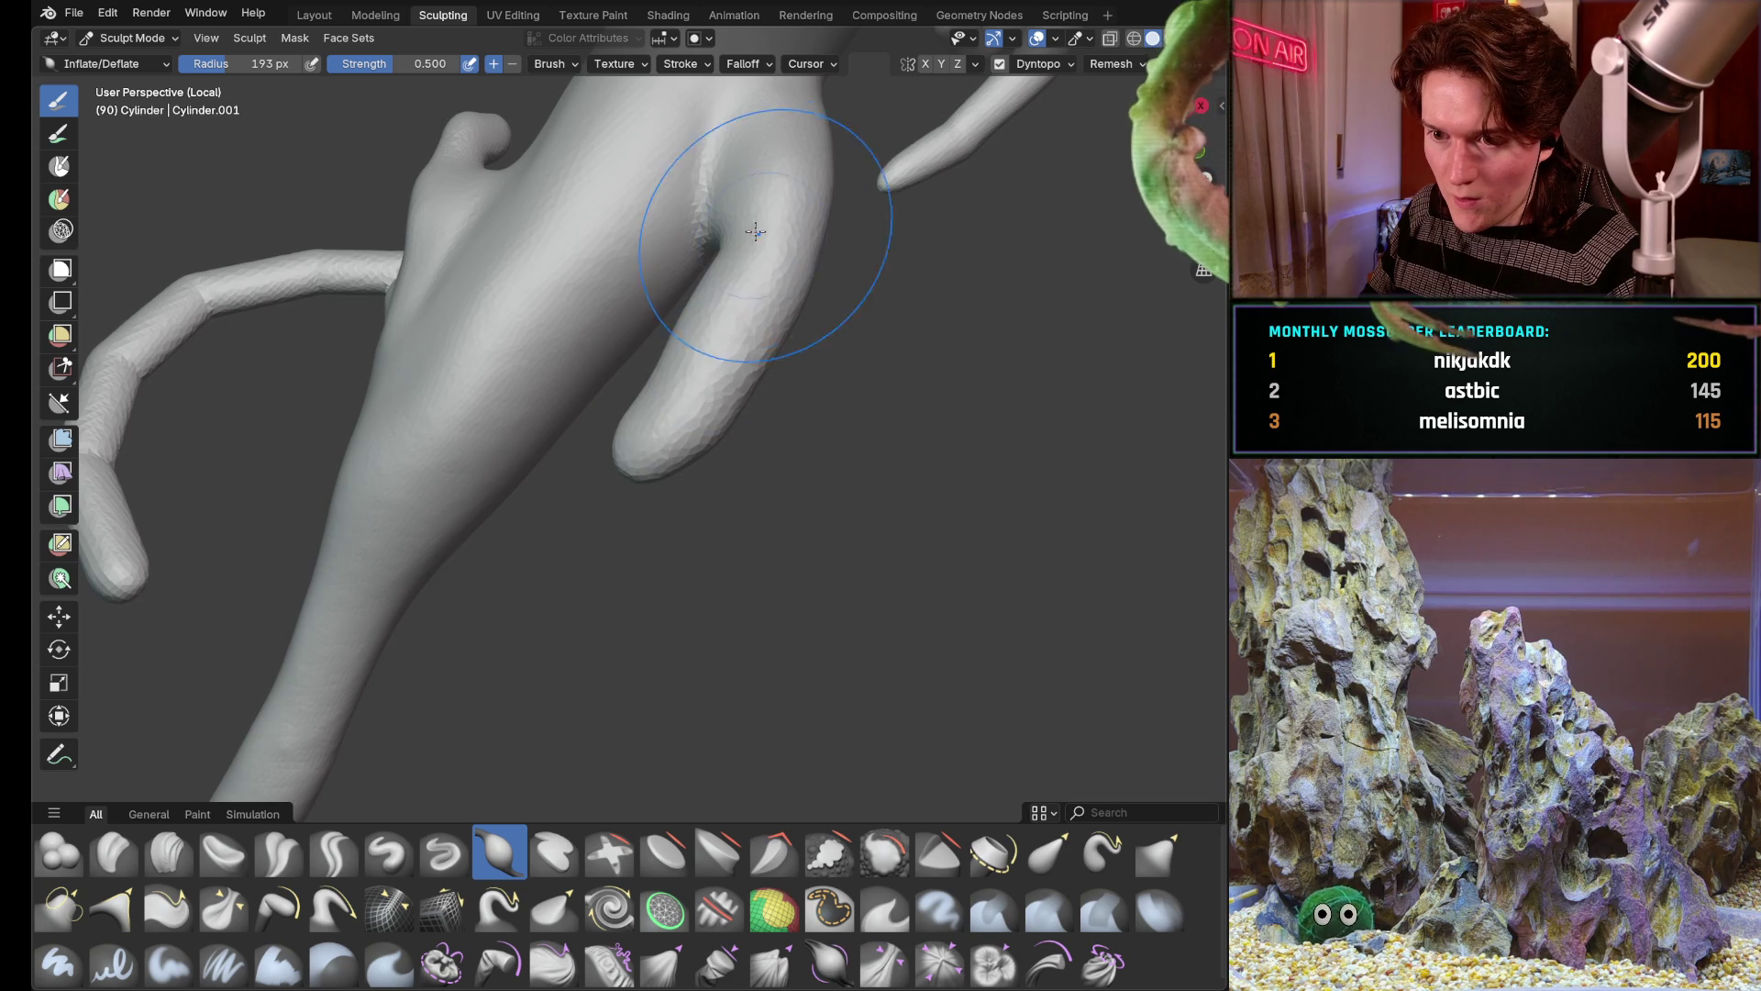
{"action": "mouse_move", "coordinate": [782, 282]}
{"action": "middle_mouse_down"}
{"action": "mouse_move", "coordinate": [607, 248]}
{"action": "mouse_move", "coordinate": [578, 413]}
{"action": "mouse_move", "coordinate": [437, 565]}
{"action": "mouse_move", "coordinate": [545, 437]}
{"action": "mouse_move", "coordinate": [613, 555]}
{"action": "mouse_move", "coordinate": [595, 705]}
{"action": "mouse_move", "coordinate": [592, 576]}
{"action": "mouse_move", "coordinate": [600, 595]}
{"action": "mouse_move", "coordinate": [646, 468]}
{"action": "middle_mouse_up"}
{"action": "scroll", "coordinate": [546, 437], "scroll_direction": "down", "scroll_amount": 3}
{"action": "scroll", "coordinate": [645, 468], "scroll_direction": "up", "scroll_amount": 2}
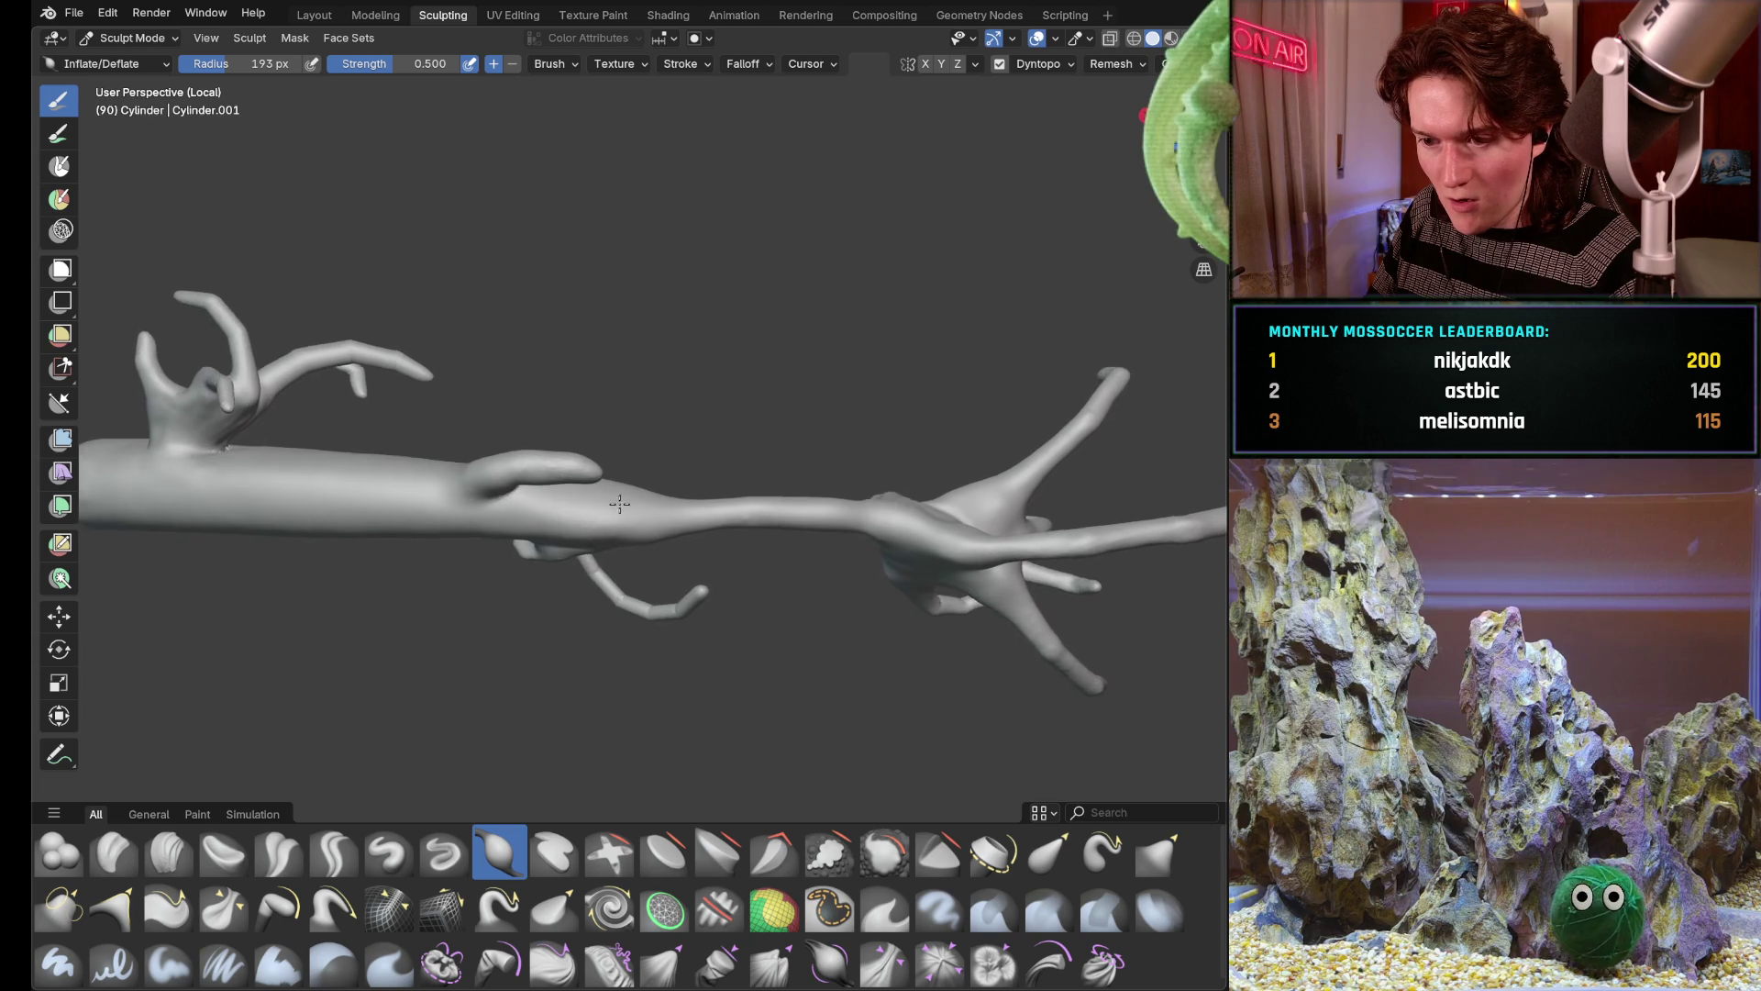
{"action": "scroll", "coordinate": [619, 463], "scroll_direction": "up", "scroll_amount": 1}
{"action": "scroll", "coordinate": [606, 461], "scroll_direction": "up", "scroll_amount": 2}
{"action": "scroll", "coordinate": [594, 458], "scroll_direction": "up", "scroll_amount": 1}
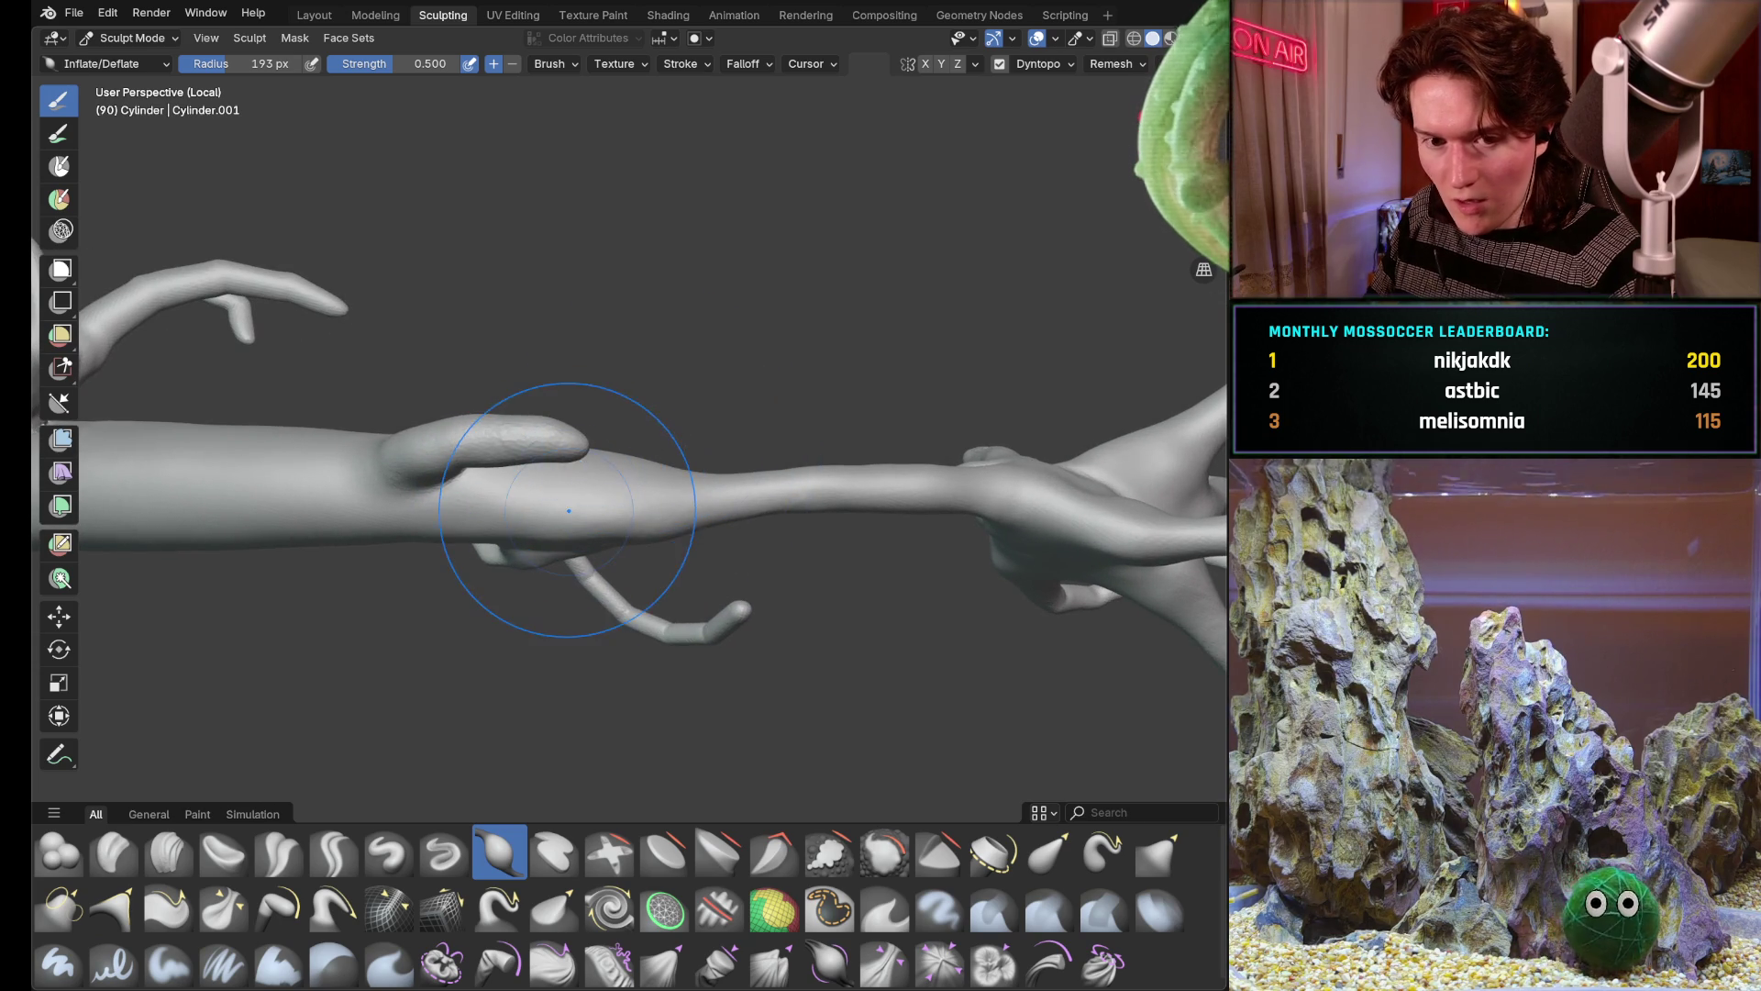
{"action": "scroll", "coordinate": [627, 521], "scroll_direction": "up", "scroll_amount": 2}
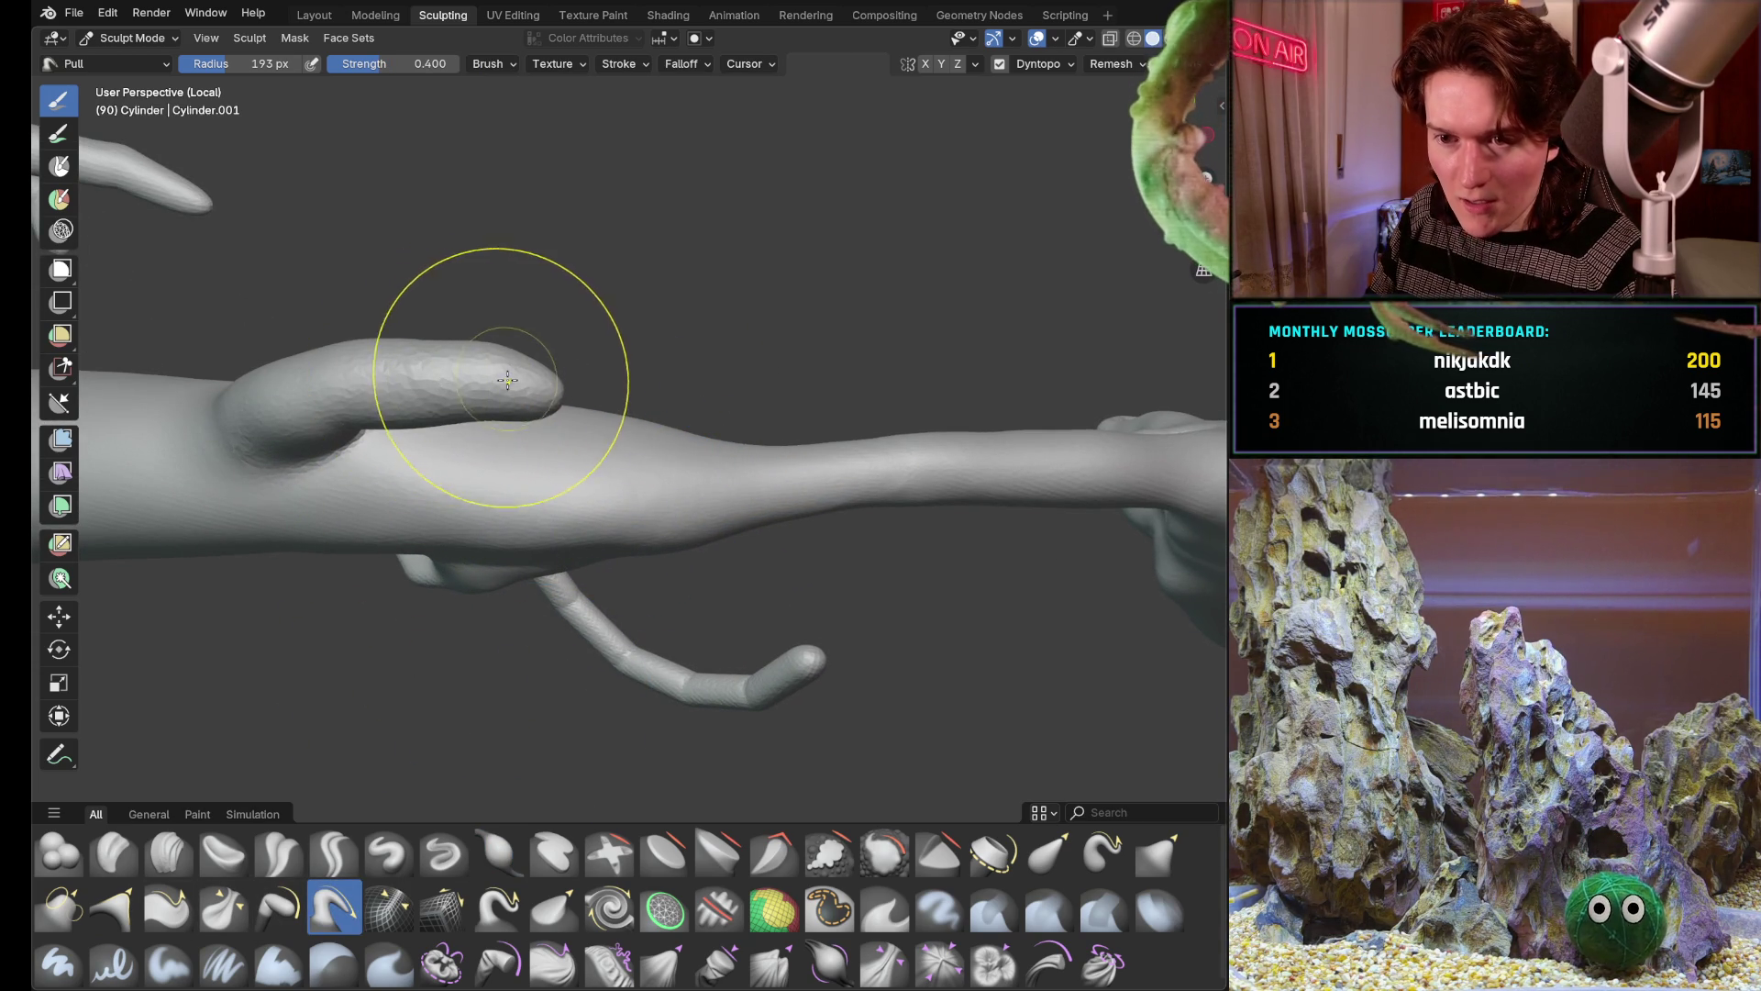
Pull the finger tip into a longer point and review the hand from several sides
{"action": "middle_click_drag", "start_coordinate": [897, 420], "coordinate": [621, 397]}
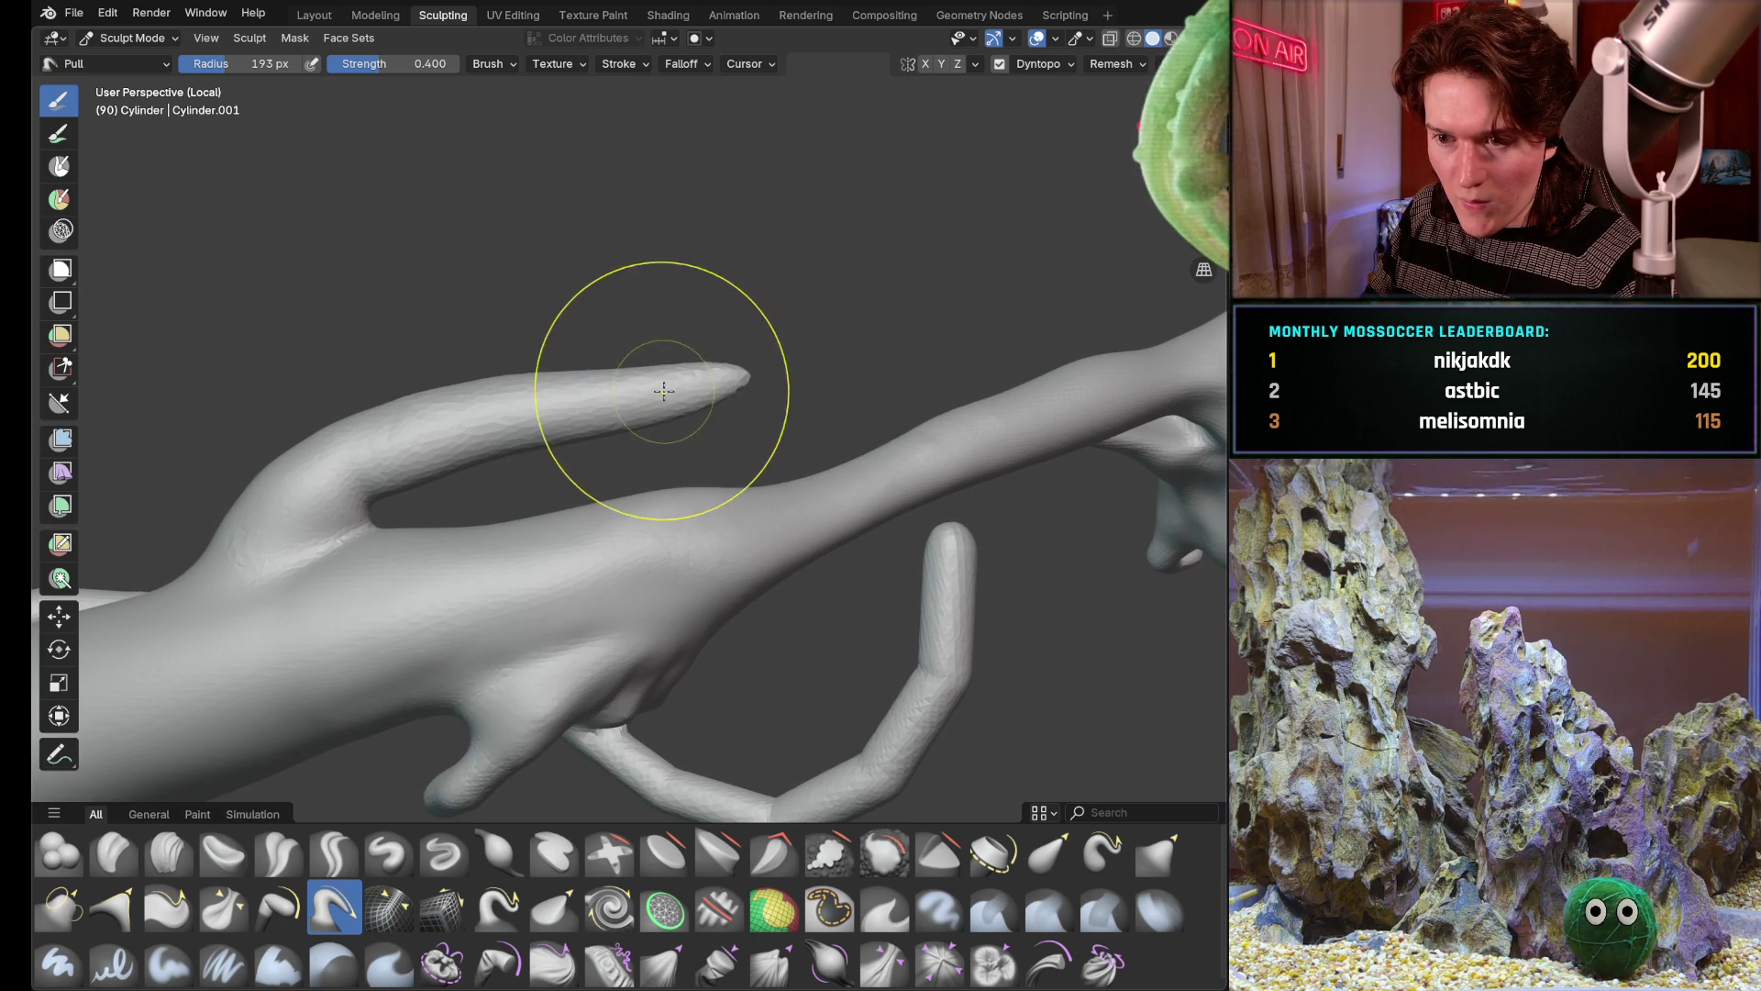
{"action": "left_click_drag", "start_coordinate": [722, 367], "coordinate": [635, 400]}
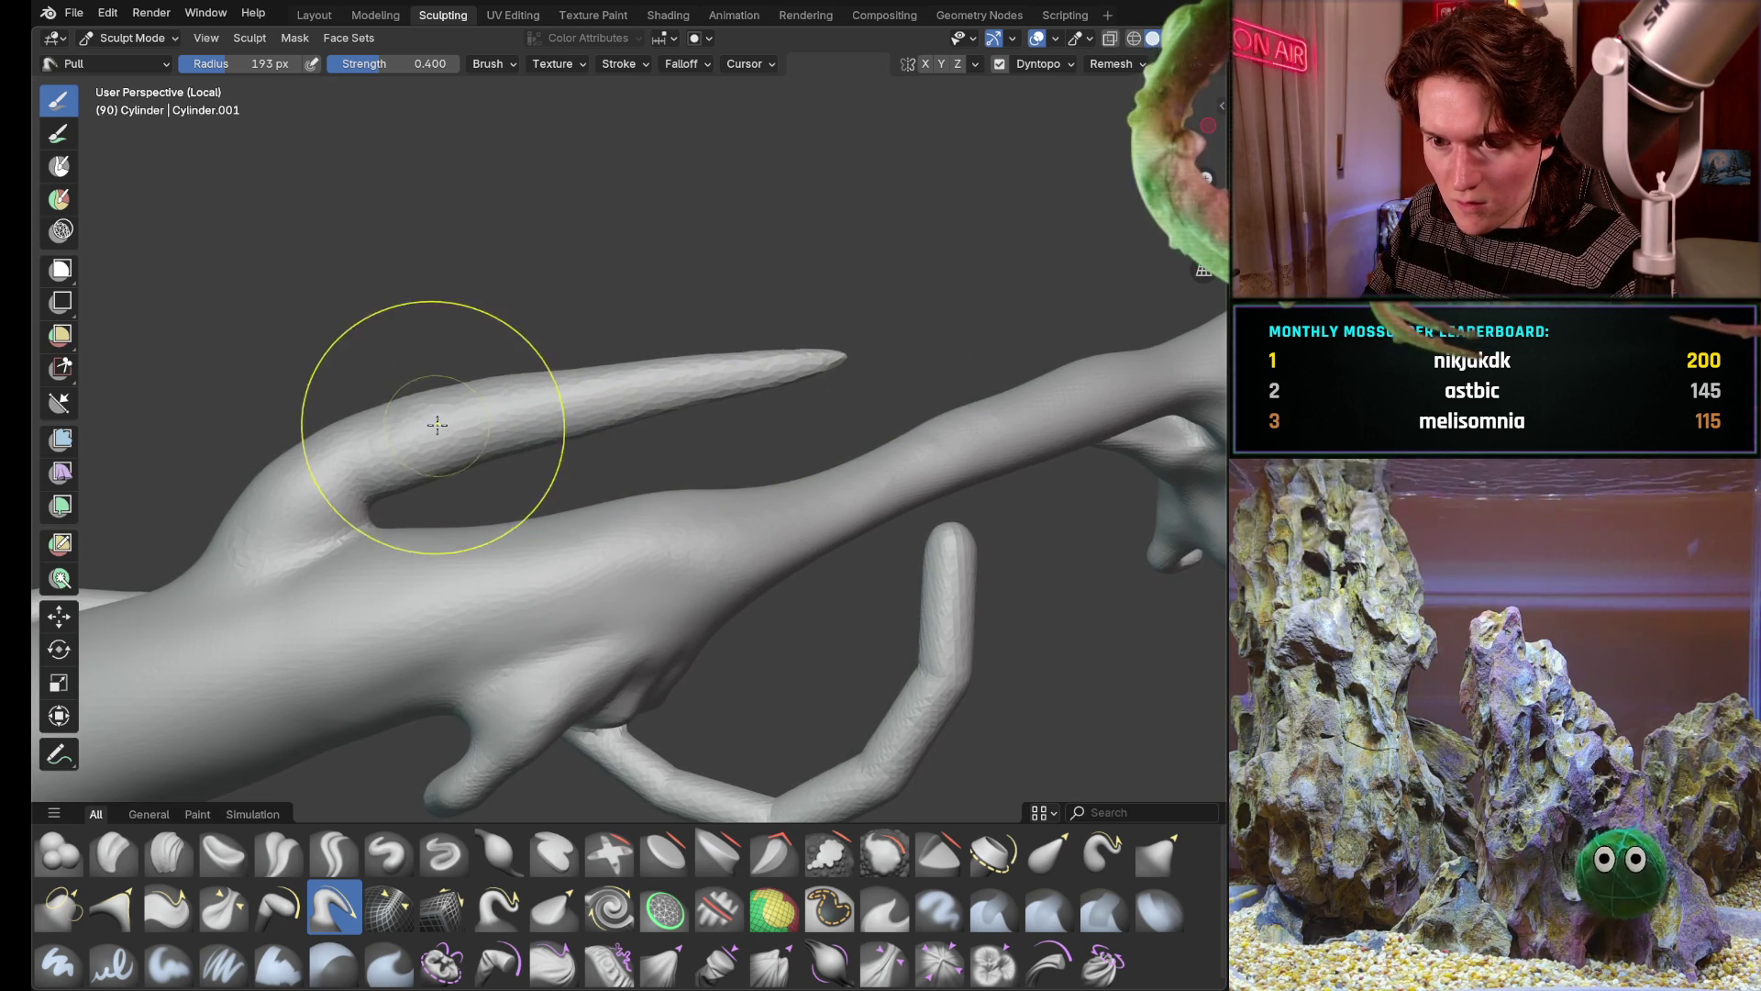
{"action": "middle_click_drag", "start_coordinate": [983, 244], "coordinate": [588, 479]}
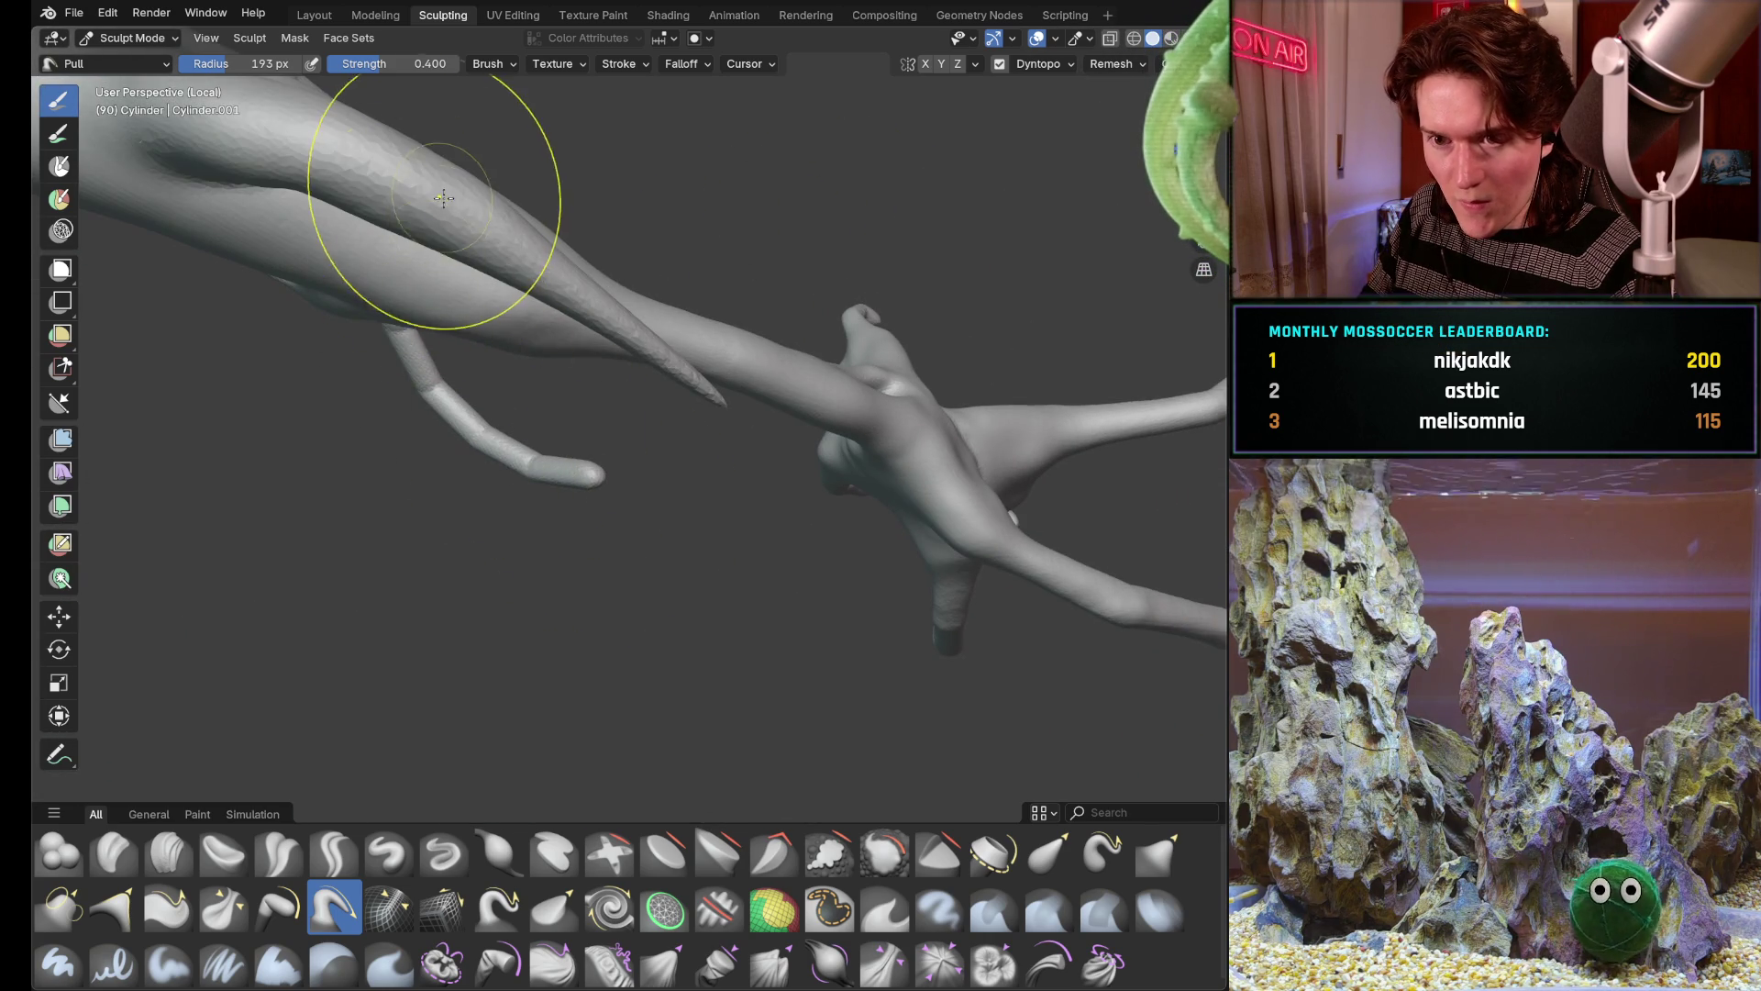
{"action": "middle_click_drag", "start_coordinate": [752, 363], "coordinate": [503, 430]}
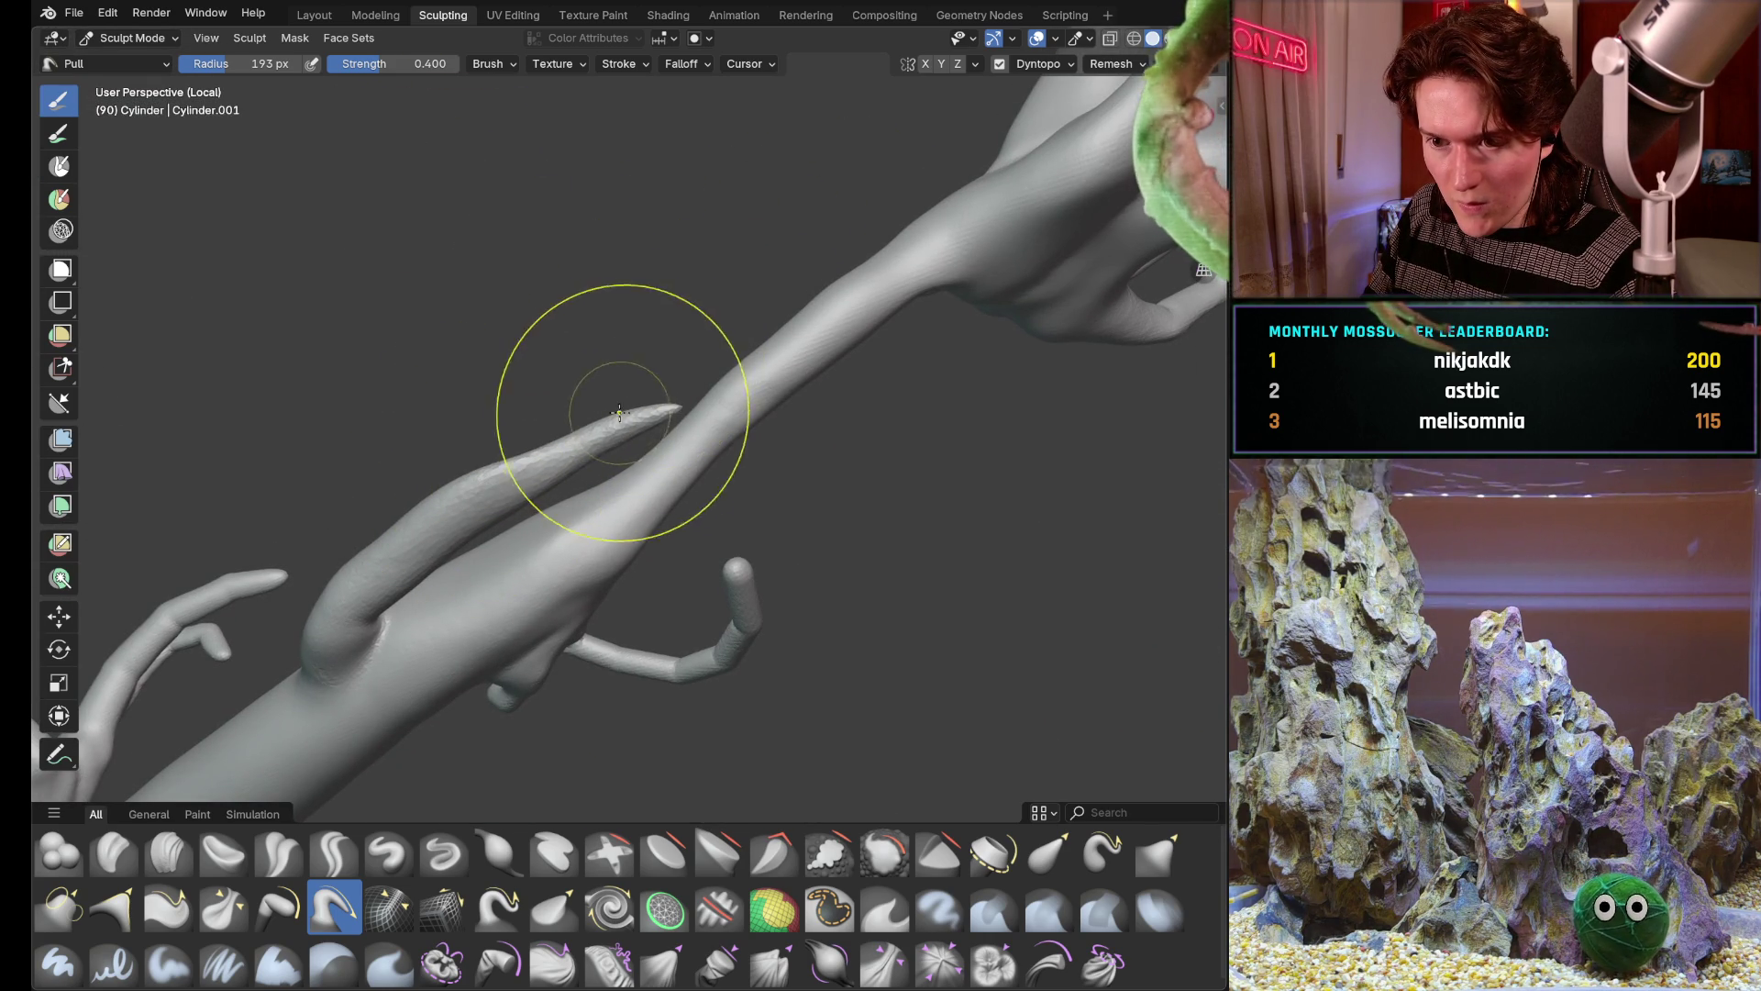
{"action": "middle_click_drag", "start_coordinate": [784, 208], "coordinate": [443, 417]}
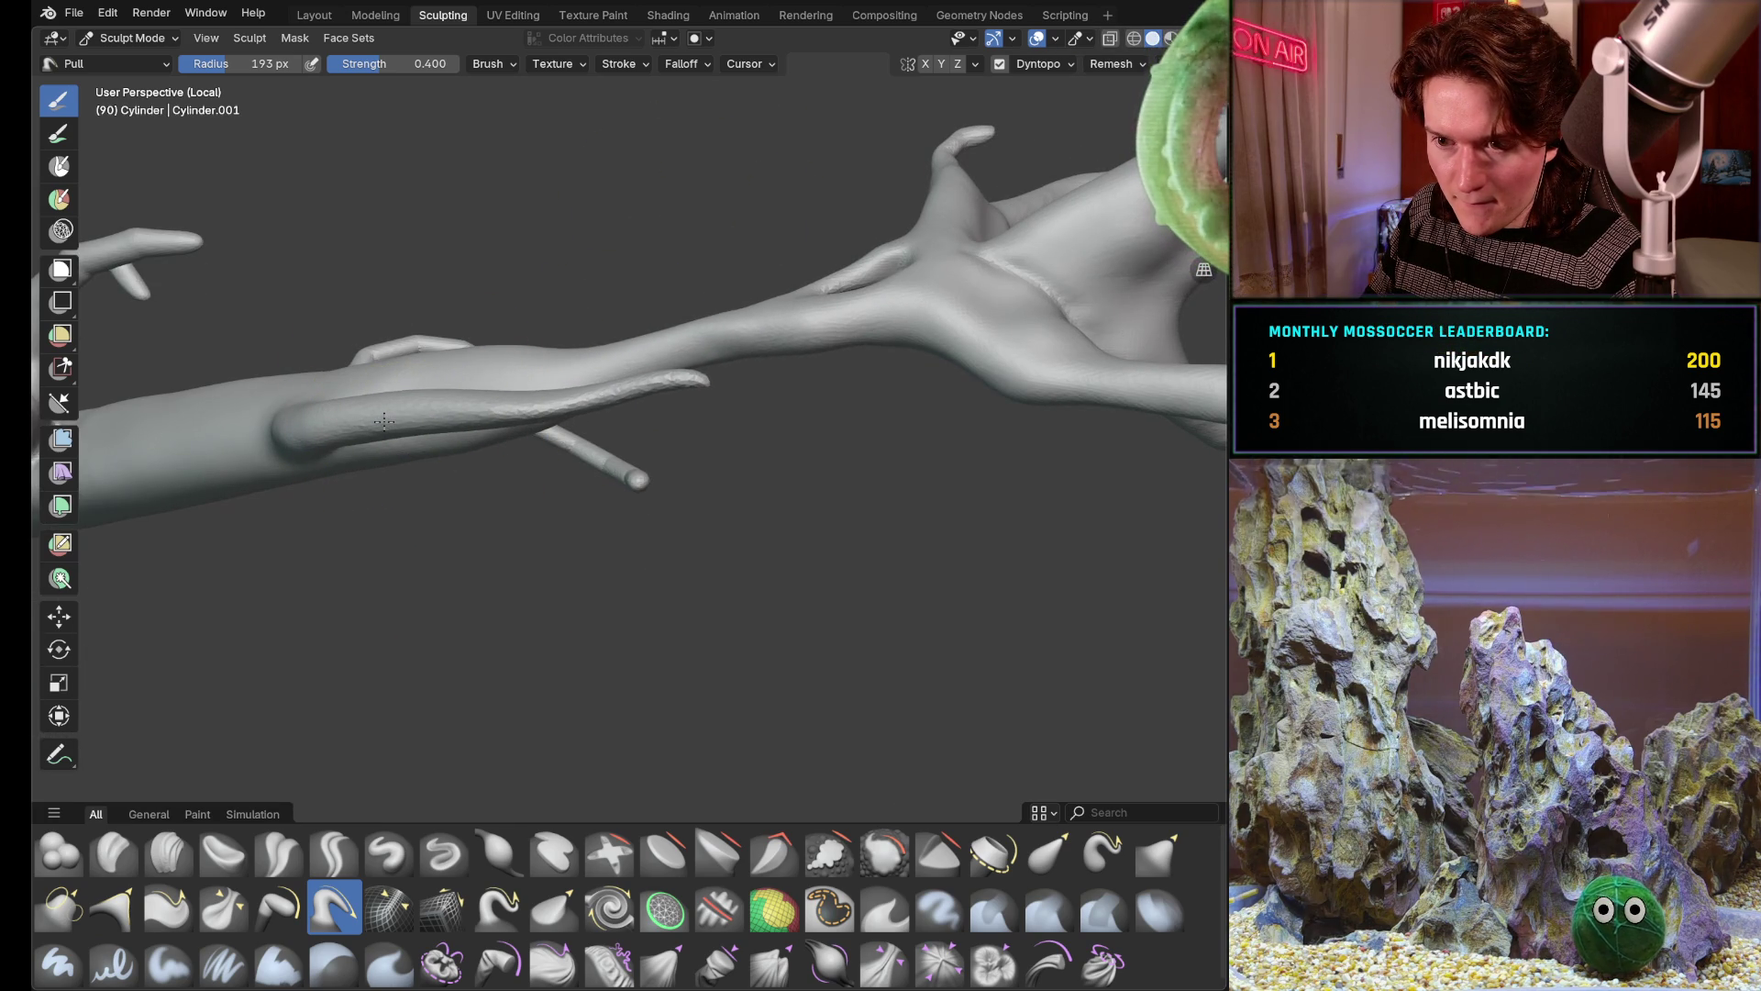
{"action": "mouse_move", "coordinate": [763, 319]}
{"action": "middle_mouse_down"}
{"action": "mouse_move", "coordinate": [688, 371]}
{"action": "mouse_move", "coordinate": [467, 400]}
{"action": "middle_mouse_up"}
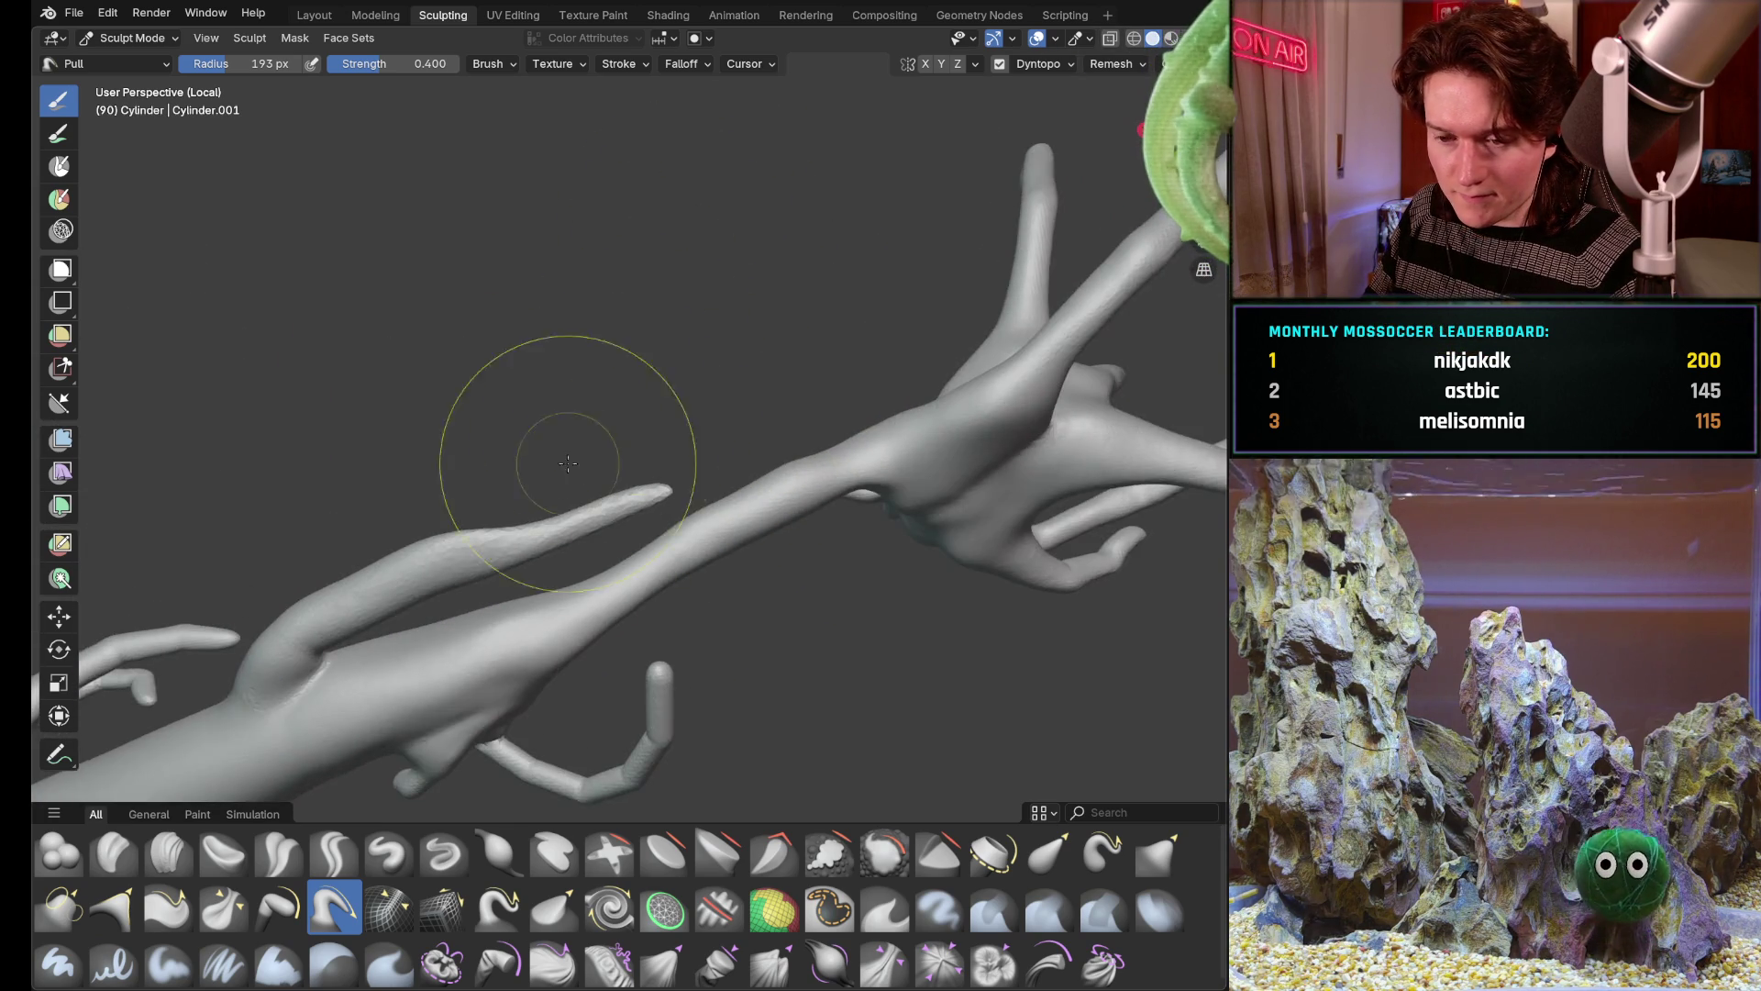
{"action": "scroll", "coordinate": [565, 372], "scroll_direction": "up", "scroll_amount": 3}
Stretch the long tendril's surface along its length, then inflate it thicker
{"action": "middle_click_drag", "start_coordinate": [565, 372], "coordinate": [430, 468]}
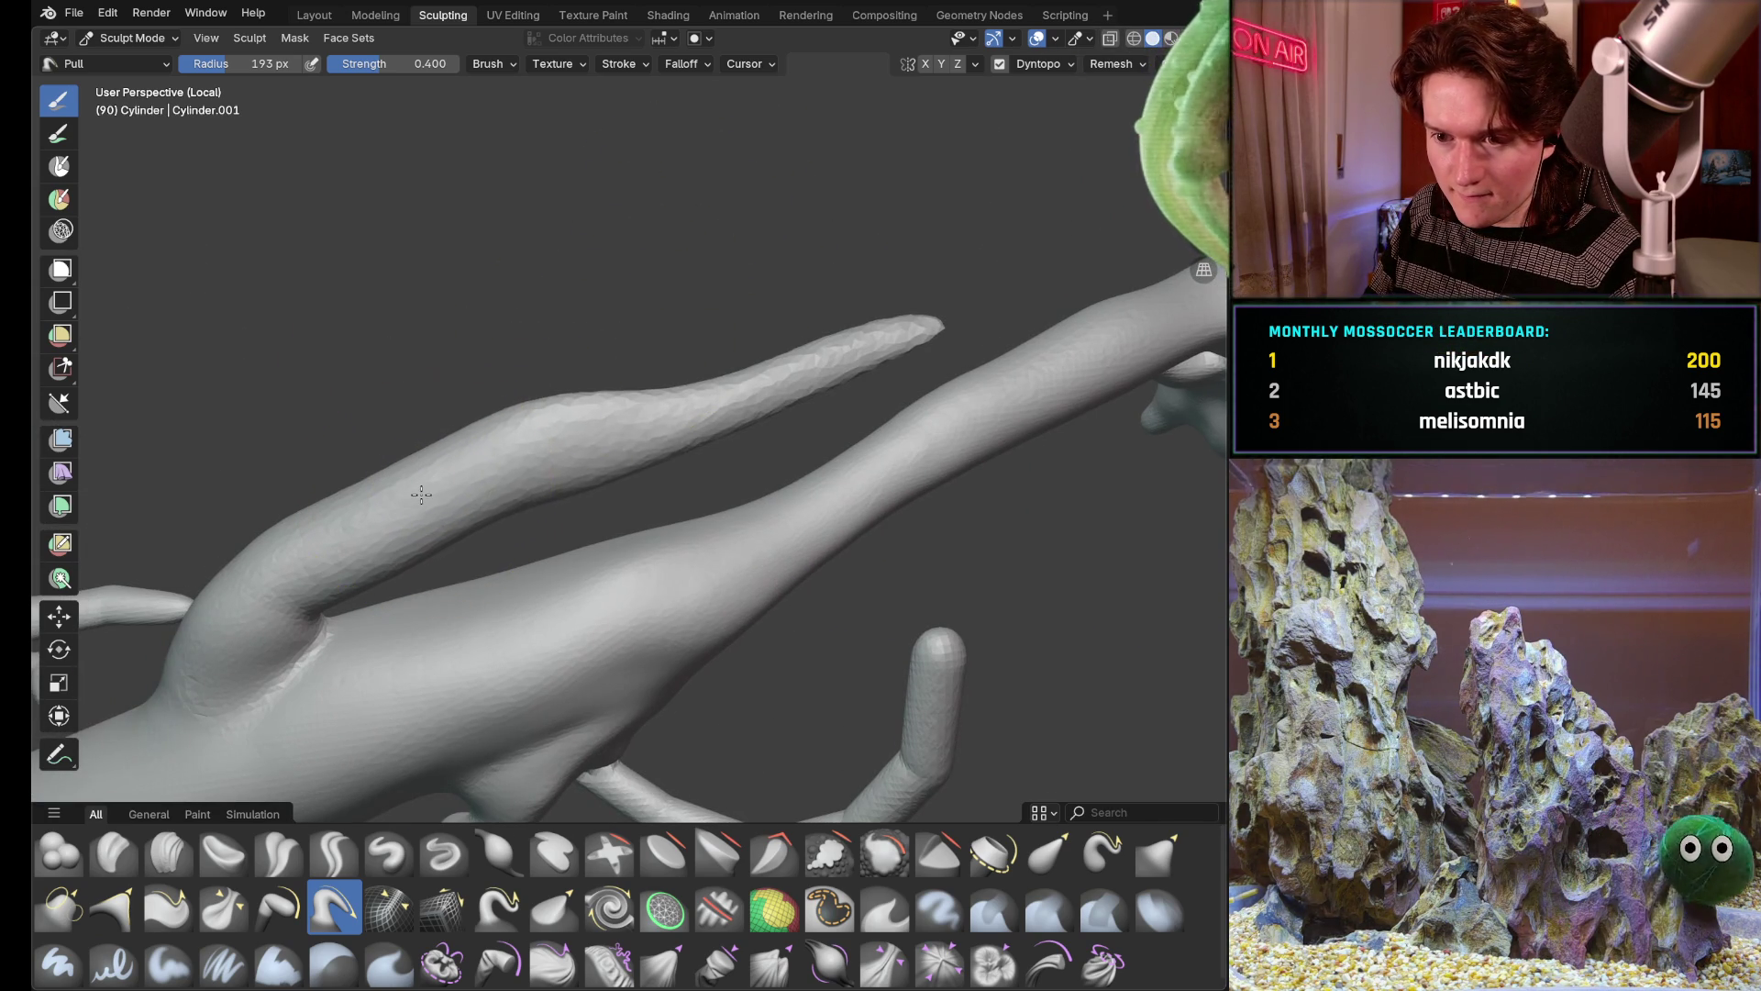
{"action": "left_click_drag", "start_coordinate": [419, 496], "coordinate": [937, 327]}
{"action": "left_click_drag", "start_coordinate": [642, 419], "coordinate": [963, 296]}
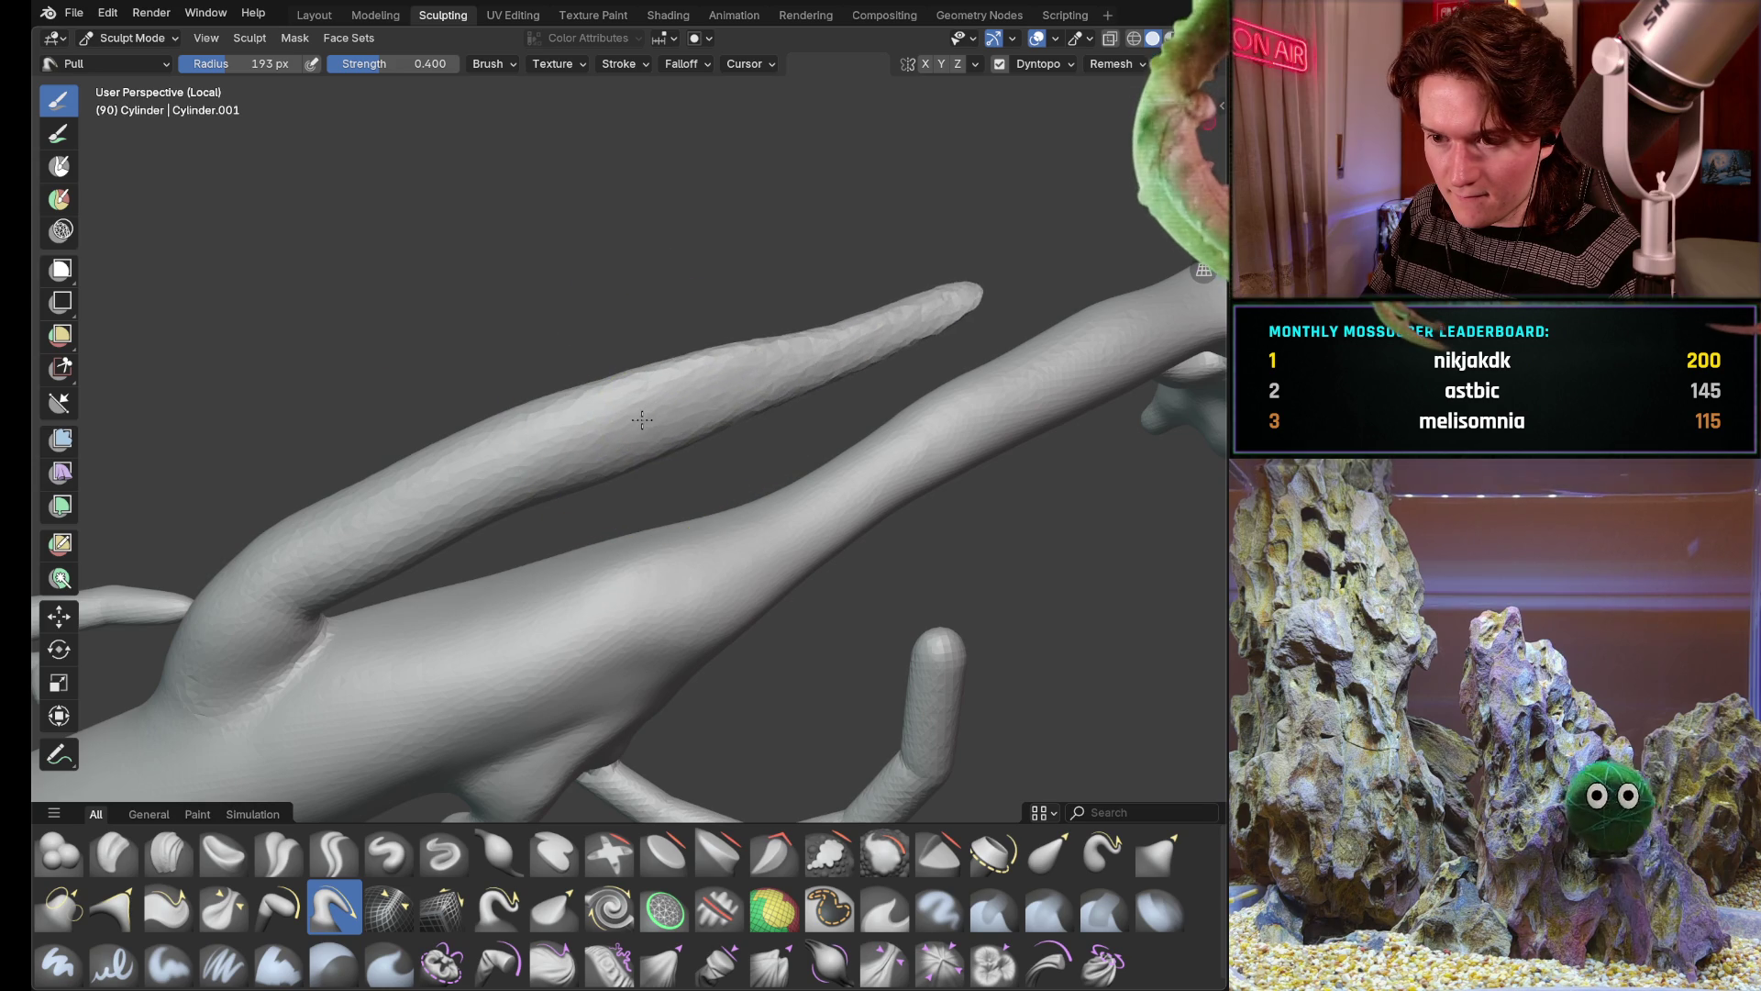
{"action": "left_click_drag", "start_coordinate": [771, 303], "coordinate": [711, 390]}
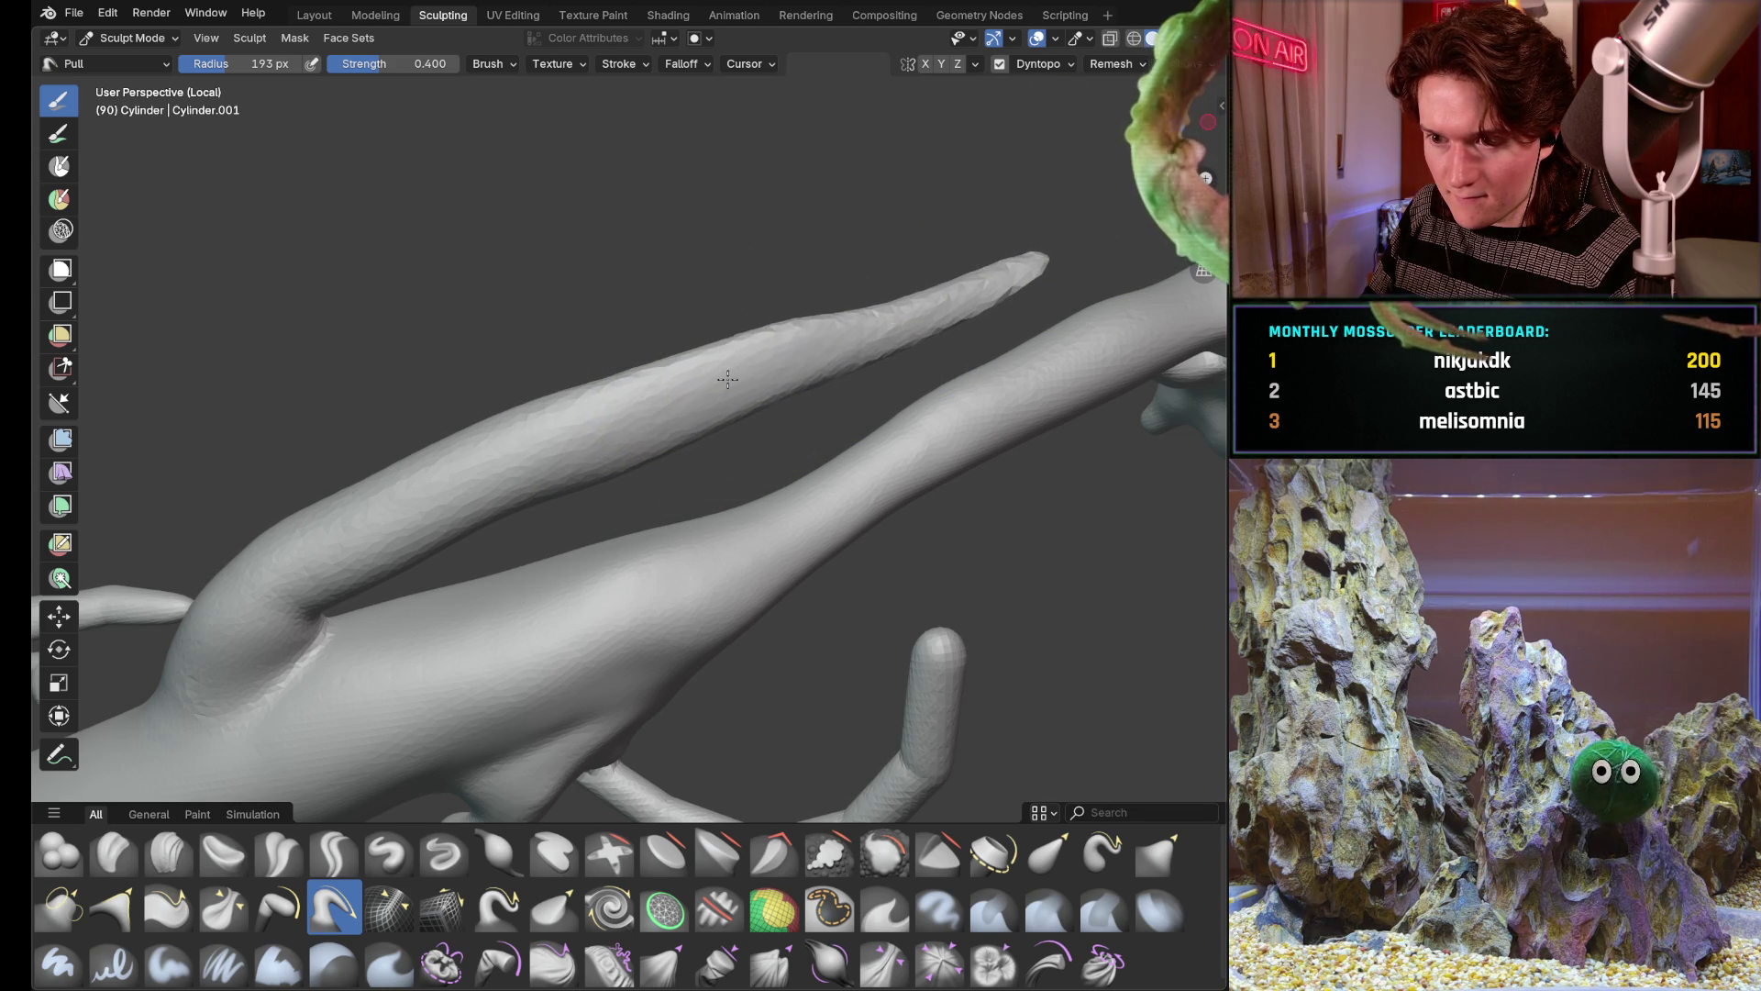
{"action": "mouse_move", "coordinate": [662, 316]}
{"action": "middle_mouse_down"}
{"action": "mouse_move", "coordinate": [592, 495]}
{"action": "mouse_move", "coordinate": [756, 553]}
{"action": "middle_mouse_up"}
{"action": "mouse_move", "coordinate": [659, 400]}
{"action": "middle_mouse_down"}
{"action": "mouse_move", "coordinate": [592, 468]}
{"action": "mouse_move", "coordinate": [615, 500]}
{"action": "middle_mouse_up"}
{"action": "left_click_drag", "start_coordinate": [615, 500], "coordinate": [825, 413]}
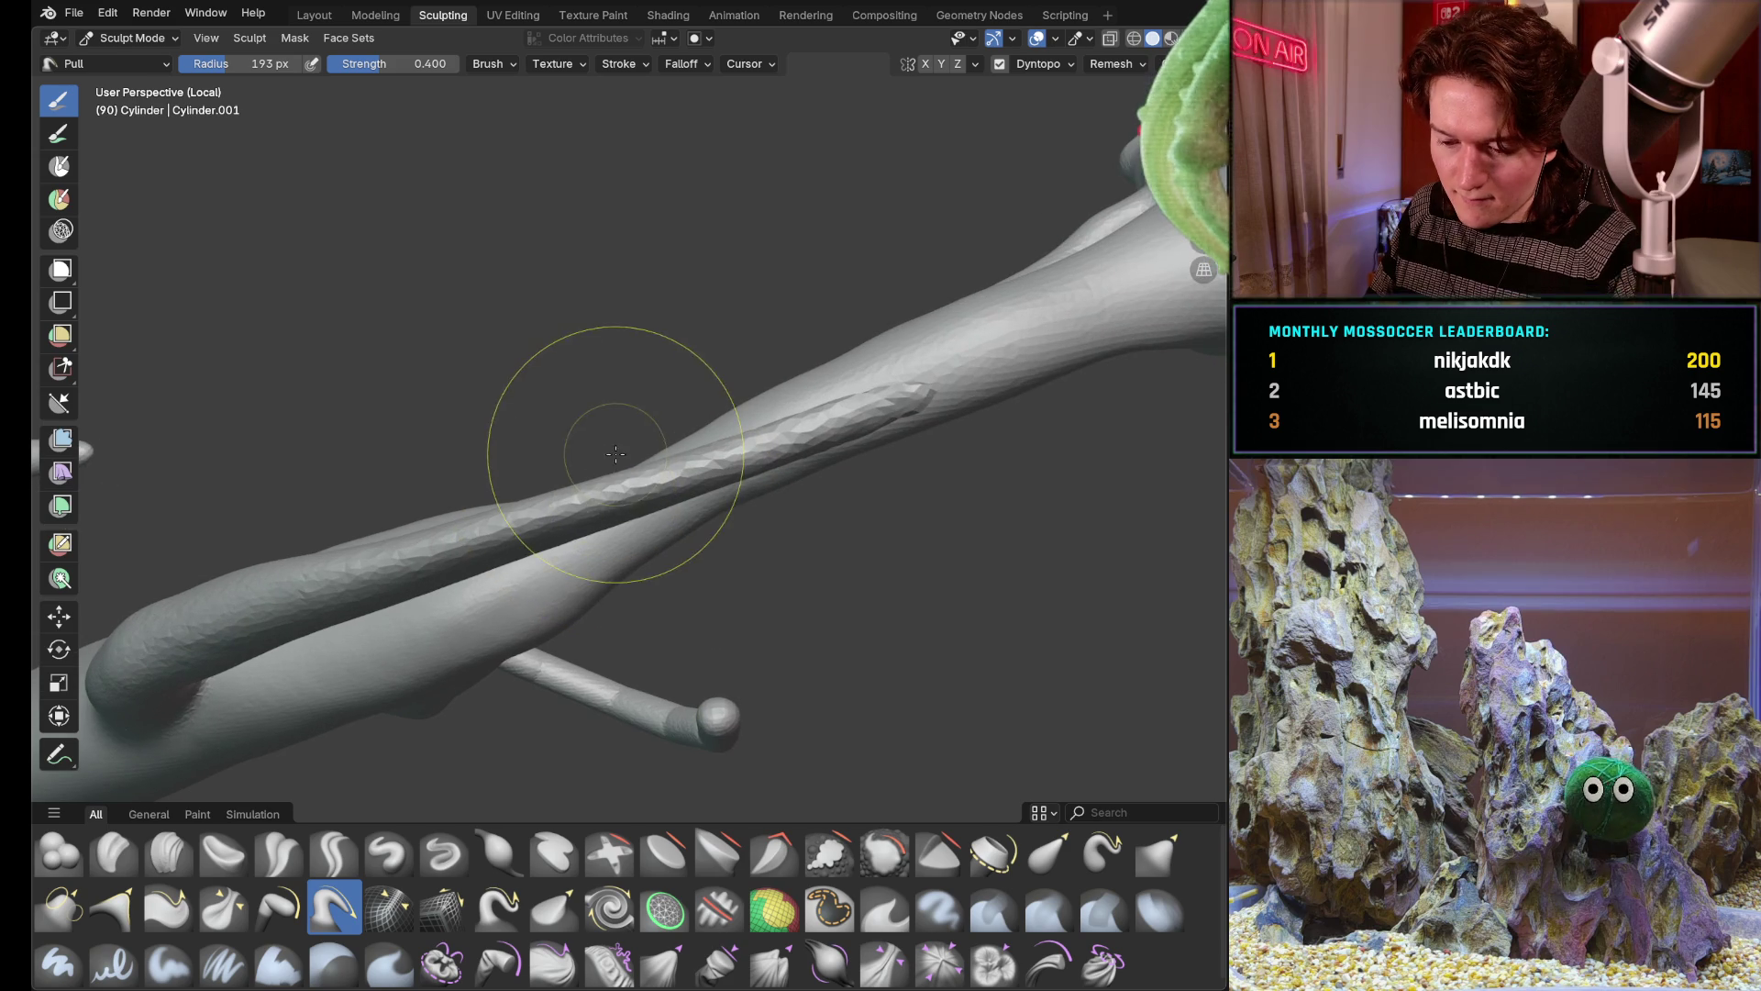
{"action": "key", "text": "i"}
{"action": "middle_click_drag", "start_coordinate": [620, 413], "coordinate": [610, 483]}
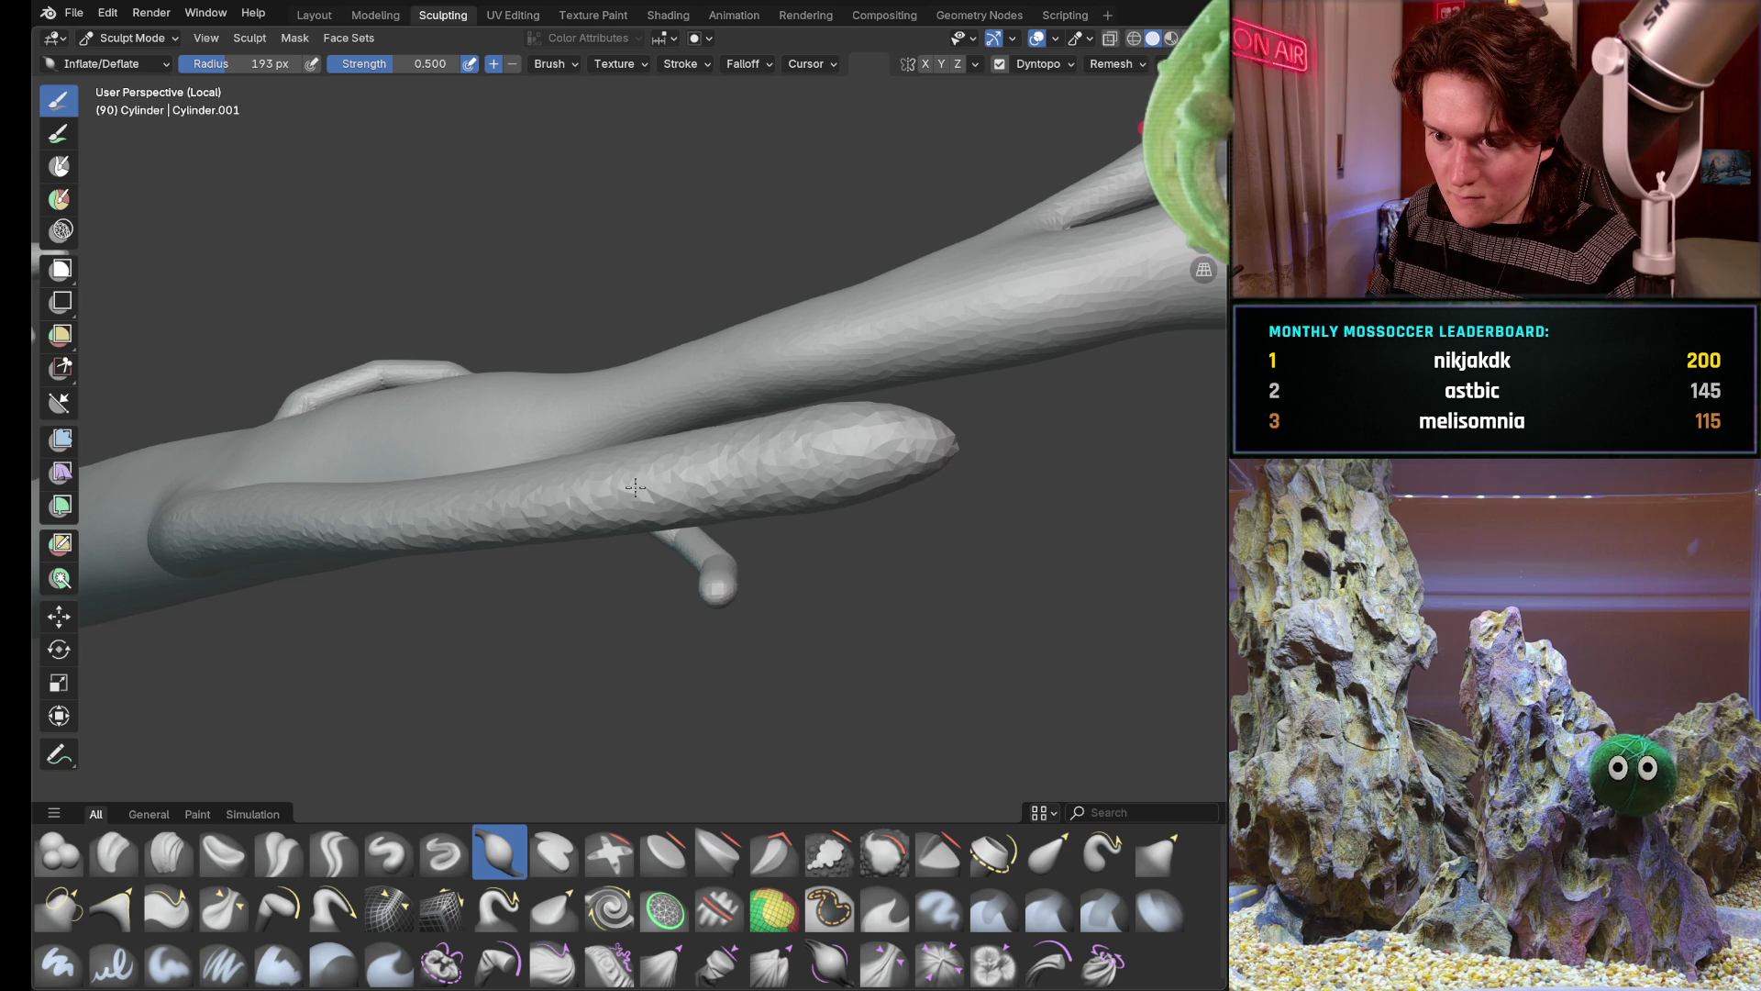
Review the whole creature from several angles and reveal the reference images beside it
{"action": "mouse_move", "coordinate": [493, 465]}
{"action": "middle_mouse_down"}
{"action": "mouse_move", "coordinate": [414, 522]}
{"action": "mouse_move", "coordinate": [469, 469]}
{"action": "mouse_move", "coordinate": [551, 454]}
{"action": "mouse_move", "coordinate": [568, 478]}
{"action": "middle_mouse_up"}
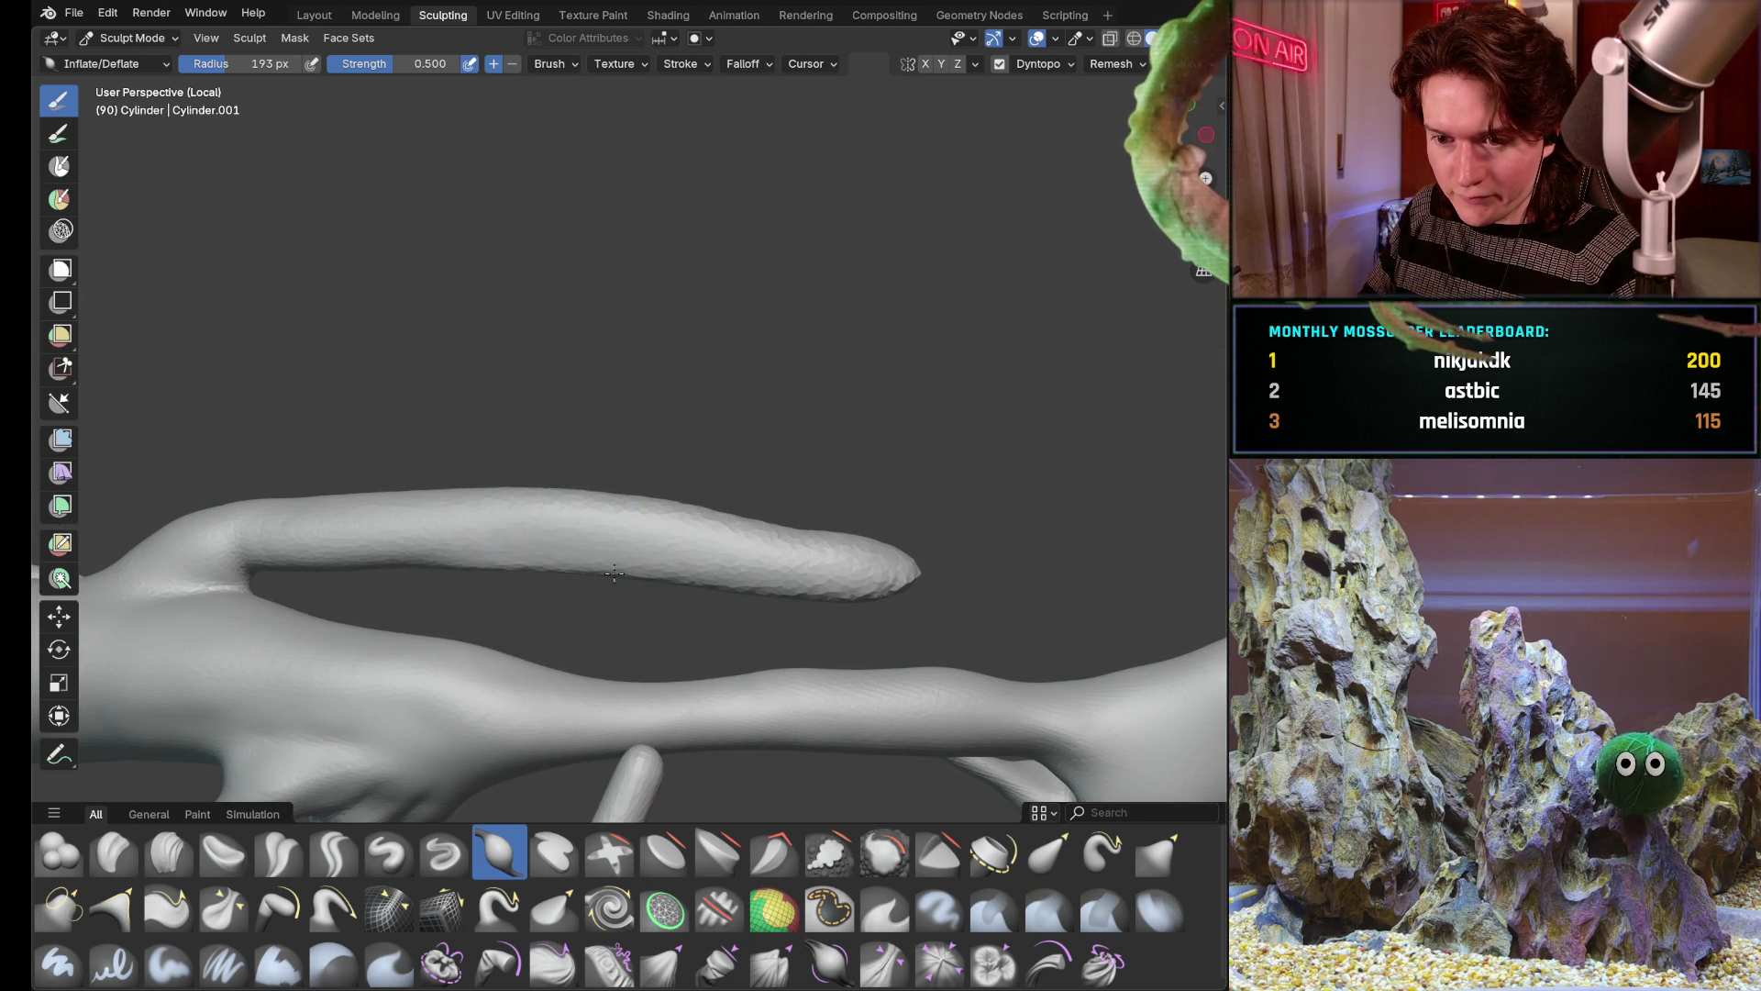
{"action": "mouse_move", "coordinate": [758, 457]}
{"action": "middle_mouse_down"}
{"action": "mouse_move", "coordinate": [674, 578]}
{"action": "mouse_move", "coordinate": [652, 699]}
{"action": "mouse_move", "coordinate": [593, 645]}
{"action": "middle_mouse_up"}
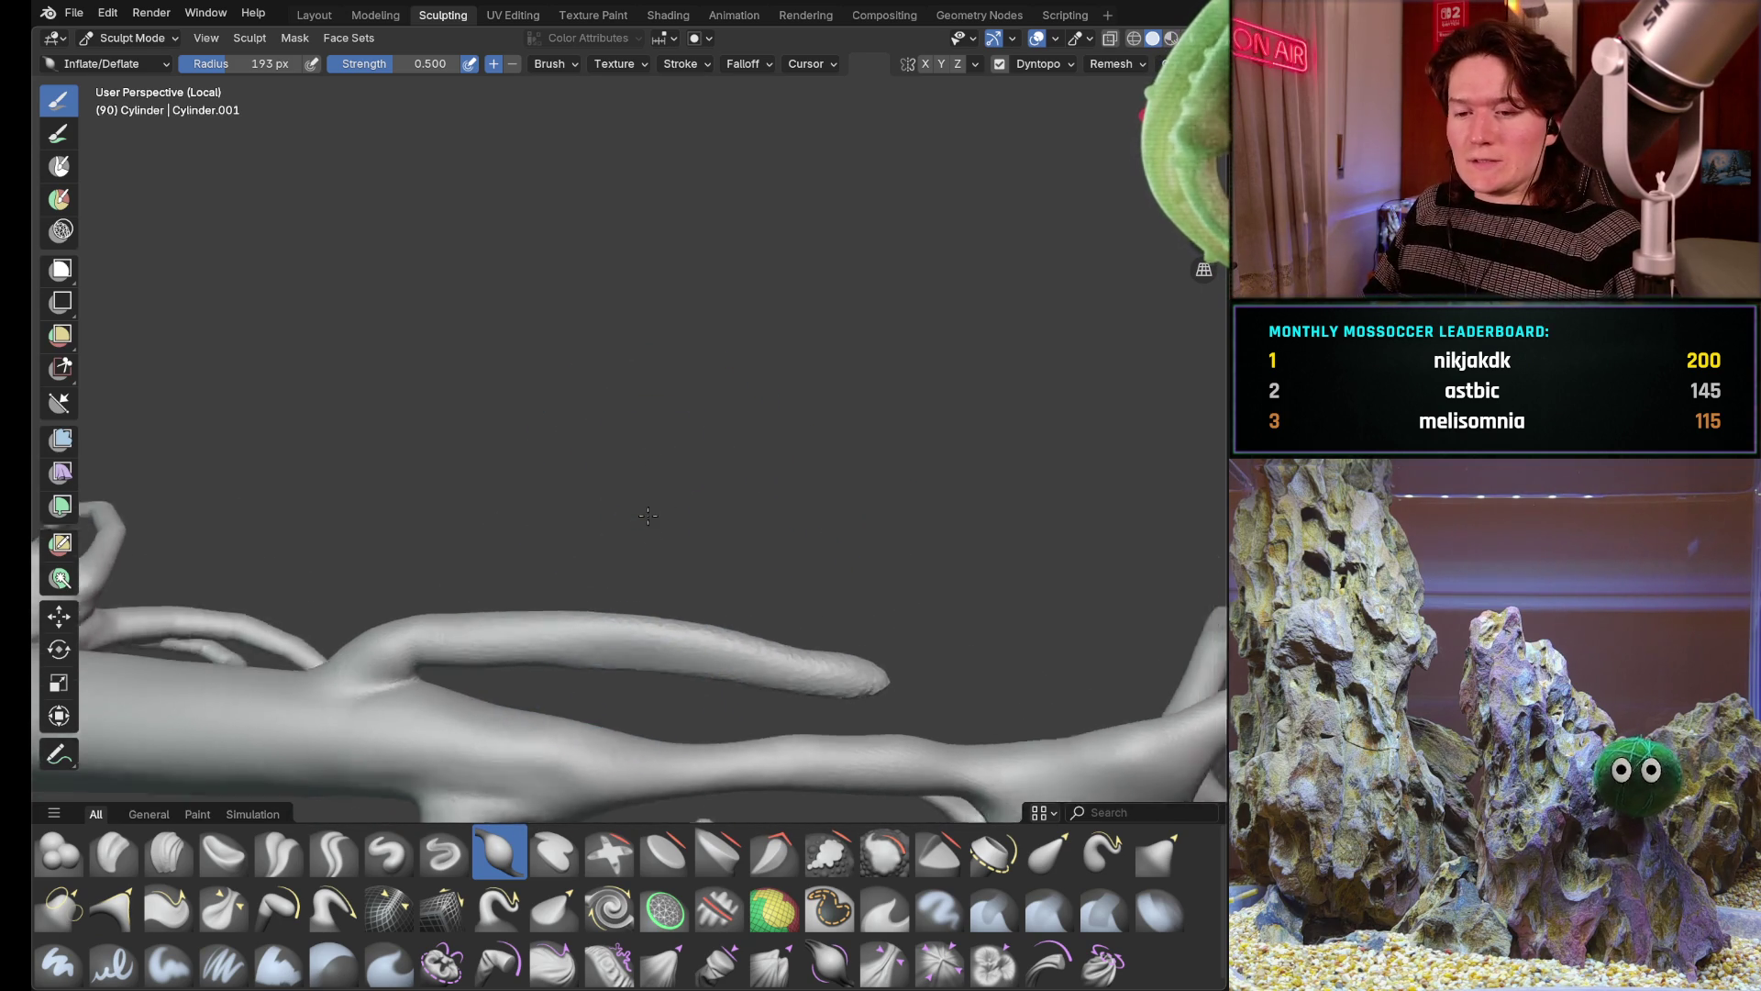
{"action": "scroll", "coordinate": [673, 537], "scroll_direction": "down", "scroll_amount": 3}
{"action": "mouse_move", "coordinate": [648, 523]}
{"action": "middle_mouse_down"}
{"action": "mouse_move", "coordinate": [631, 515]}
{"action": "mouse_move", "coordinate": [622, 655]}
{"action": "middle_mouse_up"}
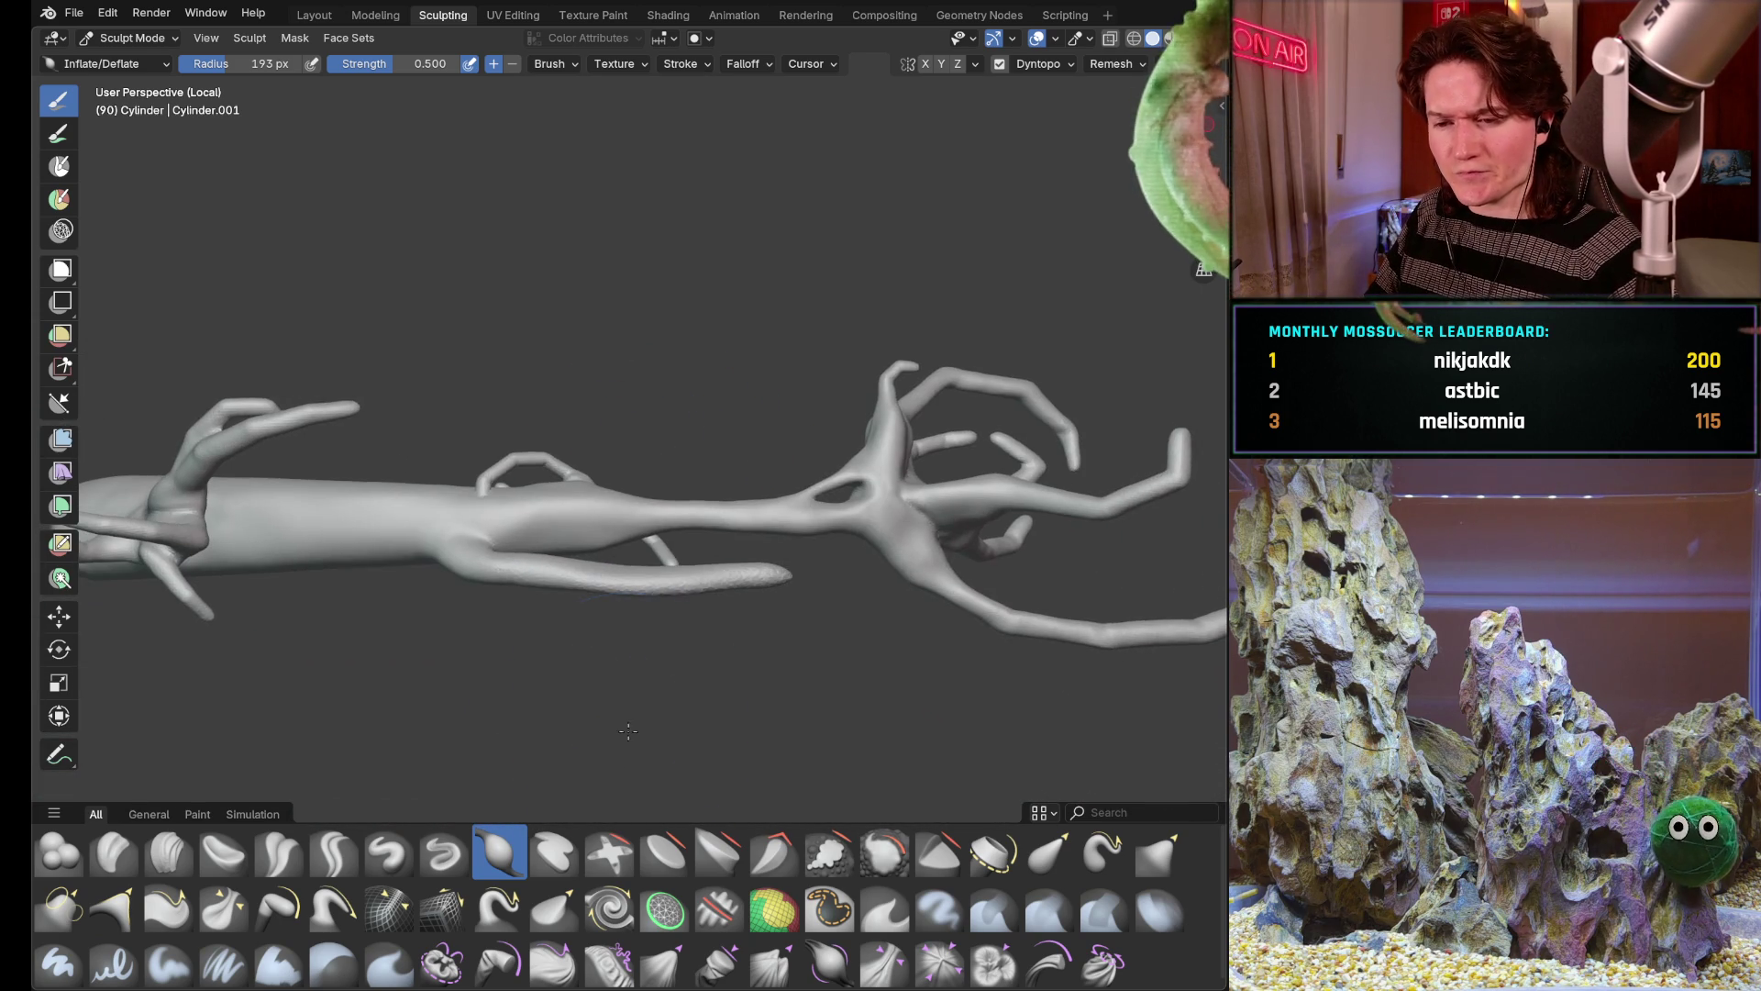
{"action": "middle_click_drag", "start_coordinate": [622, 583], "coordinate": [685, 451]}
{"action": "scroll", "coordinate": [689, 468], "scroll_direction": "up", "scroll_amount": 3}
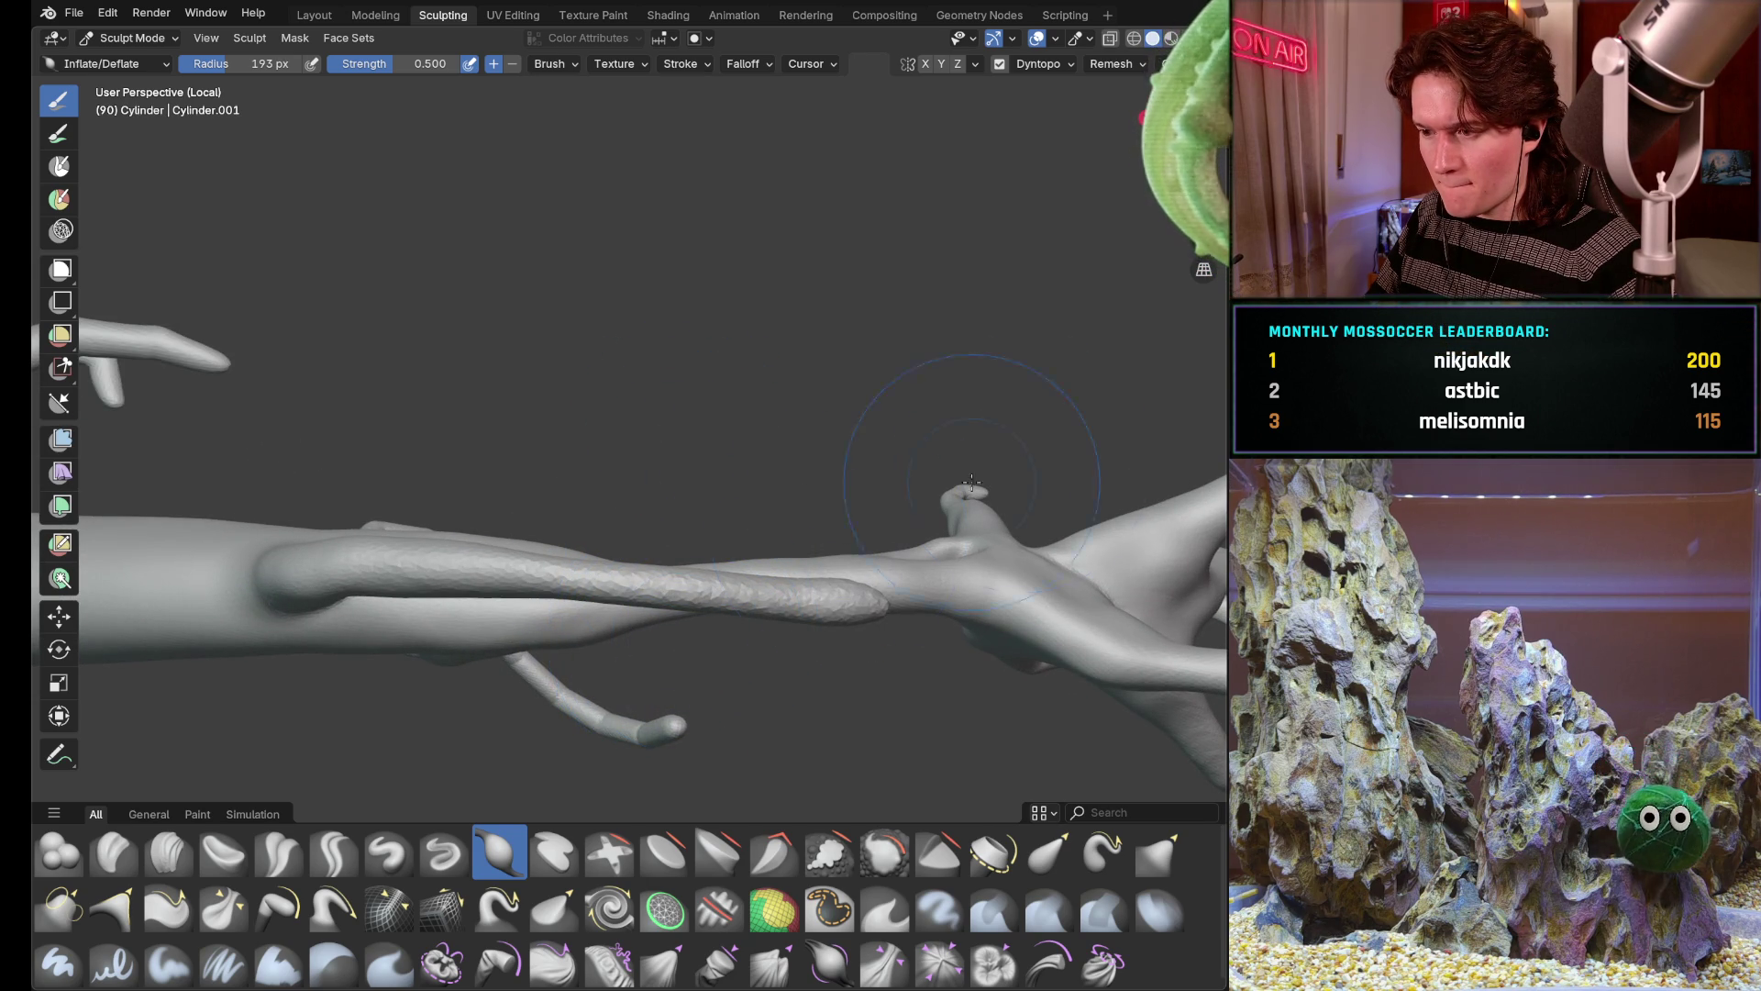
{"action": "left_click_drag", "start_coordinate": [1219, 418], "coordinate": [892, 416]}
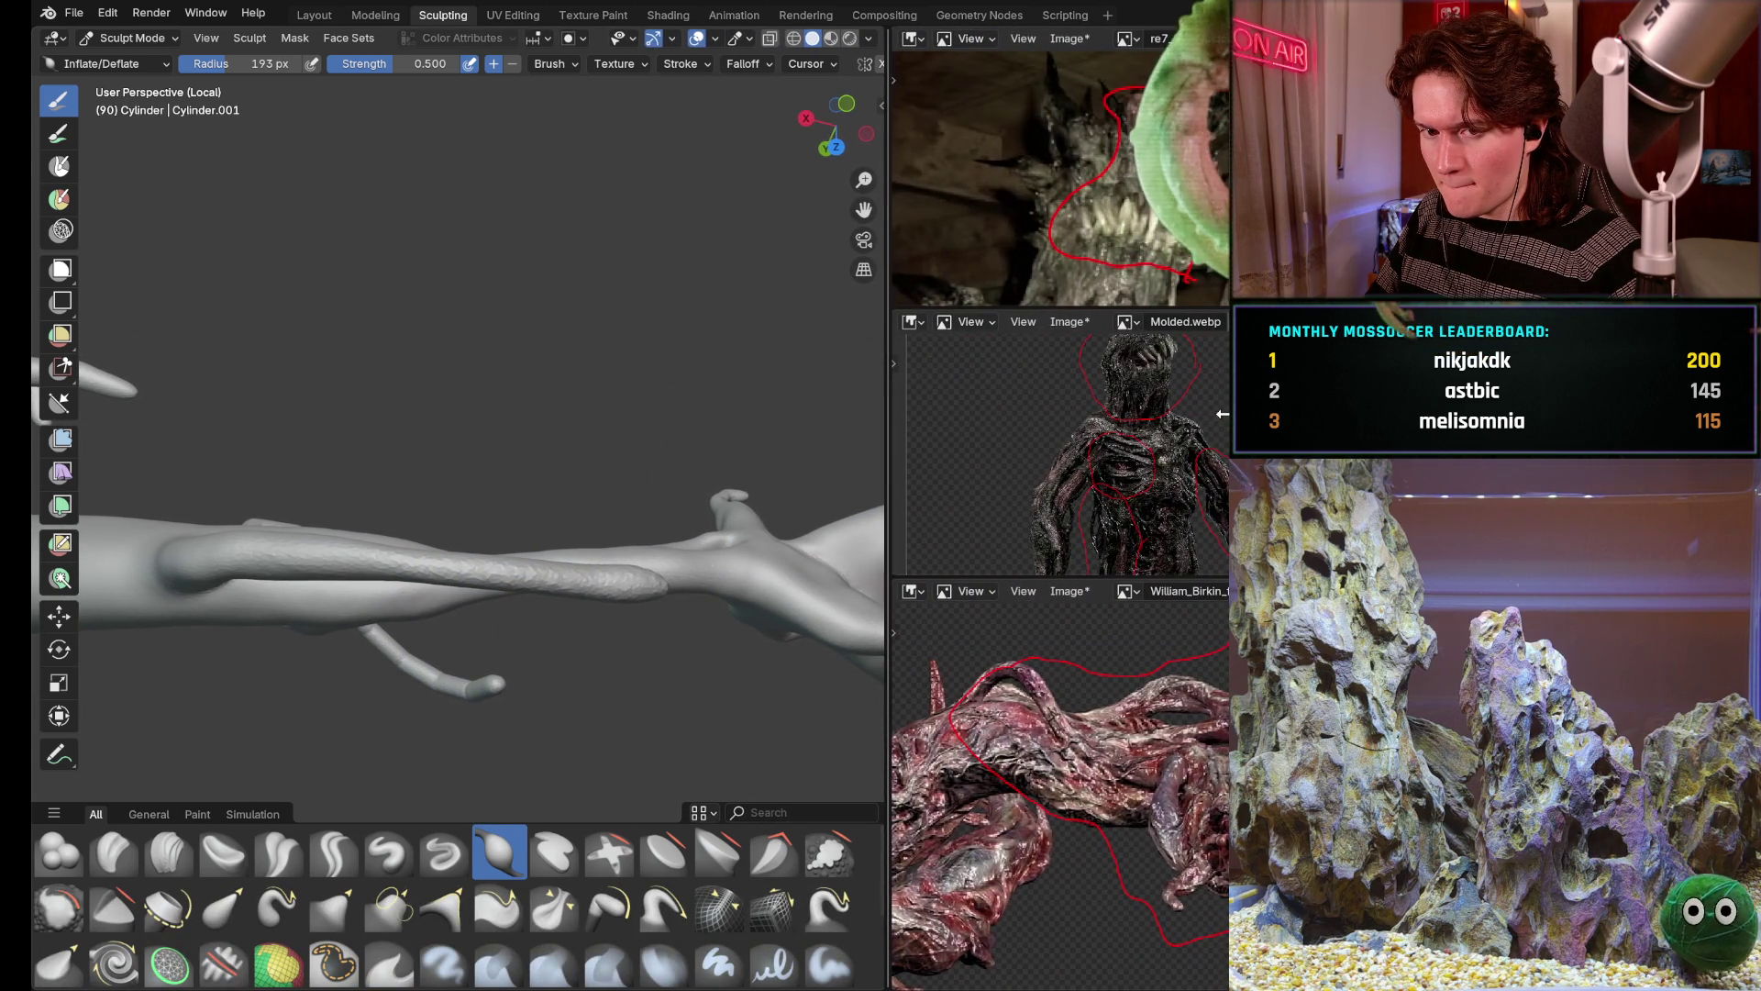
Widen the reference image area and pan the fleshy creature image to its tendrils
{"action": "left_click_drag", "start_coordinate": [889, 418], "coordinate": [809, 417]}
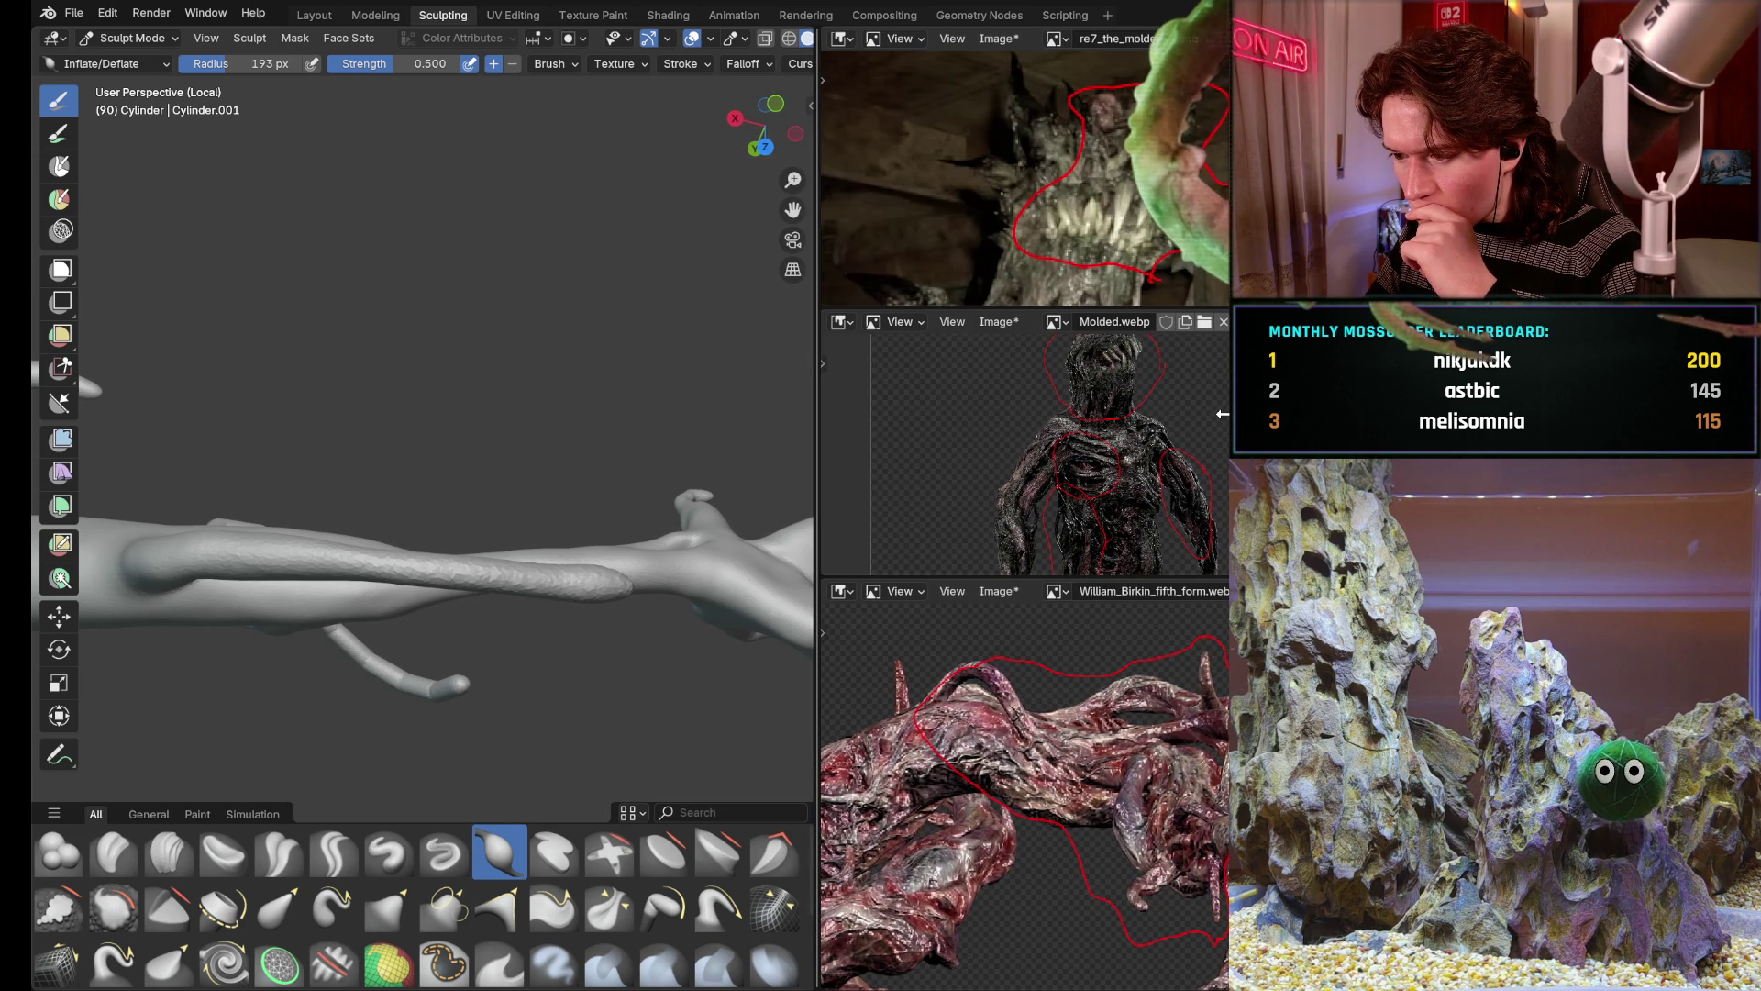
{"action": "left_click_drag", "start_coordinate": [818, 413], "coordinate": [730, 413]}
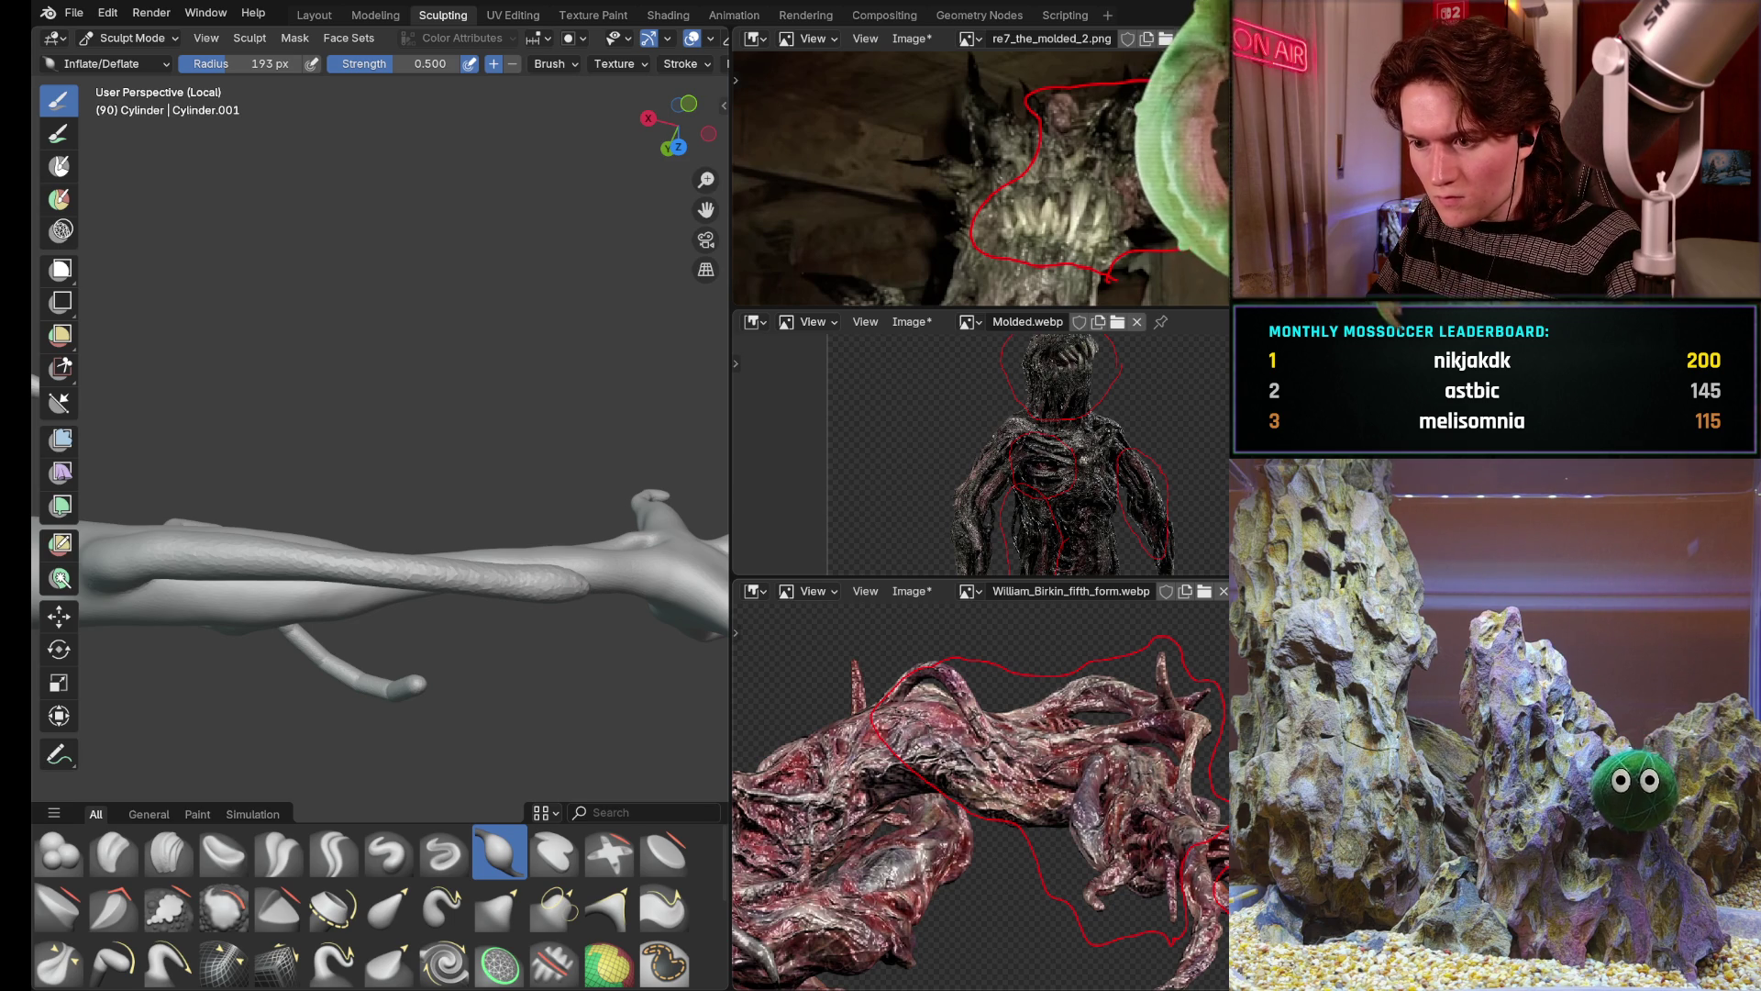
{"action": "scroll", "coordinate": [880, 647], "scroll_direction": "up", "scroll_amount": 4}
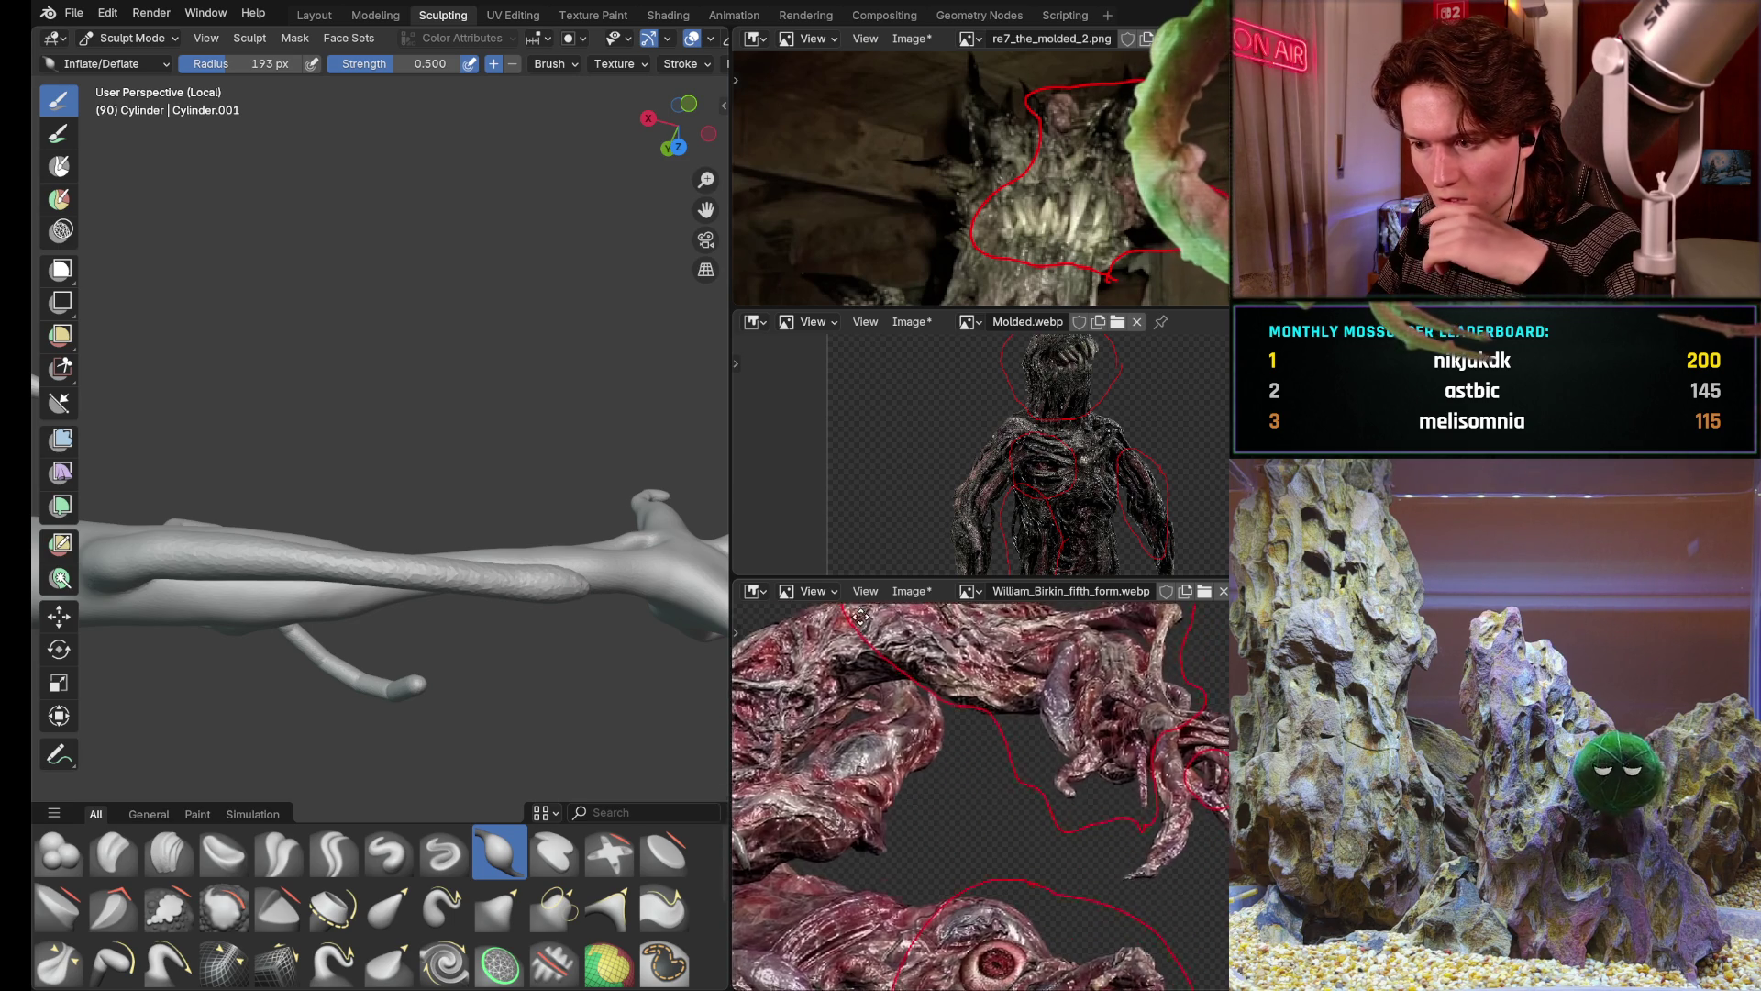
{"action": "middle_click_drag", "start_coordinate": [865, 580], "coordinate": [863, 686]}
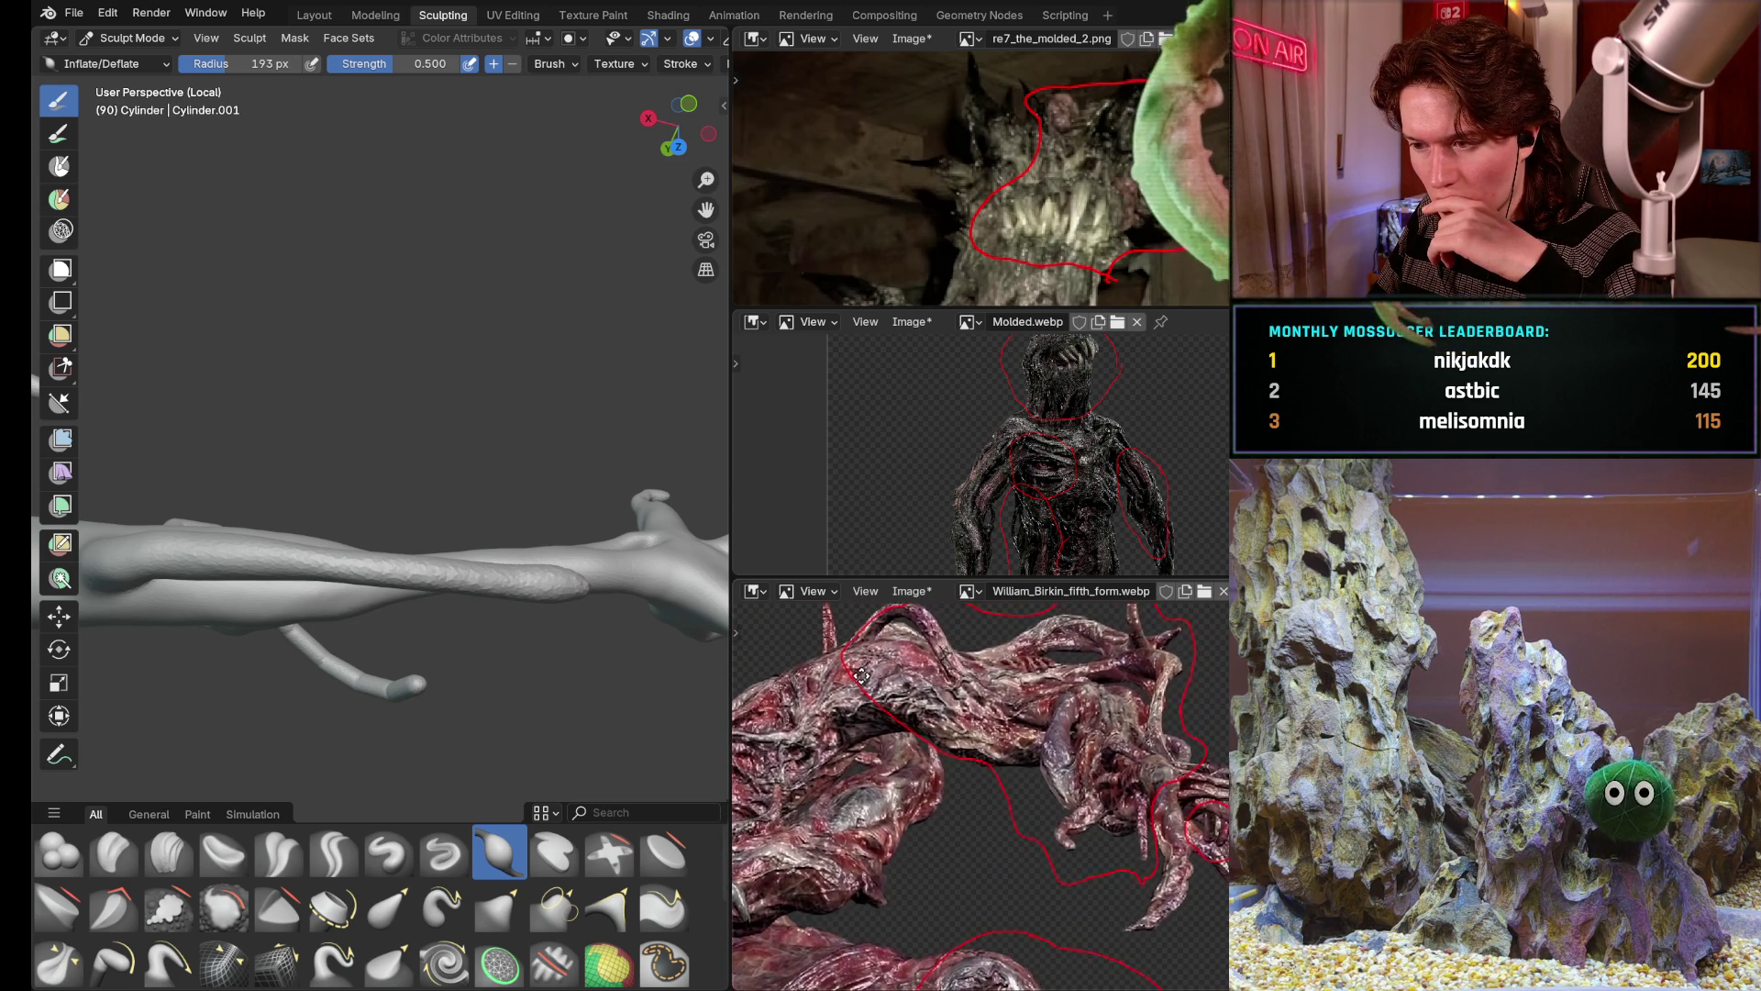
{"action": "scroll", "coordinate": [862, 685], "scroll_direction": "up", "scroll_amount": 2}
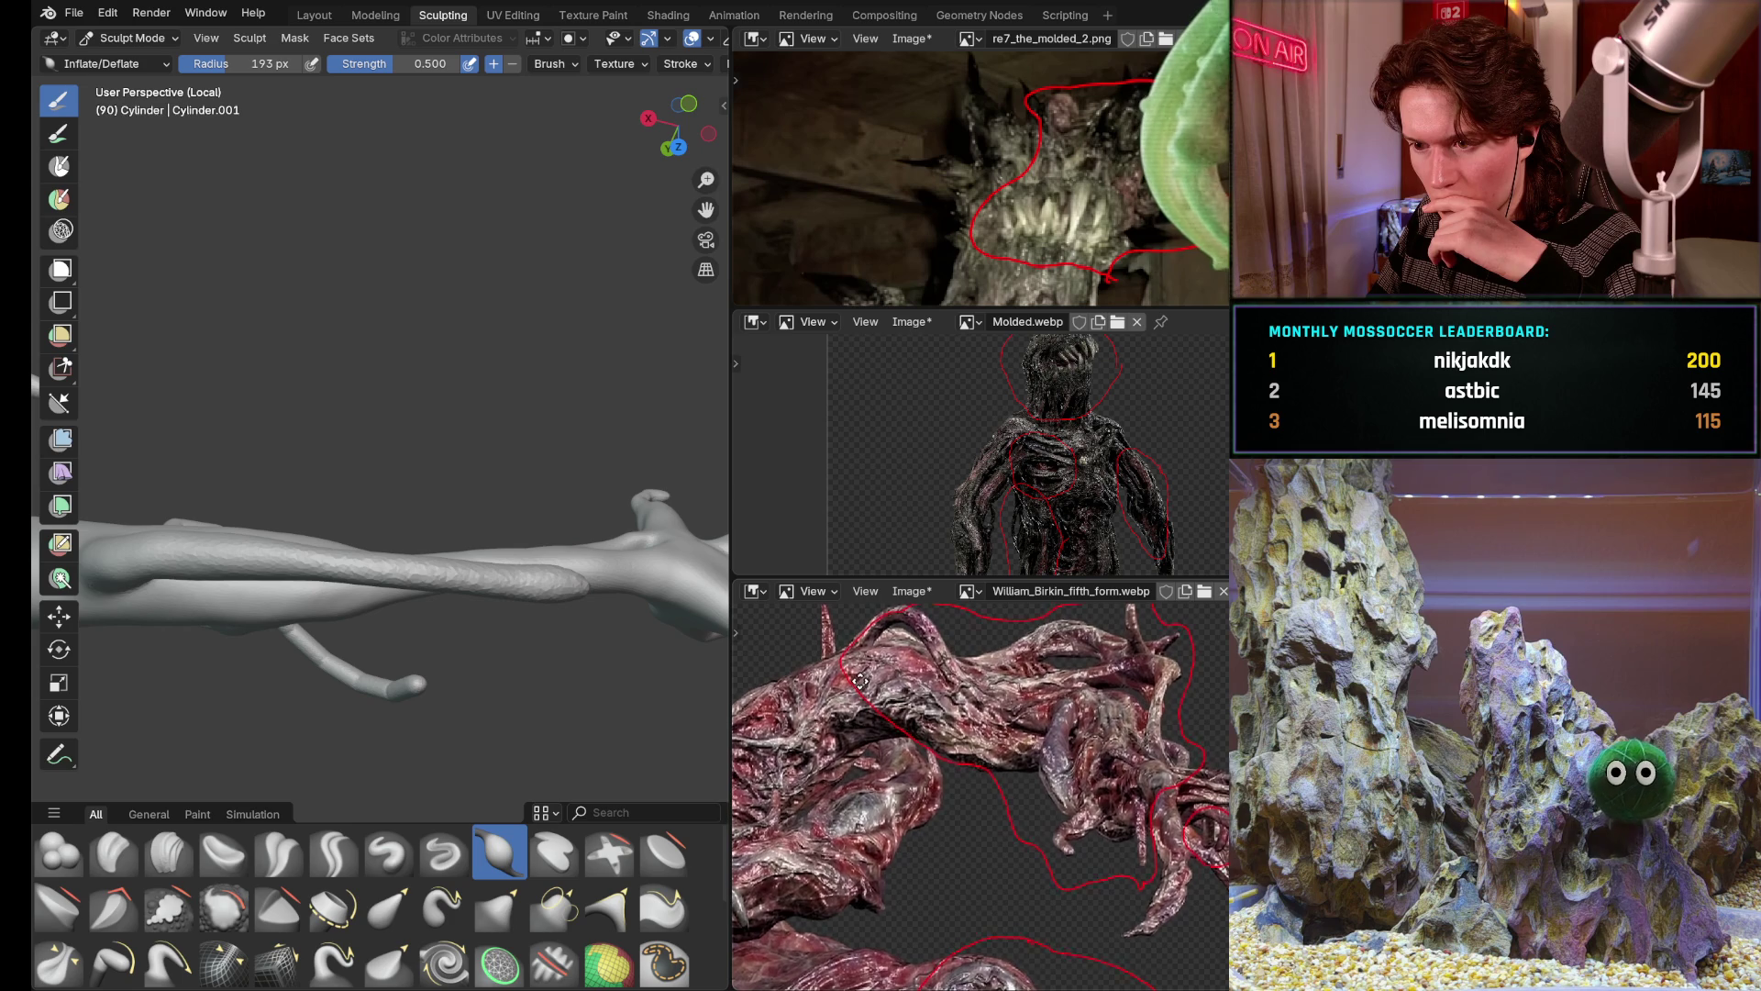
{"action": "mouse_move", "coordinate": [924, 754]}
{"action": "middle_mouse_down"}
{"action": "mouse_move", "coordinate": [908, 731]}
{"action": "mouse_move", "coordinate": [949, 750]}
{"action": "middle_mouse_up"}
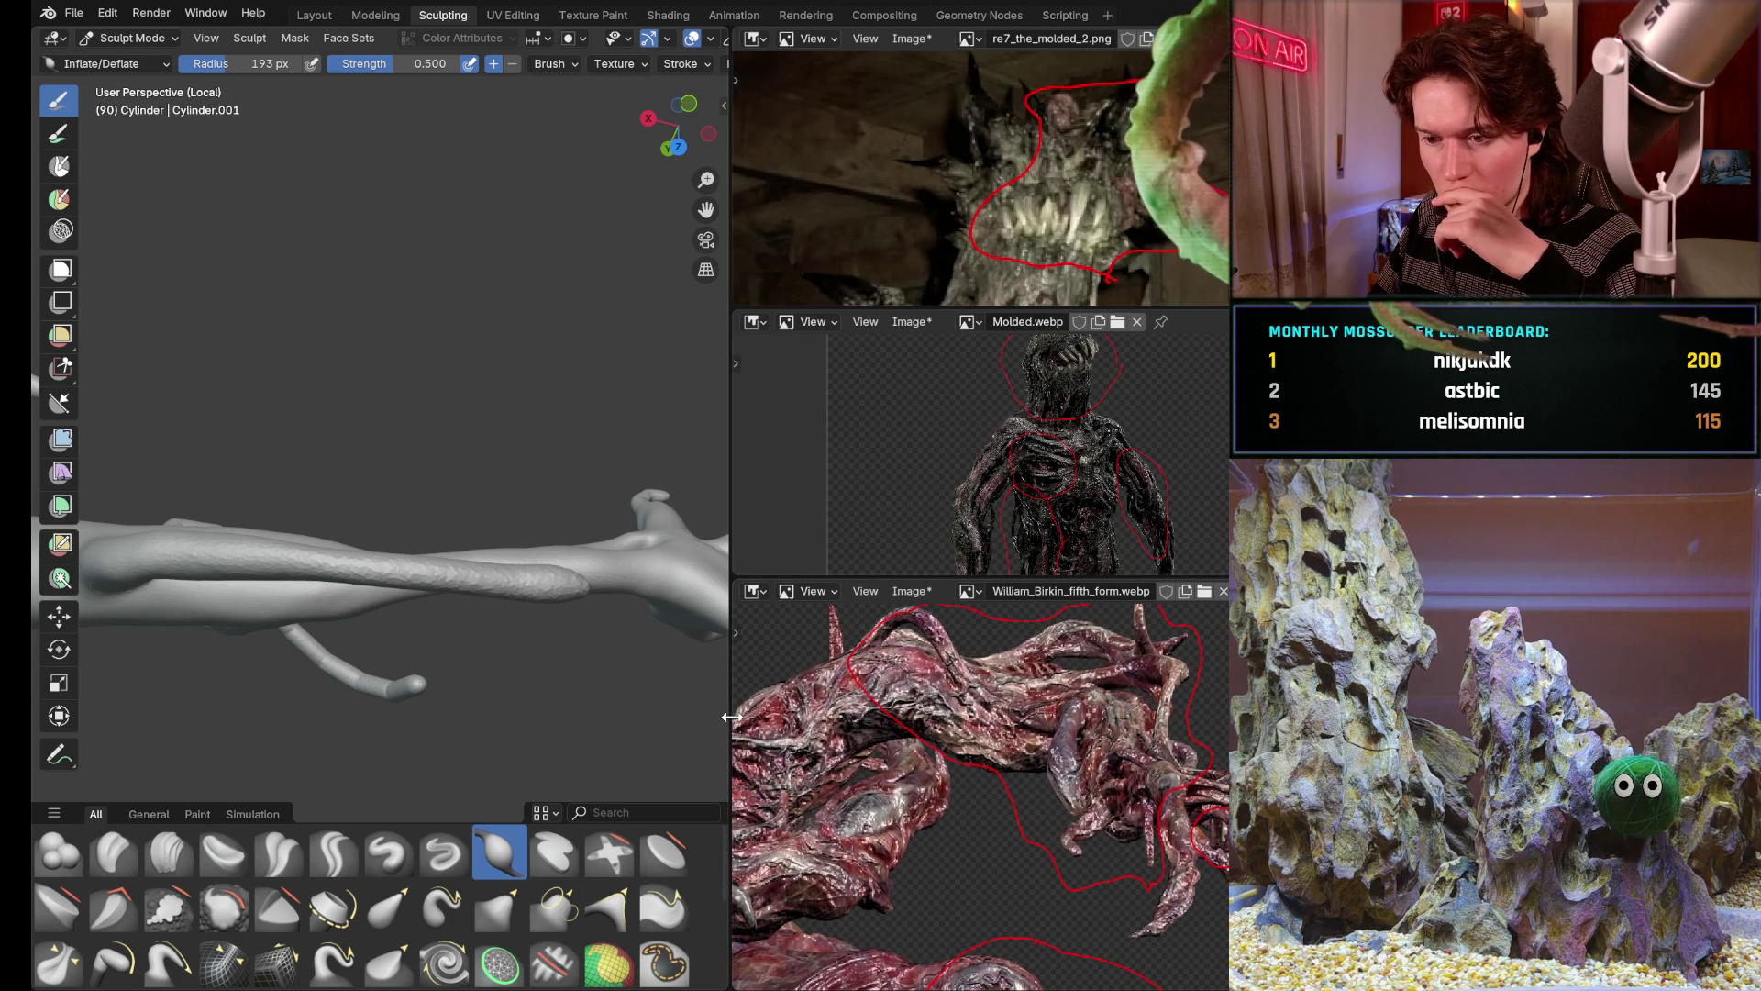
{"action": "left_click_drag", "start_coordinate": [730, 714], "coordinate": [727, 715]}
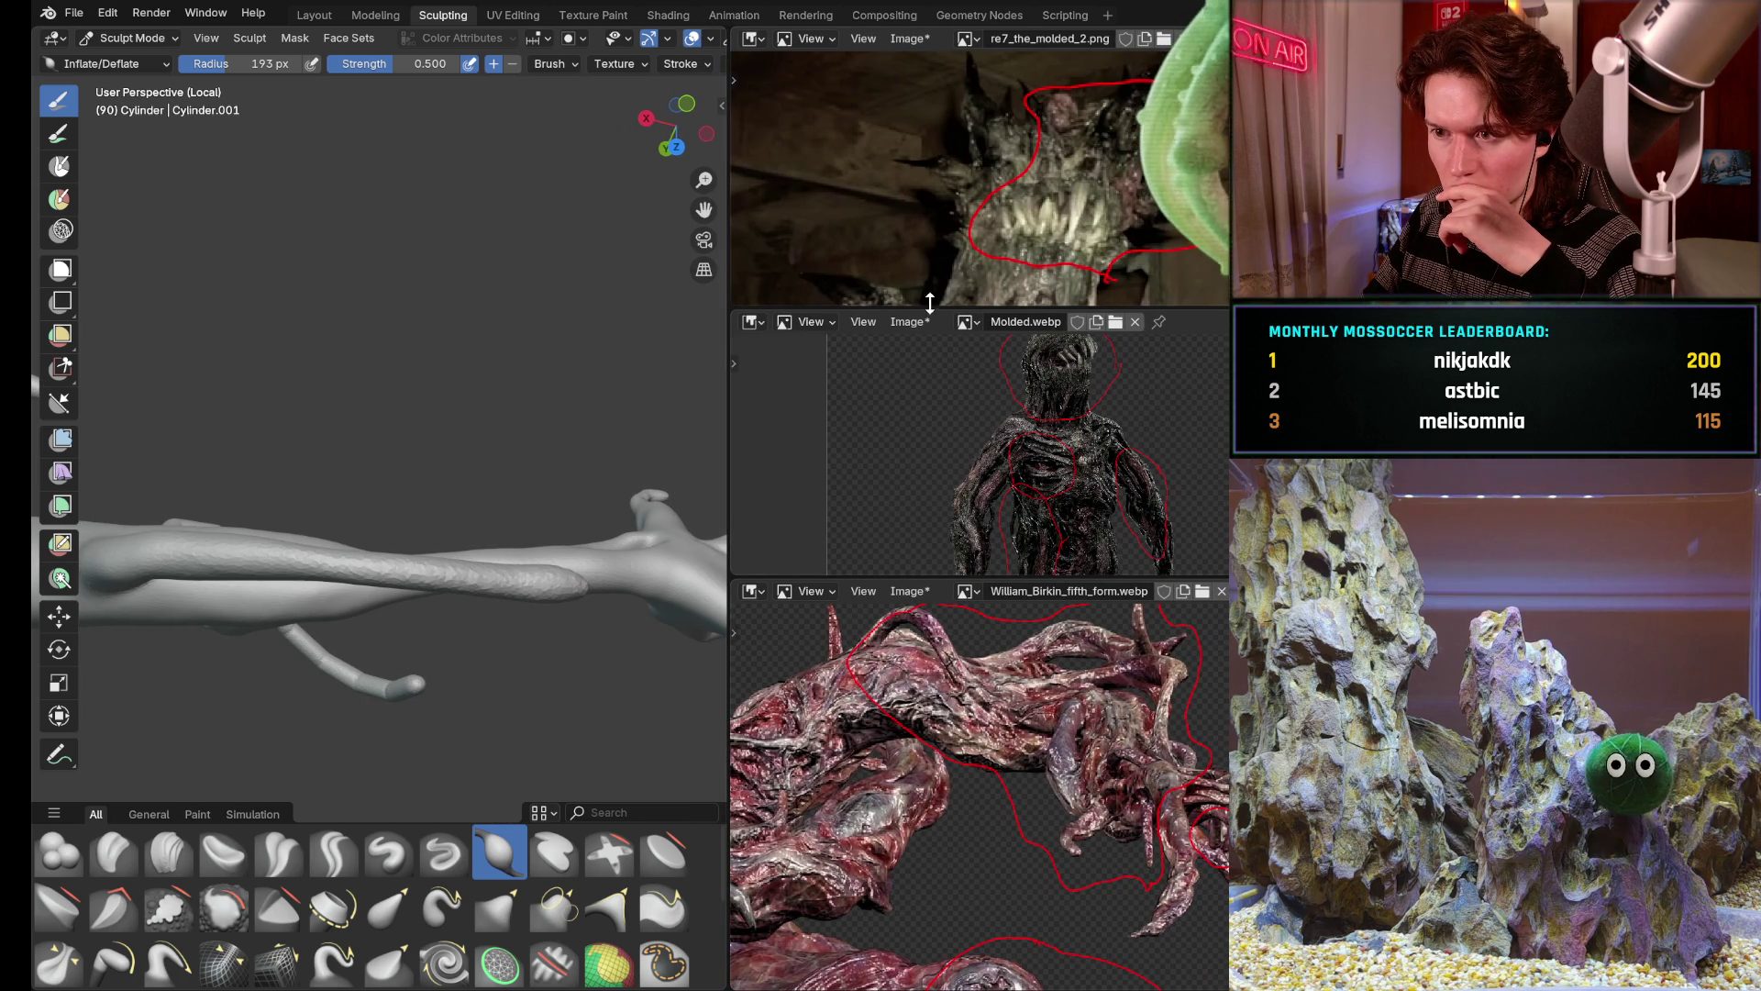
{"action": "left_click_drag", "start_coordinate": [929, 311], "coordinate": [925, 280]}
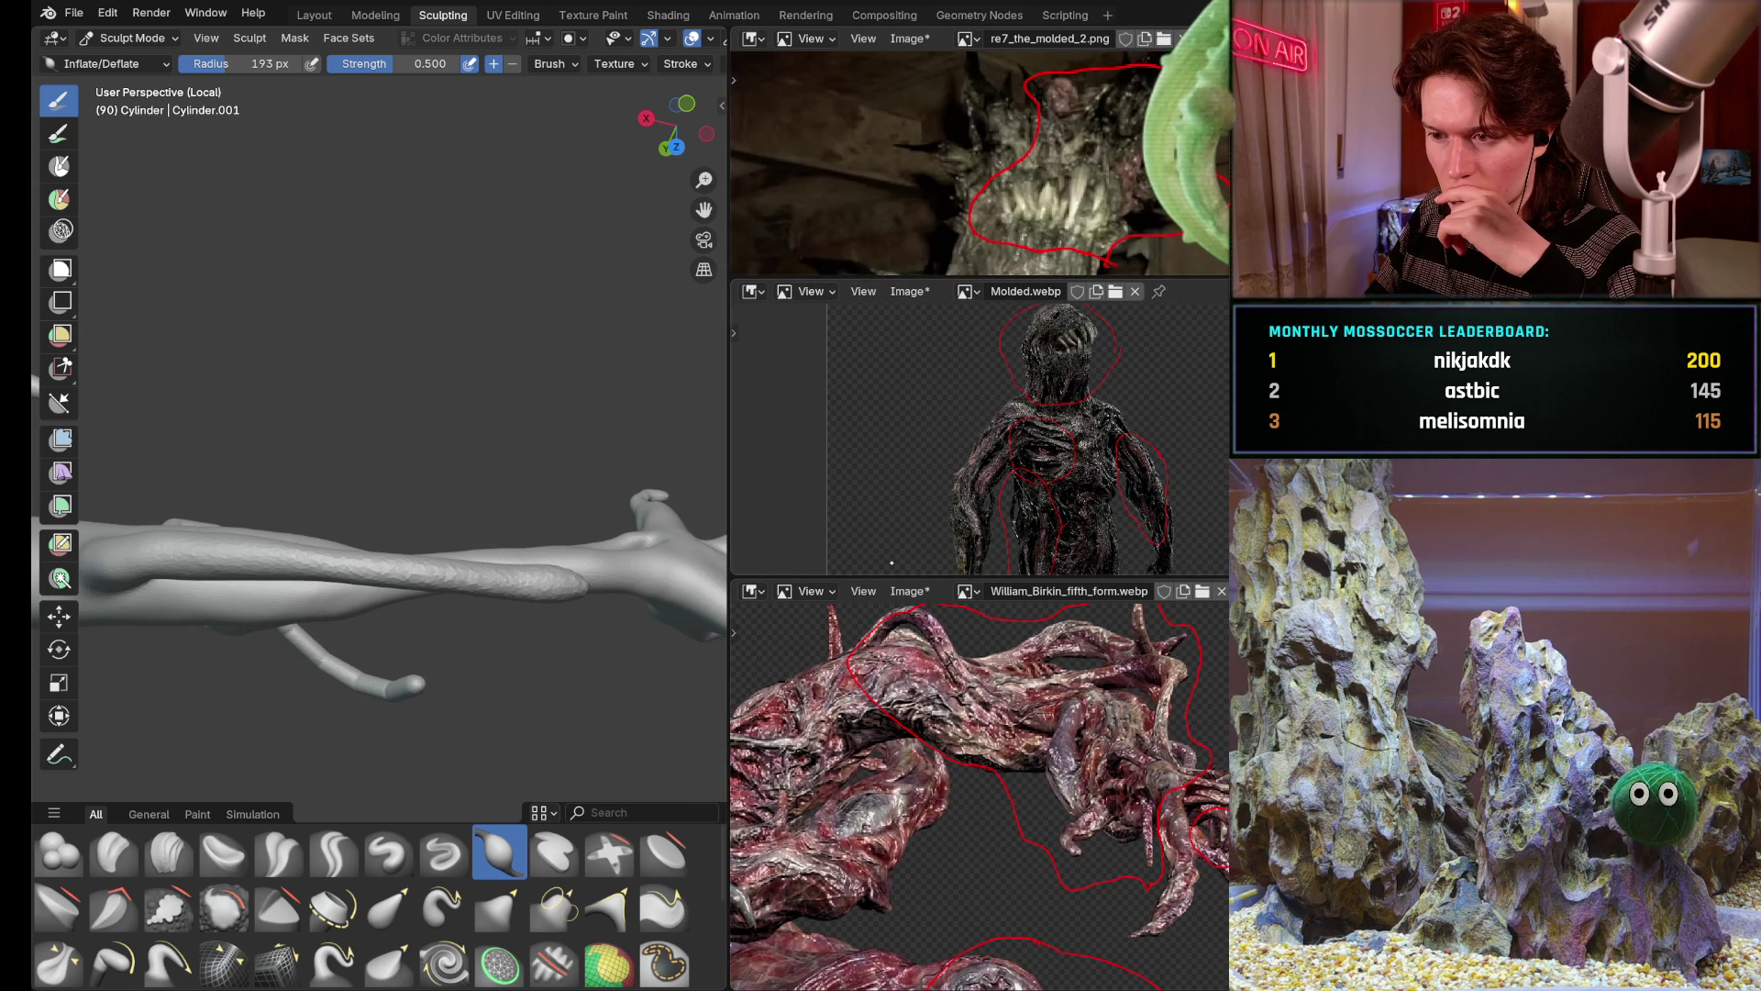
Give the fleshy reference more height and centre its tendrils, dismissing stray context menus
{"action": "right_click", "coordinate": [895, 573]}
{"action": "key", "text": "Escape"}
{"action": "right_click", "coordinate": [895, 574]}
{"action": "key", "text": "Escape"}
{"action": "mouse_move", "coordinate": [895, 573]}
{"action": "left_mouse_down"}
{"action": "mouse_move", "coordinate": [890, 521]}
{"action": "mouse_move", "coordinate": [897, 554]}
{"action": "left_mouse_up"}
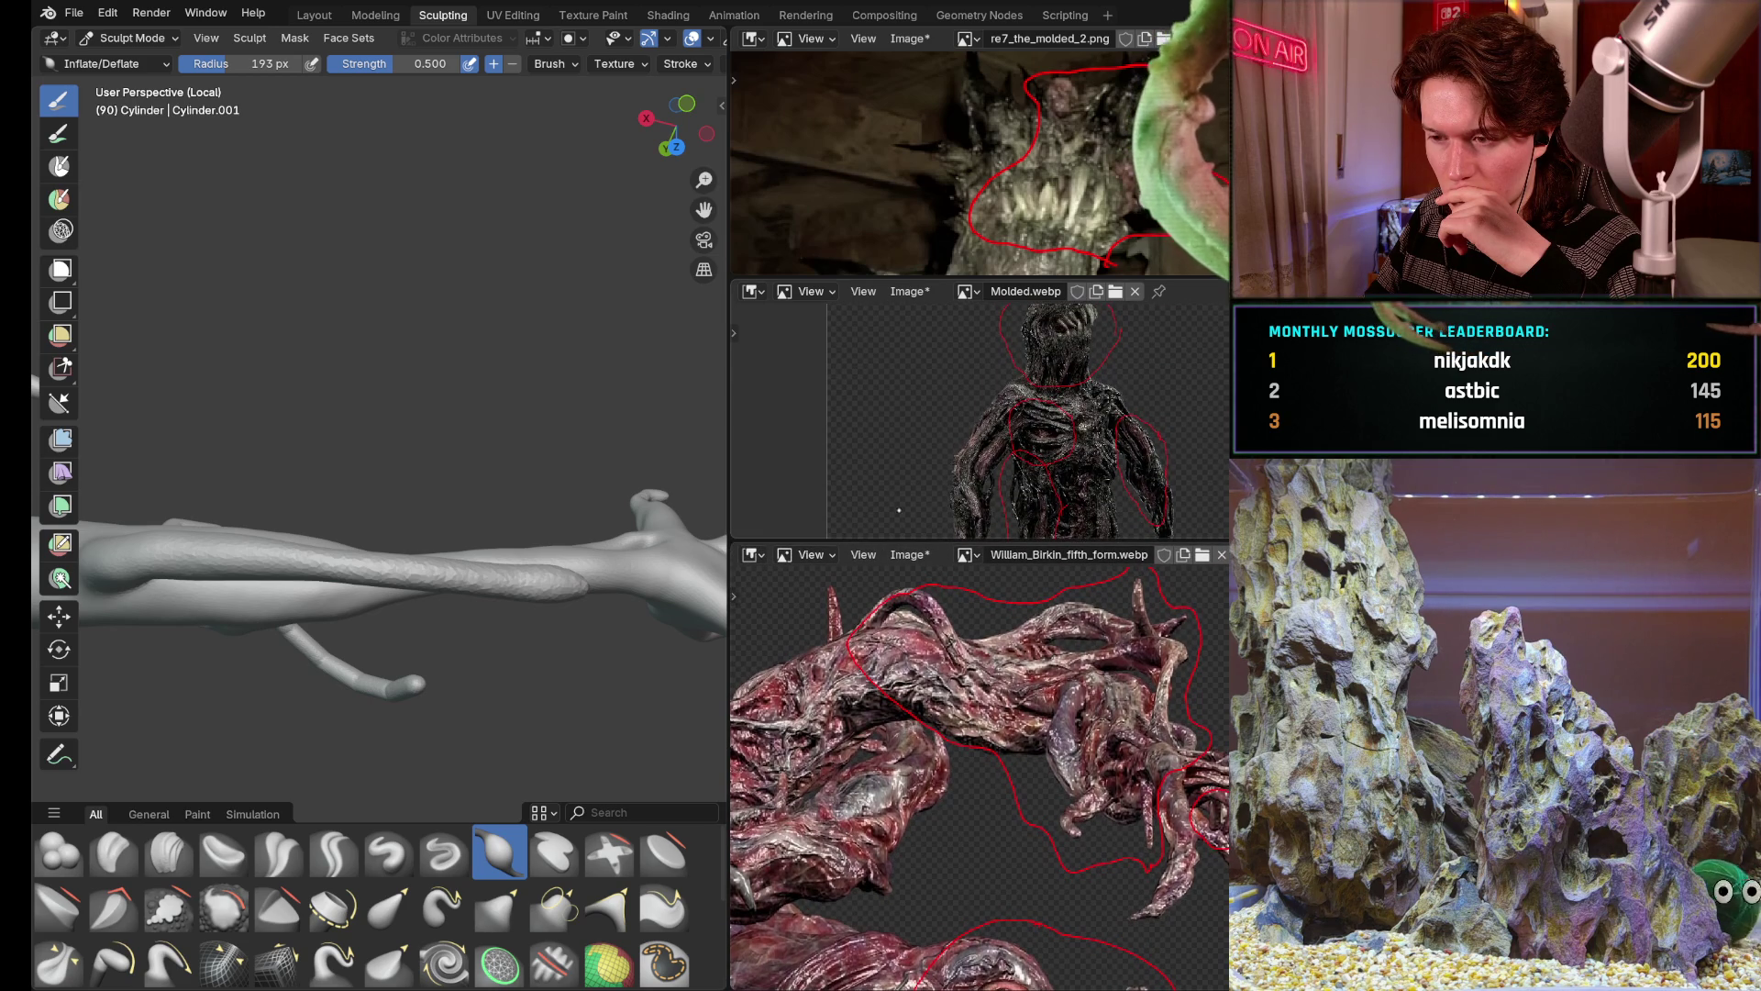
{"action": "scroll", "coordinate": [990, 428], "scroll_direction": "up", "scroll_amount": 2}
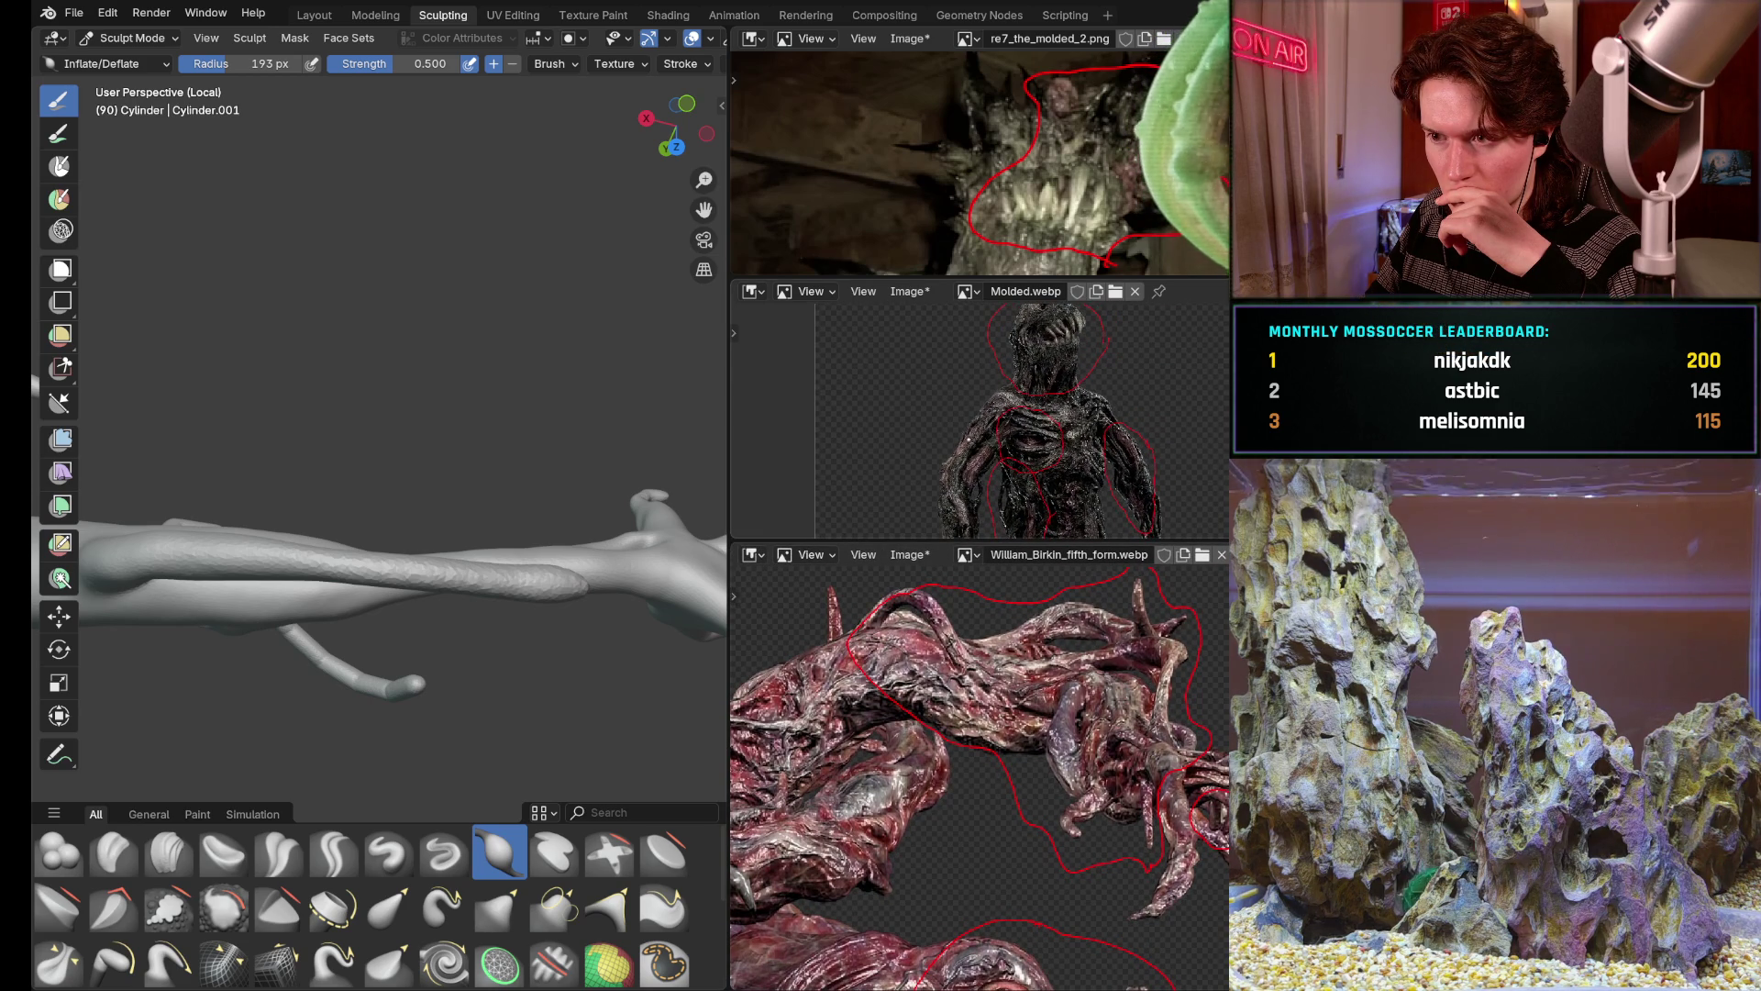
{"action": "middle_click_drag", "start_coordinate": [936, 647], "coordinate": [928, 725]}
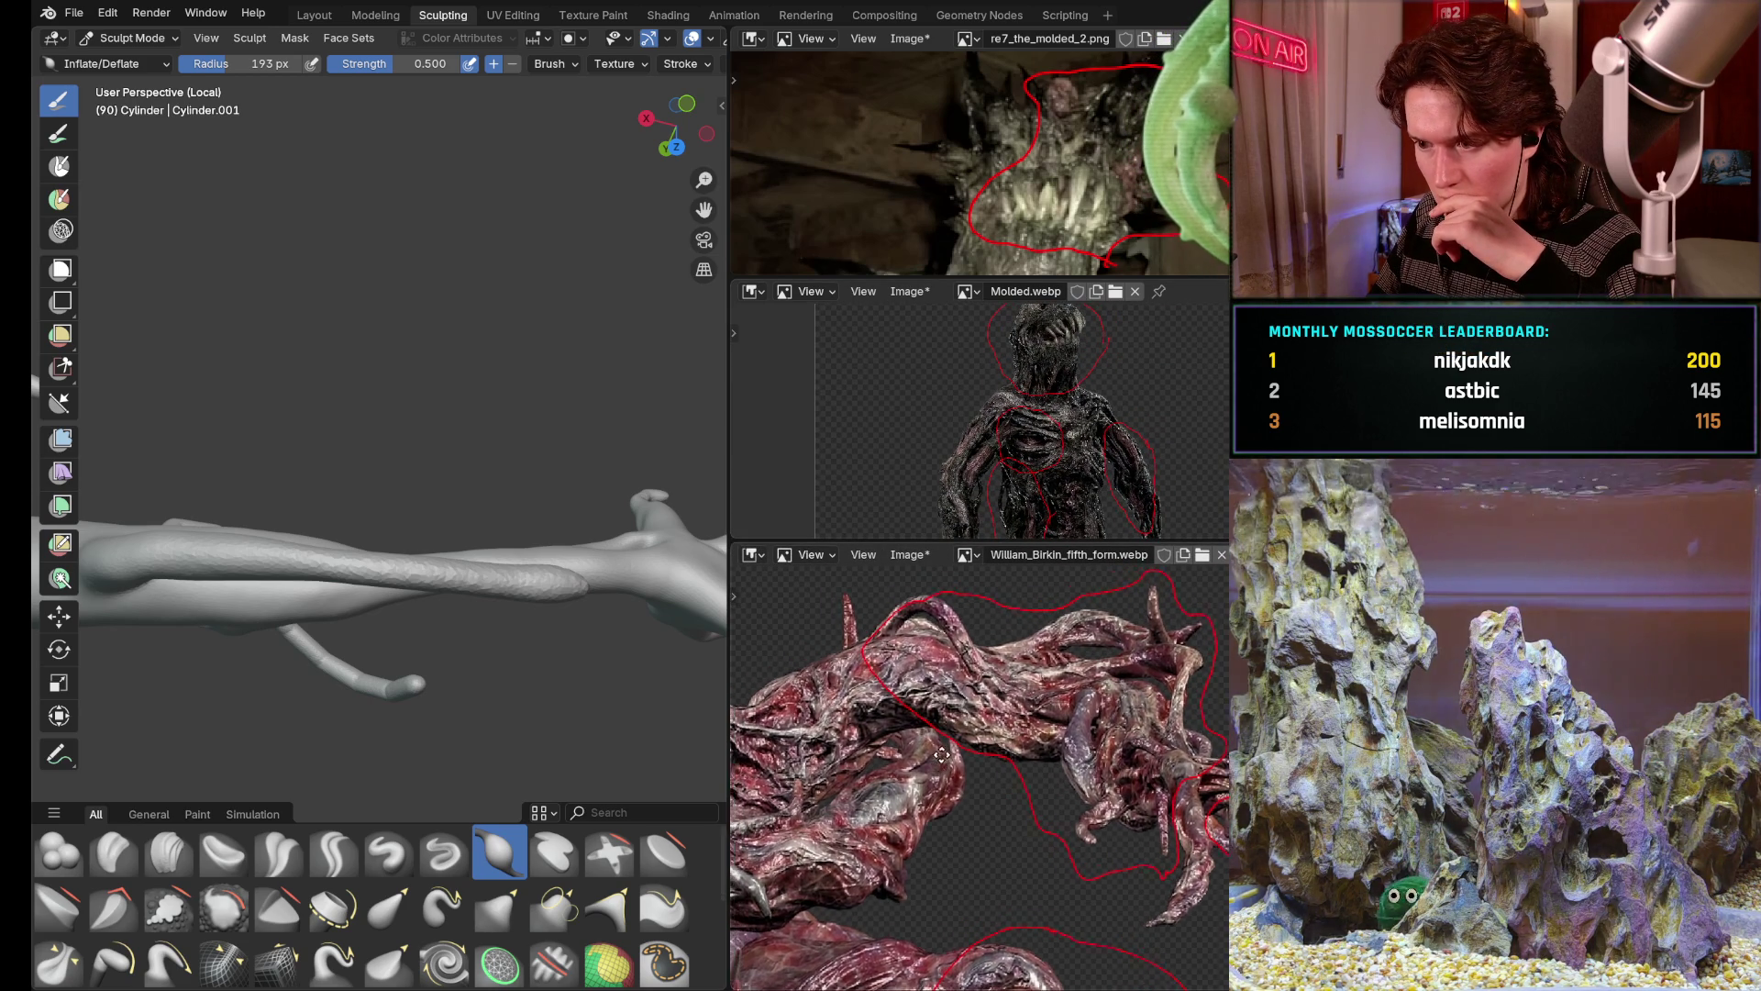
{"action": "scroll", "coordinate": [928, 725], "scroll_direction": "up", "scroll_amount": 2}
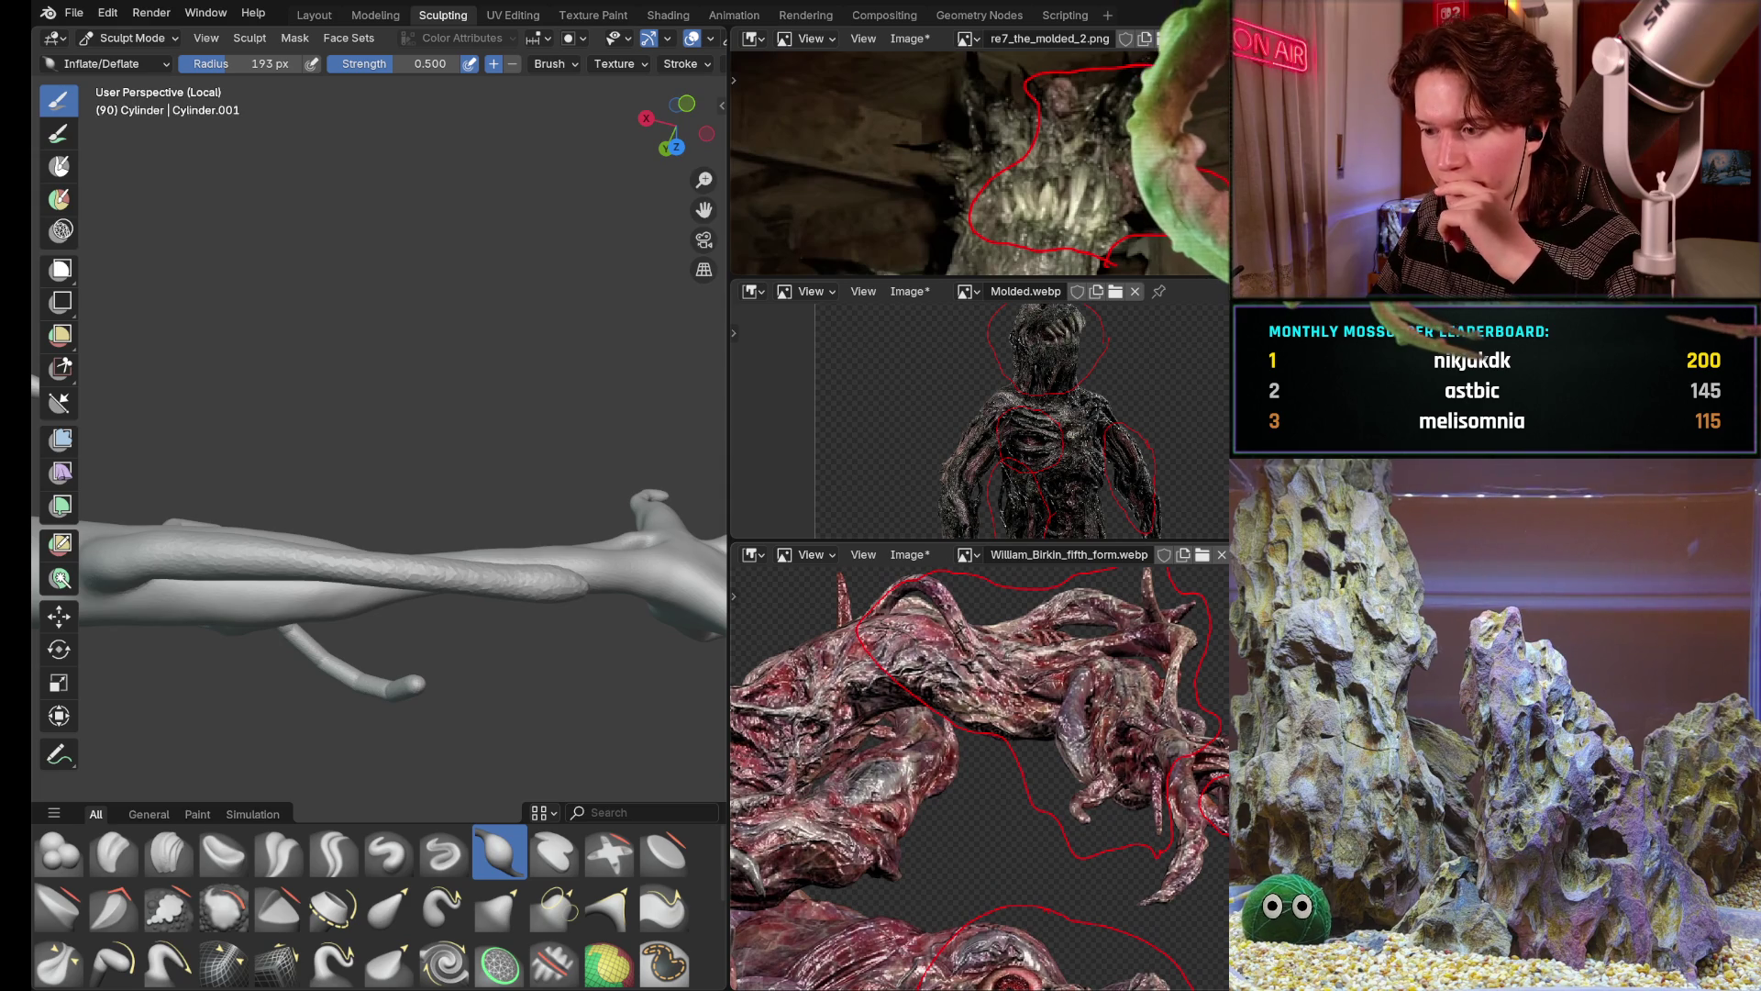
{"action": "scroll", "coordinate": [932, 737], "scroll_direction": "up", "scroll_amount": 2}
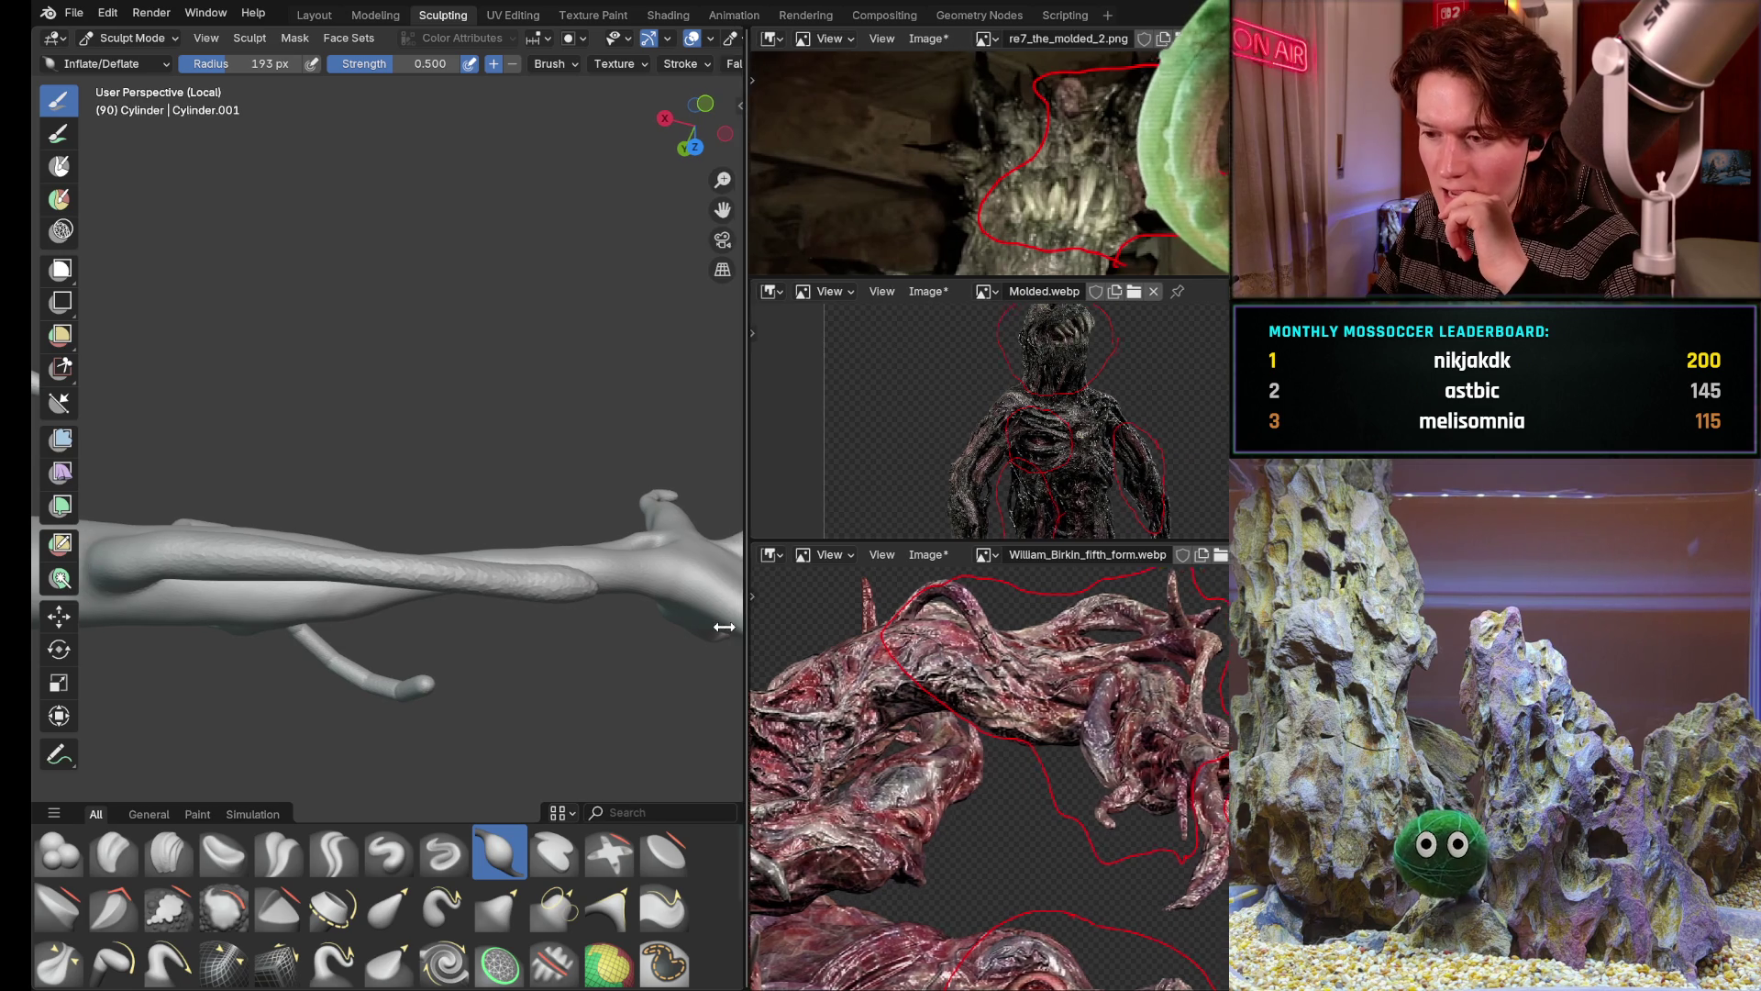
Collapse the reference images and orbit in close on the long tendril
{"action": "left_click_drag", "start_coordinate": [727, 626], "coordinate": [1228, 626]}
{"action": "mouse_move", "coordinate": [638, 686]}
{"action": "middle_mouse_down"}
{"action": "mouse_move", "coordinate": [859, 630]}
{"action": "mouse_move", "coordinate": [862, 440]}
{"action": "mouse_move", "coordinate": [783, 510]}
{"action": "middle_mouse_up"}
{"action": "scroll", "coordinate": [727, 499], "scroll_direction": "up", "scroll_amount": 2}
{"action": "middle_click_drag", "start_coordinate": [728, 498], "coordinate": [826, 481]}
{"action": "scroll", "coordinate": [895, 476], "scroll_direction": "up", "scroll_amount": 2}
{"action": "mouse_move", "coordinate": [926, 531]}
{"action": "middle_mouse_down"}
{"action": "mouse_move", "coordinate": [904, 482]}
{"action": "mouse_move", "coordinate": [881, 496]}
{"action": "middle_mouse_up"}
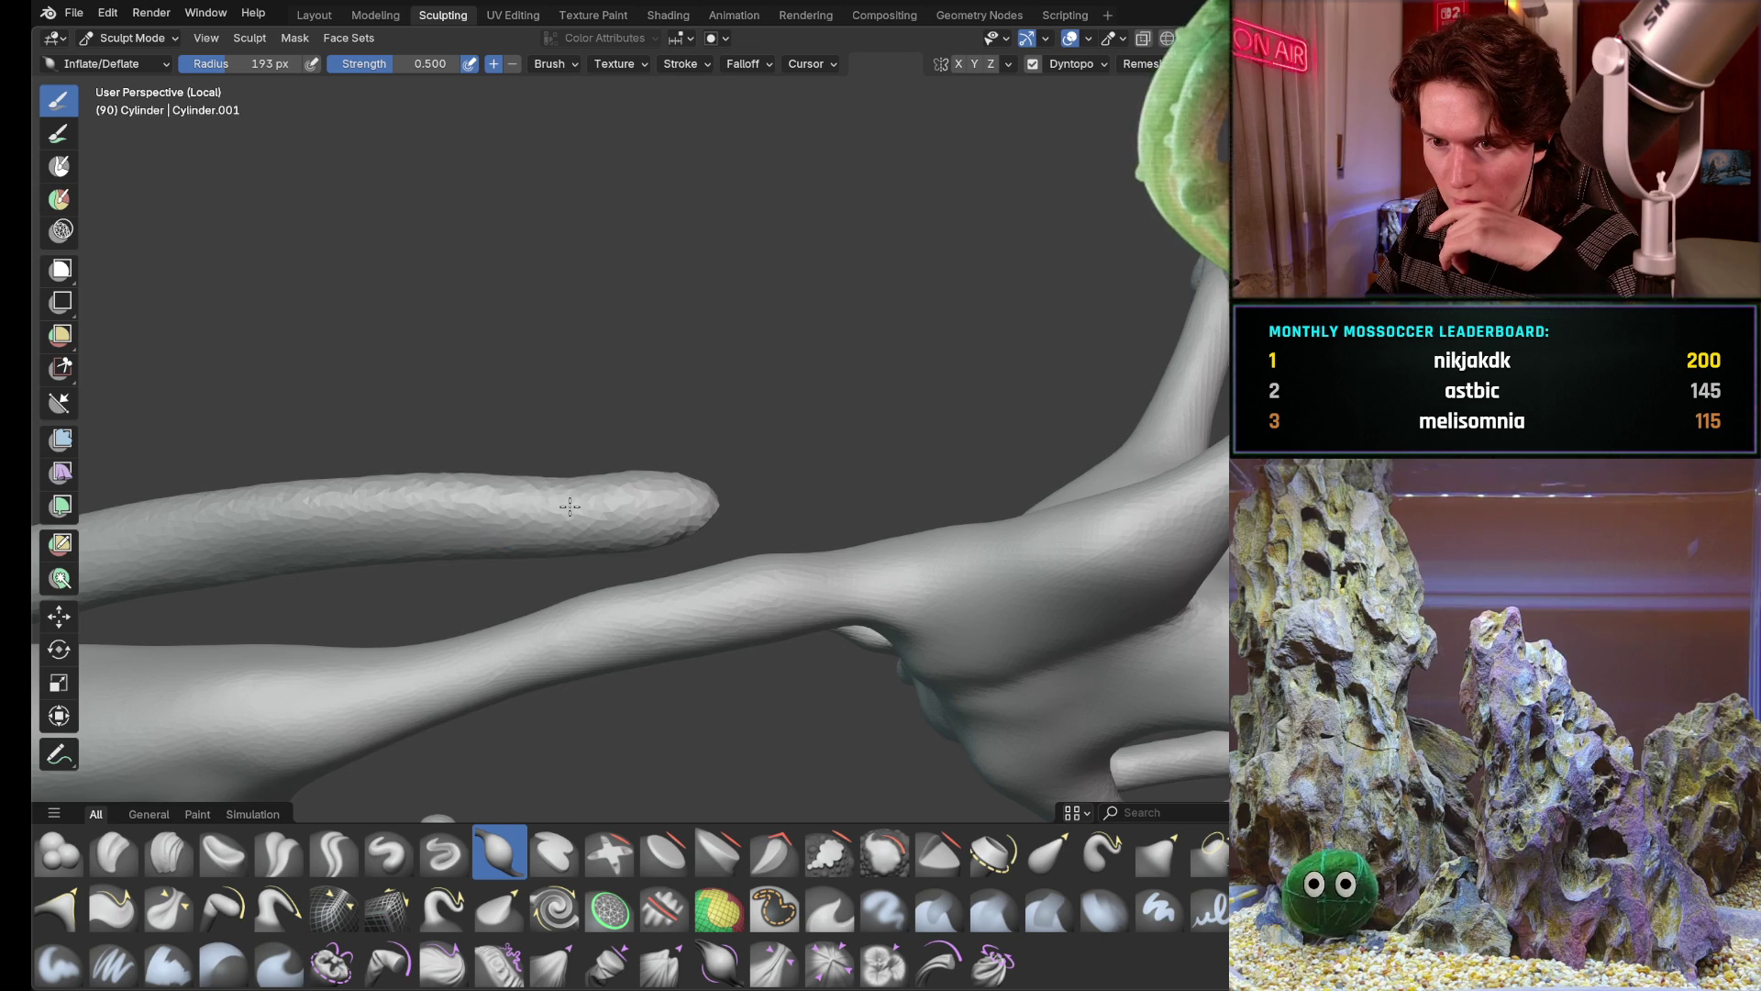
With the Pull brush, nudge the tendril's underside down, undoing a bad first stroke
{"action": "mouse_move", "coordinate": [570, 508]}
{"action": "middle_mouse_down"}
{"action": "mouse_move", "coordinate": [660, 475]}
{"action": "mouse_move", "coordinate": [661, 579]}
{"action": "middle_mouse_up"}
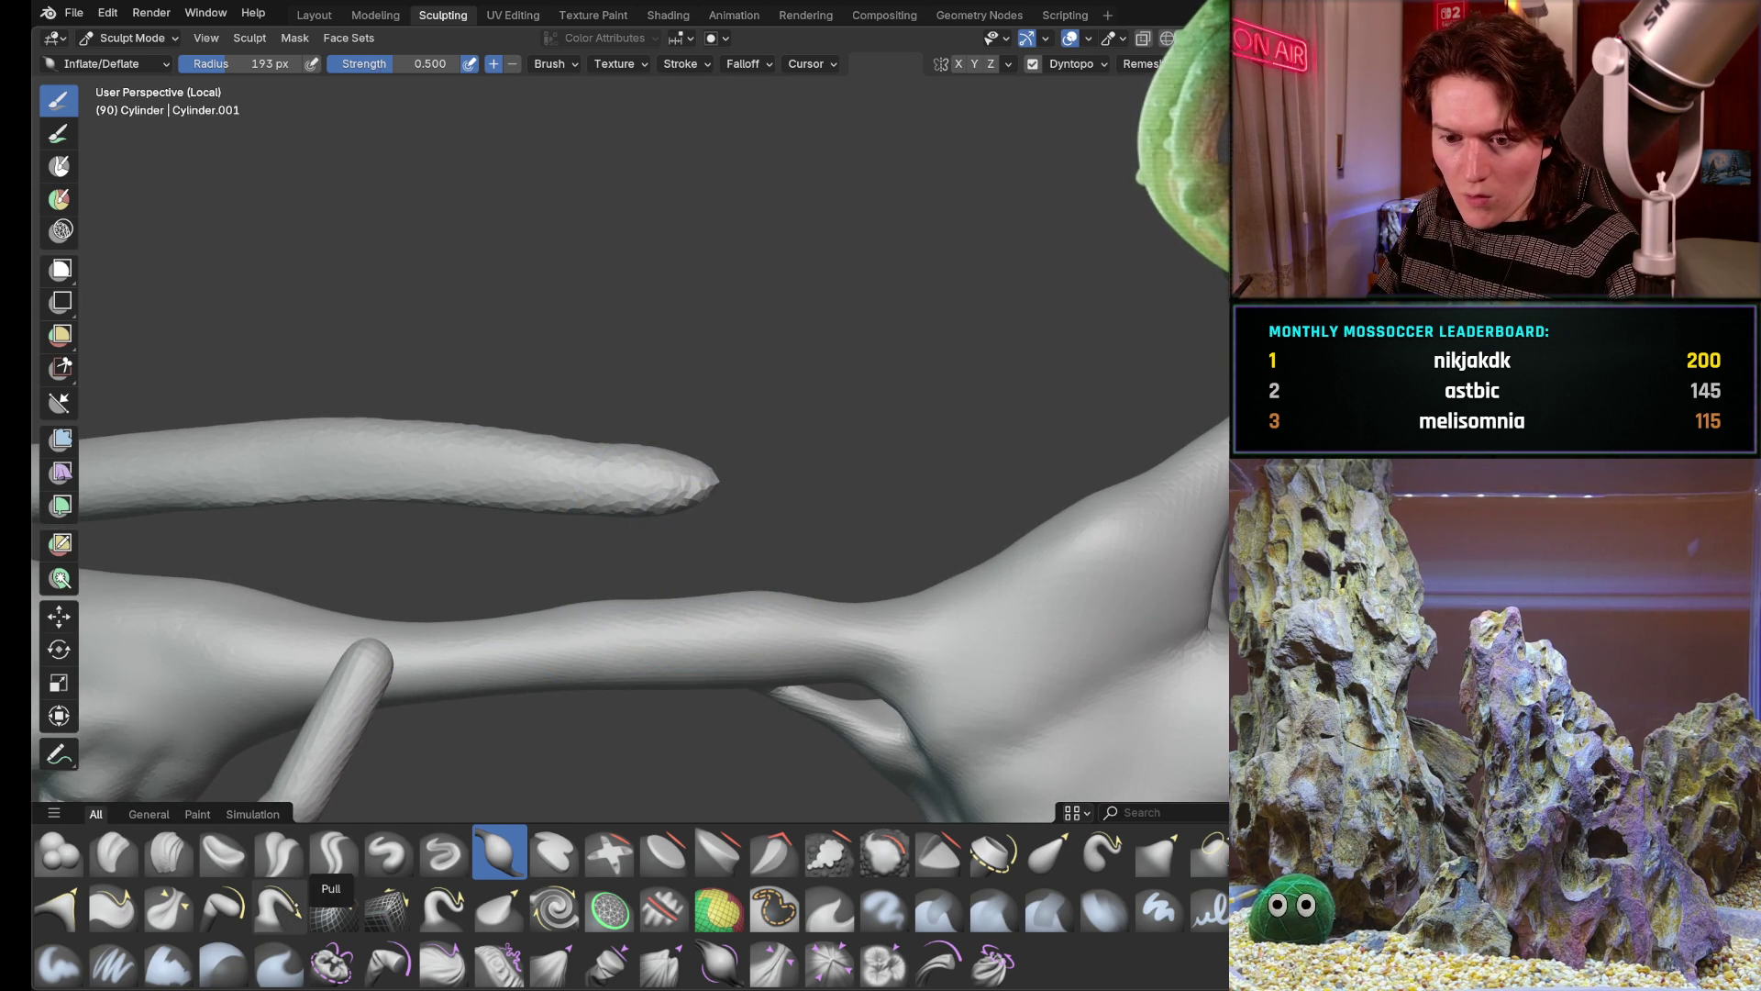
{"action": "left_click", "coordinate": [280, 905]}
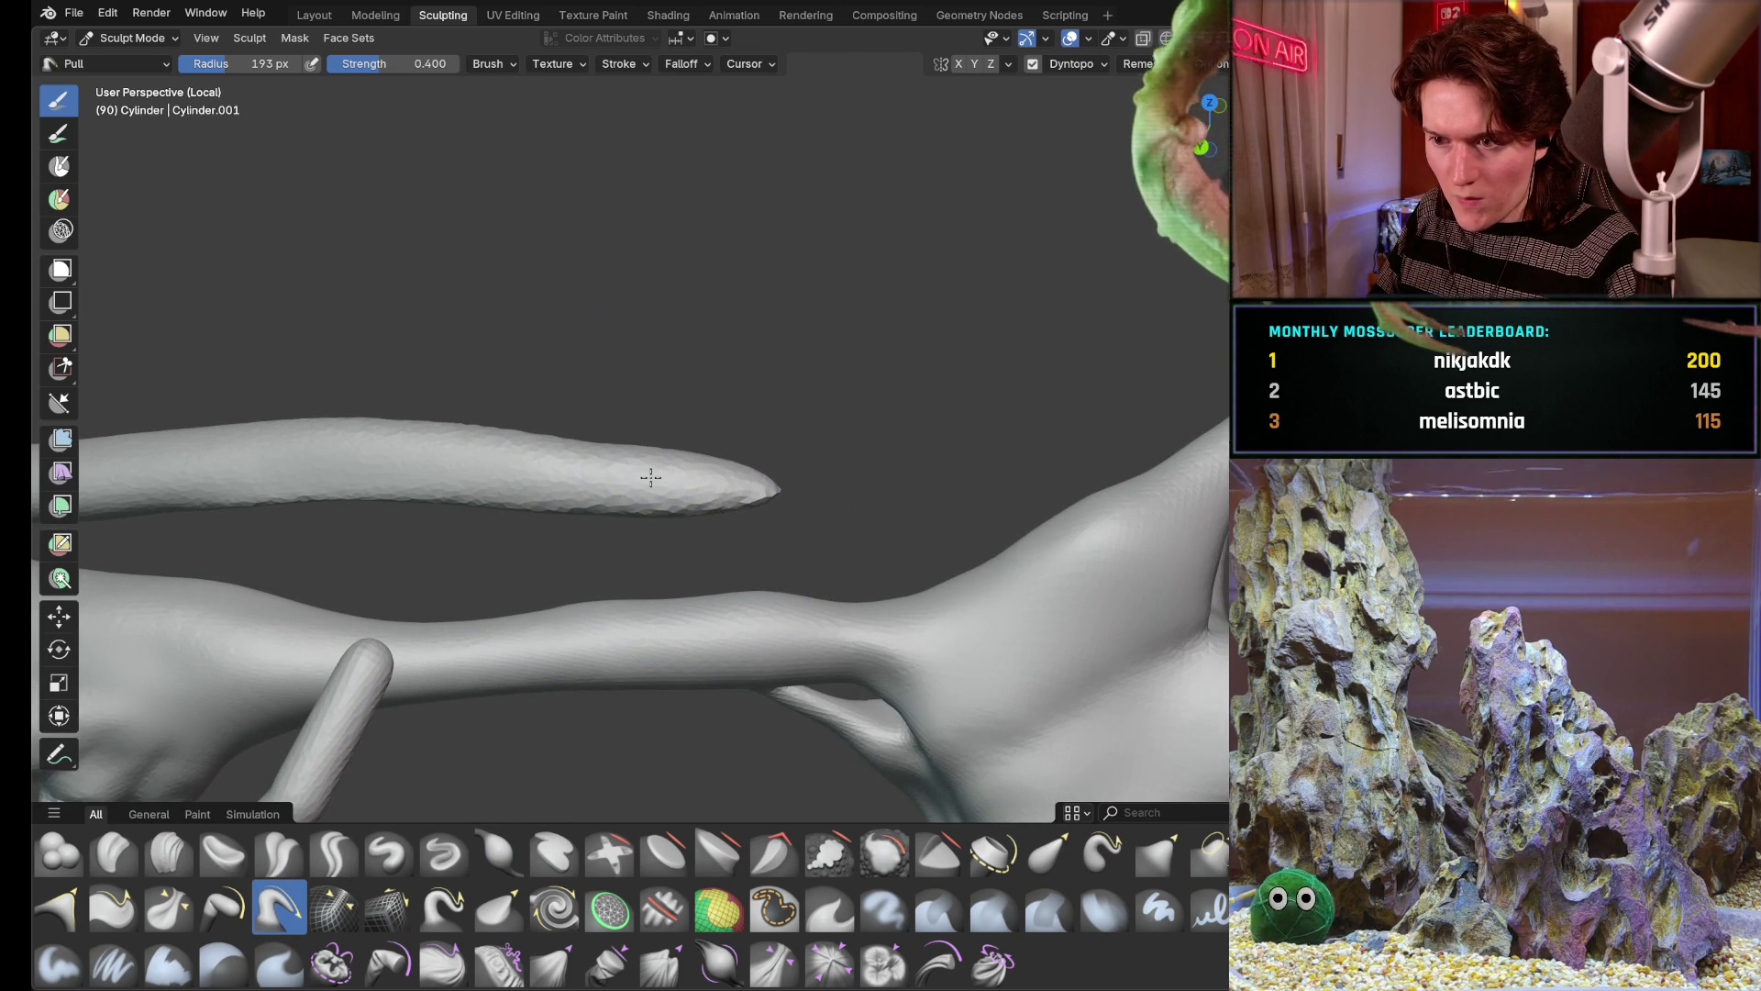
{"action": "left_click_drag", "start_coordinate": [813, 482], "coordinate": [685, 477]}
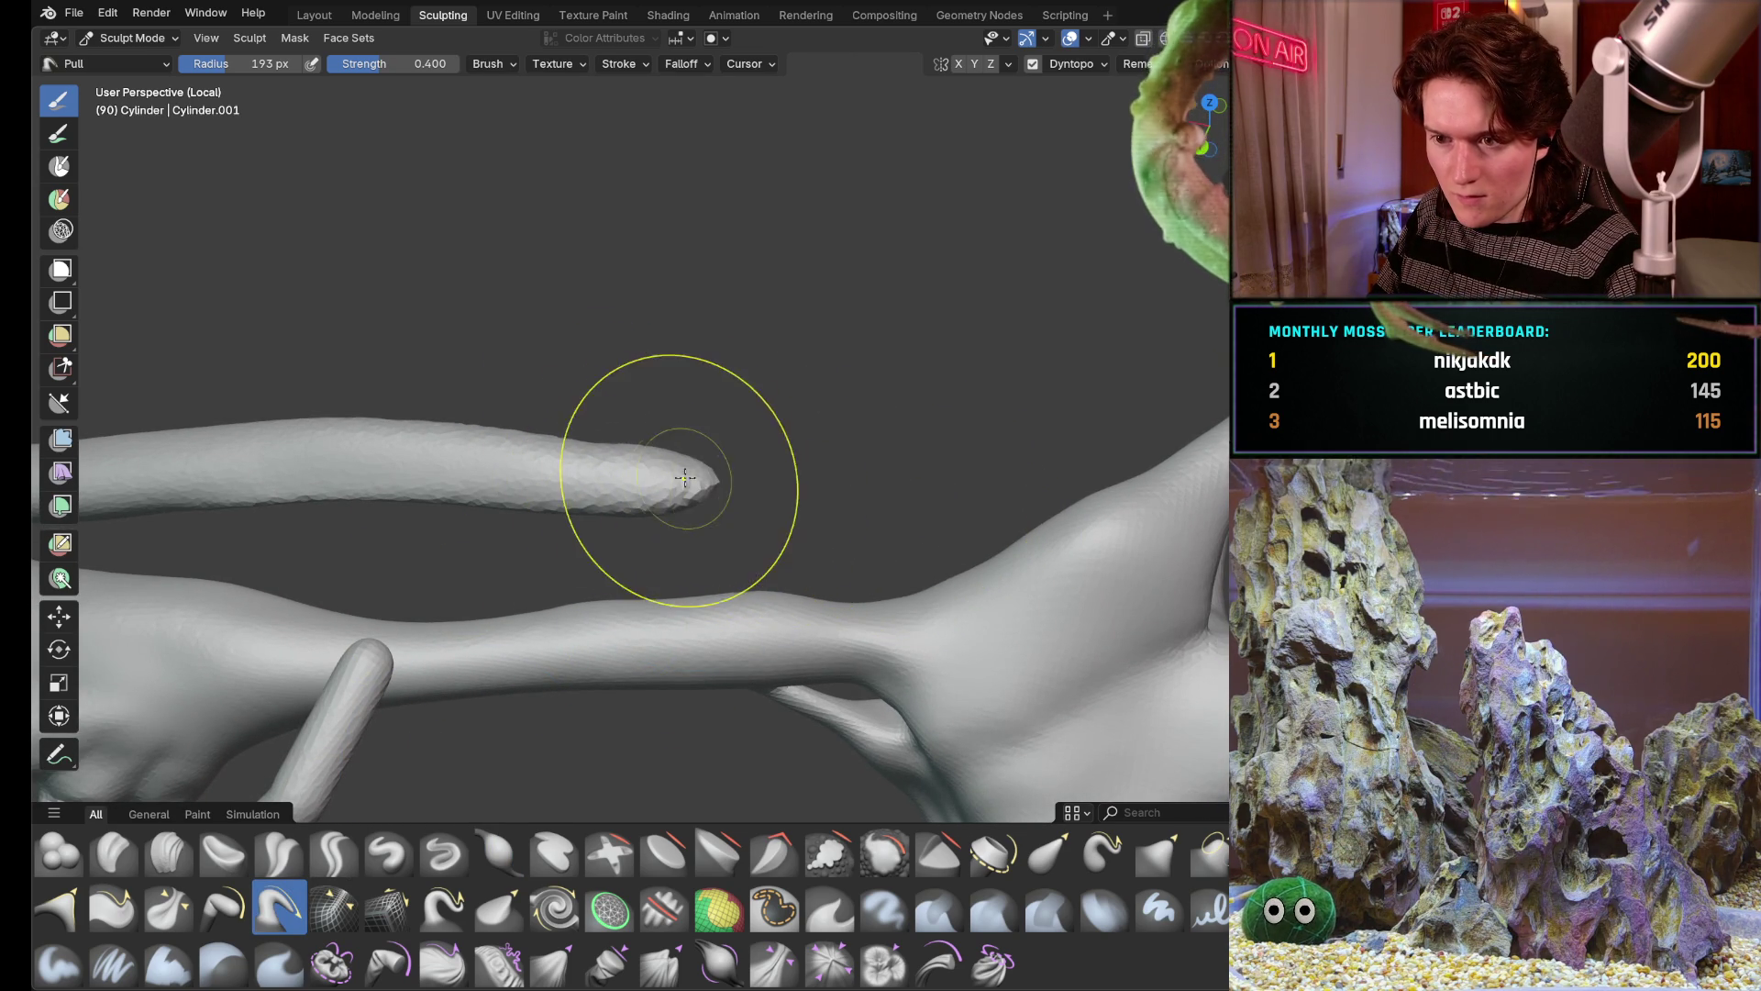
{"action": "key", "text": "ctrl+z"}
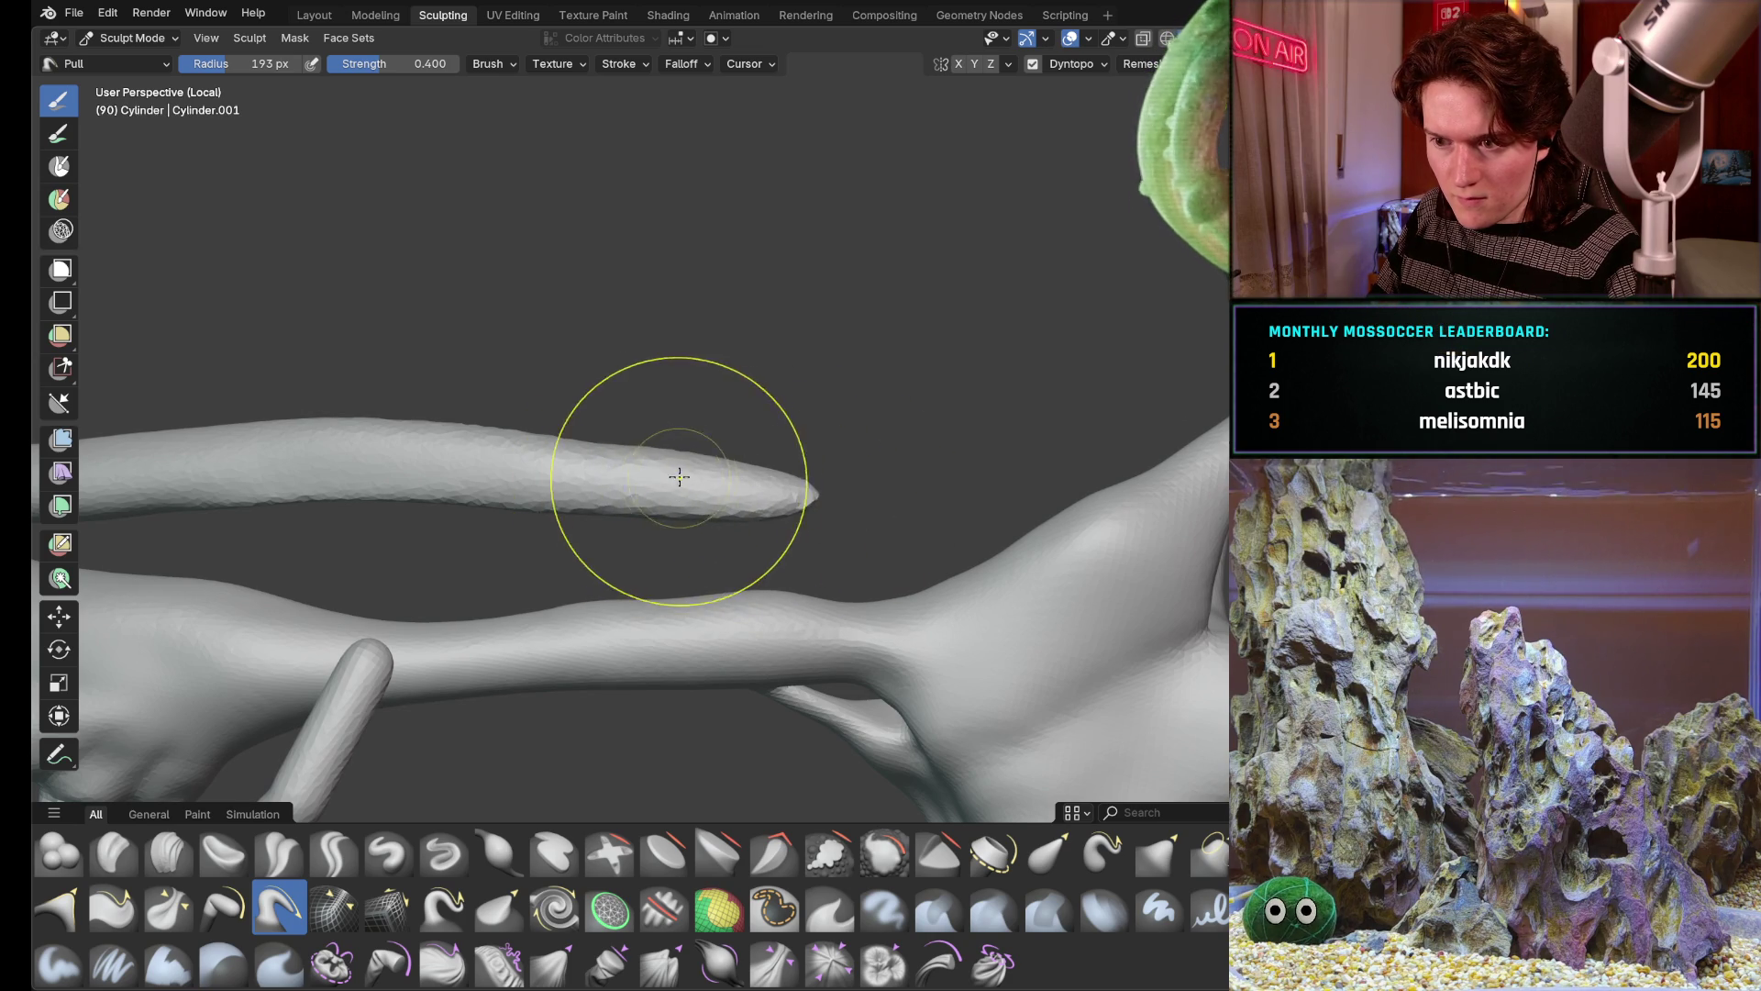
{"action": "left_click_drag", "start_coordinate": [656, 484], "coordinate": [661, 504]}
{"action": "mouse_move", "coordinate": [692, 557]}
{"action": "middle_mouse_down"}
{"action": "mouse_move", "coordinate": [688, 485]}
{"action": "mouse_move", "coordinate": [936, 651]}
{"action": "mouse_move", "coordinate": [826, 592]}
{"action": "middle_mouse_up"}
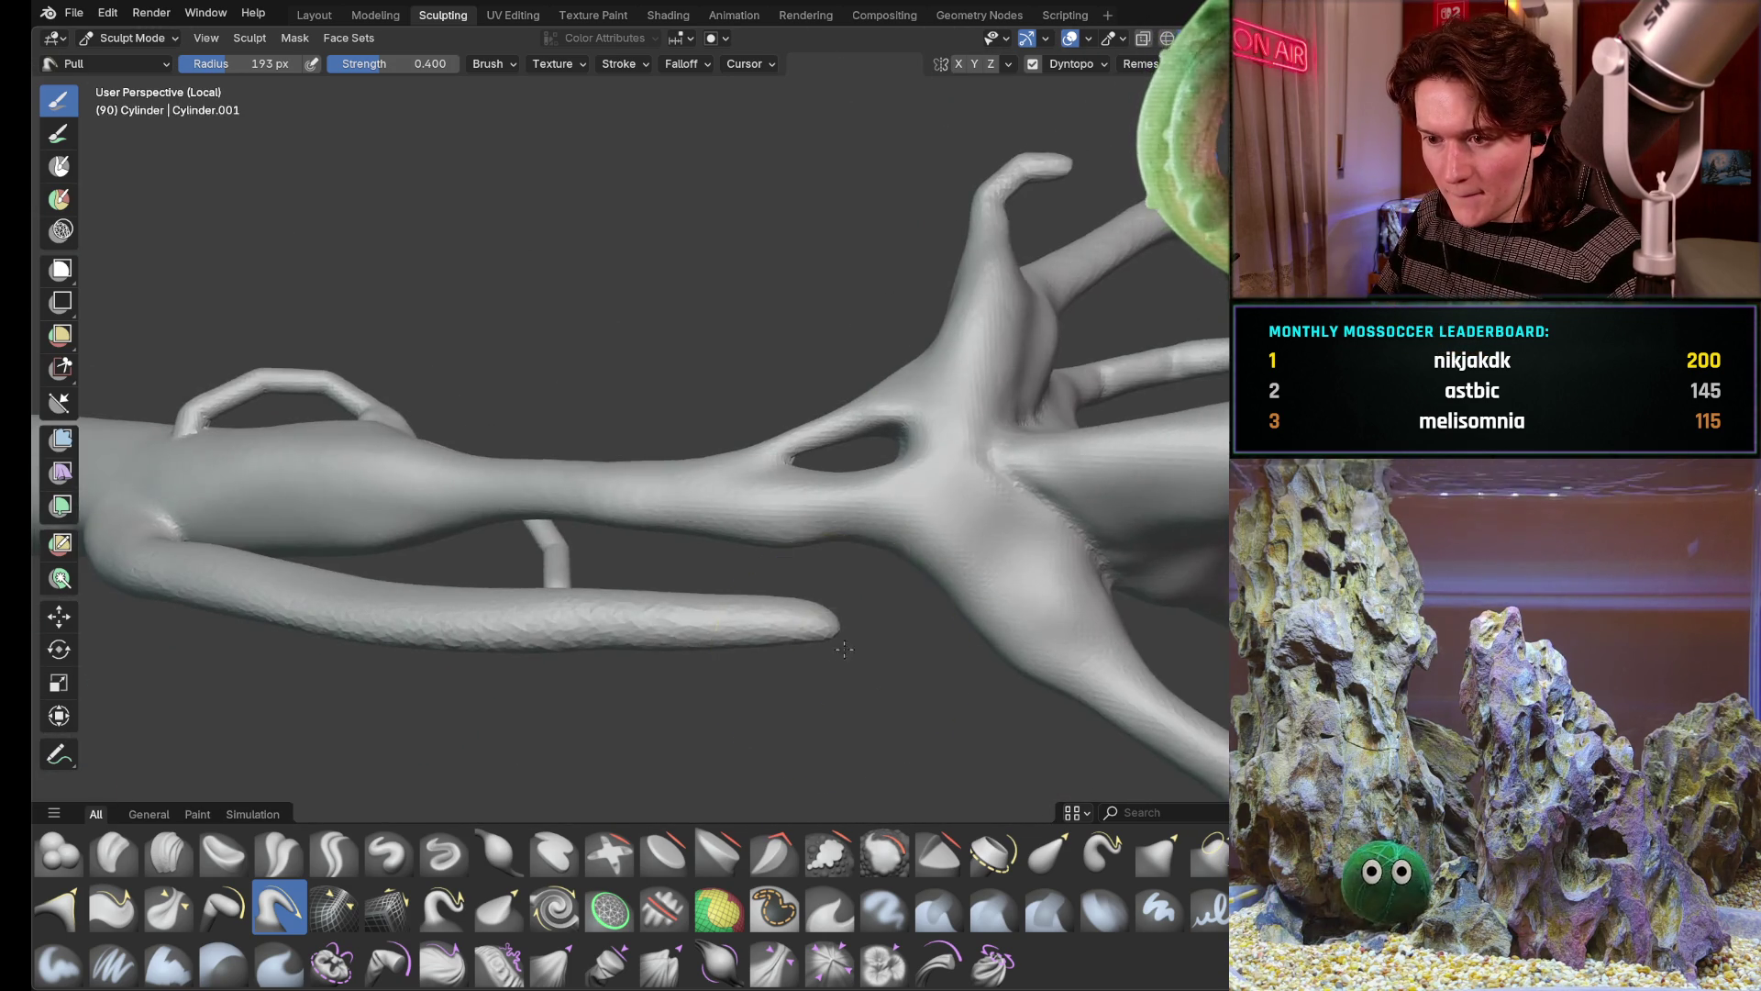
{"action": "scroll", "coordinate": [812, 592], "scroll_direction": "up", "scroll_amount": 3}
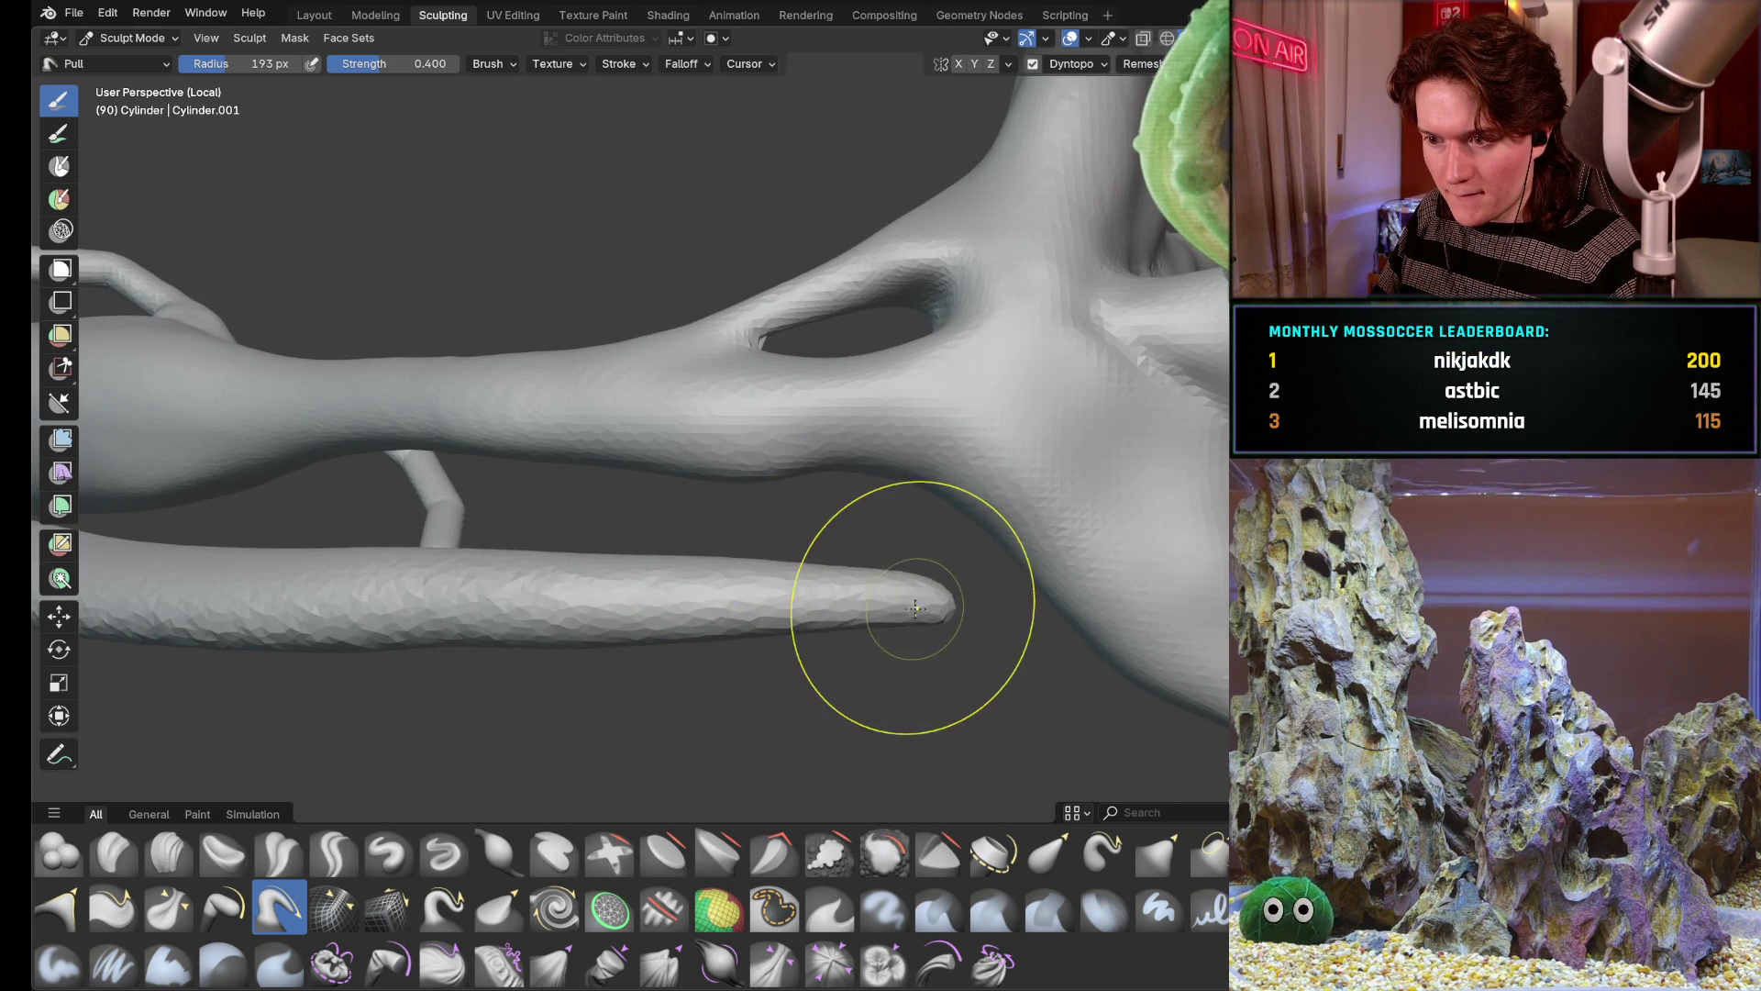
Shorten and thin the tendril tip into a small upturned hook, checking it from several sides
{"action": "middle_click_drag", "start_coordinate": [880, 606], "coordinate": [900, 557]}
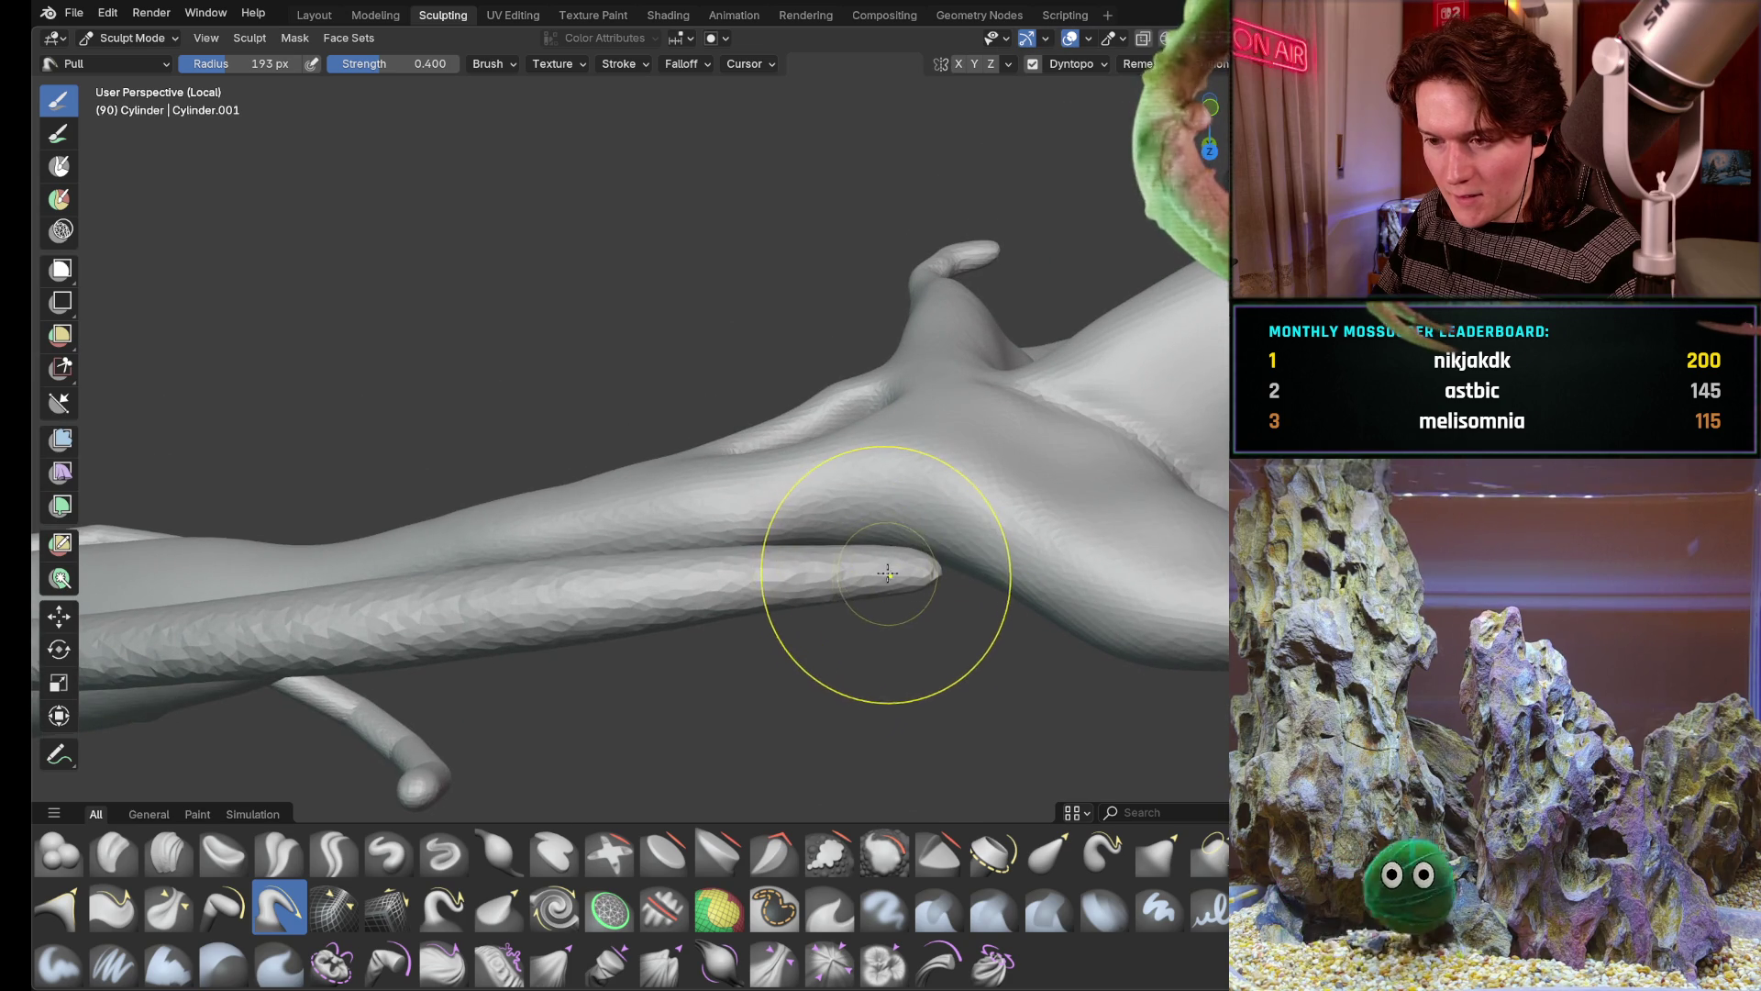
{"action": "left_click_drag", "start_coordinate": [902, 558], "coordinate": [887, 572]}
{"action": "middle_click_drag", "start_coordinate": [888, 572], "coordinate": [784, 649]}
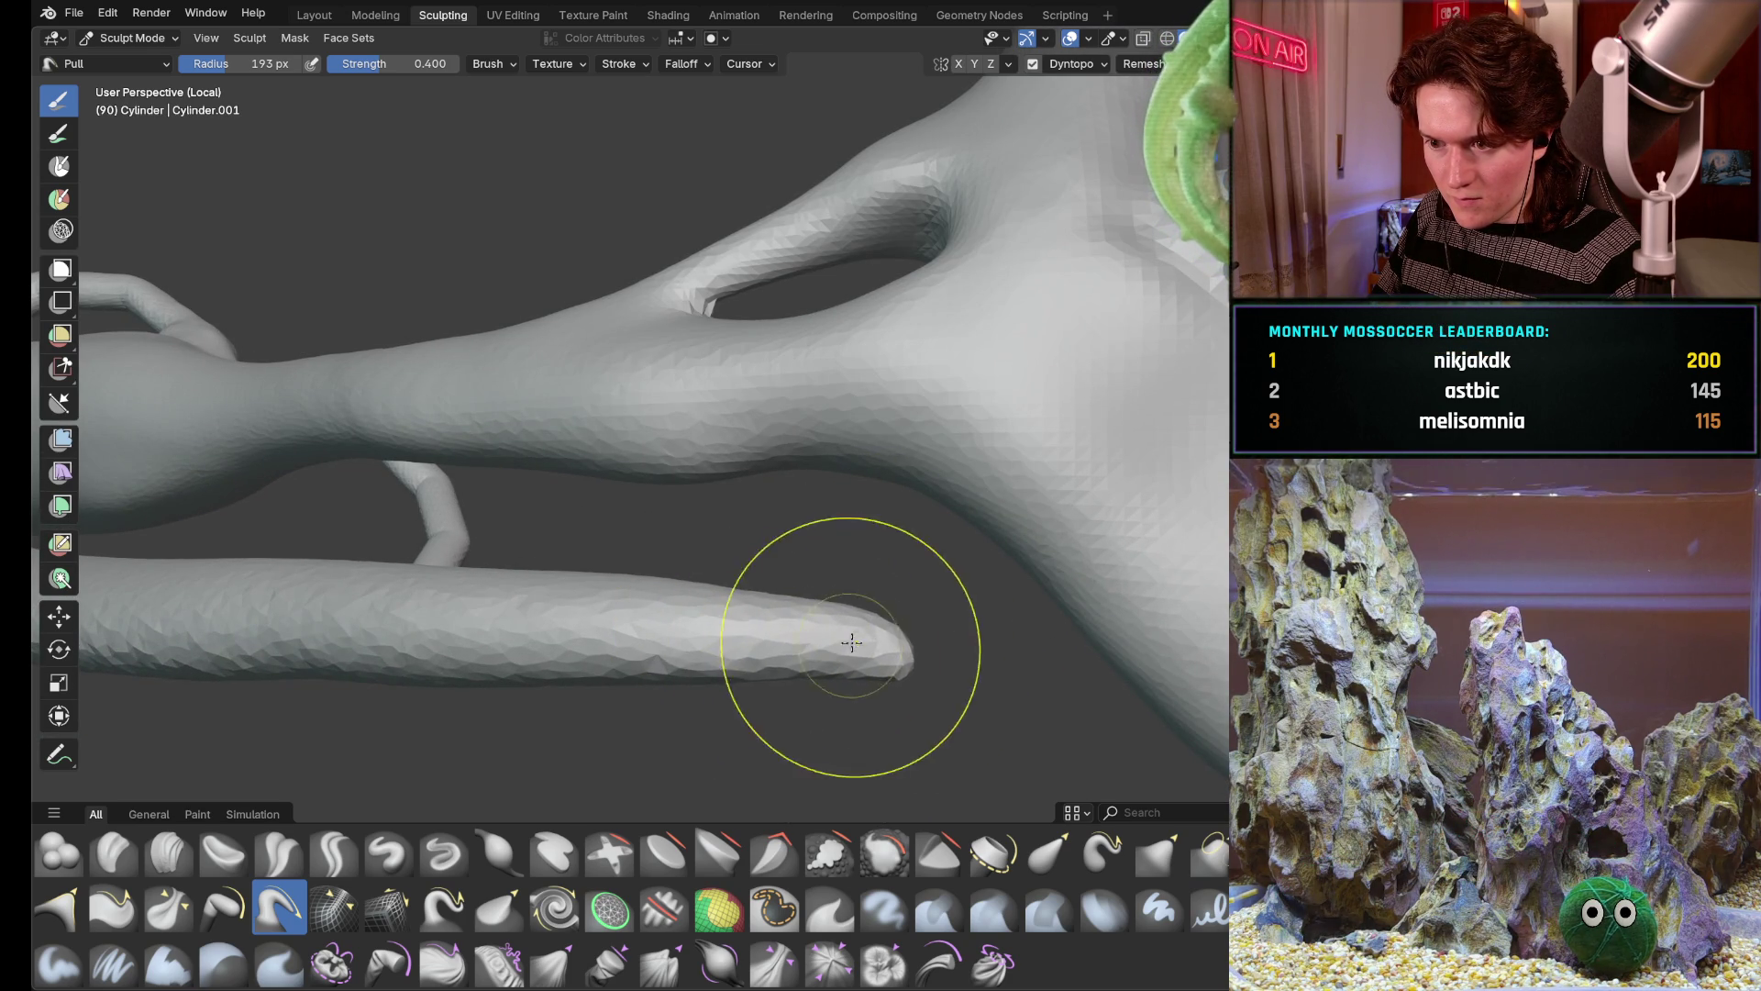
{"action": "middle_click_drag", "start_coordinate": [826, 662], "coordinate": [798, 368]}
{"action": "mouse_move", "coordinate": [735, 614]}
{"action": "middle_mouse_down"}
{"action": "mouse_move", "coordinate": [640, 633]}
{"action": "mouse_move", "coordinate": [725, 435]}
{"action": "mouse_move", "coordinate": [770, 454]}
{"action": "middle_mouse_up"}
{"action": "mouse_move", "coordinate": [909, 440]}
{"action": "left_mouse_down"}
{"action": "mouse_move", "coordinate": [866, 477]}
{"action": "mouse_move", "coordinate": [894, 455]}
{"action": "mouse_move", "coordinate": [883, 503]}
{"action": "left_mouse_up"}
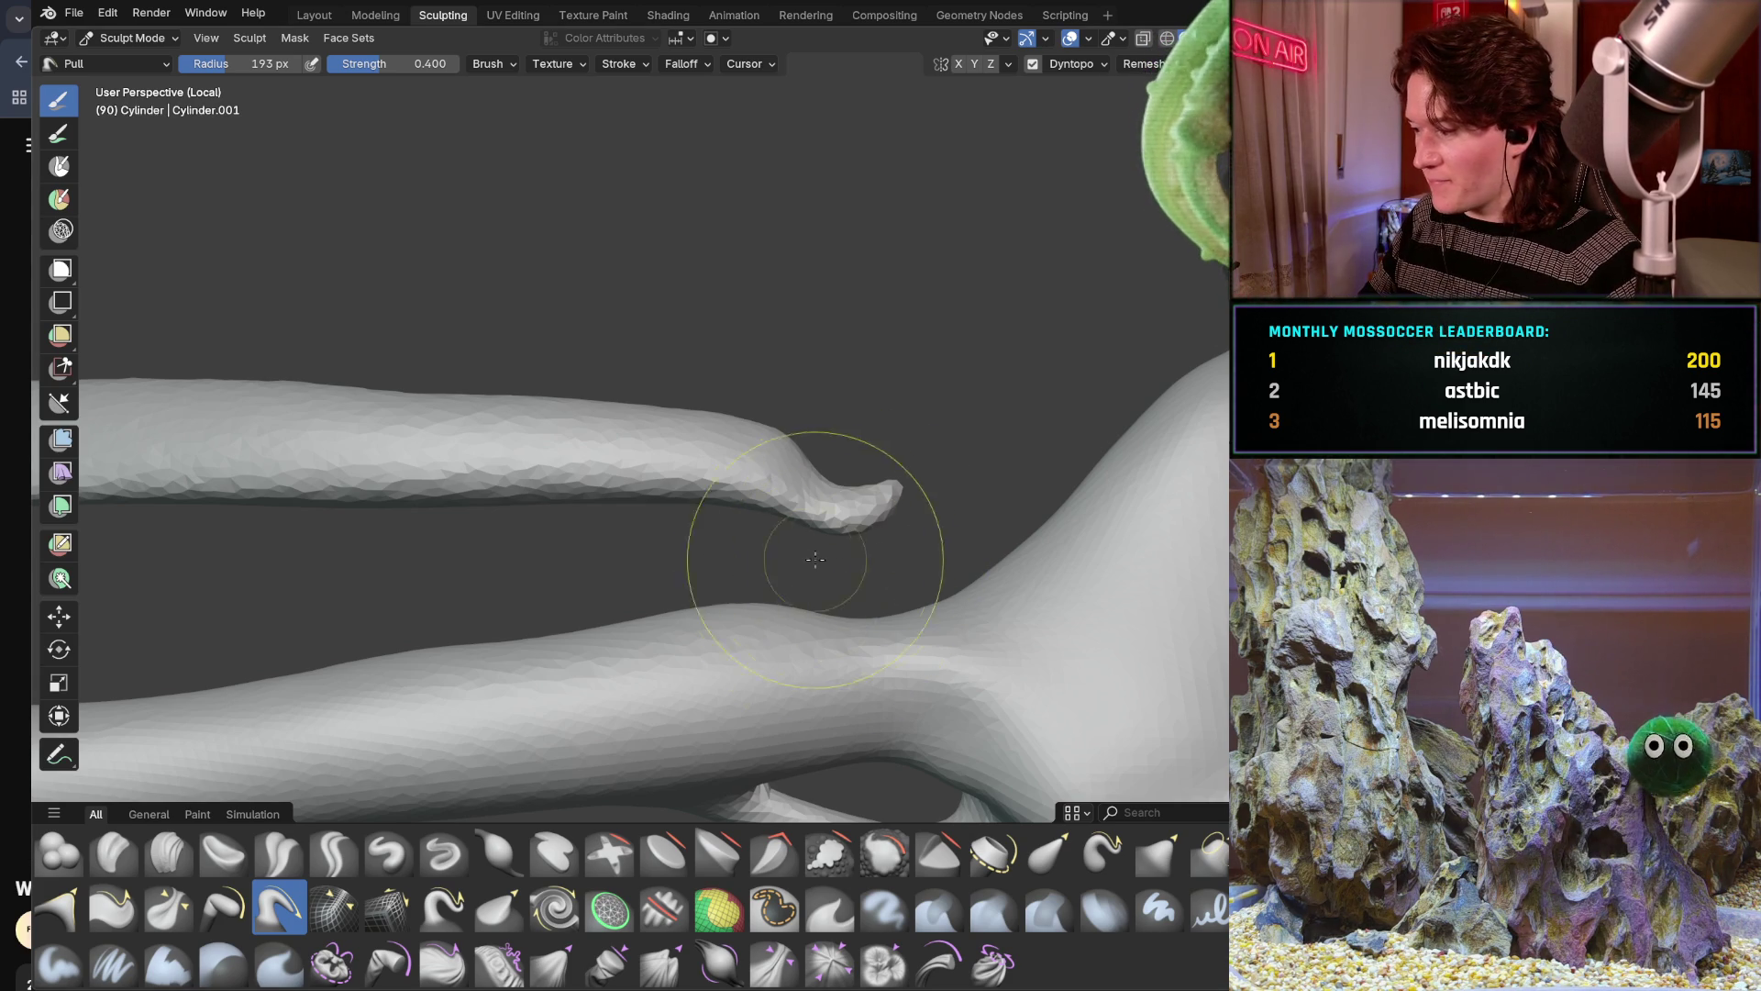
{"action": "middle_click_drag", "start_coordinate": [832, 555], "coordinate": [714, 482]}
{"action": "scroll", "coordinate": [686, 523], "scroll_direction": "up", "scroll_amount": 6}
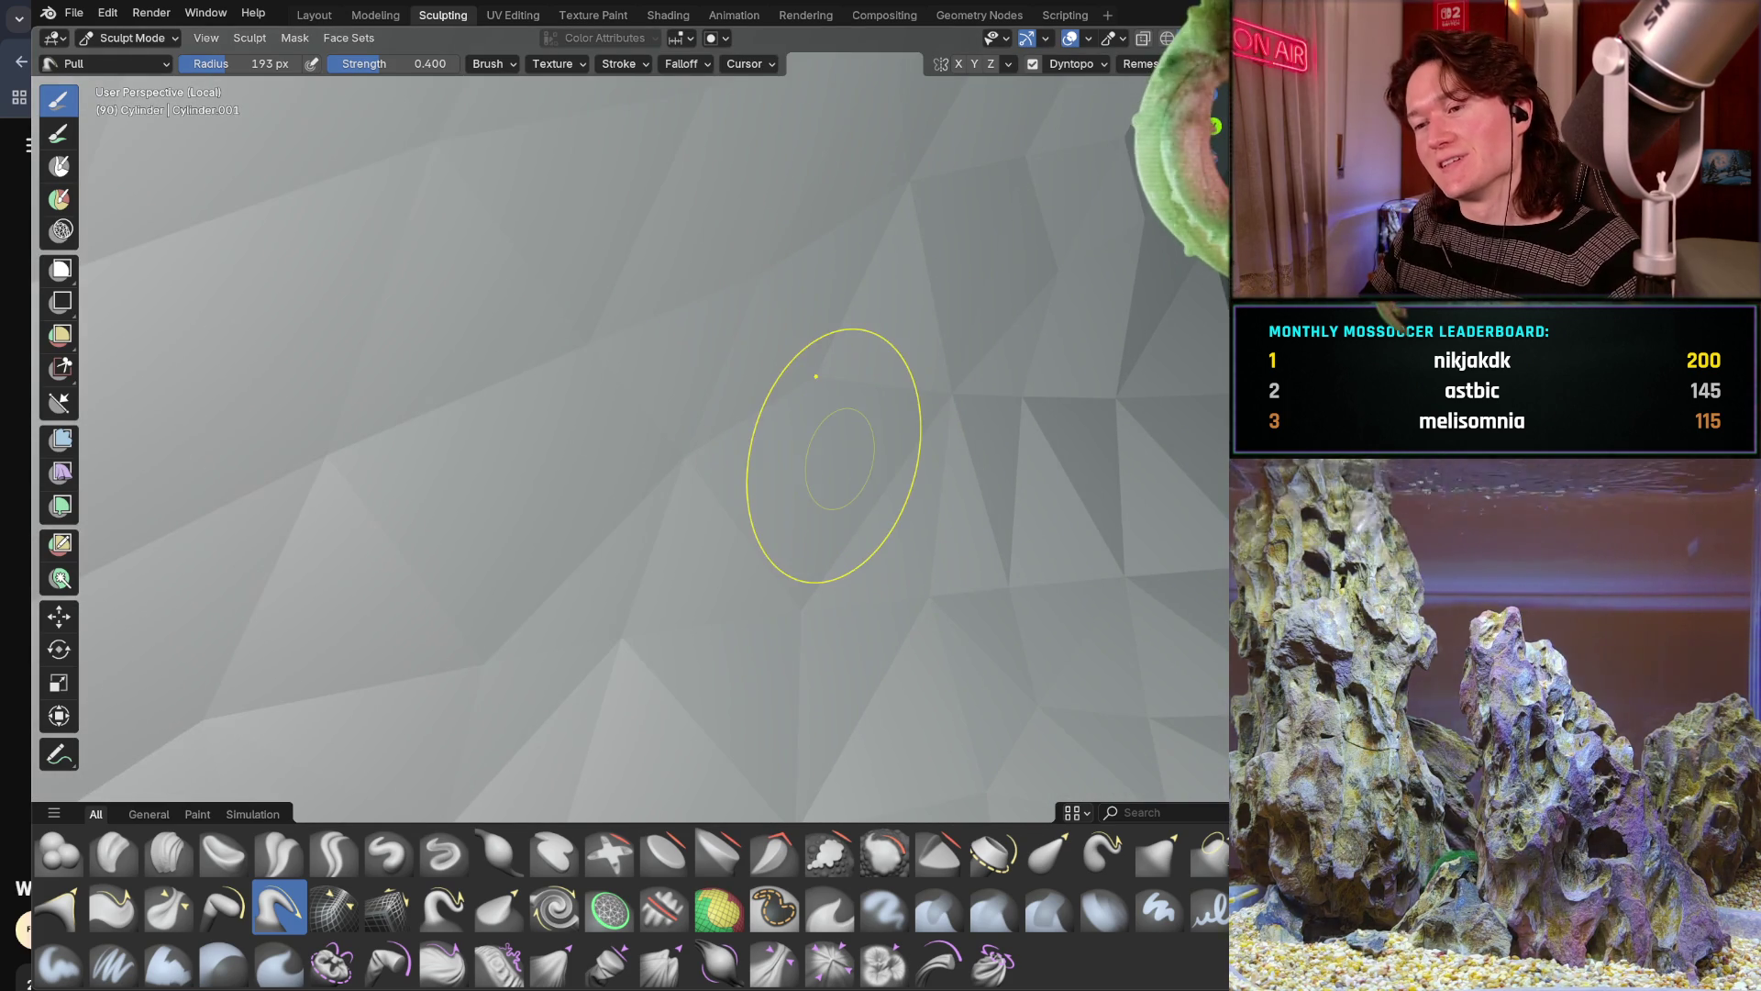
Orbit to the crossed limbs and pull the other limb's end outward and flatter
{"action": "mouse_move", "coordinate": [850, 471]}
{"action": "middle_mouse_down"}
{"action": "mouse_move", "coordinate": [771, 550]}
{"action": "mouse_move", "coordinate": [882, 510]}
{"action": "mouse_move", "coordinate": [838, 571]}
{"action": "mouse_move", "coordinate": [703, 650]}
{"action": "middle_mouse_up"}
{"action": "mouse_move", "coordinate": [660, 506]}
{"action": "middle_mouse_down"}
{"action": "mouse_move", "coordinate": [592, 578]}
{"action": "mouse_move", "coordinate": [643, 610]}
{"action": "mouse_move", "coordinate": [578, 647]}
{"action": "mouse_move", "coordinate": [729, 565]}
{"action": "mouse_move", "coordinate": [613, 684]}
{"action": "mouse_move", "coordinate": [716, 577]}
{"action": "mouse_move", "coordinate": [771, 551]}
{"action": "mouse_move", "coordinate": [711, 582]}
{"action": "middle_mouse_up"}
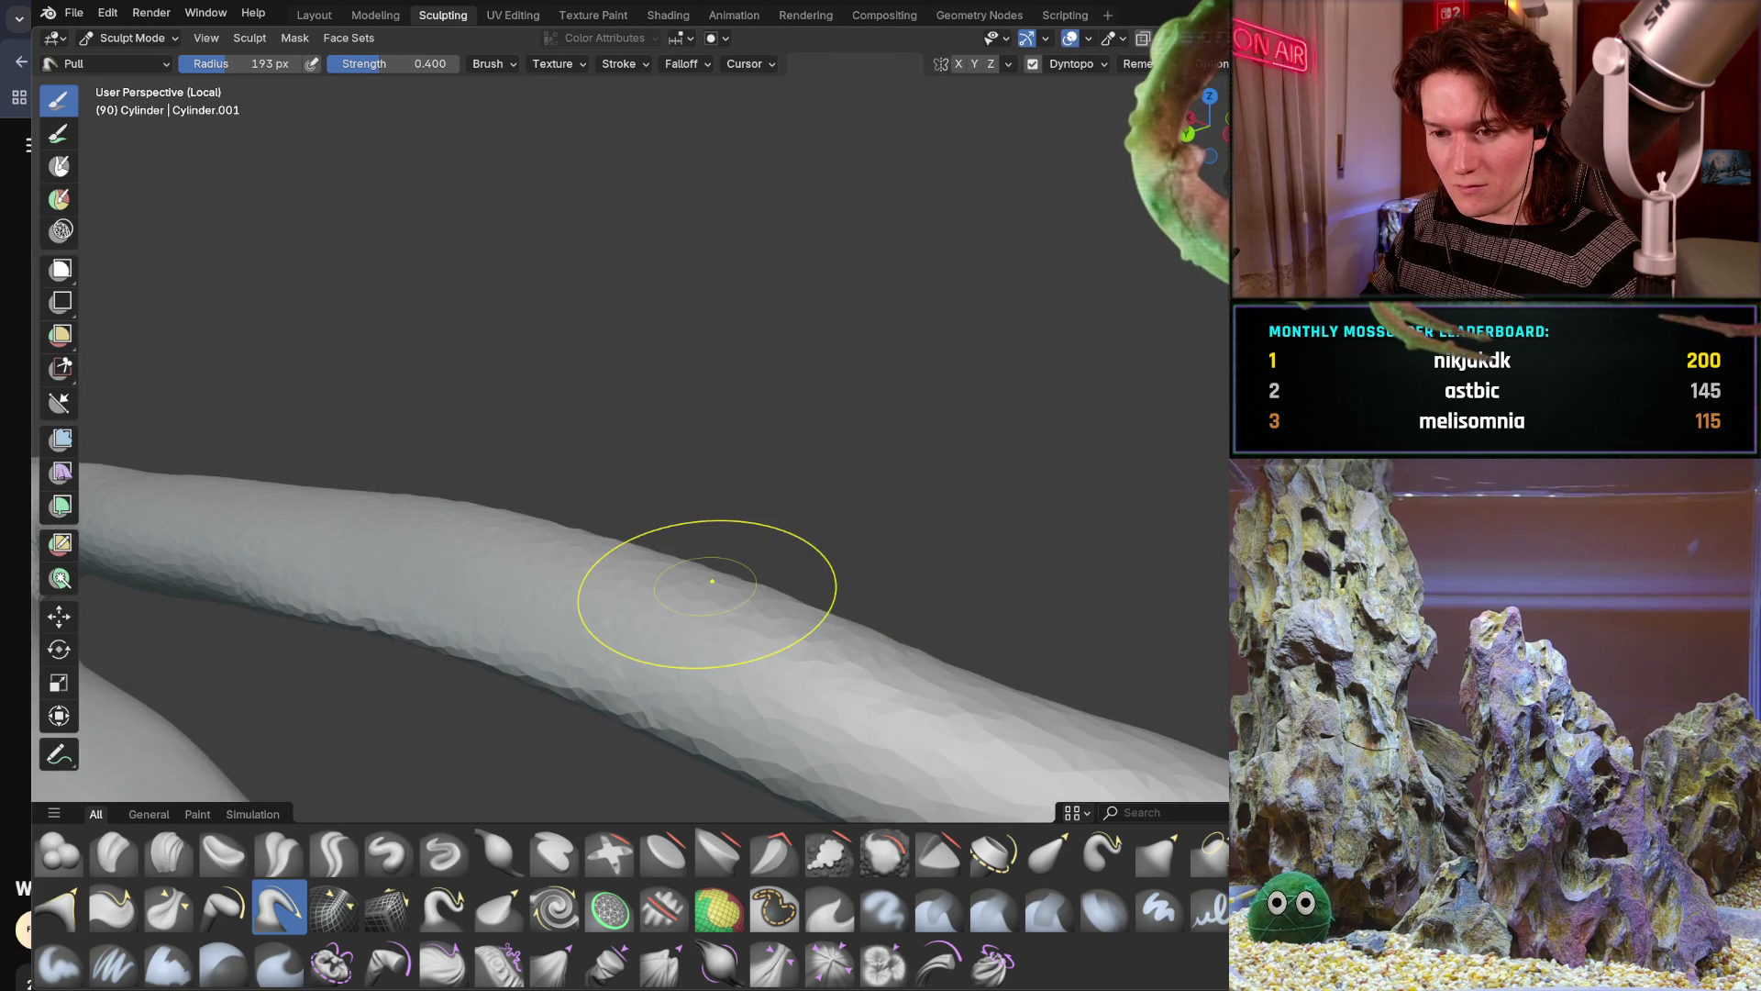
{"action": "middle_click_drag", "start_coordinate": [625, 682], "coordinate": [716, 474]}
{"action": "scroll", "coordinate": [861, 413], "scroll_direction": "up", "scroll_amount": 2}
{"action": "mouse_move", "coordinate": [859, 413]}
{"action": "middle_mouse_down"}
{"action": "mouse_move", "coordinate": [771, 454]}
{"action": "mouse_move", "coordinate": [818, 478]}
{"action": "mouse_move", "coordinate": [881, 412]}
{"action": "mouse_move", "coordinate": [826, 427]}
{"action": "mouse_move", "coordinate": [799, 399]}
{"action": "middle_mouse_up"}
{"action": "scroll", "coordinate": [825, 427], "scroll_direction": "up", "scroll_amount": 3}
{"action": "mouse_move", "coordinate": [781, 448]}
{"action": "left_mouse_down"}
{"action": "mouse_move", "coordinate": [899, 577]}
{"action": "mouse_move", "coordinate": [880, 579]}
{"action": "left_mouse_up"}
{"action": "middle_click_drag", "start_coordinate": [880, 579], "coordinate": [688, 524]}
From a close side view, round the limb tip and bend it down toward the trunk
{"action": "middle_click_drag", "start_coordinate": [688, 523], "coordinate": [551, 488]}
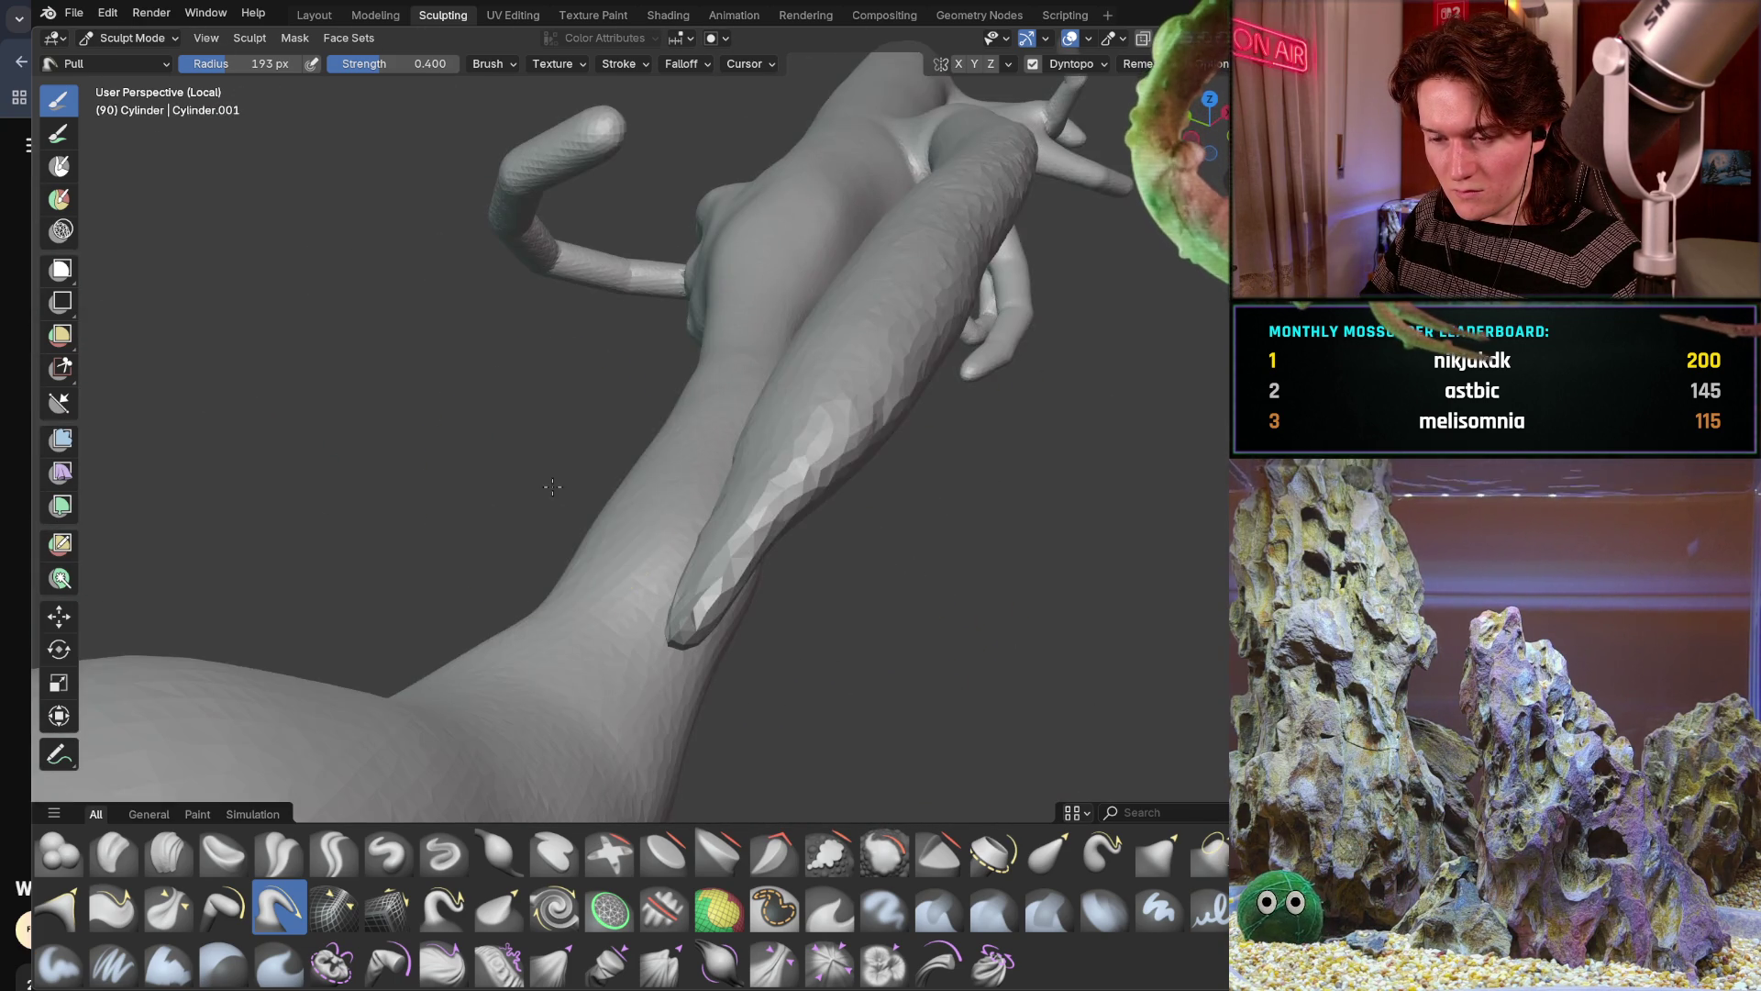
{"action": "mouse_move", "coordinate": [803, 469]}
{"action": "middle_mouse_down"}
{"action": "mouse_move", "coordinate": [729, 412]}
{"action": "mouse_move", "coordinate": [707, 595]}
{"action": "middle_mouse_up"}
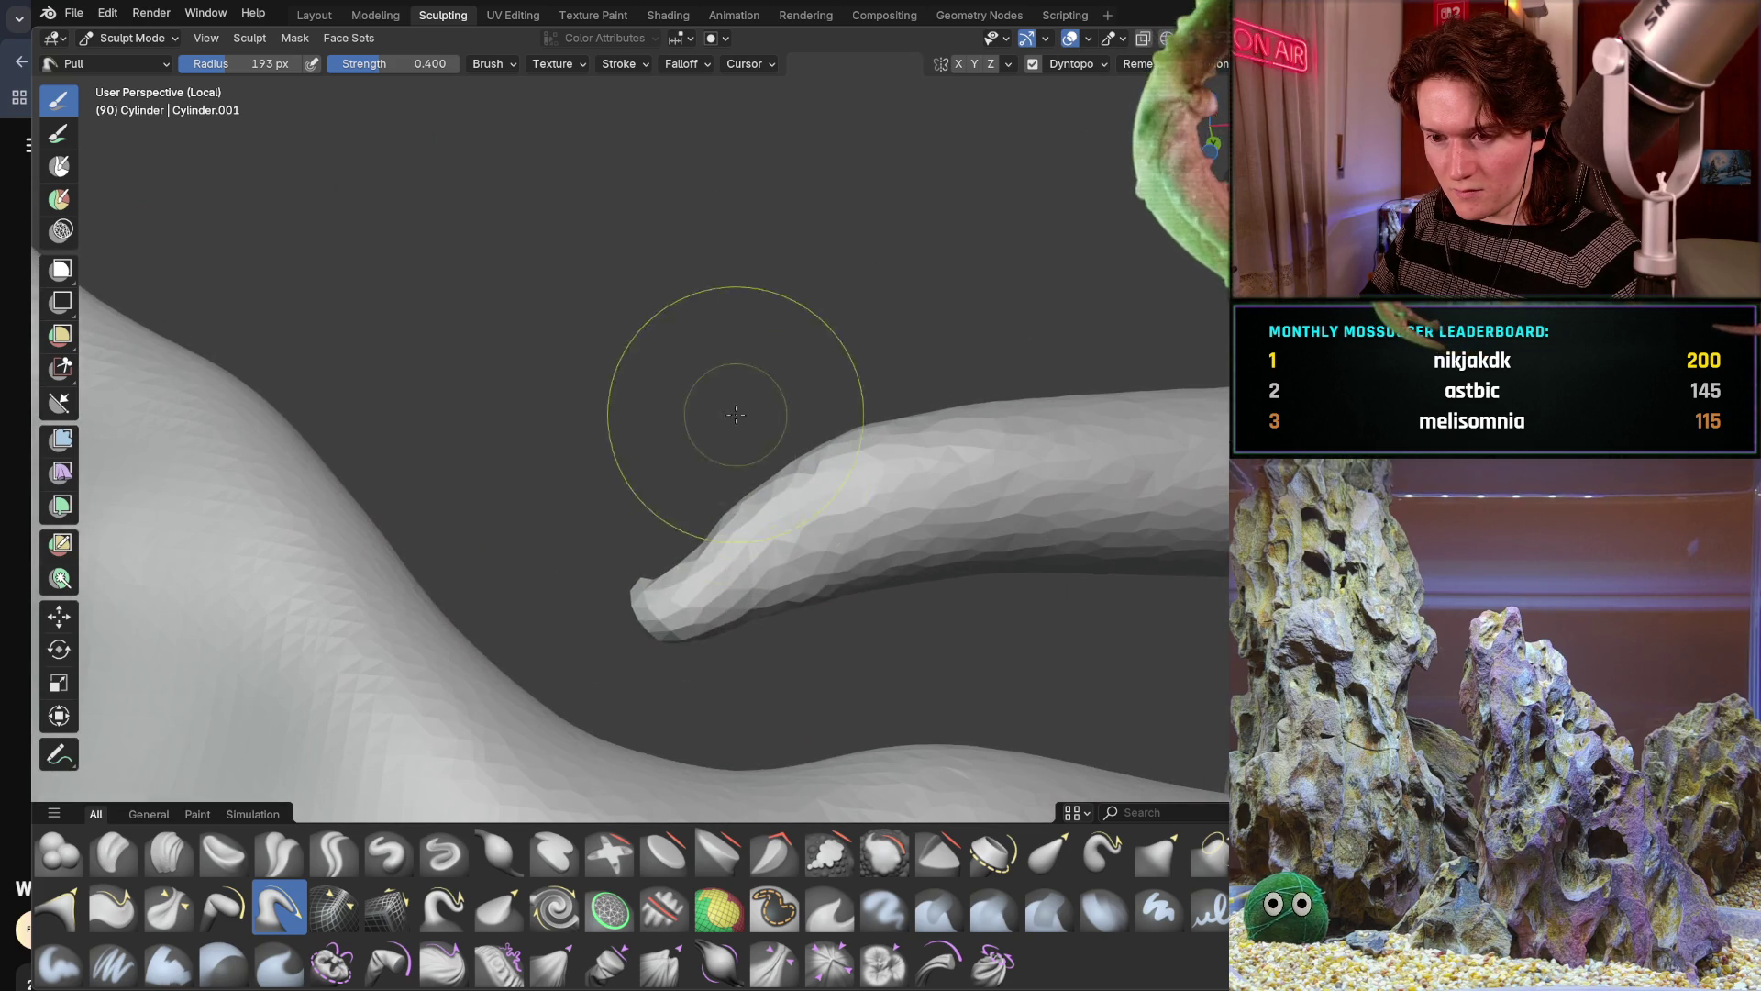
{"action": "mouse_move", "coordinate": [685, 623]}
{"action": "left_mouse_down"}
{"action": "mouse_move", "coordinate": [662, 605]}
{"action": "mouse_move", "coordinate": [677, 610]}
{"action": "left_mouse_up"}
{"action": "middle_click_drag", "start_coordinate": [678, 610], "coordinate": [606, 496], "text": "shift"}
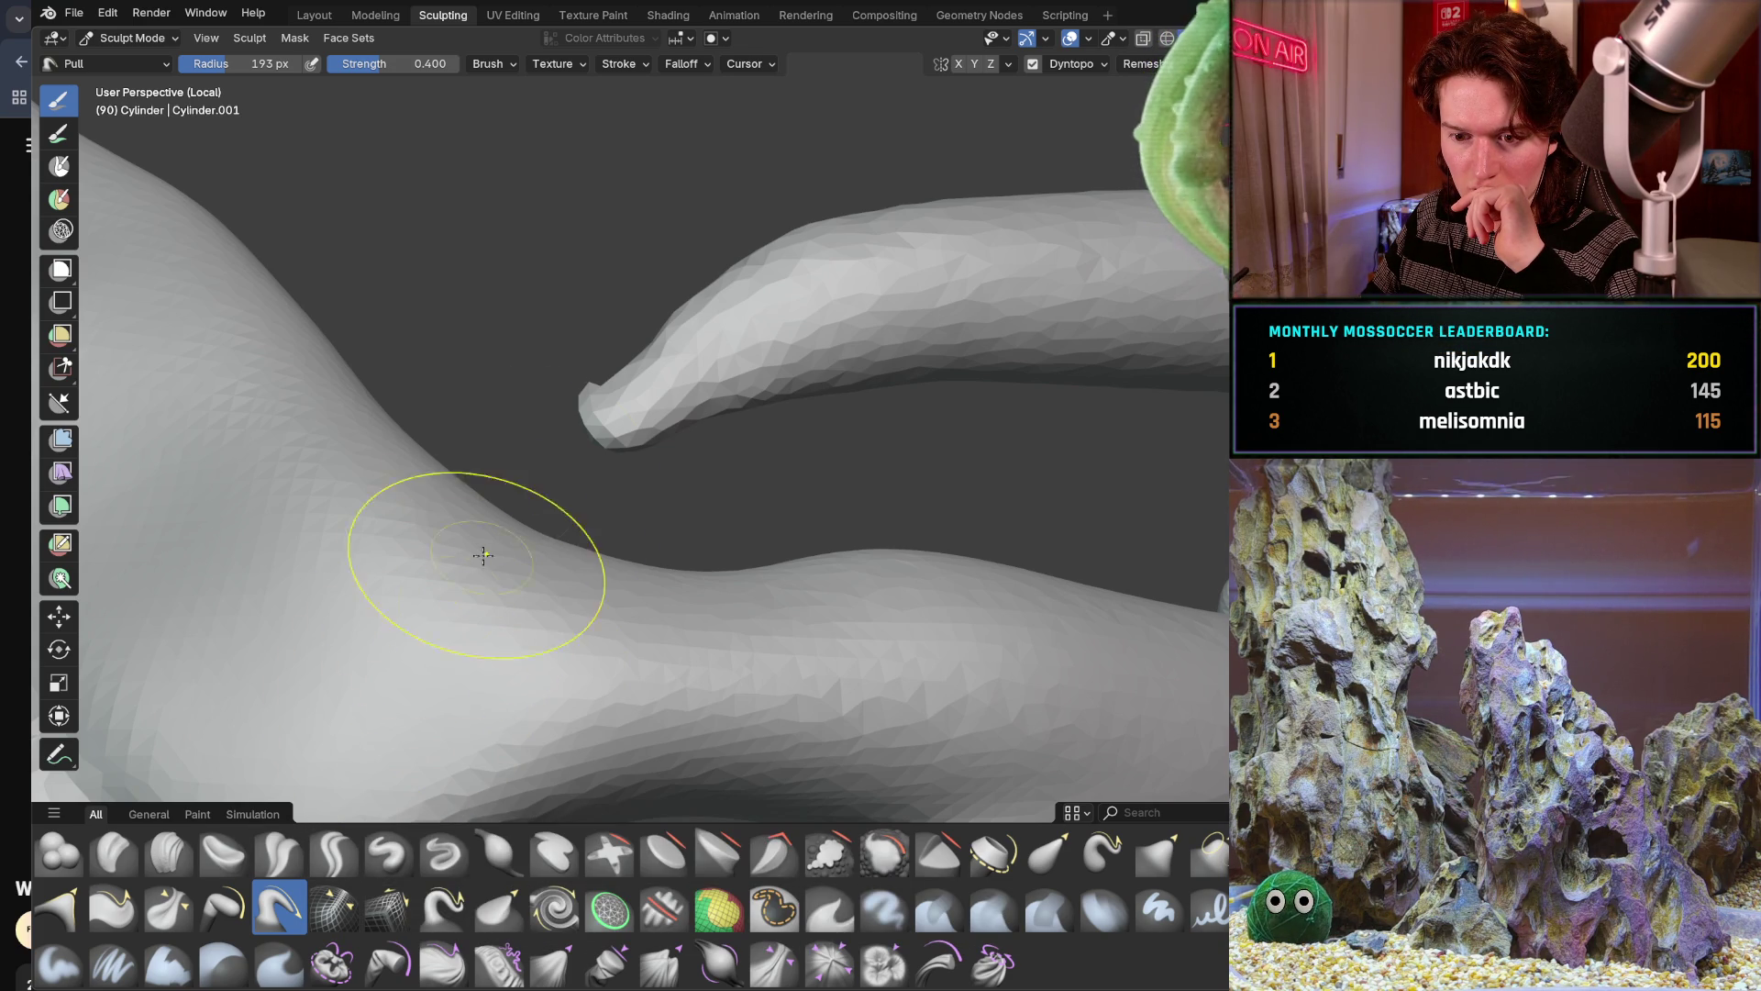
{"action": "middle_click_drag", "start_coordinate": [542, 511], "coordinate": [523, 536]}
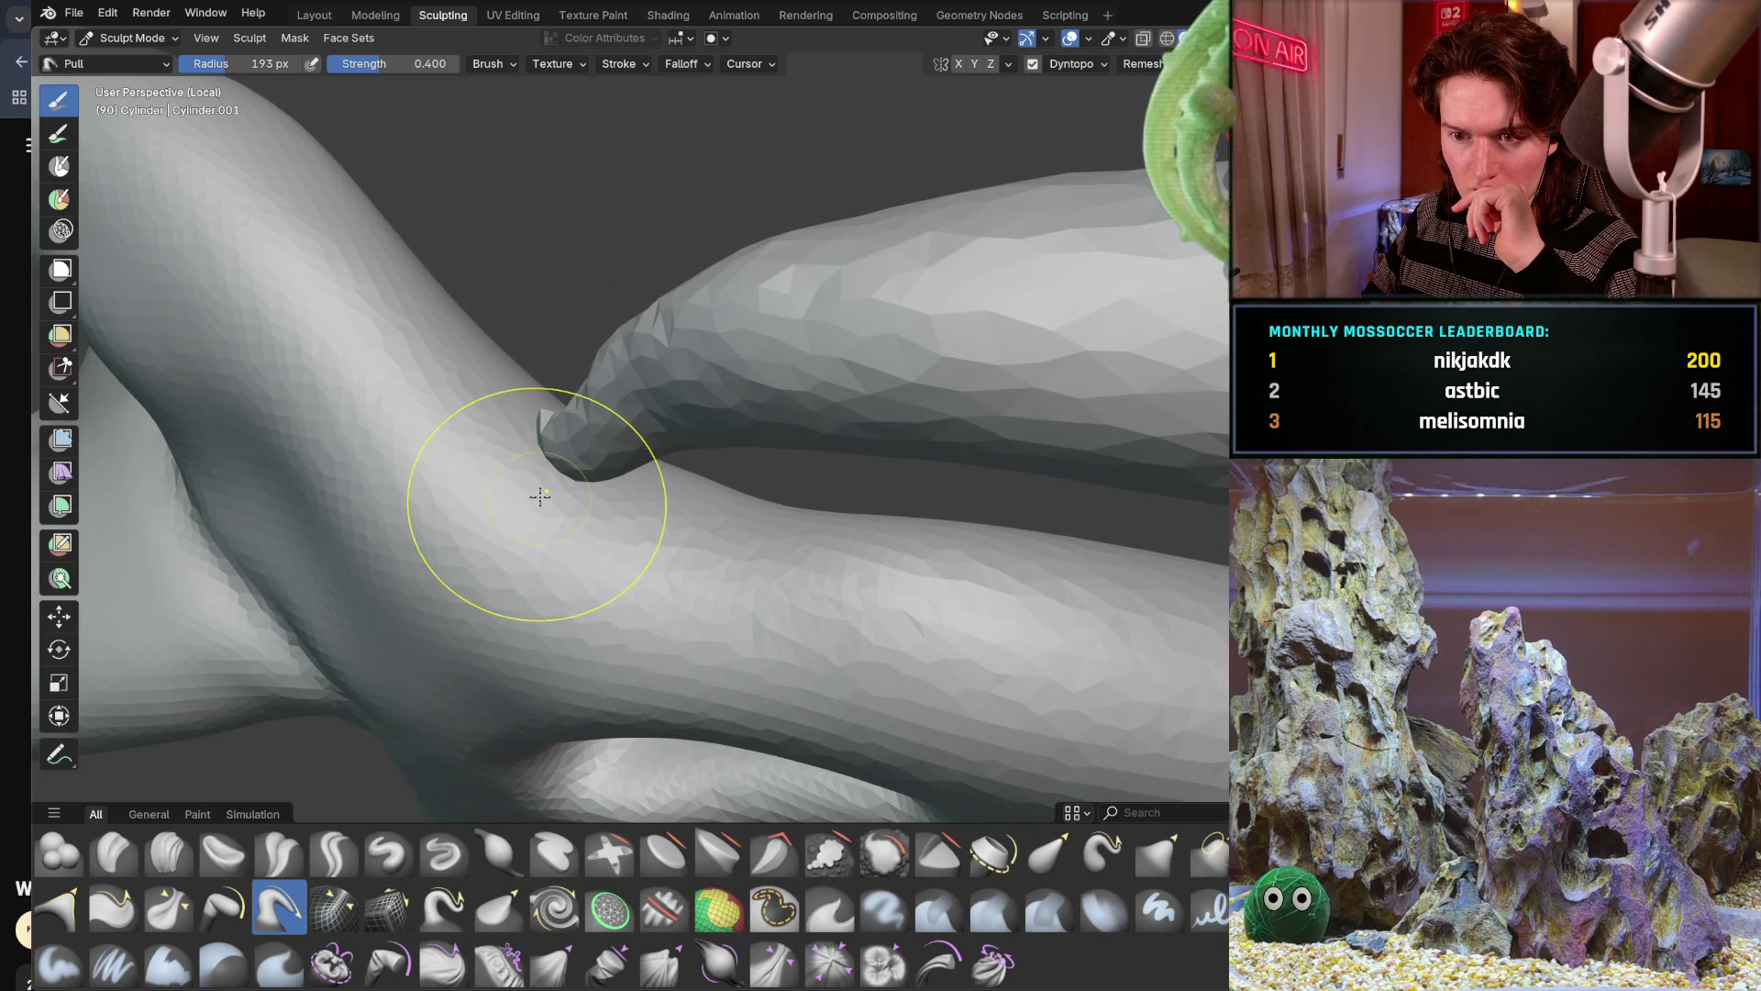
Pull a bump up from the trunk to meet the tendril tip, then switch to Inflate/Deflate
{"action": "middle_click_drag", "start_coordinate": [569, 441], "coordinate": [539, 478]}
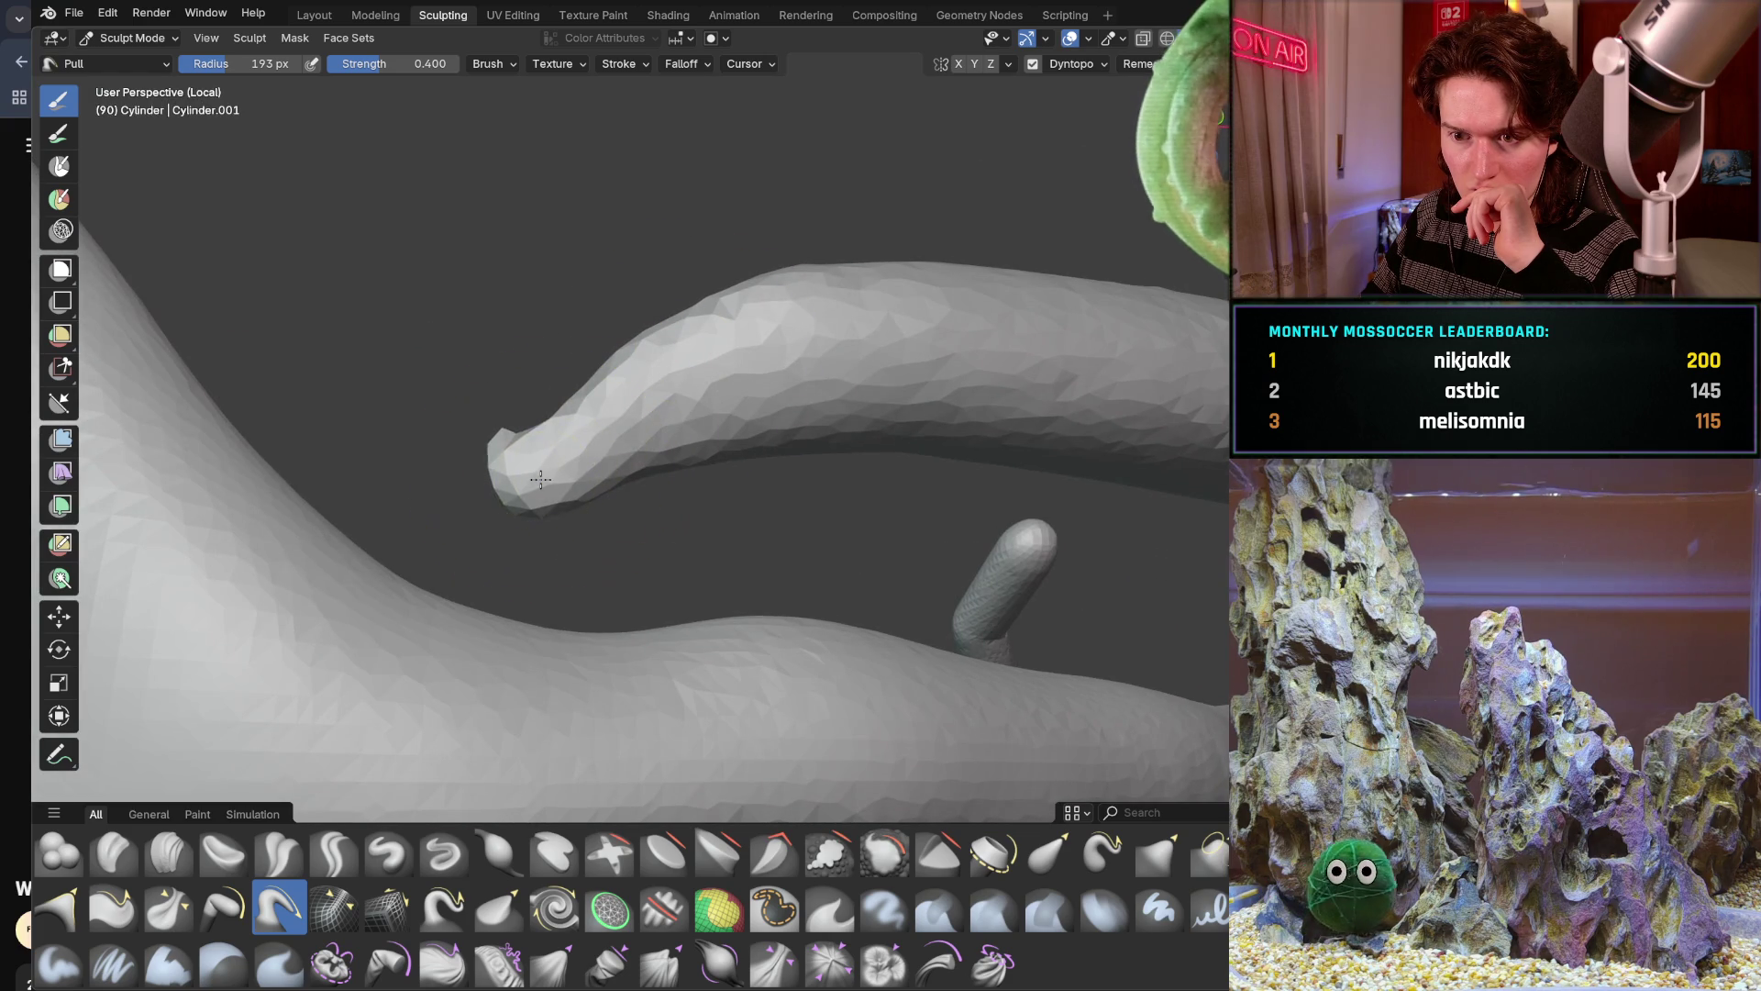
{"action": "mouse_move", "coordinate": [344, 578]}
{"action": "left_mouse_down"}
{"action": "mouse_move", "coordinate": [399, 661]}
{"action": "mouse_move", "coordinate": [407, 543]}
{"action": "mouse_move", "coordinate": [482, 538]}
{"action": "mouse_move", "coordinate": [550, 476]}
{"action": "left_mouse_up"}
{"action": "left_click_drag", "start_coordinate": [475, 578], "coordinate": [485, 550]}
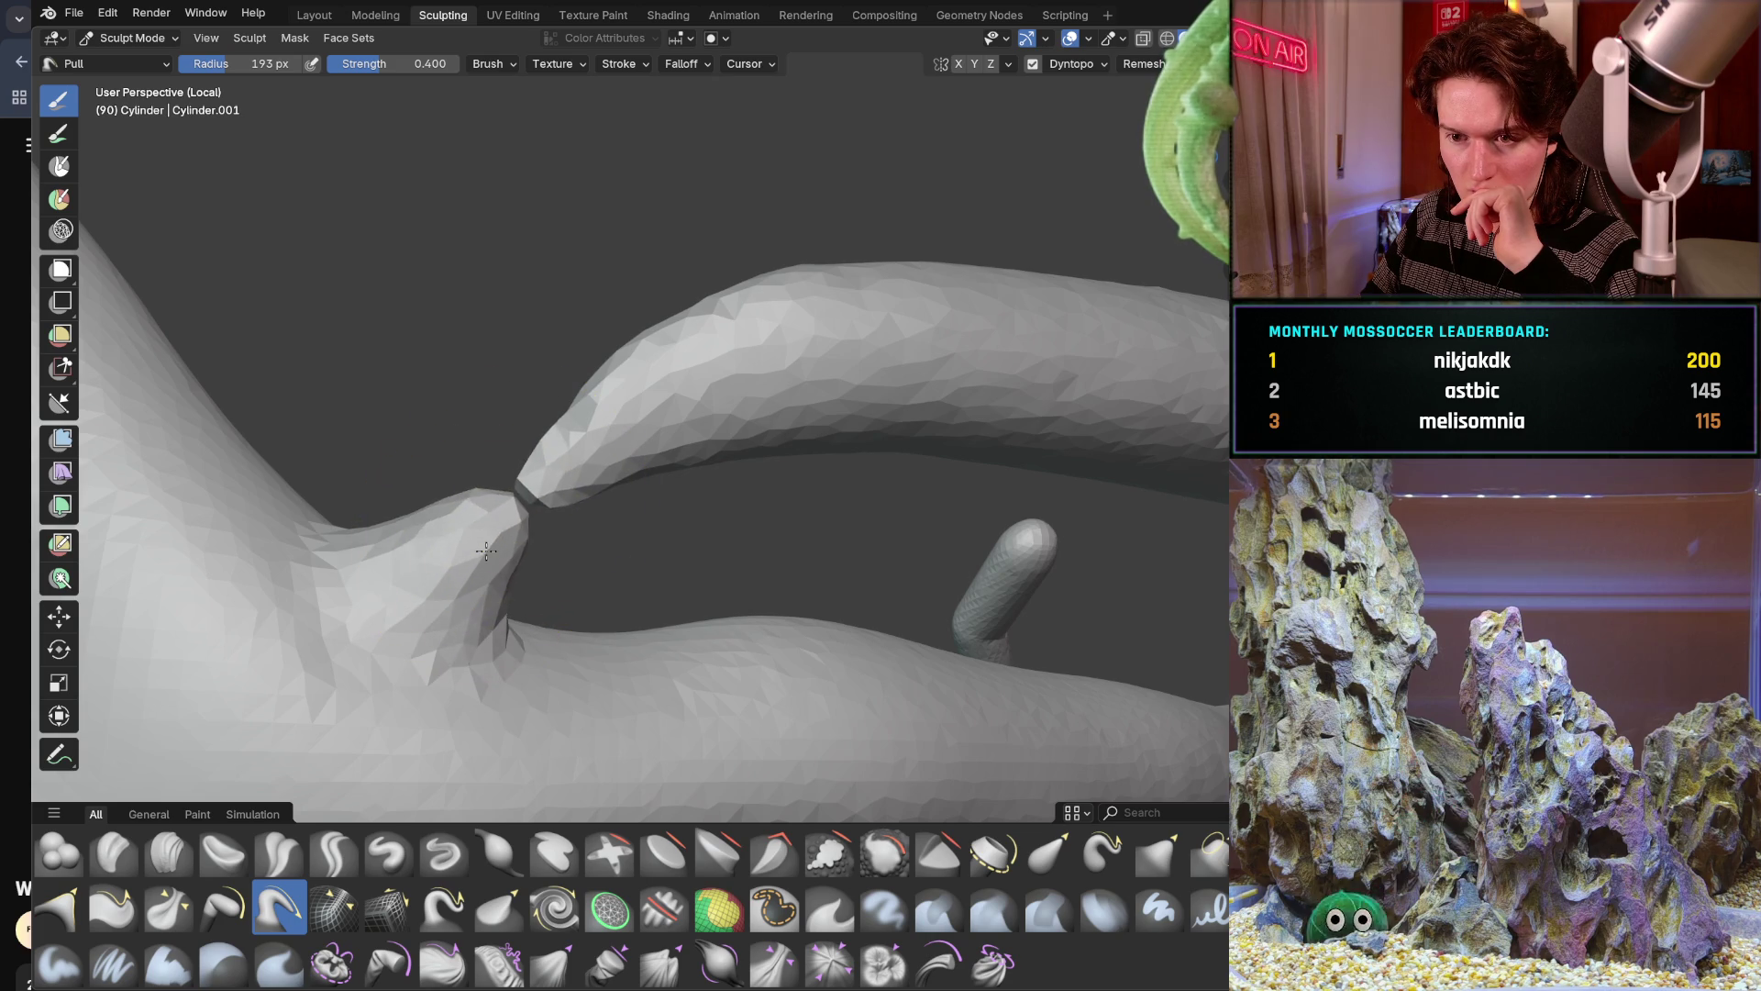
{"action": "middle_click_drag", "start_coordinate": [507, 487], "coordinate": [496, 504]}
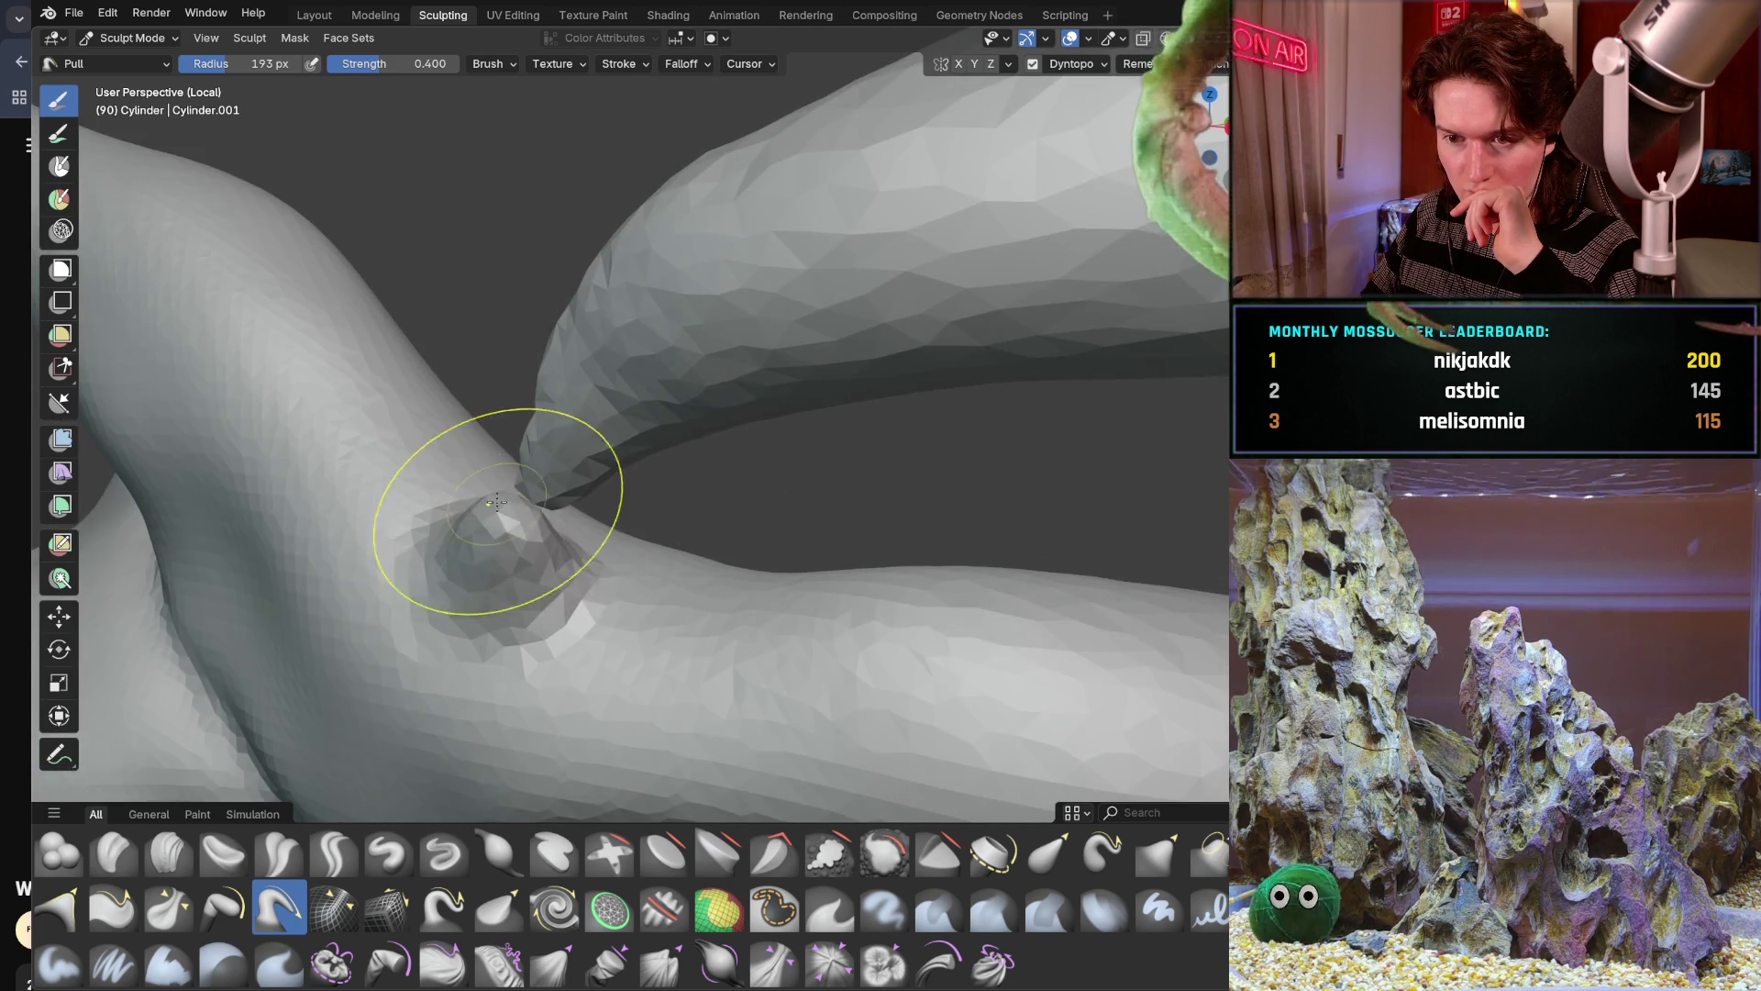
{"action": "left_click_drag", "start_coordinate": [495, 504], "coordinate": [531, 484]}
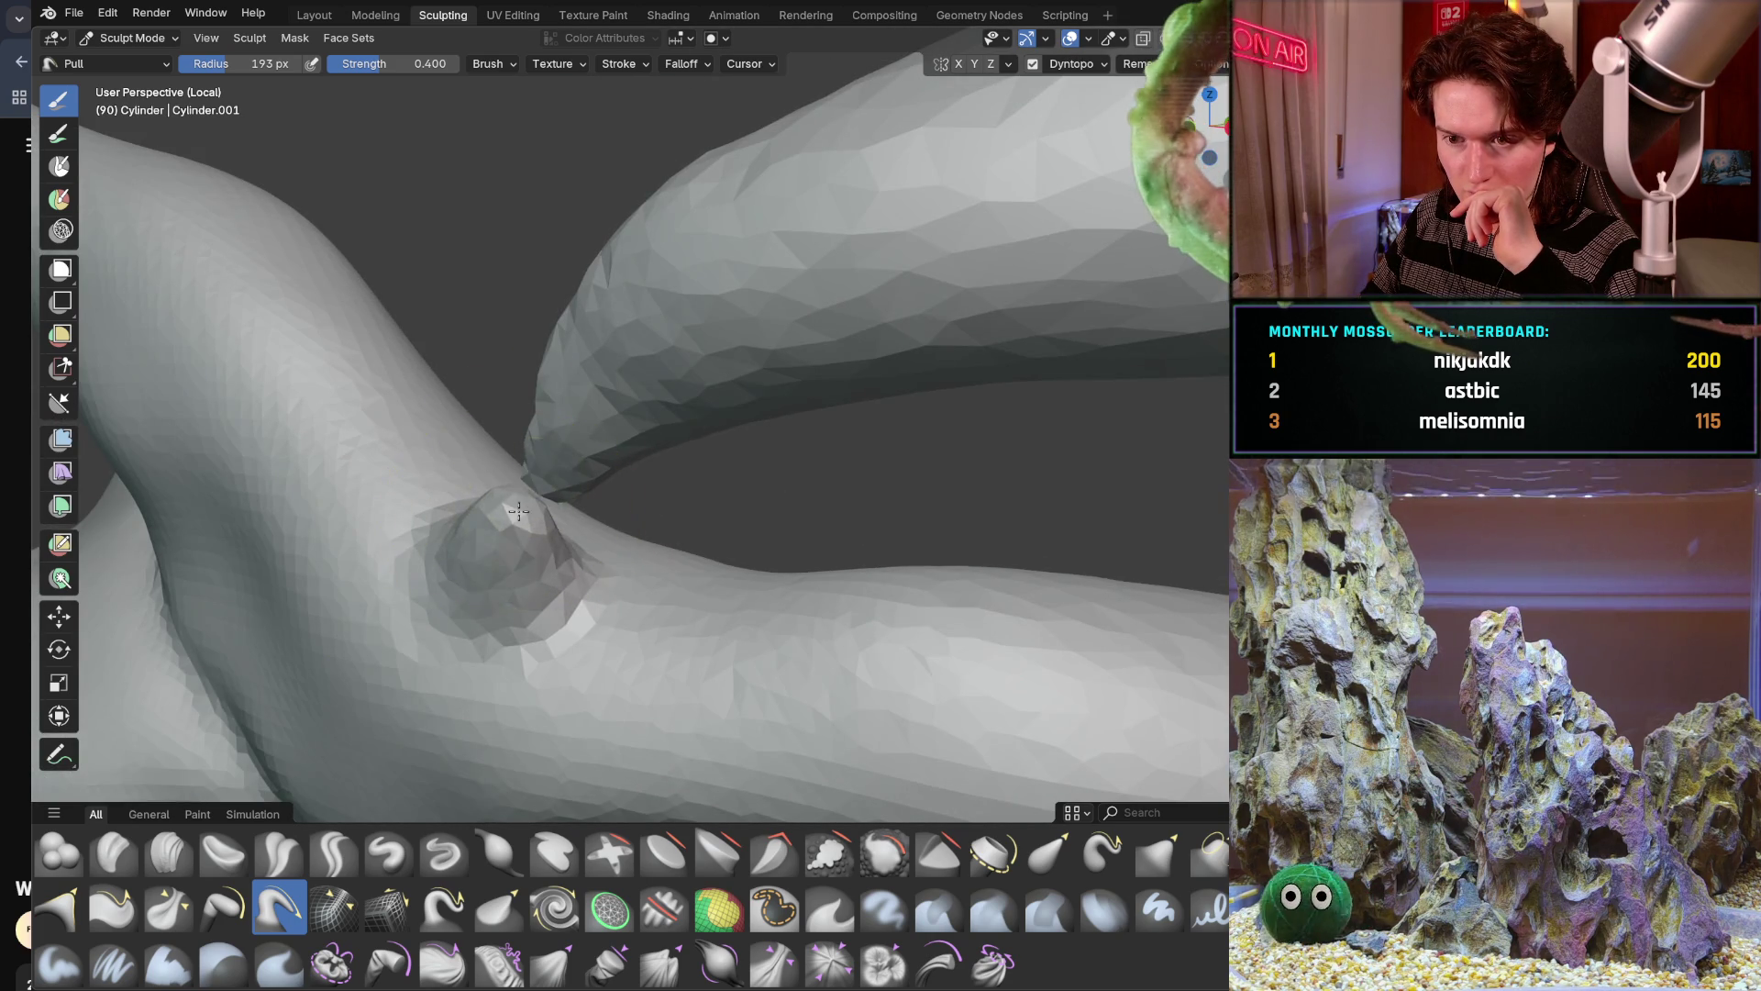
{"action": "key", "text": "i"}
Inflate the trunk bump into a rounder knob and puff up the branch tip
{"action": "middle_click_drag", "start_coordinate": [503, 530], "coordinate": [506, 530]}
{"action": "left_click_drag", "start_coordinate": [506, 529], "coordinate": [480, 490]}
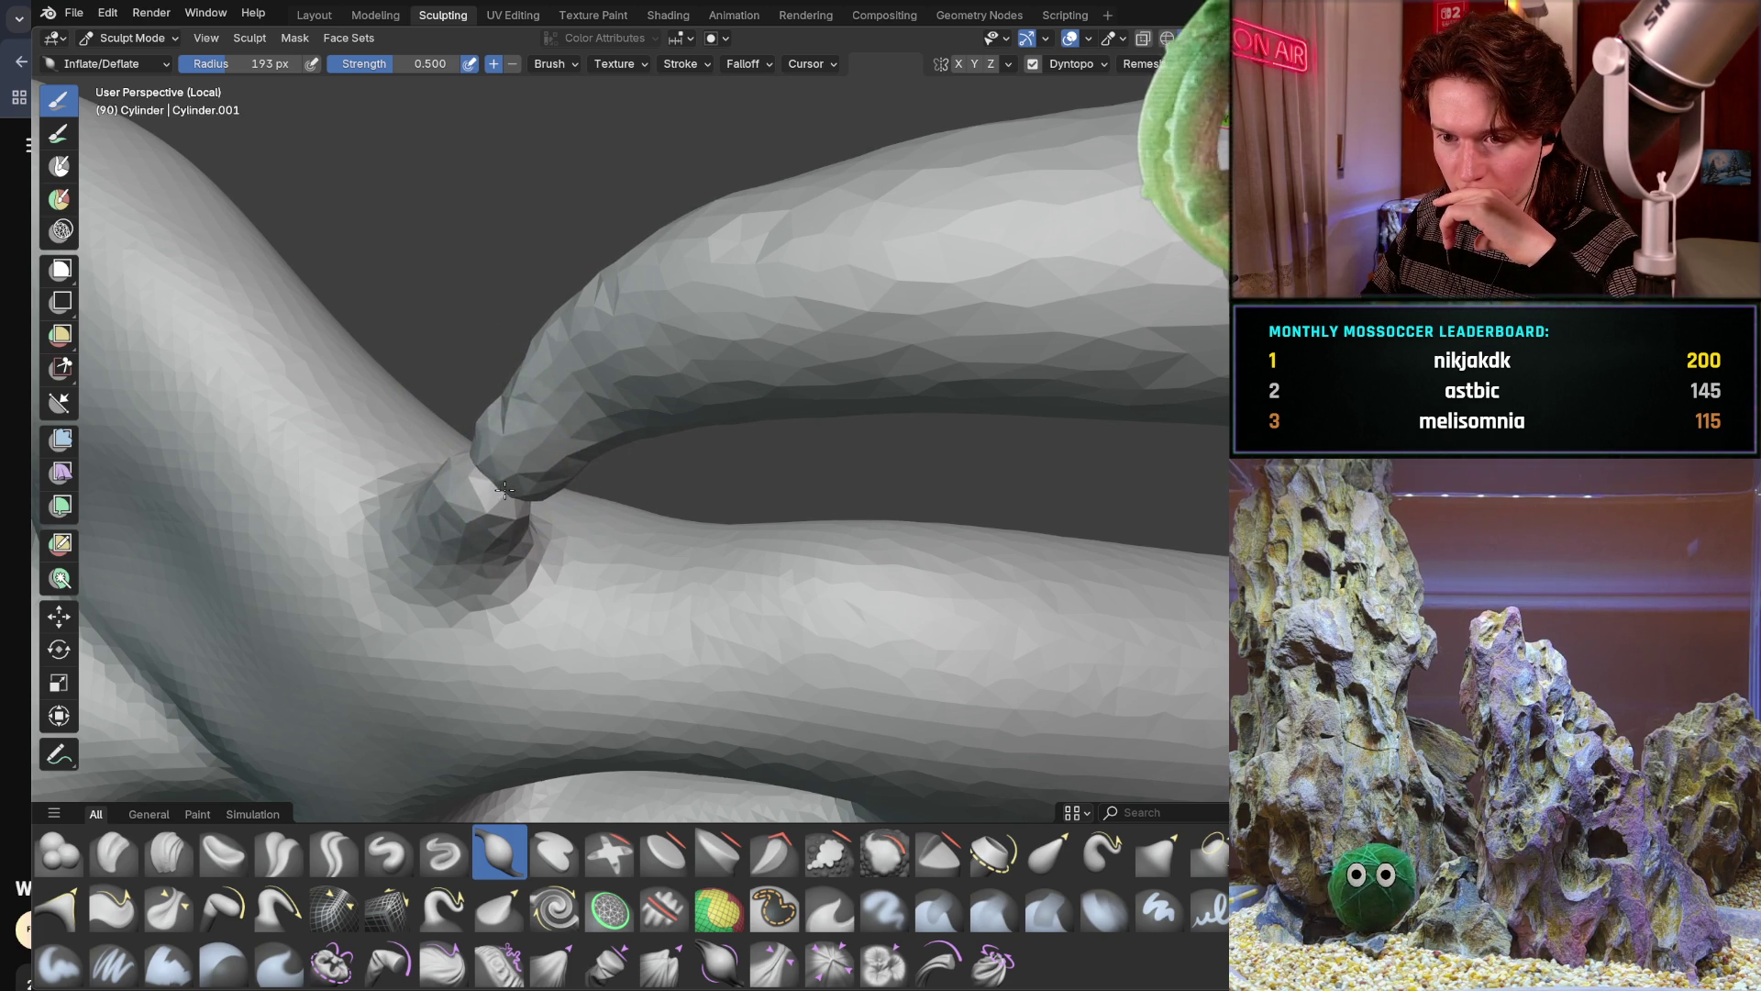
{"action": "middle_click_drag", "start_coordinate": [506, 479], "coordinate": [489, 484]}
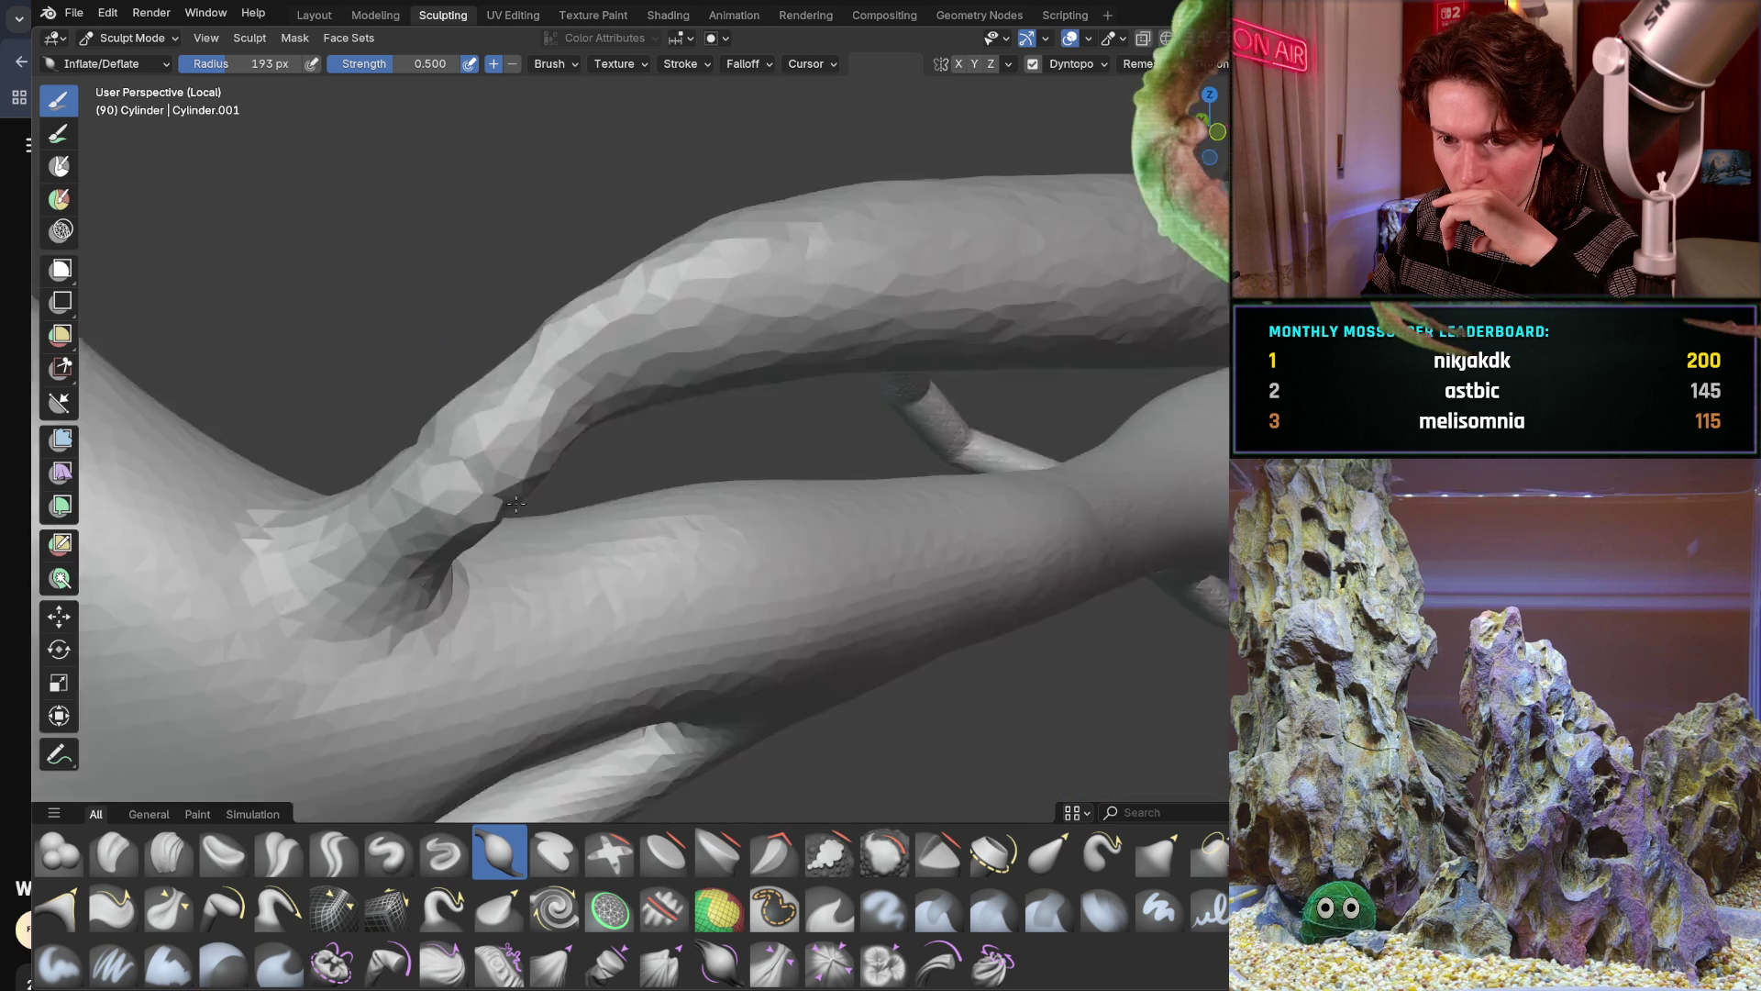
{"action": "middle_click_drag", "start_coordinate": [486, 491], "coordinate": [416, 416]}
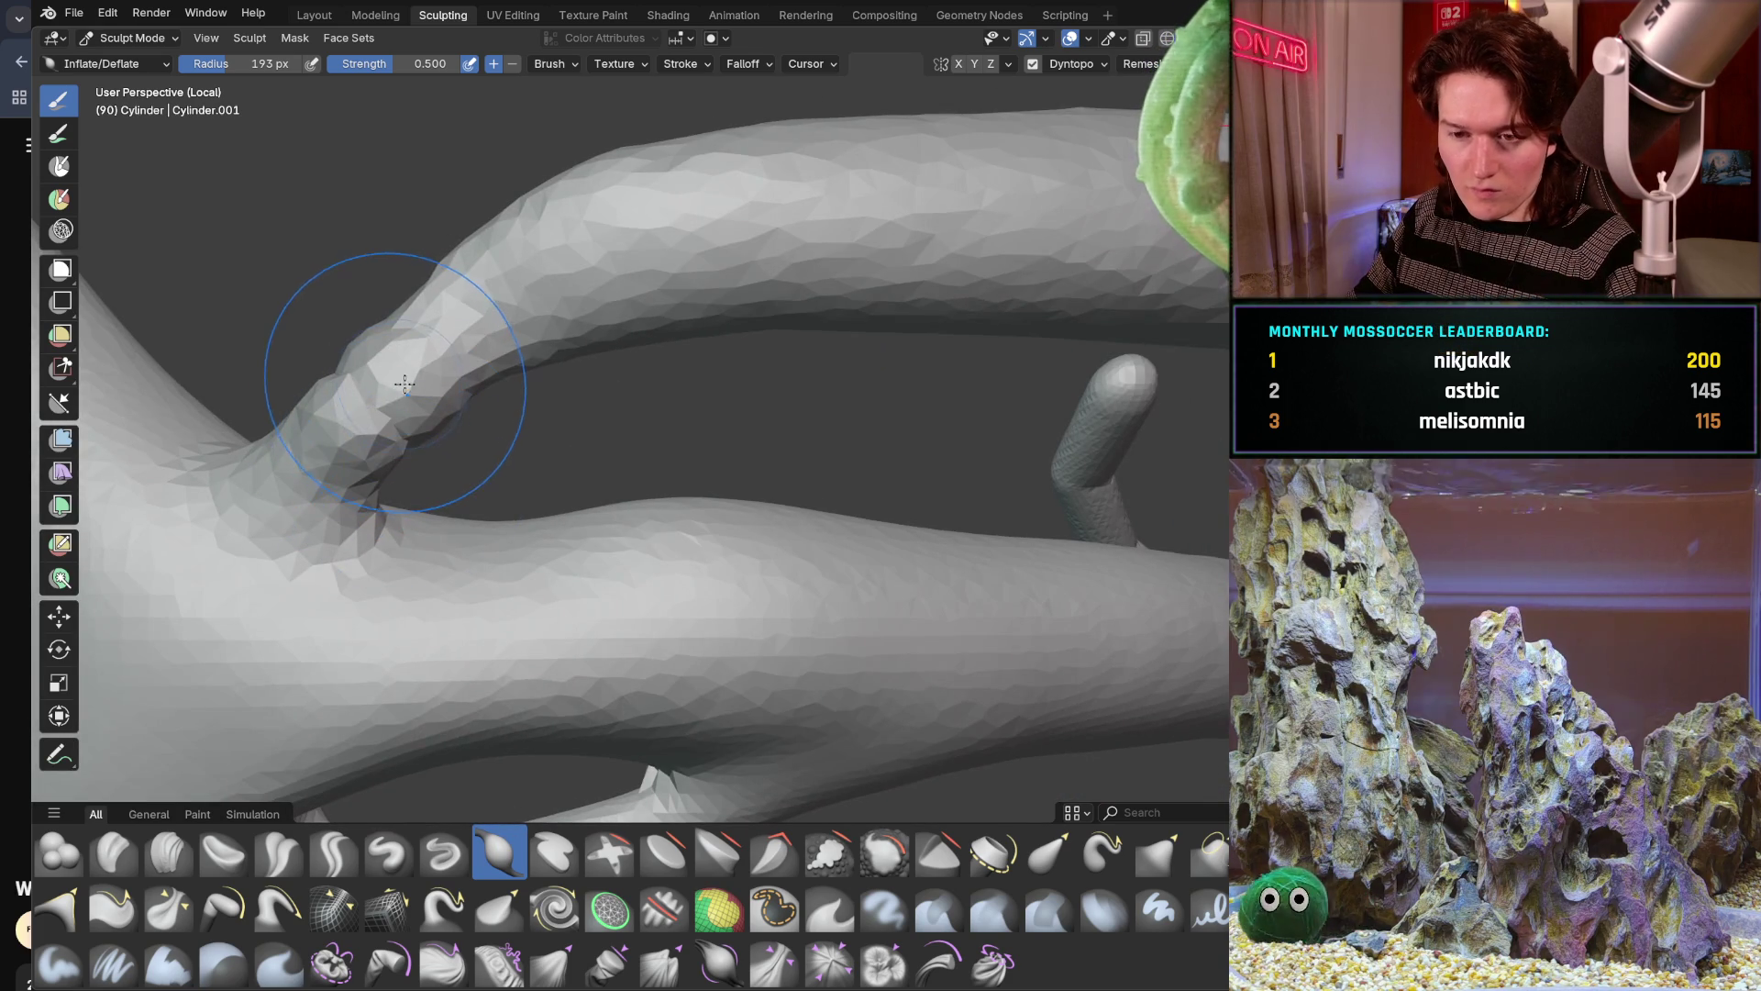
{"action": "left_click_drag", "start_coordinate": [415, 417], "coordinate": [367, 387]}
{"action": "middle_click_drag", "start_coordinate": [366, 387], "coordinate": [400, 374]}
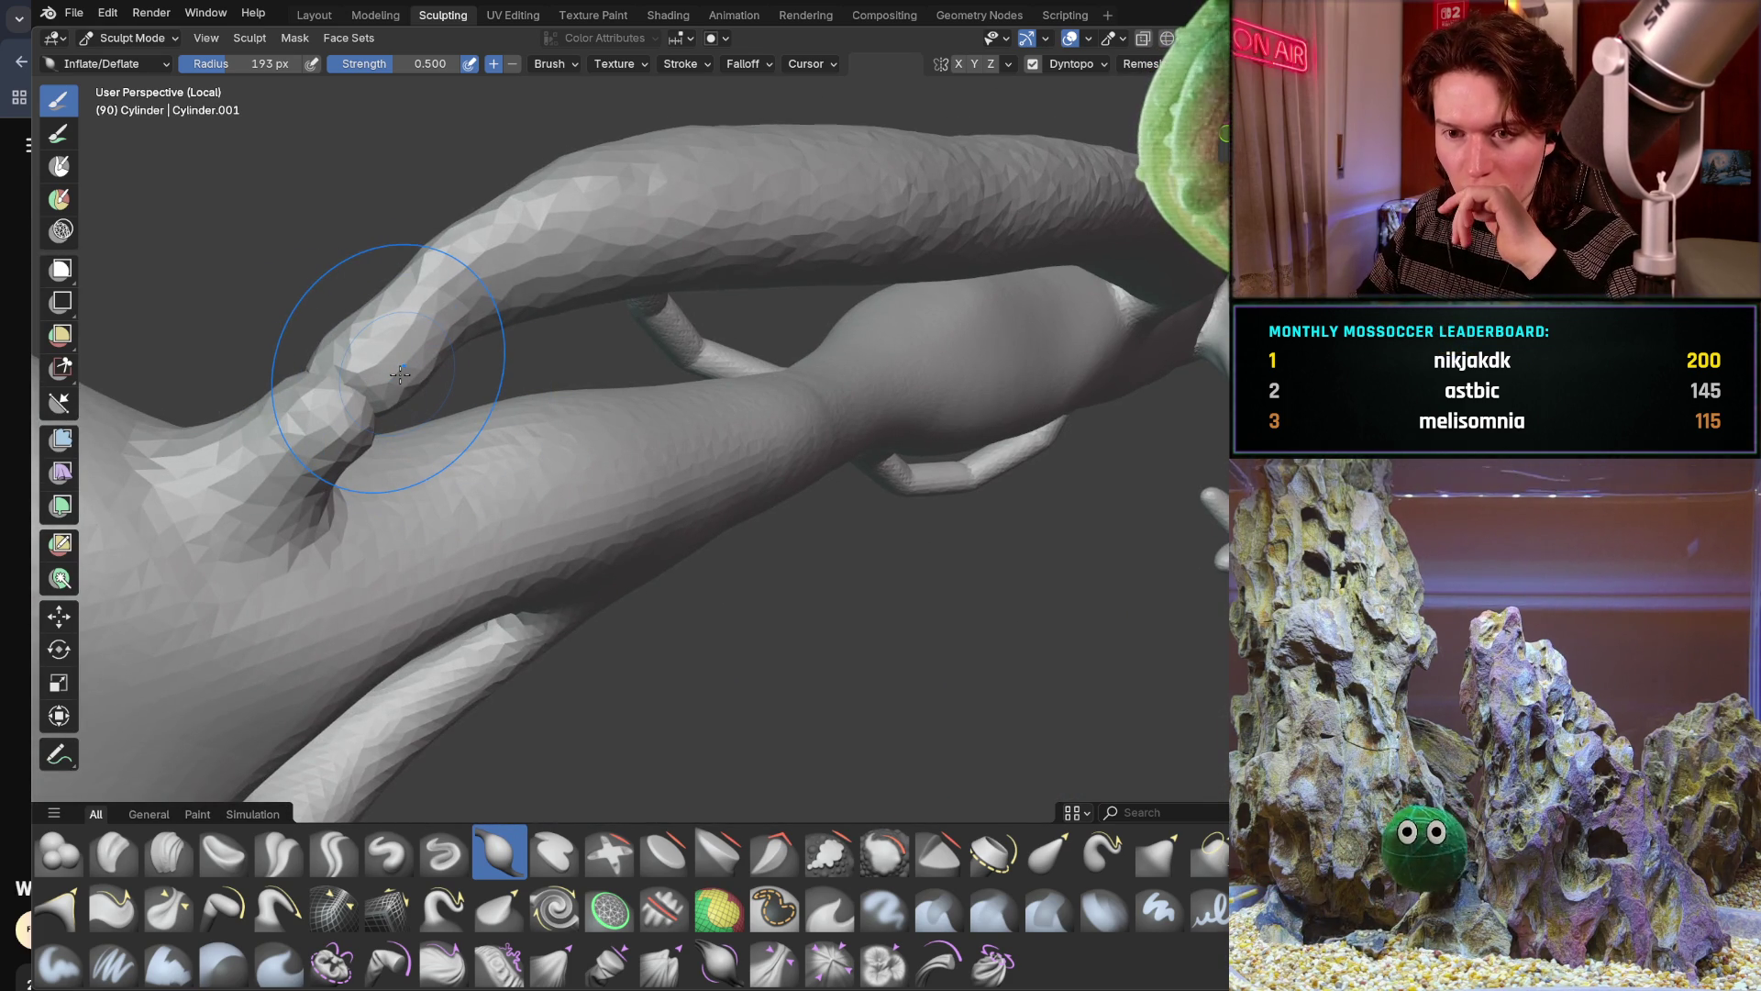
{"action": "middle_click_drag", "start_coordinate": [399, 375], "coordinate": [369, 389]}
{"action": "left_click_drag", "start_coordinate": [370, 389], "coordinate": [371, 413]}
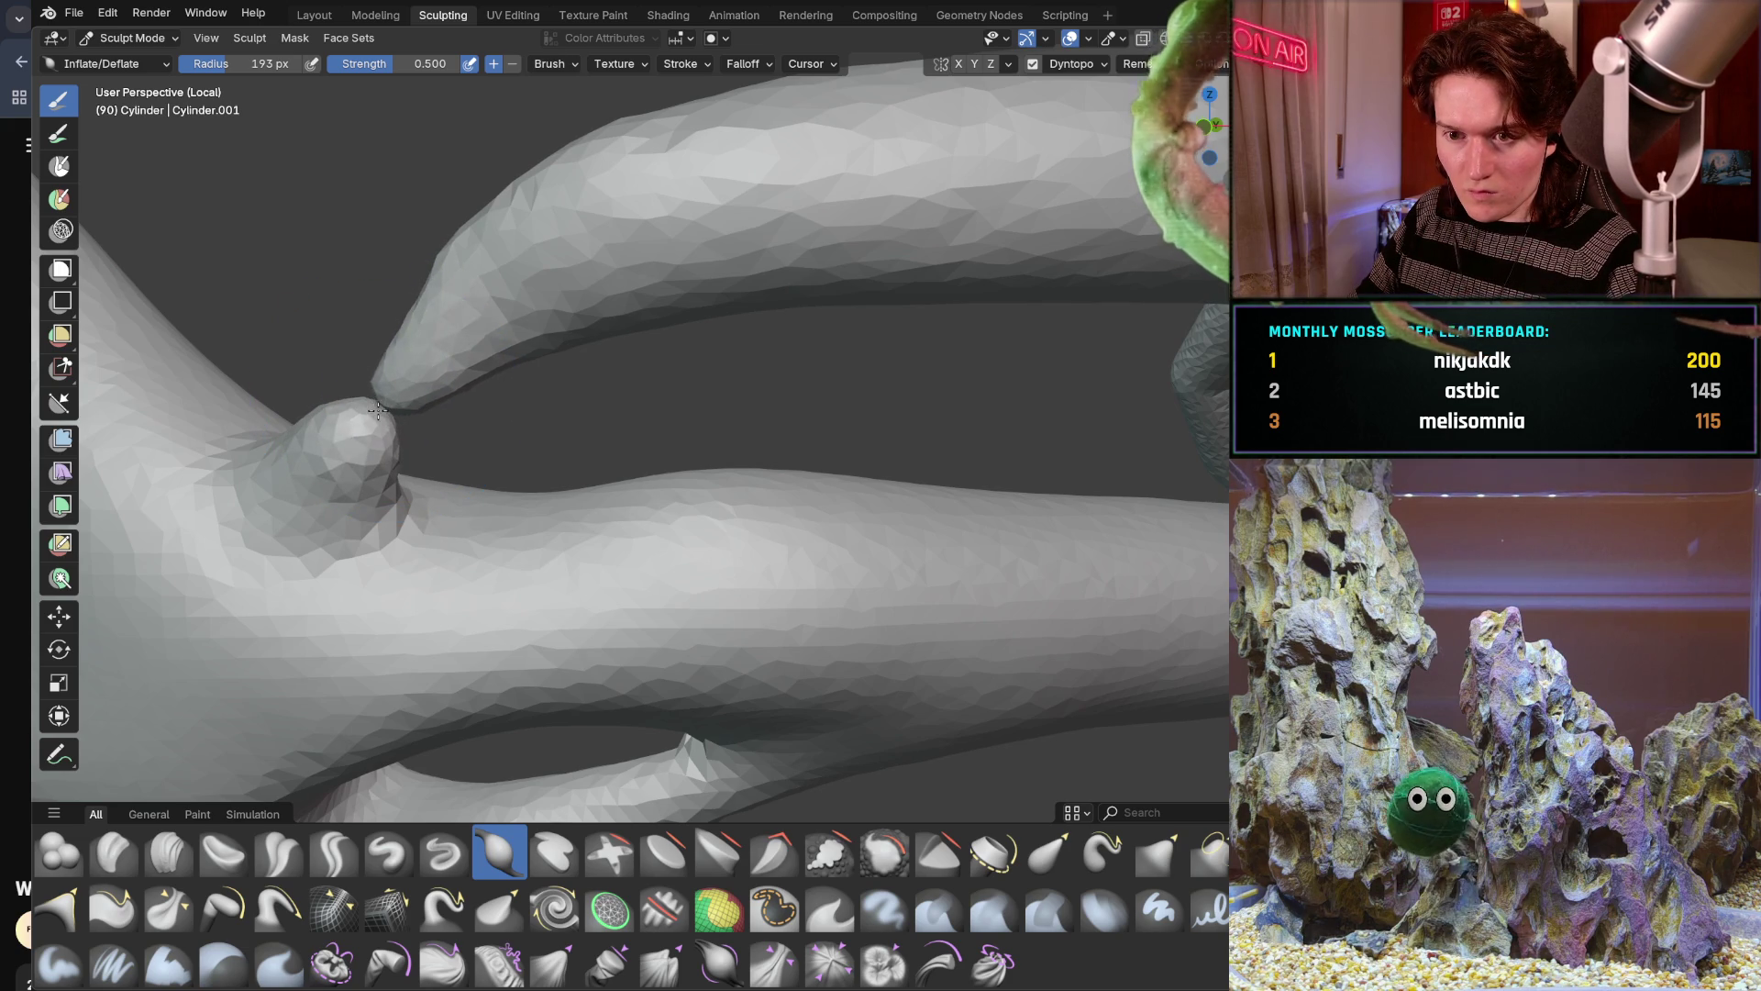
Inflate the branch tip further and bulge the joint surface where it meets the junction
{"action": "mouse_move", "coordinate": [413, 385]}
{"action": "middle_mouse_down"}
{"action": "mouse_move", "coordinate": [505, 407]}
{"action": "mouse_move", "coordinate": [439, 512]}
{"action": "middle_mouse_up"}
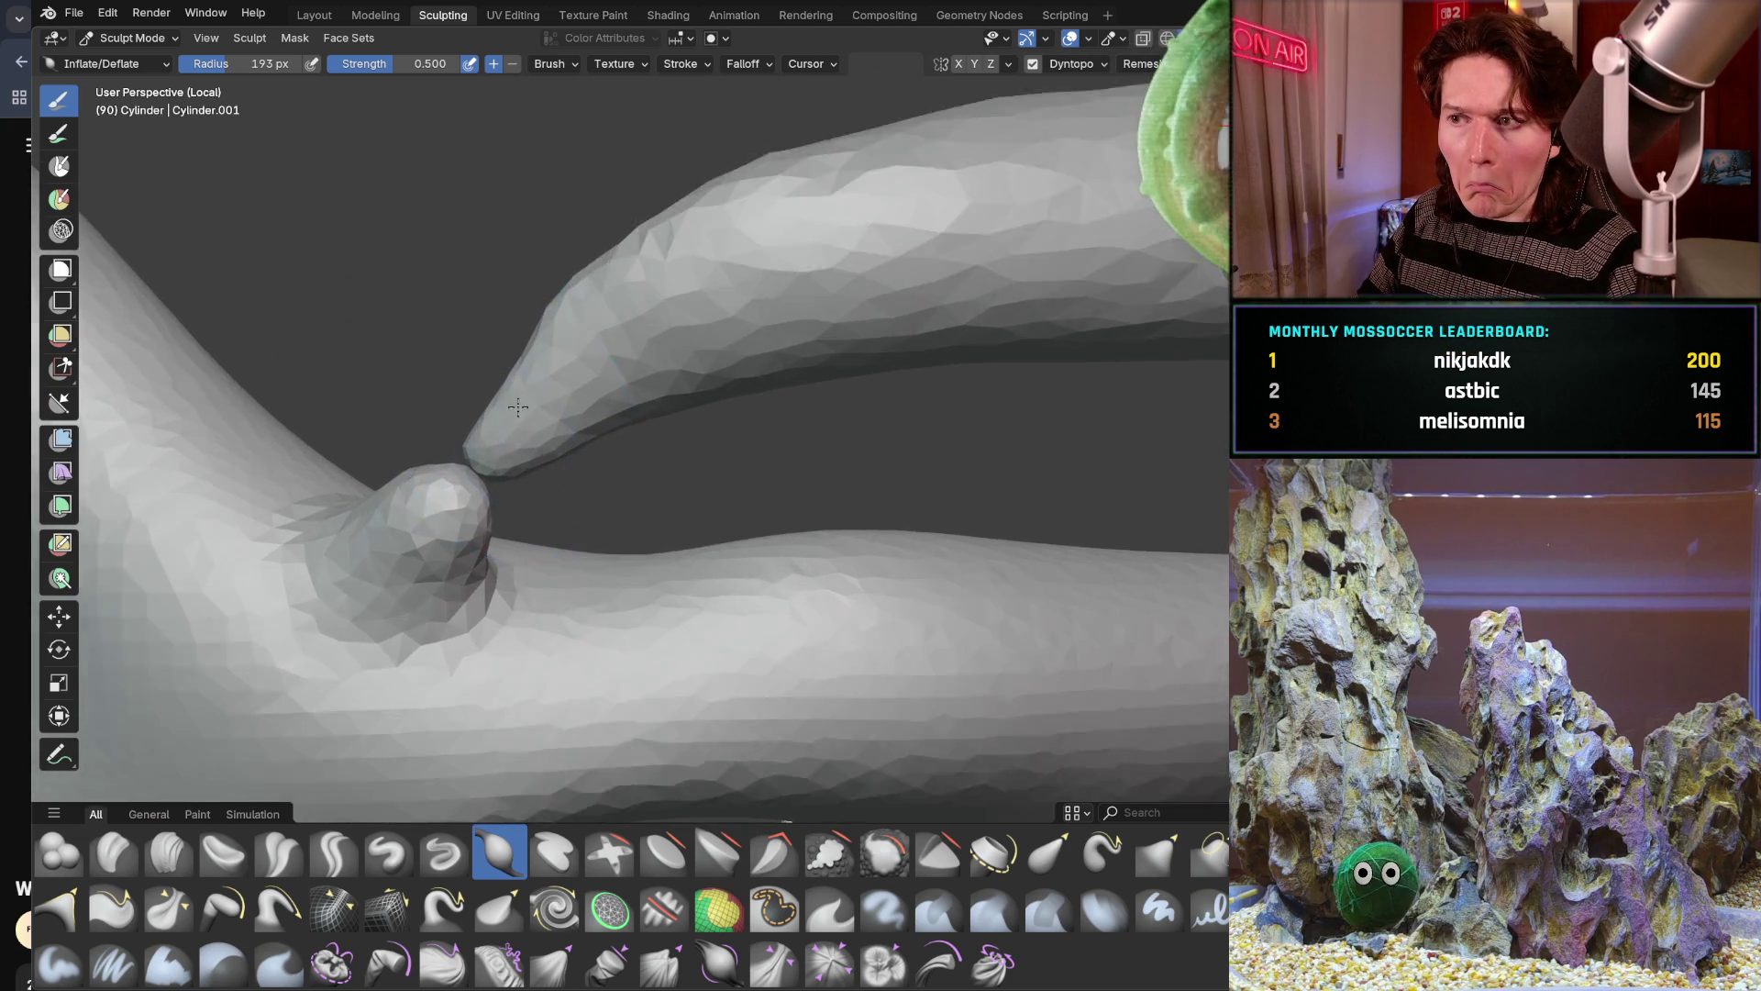
{"action": "left_click_drag", "start_coordinate": [437, 512], "coordinate": [377, 521]}
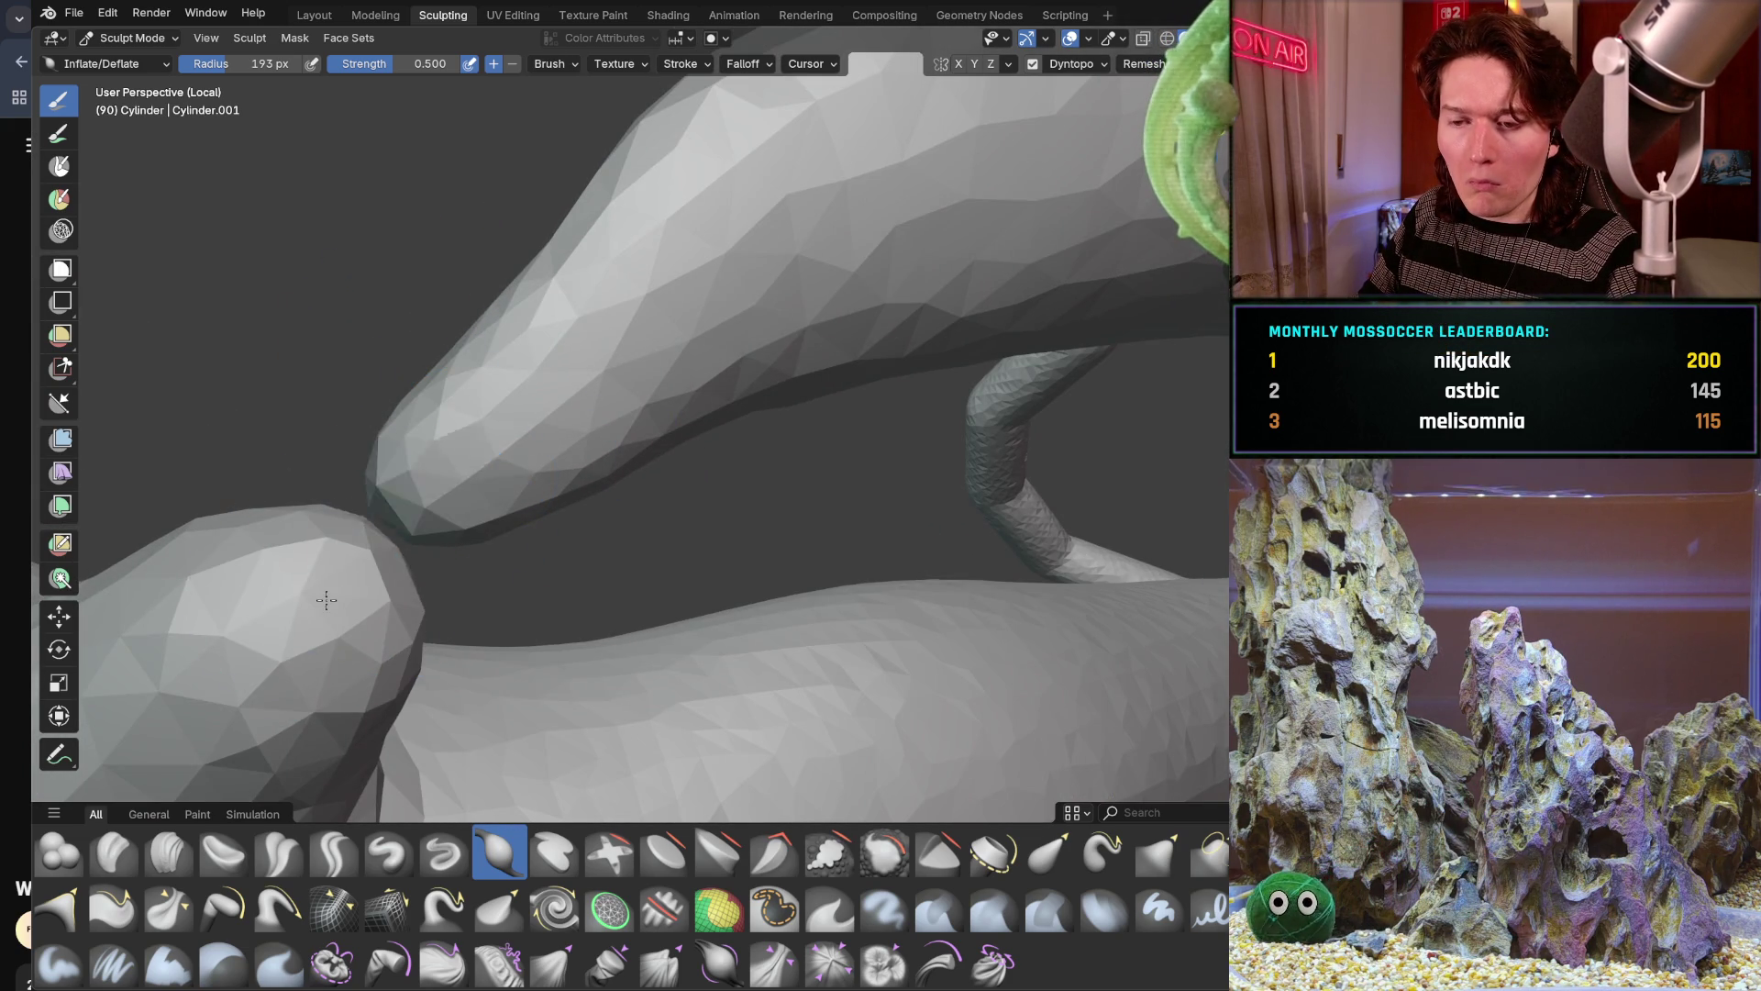
{"action": "left_click_drag", "start_coordinate": [453, 468], "coordinate": [466, 457]}
{"action": "middle_click_drag", "start_coordinate": [467, 458], "coordinate": [580, 620]}
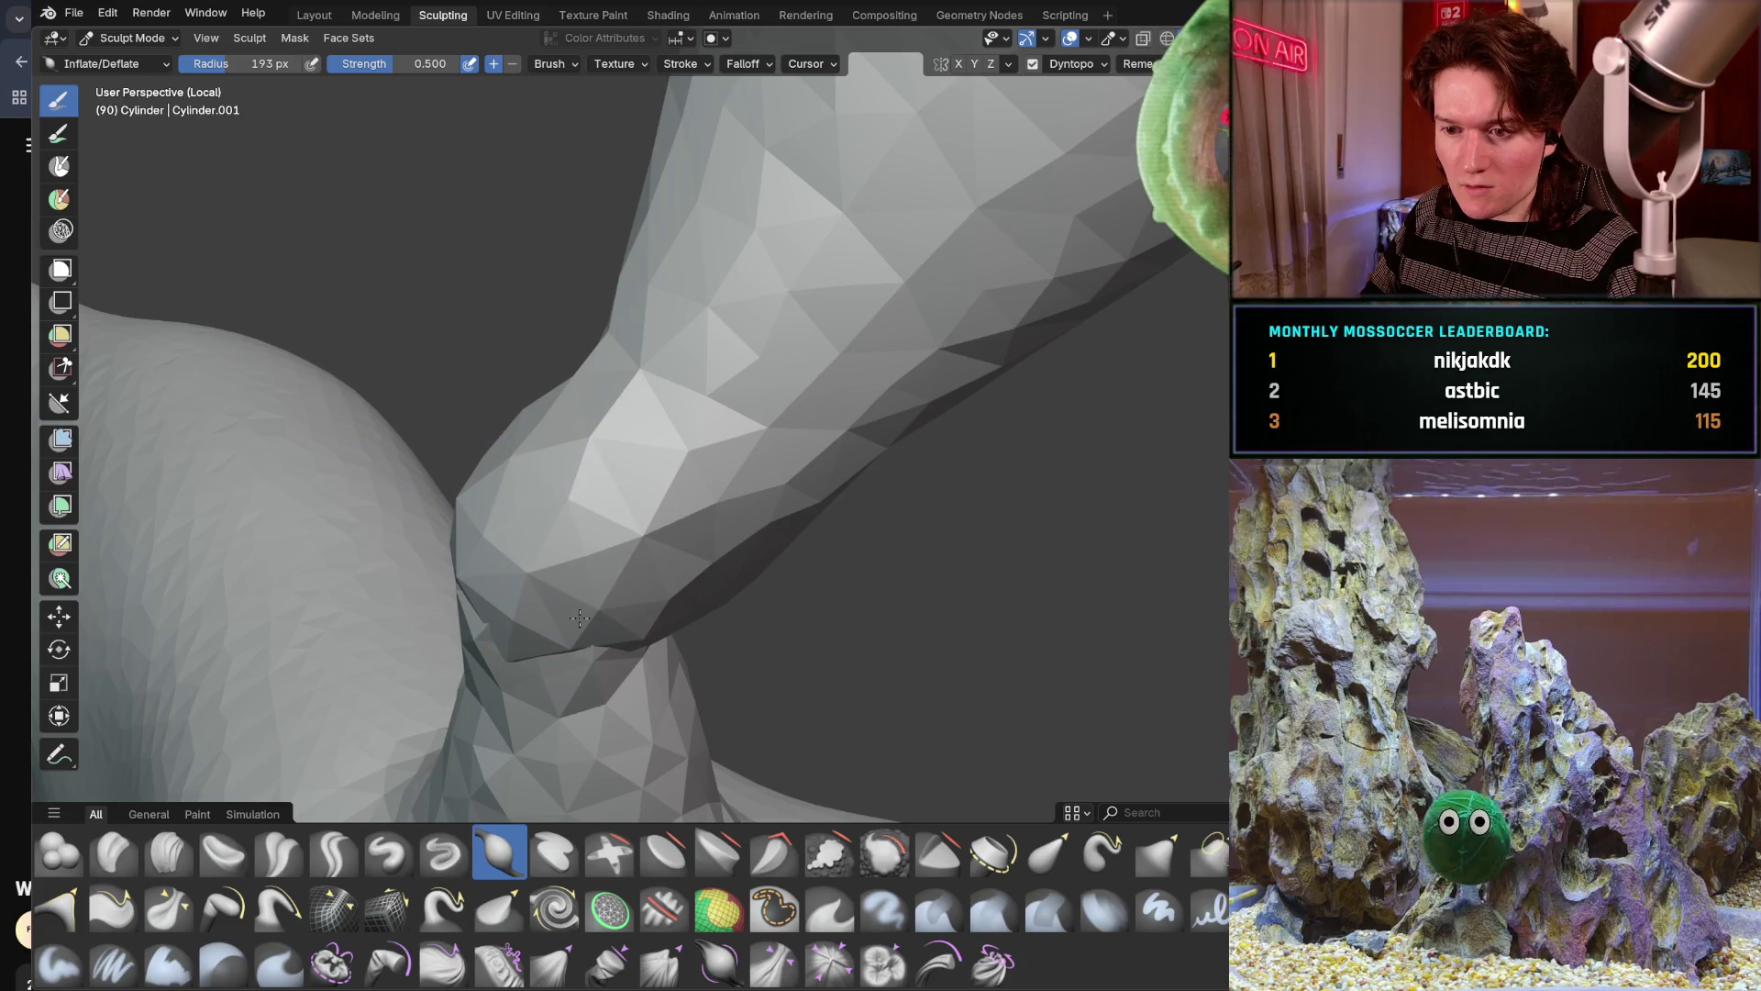
{"action": "left_click_drag", "start_coordinate": [579, 620], "coordinate": [588, 615]}
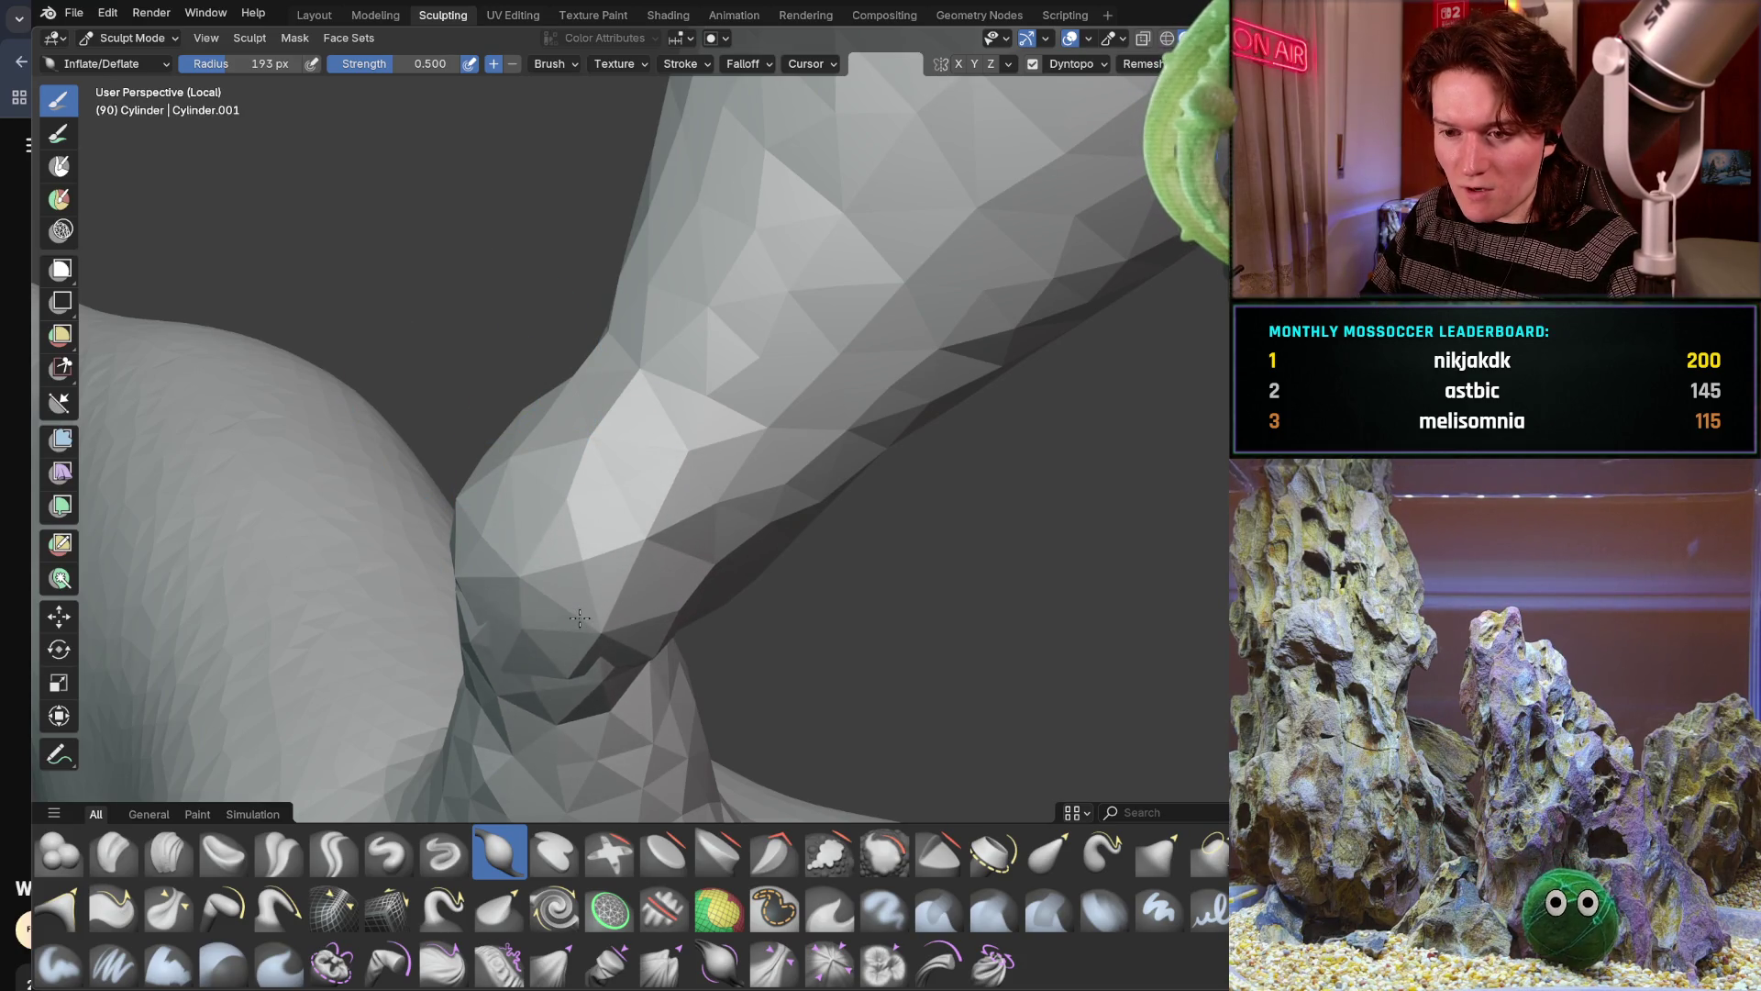
{"action": "scroll", "coordinate": [588, 615], "scroll_direction": "down", "scroll_amount": 4}
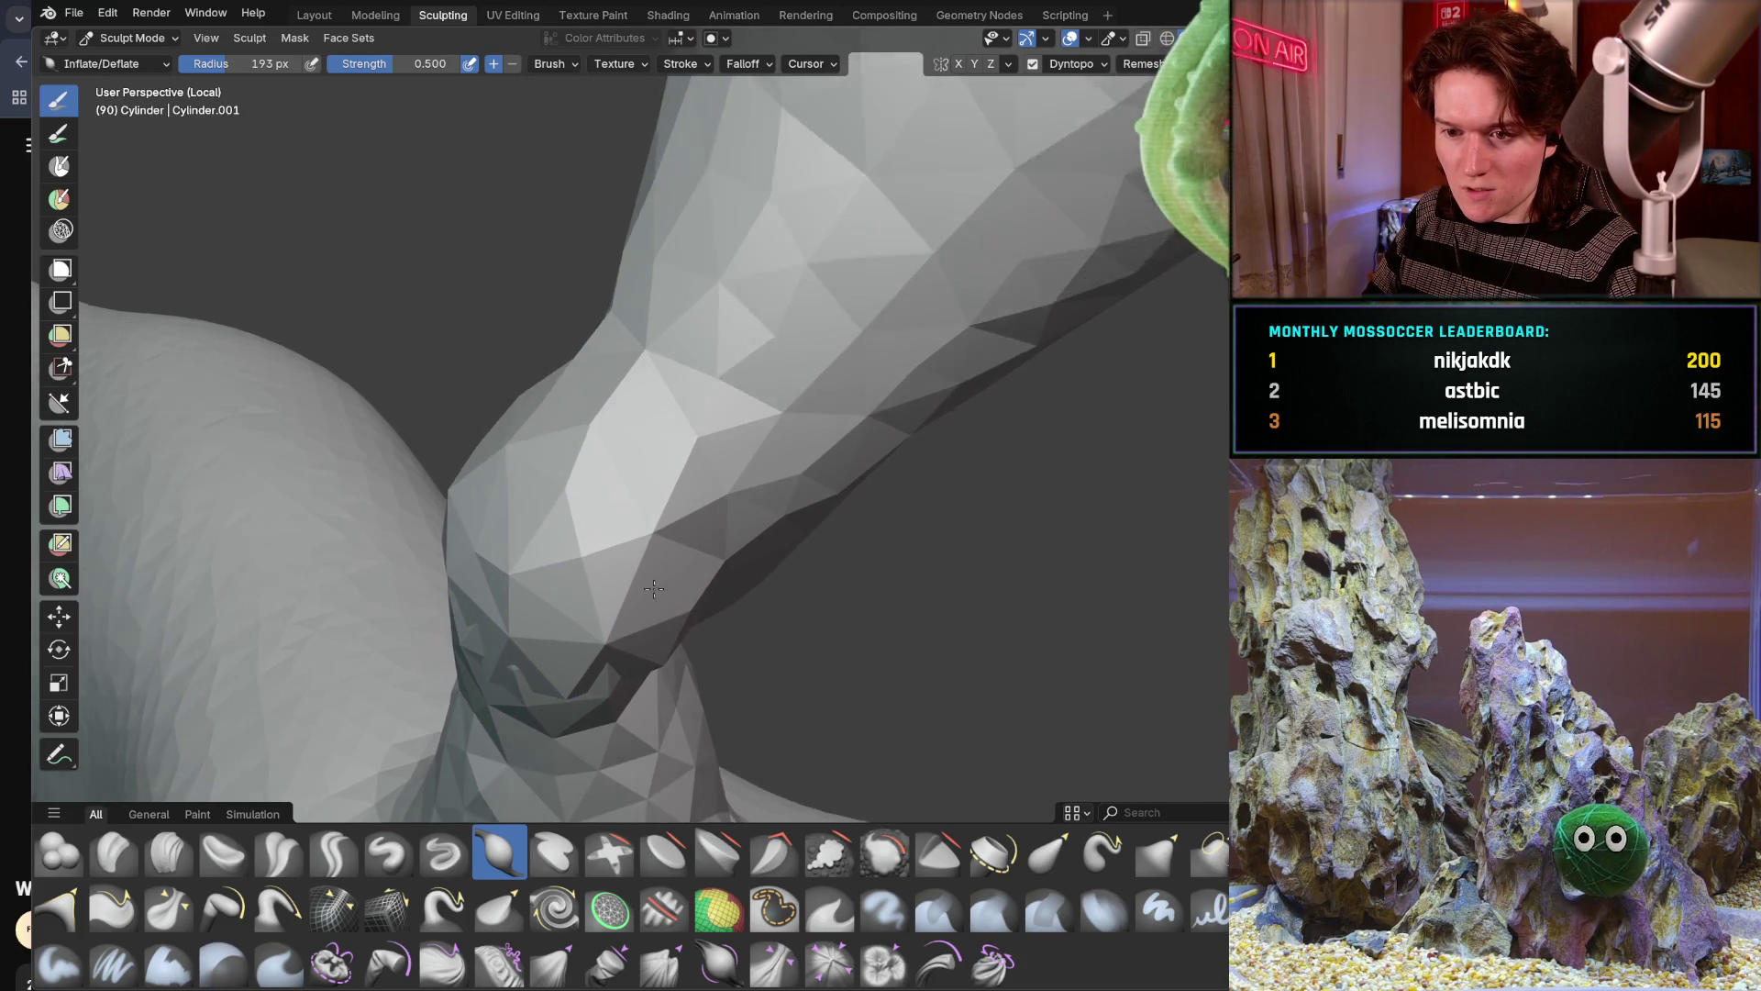
{"action": "middle_click_drag", "start_coordinate": [588, 615], "coordinate": [575, 693]}
{"action": "scroll", "coordinate": [575, 692], "scroll_direction": "up", "scroll_amount": 3}
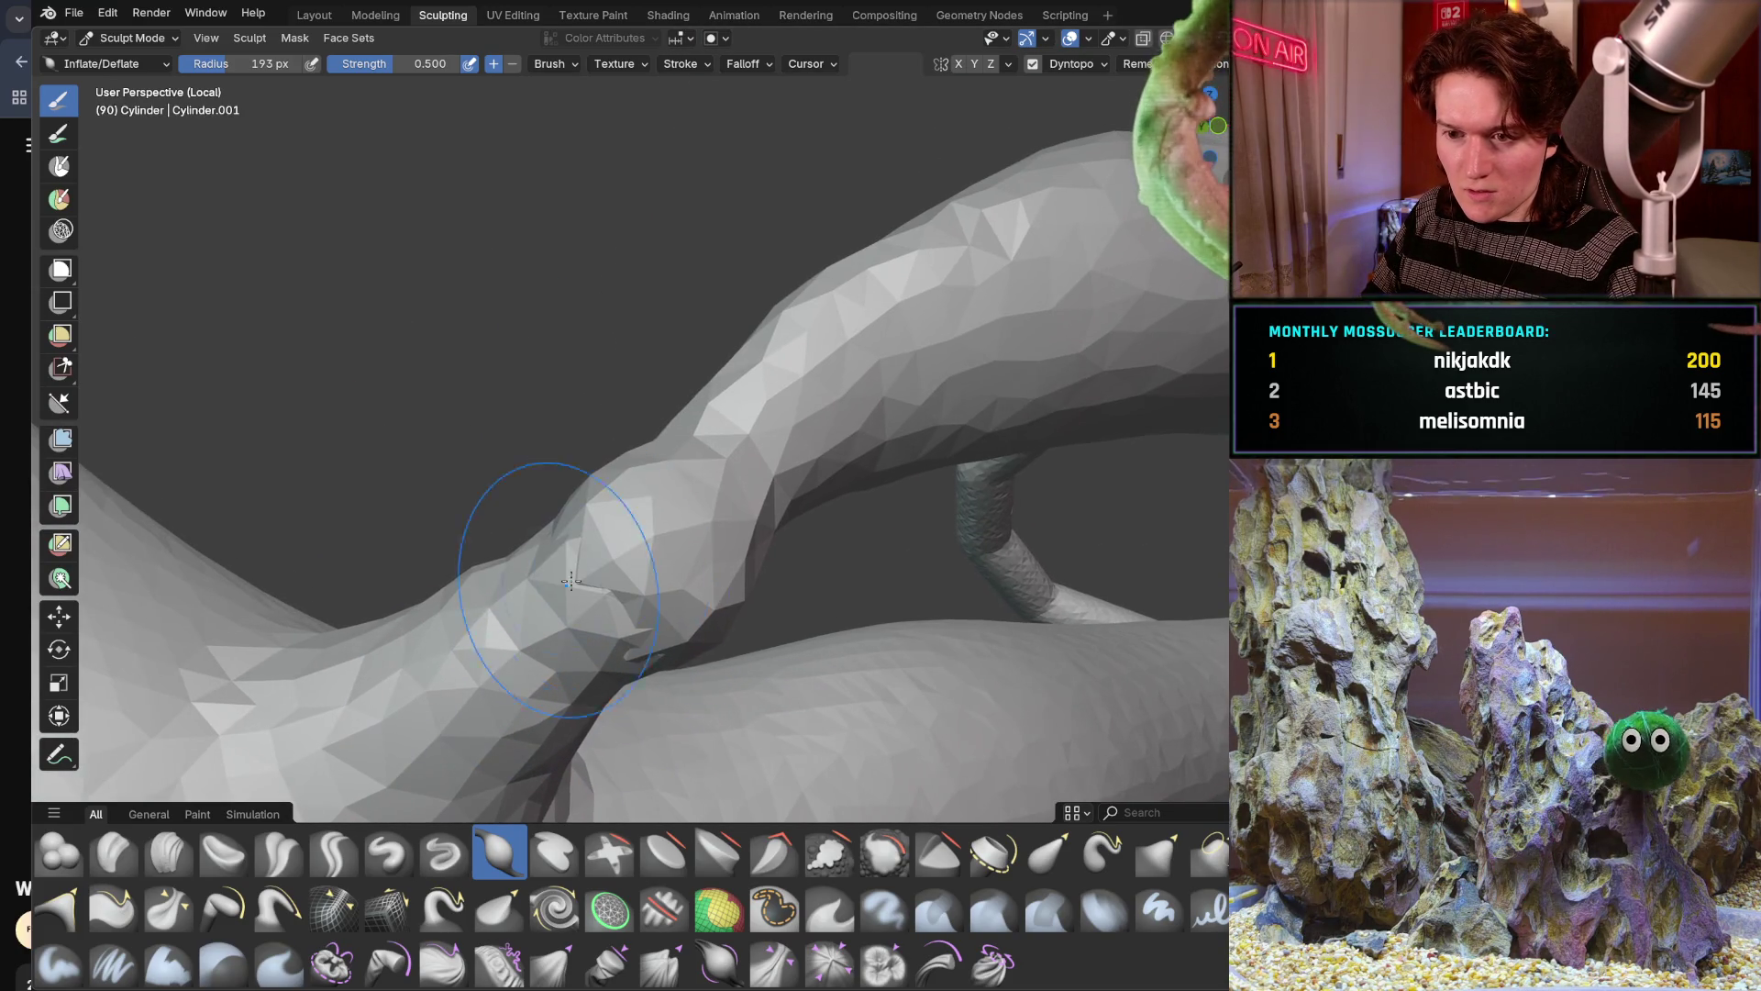
{"action": "left_click_drag", "start_coordinate": [633, 550], "coordinate": [610, 591]}
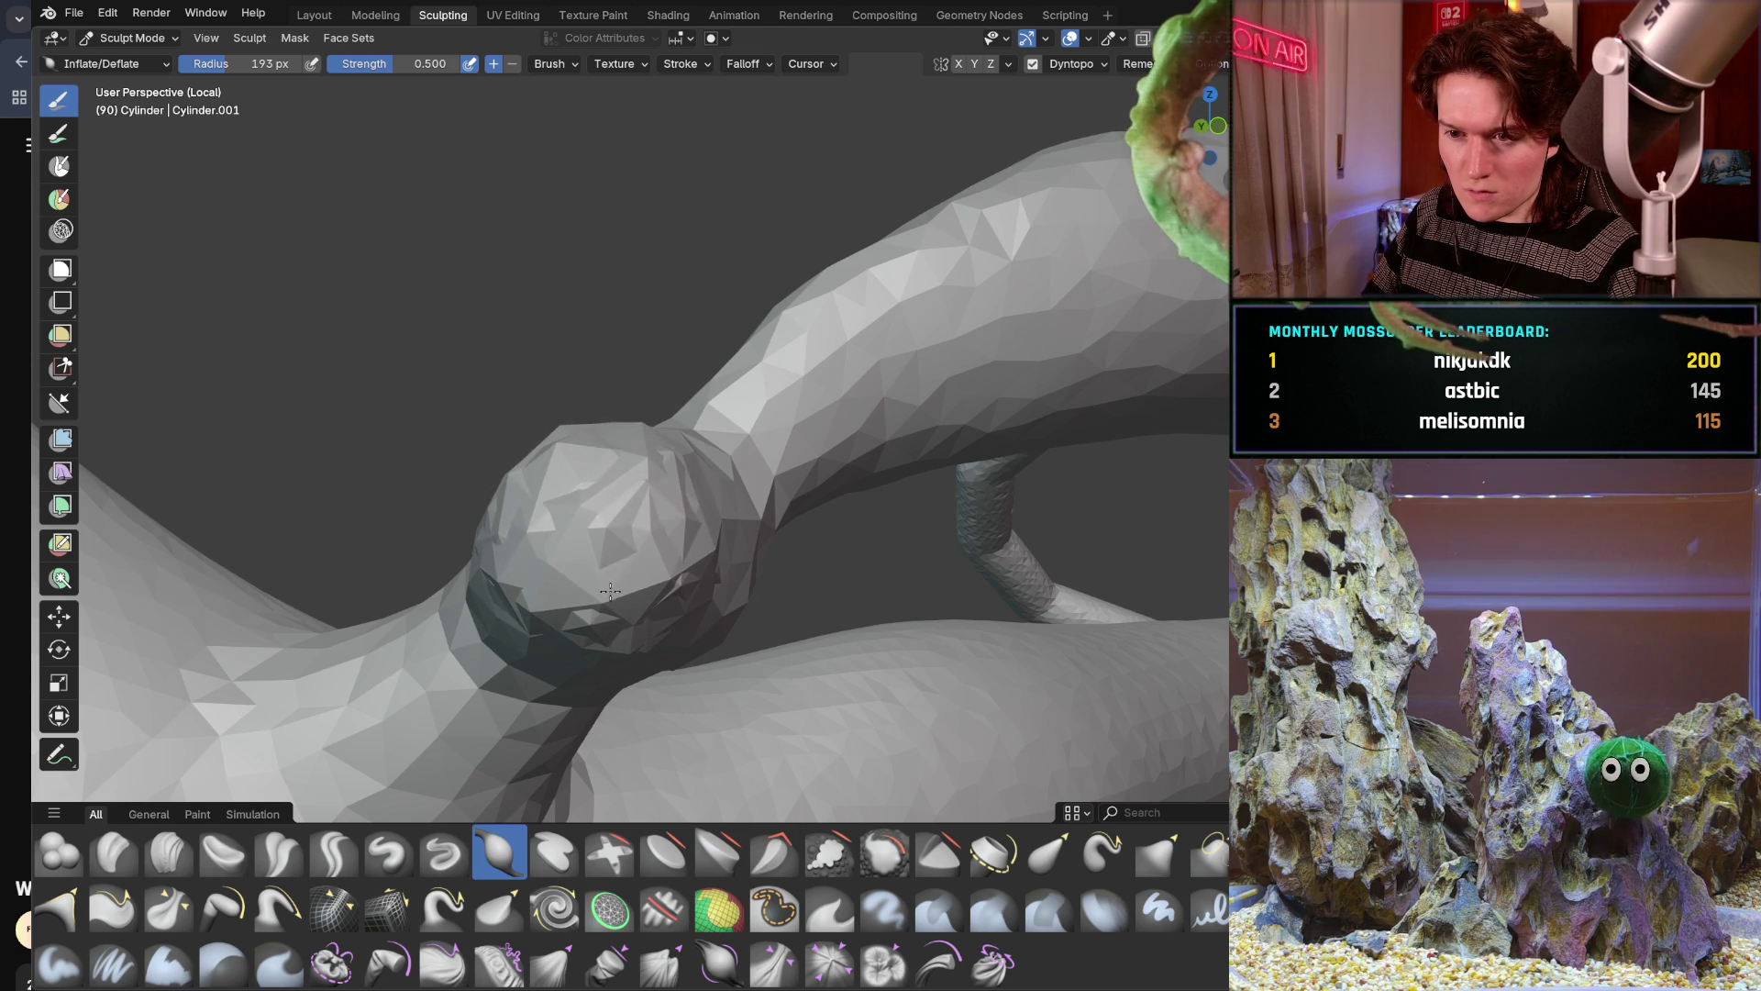
Deflate the bulging sphere back into a slimmer bridge at the tendril joint
{"action": "left_click", "coordinate": [610, 589]}
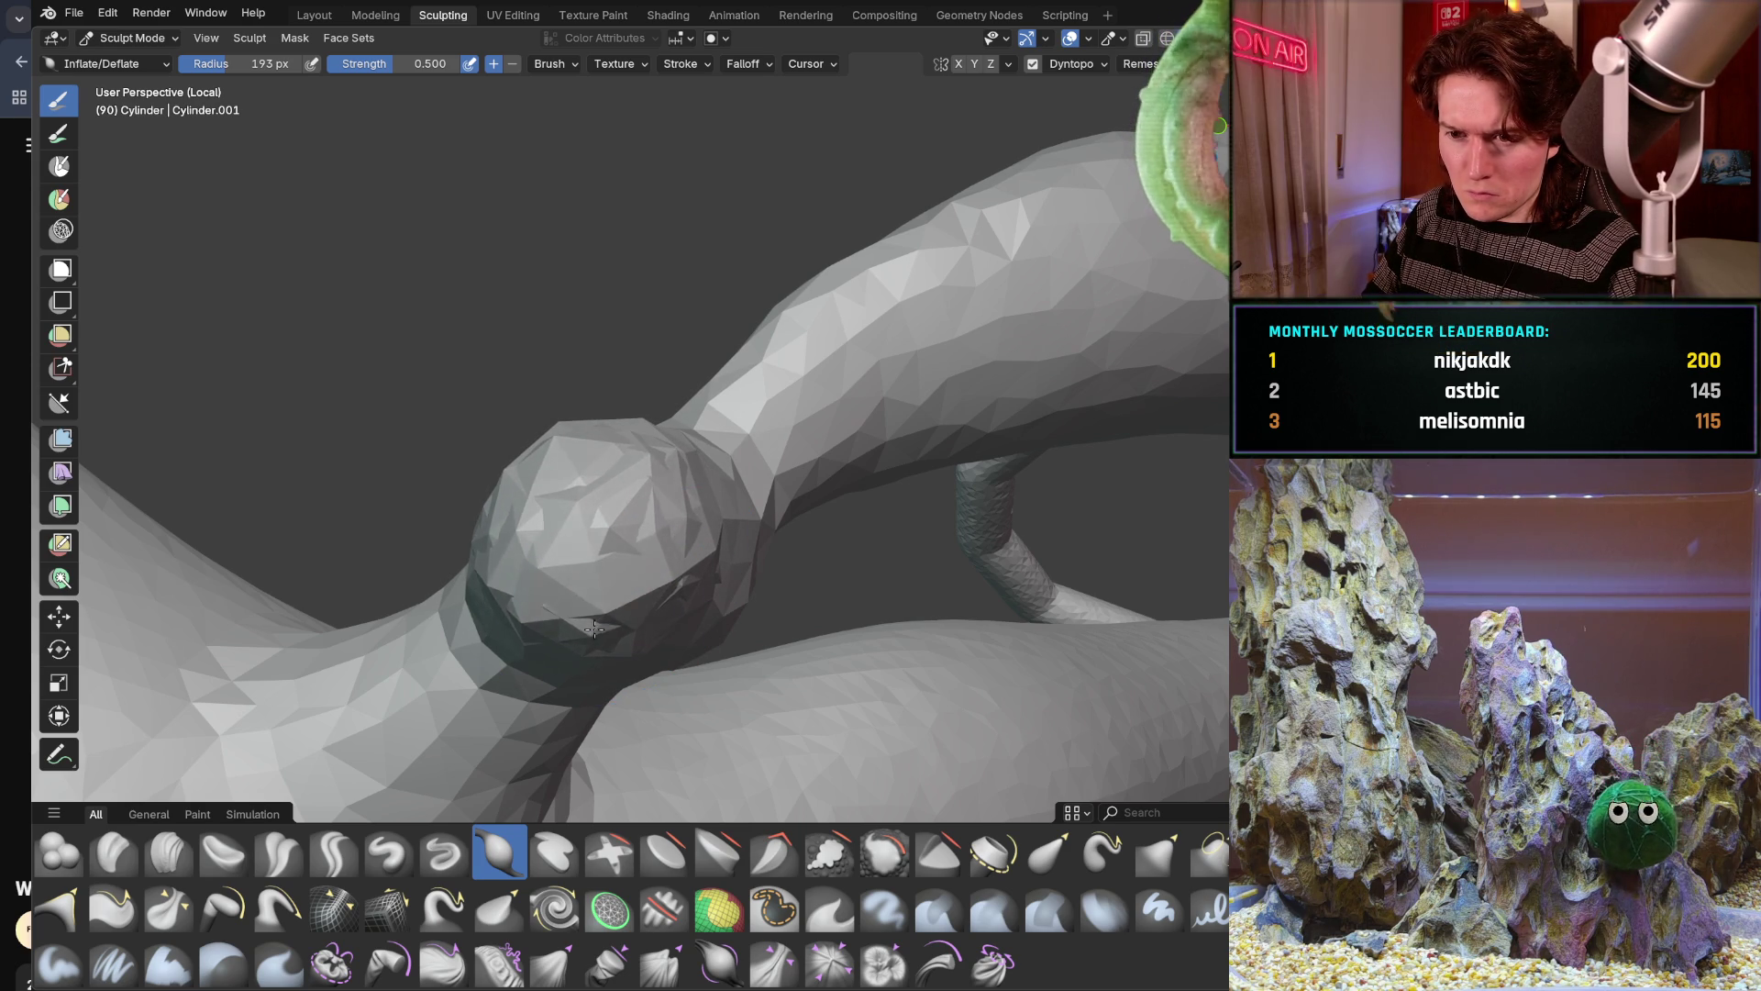
{"action": "mouse_move", "coordinate": [587, 564]}
{"action": "left_mouse_down", "text": "ctrl"}
{"action": "mouse_move", "coordinate": [652, 496]}
{"action": "mouse_move", "coordinate": [647, 551]}
{"action": "left_mouse_up", "text": "ctrl"}
{"action": "middle_click_drag", "start_coordinate": [716, 550], "coordinate": [654, 523]}
{"action": "mouse_move", "coordinate": [653, 523]}
{"action": "left_mouse_down"}
{"action": "mouse_move", "coordinate": [563, 577]}
{"action": "mouse_move", "coordinate": [664, 597]}
{"action": "left_mouse_up"}
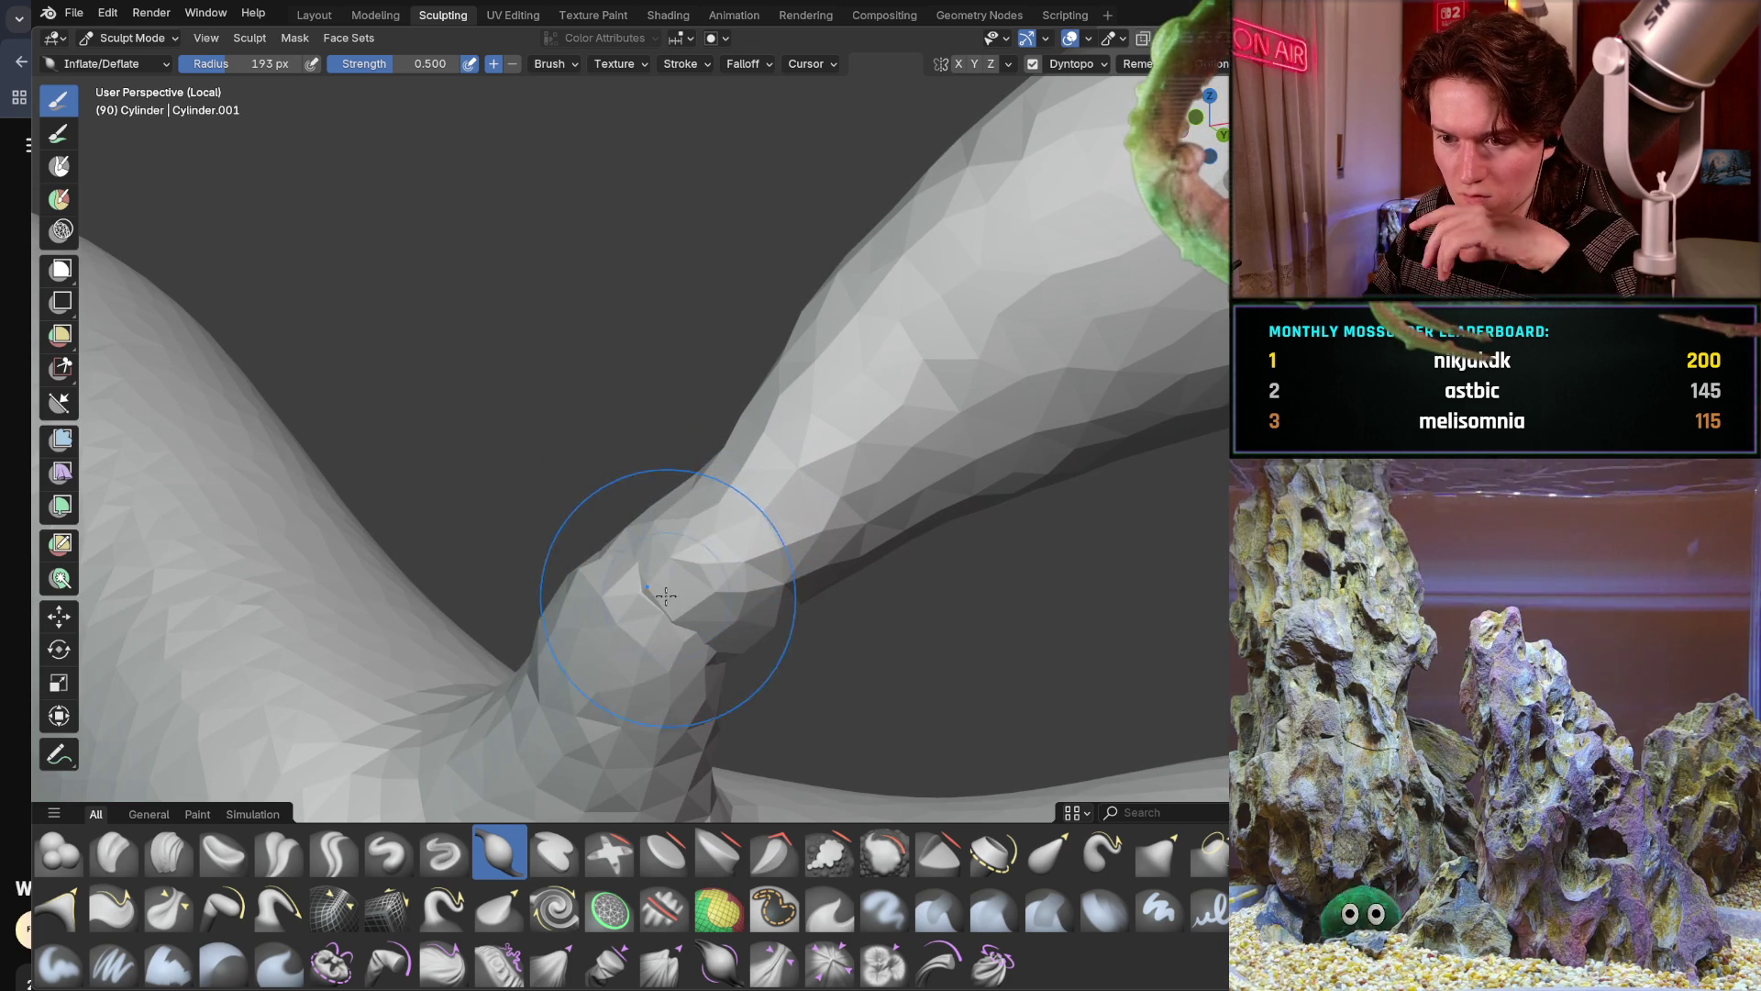
{"action": "left_click_drag", "start_coordinate": [664, 597], "coordinate": [631, 635]}
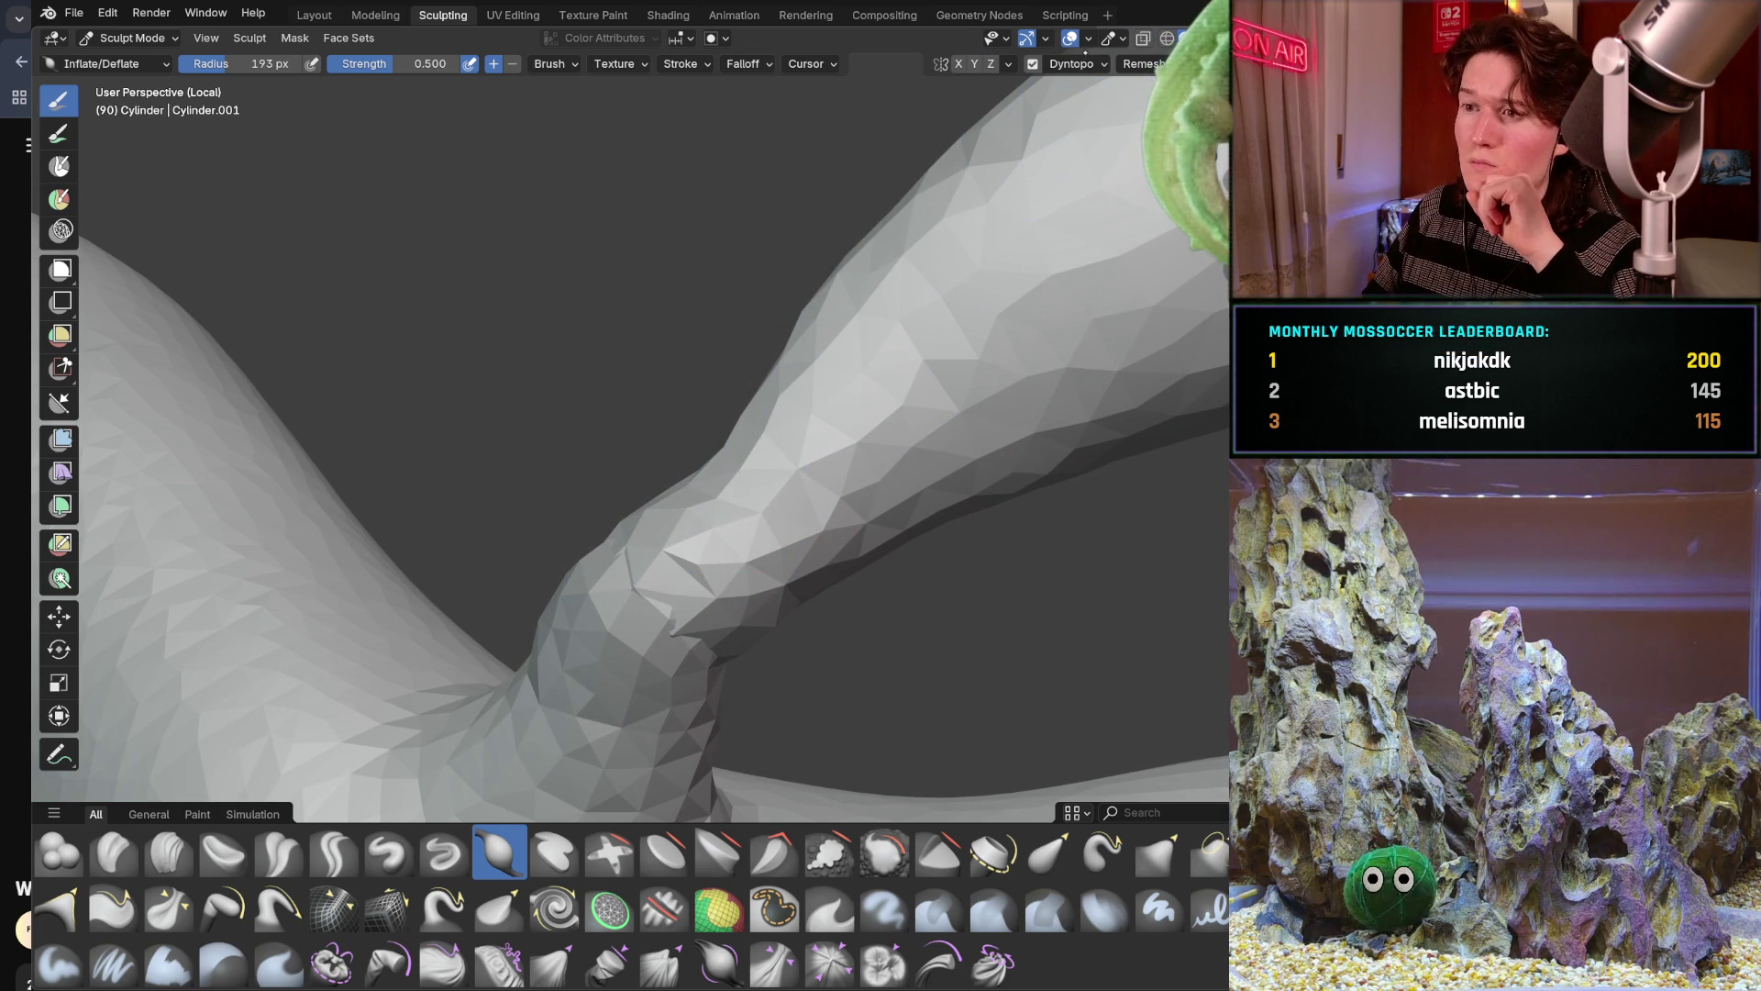
{"action": "left_click", "coordinate": [1081, 64]}
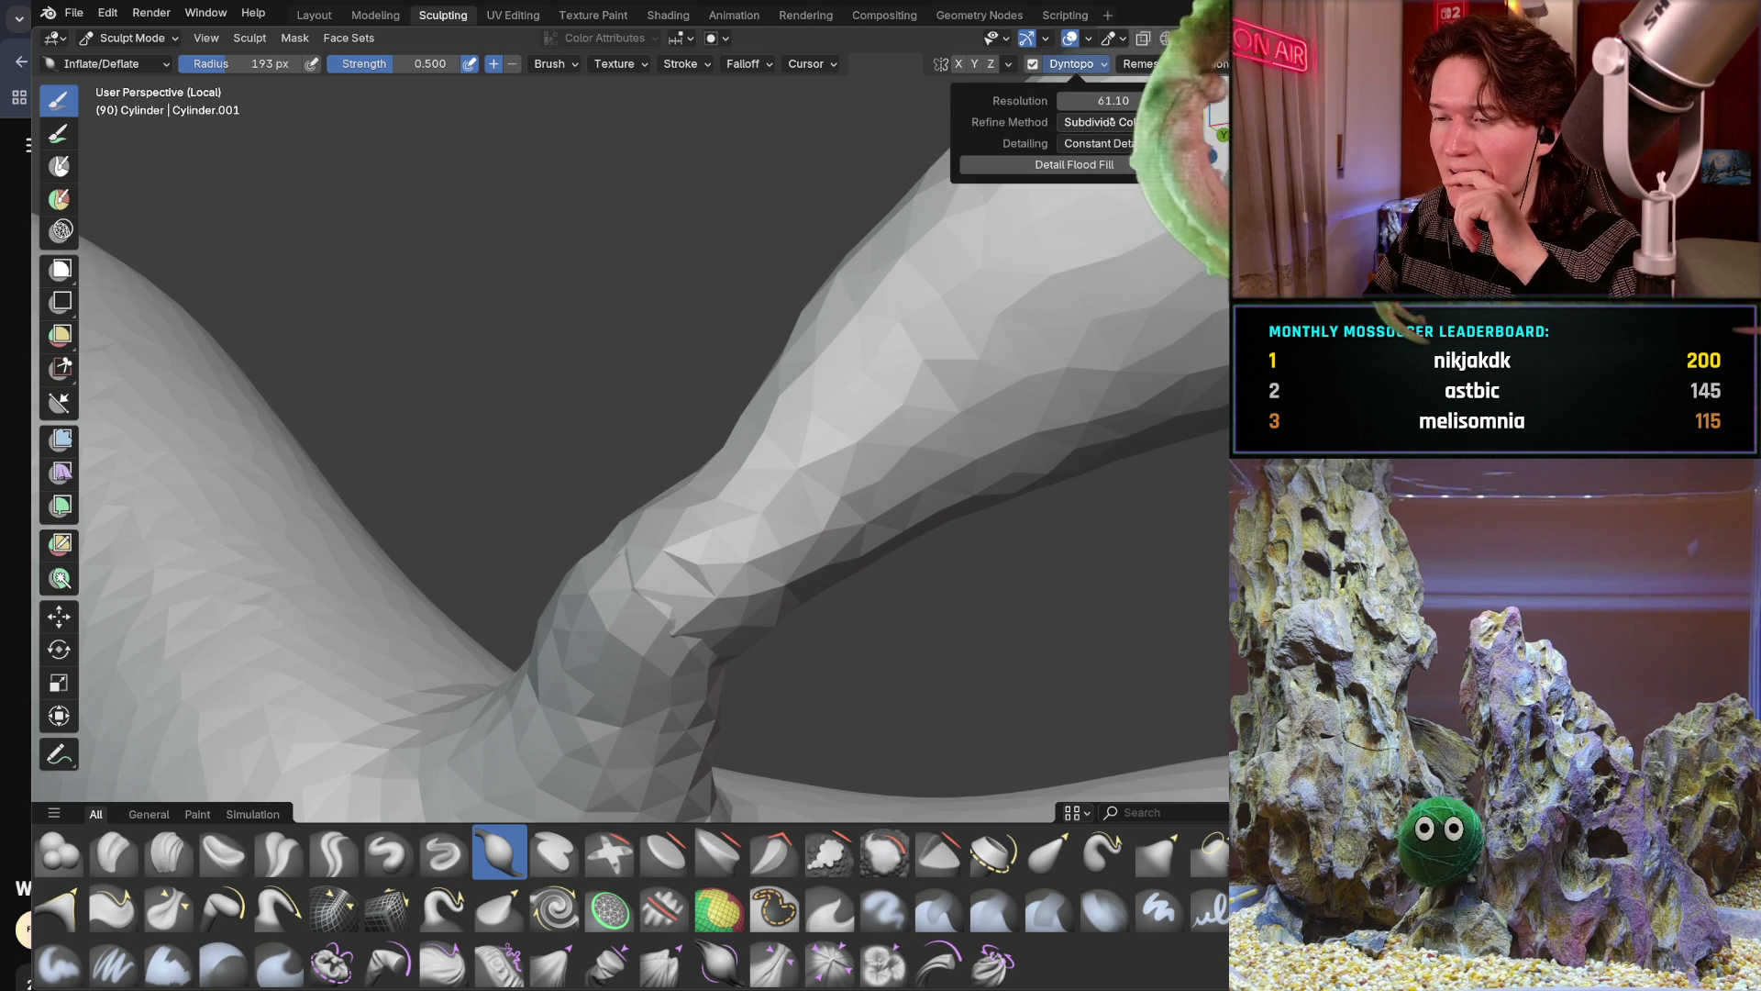
Set Dyntopo refine method to Subdivide Collapse, inflate the joint once, then turn Dyntopo off
{"action": "left_click", "coordinate": [1097, 123]}
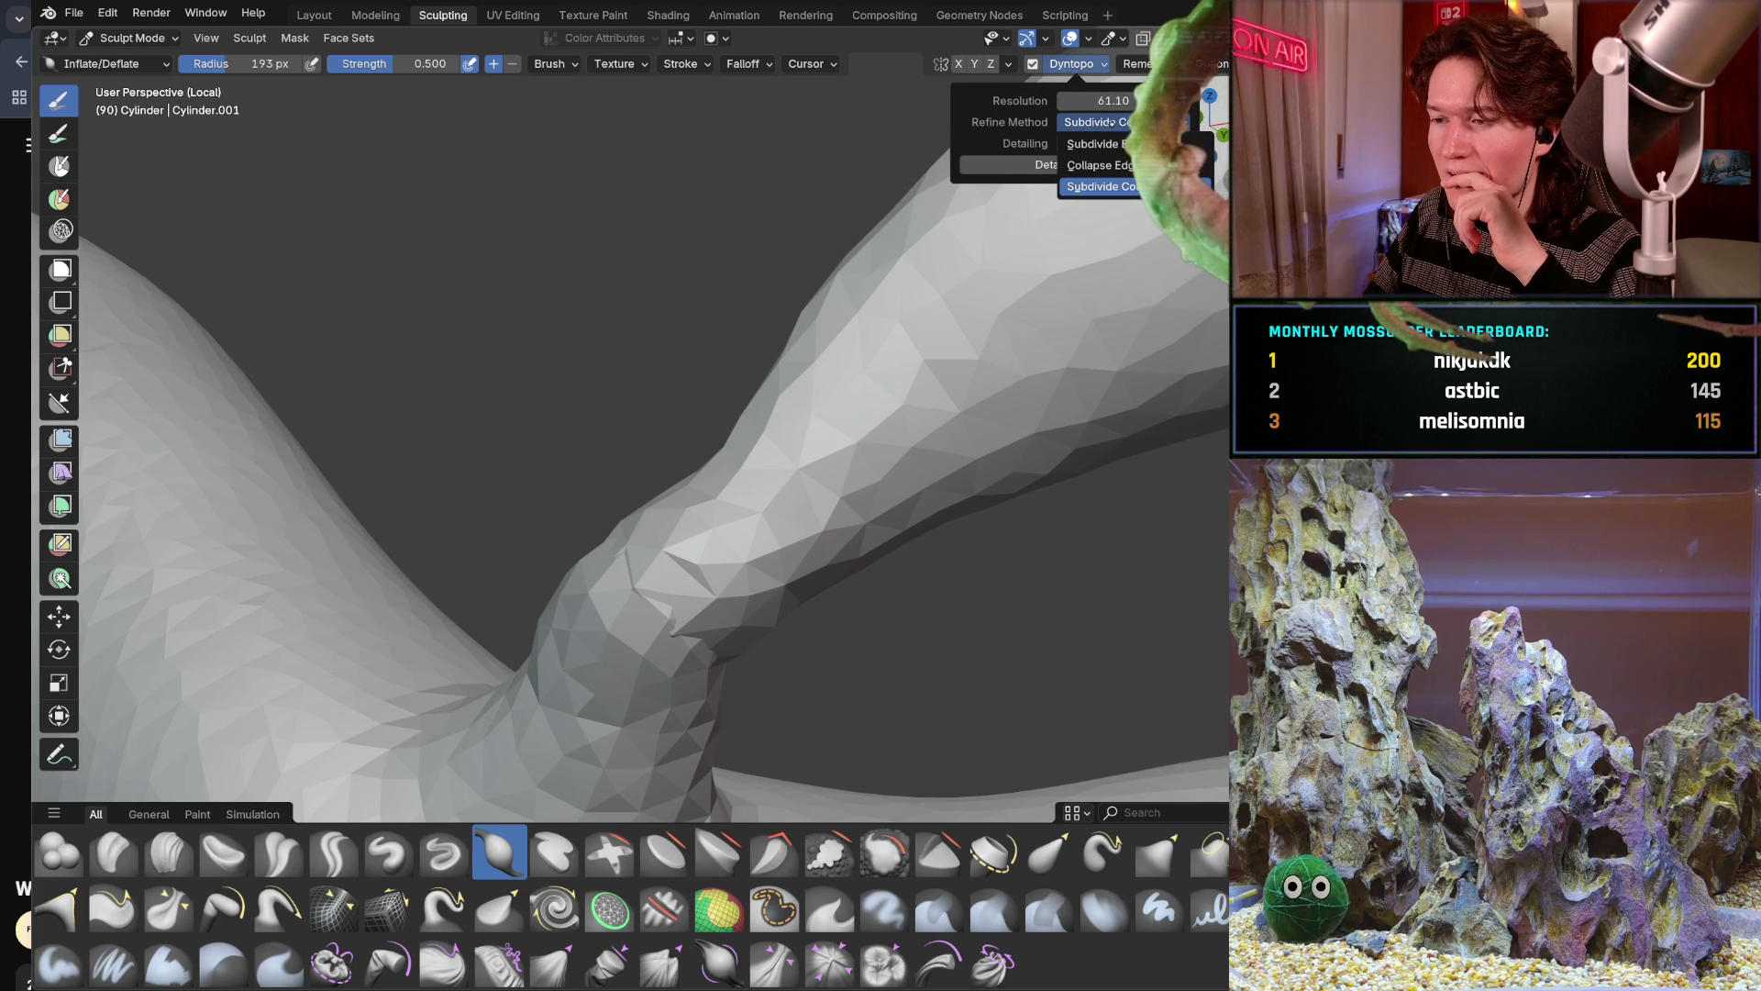
{"action": "left_click", "coordinate": [1101, 186]}
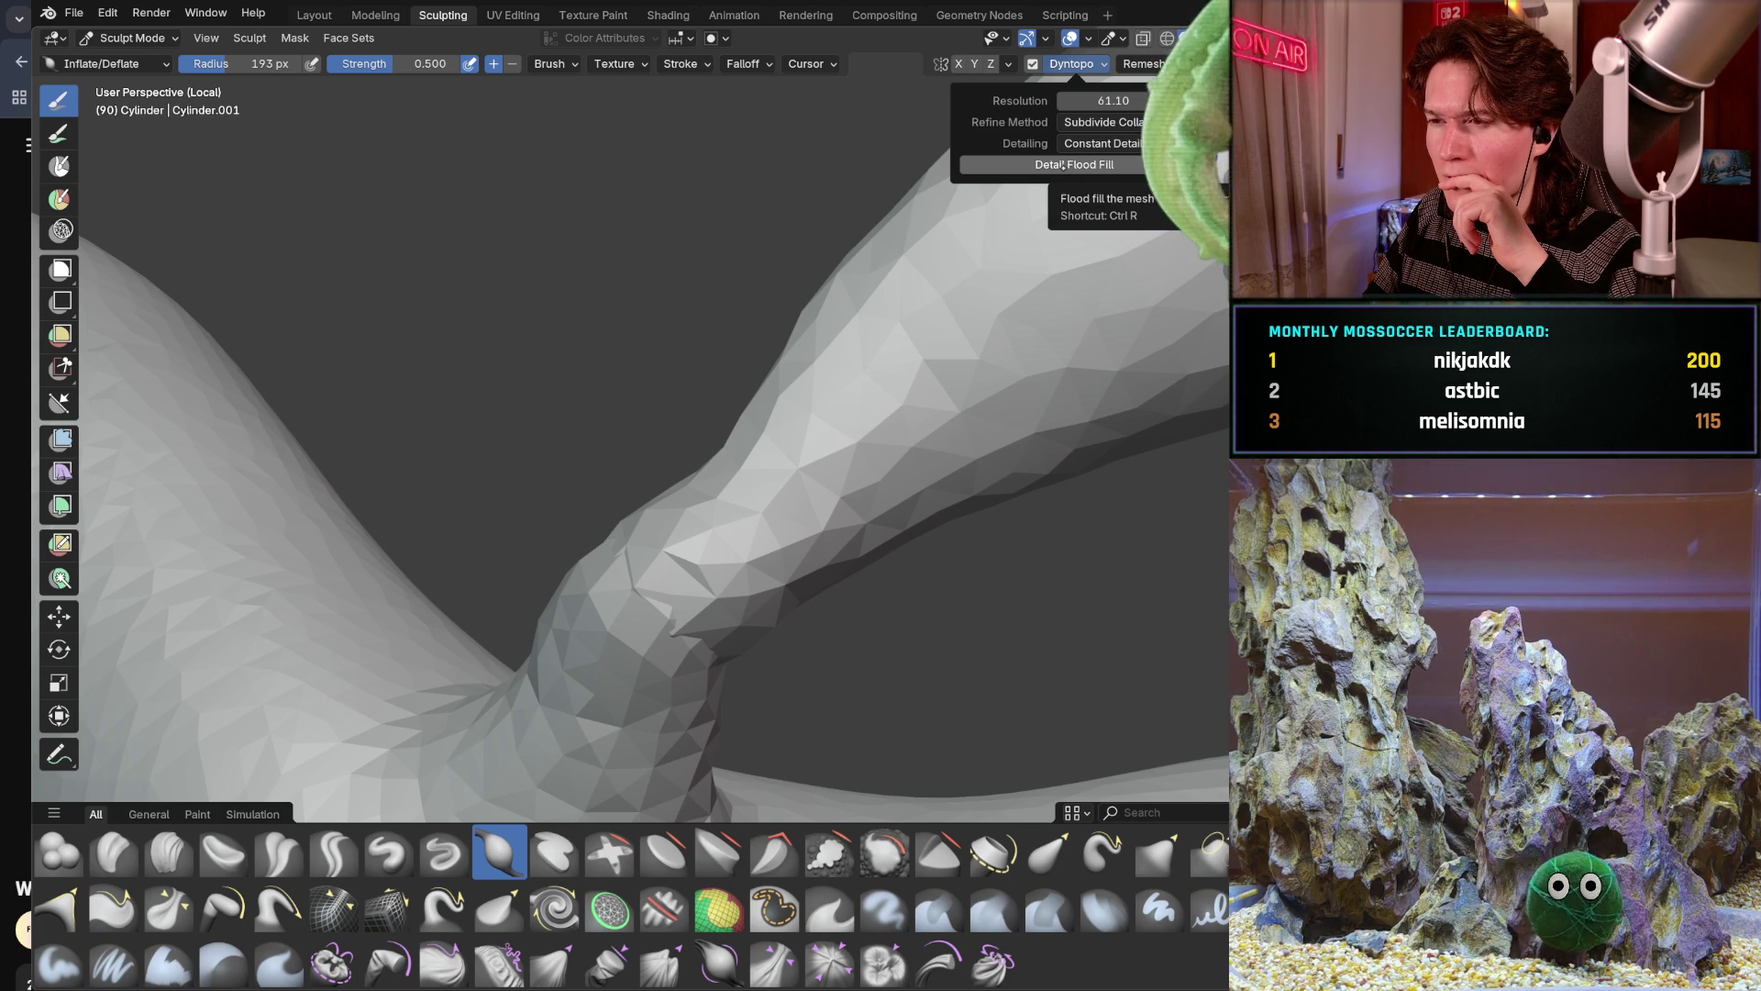
{"action": "left_click", "coordinate": [1067, 163]}
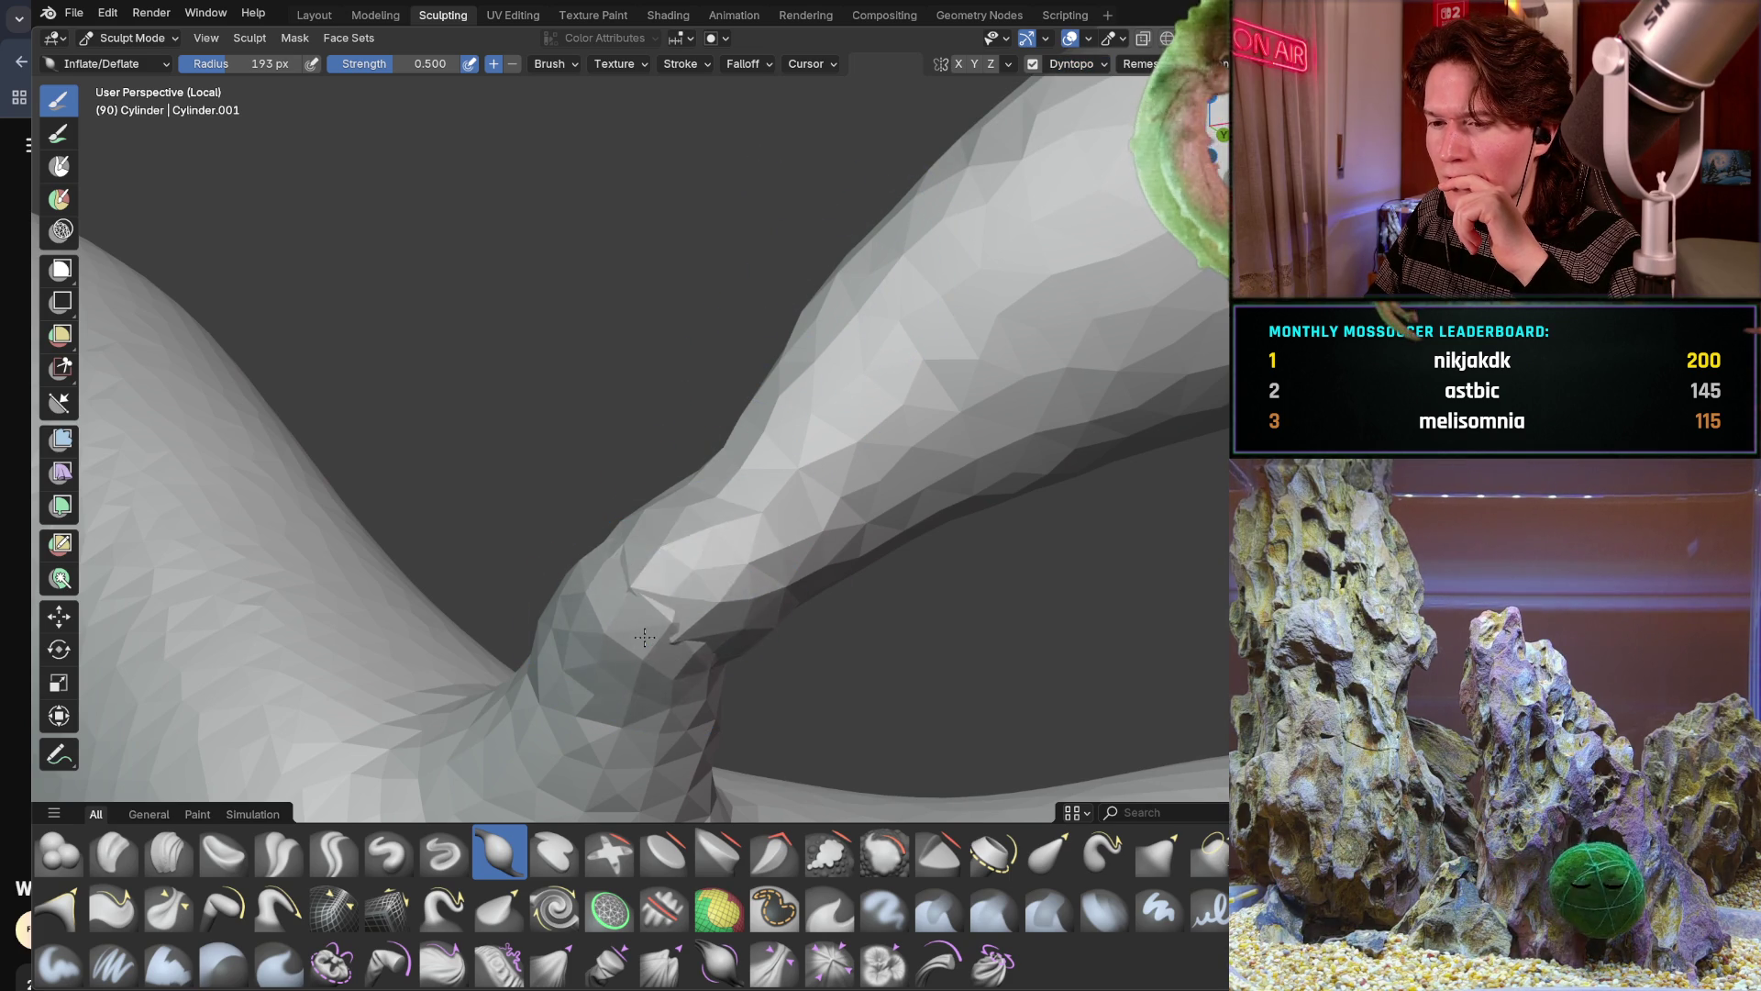
{"action": "left_click_drag", "start_coordinate": [682, 592], "coordinate": [684, 591]}
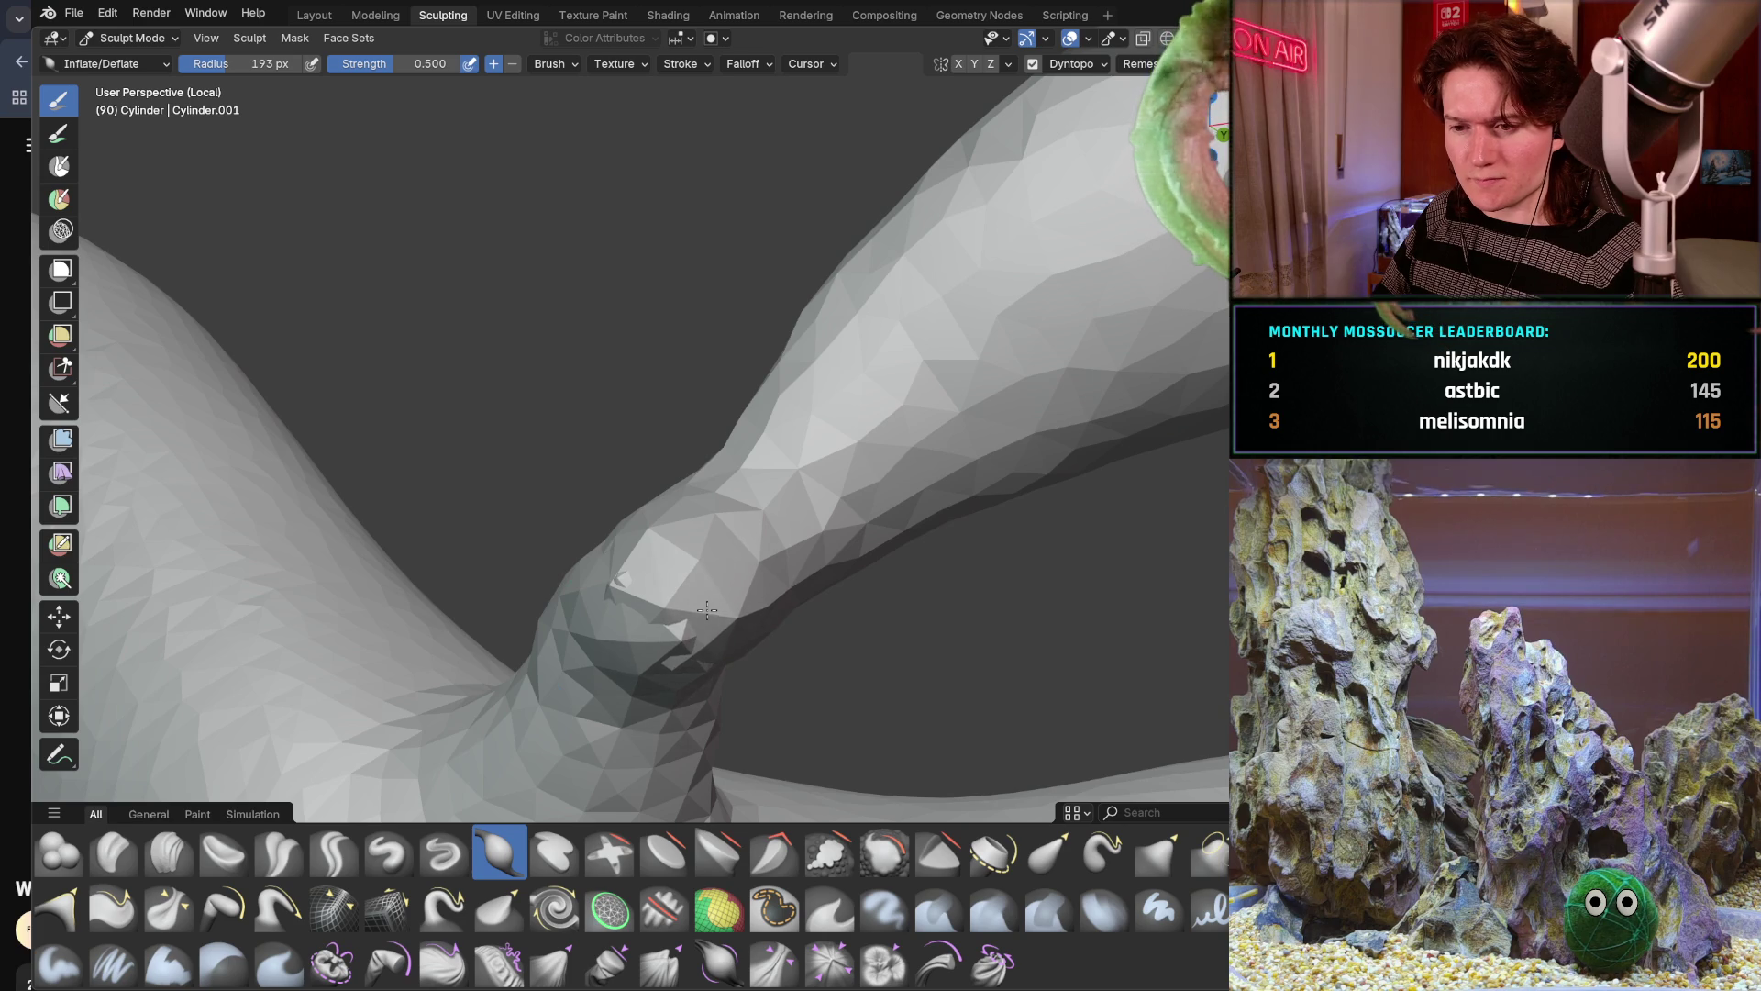
{"action": "middle_click_drag", "start_coordinate": [707, 611], "coordinate": [663, 563]}
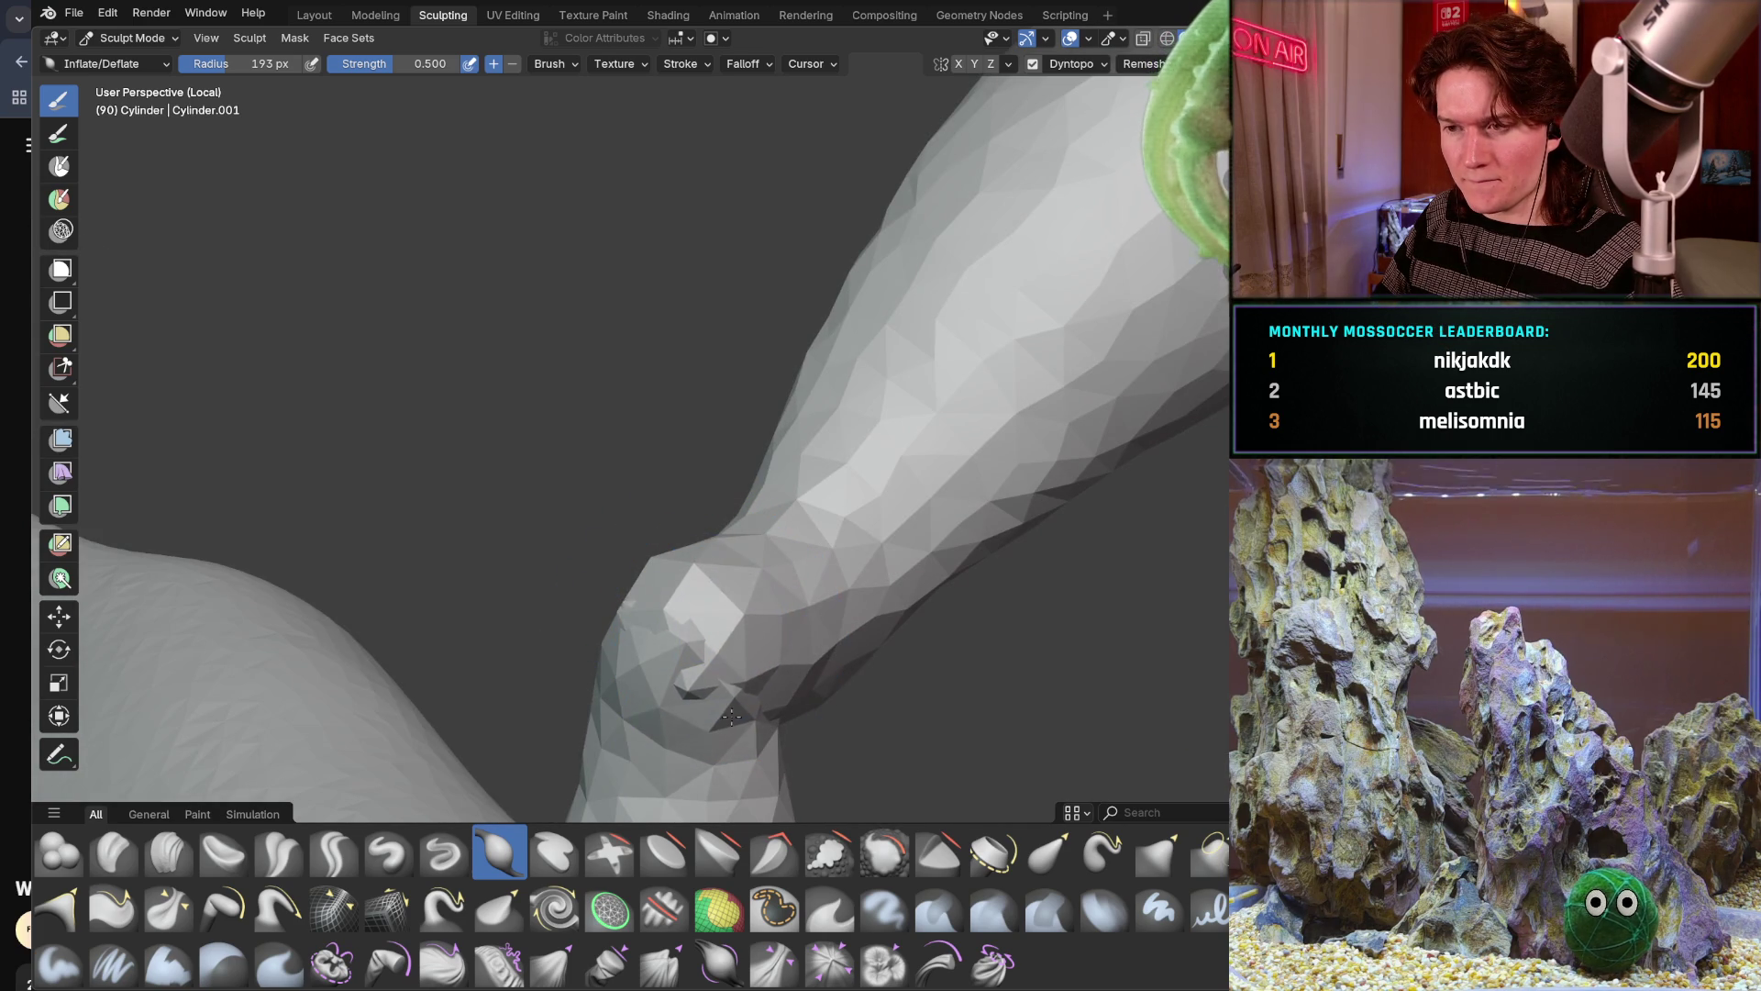
{"action": "key", "text": "ctrl+d"}
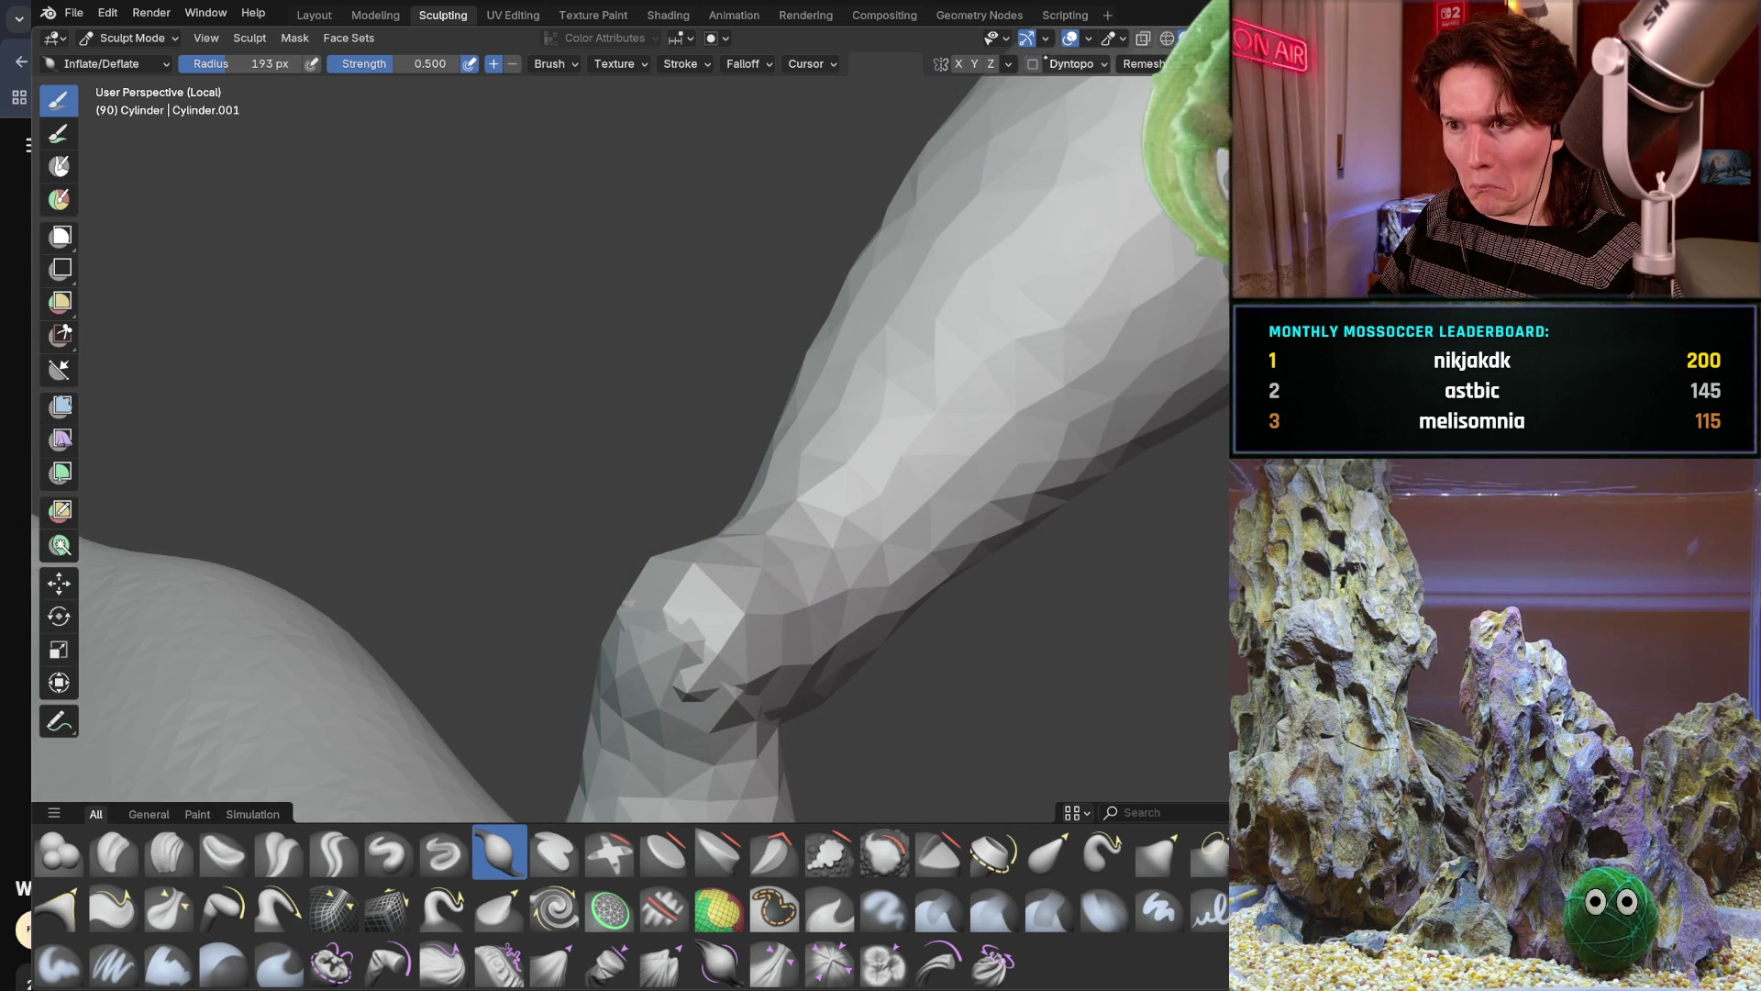
Remesh the sculpt, re-enable Dyntopo accepting the warning, and deflate the joint lump and crease
{"action": "key", "text": "ctrl+z"}
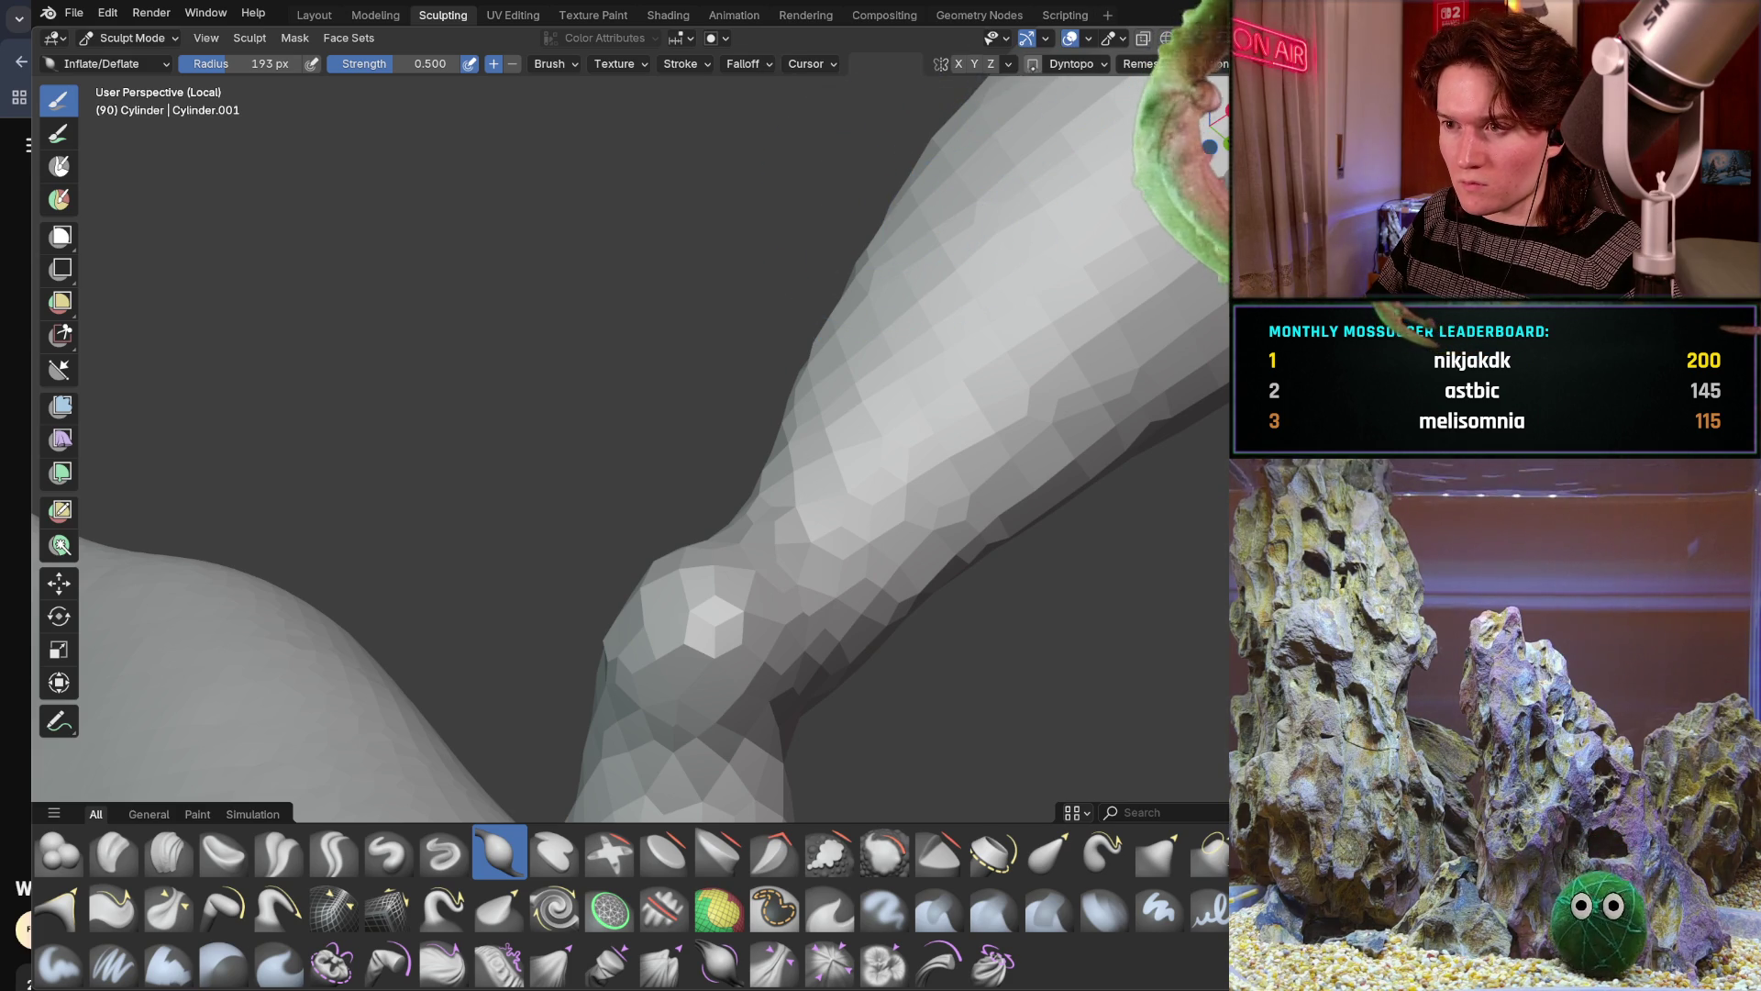
{"action": "key", "text": "ctrl+d"}
{"action": "left_click", "coordinate": [978, 100]}
{"action": "middle_click_drag", "start_coordinate": [717, 551], "coordinate": [774, 643]}
{"action": "mouse_move", "coordinate": [631, 549]}
{"action": "left_mouse_down", "text": "ctrl"}
{"action": "mouse_move", "coordinate": [607, 629]}
{"action": "mouse_move", "coordinate": [522, 538]}
{"action": "left_mouse_up", "text": "ctrl"}
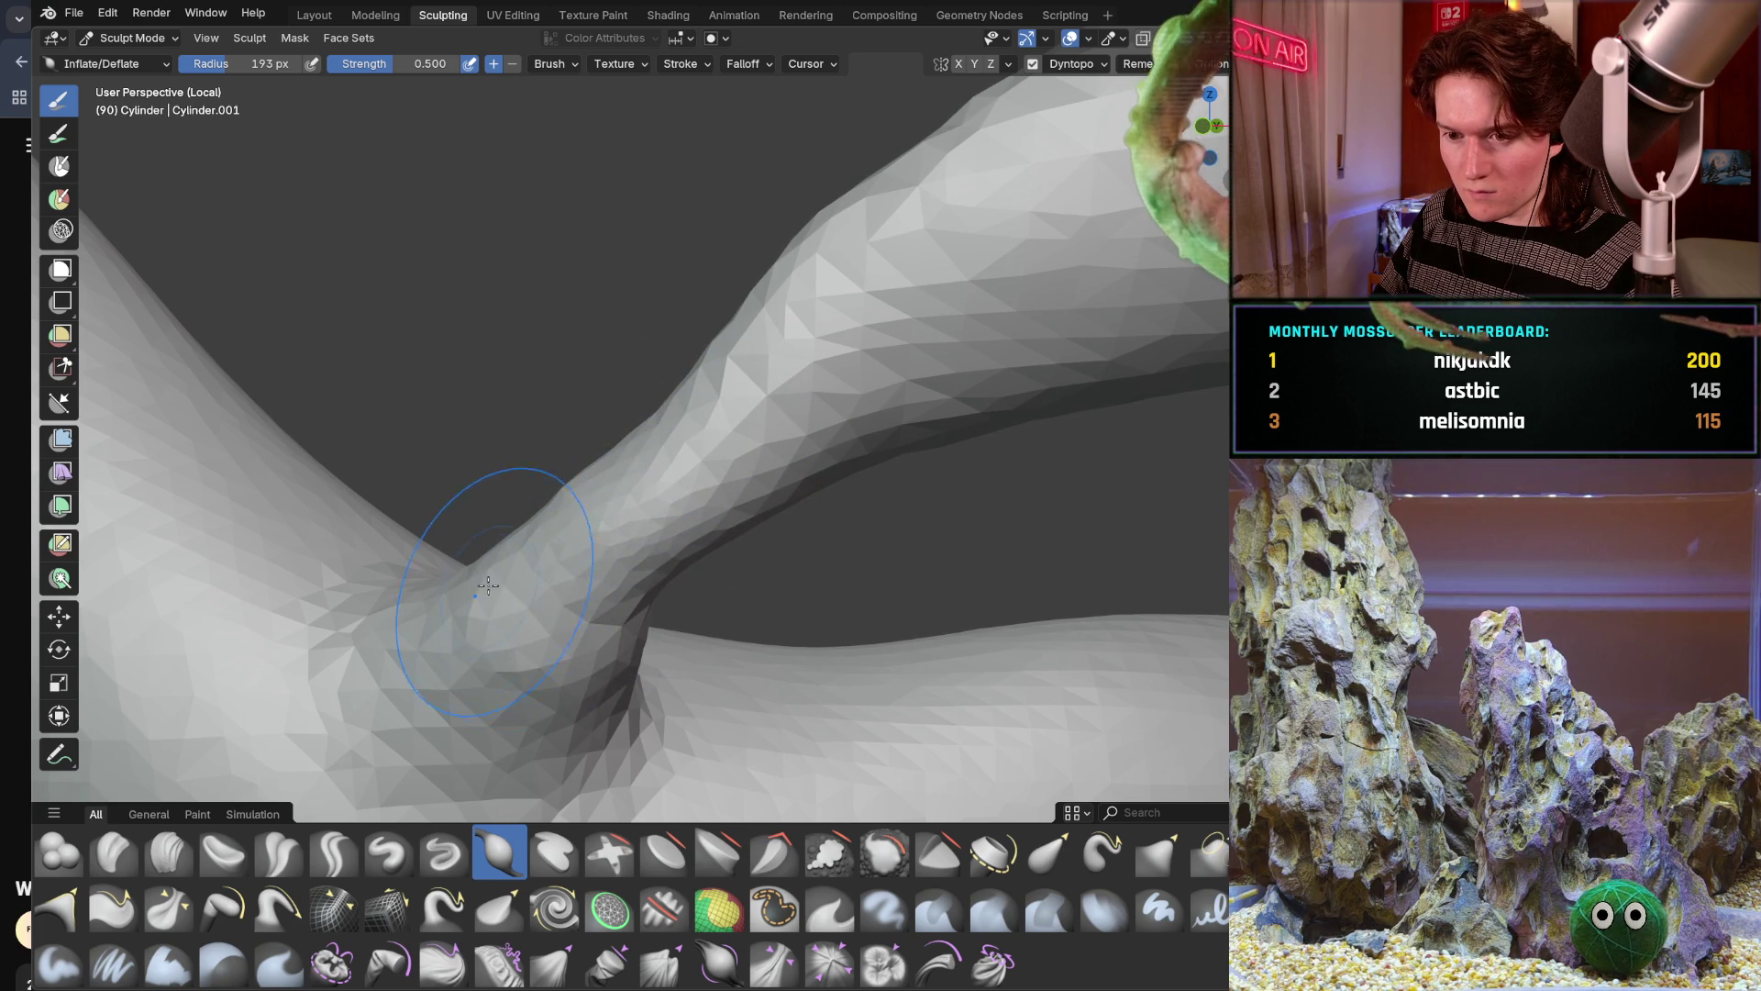
{"action": "left_click_drag", "start_coordinate": [561, 661], "coordinate": [633, 588], "text": "ctrl"}
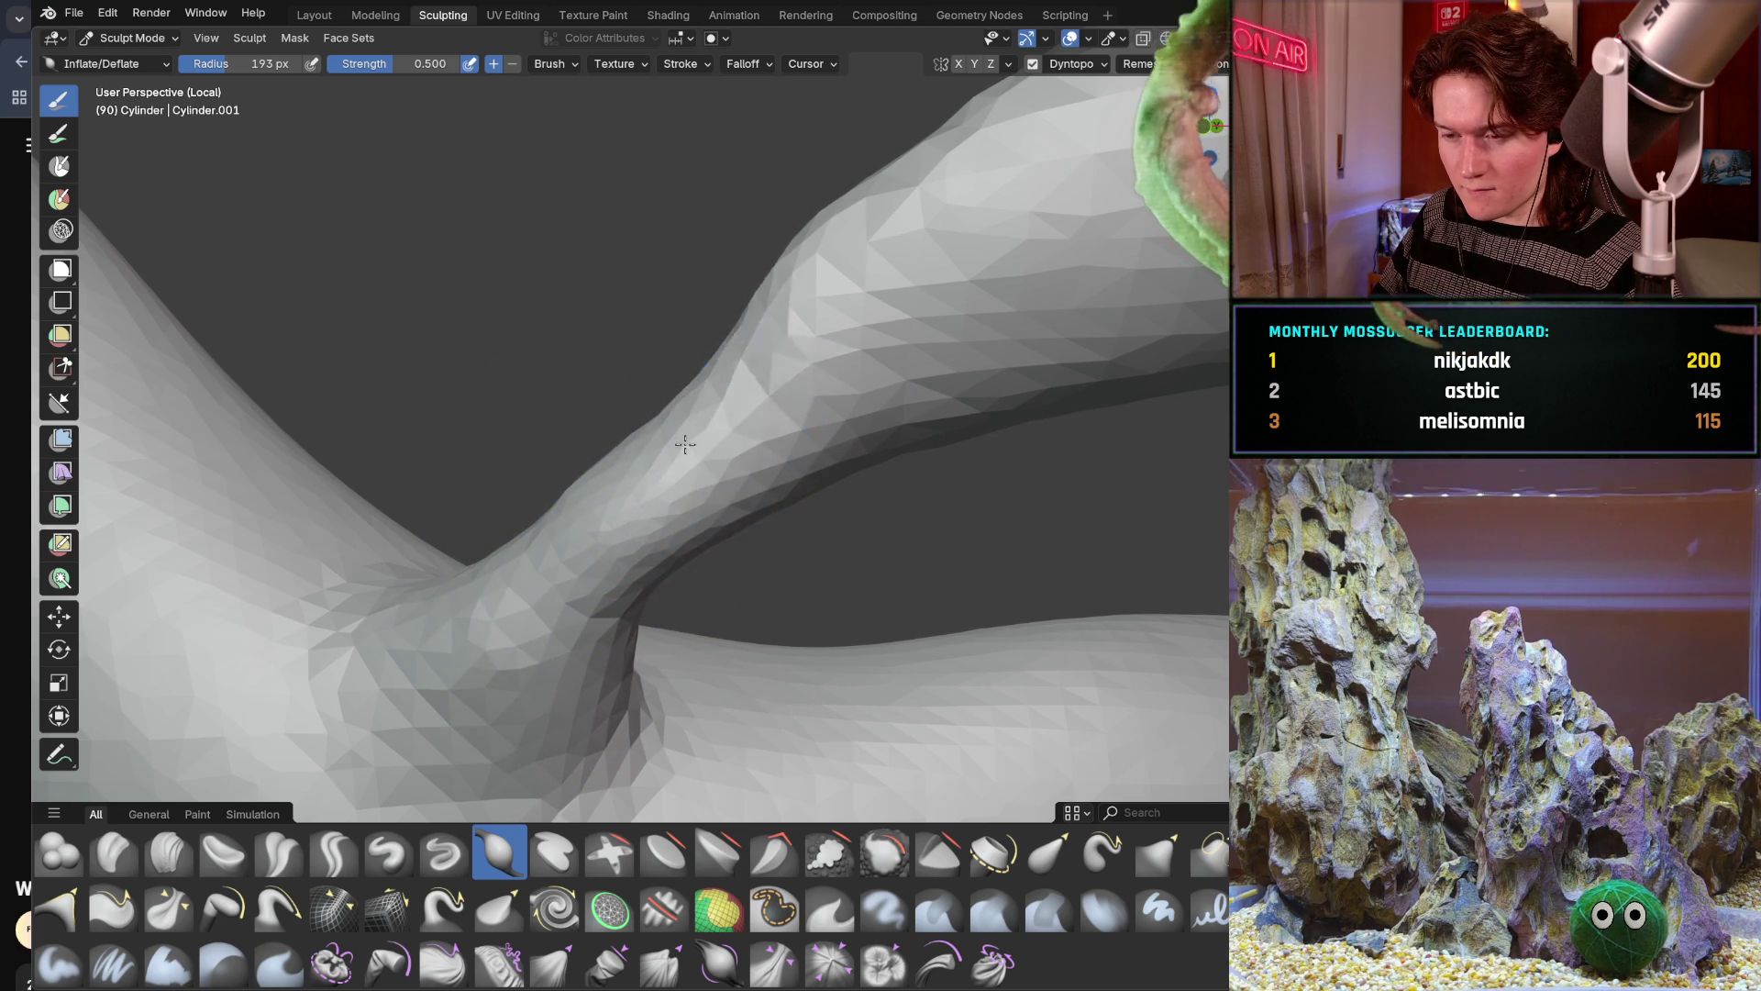
Bring up the Dyntopo detailing mode choices, still on constant detail 61.10
{"action": "middle_click_drag", "start_coordinate": [762, 364], "coordinate": [642, 583]}
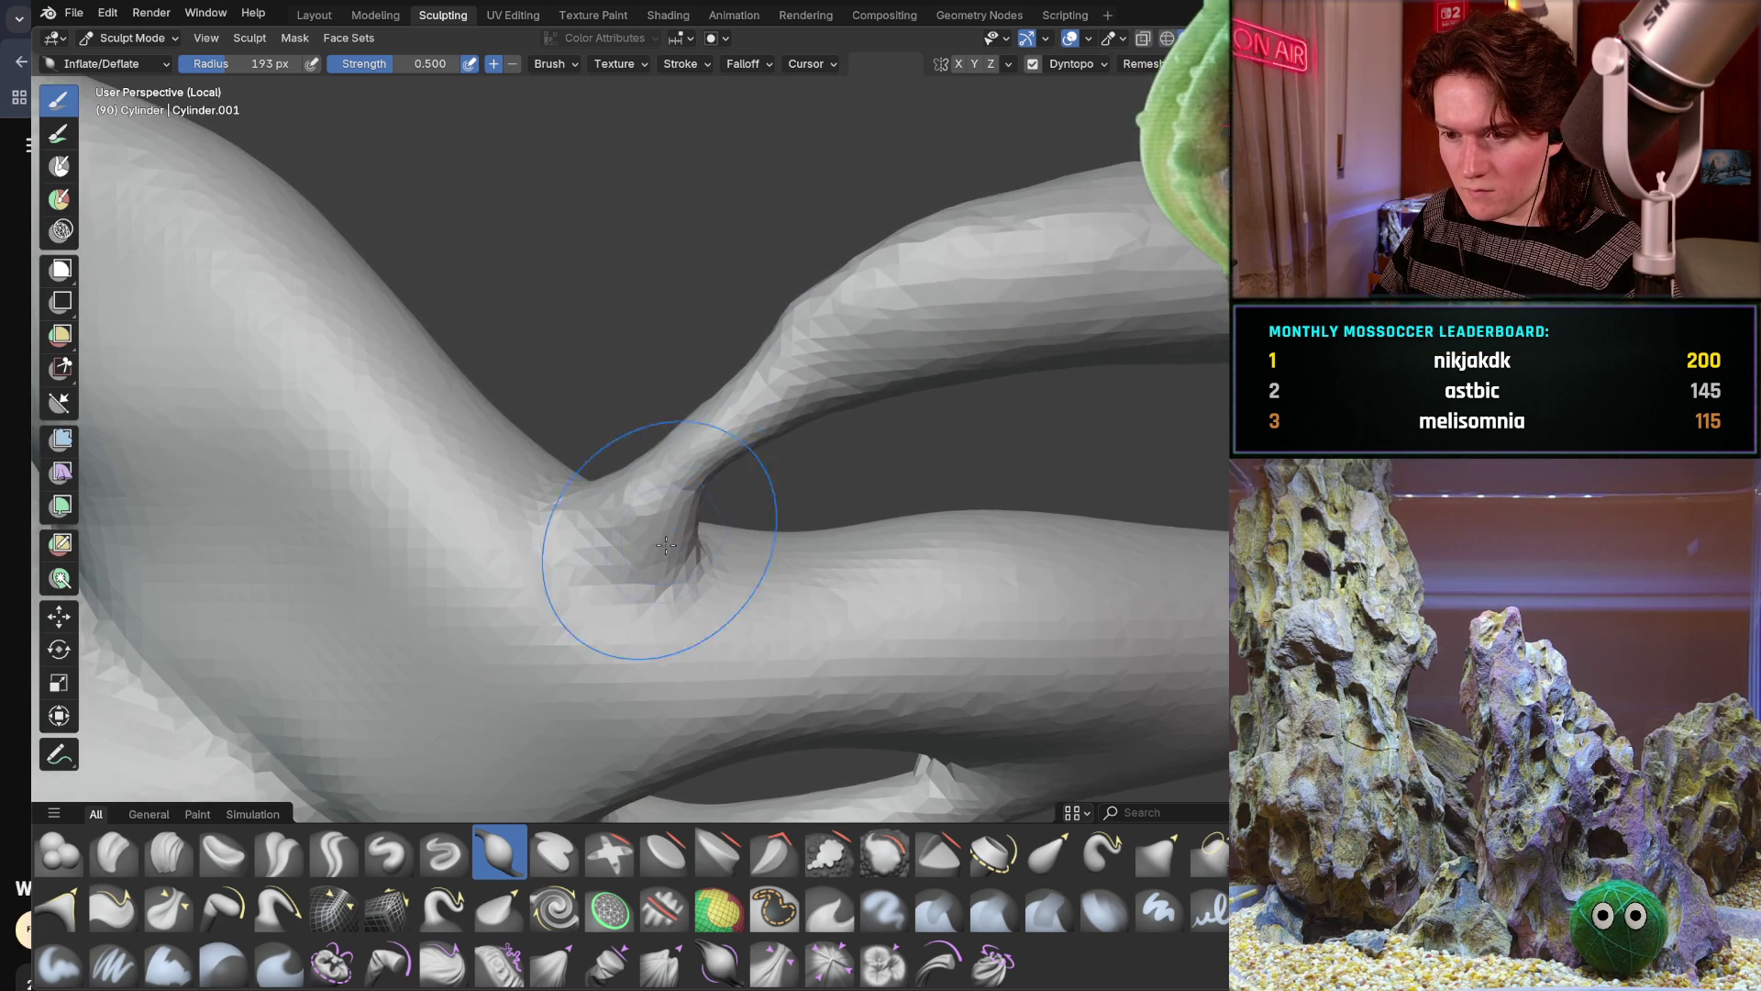
{"action": "left_click", "coordinate": [1078, 65]}
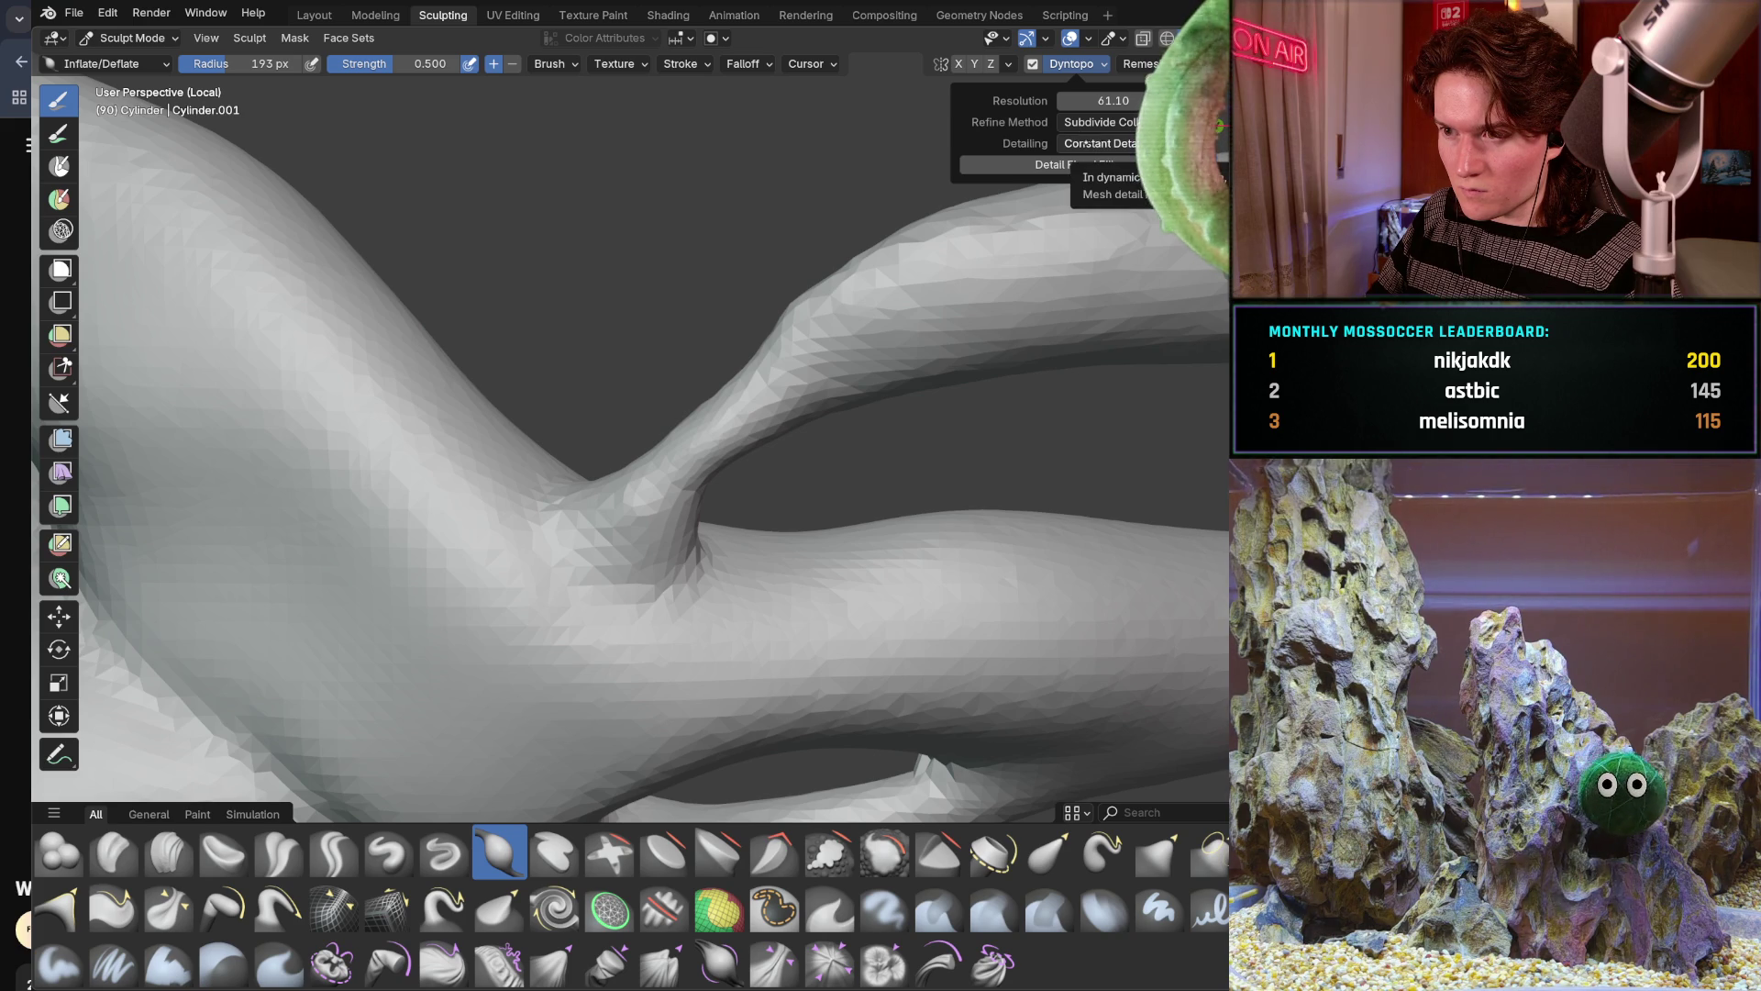
{"action": "middle_click_drag", "start_coordinate": [771, 206], "coordinate": [854, 261]}
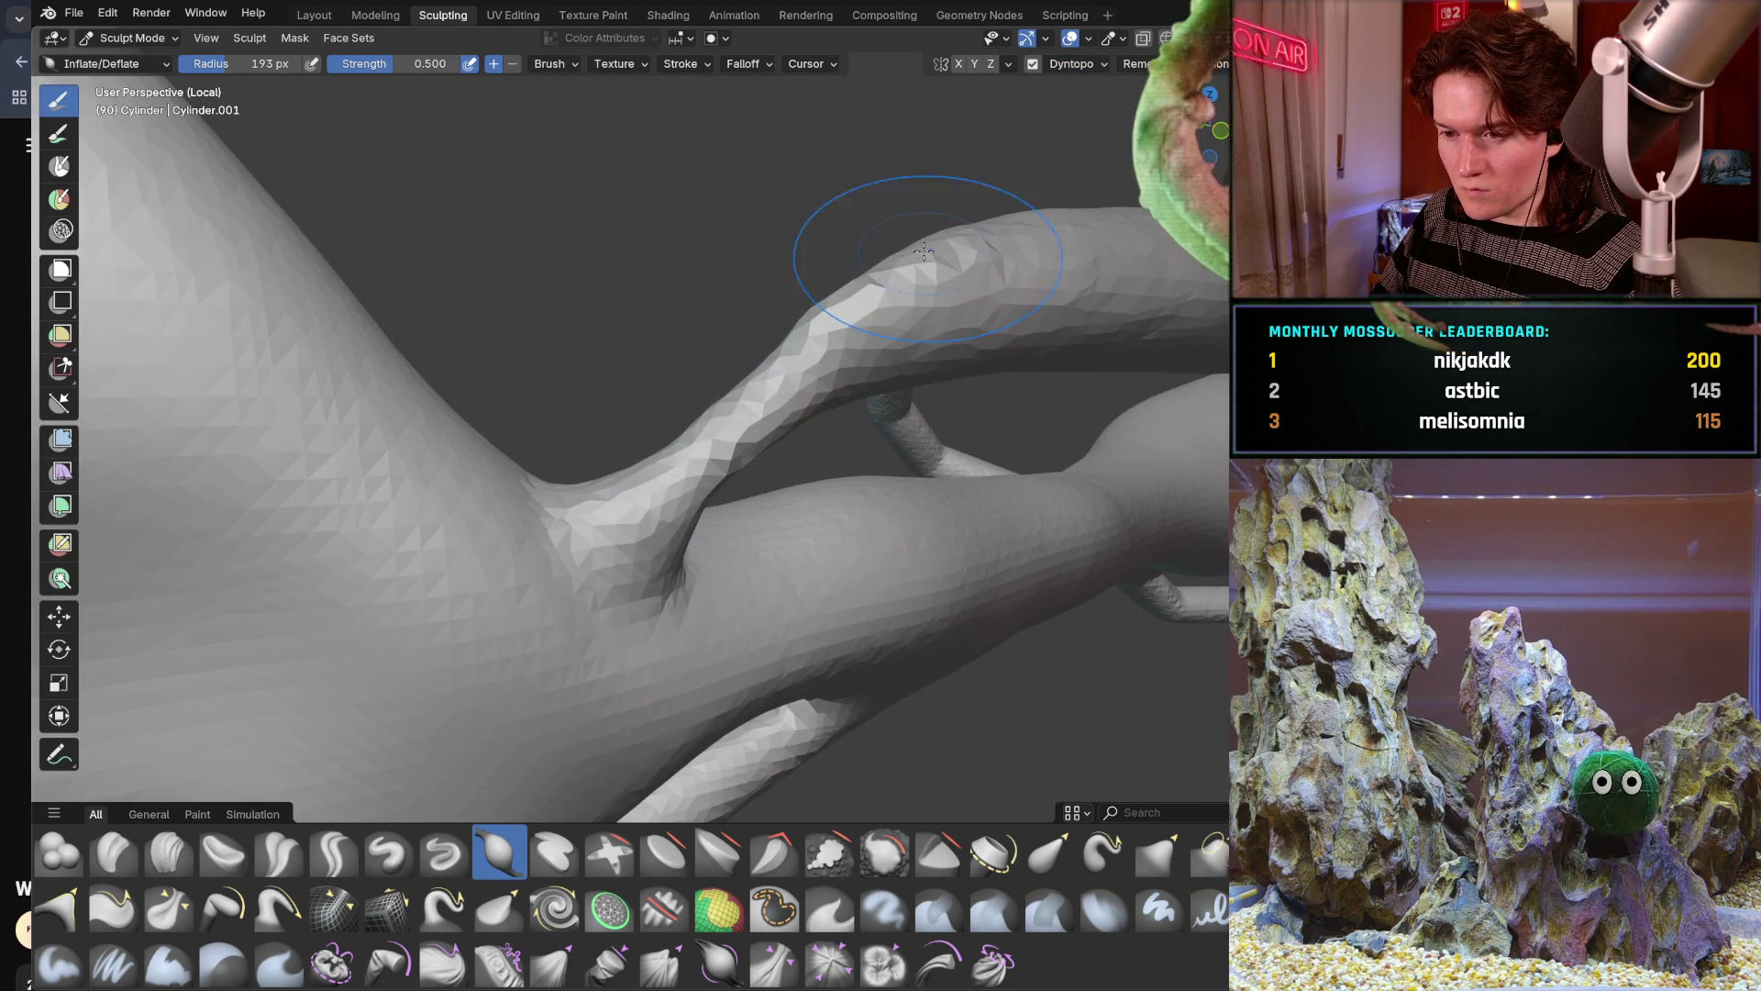
{"action": "left_click", "coordinate": [1101, 65]}
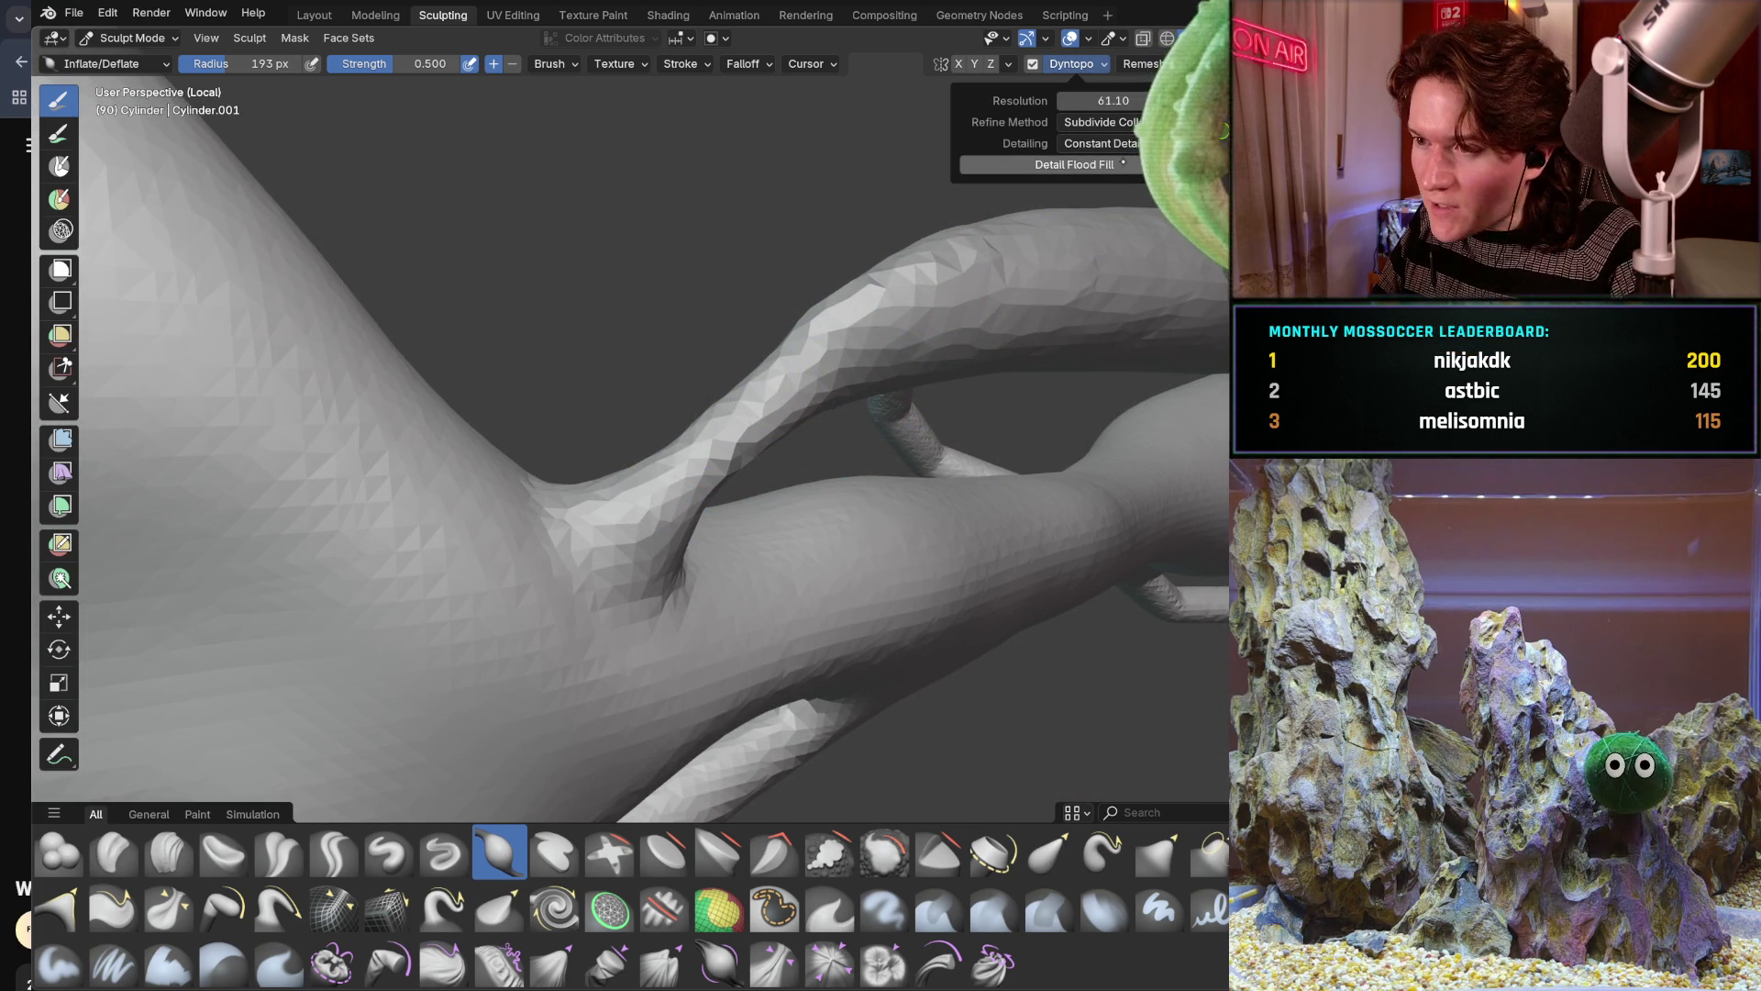
{"action": "left_click", "coordinate": [1101, 143]}
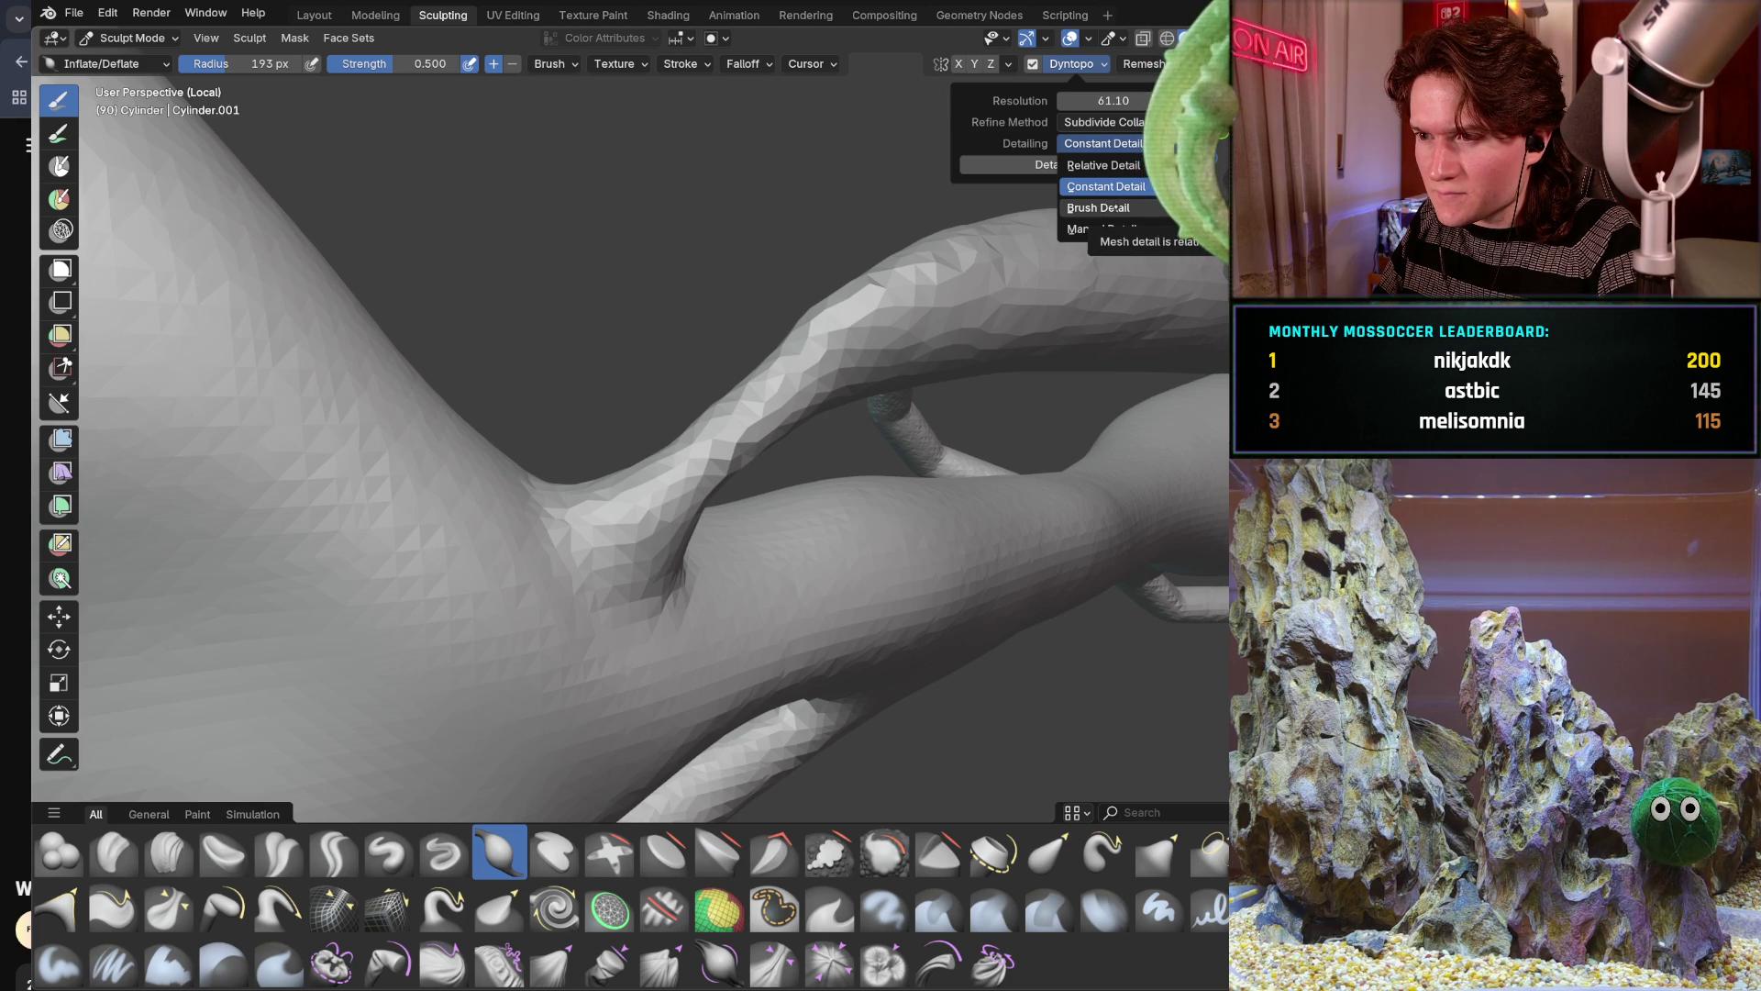
Switch Dyntopo to Brush Detail at 18.10% and undo a coarse trial stroke on the upper tendril
{"action": "left_click", "coordinate": [1099, 208]}
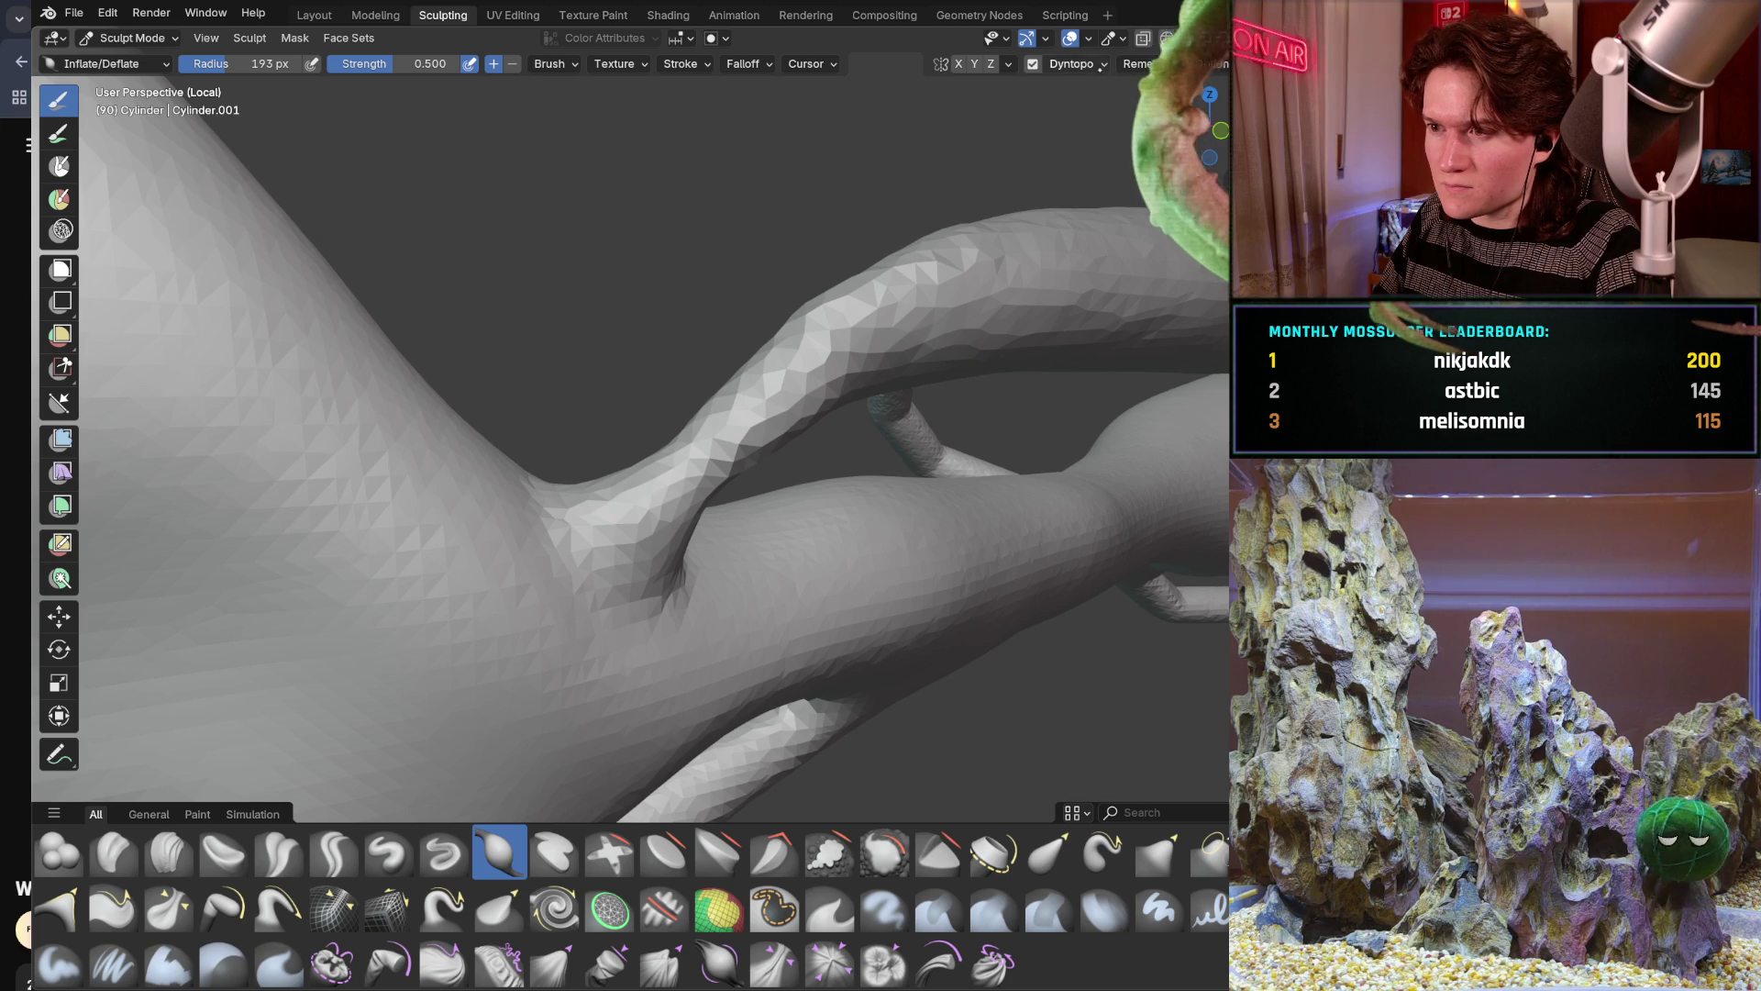
{"action": "left_click", "coordinate": [1088, 65]}
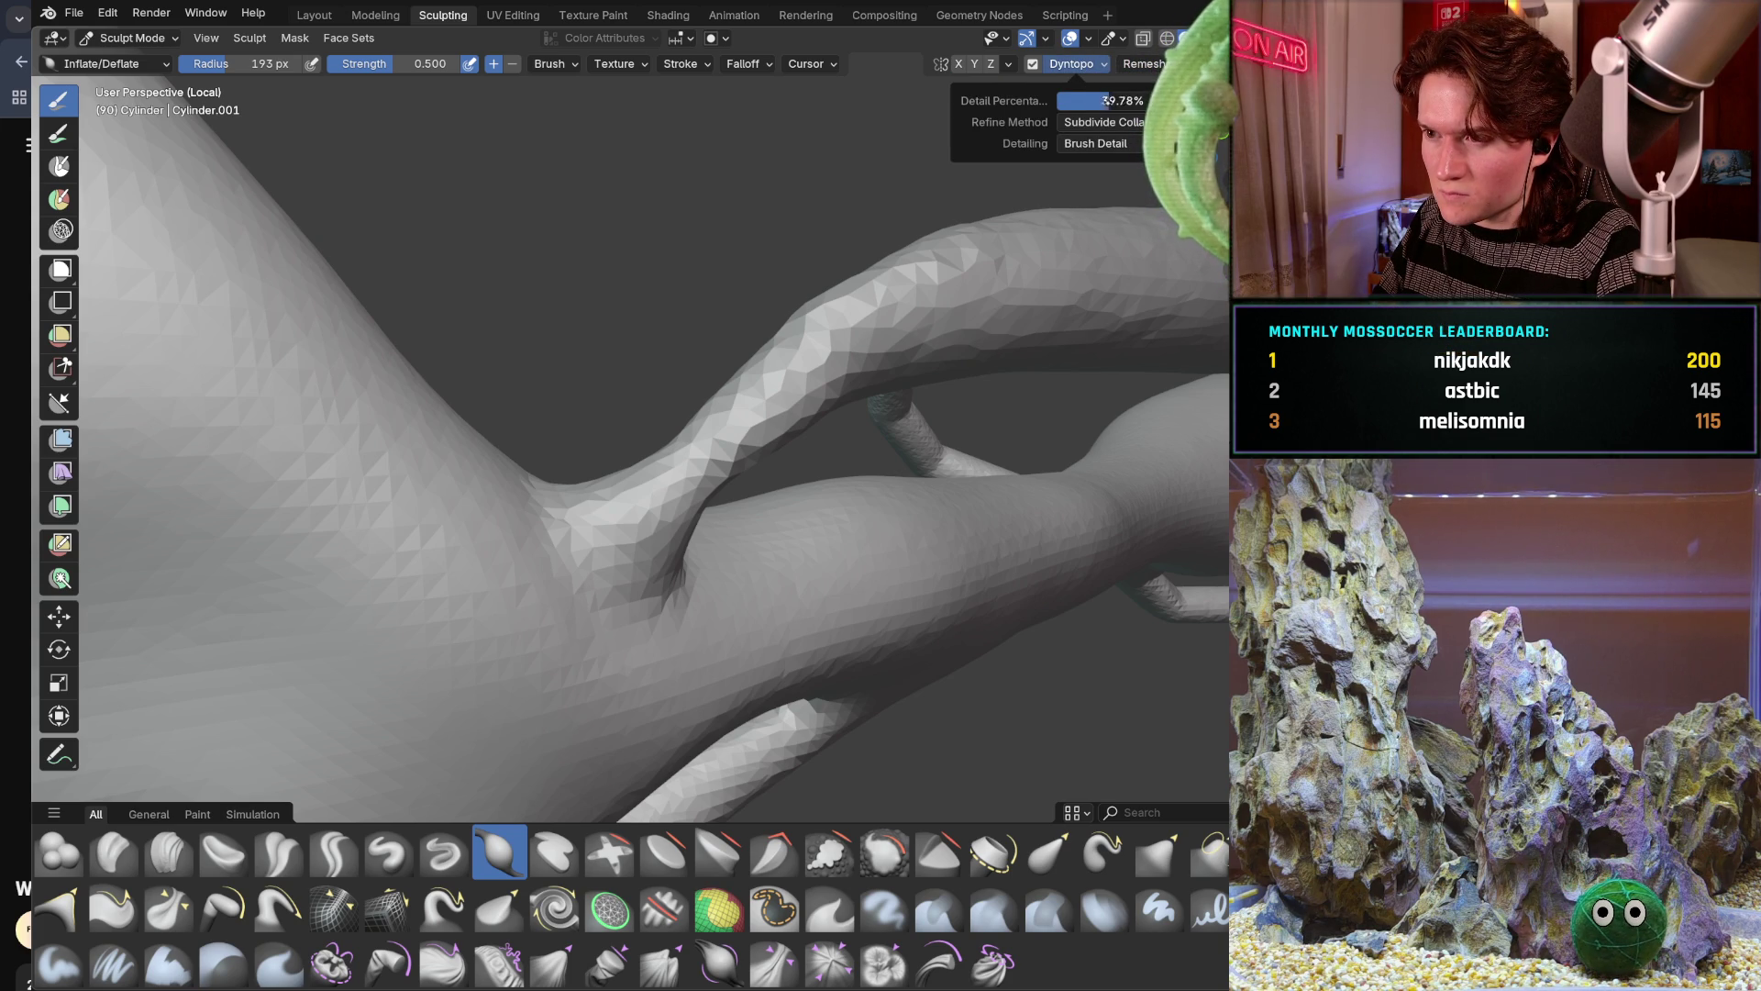
{"action": "left_click_drag", "start_coordinate": [826, 317], "coordinate": [879, 321]}
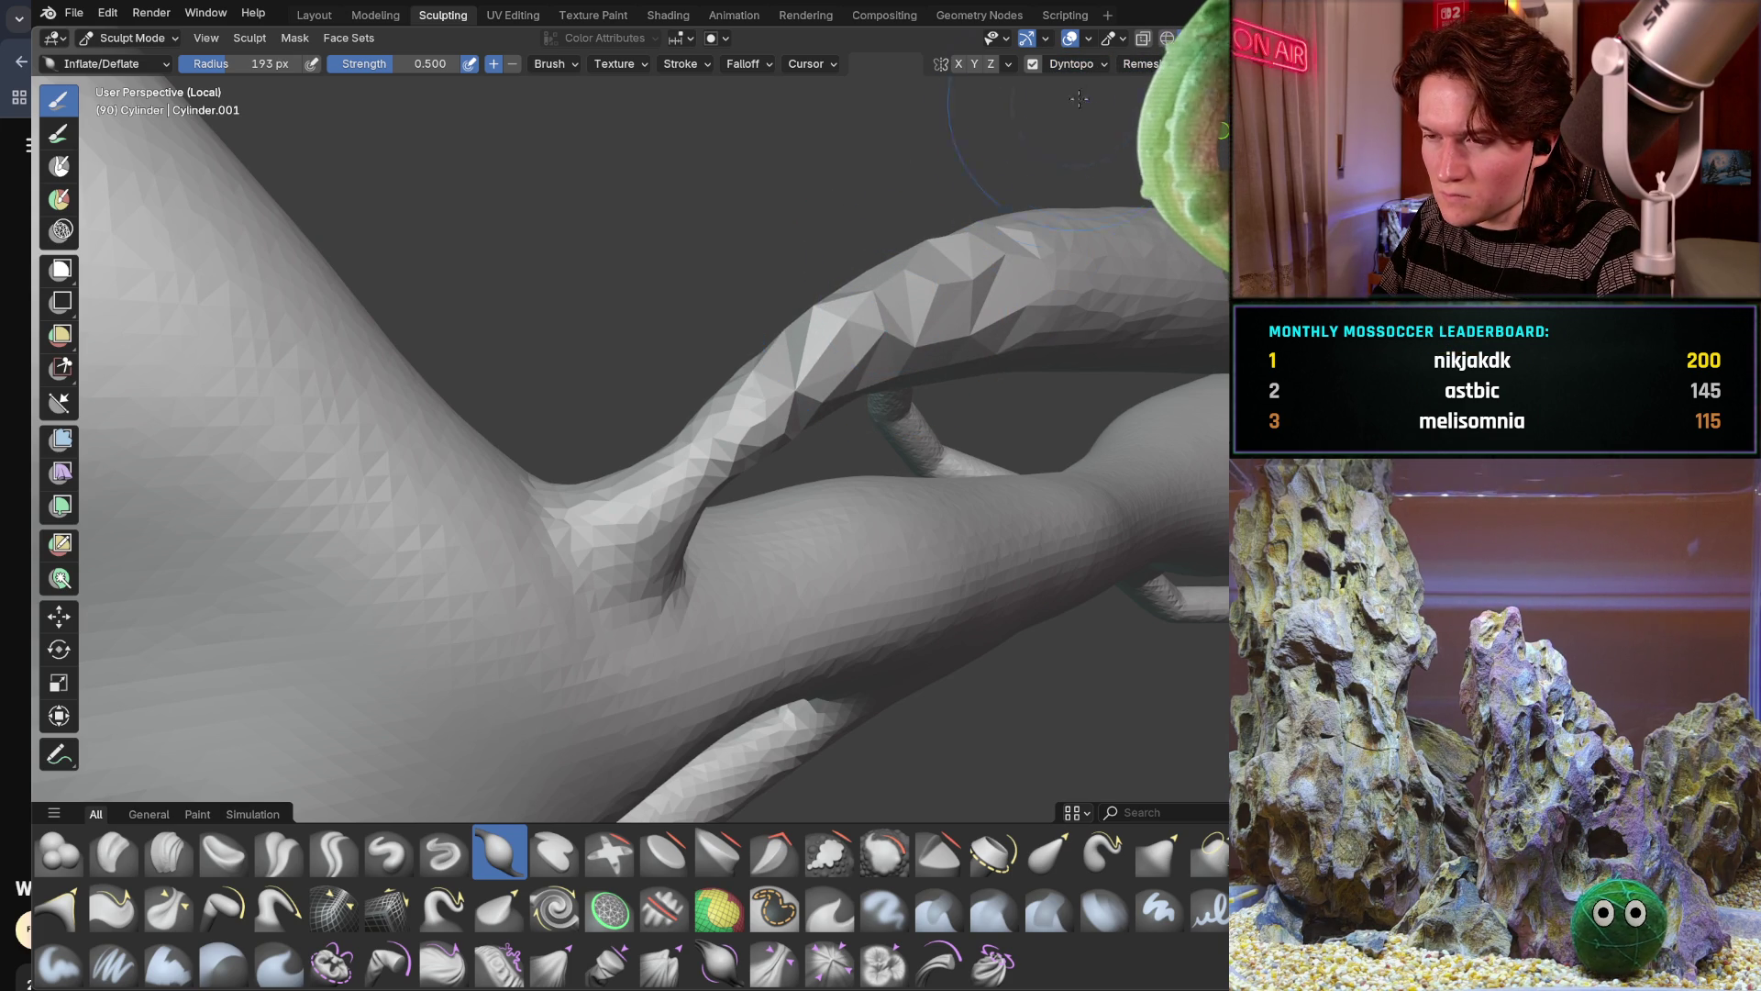
{"action": "key", "text": "ctrl+z"}
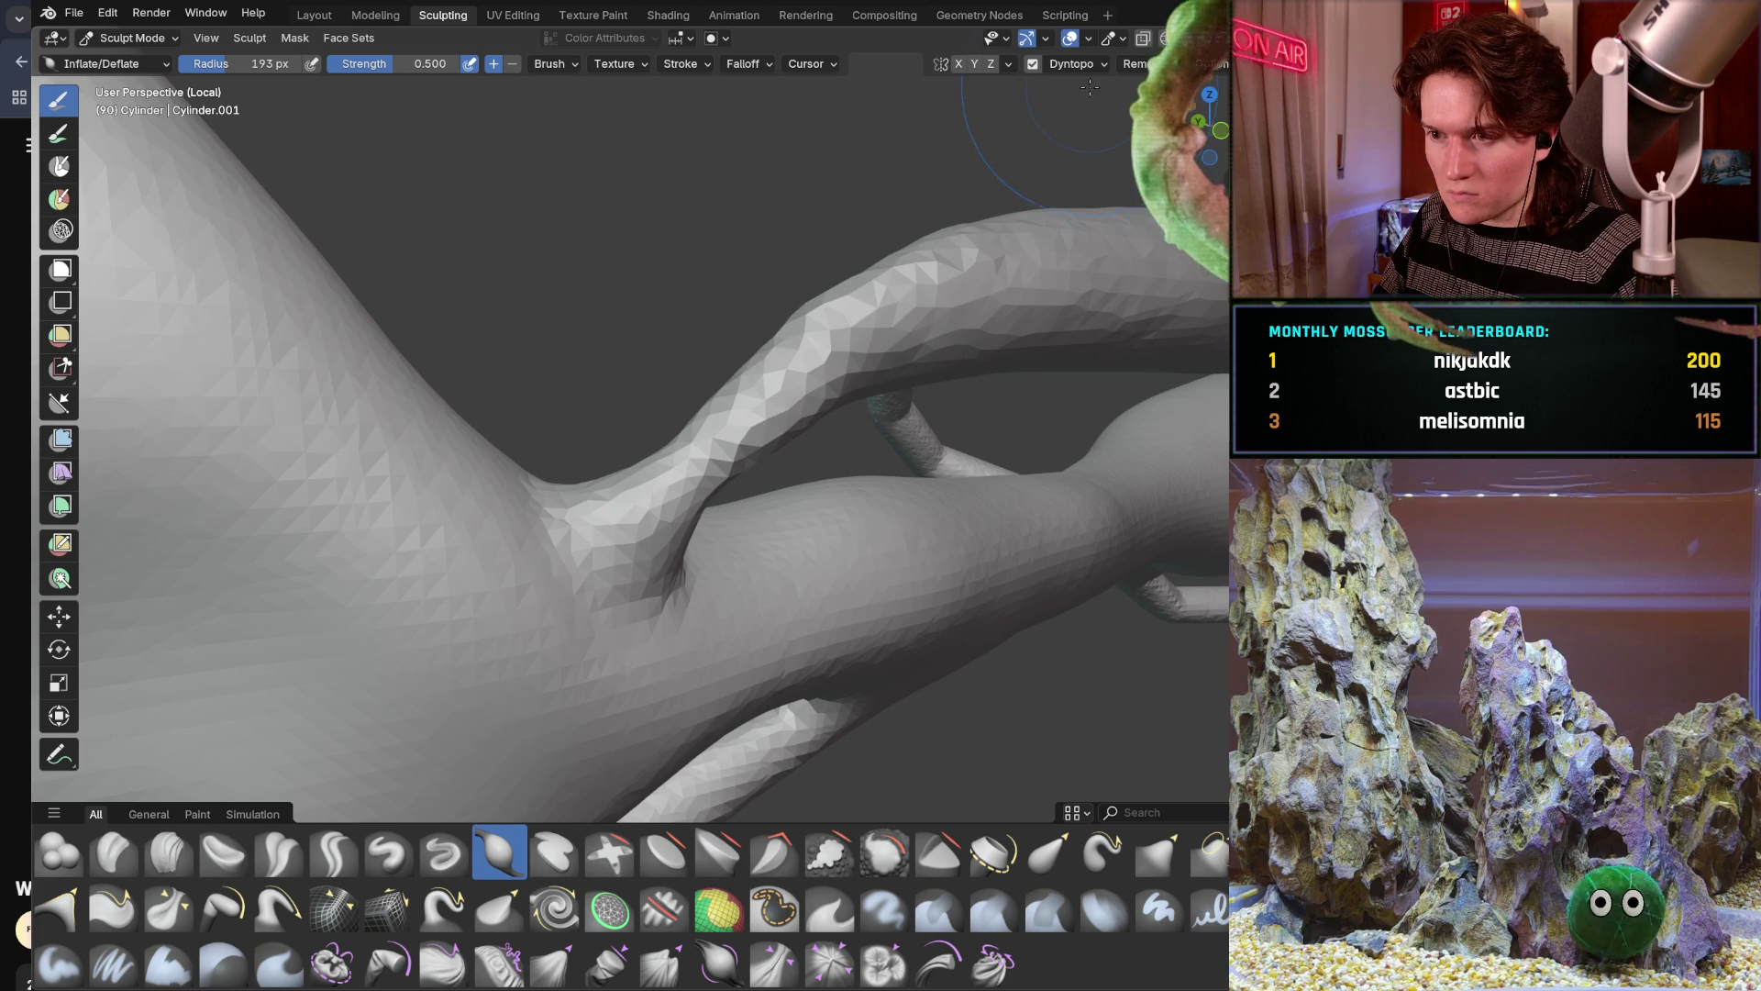
{"action": "left_click", "coordinate": [1087, 65]}
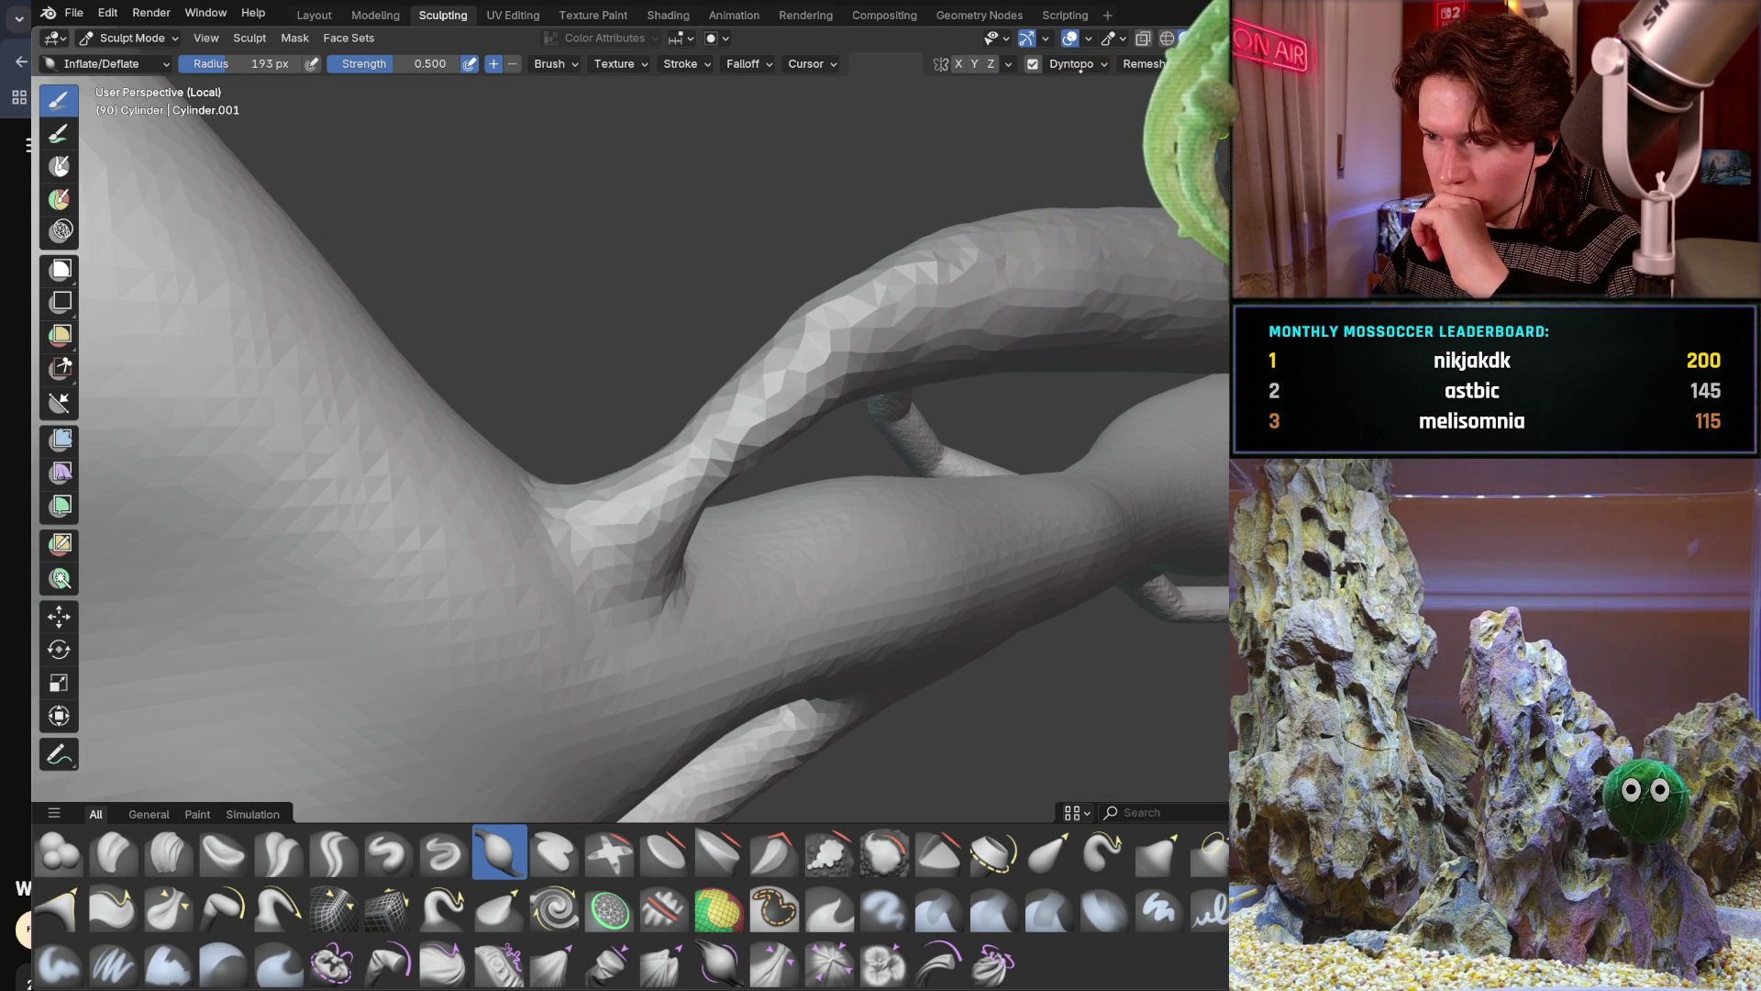
{"action": "left_click", "coordinate": [1078, 63]}
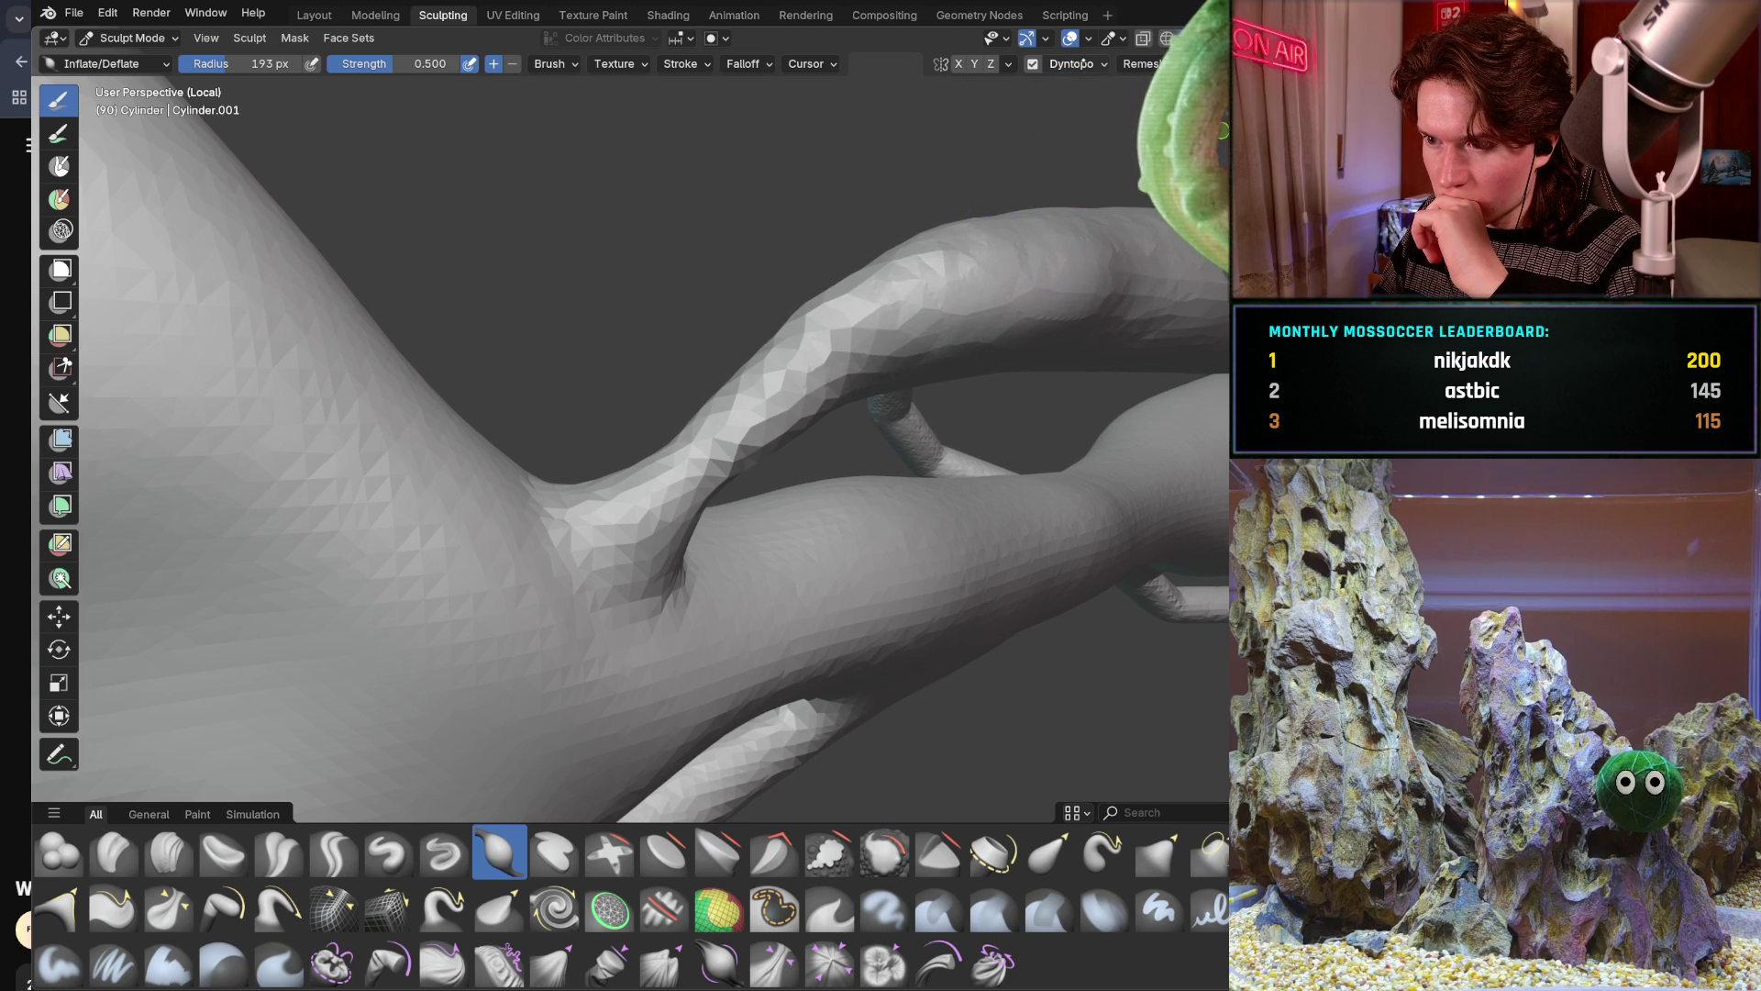
{"action": "middle_click_drag", "start_coordinate": [938, 243], "coordinate": [909, 227]}
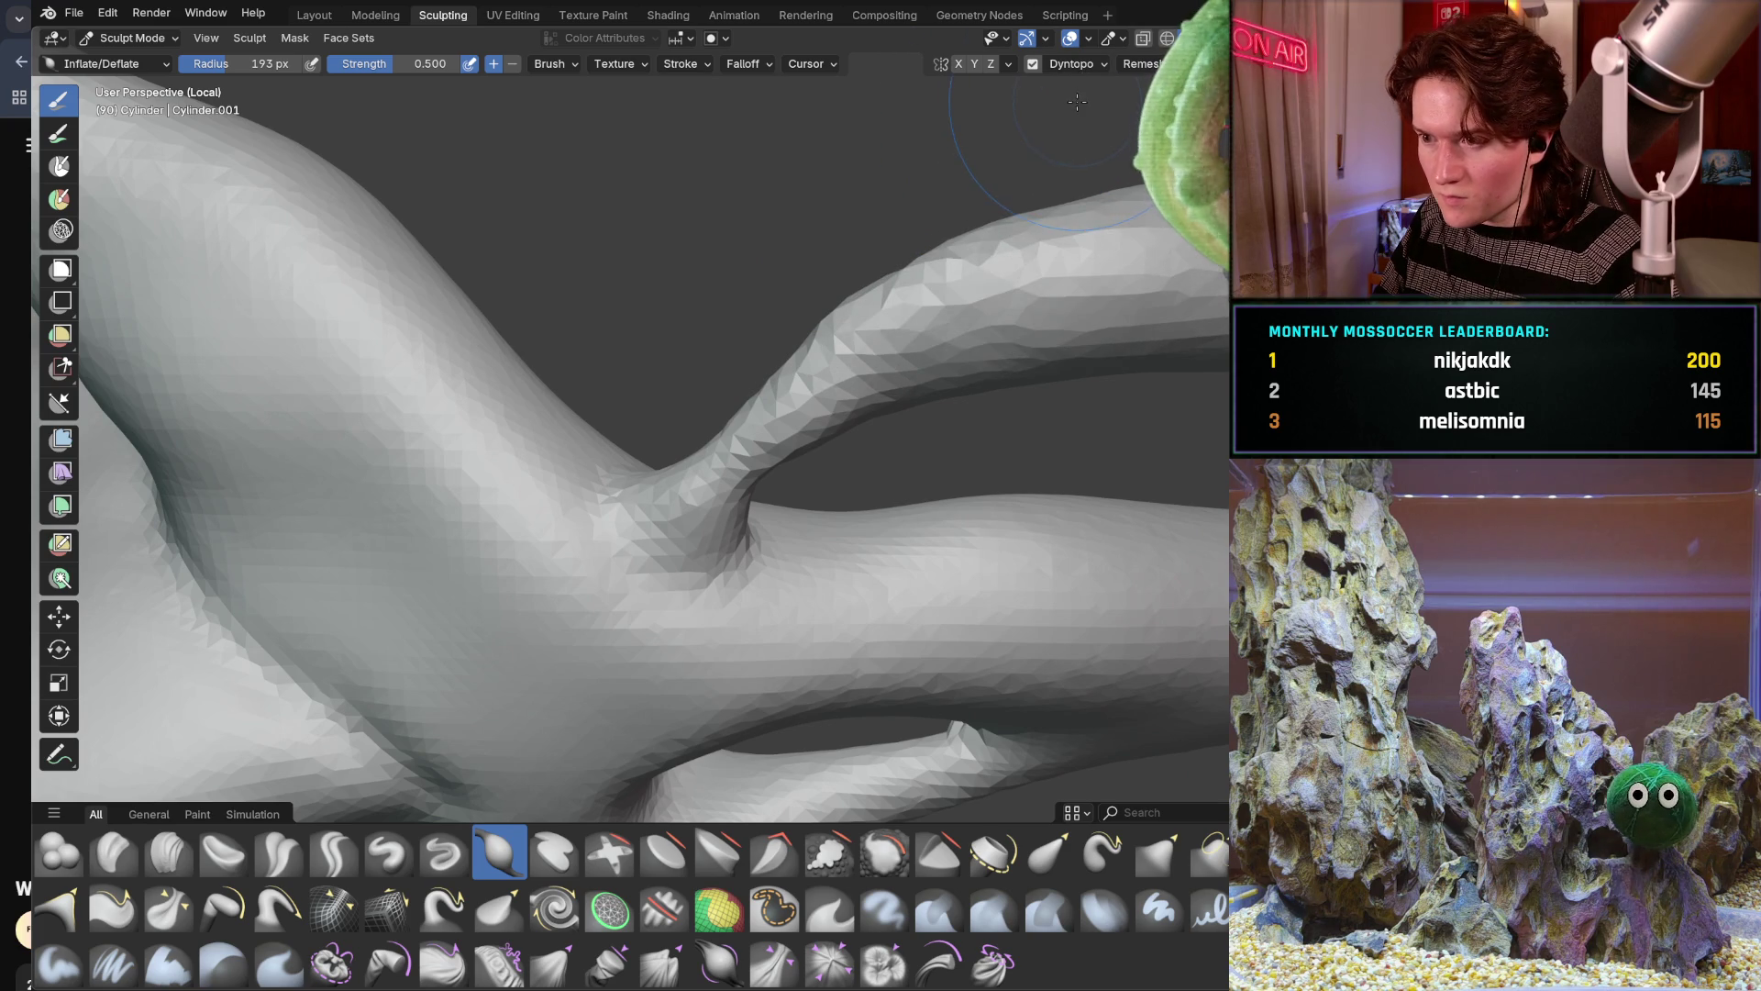
Inflate the upper tendril where it arches over the limb, then review the whole creature
{"action": "left_click", "coordinate": [1101, 63]}
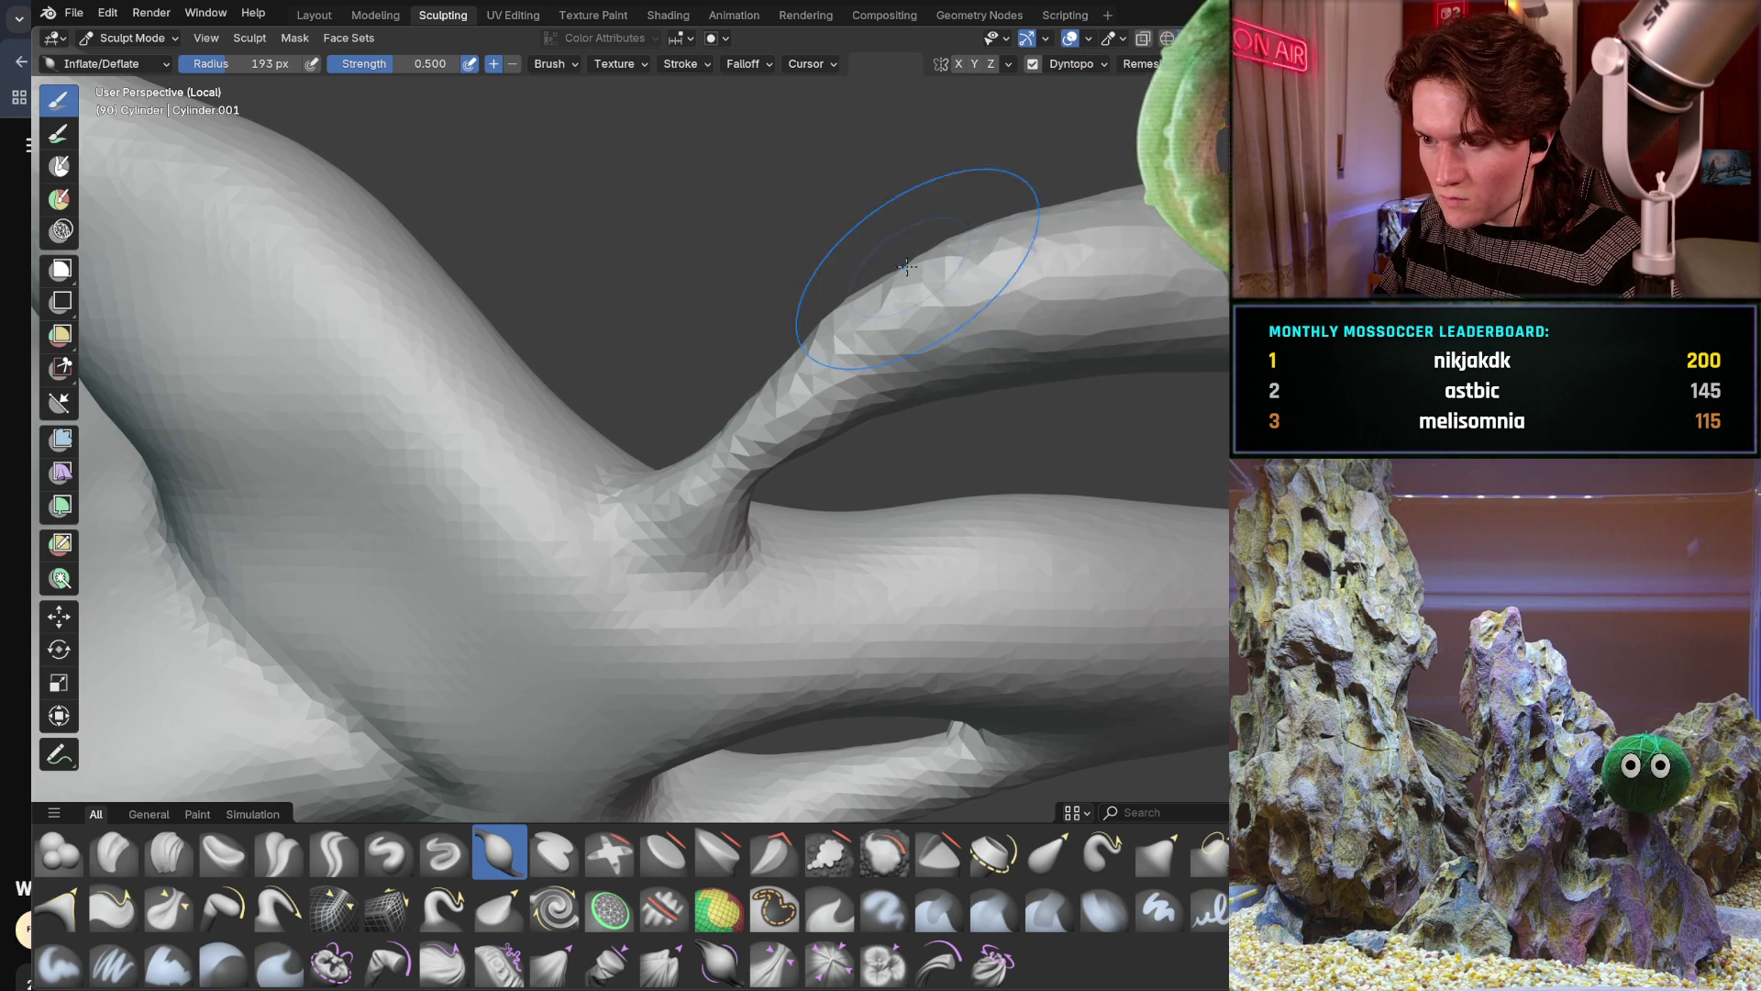
{"action": "middle_click_drag", "start_coordinate": [916, 266], "coordinate": [1062, 382]}
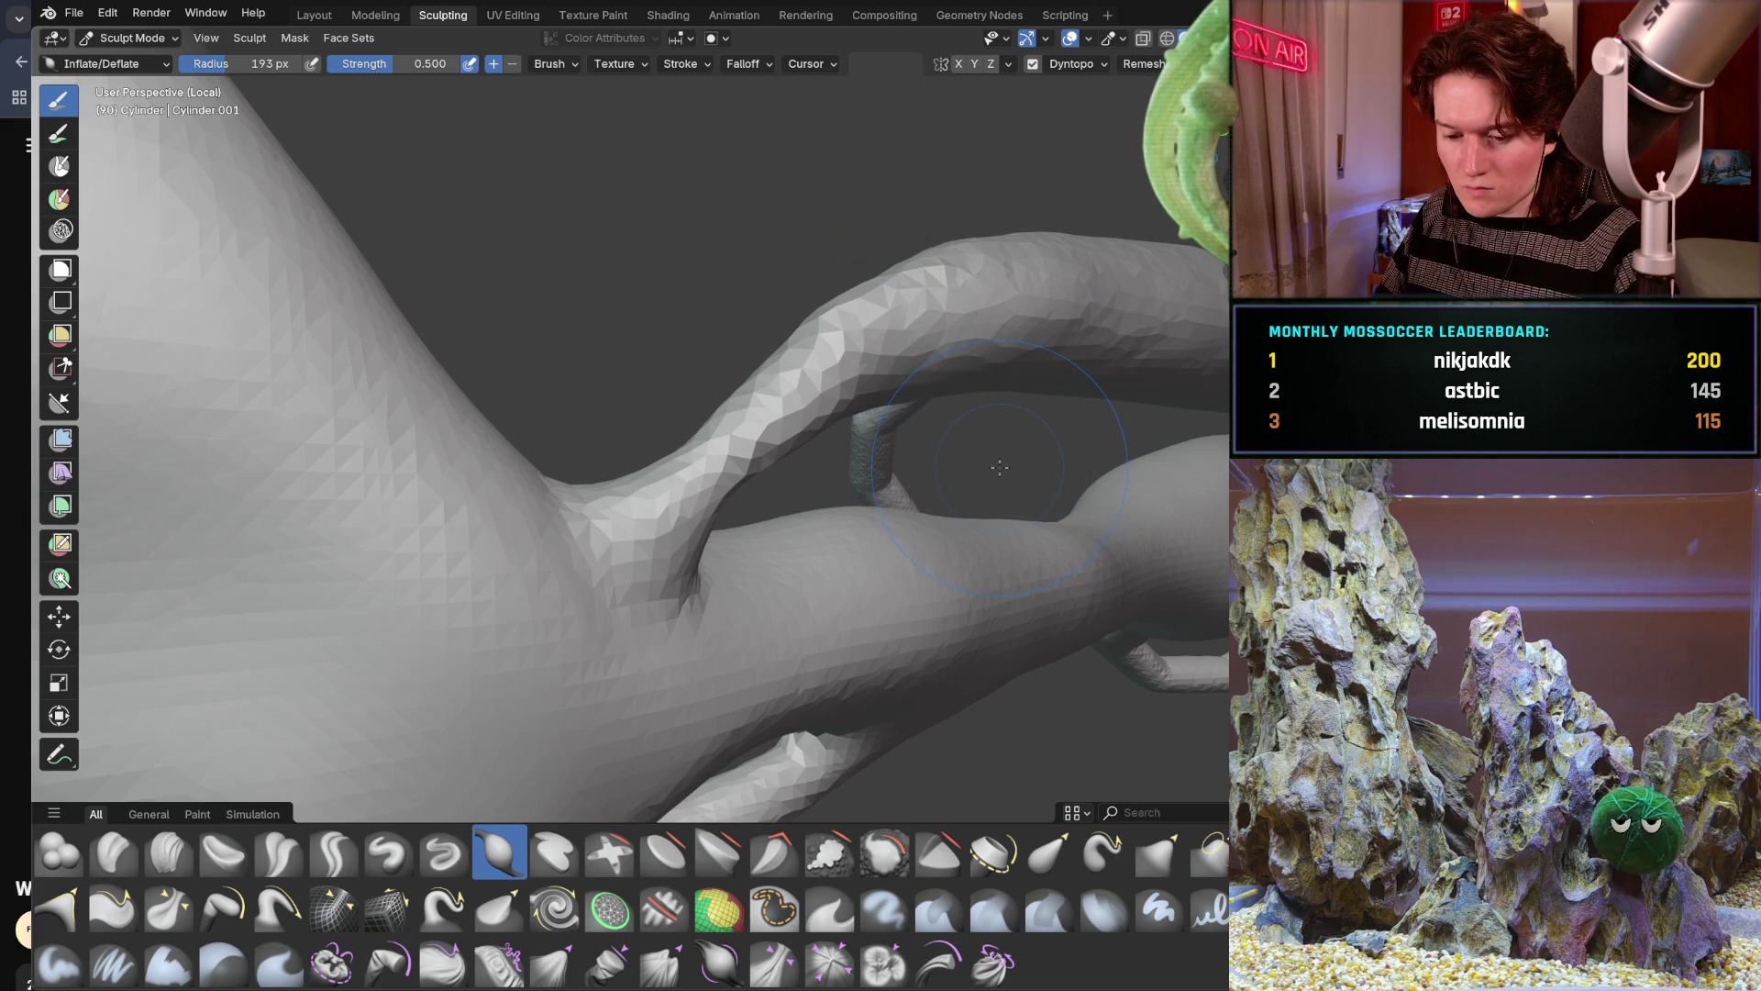
{"action": "middle_click_drag", "start_coordinate": [895, 359], "coordinate": [719, 328]}
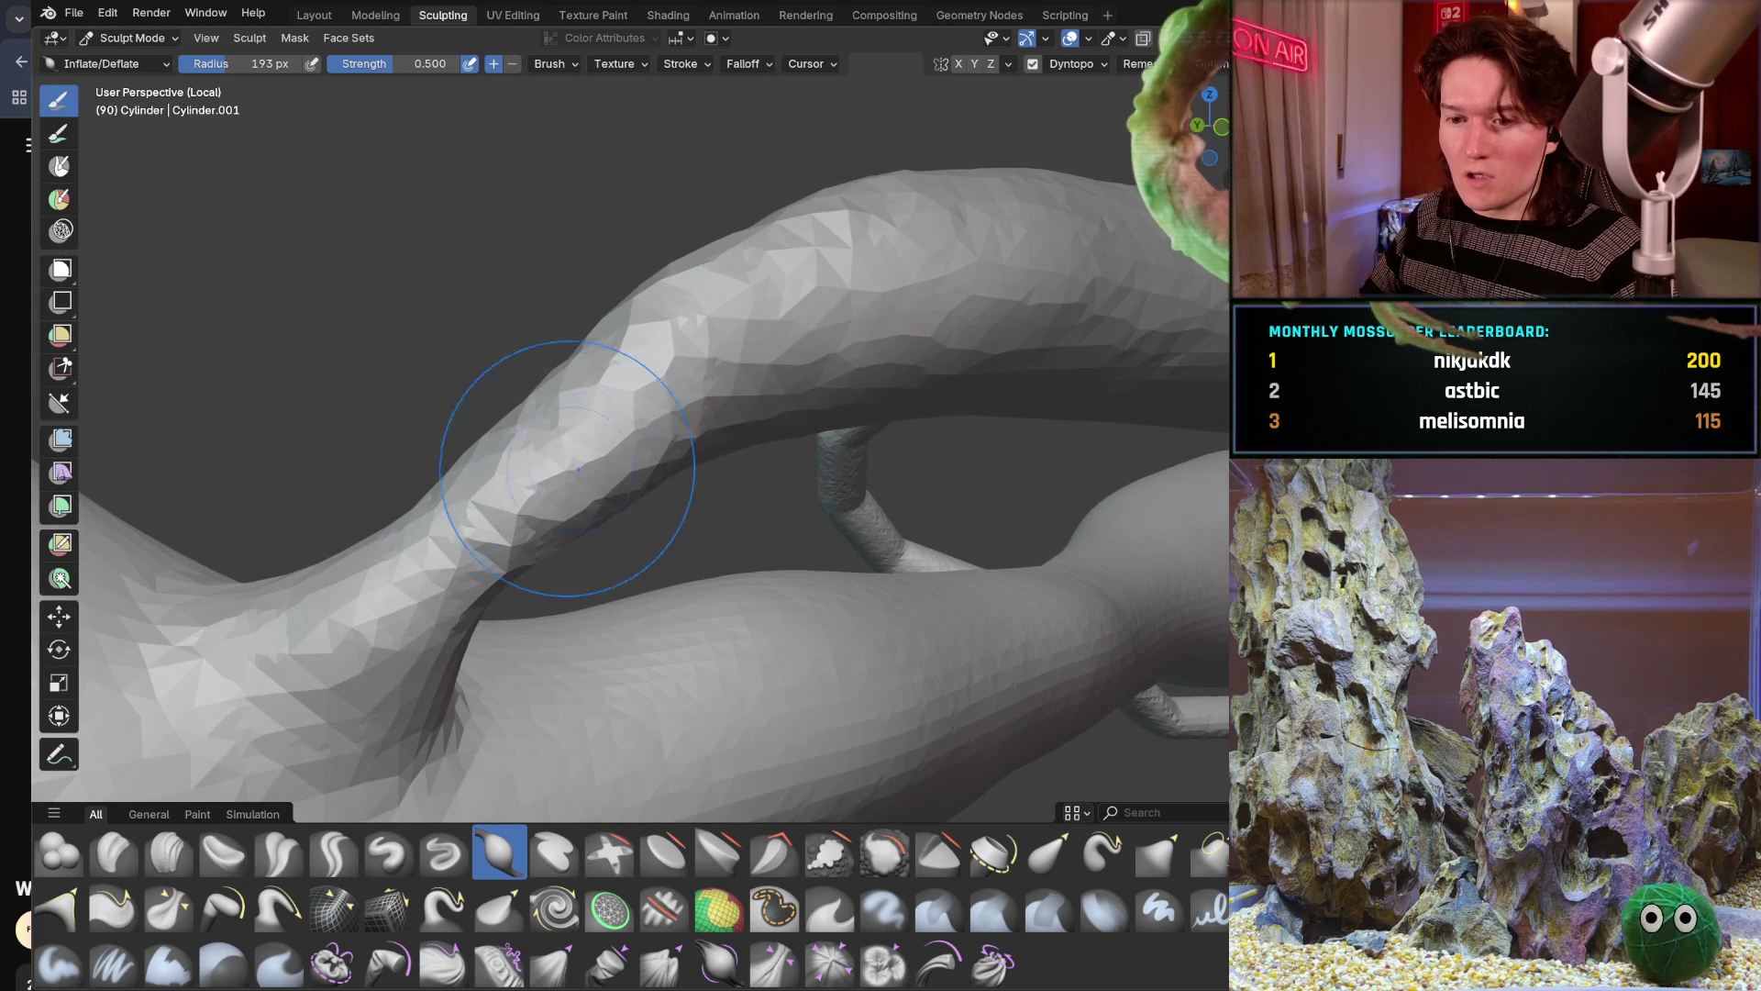
{"action": "left_click_drag", "start_coordinate": [469, 454], "coordinate": [510, 512]}
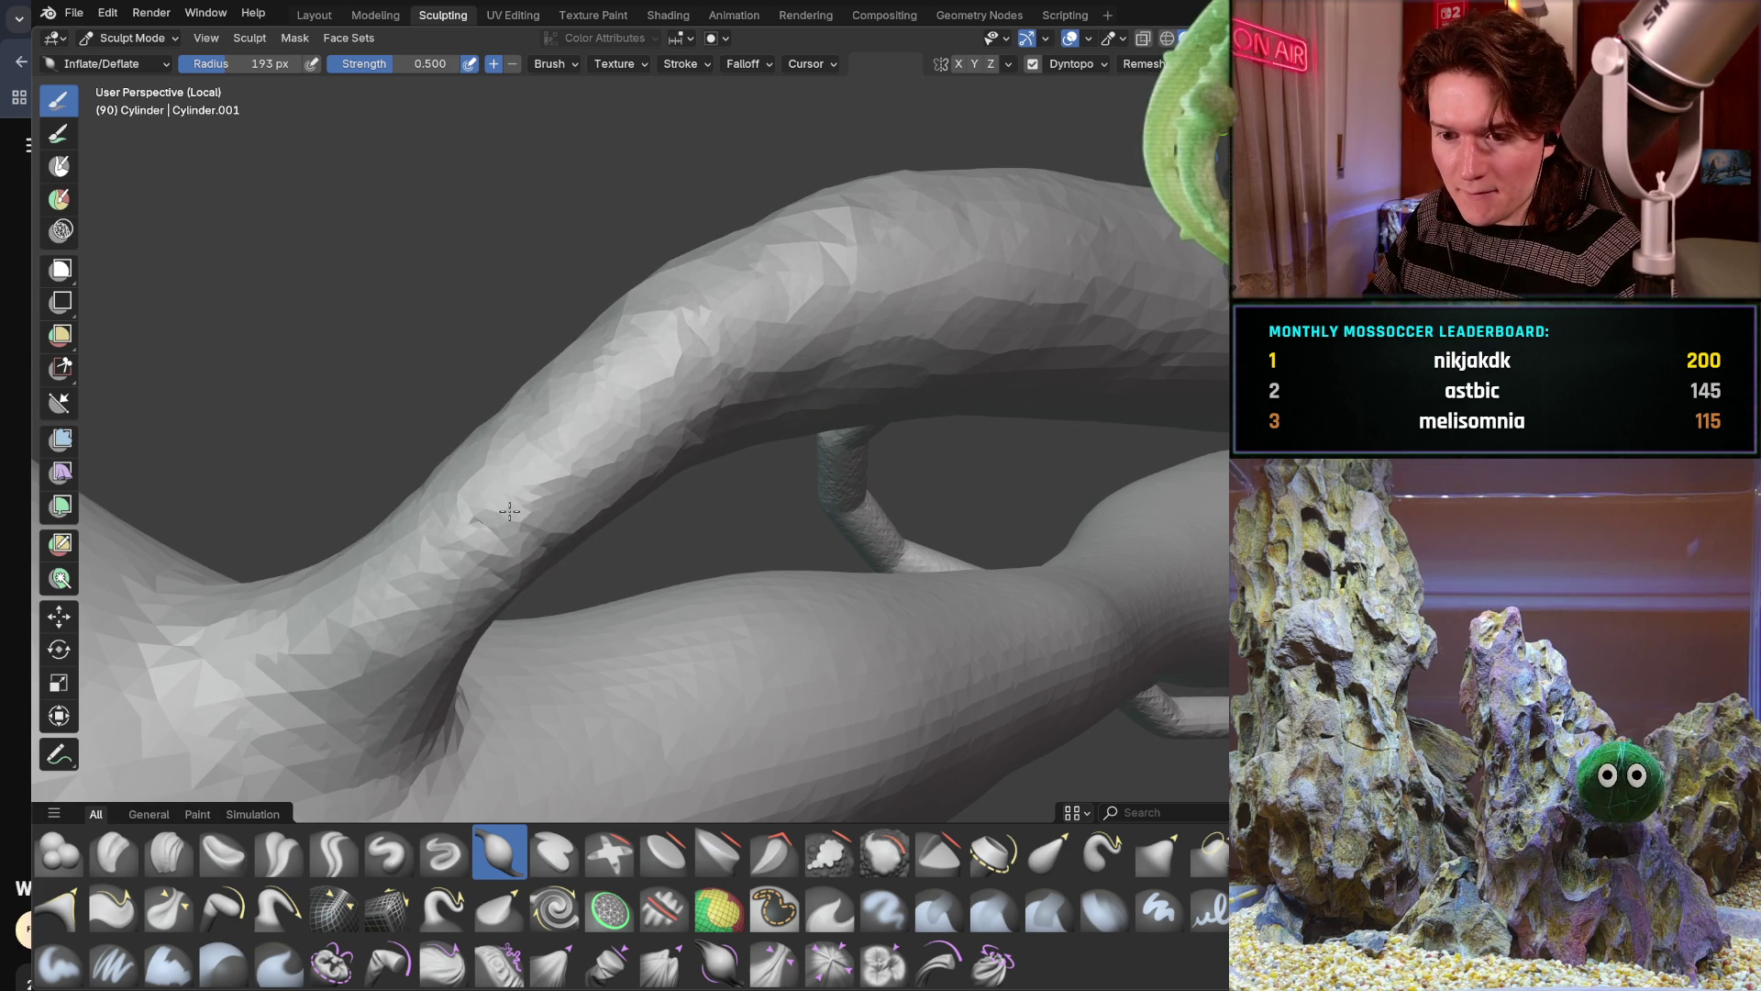
{"action": "mouse_move", "coordinate": [423, 506]}
{"action": "middle_mouse_down"}
{"action": "mouse_move", "coordinate": [341, 645]}
{"action": "mouse_move", "coordinate": [432, 539]}
{"action": "mouse_move", "coordinate": [425, 743]}
{"action": "middle_mouse_up"}
{"action": "scroll", "coordinate": [433, 539], "scroll_direction": "down", "scroll_amount": 5}
{"action": "scroll", "coordinate": [208, 523], "scroll_direction": "up", "scroll_amount": 4}
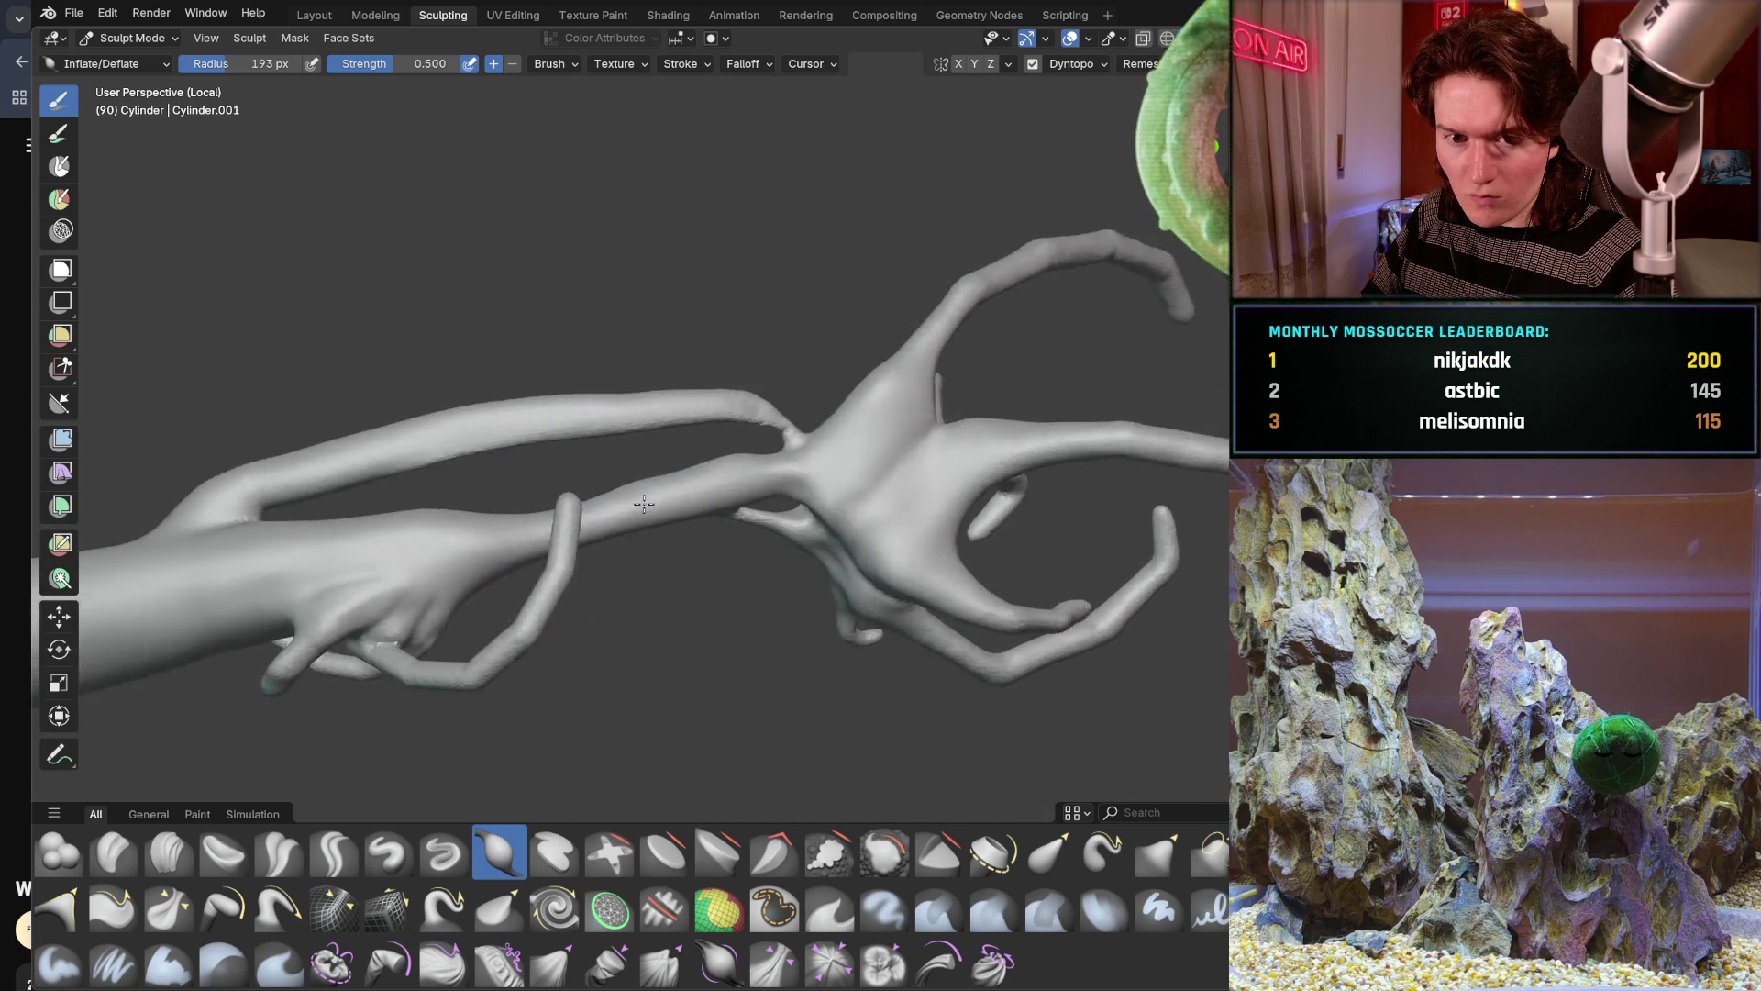
{"action": "middle_click_drag", "start_coordinate": [206, 522], "coordinate": [592, 680]}
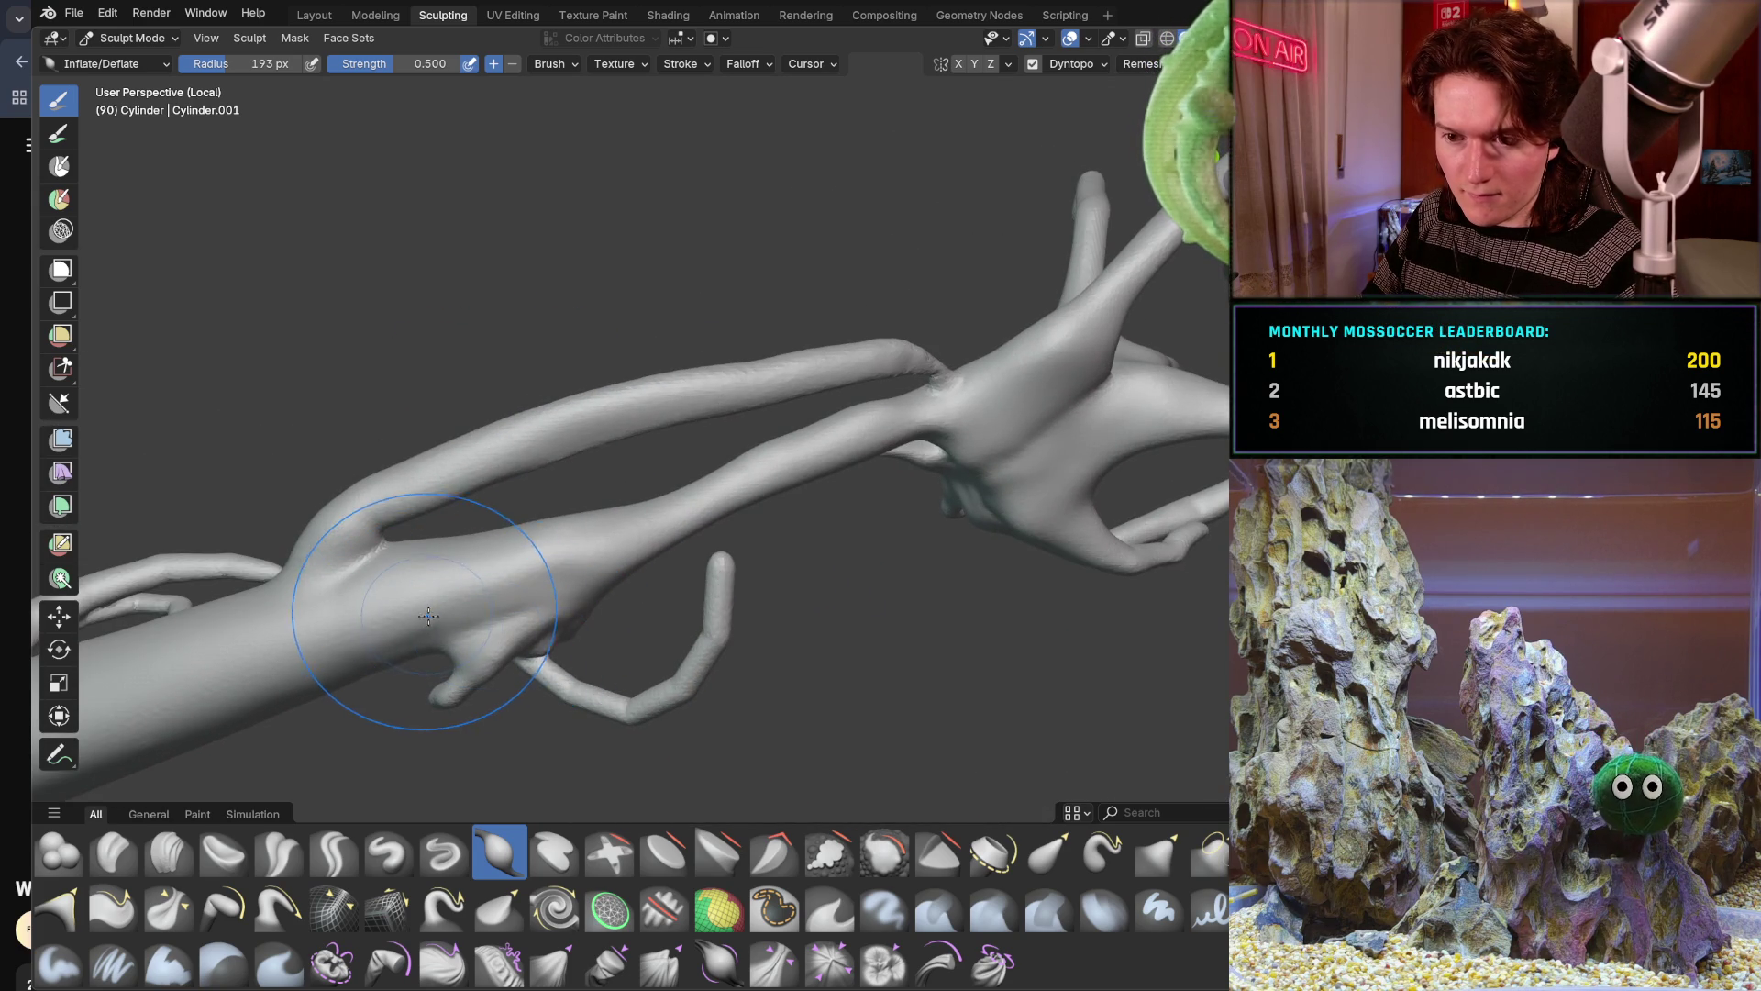
{"action": "mouse_move", "coordinate": [536, 623]}
{"action": "middle_mouse_down"}
{"action": "mouse_move", "coordinate": [613, 649]}
{"action": "mouse_move", "coordinate": [647, 523]}
{"action": "mouse_move", "coordinate": [746, 397]}
{"action": "middle_mouse_up"}
{"action": "middle_click_drag", "start_coordinate": [565, 591], "coordinate": [827, 493]}
{"action": "scroll", "coordinate": [578, 592], "scroll_direction": "up", "scroll_amount": 2}
{"action": "scroll", "coordinate": [587, 590], "scroll_direction": "up", "scroll_amount": 2}
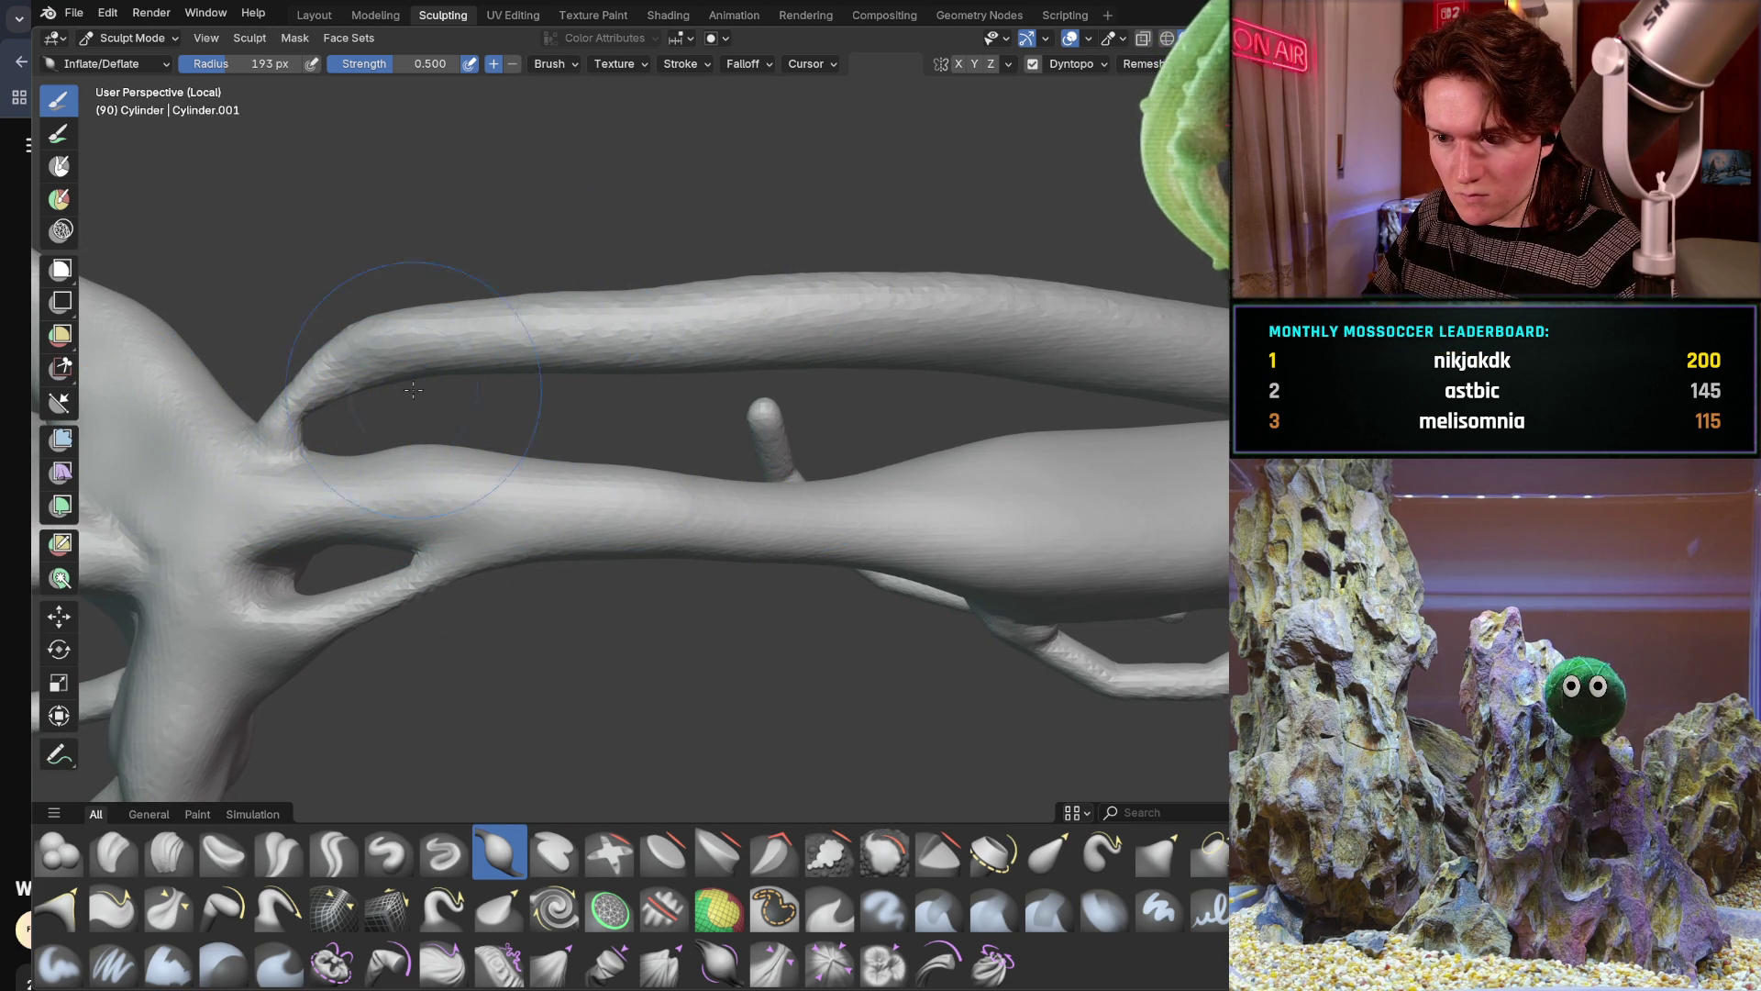
{"action": "mouse_move", "coordinate": [296, 414]}
{"action": "middle_mouse_down"}
{"action": "mouse_move", "coordinate": [490, 508]}
{"action": "mouse_move", "coordinate": [472, 531]}
{"action": "mouse_move", "coordinate": [555, 591]}
{"action": "middle_mouse_up"}
{"action": "scroll", "coordinate": [555, 590], "scroll_direction": "up", "scroll_amount": 3}
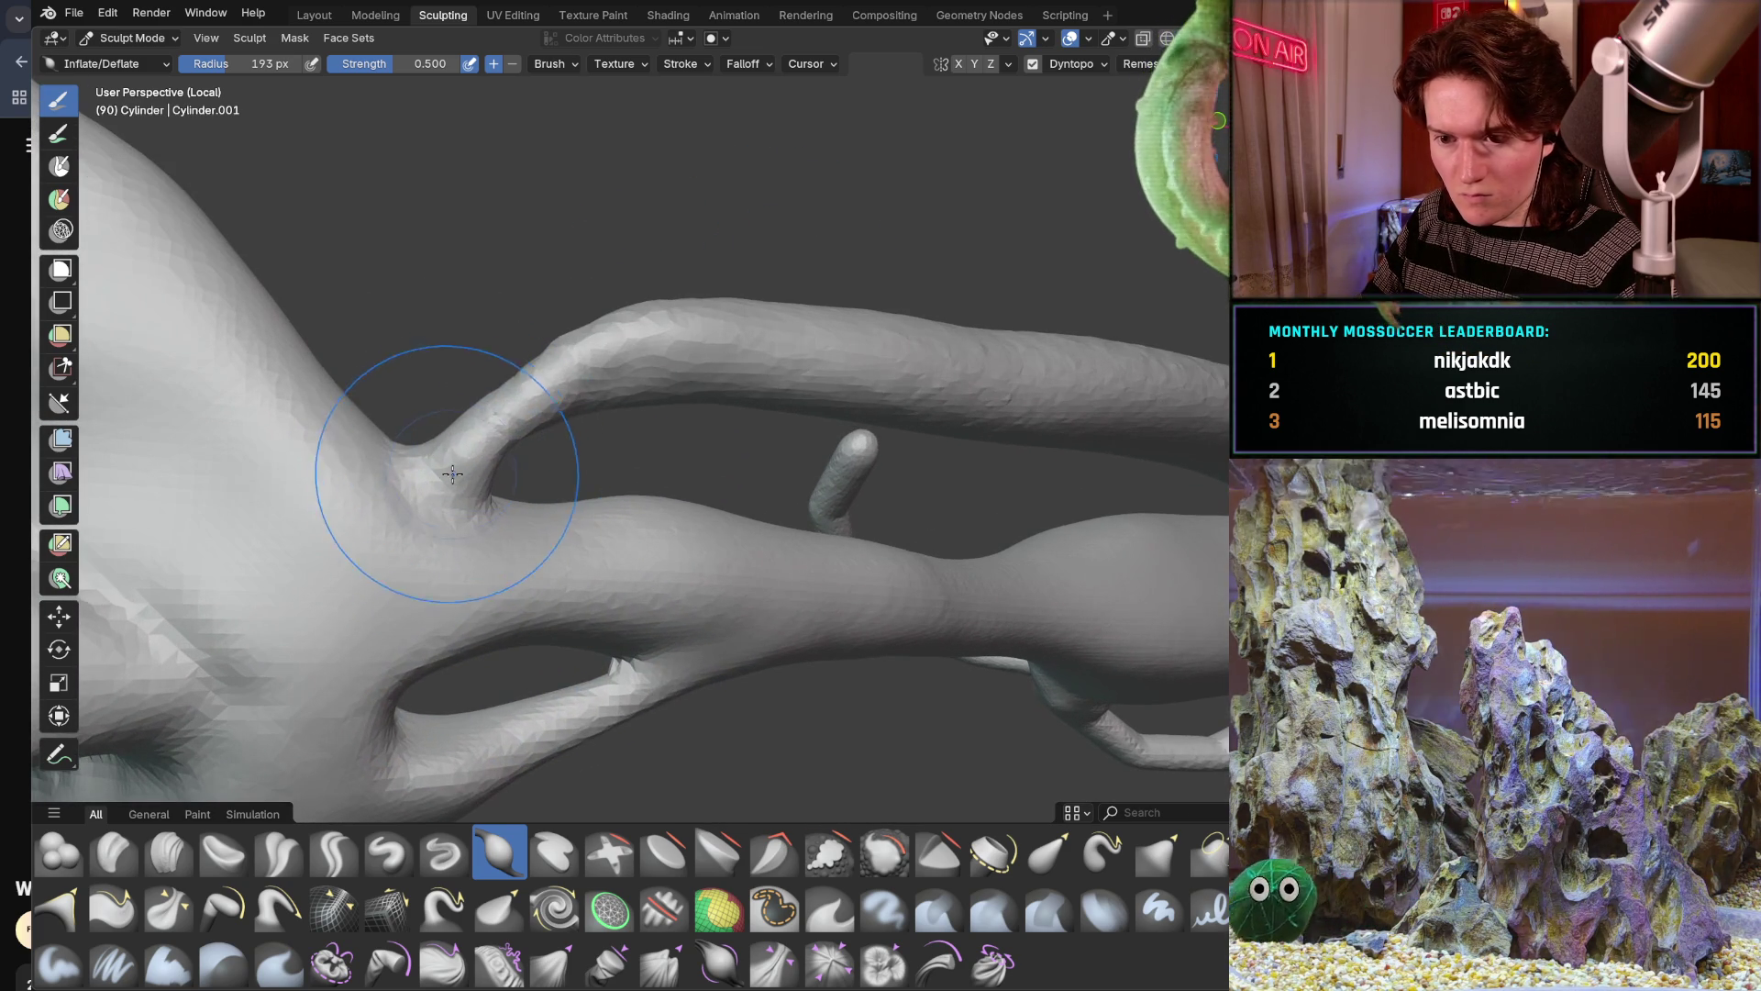
{"action": "scroll", "coordinate": [490, 416], "scroll_direction": "up", "scroll_amount": 3}
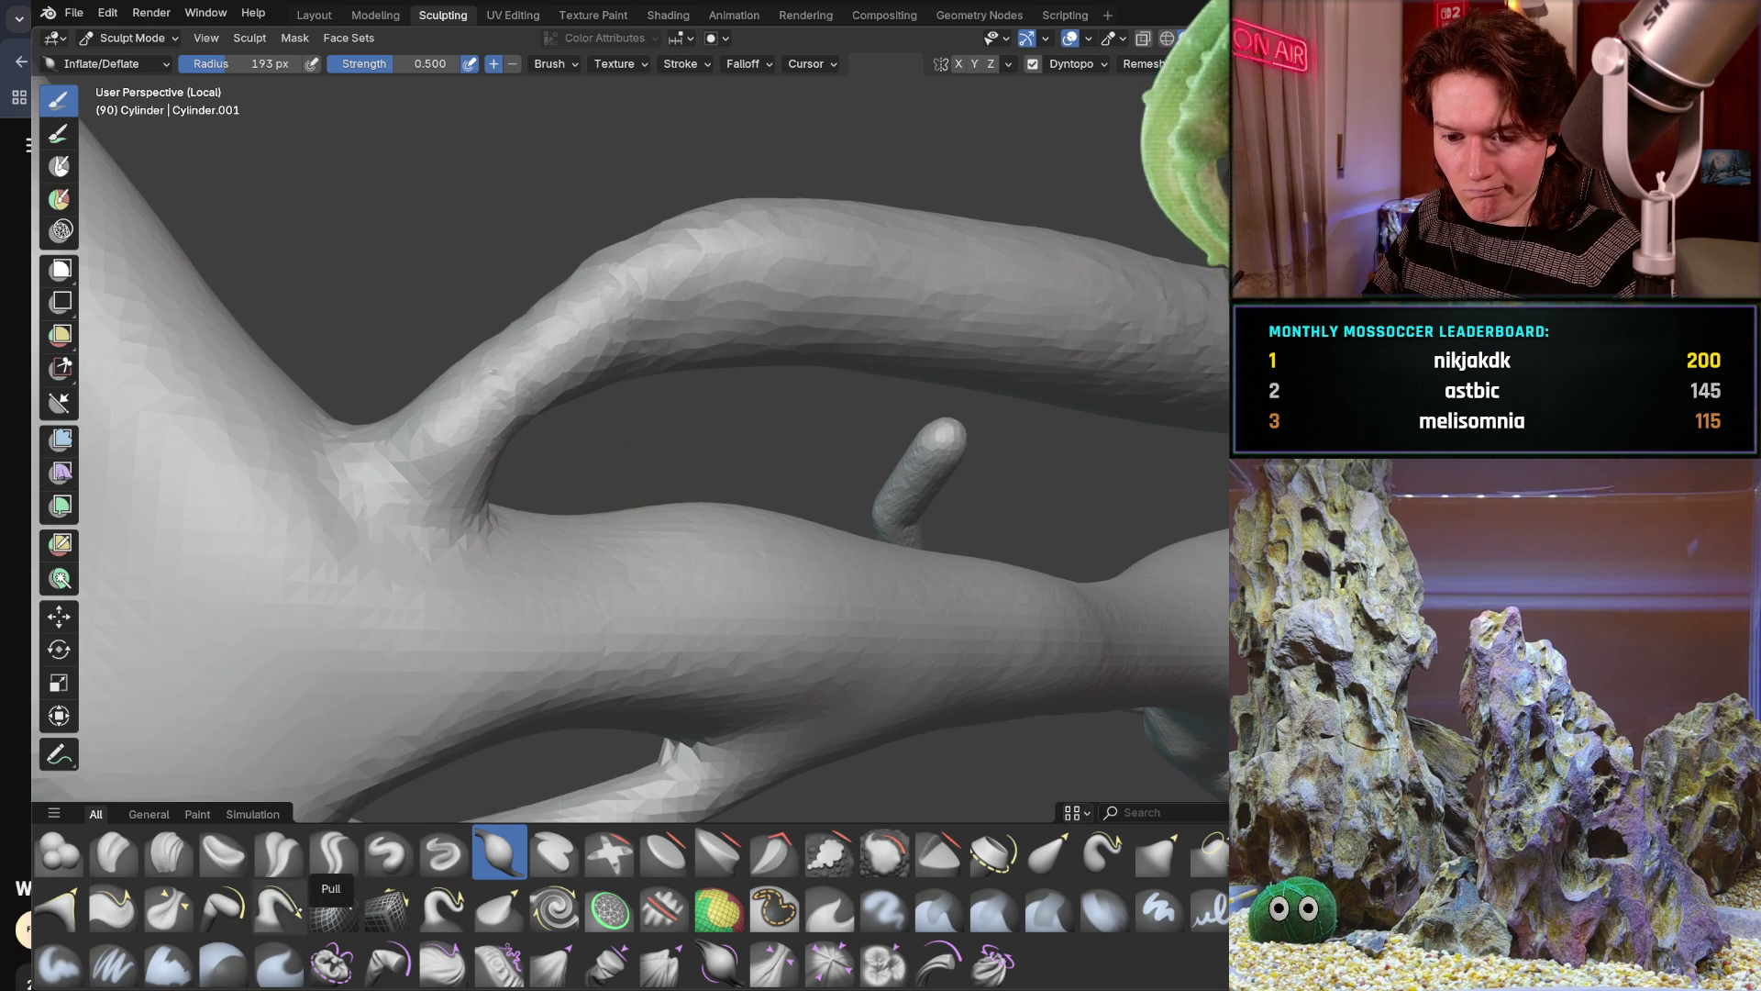
With the Pull brush at 304 px radius, pull ridges along the upper tendril near the junction
{"action": "left_click", "coordinate": [279, 909]}
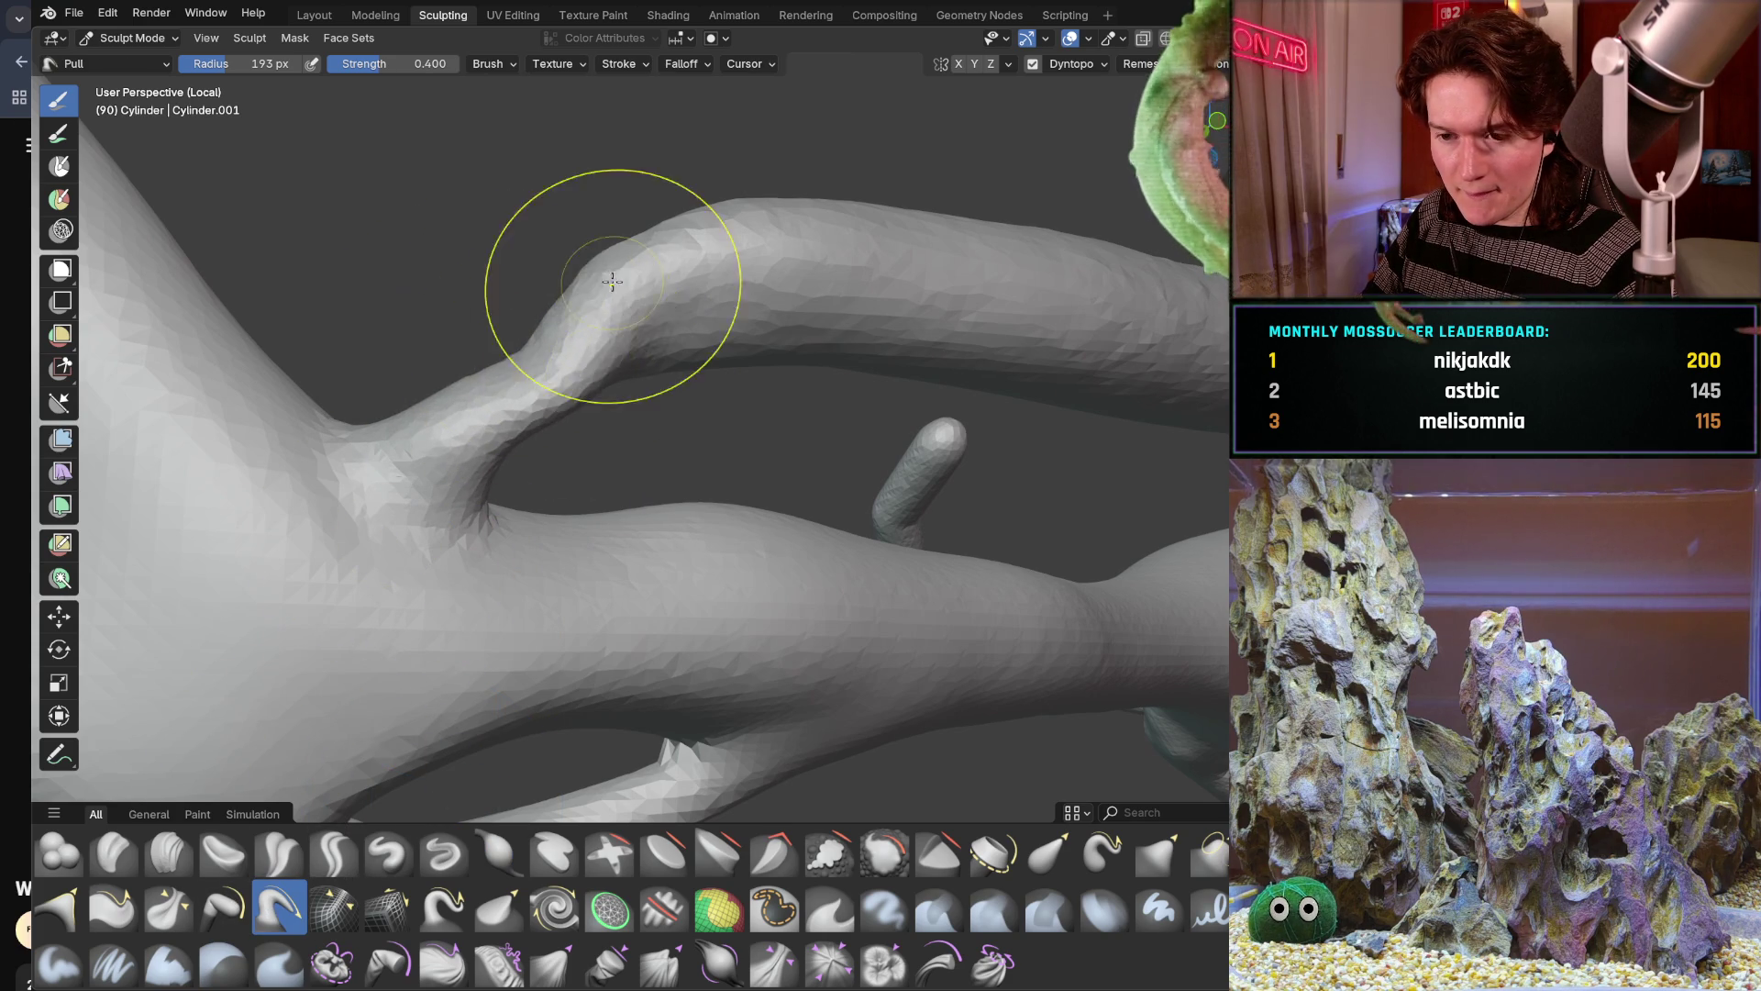
{"action": "left_click_drag", "start_coordinate": [551, 344], "coordinate": [716, 276]}
{"action": "key", "text": "f"}
{"action": "left_click", "coordinate": [729, 281]}
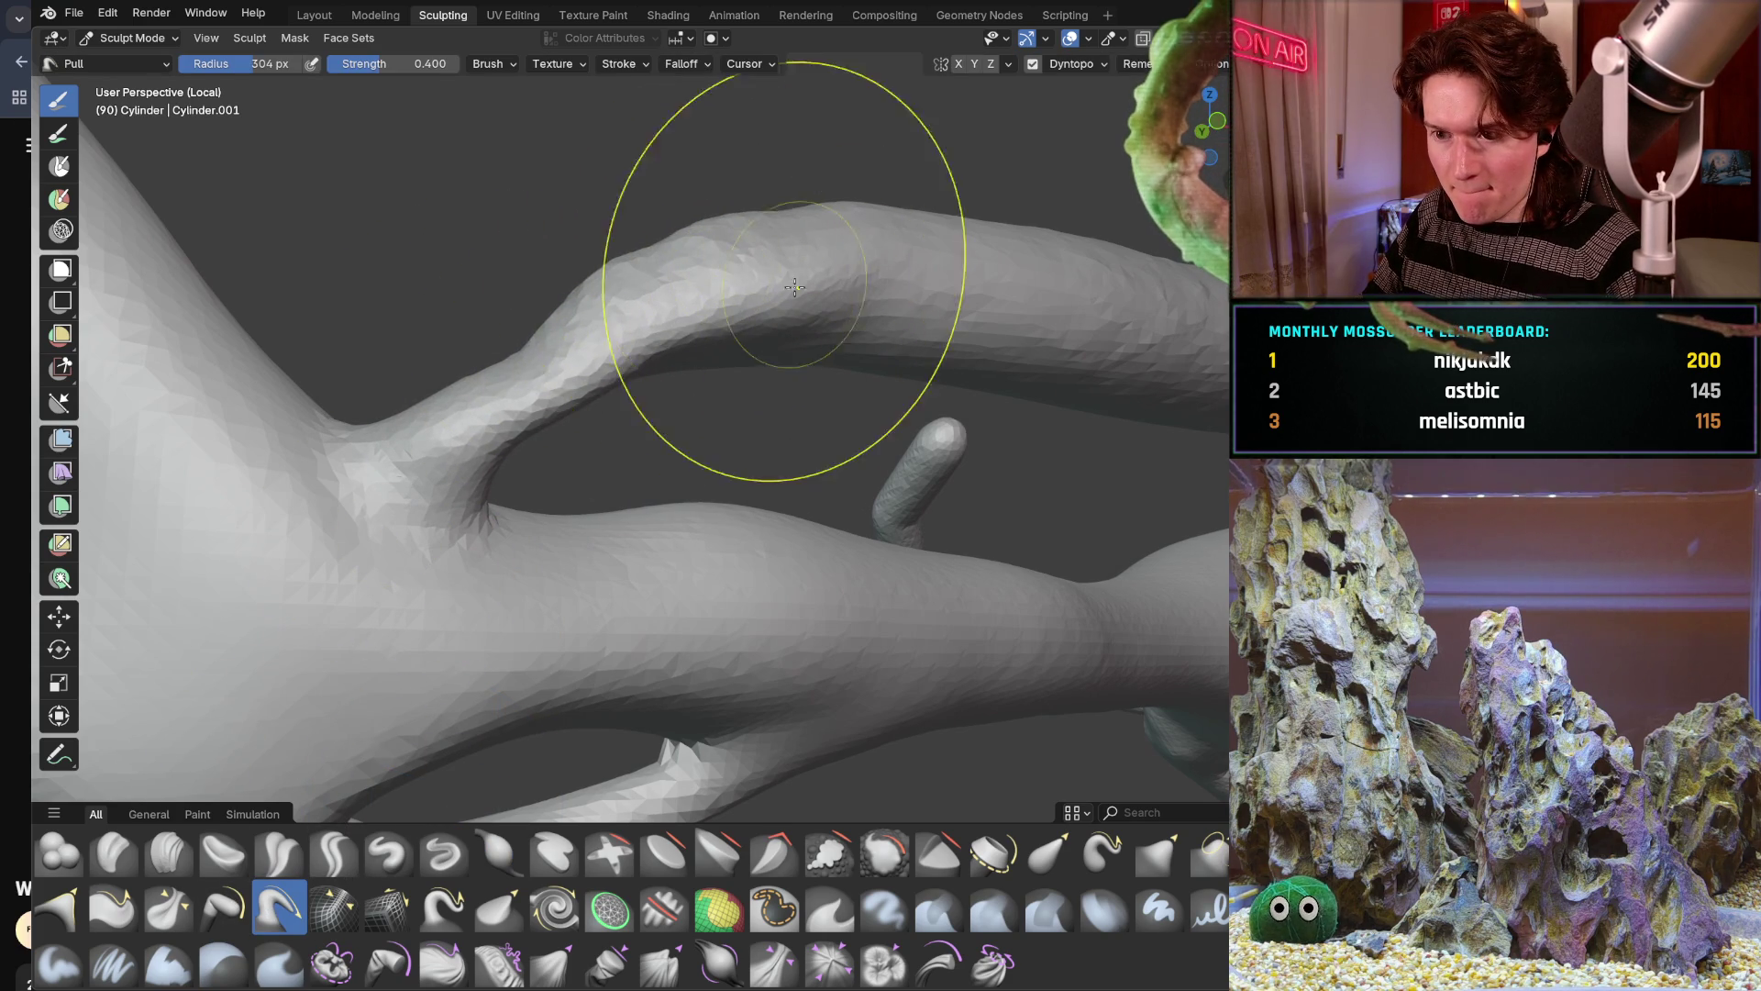
{"action": "mouse_move", "coordinate": [468, 413]}
{"action": "left_mouse_down"}
{"action": "mouse_move", "coordinate": [702, 276]}
{"action": "mouse_move", "coordinate": [854, 262]}
{"action": "mouse_move", "coordinate": [599, 336]}
{"action": "left_mouse_up"}
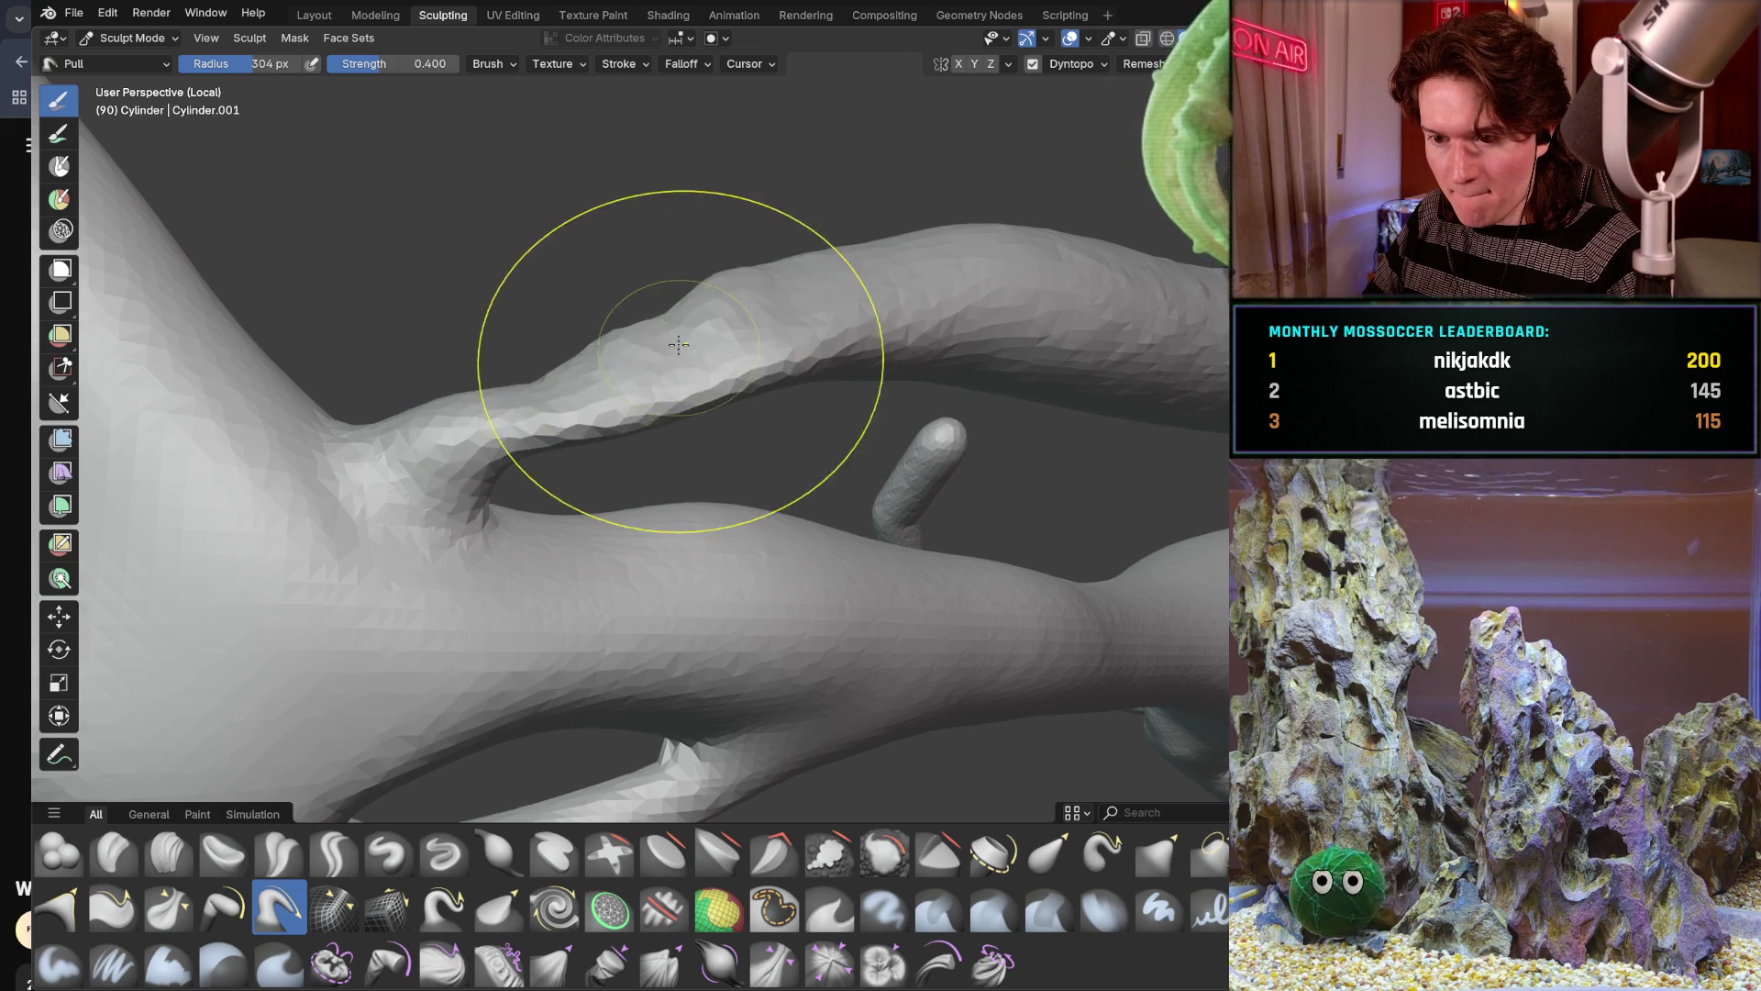
{"action": "middle_click_drag", "start_coordinate": [593, 330], "coordinate": [575, 397]}
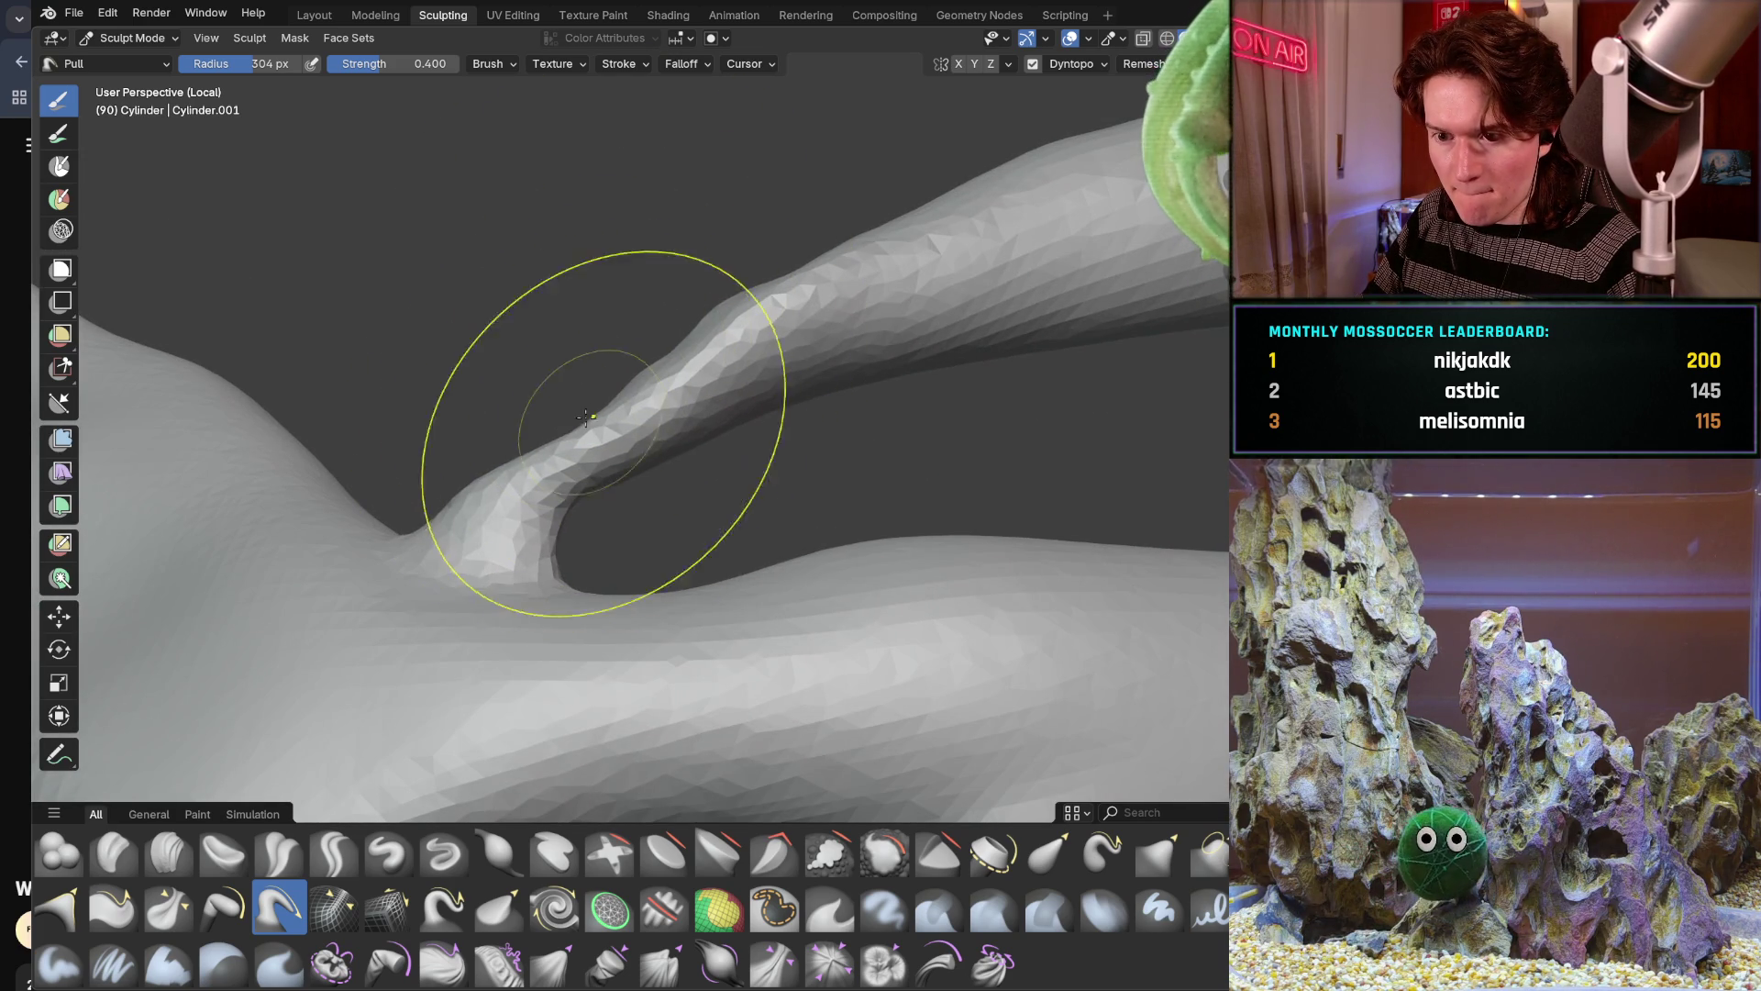
Reshape the tendril-trunk junction and pull the tendril toward its far end
{"action": "left_click_drag", "start_coordinate": [585, 428], "coordinate": [523, 523]}
{"action": "middle_click_drag", "start_coordinate": [551, 496], "coordinate": [610, 527]}
{"action": "mouse_move", "coordinate": [454, 483]}
{"action": "left_mouse_down"}
{"action": "mouse_move", "coordinate": [841, 320]}
{"action": "mouse_move", "coordinate": [1045, 317]}
{"action": "mouse_move", "coordinate": [1101, 358]}
{"action": "mouse_move", "coordinate": [730, 413]}
{"action": "left_mouse_up"}
{"action": "mouse_move", "coordinate": [730, 413]}
{"action": "middle_mouse_down"}
{"action": "mouse_move", "coordinate": [770, 441]}
{"action": "mouse_move", "coordinate": [743, 387]}
{"action": "mouse_move", "coordinate": [758, 509]}
{"action": "mouse_move", "coordinate": [770, 455]}
{"action": "middle_mouse_up"}
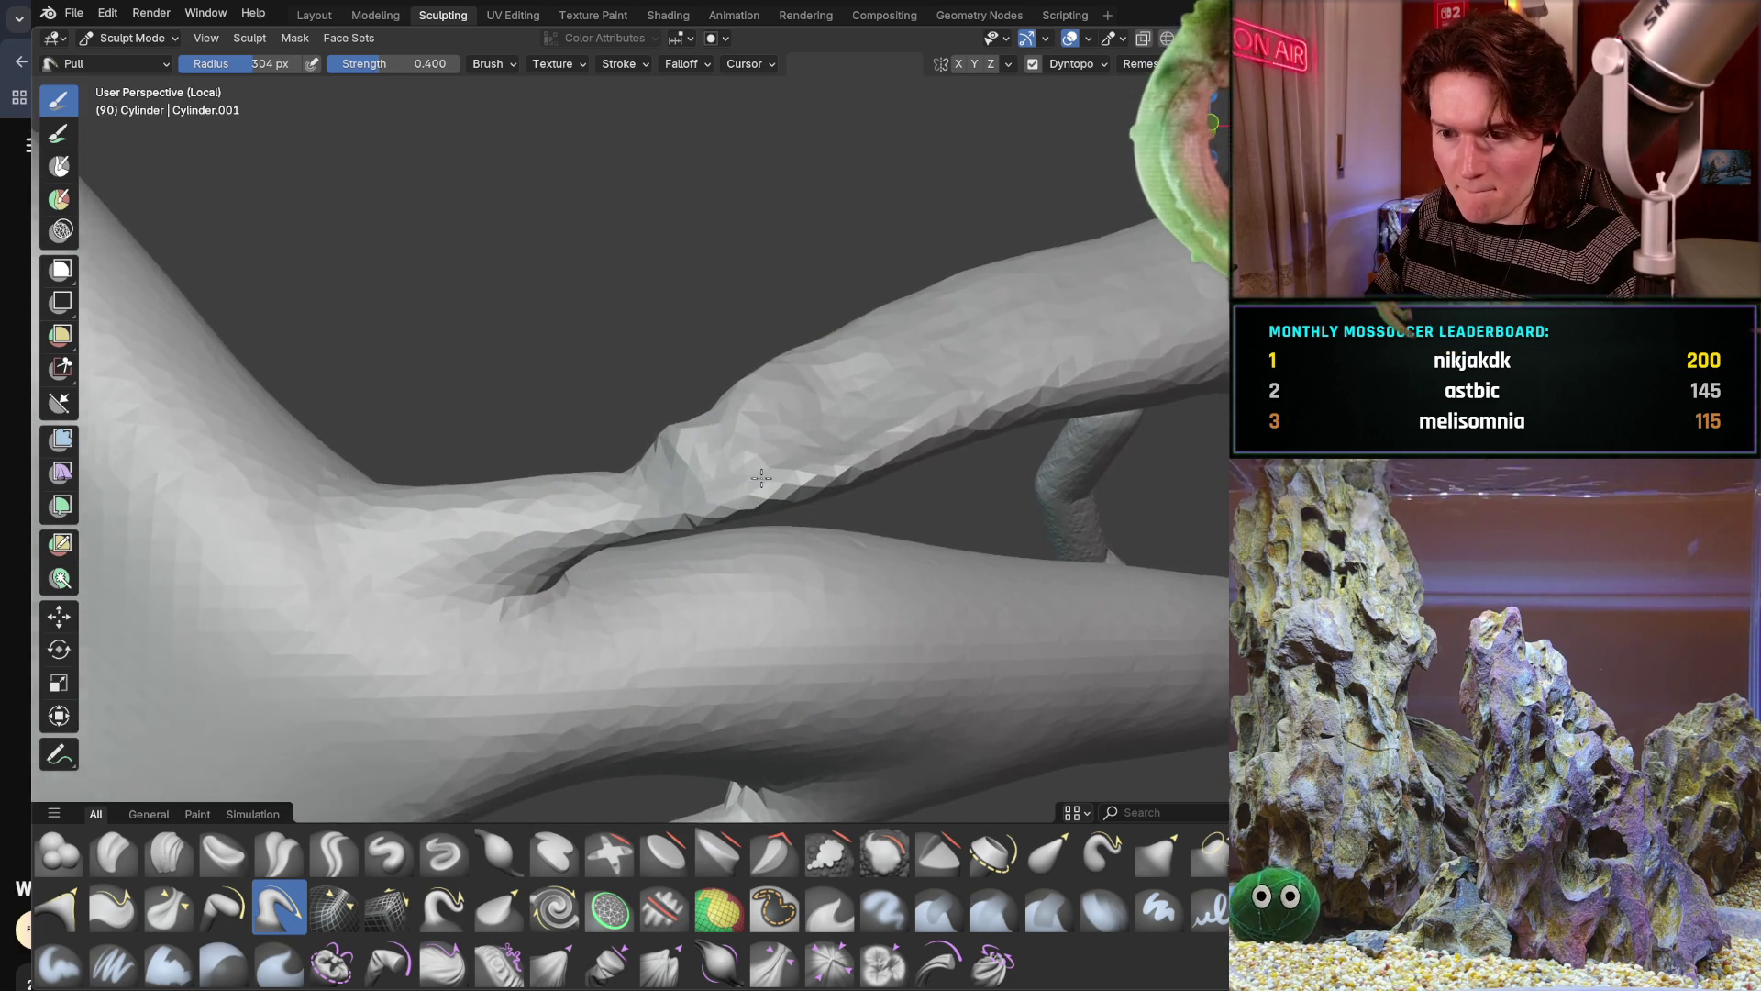
Switch back to Inflate and raise a lumpy bulge on the tendril above the fork
{"action": "key", "text": "i"}
{"action": "left_click_drag", "start_coordinate": [853, 386], "coordinate": [743, 413]}
{"action": "middle_click_drag", "start_coordinate": [744, 413], "coordinate": [774, 485]}
{"action": "left_click_drag", "start_coordinate": [773, 484], "coordinate": [730, 551]}
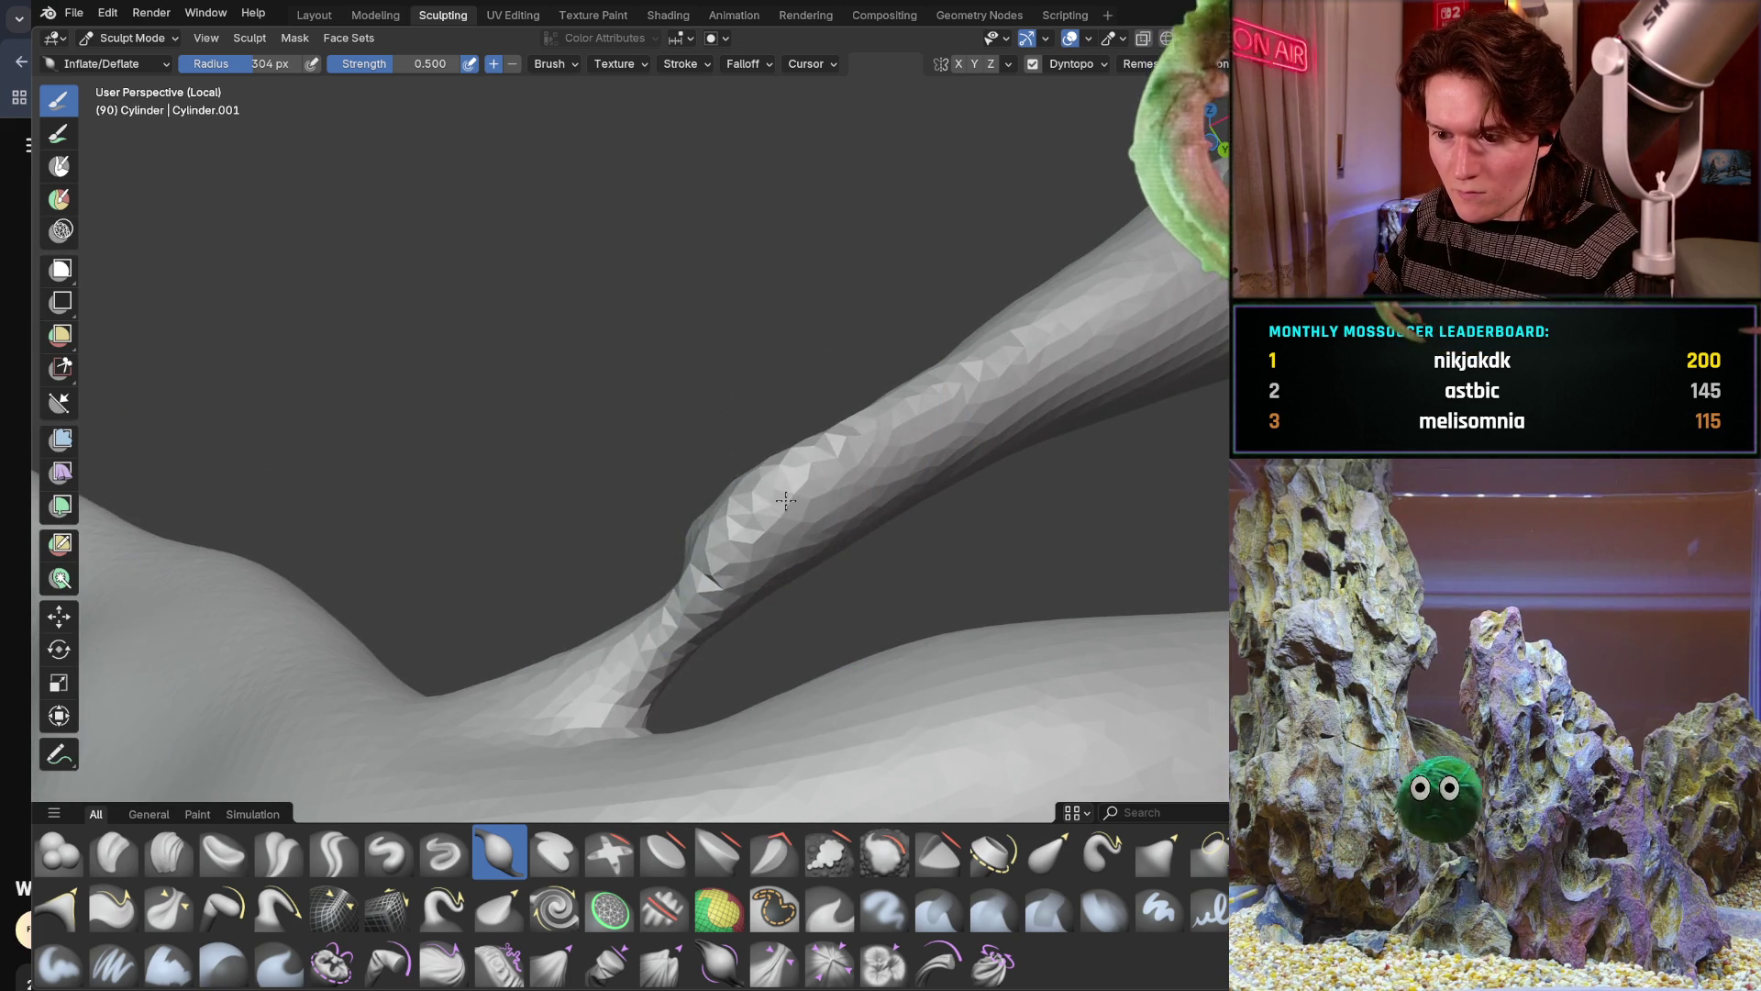
Undo the unwanted bulge and reduce the Inflate brush radius to 136 px
{"action": "key", "text": "ctrl+z"}
{"action": "key", "text": "f"}
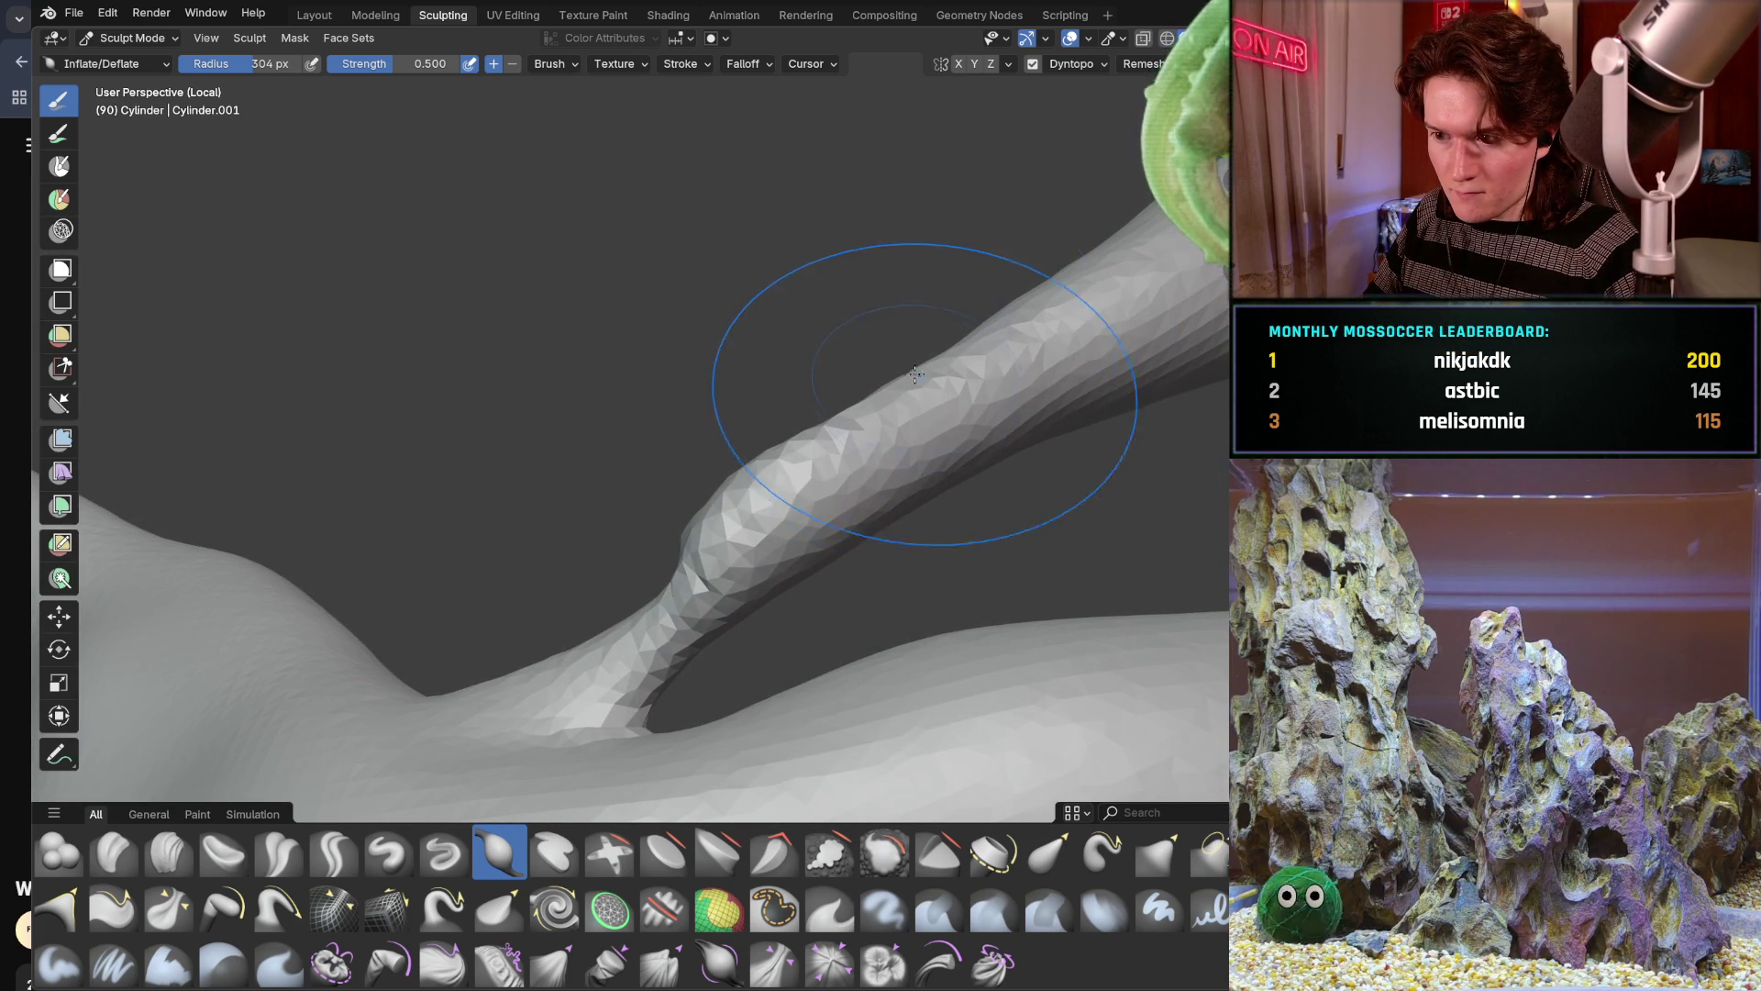
{"action": "left_click", "coordinate": [811, 485]}
Inflate a joint-like bulge on the upper tendril near its fork and inspect it from several angles
{"action": "left_click_drag", "start_coordinate": [709, 588], "coordinate": [647, 620]}
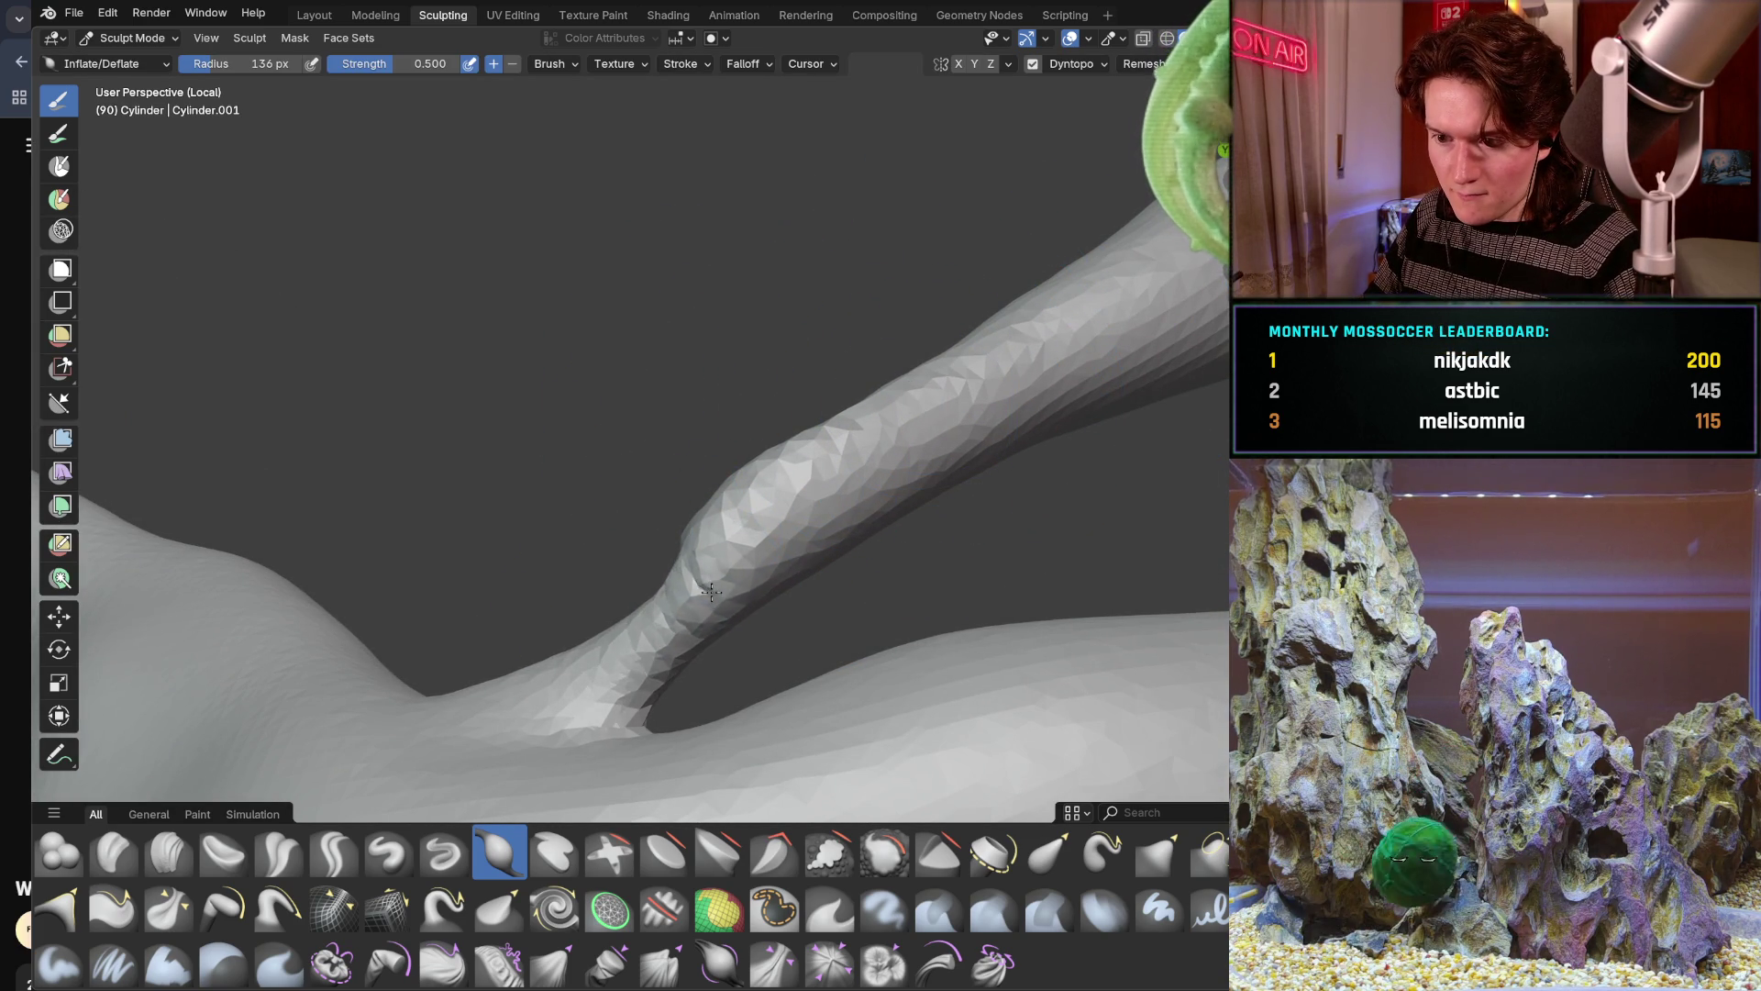
{"action": "mouse_move", "coordinate": [648, 619]}
{"action": "middle_mouse_down"}
{"action": "mouse_move", "coordinate": [676, 534]}
{"action": "mouse_move", "coordinate": [706, 572]}
{"action": "middle_mouse_up"}
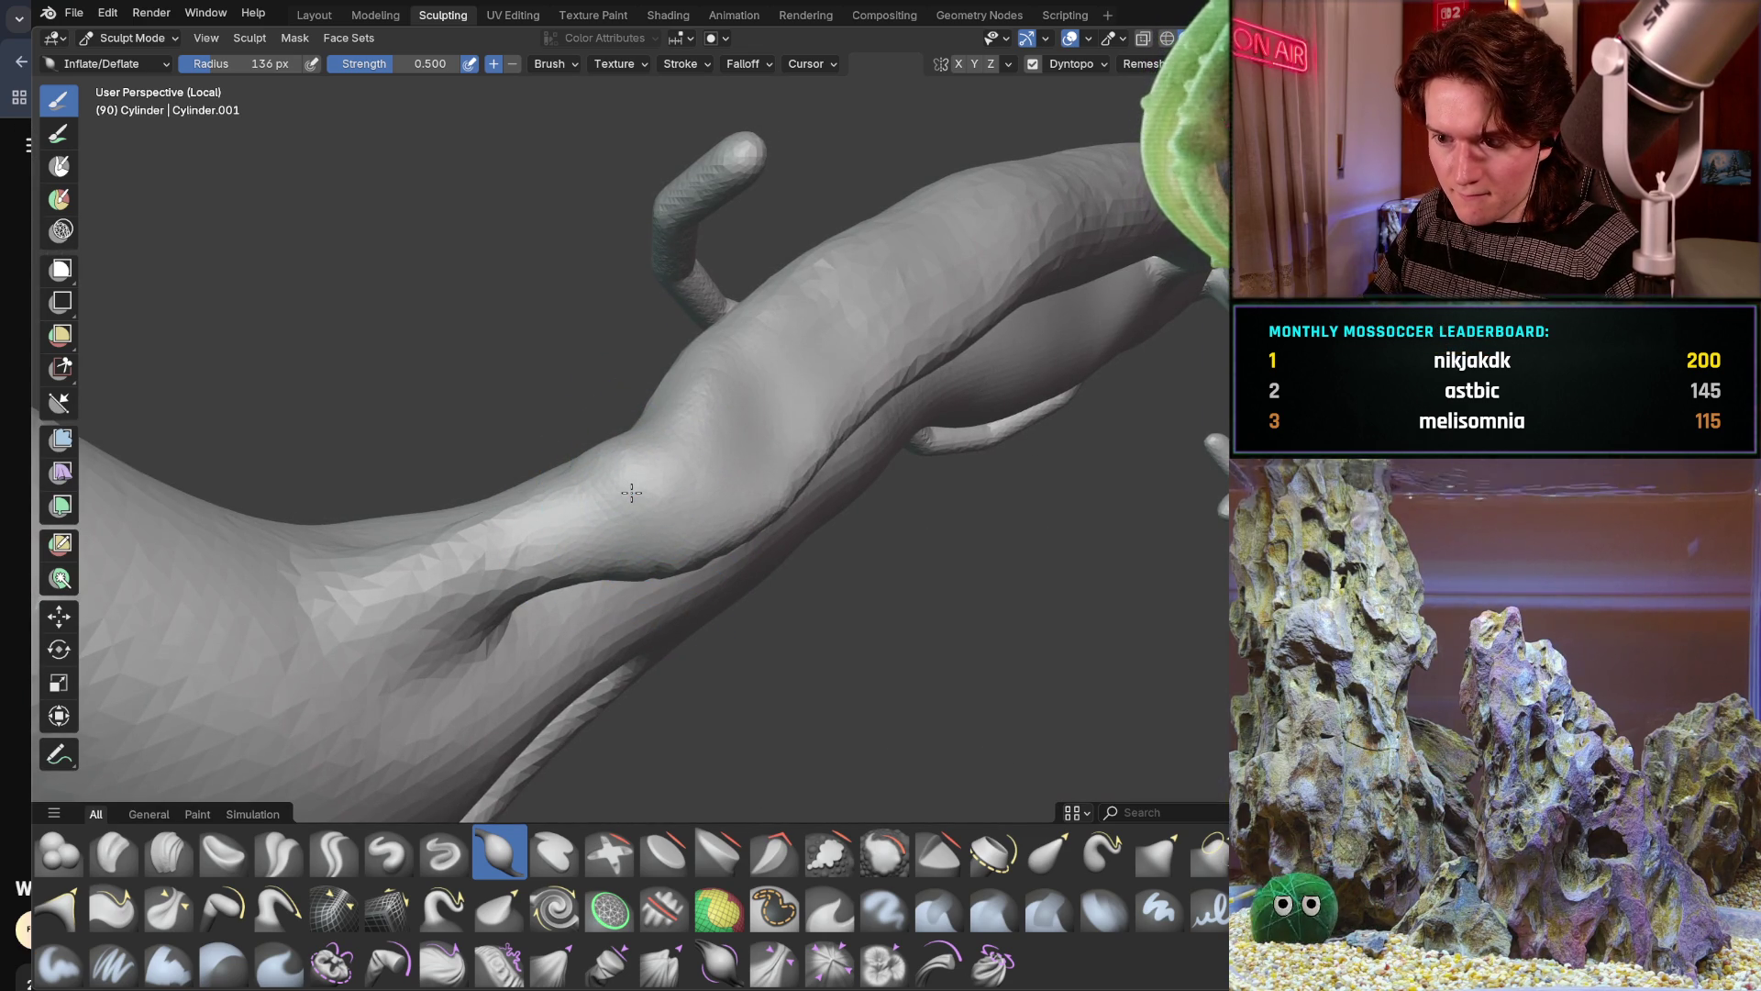
{"action": "mouse_move", "coordinate": [786, 438]}
{"action": "middle_mouse_down"}
{"action": "mouse_move", "coordinate": [642, 542]}
{"action": "mouse_move", "coordinate": [604, 494]}
{"action": "middle_mouse_up"}
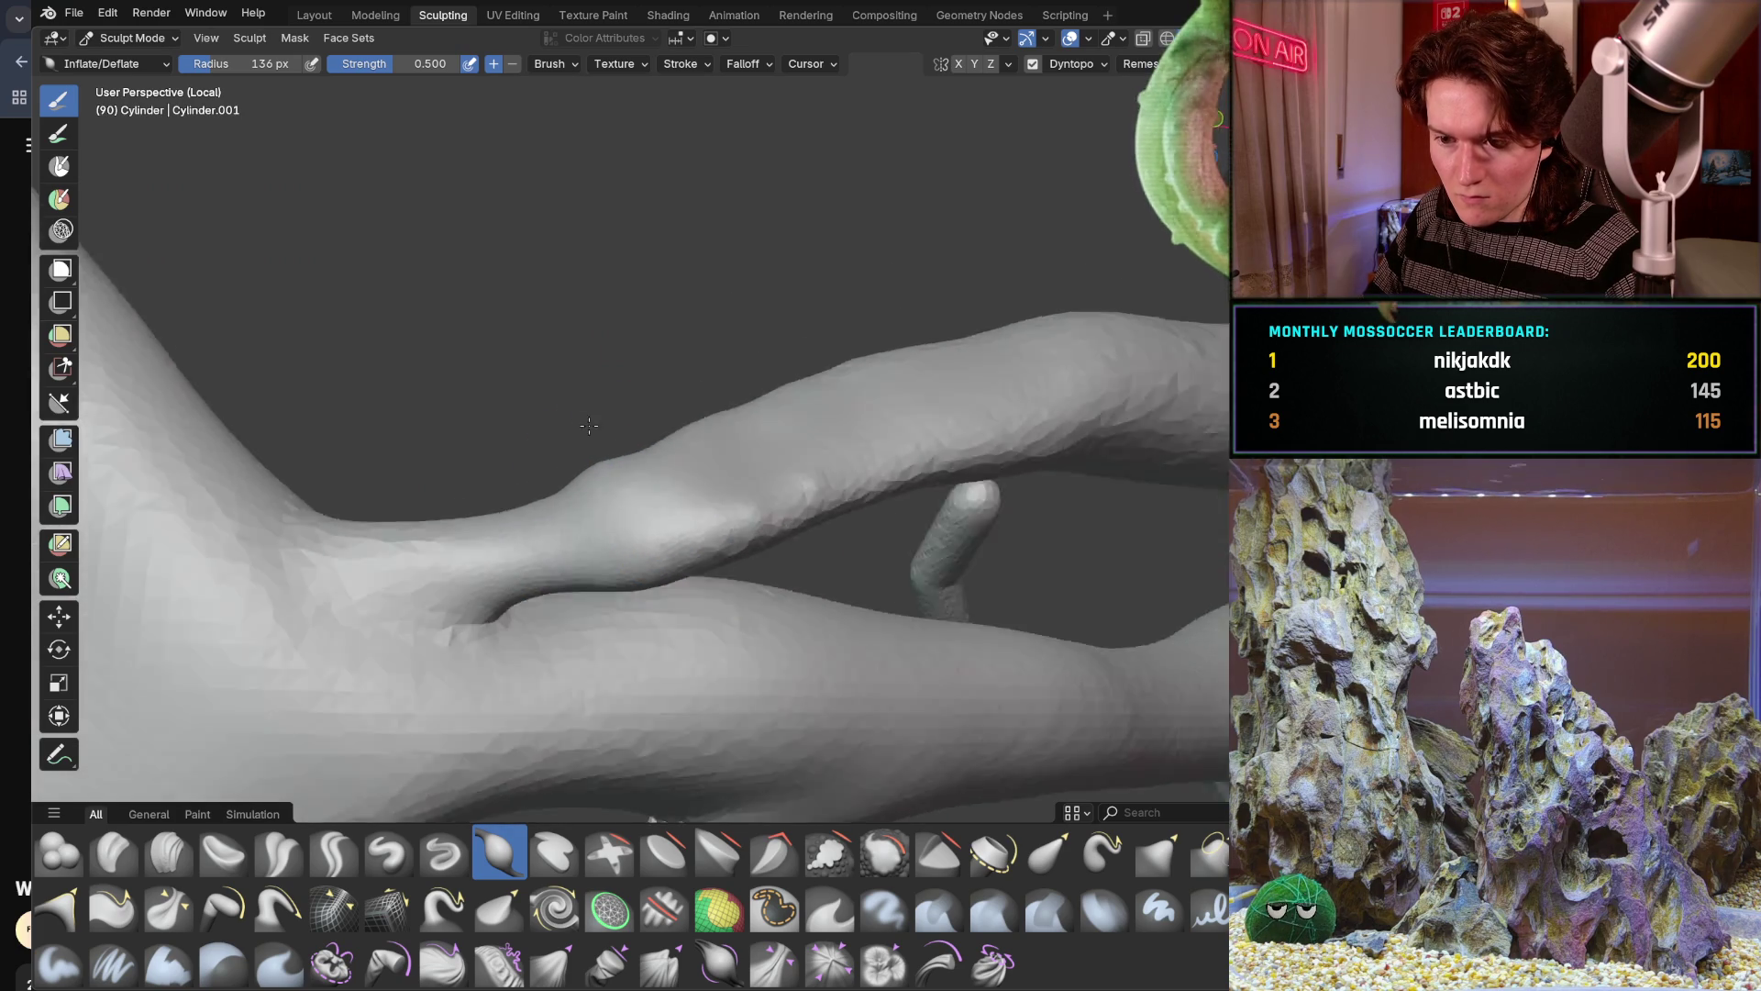
{"action": "scroll", "coordinate": [685, 477], "scroll_direction": "down", "scroll_amount": 3}
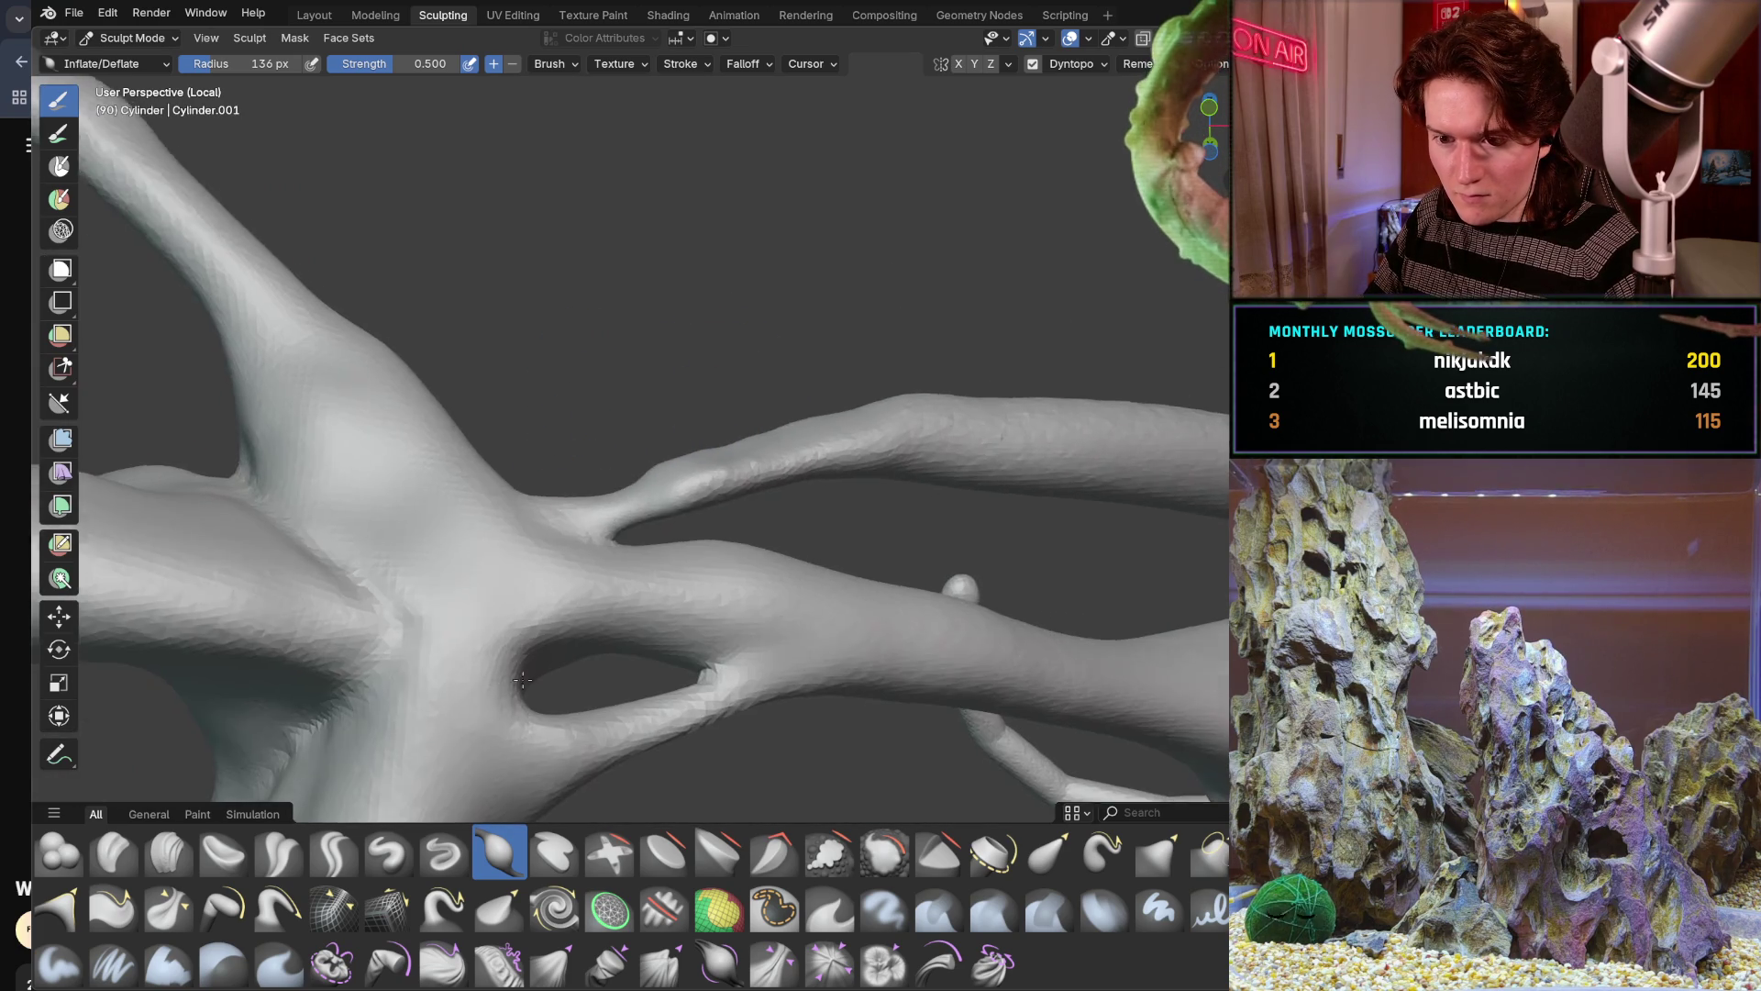
{"action": "middle_click_drag", "start_coordinate": [681, 496], "coordinate": [674, 546]}
{"action": "mouse_move", "coordinate": [716, 445]}
{"action": "middle_mouse_down"}
{"action": "mouse_move", "coordinate": [795, 564]}
{"action": "mouse_move", "coordinate": [688, 551]}
{"action": "mouse_move", "coordinate": [573, 608]}
{"action": "mouse_move", "coordinate": [641, 451]}
{"action": "middle_mouse_up"}
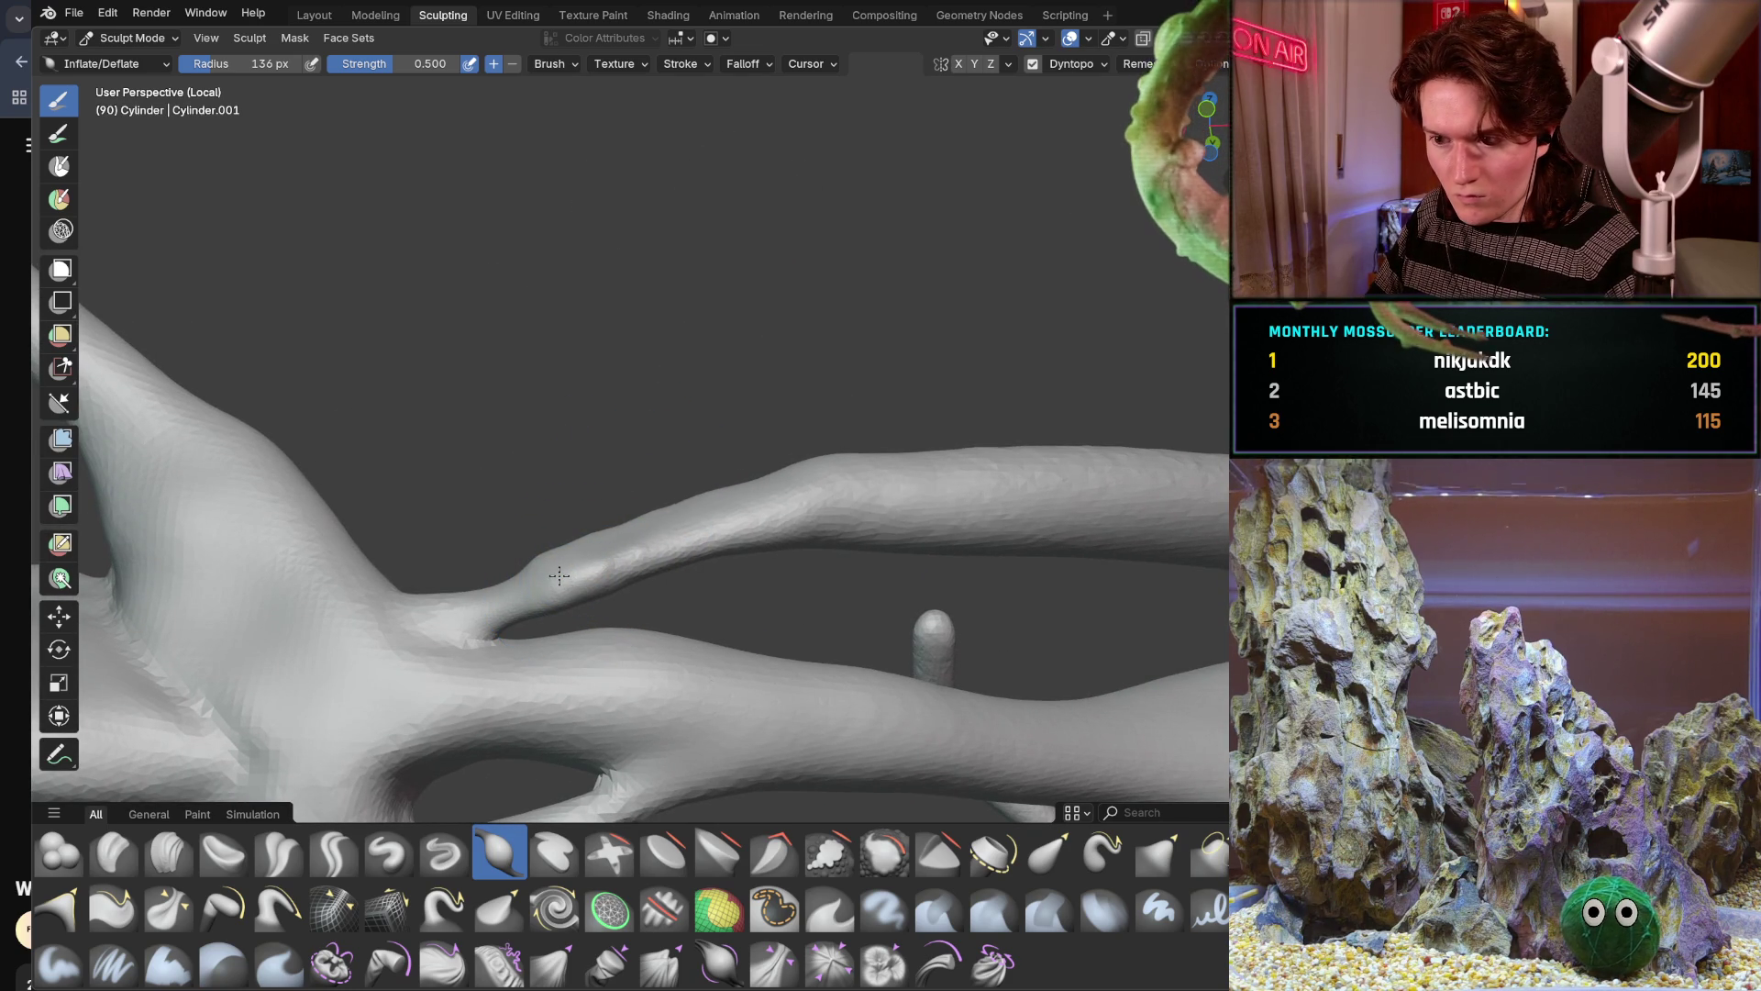
Enlarge the Inflate brush radius to 211 px and orbit around the tendrils
{"action": "key", "text": "f"}
{"action": "left_click", "coordinate": [865, 502]}
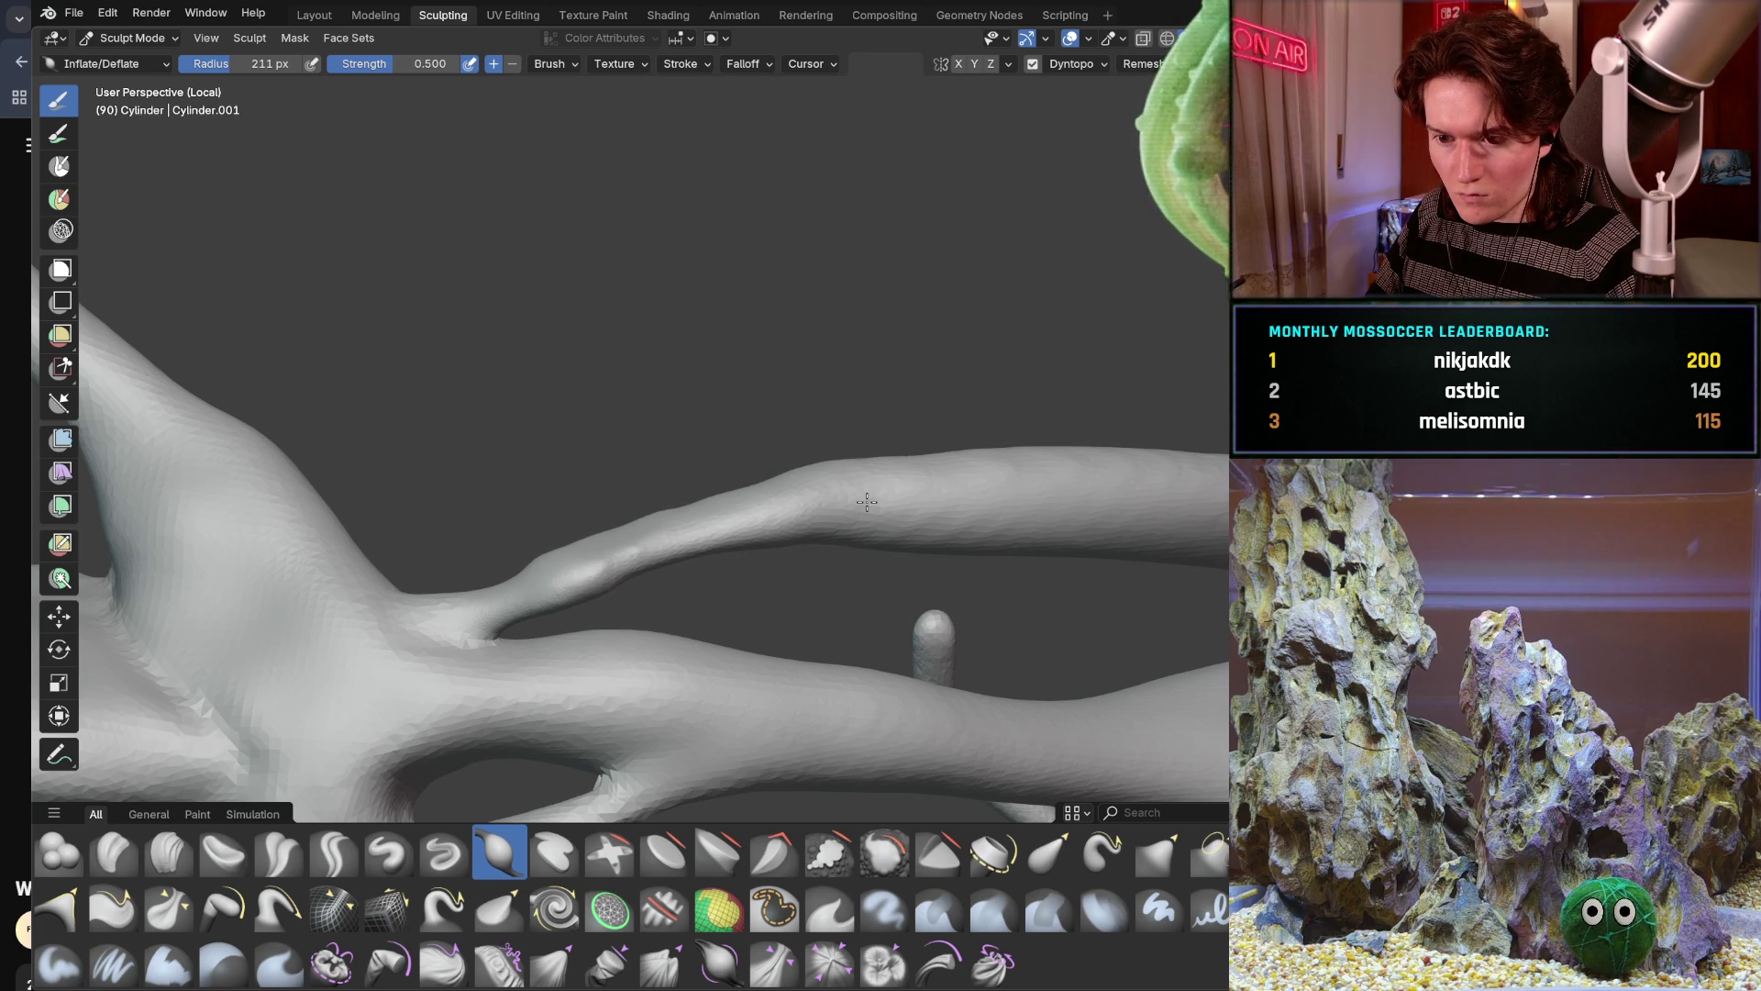
{"action": "middle_click_drag", "start_coordinate": [866, 502], "coordinate": [790, 534]}
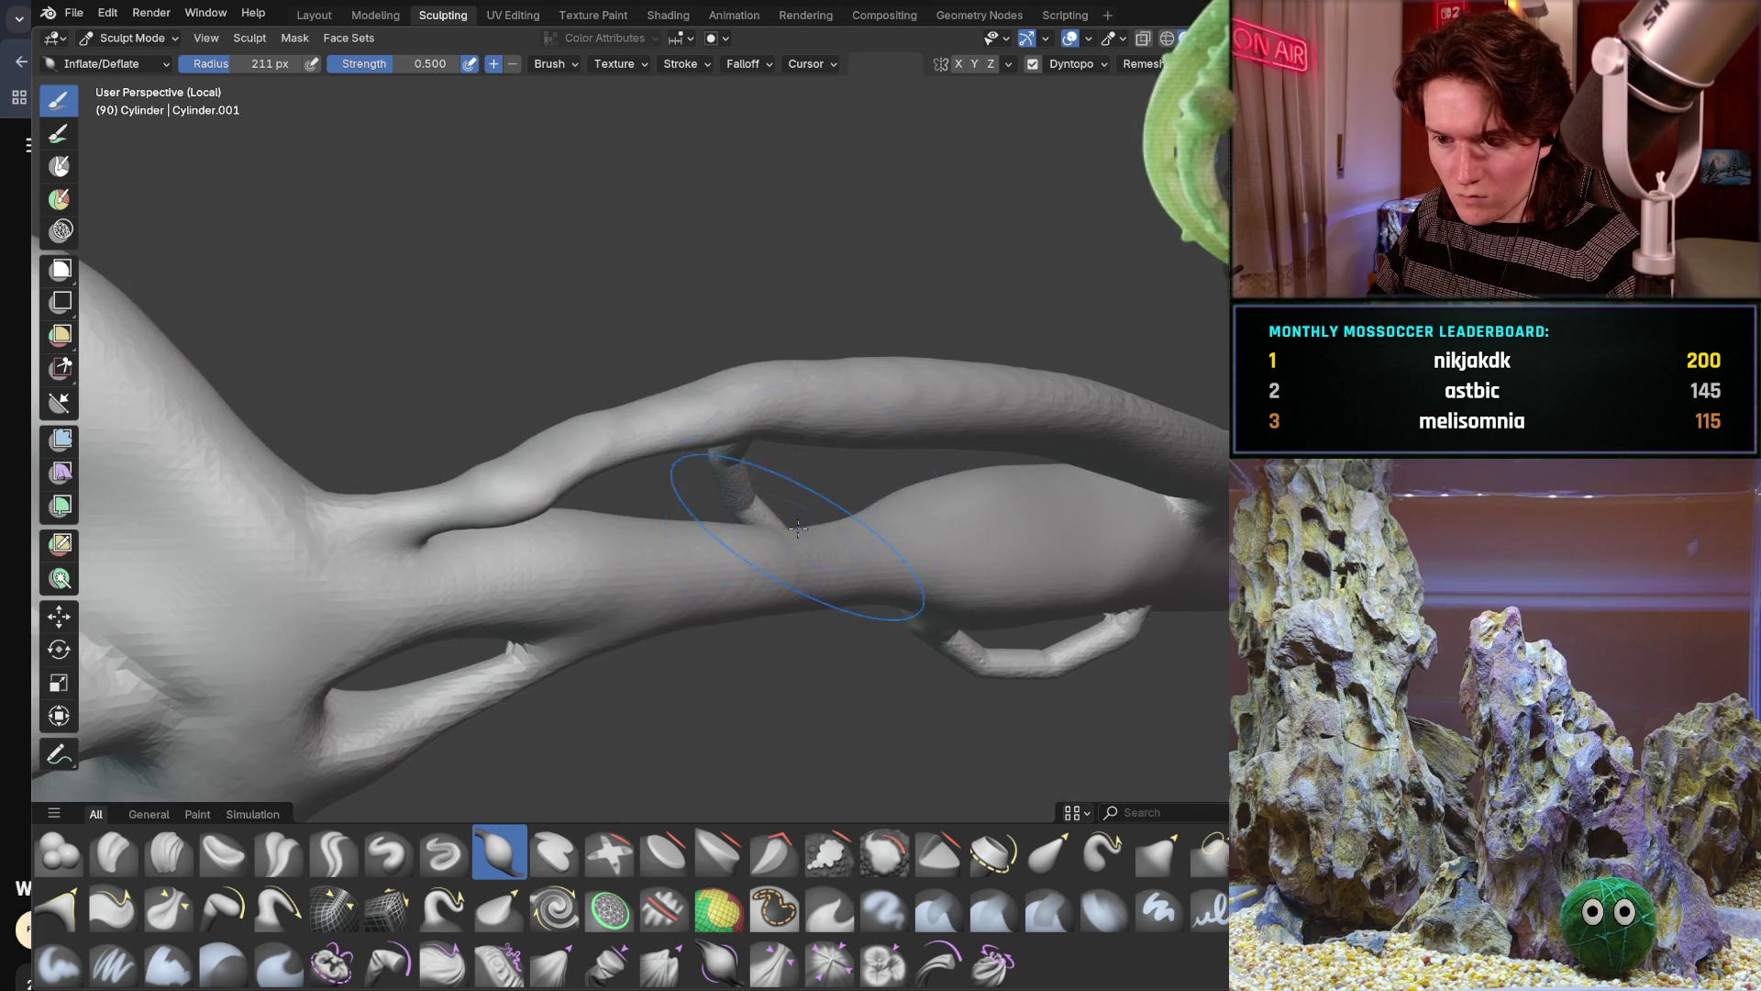
{"action": "mouse_move", "coordinate": [959, 430]}
{"action": "middle_mouse_down"}
{"action": "mouse_move", "coordinate": [724, 615]}
{"action": "mouse_move", "coordinate": [829, 537]}
{"action": "mouse_move", "coordinate": [490, 651]}
{"action": "mouse_move", "coordinate": [723, 680]}
{"action": "mouse_move", "coordinate": [744, 648]}
{"action": "mouse_move", "coordinate": [709, 700]}
{"action": "middle_mouse_up"}
{"action": "scroll", "coordinate": [724, 615], "scroll_direction": "down", "scroll_amount": 3}
{"action": "scroll", "coordinate": [724, 615], "scroll_direction": "down", "scroll_amount": 3}
{"action": "scroll", "coordinate": [829, 536], "scroll_direction": "up", "scroll_amount": 3}
{"action": "scroll", "coordinate": [660, 593], "scroll_direction": "up", "scroll_amount": 2}
{"action": "mouse_move", "coordinate": [962, 514]}
{"action": "middle_mouse_down"}
{"action": "mouse_move", "coordinate": [881, 551]}
{"action": "mouse_move", "coordinate": [959, 493]}
{"action": "mouse_move", "coordinate": [826, 537]}
{"action": "mouse_move", "coordinate": [856, 558]}
{"action": "mouse_move", "coordinate": [826, 578]}
{"action": "mouse_move", "coordinate": [726, 502]}
{"action": "mouse_move", "coordinate": [771, 468]}
{"action": "mouse_move", "coordinate": [764, 372]}
{"action": "mouse_move", "coordinate": [711, 579]}
{"action": "middle_mouse_up"}
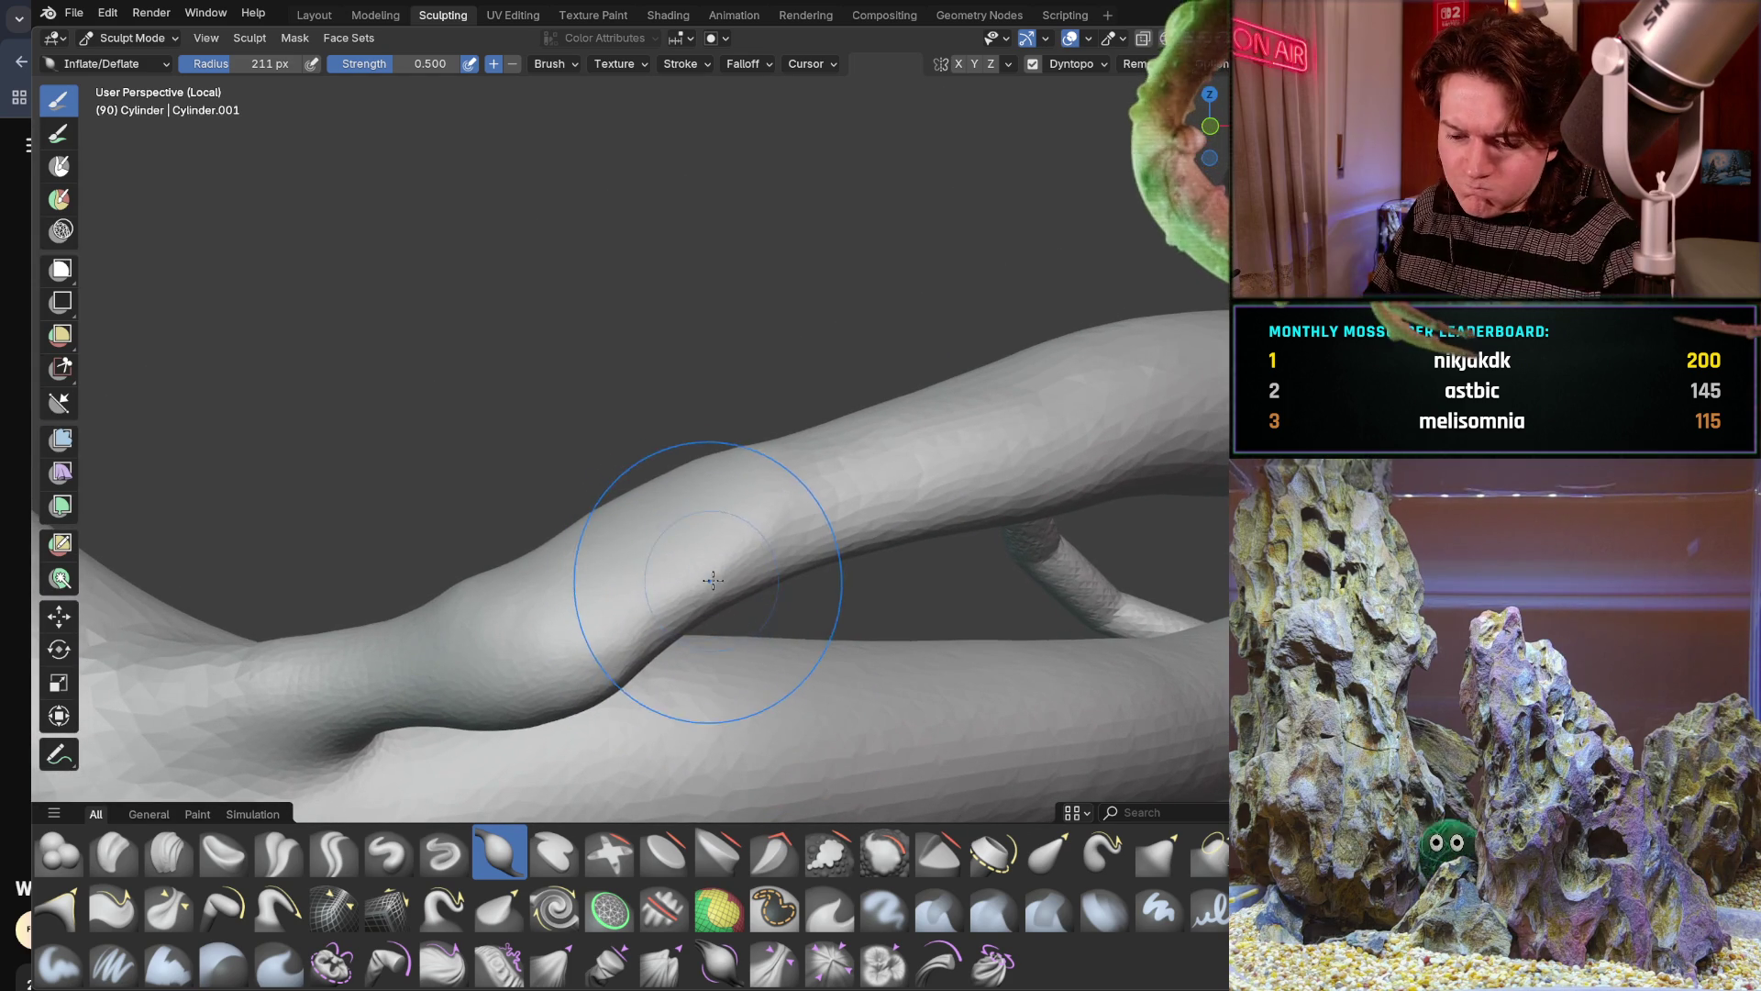
{"action": "scroll", "coordinate": [661, 605], "scroll_direction": "up", "scroll_amount": 2}
Shrink the Inflate brush radius to 149 px and inspect the upper tendril where it crosses the limb
{"action": "middle_click_drag", "start_coordinate": [606, 621], "coordinate": [622, 566]}
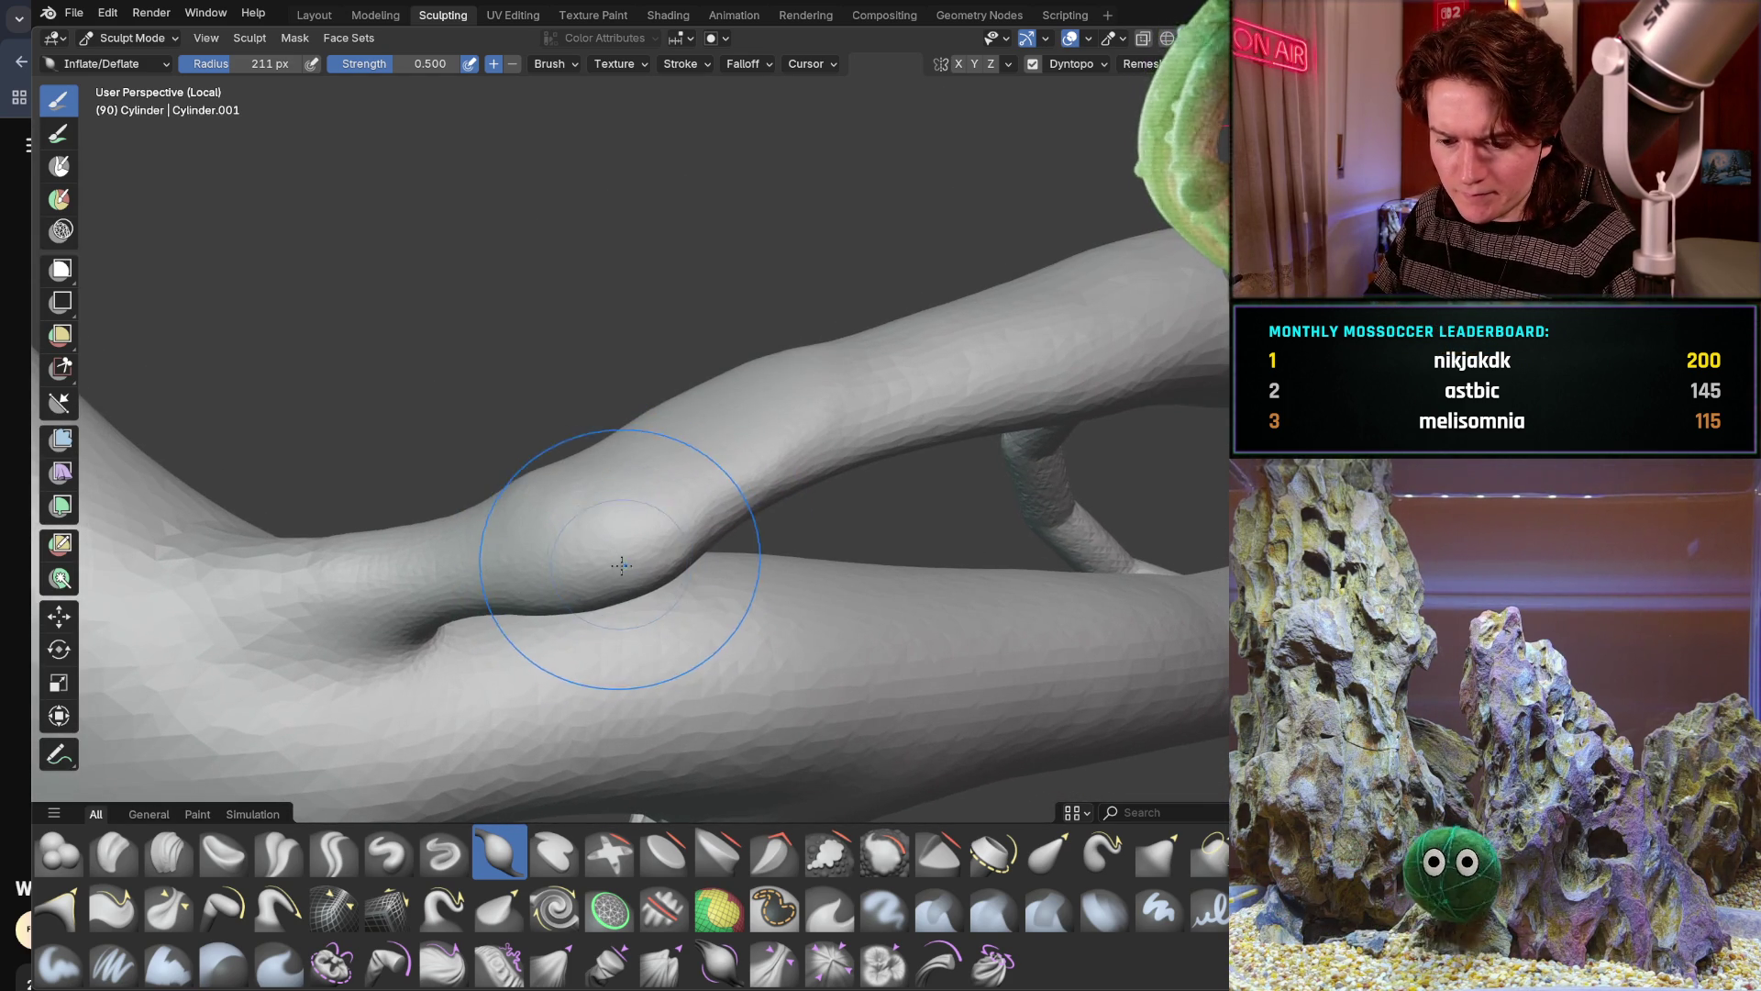
{"action": "key", "text": "f"}
{"action": "left_click", "coordinate": [647, 550]}
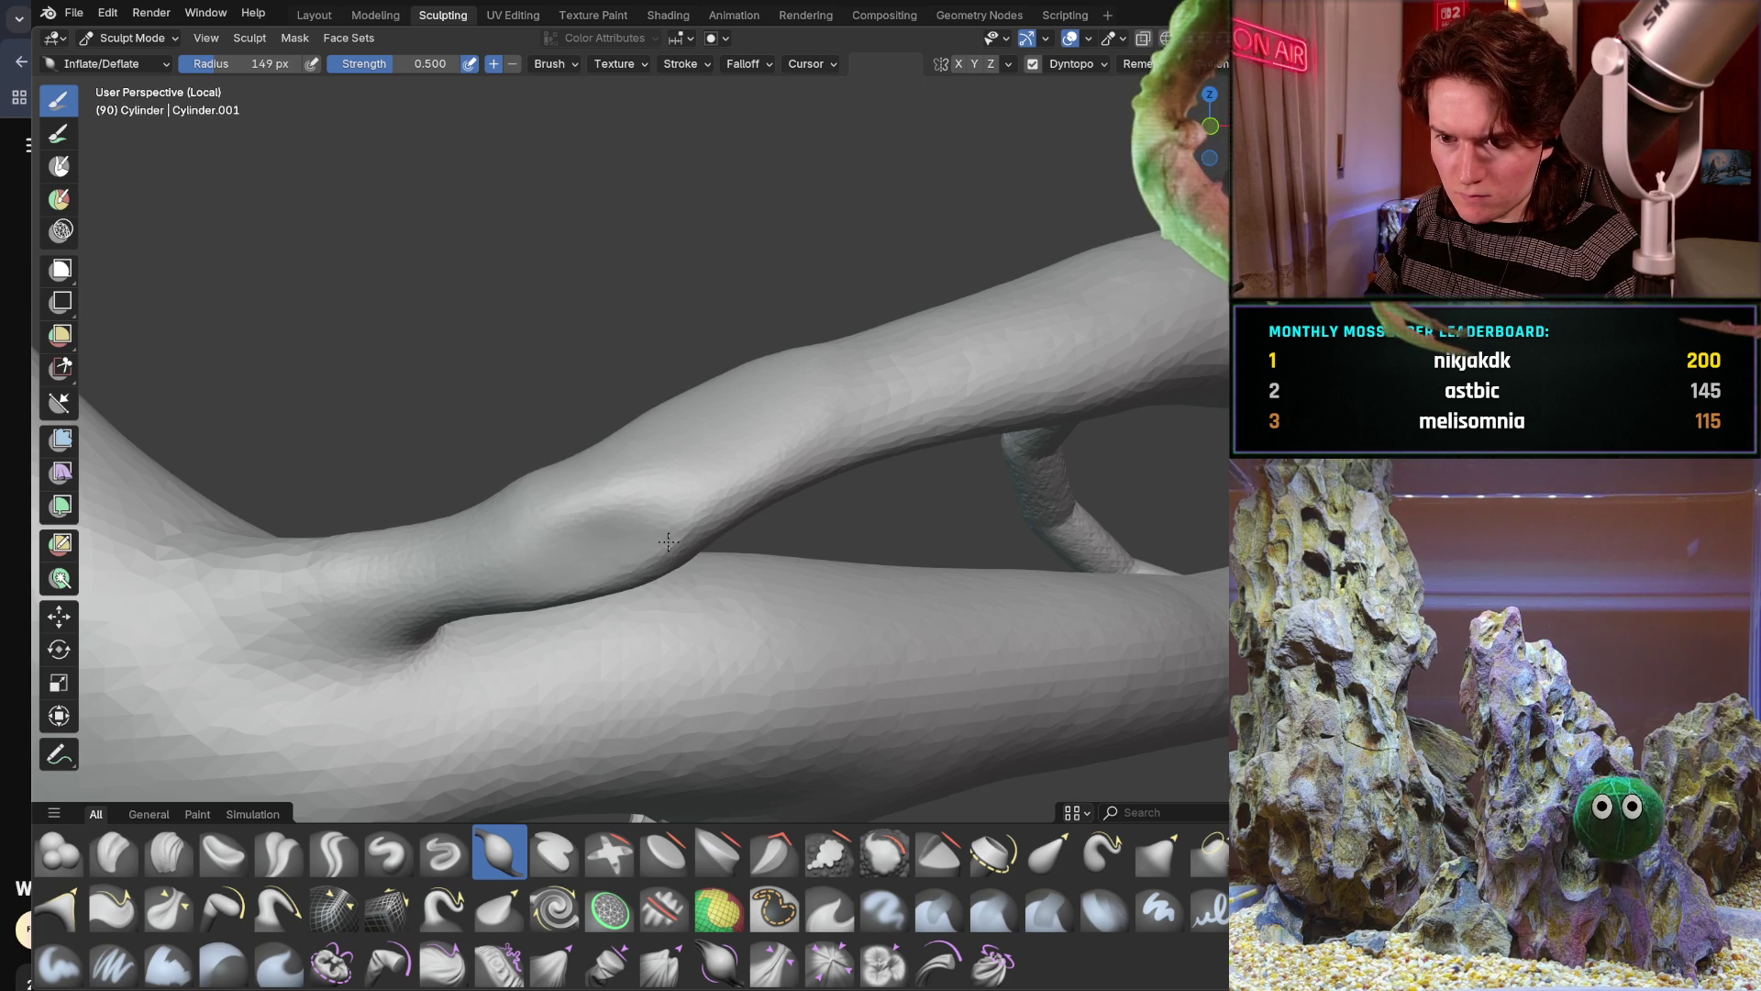
{"action": "middle_click_drag", "start_coordinate": [691, 487], "coordinate": [687, 563]}
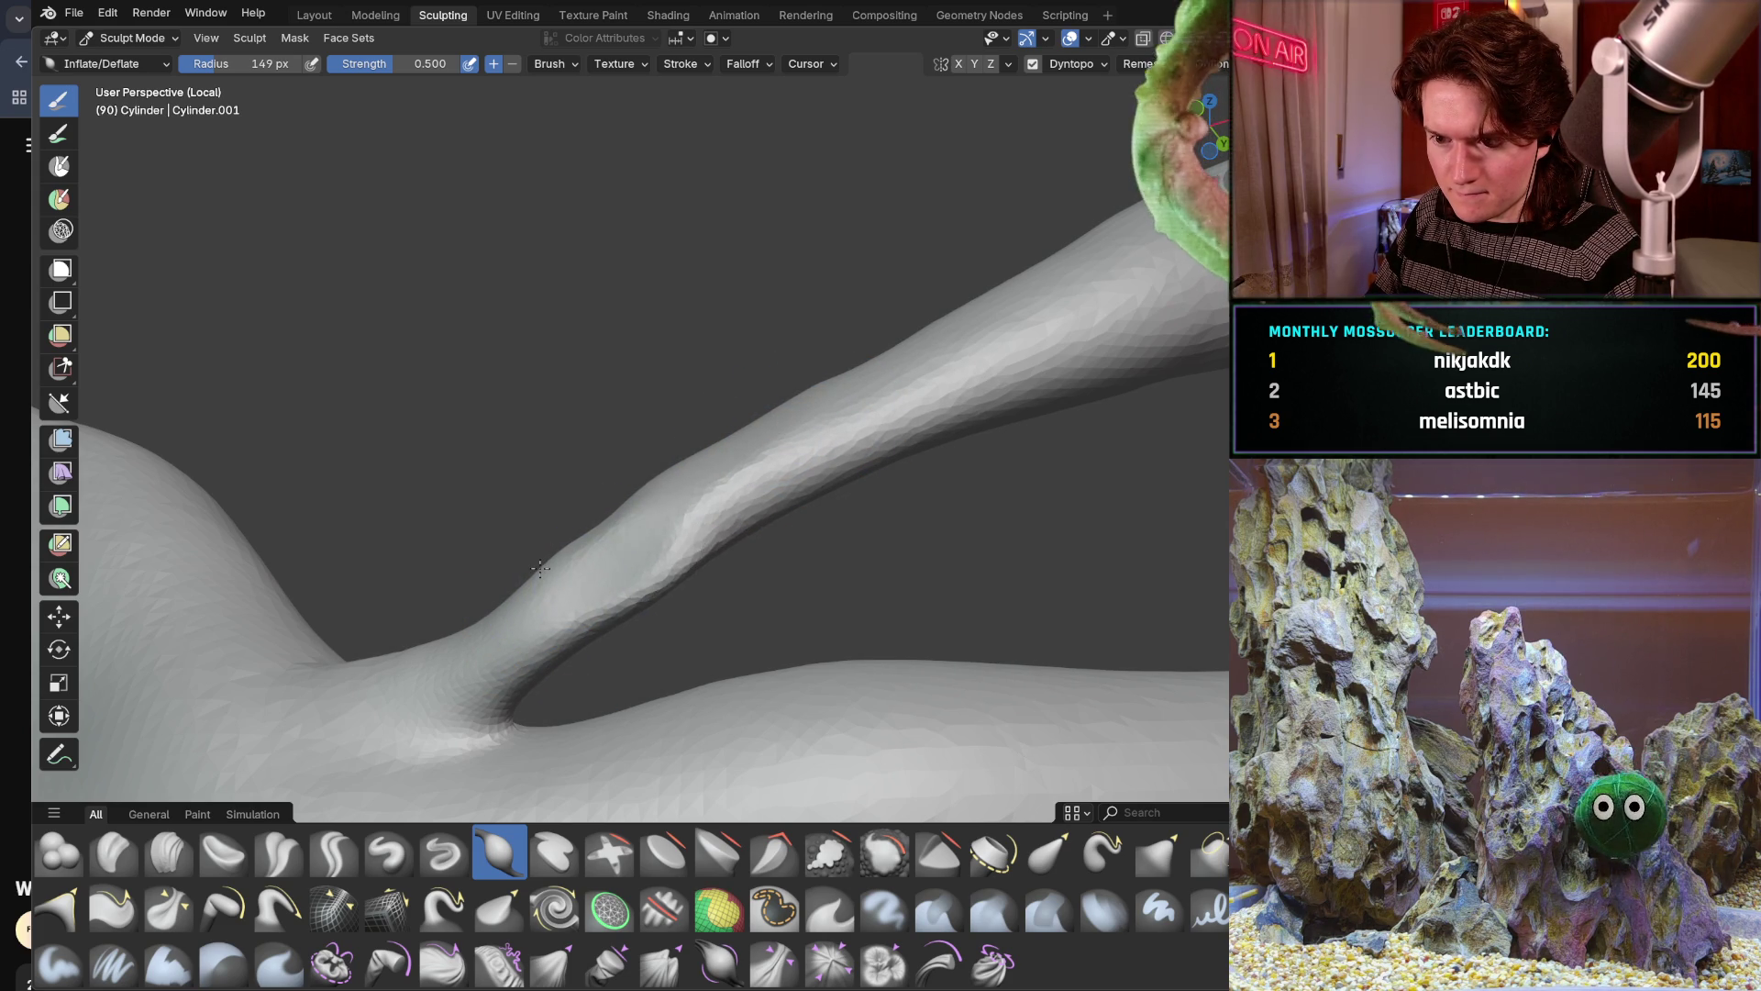
{"action": "middle_click_drag", "start_coordinate": [551, 564], "coordinate": [606, 513]}
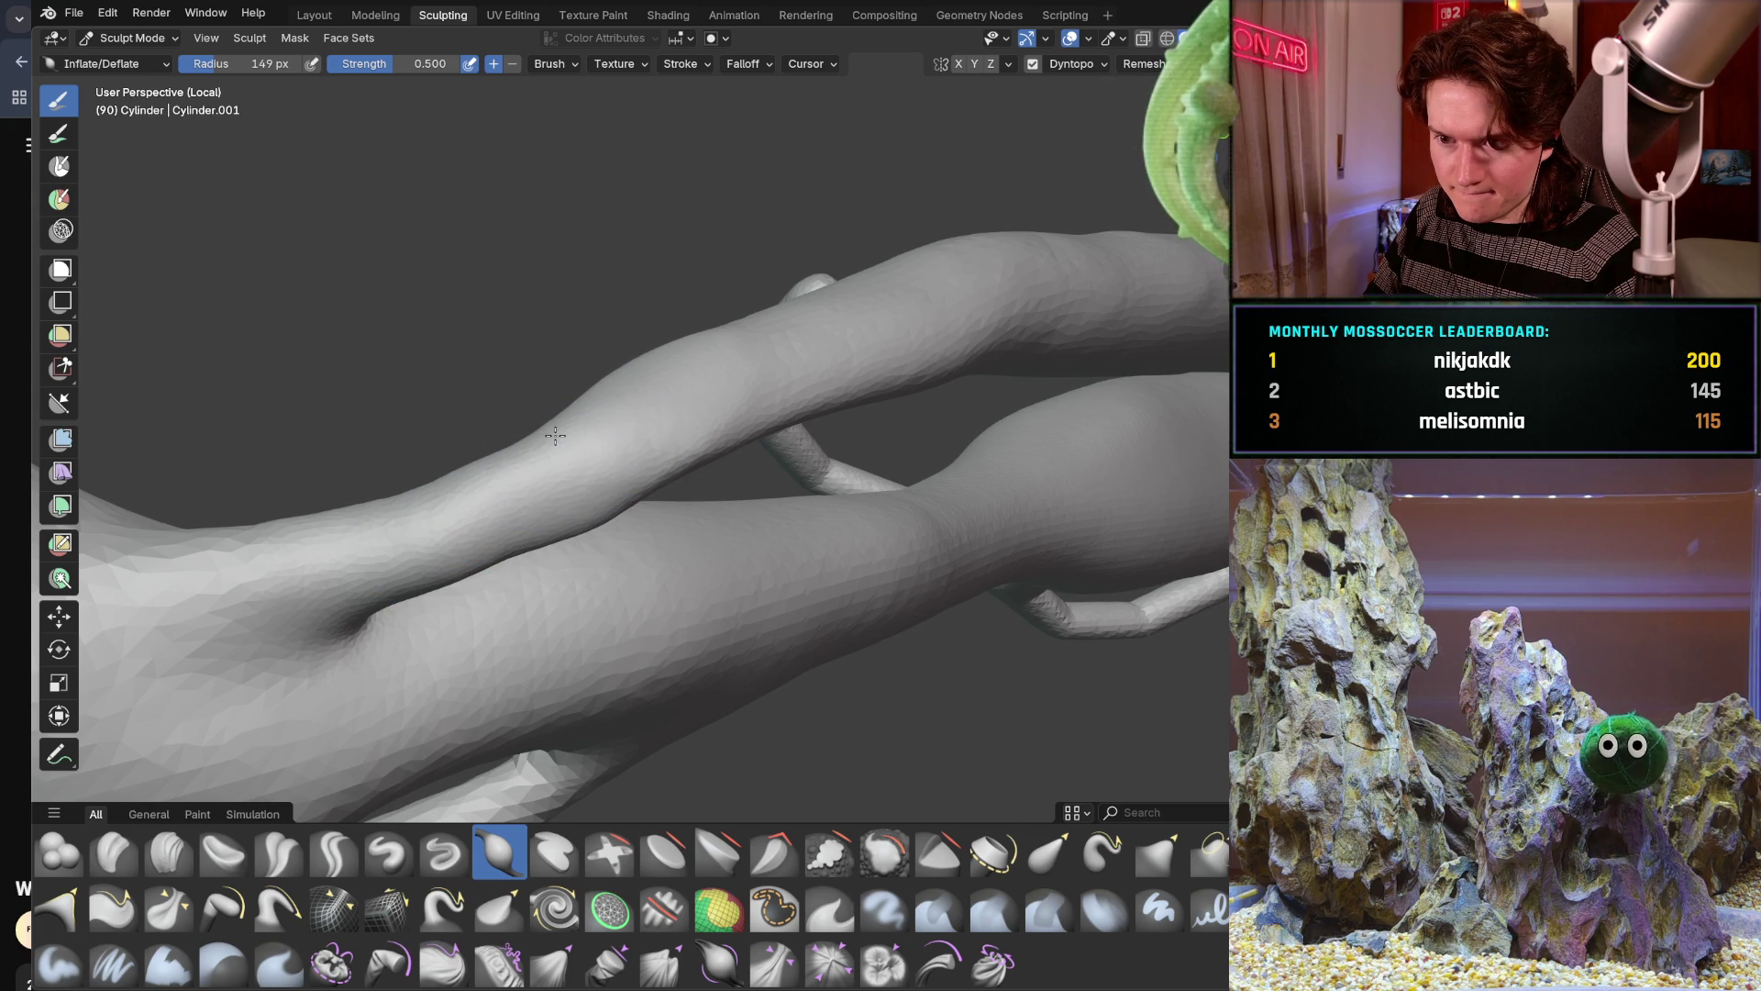
{"action": "mouse_move", "coordinate": [554, 436]}
{"action": "middle_mouse_down"}
{"action": "mouse_move", "coordinate": [502, 534]}
{"action": "mouse_move", "coordinate": [439, 465]}
{"action": "middle_mouse_up"}
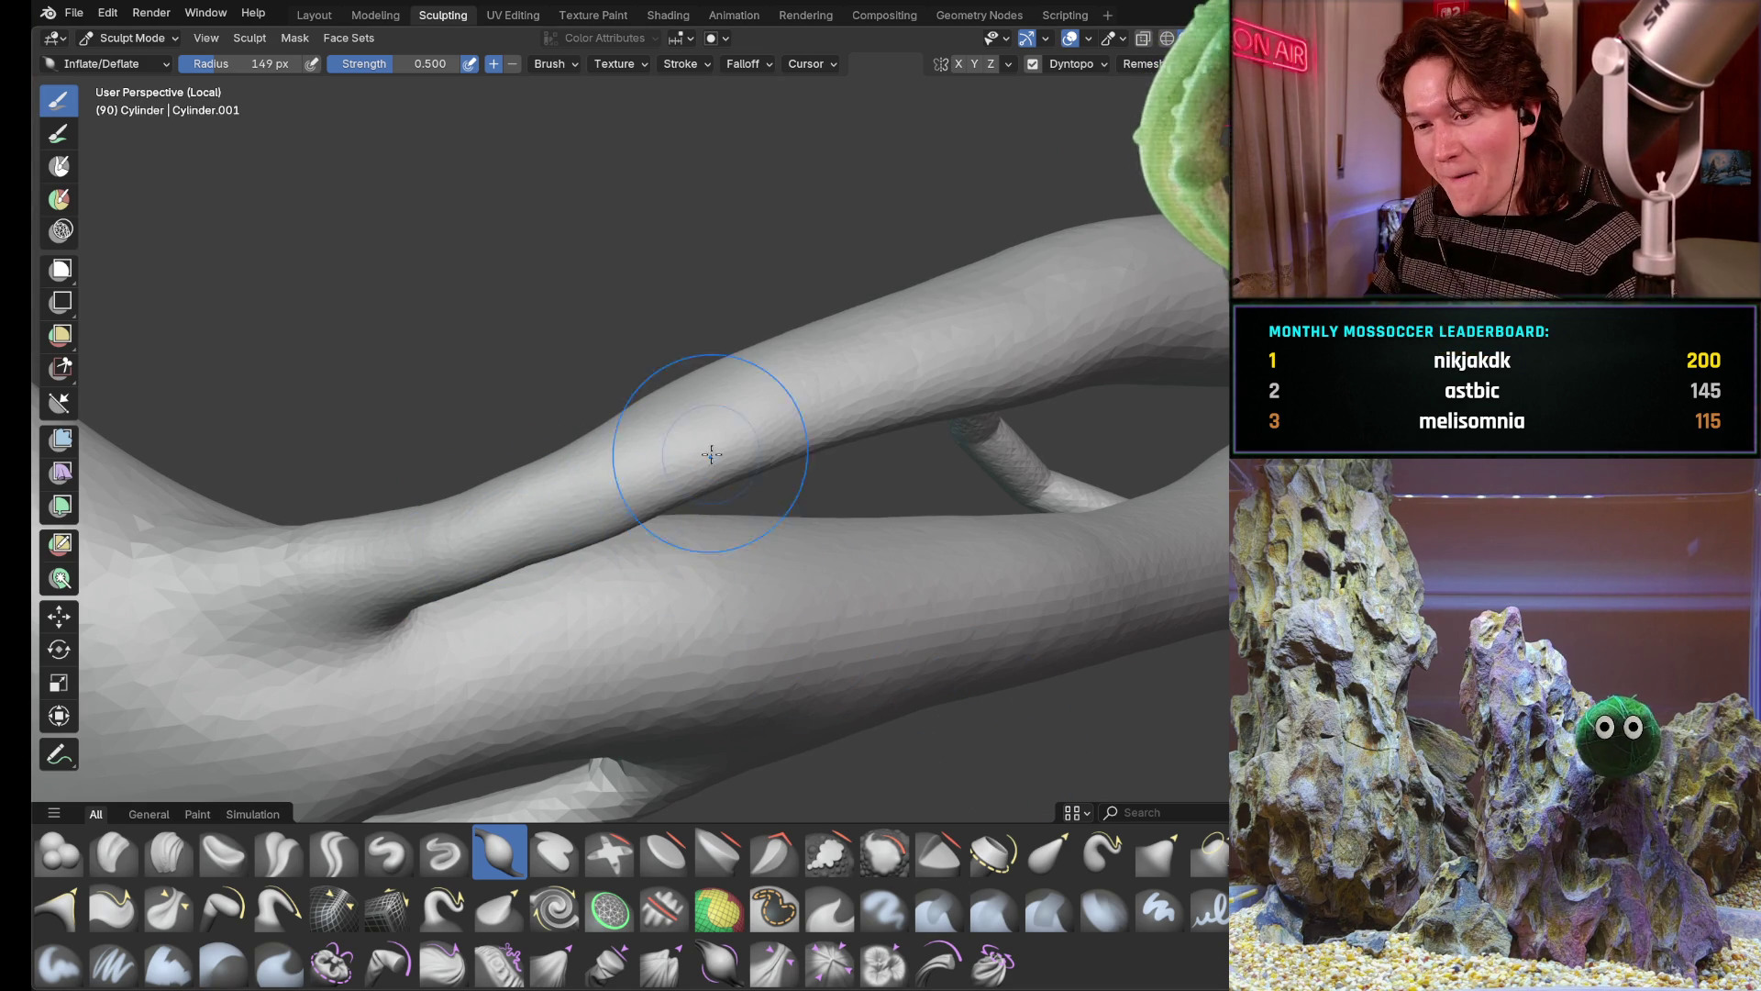
{"action": "mouse_move", "coordinate": [715, 459]}
{"action": "middle_mouse_down"}
{"action": "mouse_move", "coordinate": [619, 413]}
{"action": "mouse_move", "coordinate": [757, 569]}
{"action": "mouse_move", "coordinate": [578, 450]}
{"action": "middle_mouse_up"}
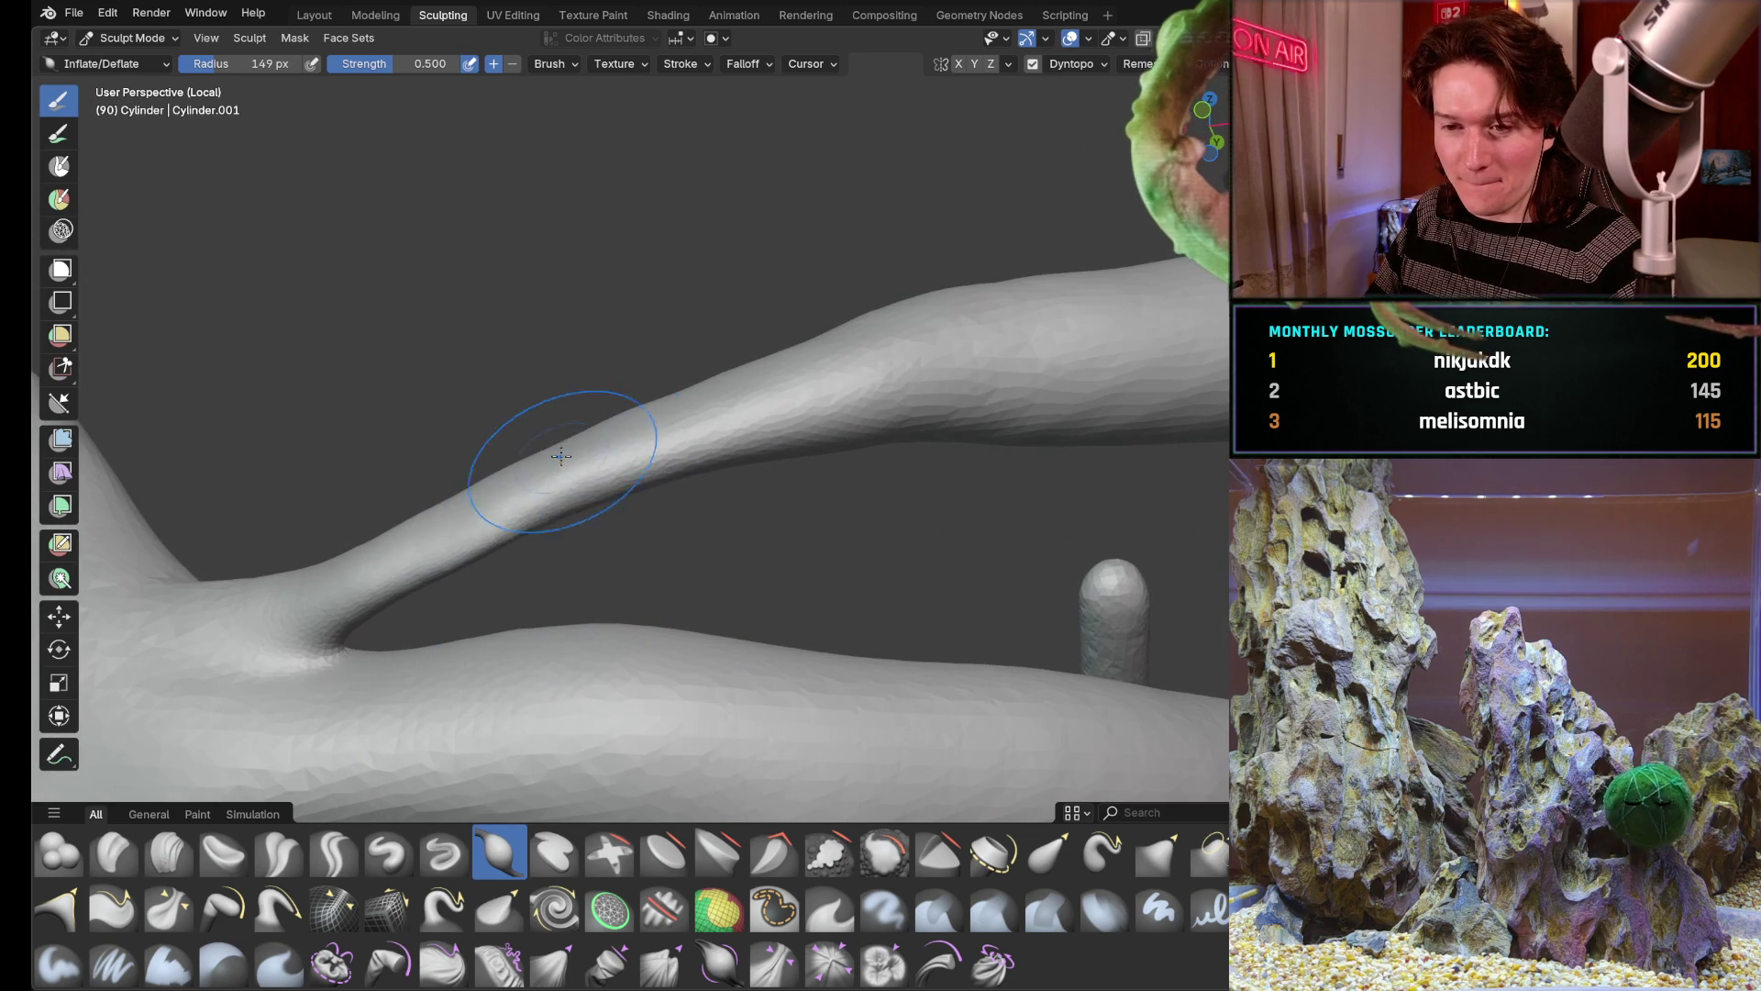
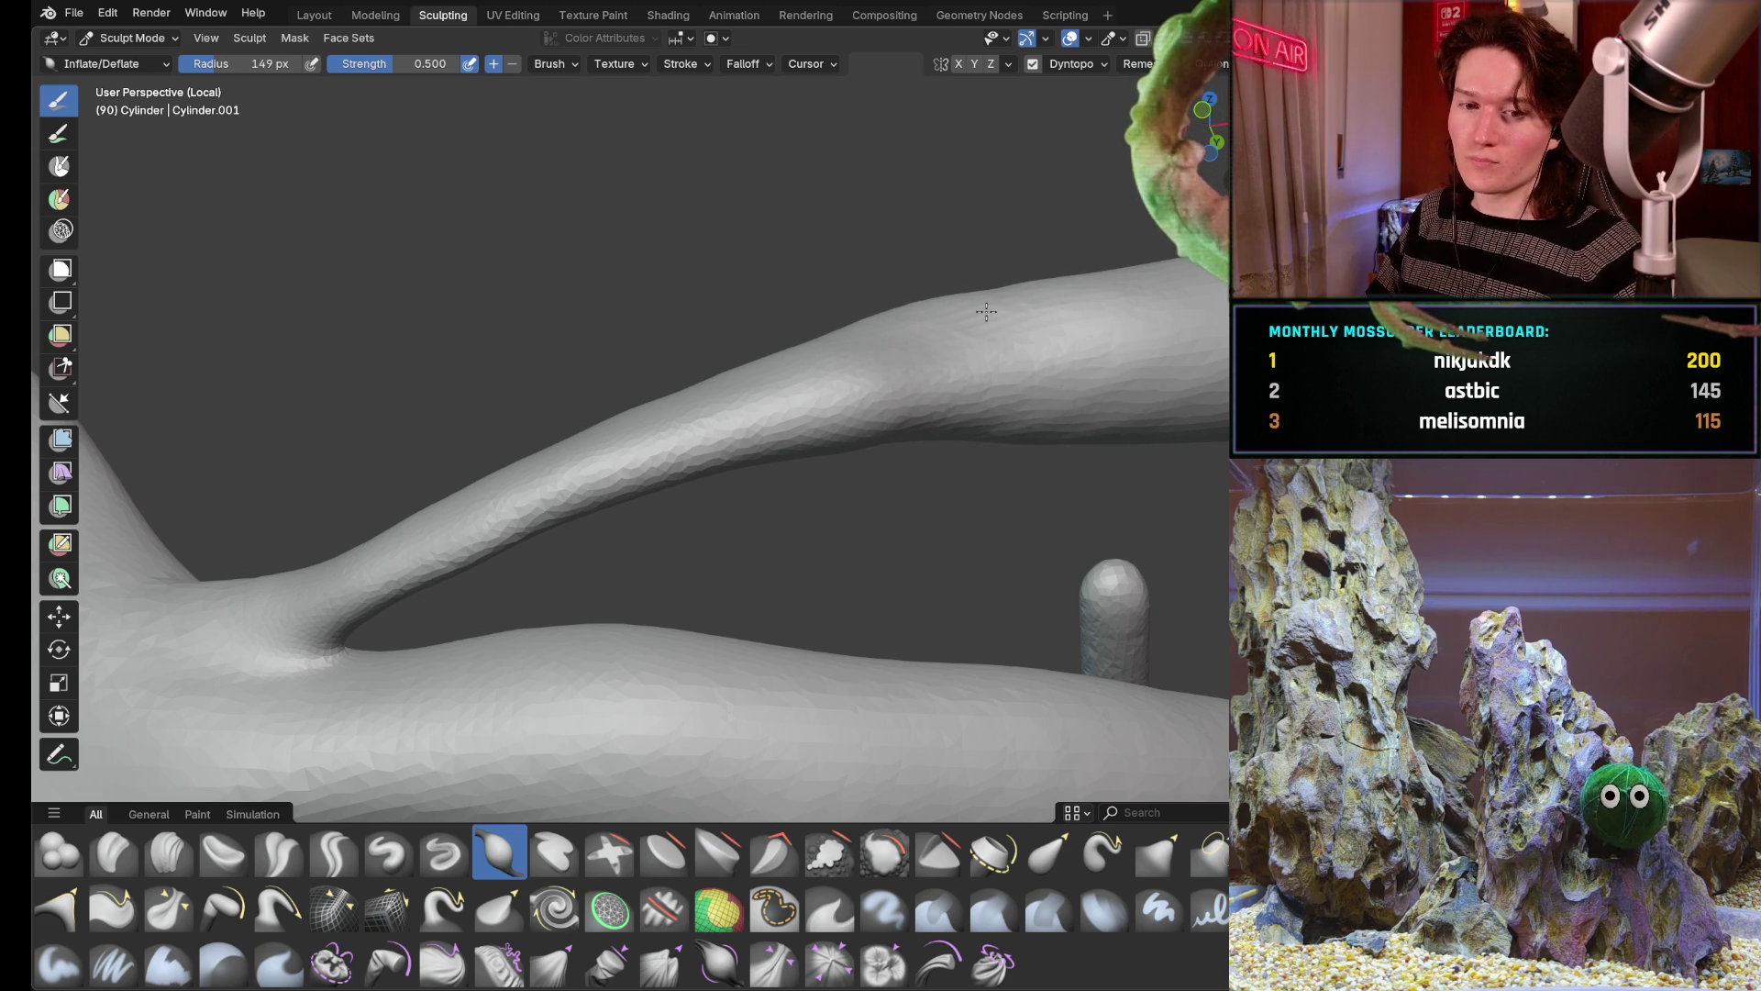
Inspect the whole branching sculpt from several angles, then un-maximize the viewport to show the reference images
{"action": "mouse_move", "coordinate": [578, 361]}
{"action": "middle_mouse_down"}
{"action": "mouse_move", "coordinate": [554, 597]}
{"action": "mouse_move", "coordinate": [622, 510]}
{"action": "mouse_move", "coordinate": [557, 574]}
{"action": "mouse_move", "coordinate": [632, 602]}
{"action": "mouse_move", "coordinate": [538, 466]}
{"action": "middle_mouse_up"}
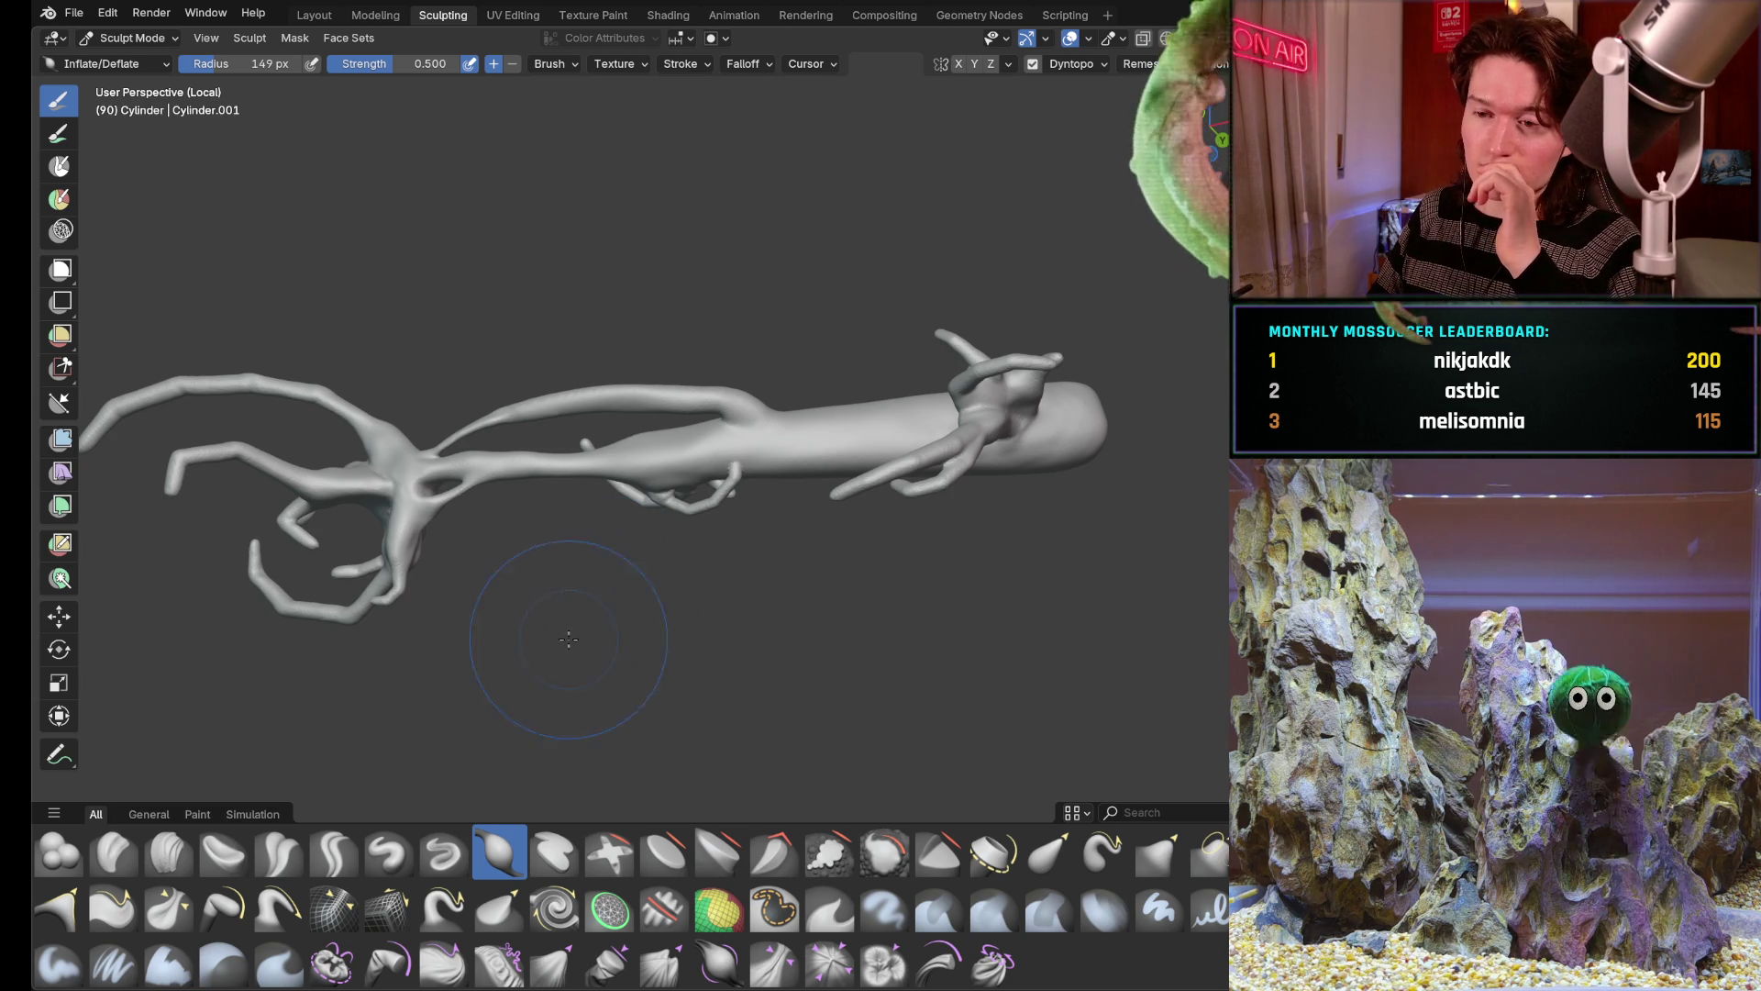
{"action": "middle_click_drag", "start_coordinate": [598, 529], "coordinate": [670, 397]}
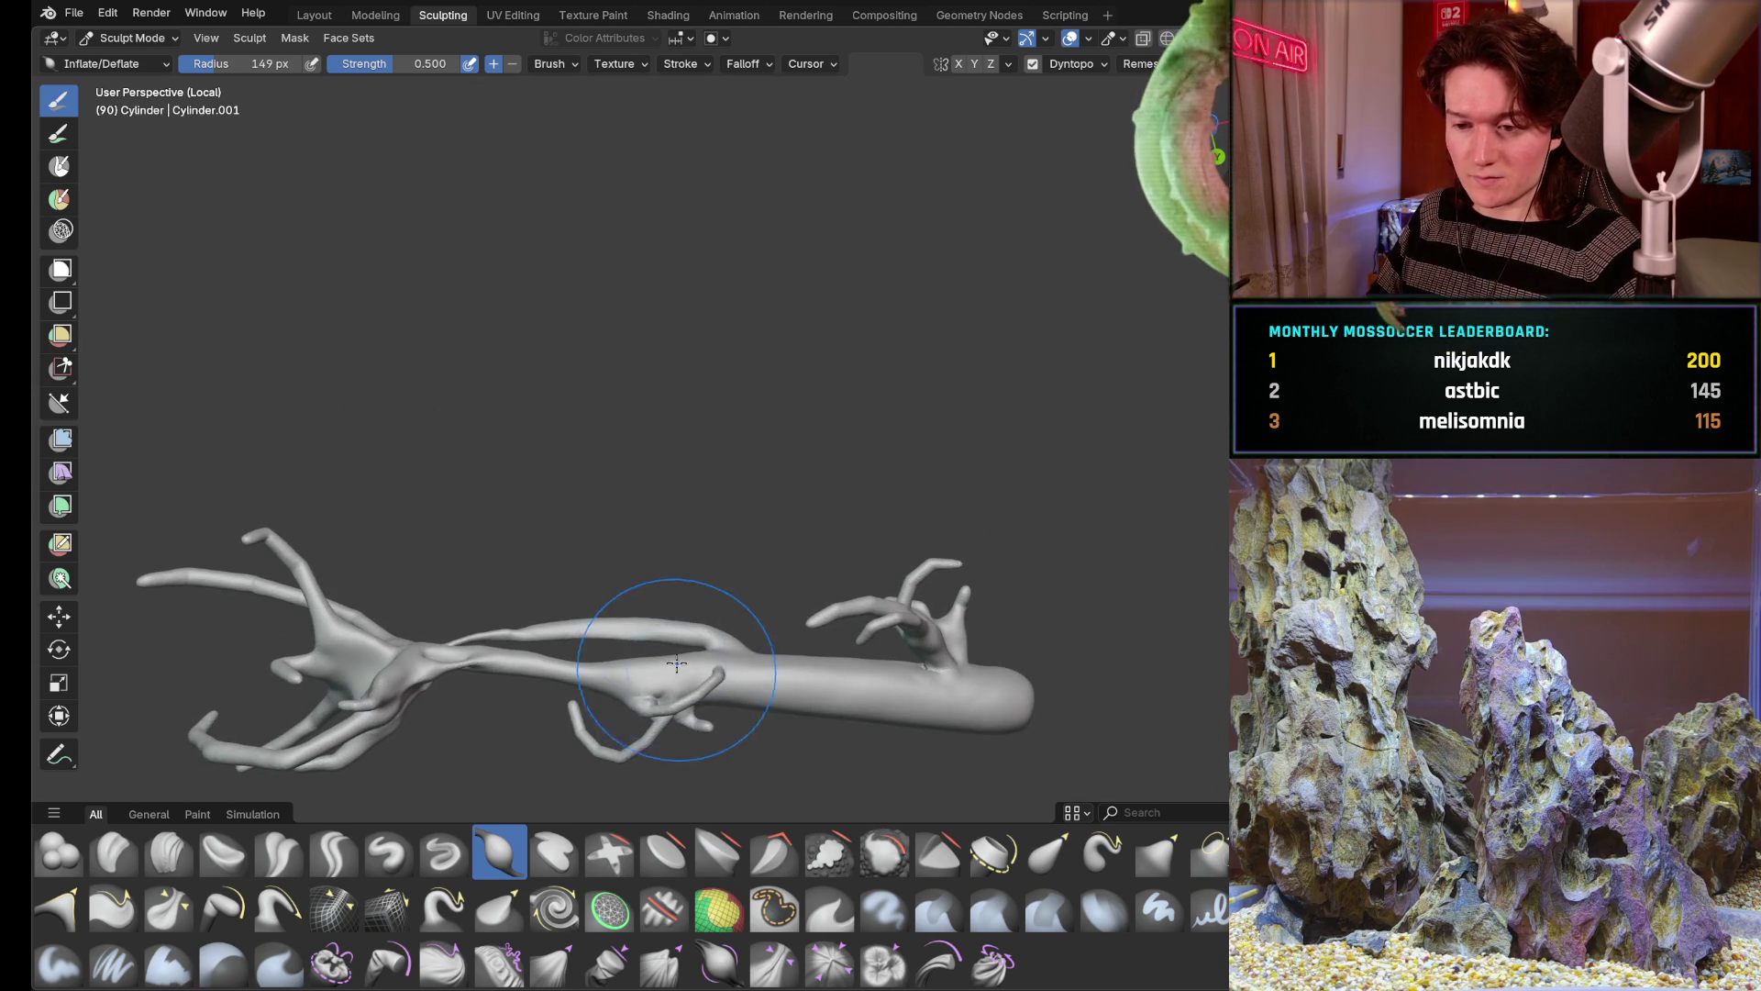
{"action": "middle_click_drag", "start_coordinate": [674, 656], "coordinate": [688, 578]}
{"action": "scroll", "coordinate": [701, 495], "scroll_direction": "up", "scroll_amount": 4}
{"action": "scroll", "coordinate": [711, 461], "scroll_direction": "up", "scroll_amount": 3}
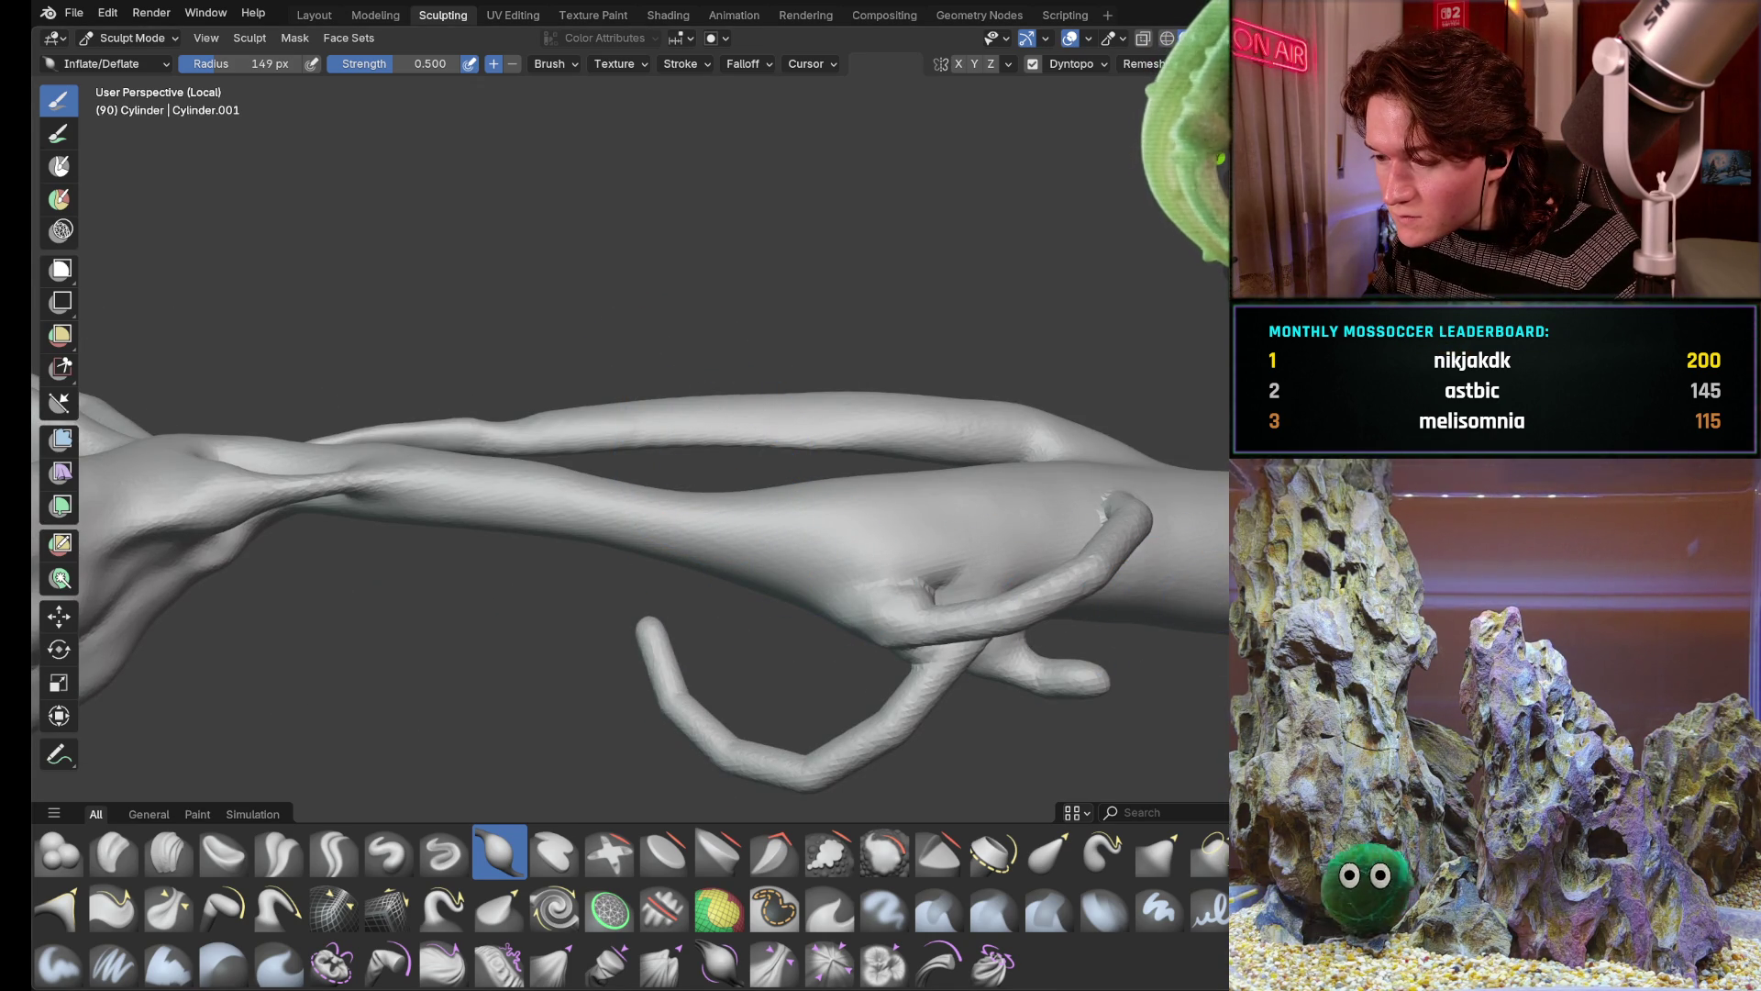
{"action": "middle_click_drag", "start_coordinate": [826, 578], "coordinate": [772, 591]}
{"action": "key", "text": "ctrl+space"}
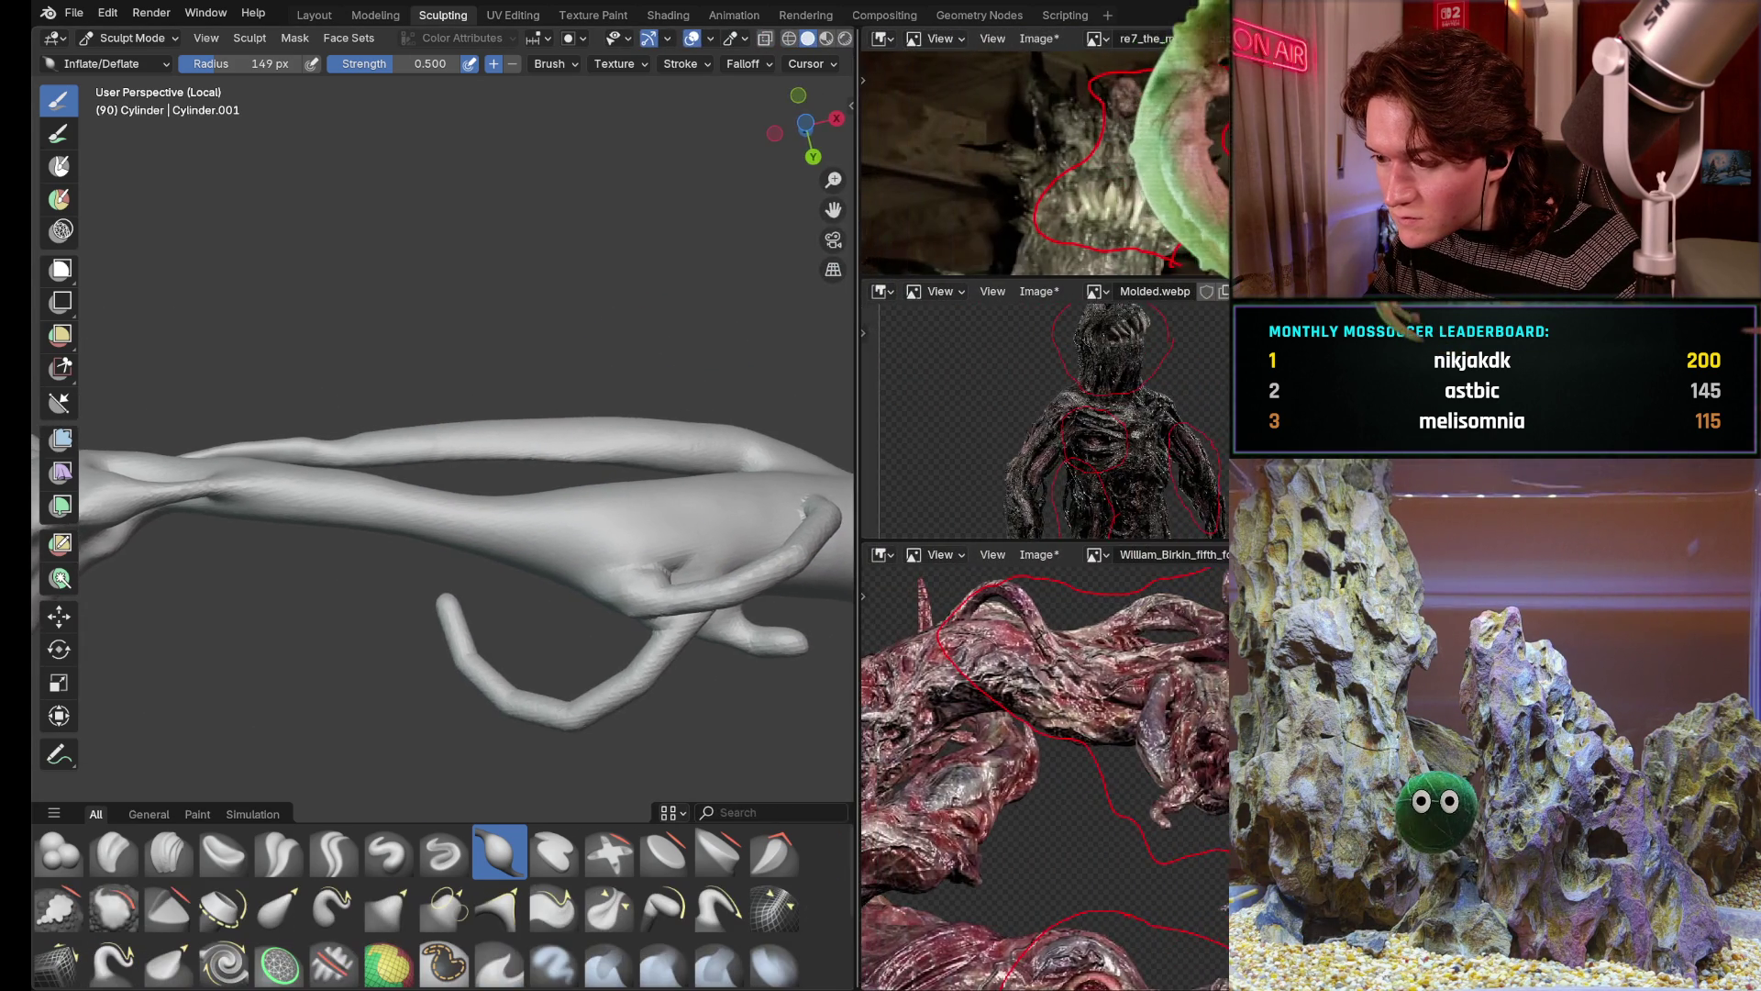
Resize the area border between the sculpt viewport and the reference image panels
{"action": "mouse_move", "coordinate": [857, 413]}
{"action": "left_mouse_down"}
{"action": "mouse_move", "coordinate": [1128, 412]}
{"action": "mouse_move", "coordinate": [1192, 520]}
{"action": "mouse_move", "coordinate": [1231, 520]}
{"action": "left_mouse_up"}
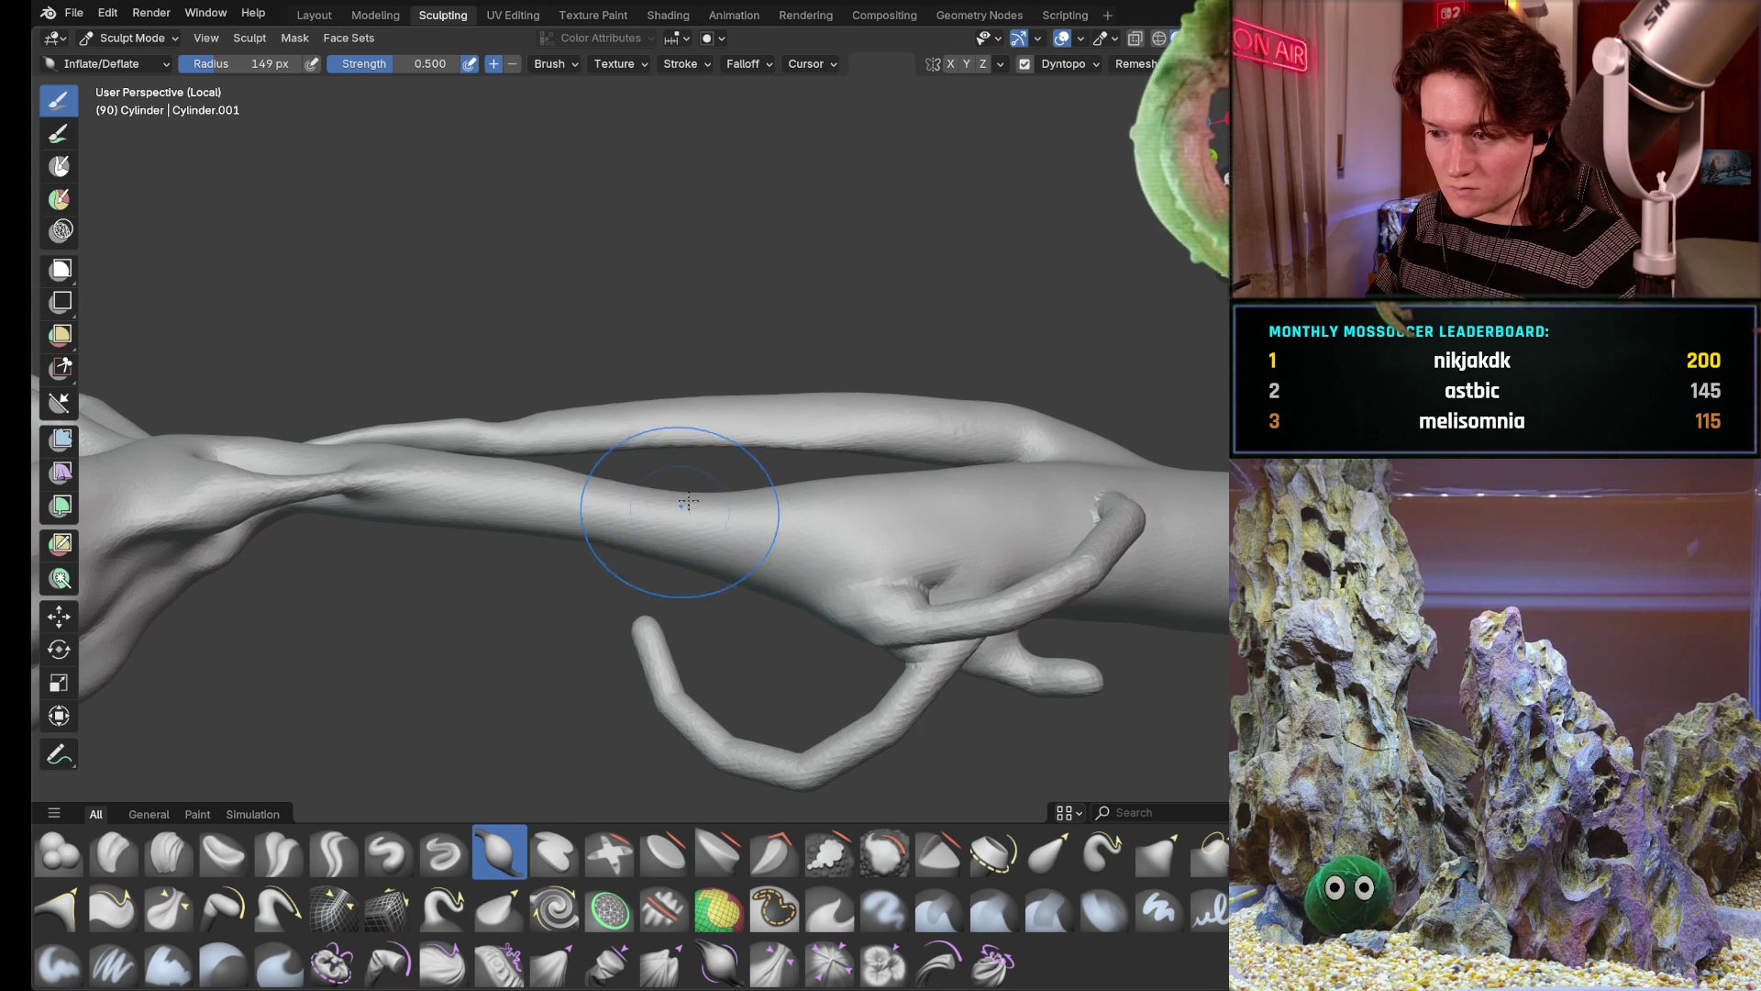
{"action": "middle_click_drag", "start_coordinate": [679, 511], "coordinate": [1085, 555]}
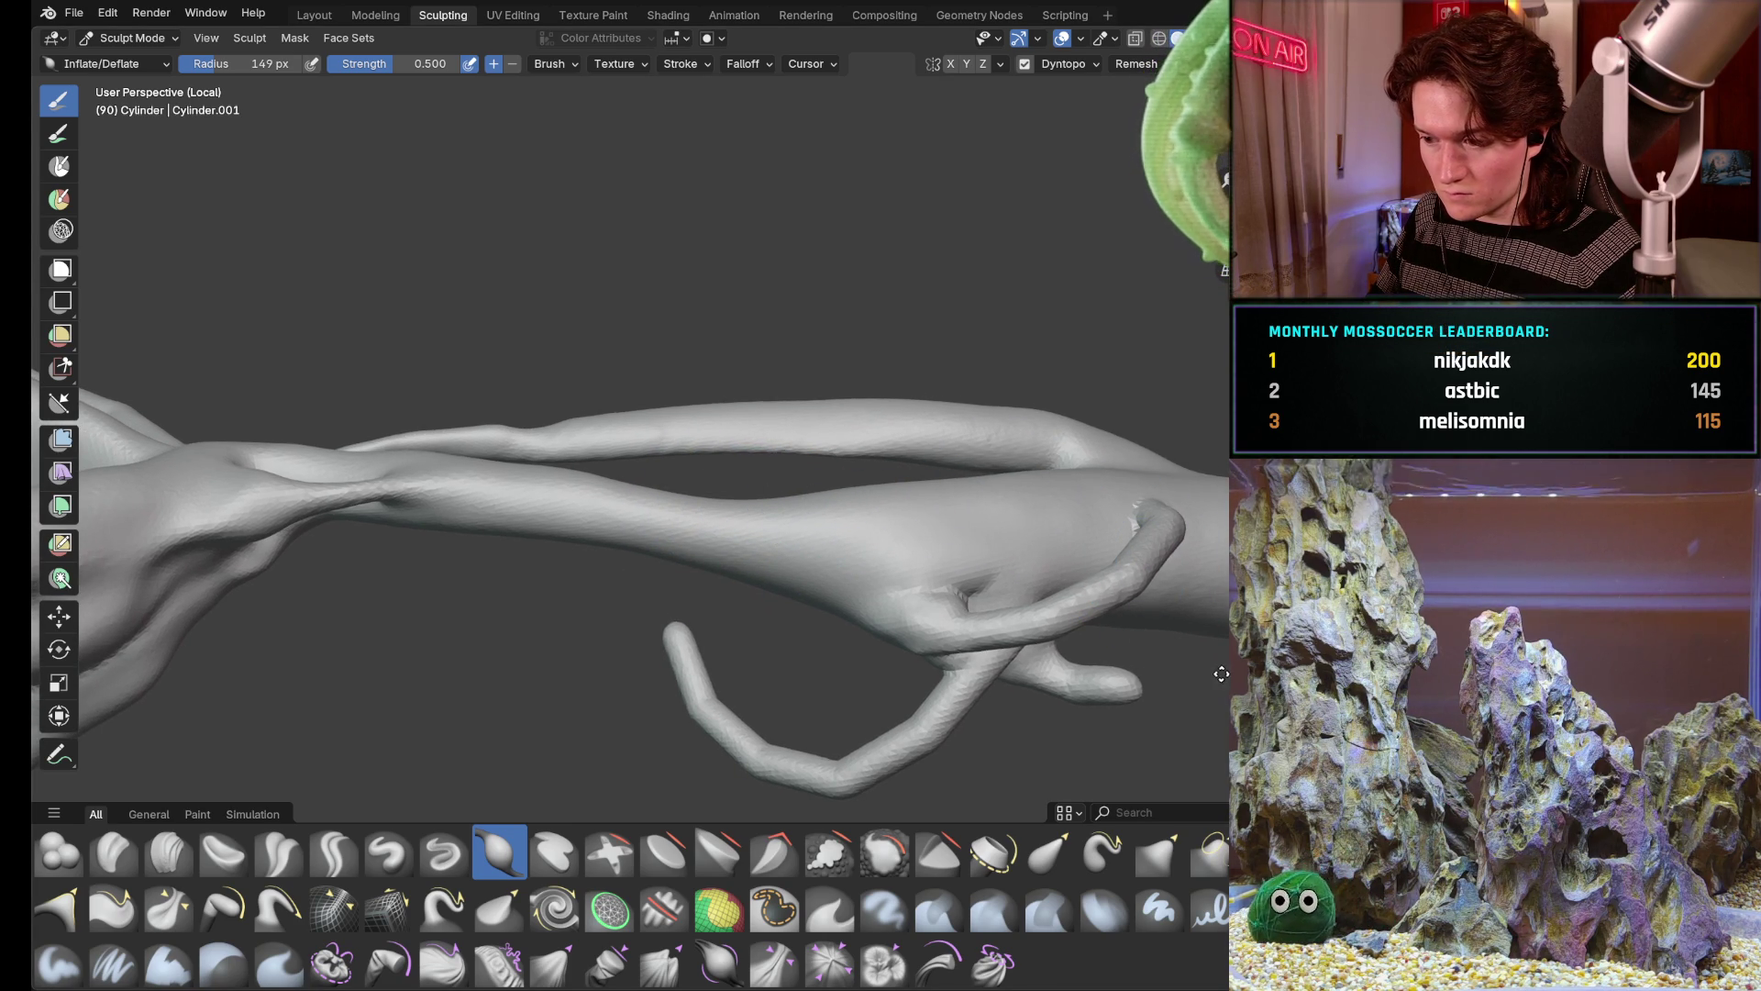
{"action": "mouse_move", "coordinate": [772, 577]}
{"action": "middle_mouse_down"}
{"action": "mouse_move", "coordinate": [1036, 532]}
{"action": "mouse_move", "coordinate": [963, 578]}
{"action": "mouse_move", "coordinate": [887, 668]}
{"action": "middle_mouse_up"}
{"action": "mouse_move", "coordinate": [883, 493]}
{"action": "middle_mouse_down"}
{"action": "mouse_move", "coordinate": [825, 577]}
{"action": "mouse_move", "coordinate": [761, 581]}
{"action": "mouse_move", "coordinate": [854, 454]}
{"action": "mouse_move", "coordinate": [908, 440]}
{"action": "mouse_move", "coordinate": [796, 741]}
{"action": "mouse_move", "coordinate": [932, 642]}
{"action": "mouse_move", "coordinate": [969, 524]}
{"action": "middle_mouse_up"}
{"action": "scroll", "coordinate": [992, 407], "scroll_direction": "up", "scroll_amount": 4}
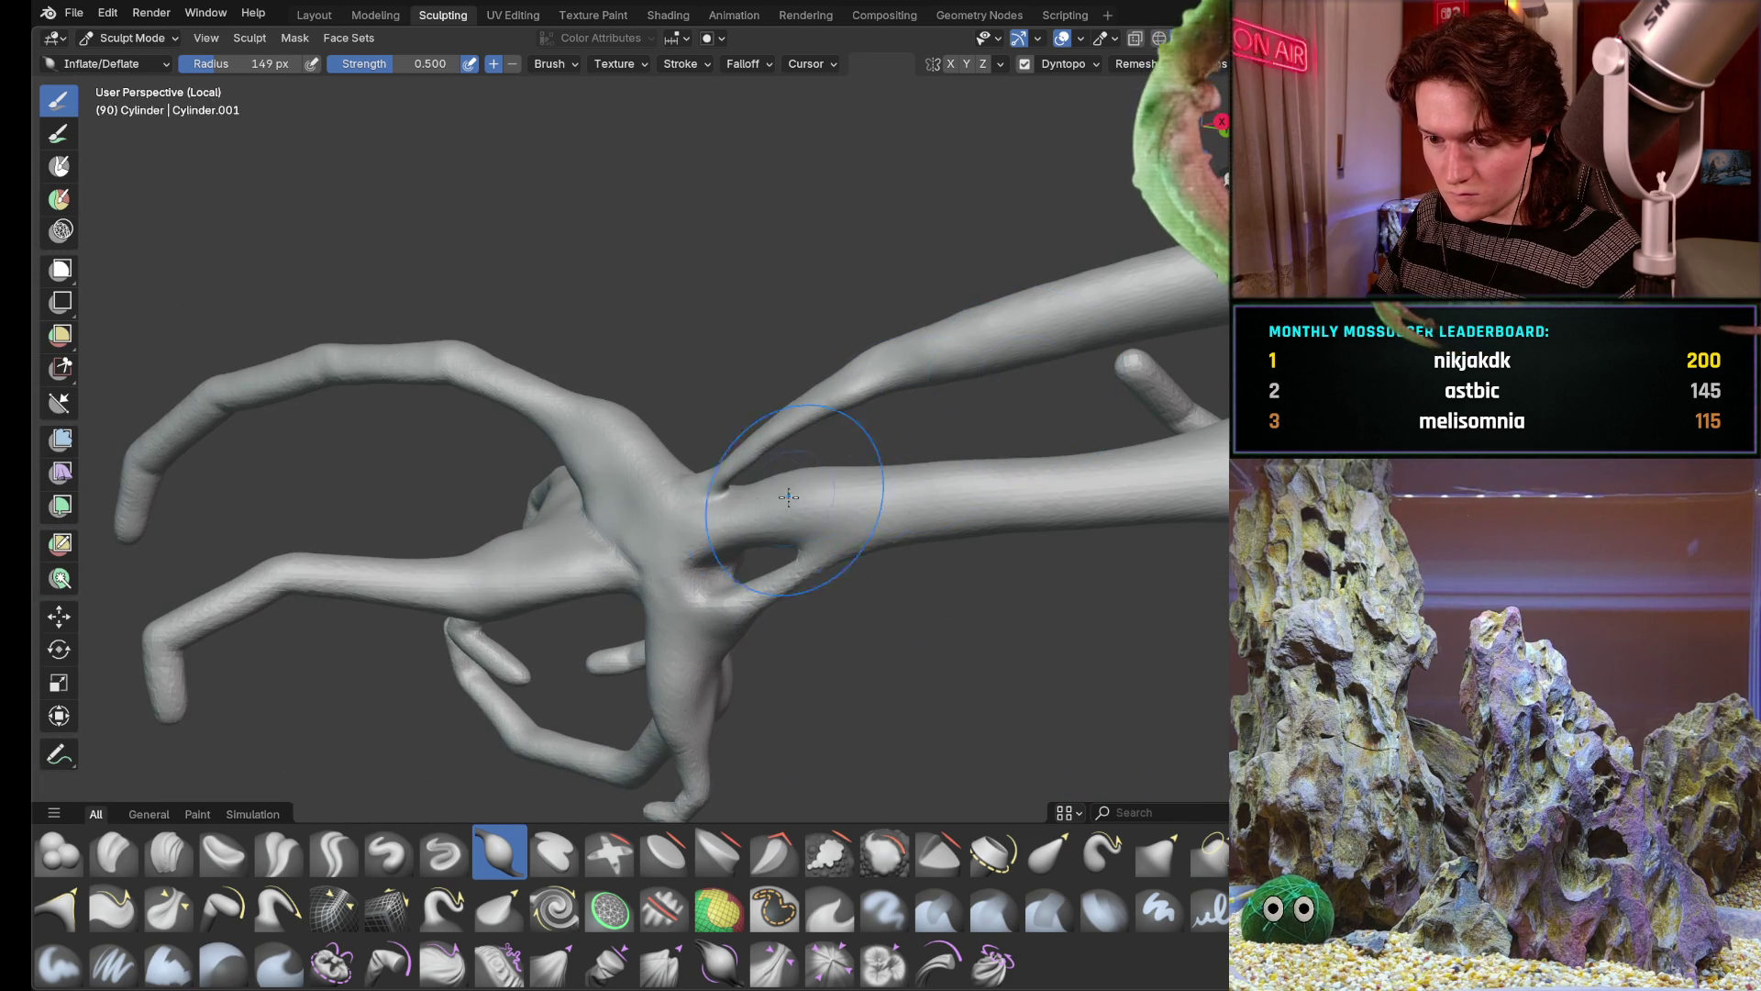
{"action": "middle_click_drag", "start_coordinate": [741, 556], "coordinate": [712, 478]}
{"action": "scroll", "coordinate": [632, 494], "scroll_direction": "up", "scroll_amount": 2}
{"action": "scroll", "coordinate": [715, 427], "scroll_direction": "up", "scroll_amount": 4}
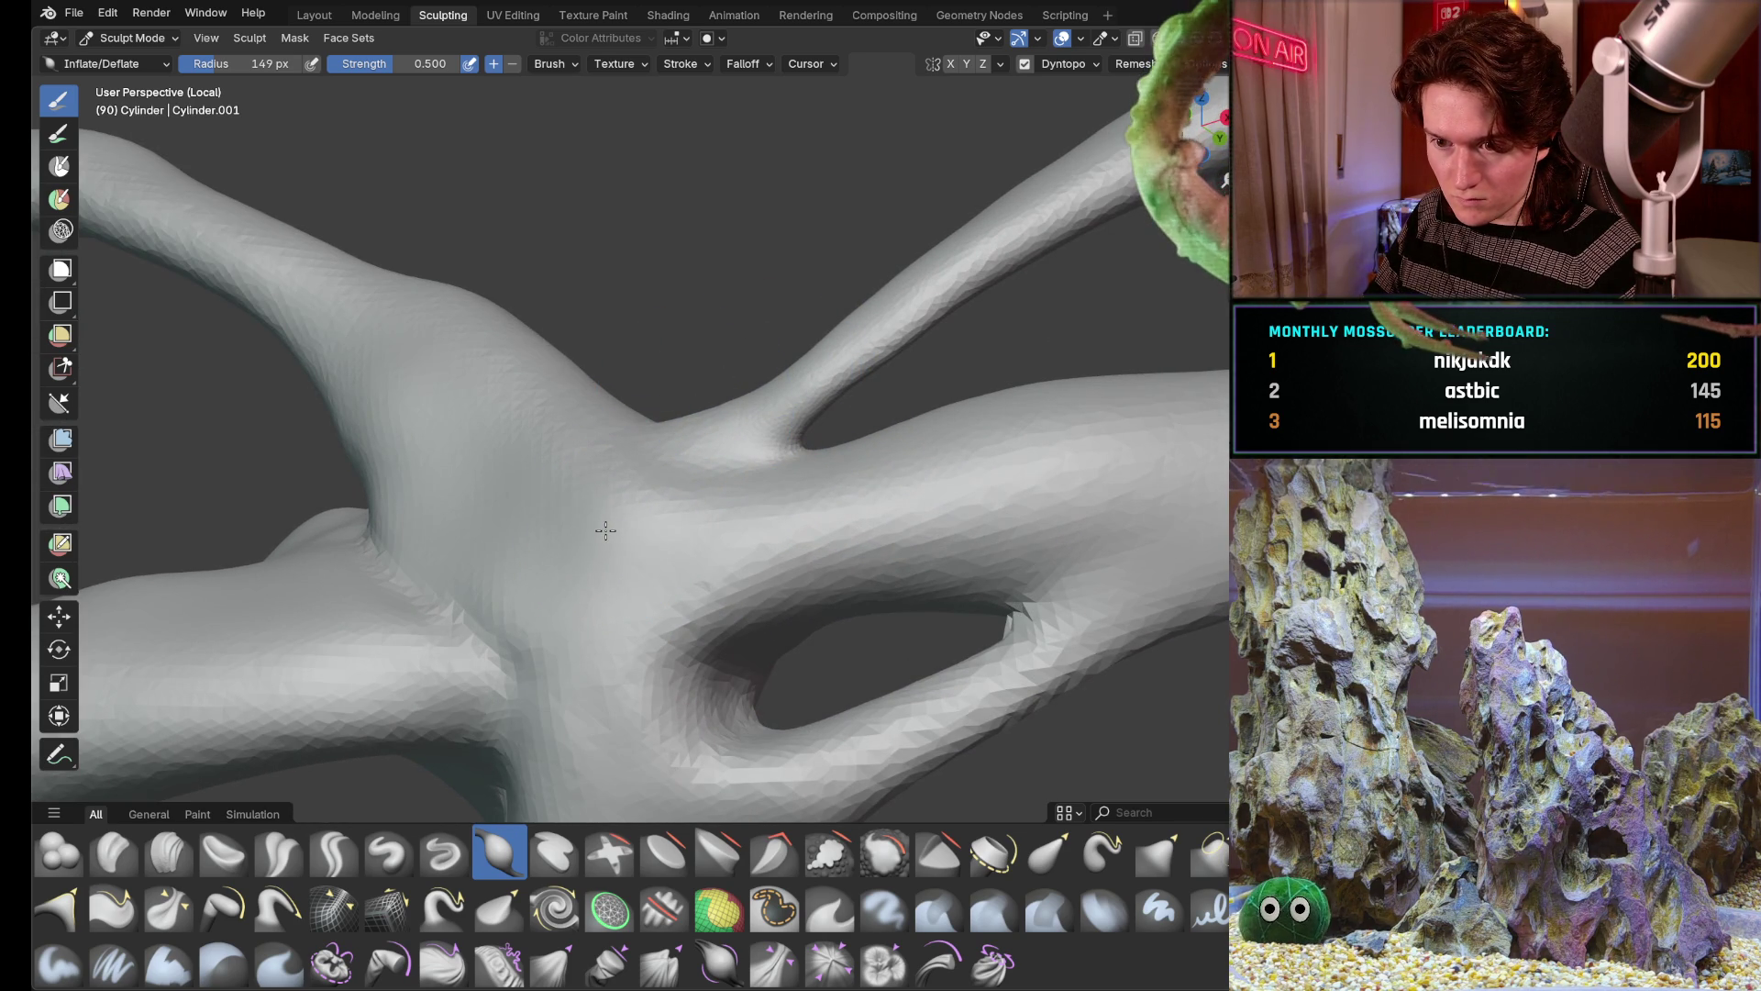
{"action": "left_click", "coordinate": [58, 854]}
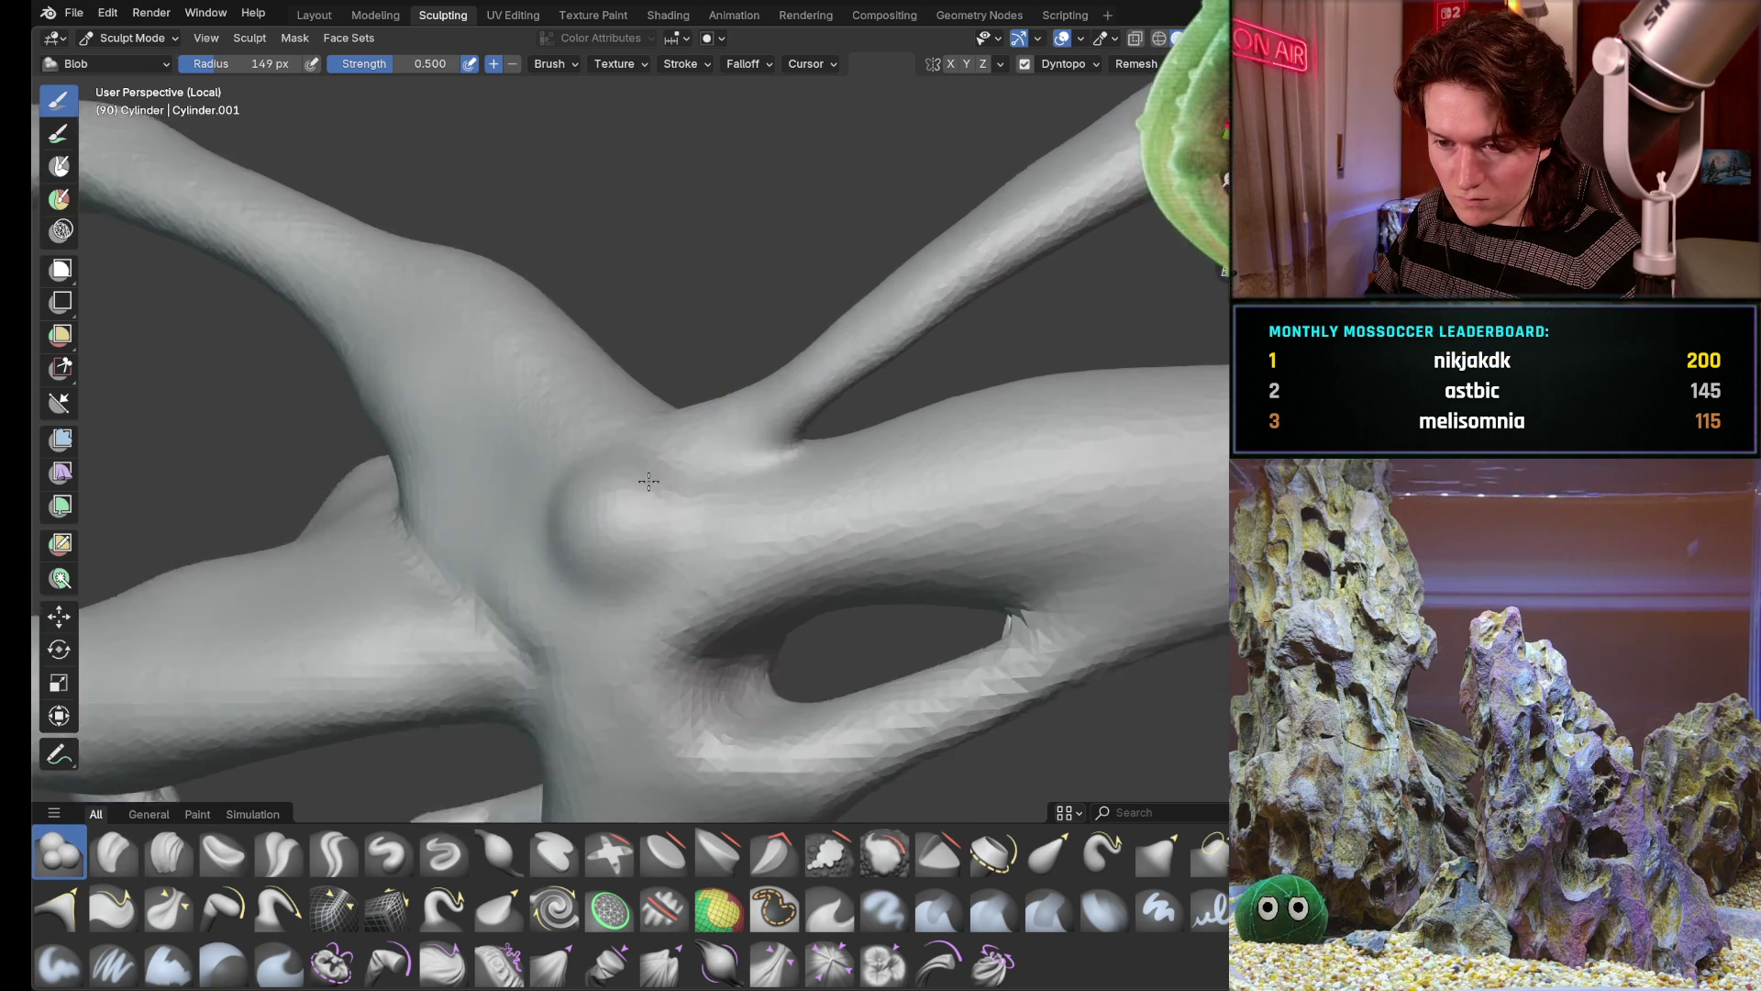
With the Blob brush at 116 px radius, raise a rounded knob at the branch junction
{"action": "middle_click_drag", "start_coordinate": [595, 529], "coordinate": [602, 521]}
{"action": "key", "text": "f"}
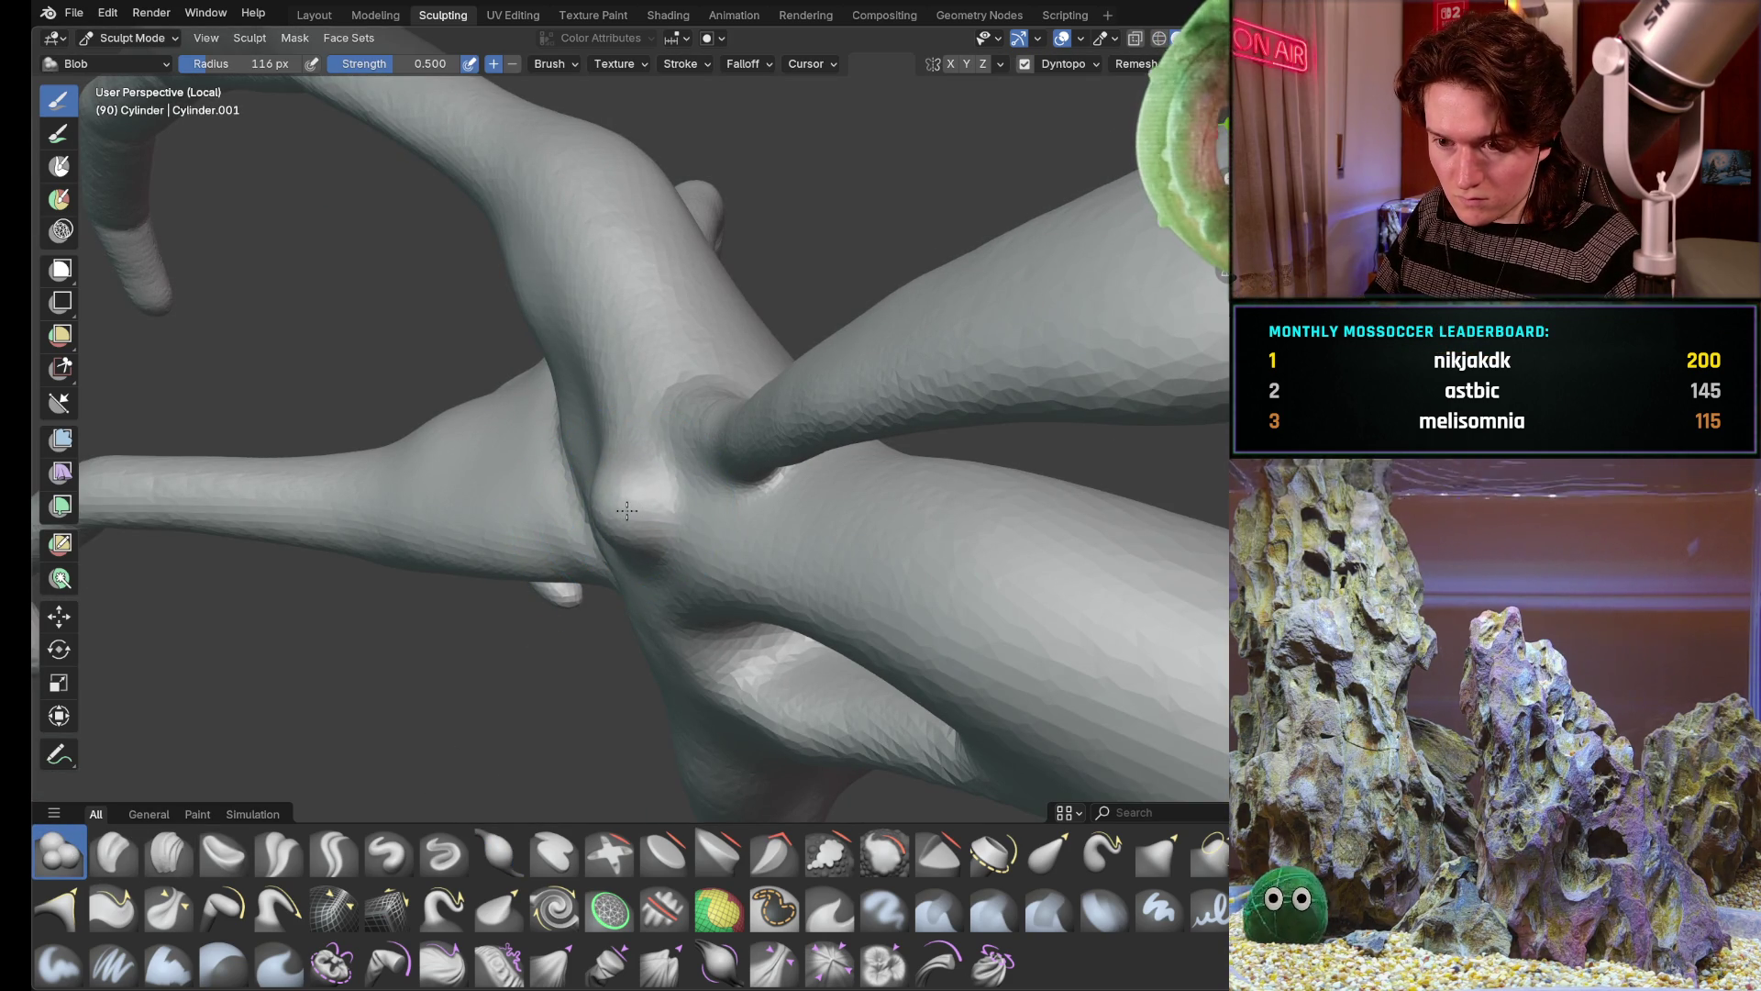
{"action": "left_click_drag", "start_coordinate": [627, 511], "coordinate": [615, 520]}
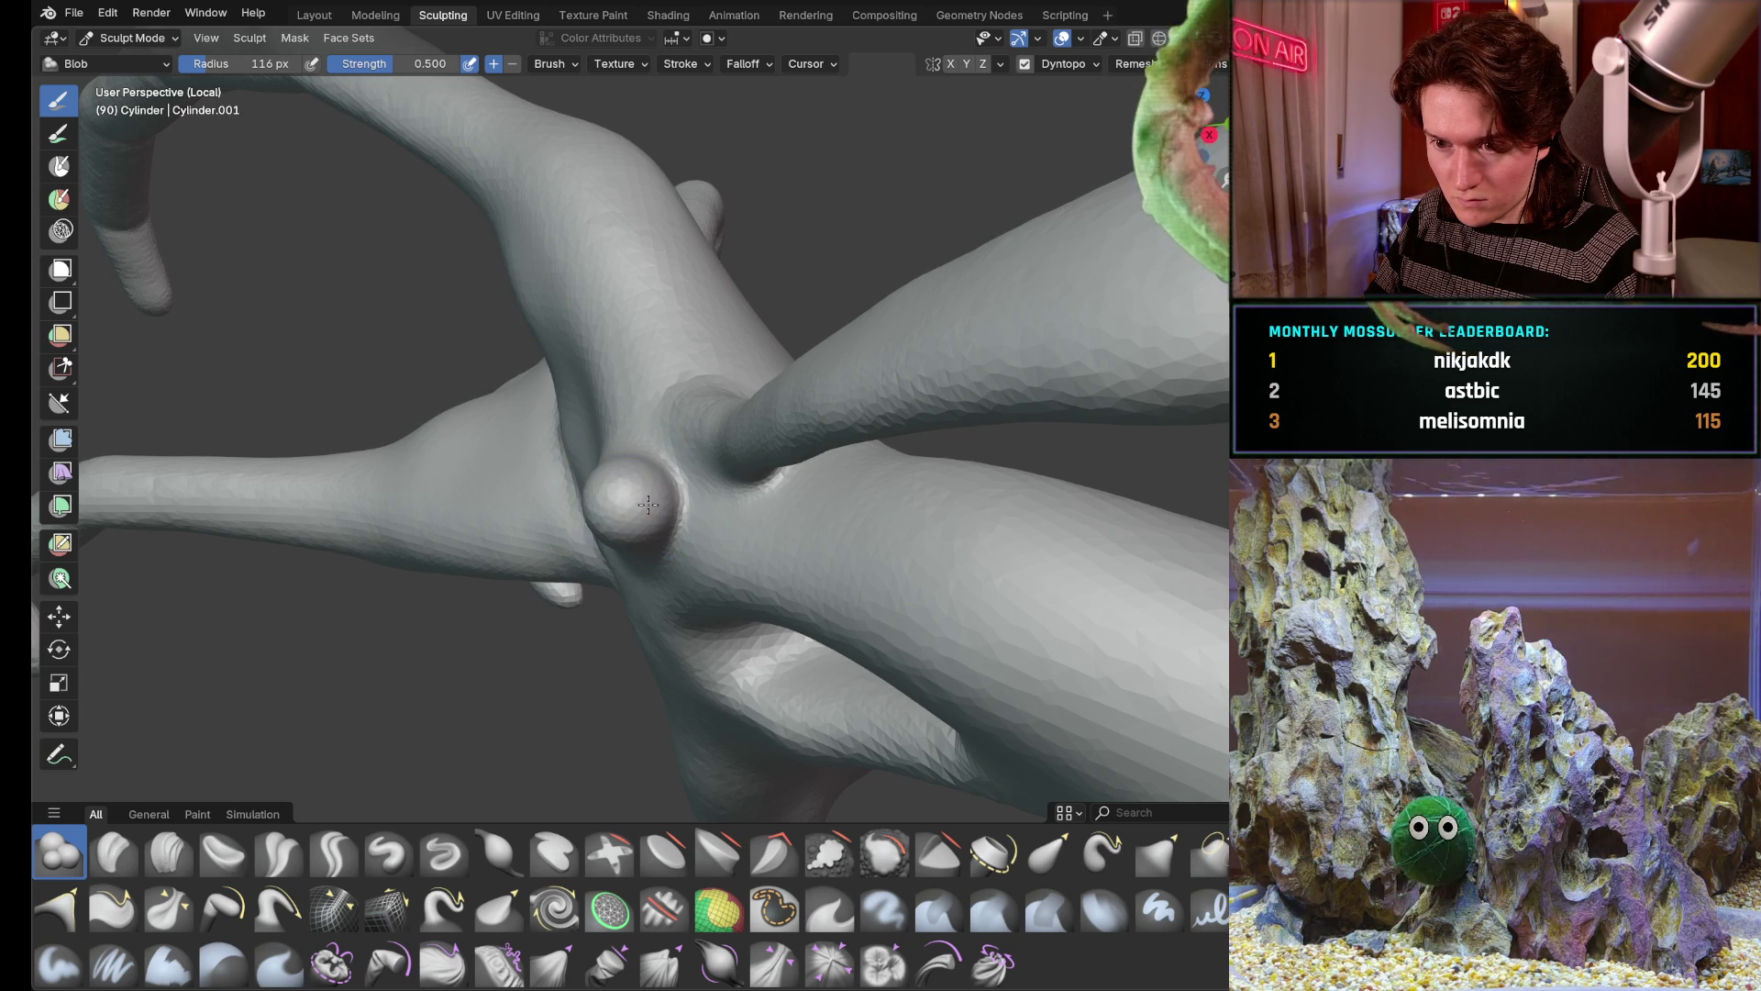
{"action": "middle_click_drag", "start_coordinate": [649, 505], "coordinate": [638, 480]}
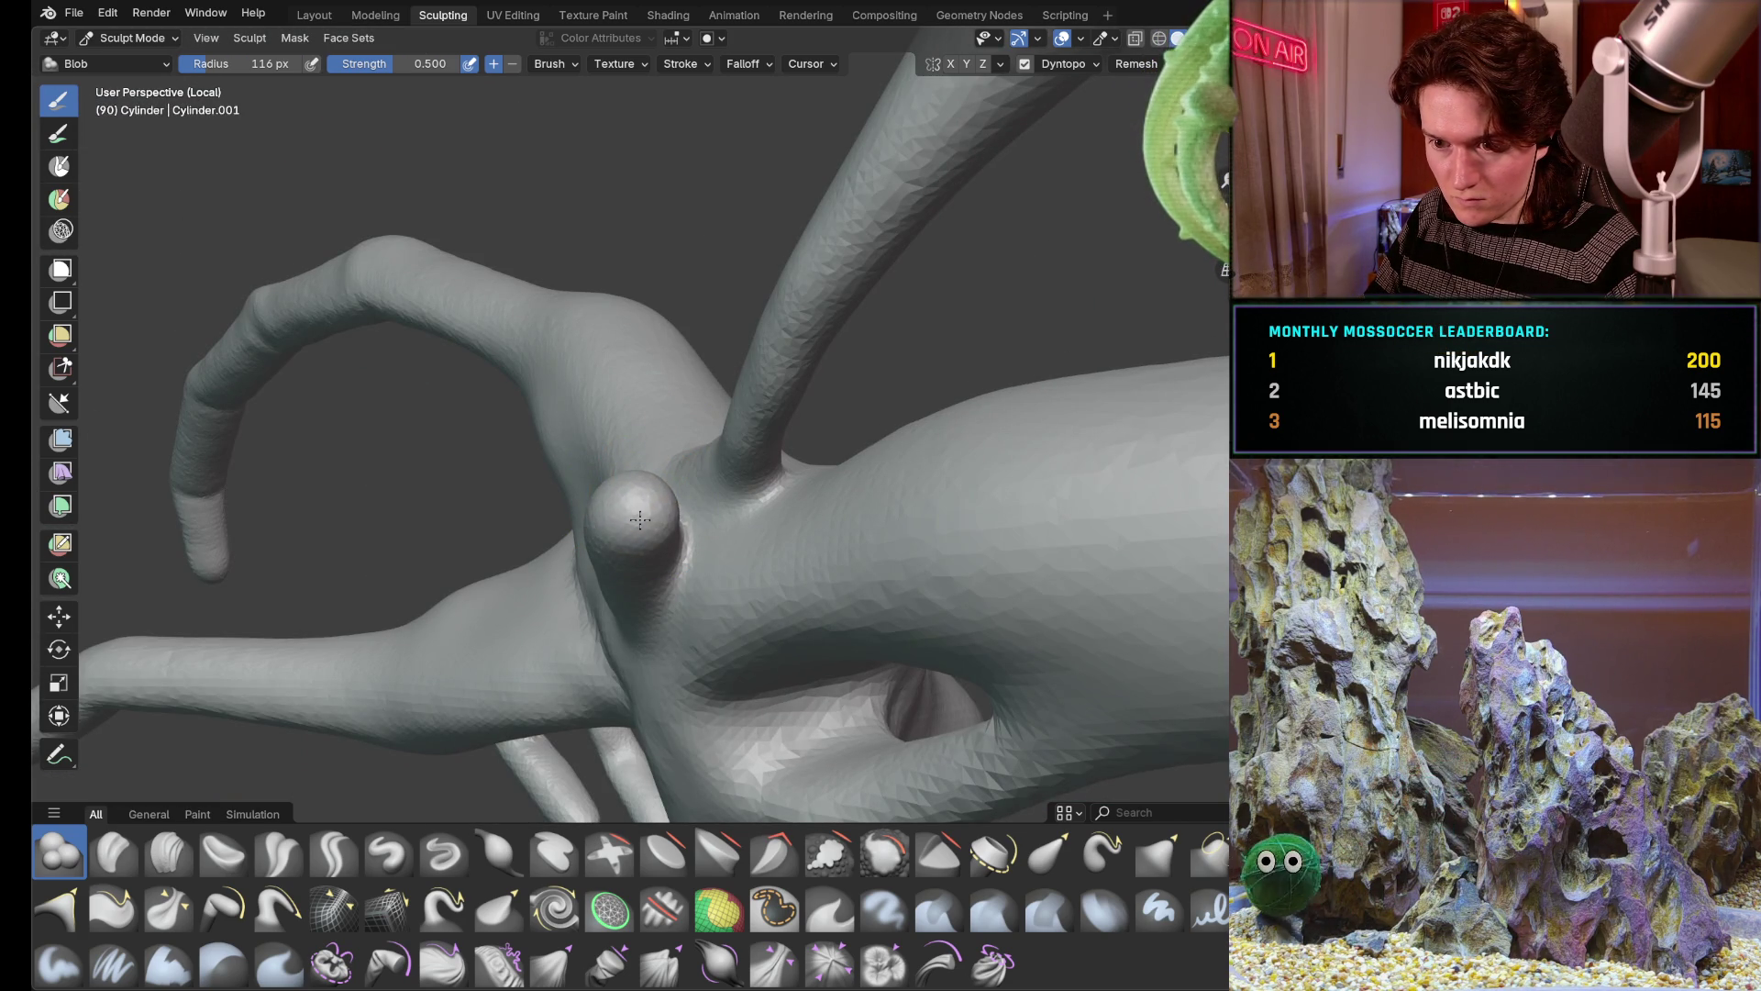
{"action": "middle_click_drag", "start_coordinate": [679, 477], "coordinate": [640, 509]}
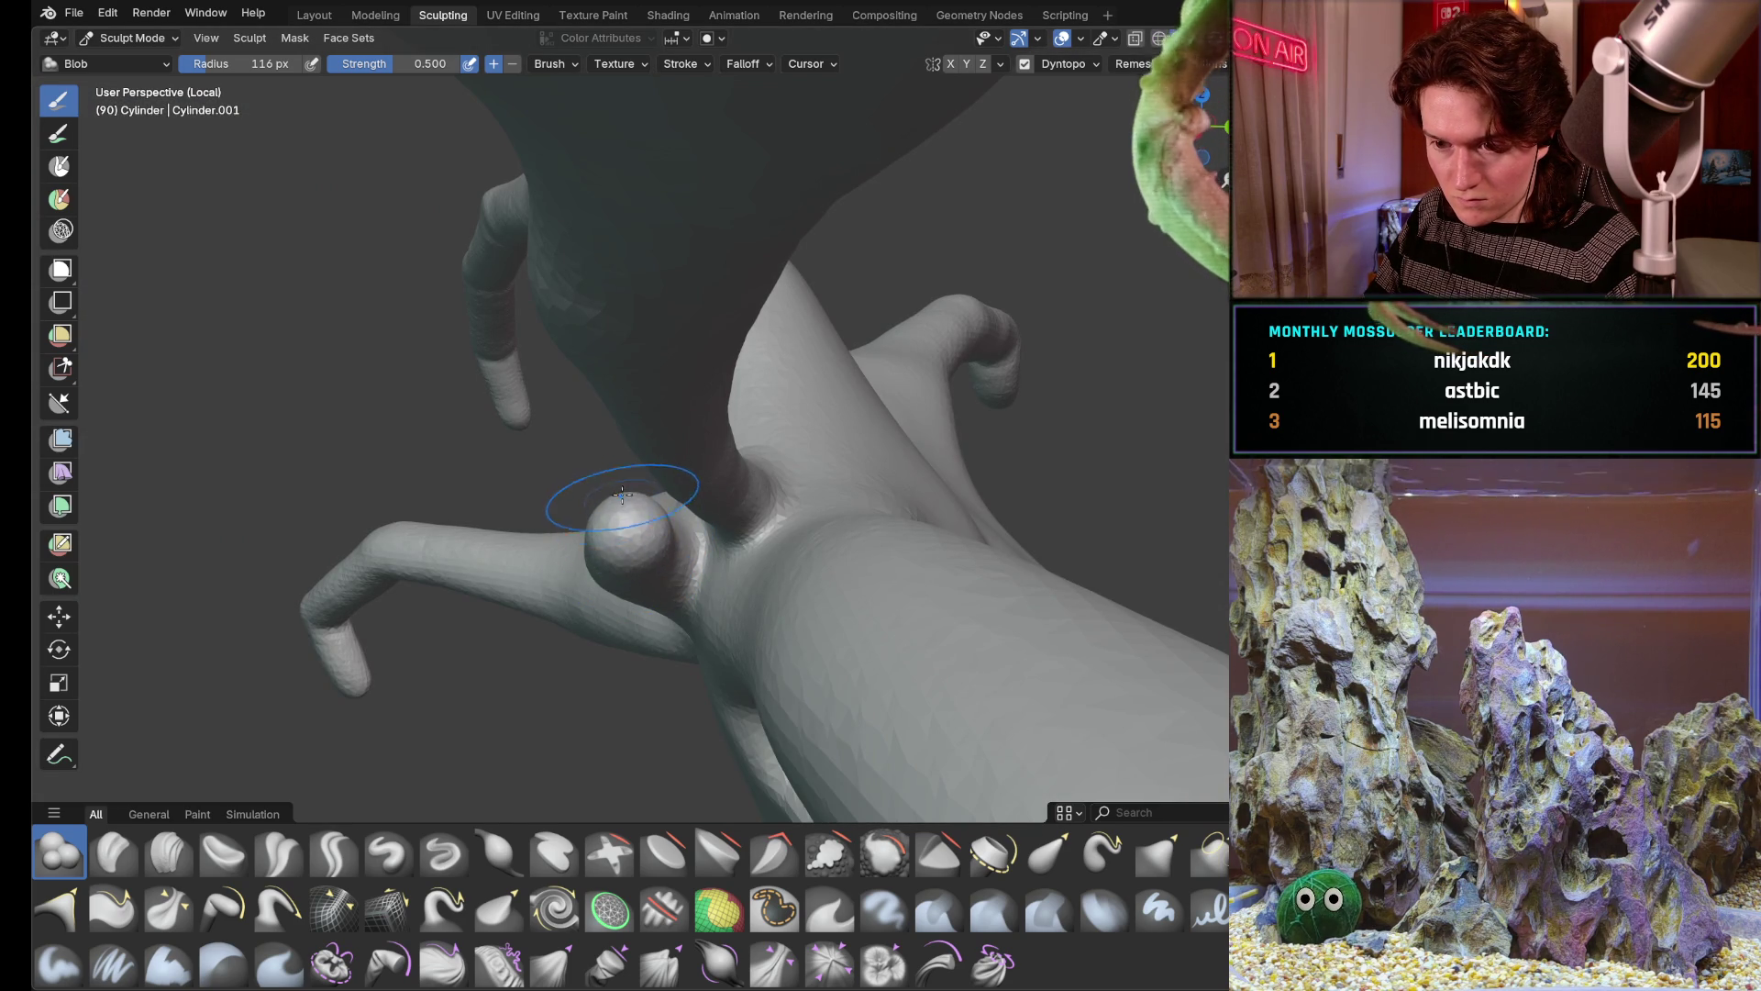
{"action": "mouse_move", "coordinate": [646, 499]}
{"action": "middle_mouse_down"}
{"action": "mouse_move", "coordinate": [537, 575]}
{"action": "mouse_move", "coordinate": [692, 521]}
{"action": "mouse_move", "coordinate": [648, 490]}
{"action": "middle_mouse_up"}
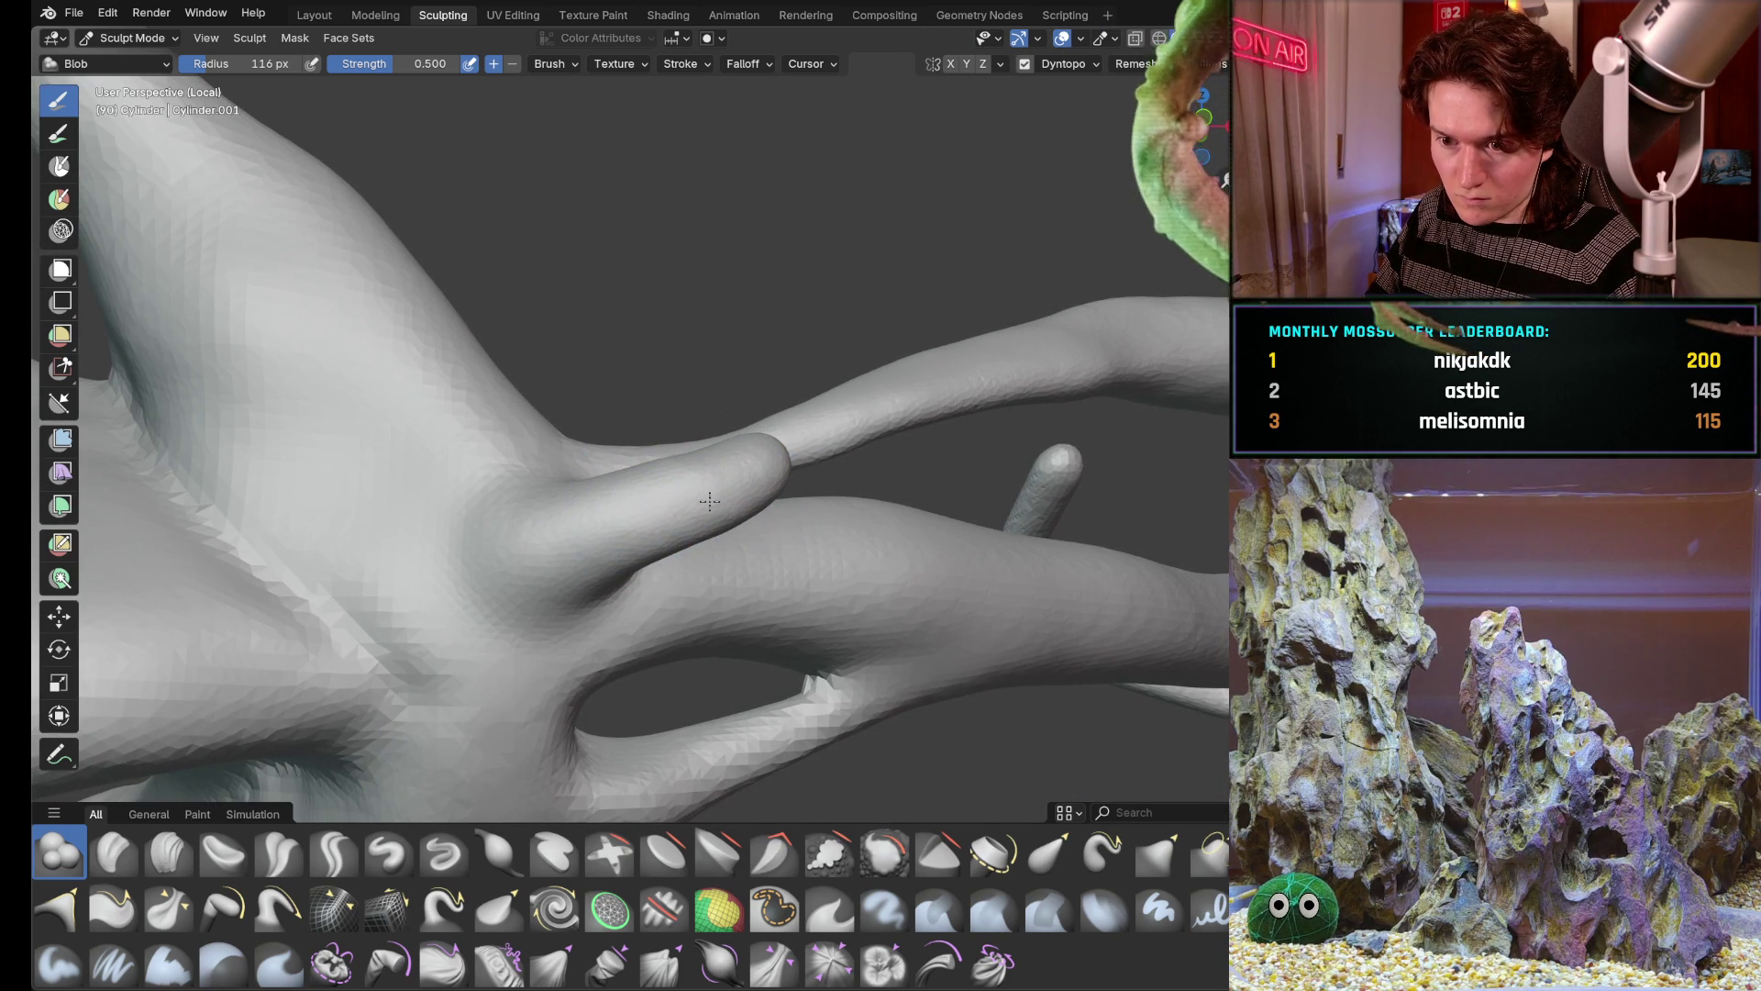
Inflate the junction knob further and bulge out the rounded end of the limb
{"action": "middle_click_drag", "start_coordinate": [536, 396], "coordinate": [705, 551]}
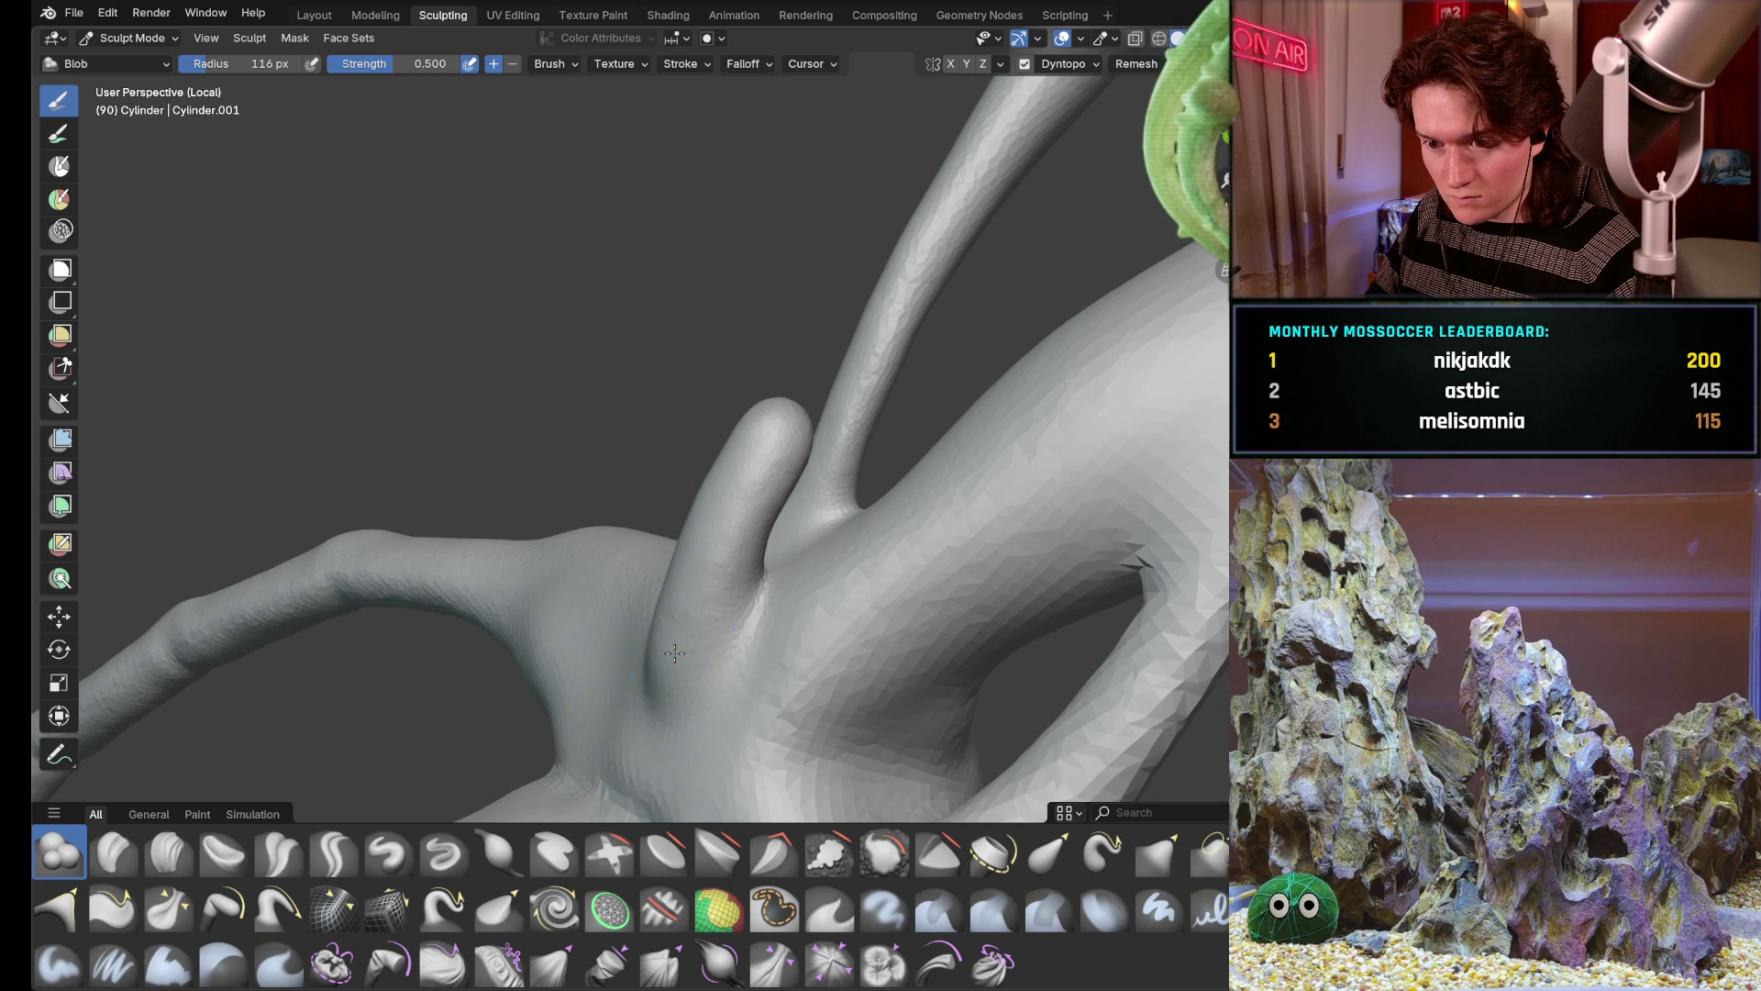
{"action": "middle_click_drag", "start_coordinate": [674, 654], "coordinate": [607, 688]}
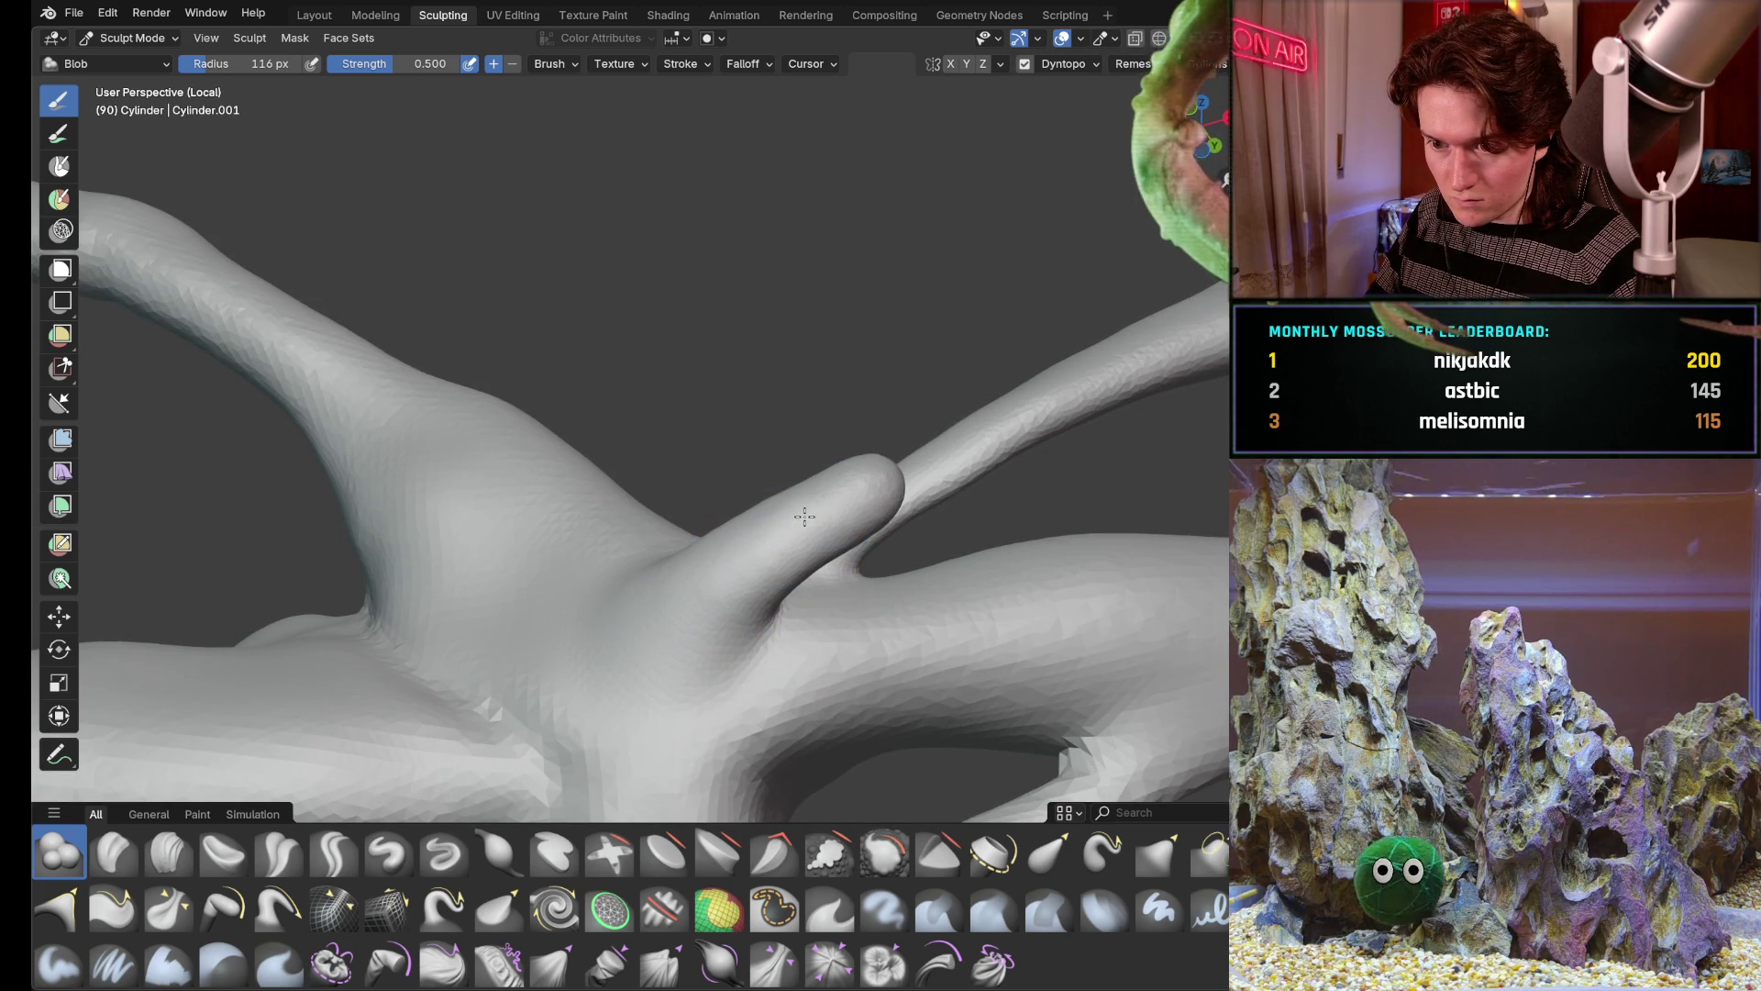
{"action": "middle_click_drag", "start_coordinate": [805, 516], "coordinate": [878, 498]}
{"action": "left_click_drag", "start_coordinate": [878, 498], "coordinate": [883, 474]}
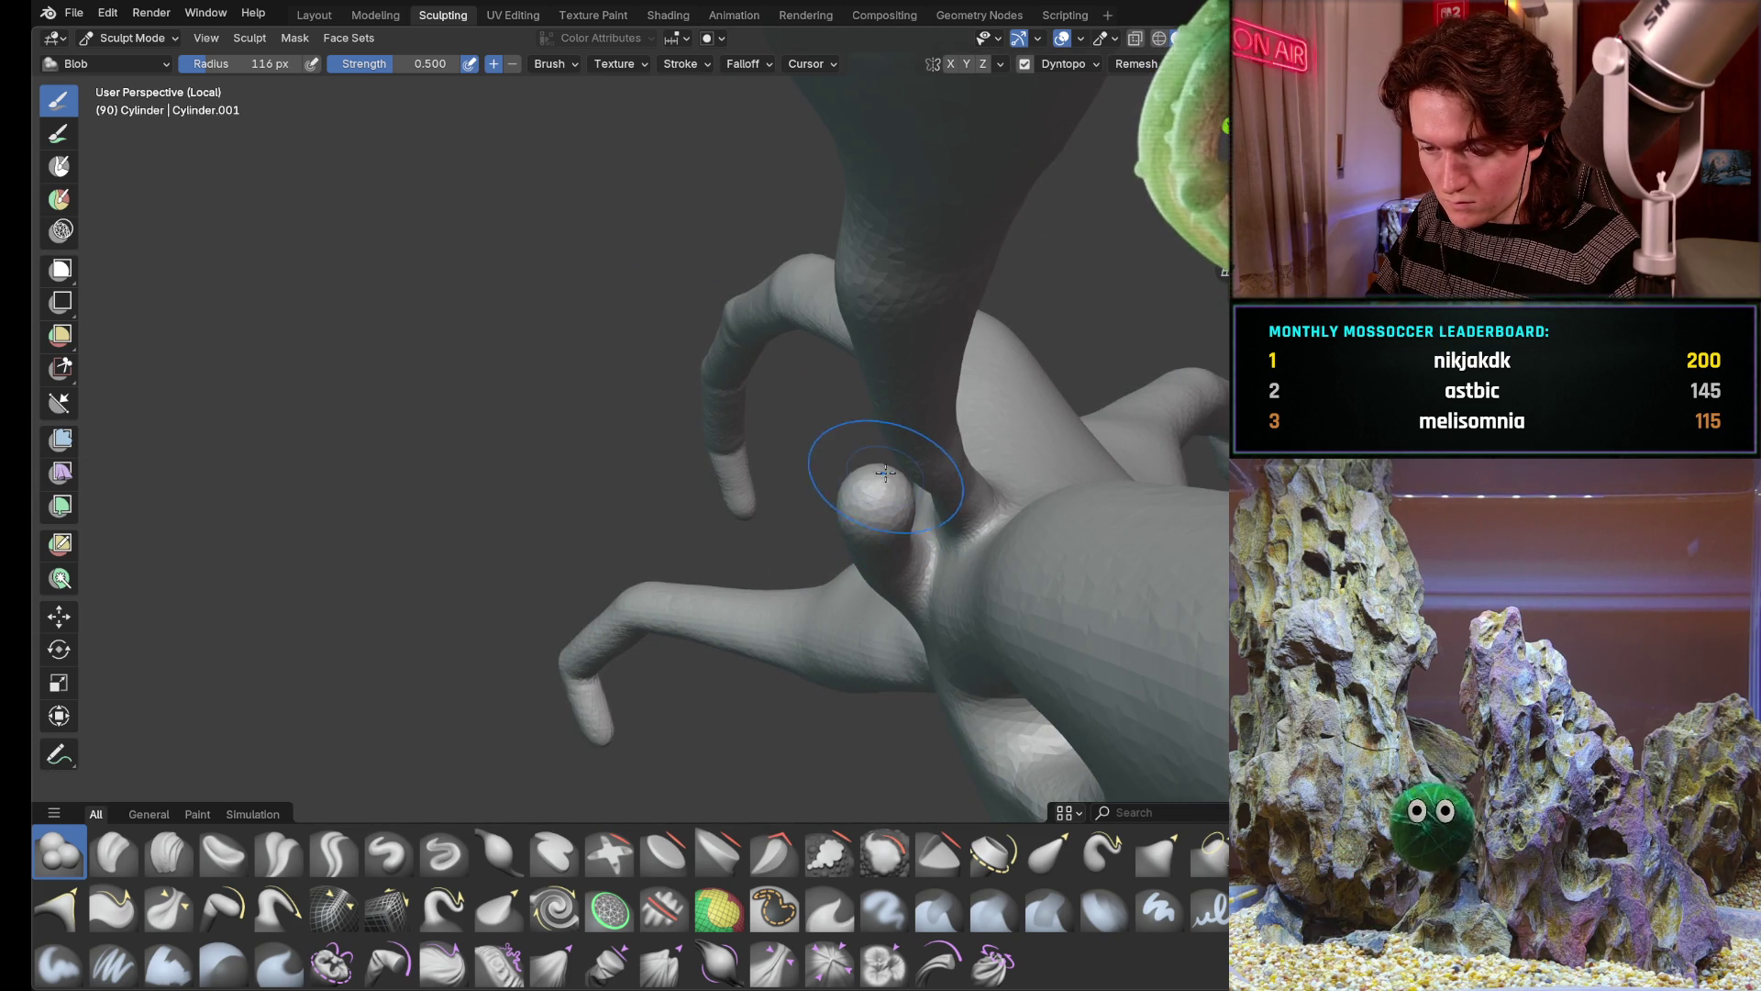
{"action": "scroll", "coordinate": [884, 474], "scroll_direction": "up", "scroll_amount": 5}
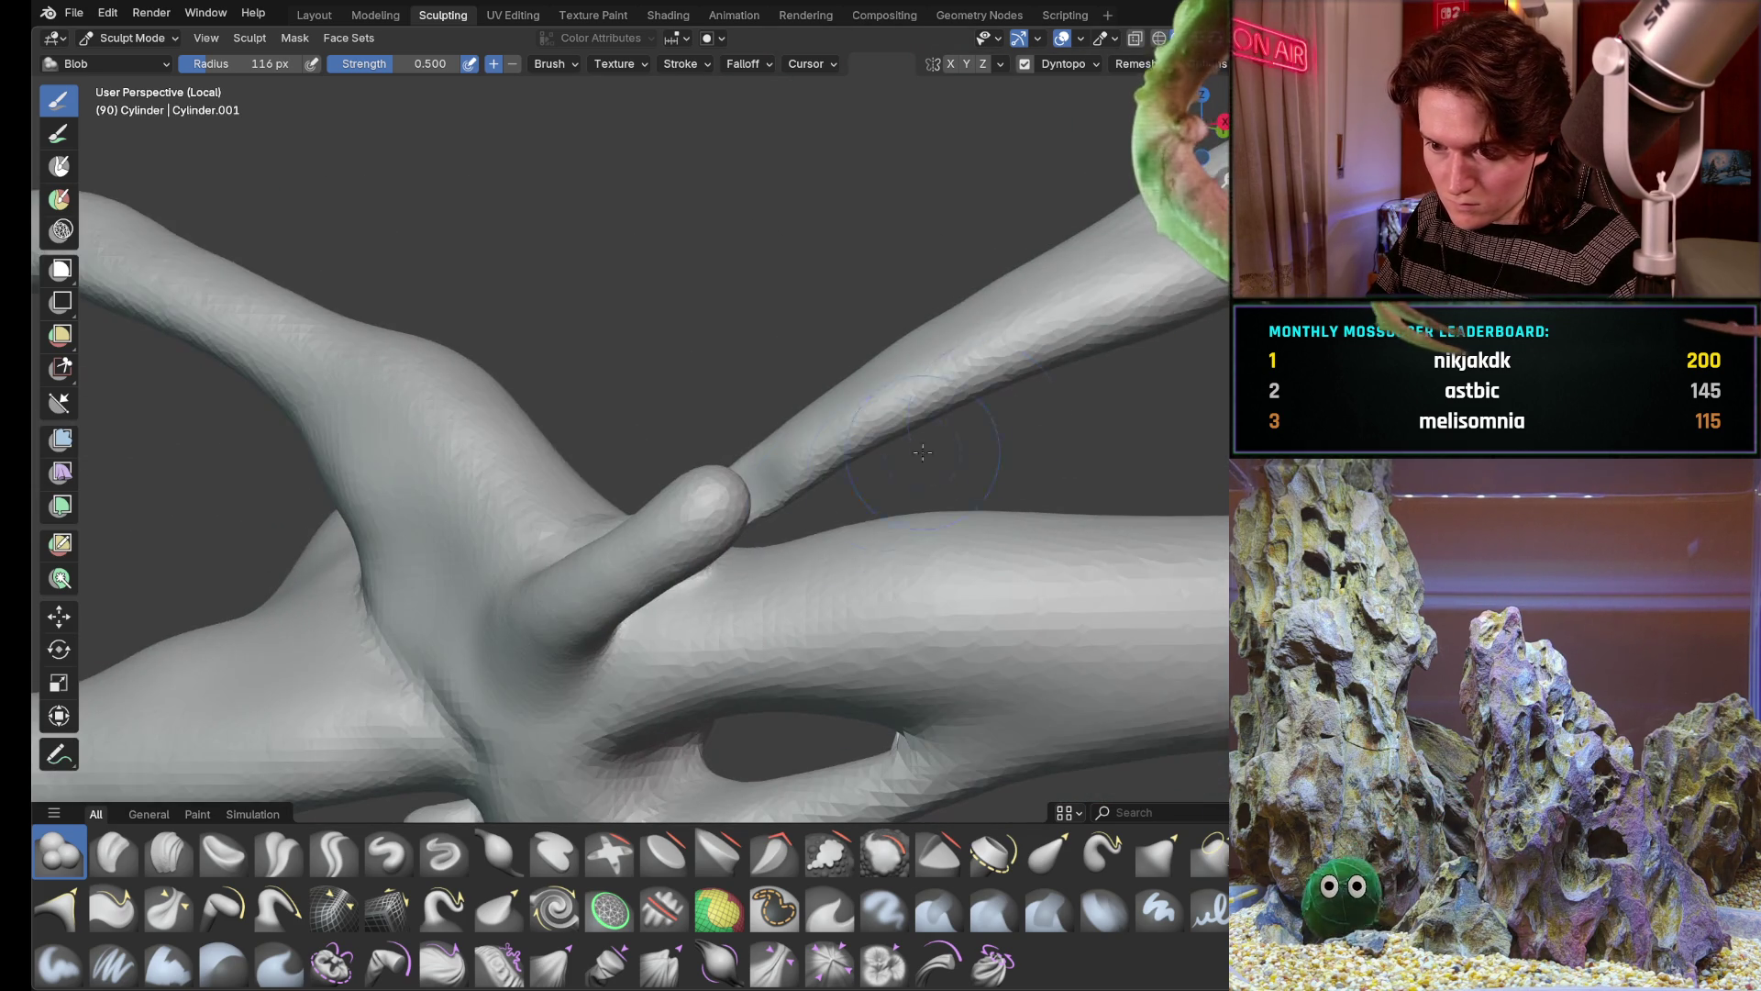
{"action": "middle_click_drag", "start_coordinate": [983, 420], "coordinate": [755, 482]}
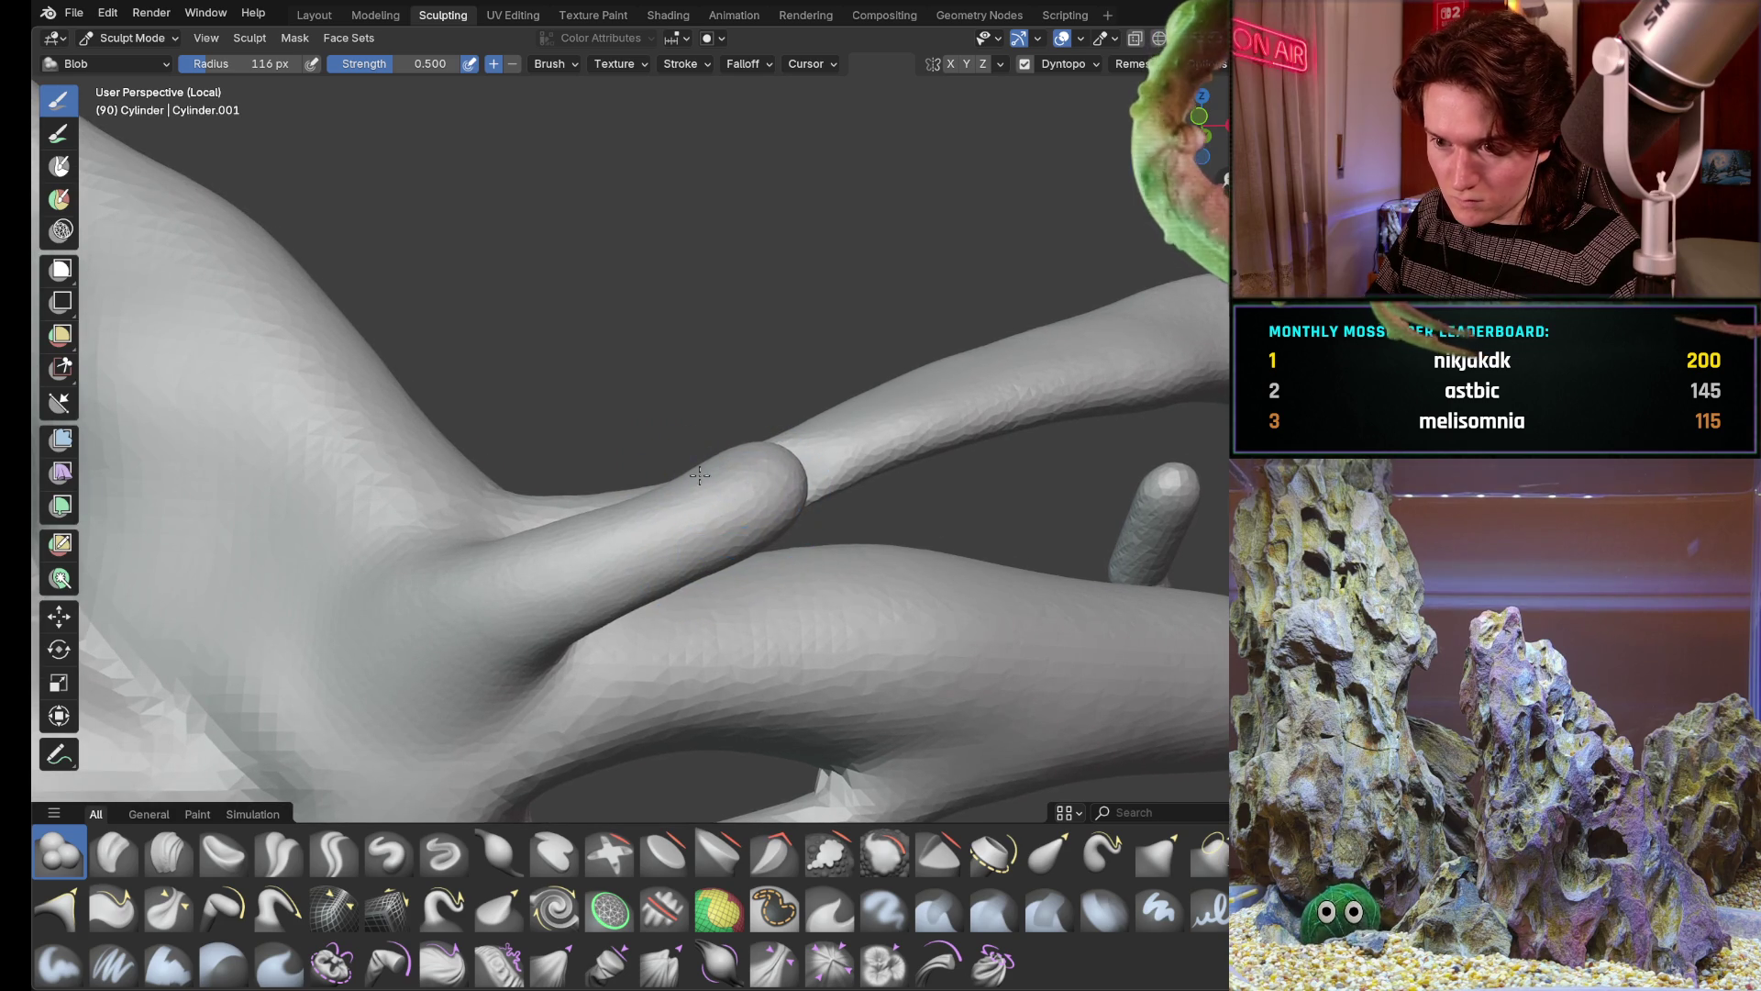
{"action": "left_click_drag", "start_coordinate": [780, 524], "coordinate": [764, 488]}
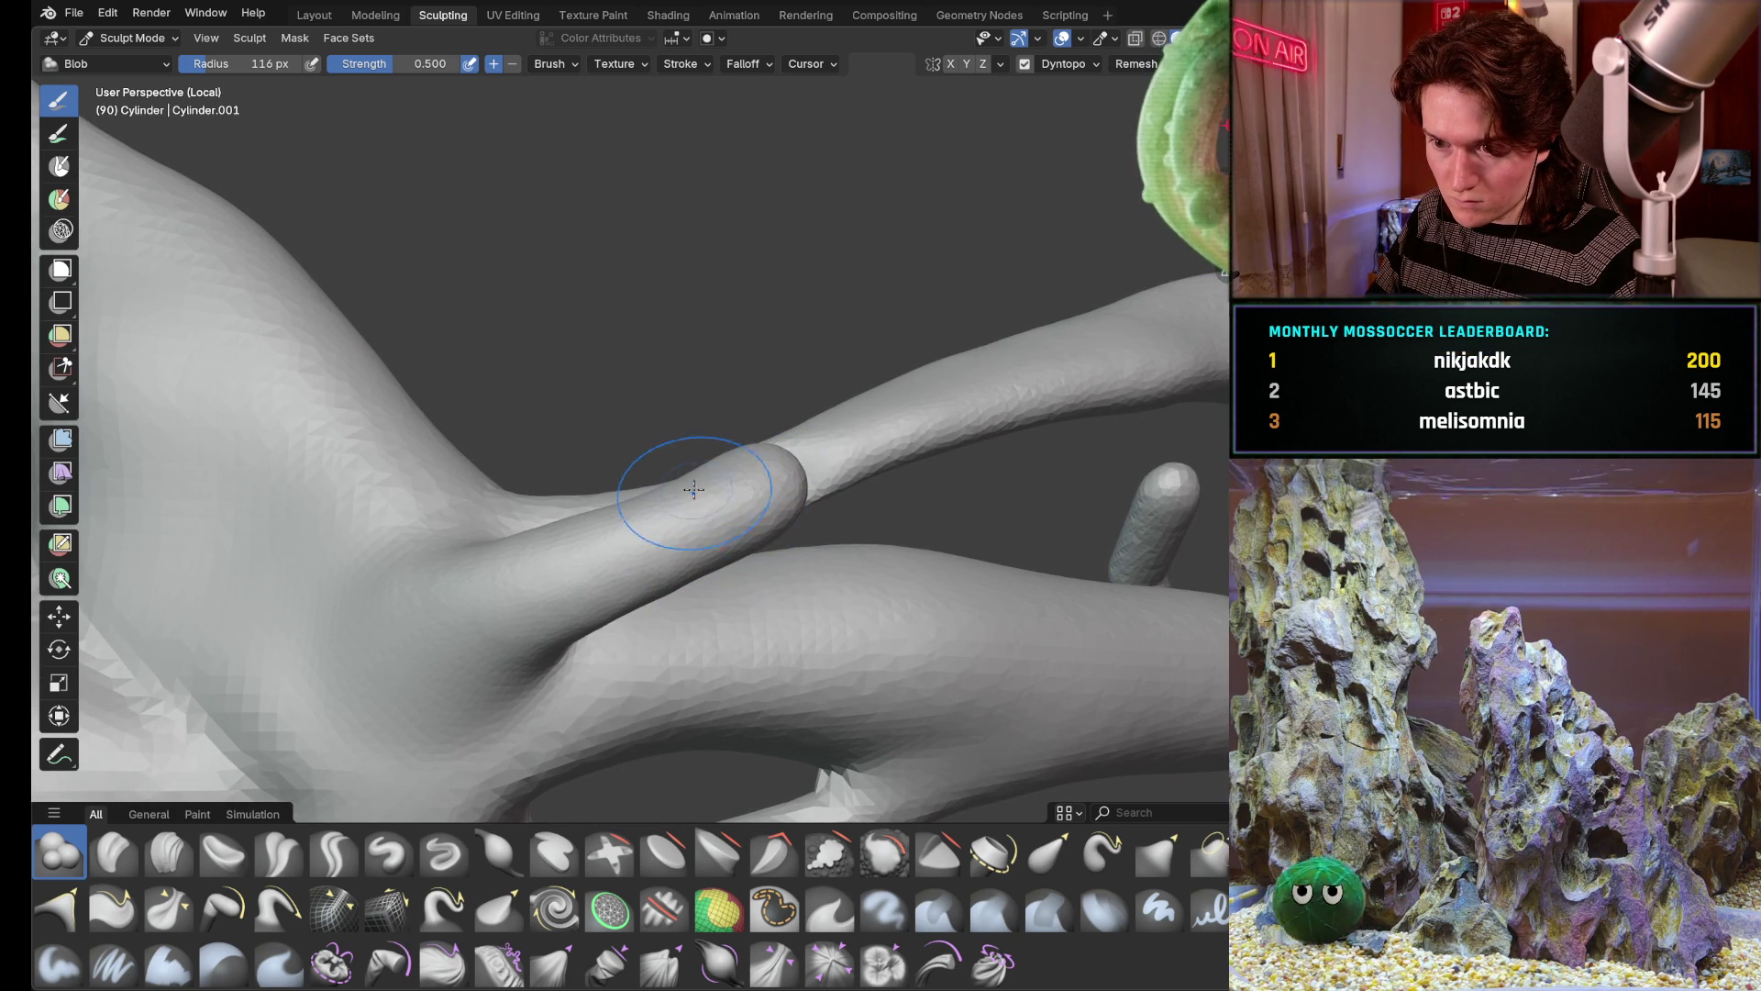
{"action": "mouse_move", "coordinate": [700, 467]}
{"action": "middle_mouse_down"}
{"action": "mouse_move", "coordinate": [808, 471]}
{"action": "mouse_move", "coordinate": [791, 459]}
{"action": "mouse_move", "coordinate": [809, 488]}
{"action": "mouse_move", "coordinate": [975, 397]}
{"action": "mouse_move", "coordinate": [881, 412]}
{"action": "mouse_move", "coordinate": [908, 440]}
{"action": "mouse_move", "coordinate": [906, 496]}
{"action": "mouse_move", "coordinate": [881, 524]}
{"action": "mouse_move", "coordinate": [926, 581]}
{"action": "mouse_move", "coordinate": [763, 477]}
{"action": "middle_mouse_up"}
{"action": "mouse_move", "coordinate": [810, 595]}
{"action": "middle_mouse_down"}
{"action": "mouse_move", "coordinate": [956, 455]}
{"action": "mouse_move", "coordinate": [620, 622]}
{"action": "middle_mouse_up"}
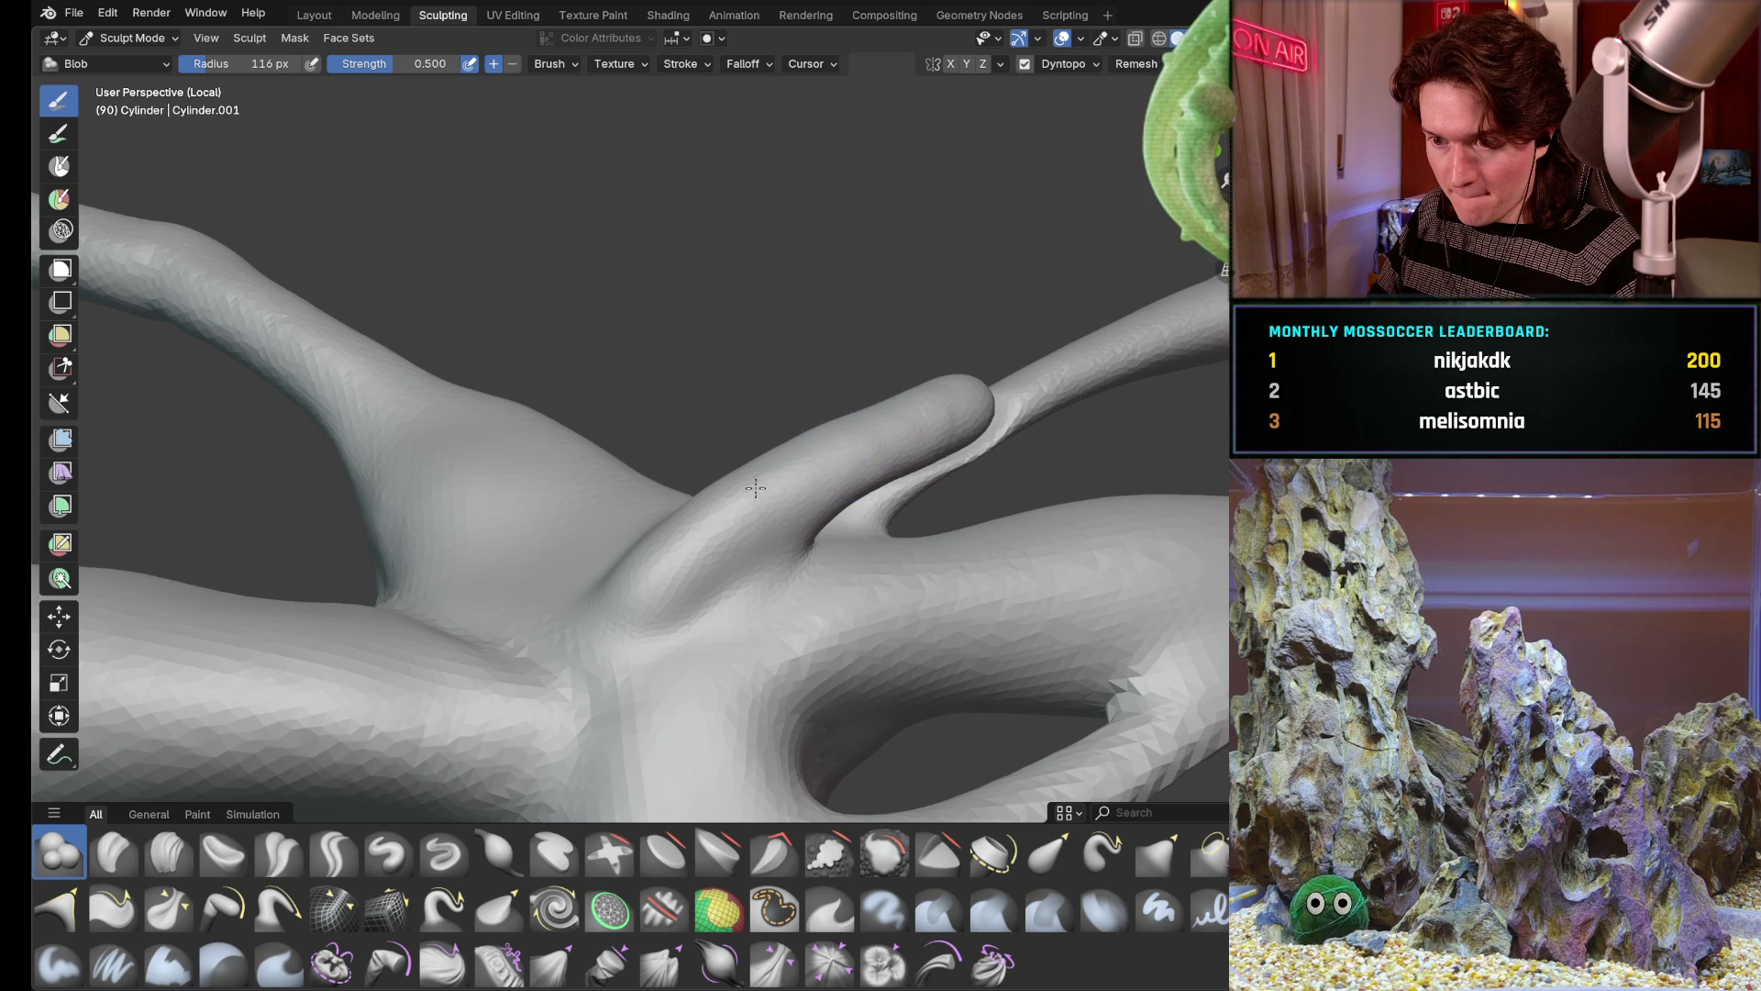
{"action": "middle_click_drag", "start_coordinate": [887, 422], "coordinate": [959, 564]}
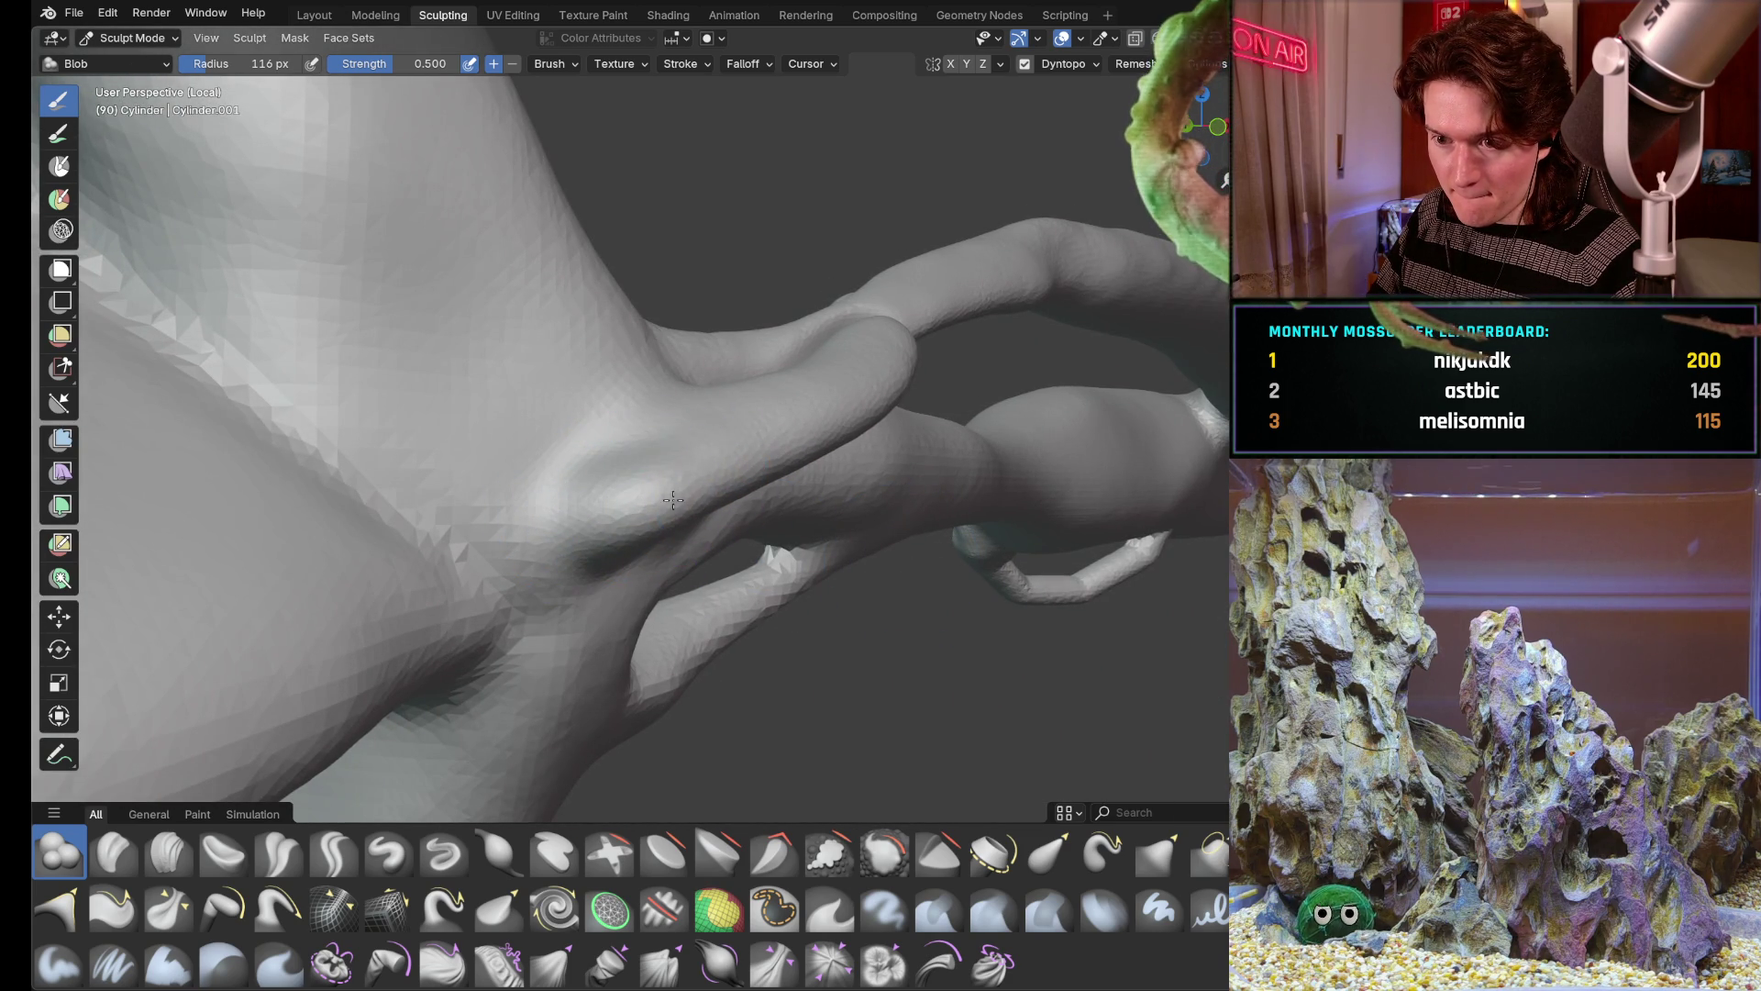
{"action": "mouse_move", "coordinate": [698, 493]}
{"action": "middle_mouse_down"}
{"action": "mouse_move", "coordinate": [740, 520]}
{"action": "mouse_move", "coordinate": [626, 461]}
{"action": "mouse_move", "coordinate": [854, 533]}
{"action": "mouse_move", "coordinate": [583, 584]}
{"action": "middle_mouse_up"}
{"action": "mouse_move", "coordinate": [448, 586]}
{"action": "middle_mouse_down"}
{"action": "mouse_move", "coordinate": [389, 479]}
{"action": "mouse_move", "coordinate": [399, 537]}
{"action": "mouse_move", "coordinate": [486, 505]}
{"action": "middle_mouse_up"}
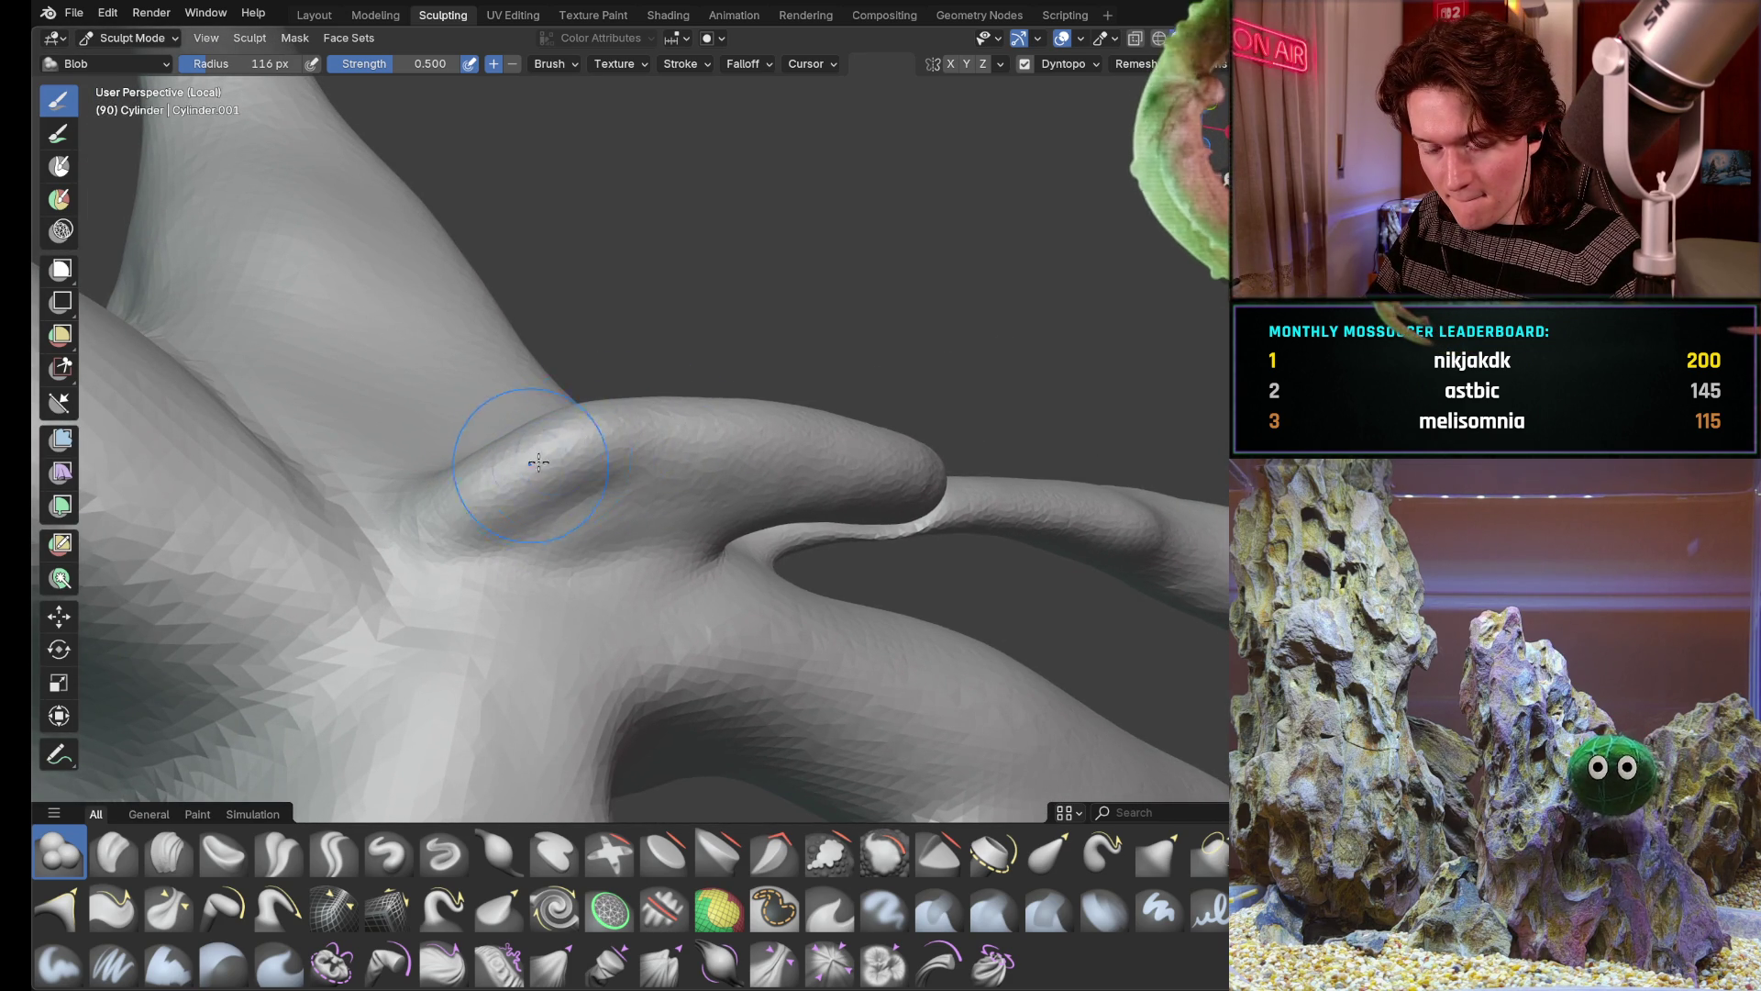
{"action": "mouse_move", "coordinate": [601, 438]}
{"action": "middle_mouse_down"}
{"action": "mouse_move", "coordinate": [510, 465]}
{"action": "mouse_move", "coordinate": [547, 464]}
{"action": "middle_mouse_up"}
{"action": "scroll", "coordinate": [510, 465], "scroll_direction": "down", "scroll_amount": 2}
{"action": "scroll", "coordinate": [523, 465], "scroll_direction": "up", "scroll_amount": 3}
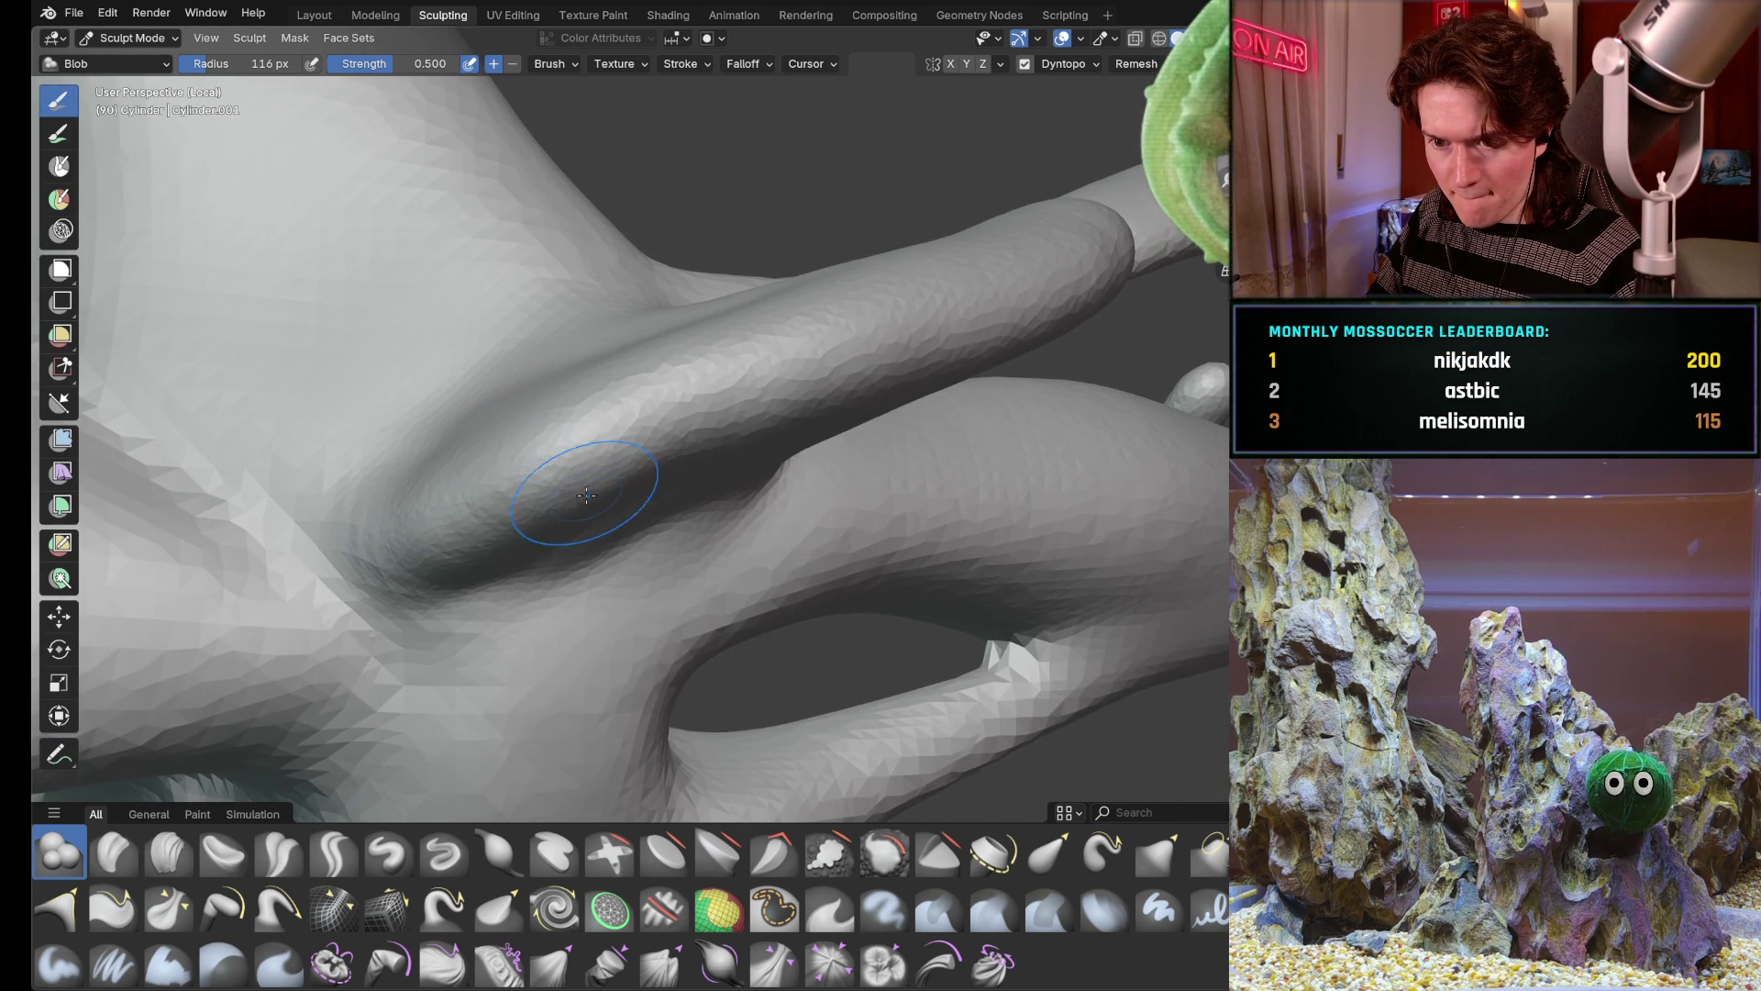
{"action": "middle_click_drag", "start_coordinate": [584, 493], "coordinate": [577, 433]}
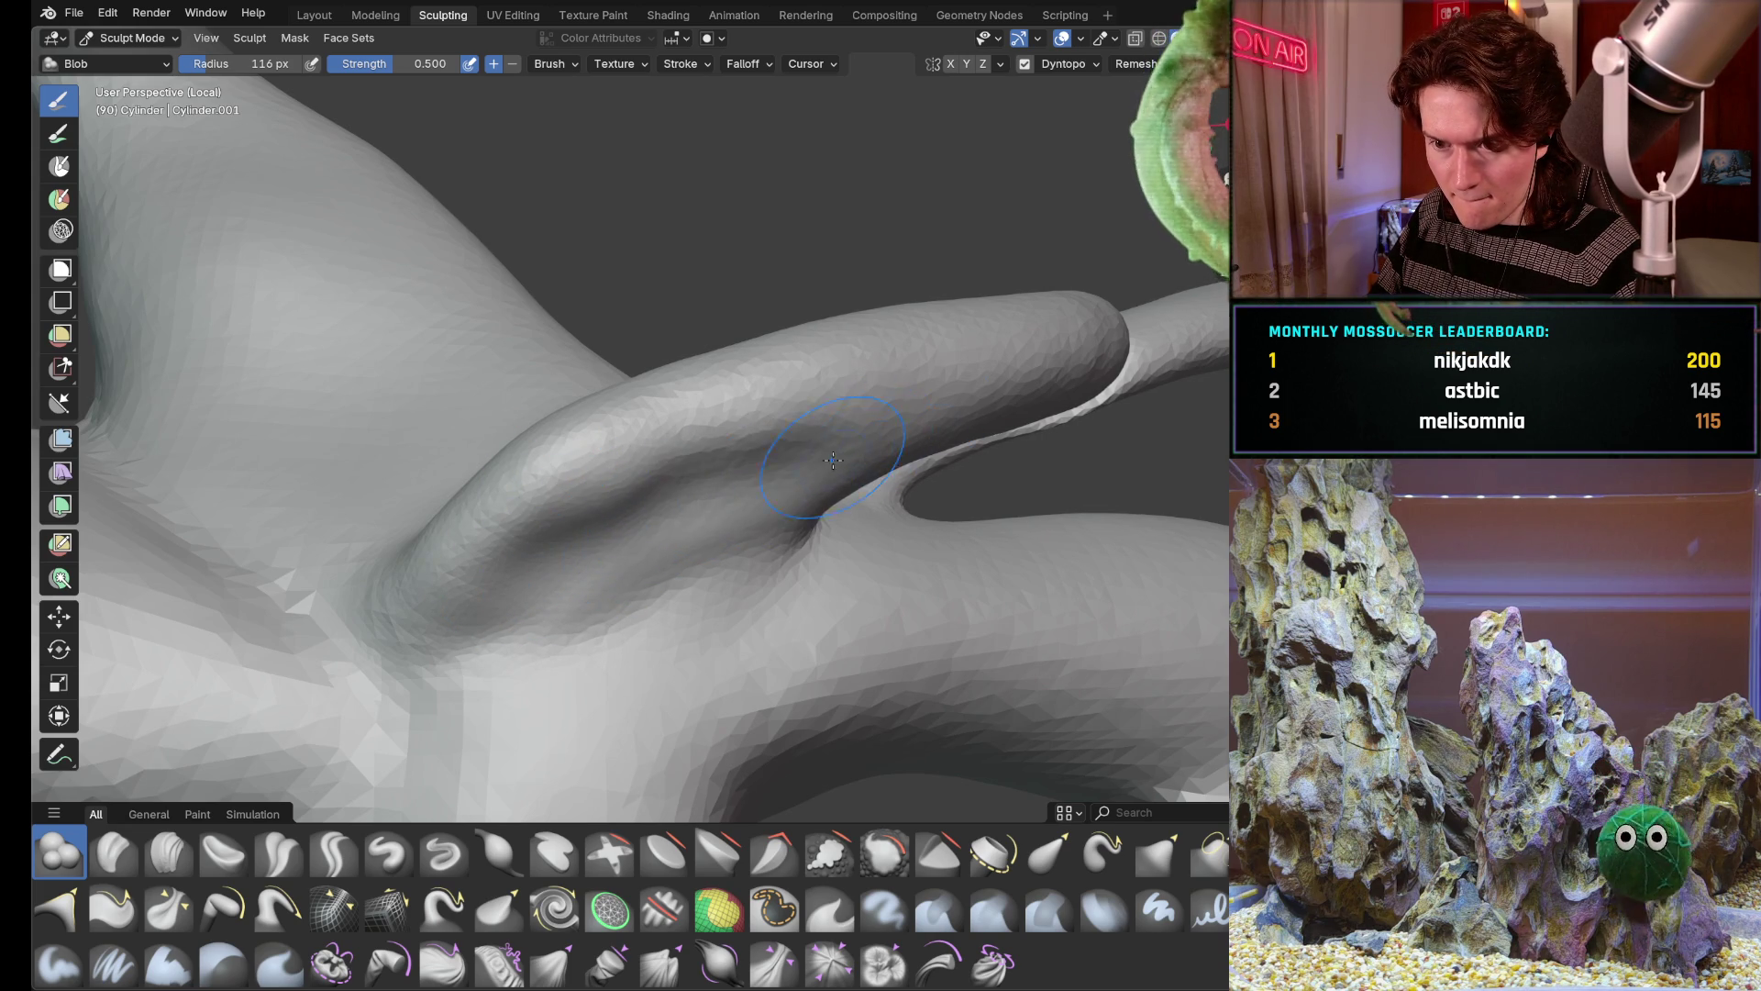
{"action": "middle_click_drag", "start_coordinate": [799, 454], "coordinate": [792, 520]}
{"action": "left_click_drag", "start_coordinate": [514, 596], "coordinate": [494, 631]}
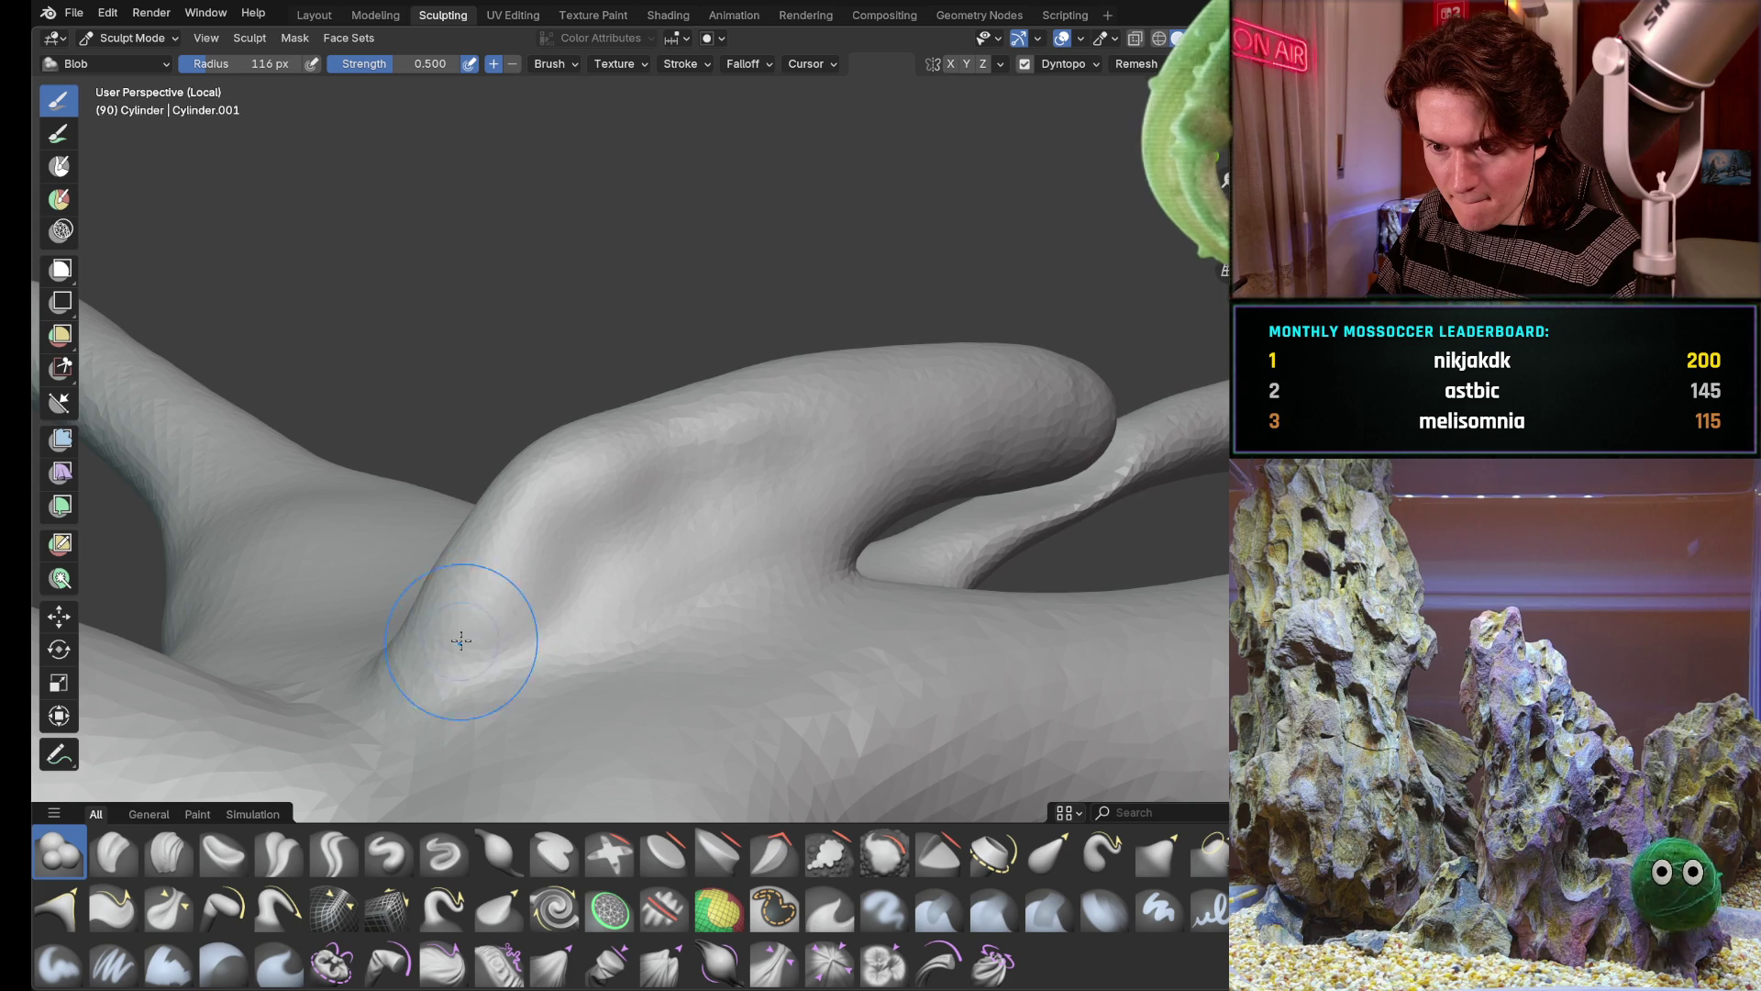
{"action": "left_click_drag", "start_coordinate": [588, 479], "coordinate": [590, 447]}
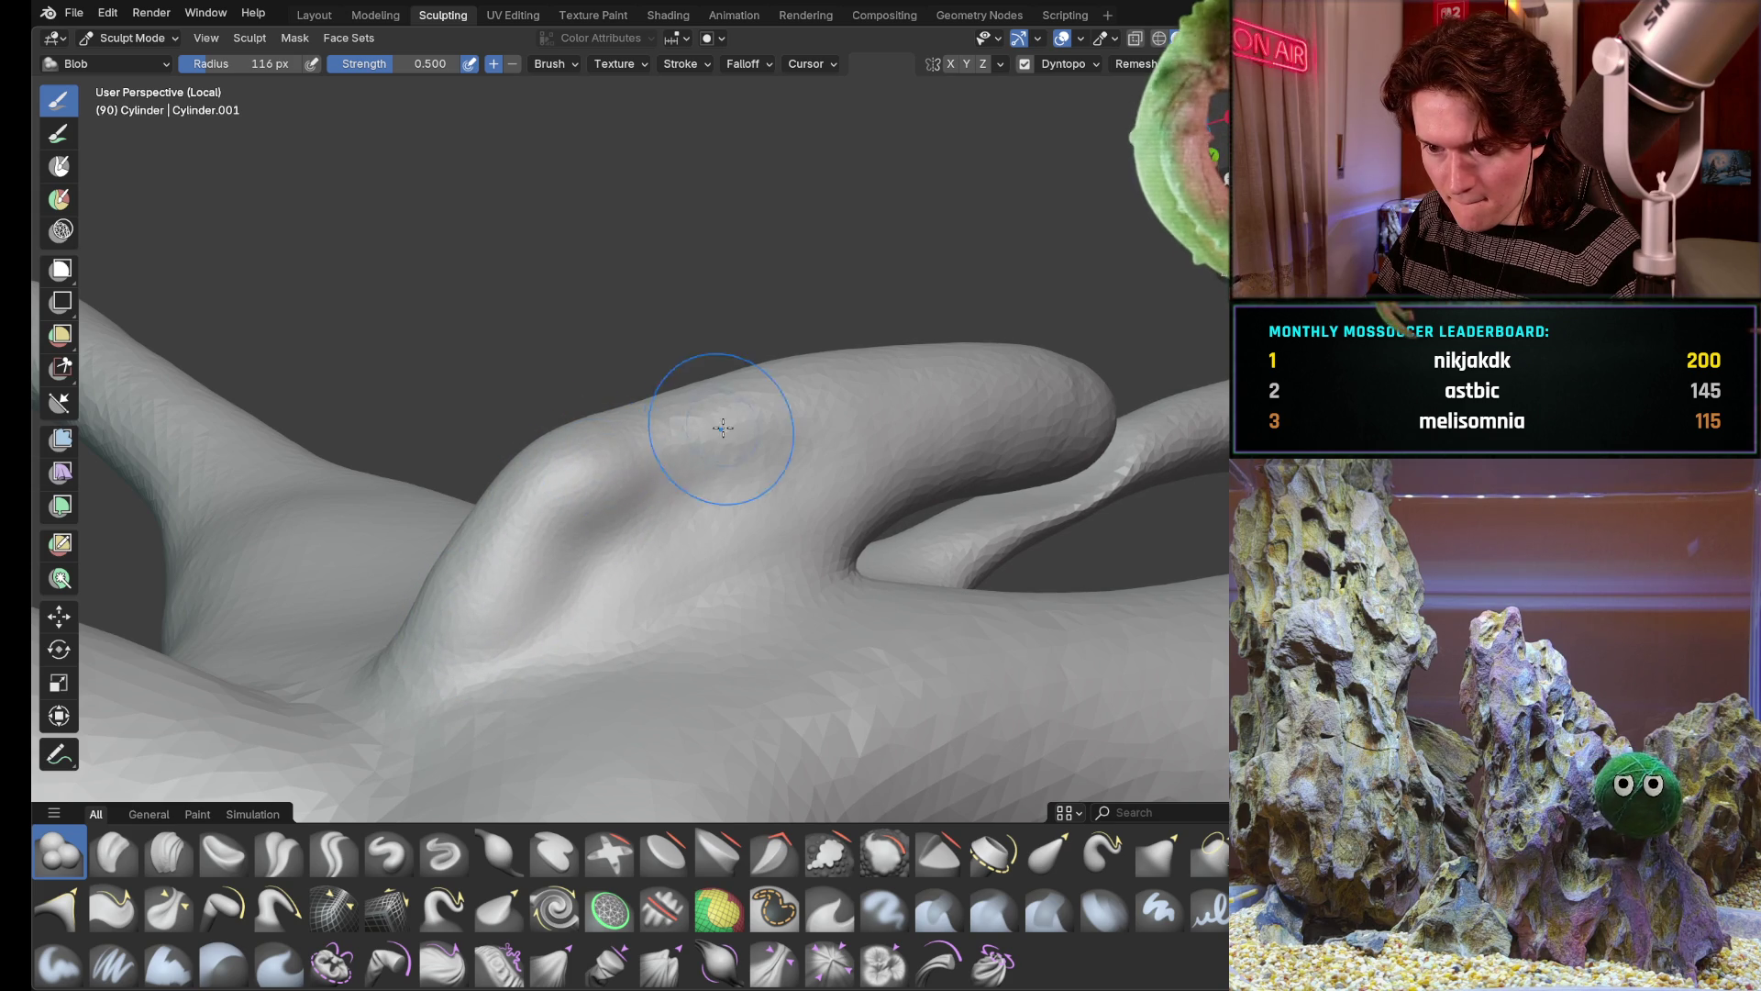
{"action": "mouse_move", "coordinate": [924, 378]}
{"action": "middle_mouse_down"}
{"action": "mouse_move", "coordinate": [663, 386]}
{"action": "mouse_move", "coordinate": [735, 432]}
{"action": "mouse_move", "coordinate": [500, 366]}
{"action": "middle_mouse_up"}
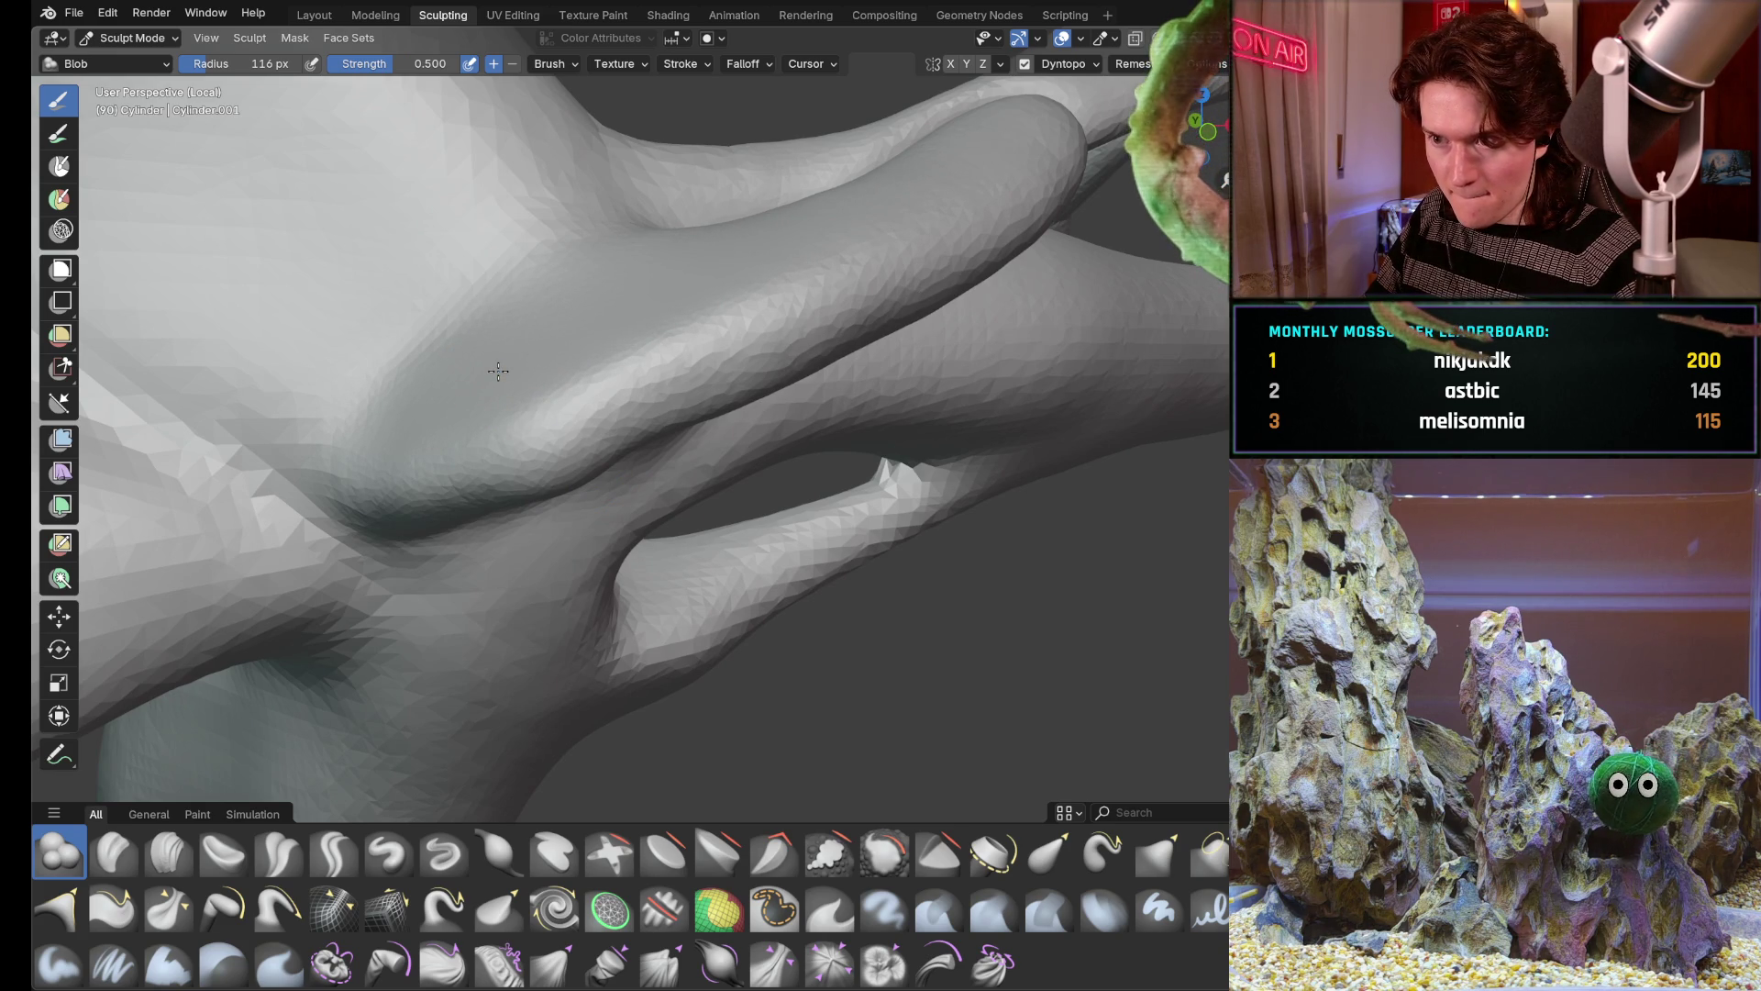
{"action": "mouse_move", "coordinate": [1016, 125]}
{"action": "middle_mouse_down"}
{"action": "mouse_move", "coordinate": [771, 371]}
{"action": "mouse_move", "coordinate": [816, 388]}
{"action": "middle_mouse_up"}
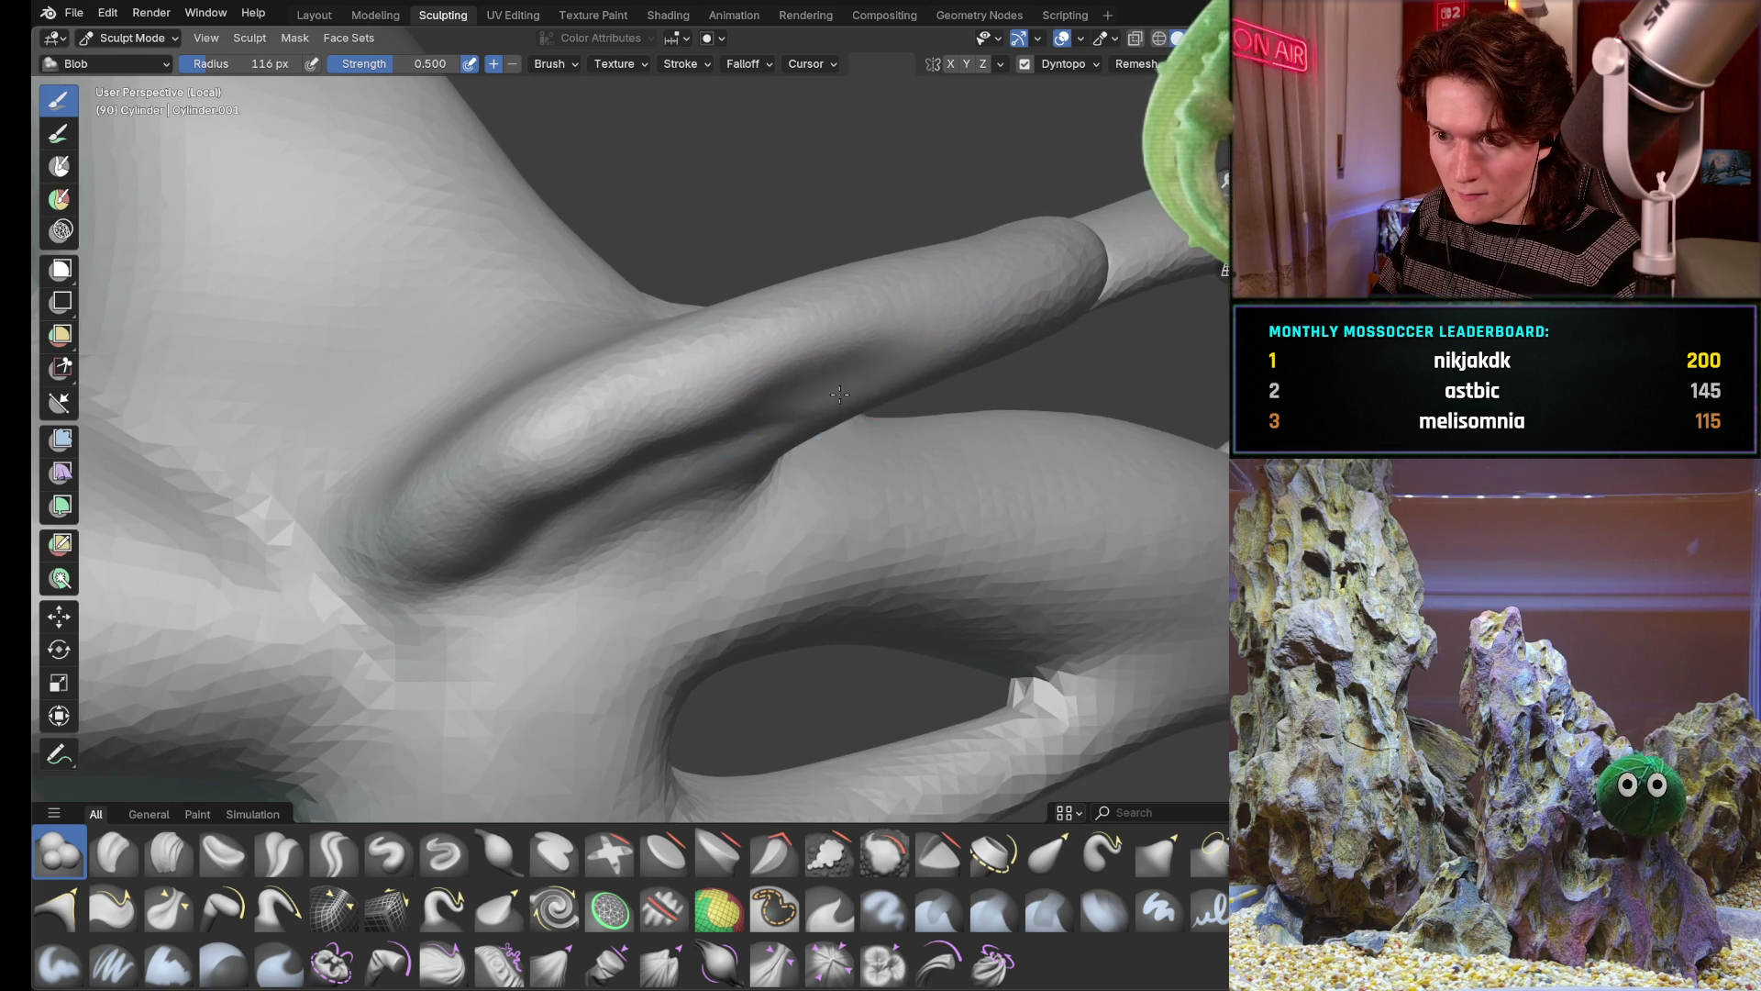
{"action": "middle_click_drag", "start_coordinate": [711, 421], "coordinate": [584, 488]}
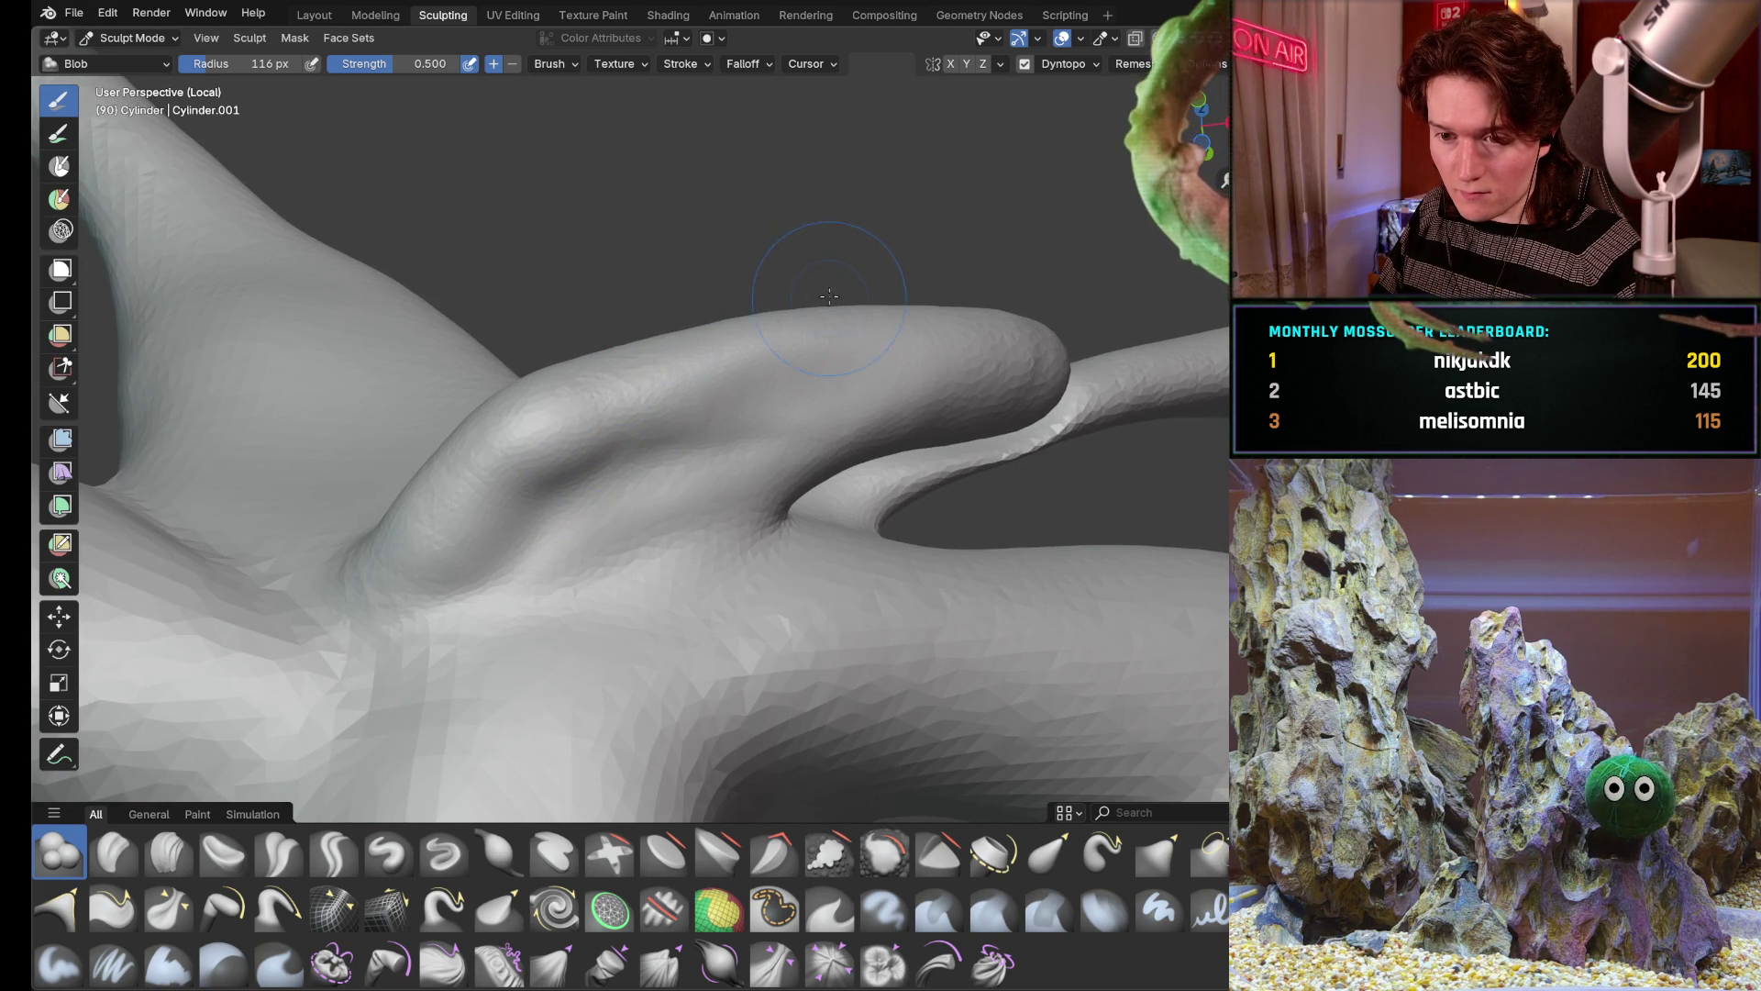
{"action": "scroll", "coordinate": [829, 293], "scroll_direction": "down", "scroll_amount": 5}
{"action": "mouse_move", "coordinate": [771, 344]}
{"action": "middle_mouse_down"}
{"action": "mouse_move", "coordinate": [715, 454]}
{"action": "mouse_move", "coordinate": [745, 497]}
{"action": "mouse_move", "coordinate": [715, 413]}
{"action": "mouse_move", "coordinate": [772, 385]}
{"action": "mouse_move", "coordinate": [812, 549]}
{"action": "mouse_move", "coordinate": [829, 360]}
{"action": "middle_mouse_up"}
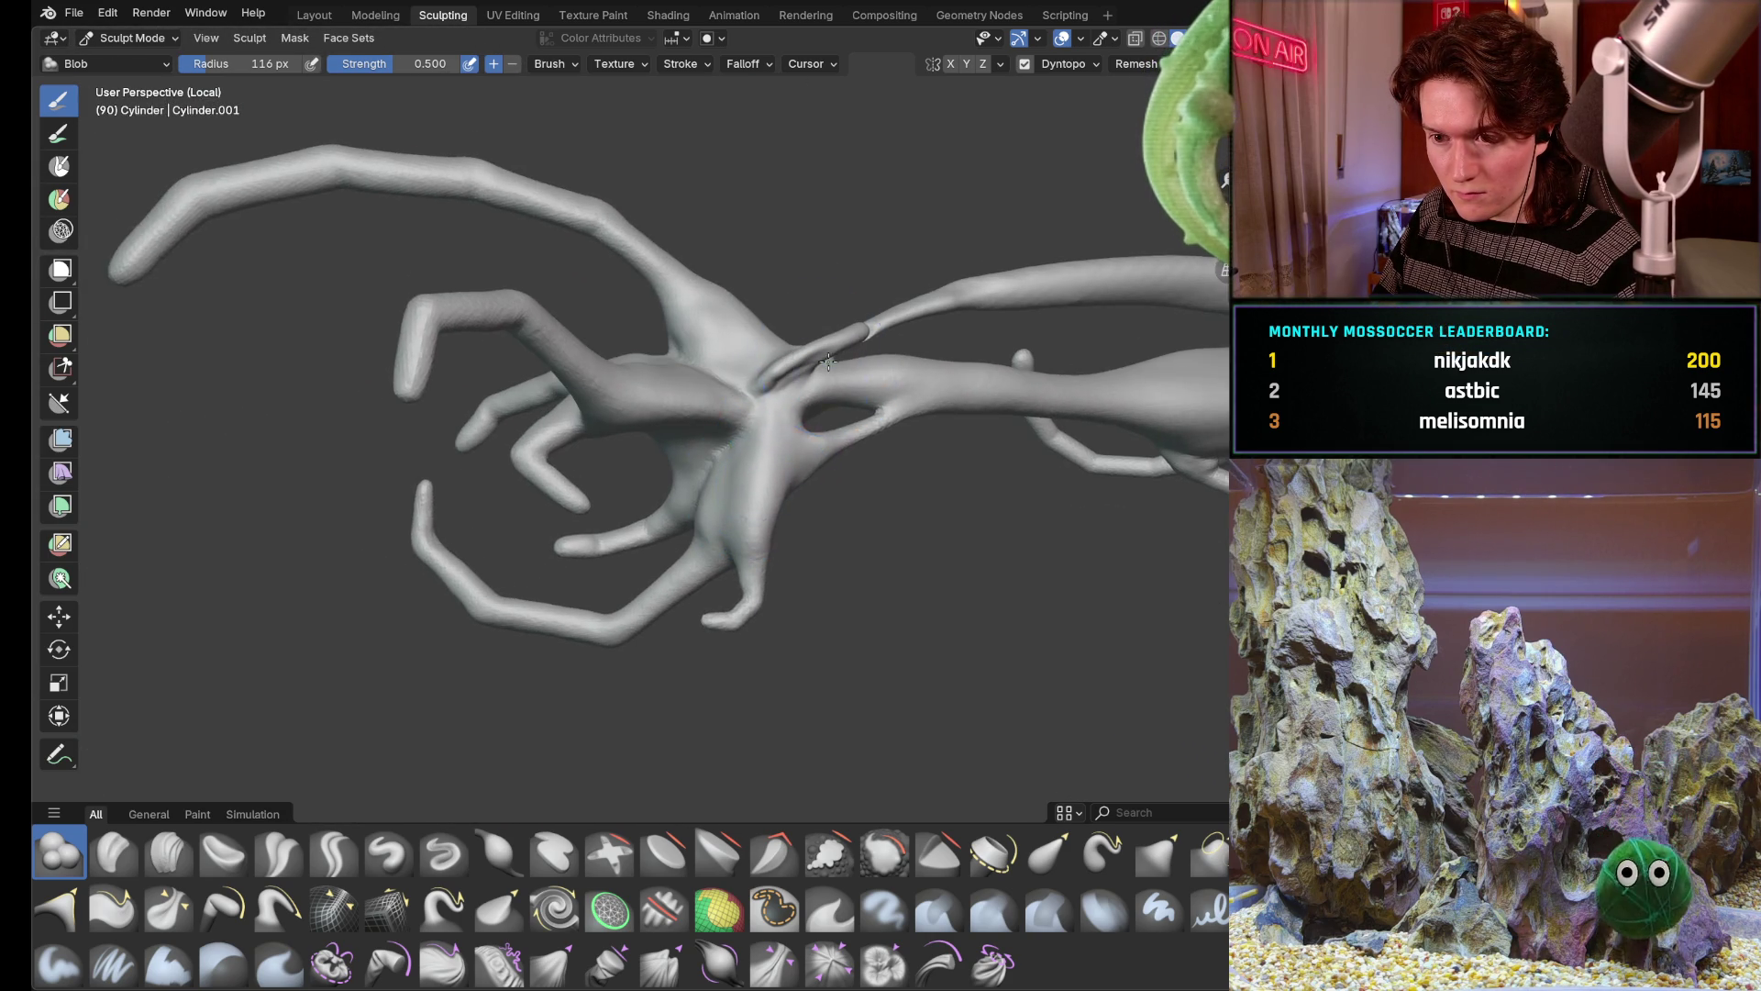
{"action": "scroll", "coordinate": [828, 361], "scroll_direction": "up", "scroll_amount": 3}
{"action": "scroll", "coordinate": [798, 414], "scroll_direction": "up", "scroll_amount": 3}
{"action": "mouse_move", "coordinate": [798, 413]}
{"action": "middle_mouse_down", "text": "shift"}
{"action": "mouse_move", "coordinate": [765, 470]}
{"action": "mouse_move", "coordinate": [715, 481]}
{"action": "mouse_move", "coordinate": [664, 553]}
{"action": "middle_mouse_up", "text": "shift"}
{"action": "scroll", "coordinate": [765, 471], "scroll_direction": "up", "scroll_amount": 3}
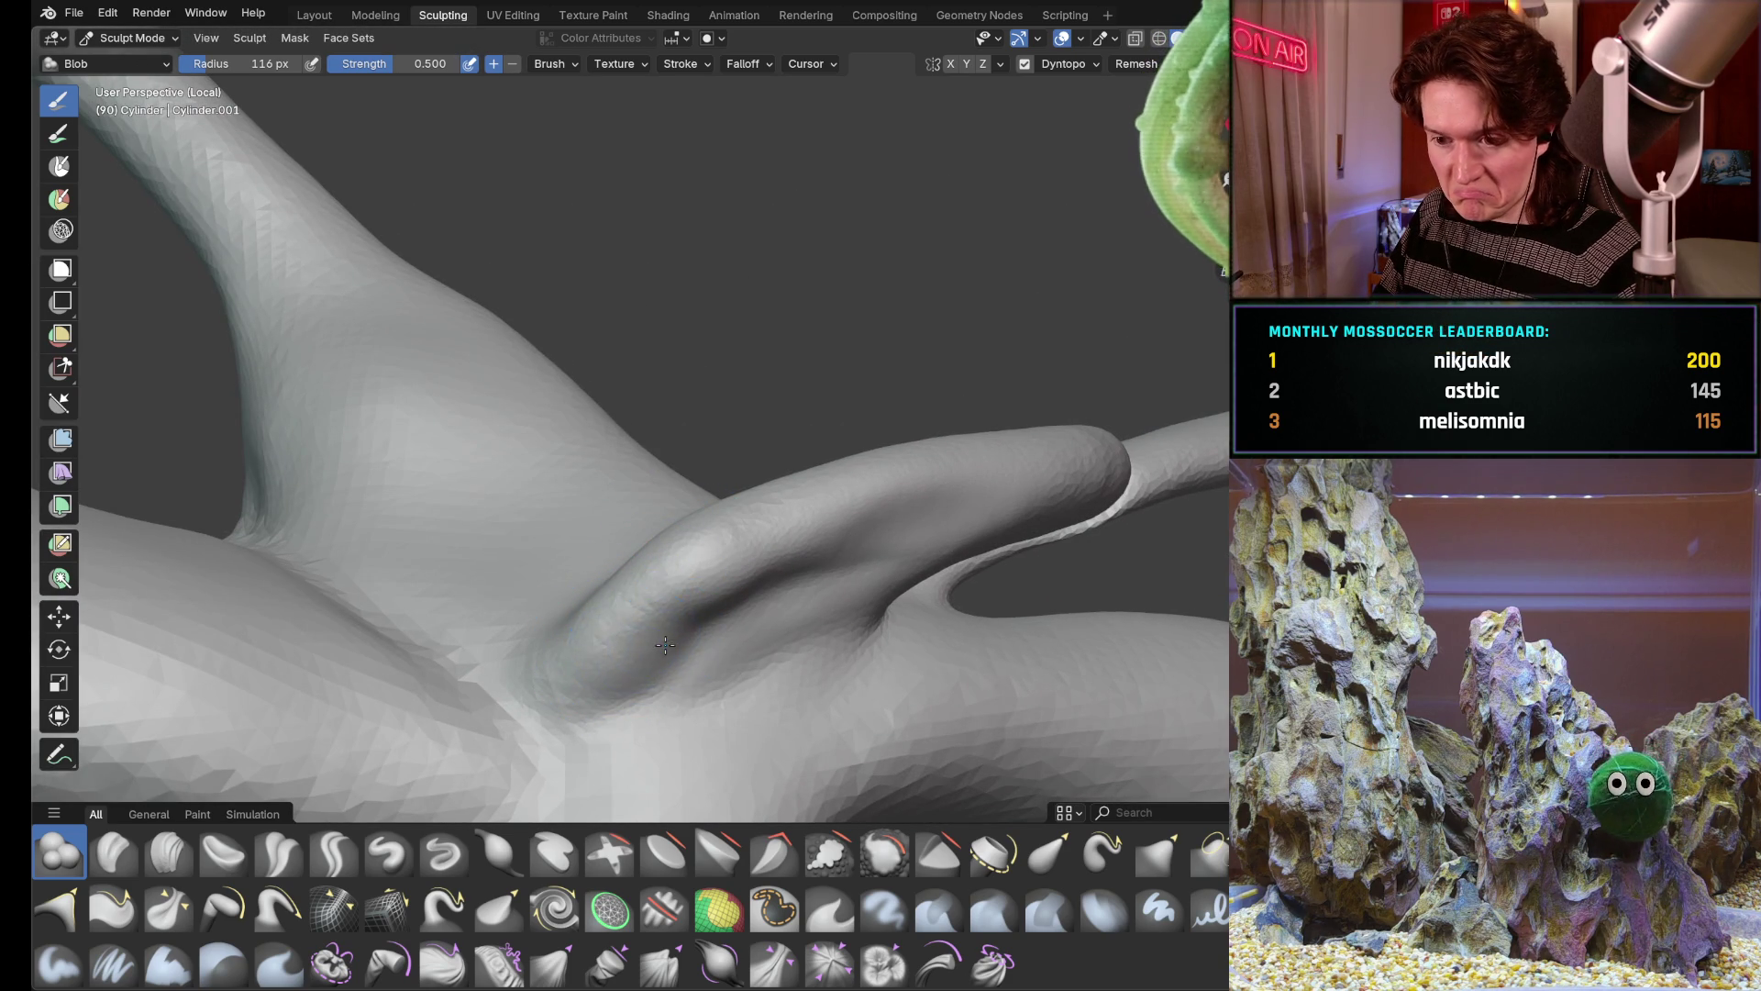
{"action": "mouse_move", "coordinate": [620, 536]}
{"action": "middle_mouse_down"}
{"action": "mouse_move", "coordinate": [692, 688]}
{"action": "mouse_move", "coordinate": [644, 704]}
{"action": "mouse_move", "coordinate": [653, 619]}
{"action": "mouse_move", "coordinate": [523, 647]}
{"action": "mouse_move", "coordinate": [762, 611]}
{"action": "middle_mouse_up"}
{"action": "scroll", "coordinate": [692, 689], "scroll_direction": "down", "scroll_amount": 3}
{"action": "scroll", "coordinate": [675, 695], "scroll_direction": "down", "scroll_amount": 3}
{"action": "scroll", "coordinate": [703, 510], "scroll_direction": "up", "scroll_amount": 4}
{"action": "scroll", "coordinate": [586, 603], "scroll_direction": "up", "scroll_amount": 2}
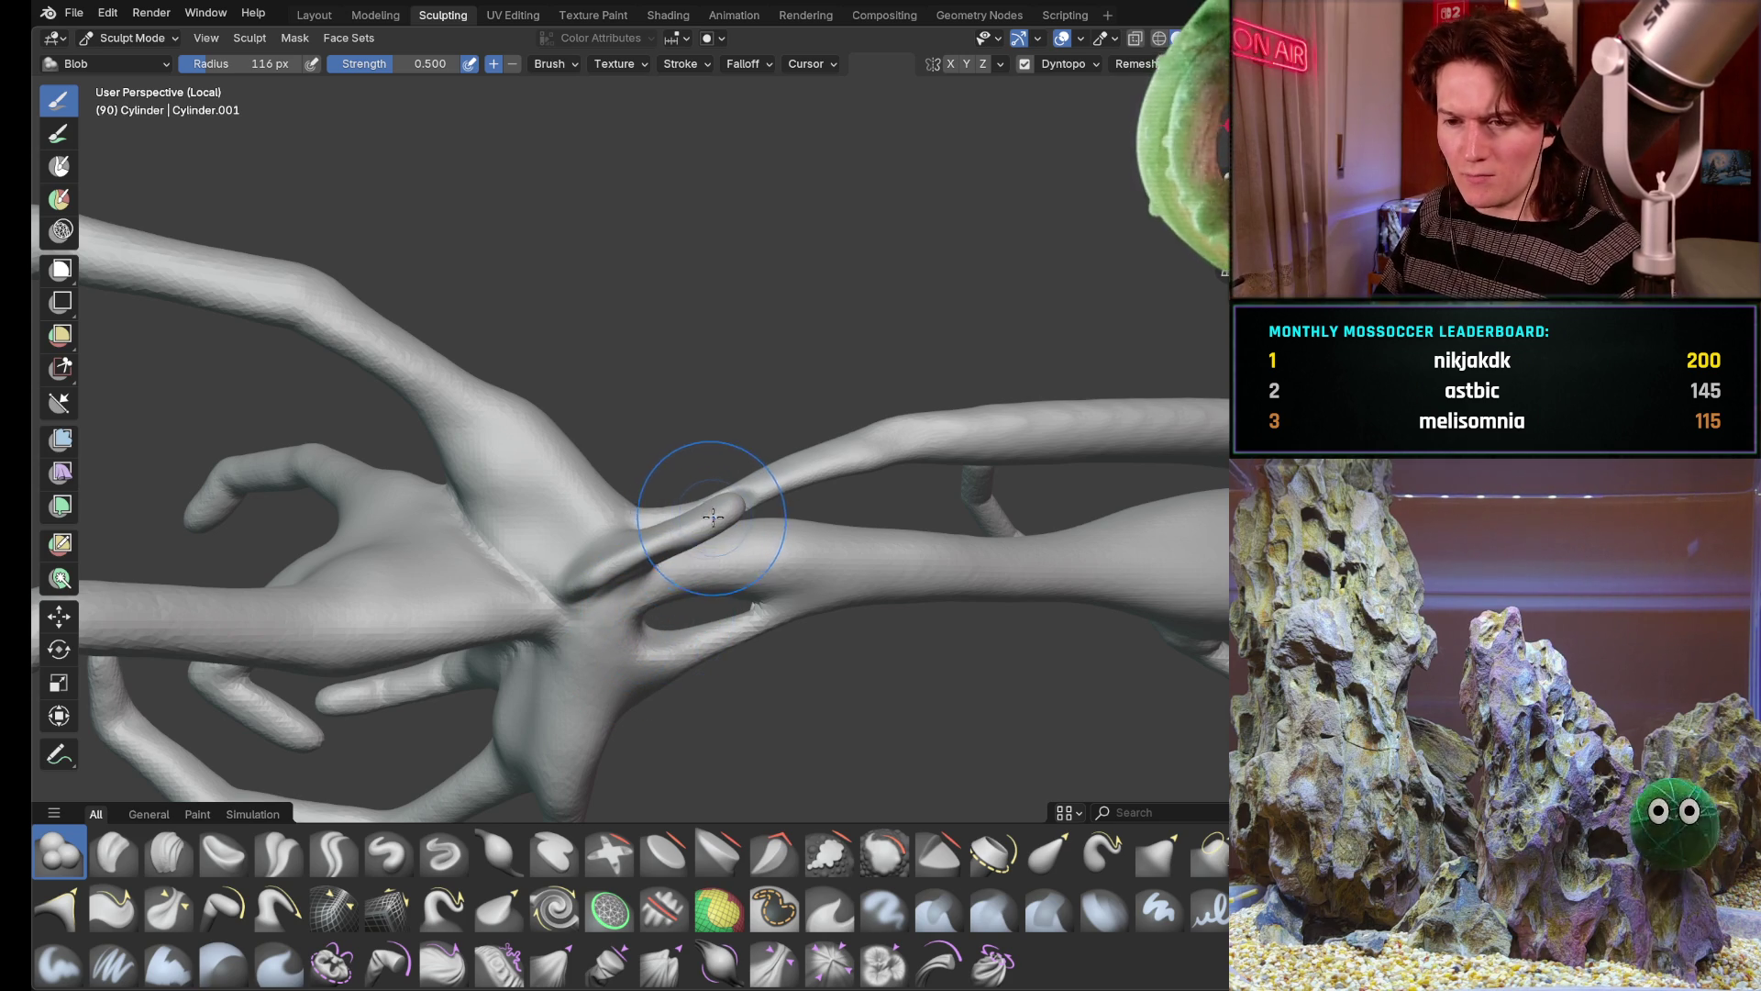
{"action": "mouse_move", "coordinate": [792, 671]}
{"action": "middle_mouse_down"}
{"action": "mouse_move", "coordinate": [844, 706]}
{"action": "mouse_move", "coordinate": [696, 552]}
{"action": "mouse_move", "coordinate": [750, 550]}
{"action": "mouse_move", "coordinate": [785, 473]}
{"action": "mouse_move", "coordinate": [777, 521]}
{"action": "mouse_move", "coordinate": [835, 531]}
{"action": "middle_mouse_up"}
{"action": "scroll", "coordinate": [731, 595], "scroll_direction": "up", "scroll_amount": 3}
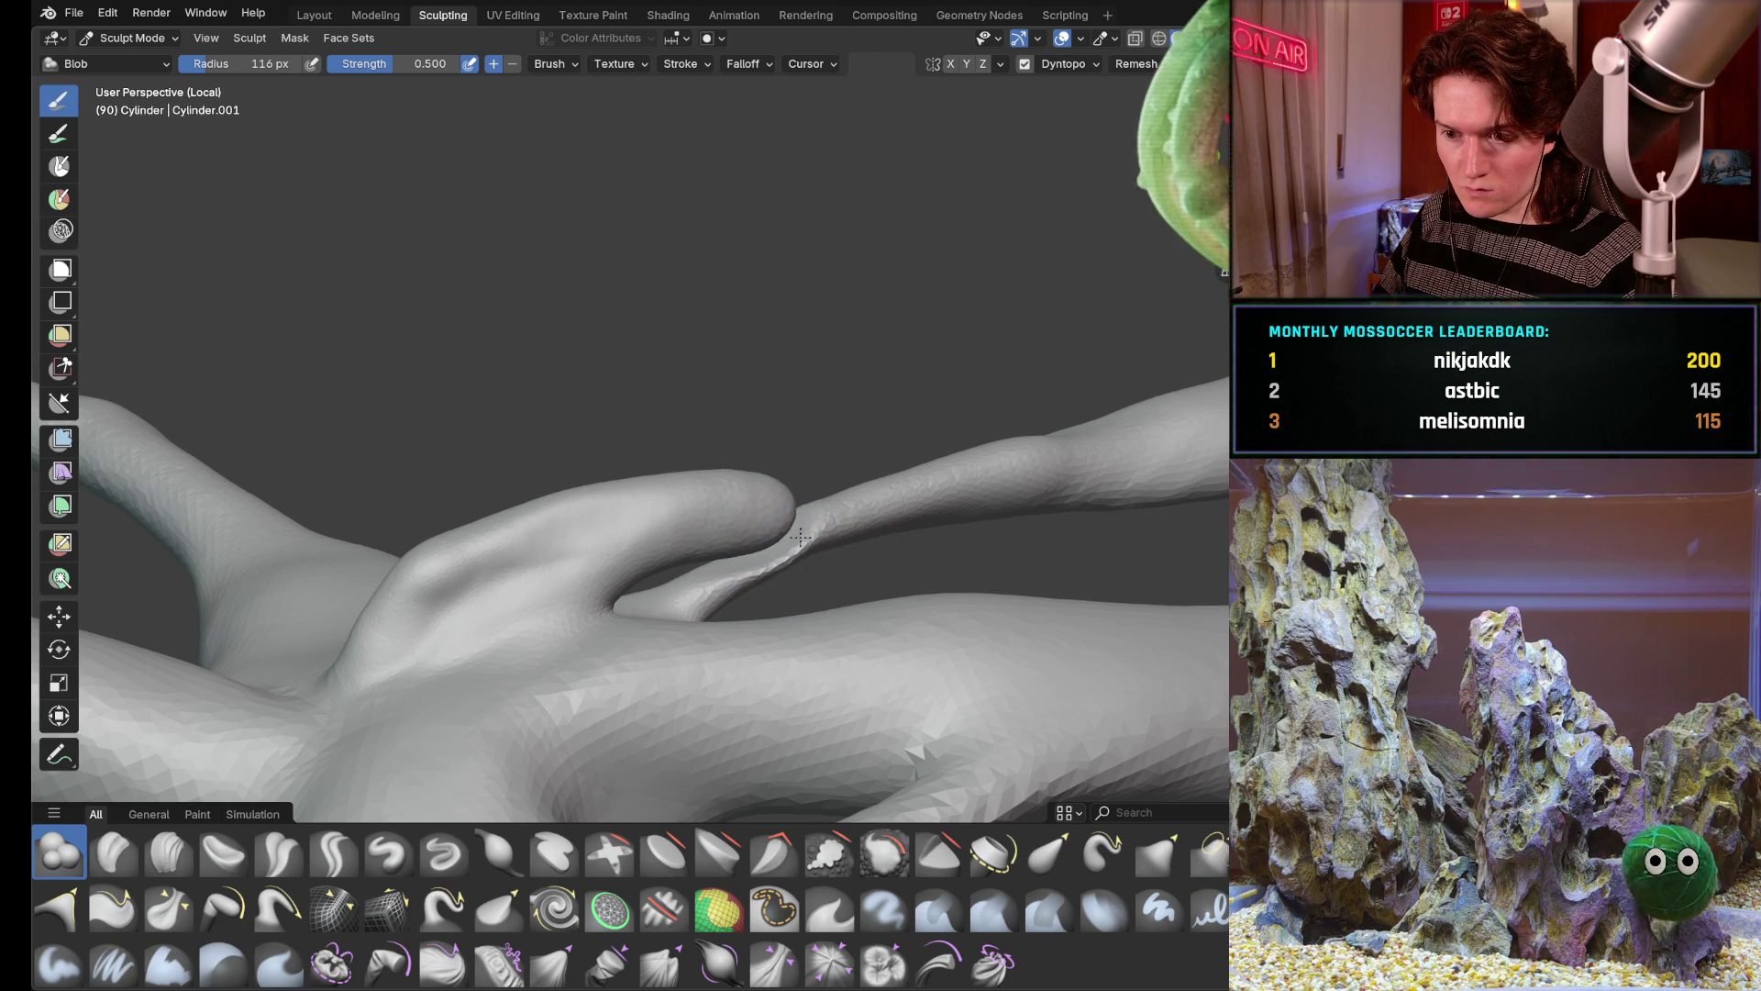
{"action": "middle_click_drag", "start_coordinate": [802, 537], "coordinate": [864, 438]}
{"action": "mouse_move", "coordinate": [826, 602]}
{"action": "middle_mouse_down"}
{"action": "mouse_move", "coordinate": [771, 553]}
{"action": "mouse_move", "coordinate": [853, 532]}
{"action": "middle_mouse_up"}
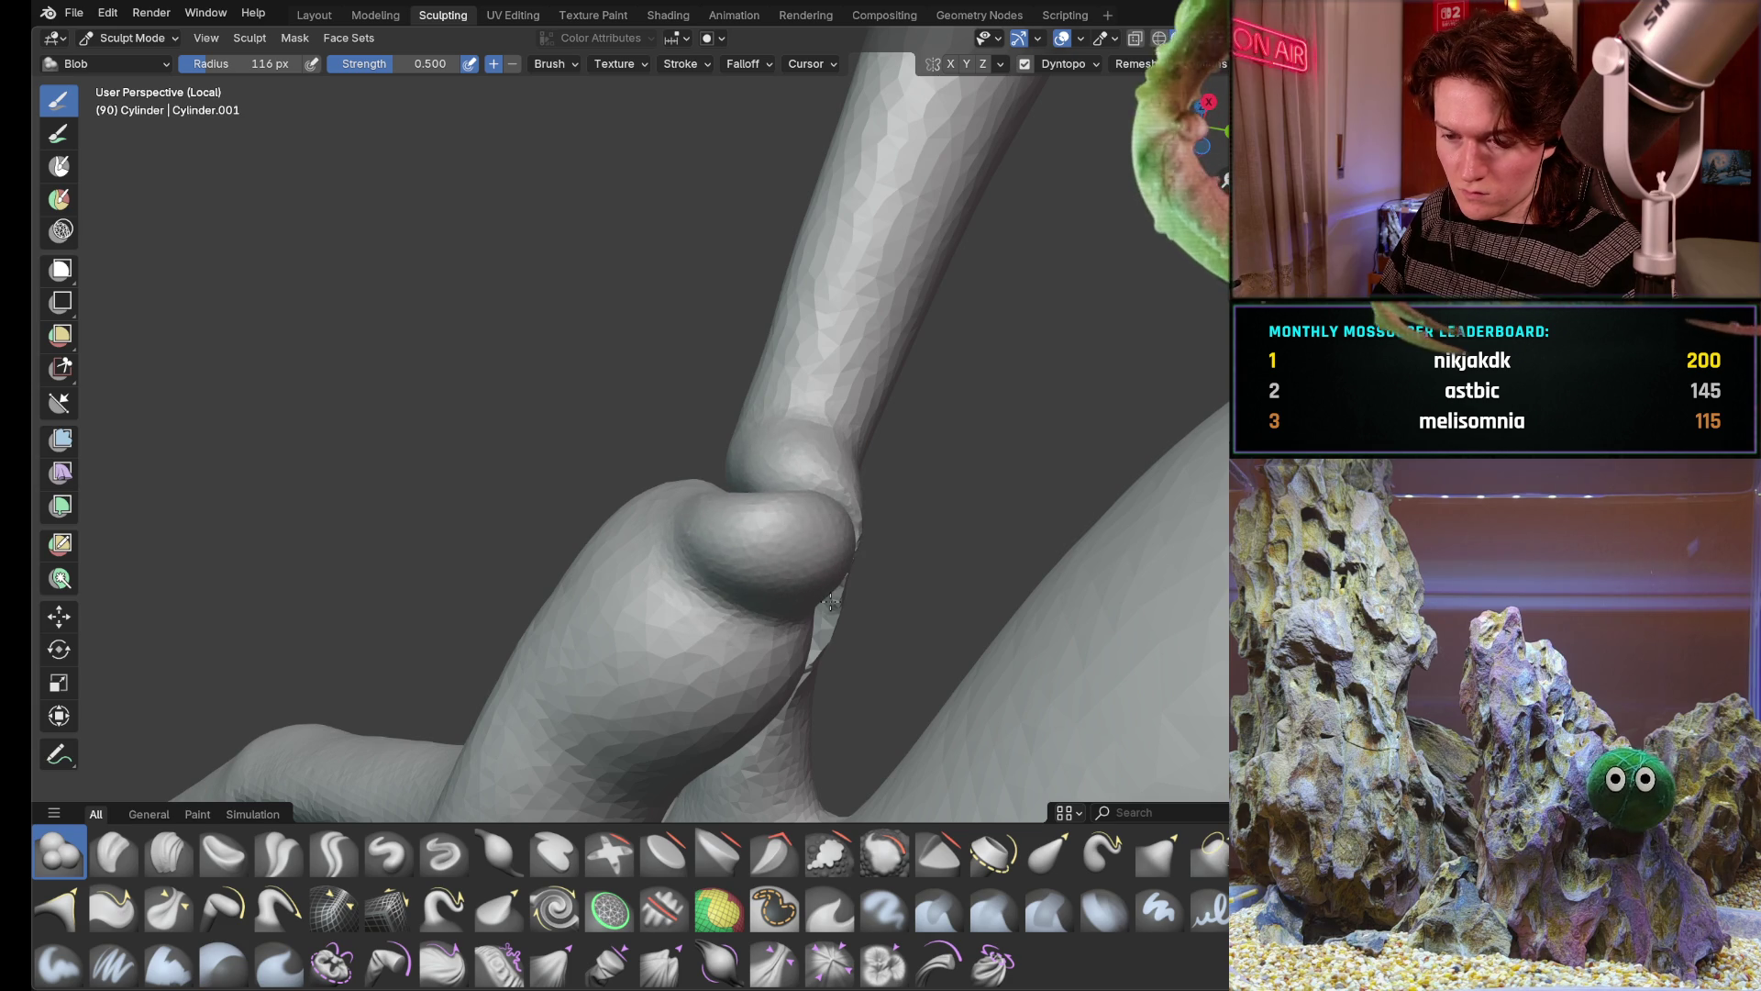
Undo the last two sculpt strokes on the limb joint and review the result around the sculpt
{"action": "mouse_move", "coordinate": [795, 479]}
{"action": "middle_mouse_down"}
{"action": "mouse_move", "coordinate": [765, 498]}
{"action": "mouse_move", "coordinate": [770, 538]}
{"action": "mouse_move", "coordinate": [738, 592]}
{"action": "mouse_move", "coordinate": [882, 576]}
{"action": "middle_mouse_up"}
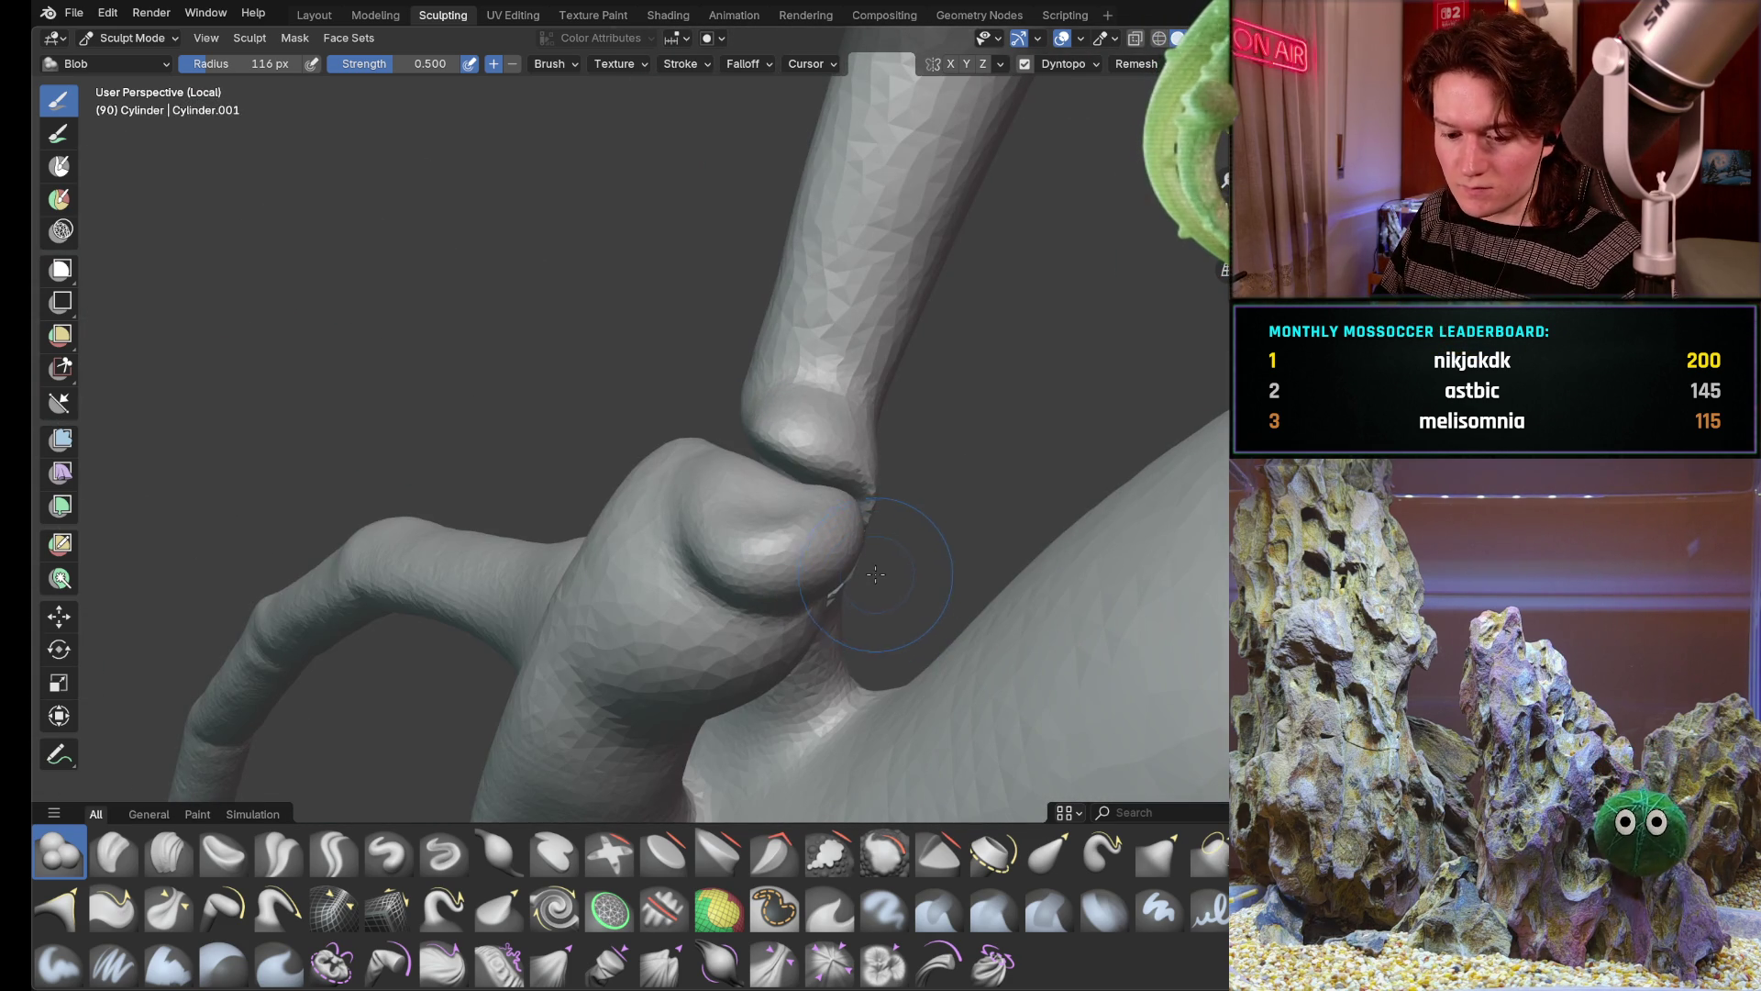
{"action": "key", "text": "ctrl+z"}
{"action": "key", "text": "ctrl+z"}
{"action": "key", "text": "ctrl+z"}
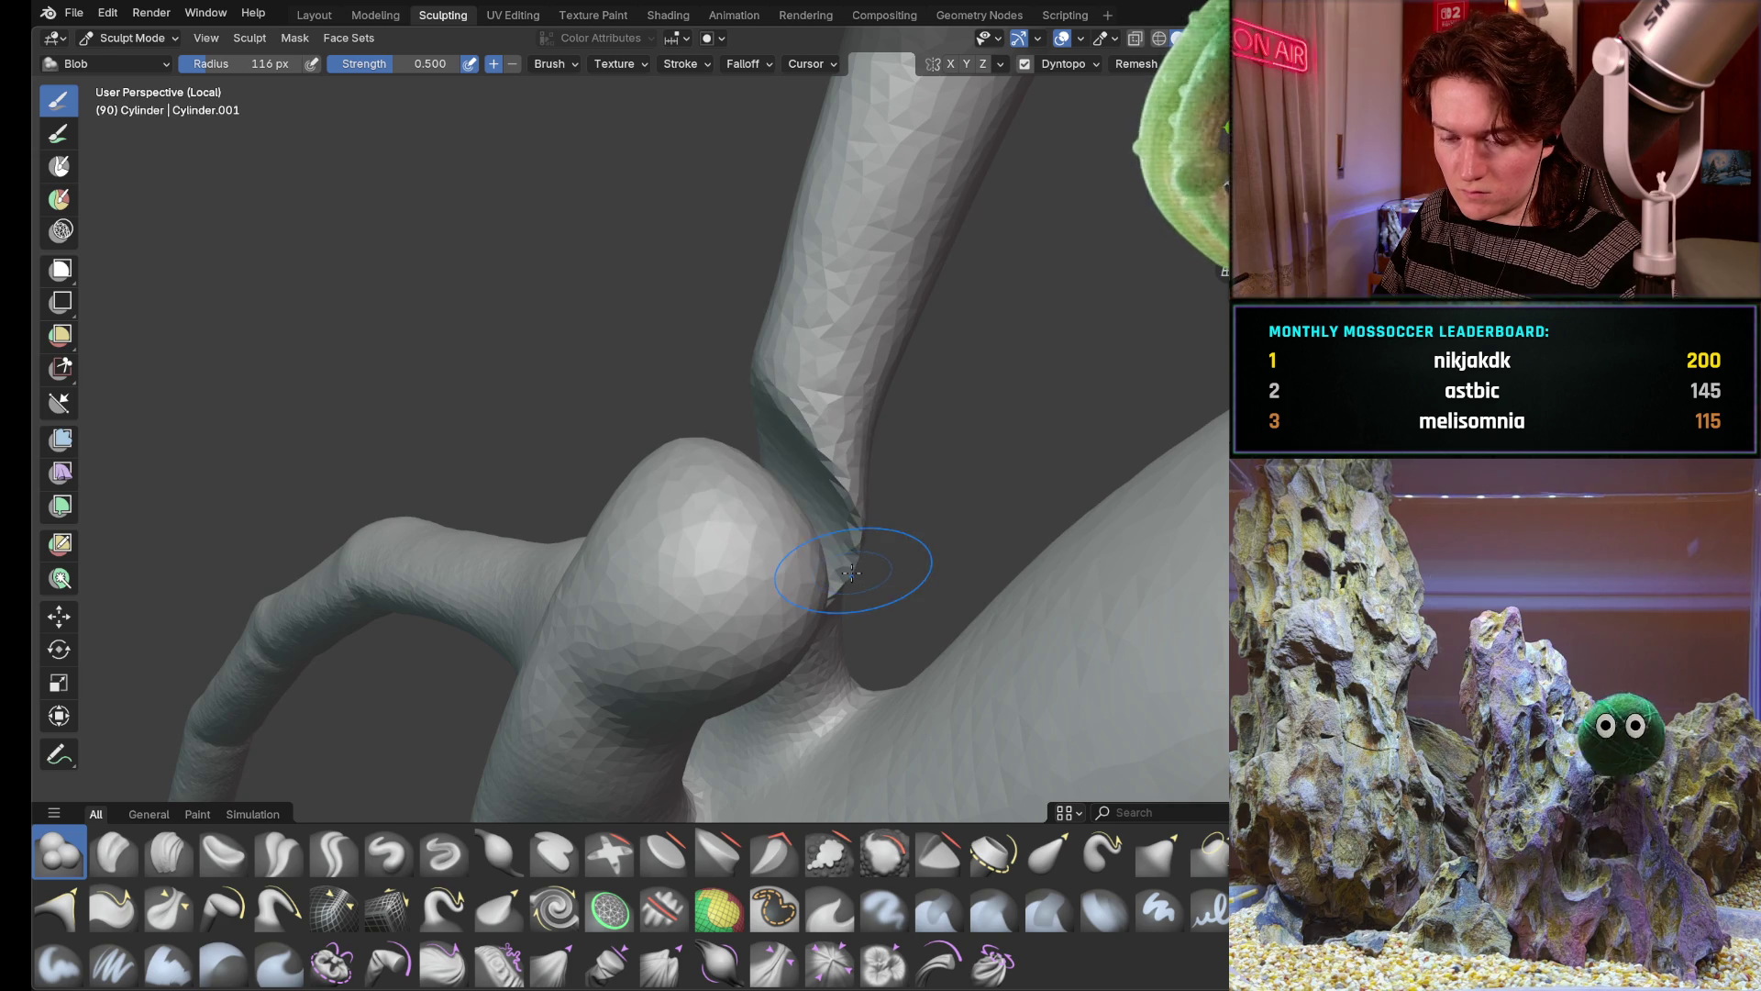
{"action": "key", "text": "ctrl+z"}
{"action": "mouse_move", "coordinate": [840, 574]}
{"action": "middle_mouse_down"}
{"action": "mouse_move", "coordinate": [704, 684]}
{"action": "mouse_move", "coordinate": [672, 630]}
{"action": "mouse_move", "coordinate": [786, 748]}
{"action": "mouse_move", "coordinate": [757, 688]}
{"action": "middle_mouse_up"}
{"action": "scroll", "coordinate": [673, 630], "scroll_direction": "down", "scroll_amount": 4}
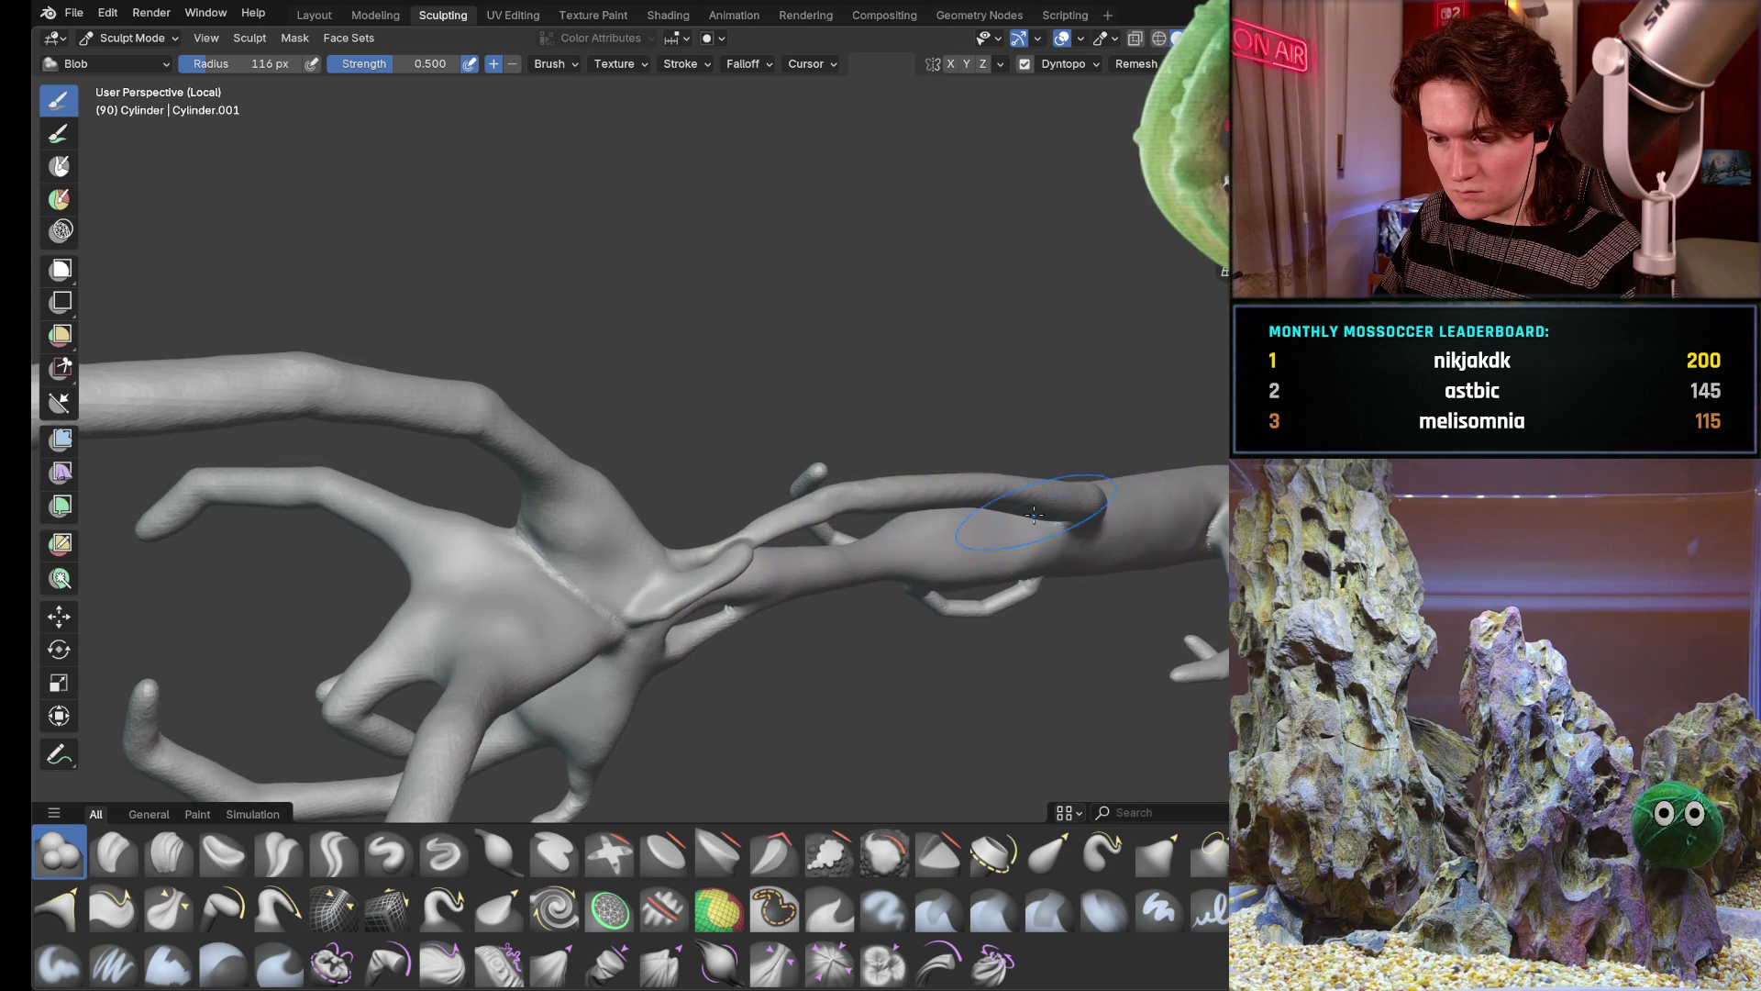
{"action": "middle_click_drag", "start_coordinate": [1034, 516], "coordinate": [971, 468]}
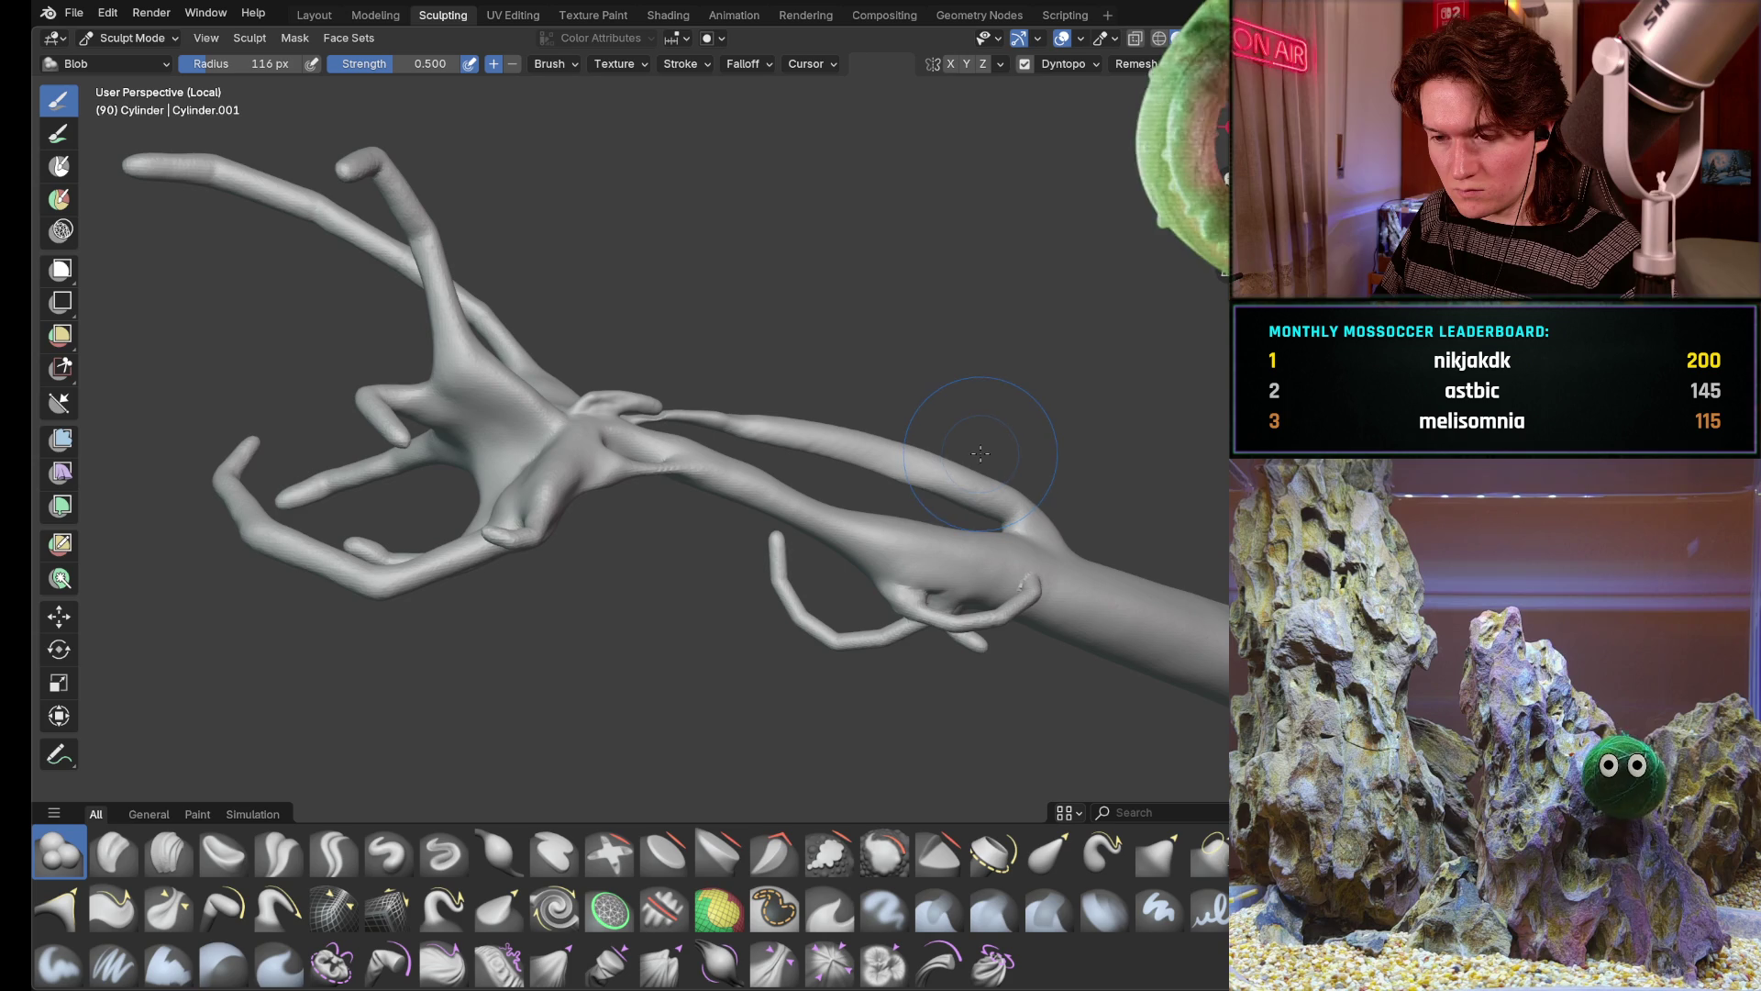
{"action": "mouse_move", "coordinate": [983, 449]}
{"action": "middle_mouse_down"}
{"action": "mouse_move", "coordinate": [937, 633]}
{"action": "mouse_move", "coordinate": [971, 578]}
{"action": "mouse_move", "coordinate": [936, 509]}
{"action": "middle_mouse_up"}
{"action": "scroll", "coordinate": [957, 579], "scroll_direction": "down", "scroll_amount": 4}
{"action": "scroll", "coordinate": [922, 503], "scroll_direction": "up", "scroll_amount": 4}
{"action": "mouse_move", "coordinate": [876, 492]}
{"action": "middle_mouse_down"}
{"action": "mouse_move", "coordinate": [860, 550]}
{"action": "mouse_move", "coordinate": [876, 581]}
{"action": "middle_mouse_up"}
{"action": "scroll", "coordinate": [876, 582], "scroll_direction": "up", "scroll_amount": 2}
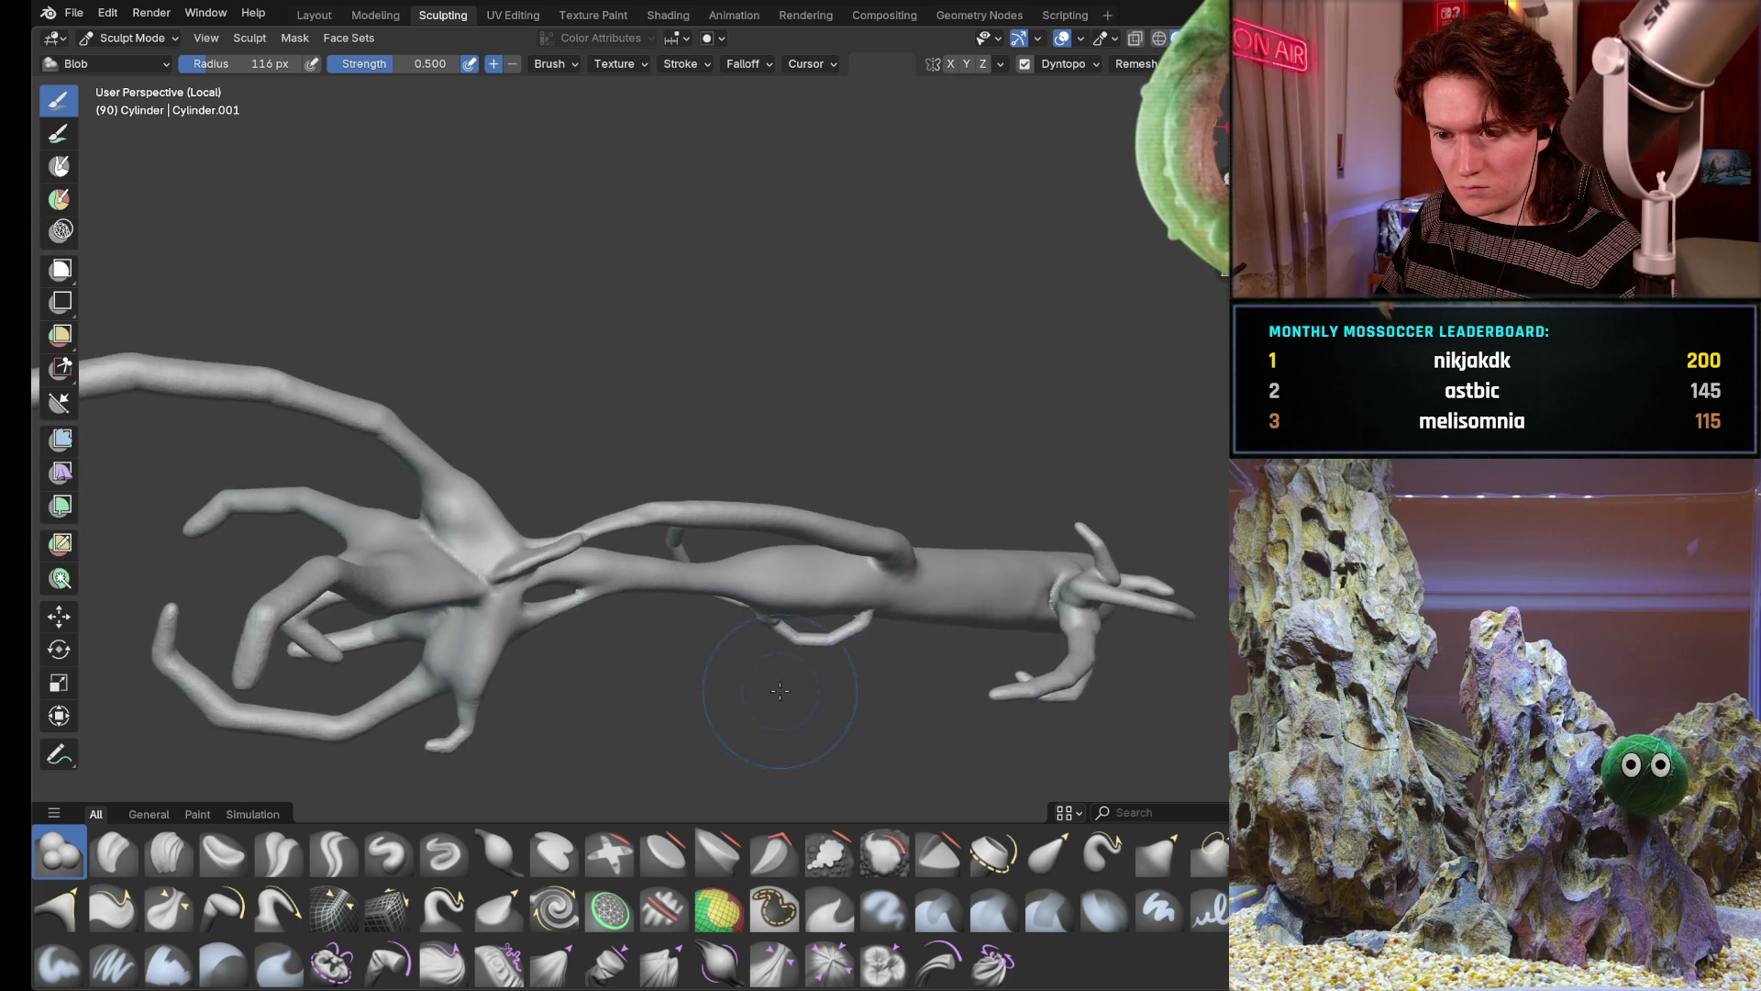
{"action": "scroll", "coordinate": [826, 592], "scroll_direction": "up", "scroll_amount": 2}
{"action": "scroll", "coordinate": [799, 591], "scroll_direction": "up", "scroll_amount": 1}
{"action": "scroll", "coordinate": [765, 598], "scroll_direction": "up", "scroll_amount": 1}
{"action": "middle_click_drag", "start_coordinate": [765, 597], "coordinate": [716, 498]}
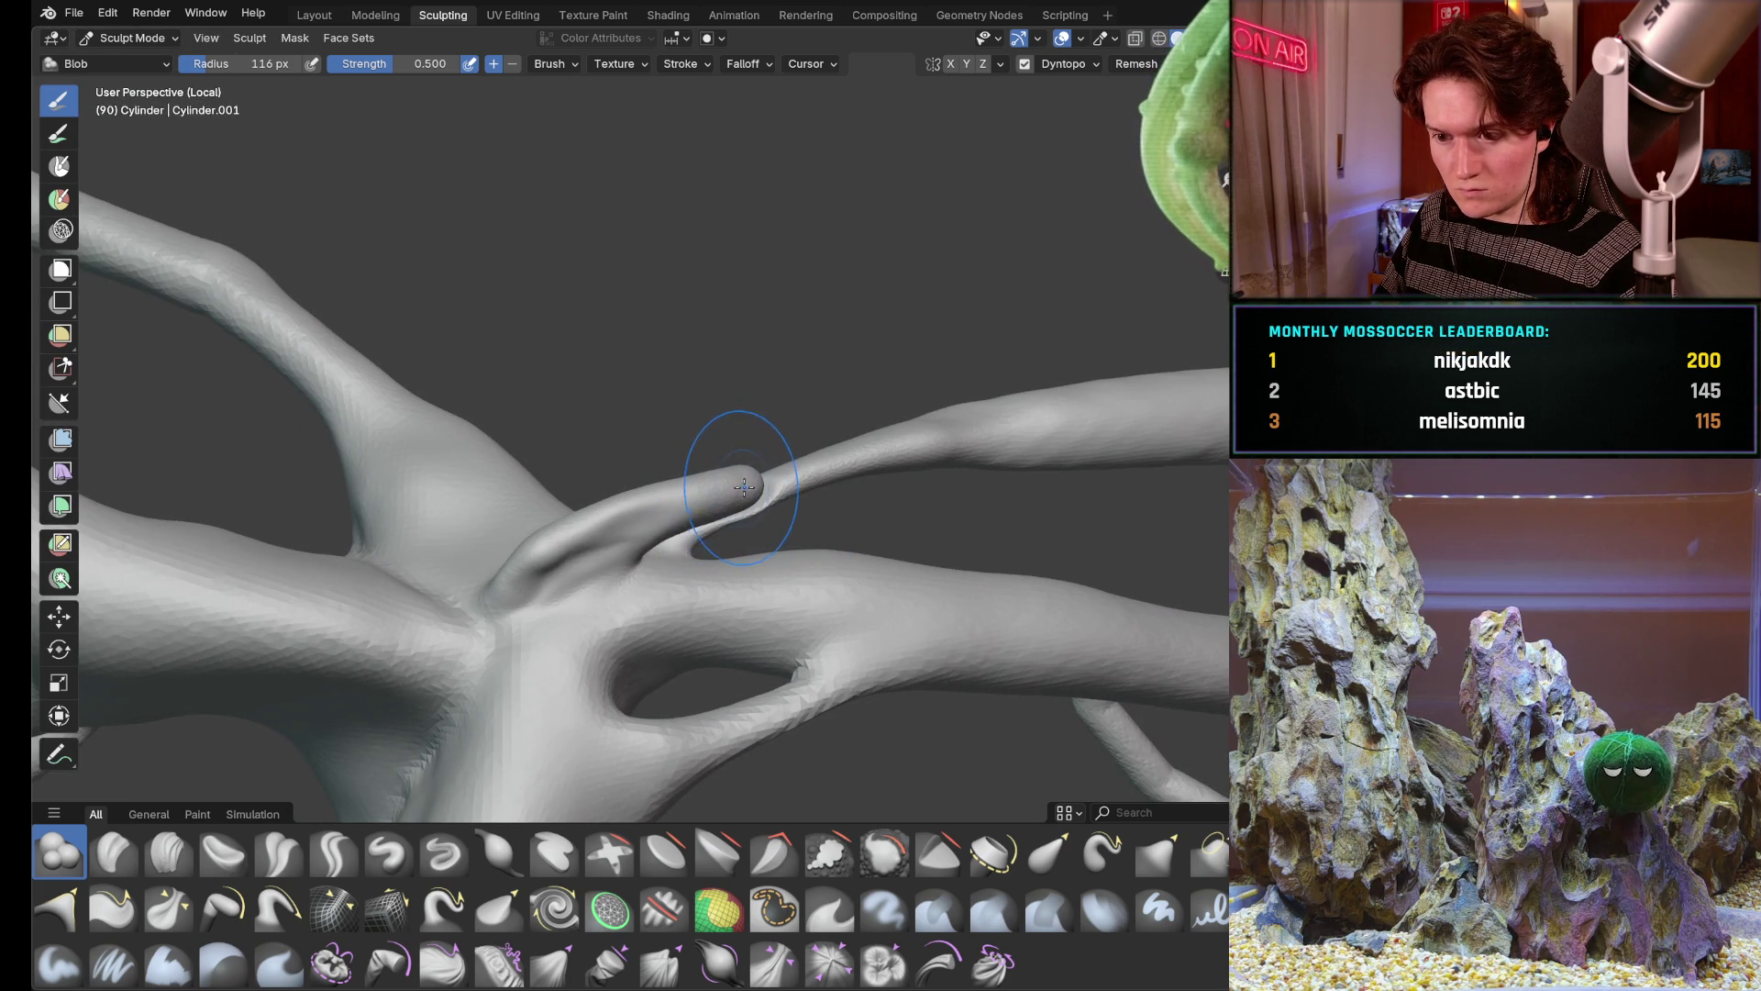
{"action": "scroll", "coordinate": [795, 521], "scroll_direction": "up", "scroll_amount": 2}
Set the Dyntopo detailing mode, then switch to the Pull brush for the junction bump
{"action": "left_click", "coordinate": [1068, 63]}
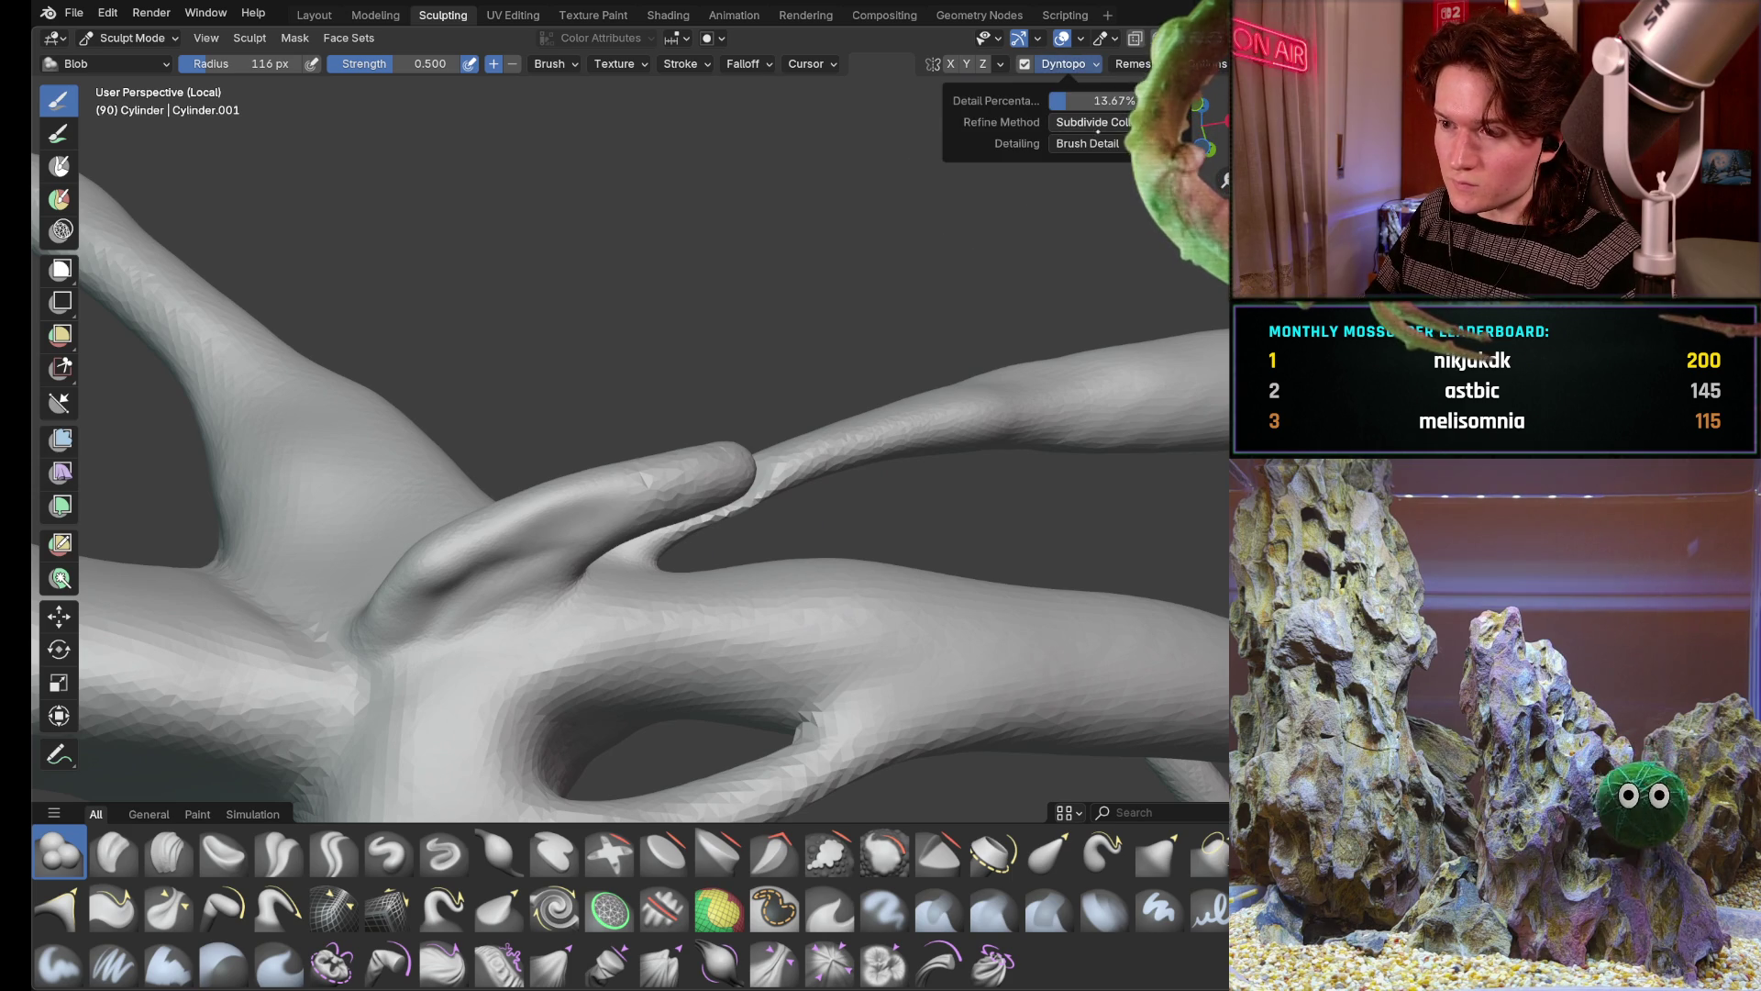
{"action": "left_click", "coordinate": [1090, 143]}
{"action": "left_click", "coordinate": [1081, 165]}
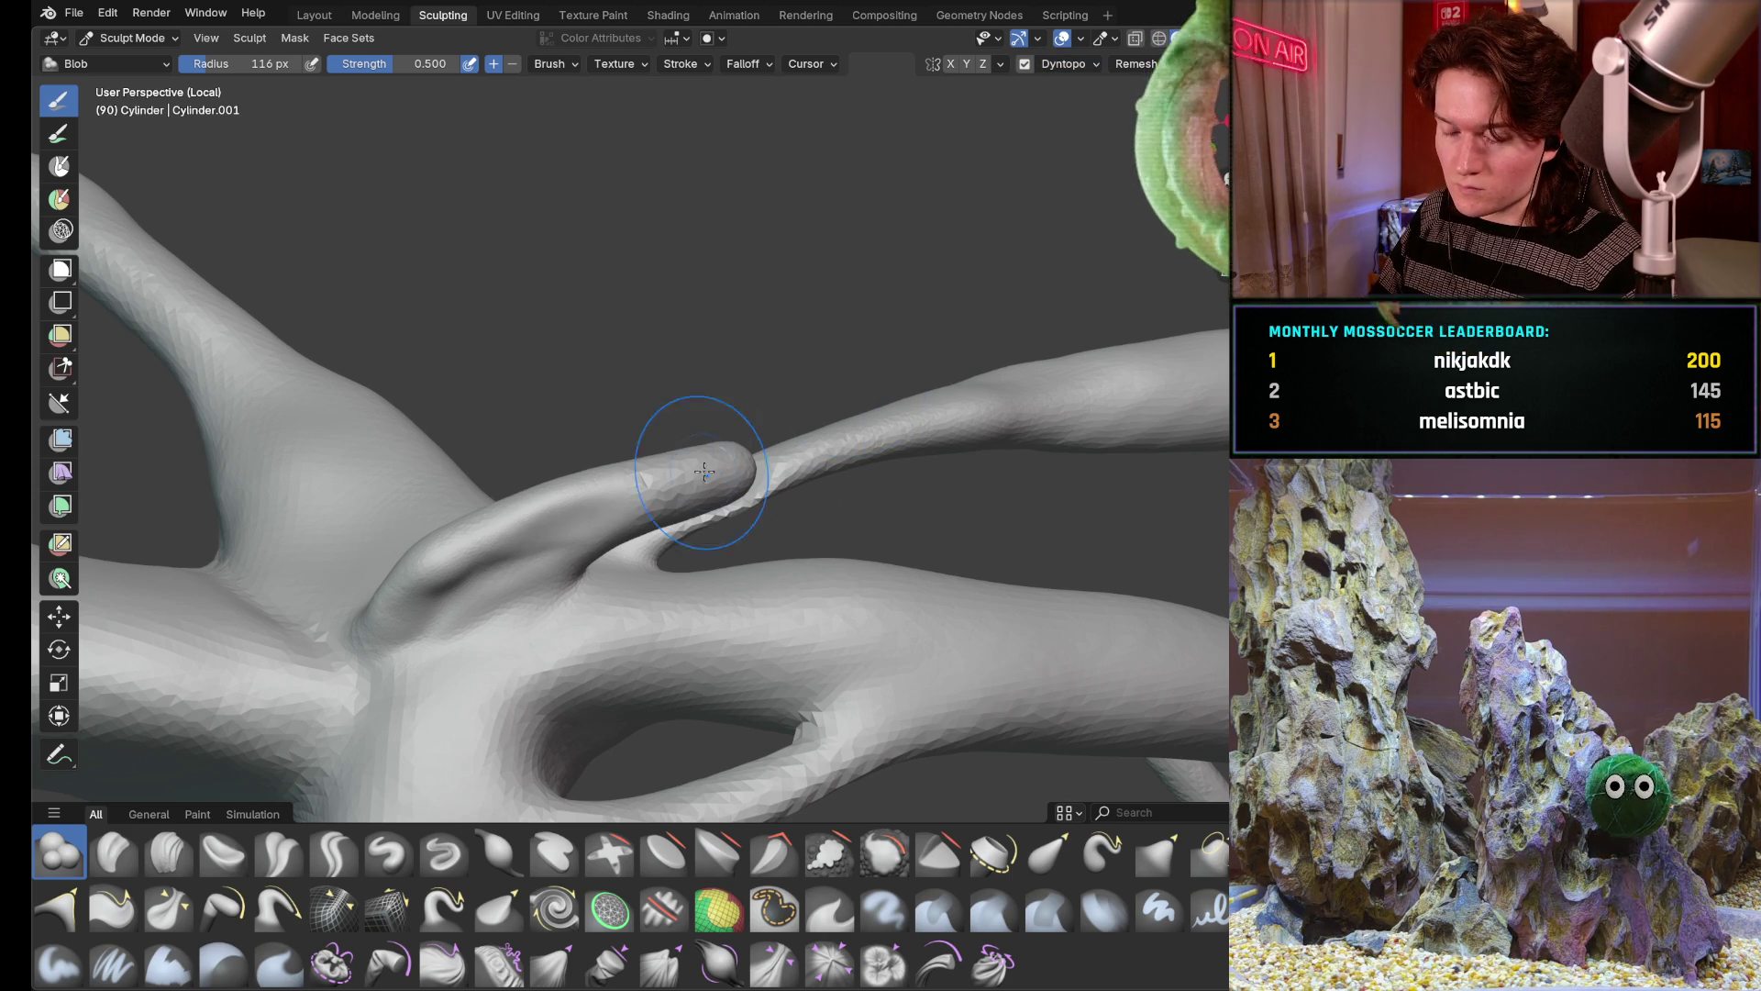
{"action": "scroll", "coordinate": [647, 503], "scroll_direction": "up", "scroll_amount": 2}
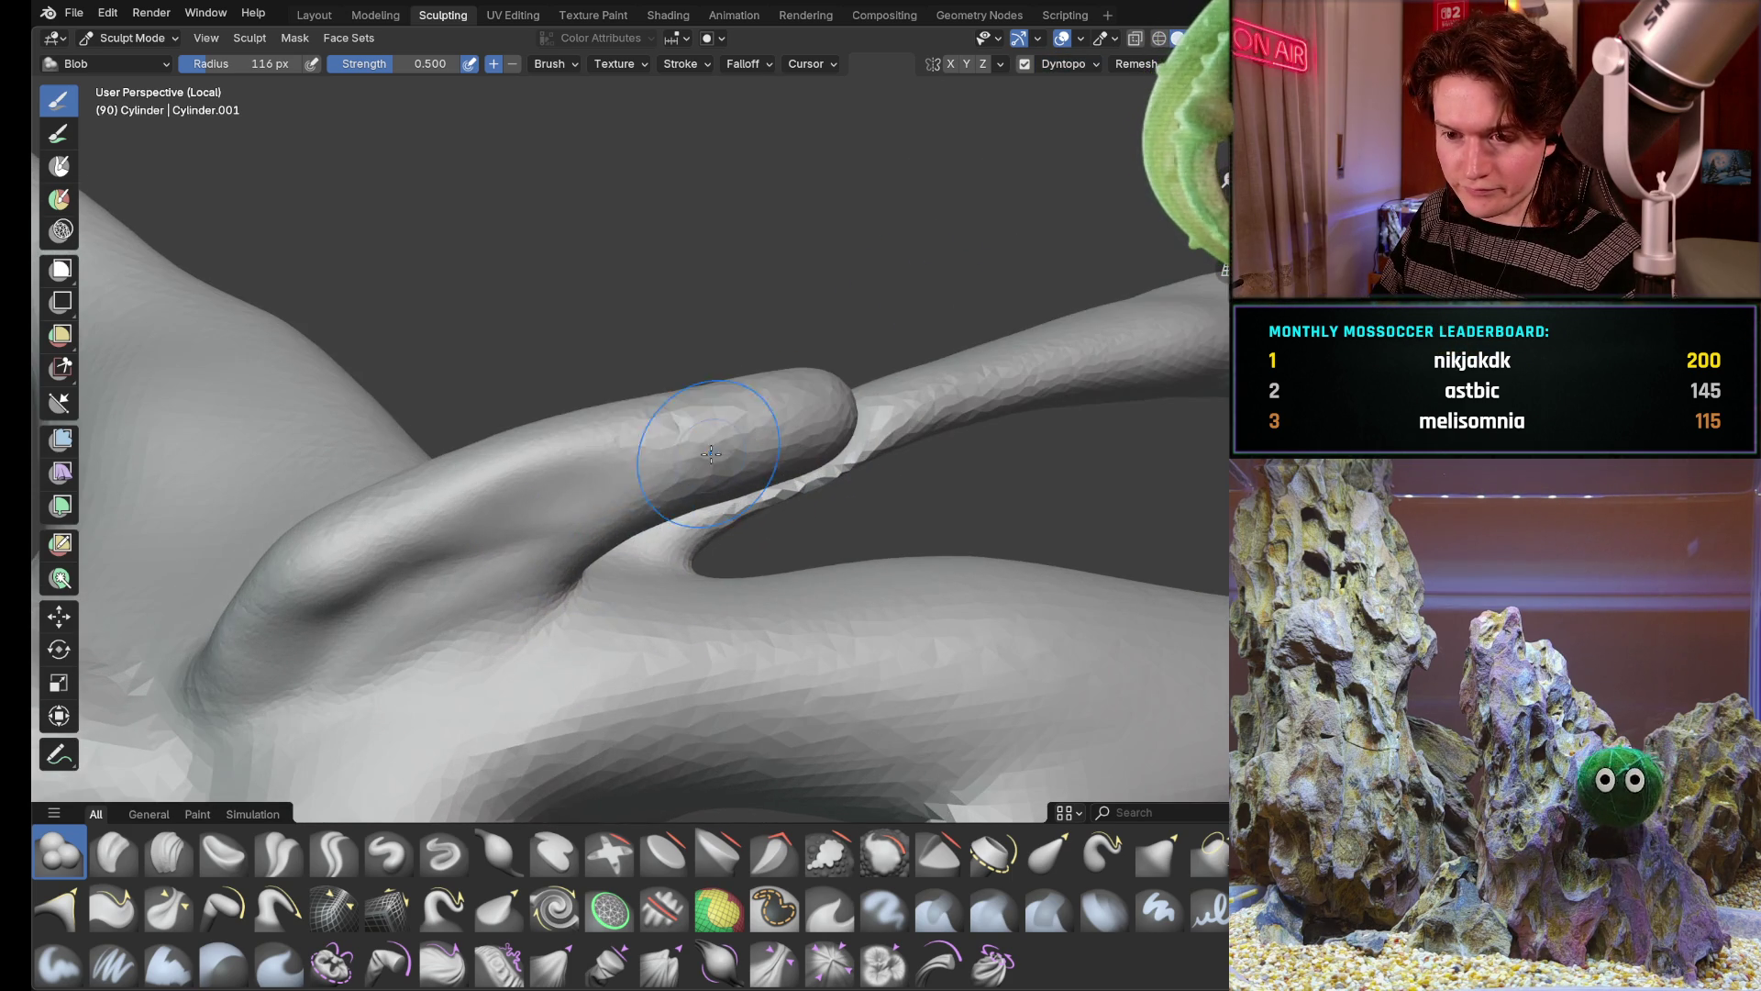
{"action": "mouse_move", "coordinate": [647, 468]}
{"action": "middle_mouse_down"}
{"action": "mouse_move", "coordinate": [741, 420]}
{"action": "mouse_move", "coordinate": [728, 498]}
{"action": "middle_mouse_up"}
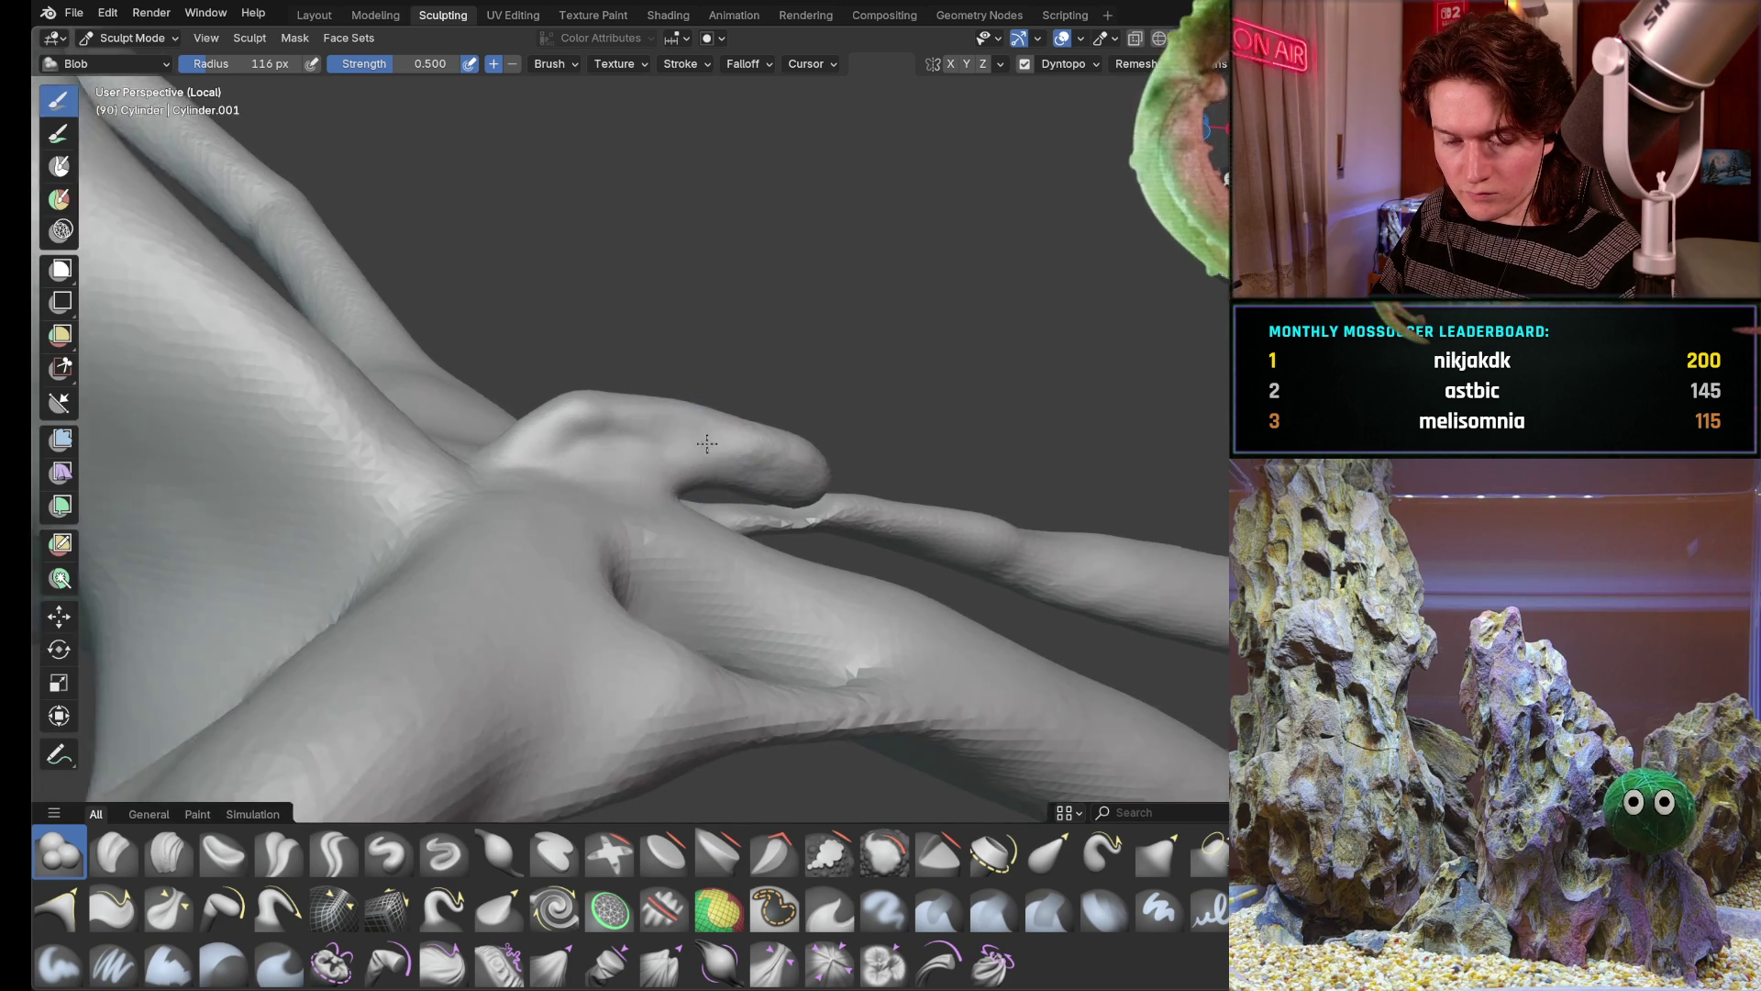
{"action": "scroll", "coordinate": [728, 498], "scroll_direction": "up", "scroll_amount": 2}
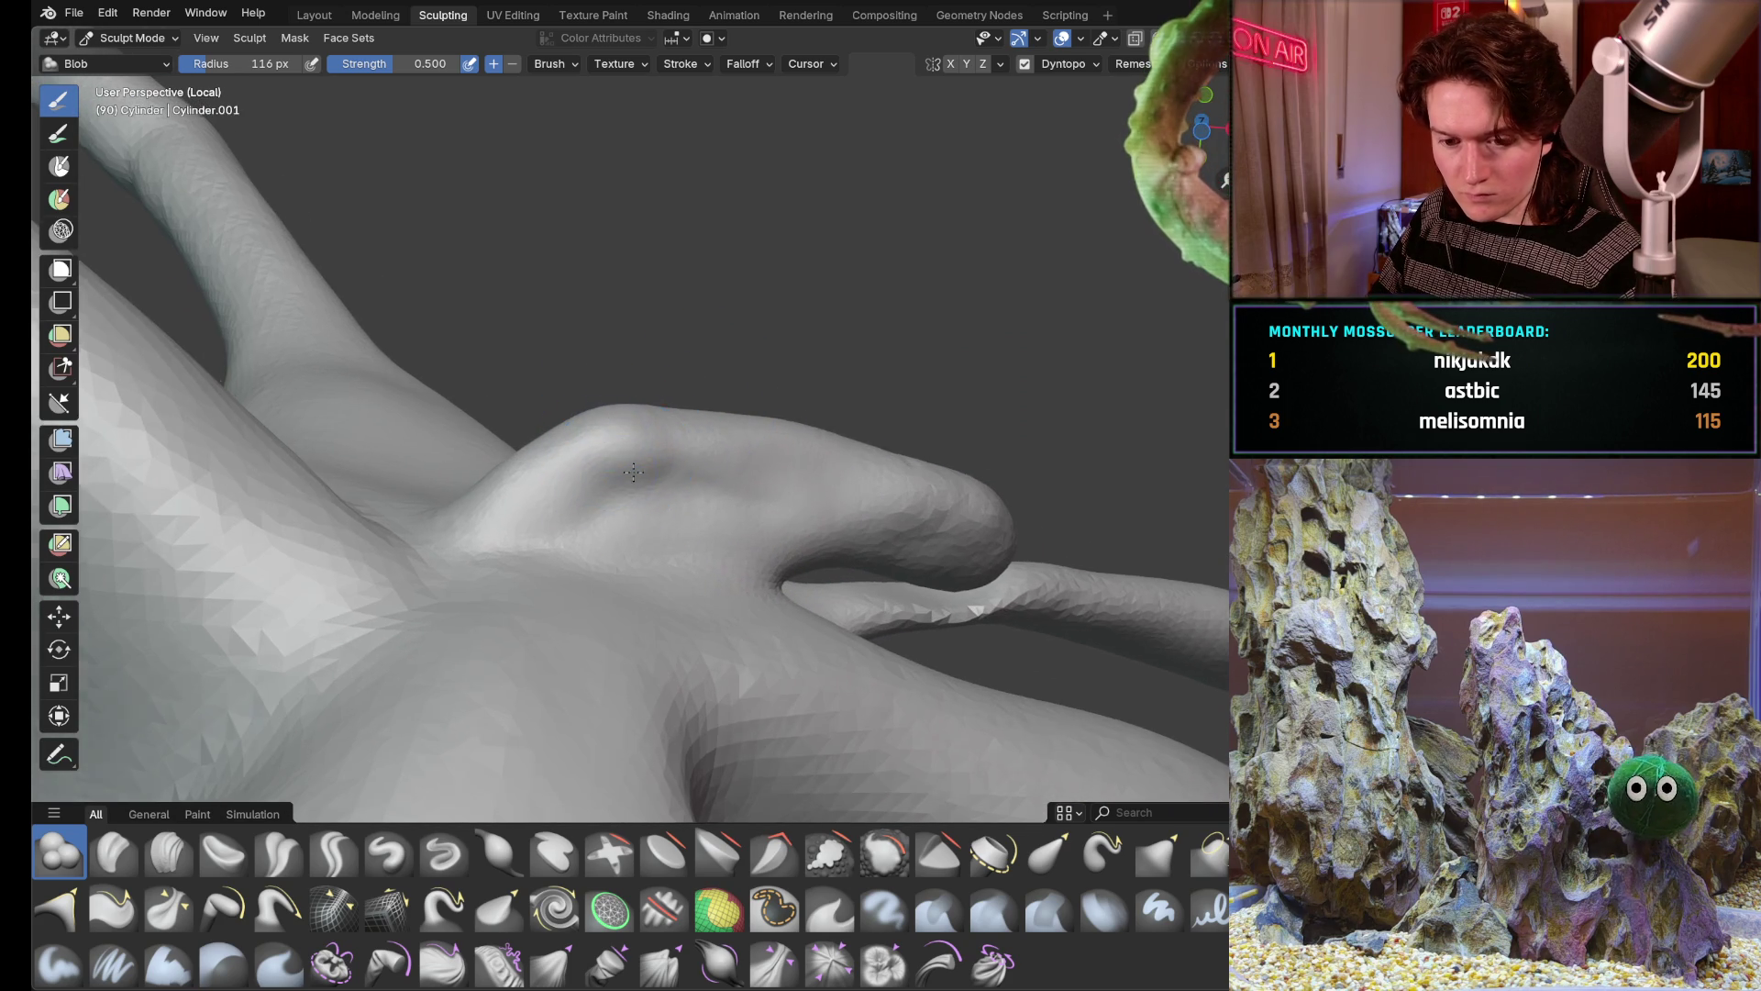
{"action": "middle_click_drag", "start_coordinate": [630, 476], "coordinate": [579, 523]}
{"action": "left_click", "coordinate": [279, 907]}
{"action": "key", "text": "f"}
With a 231 px Pull brush, pull the junction bump outward and reshape its tip
{"action": "left_click", "coordinate": [649, 437]}
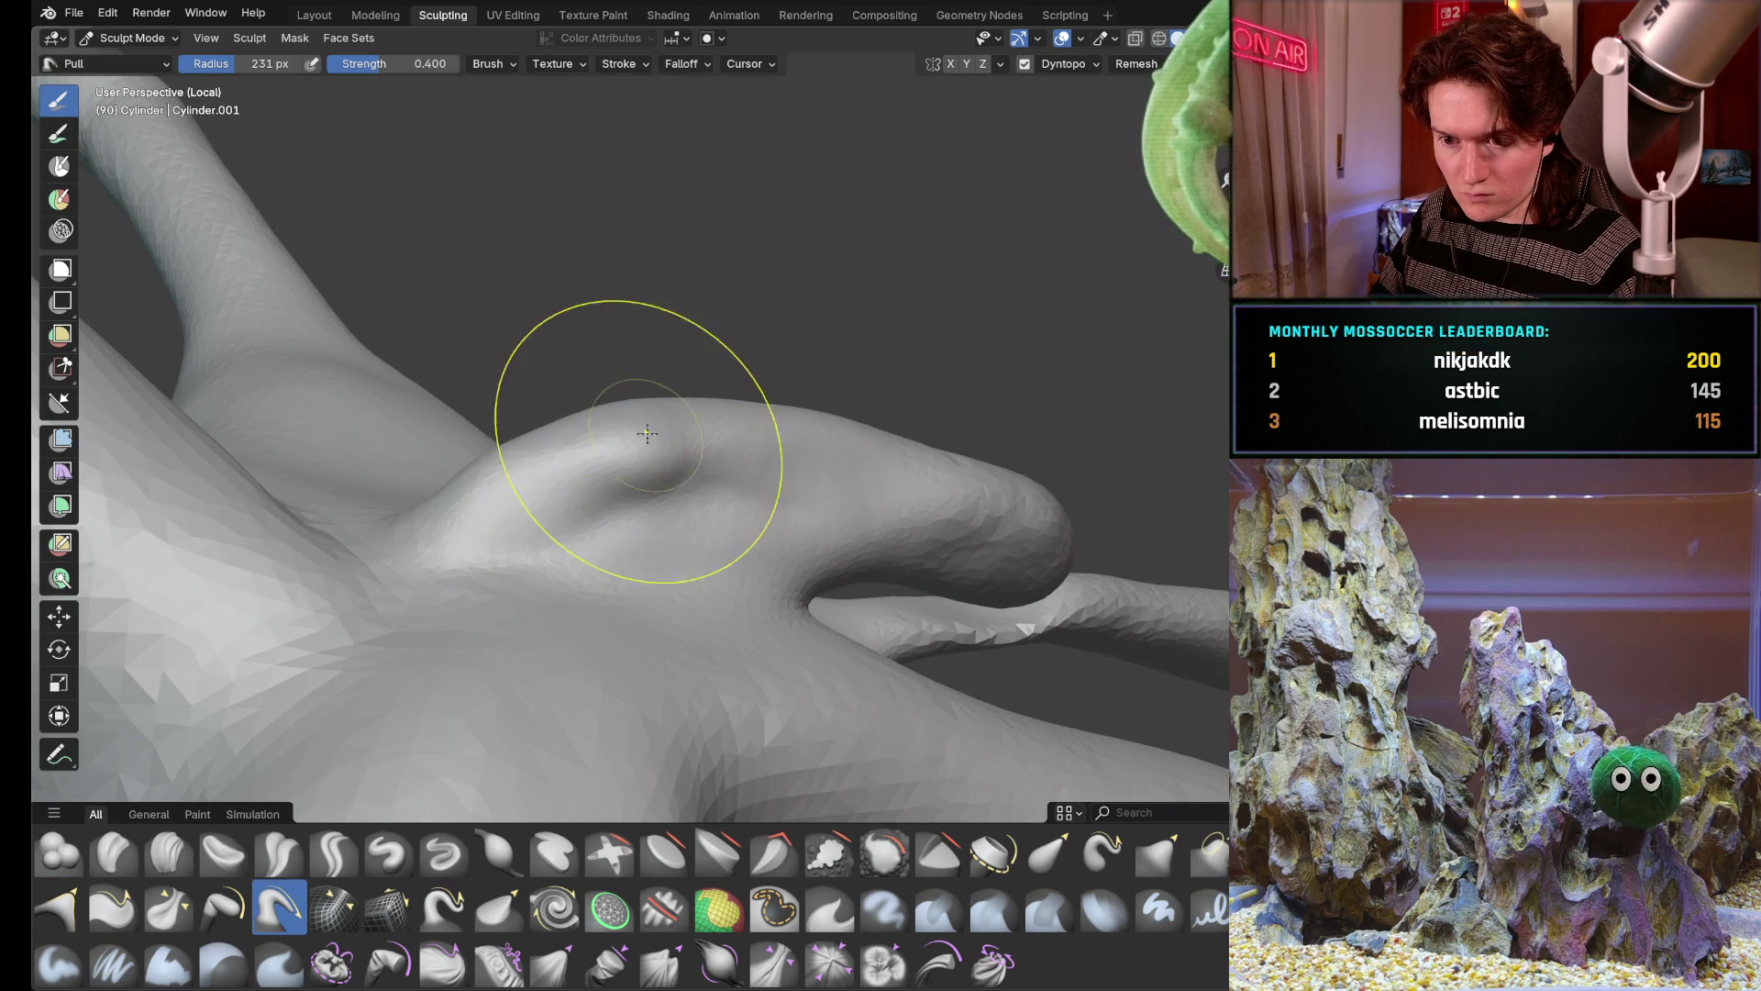
{"action": "left_click_drag", "start_coordinate": [535, 462], "coordinate": [519, 474]}
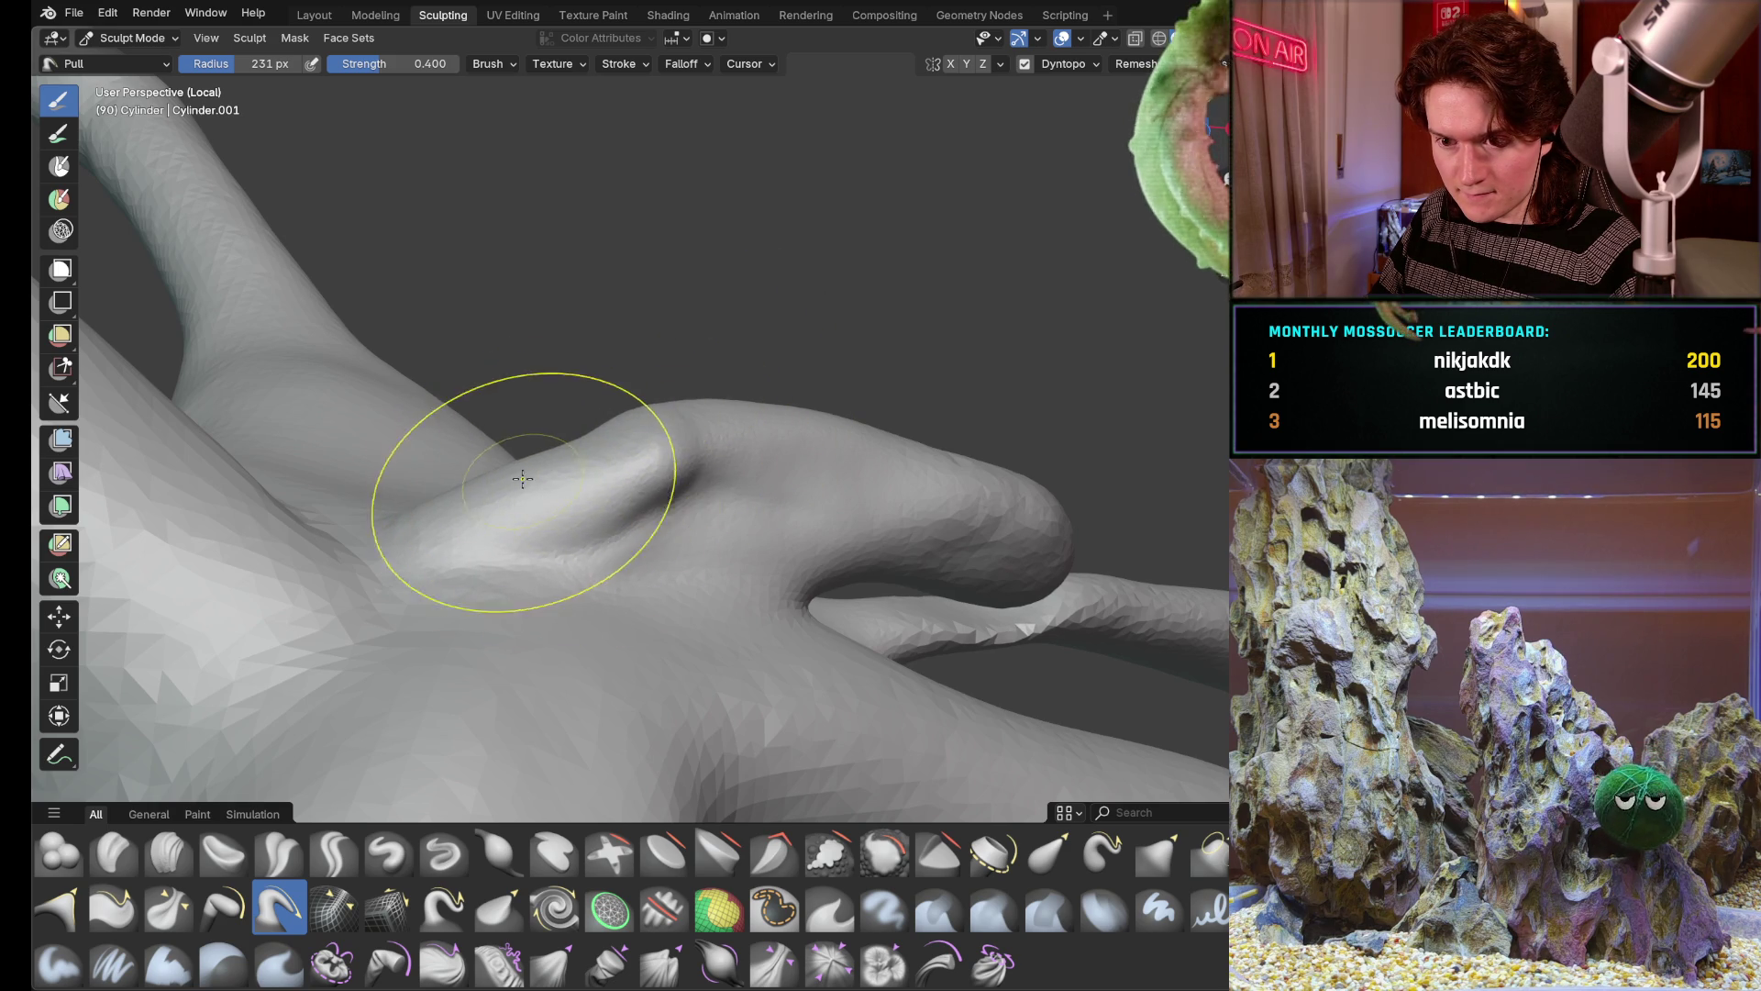
{"action": "middle_click_drag", "start_coordinate": [522, 477], "coordinate": [529, 464]}
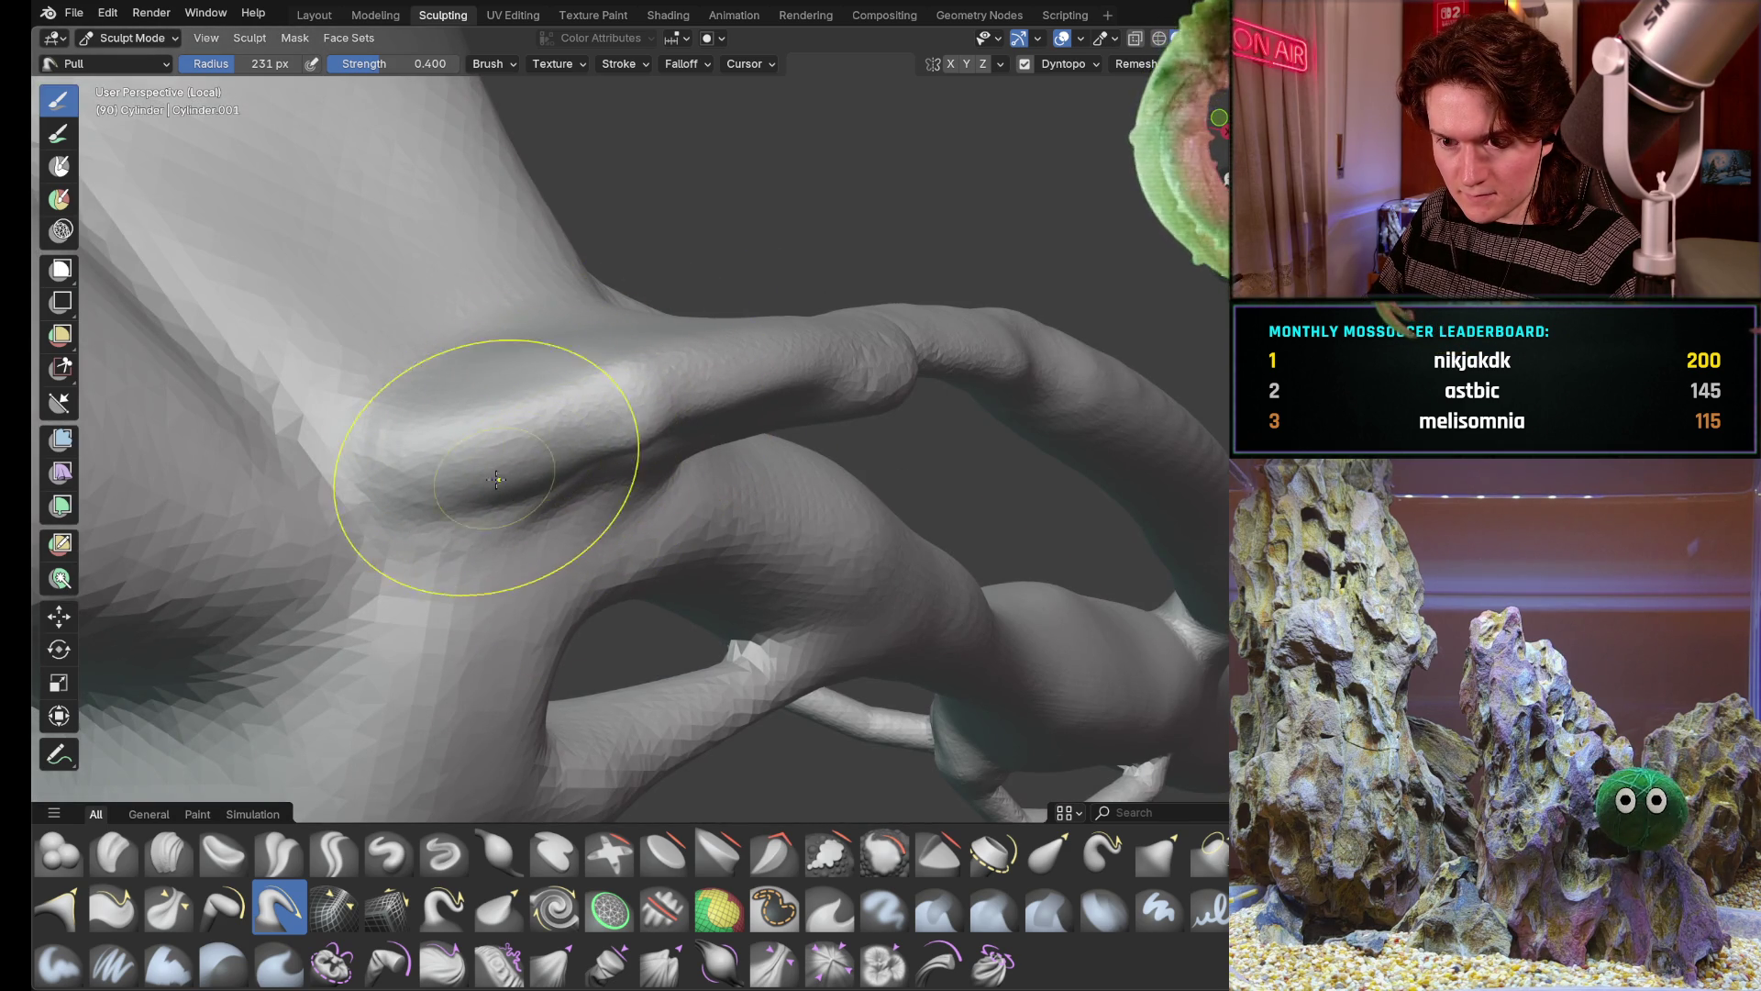
{"action": "middle_click_drag", "start_coordinate": [522, 455], "coordinate": [563, 291]}
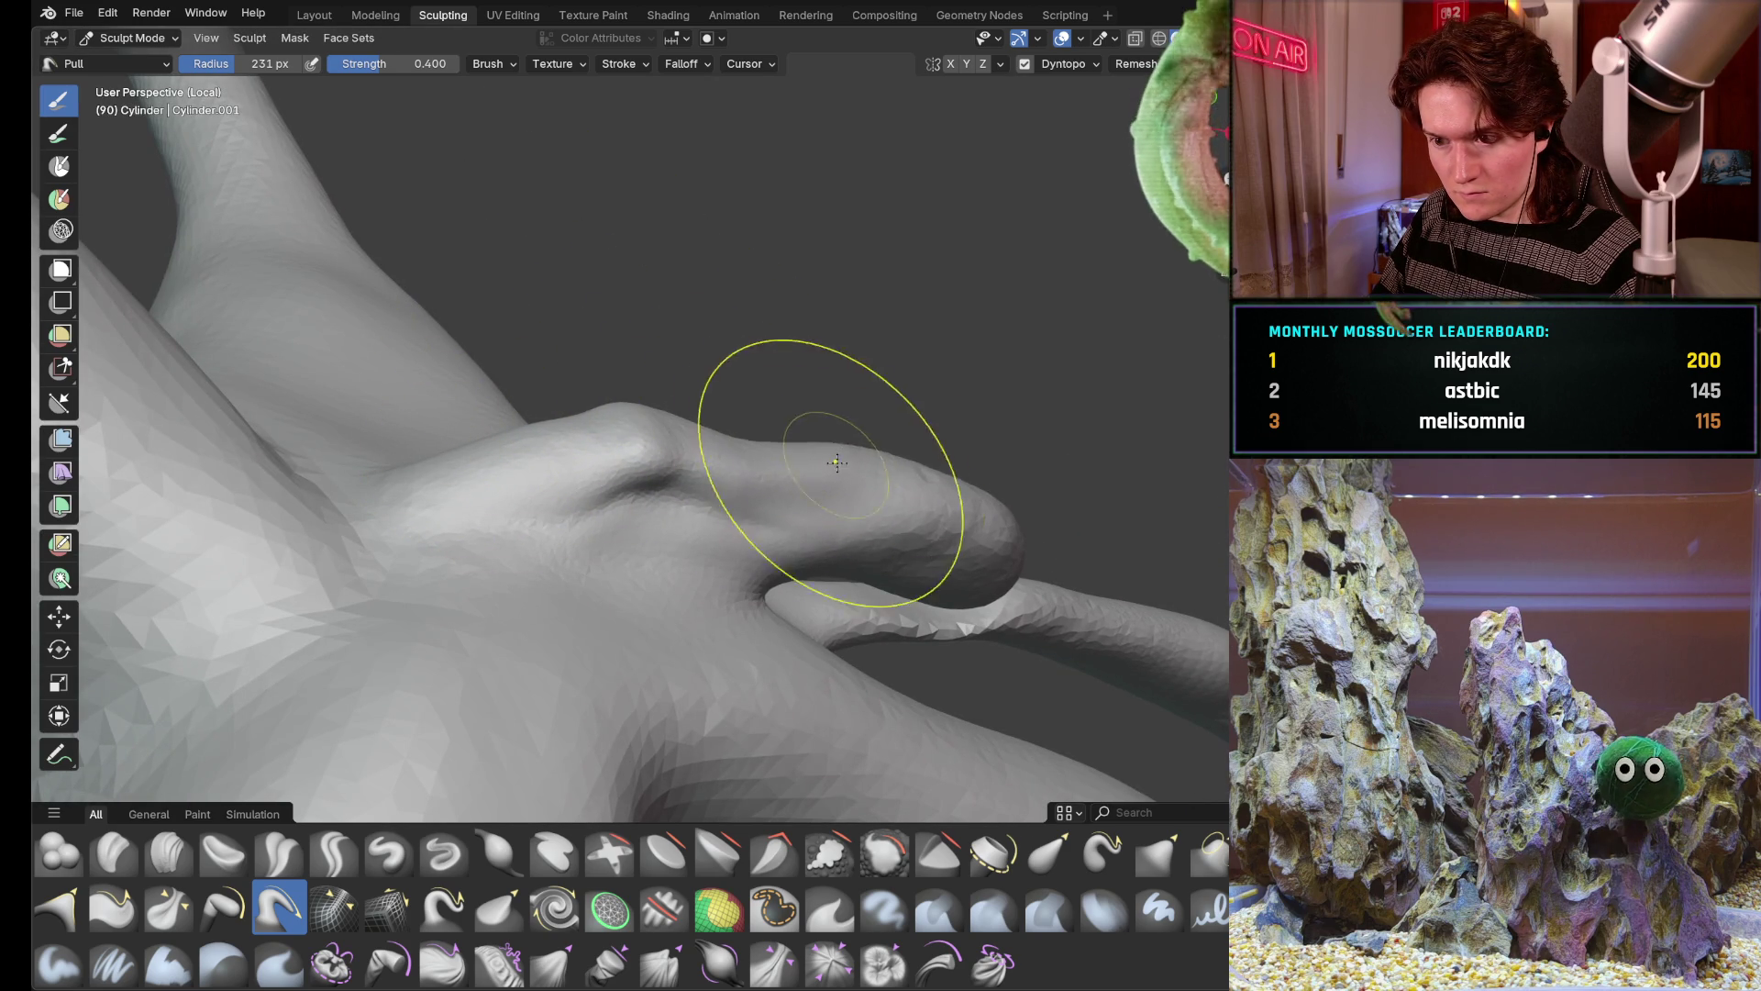
{"action": "left_click_drag", "start_coordinate": [911, 478], "coordinate": [963, 523]}
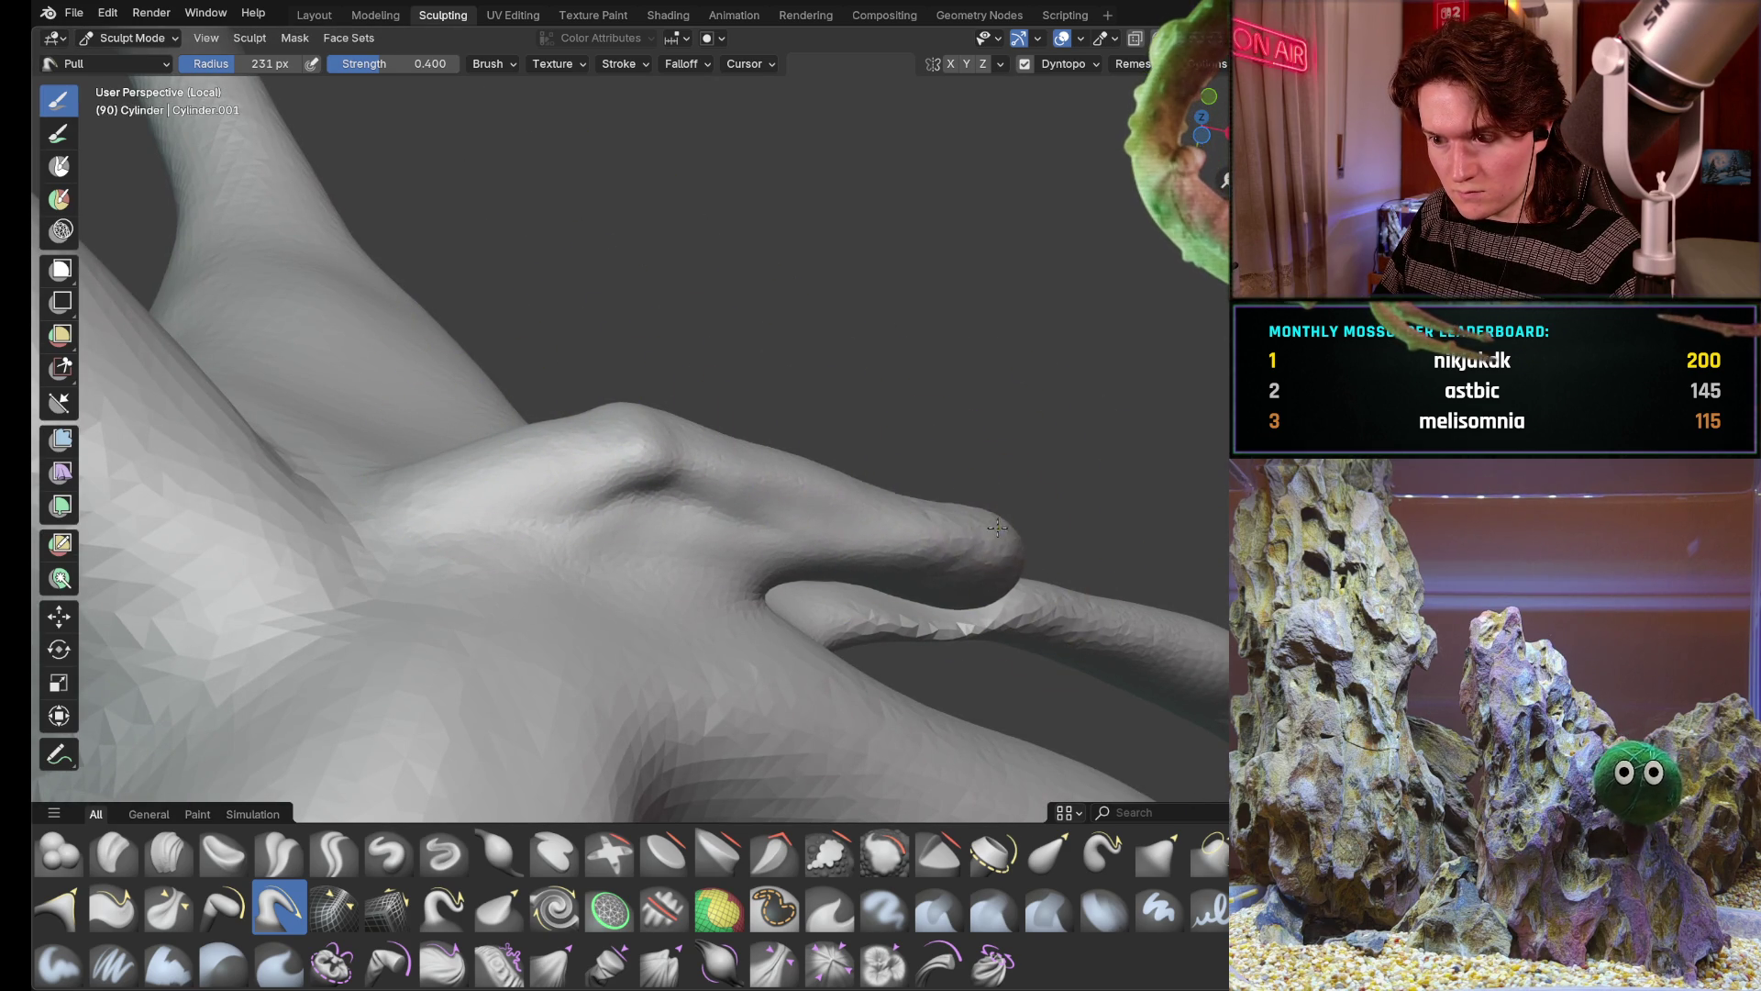
{"action": "scroll", "coordinate": [804, 439], "scroll_direction": "down", "scroll_amount": 3}
Review the whole branching mesh and switch back to the Blob brush
{"action": "middle_click_drag", "start_coordinate": [804, 439], "coordinate": [947, 548]}
{"action": "scroll", "coordinate": [947, 550], "scroll_direction": "down", "scroll_amount": 4}
{"action": "mouse_move", "coordinate": [827, 523]}
{"action": "middle_mouse_down"}
{"action": "mouse_move", "coordinate": [894, 591]}
{"action": "mouse_move", "coordinate": [938, 691]}
{"action": "middle_mouse_up"}
{"action": "scroll", "coordinate": [939, 691], "scroll_direction": "up", "scroll_amount": 4}
{"action": "scroll", "coordinate": [938, 690], "scroll_direction": "down", "scroll_amount": 4}
{"action": "mouse_move", "coordinate": [881, 551]}
{"action": "middle_mouse_down"}
{"action": "mouse_move", "coordinate": [743, 372]}
{"action": "mouse_move", "coordinate": [660, 454]}
{"action": "mouse_move", "coordinate": [524, 660]}
{"action": "middle_mouse_up"}
{"action": "scroll", "coordinate": [731, 316], "scroll_direction": "up", "scroll_amount": 4}
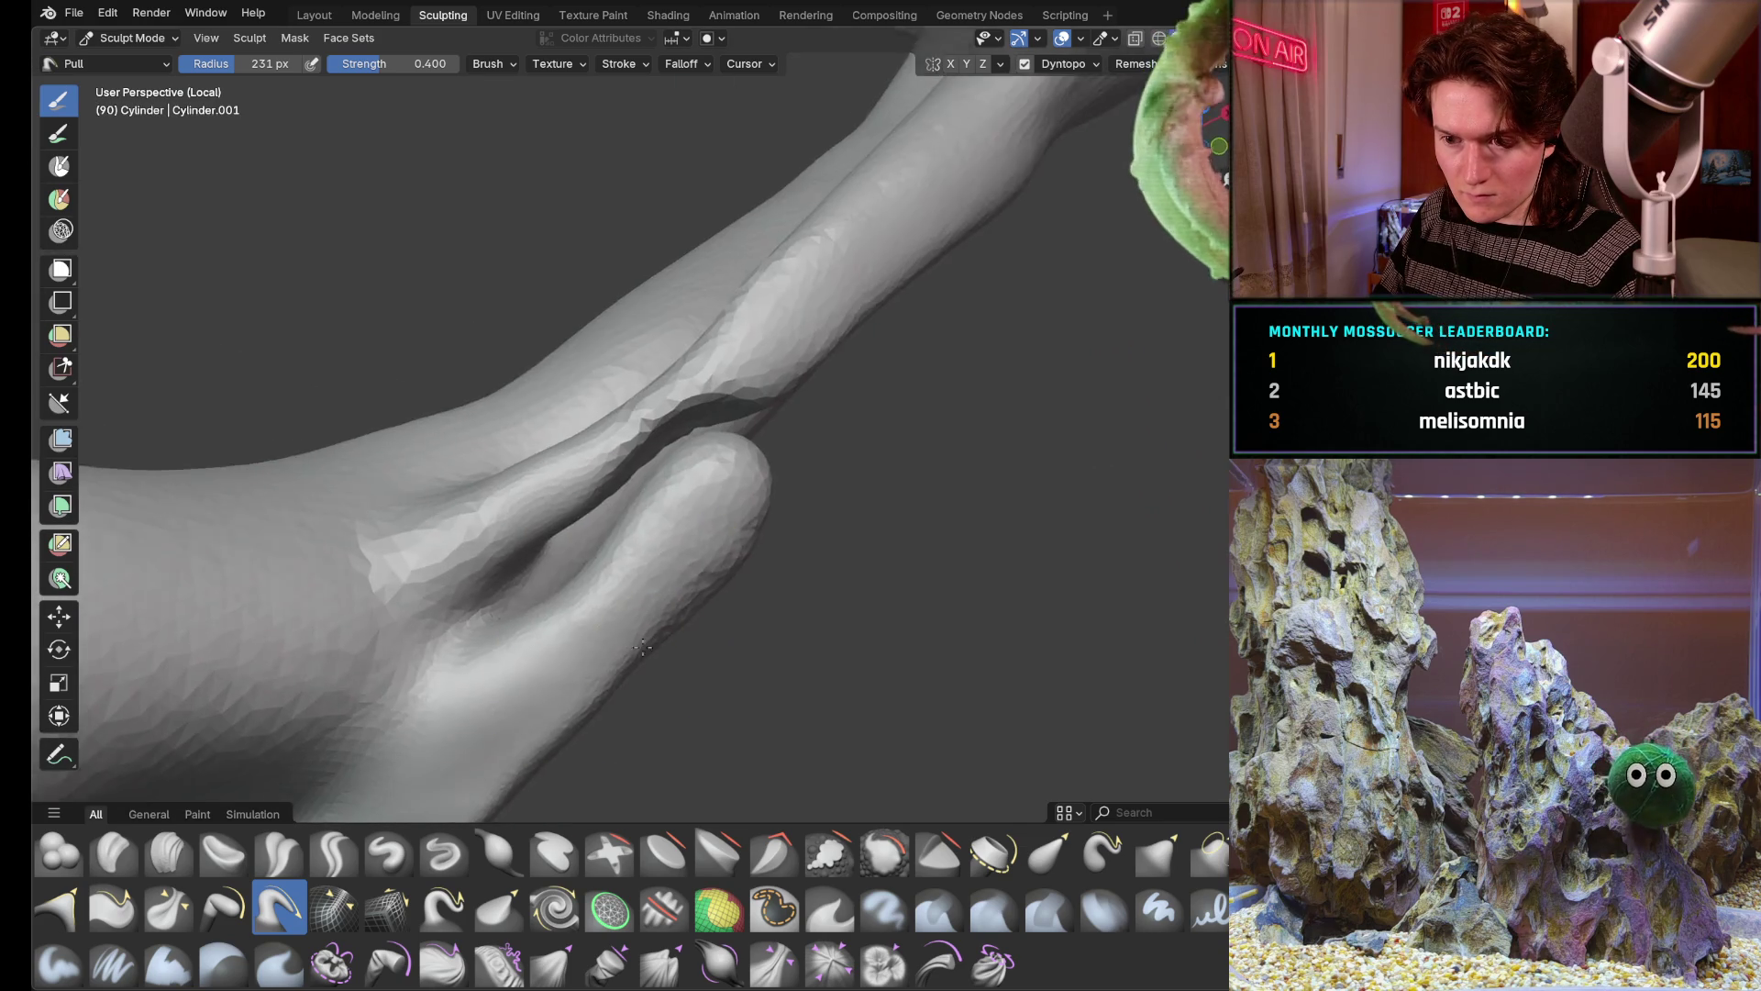
{"action": "scroll", "coordinate": [591, 525], "scroll_direction": "up", "scroll_amount": 3}
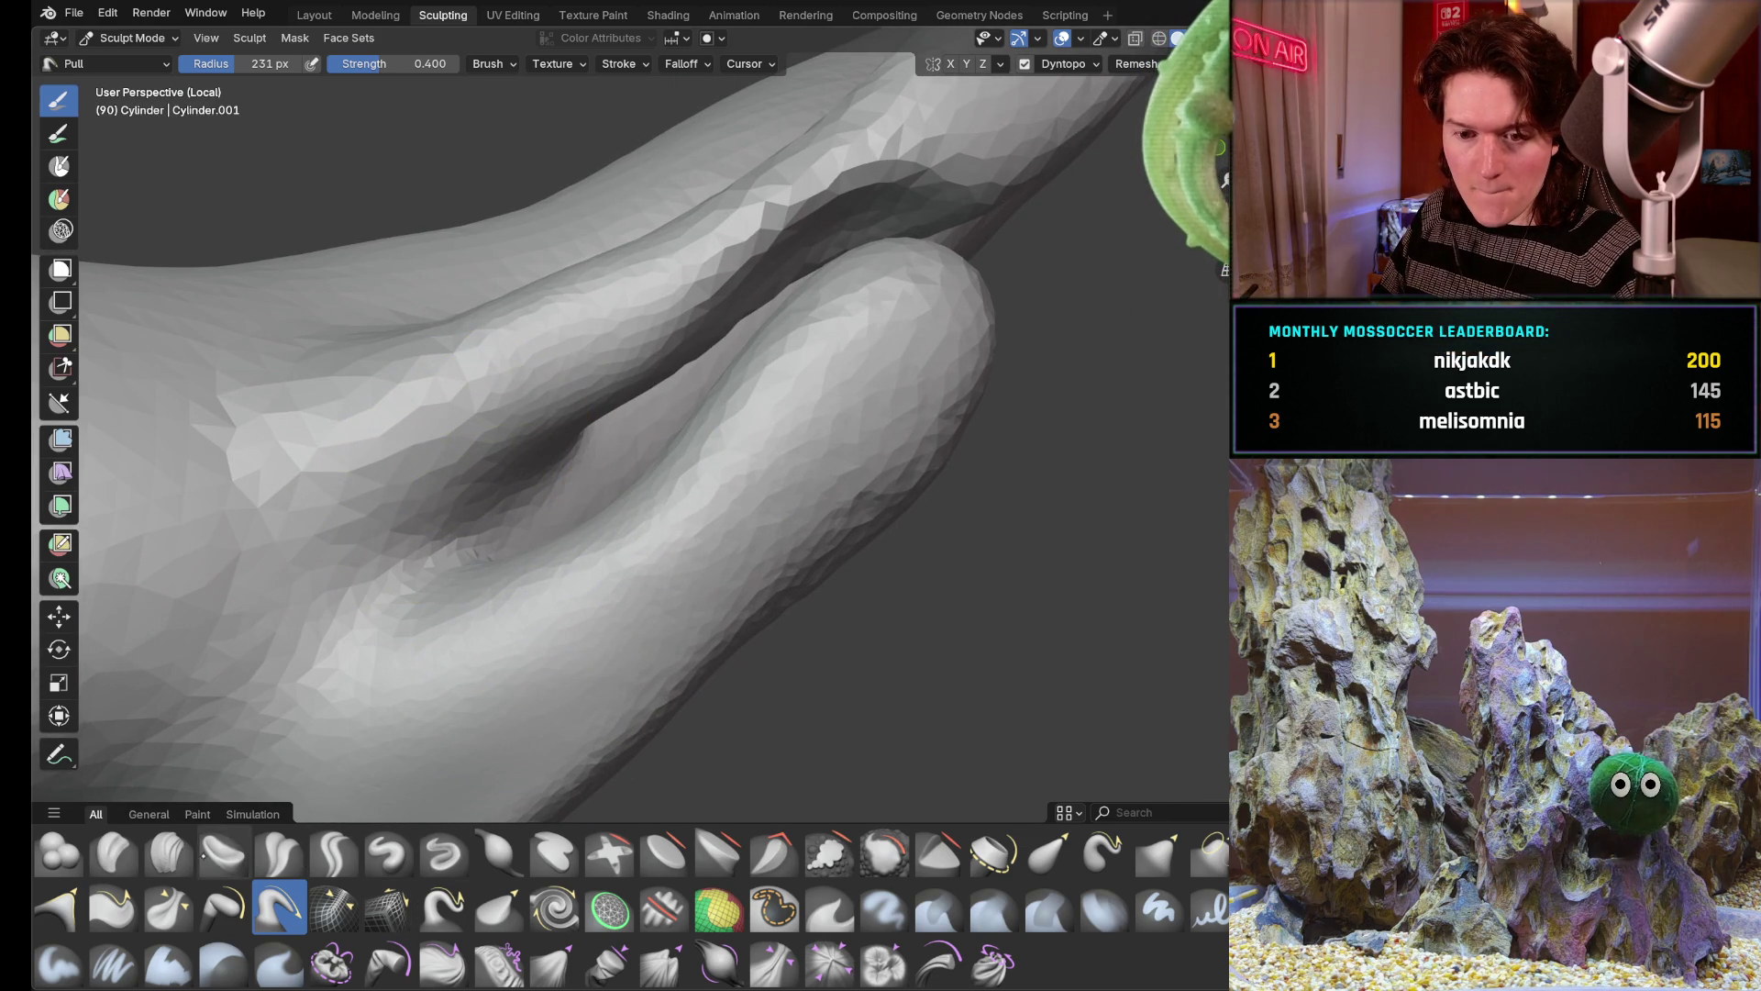
{"action": "left_click", "coordinate": [60, 851]}
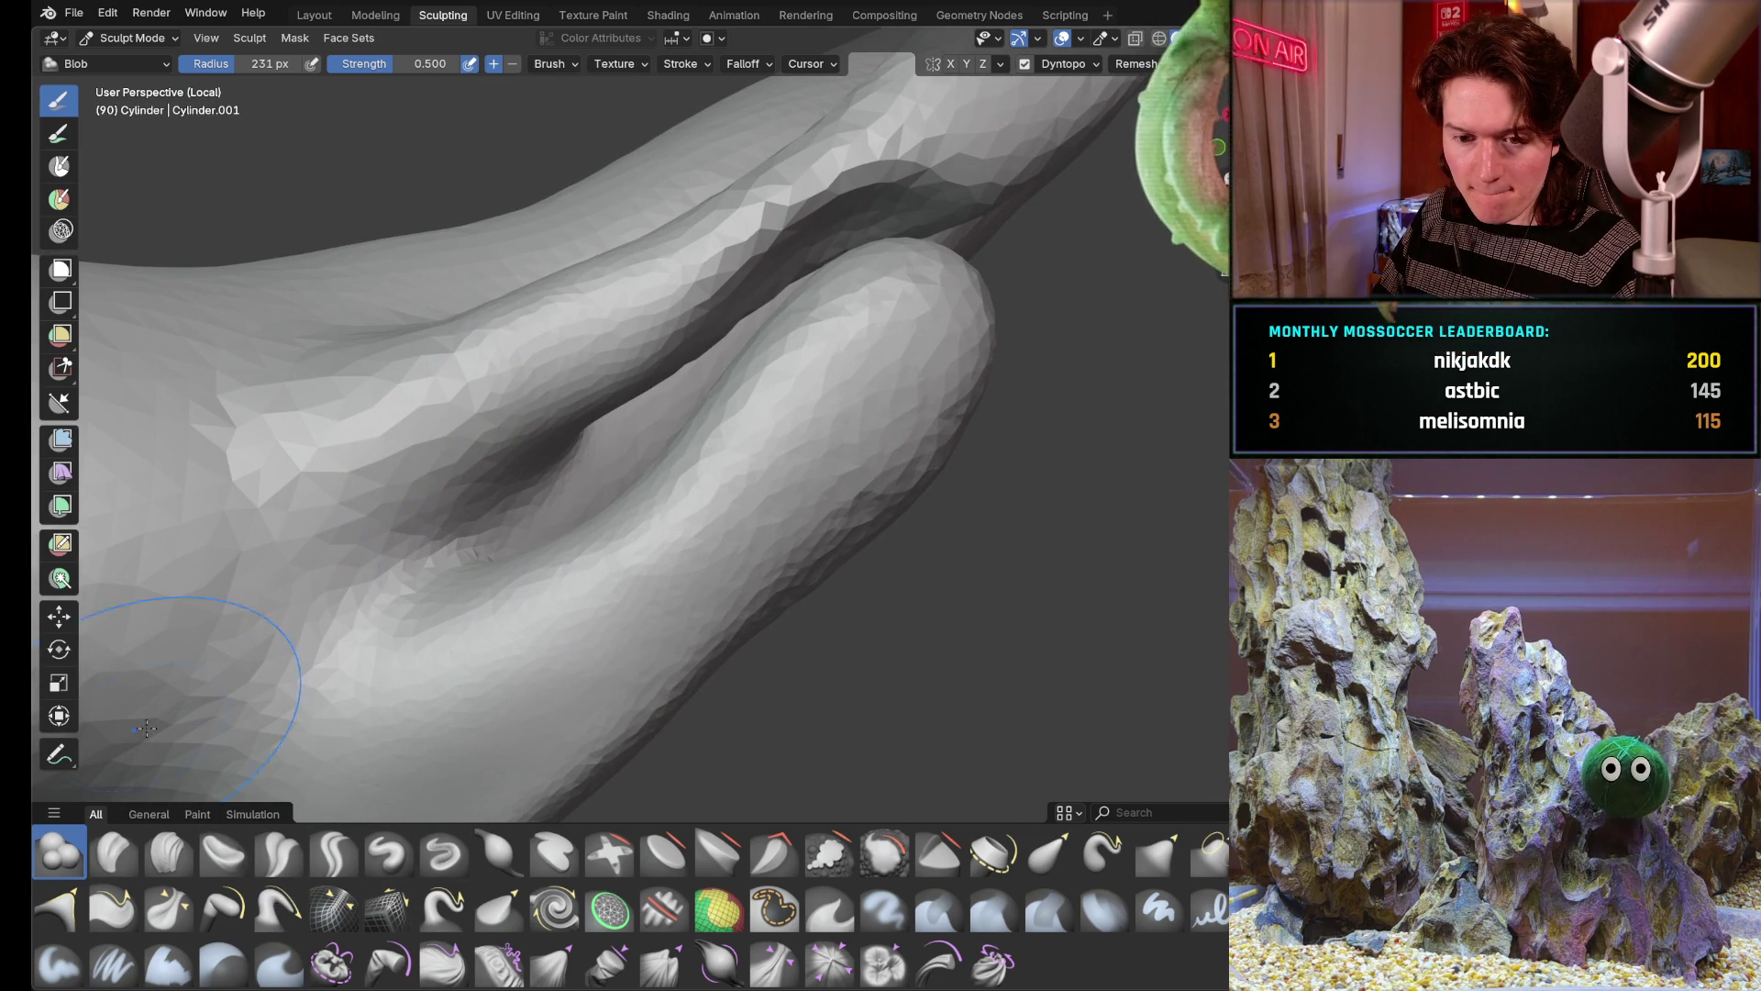
Add a blob stroke in the crease, then inflate to fill the crease between the fingers up to the fingertip edge
{"action": "left_click_drag", "start_coordinate": [487, 468], "coordinate": [488, 468]}
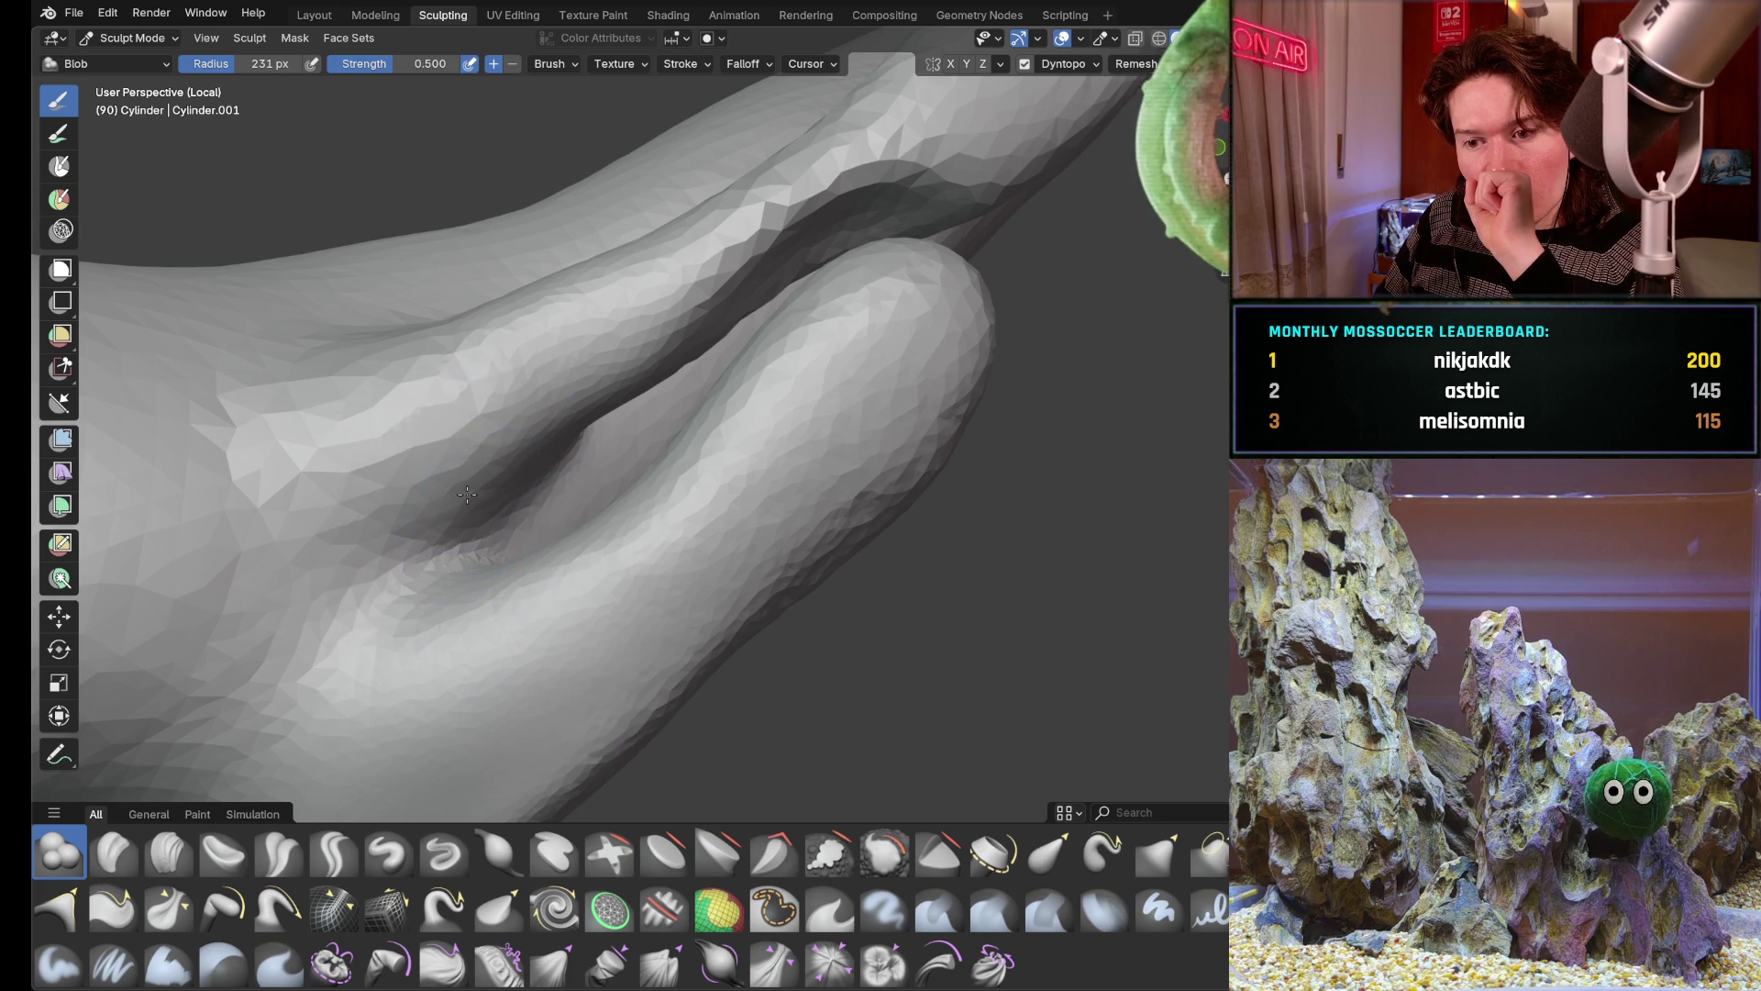
{"action": "key", "text": "i"}
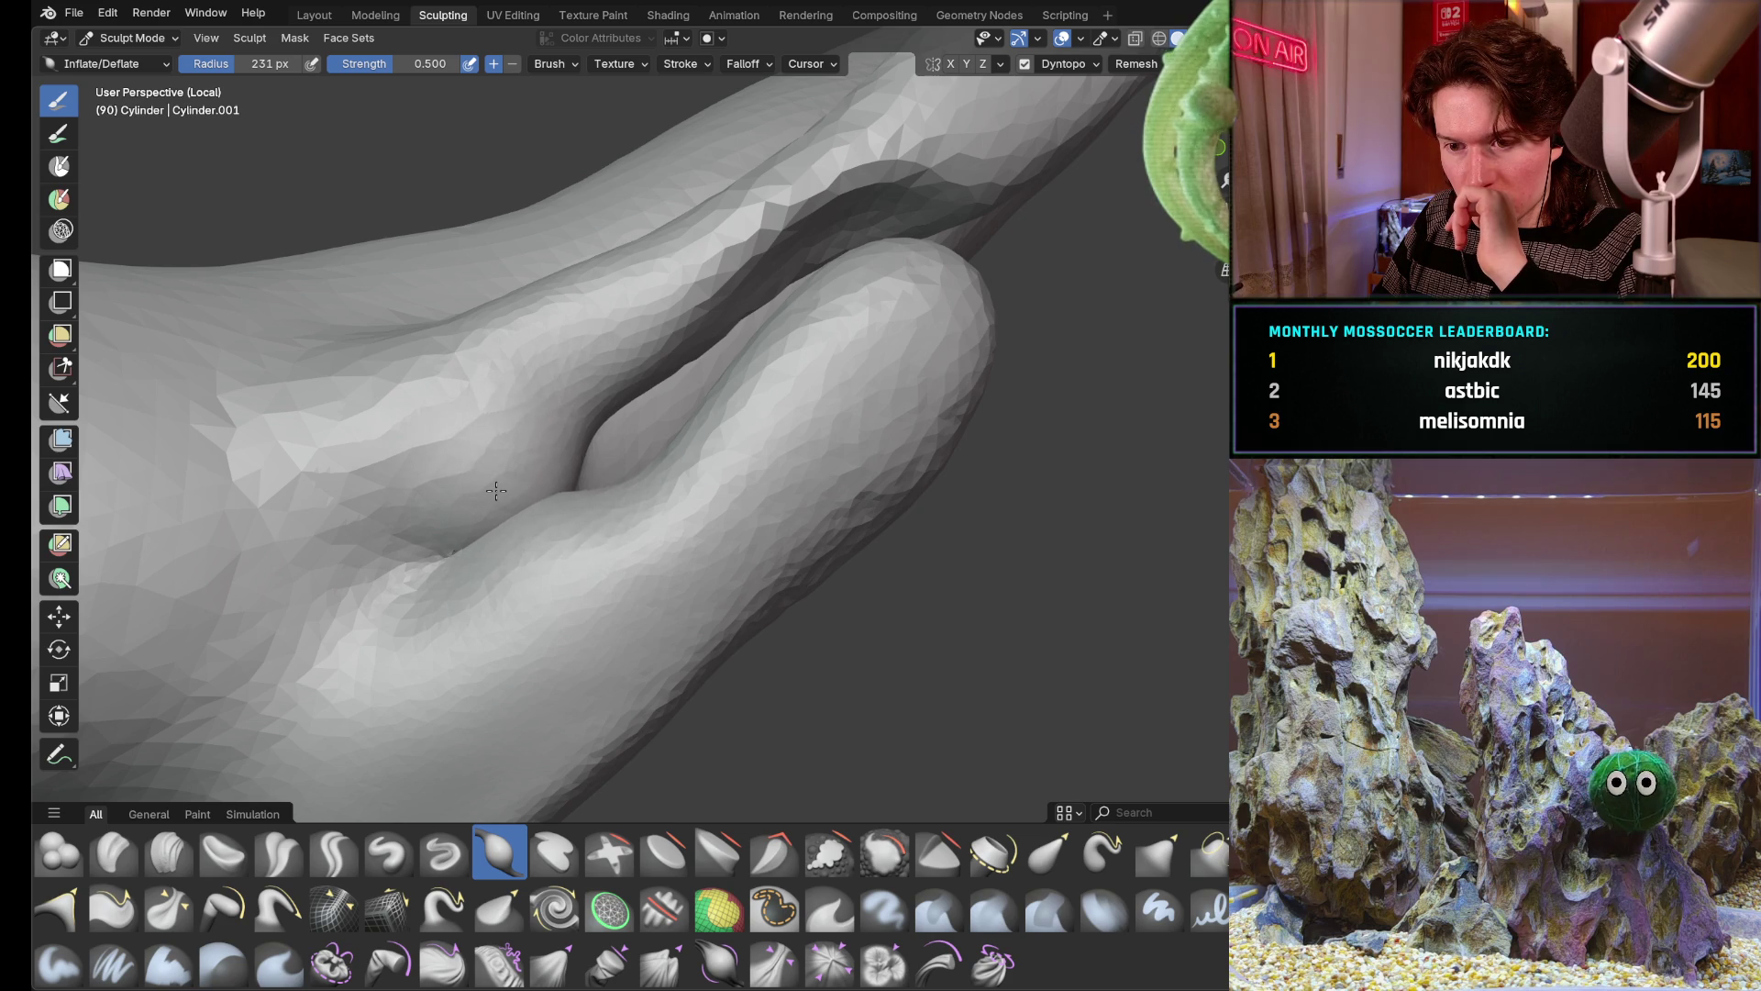
{"action": "left_click_drag", "start_coordinate": [626, 469], "coordinate": [702, 275]}
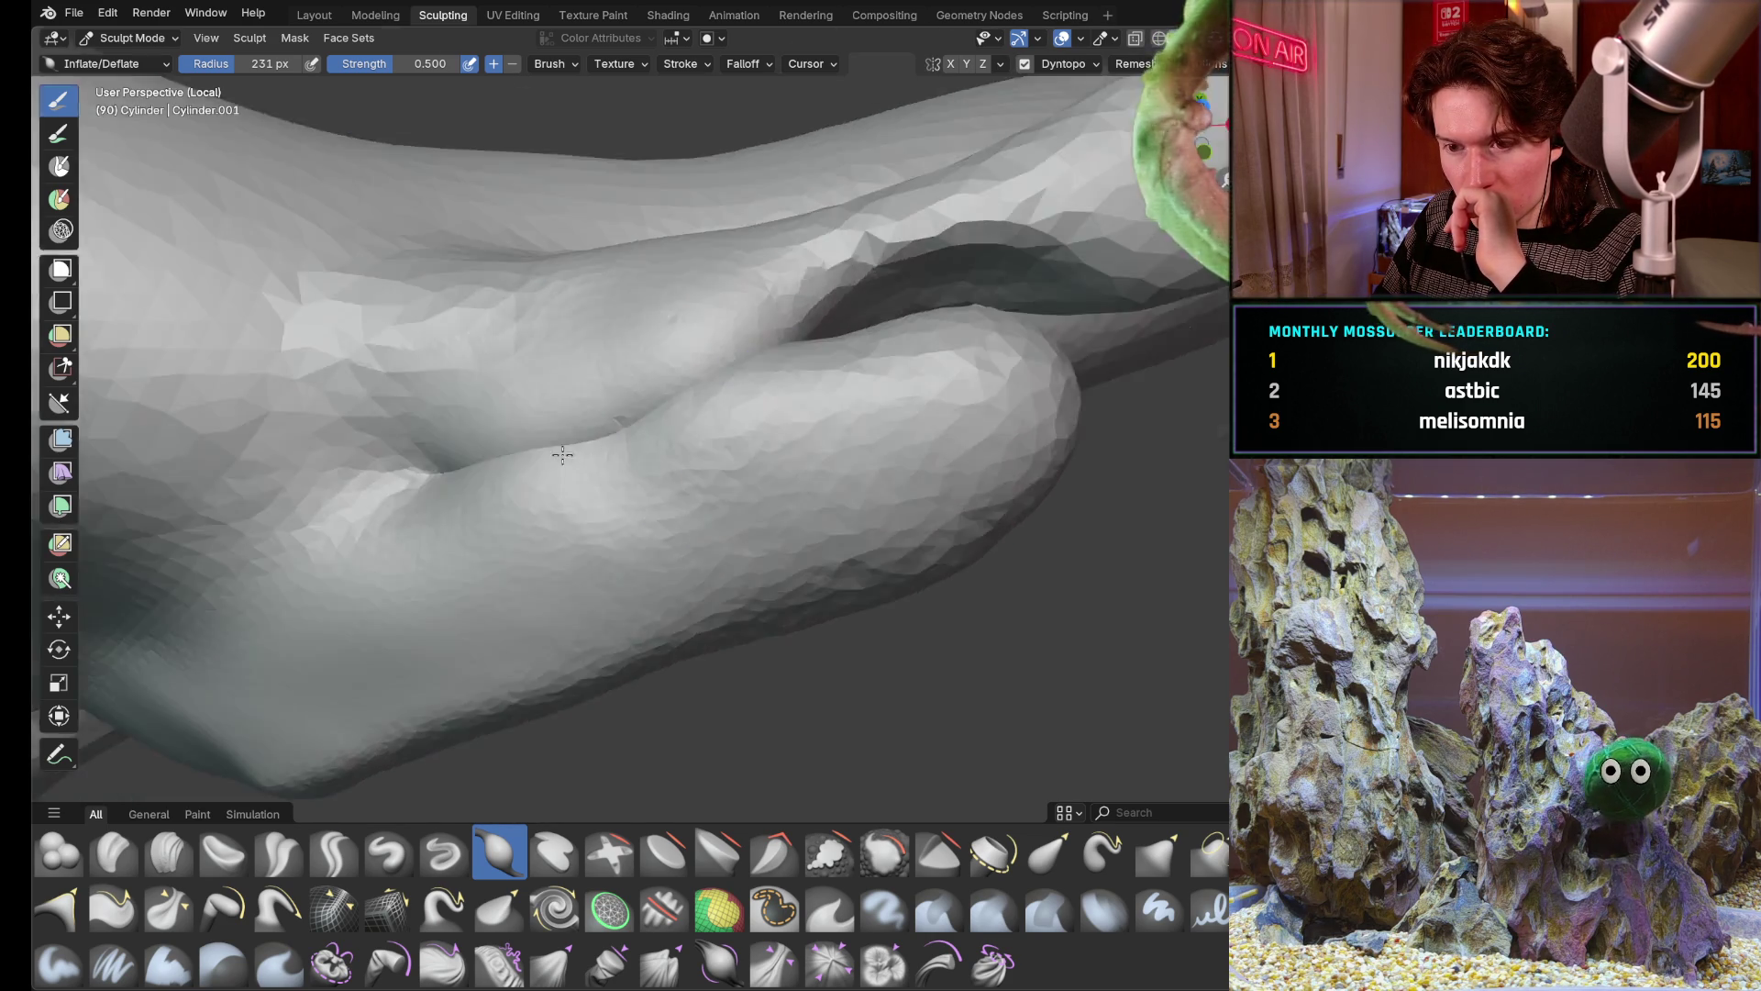
{"action": "middle_click_drag", "start_coordinate": [496, 491], "coordinate": [736, 404]}
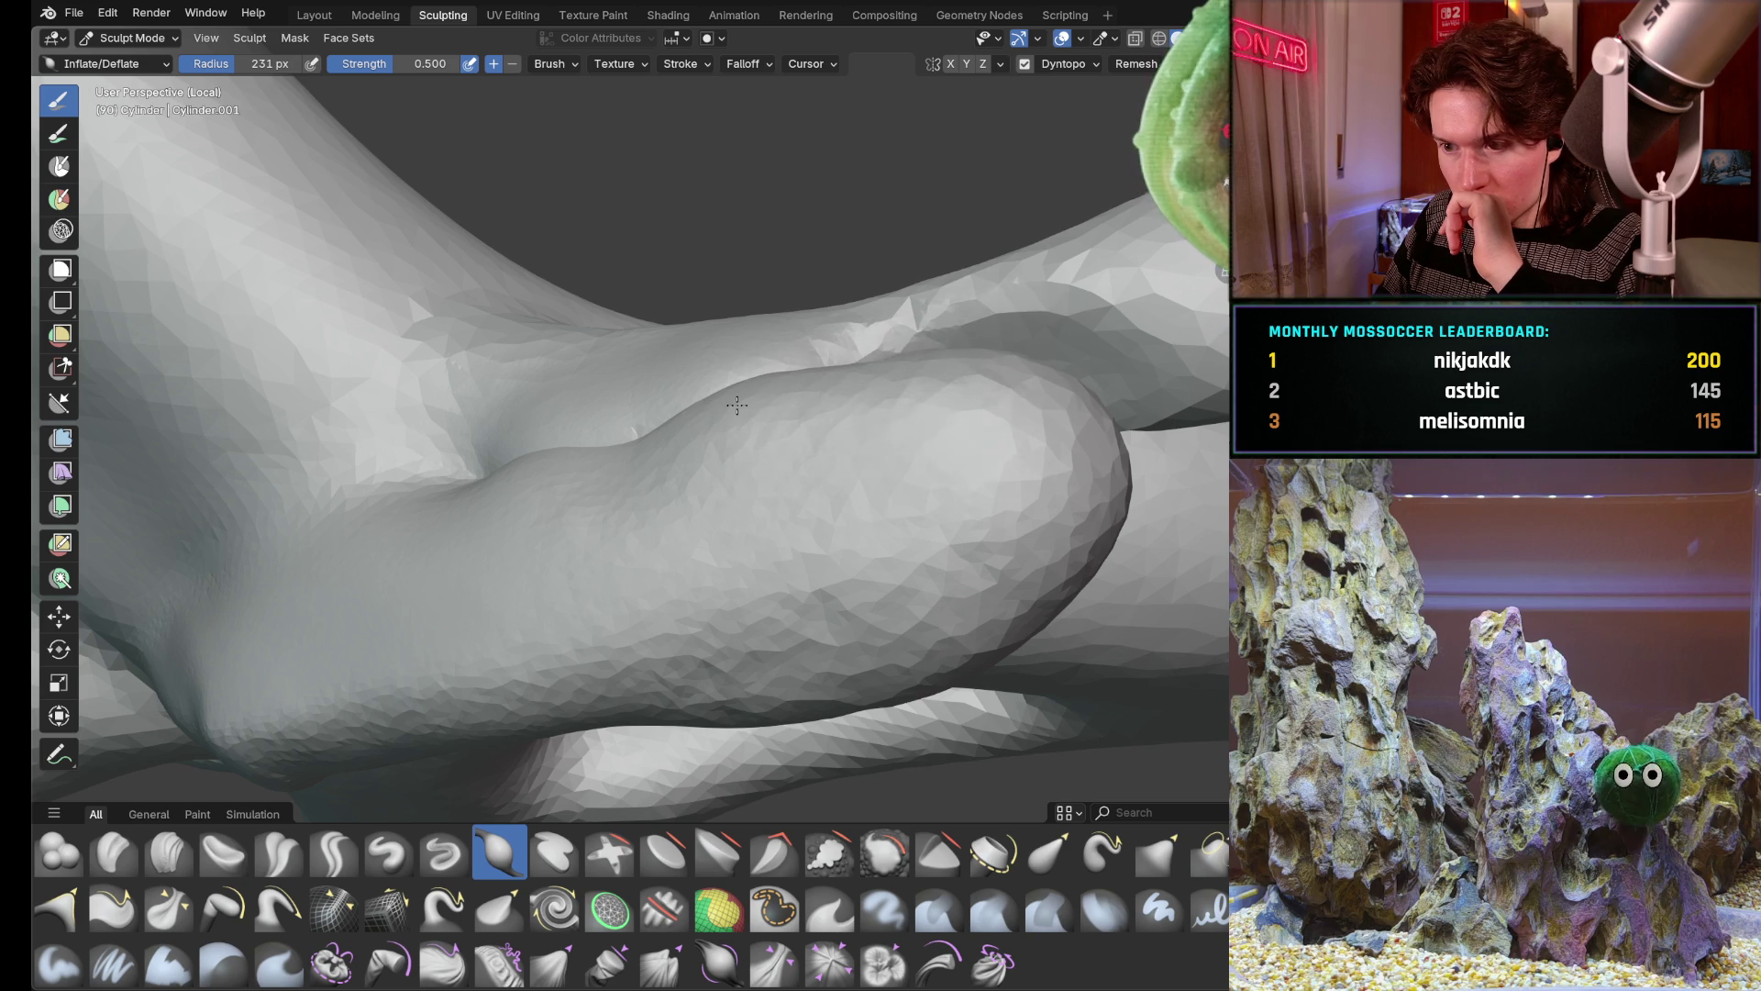
{"action": "middle_click_drag", "start_coordinate": [901, 309], "coordinate": [997, 383]}
{"action": "left_click_drag", "start_coordinate": [1007, 320], "coordinate": [1019, 344]}
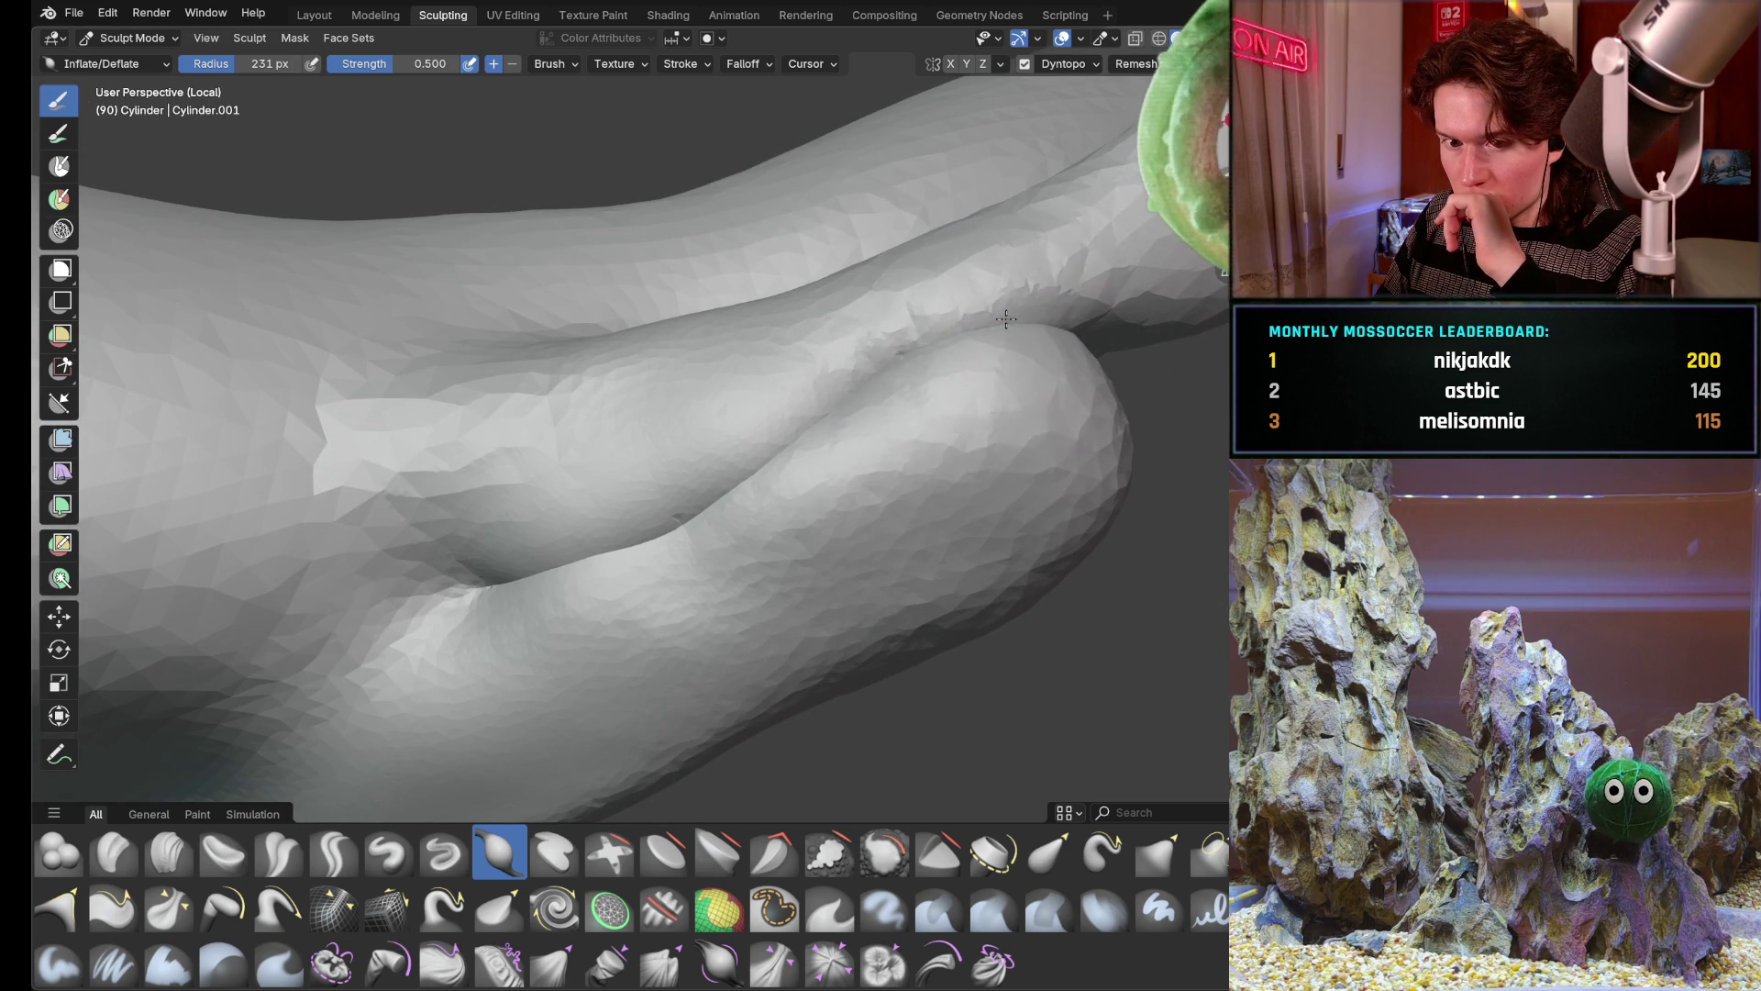
{"action": "mouse_move", "coordinate": [1018, 345]}
{"action": "middle_mouse_down"}
{"action": "mouse_move", "coordinate": [1064, 476]}
{"action": "mouse_move", "coordinate": [963, 454]}
{"action": "mouse_move", "coordinate": [765, 463]}
{"action": "middle_mouse_up"}
{"action": "left_click_drag", "start_coordinate": [761, 464], "coordinate": [761, 465]}
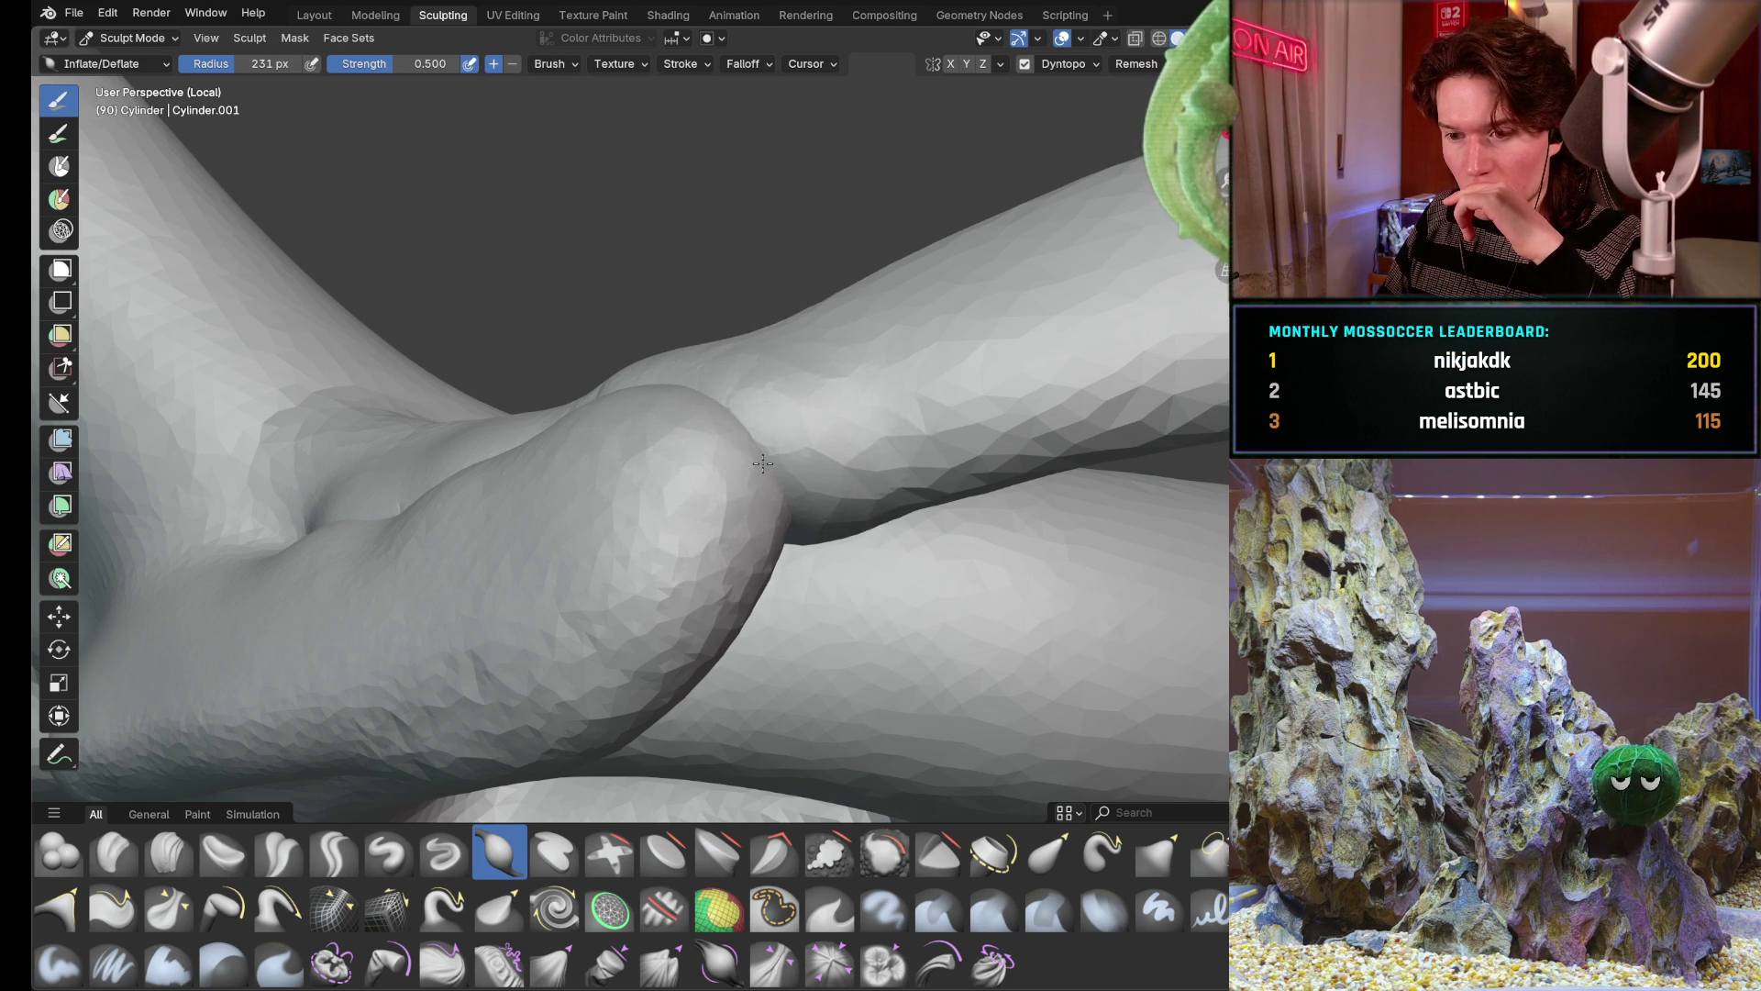
Swell the thick limb near the junction and inflate its outer bulge
{"action": "middle_click_drag", "start_coordinate": [807, 589], "coordinate": [721, 440]}
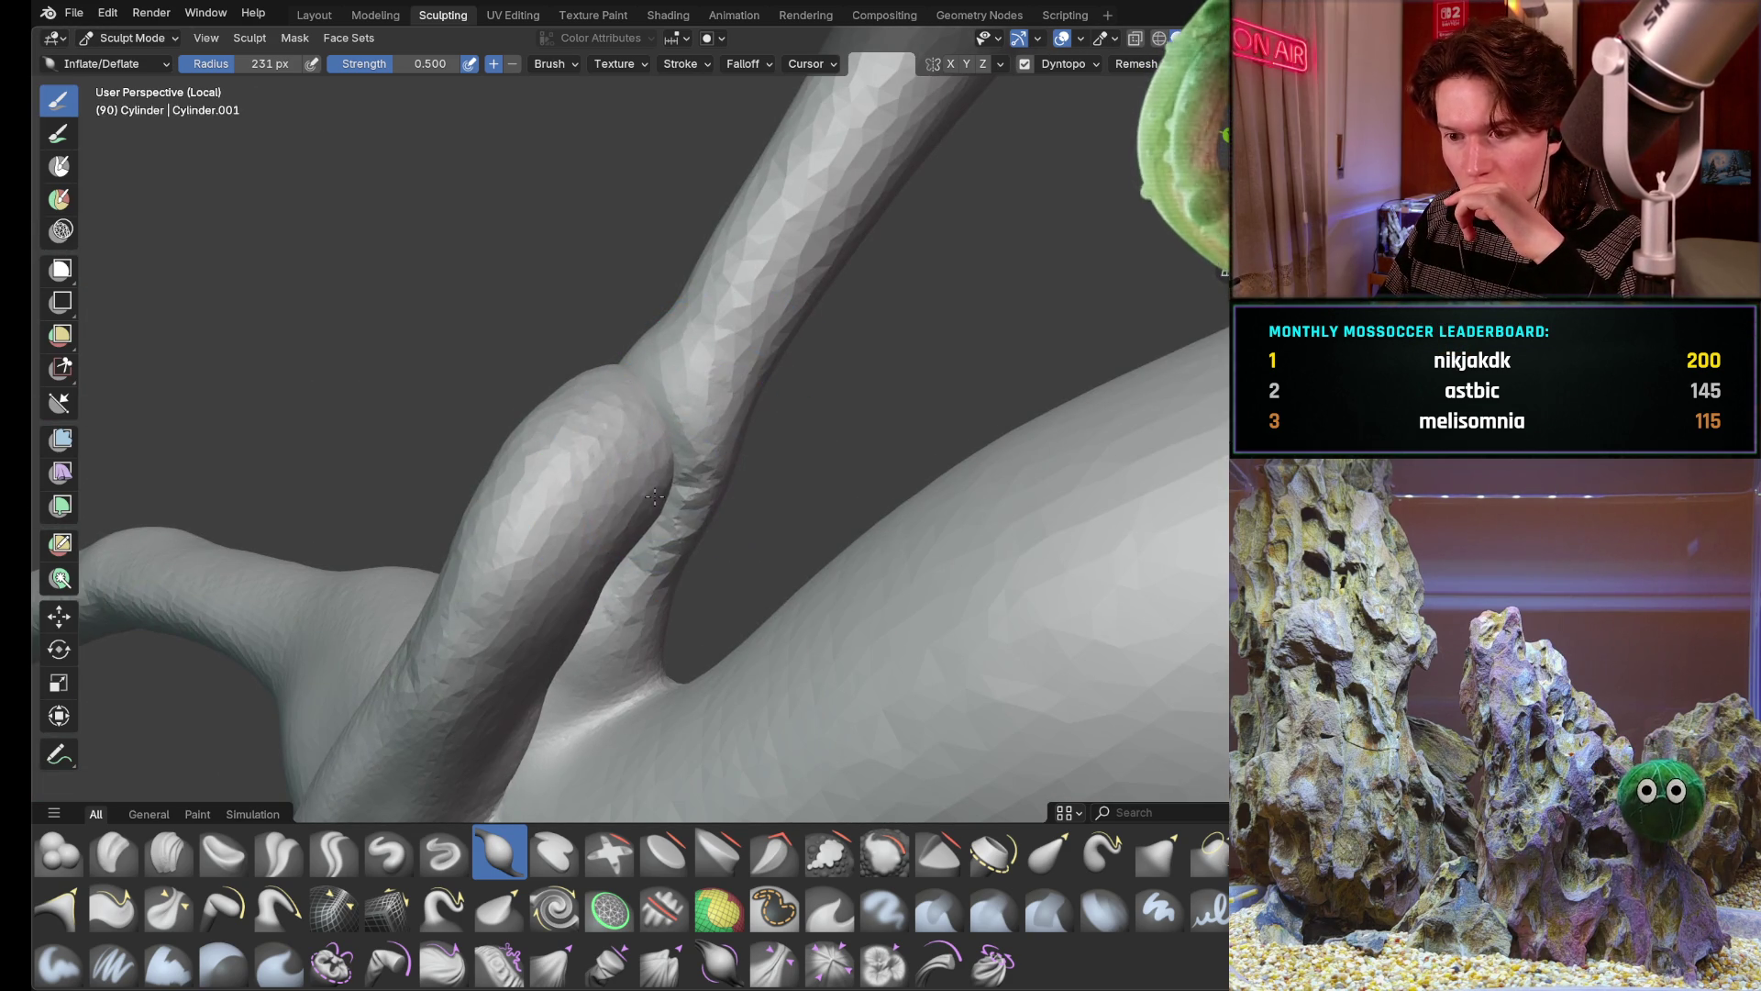
{"action": "left_click_drag", "start_coordinate": [655, 496], "coordinate": [647, 523]}
{"action": "middle_click_drag", "start_coordinate": [647, 523], "coordinate": [605, 590]}
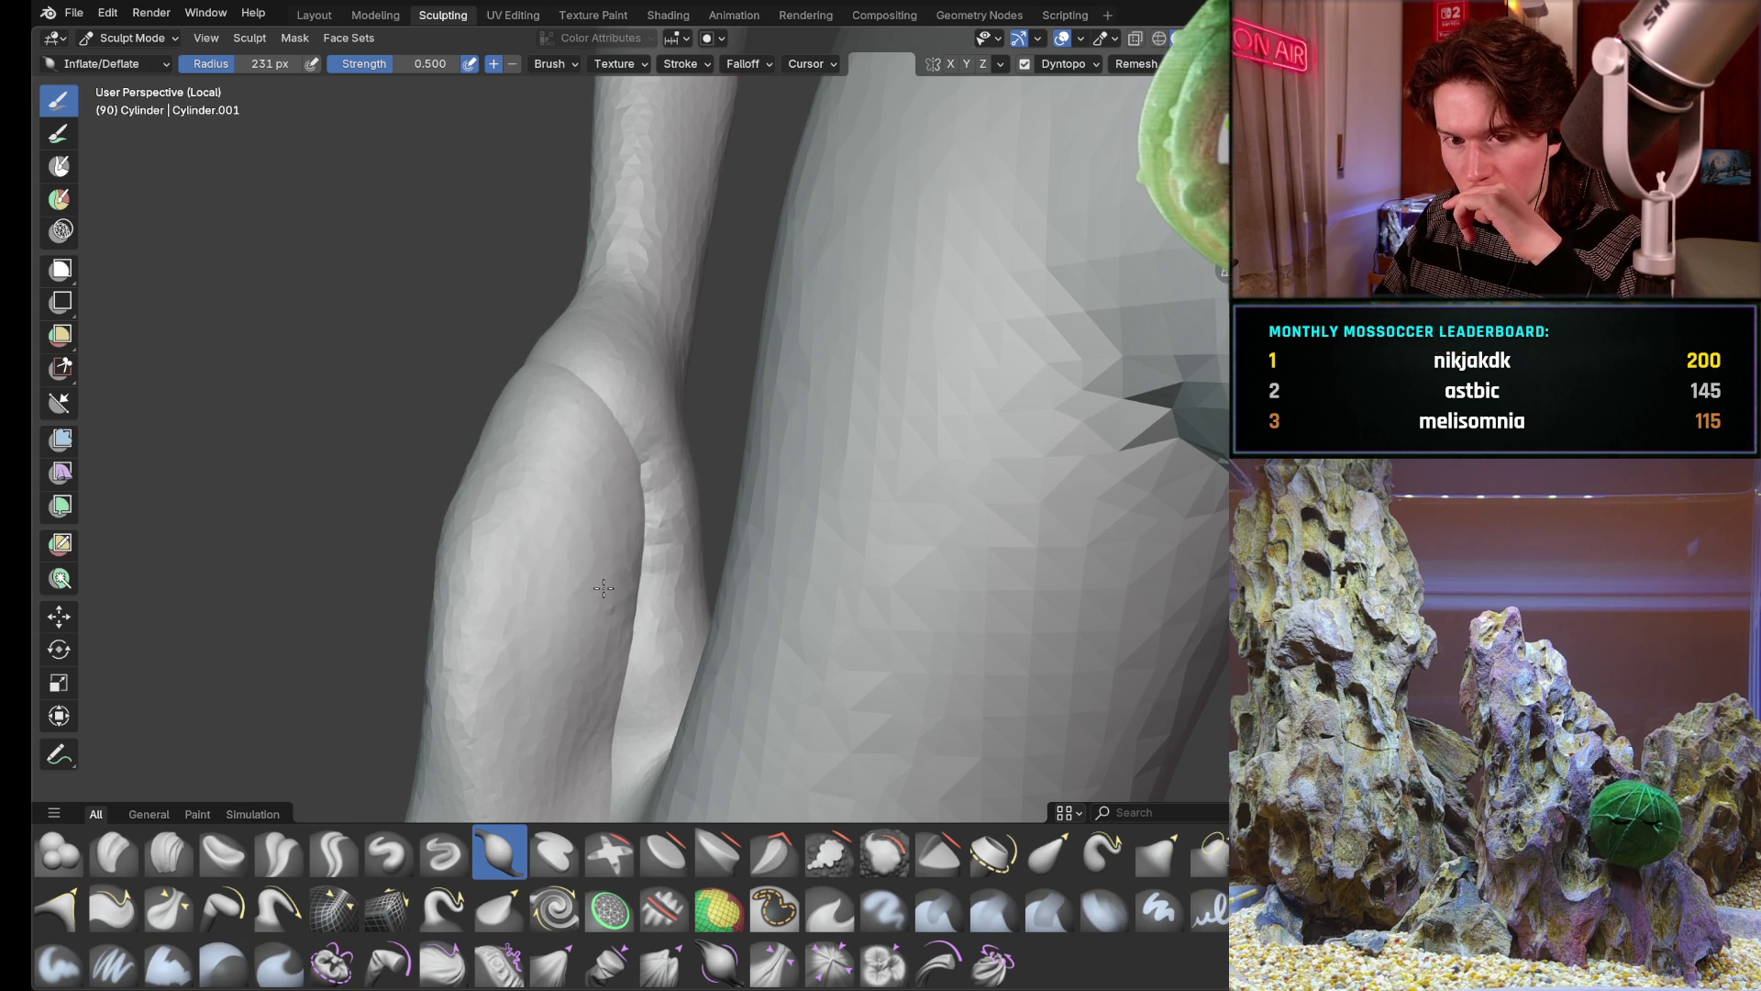
{"action": "left_click_drag", "start_coordinate": [497, 454], "coordinate": [565, 534]}
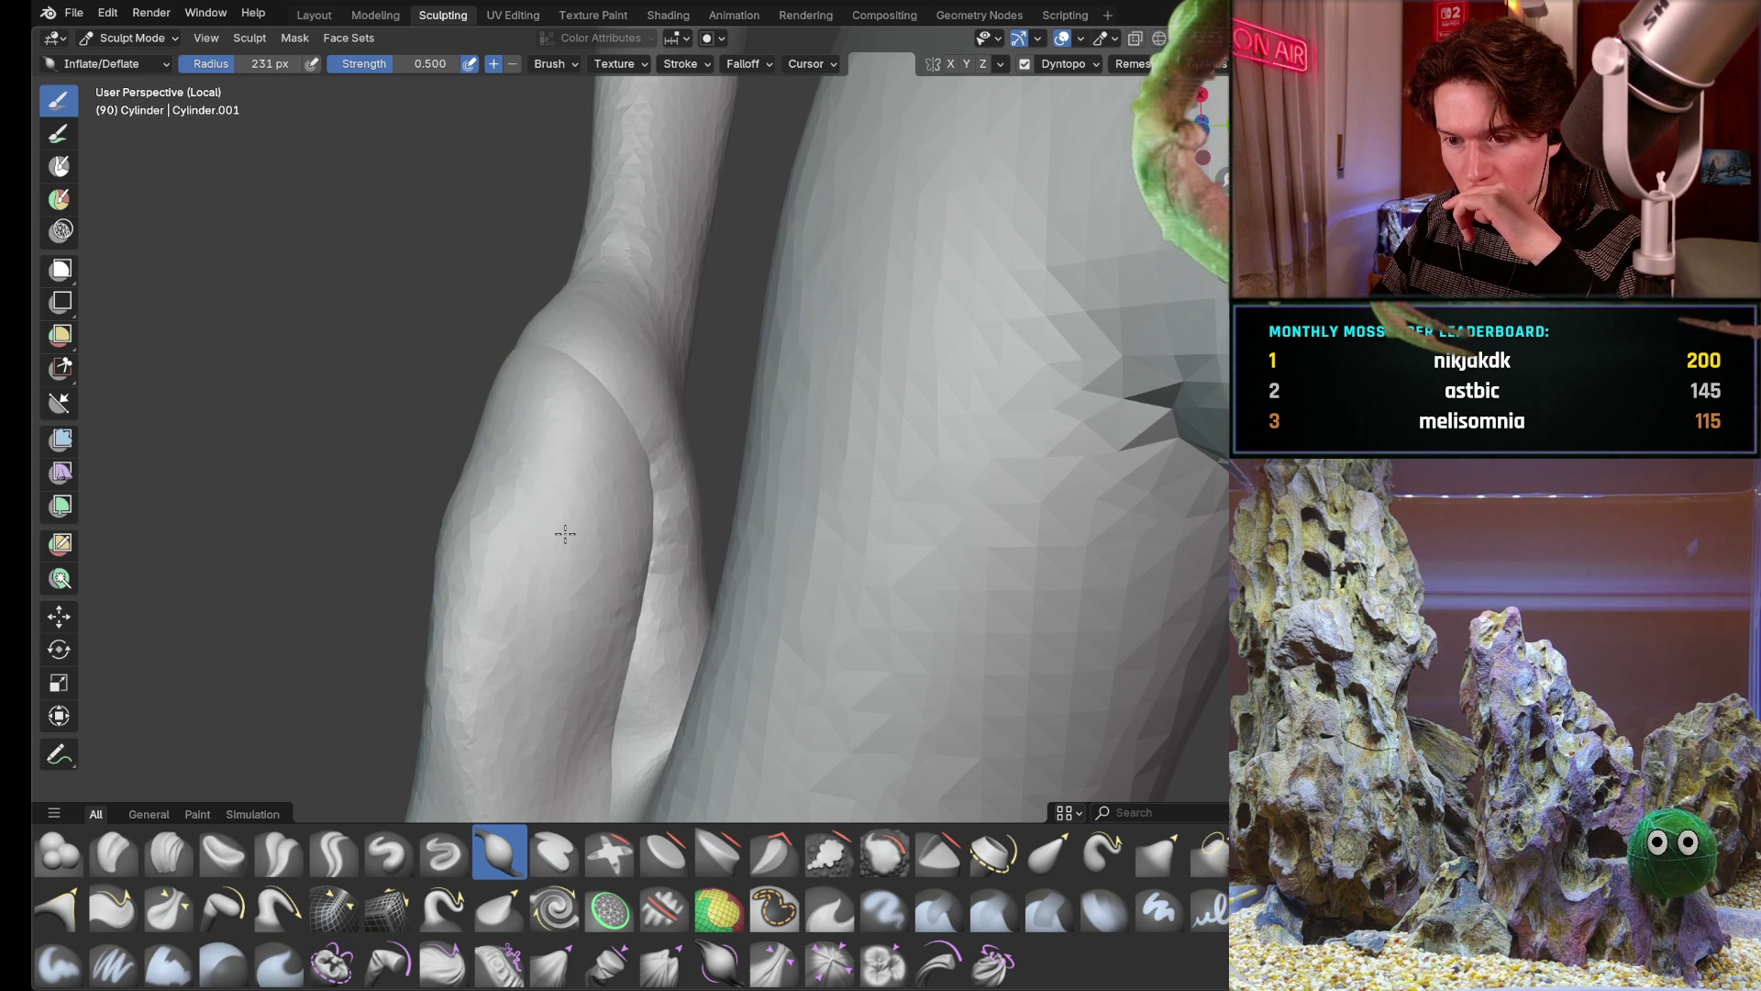
{"action": "mouse_move", "coordinate": [565, 534]}
{"action": "middle_mouse_down"}
{"action": "mouse_move", "coordinate": [413, 412]}
{"action": "mouse_move", "coordinate": [498, 515]}
{"action": "mouse_move", "coordinate": [721, 616]}
{"action": "mouse_move", "coordinate": [781, 498]}
{"action": "middle_mouse_up"}
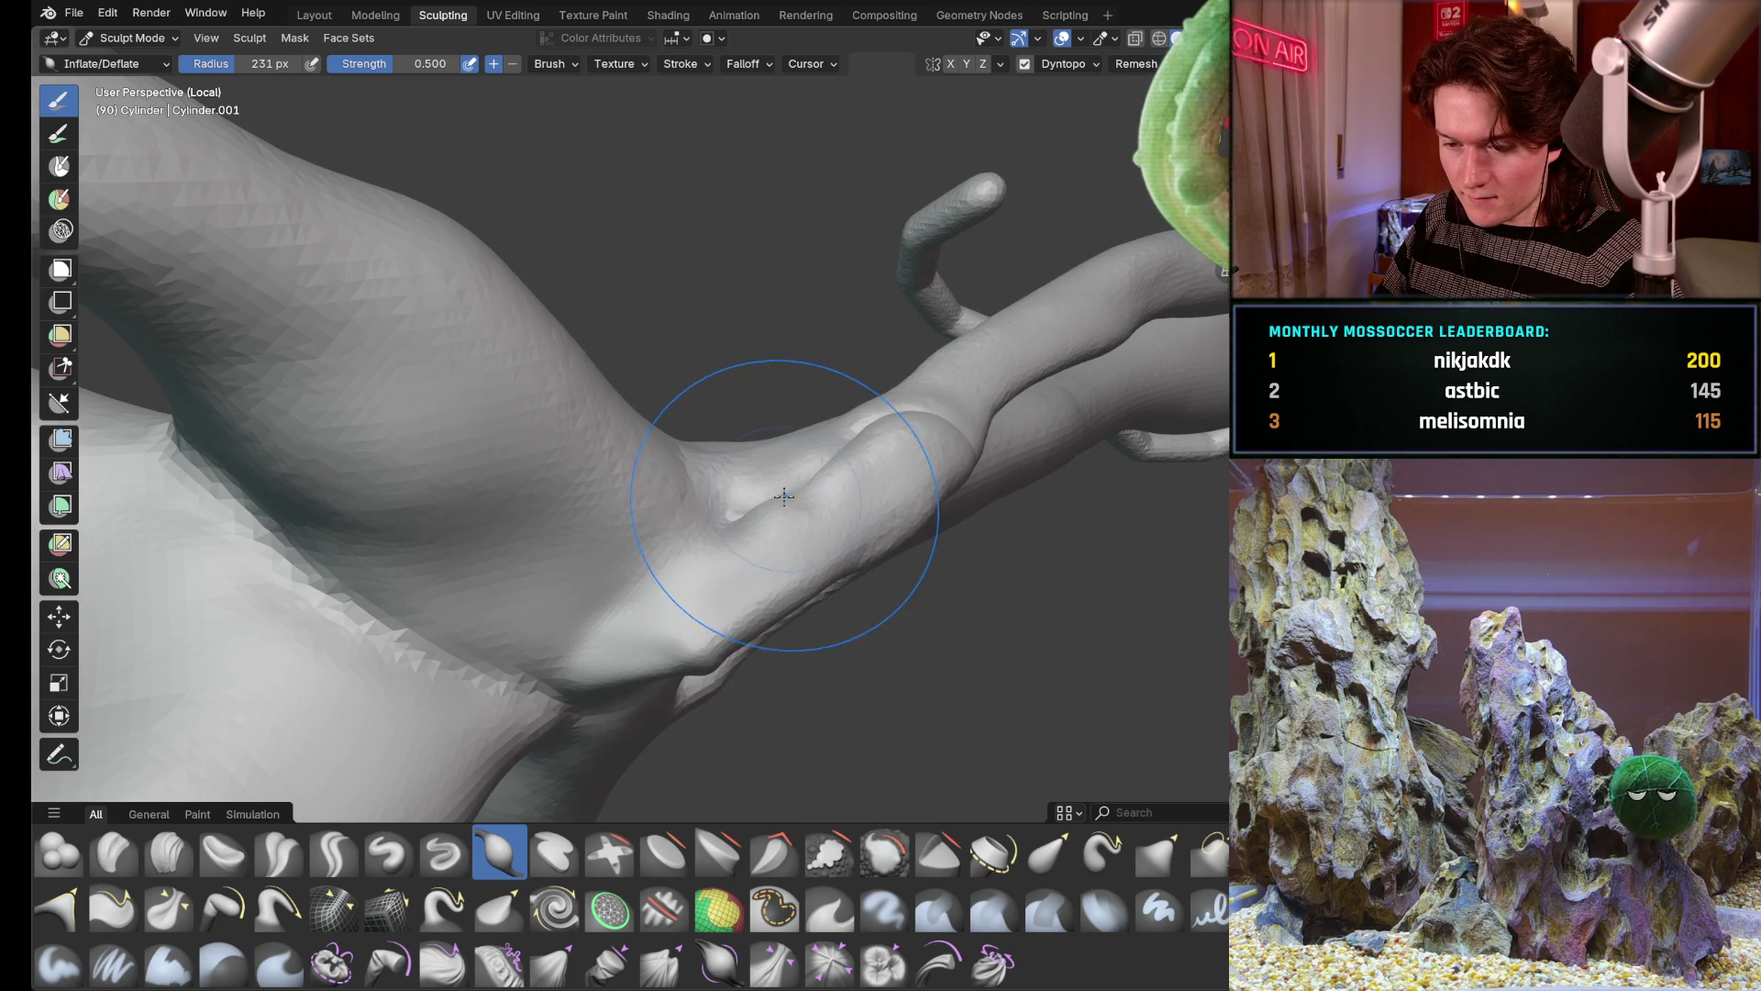
{"action": "mouse_move", "coordinate": [795, 490]}
{"action": "middle_mouse_down"}
{"action": "mouse_move", "coordinate": [556, 576]}
{"action": "mouse_move", "coordinate": [591, 523]}
{"action": "mouse_move", "coordinate": [619, 551]}
{"action": "mouse_move", "coordinate": [613, 594]}
{"action": "mouse_move", "coordinate": [752, 404]}
{"action": "mouse_move", "coordinate": [710, 658]}
{"action": "middle_mouse_up"}
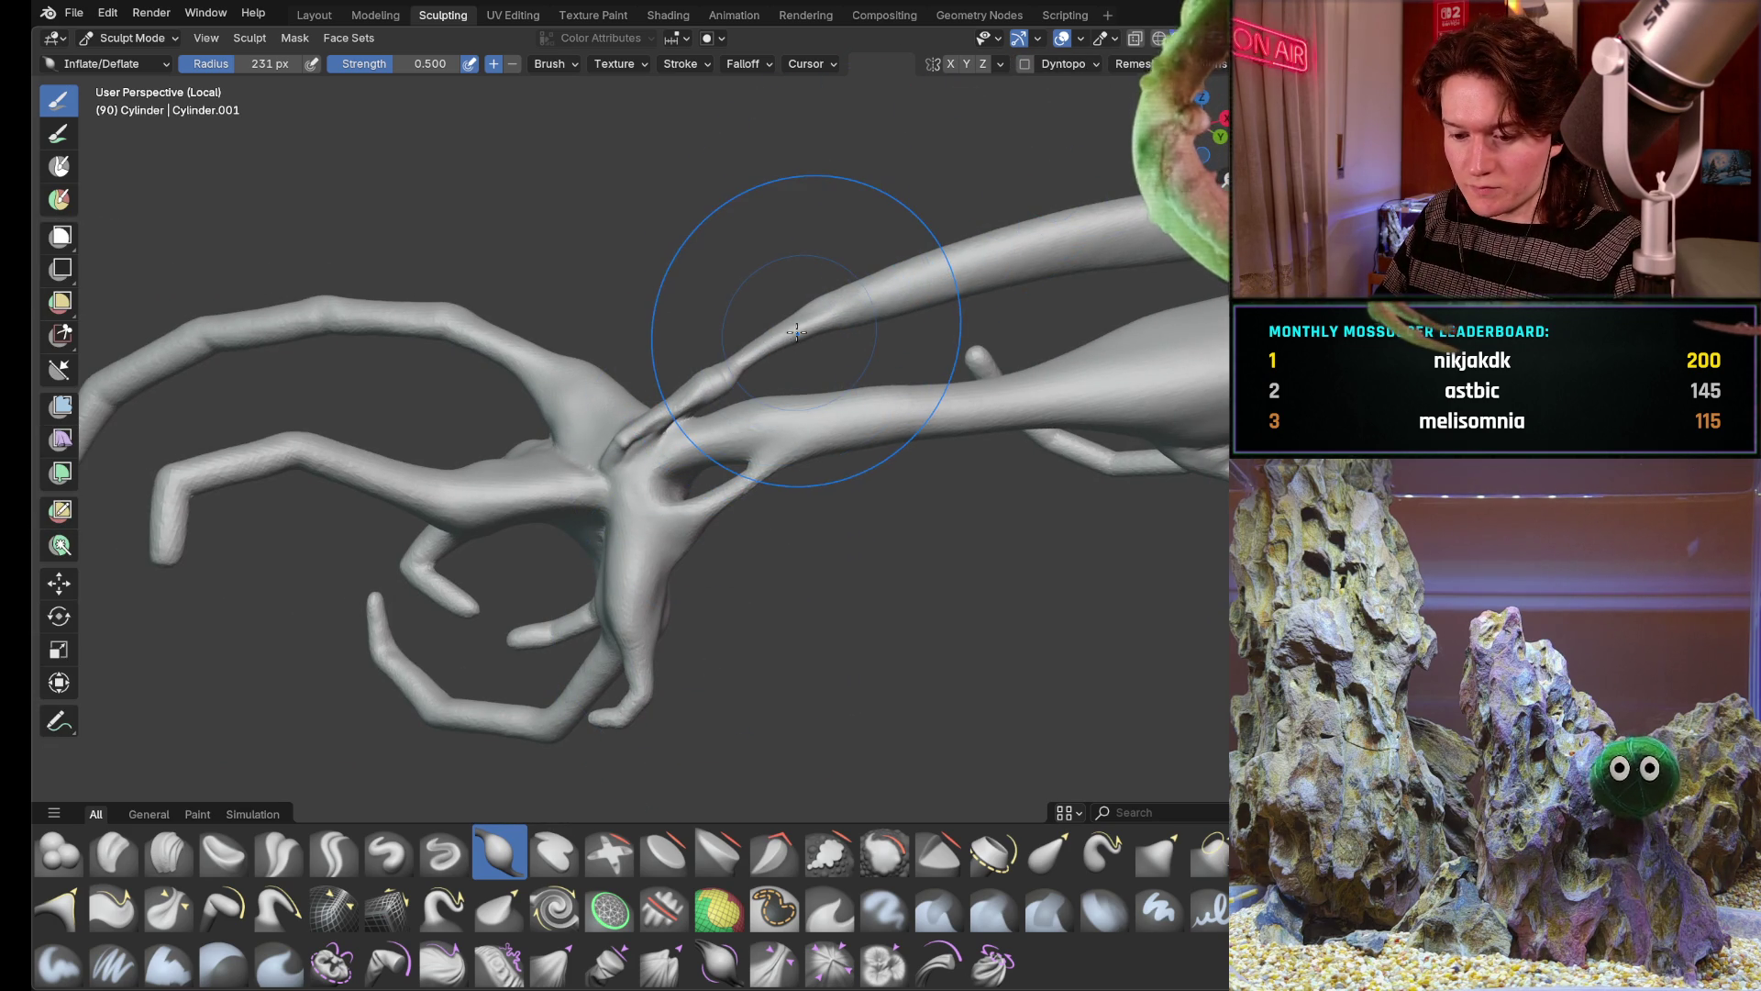
{"action": "scroll", "coordinate": [795, 330], "scroll_direction": "up", "scroll_amount": 5}
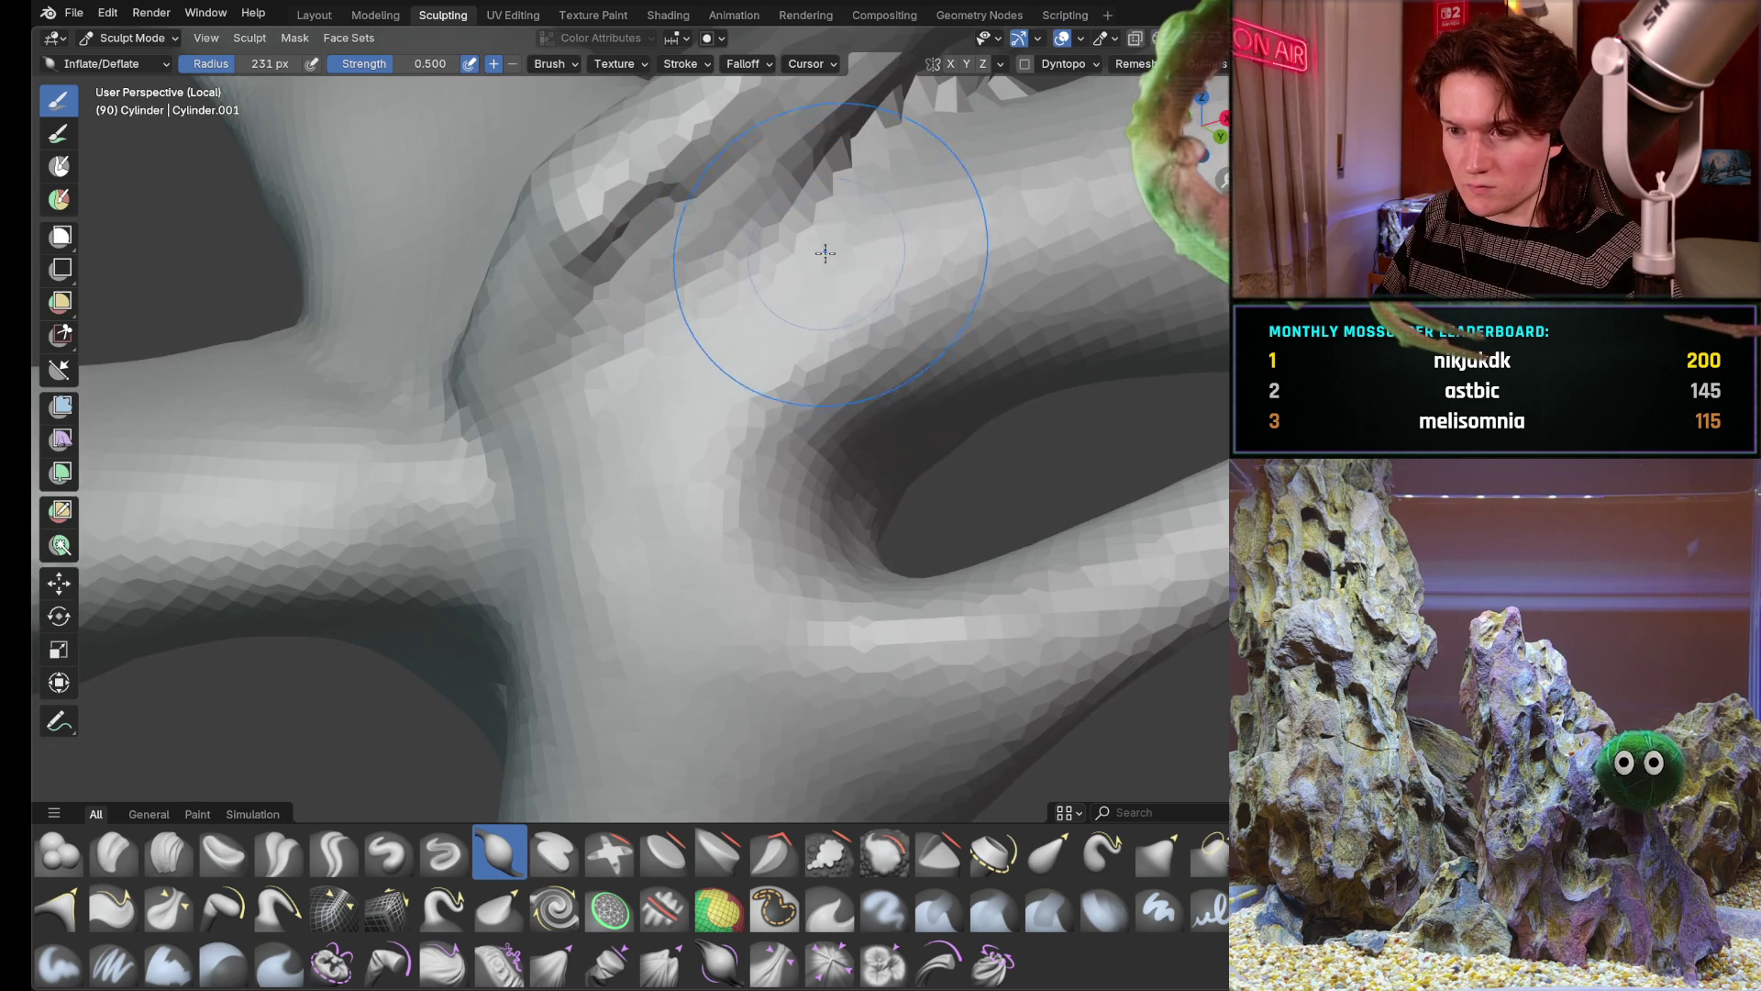
Enable Dyntopo and accept the Attribute Data Detected warning about colours and UVs
{"action": "middle_click_drag", "start_coordinate": [825, 275], "coordinate": [755, 347]}
{"action": "left_click", "coordinate": [1024, 63]}
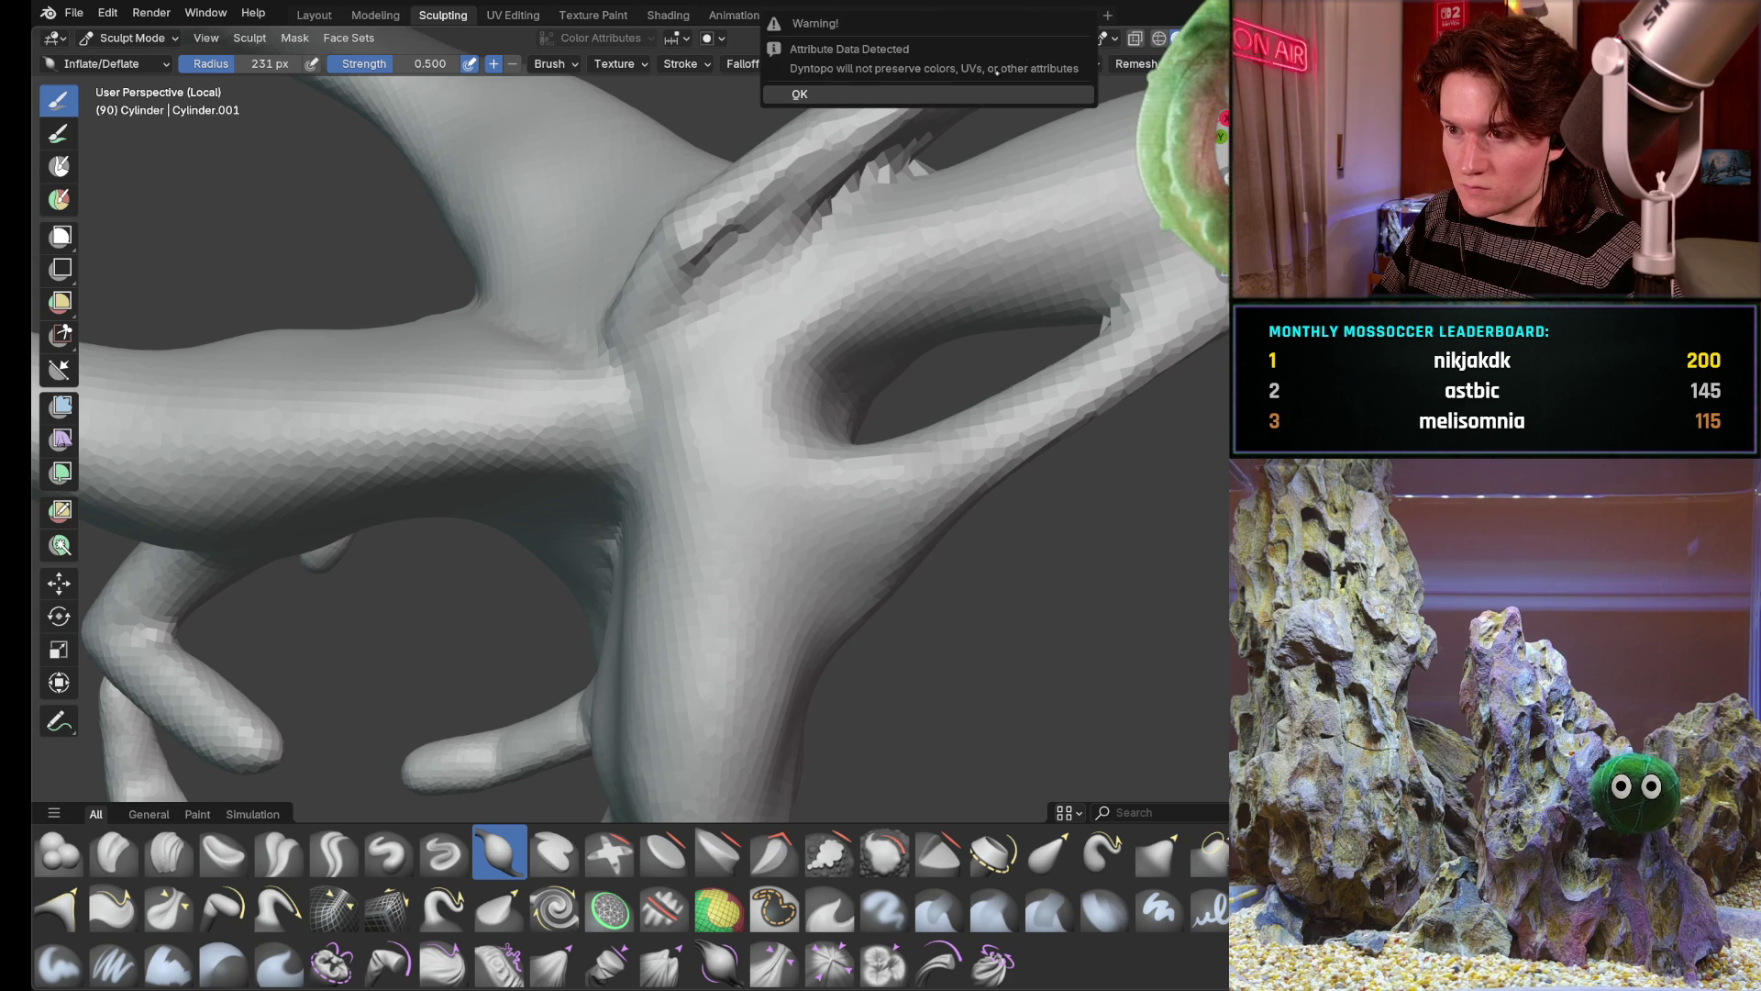
{"action": "left_click", "coordinate": [975, 94]}
{"action": "middle_click_drag", "start_coordinate": [895, 221], "coordinate": [826, 247]}
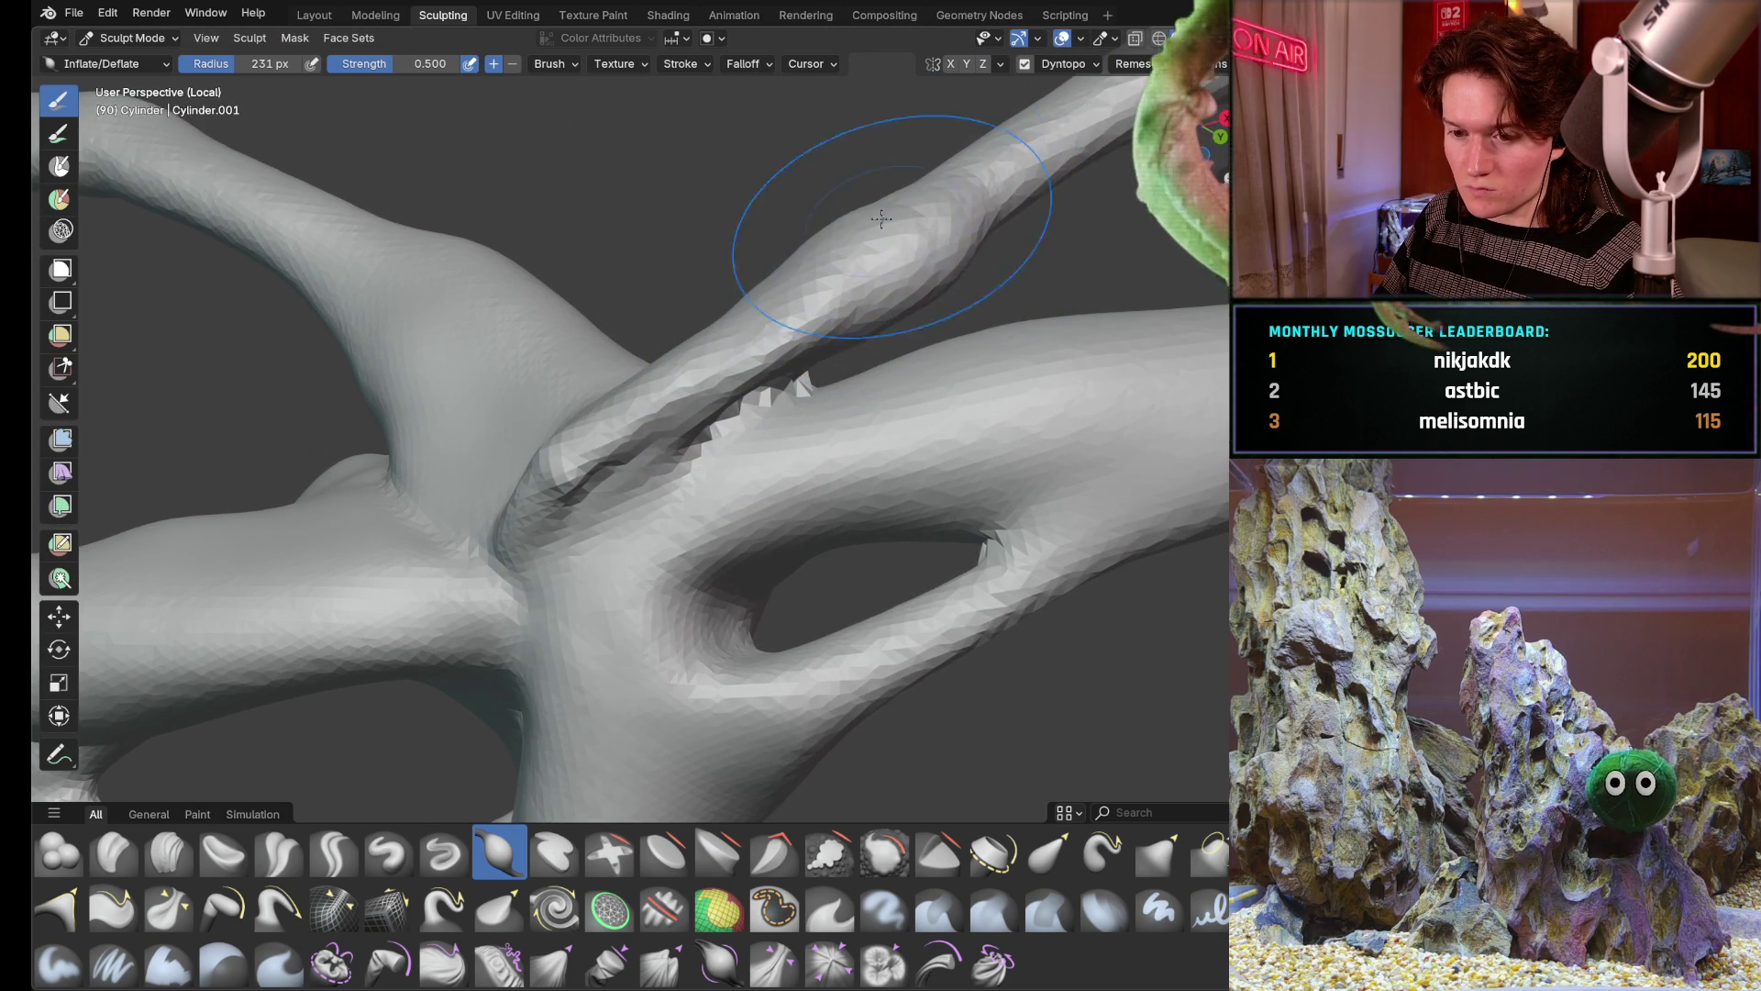
{"action": "scroll", "coordinate": [826, 249], "scroll_direction": "down", "scroll_amount": 3}
{"action": "mouse_move", "coordinate": [771, 276]}
{"action": "middle_mouse_down"}
{"action": "mouse_move", "coordinate": [649, 543]}
{"action": "mouse_move", "coordinate": [600, 520]}
{"action": "mouse_move", "coordinate": [522, 578]}
{"action": "mouse_move", "coordinate": [881, 504]}
{"action": "middle_mouse_up"}
{"action": "scroll", "coordinate": [881, 505], "scroll_direction": "up", "scroll_amount": 3}
{"action": "scroll", "coordinate": [882, 503], "scroll_direction": "up", "scroll_amount": 2}
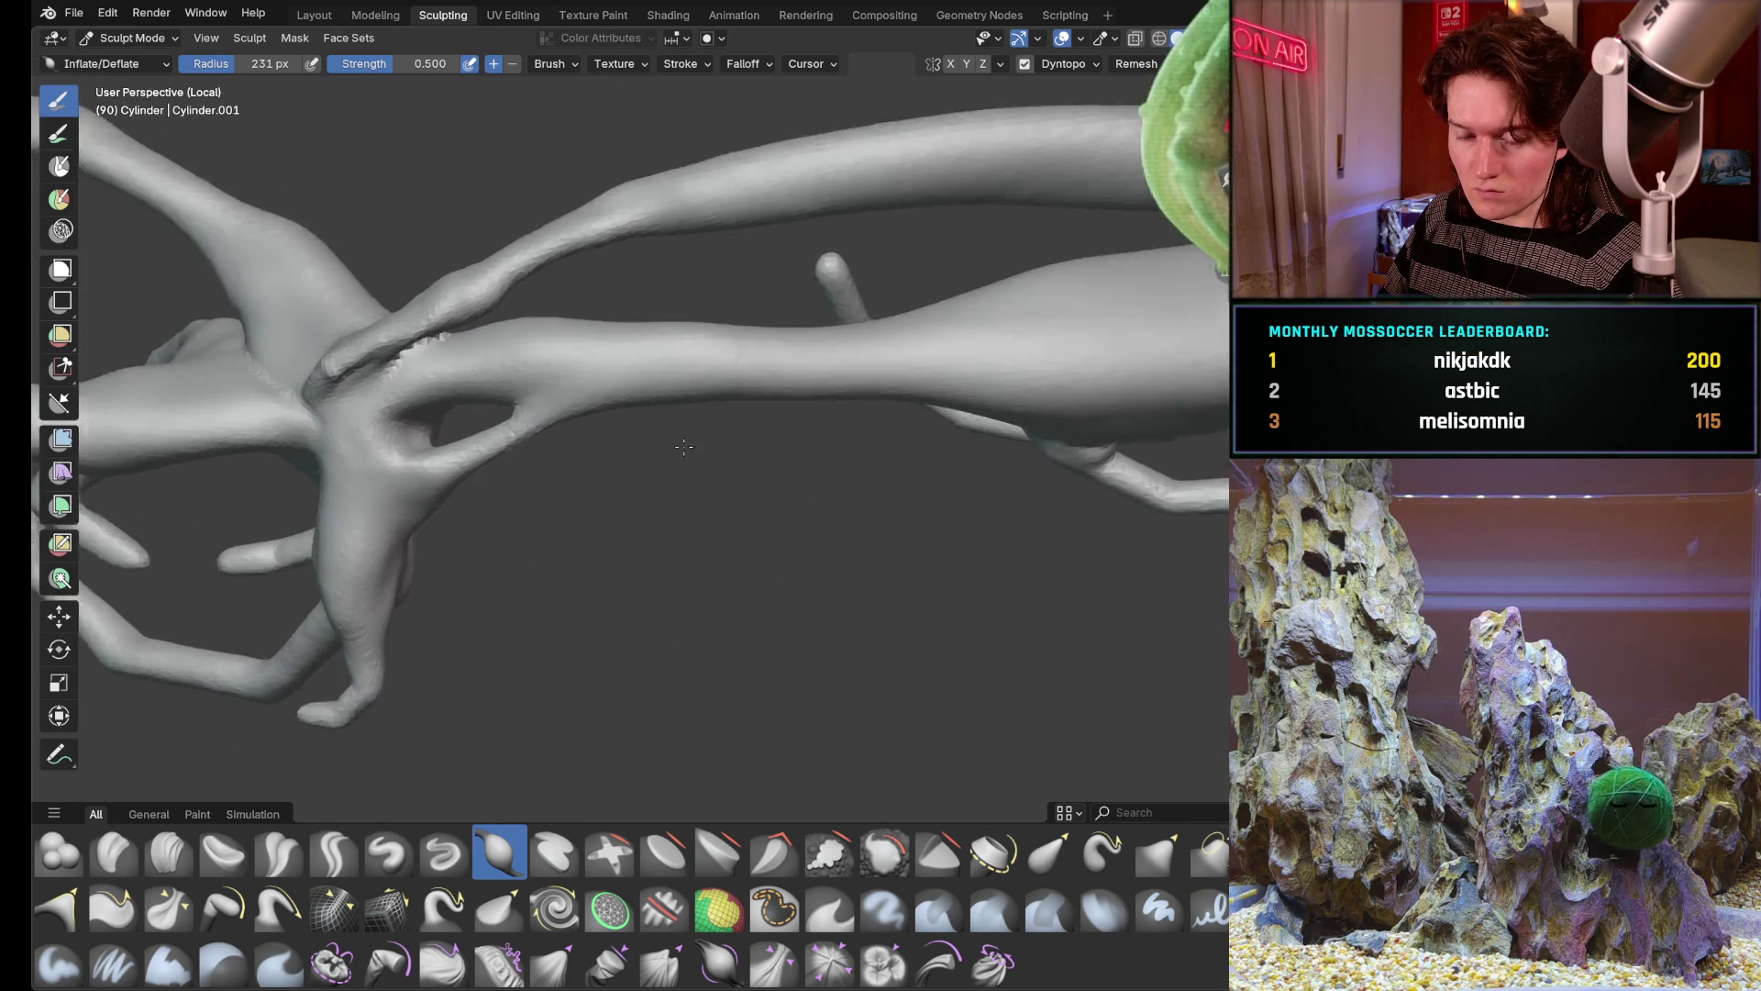
{"action": "scroll", "coordinate": [689, 469], "scroll_direction": "up", "scroll_amount": 4}
{"action": "middle_click_drag", "start_coordinate": [664, 461], "coordinate": [615, 412]}
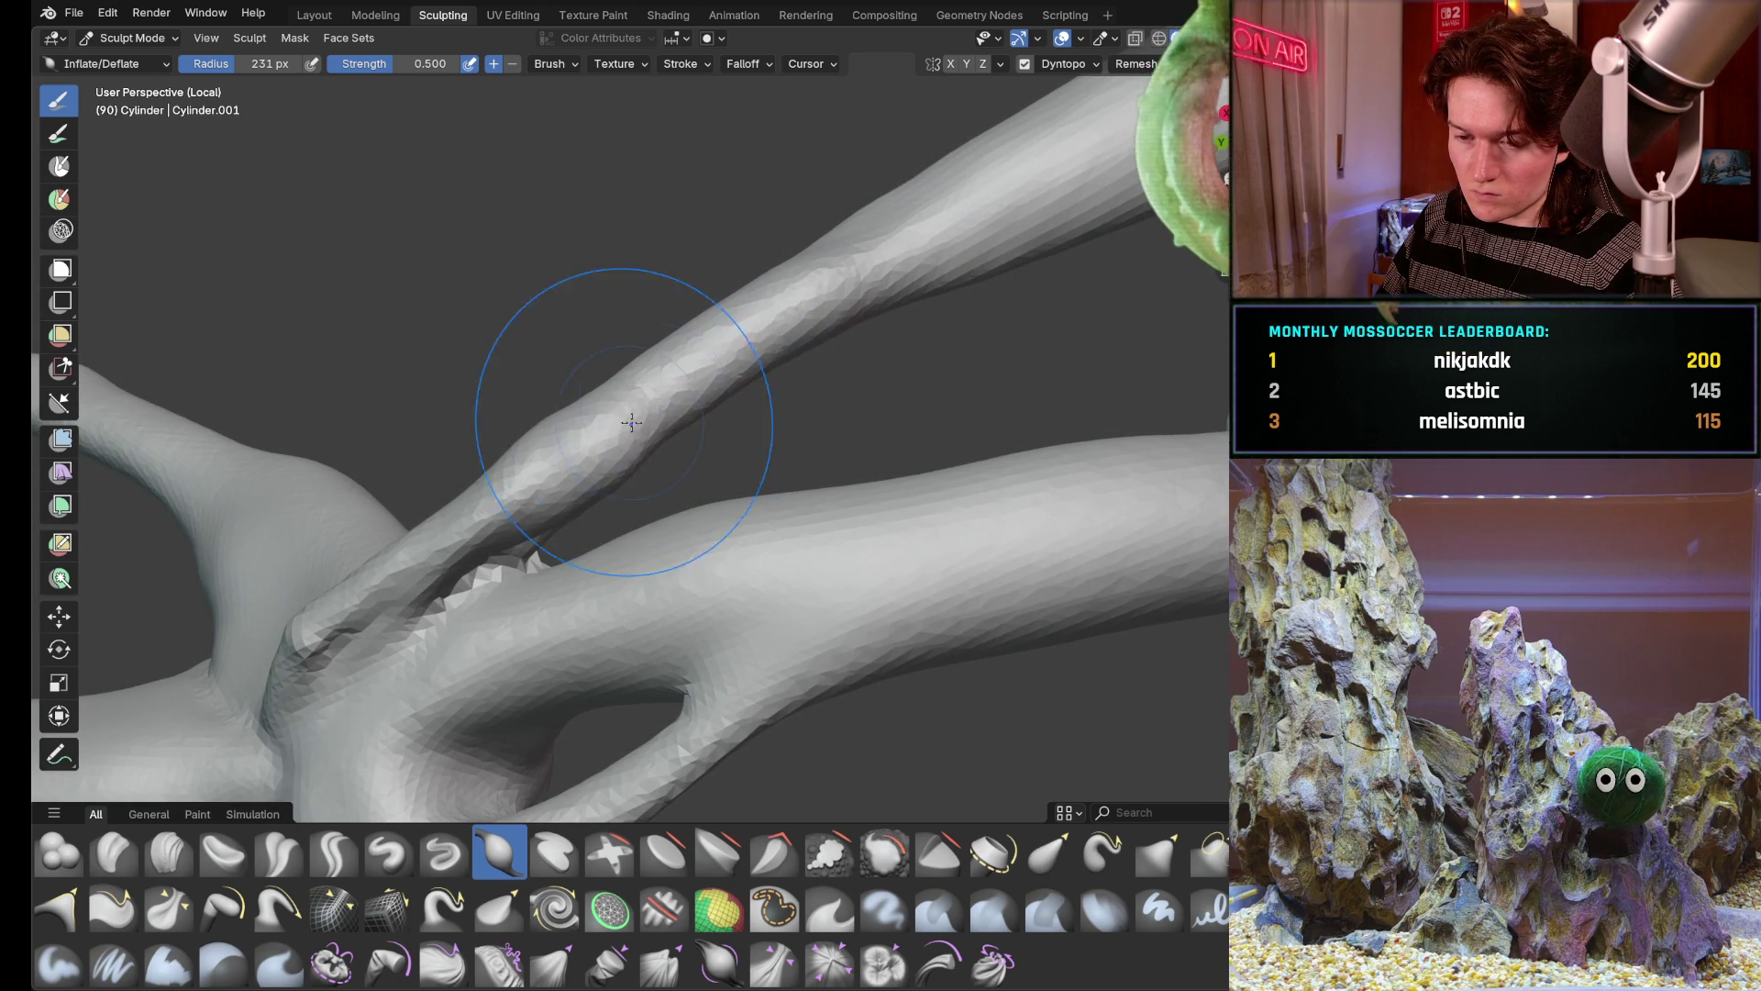
{"action": "key", "text": "f"}
With a 158 px Inflate brush, thicken the upper branch along its length
{"action": "left_click", "coordinate": [589, 425]}
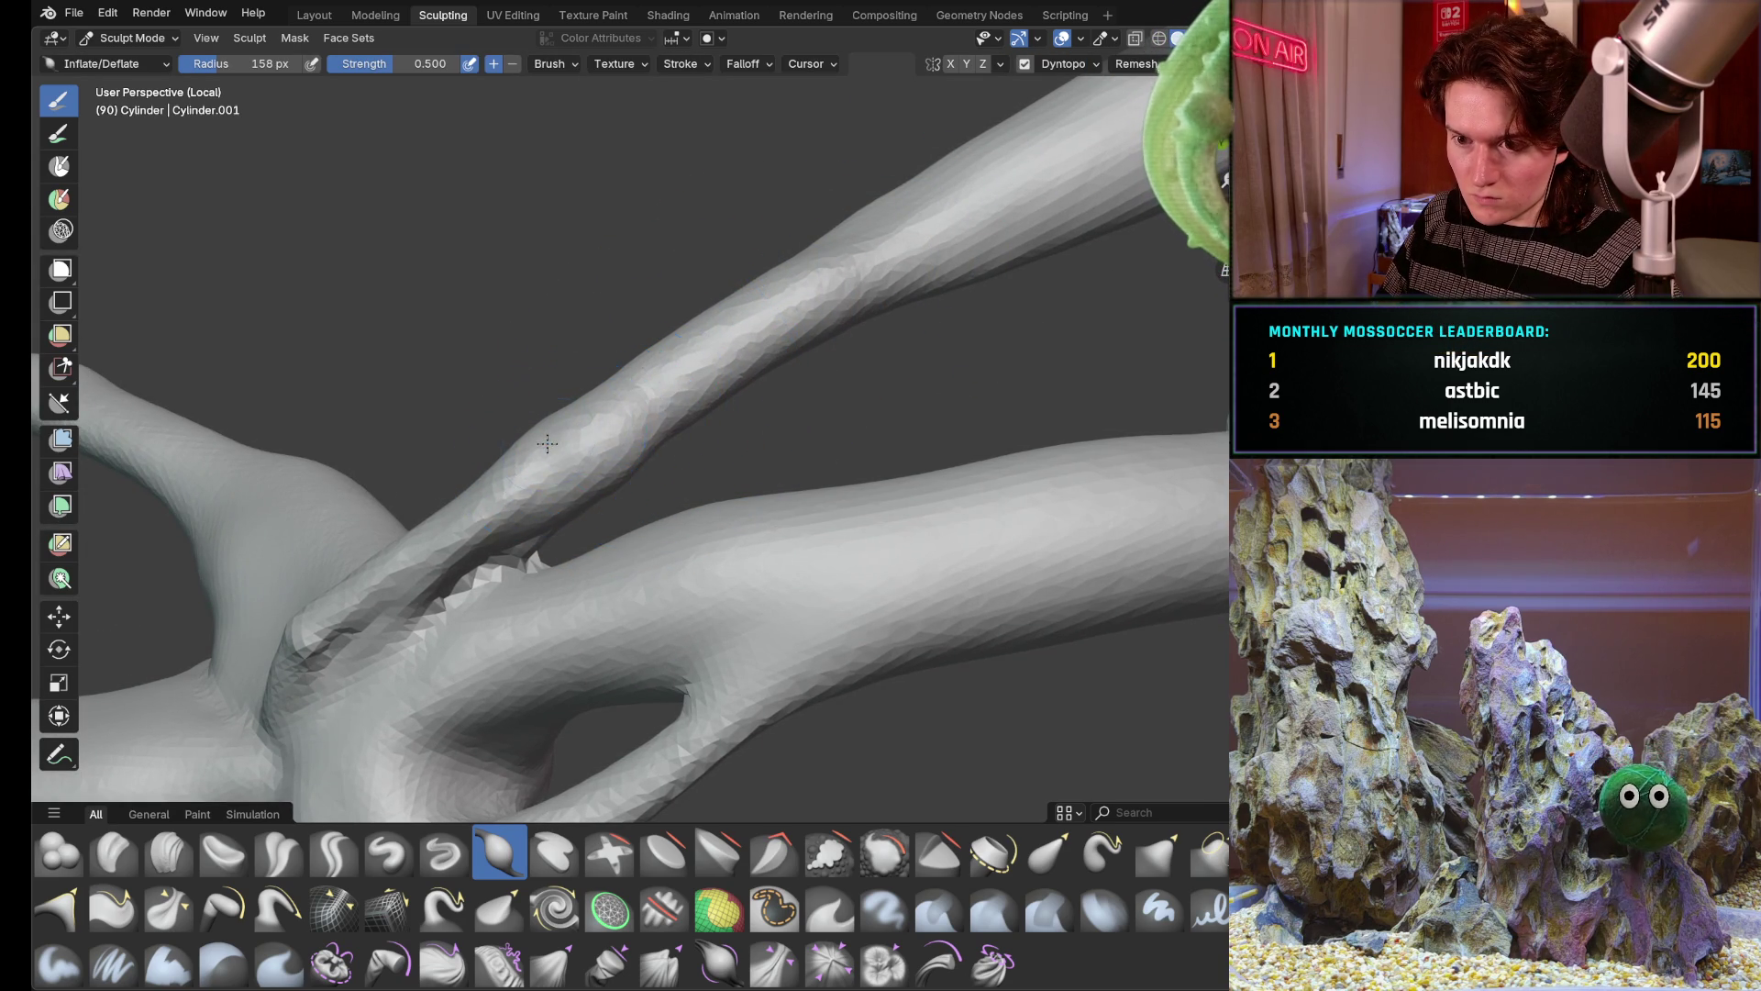
{"action": "mouse_move", "coordinate": [668, 399]}
{"action": "middle_mouse_down"}
{"action": "mouse_move", "coordinate": [714, 333]}
{"action": "mouse_move", "coordinate": [771, 413]}
{"action": "middle_mouse_up"}
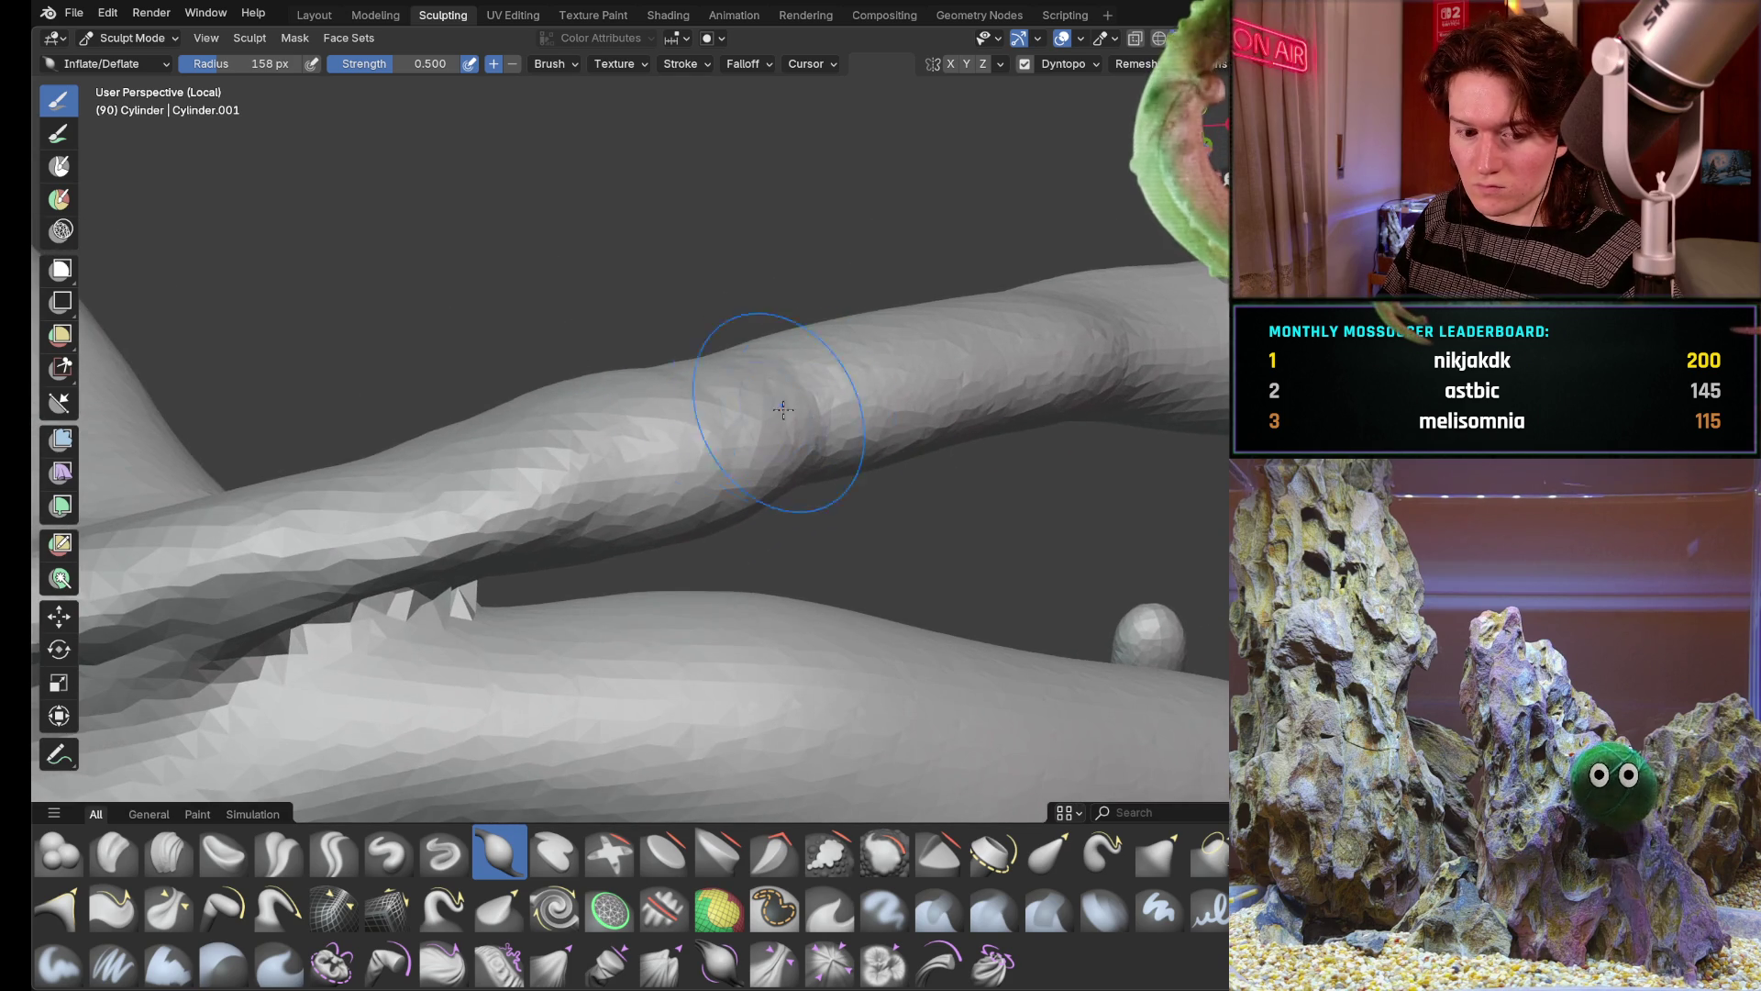
{"action": "left_click_drag", "start_coordinate": [656, 392], "coordinate": [831, 439]}
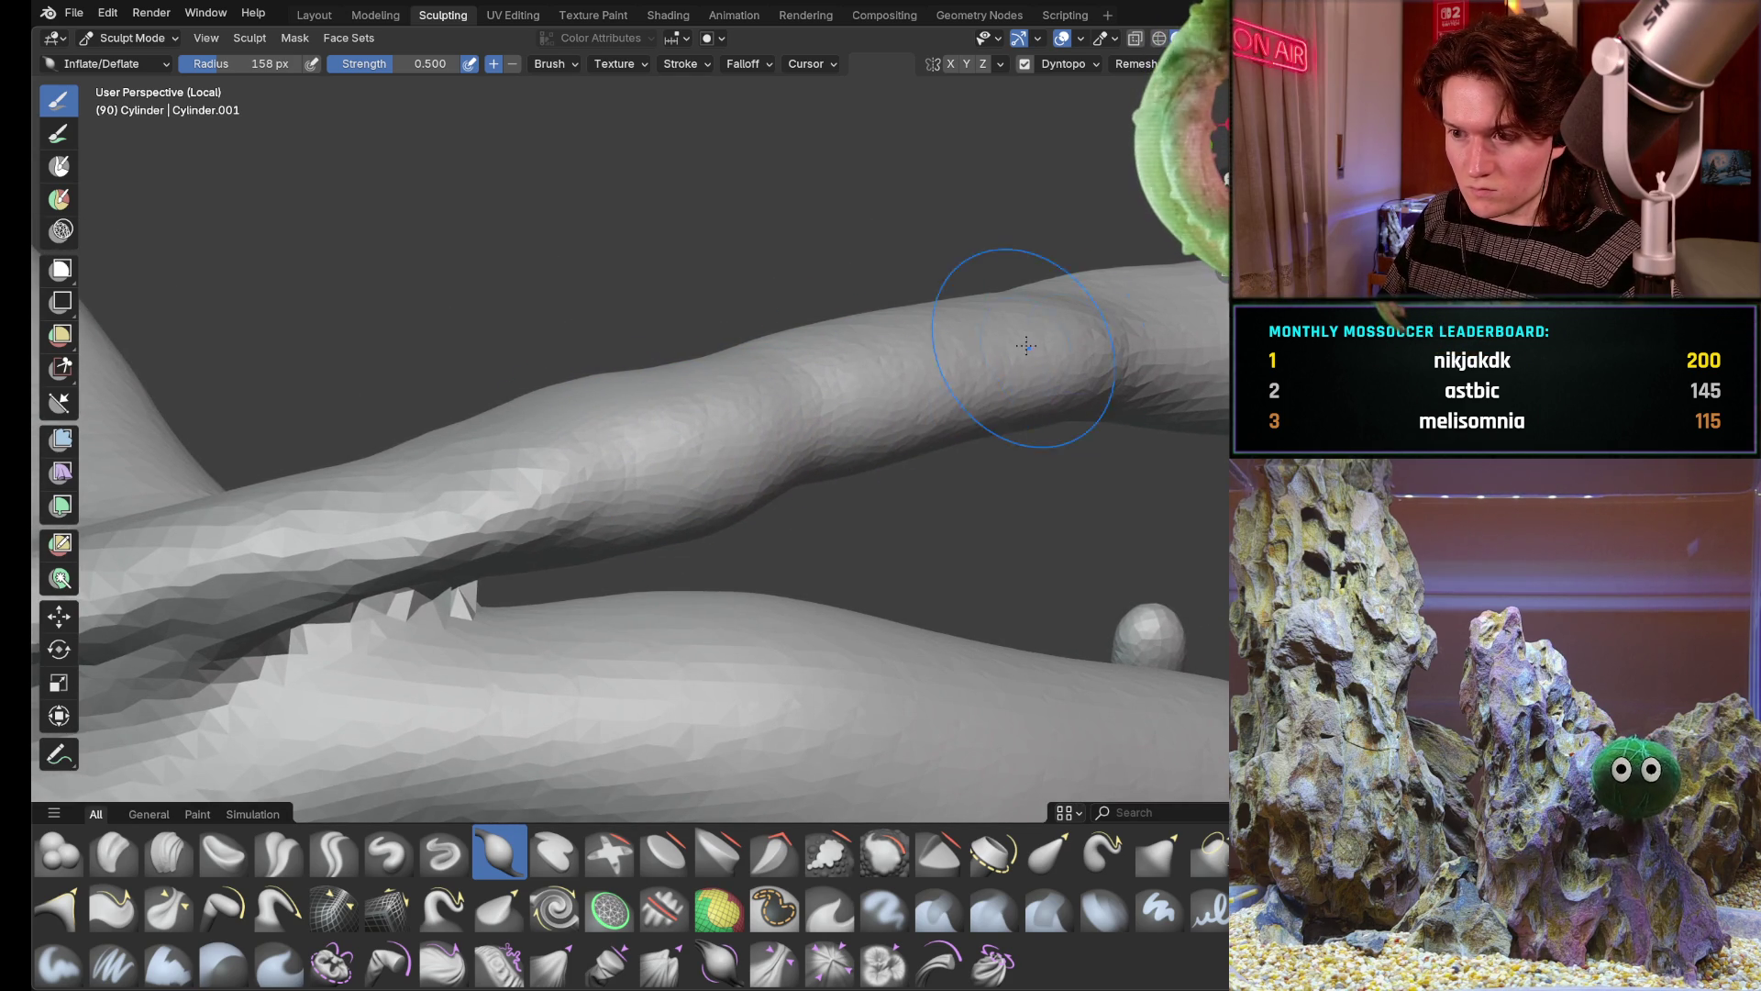
{"action": "middle_click_drag", "start_coordinate": [613, 409], "coordinate": [392, 581]}
{"action": "scroll", "coordinate": [589, 406], "scroll_direction": "down", "scroll_amount": 3}
Switch to the Blob brush and raise a small bulge on the upper branch
{"action": "mouse_move", "coordinate": [455, 454]}
{"action": "middle_mouse_down"}
{"action": "mouse_move", "coordinate": [682, 469]}
{"action": "mouse_move", "coordinate": [691, 306]}
{"action": "middle_mouse_up"}
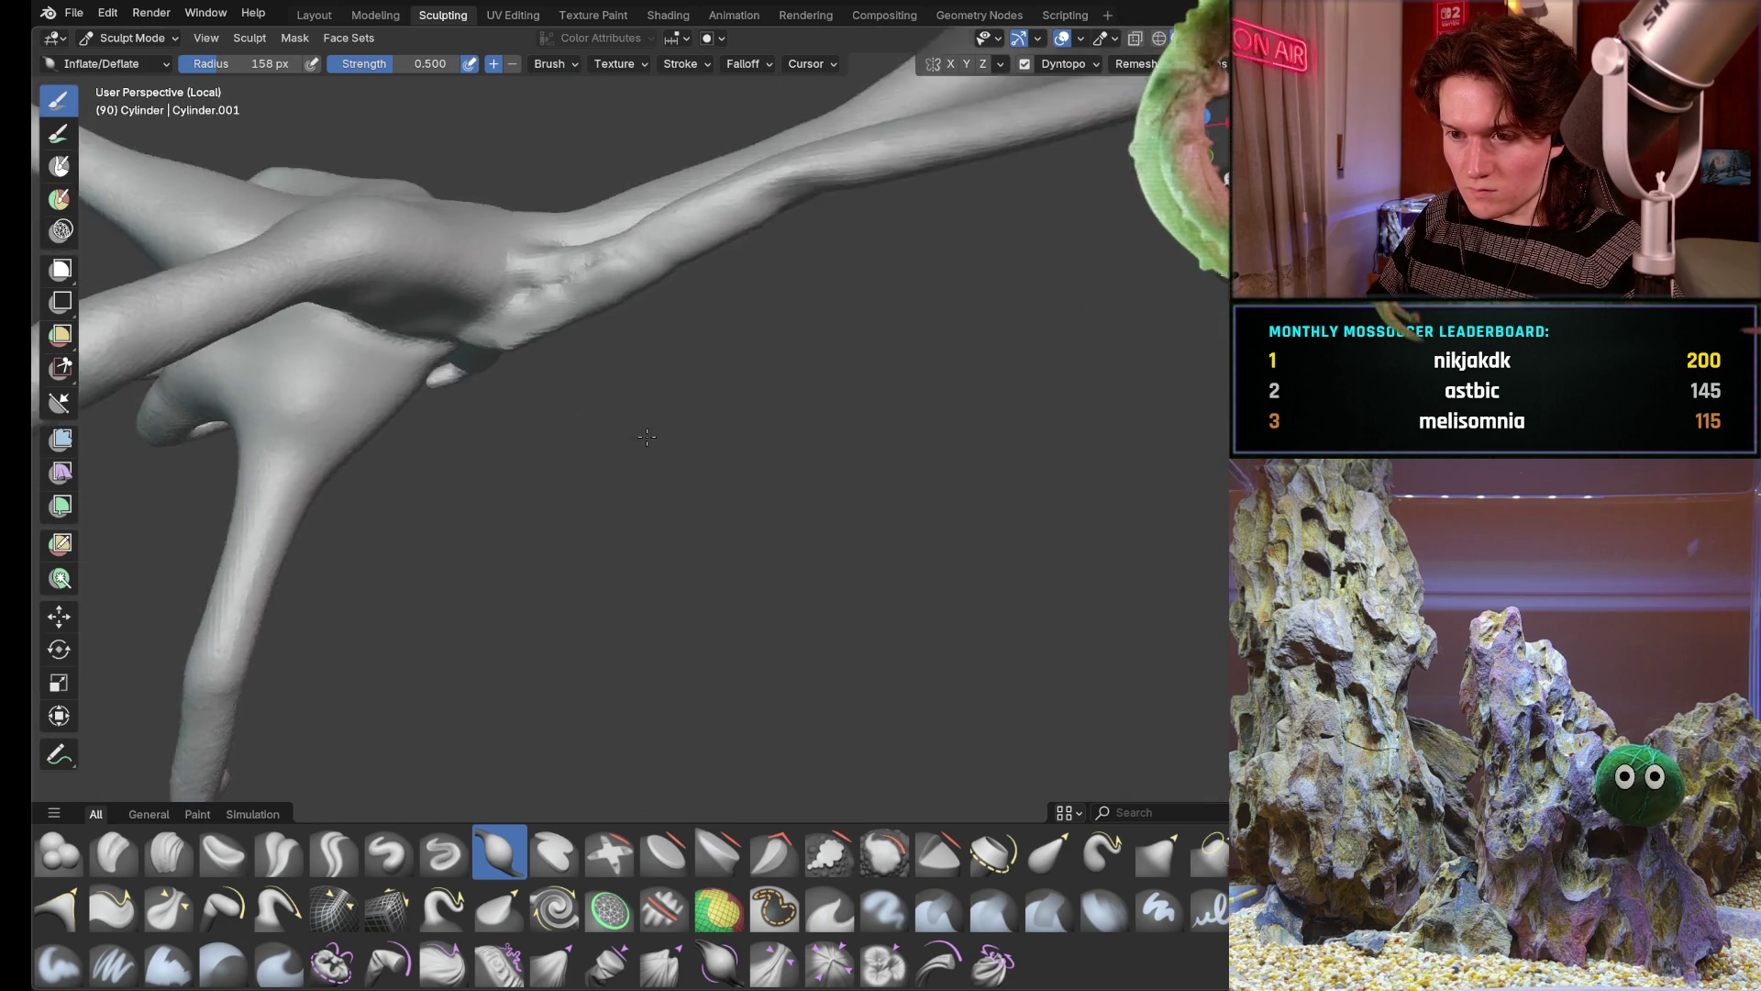
{"action": "mouse_move", "coordinate": [824, 404]}
{"action": "middle_mouse_down"}
{"action": "mouse_move", "coordinate": [716, 531]}
{"action": "mouse_move", "coordinate": [656, 341]}
{"action": "middle_mouse_up"}
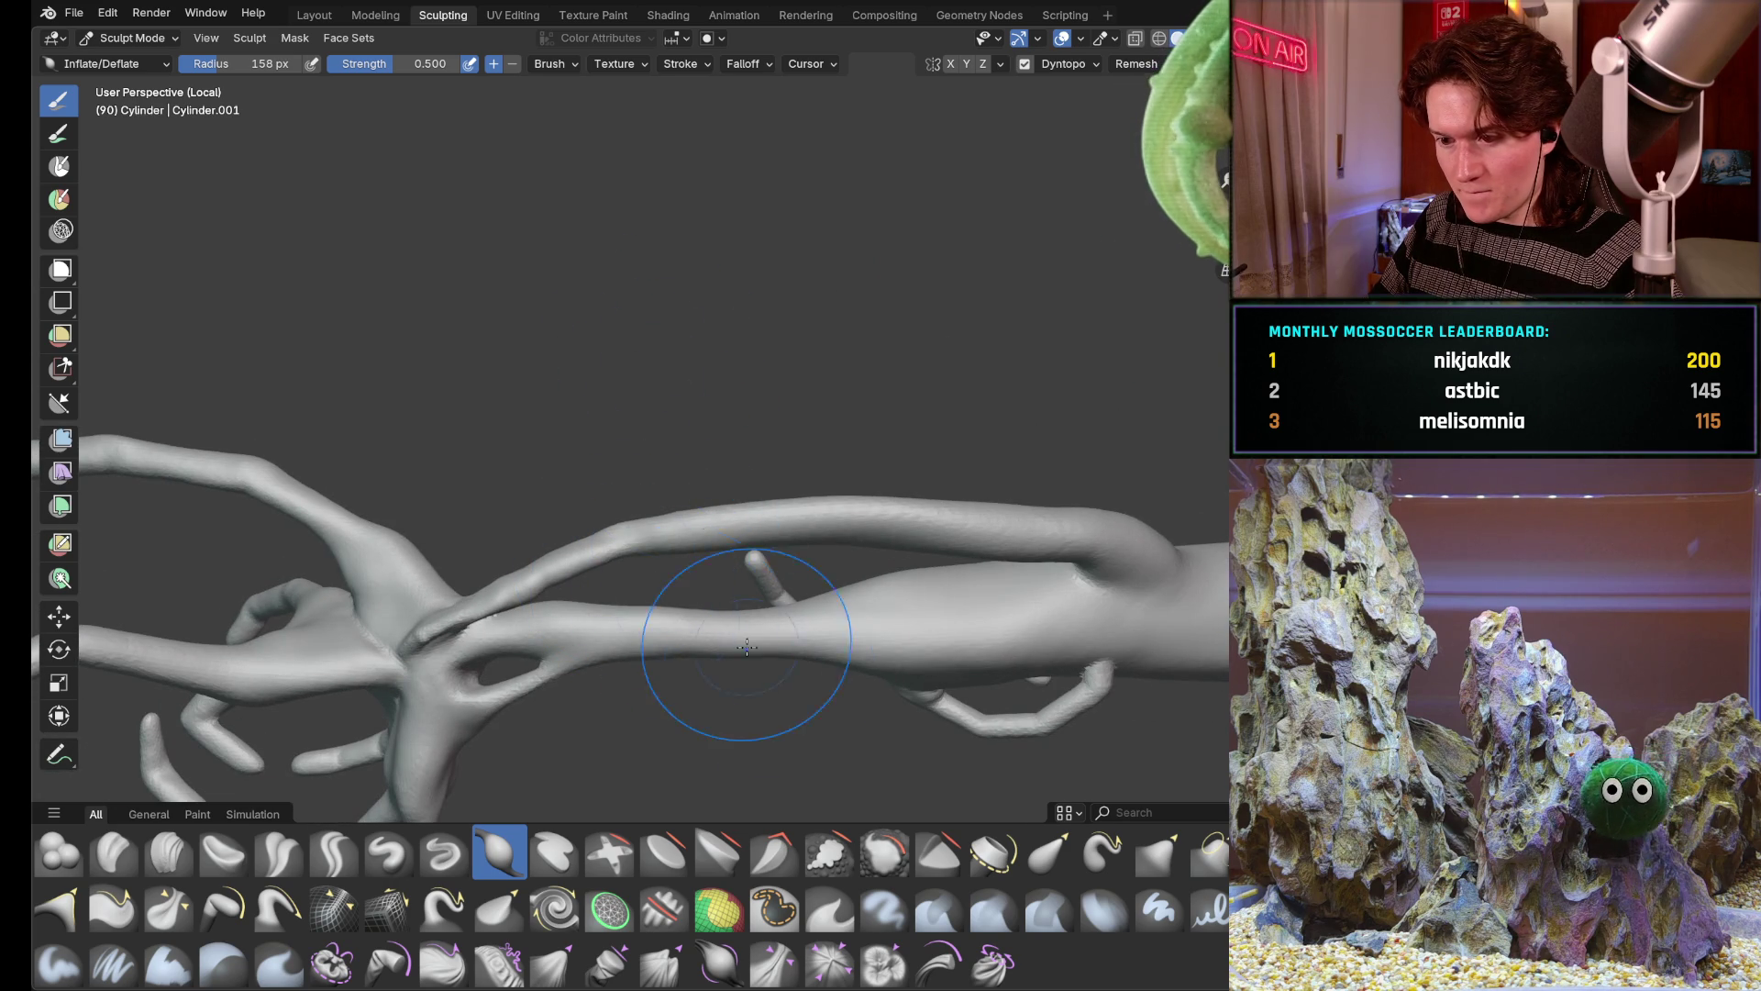
{"action": "mouse_move", "coordinate": [730, 634]}
{"action": "middle_mouse_down"}
{"action": "mouse_move", "coordinate": [678, 470]}
{"action": "mouse_move", "coordinate": [689, 510]}
{"action": "middle_mouse_up"}
{"action": "scroll", "coordinate": [723, 537], "scroll_direction": "up", "scroll_amount": 3}
{"action": "scroll", "coordinate": [689, 455], "scroll_direction": "up", "scroll_amount": 2}
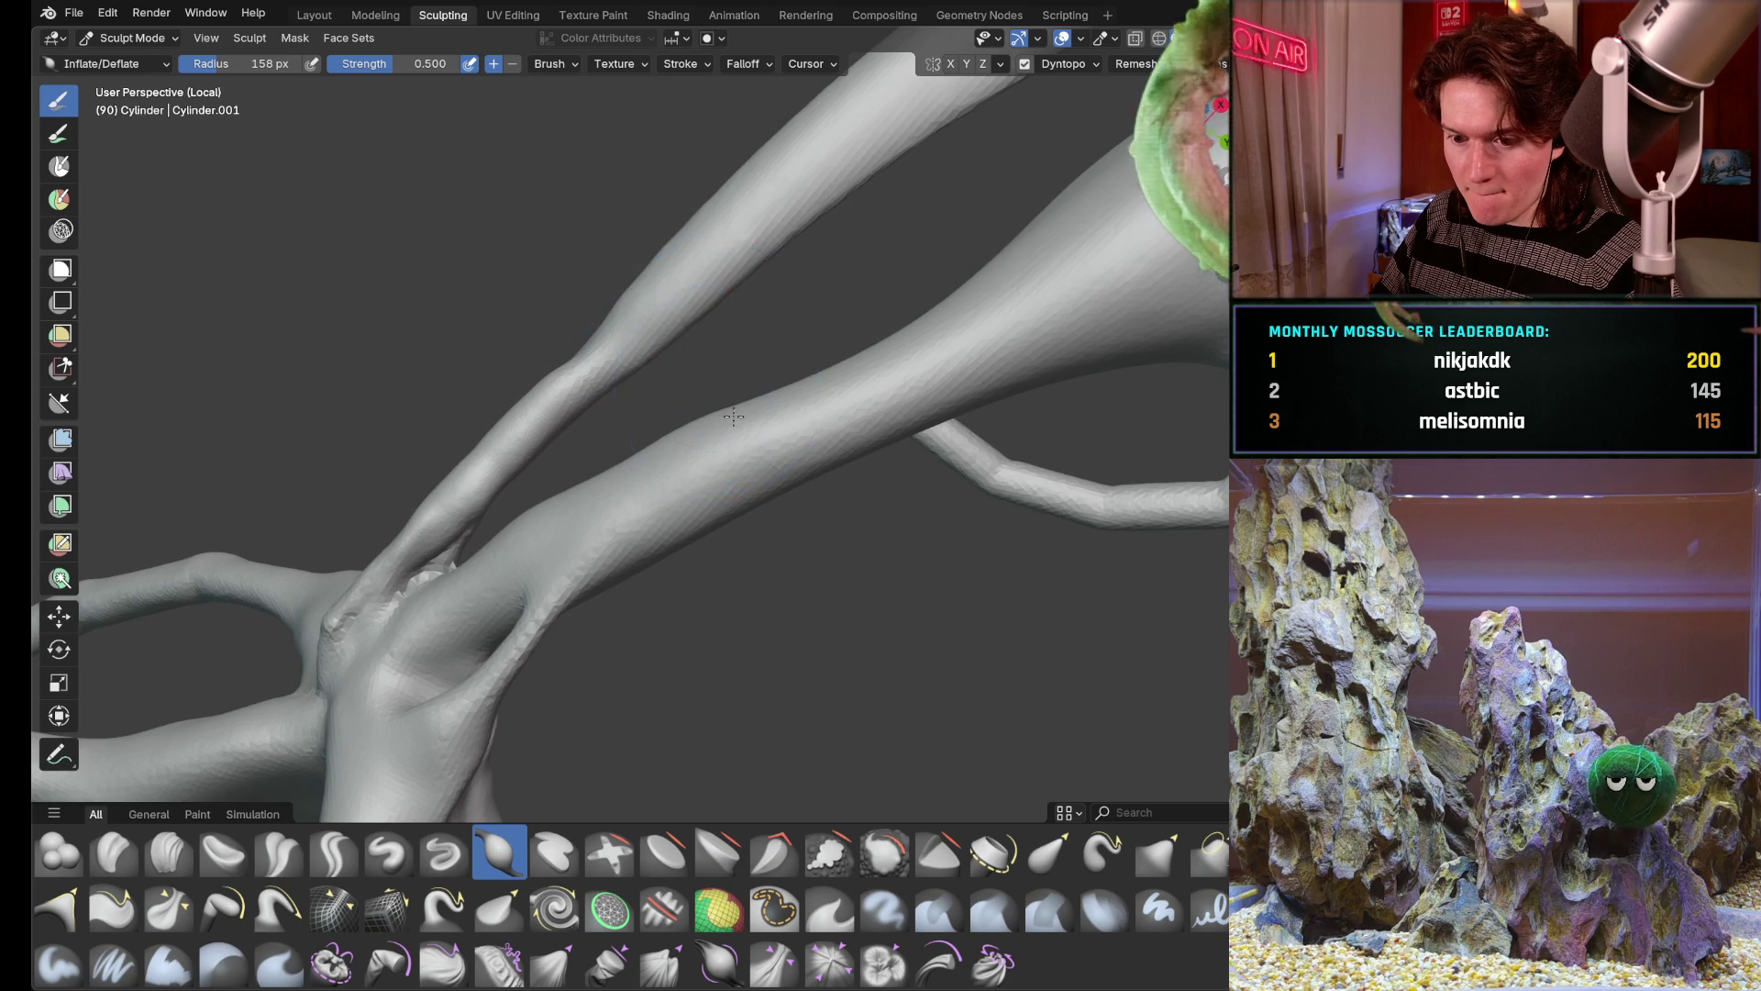
{"action": "middle_click_drag", "start_coordinate": [726, 420], "coordinate": [689, 451]}
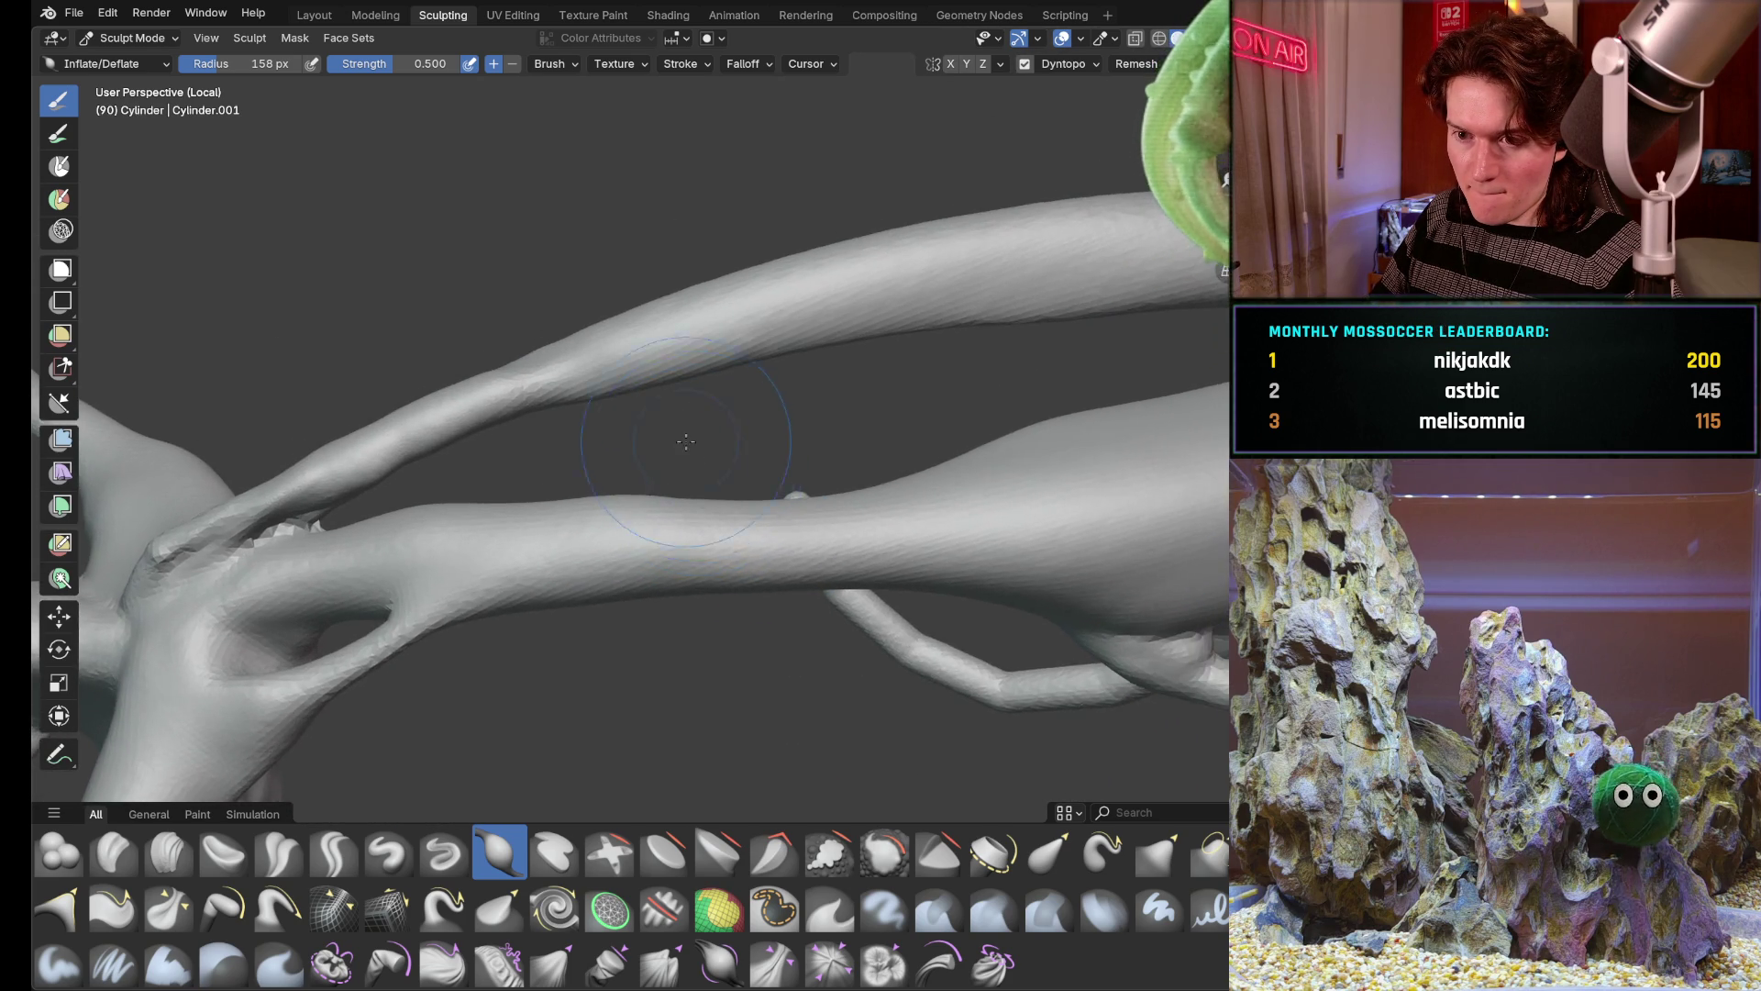
{"action": "scroll", "coordinate": [689, 451], "scroll_direction": "up", "scroll_amount": 3}
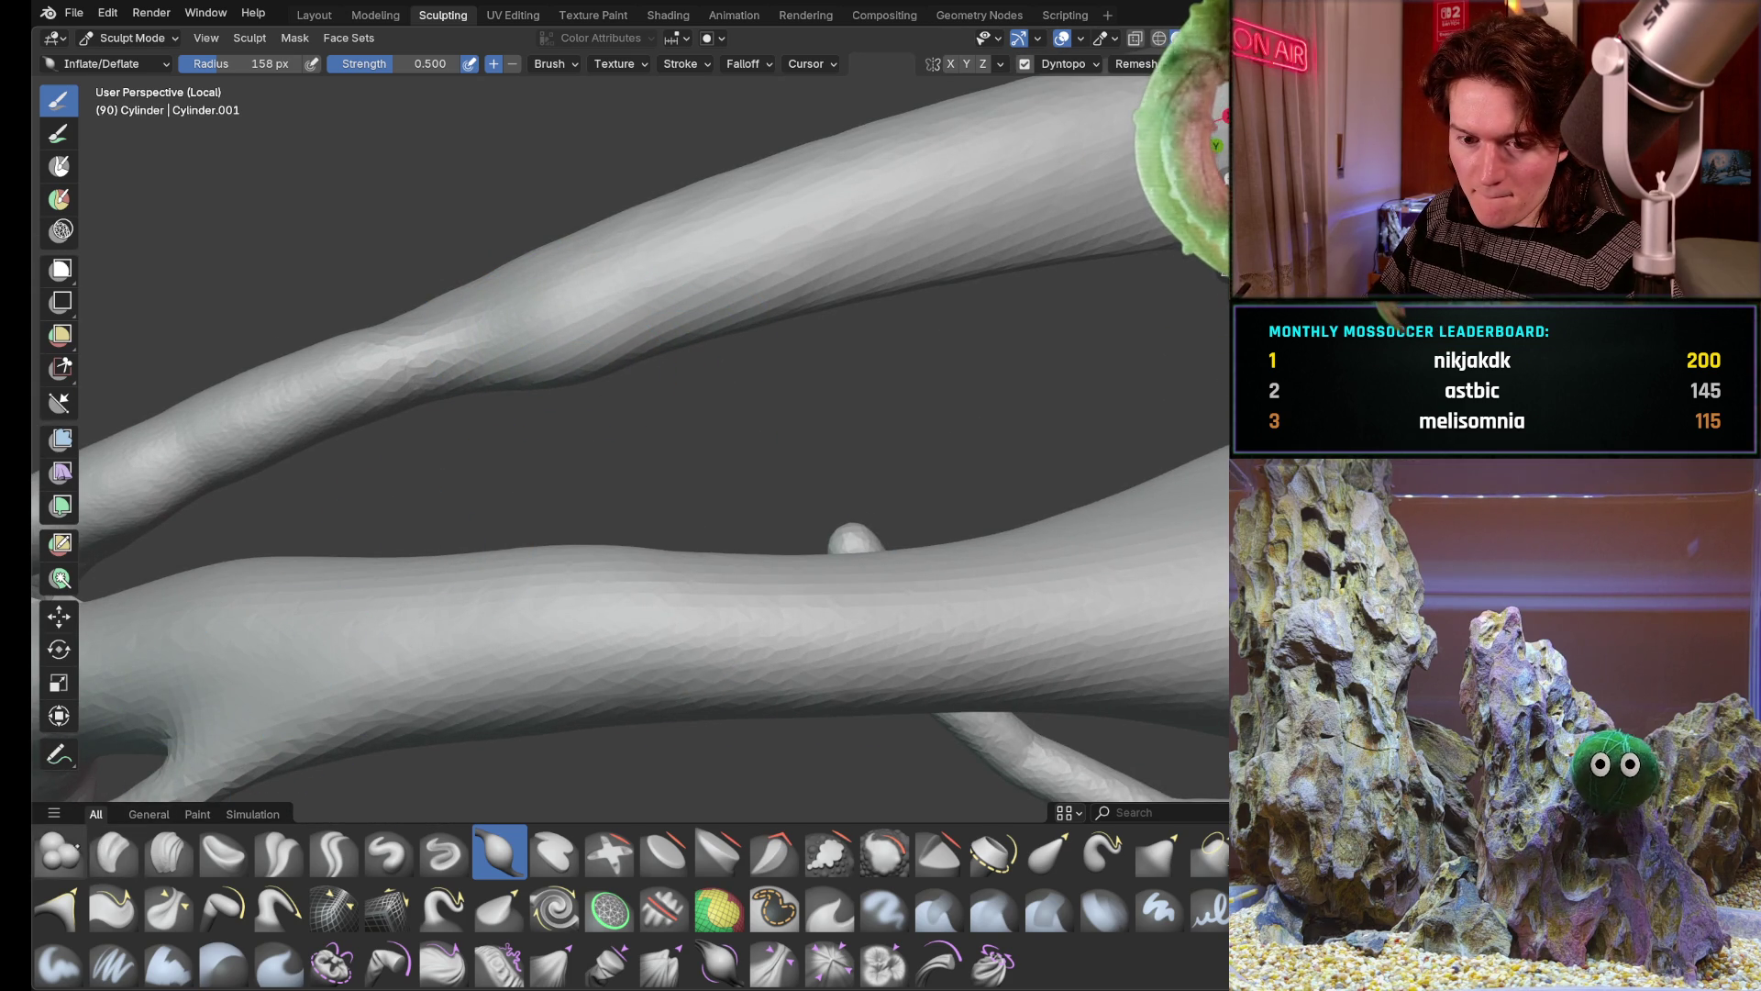
{"action": "left_click", "coordinate": [59, 852]}
{"action": "left_click_drag", "start_coordinate": [567, 349], "coordinate": [568, 348]}
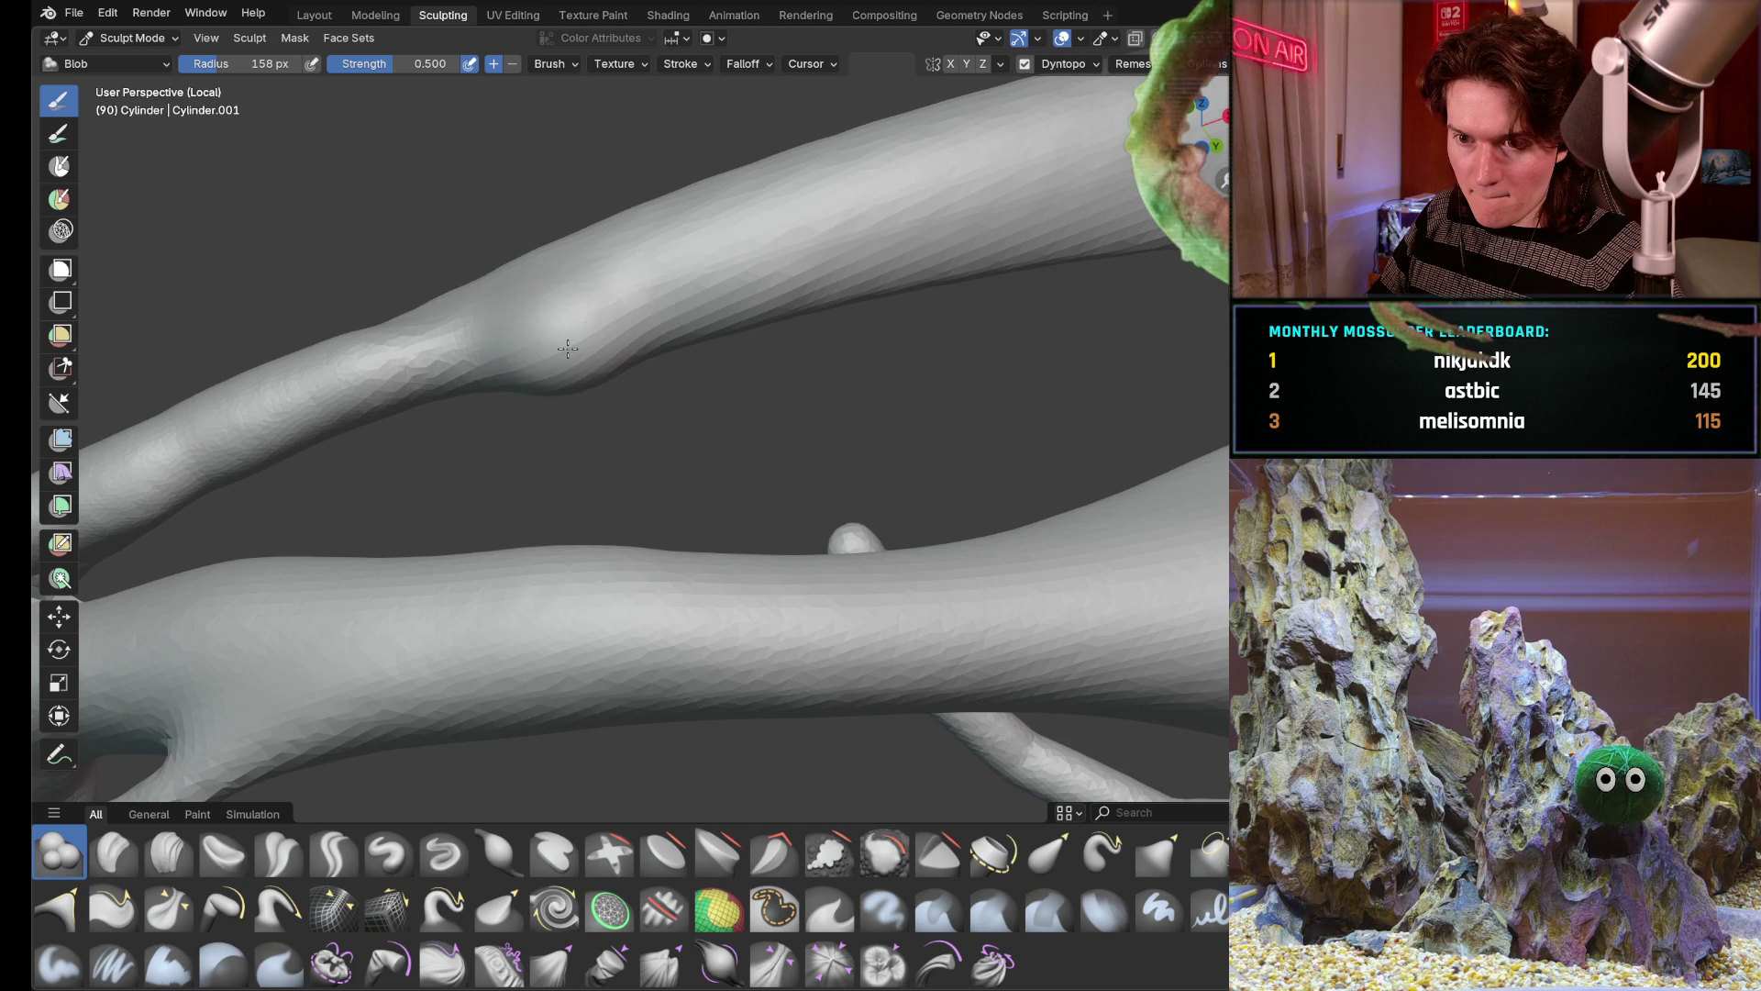
With a 108 px Blob brush, puff up a rounded knob on the branch just above the junction
{"action": "middle_click_drag", "start_coordinate": [609, 340], "coordinate": [613, 381]}
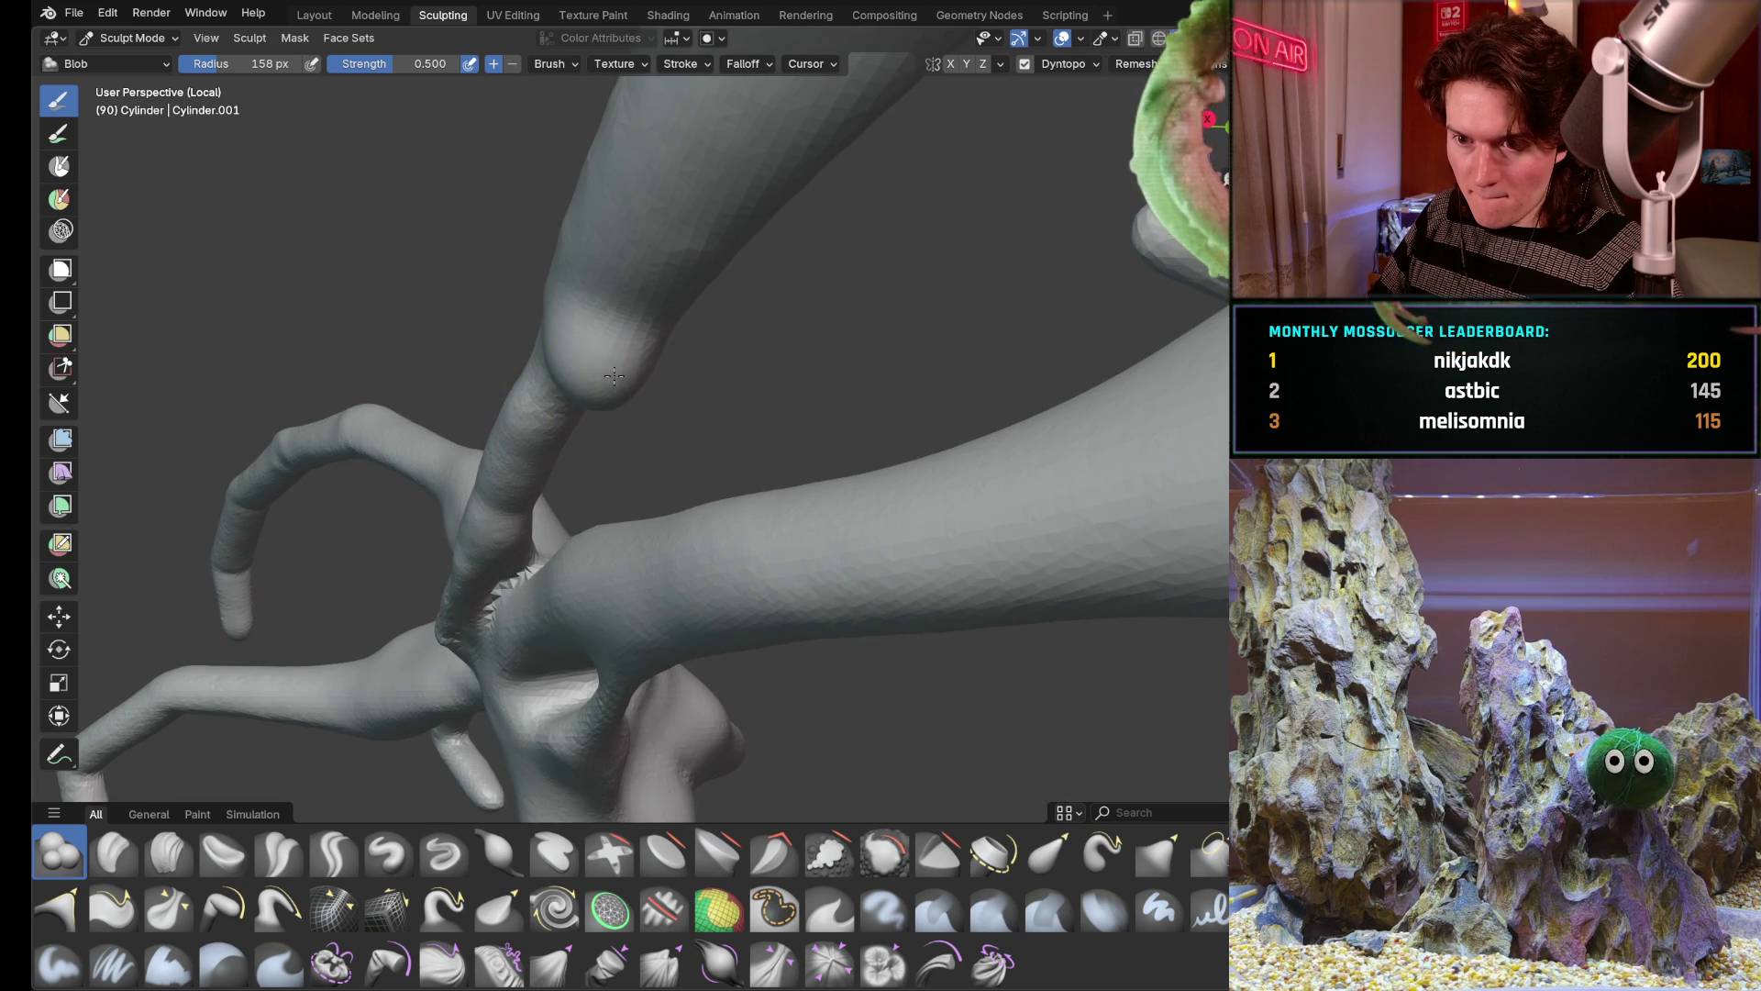
{"action": "key", "text": "f"}
{"action": "left_click", "coordinate": [617, 381]}
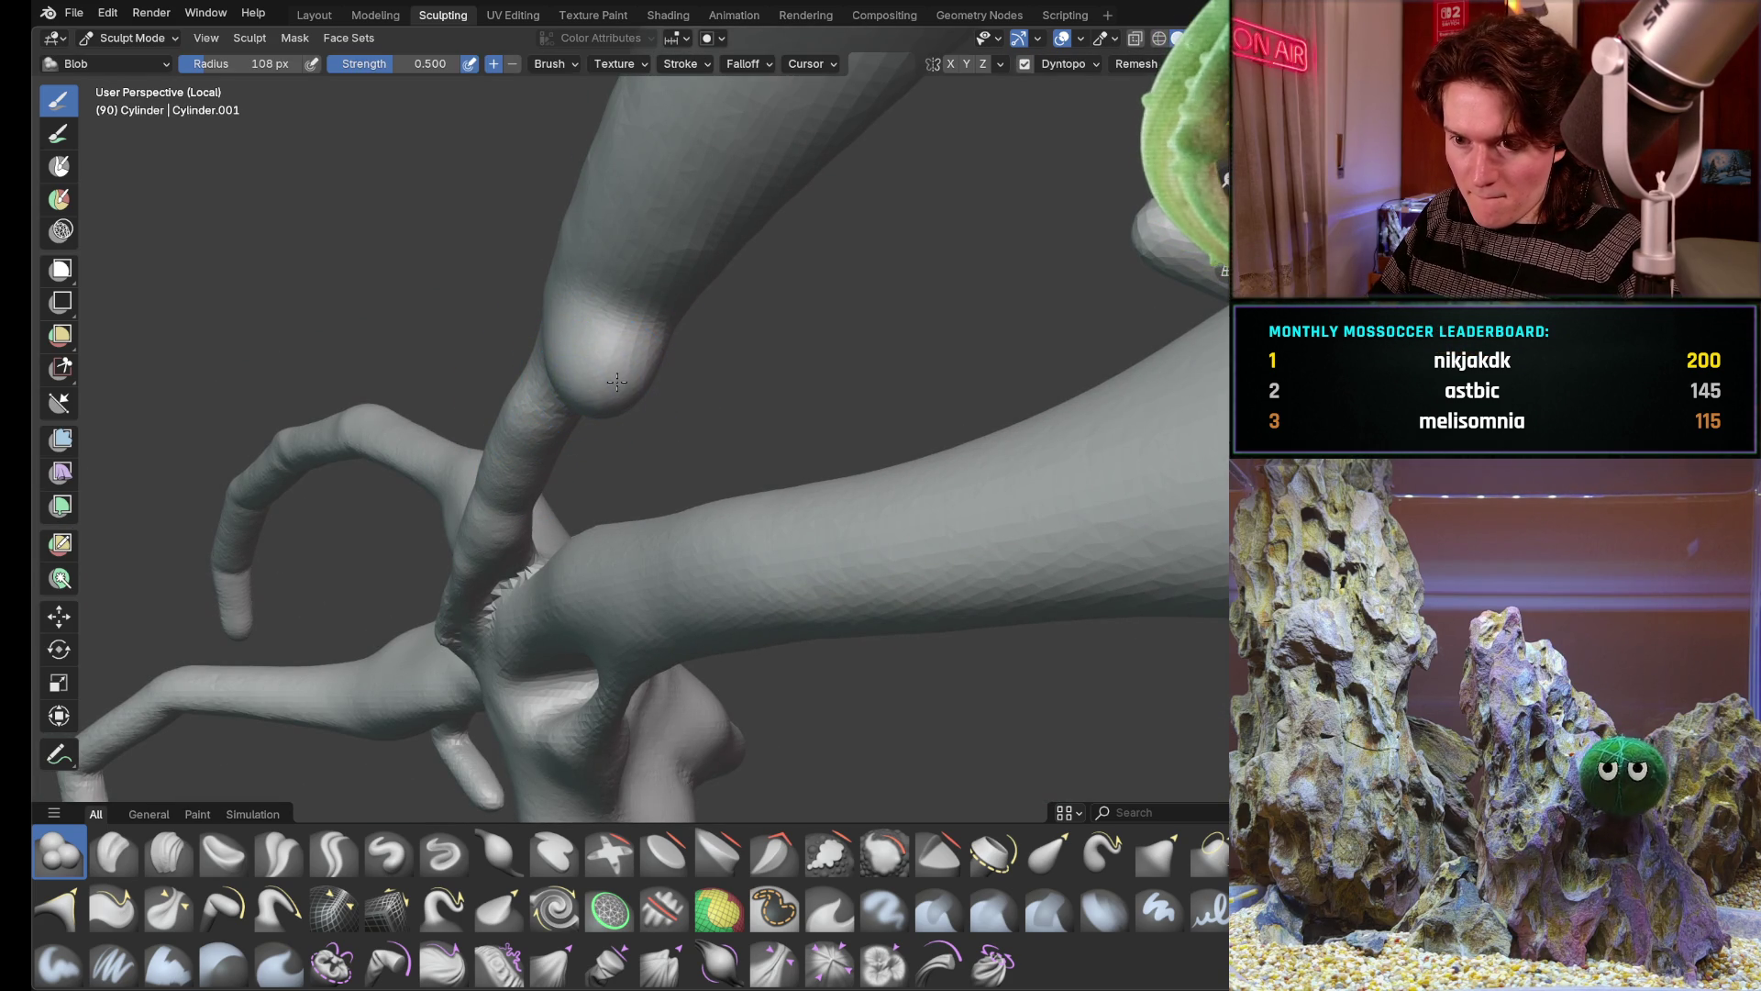
{"action": "middle_click_drag", "start_coordinate": [622, 389], "coordinate": [656, 374]}
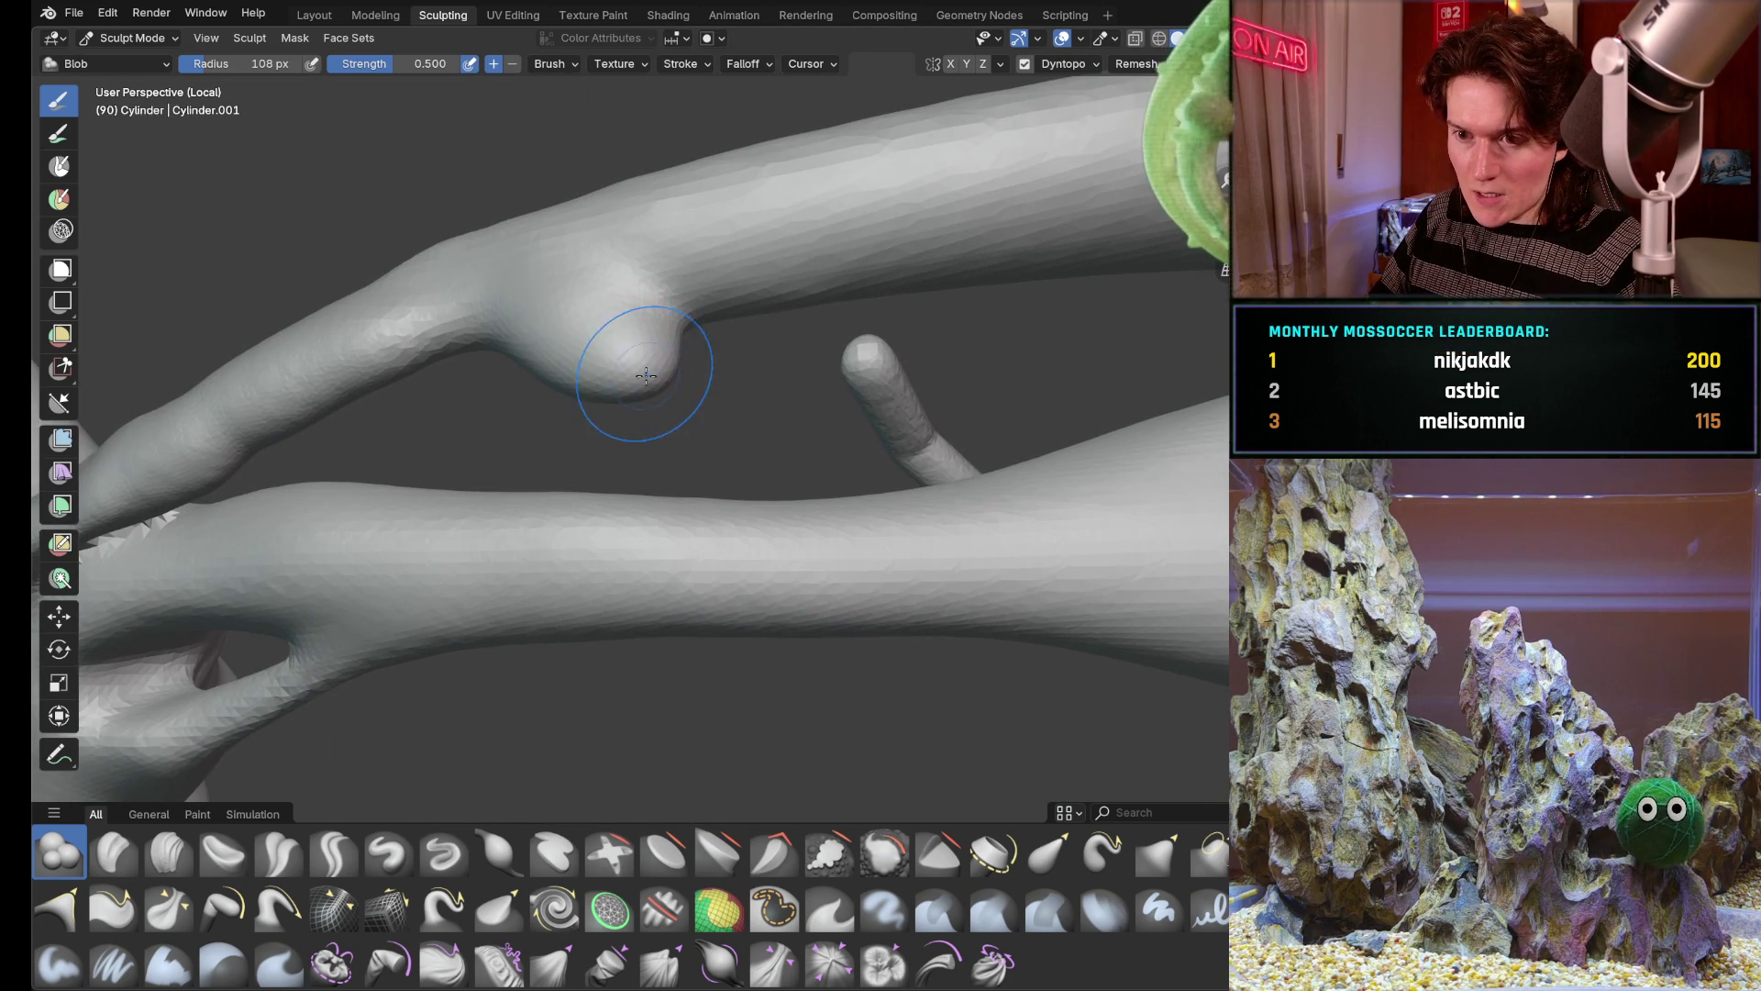
{"action": "middle_click_drag", "start_coordinate": [588, 395], "coordinate": [613, 391]}
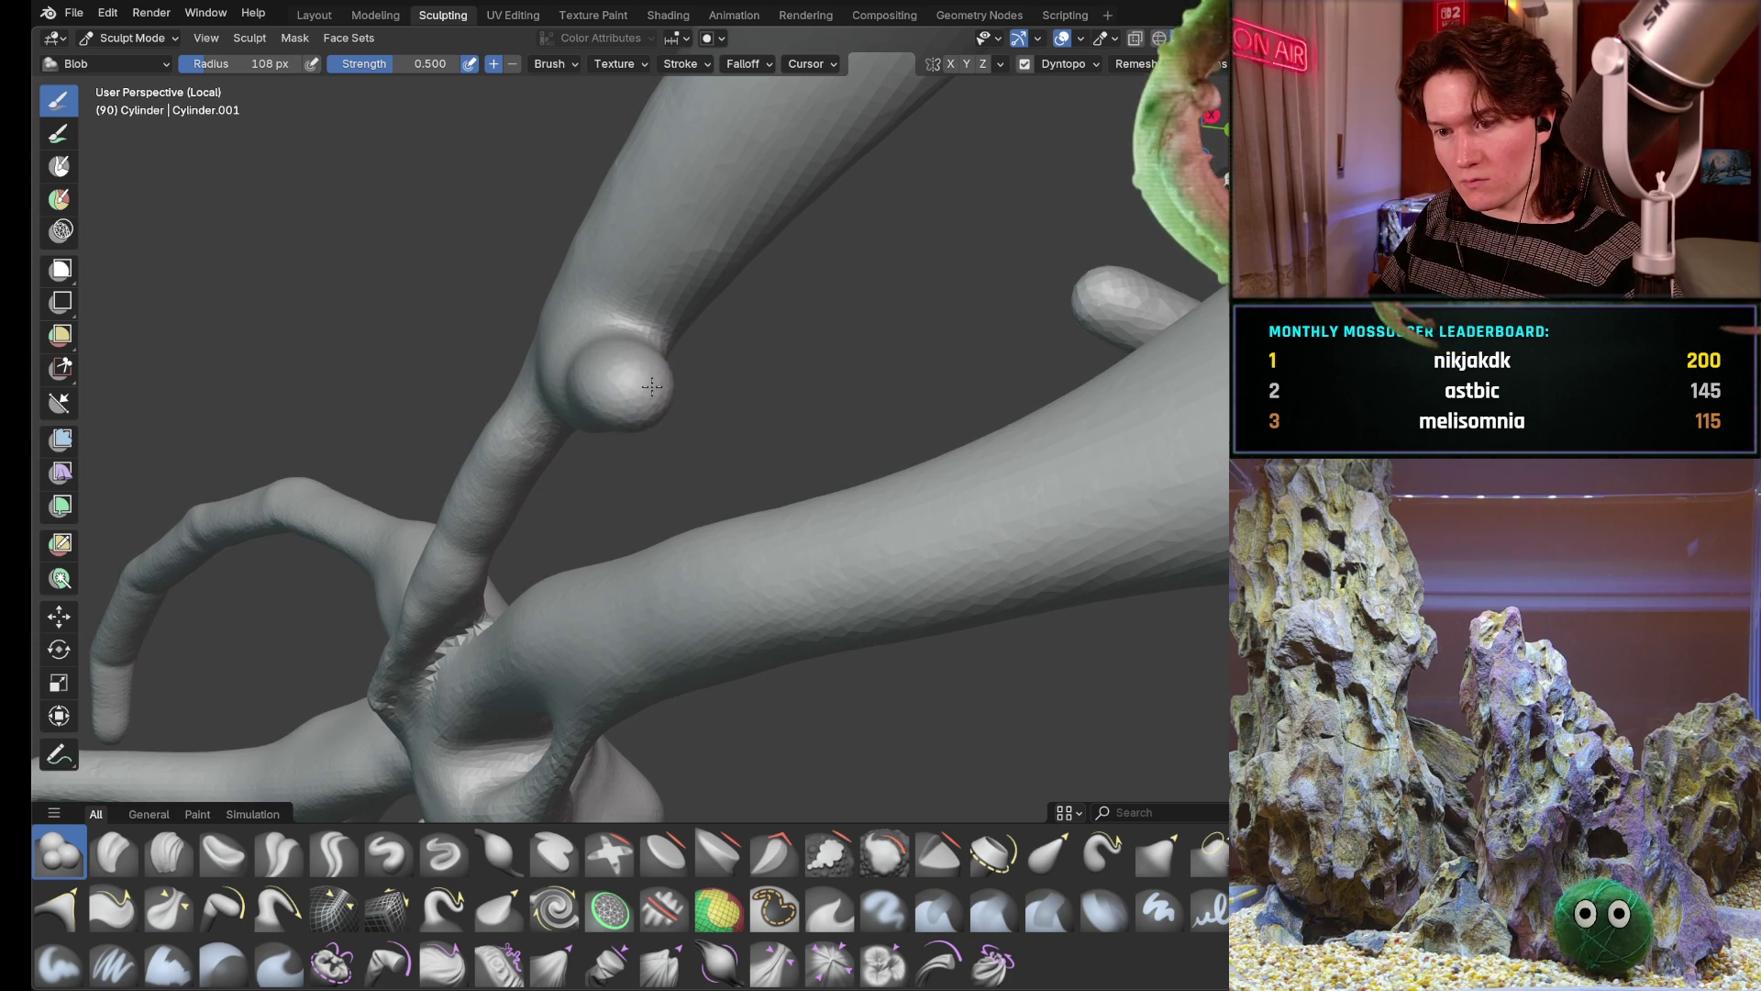
{"action": "middle_click_drag", "start_coordinate": [647, 367], "coordinate": [604, 386]}
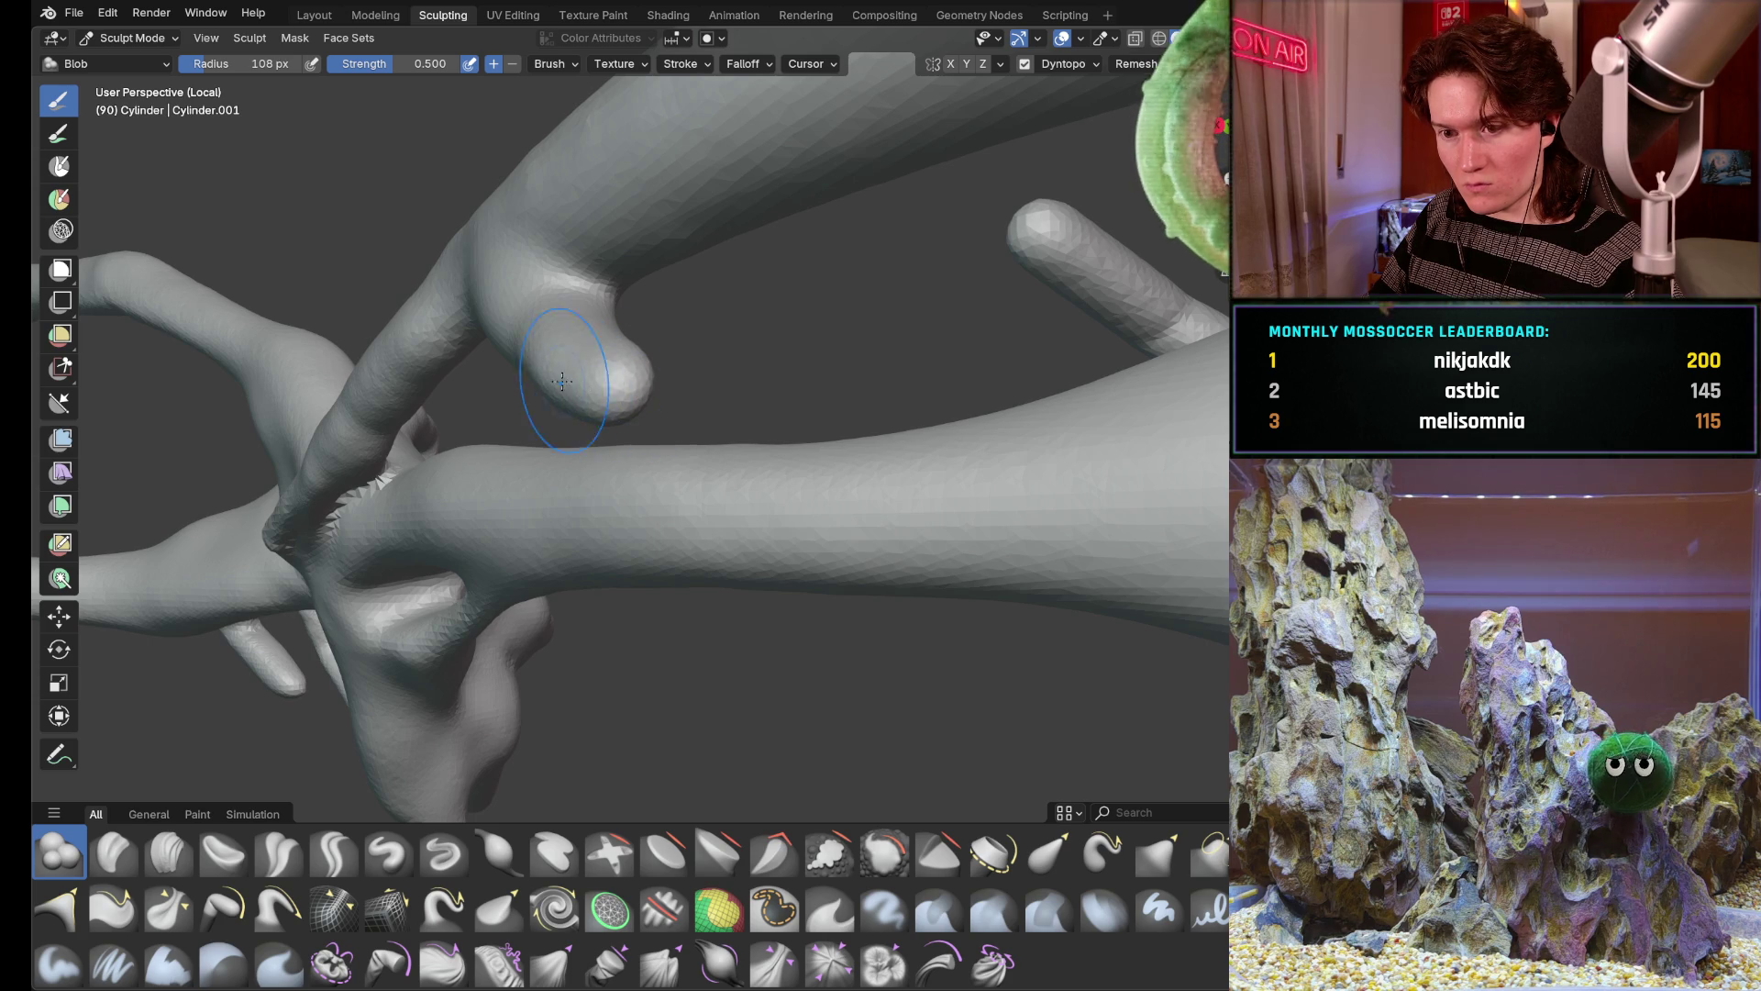
{"action": "mouse_move", "coordinate": [574, 366]}
{"action": "middle_mouse_down"}
{"action": "mouse_move", "coordinate": [468, 413]}
{"action": "mouse_move", "coordinate": [489, 352]}
{"action": "mouse_move", "coordinate": [577, 344]}
{"action": "middle_mouse_up"}
{"action": "scroll", "coordinate": [600, 338], "scroll_direction": "up", "scroll_amount": 3}
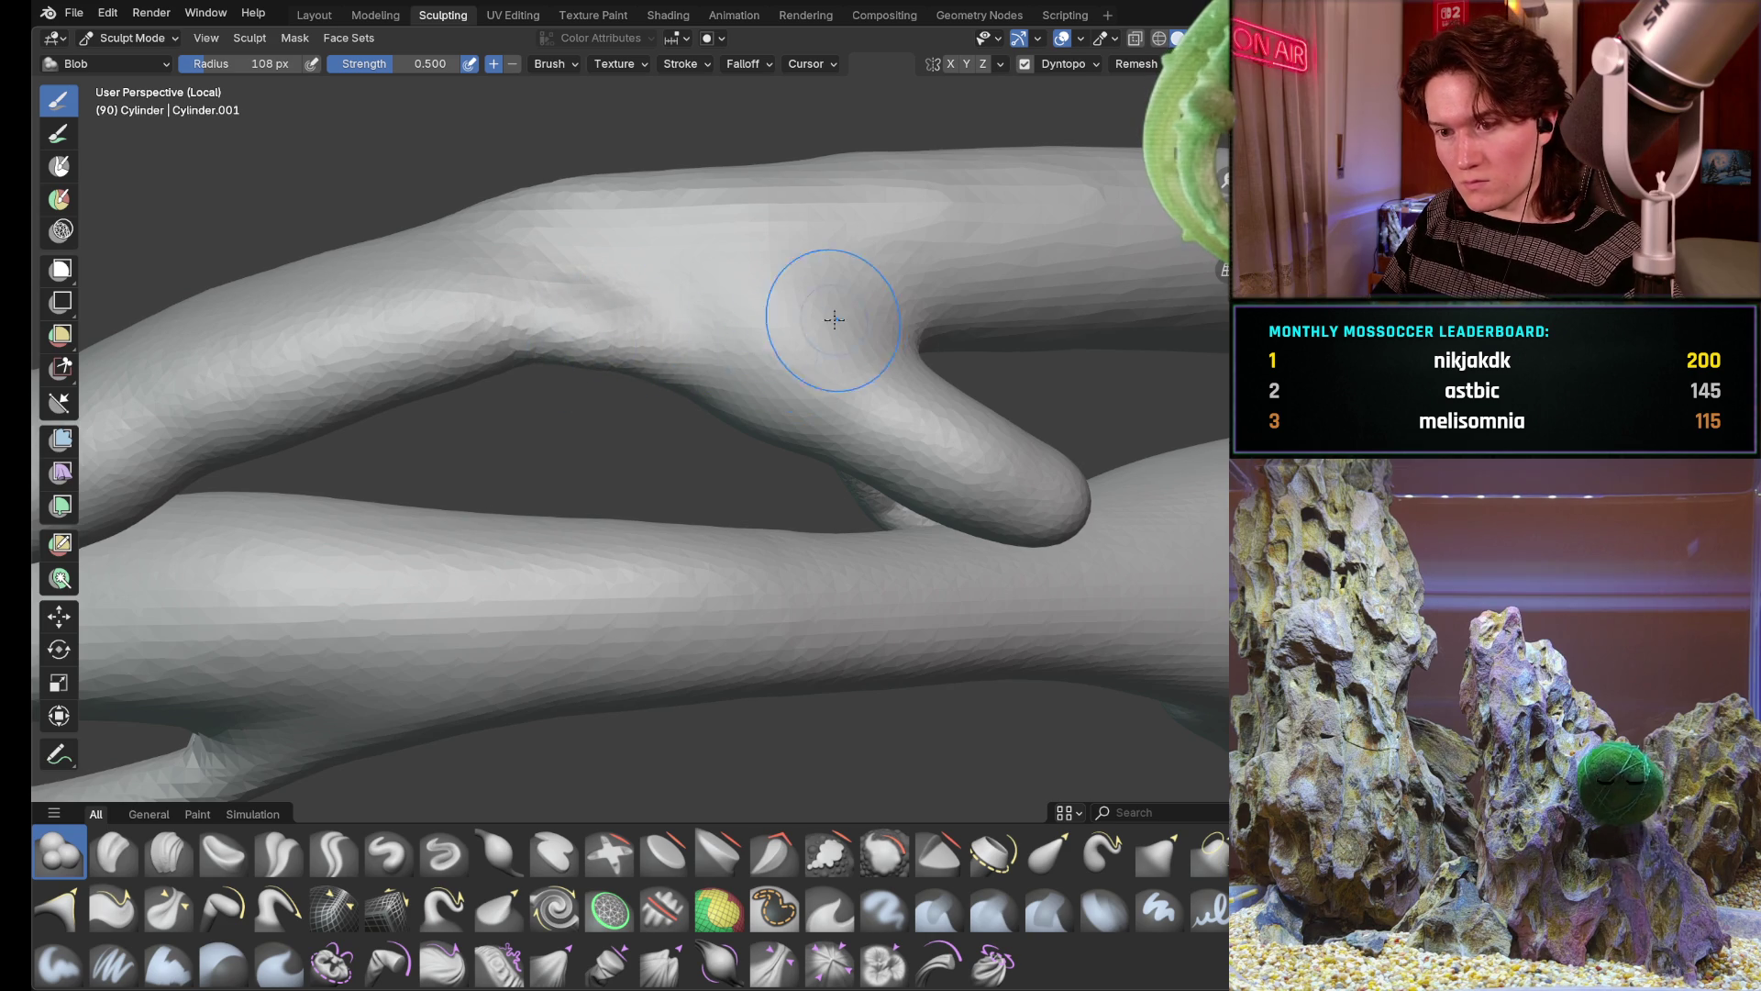
{"action": "scroll", "coordinate": [824, 325], "scroll_direction": "down", "scroll_amount": 4}
{"action": "mouse_move", "coordinate": [688, 434]}
{"action": "middle_mouse_down"}
{"action": "mouse_move", "coordinate": [770, 413]}
{"action": "mouse_move", "coordinate": [911, 427]}
{"action": "mouse_move", "coordinate": [633, 491]}
{"action": "mouse_move", "coordinate": [771, 607]}
{"action": "middle_mouse_up"}
{"action": "scroll", "coordinate": [864, 419], "scroll_direction": "up", "scroll_amount": 2}
{"action": "mouse_move", "coordinate": [853, 426]}
{"action": "middle_mouse_down"}
{"action": "mouse_move", "coordinate": [661, 524]}
{"action": "mouse_move", "coordinate": [561, 544]}
{"action": "middle_mouse_up"}
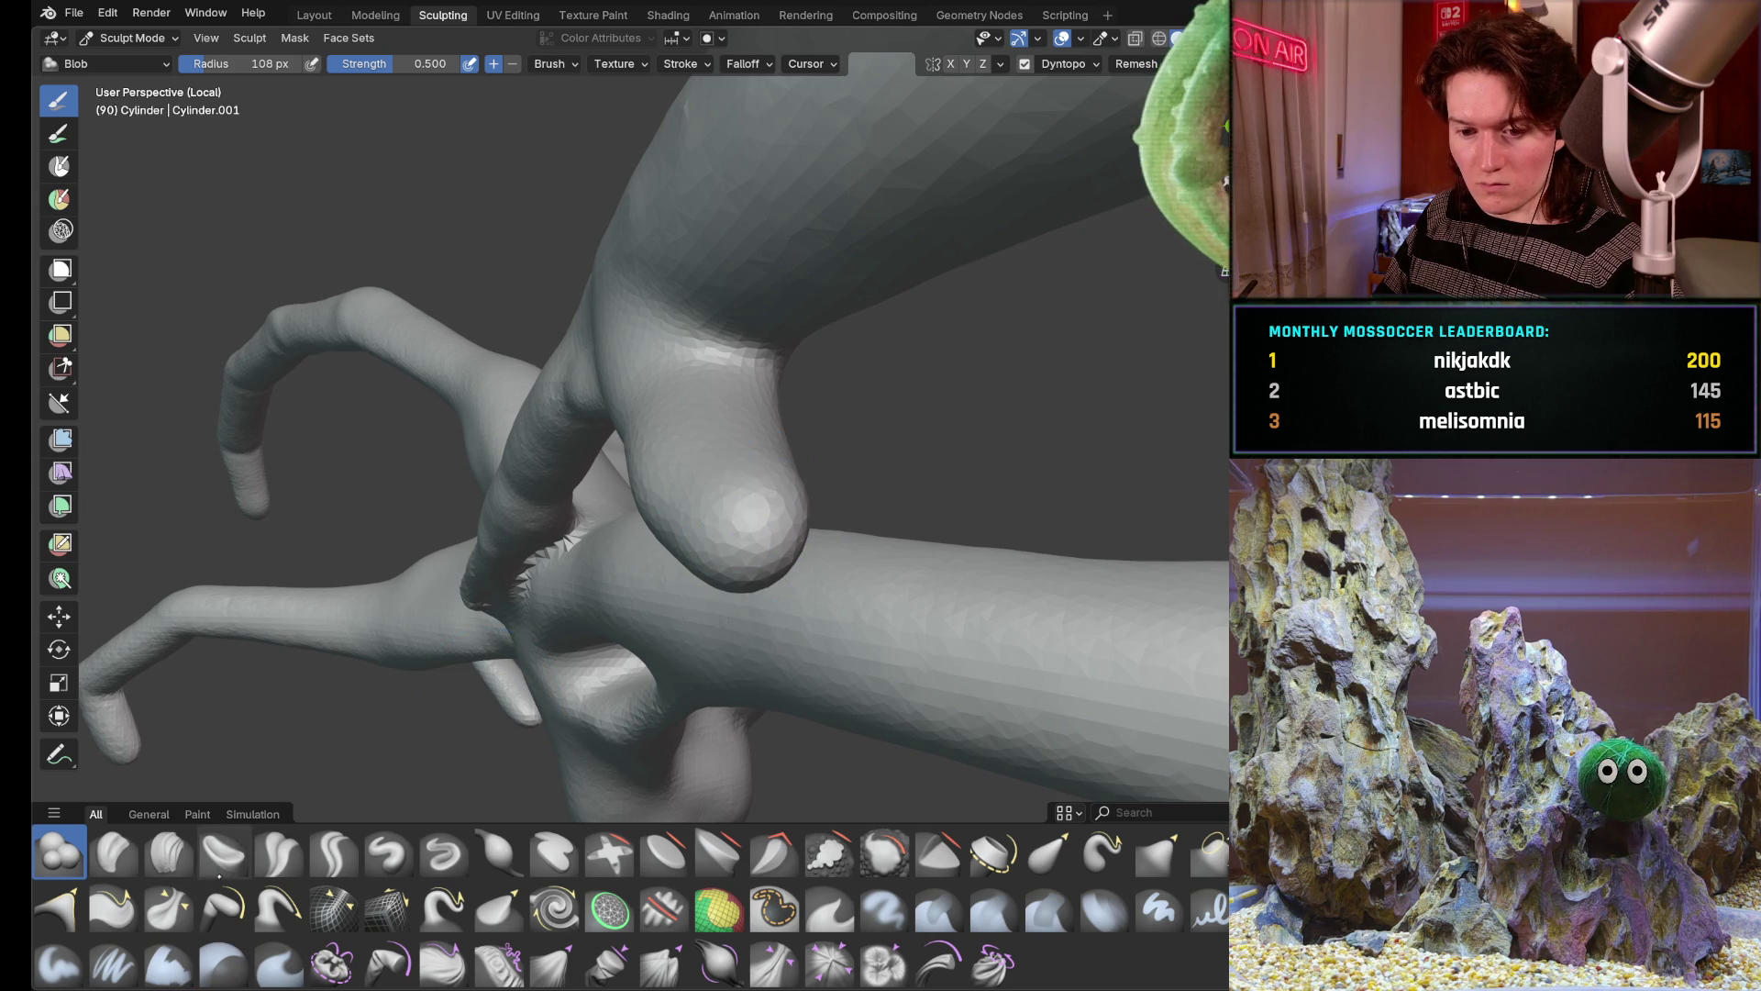
With a larger Pull brush, reshape the thumb-like tip and pull up the knuckle bump
{"action": "left_click", "coordinate": [280, 907]}
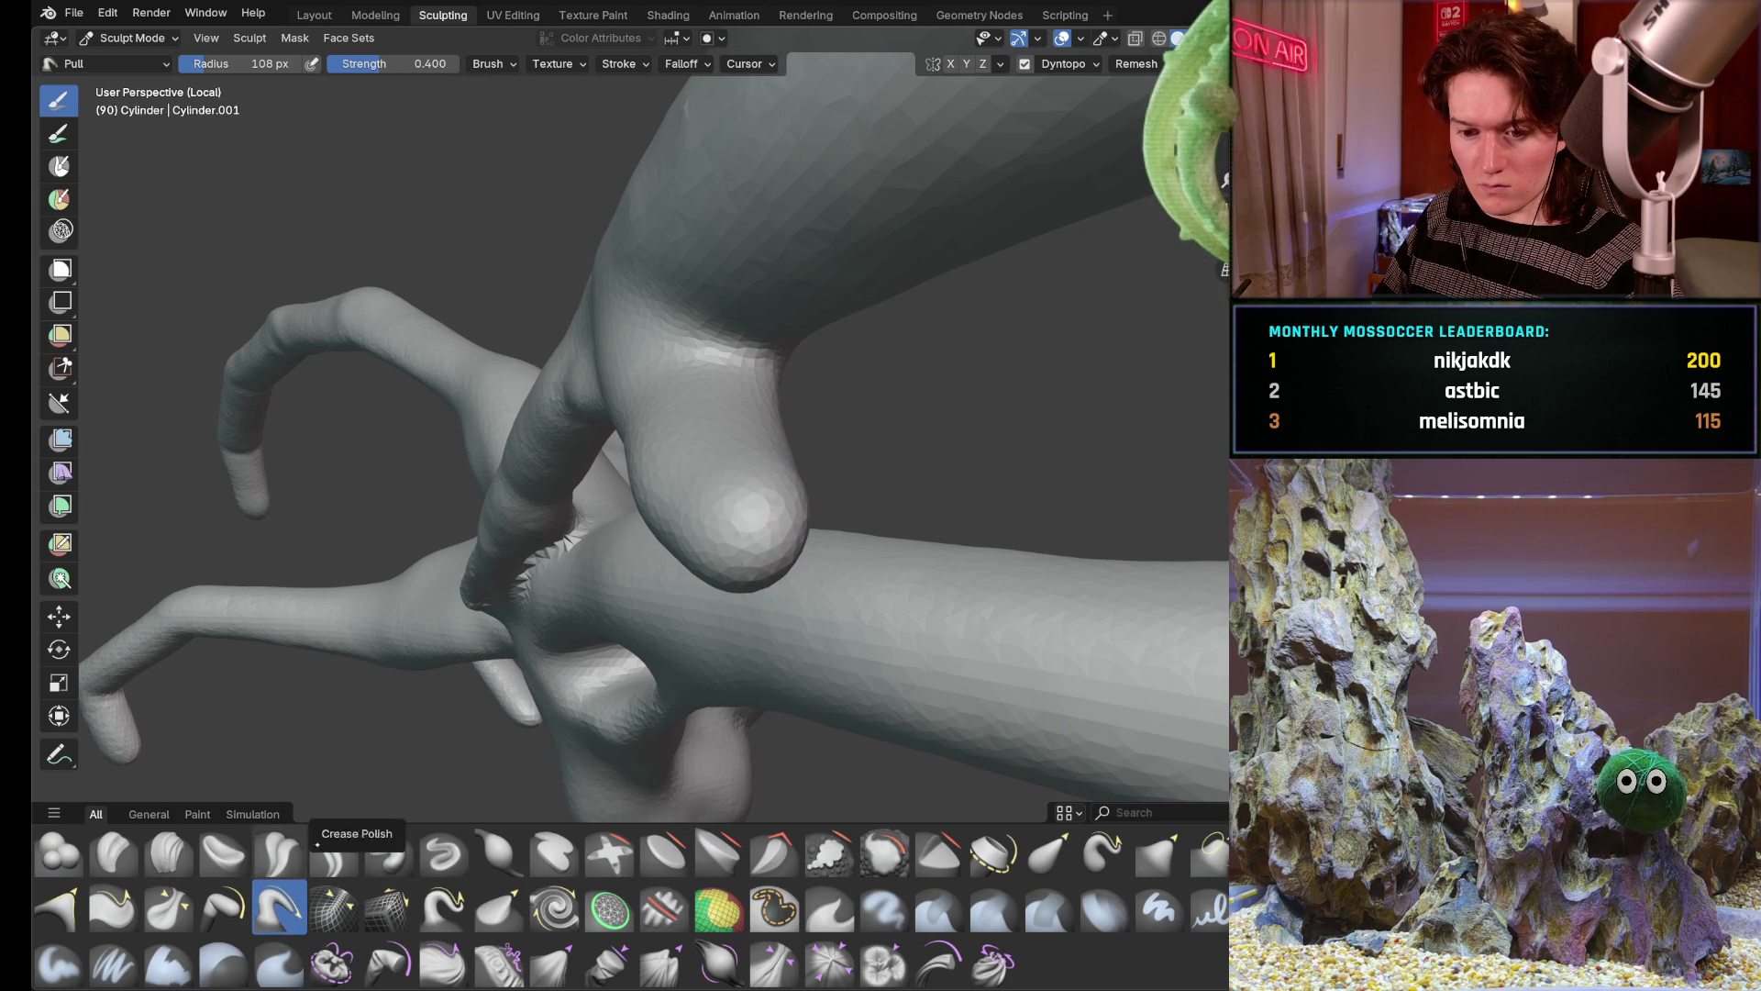
{"action": "key", "text": "f"}
{"action": "left_click", "coordinate": [747, 535]}
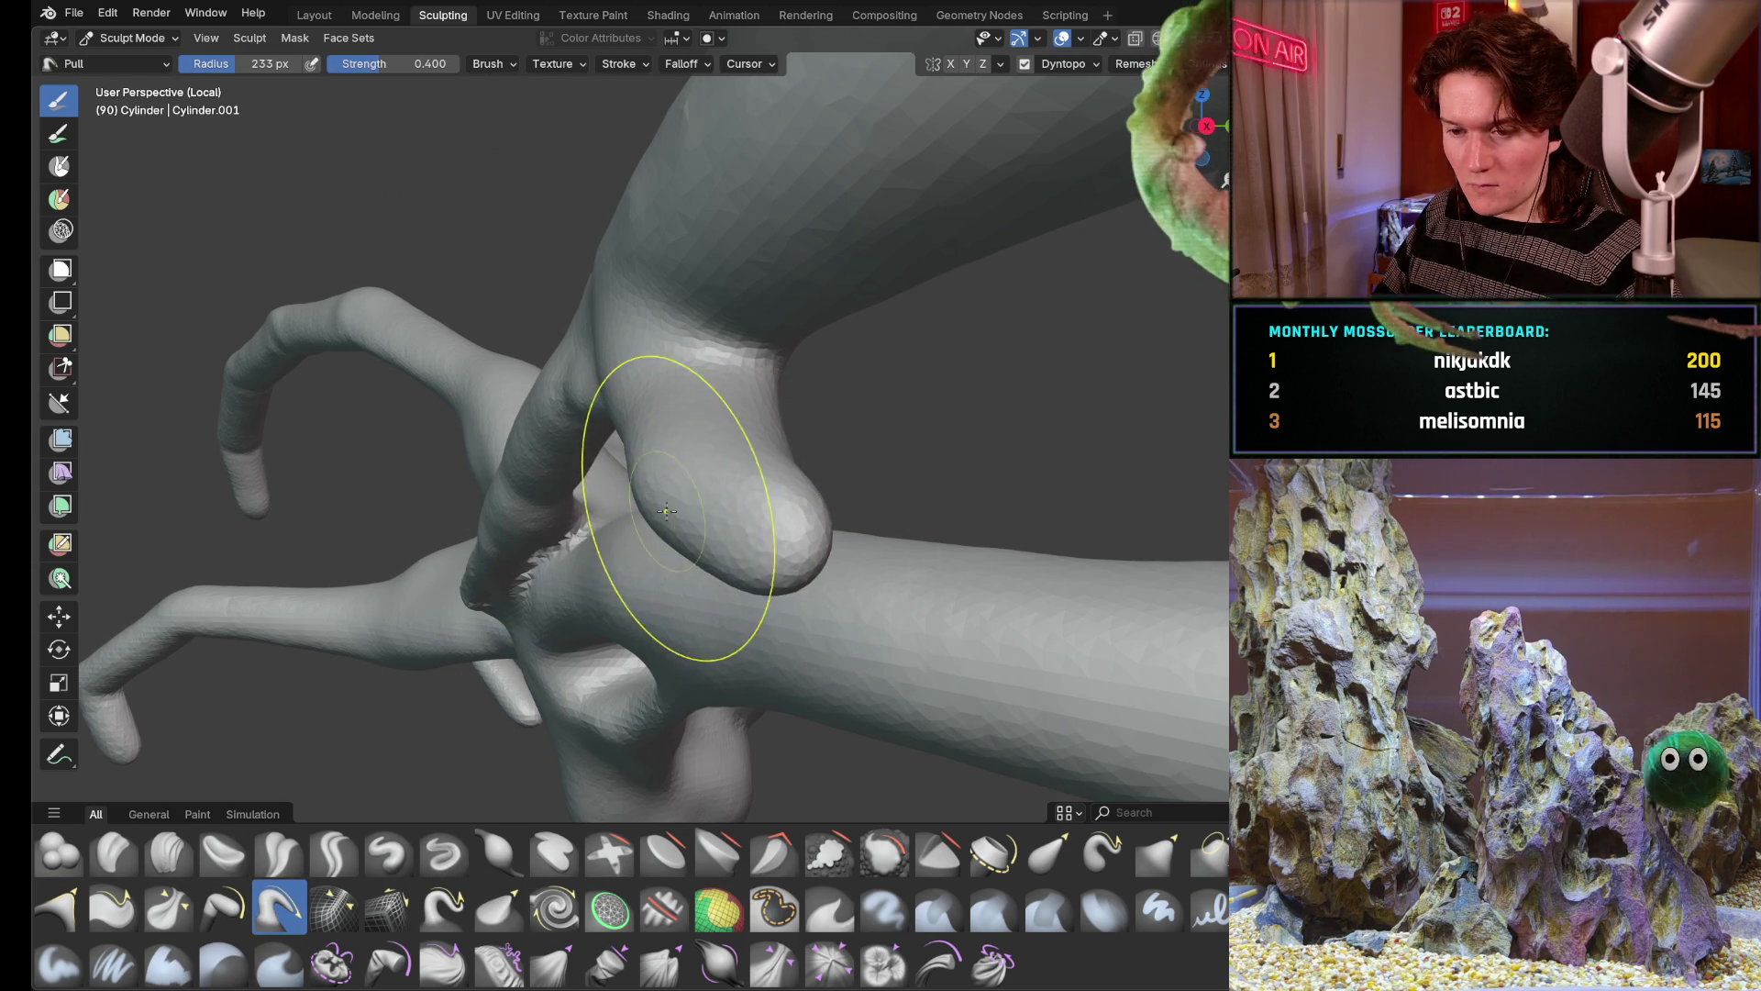
{"action": "mouse_move", "coordinate": [771, 495]}
{"action": "left_mouse_down"}
{"action": "mouse_move", "coordinate": [688, 482]}
{"action": "mouse_move", "coordinate": [689, 500]}
{"action": "left_mouse_up"}
{"action": "scroll", "coordinate": [690, 500], "scroll_direction": "up", "scroll_amount": 4}
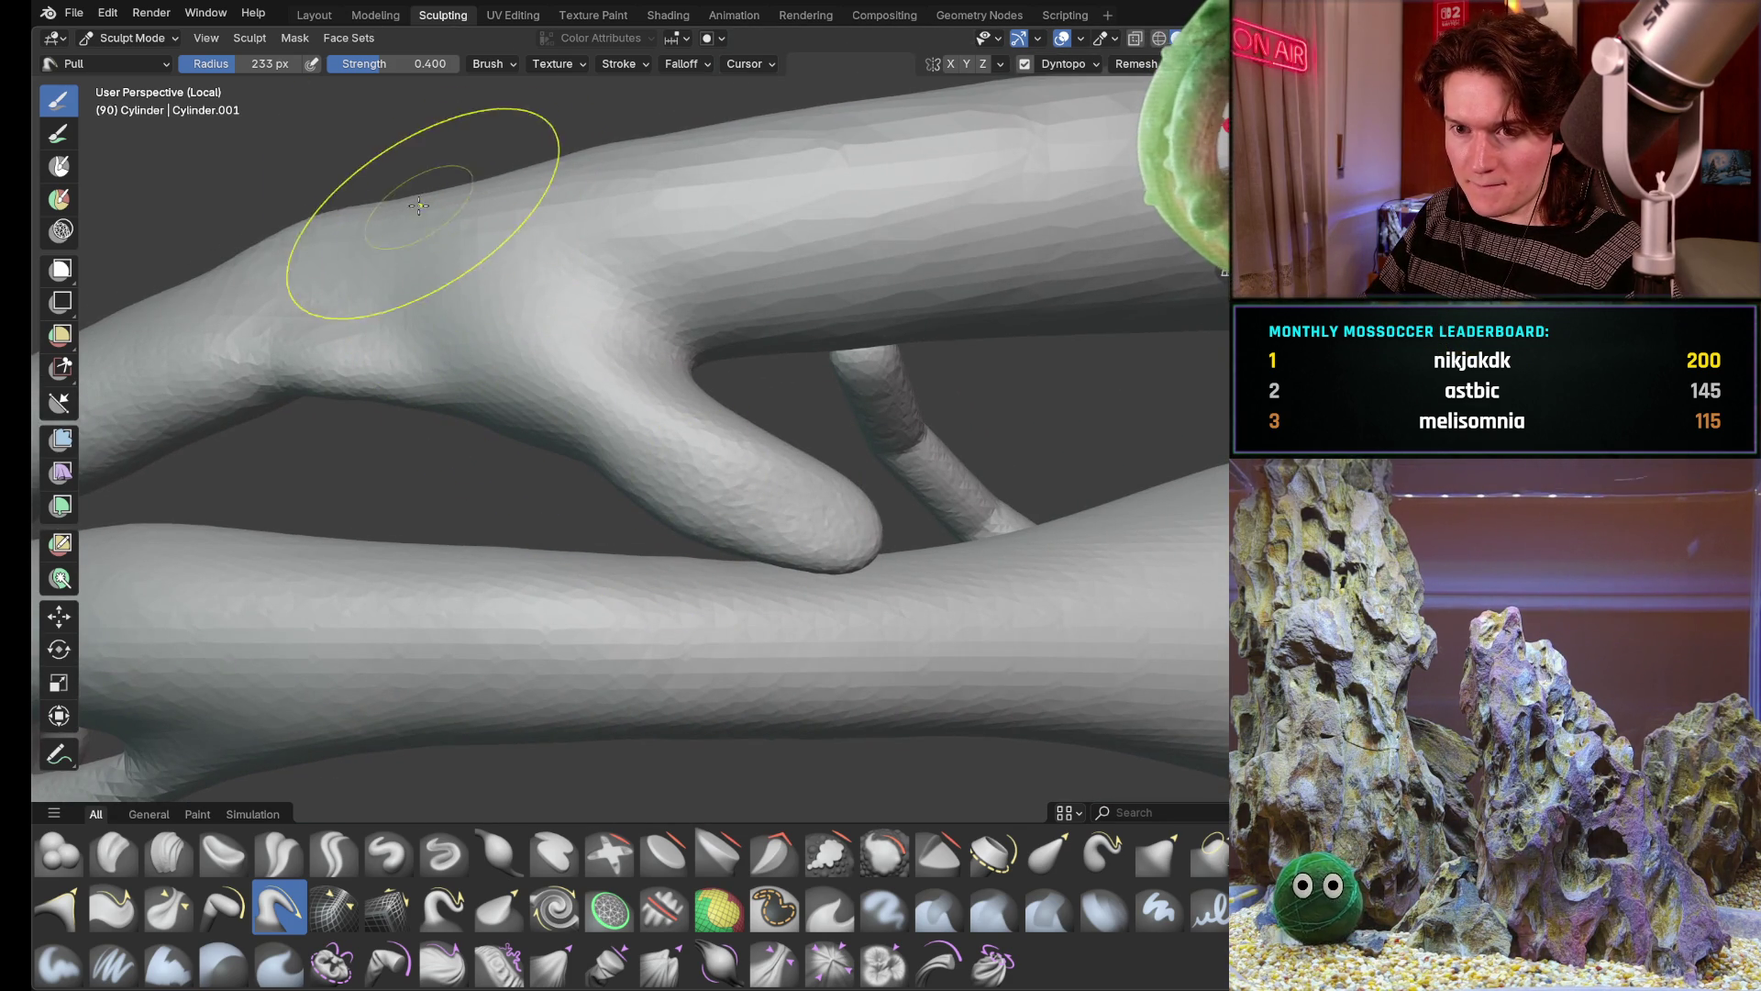
{"action": "left_click_drag", "start_coordinate": [421, 203], "coordinate": [330, 376]}
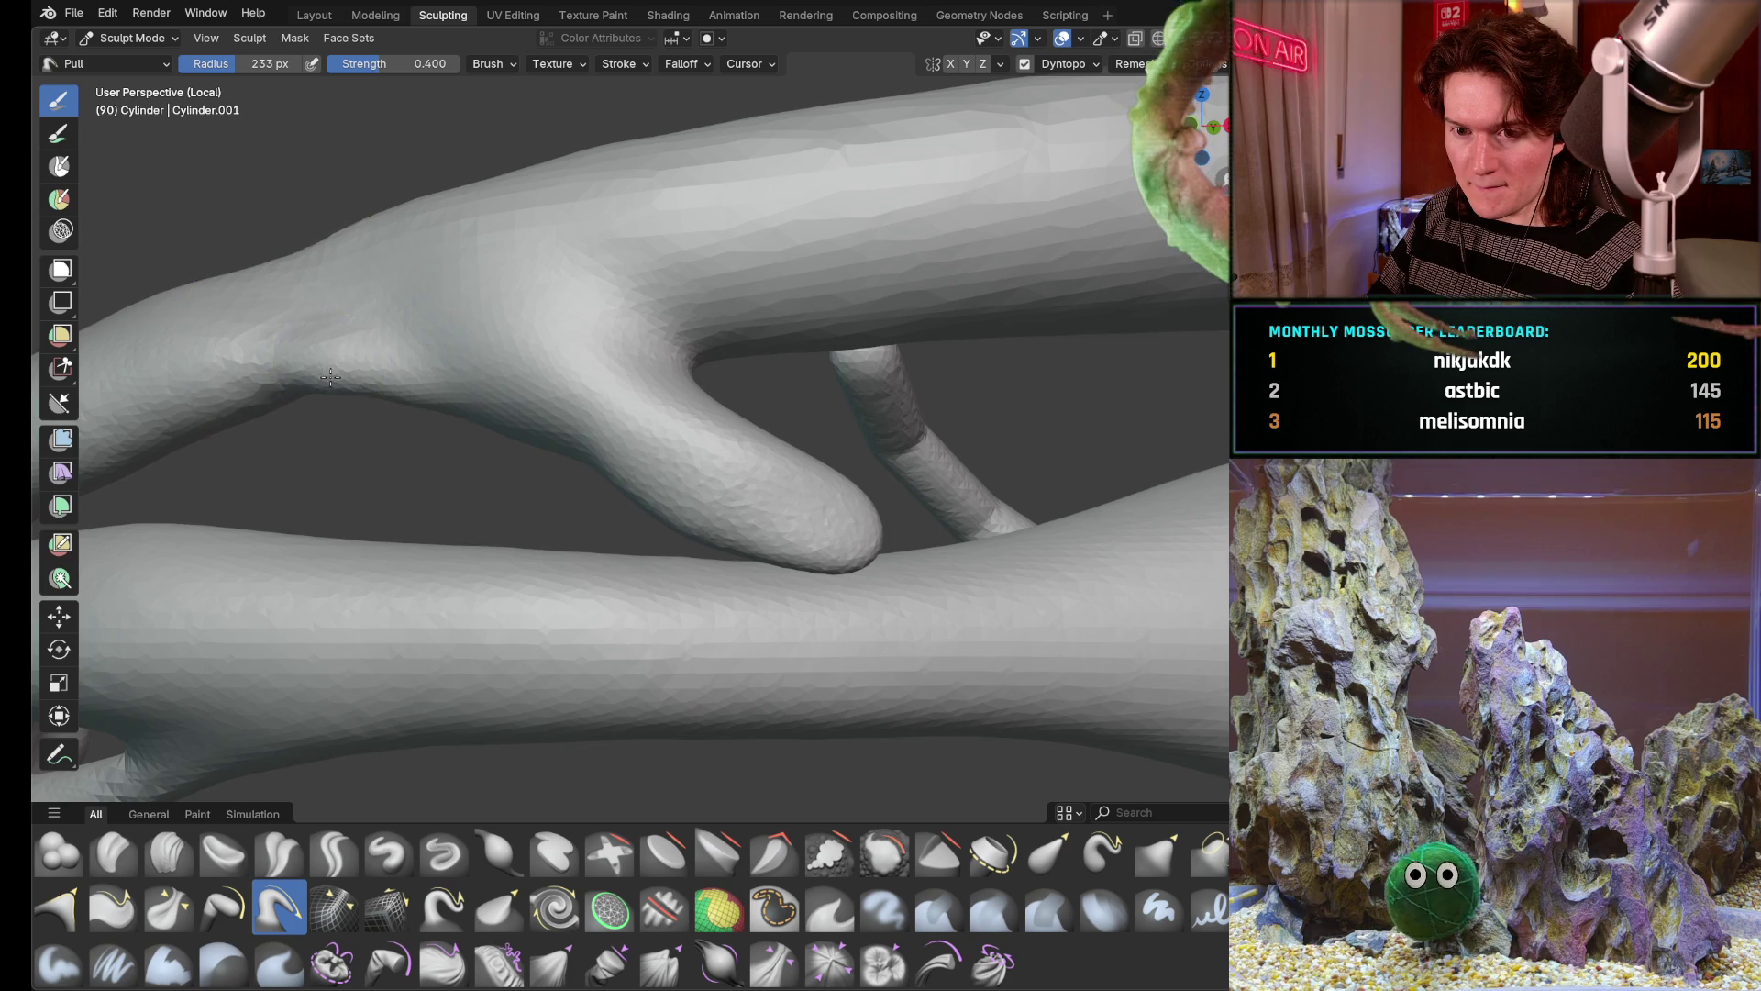
{"action": "scroll", "coordinate": [330, 376], "scroll_direction": "down", "scroll_amount": 3}
{"action": "scroll", "coordinate": [389, 467], "scroll_direction": "down", "scroll_amount": 2}
Pull a raised ridge along the top of the branch where it crosses the lower limb
{"action": "mouse_move", "coordinate": [388, 468]}
{"action": "middle_mouse_down"}
{"action": "mouse_move", "coordinate": [648, 412]}
{"action": "mouse_move", "coordinate": [676, 384]}
{"action": "middle_mouse_up"}
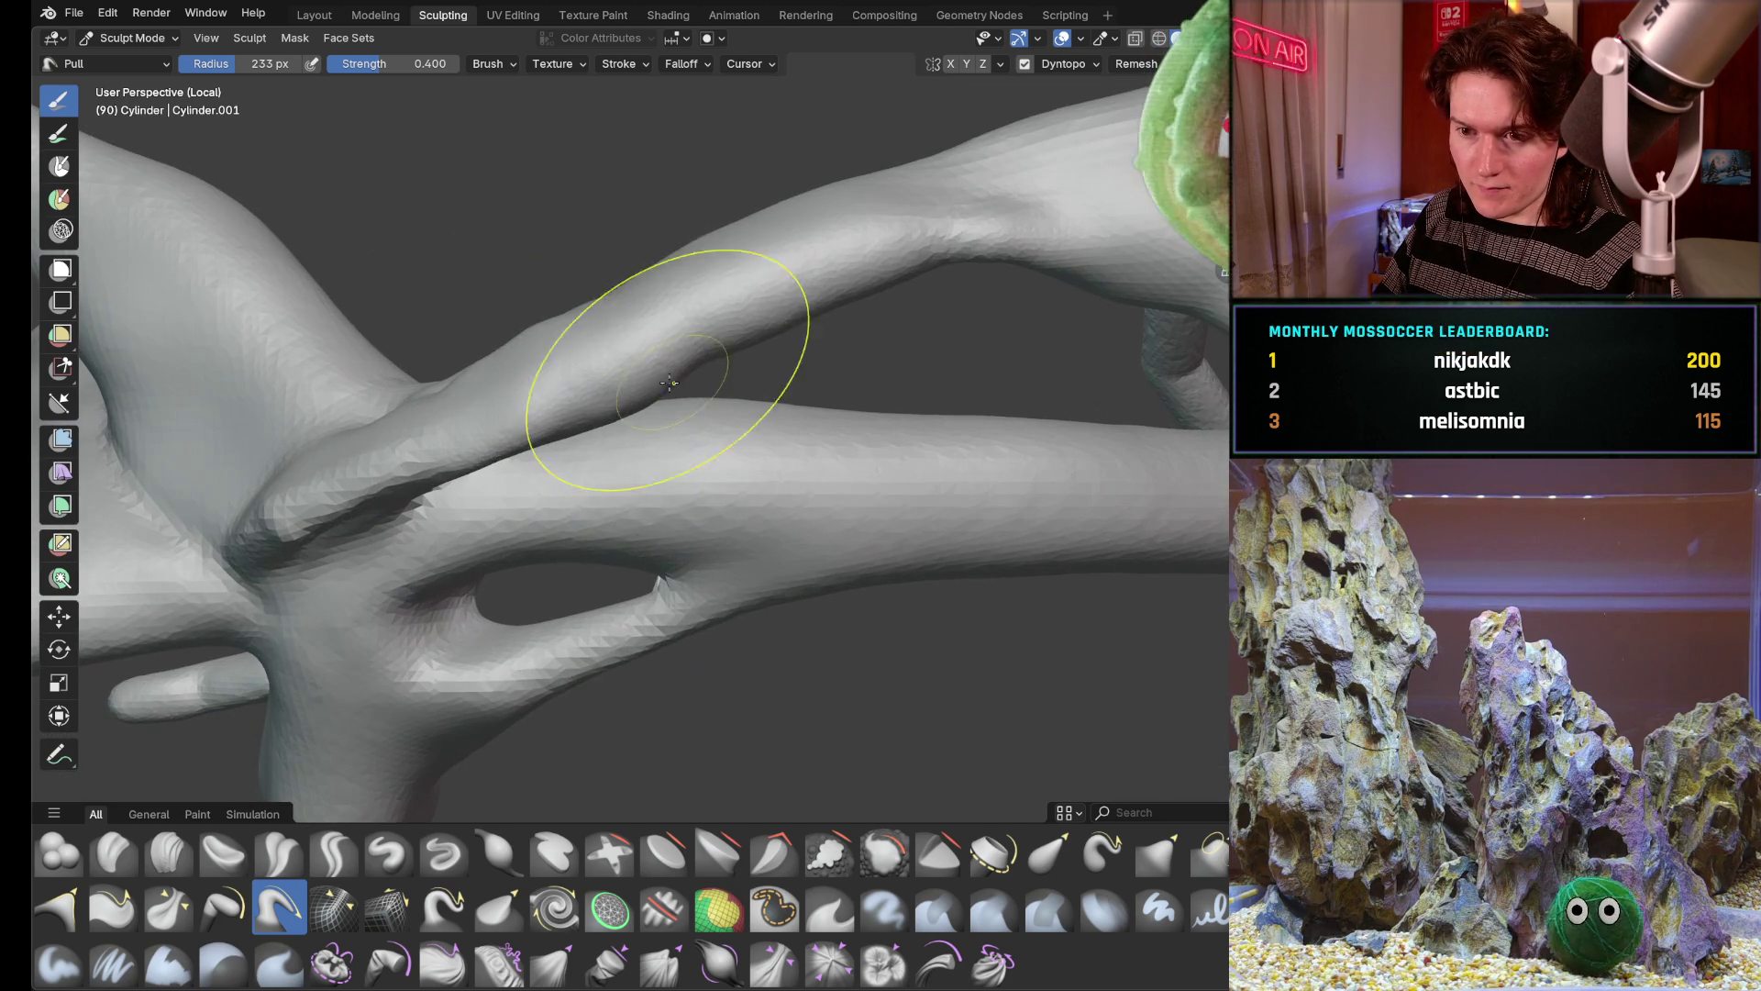
{"action": "mouse_move", "coordinate": [660, 344]}
{"action": "left_mouse_down"}
{"action": "mouse_move", "coordinate": [605, 294]}
{"action": "mouse_move", "coordinate": [716, 235]}
{"action": "mouse_move", "coordinate": [674, 376]}
{"action": "left_mouse_up"}
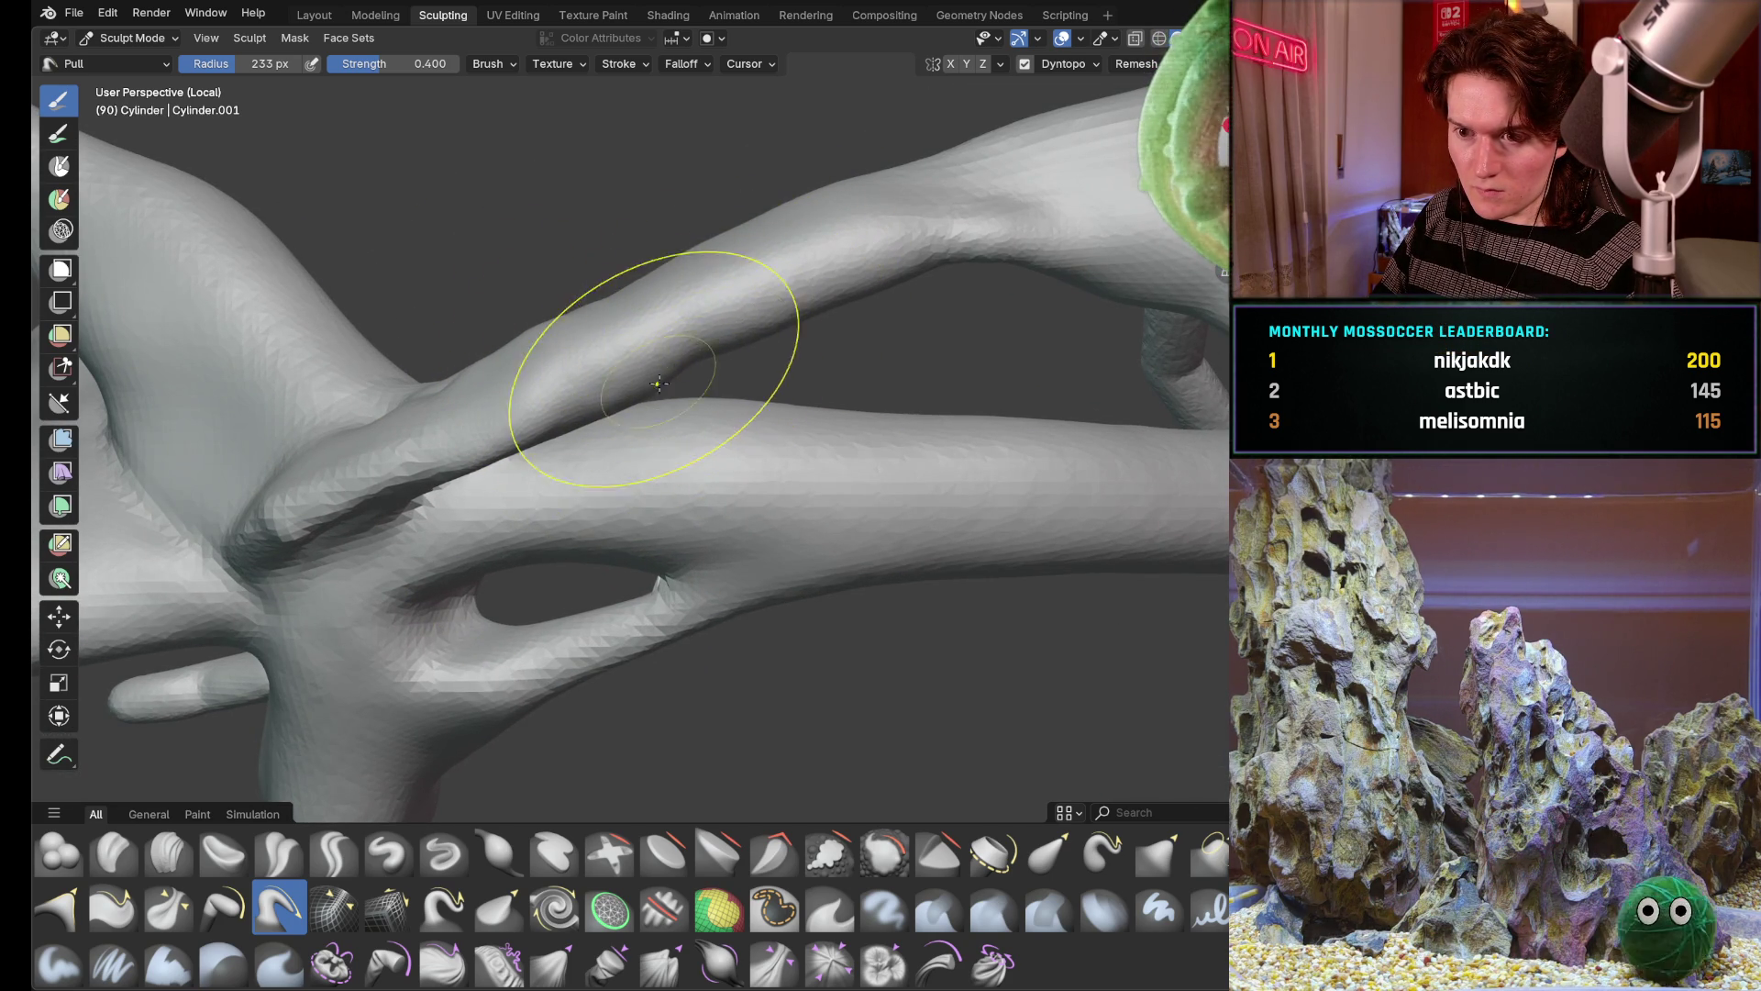
{"action": "mouse_move", "coordinate": [715, 331]}
{"action": "middle_mouse_down"}
{"action": "mouse_move", "coordinate": [817, 322]}
{"action": "mouse_move", "coordinate": [580, 440]}
{"action": "mouse_move", "coordinate": [859, 499]}
{"action": "mouse_move", "coordinate": [724, 560]}
{"action": "middle_mouse_up"}
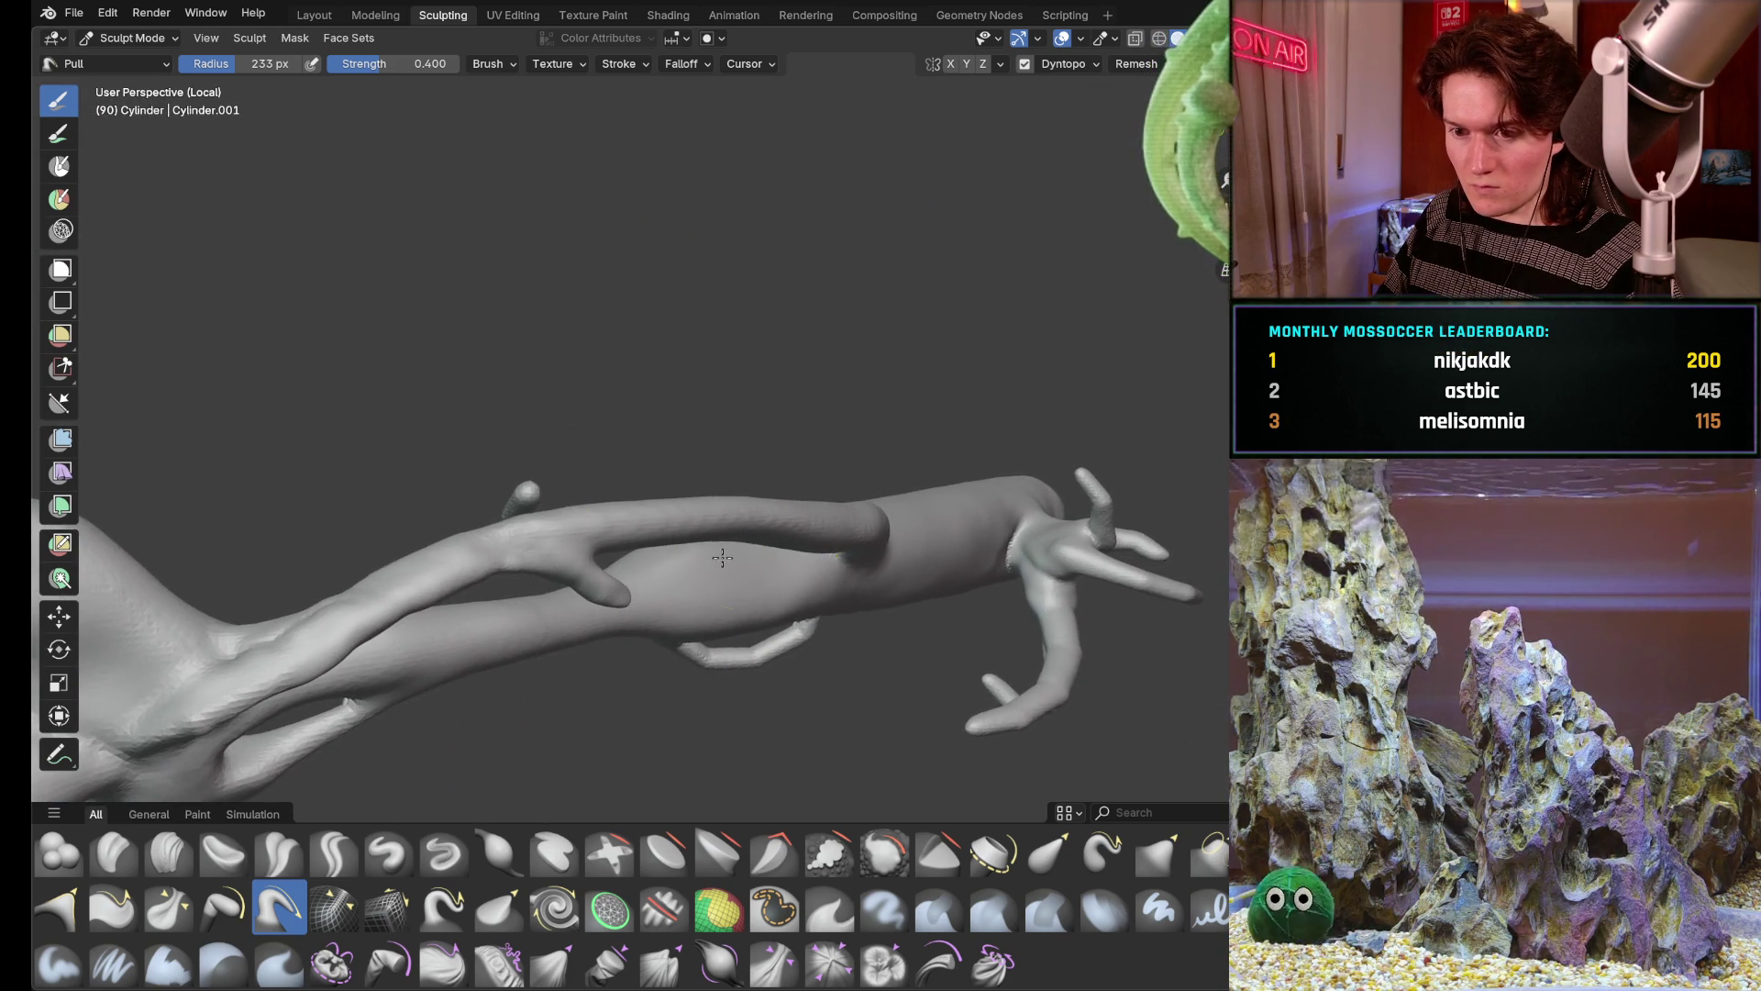
{"action": "scroll", "coordinate": [579, 496], "scroll_direction": "up", "scroll_amount": 4}
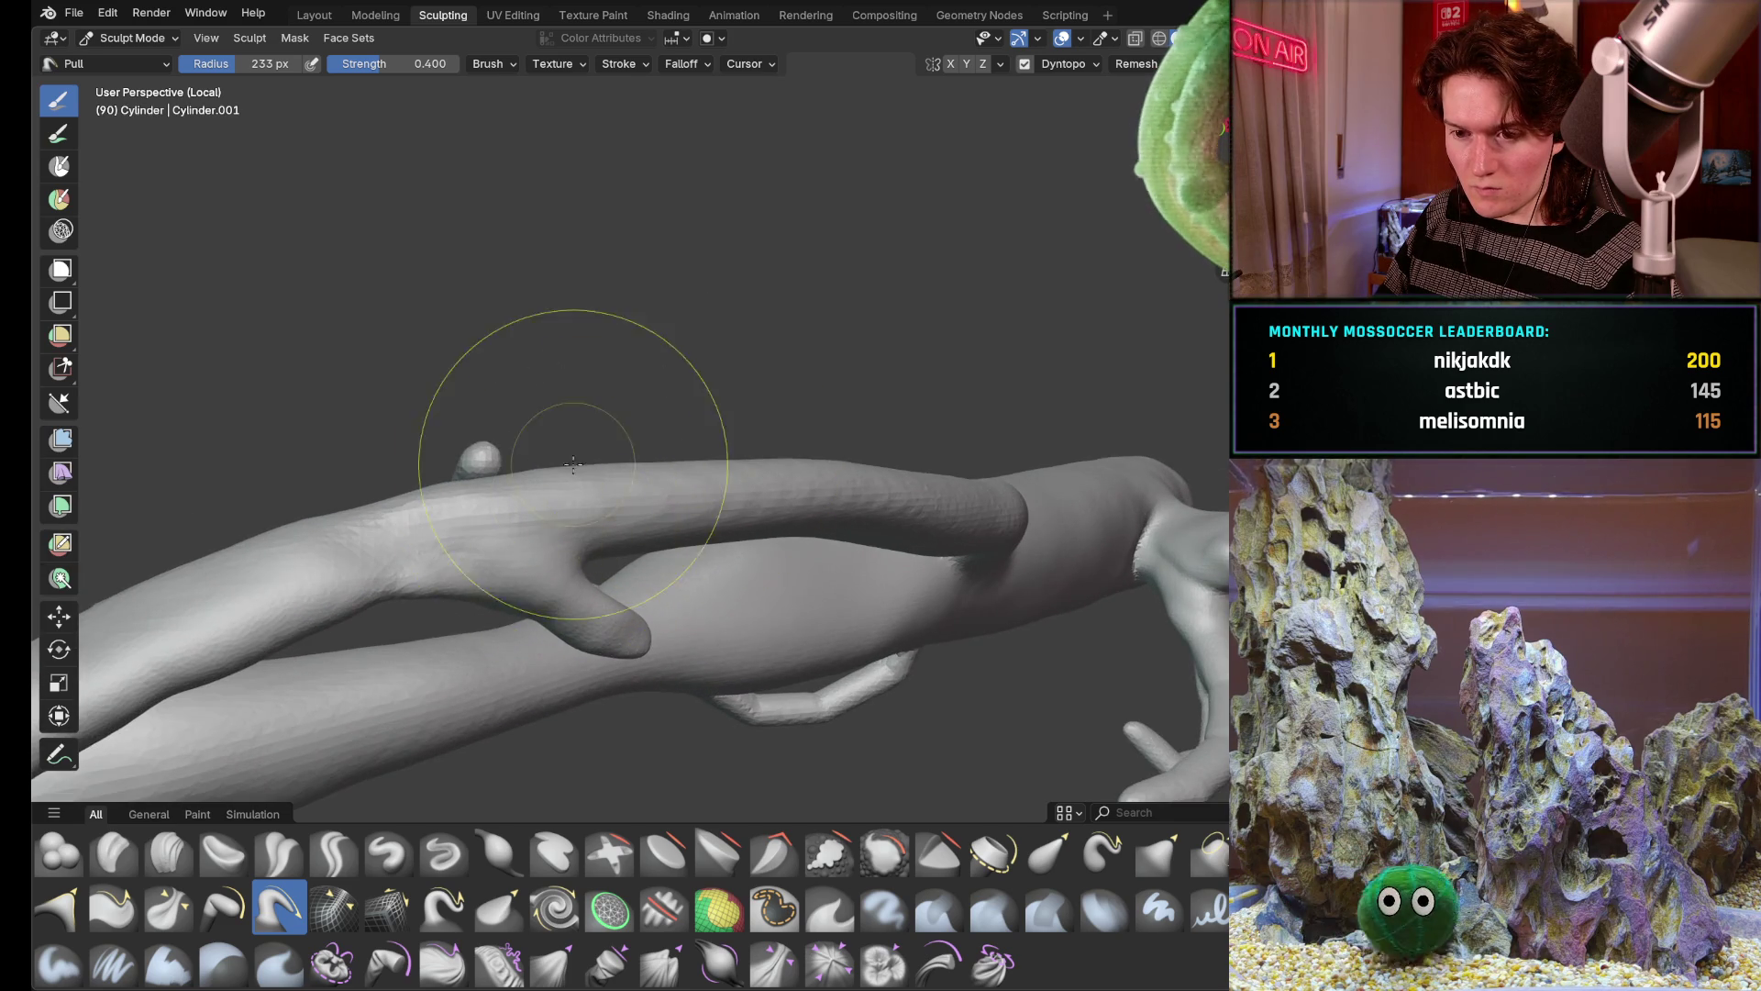
{"action": "scroll", "coordinate": [563, 475], "scroll_direction": "down", "scroll_amount": 4}
{"action": "middle_click_drag", "start_coordinate": [551, 523], "coordinate": [517, 635]}
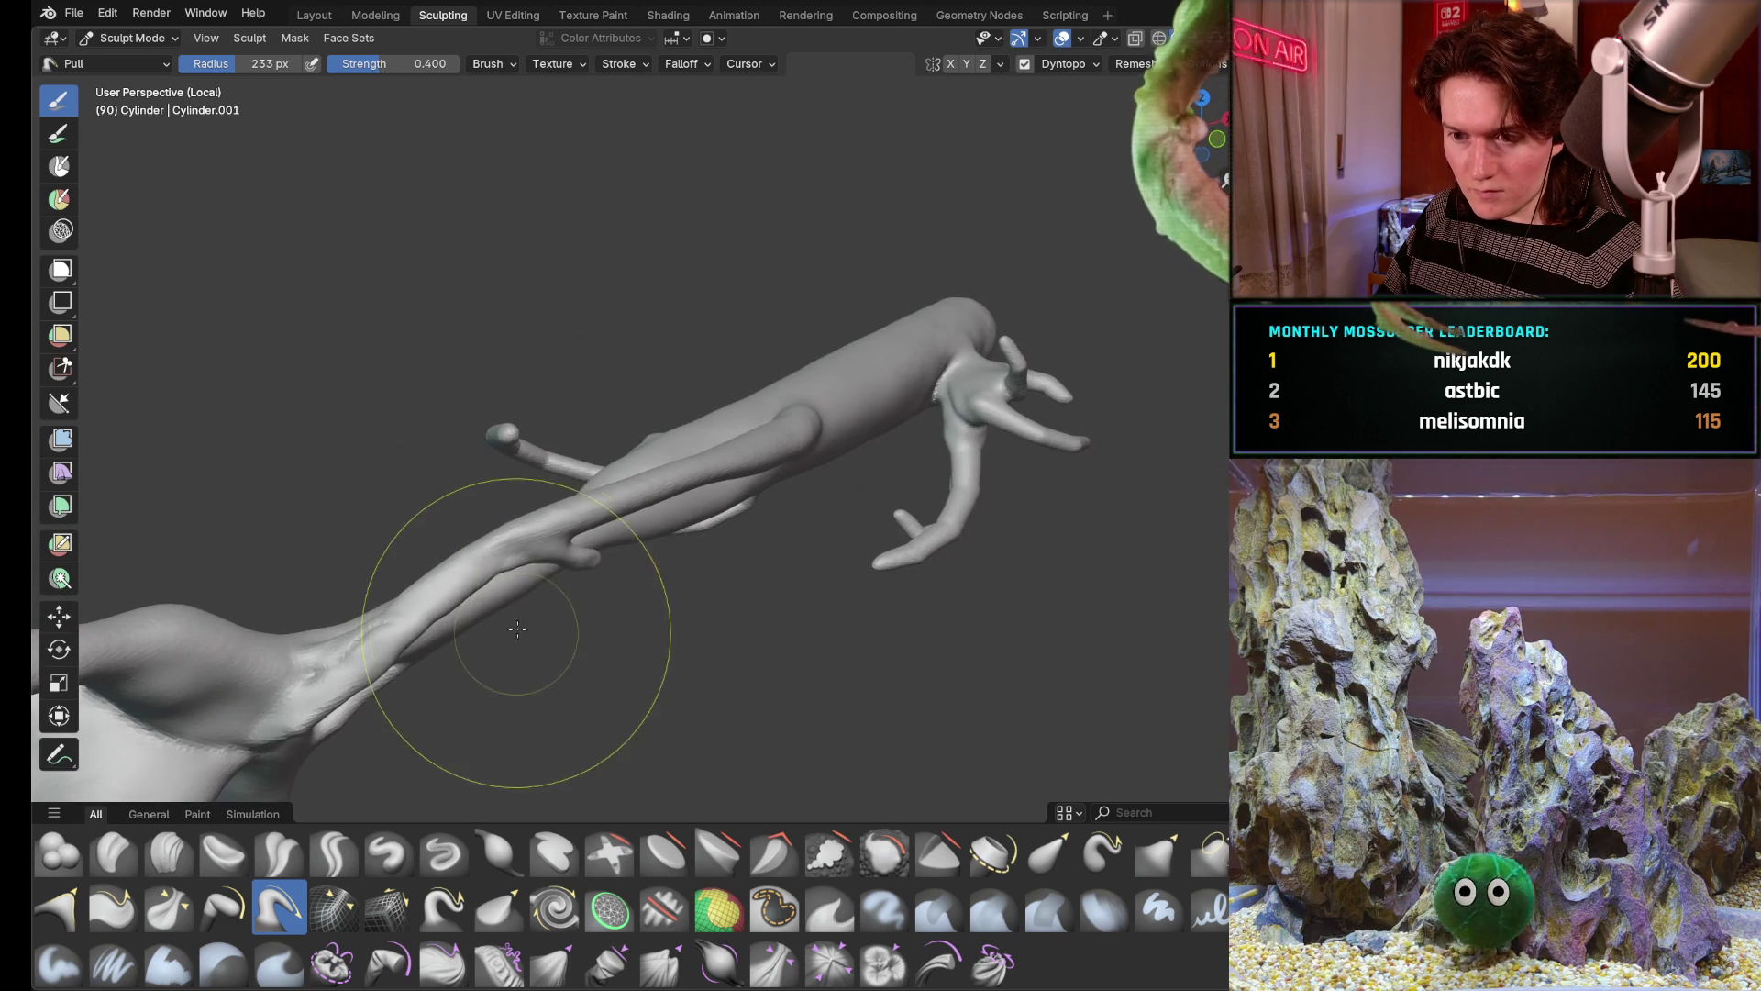
{"action": "scroll", "coordinate": [523, 551], "scroll_direction": "up", "scroll_amount": 4}
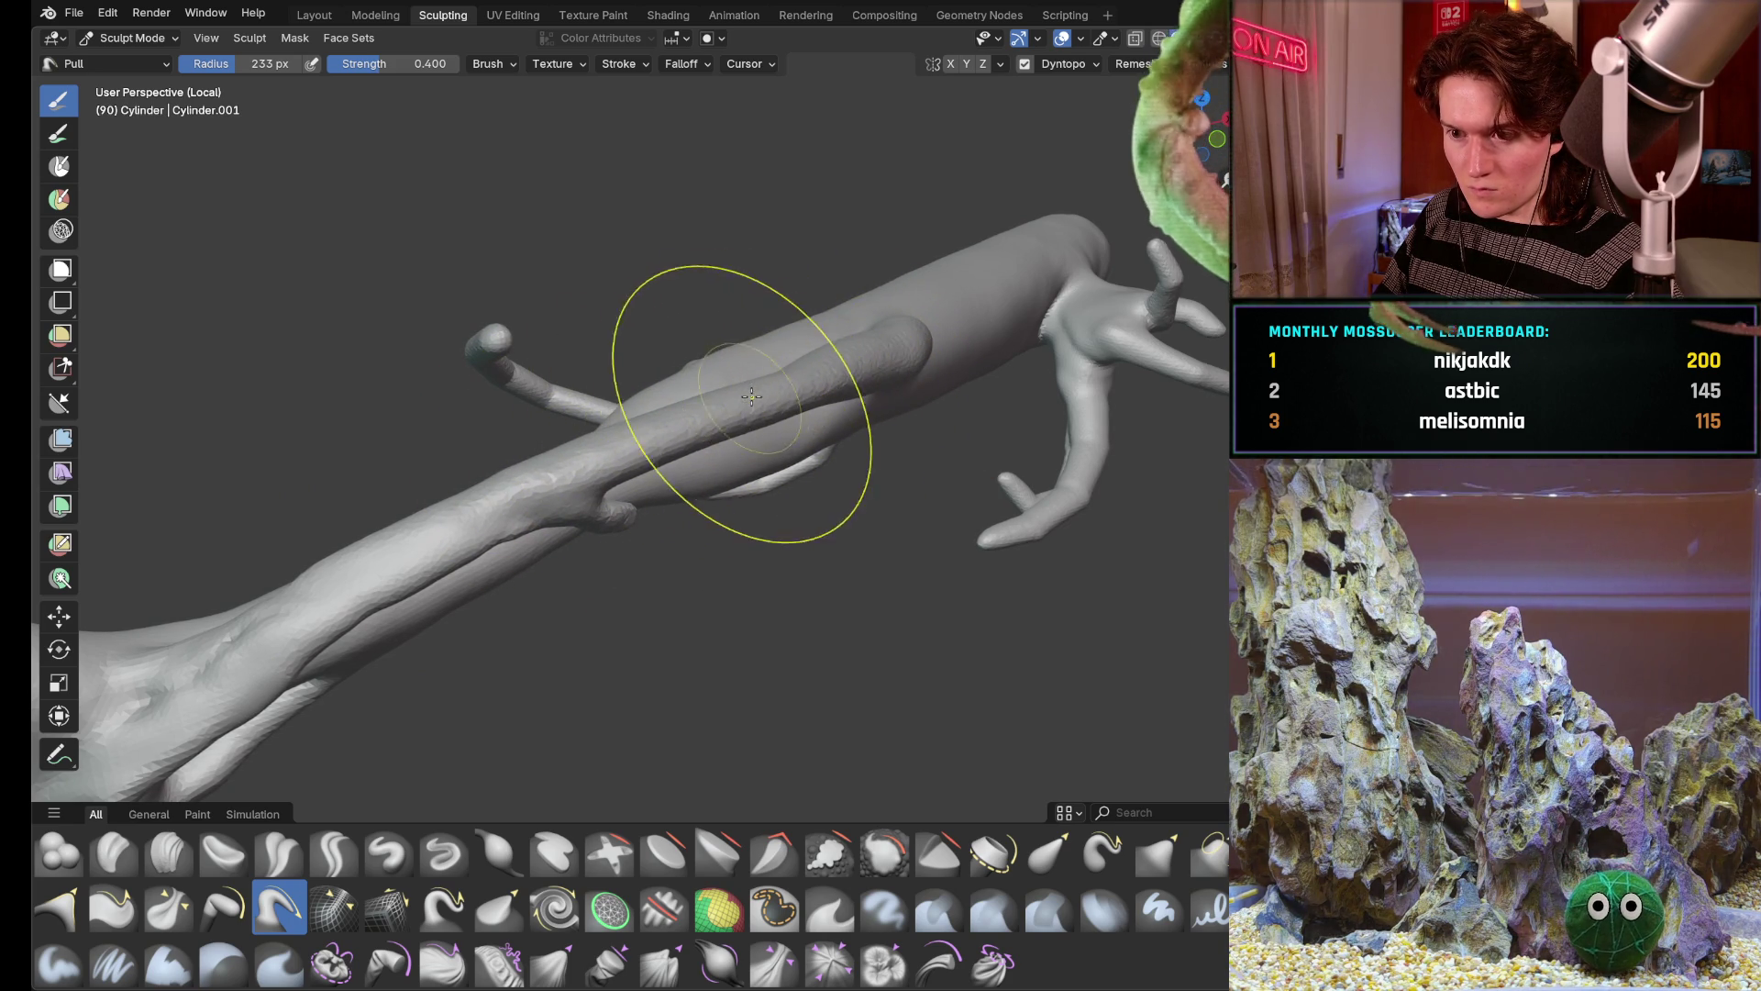
{"action": "mouse_move", "coordinate": [715, 417]}
{"action": "middle_mouse_down"}
{"action": "mouse_move", "coordinate": [578, 523]}
{"action": "mouse_move", "coordinate": [550, 661]}
{"action": "mouse_move", "coordinate": [624, 490]}
{"action": "middle_mouse_up"}
{"action": "scroll", "coordinate": [624, 490], "scroll_direction": "up", "scroll_amount": 3}
{"action": "scroll", "coordinate": [620, 468], "scroll_direction": "down", "scroll_amount": 4}
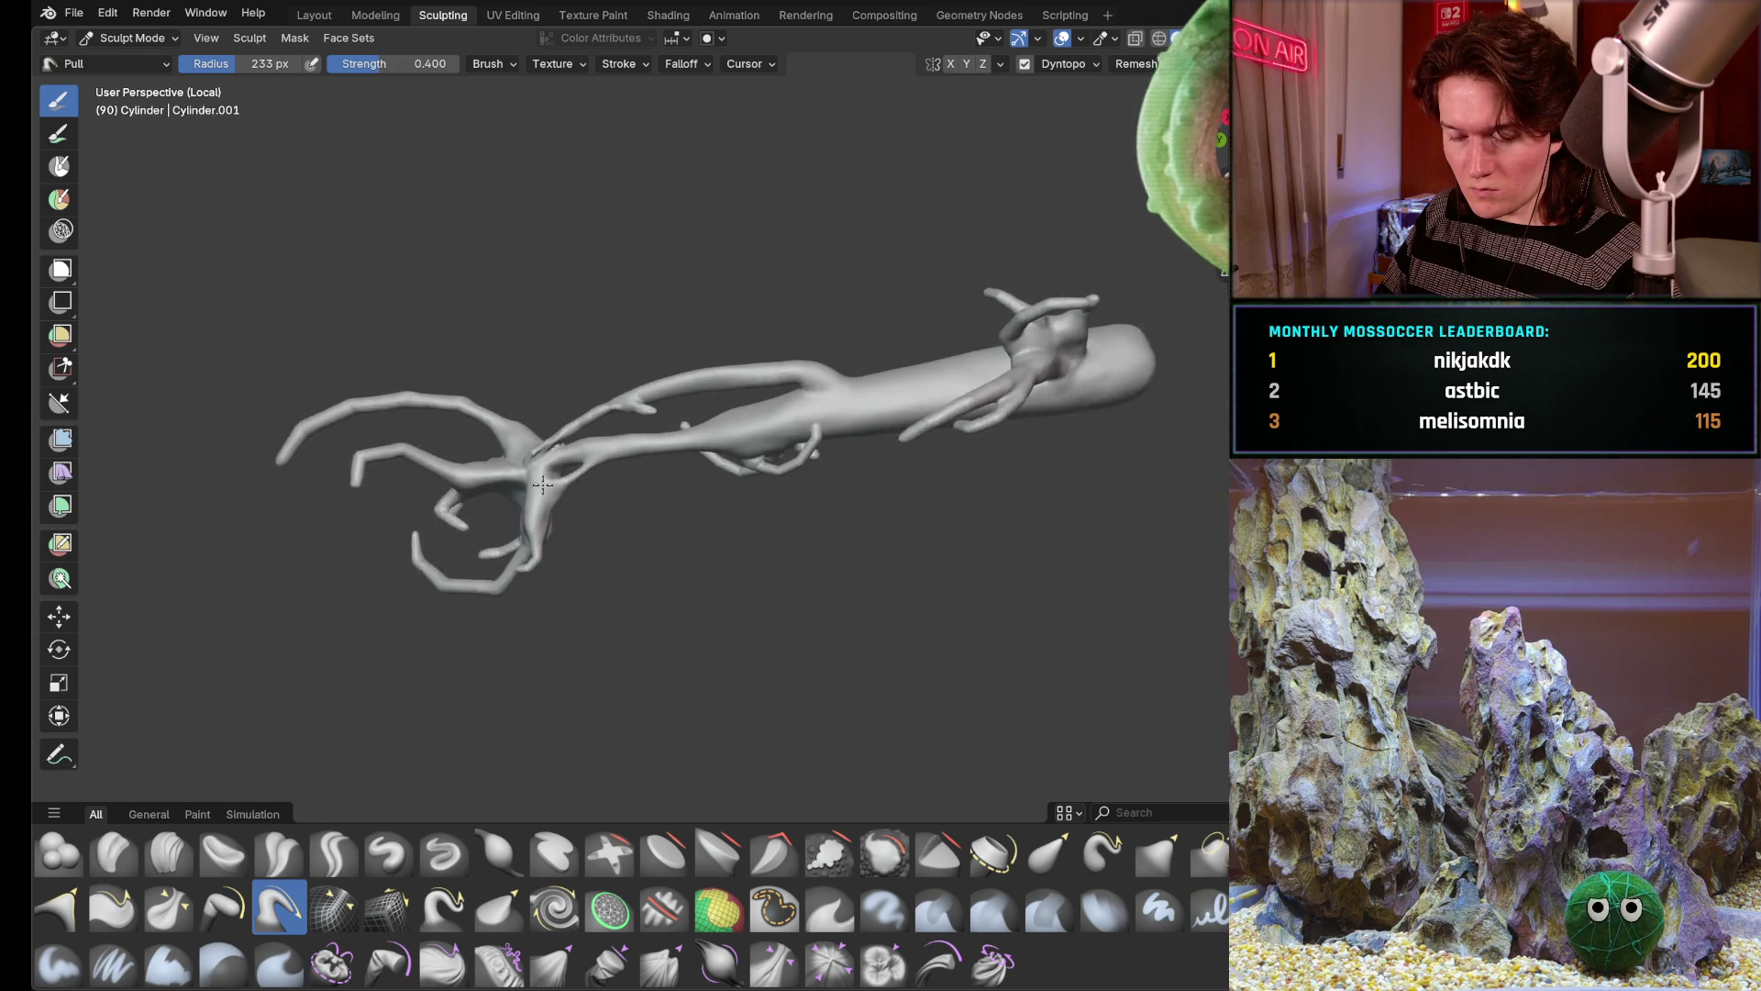
{"action": "scroll", "coordinate": [593, 413], "scroll_direction": "up", "scroll_amount": 4}
{"action": "scroll", "coordinate": [527, 385], "scroll_direction": "up", "scroll_amount": 2}
{"action": "scroll", "coordinate": [526, 385], "scroll_direction": "up", "scroll_amount": 2}
{"action": "scroll", "coordinate": [619, 454], "scroll_direction": "up", "scroll_amount": 4}
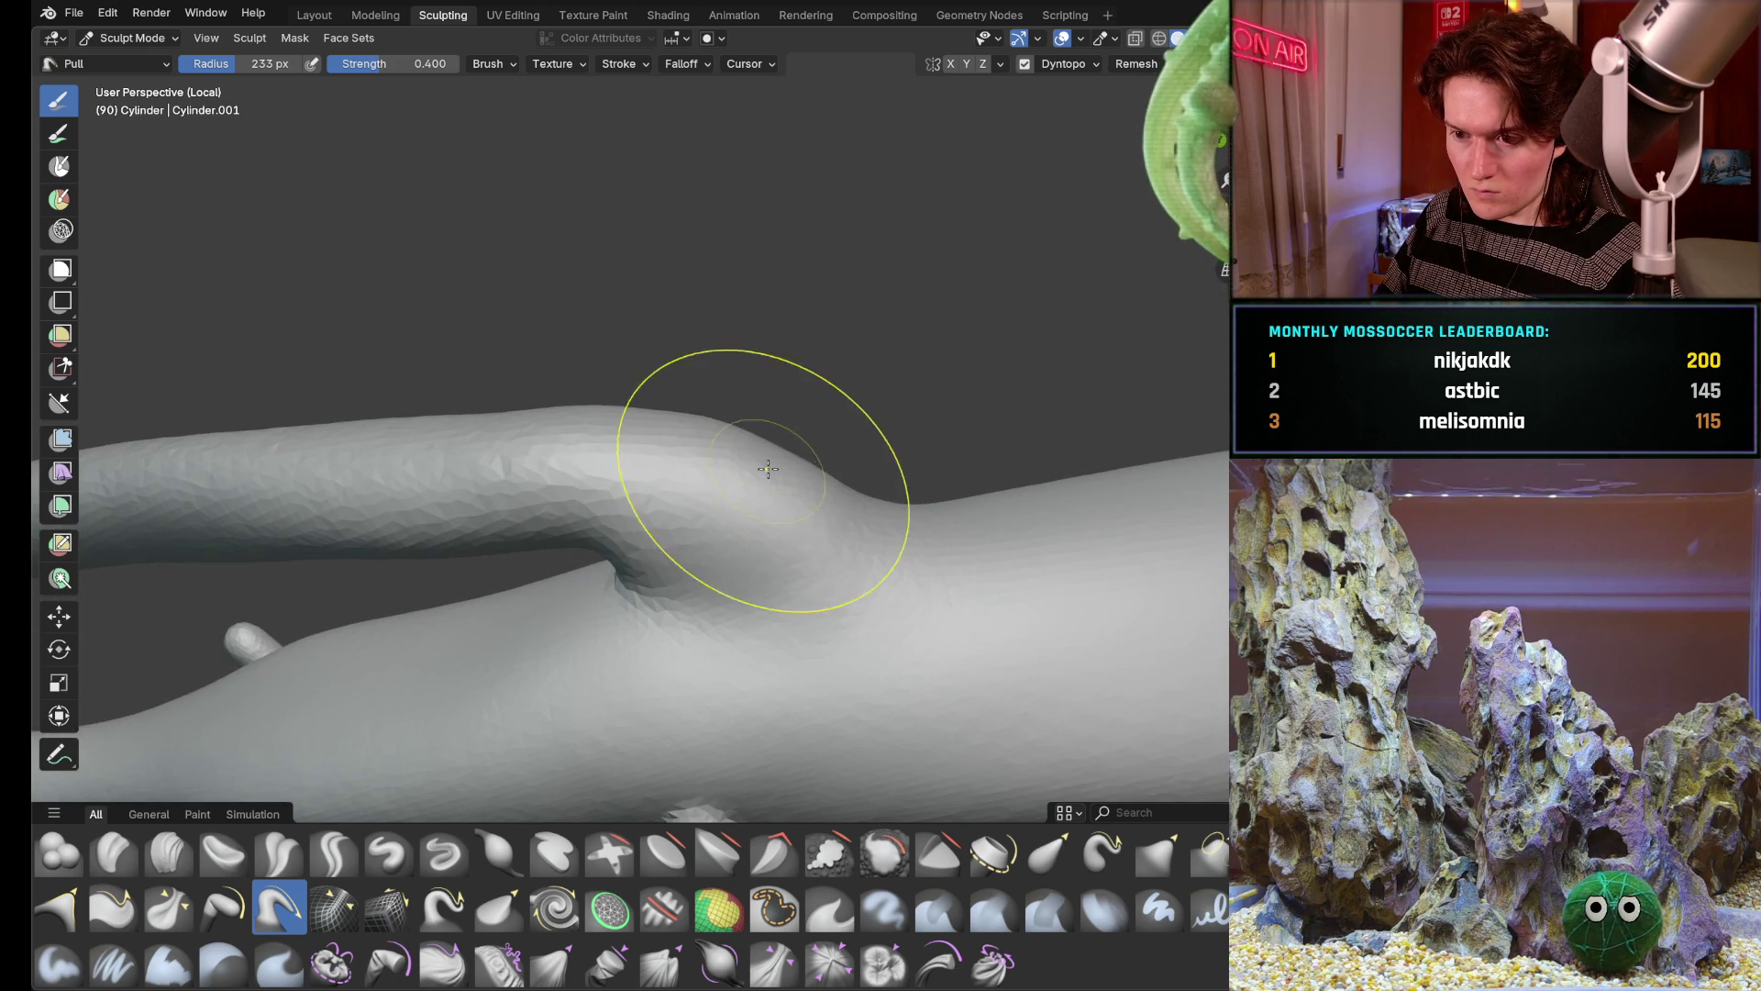
Pull the branch junction outward into a bump and fill its crease, then switch brushes
{"action": "left_click_drag", "start_coordinate": [912, 511], "coordinate": [950, 520]}
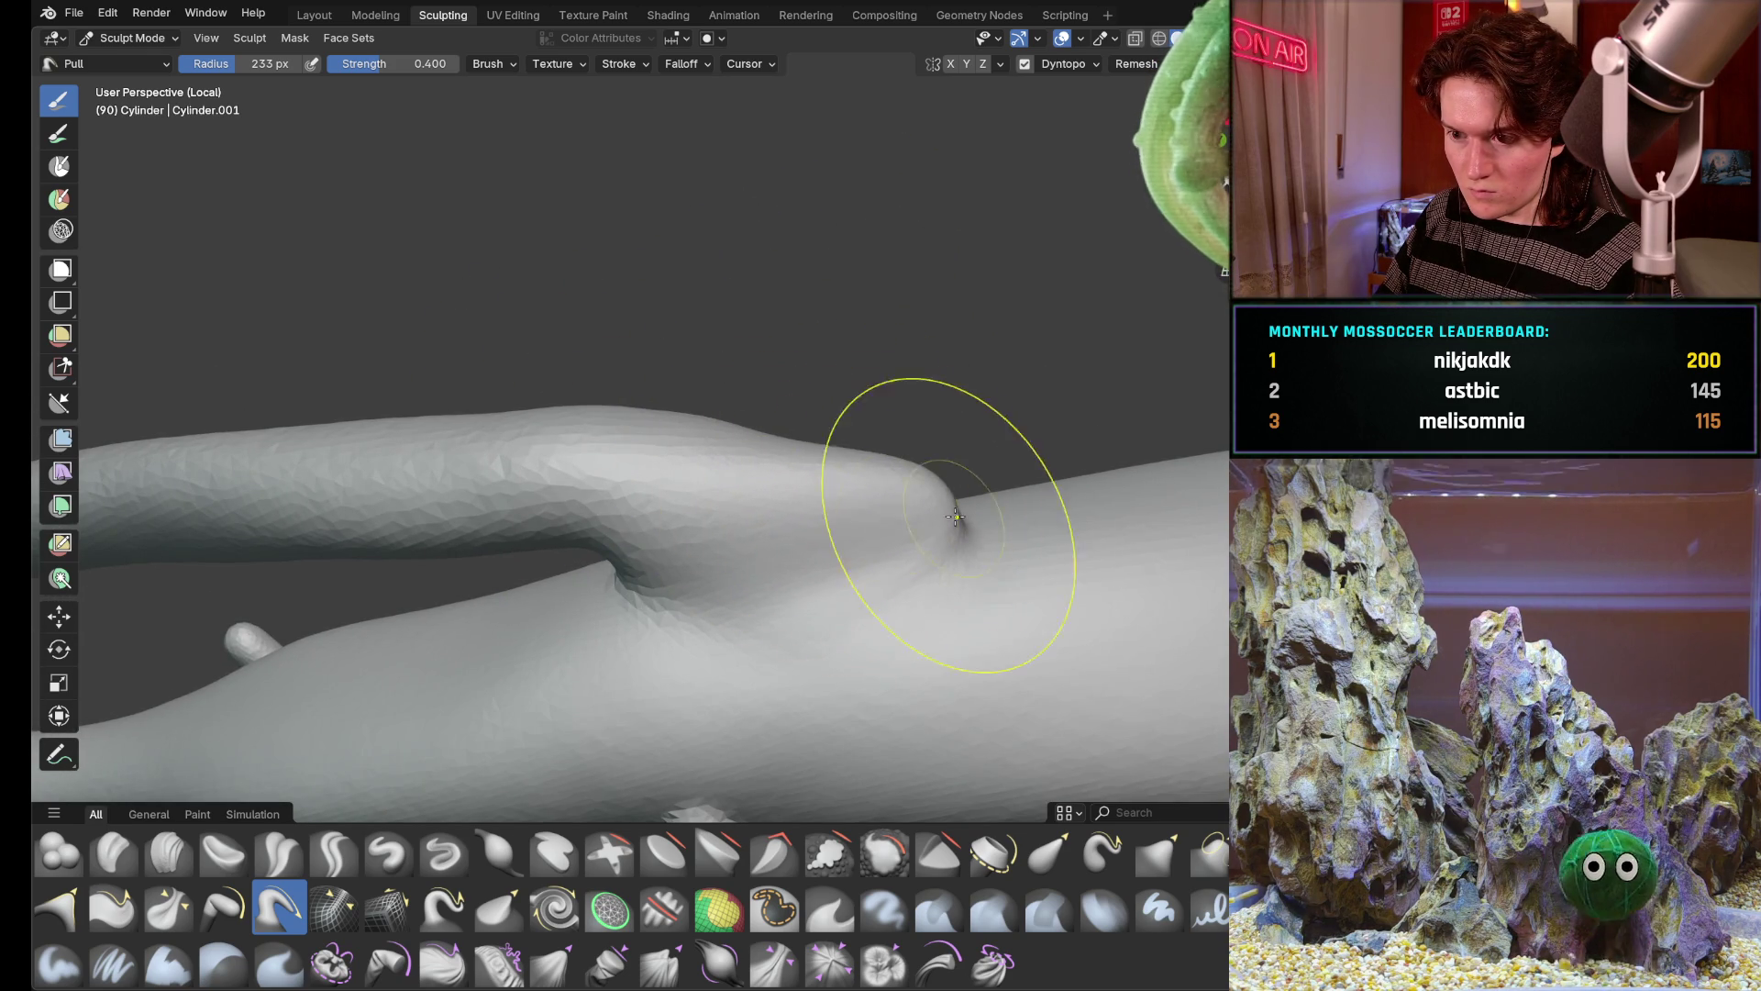
{"action": "left_click_drag", "start_coordinate": [597, 519], "coordinate": [578, 544]}
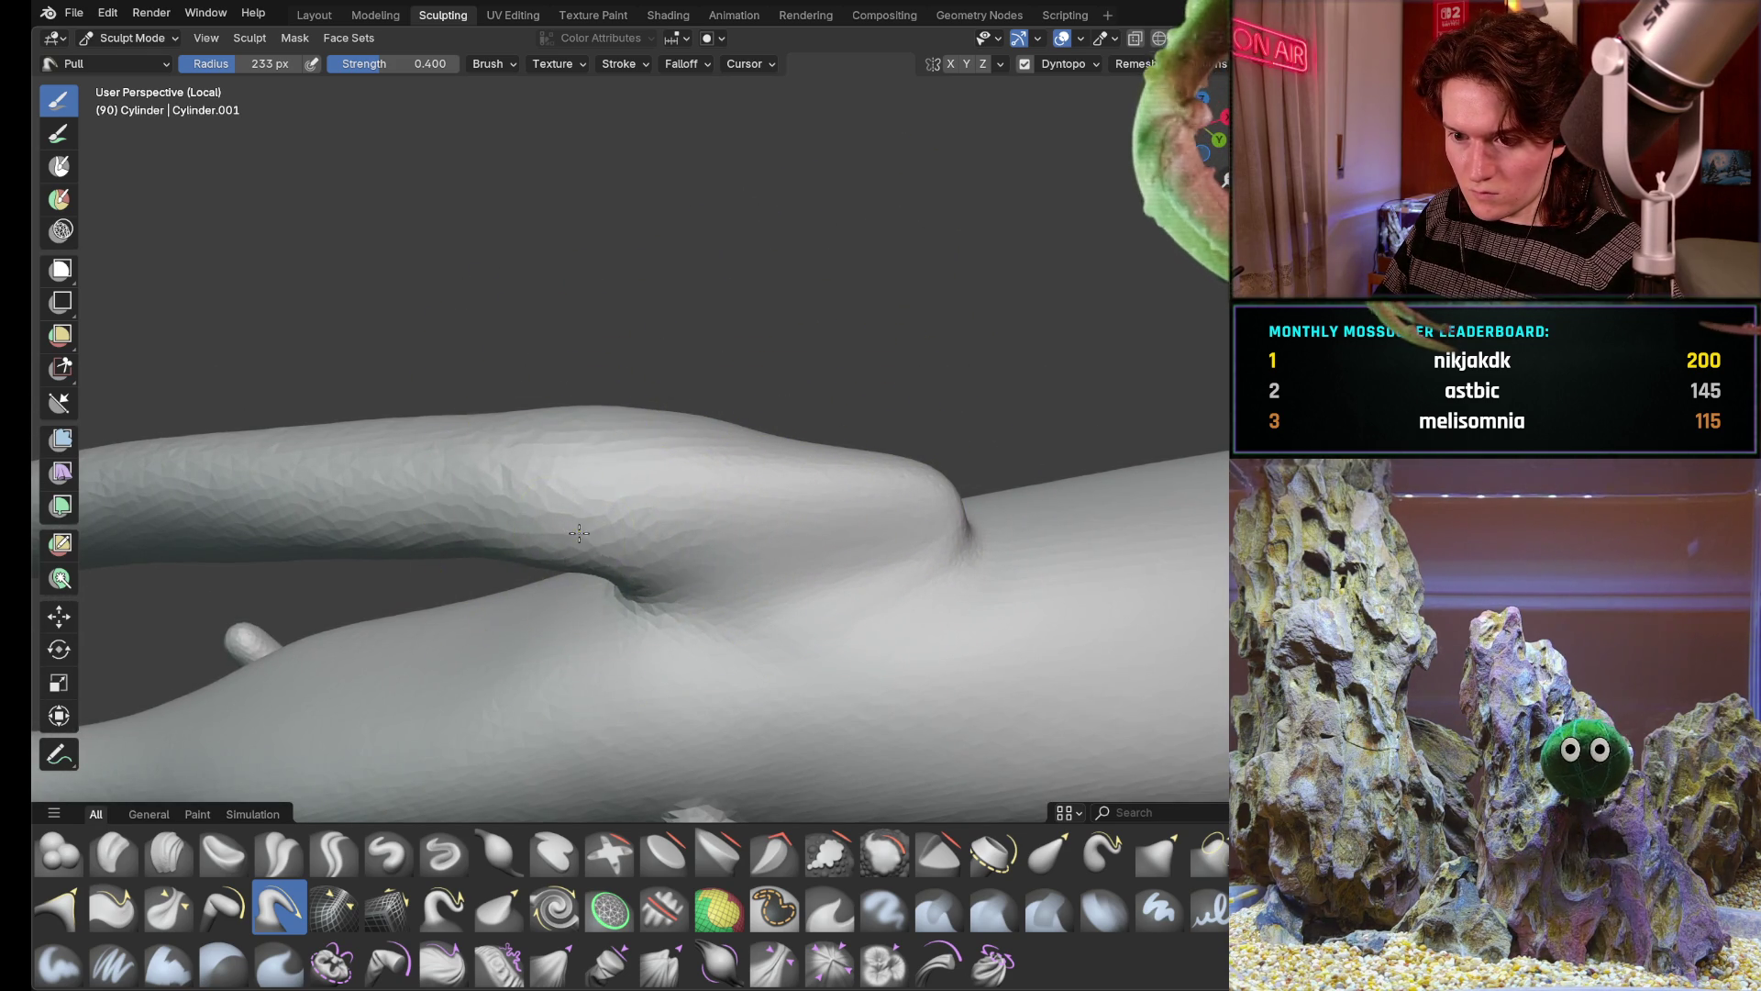
{"action": "mouse_move", "coordinate": [771, 474]}
{"action": "middle_mouse_down"}
{"action": "mouse_move", "coordinate": [827, 413]}
{"action": "mouse_move", "coordinate": [919, 410]}
{"action": "mouse_move", "coordinate": [853, 399]}
{"action": "middle_mouse_up"}
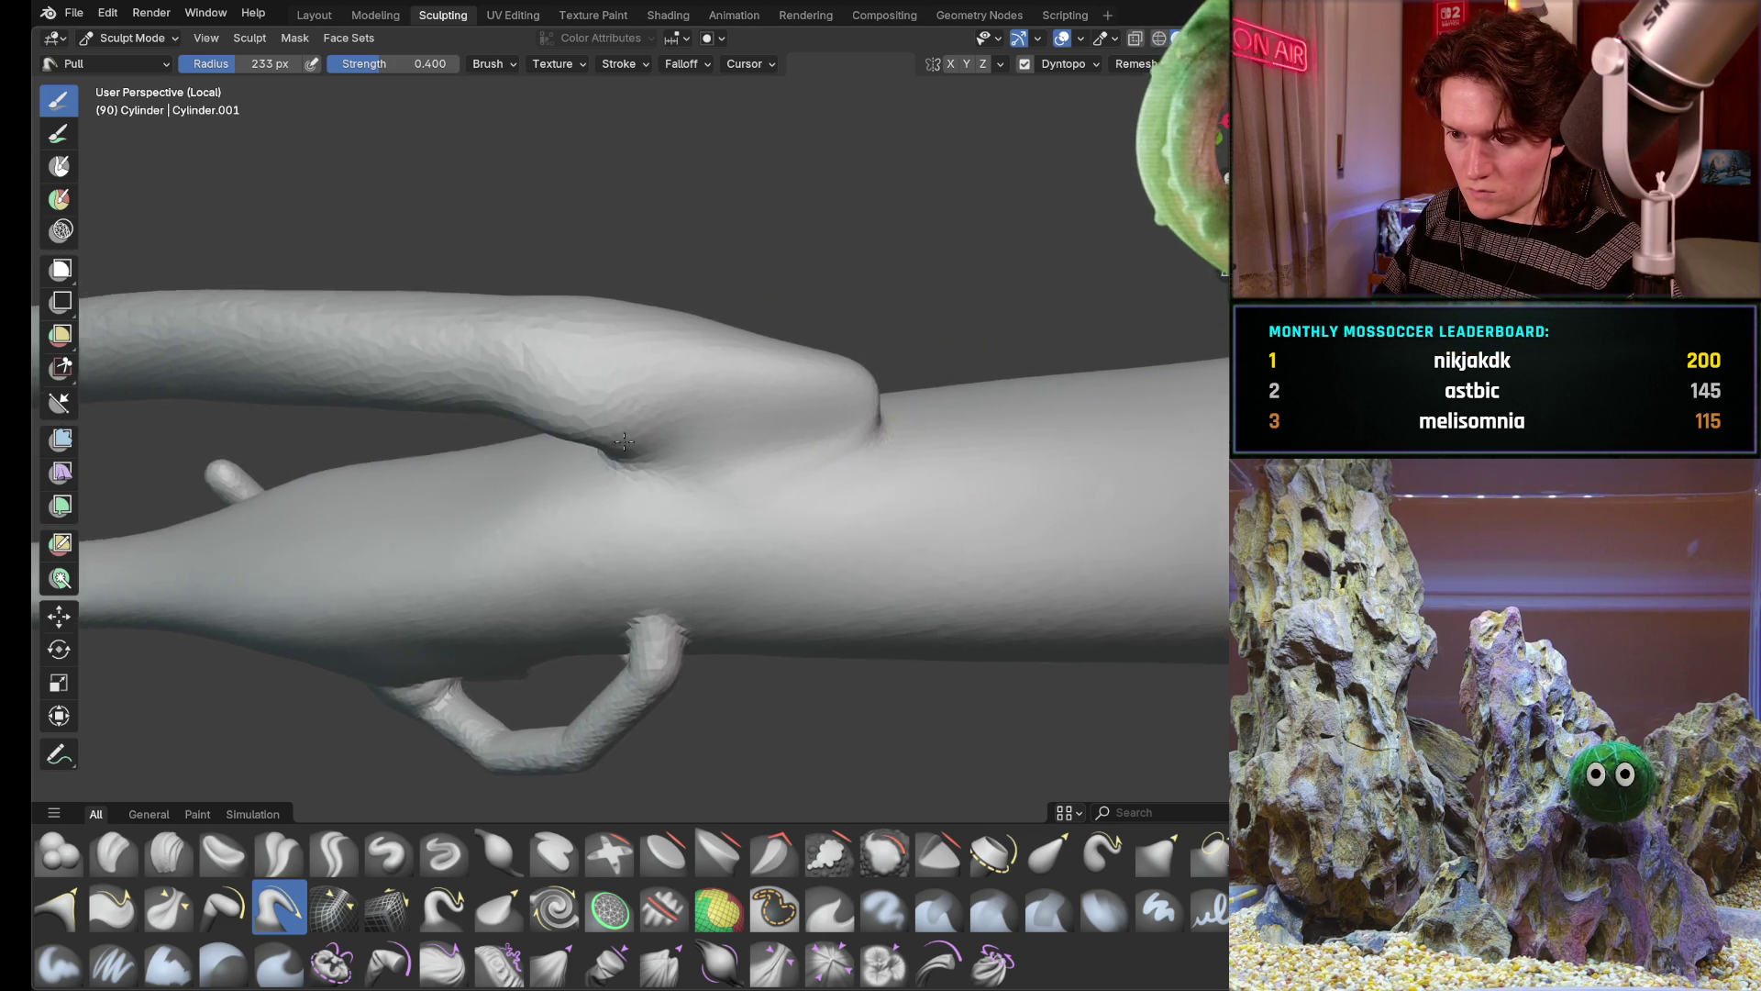
{"action": "scroll", "coordinate": [771, 357], "scroll_direction": "up", "scroll_amount": 3}
{"action": "scroll", "coordinate": [578, 413], "scroll_direction": "up", "scroll_amount": 3}
{"action": "scroll", "coordinate": [551, 427], "scroll_direction": "up", "scroll_amount": 1}
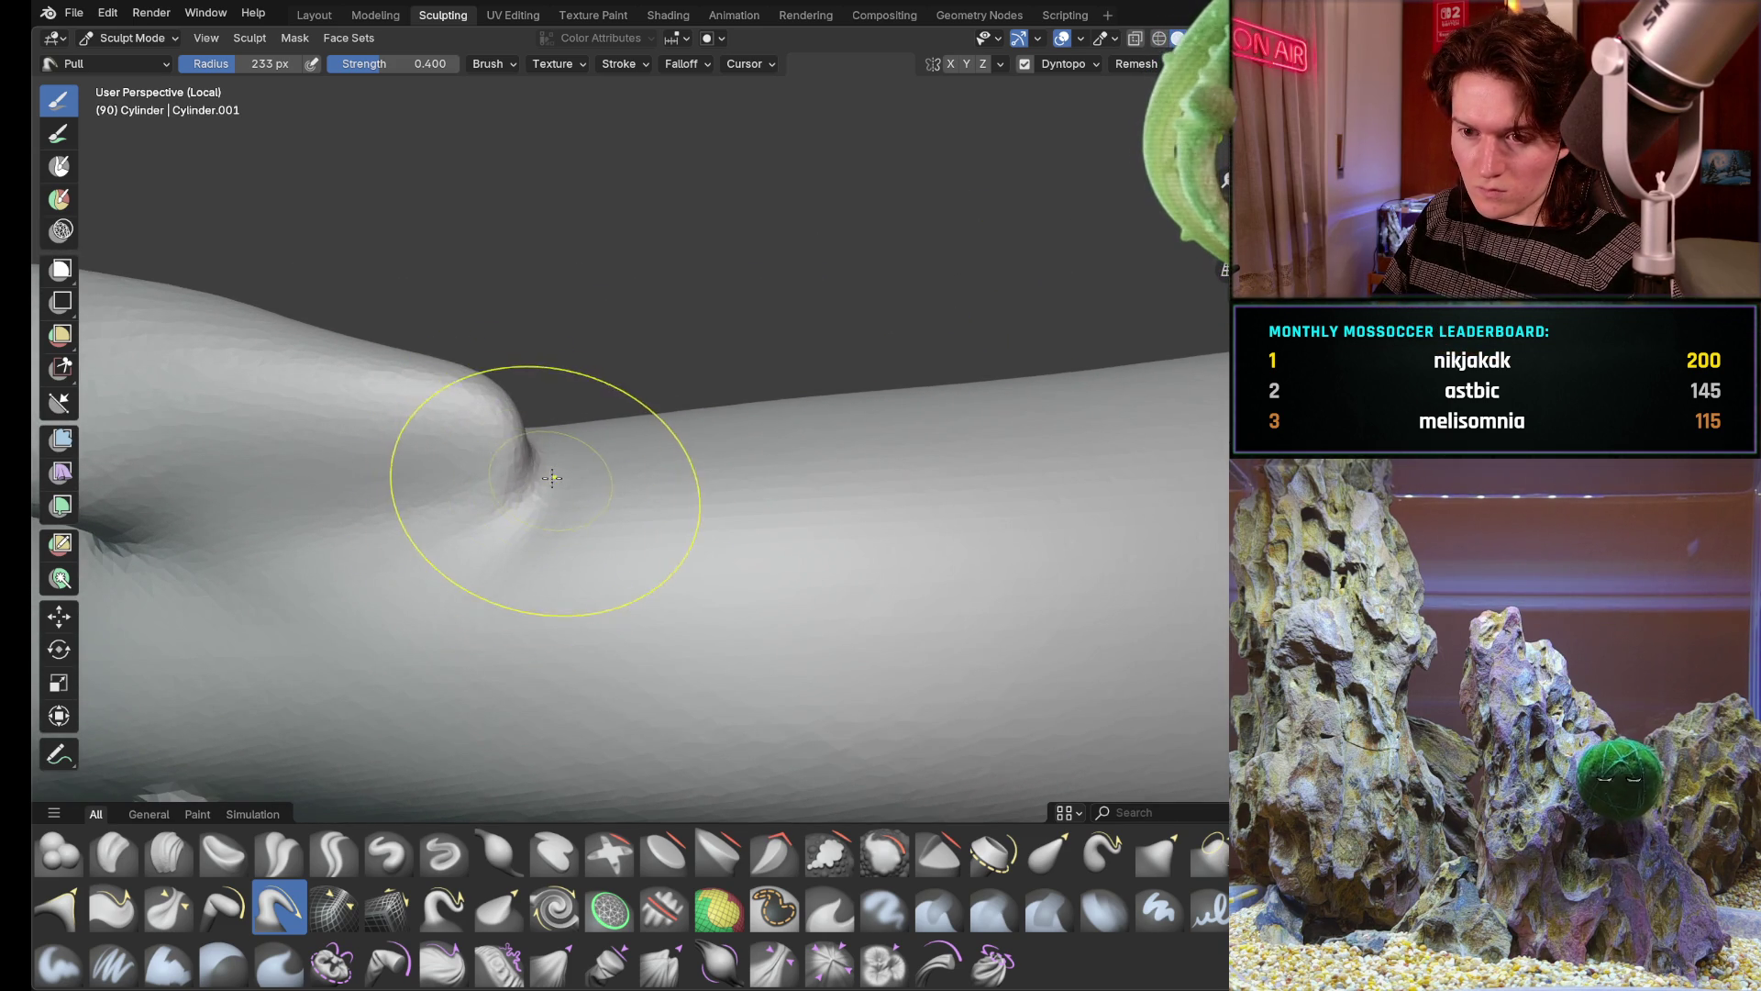
{"action": "key", "text": "i"}
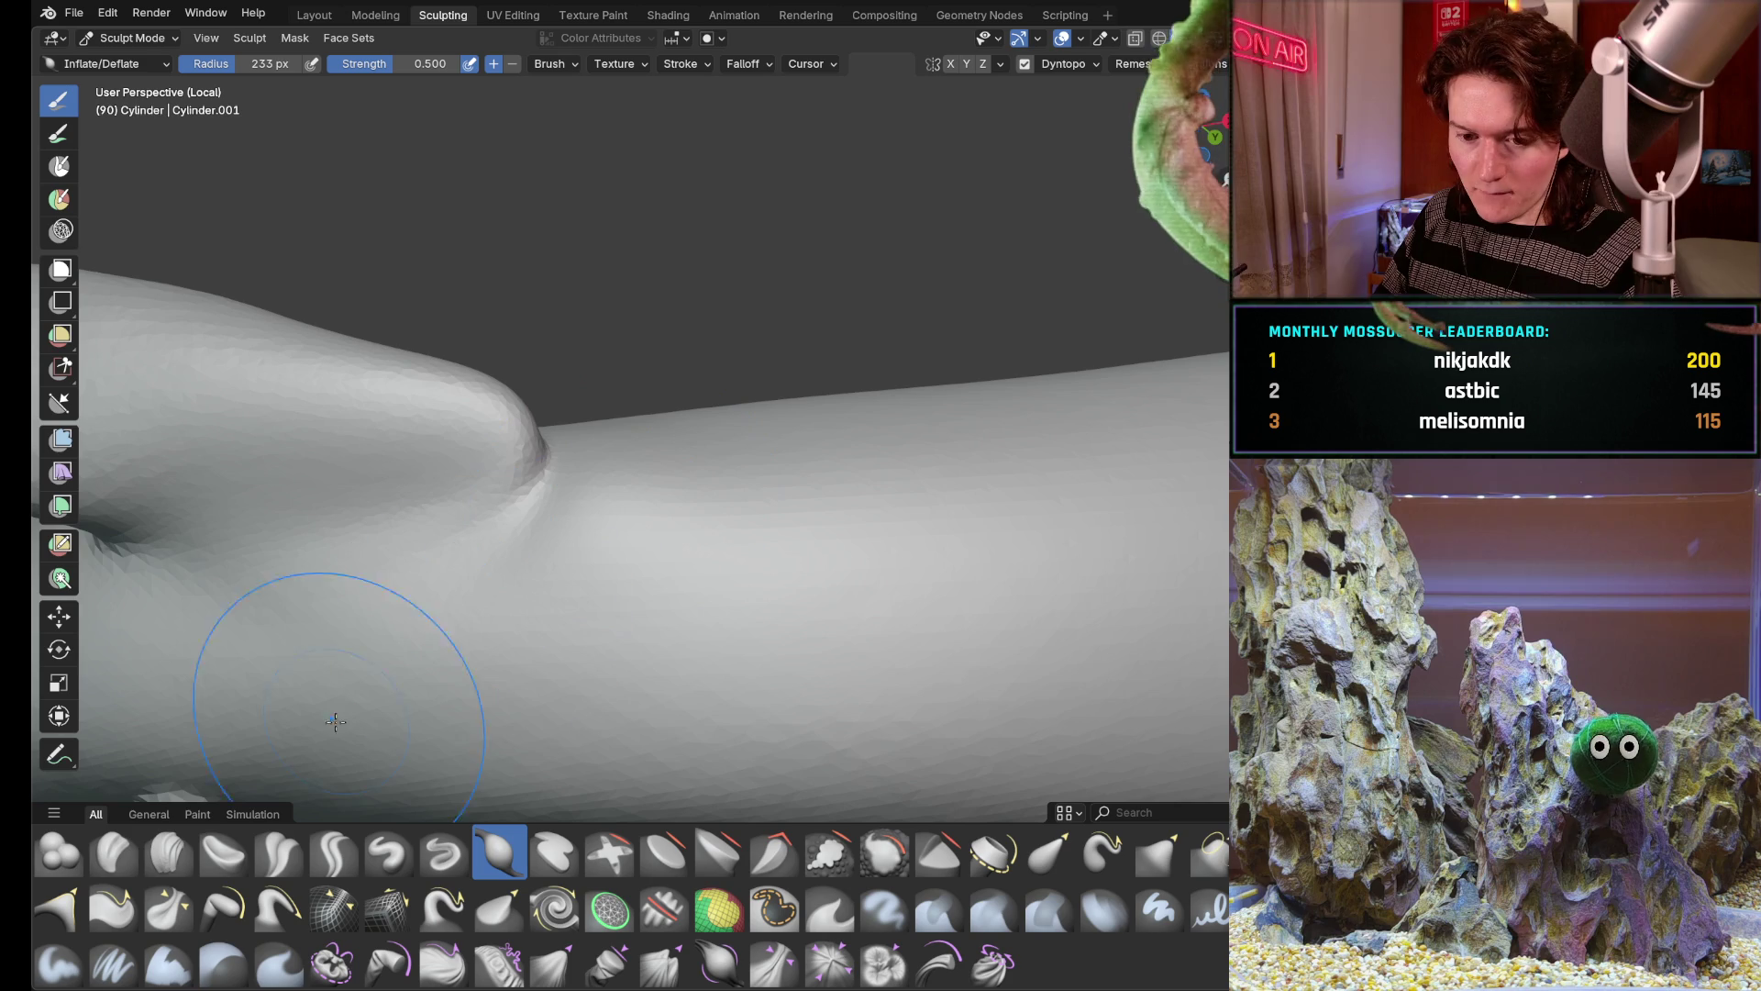
{"action": "left_click", "coordinate": [60, 853]}
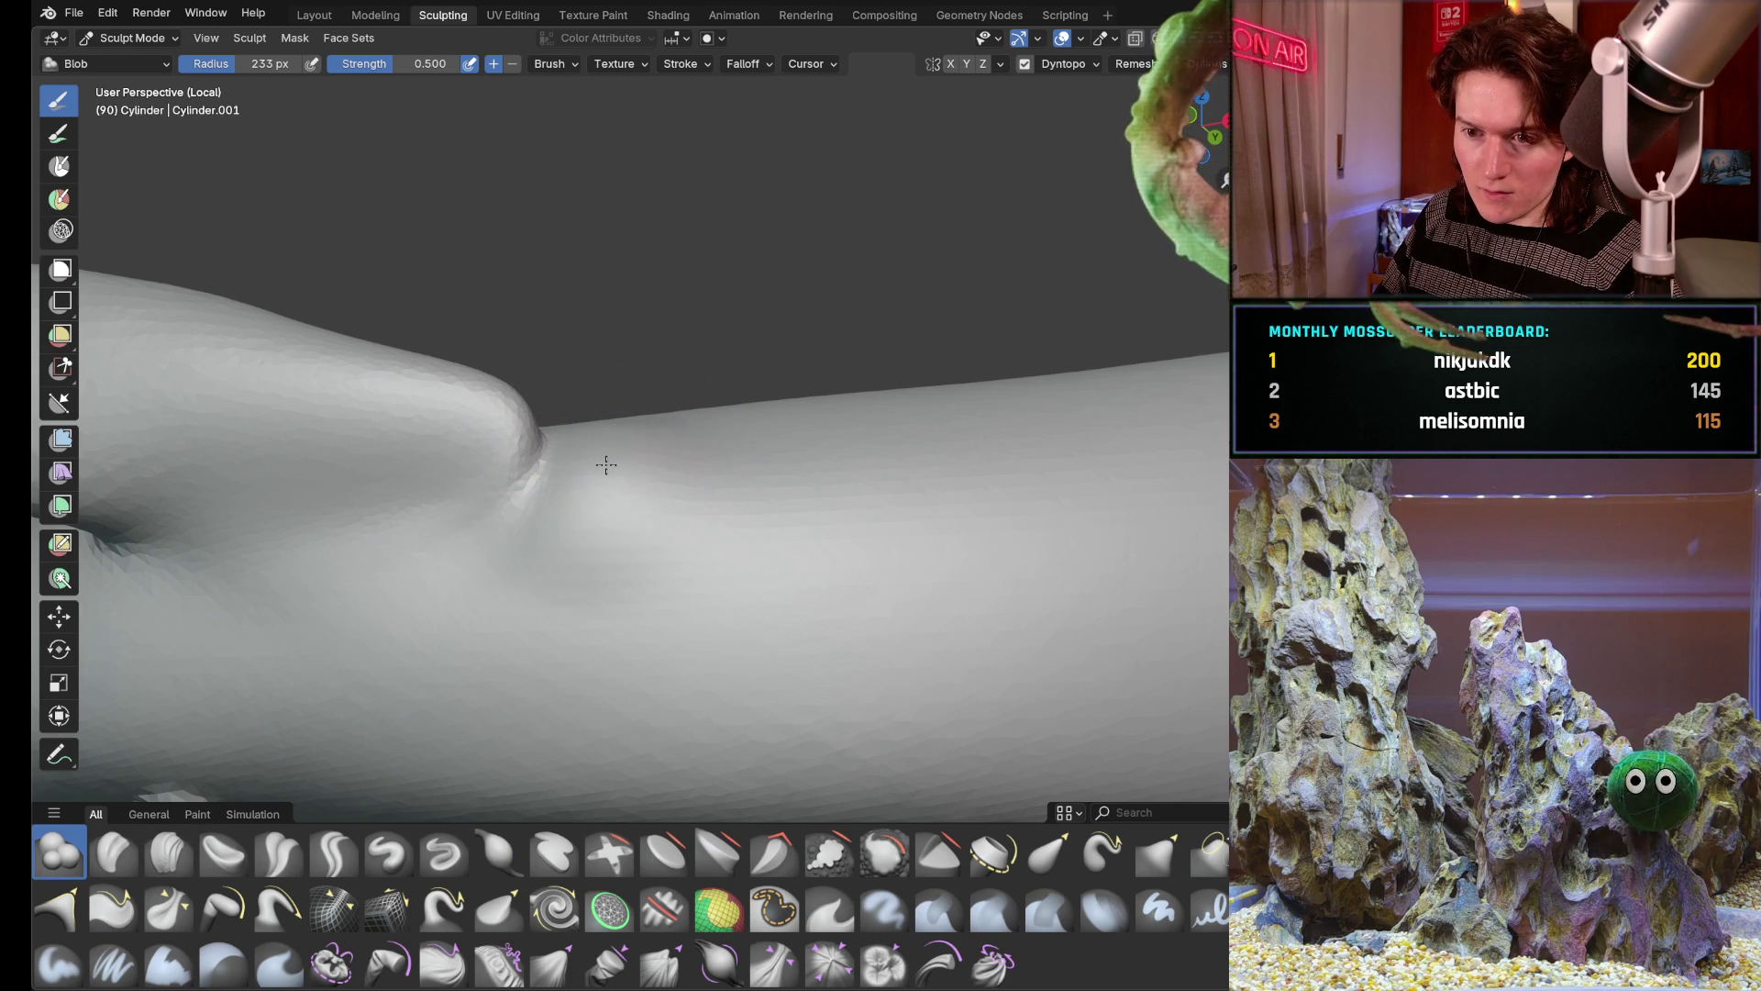
Swell a round Blob knob into the branch-limb junction and view it from closer angles
{"action": "left_click_drag", "start_coordinate": [499, 468], "coordinate": [562, 475]}
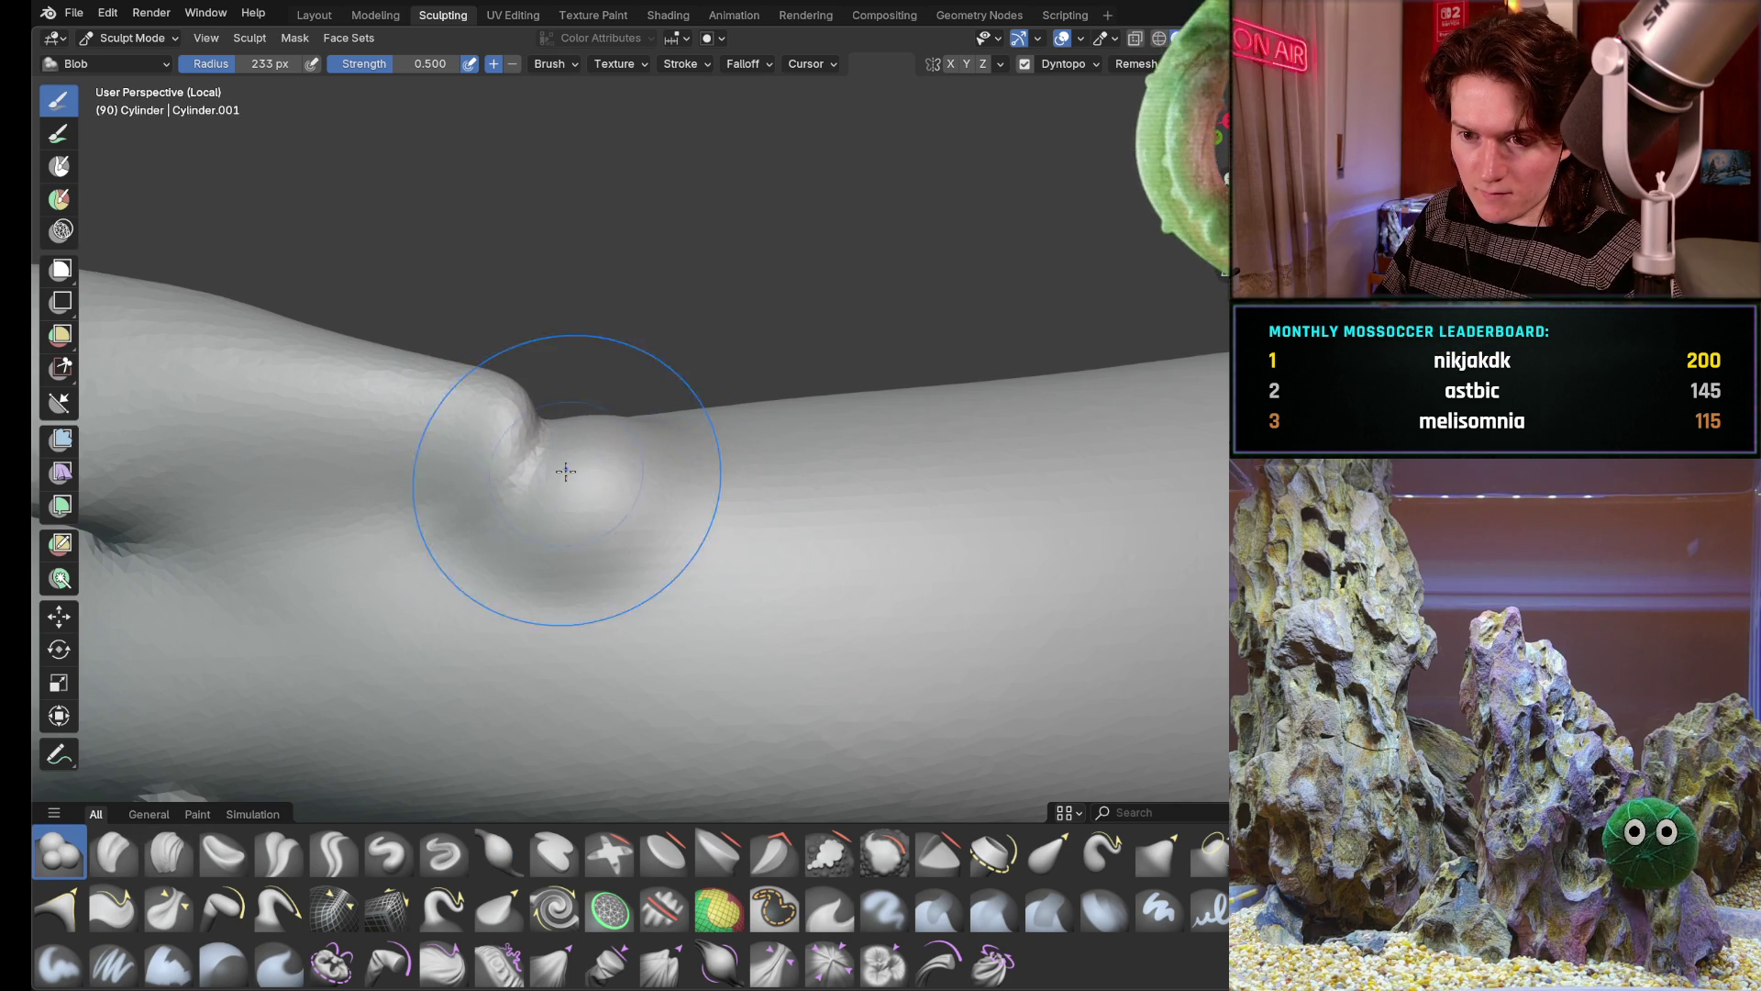
{"action": "middle_click_drag", "start_coordinate": [601, 469], "coordinate": [671, 398]}
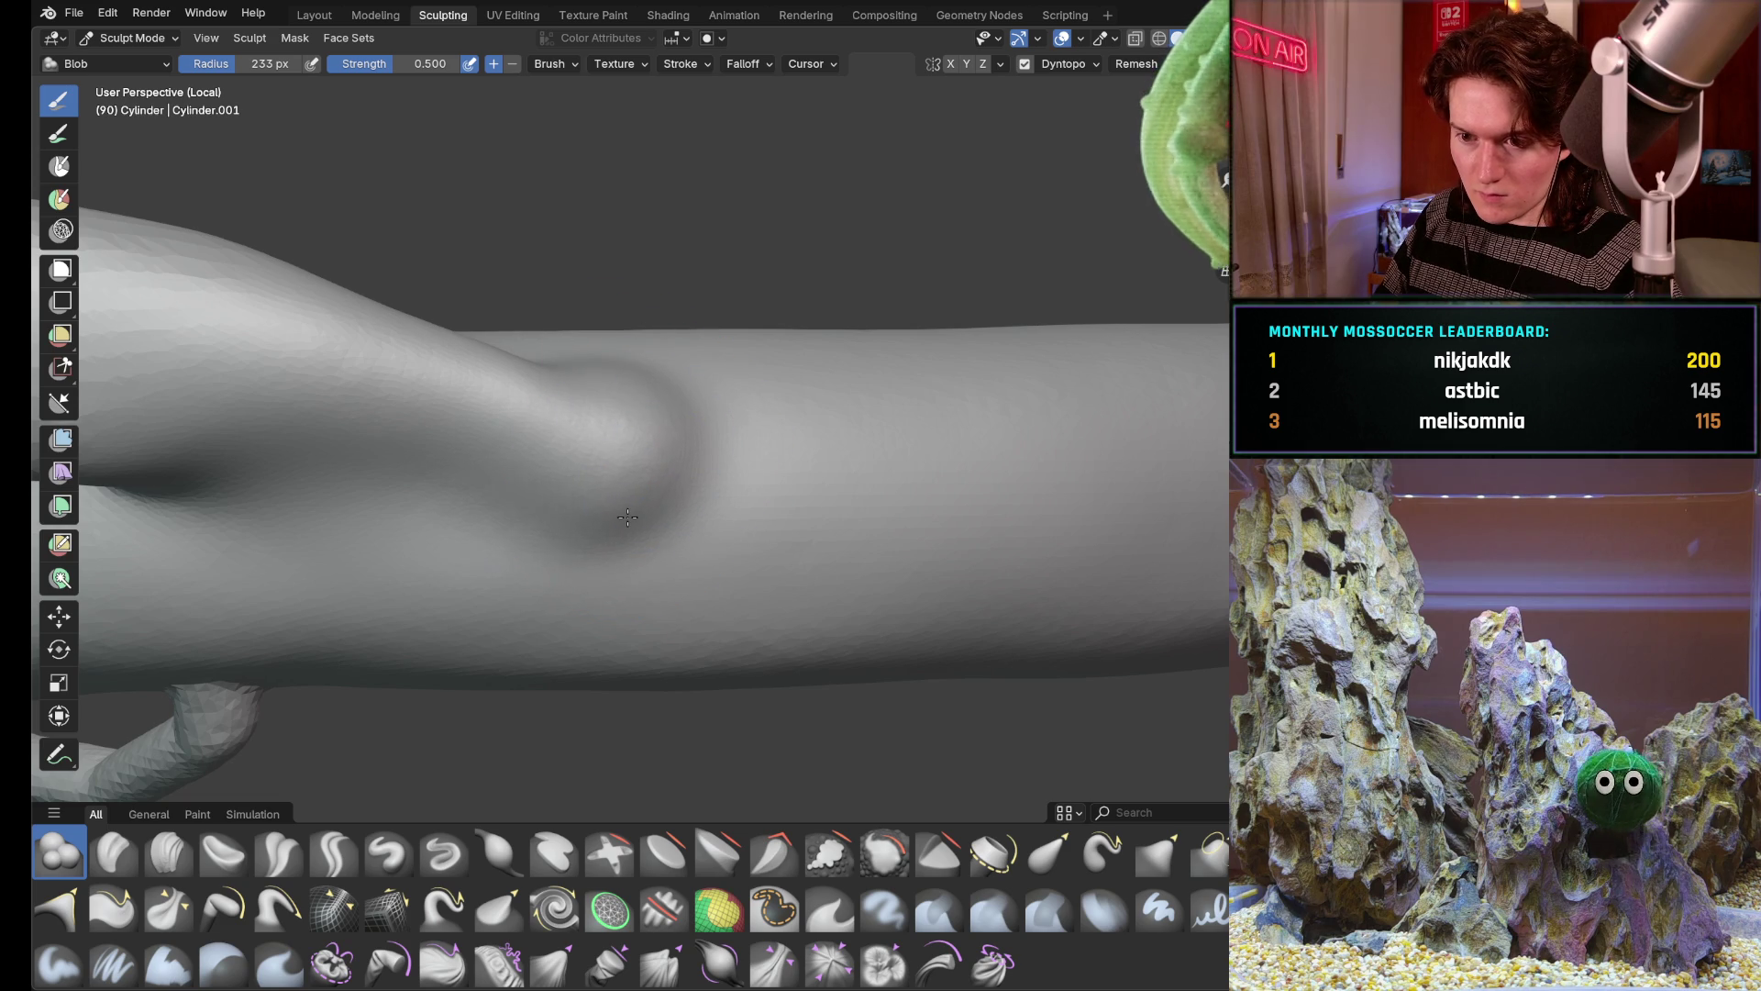
{"action": "mouse_move", "coordinate": [670, 509]}
{"action": "middle_mouse_down"}
{"action": "mouse_move", "coordinate": [595, 413]}
{"action": "mouse_move", "coordinate": [606, 468]}
{"action": "mouse_move", "coordinate": [578, 524]}
{"action": "mouse_move", "coordinate": [668, 564]}
{"action": "middle_mouse_up"}
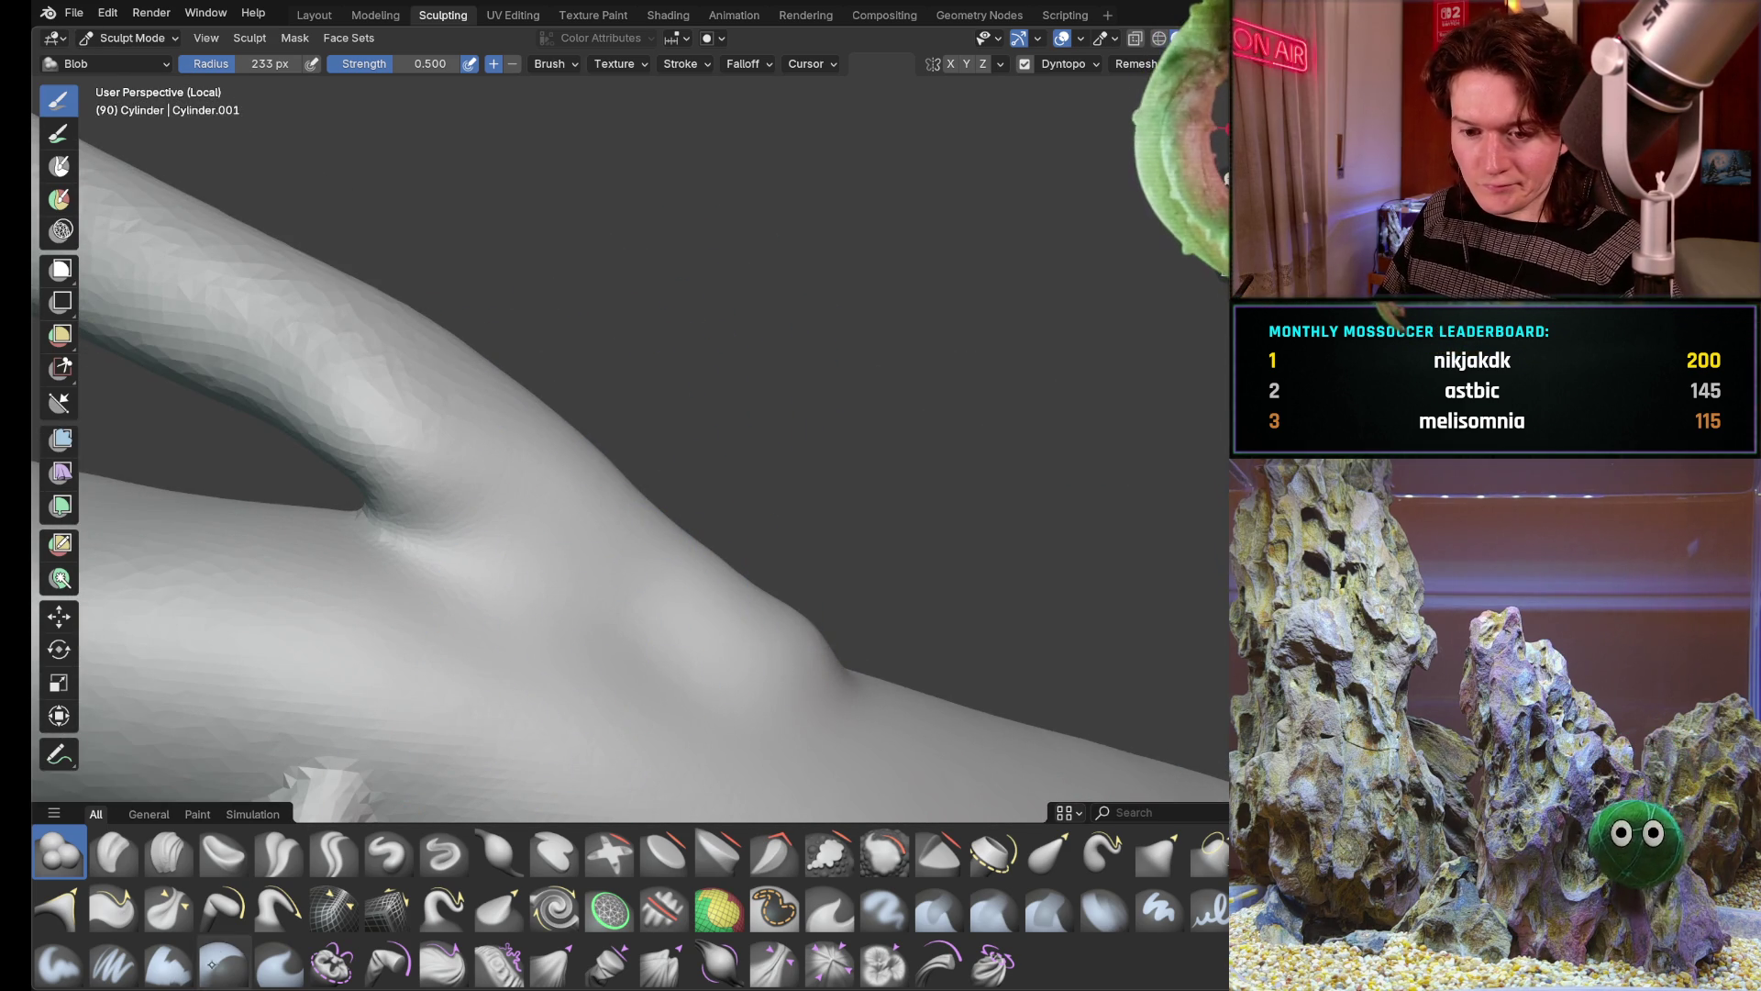
Pull the surface along the upper branch and near the junction bump with the Pull brush
{"action": "left_click", "coordinate": [280, 905]}
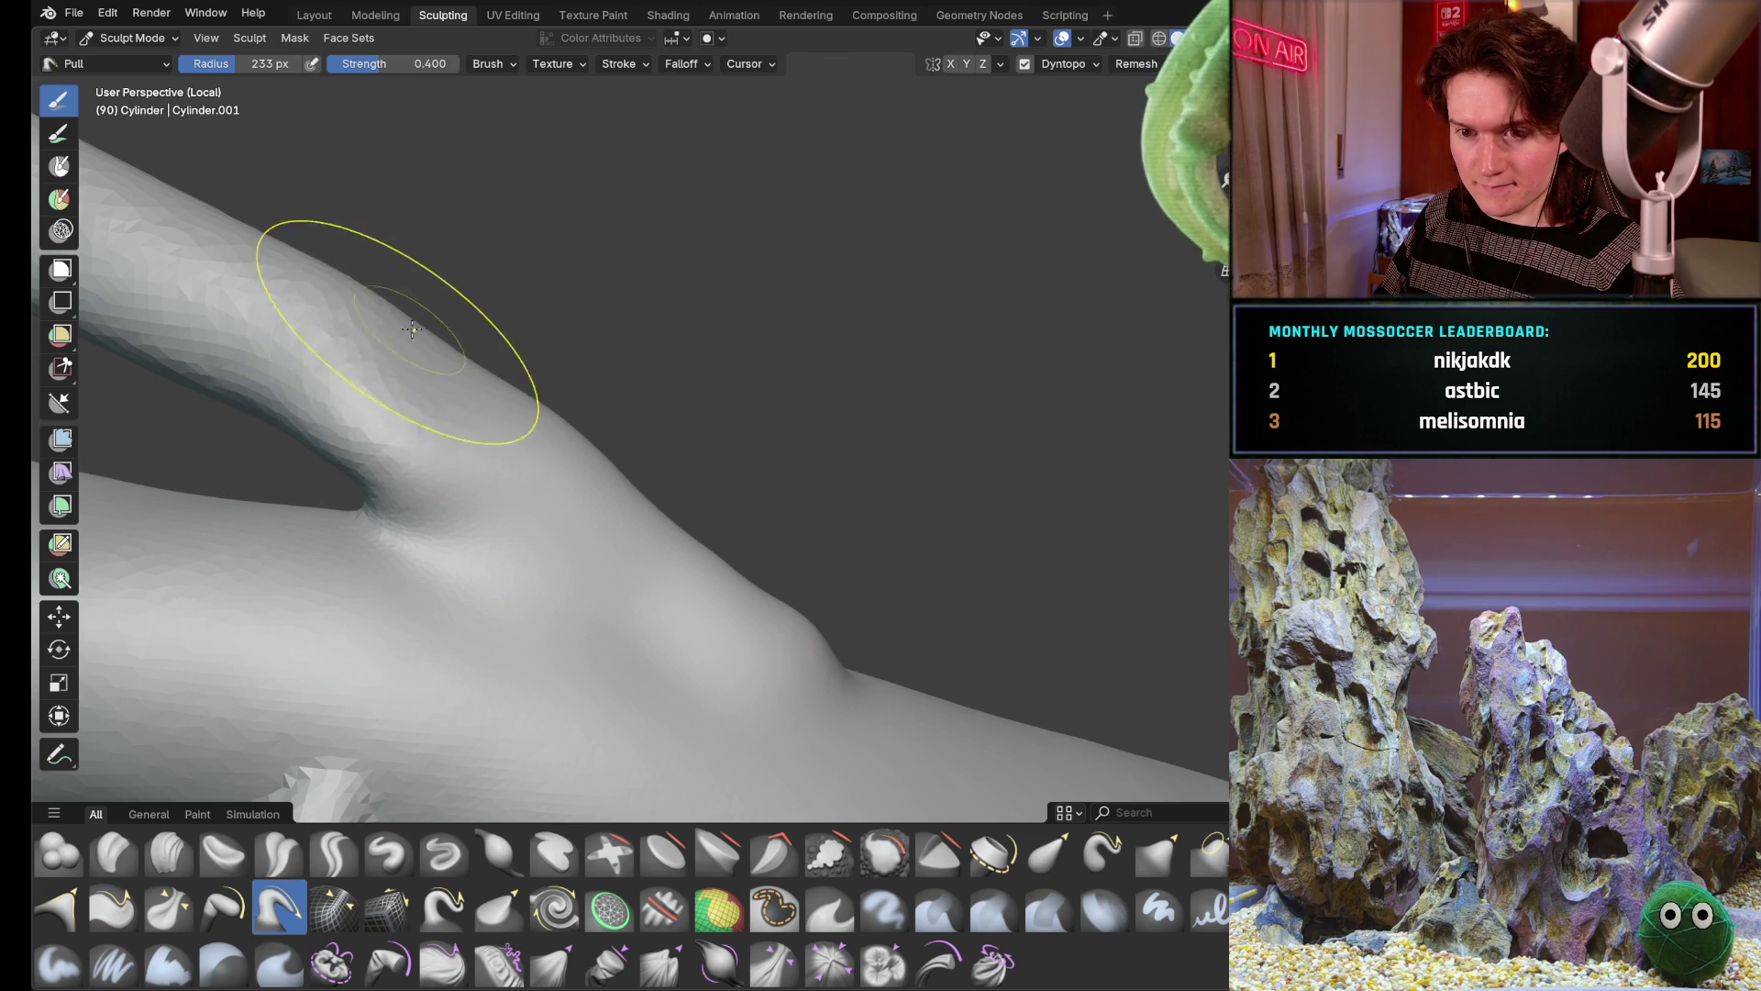
{"action": "left_click_drag", "start_coordinate": [612, 454], "coordinate": [631, 492]}
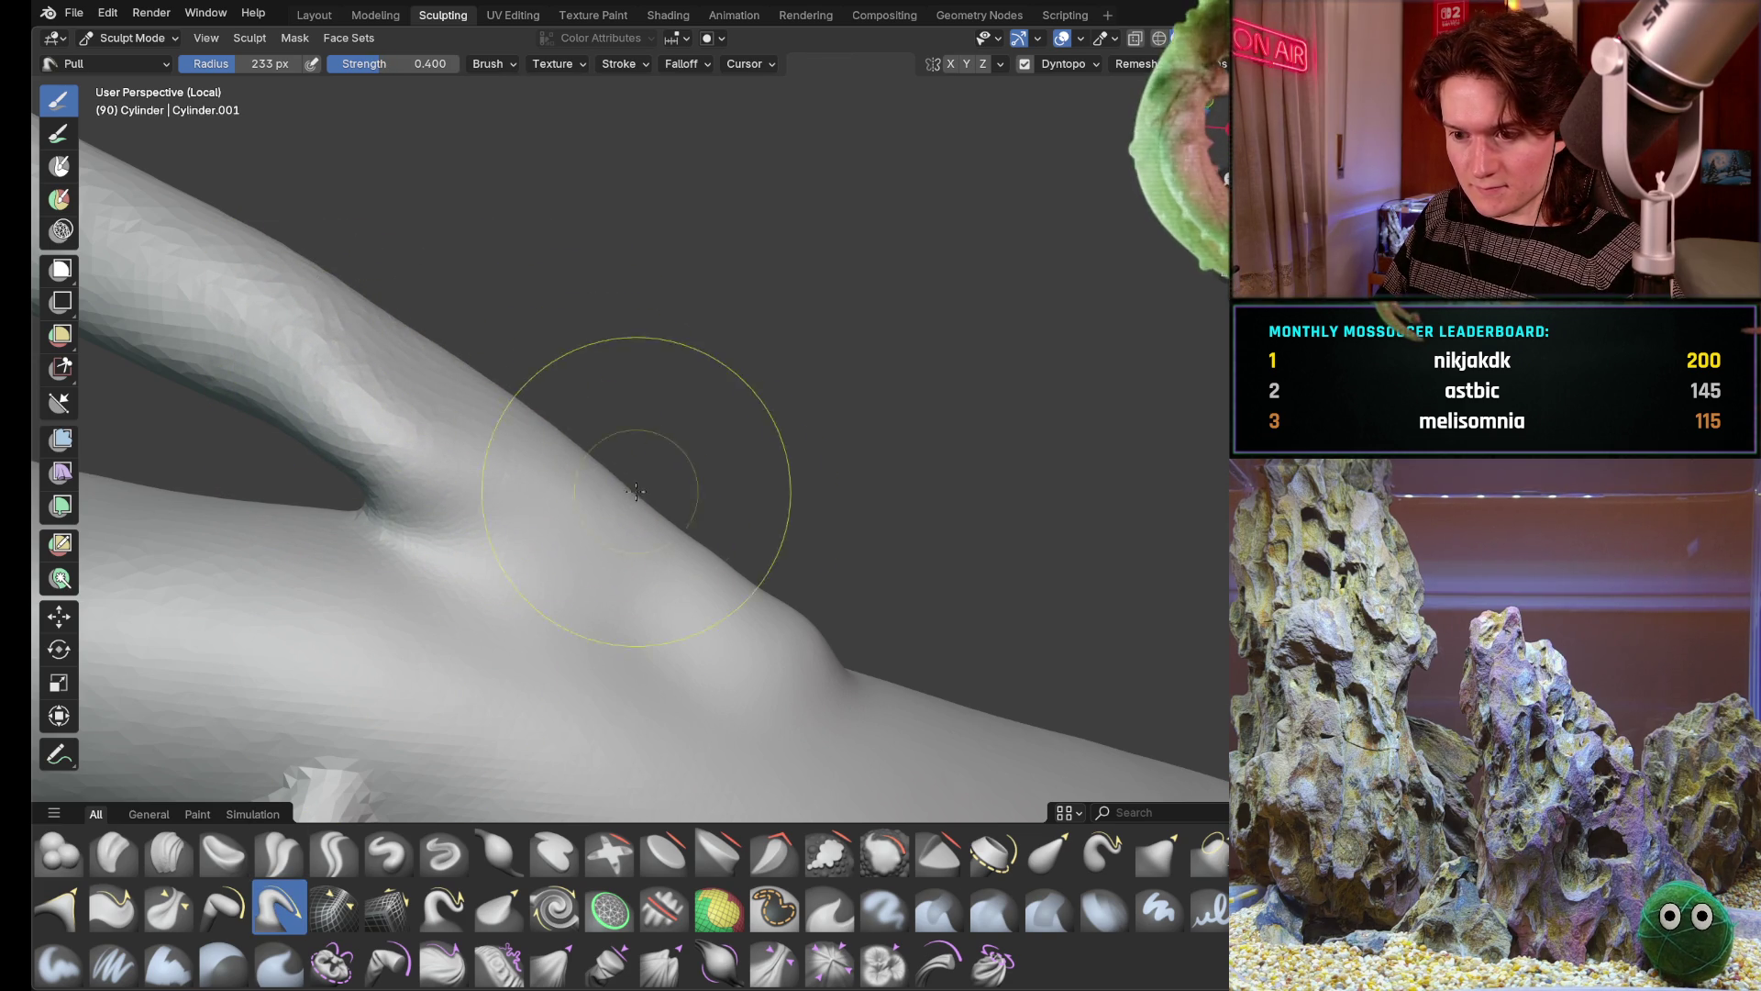
{"action": "left_click_drag", "start_coordinate": [795, 594], "coordinate": [820, 632]}
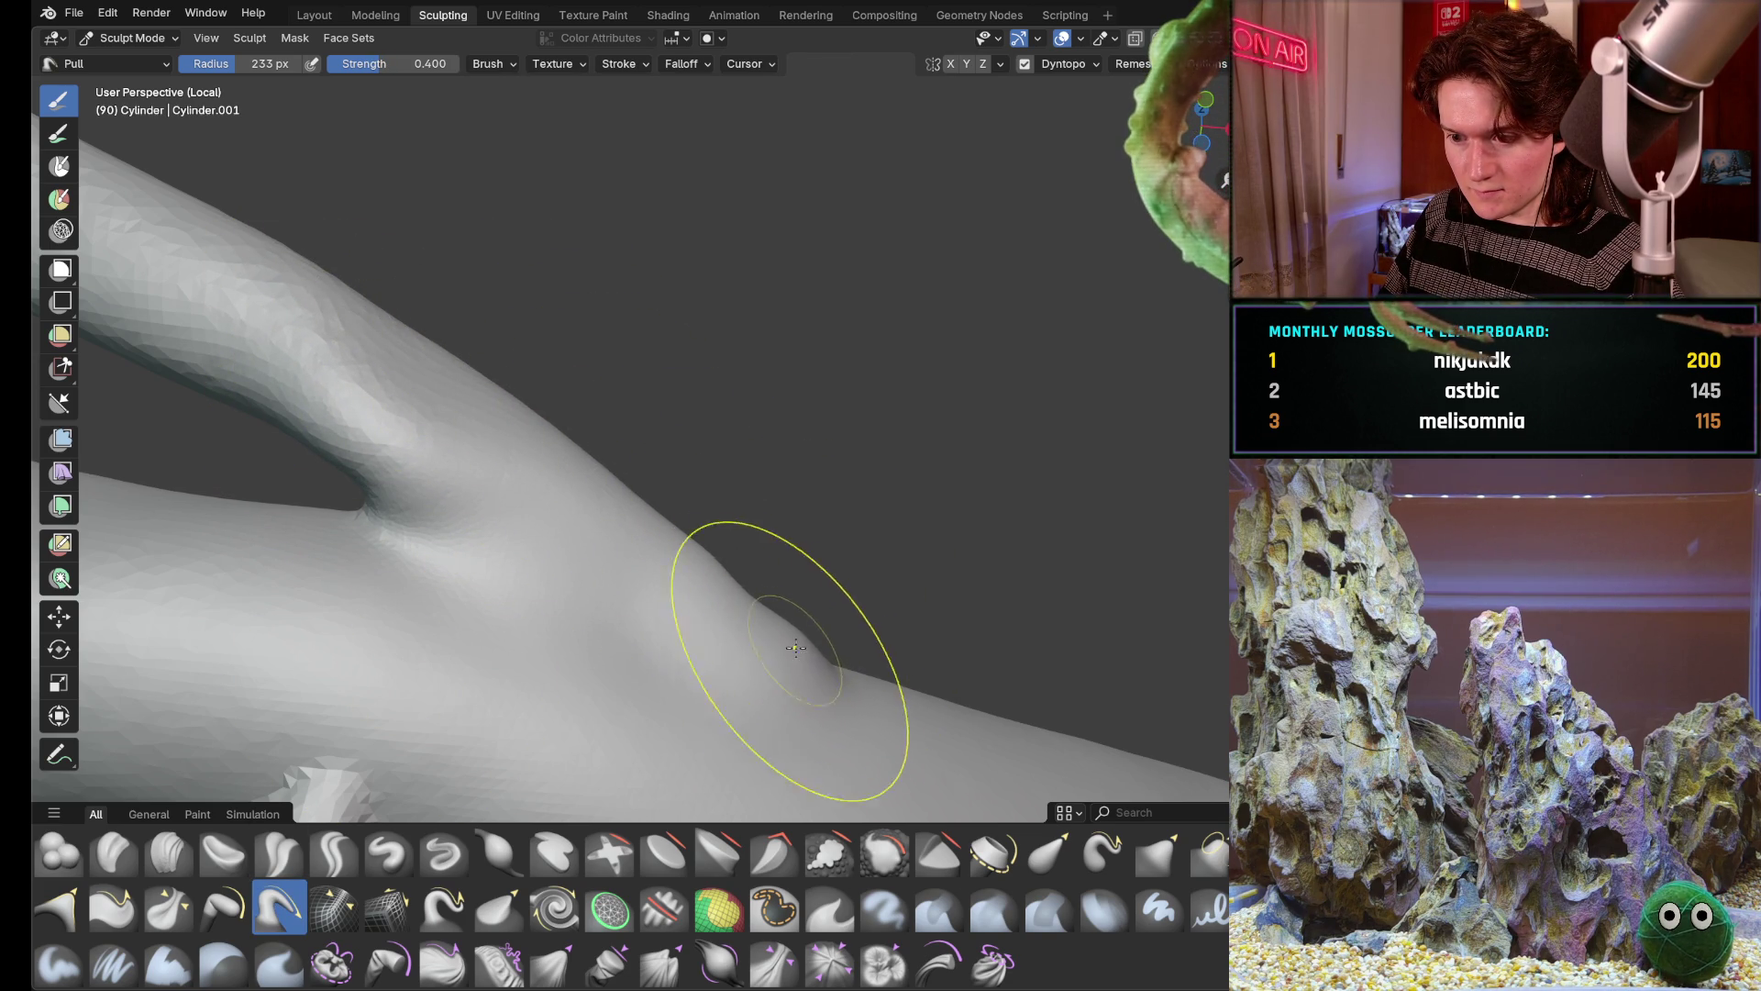
Orbit around the limb and its tips to inspect the branches from close side views
{"action": "mouse_move", "coordinate": [797, 652]}
{"action": "middle_mouse_down"}
{"action": "mouse_move", "coordinate": [772, 606]}
{"action": "mouse_move", "coordinate": [737, 642]}
{"action": "middle_mouse_up"}
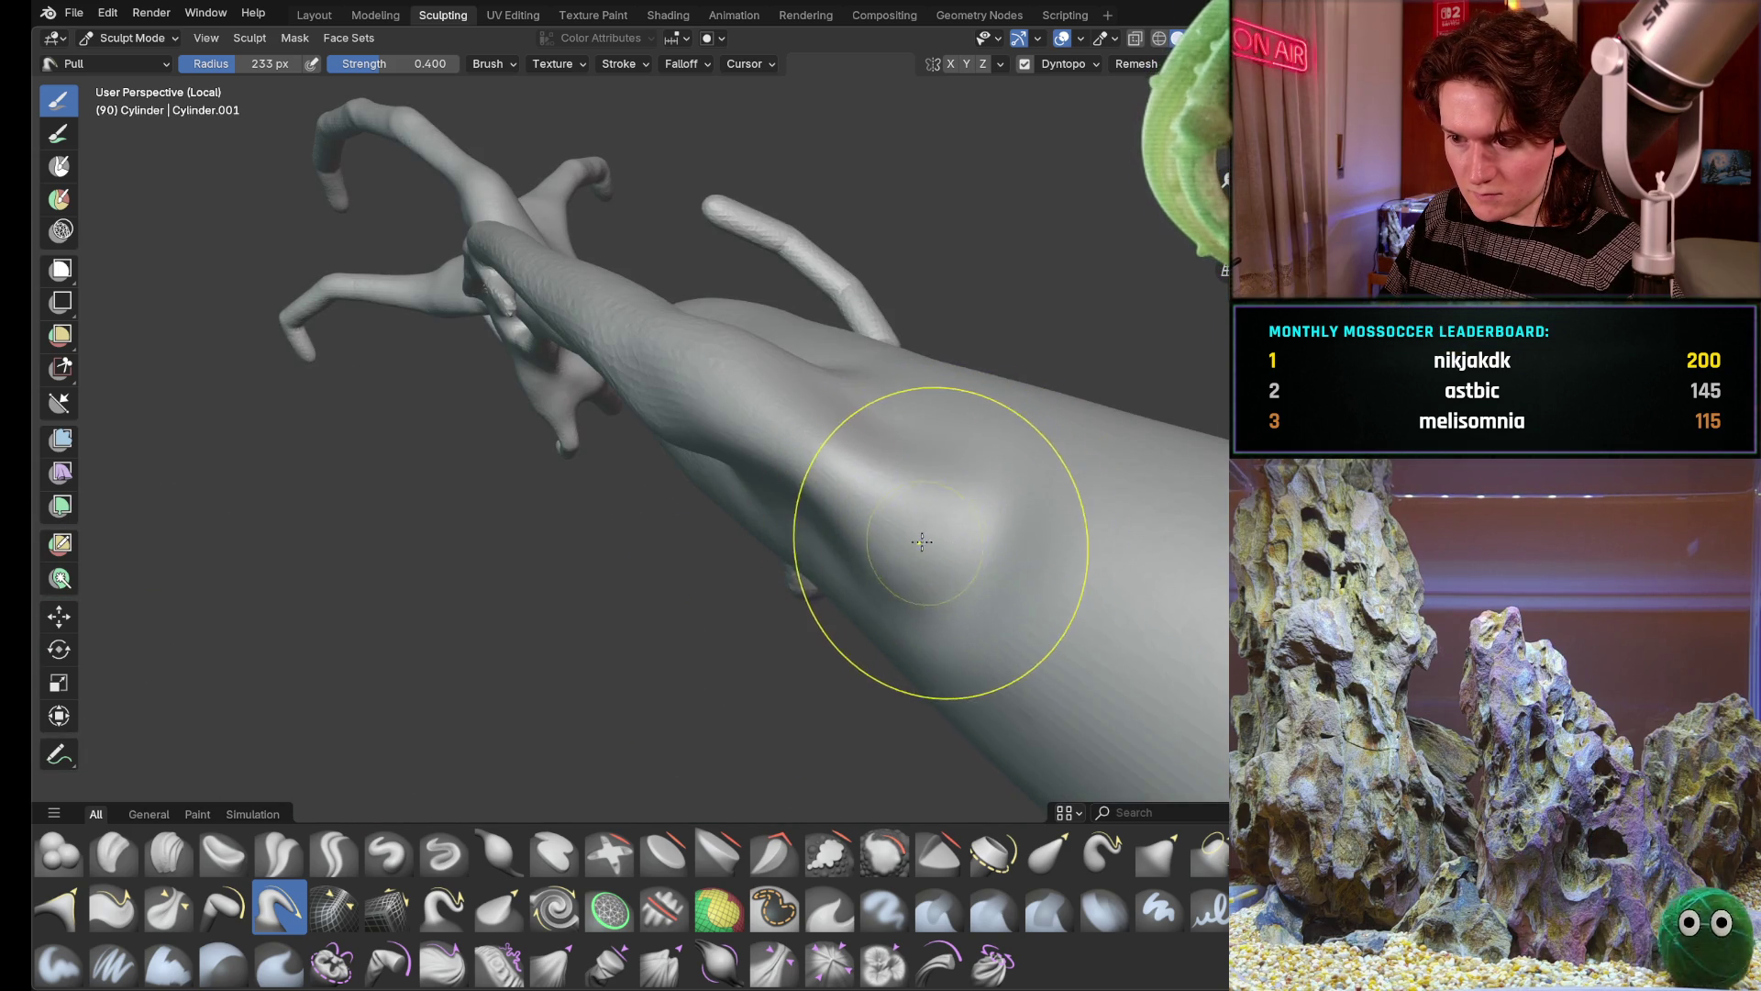
{"action": "middle_click_drag", "start_coordinate": [928, 545], "coordinate": [779, 529]}
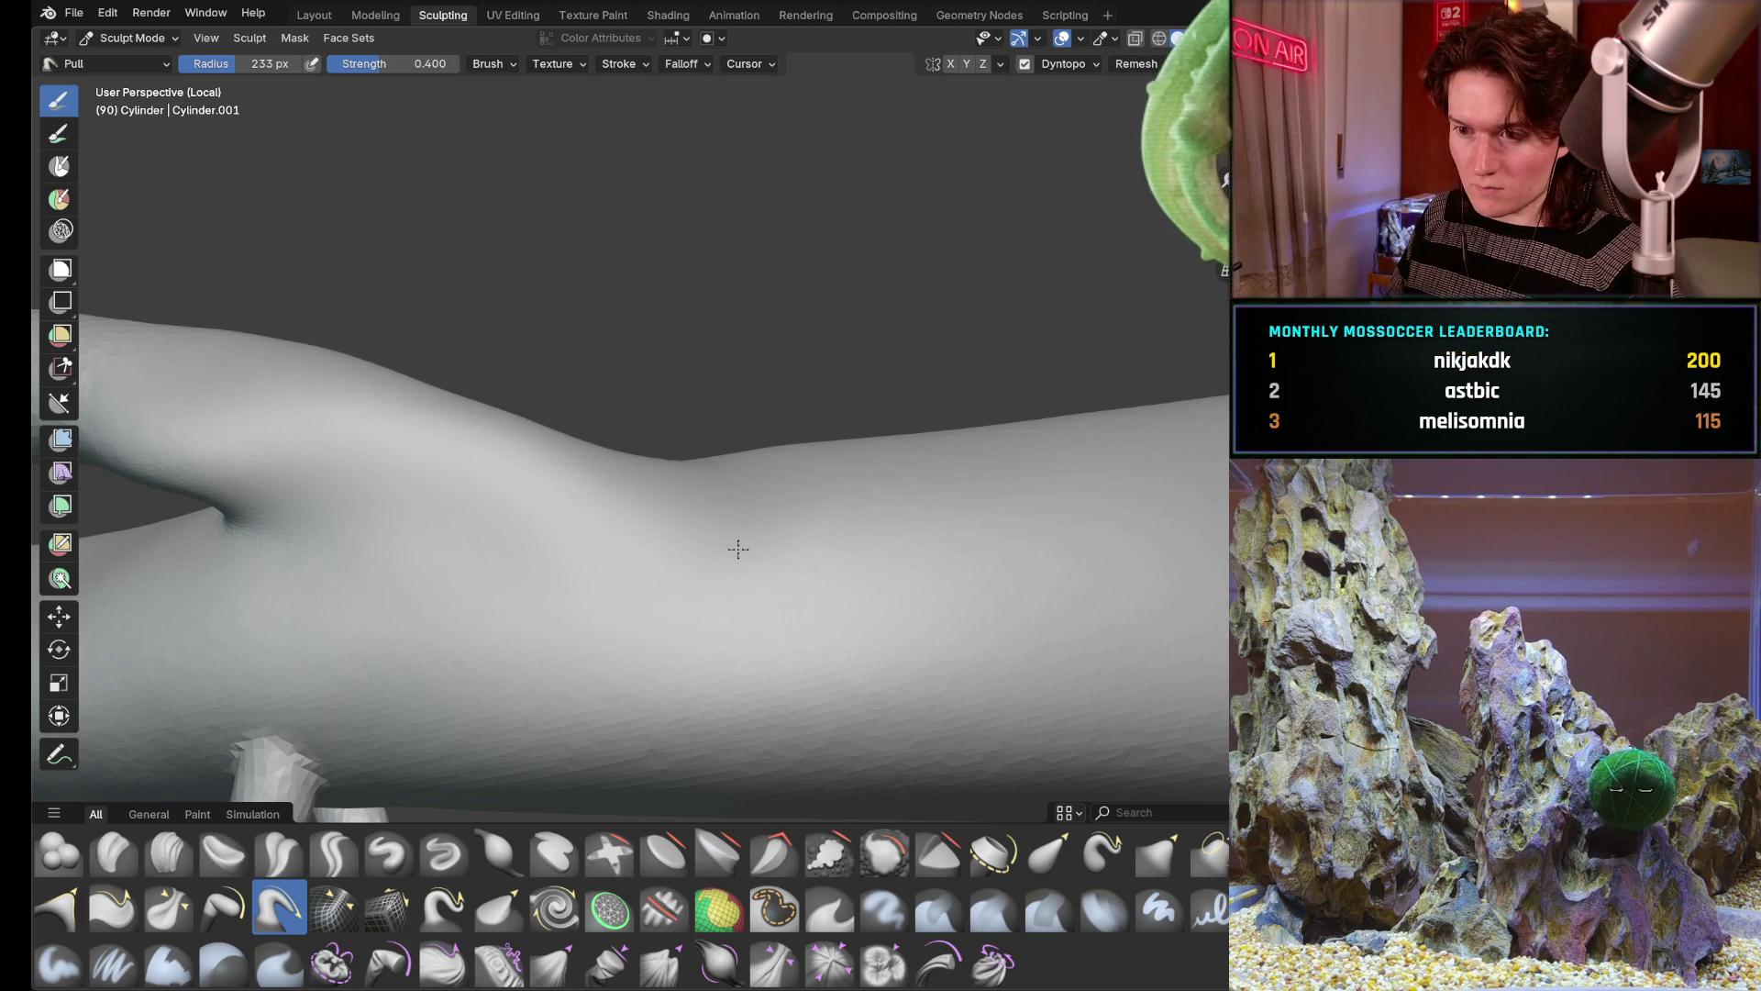
{"action": "middle_click_drag", "start_coordinate": [738, 551], "coordinate": [773, 526]}
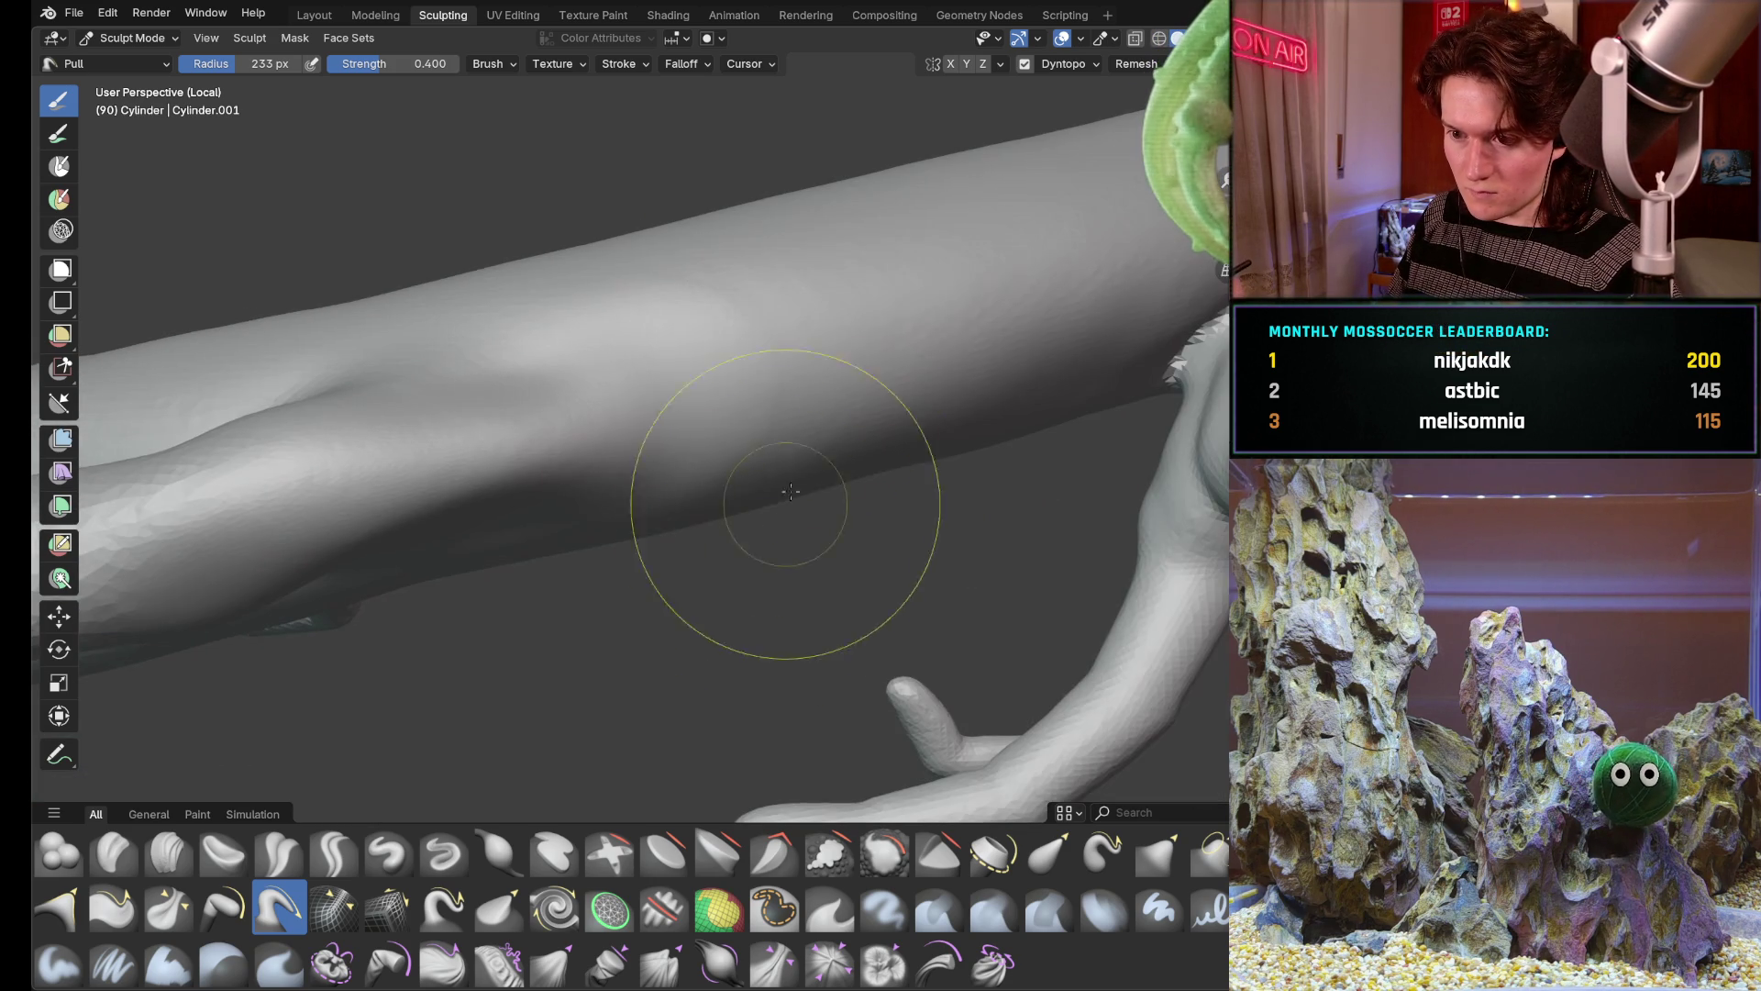
{"action": "mouse_move", "coordinate": [796, 406]}
{"action": "middle_mouse_down"}
{"action": "mouse_move", "coordinate": [618, 438]}
{"action": "mouse_move", "coordinate": [524, 366]}
{"action": "mouse_move", "coordinate": [606, 345]}
{"action": "middle_mouse_up"}
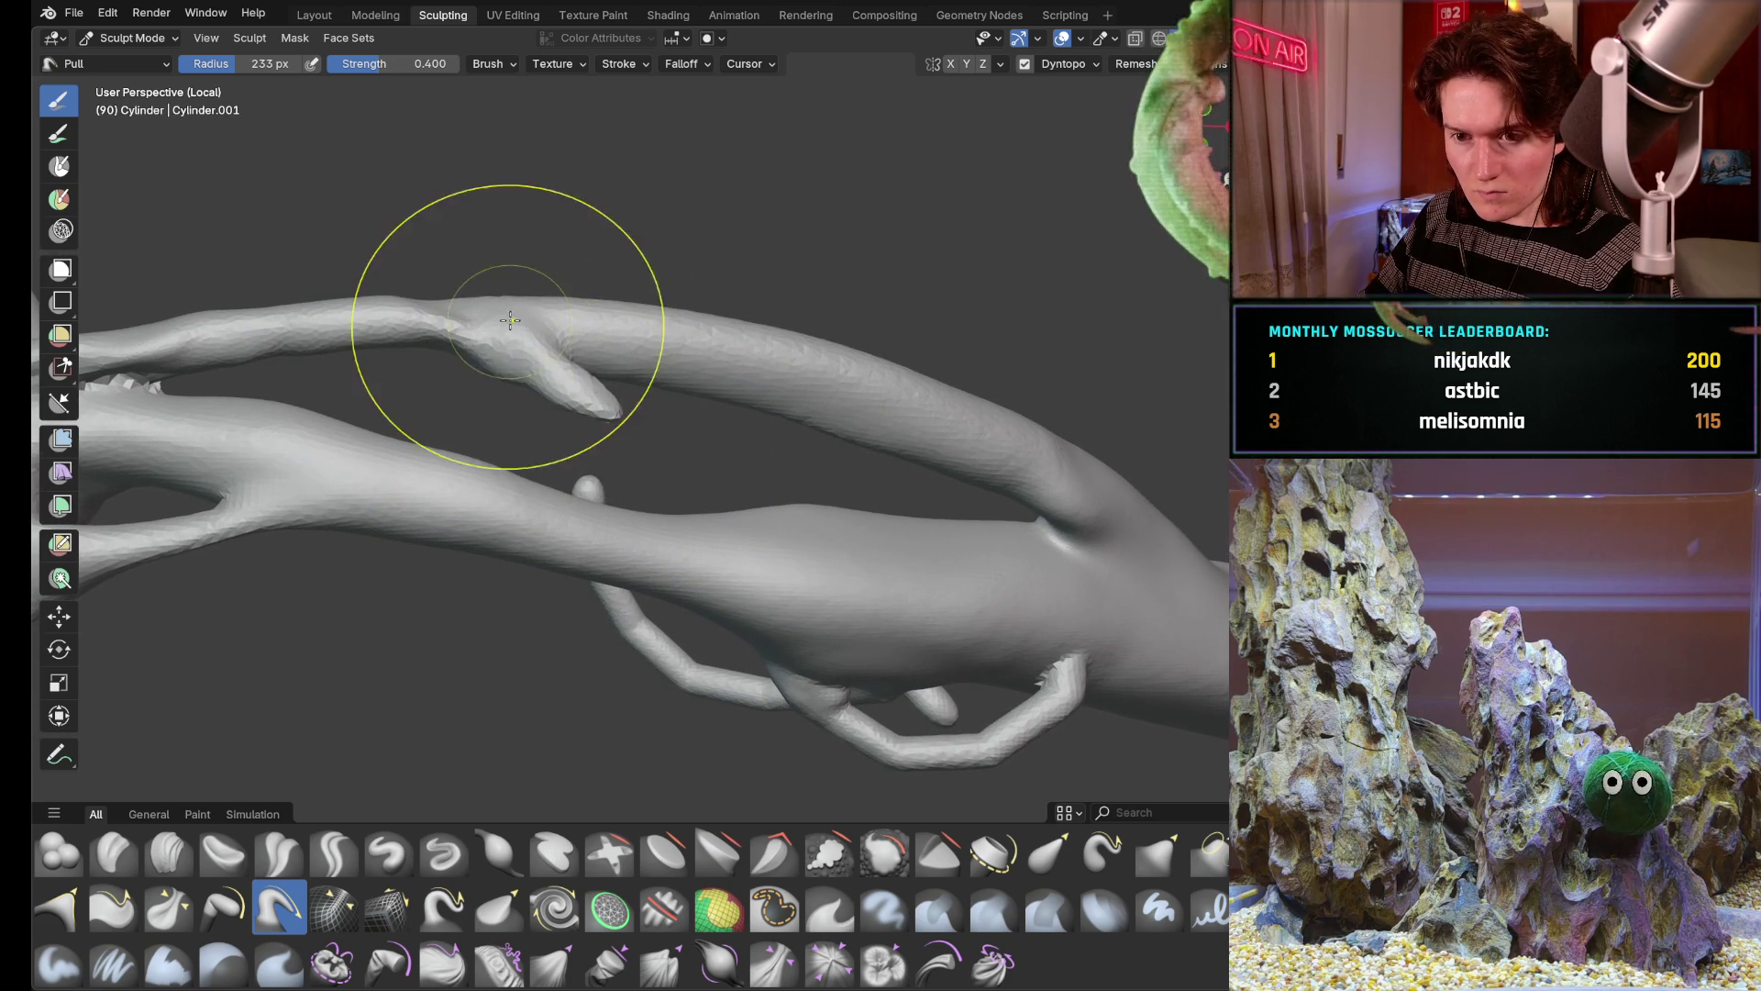
Shrink the brush radius to 169 px and pull a thin ridge along the slender branch
{"action": "key", "text": "f"}
{"action": "left_click", "coordinate": [772, 345]}
{"action": "middle_click_drag", "start_coordinate": [757, 373], "coordinate": [650, 350]}
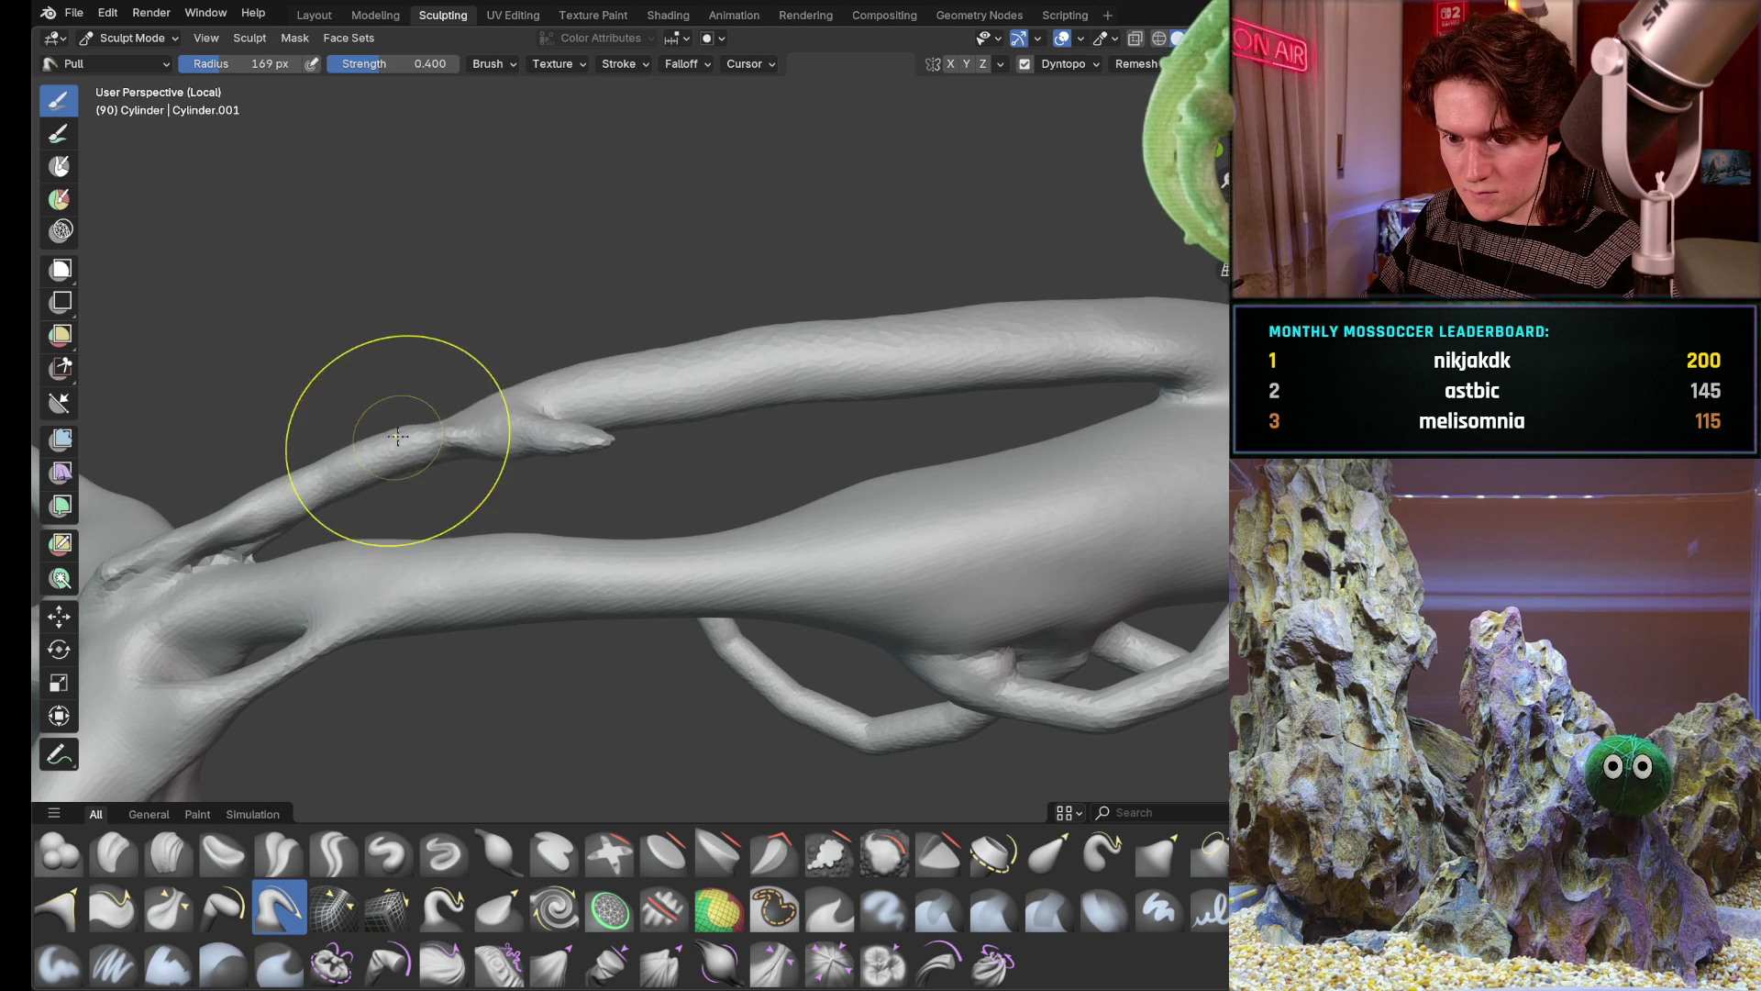
{"action": "left_click_drag", "start_coordinate": [581, 369], "coordinate": [963, 313]}
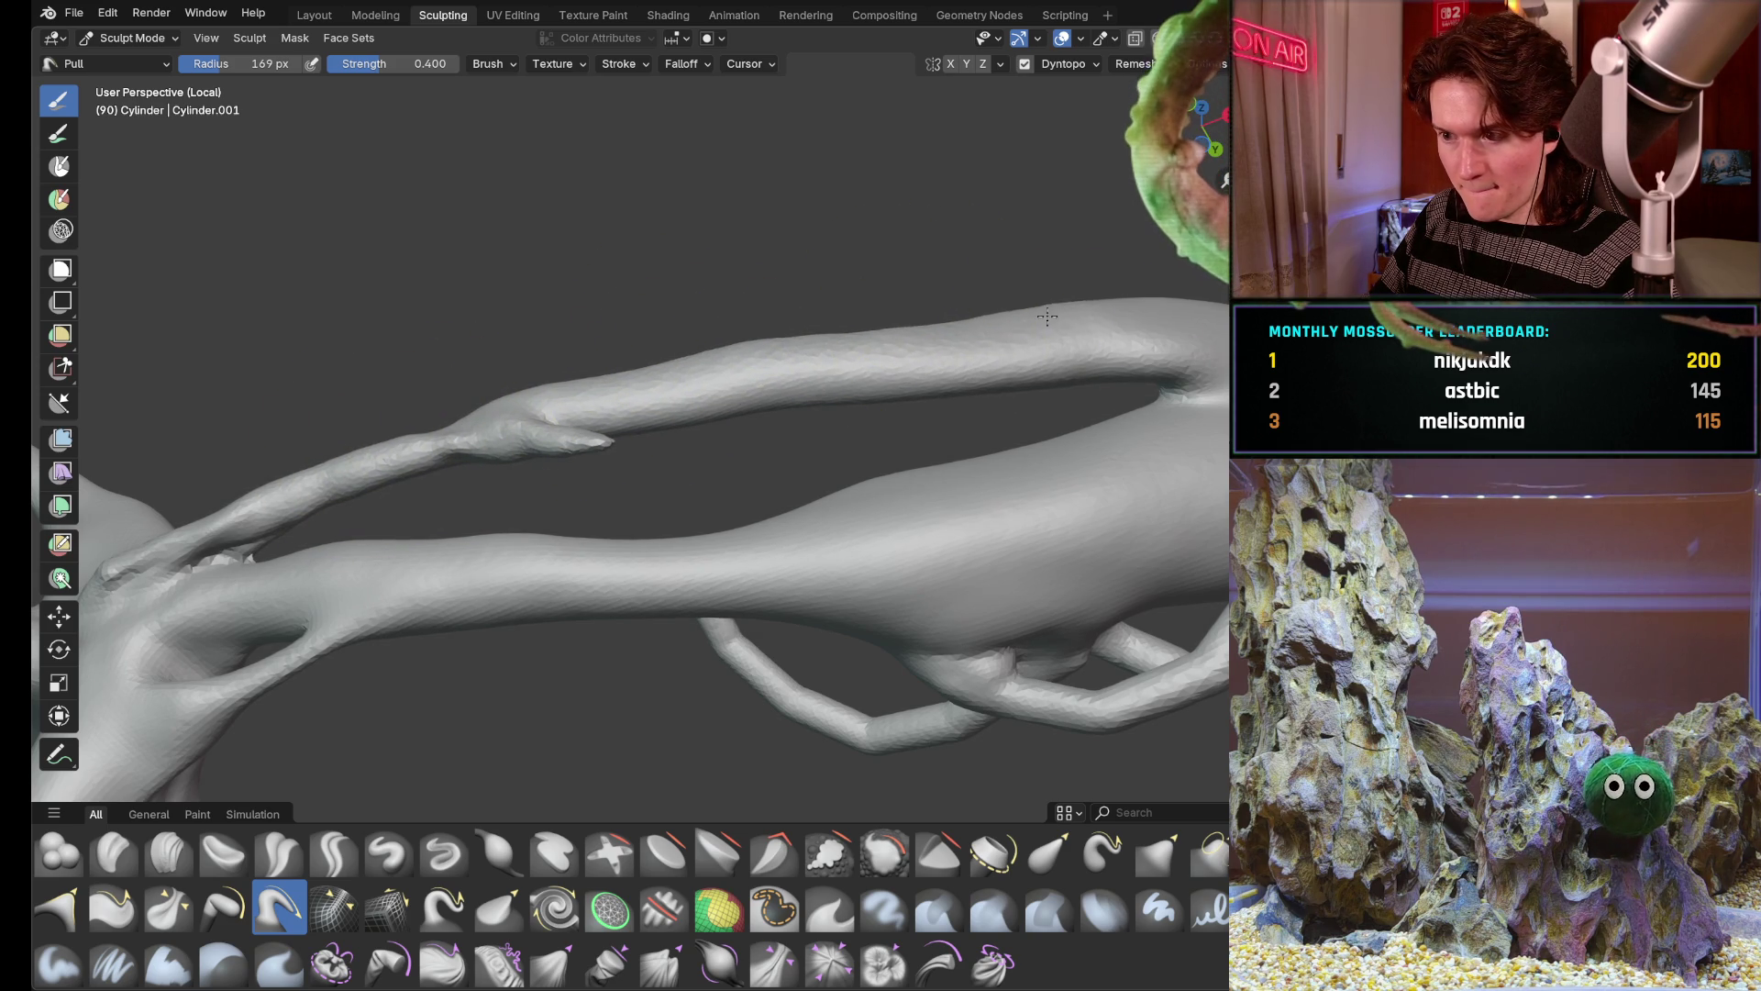
{"action": "scroll", "coordinate": [881, 289], "scroll_direction": "down", "scroll_amount": 3}
{"action": "mouse_move", "coordinate": [974, 264]}
{"action": "middle_mouse_down"}
{"action": "mouse_move", "coordinate": [881, 290]}
{"action": "mouse_move", "coordinate": [716, 455]}
{"action": "mouse_move", "coordinate": [630, 416]}
{"action": "mouse_move", "coordinate": [671, 402]}
{"action": "mouse_move", "coordinate": [578, 441]}
{"action": "mouse_move", "coordinate": [523, 492]}
{"action": "middle_mouse_up"}
{"action": "scroll", "coordinate": [630, 416], "scroll_direction": "up", "scroll_amount": 4}
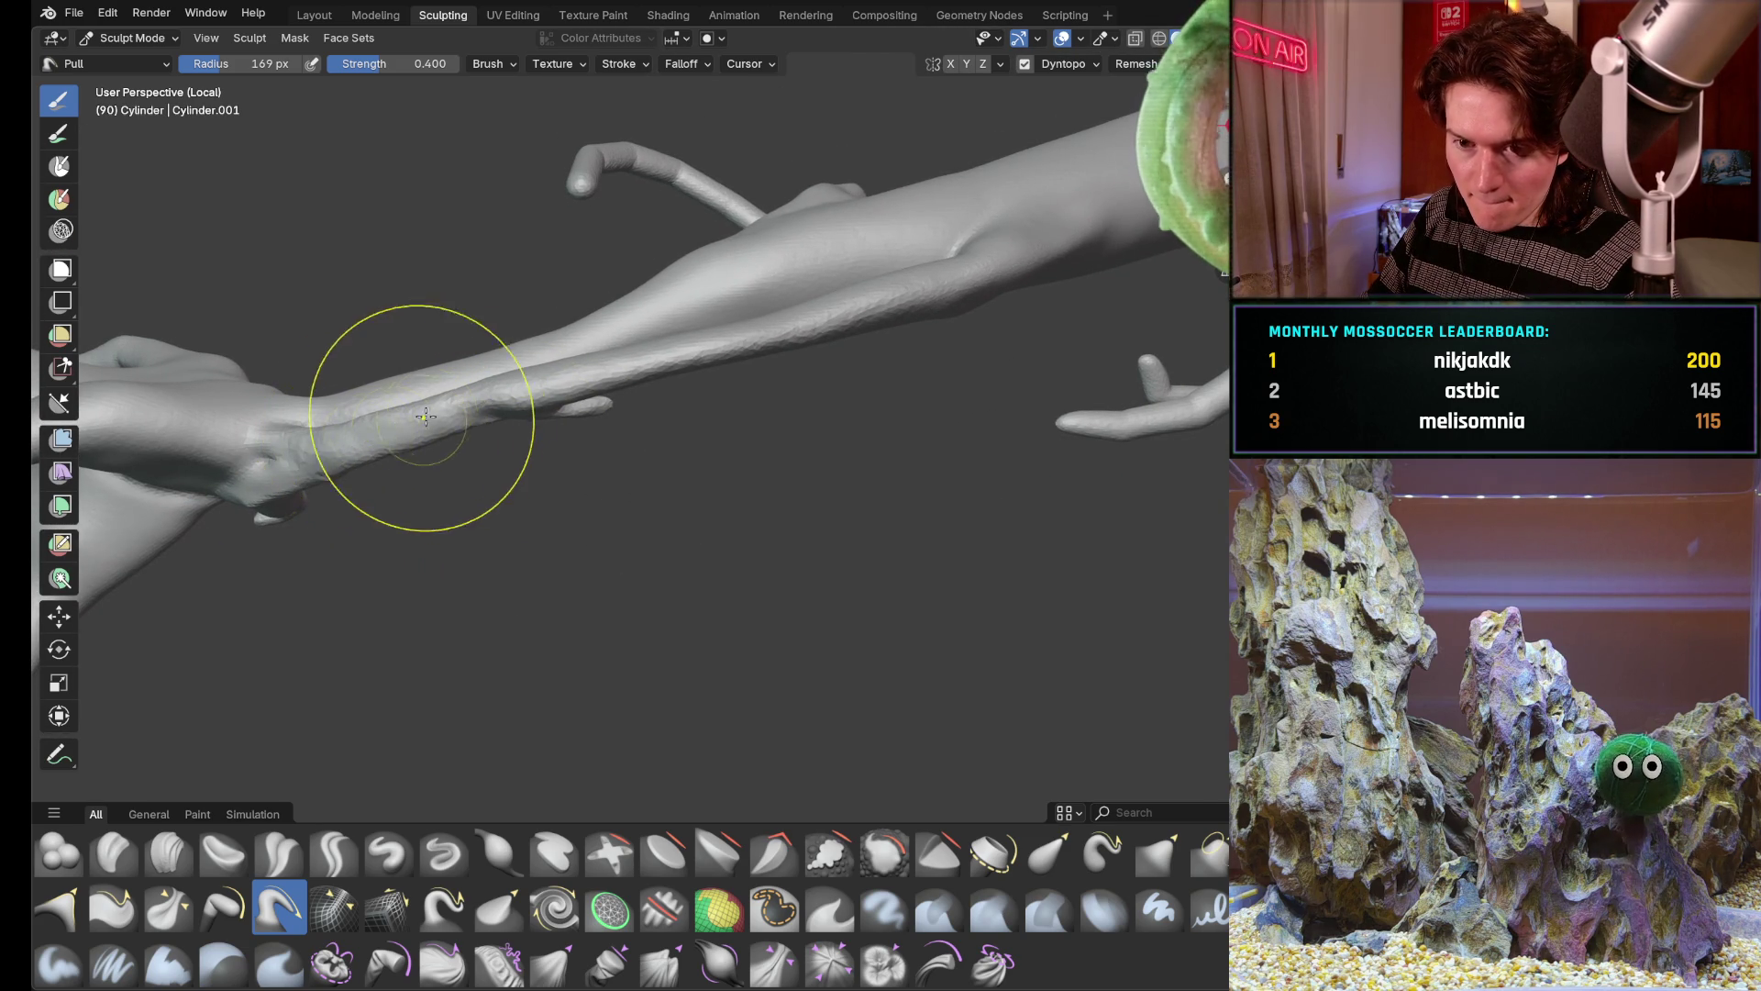
{"action": "key", "text": "f"}
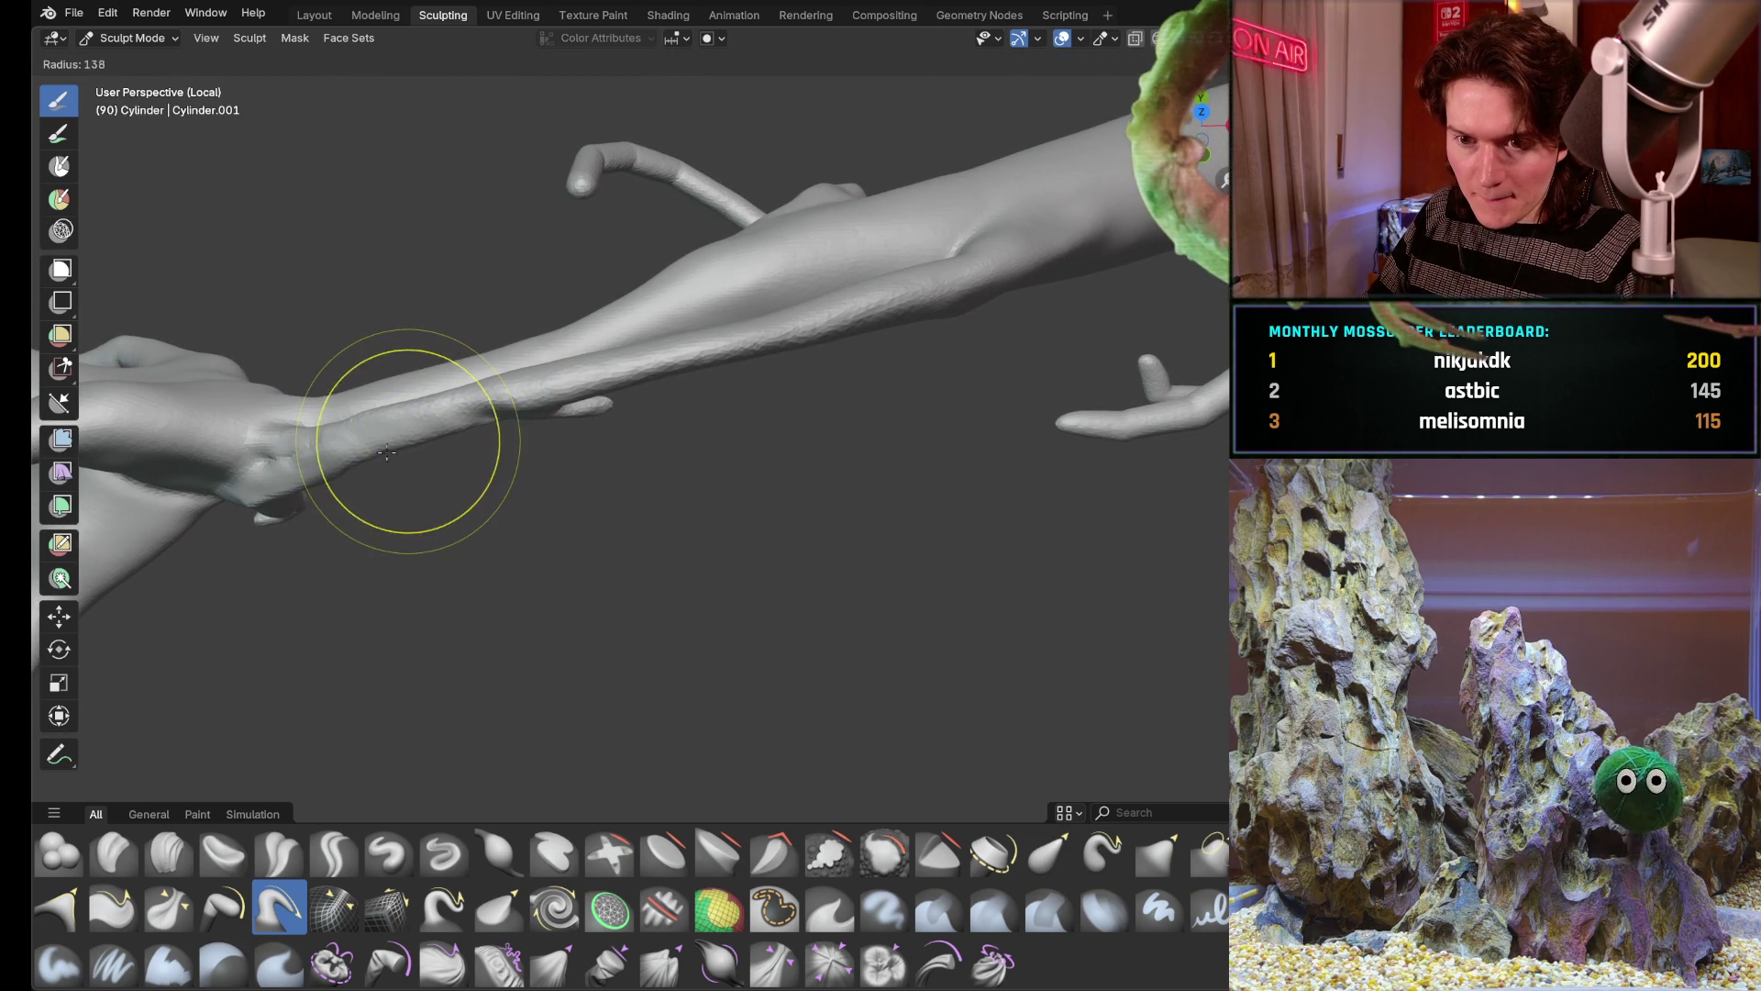
Confirm the smaller radius and orbit the model horizontally to close in on the branch
{"action": "left_click", "coordinate": [386, 421]}
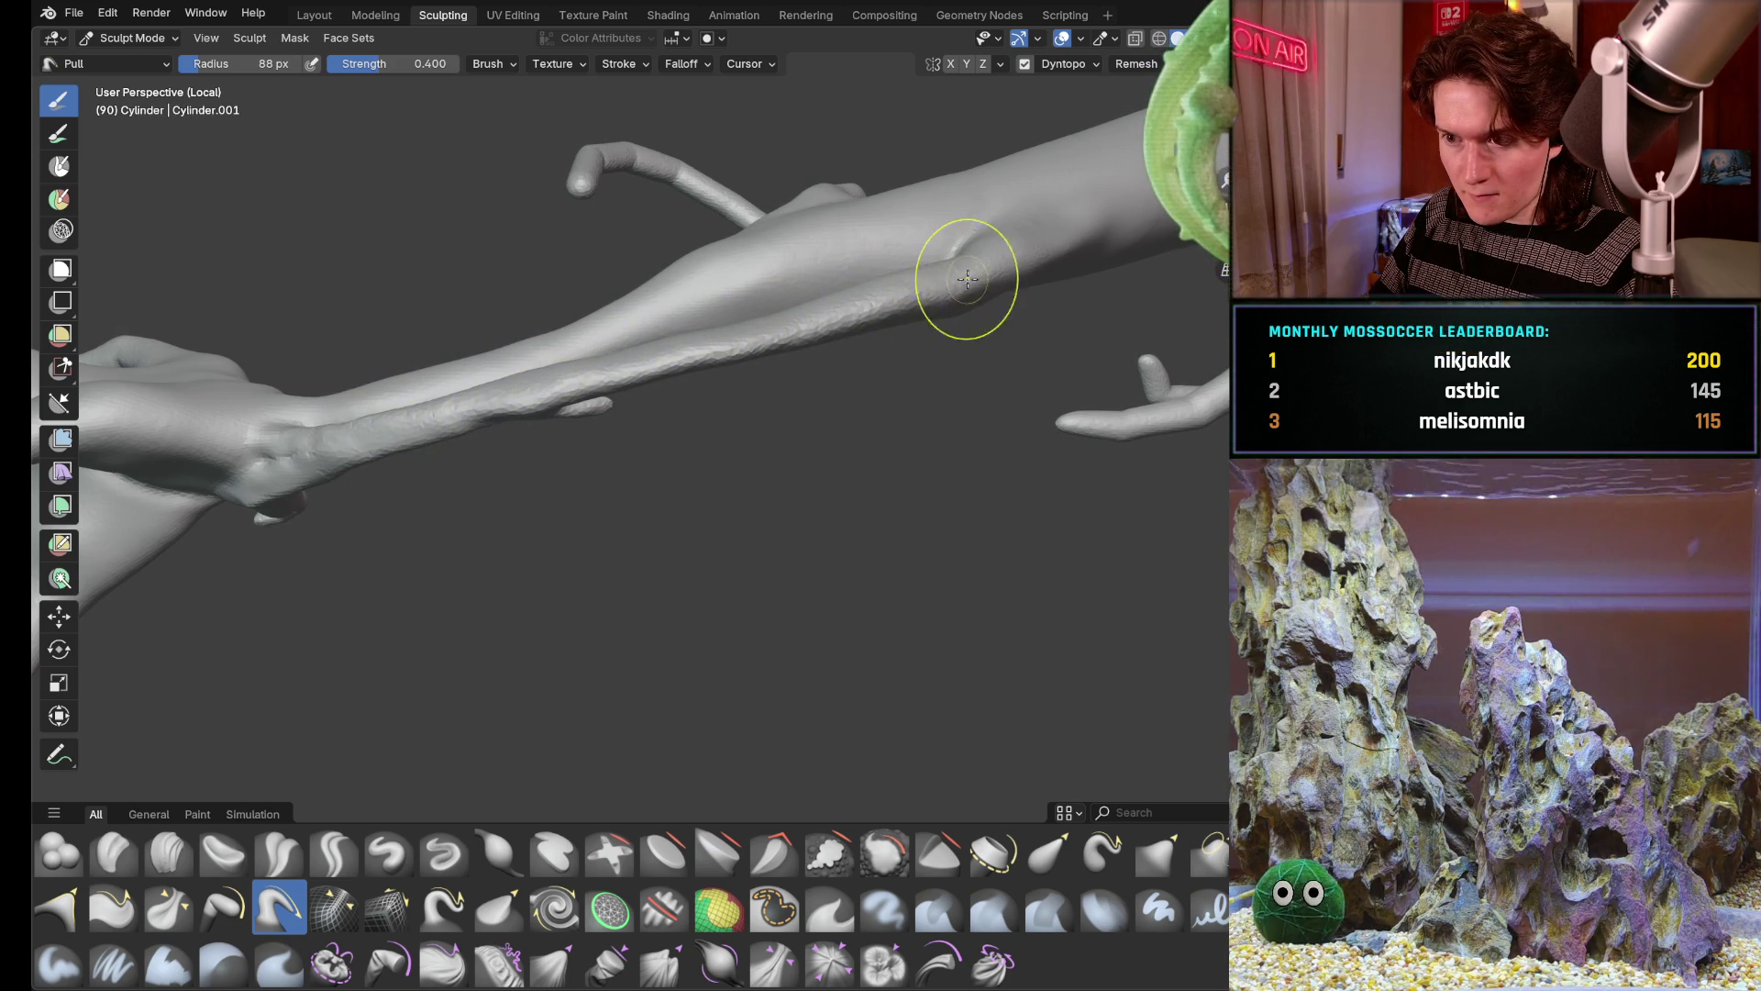
{"action": "middle_click_drag", "start_coordinate": [902, 314], "coordinate": [826, 262]}
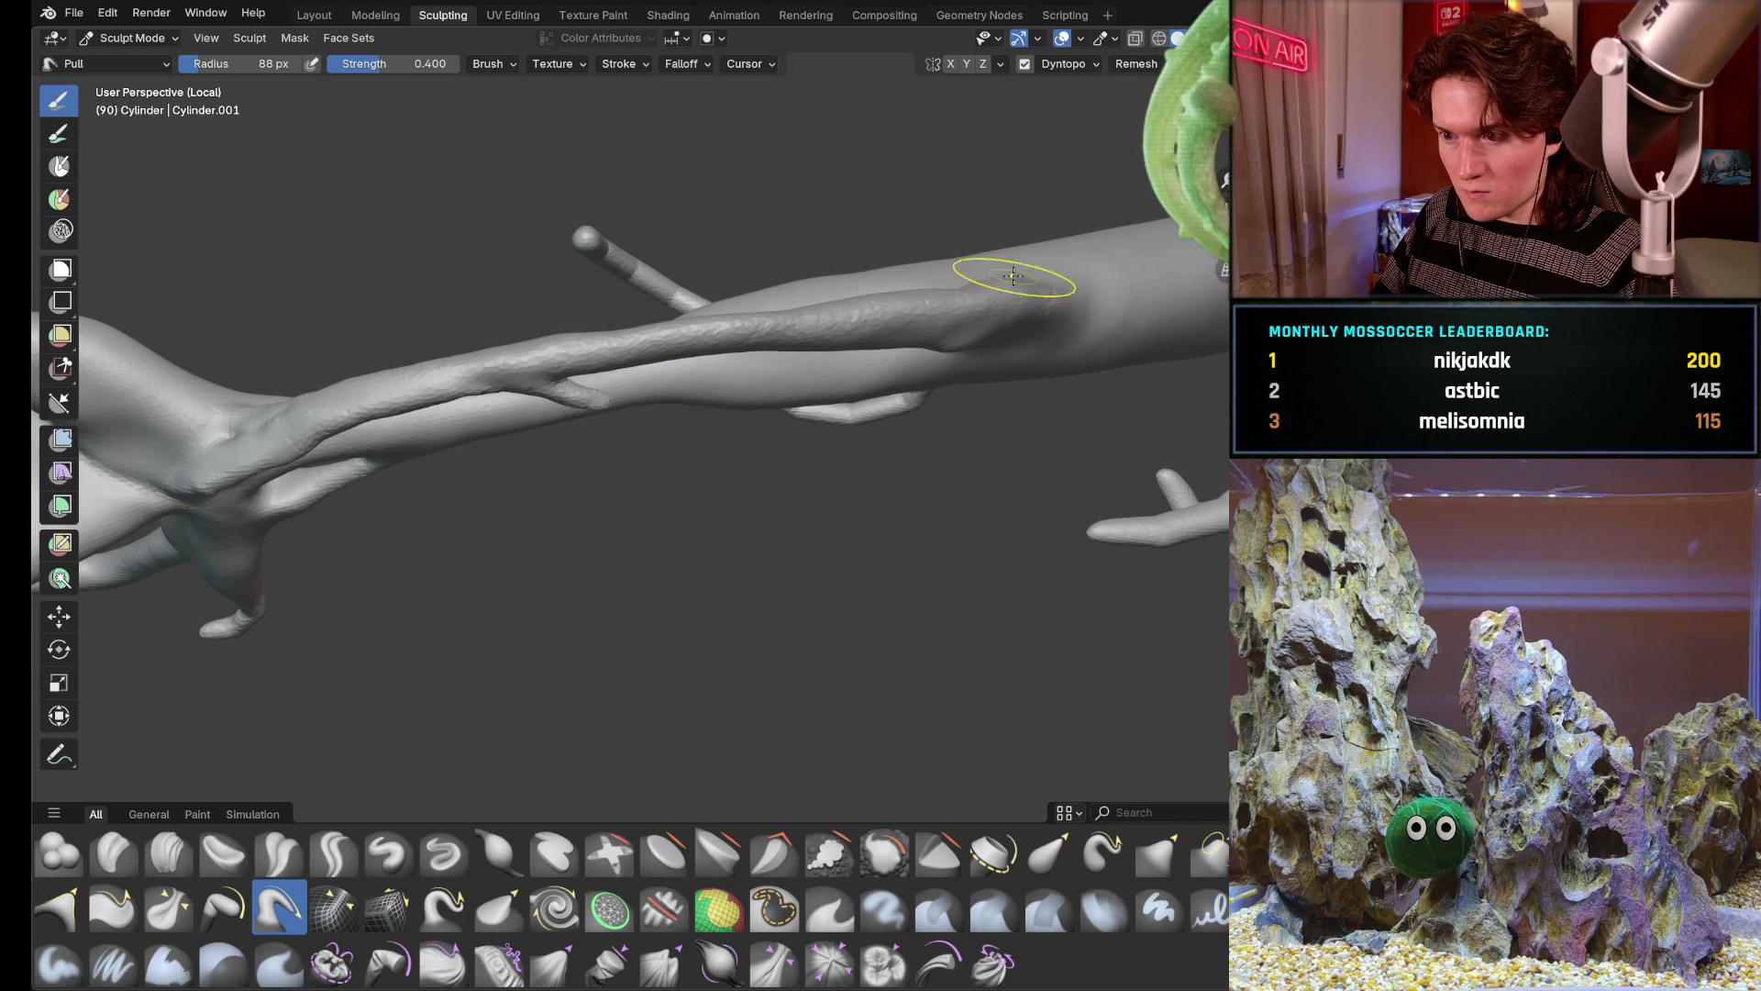
{"action": "middle_click_drag", "start_coordinate": [947, 341], "coordinate": [877, 244]}
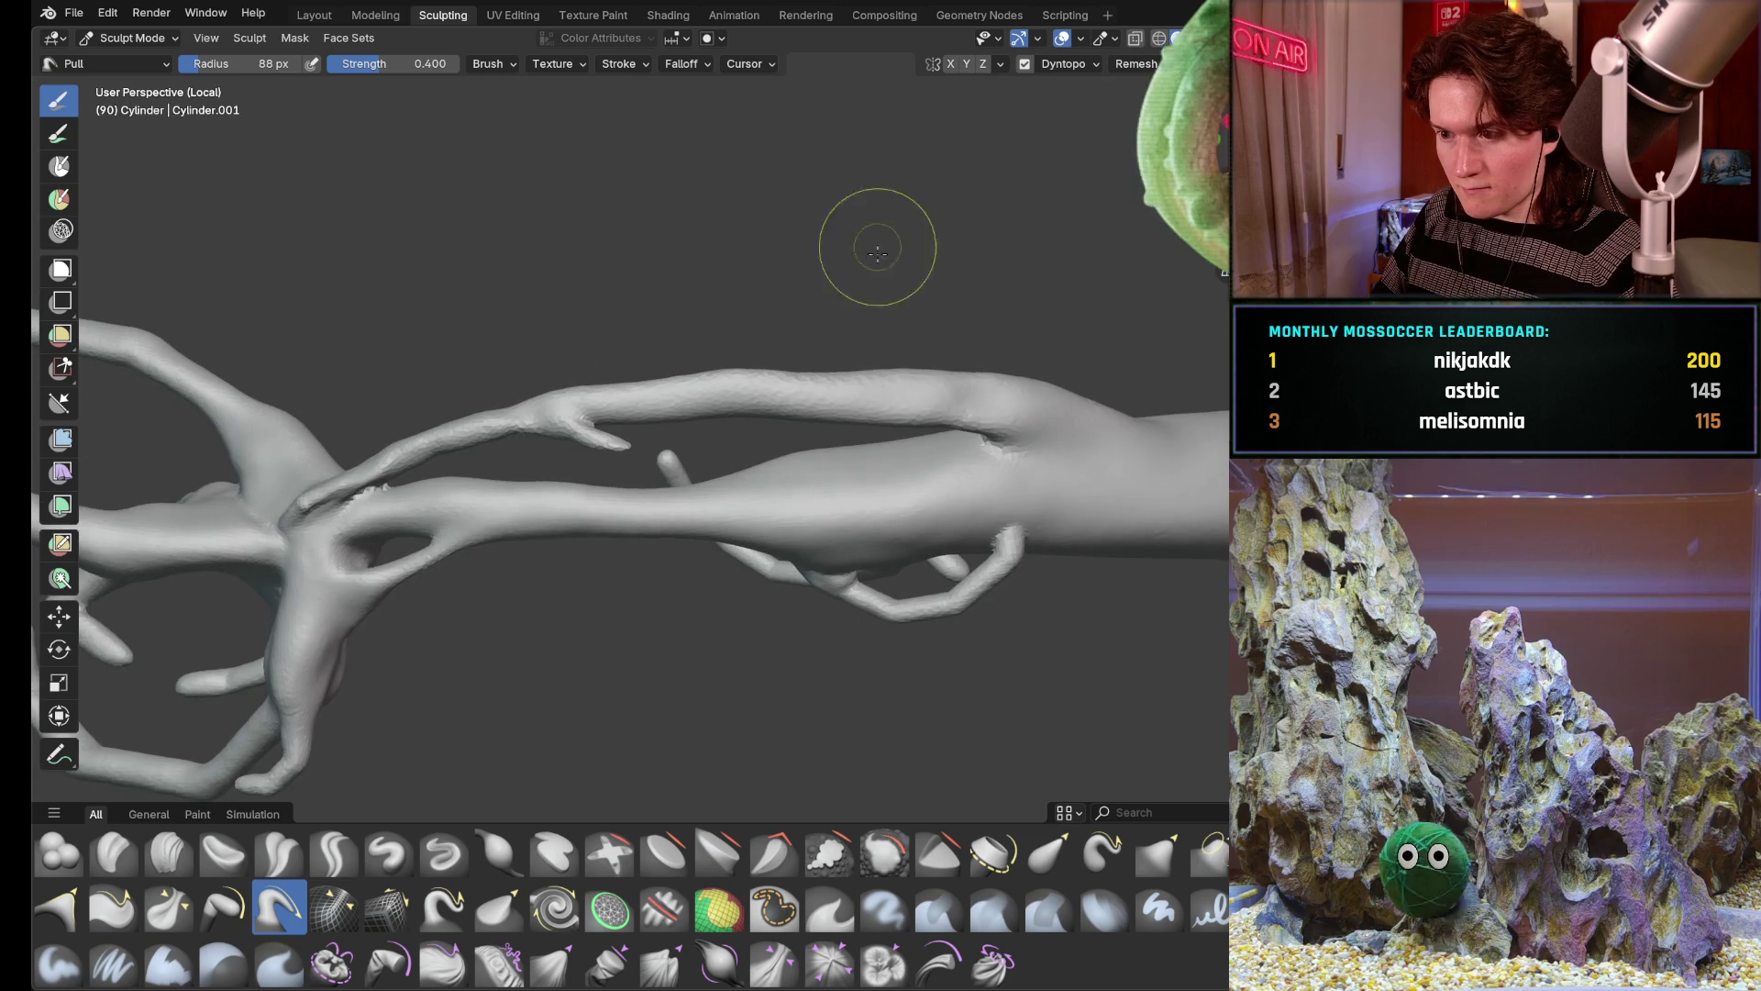
{"action": "mouse_move", "coordinate": [858, 402]}
{"action": "middle_mouse_down"}
{"action": "mouse_move", "coordinate": [744, 413]}
{"action": "mouse_move", "coordinate": [853, 401]}
{"action": "mouse_move", "coordinate": [771, 468]}
{"action": "mouse_move", "coordinate": [744, 536]}
{"action": "middle_mouse_up"}
{"action": "scroll", "coordinate": [771, 469], "scroll_direction": "down", "scroll_amount": 2}
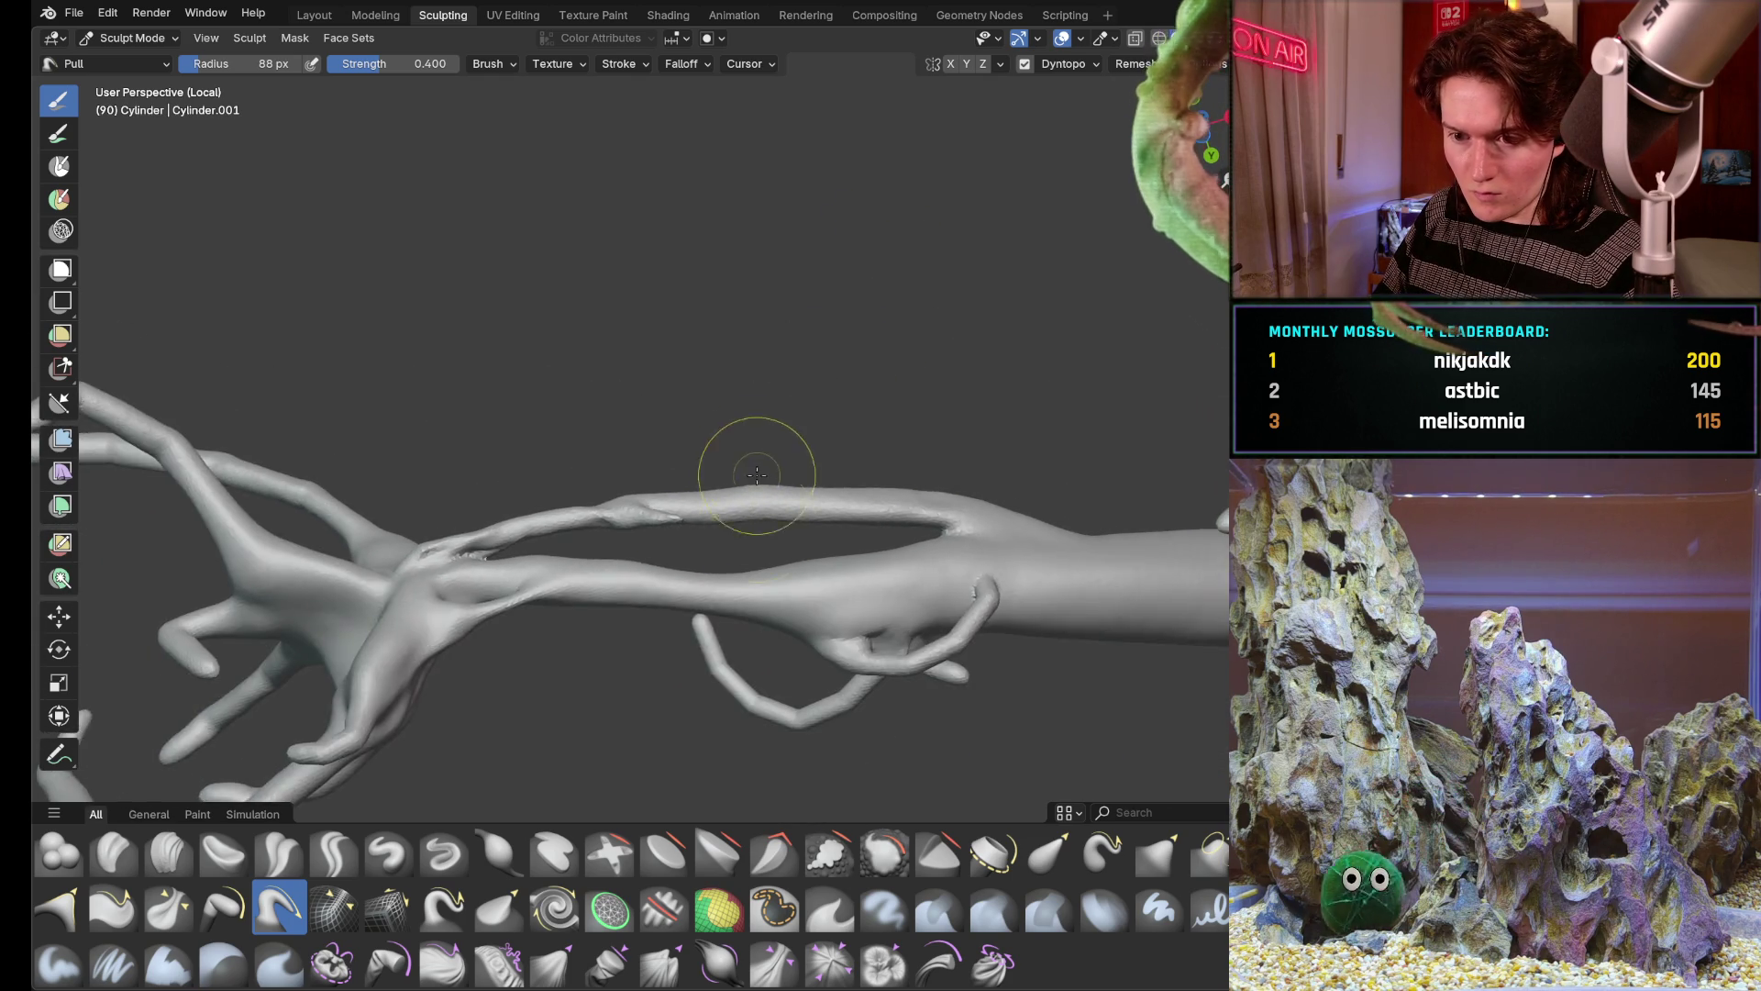
{"action": "scroll", "coordinate": [768, 559], "scroll_direction": "down", "scroll_amount": 4}
{"action": "scroll", "coordinate": [771, 550], "scroll_direction": "down", "scroll_amount": 2}
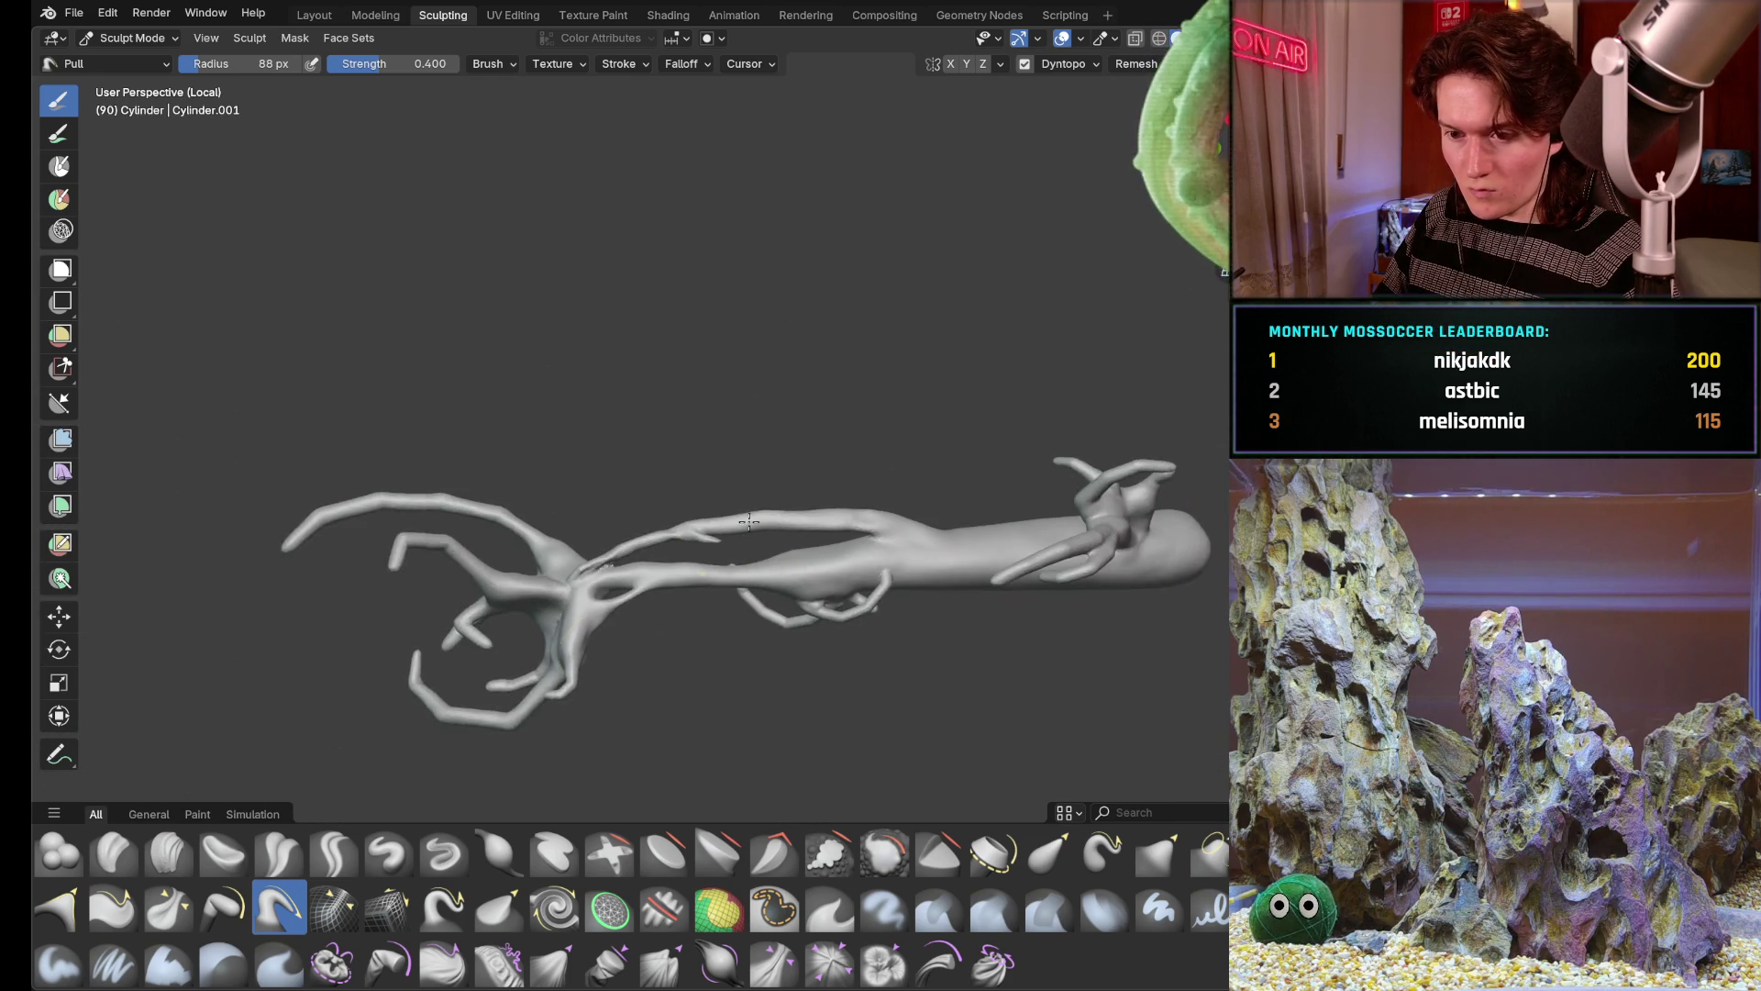
{"action": "middle_click_drag", "start_coordinate": [771, 551], "coordinate": [823, 569]}
{"action": "middle_click_drag", "start_coordinate": [677, 751], "coordinate": [829, 589]}
{"action": "scroll", "coordinate": [813, 481], "scroll_direction": "up", "scroll_amount": 3}
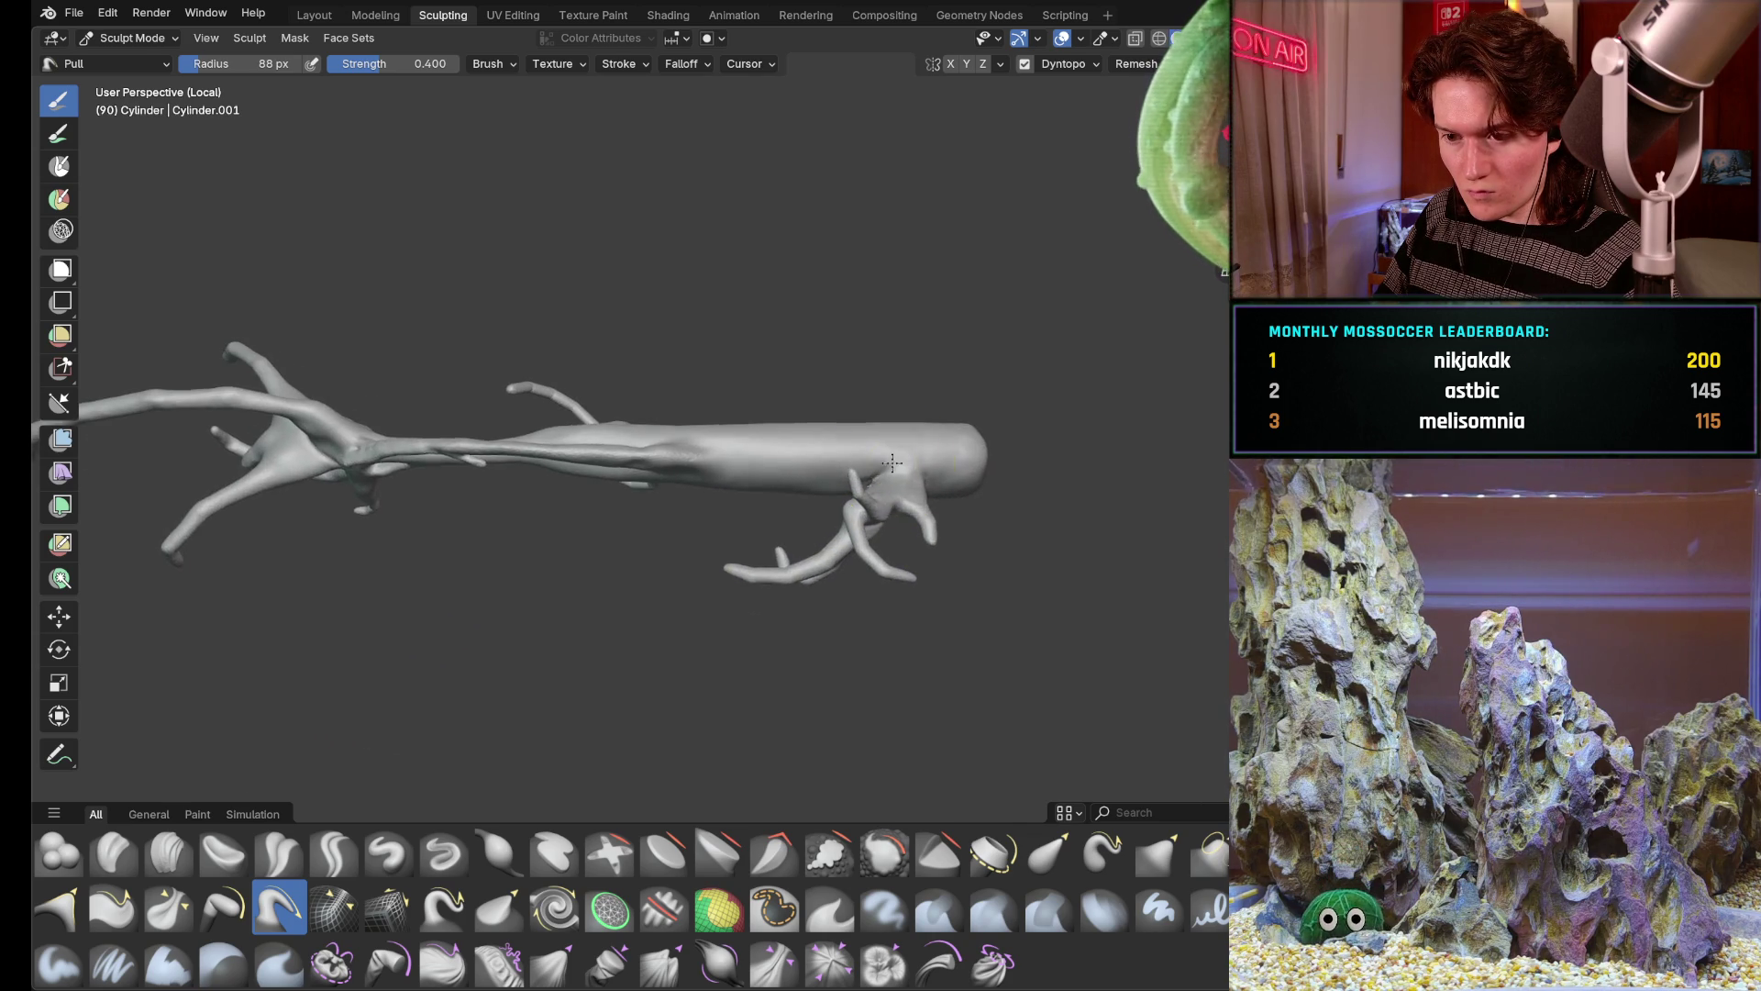
{"action": "scroll", "coordinate": [770, 454], "scroll_direction": "up", "scroll_amount": 4}
{"action": "scroll", "coordinate": [744, 496], "scroll_direction": "up", "scroll_amount": 2}
{"action": "mouse_move", "coordinate": [734, 506]}
{"action": "middle_mouse_down"}
{"action": "mouse_move", "coordinate": [770, 468]}
{"action": "mouse_move", "coordinate": [792, 495]}
{"action": "middle_mouse_up"}
{"action": "scroll", "coordinate": [766, 436], "scroll_direction": "up", "scroll_amount": 3}
{"action": "mouse_move", "coordinate": [767, 436]}
{"action": "middle_mouse_down"}
{"action": "mouse_move", "coordinate": [716, 468]}
{"action": "mouse_move", "coordinate": [703, 526]}
{"action": "mouse_move", "coordinate": [688, 509]}
{"action": "middle_mouse_up"}
{"action": "scroll", "coordinate": [688, 510], "scroll_direction": "up", "scroll_amount": 3}
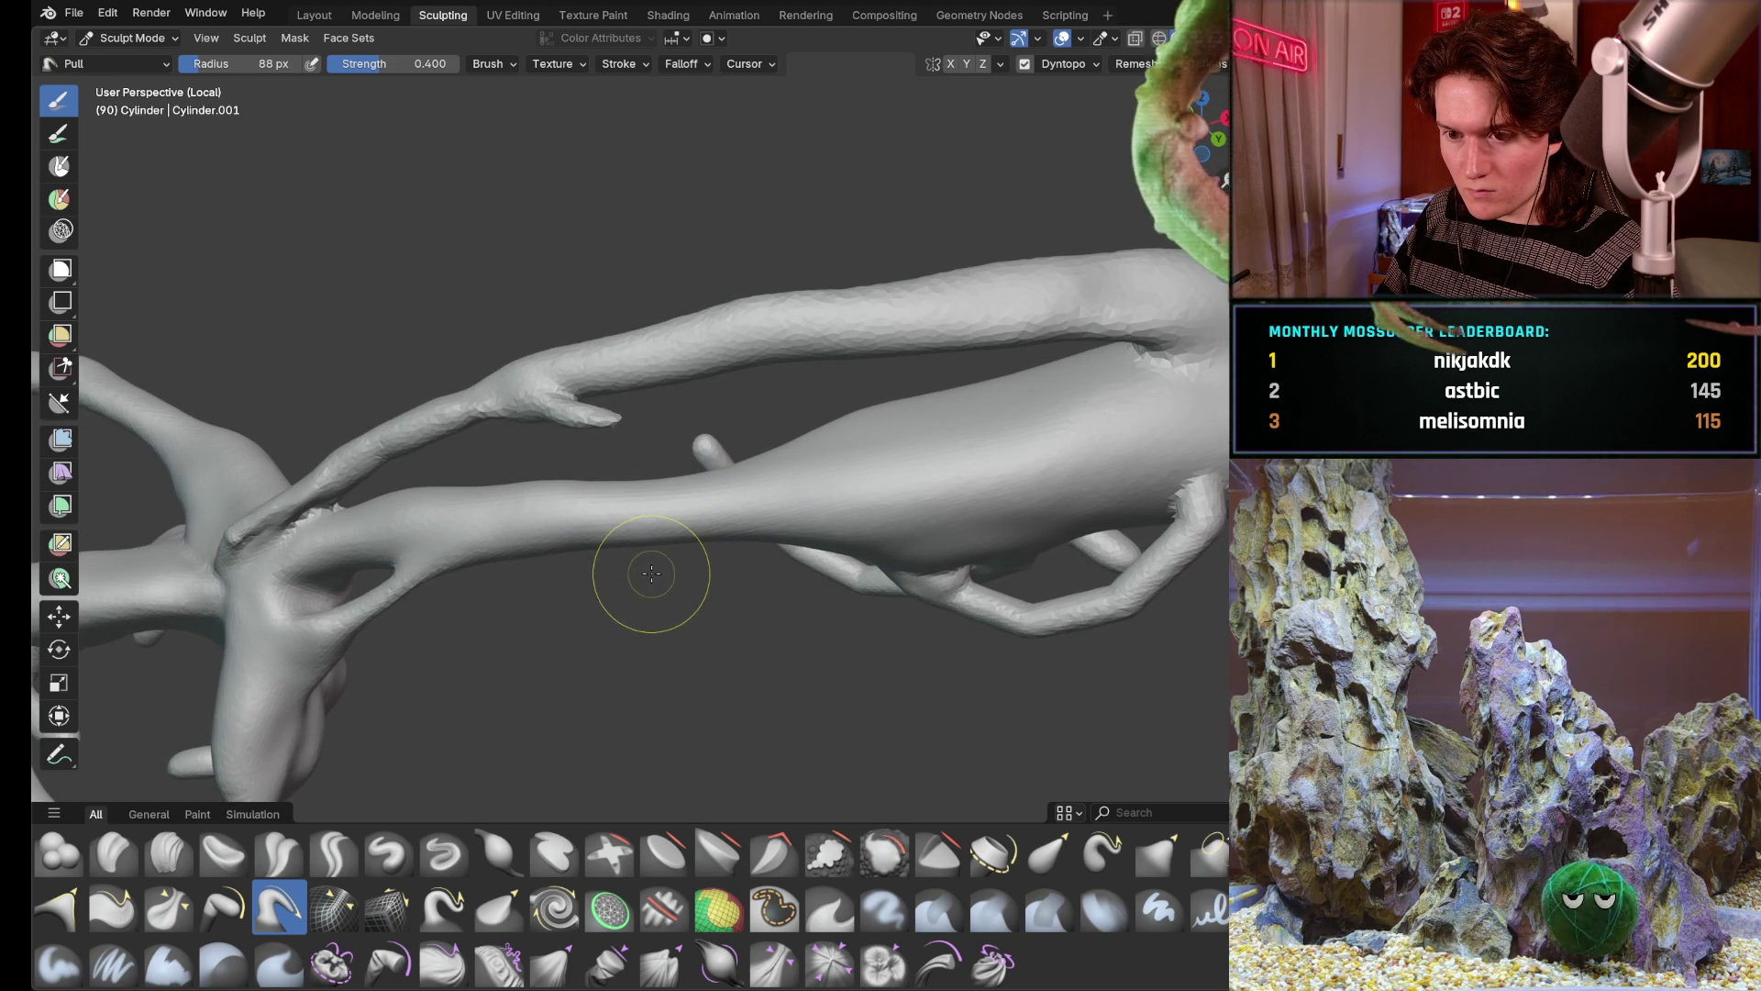
{"action": "scroll", "coordinate": [658, 503], "scroll_direction": "up", "scroll_amount": 2}
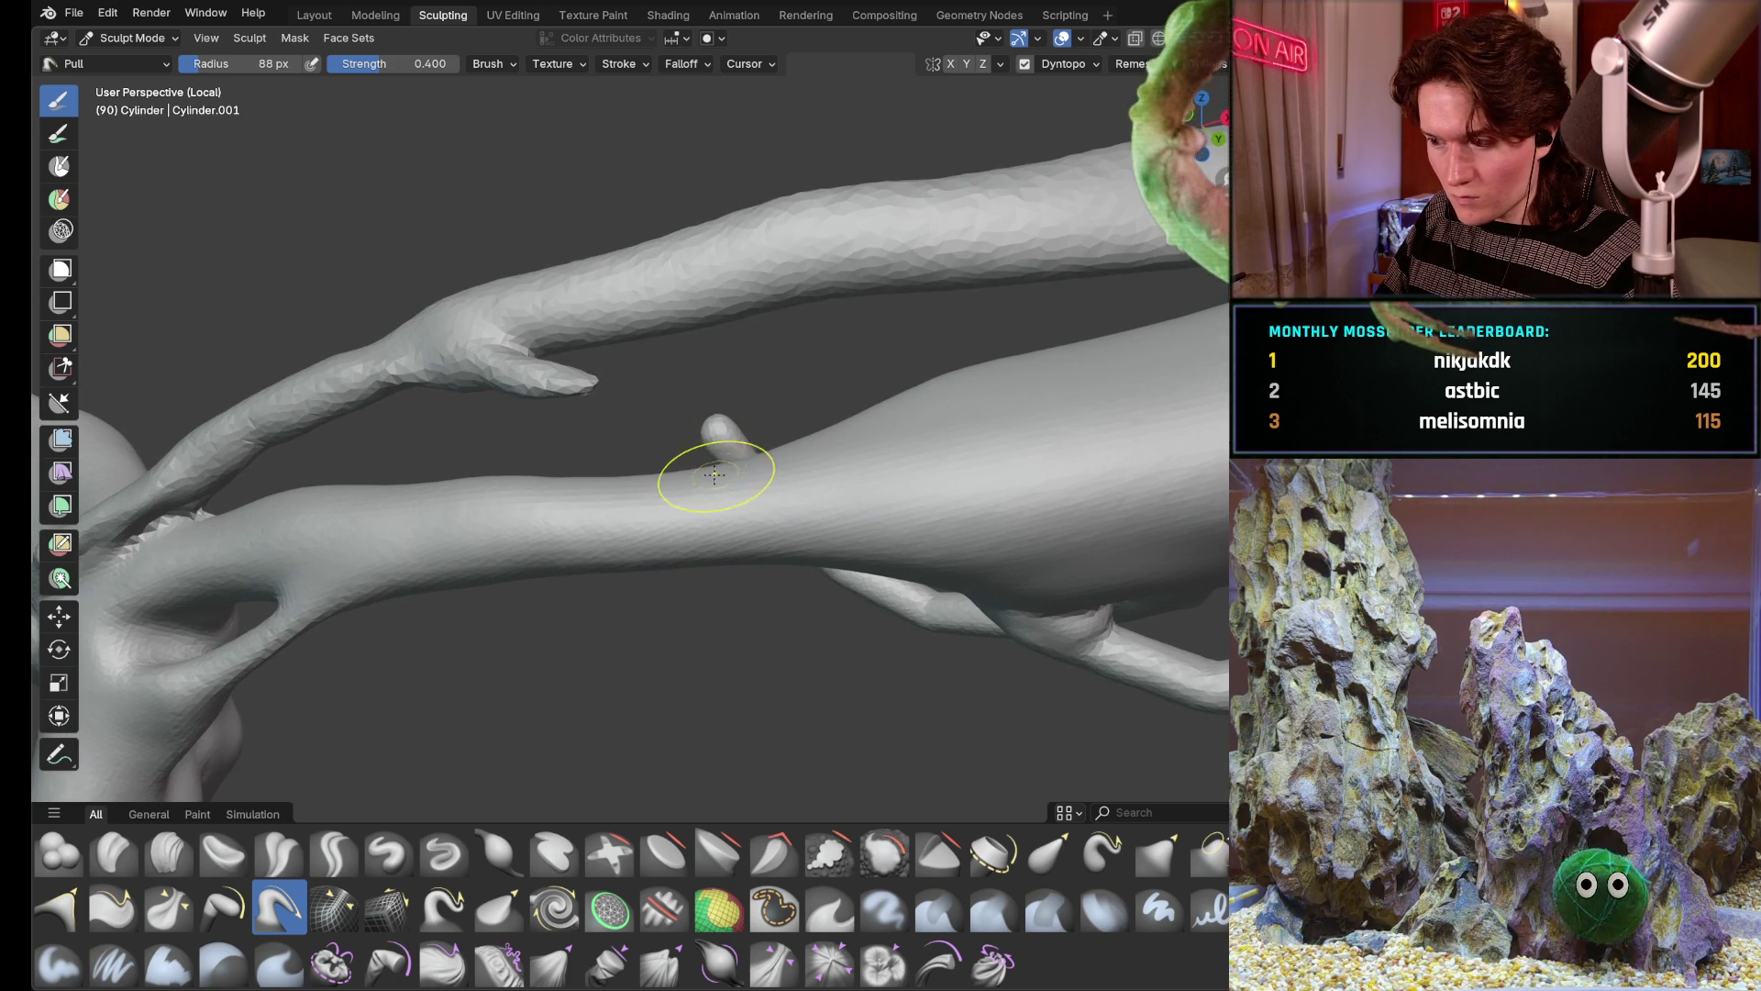
{"action": "scroll", "coordinate": [711, 487], "scroll_direction": "up", "scroll_amount": 2}
{"action": "scroll", "coordinate": [710, 487], "scroll_direction": "down", "scroll_amount": 2}
{"action": "scroll", "coordinate": [710, 488], "scroll_direction": "up", "scroll_amount": 2}
{"action": "scroll", "coordinate": [711, 487], "scroll_direction": "down", "scroll_amount": 2}
{"action": "middle_click_drag", "start_coordinate": [715, 607], "coordinate": [822, 457]}
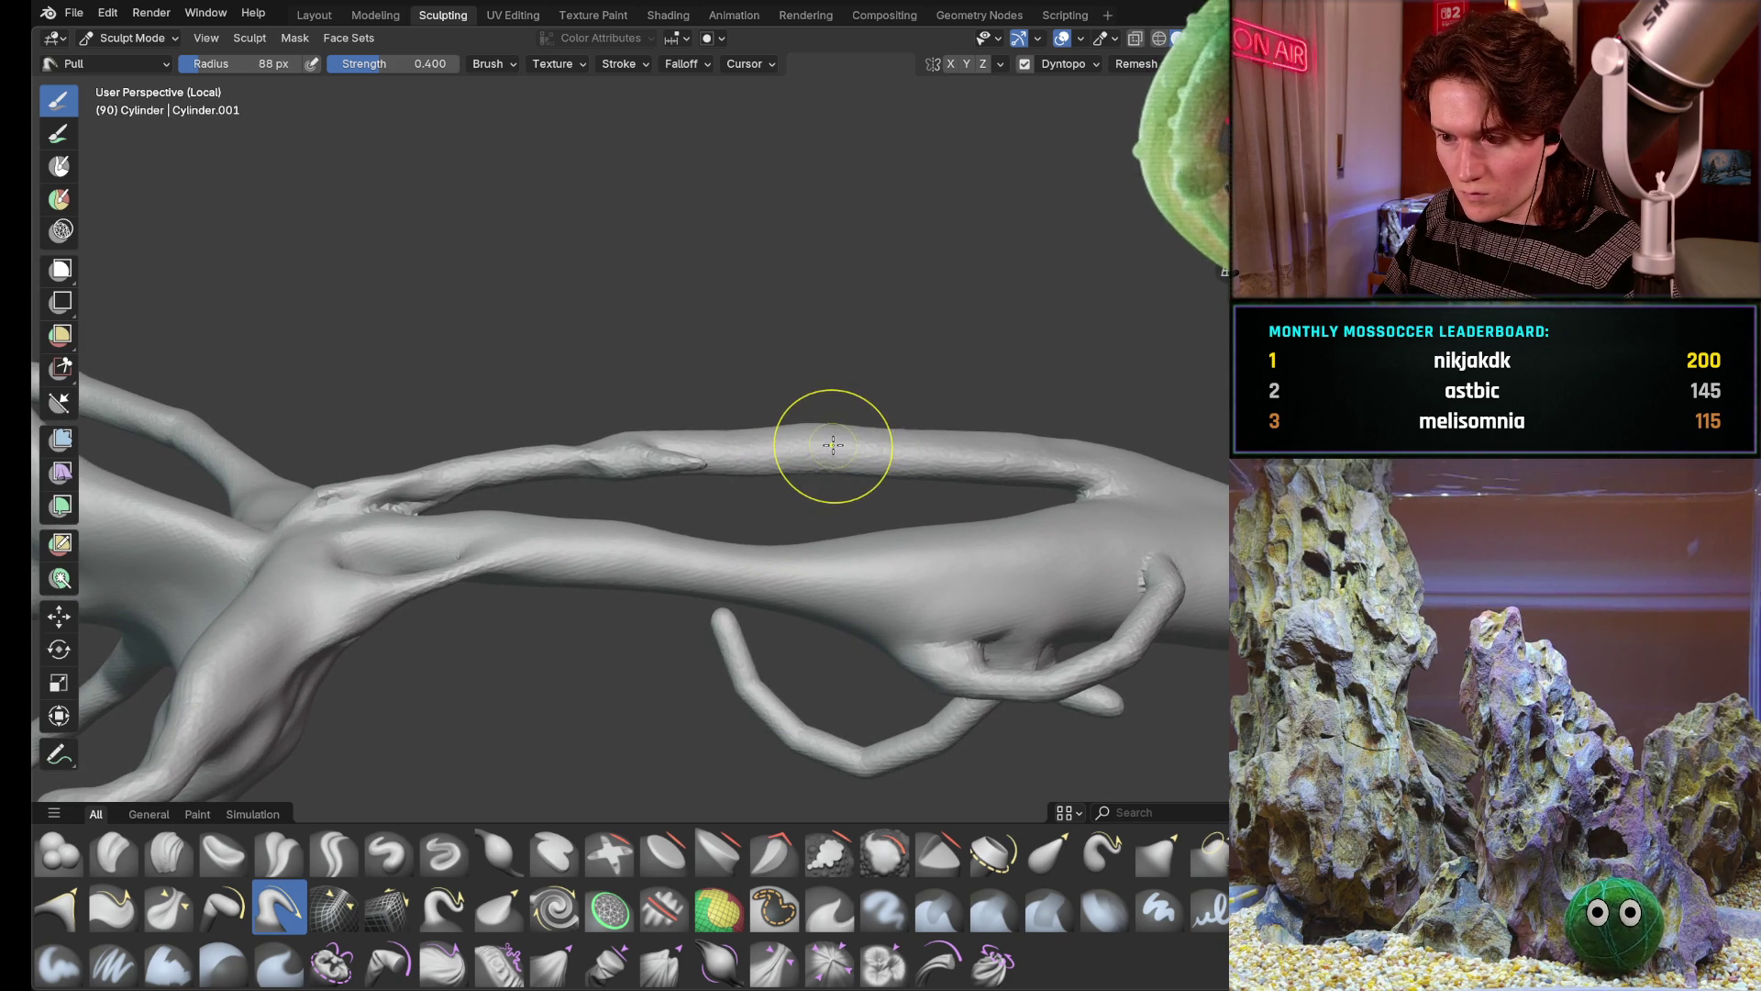
Enlarge the Pull radius to 151 px and thicken the upper branch and its junction slightly
{"action": "key", "text": "f"}
{"action": "left_click", "coordinate": [881, 441]}
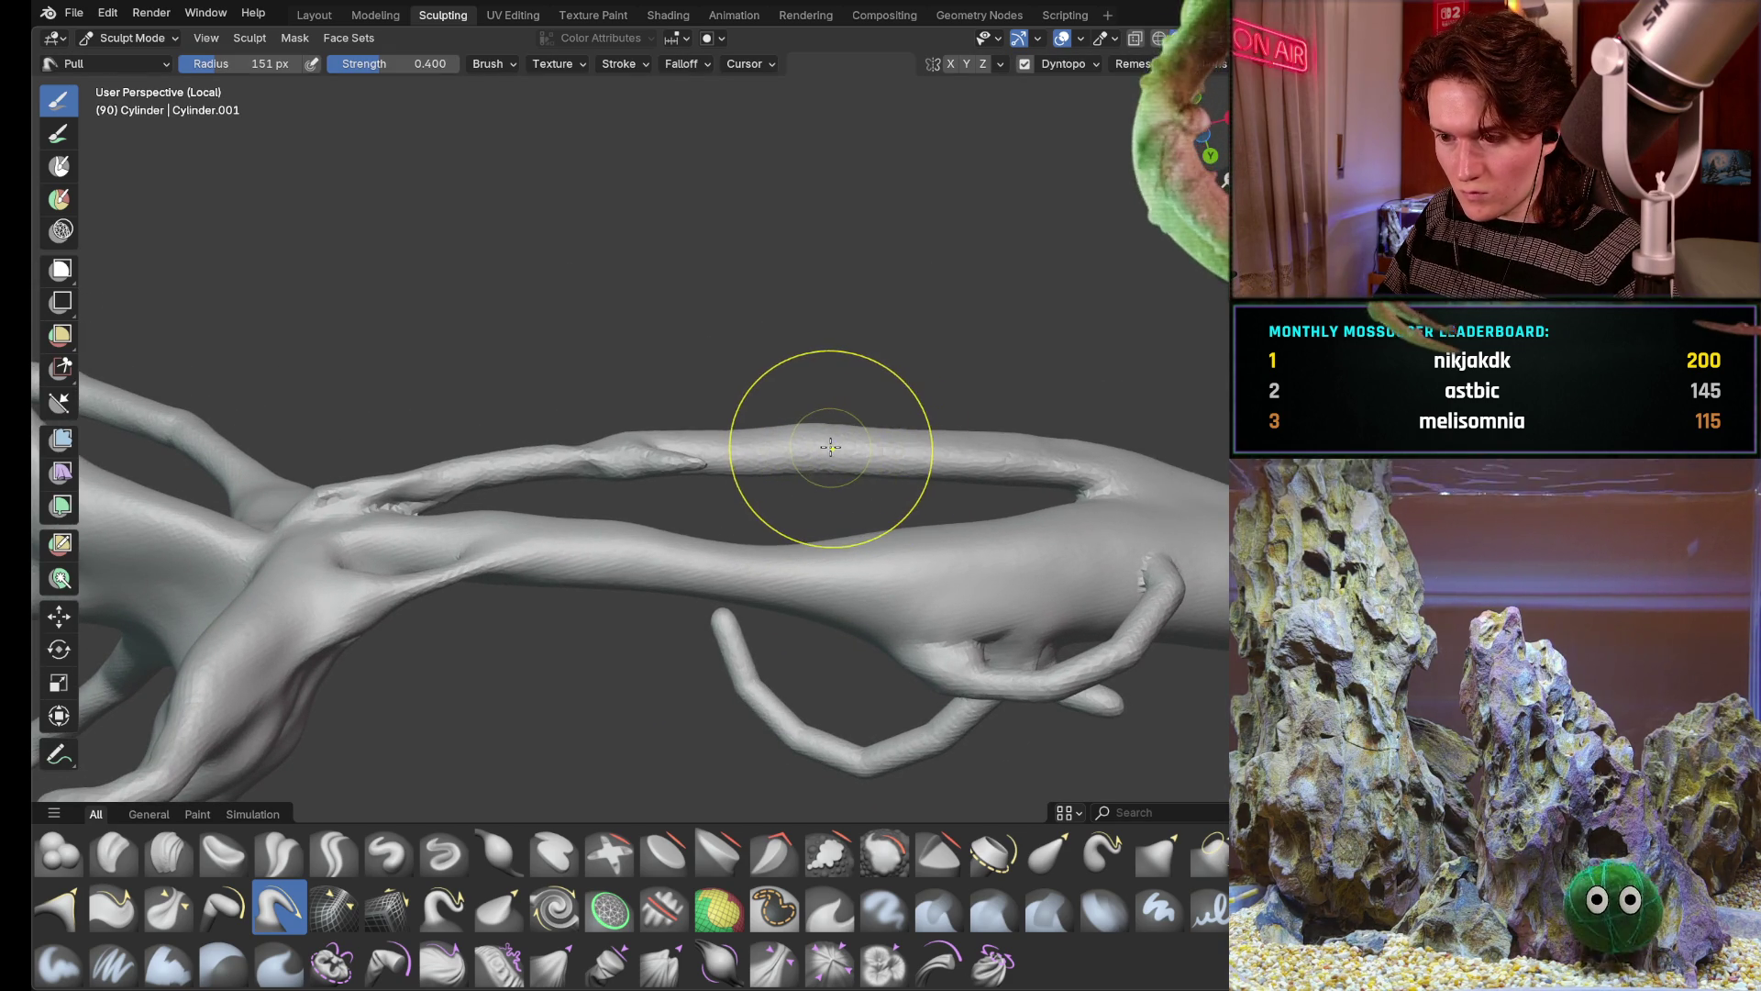
{"action": "left_click_drag", "start_coordinate": [831, 445], "coordinate": [770, 459]}
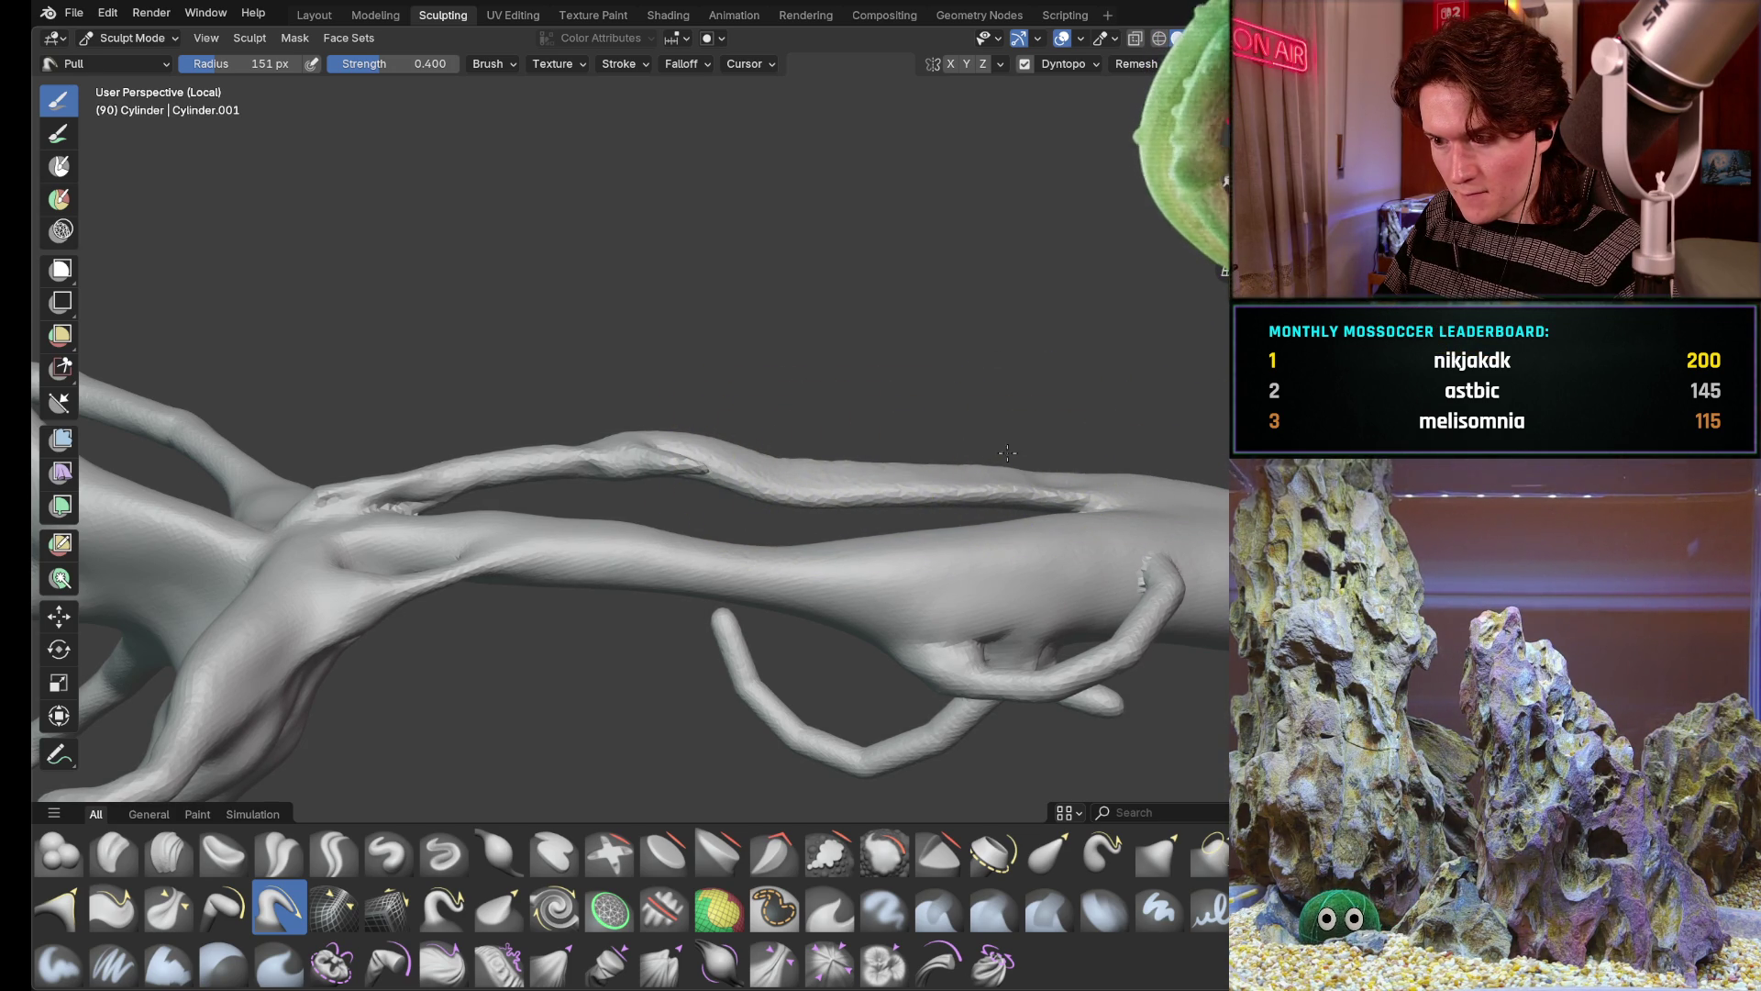
{"action": "mouse_move", "coordinate": [701, 419]}
{"action": "middle_mouse_down"}
{"action": "mouse_move", "coordinate": [668, 670]}
{"action": "mouse_move", "coordinate": [617, 523]}
{"action": "mouse_move", "coordinate": [638, 482]}
{"action": "middle_mouse_up"}
{"action": "mouse_move", "coordinate": [517, 481]}
{"action": "left_mouse_down"}
{"action": "mouse_move", "coordinate": [812, 506]}
{"action": "mouse_move", "coordinate": [429, 481]}
{"action": "left_mouse_up"}
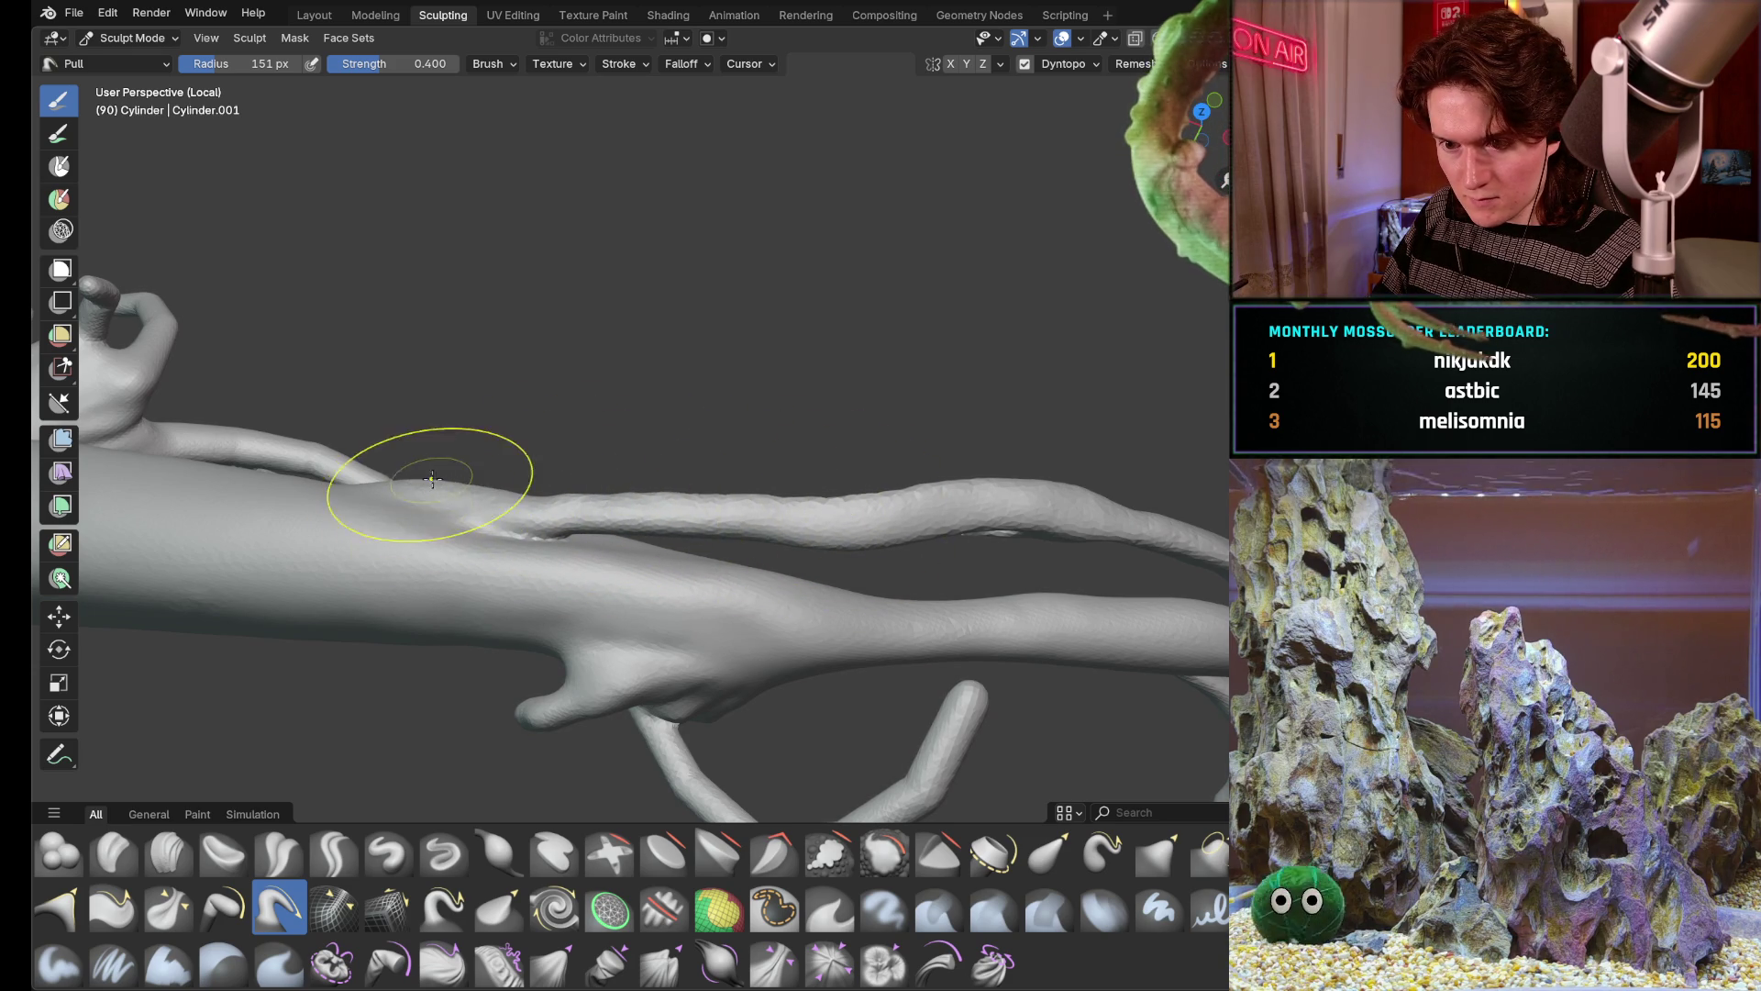
{"action": "mouse_move", "coordinate": [426, 395]}
{"action": "middle_mouse_down"}
{"action": "mouse_move", "coordinate": [935, 294]}
{"action": "mouse_move", "coordinate": [715, 454]}
{"action": "mouse_move", "coordinate": [427, 537]}
{"action": "mouse_move", "coordinate": [734, 478]}
{"action": "middle_mouse_up"}
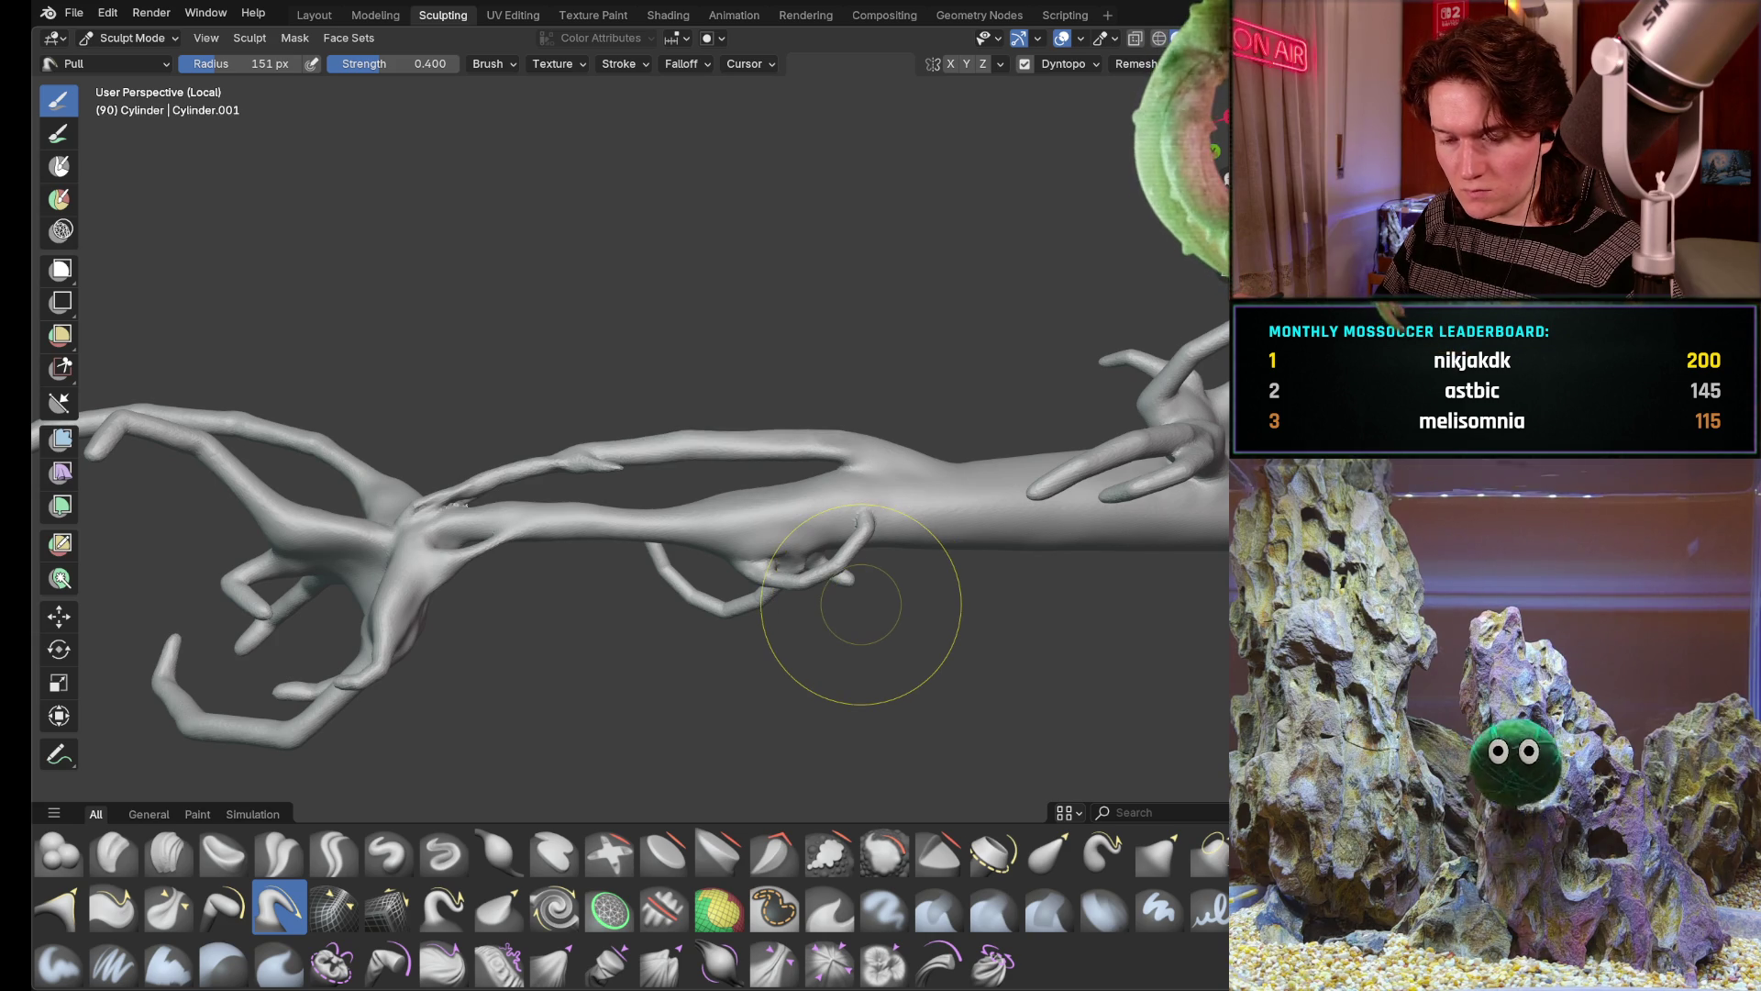
{"action": "middle_click_drag", "start_coordinate": [809, 561], "coordinate": [839, 496]}
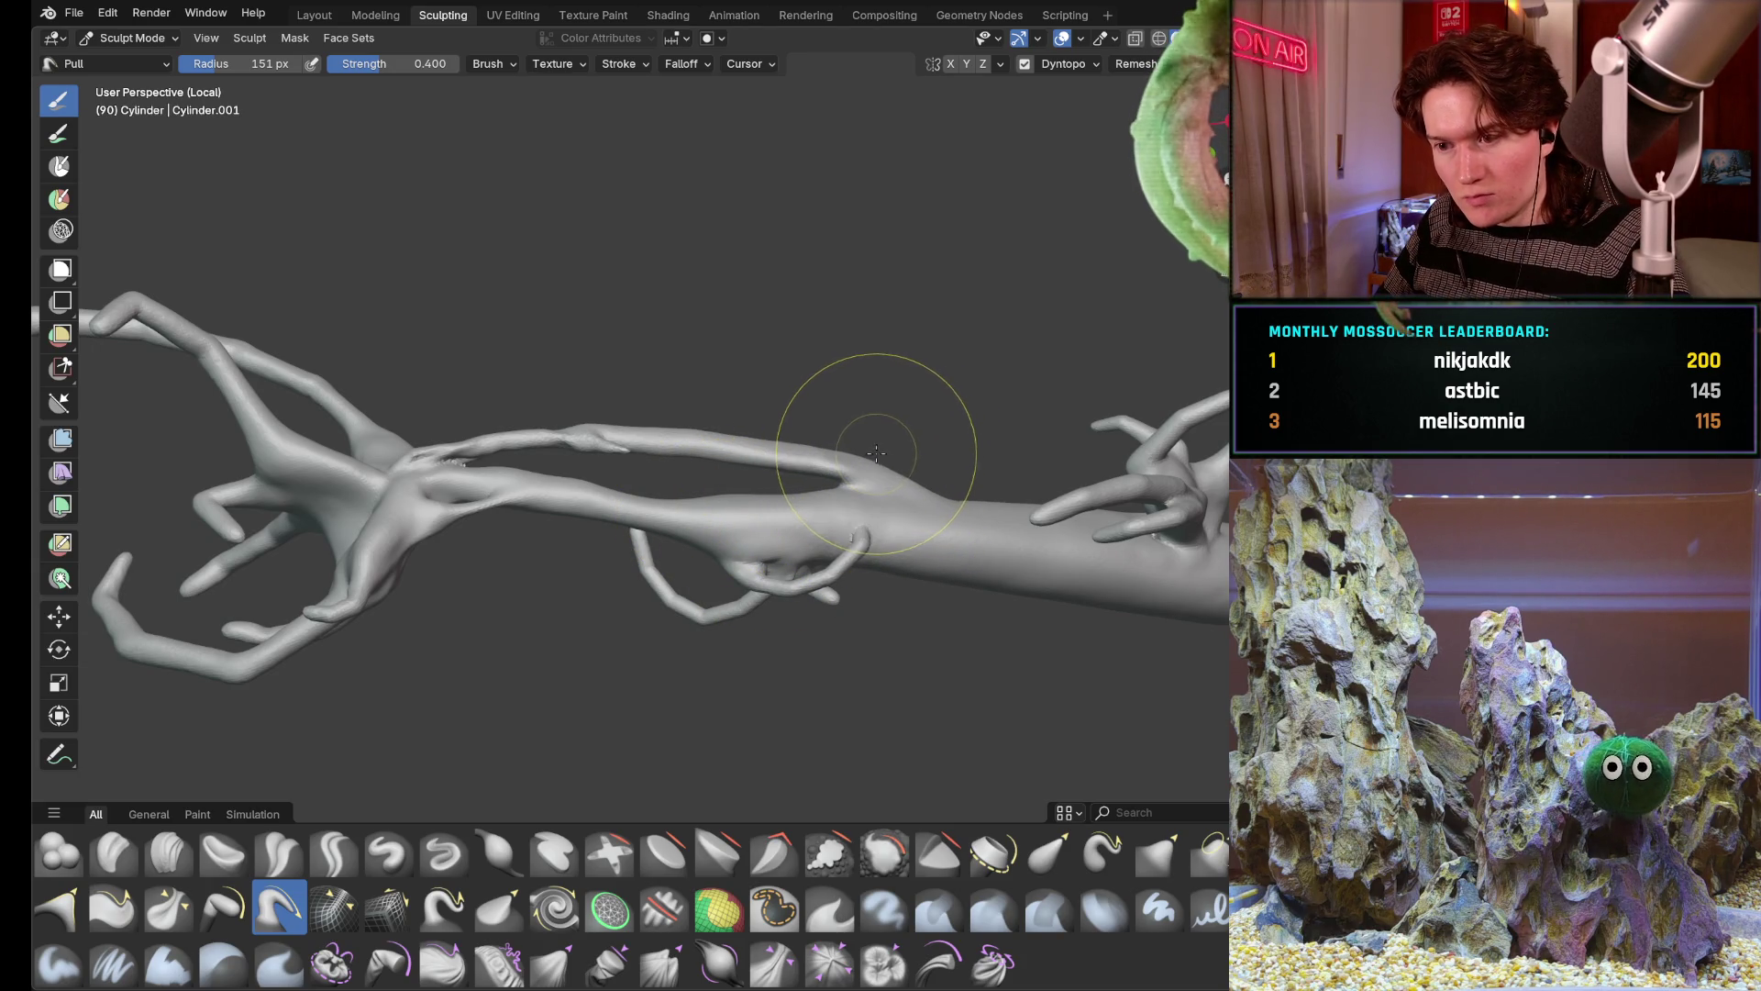
{"action": "scroll", "coordinate": [882, 469], "scroll_direction": "up", "scroll_amount": 5}
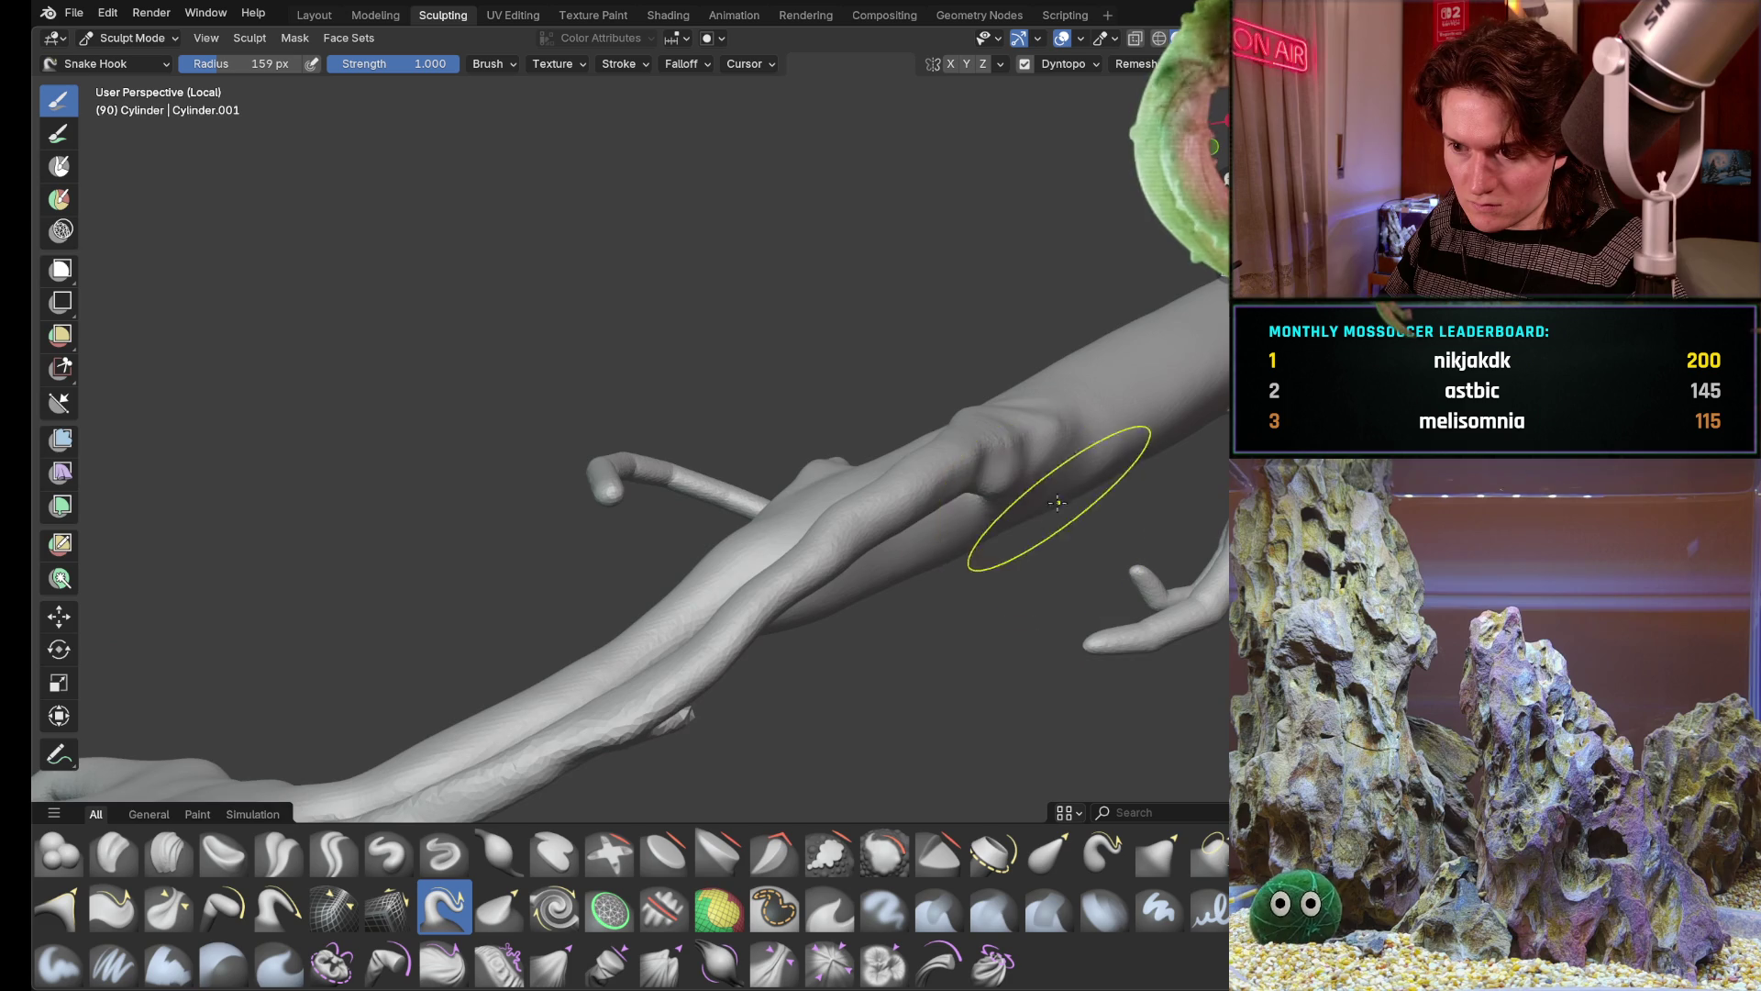
Snake-hook a ridge out along the thick limb and tug it downward, then return to Pull
{"action": "middle_click_drag", "start_coordinate": [1019, 495], "coordinate": [880, 523]}
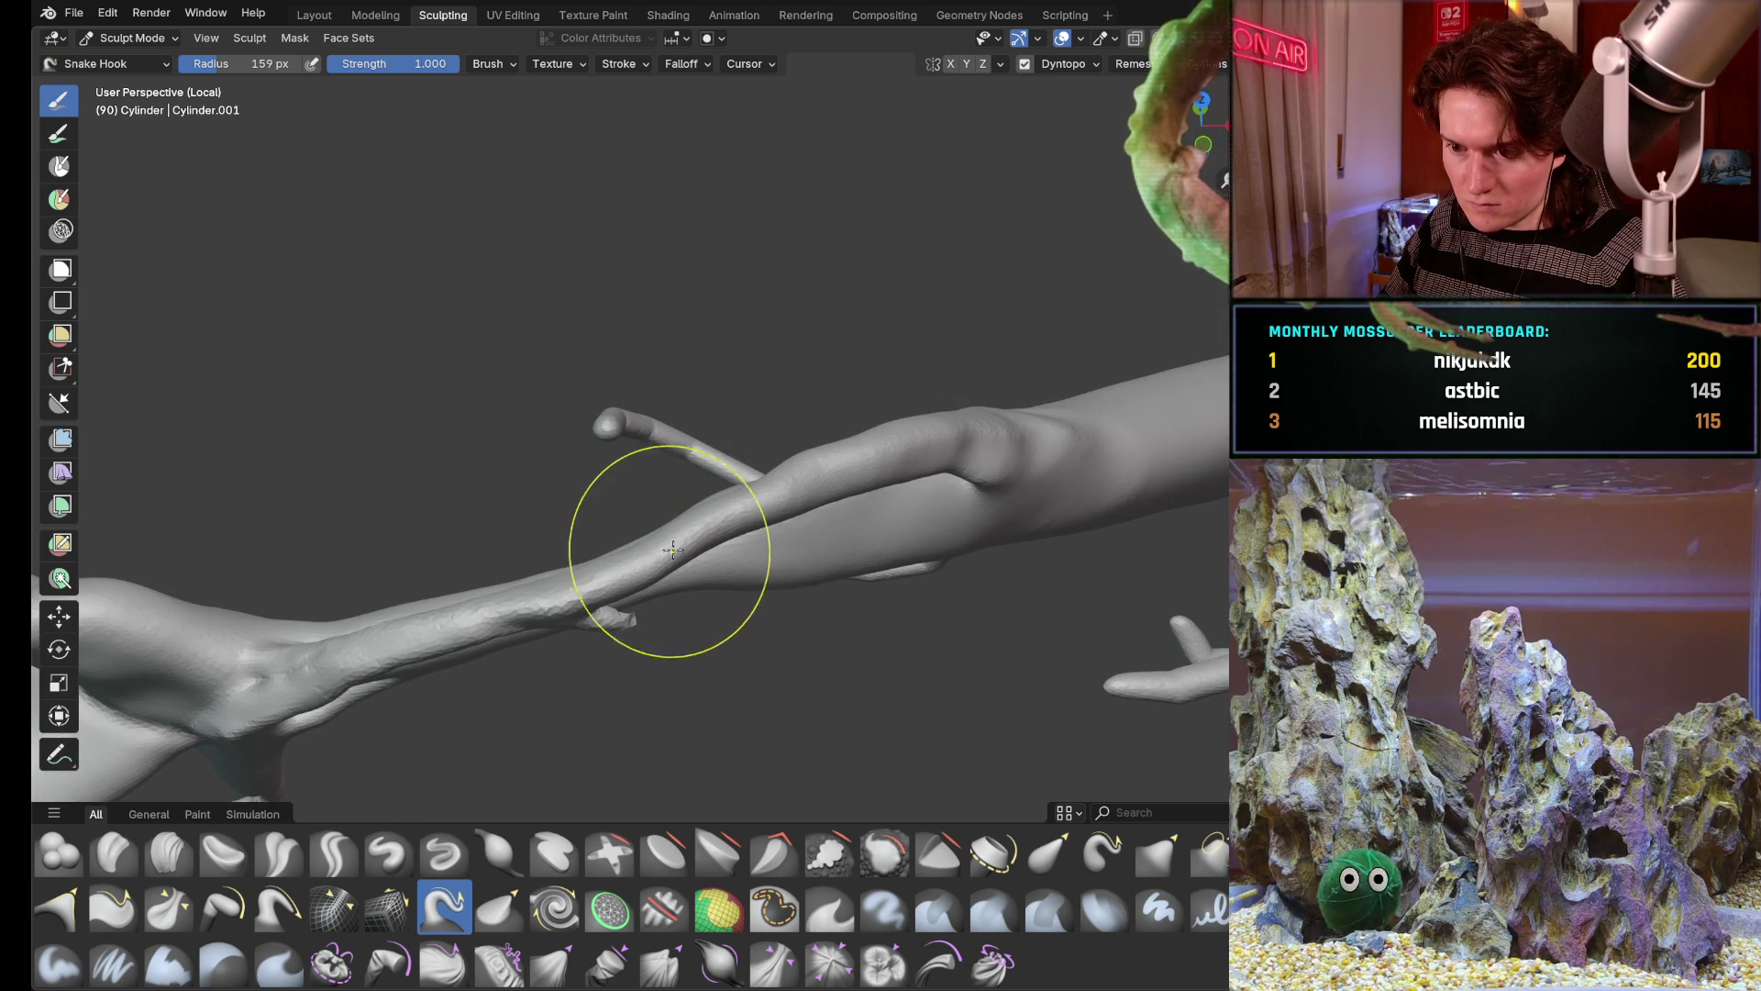
{"action": "left_click_drag", "start_coordinate": [662, 557], "coordinate": [569, 596]}
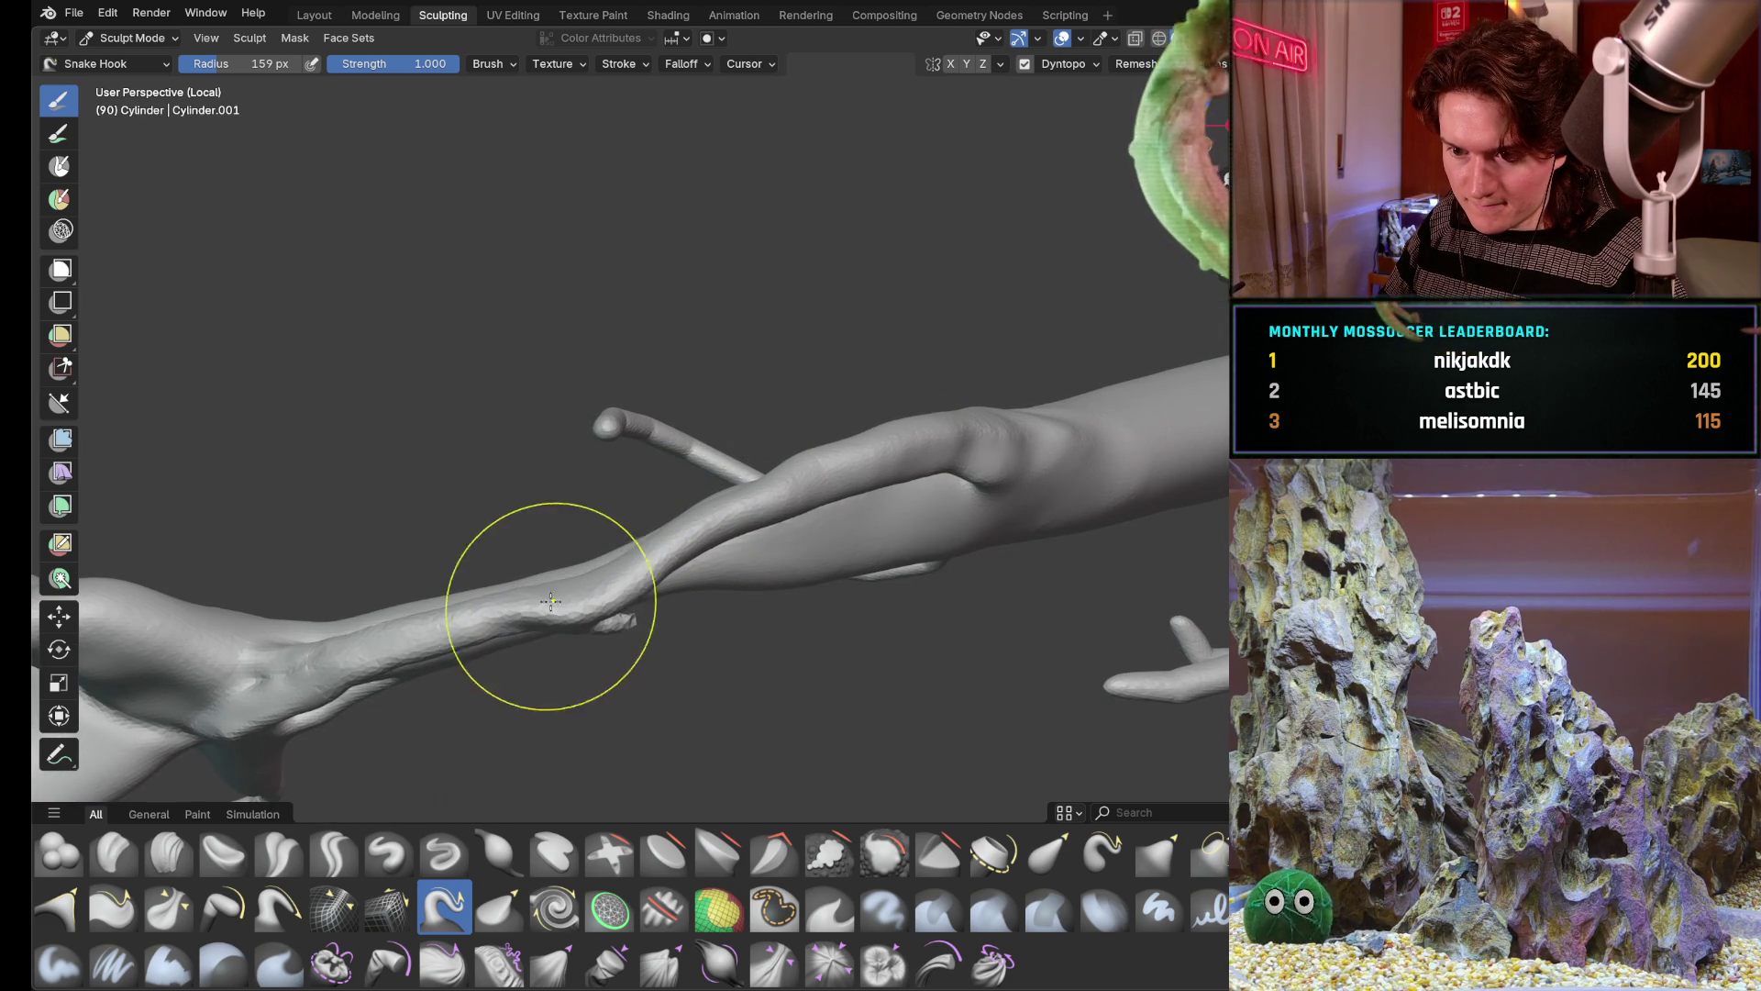
{"action": "middle_click_drag", "start_coordinate": [520, 615], "coordinate": [559, 553]}
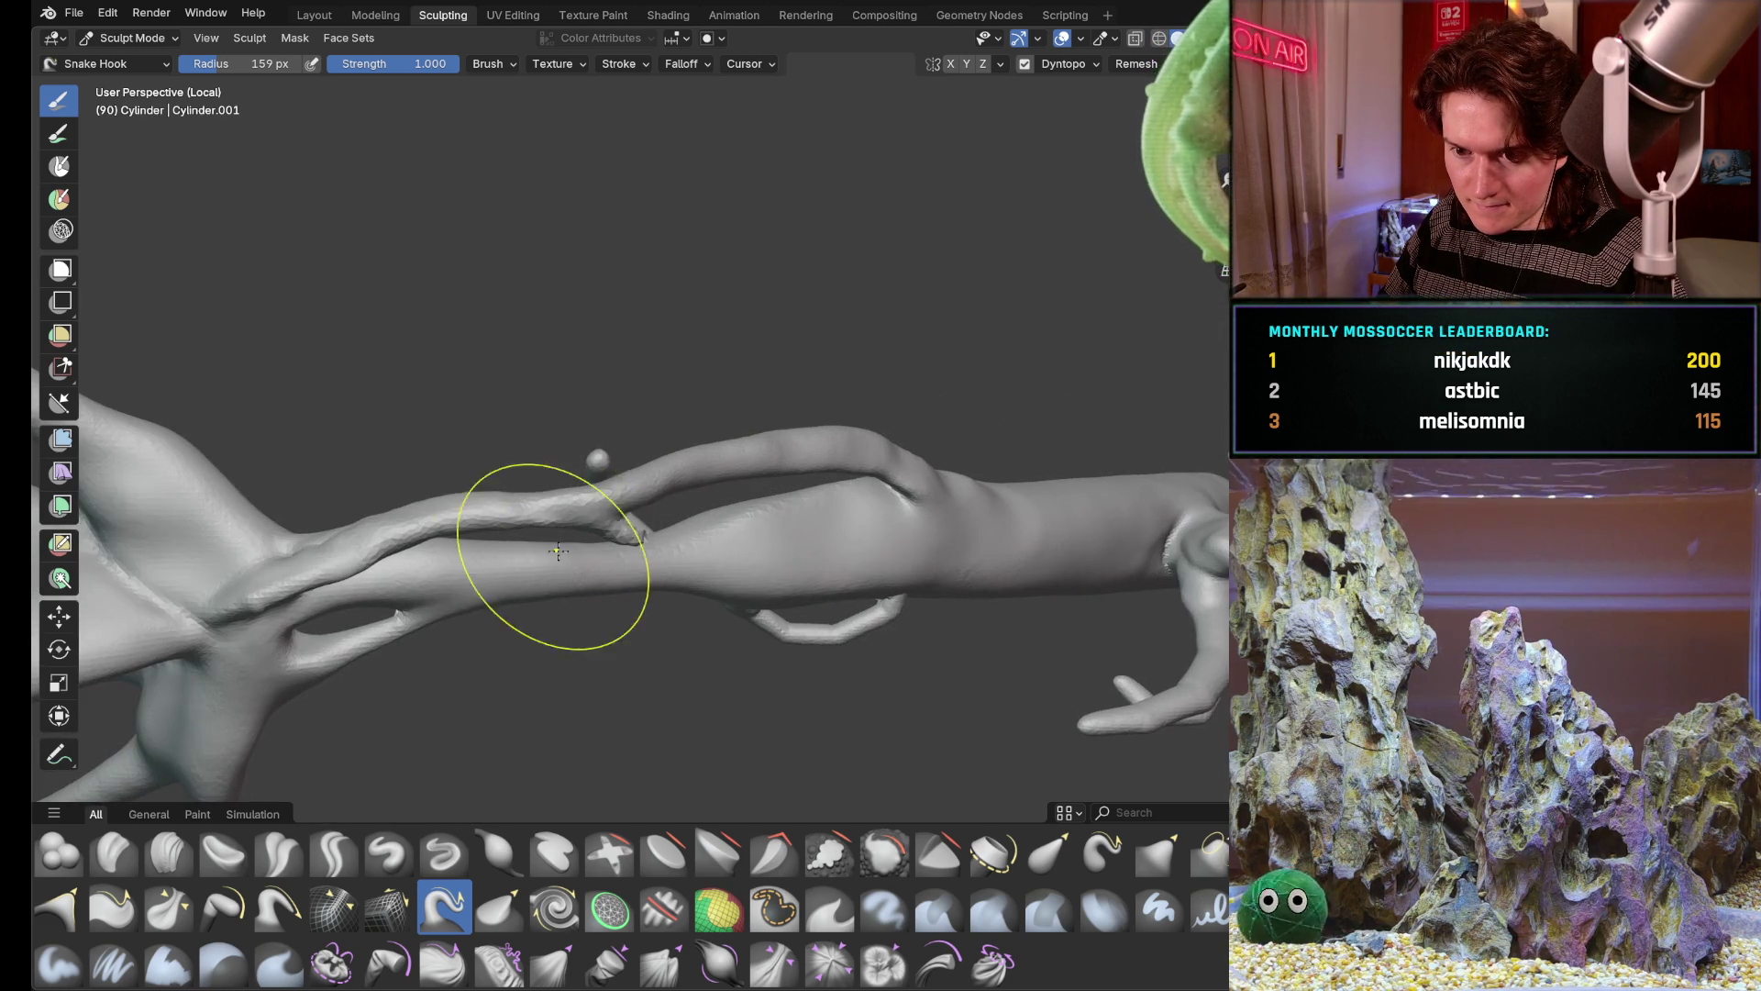
{"action": "left_click_drag", "start_coordinate": [491, 509], "coordinate": [487, 519]}
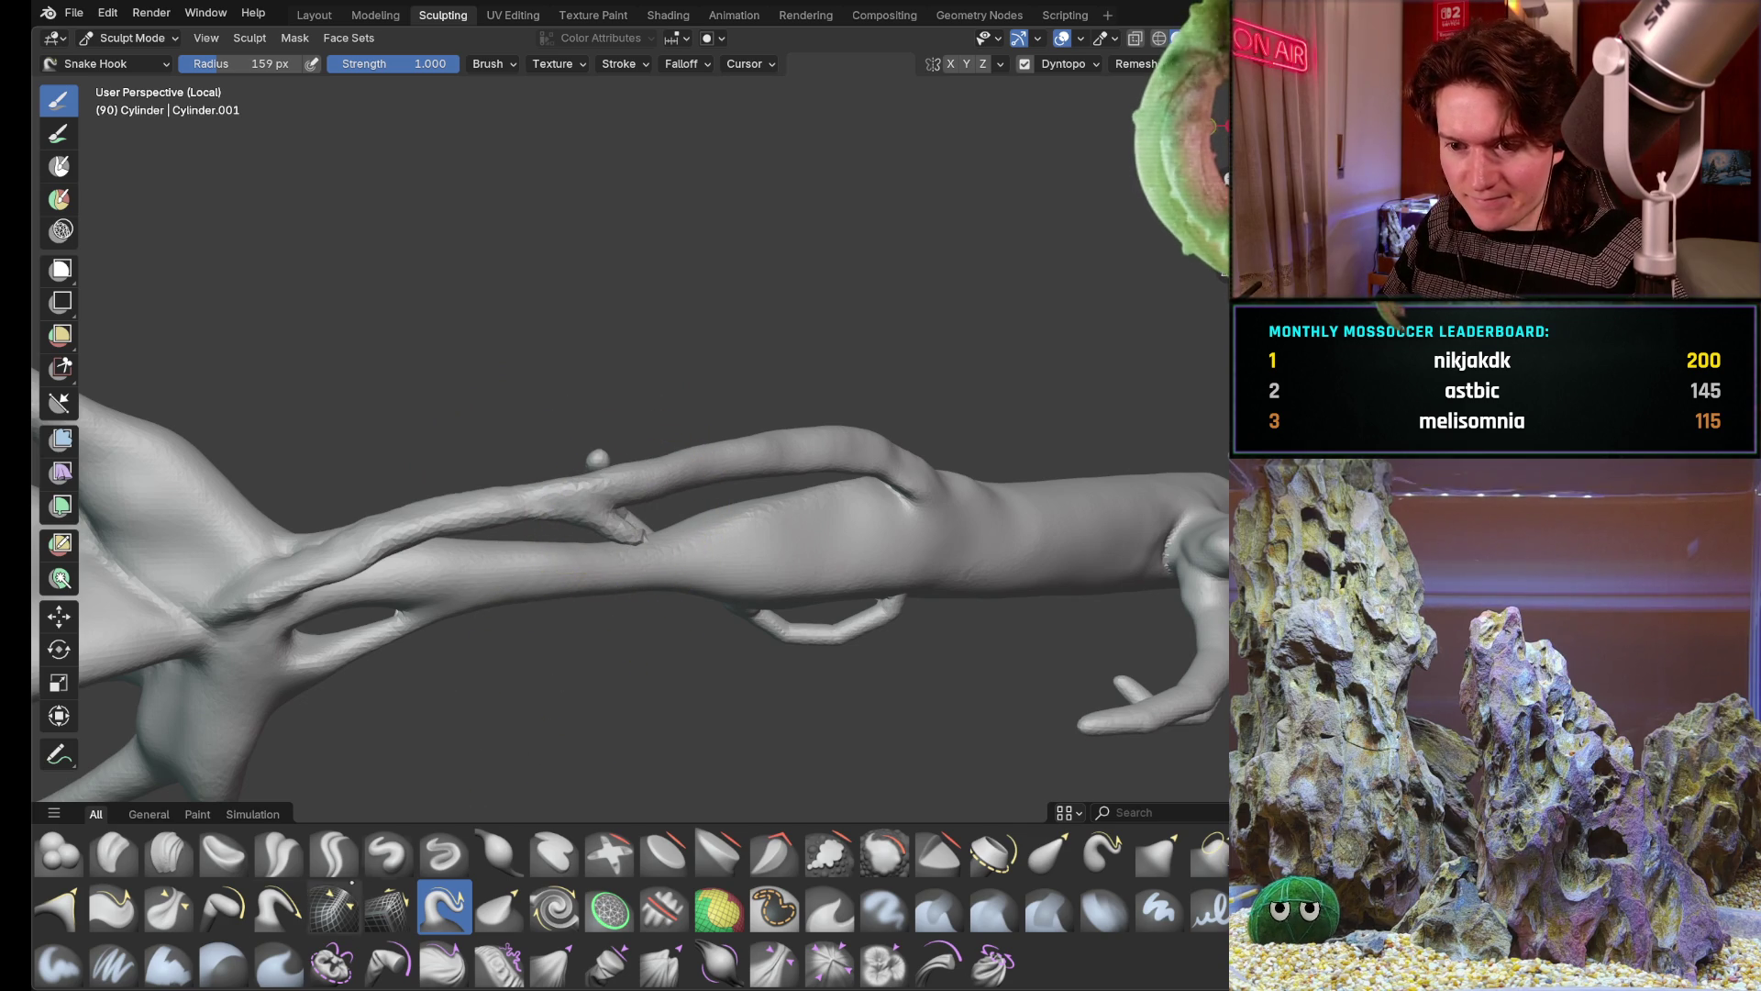
{"action": "left_click", "coordinate": [280, 907]}
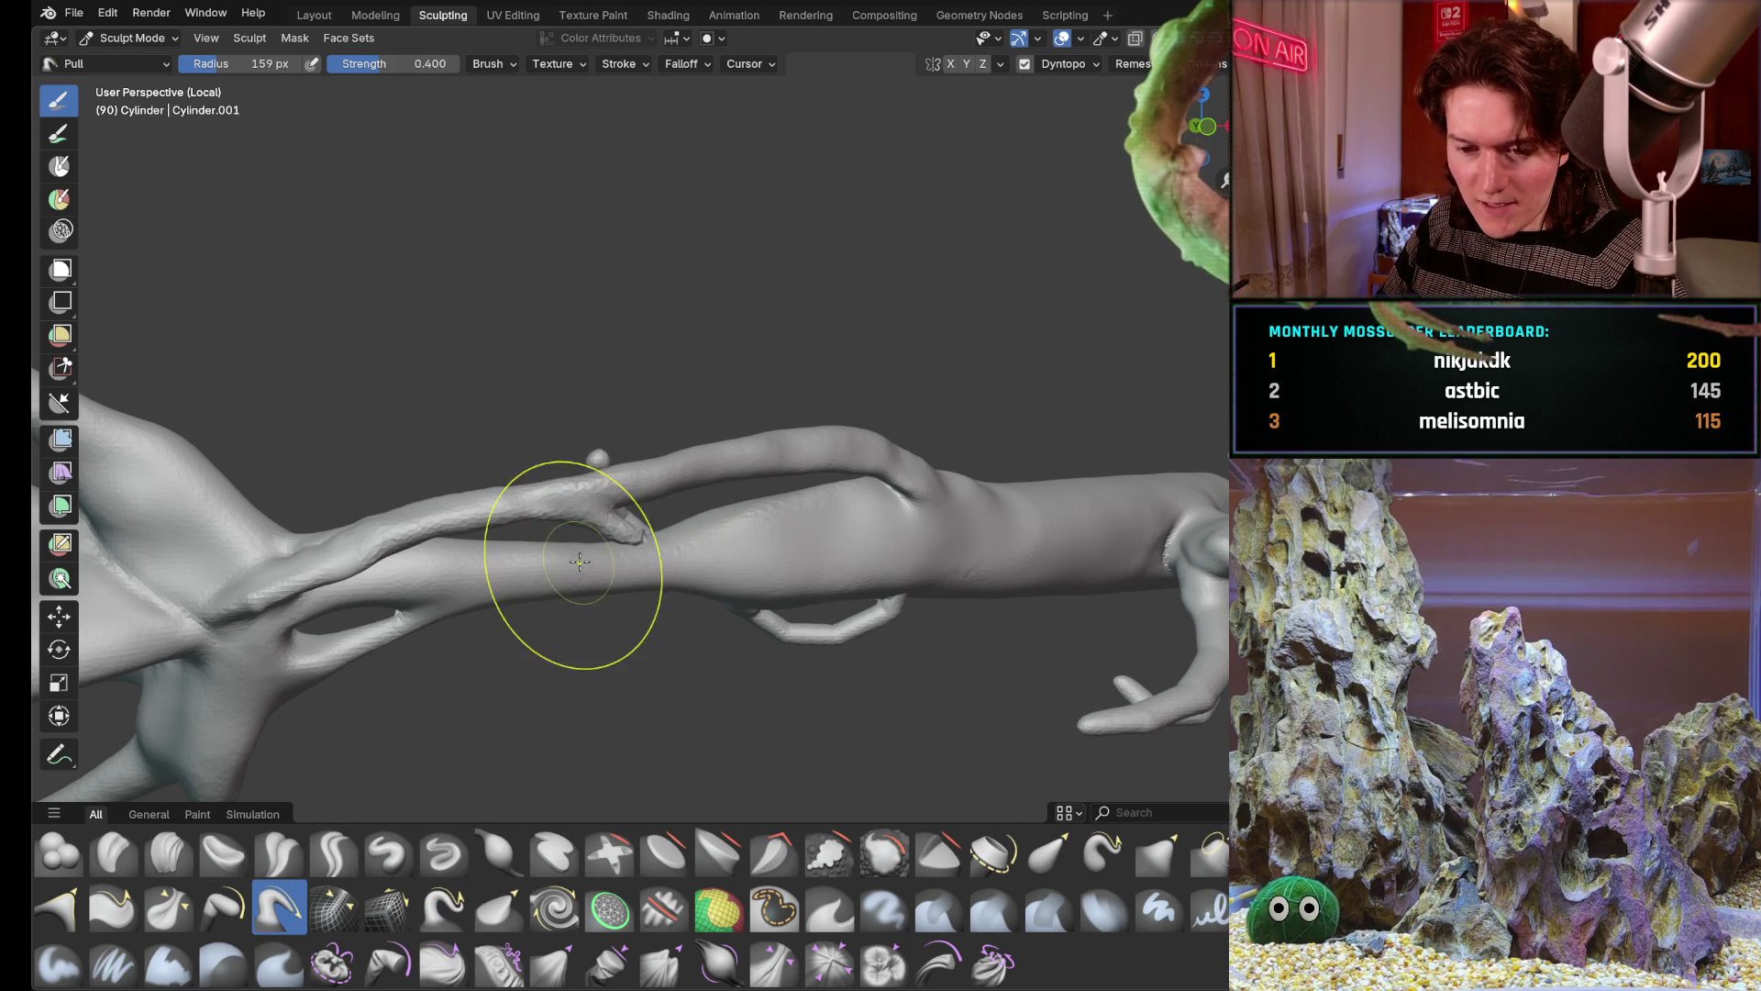
{"action": "scroll", "coordinate": [580, 561], "scroll_direction": "up", "scroll_amount": 2}
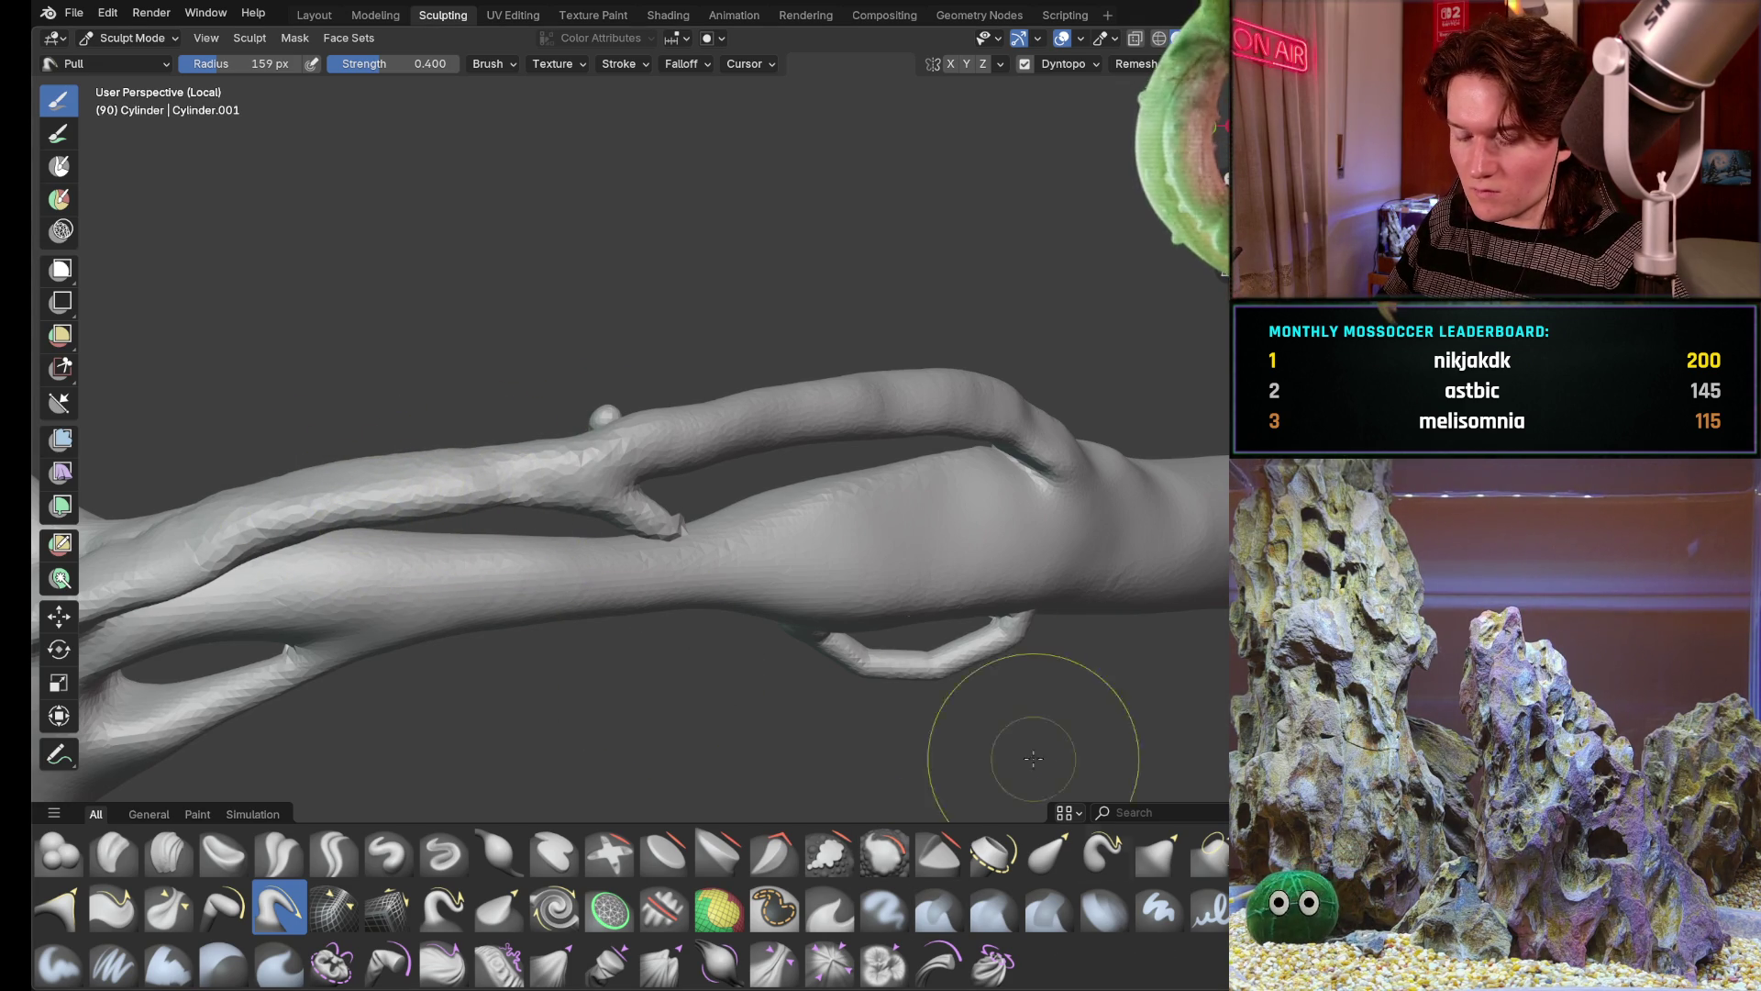
Orbit the model to inspect the branches and fork from several angles
{"action": "mouse_move", "coordinate": [507, 475]}
{"action": "middle_mouse_down"}
{"action": "mouse_move", "coordinate": [551, 509]}
{"action": "mouse_move", "coordinate": [504, 537]}
{"action": "middle_mouse_up"}
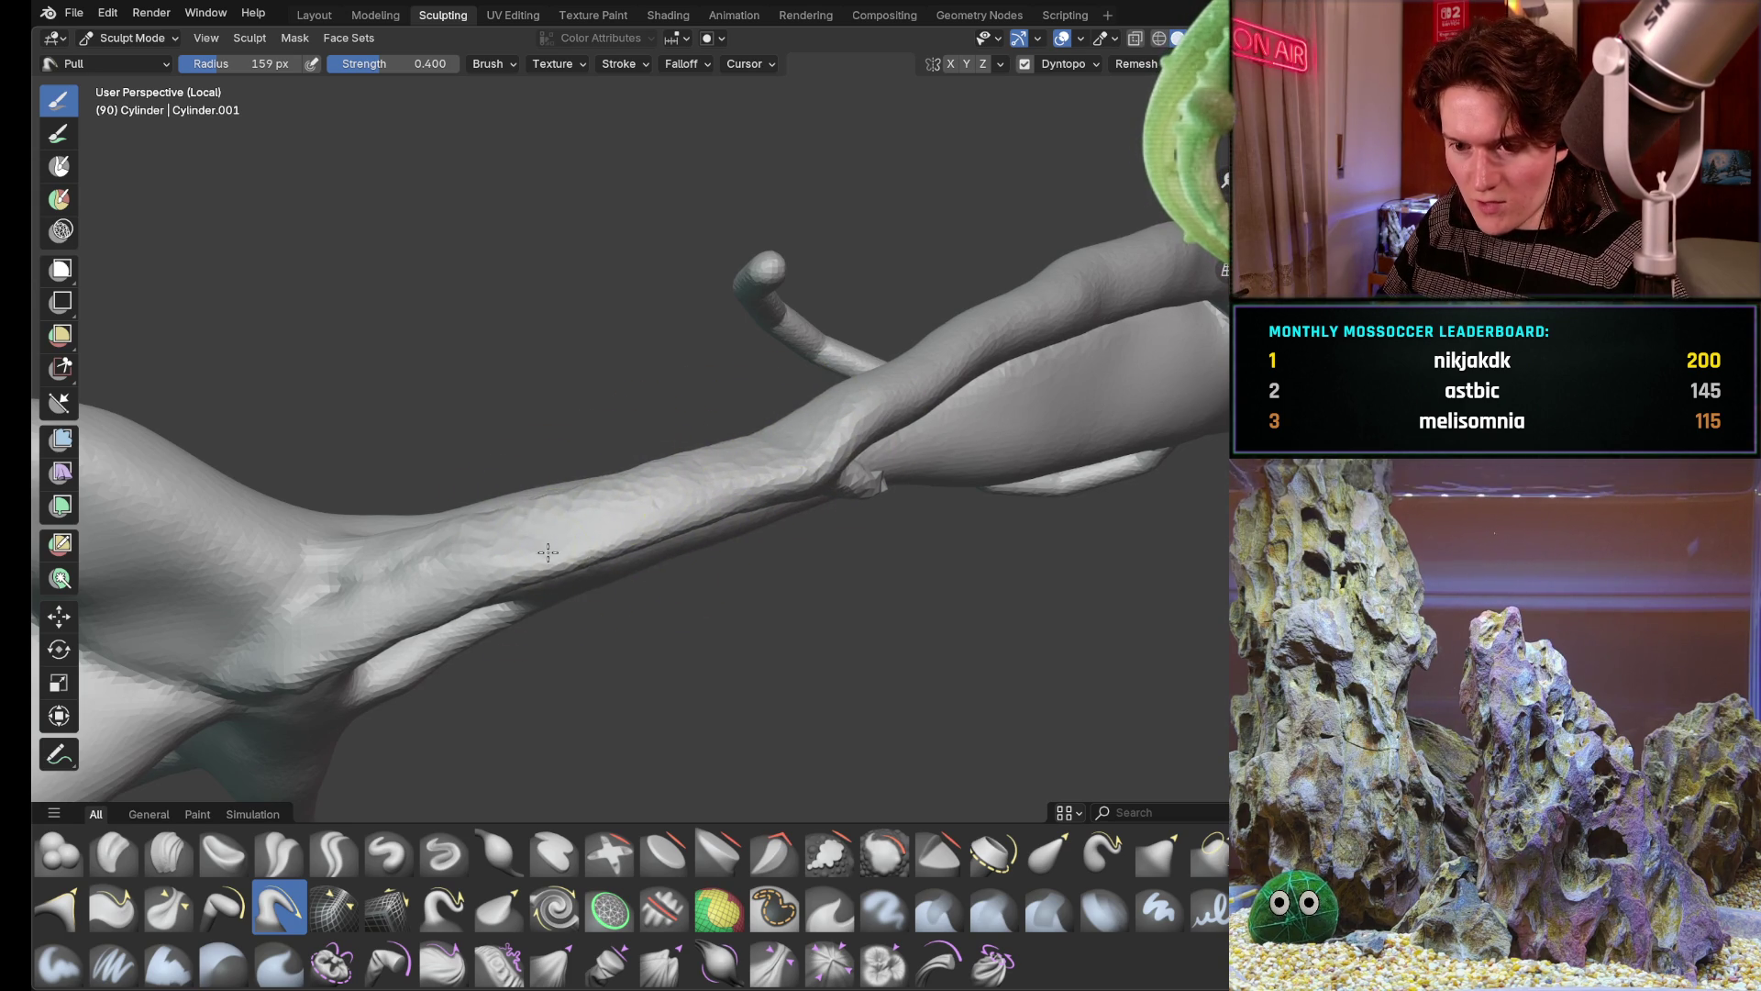
{"action": "middle_click_drag", "start_coordinate": [569, 556], "coordinate": [589, 426]}
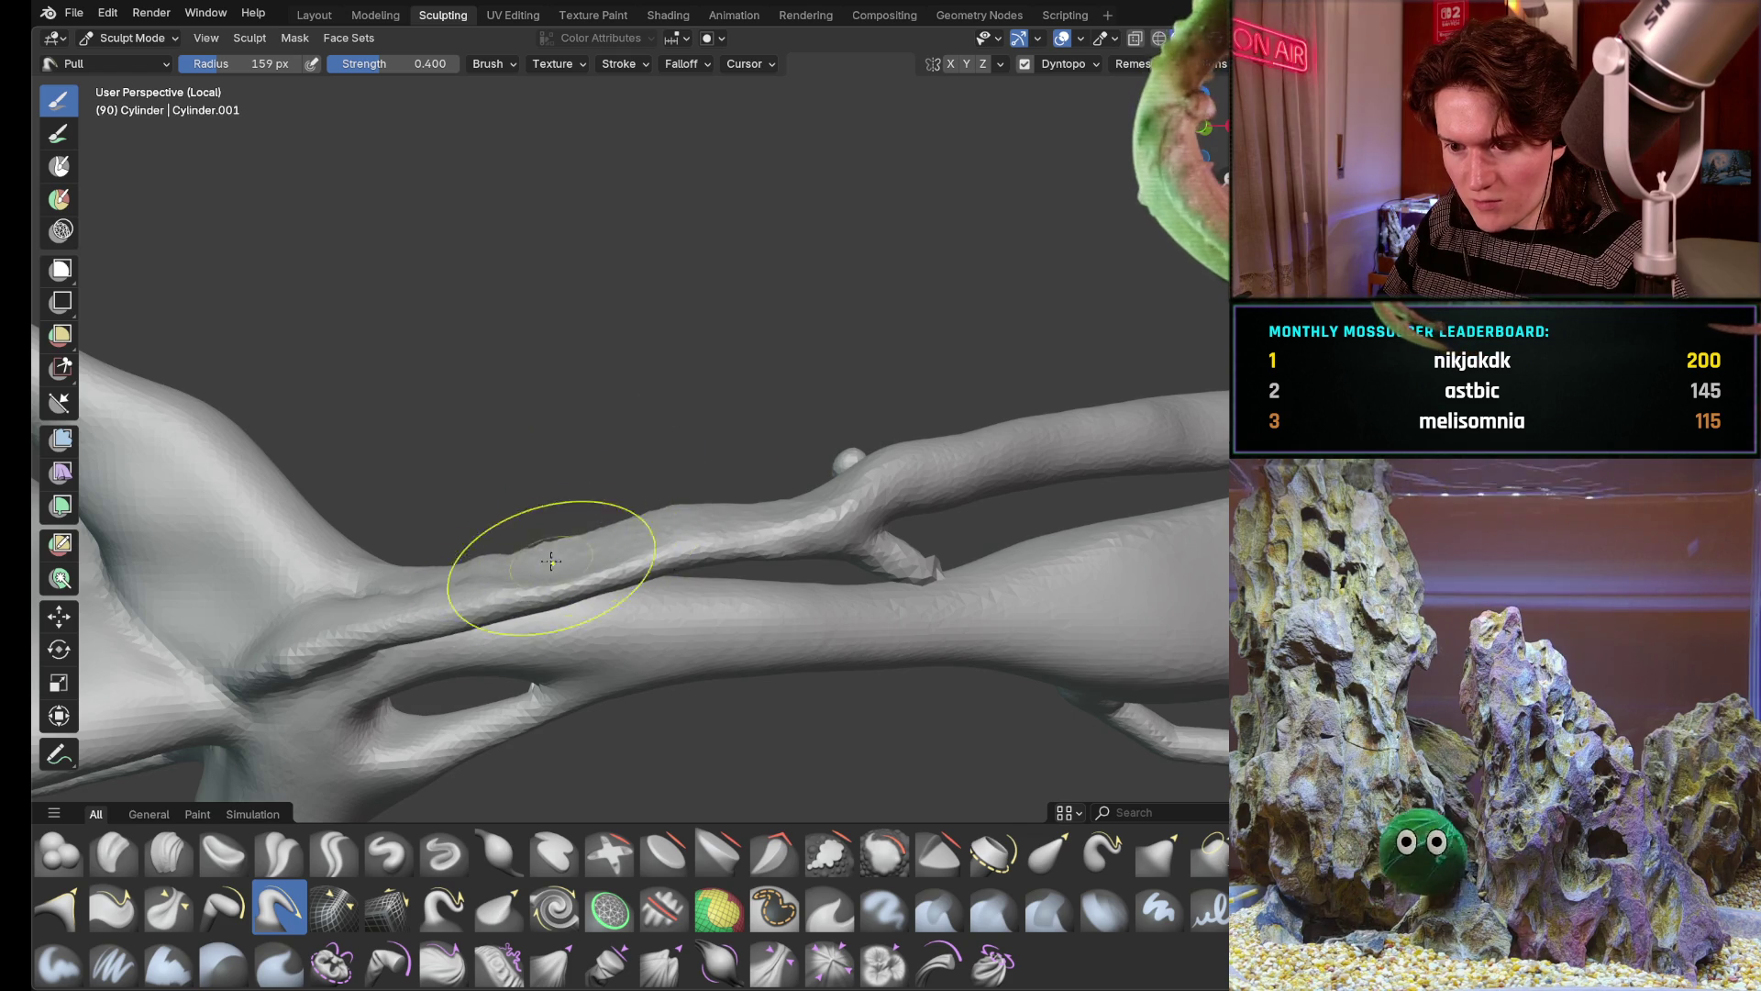
{"action": "middle_click_drag", "start_coordinate": [578, 545], "coordinate": [685, 554]}
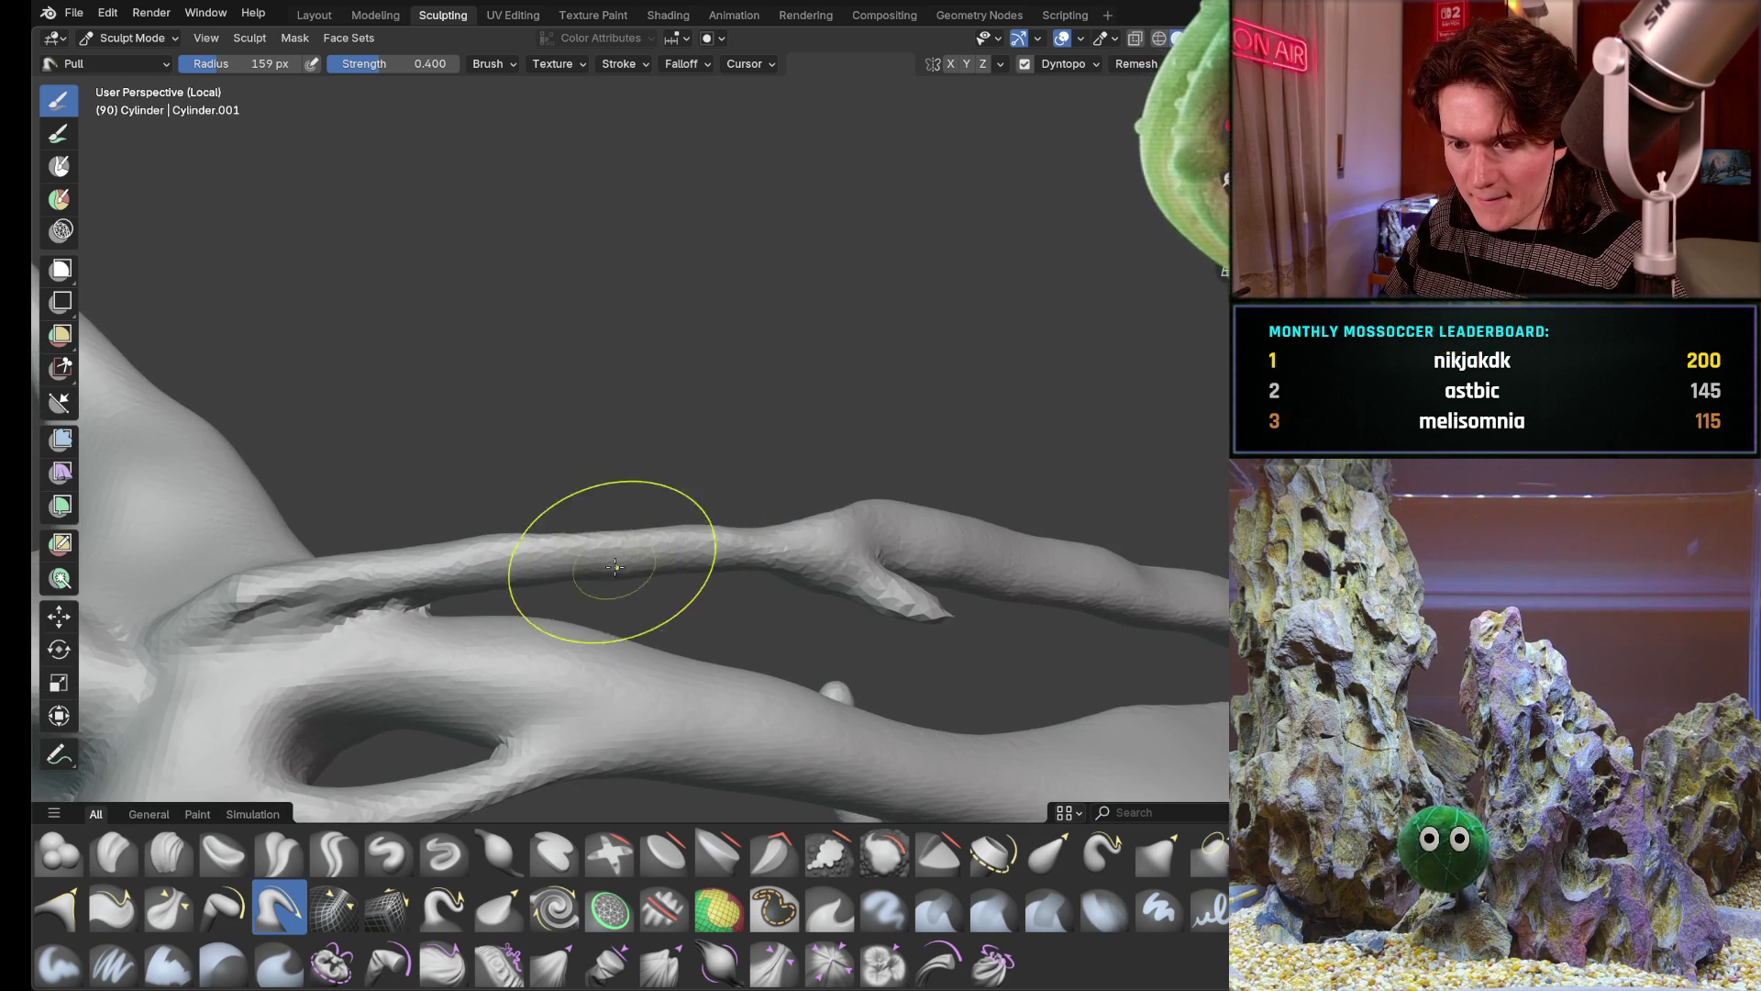
{"action": "middle_click_drag", "start_coordinate": [771, 523], "coordinate": [636, 529]}
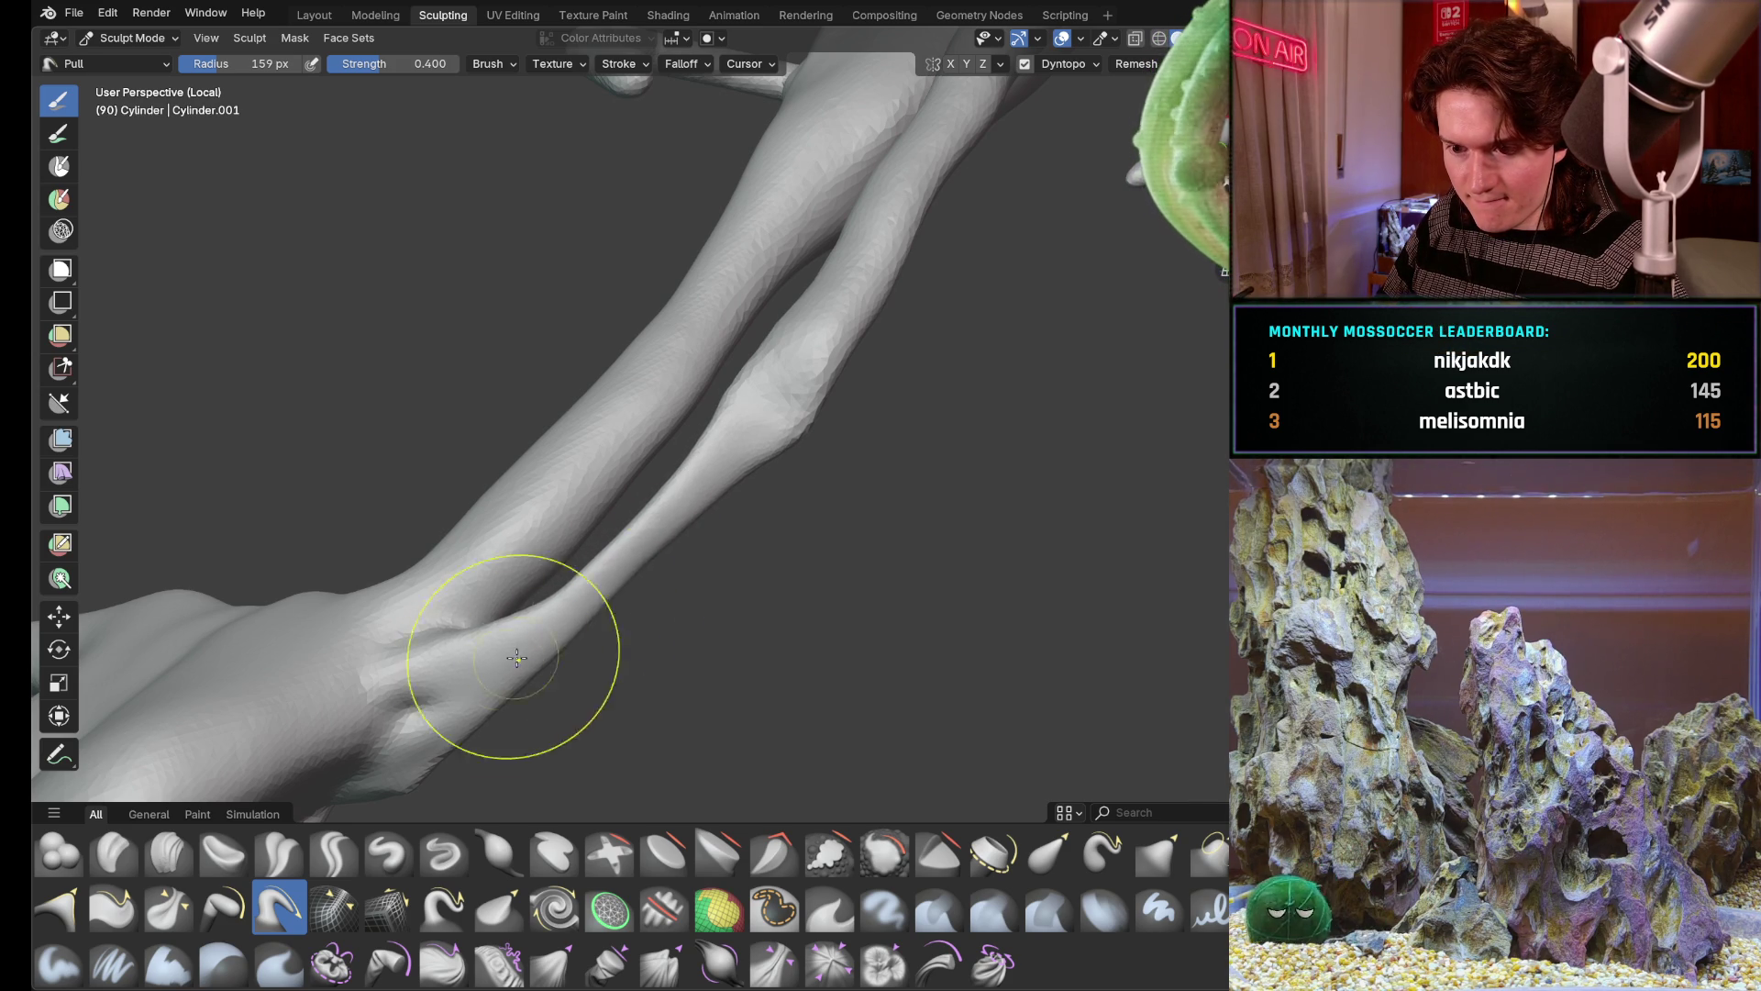
{"action": "mouse_move", "coordinate": [505, 671]}
{"action": "middle_mouse_down"}
{"action": "mouse_move", "coordinate": [578, 420]}
{"action": "mouse_move", "coordinate": [688, 522]}
{"action": "mouse_move", "coordinate": [804, 473]}
{"action": "mouse_move", "coordinate": [844, 558]}
{"action": "middle_mouse_up"}
Inflate the limb surface near the elbow and the branch junction with Inflate/Deflate
{"action": "key", "text": "i"}
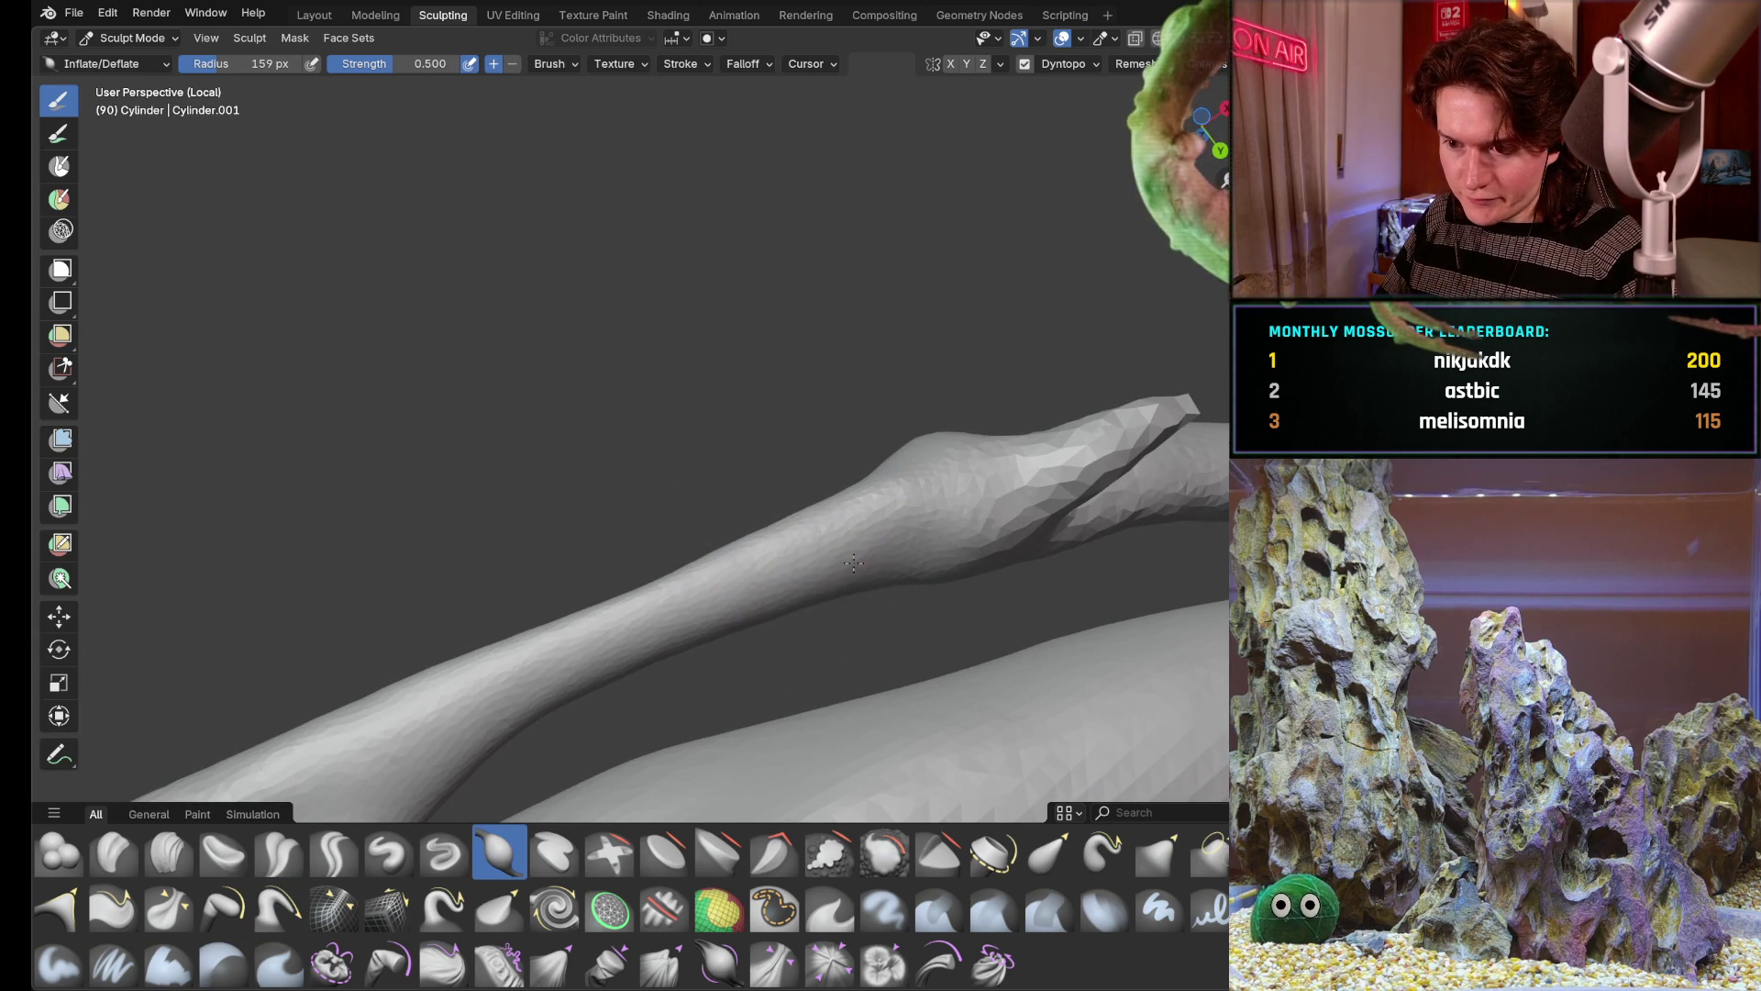
{"action": "left_click_drag", "start_coordinate": [853, 562], "coordinate": [854, 562]}
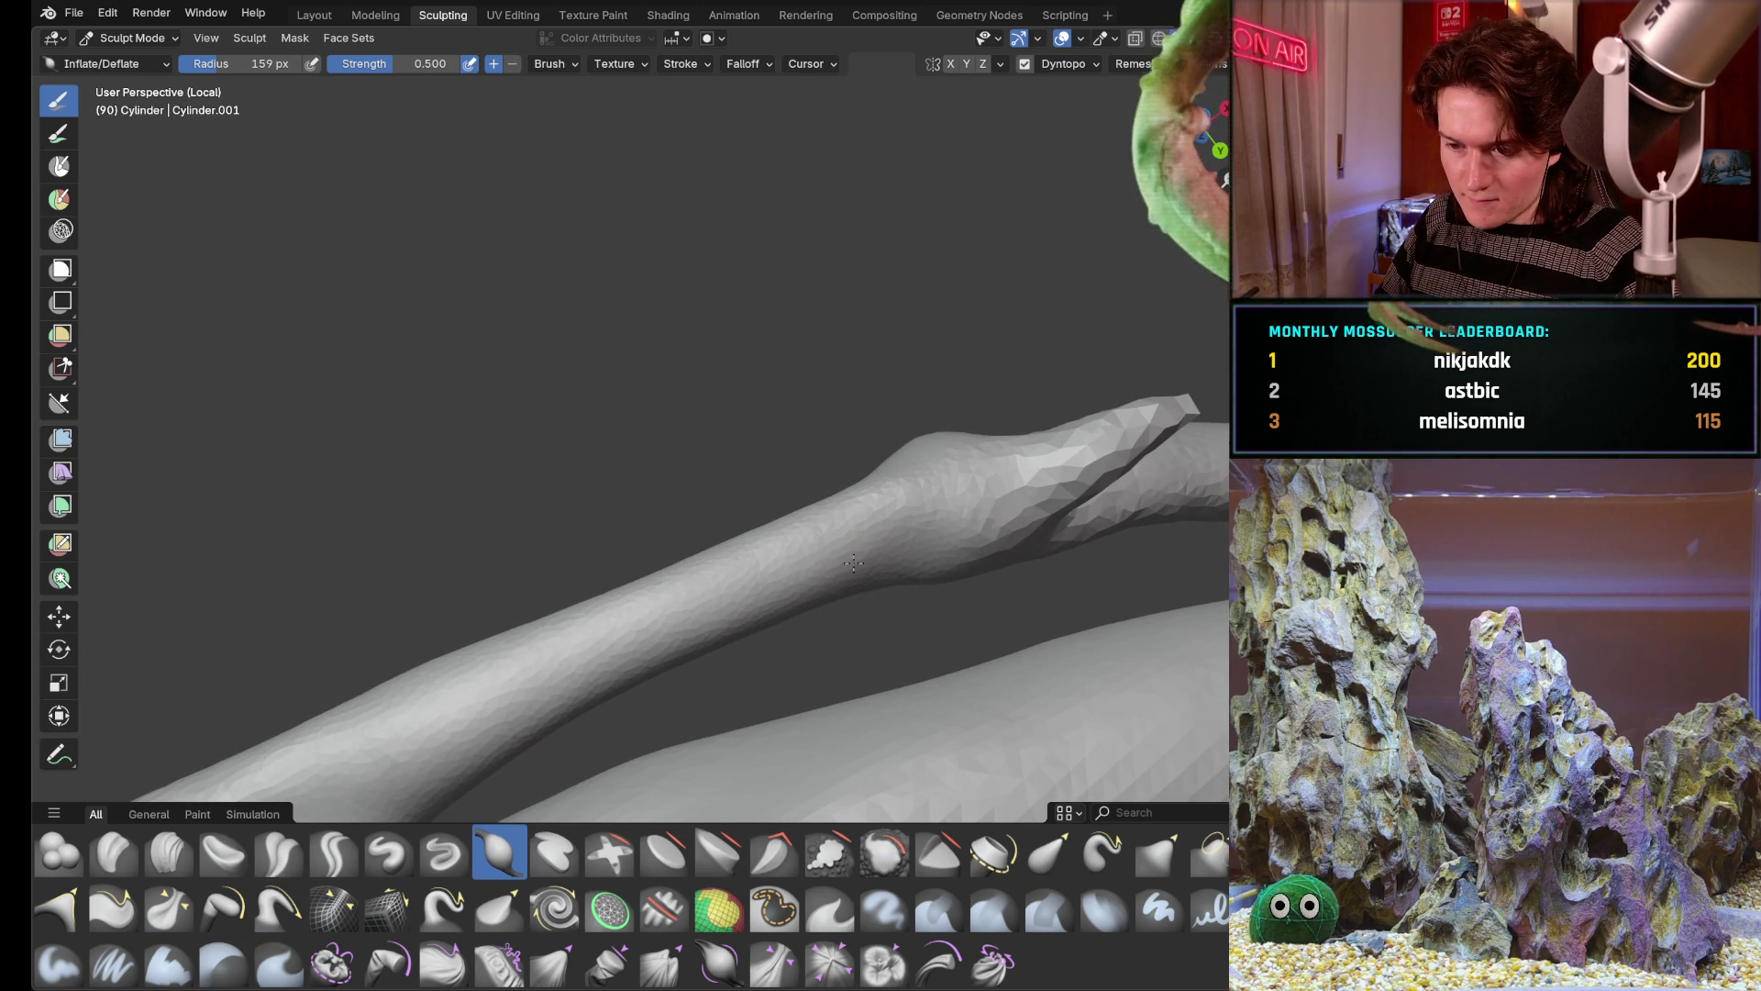
{"action": "left_click_drag", "start_coordinate": [1024, 509], "coordinate": [1002, 519]}
{"action": "mouse_move", "coordinate": [929, 512]}
{"action": "middle_mouse_down"}
{"action": "mouse_move", "coordinate": [963, 455]}
{"action": "mouse_move", "coordinate": [930, 400]}
{"action": "mouse_move", "coordinate": [807, 508]}
{"action": "middle_mouse_up"}
{"action": "left_click_drag", "start_coordinate": [779, 490], "coordinate": [780, 490]}
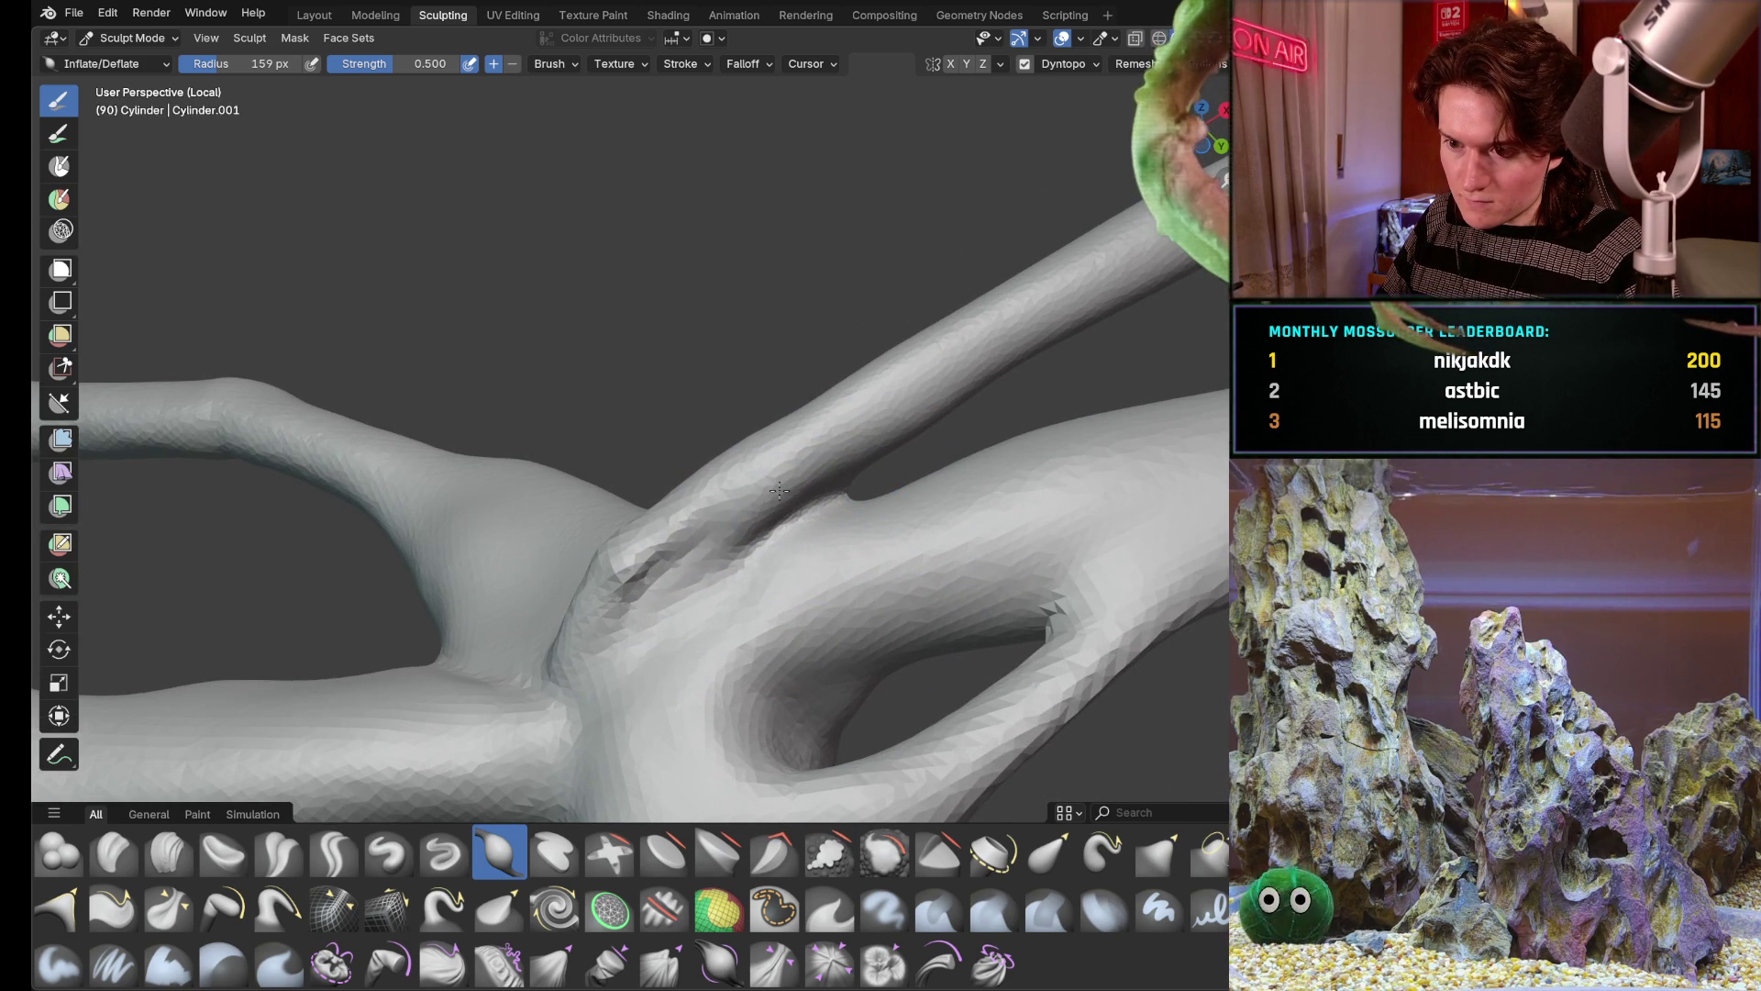
{"action": "scroll", "coordinate": [779, 490], "scroll_direction": "down", "scroll_amount": 3}
{"action": "mouse_move", "coordinate": [779, 490]}
{"action": "middle_mouse_down"}
{"action": "mouse_move", "coordinate": [880, 487]}
{"action": "mouse_move", "coordinate": [688, 385]}
{"action": "mouse_move", "coordinate": [656, 402]}
{"action": "middle_mouse_up"}
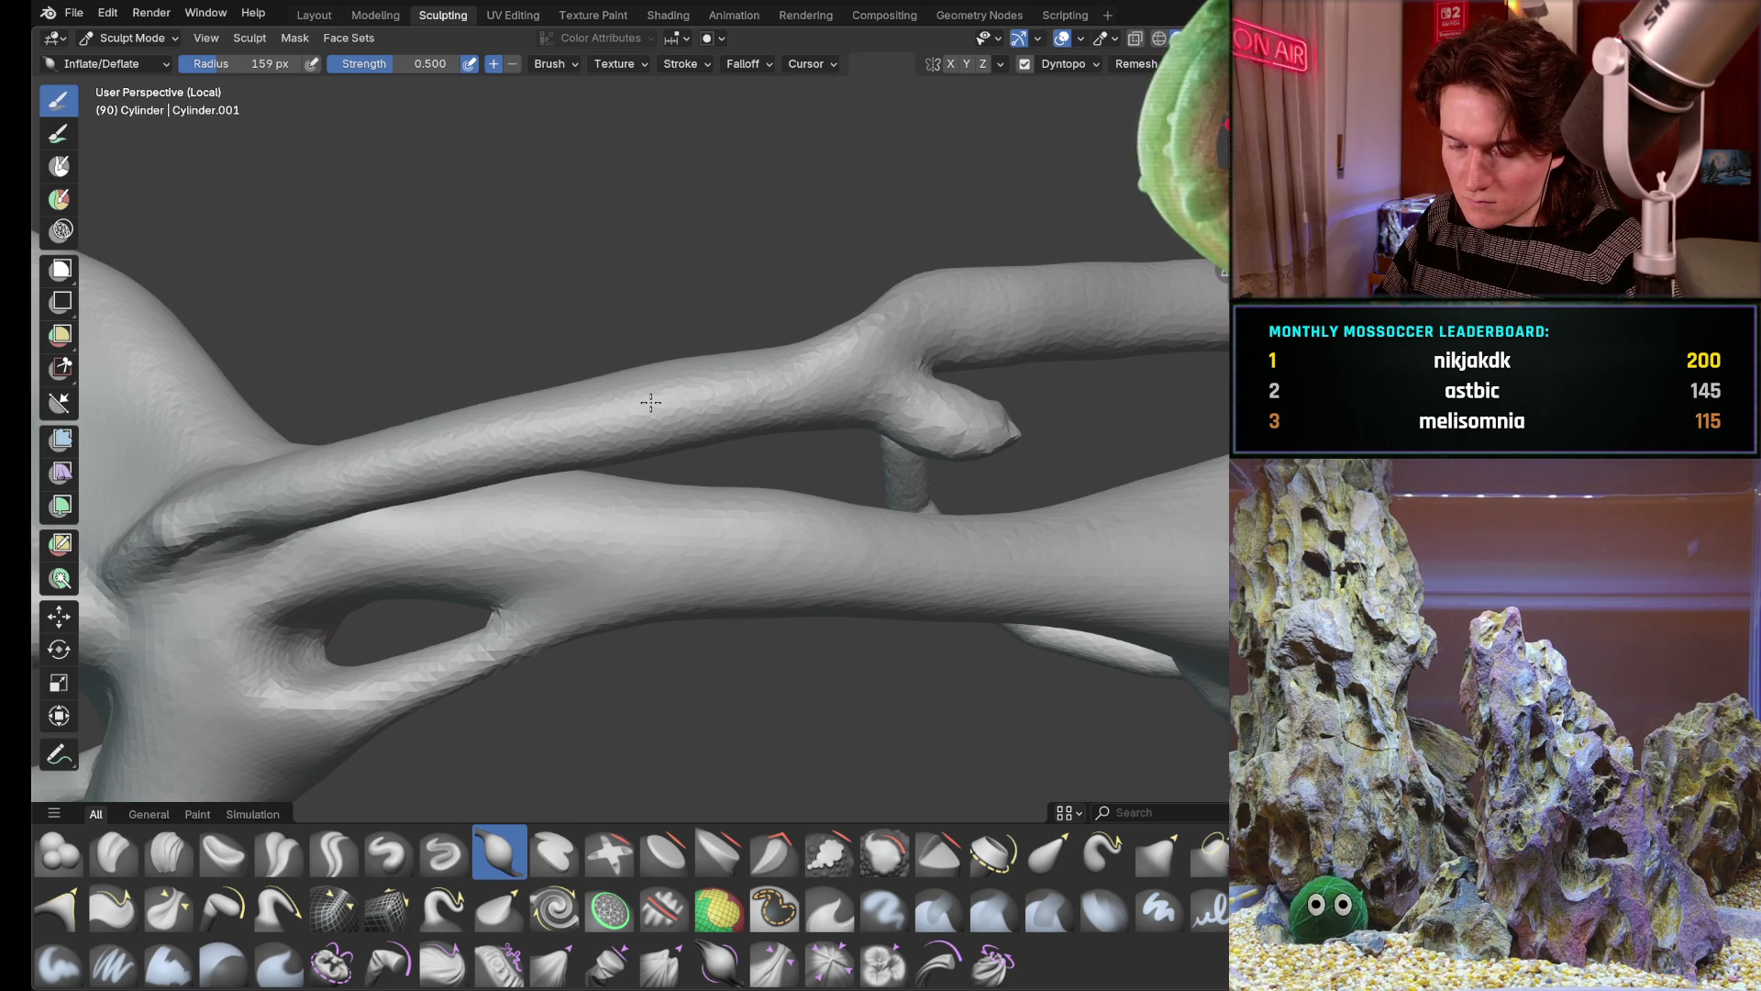
{"action": "mouse_move", "coordinate": [651, 401]}
{"action": "middle_mouse_down"}
{"action": "mouse_move", "coordinate": [706, 415]}
{"action": "mouse_move", "coordinate": [648, 440]}
{"action": "middle_mouse_up"}
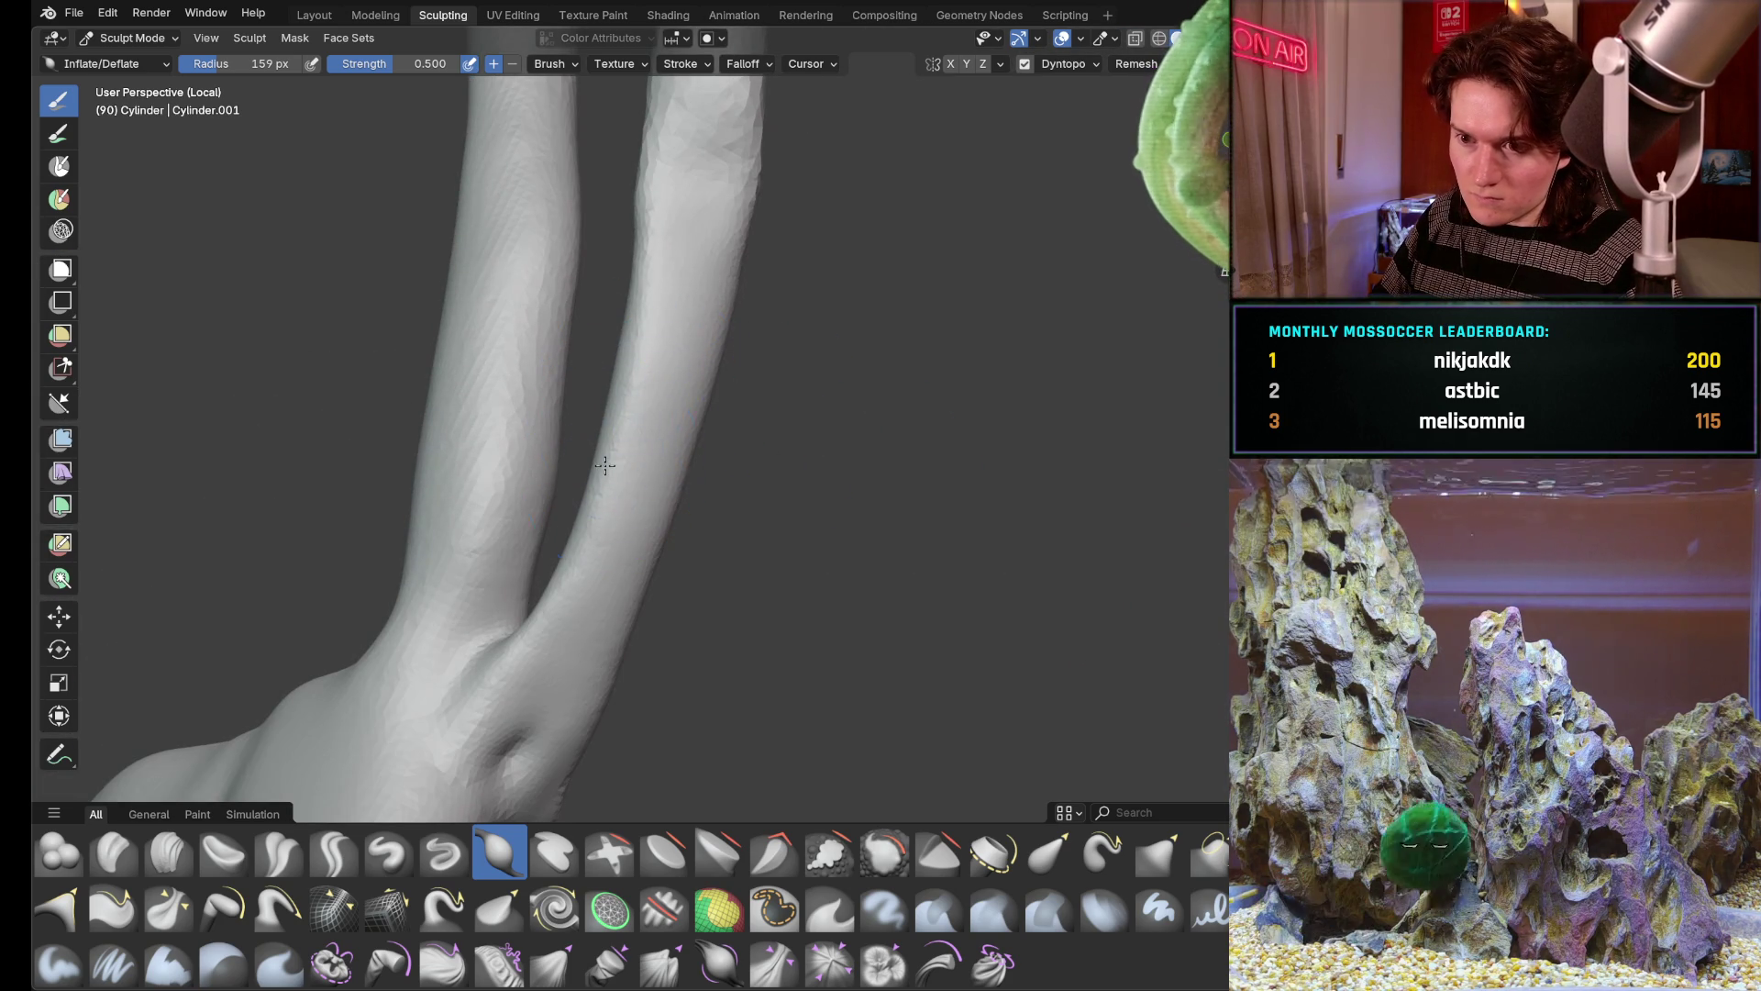
{"action": "left_click_drag", "start_coordinate": [622, 275], "coordinate": [607, 466]}
Deepen the crease along the right branch with repeated strokes, leaving a rounded tip knob
{"action": "mouse_move", "coordinate": [642, 206]}
{"action": "left_mouse_down"}
{"action": "mouse_move", "coordinate": [607, 465]}
{"action": "mouse_move", "coordinate": [613, 359]}
{"action": "left_mouse_up"}
{"action": "mouse_move", "coordinate": [600, 523]}
{"action": "left_mouse_down"}
{"action": "mouse_move", "coordinate": [604, 385]}
{"action": "mouse_move", "coordinate": [645, 192]}
{"action": "left_mouse_up"}
{"action": "middle_click_drag", "start_coordinate": [648, 331], "coordinate": [743, 359]}
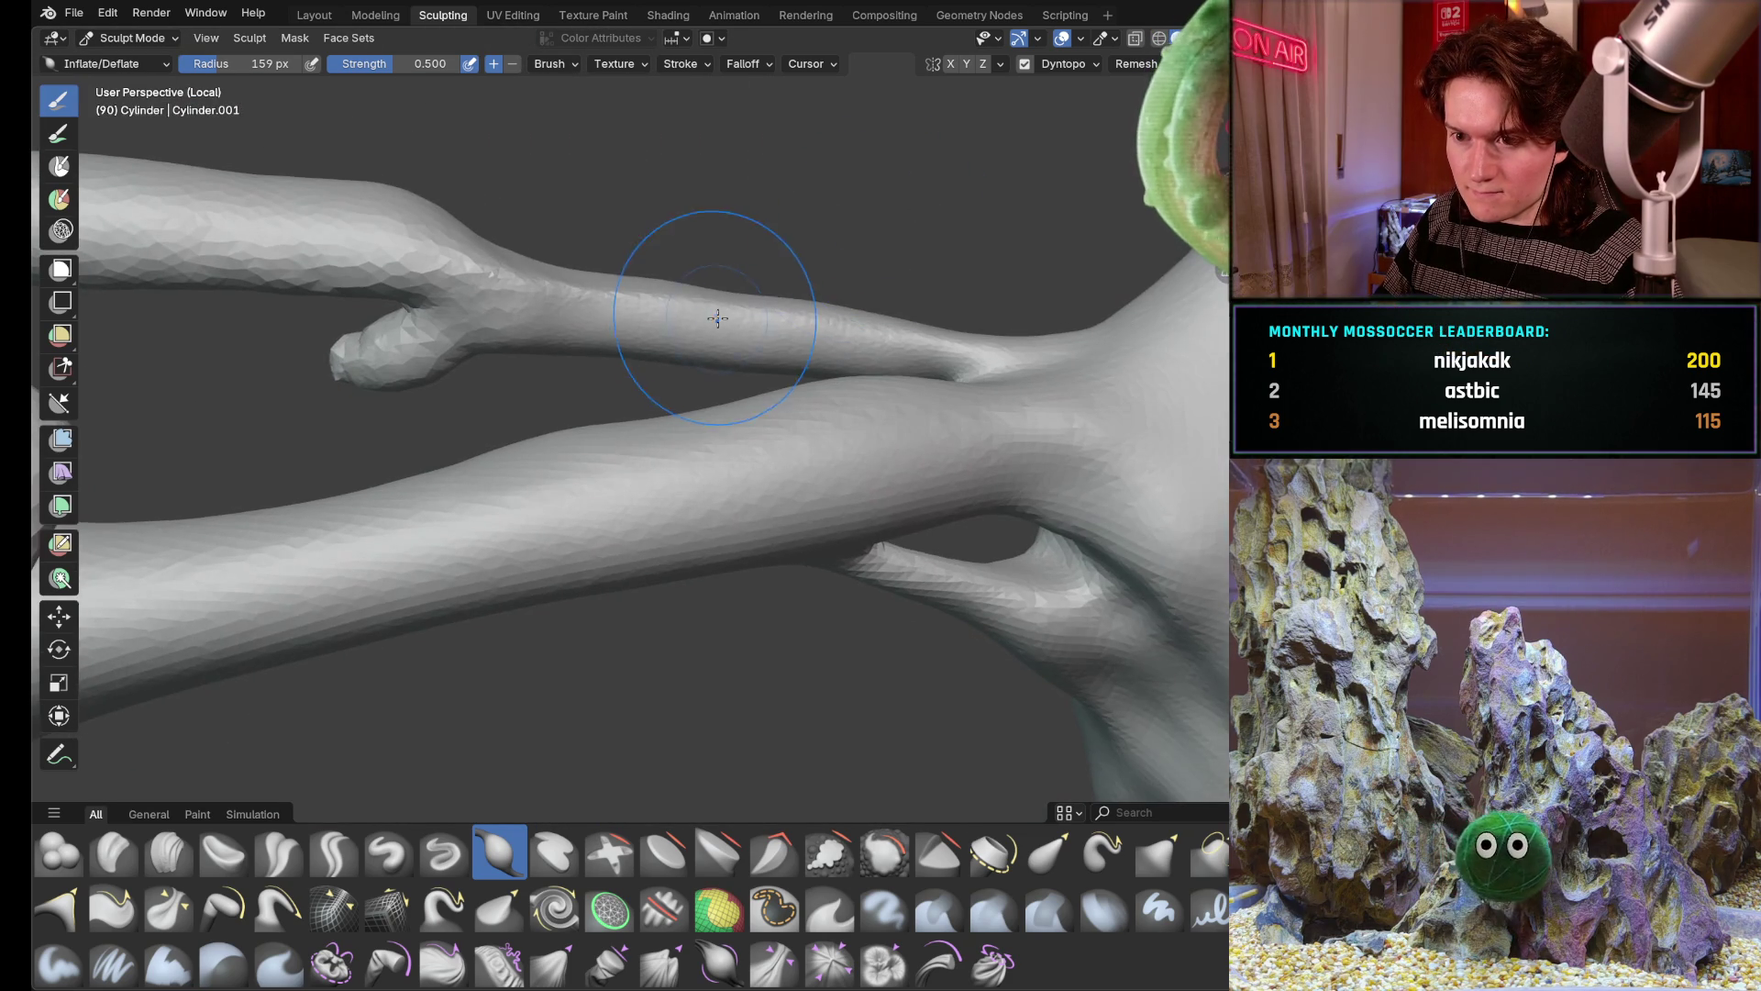
{"action": "left_click_drag", "start_coordinate": [716, 276], "coordinate": [753, 321]}
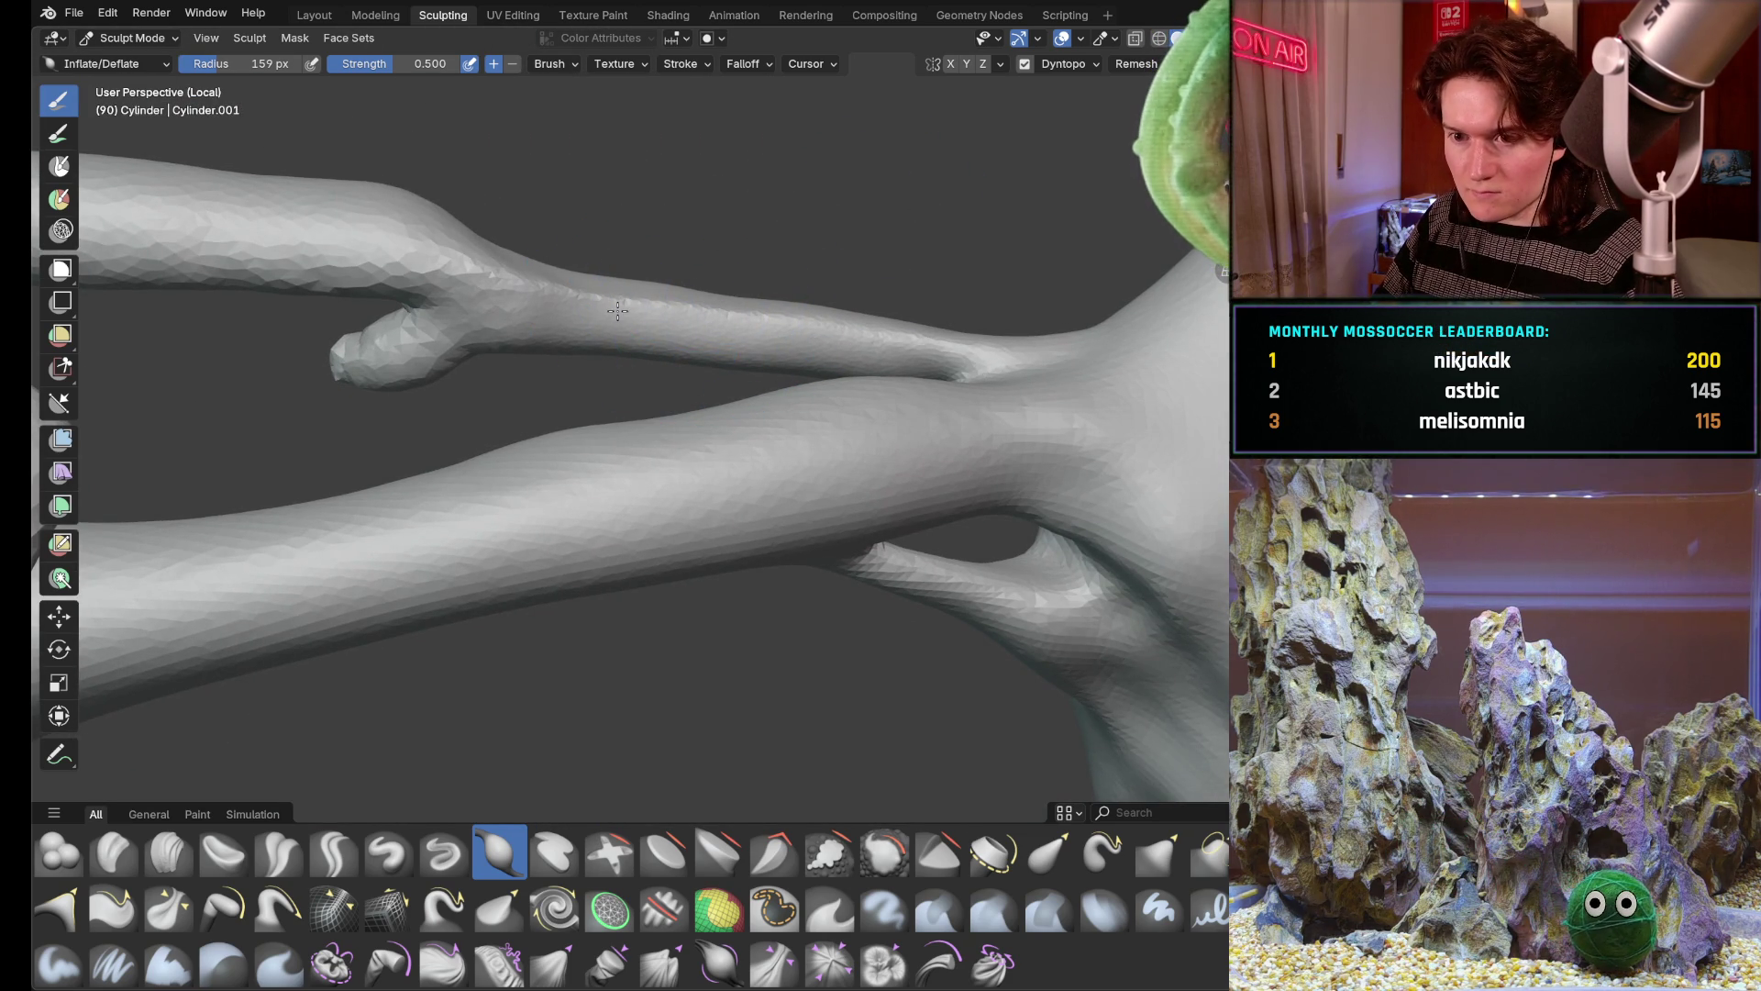
{"action": "mouse_move", "coordinate": [503, 293]}
{"action": "middle_mouse_down"}
{"action": "mouse_move", "coordinate": [524, 316]}
{"action": "mouse_move", "coordinate": [561, 287]}
{"action": "mouse_move", "coordinate": [689, 314]}
{"action": "middle_mouse_up"}
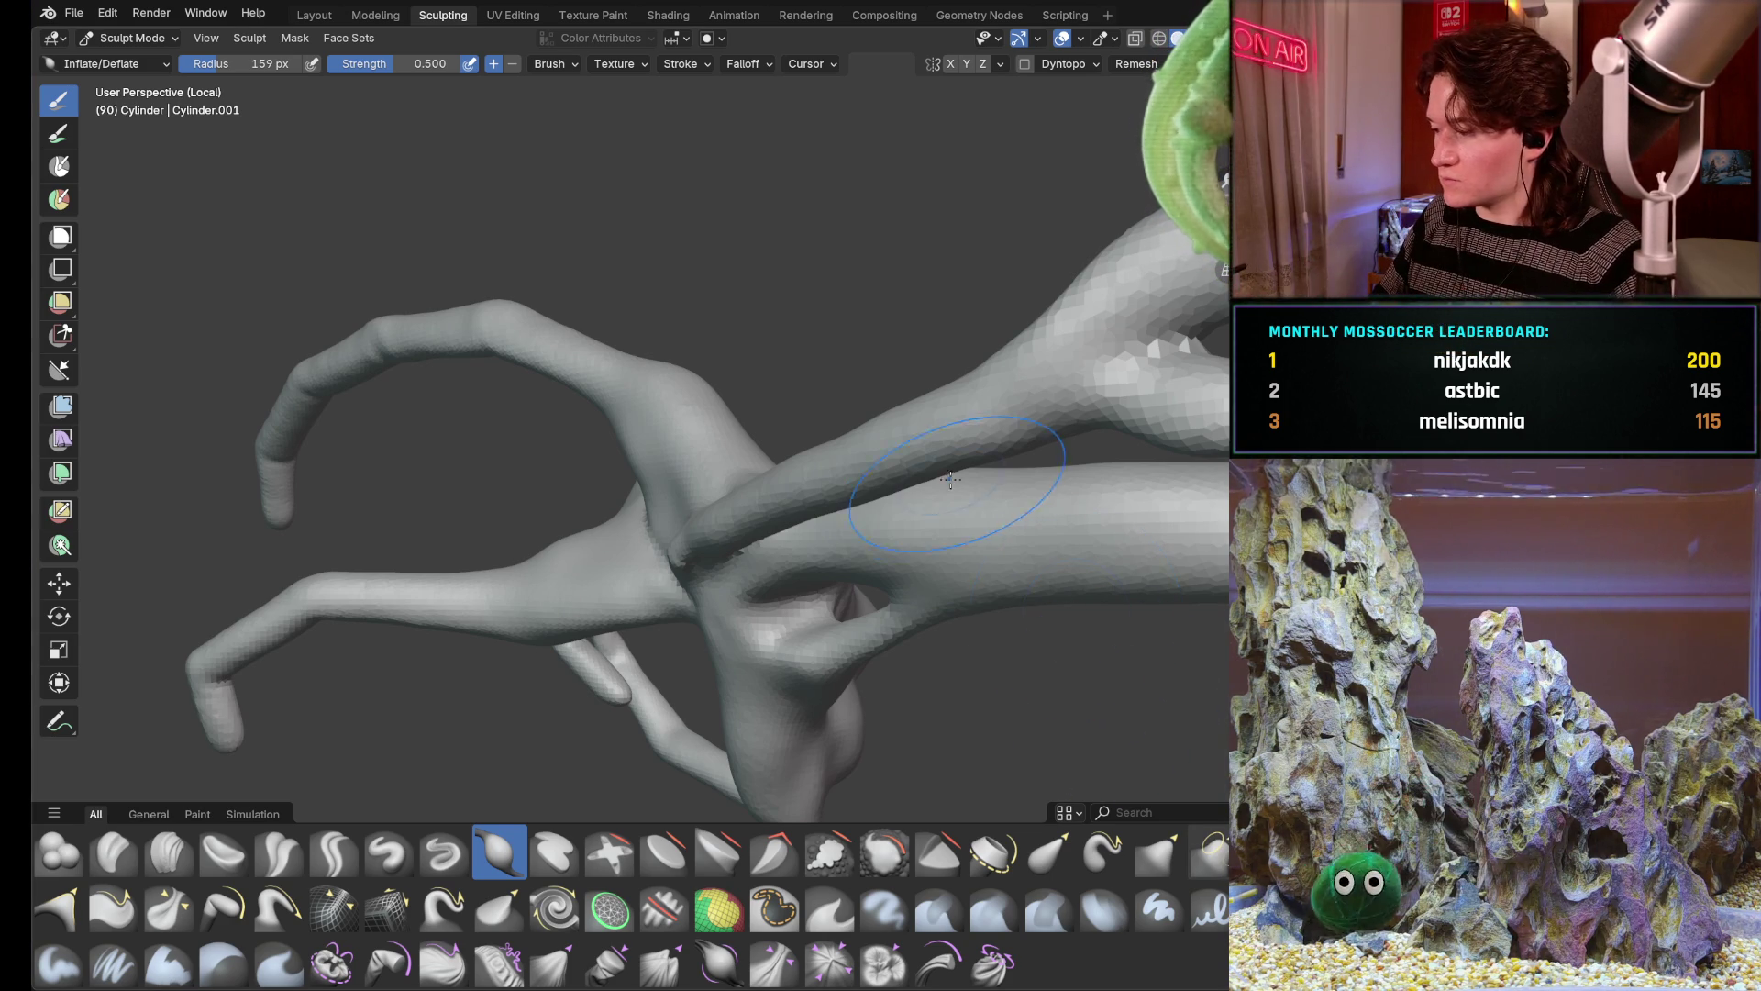
Rotate and close in on the mesh around the main junction
{"action": "middle_click_drag", "start_coordinate": [1076, 612], "coordinate": [826, 469]}
{"action": "mouse_move", "coordinate": [949, 433]}
{"action": "middle_mouse_down"}
{"action": "mouse_move", "coordinate": [878, 537]}
{"action": "mouse_move", "coordinate": [707, 603]}
{"action": "mouse_move", "coordinate": [753, 541]}
{"action": "middle_mouse_up"}
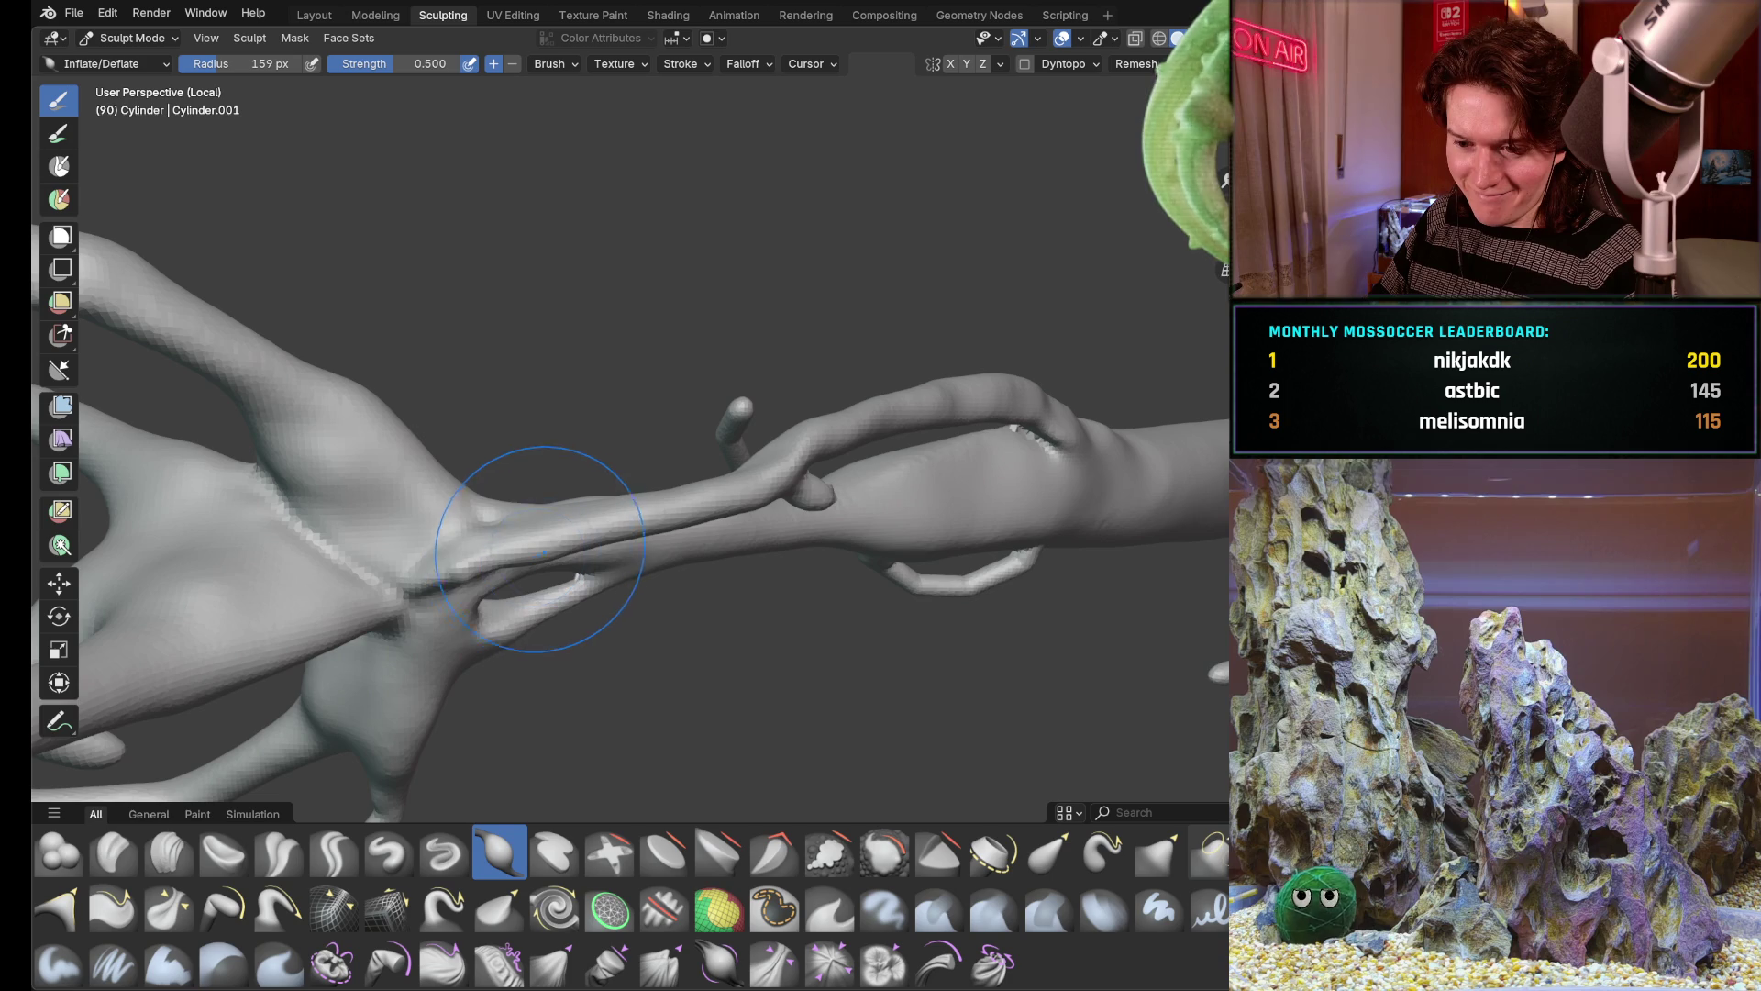
{"action": "mouse_move", "coordinate": [575, 540]}
{"action": "middle_mouse_down"}
{"action": "mouse_move", "coordinate": [640, 525]}
{"action": "mouse_move", "coordinate": [733, 585]}
{"action": "mouse_move", "coordinate": [701, 610]}
{"action": "mouse_move", "coordinate": [757, 615]}
{"action": "mouse_move", "coordinate": [707, 508]}
{"action": "mouse_move", "coordinate": [686, 588]}
{"action": "middle_mouse_up"}
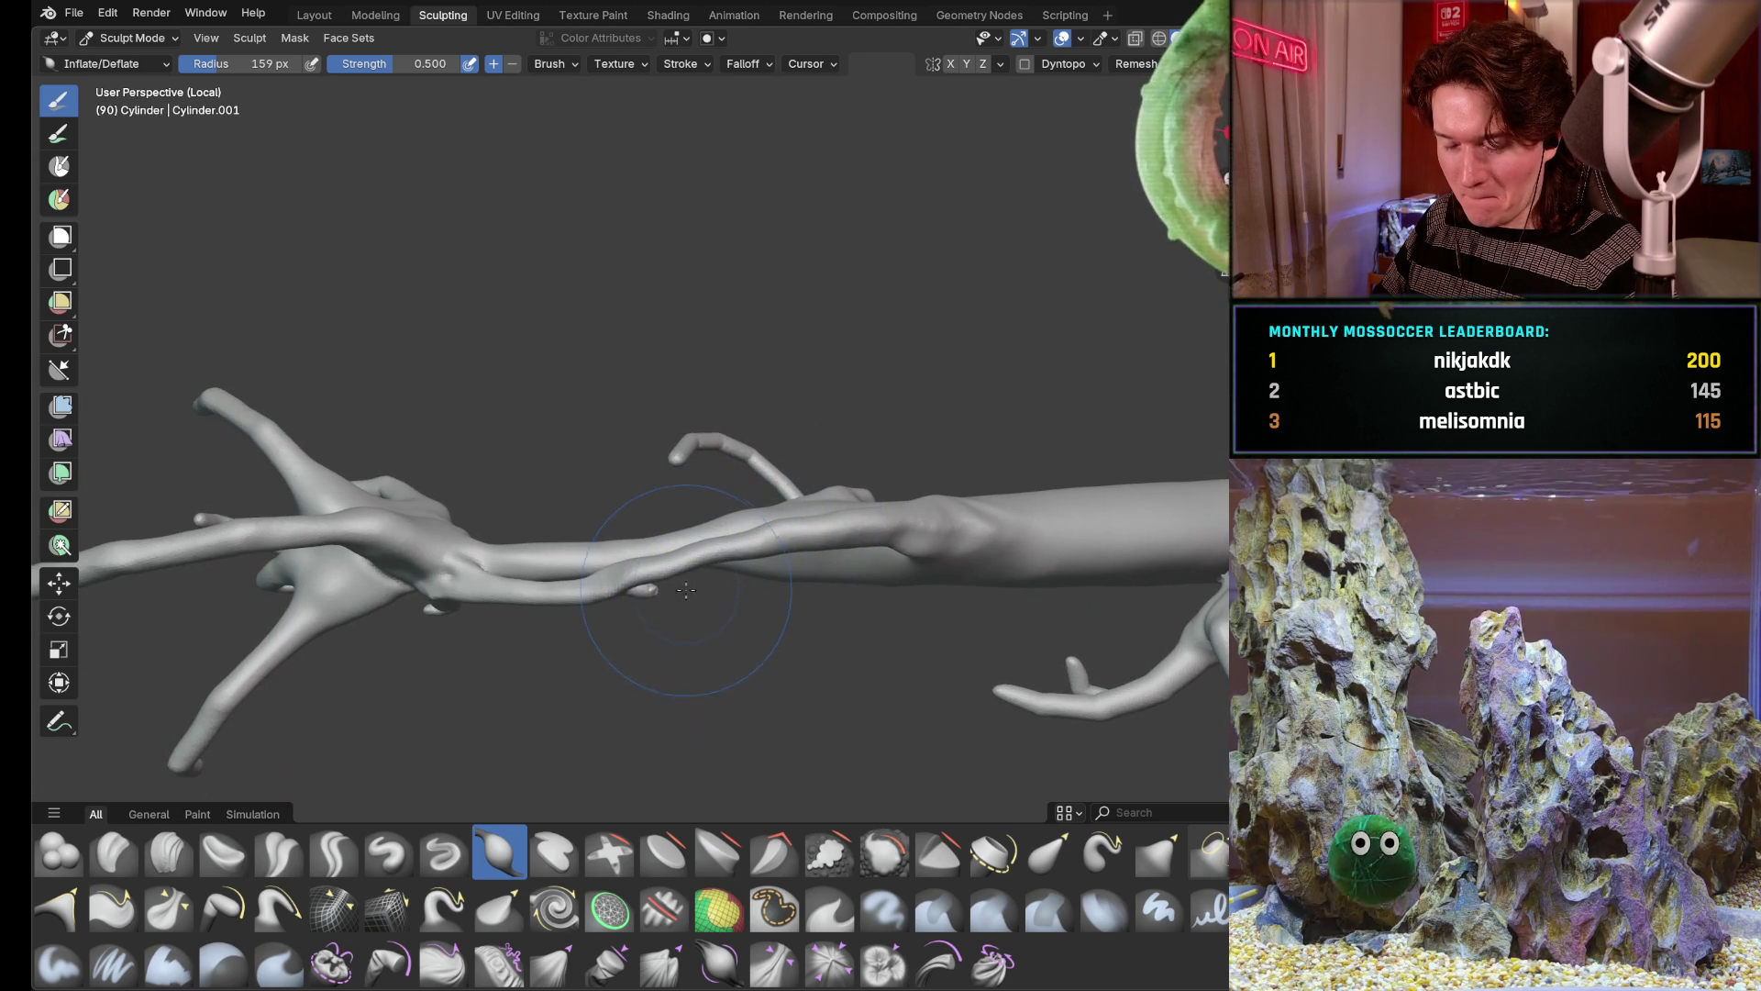
{"action": "scroll", "coordinate": [686, 588], "scroll_direction": "up", "scroll_amount": 2}
{"action": "scroll", "coordinate": [689, 565], "scroll_direction": "up", "scroll_amount": 2}
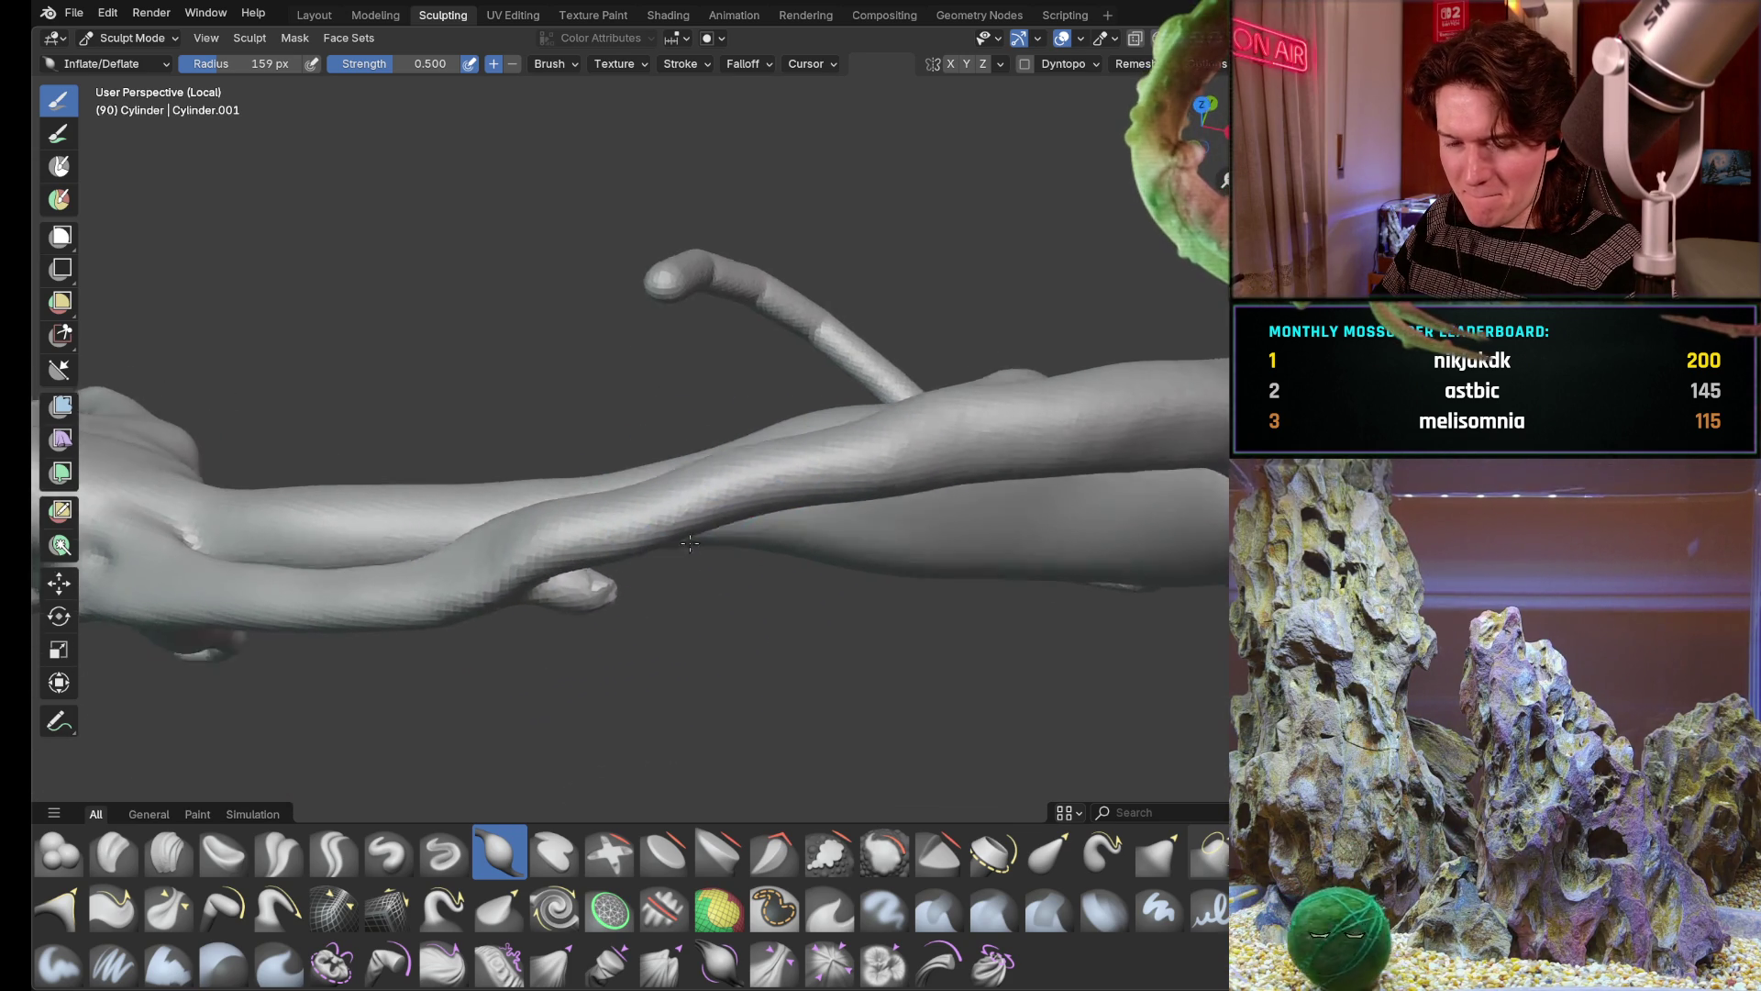
{"action": "middle_click_drag", "start_coordinate": [688, 557], "coordinate": [579, 592]}
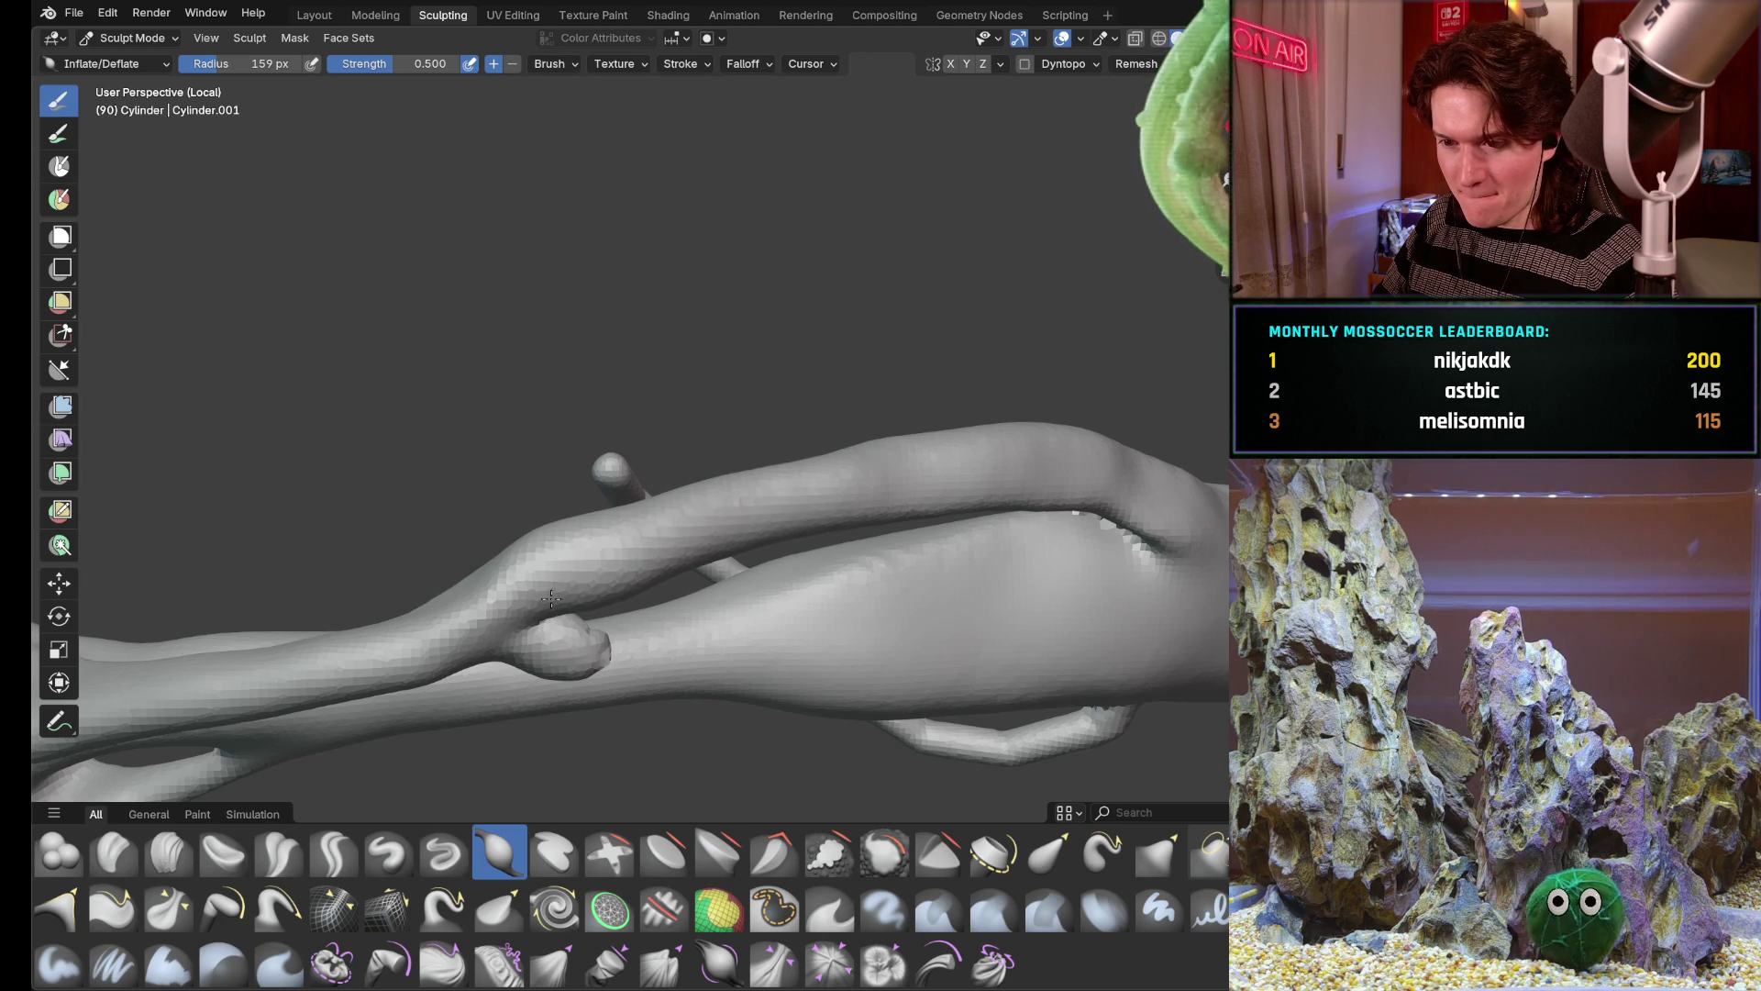
{"action": "middle_click_drag", "start_coordinate": [610, 527], "coordinate": [535, 568]}
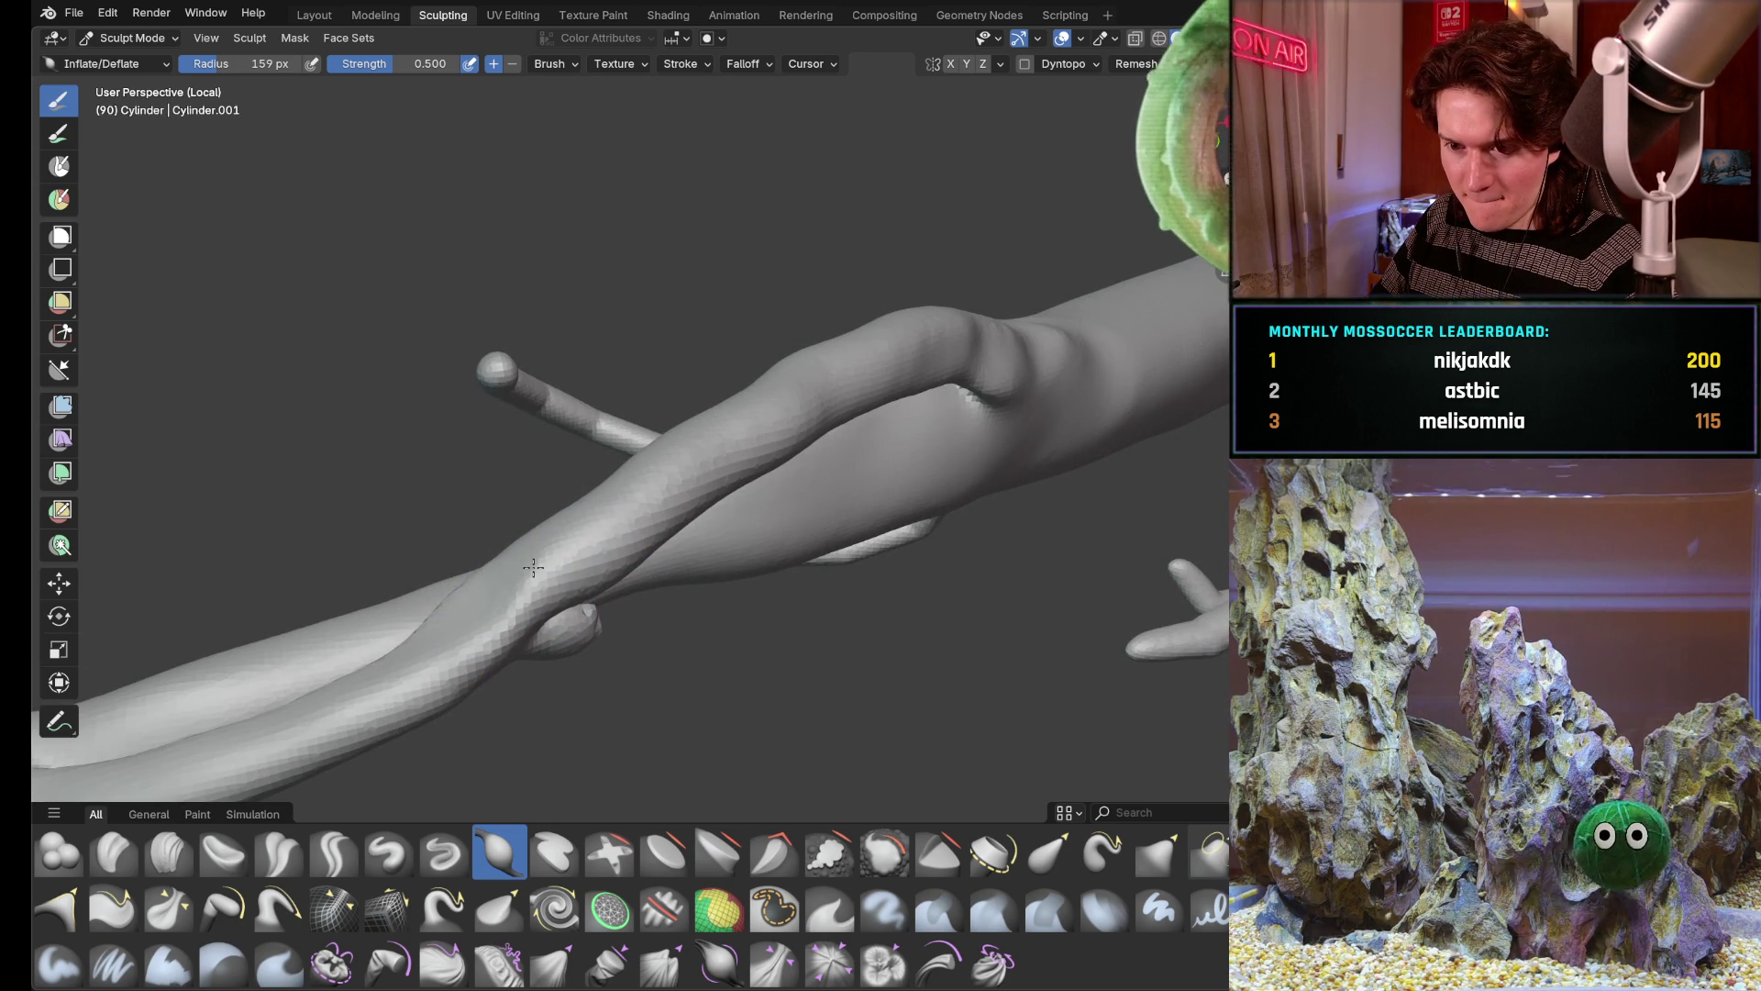
{"action": "mouse_move", "coordinate": [533, 569]}
{"action": "middle_mouse_down"}
{"action": "mouse_move", "coordinate": [868, 512]}
{"action": "mouse_move", "coordinate": [716, 537]}
{"action": "mouse_move", "coordinate": [644, 572]}
{"action": "mouse_move", "coordinate": [775, 550]}
{"action": "mouse_move", "coordinate": [688, 558]}
{"action": "middle_mouse_up"}
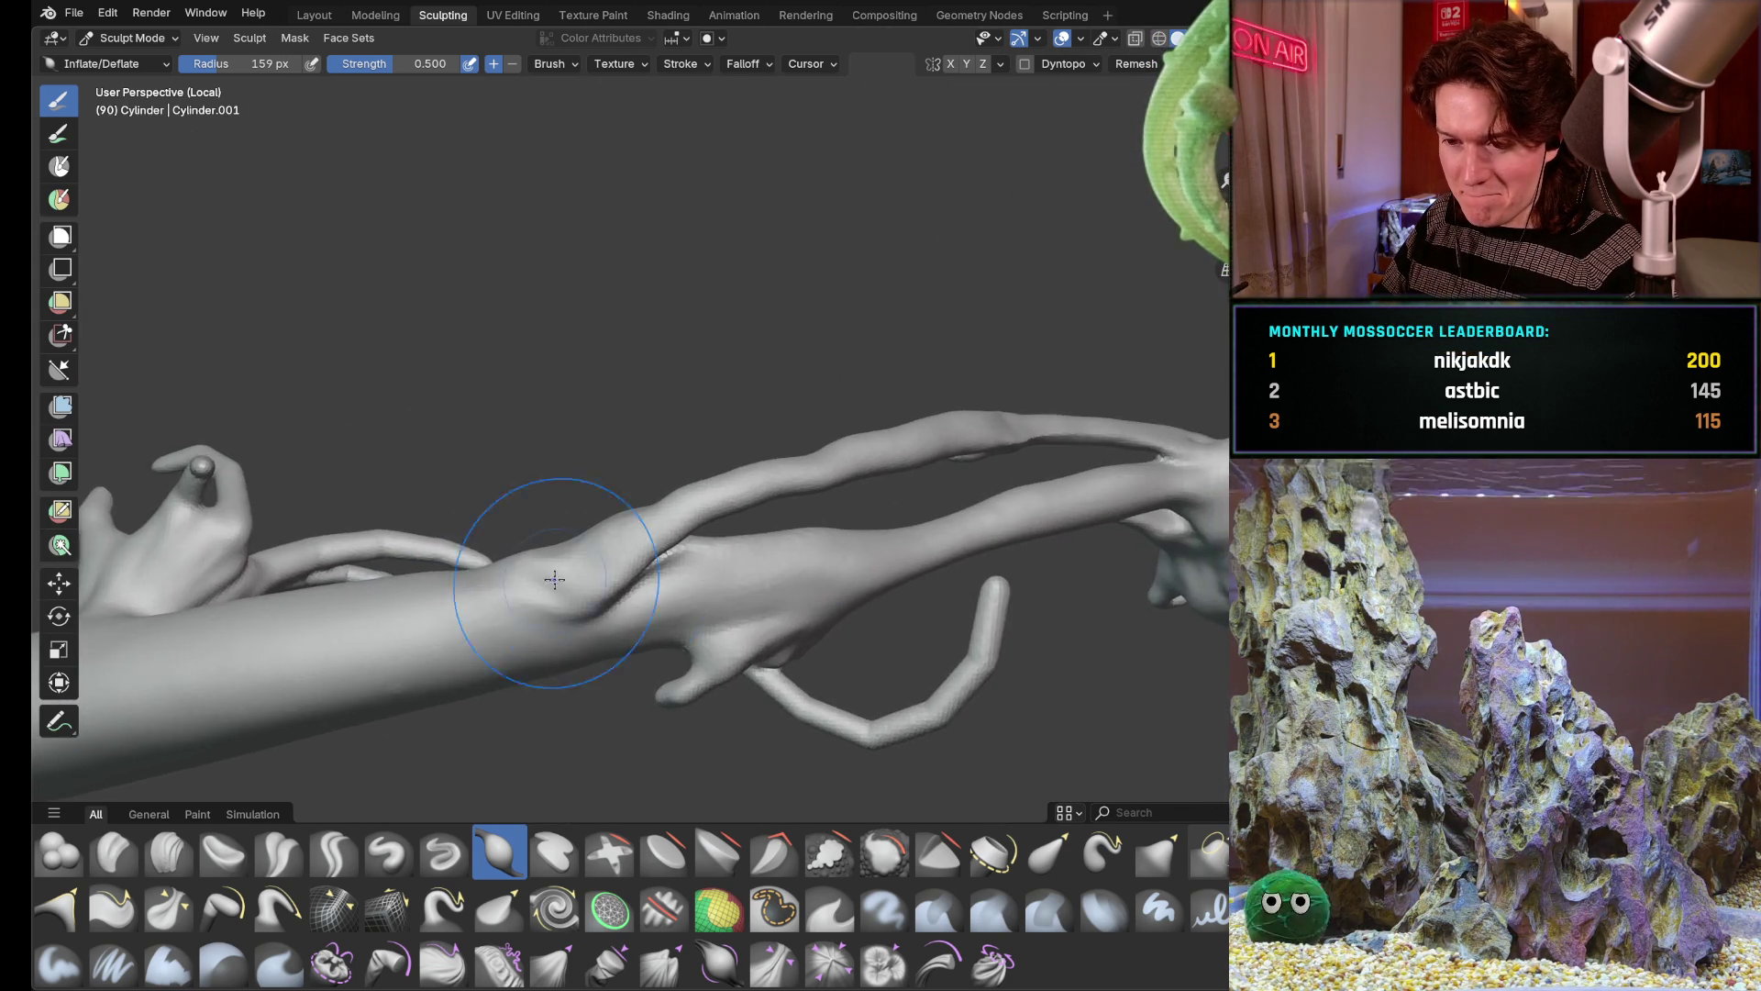
{"action": "scroll", "coordinate": [619, 565], "scroll_direction": "up", "scroll_amount": 4}
{"action": "scroll", "coordinate": [537, 571], "scroll_direction": "up", "scroll_amount": 2}
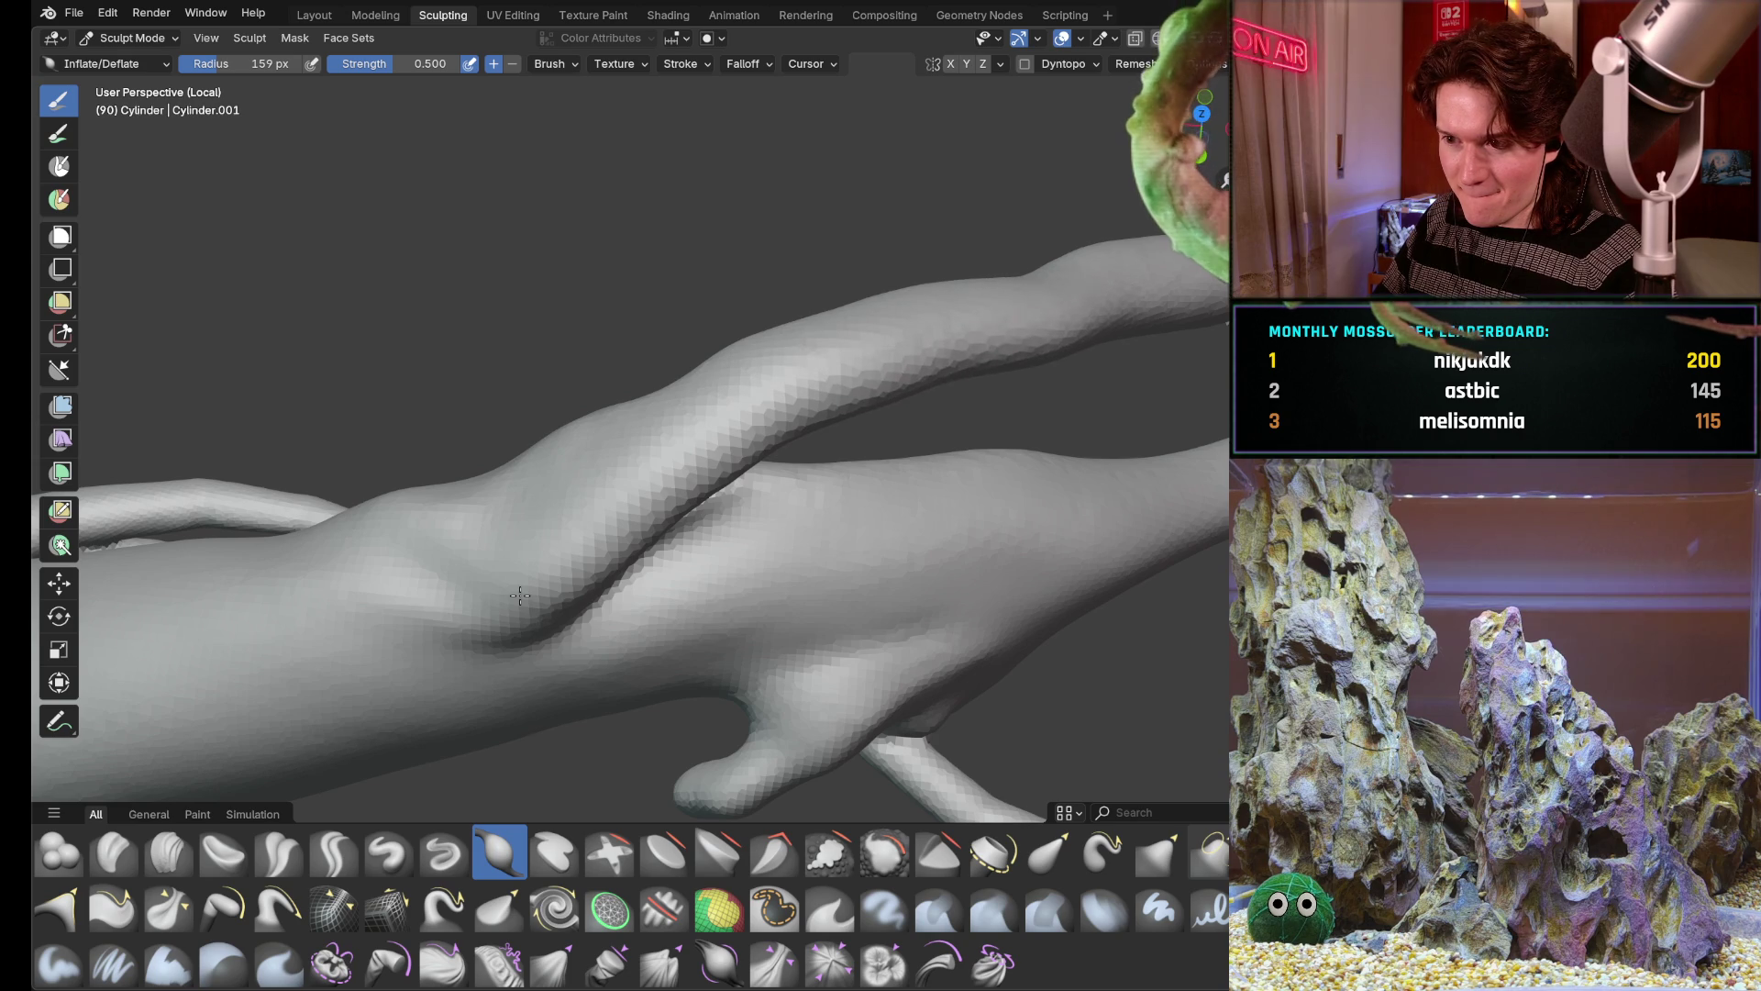
Inflate and reshape the crease where the branch meets the limb, checking from several sides
{"action": "left_click_drag", "start_coordinate": [519, 594], "coordinate": [520, 595]}
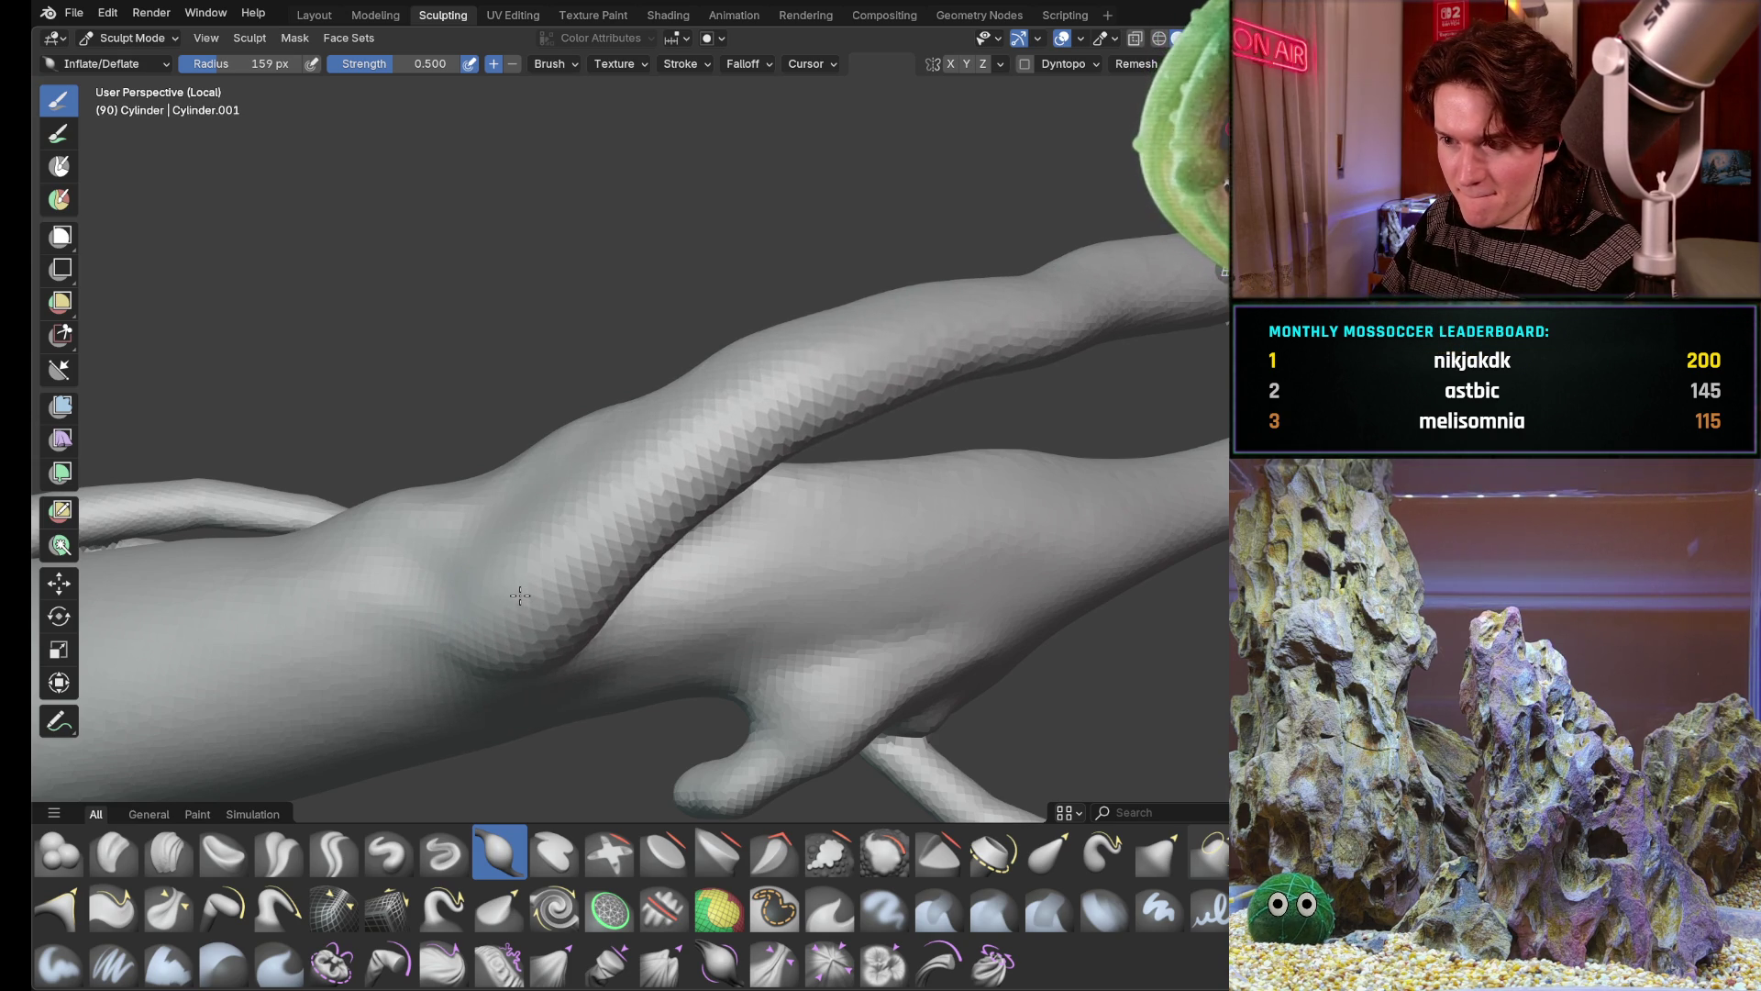
{"action": "mouse_move", "coordinate": [475, 619]}
{"action": "middle_mouse_down"}
{"action": "mouse_move", "coordinate": [440, 767]}
{"action": "mouse_move", "coordinate": [647, 537]}
{"action": "mouse_move", "coordinate": [771, 553]}
{"action": "middle_mouse_up"}
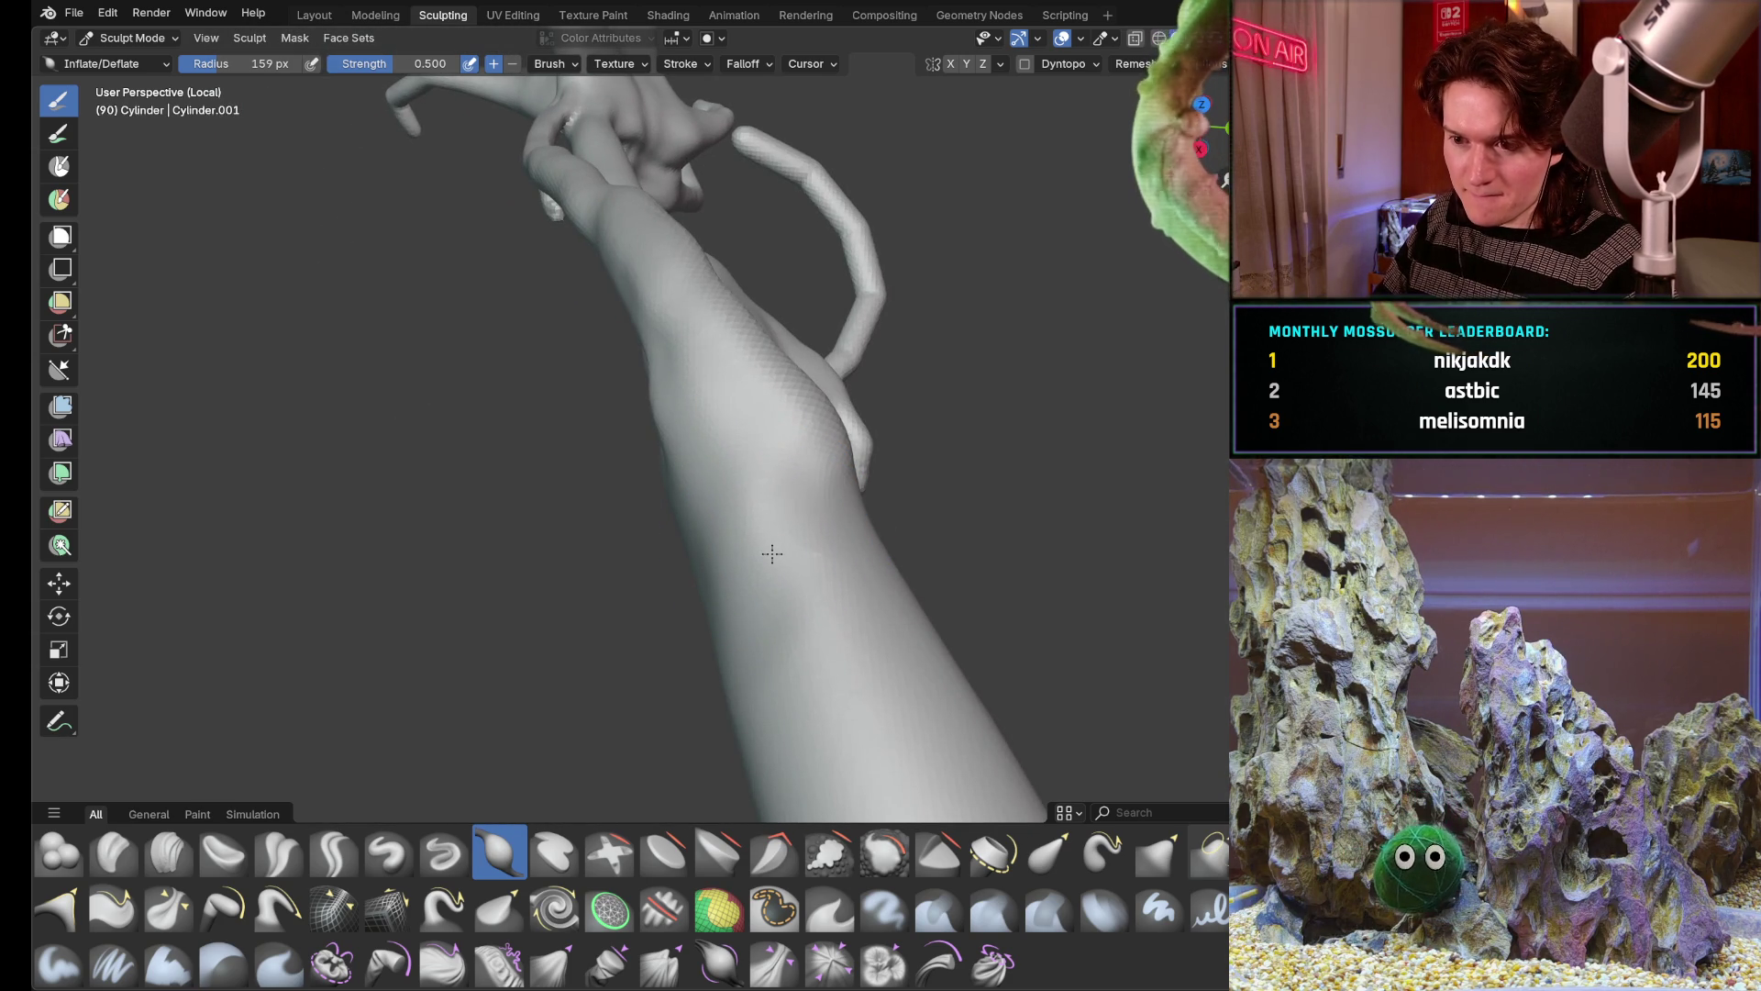
{"action": "middle_click_drag", "start_coordinate": [771, 553], "coordinate": [671, 558]}
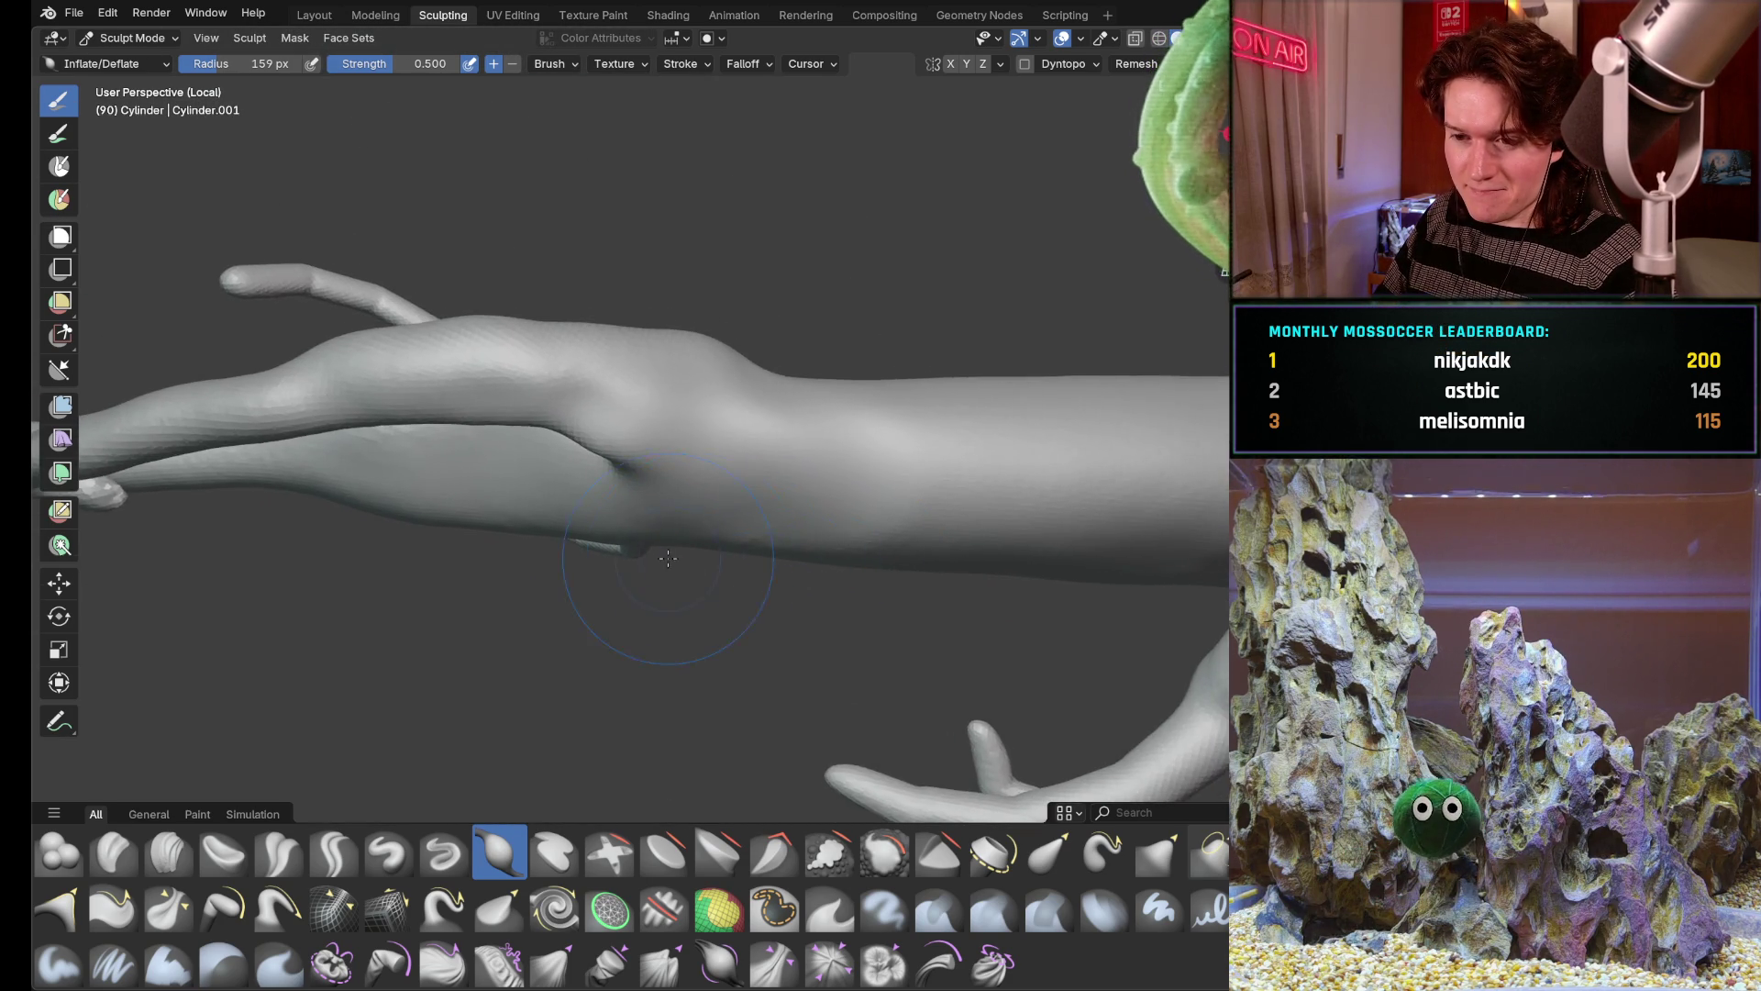
{"action": "scroll", "coordinate": [672, 558], "scroll_direction": "up", "scroll_amount": 3}
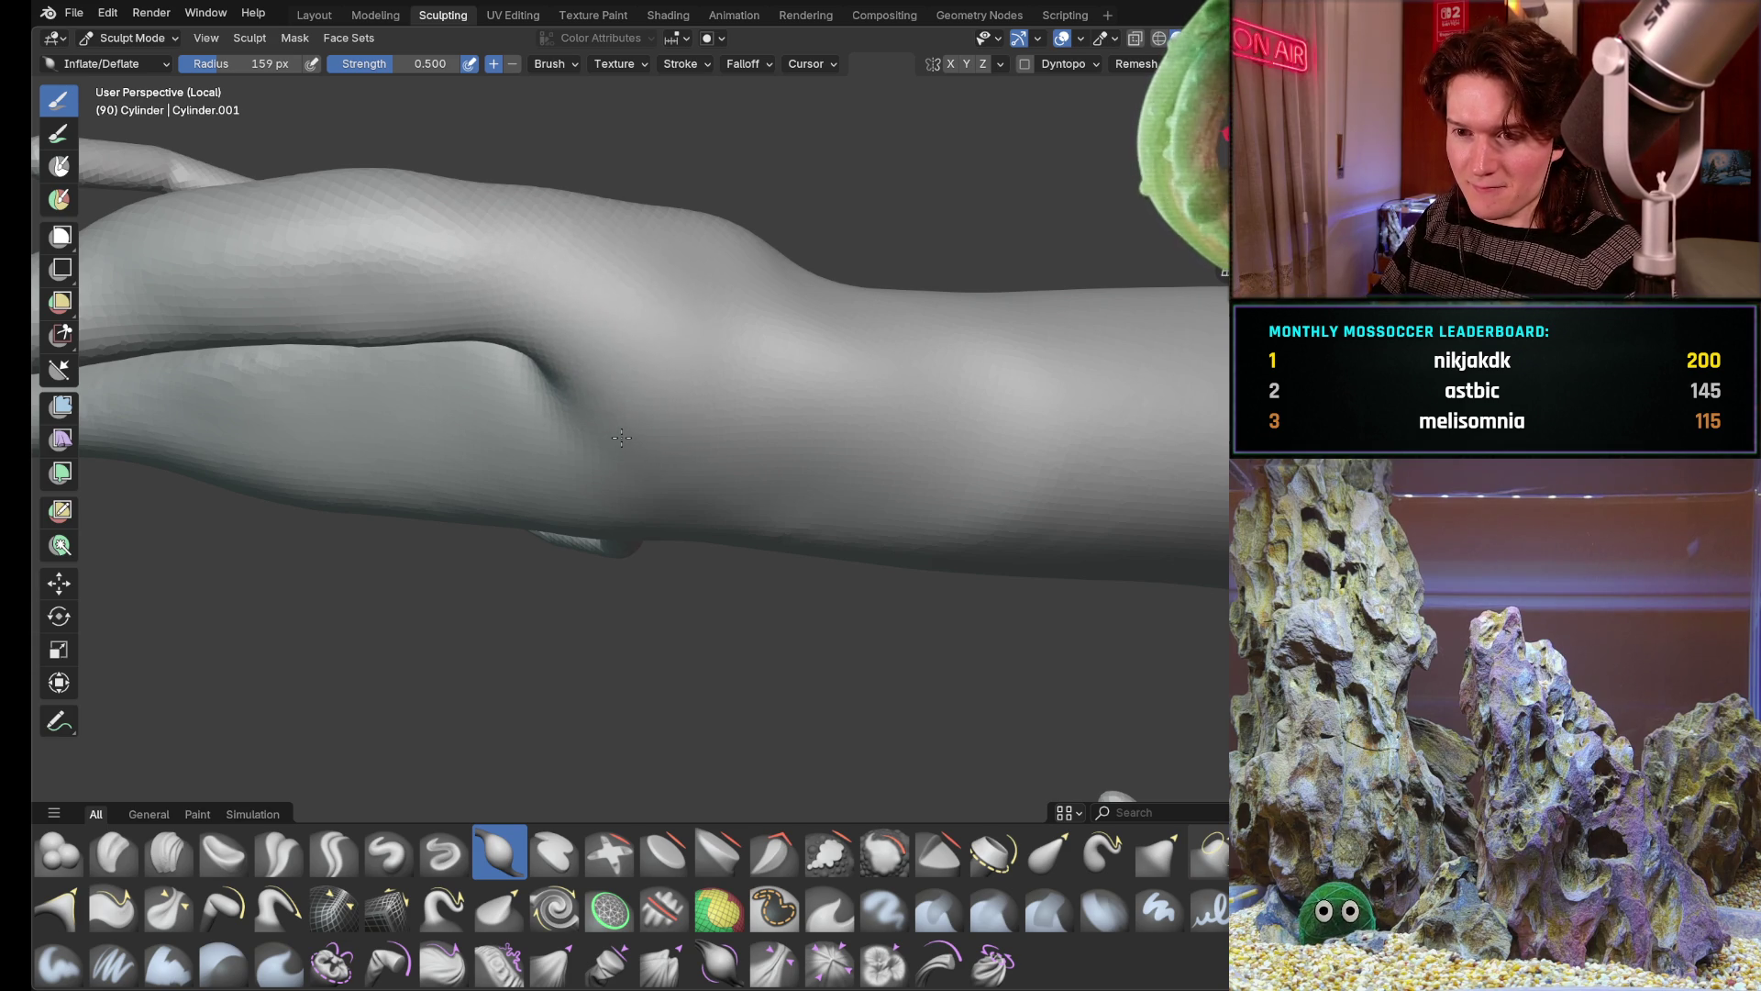
{"action": "middle_click_drag", "start_coordinate": [621, 438], "coordinate": [637, 333]}
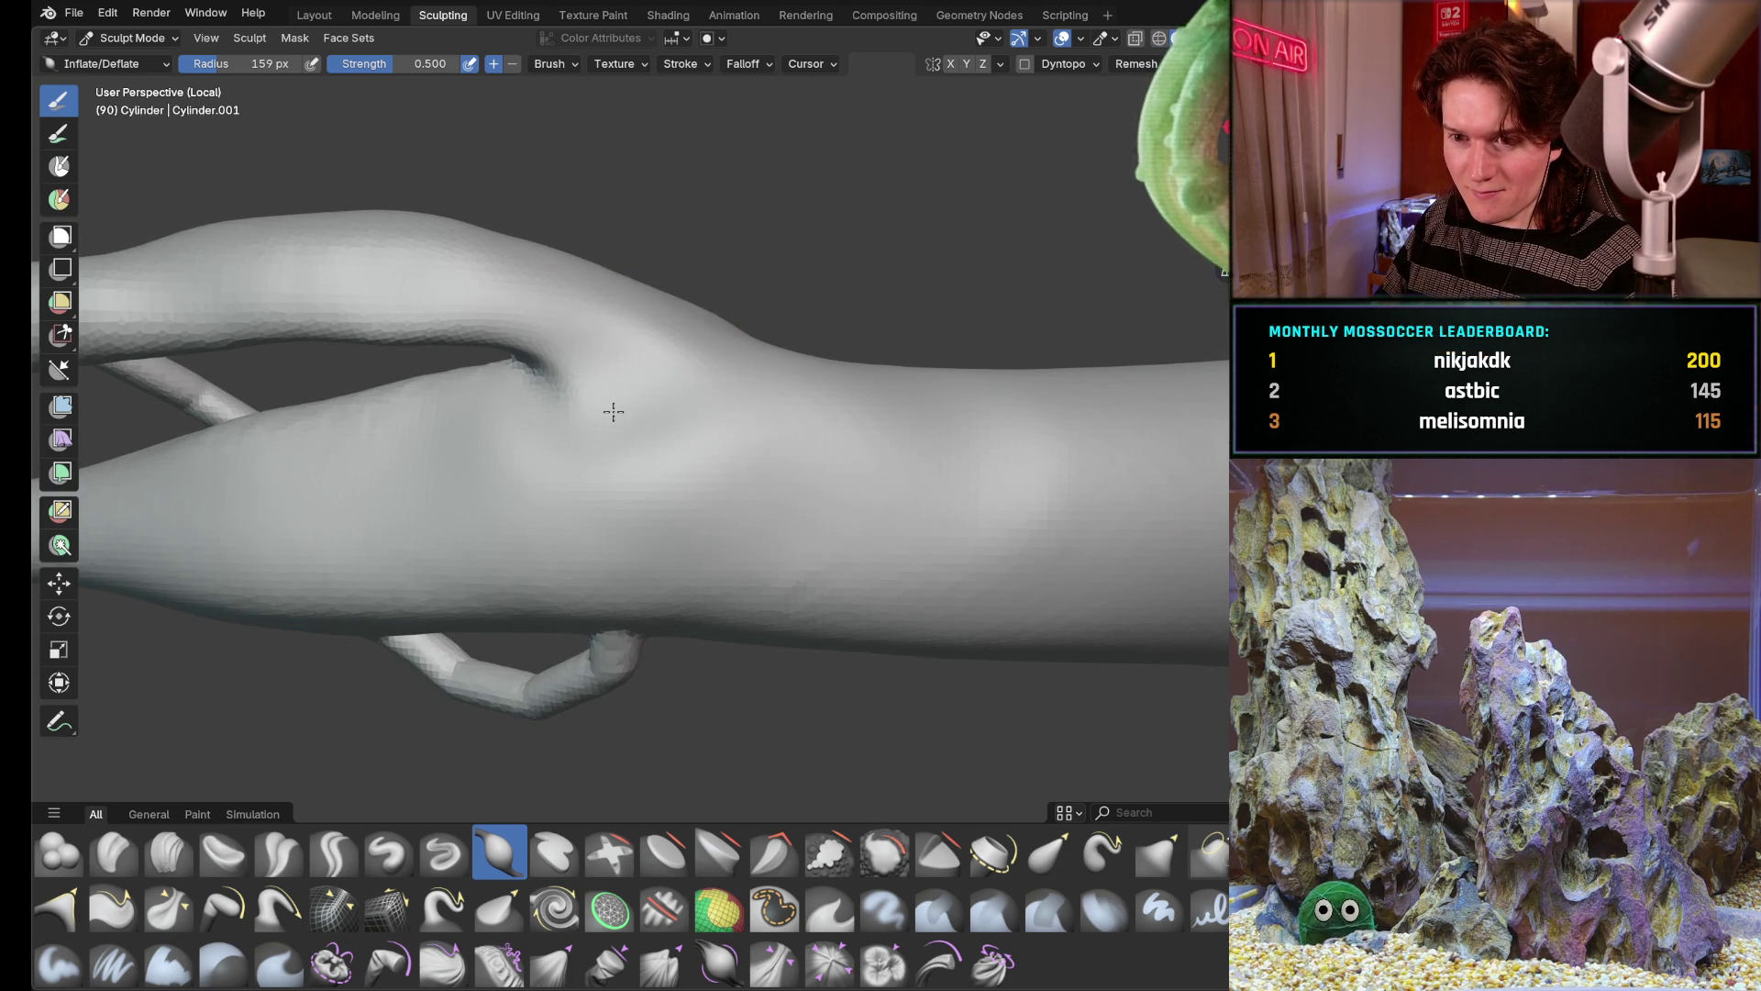
{"action": "left_click_drag", "start_coordinate": [605, 399], "coordinate": [575, 369]}
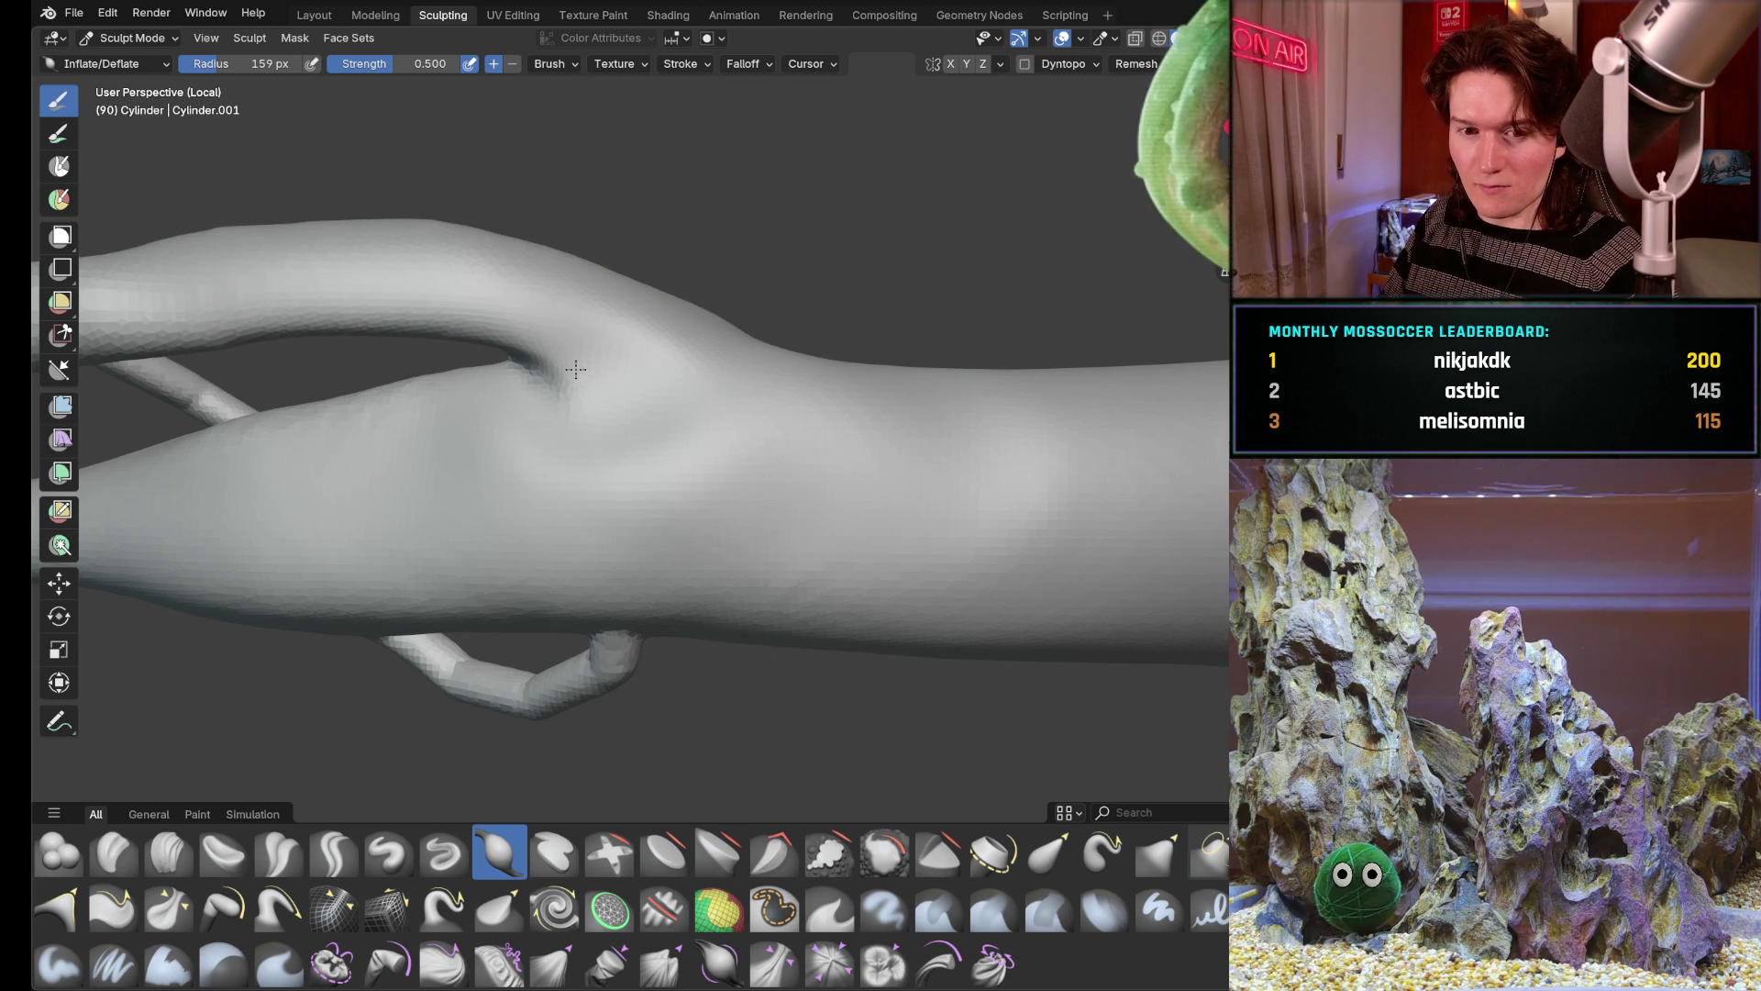
{"action": "middle_click_drag", "start_coordinate": [332, 272], "coordinate": [579, 399]}
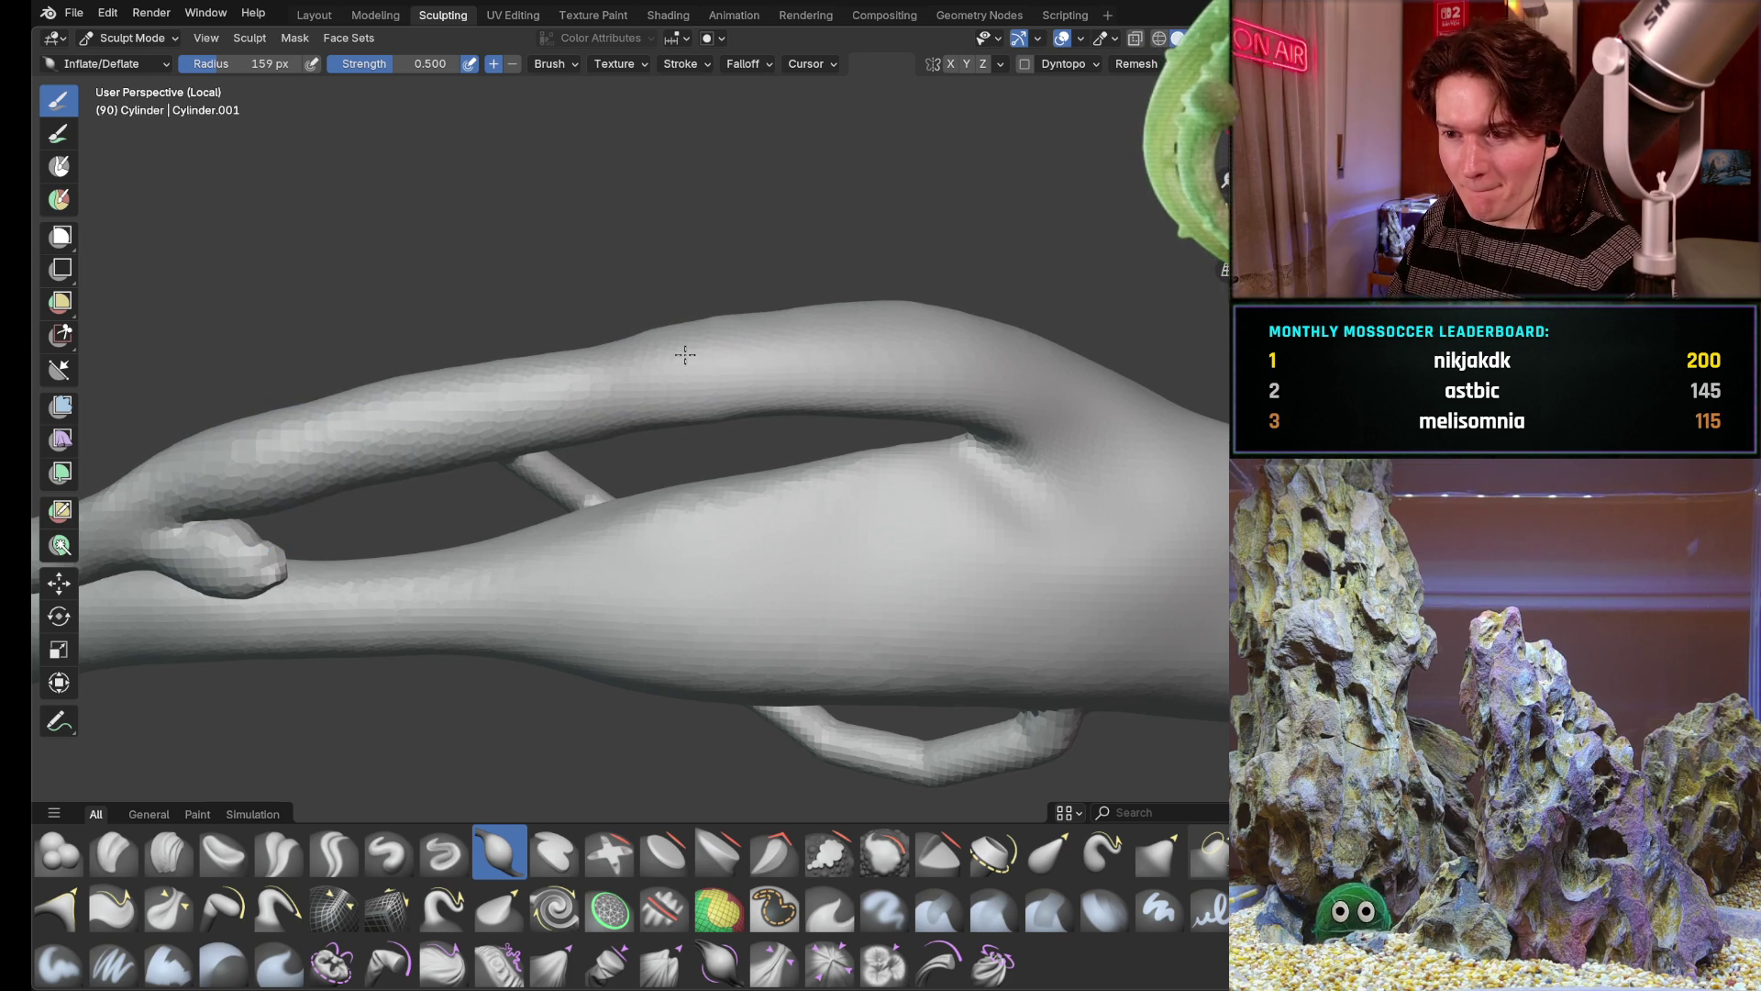
{"action": "middle_click_drag", "start_coordinate": [703, 266], "coordinate": [608, 368]}
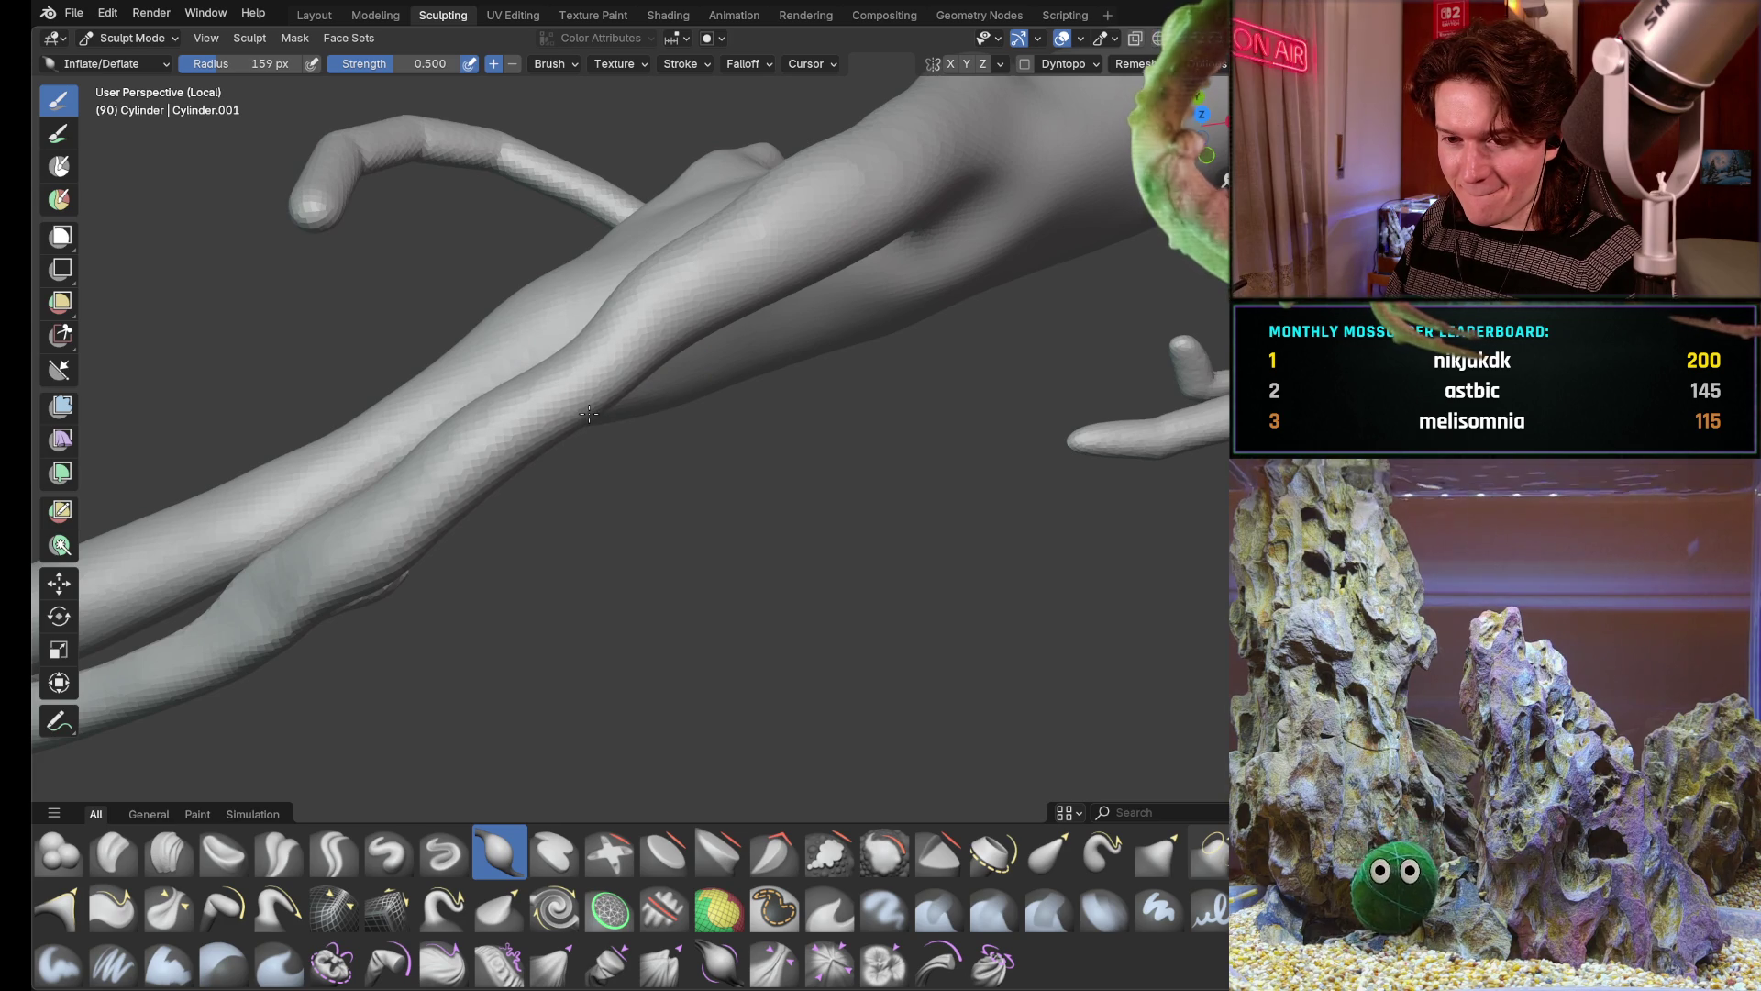
{"action": "mouse_move", "coordinate": [591, 414]}
{"action": "middle_mouse_down"}
{"action": "mouse_move", "coordinate": [704, 504]}
{"action": "mouse_move", "coordinate": [558, 492]}
{"action": "middle_mouse_up"}
Inflate the branch along its length and puff up the limb near the joint
{"action": "left_click_drag", "start_coordinate": [567, 496], "coordinate": [567, 495]}
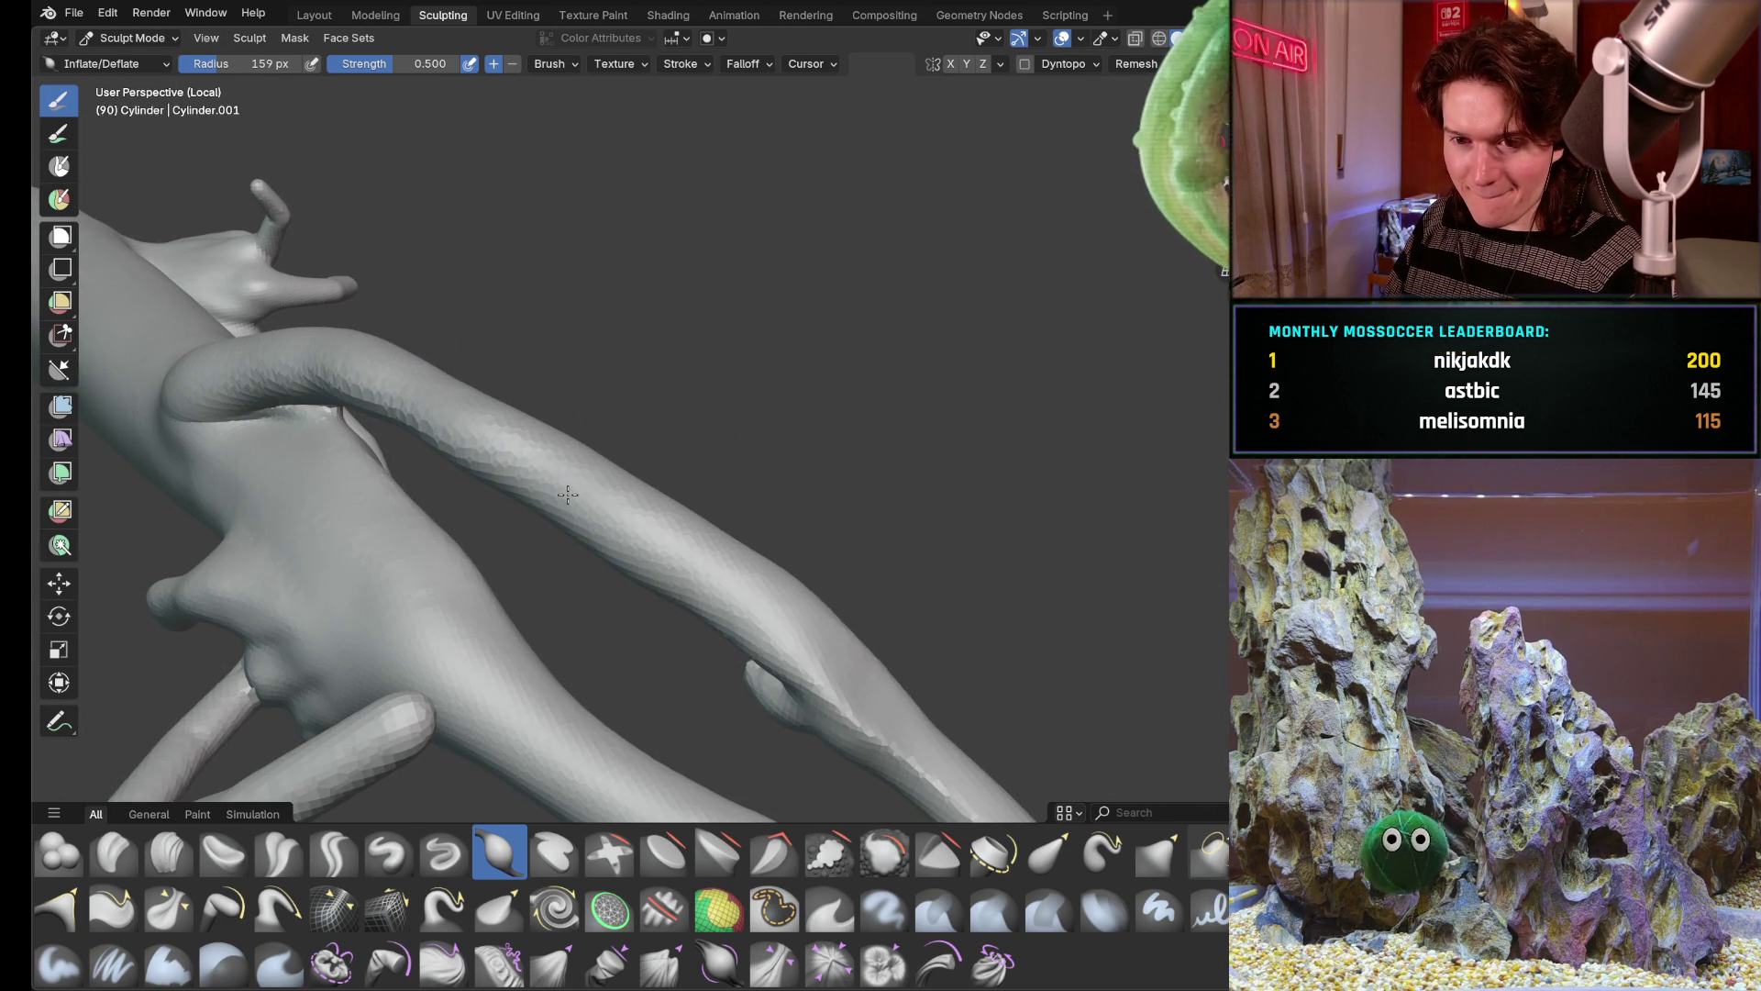
{"action": "mouse_move", "coordinate": [566, 496]}
{"action": "middle_mouse_down"}
{"action": "mouse_move", "coordinate": [345, 374]}
{"action": "mouse_move", "coordinate": [662, 358]}
{"action": "middle_mouse_up"}
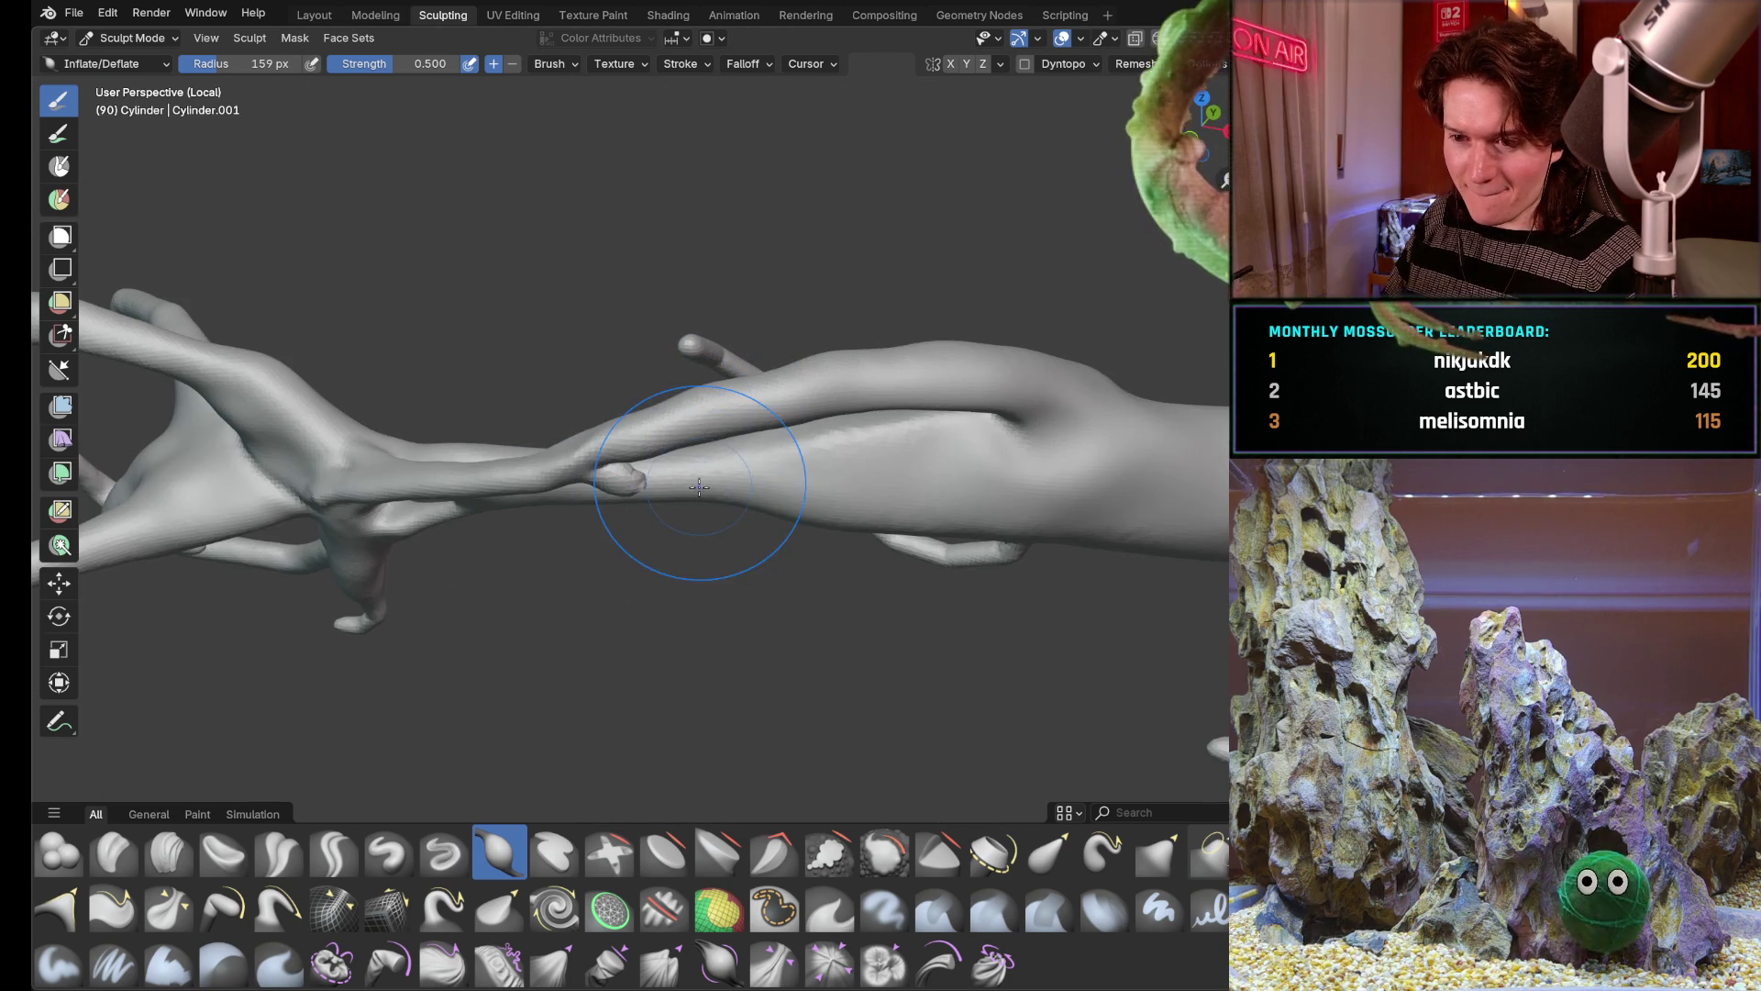
{"action": "mouse_move", "coordinate": [770, 330]}
{"action": "middle_mouse_down"}
{"action": "mouse_move", "coordinate": [784, 461]}
{"action": "mouse_move", "coordinate": [856, 404]}
{"action": "mouse_move", "coordinate": [564, 532]}
{"action": "middle_mouse_up"}
{"action": "scroll", "coordinate": [864, 669], "scroll_direction": "up", "scroll_amount": 5}
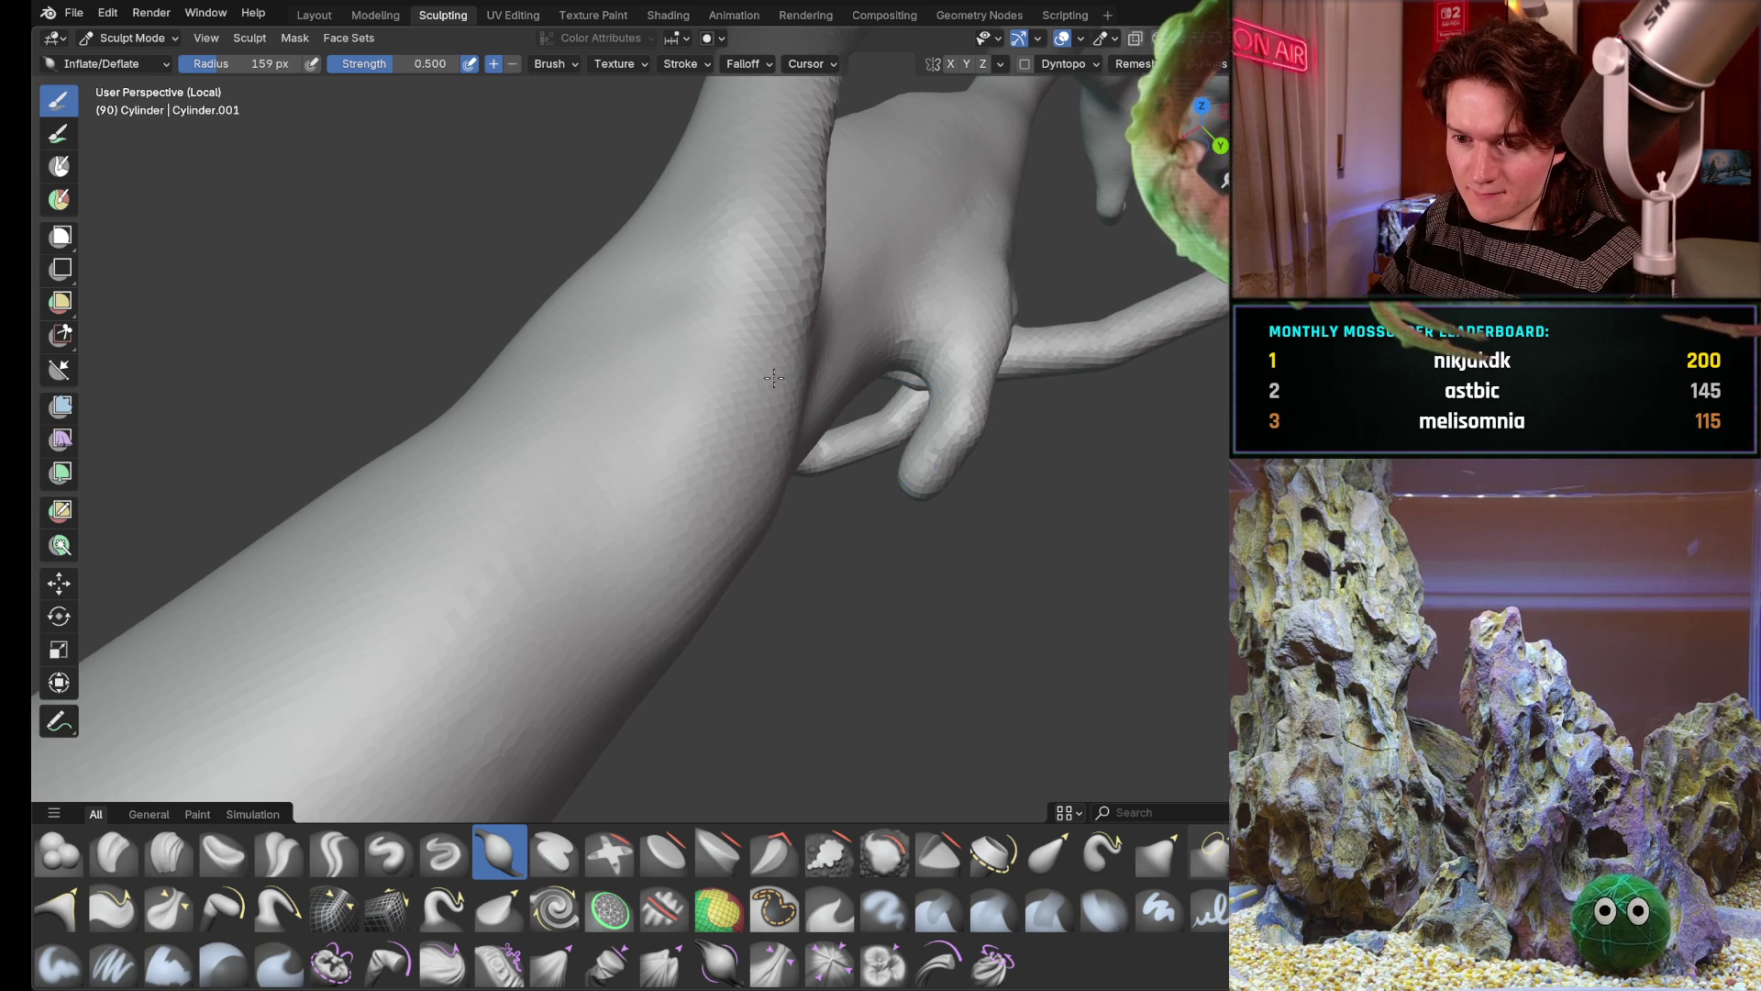
{"action": "mouse_move", "coordinate": [772, 379]}
{"action": "middle_mouse_down"}
{"action": "mouse_move", "coordinate": [663, 413]}
{"action": "mouse_move", "coordinate": [510, 522]}
{"action": "mouse_move", "coordinate": [788, 649]}
{"action": "mouse_move", "coordinate": [907, 603]}
{"action": "middle_mouse_up"}
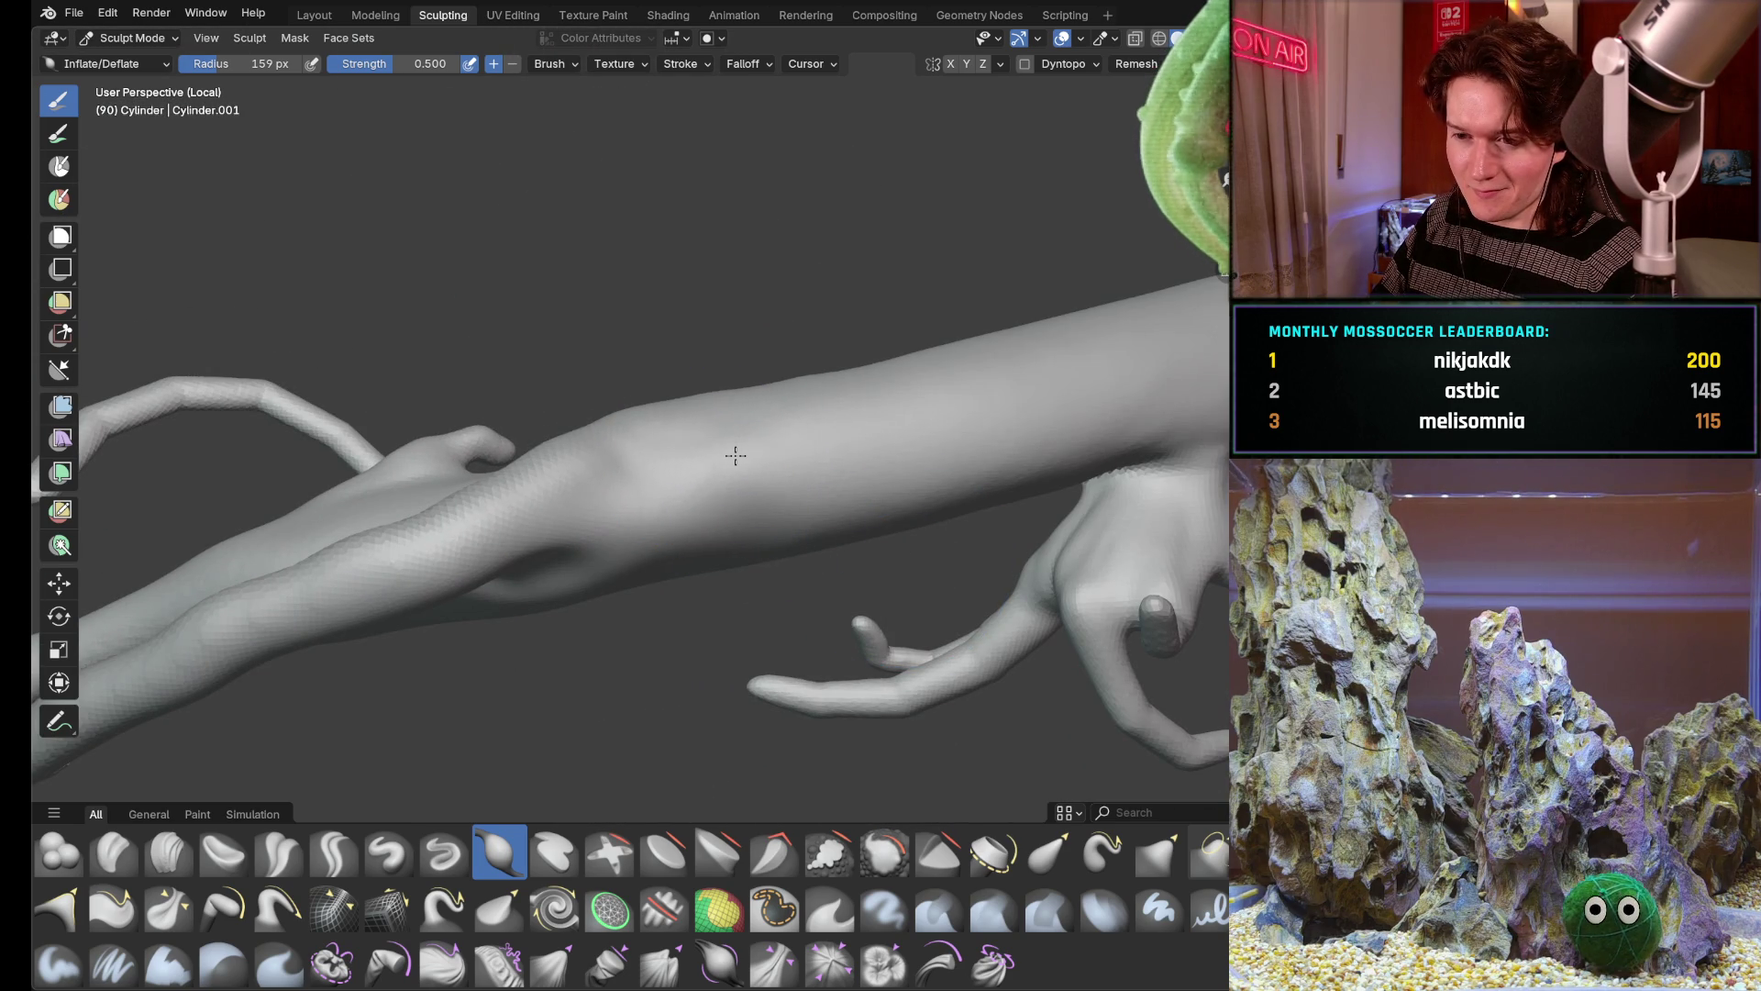
{"action": "middle_click_drag", "start_coordinate": [735, 455], "coordinate": [668, 387]}
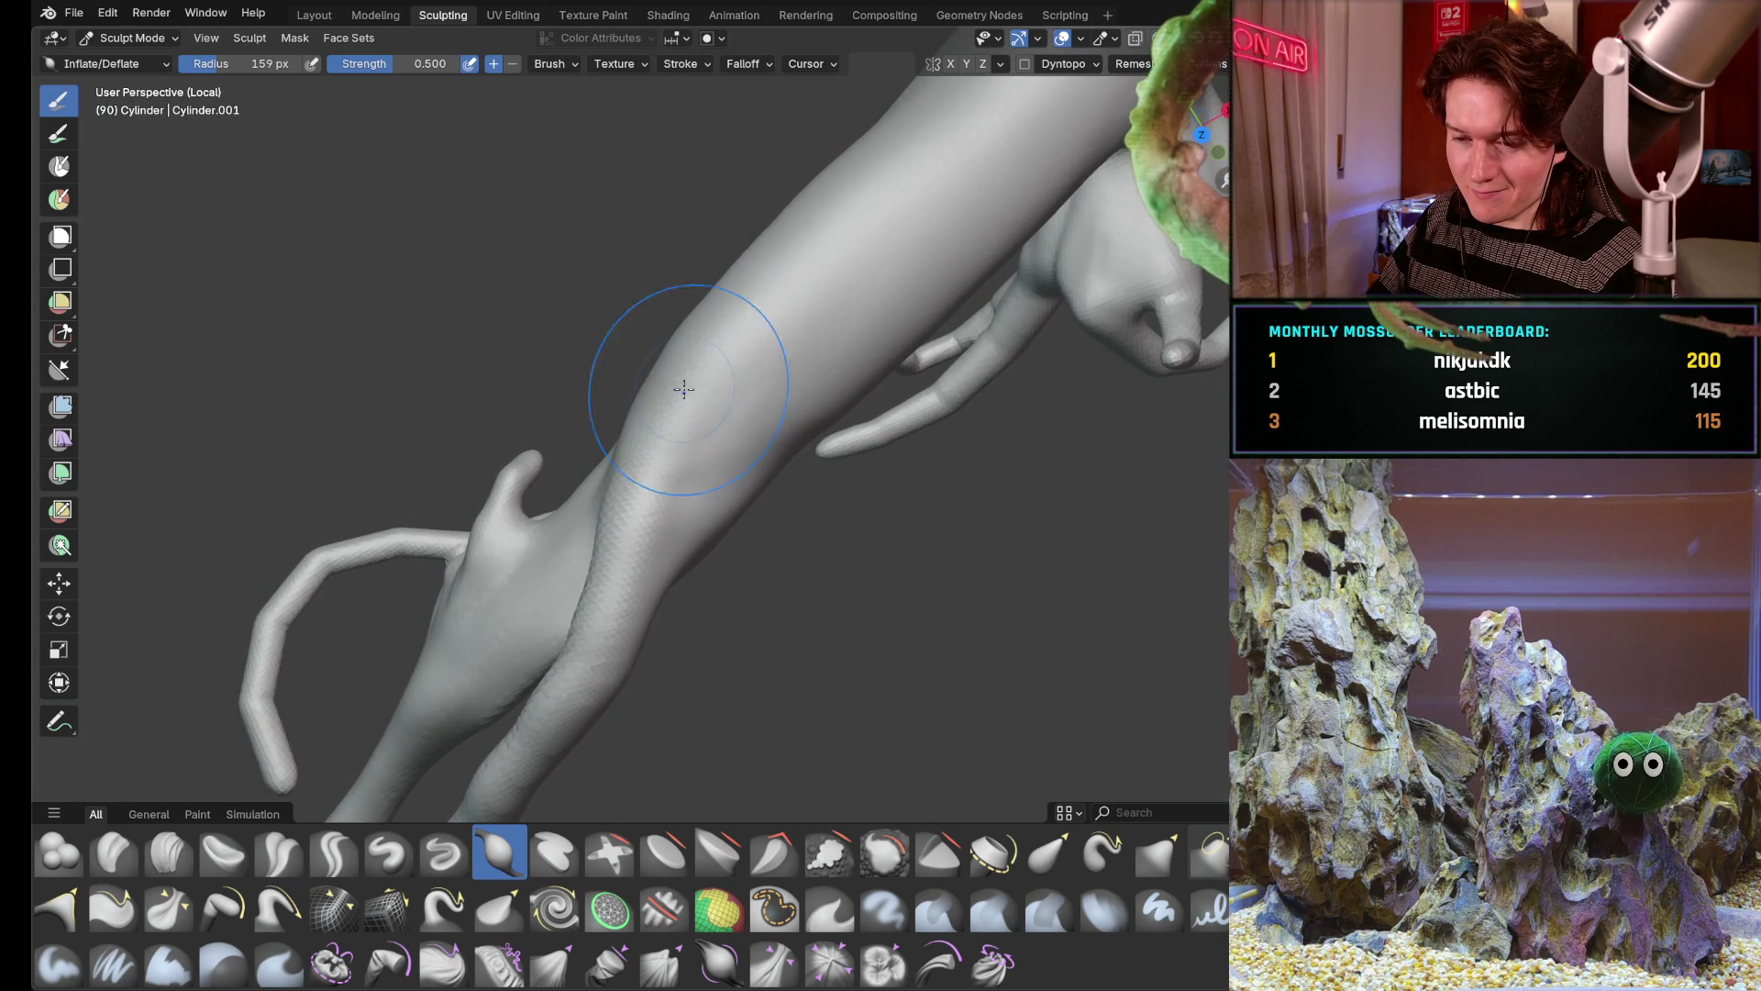
{"action": "middle_click_drag", "start_coordinate": [681, 406], "coordinate": [759, 424]}
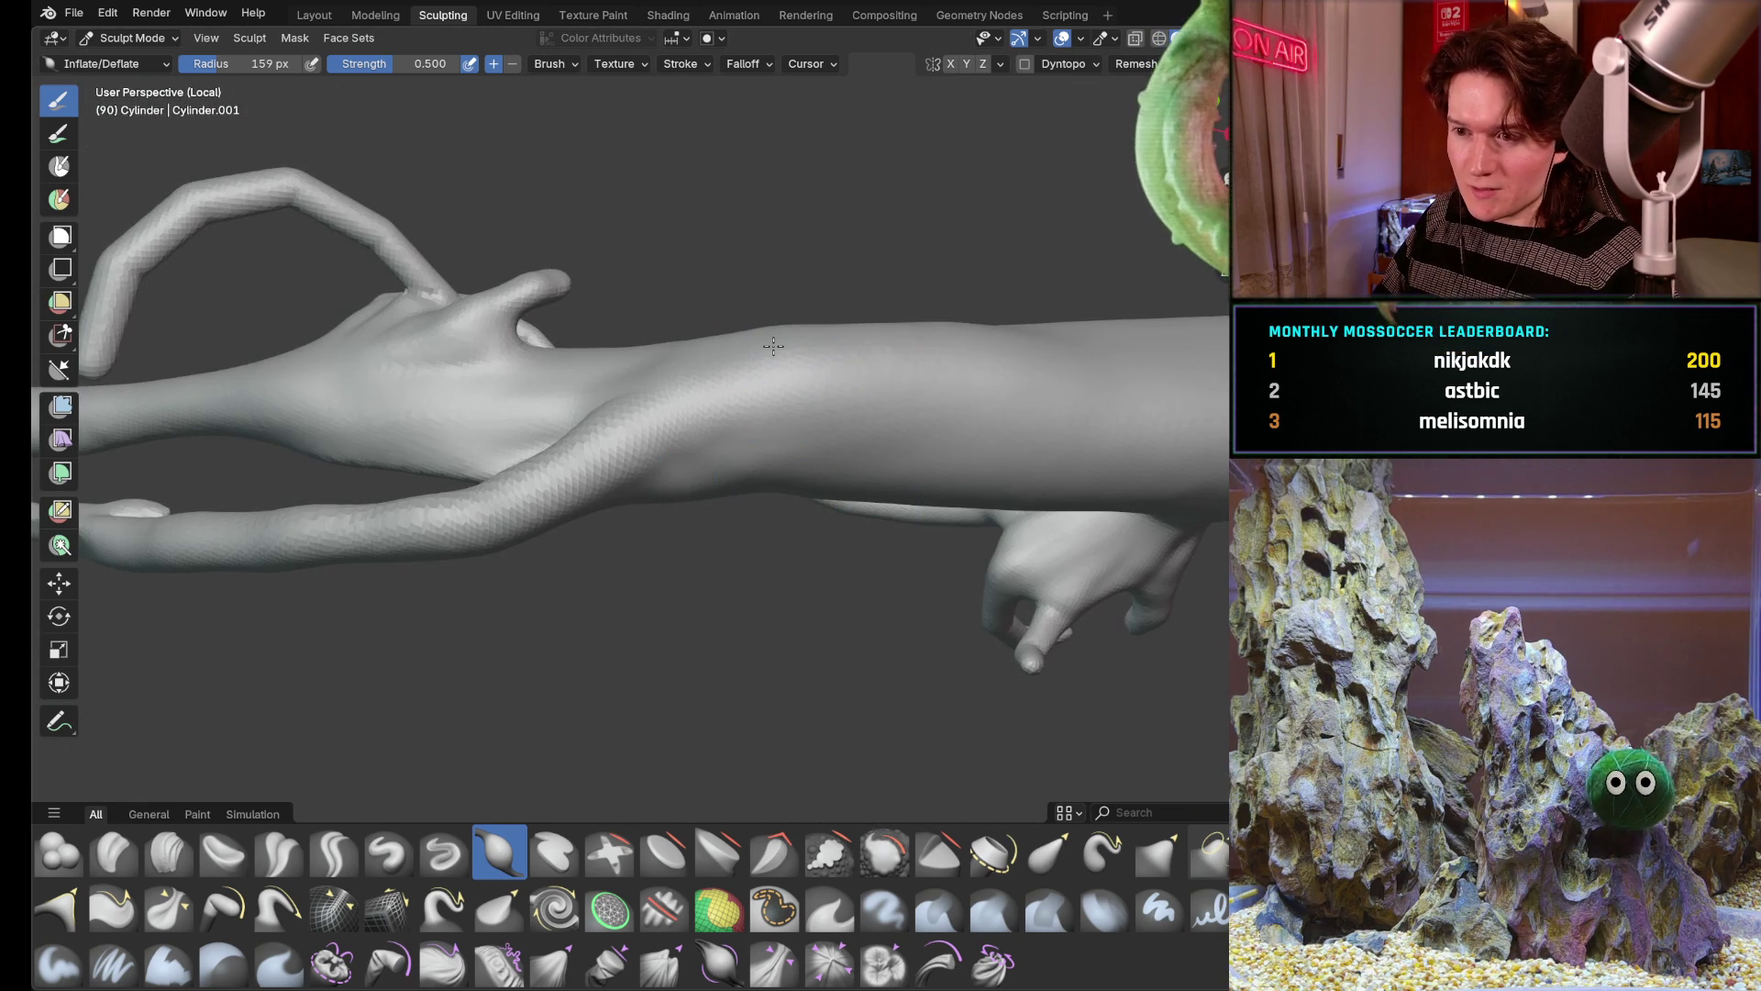
{"action": "mouse_move", "coordinate": [1112, 321]}
{"action": "middle_mouse_down"}
{"action": "mouse_move", "coordinate": [818, 449]}
{"action": "mouse_move", "coordinate": [909, 358]}
{"action": "middle_mouse_up"}
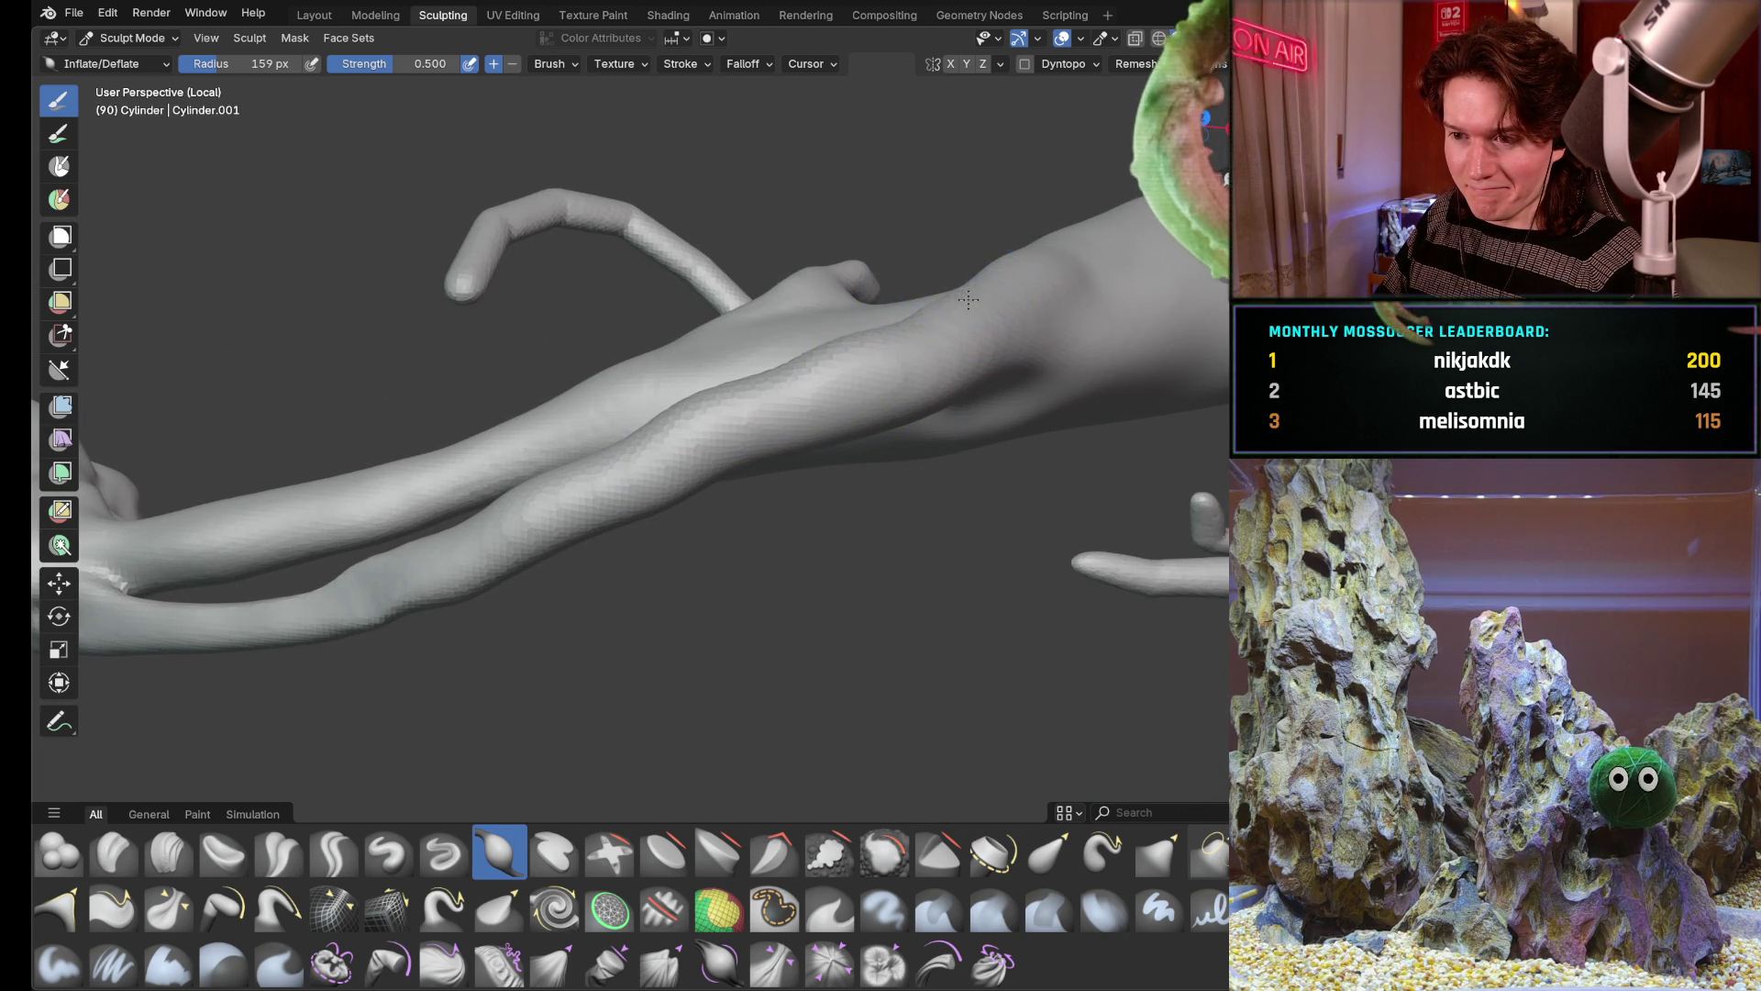
{"action": "middle_click_drag", "start_coordinate": [748, 402], "coordinate": [1086, 511]}
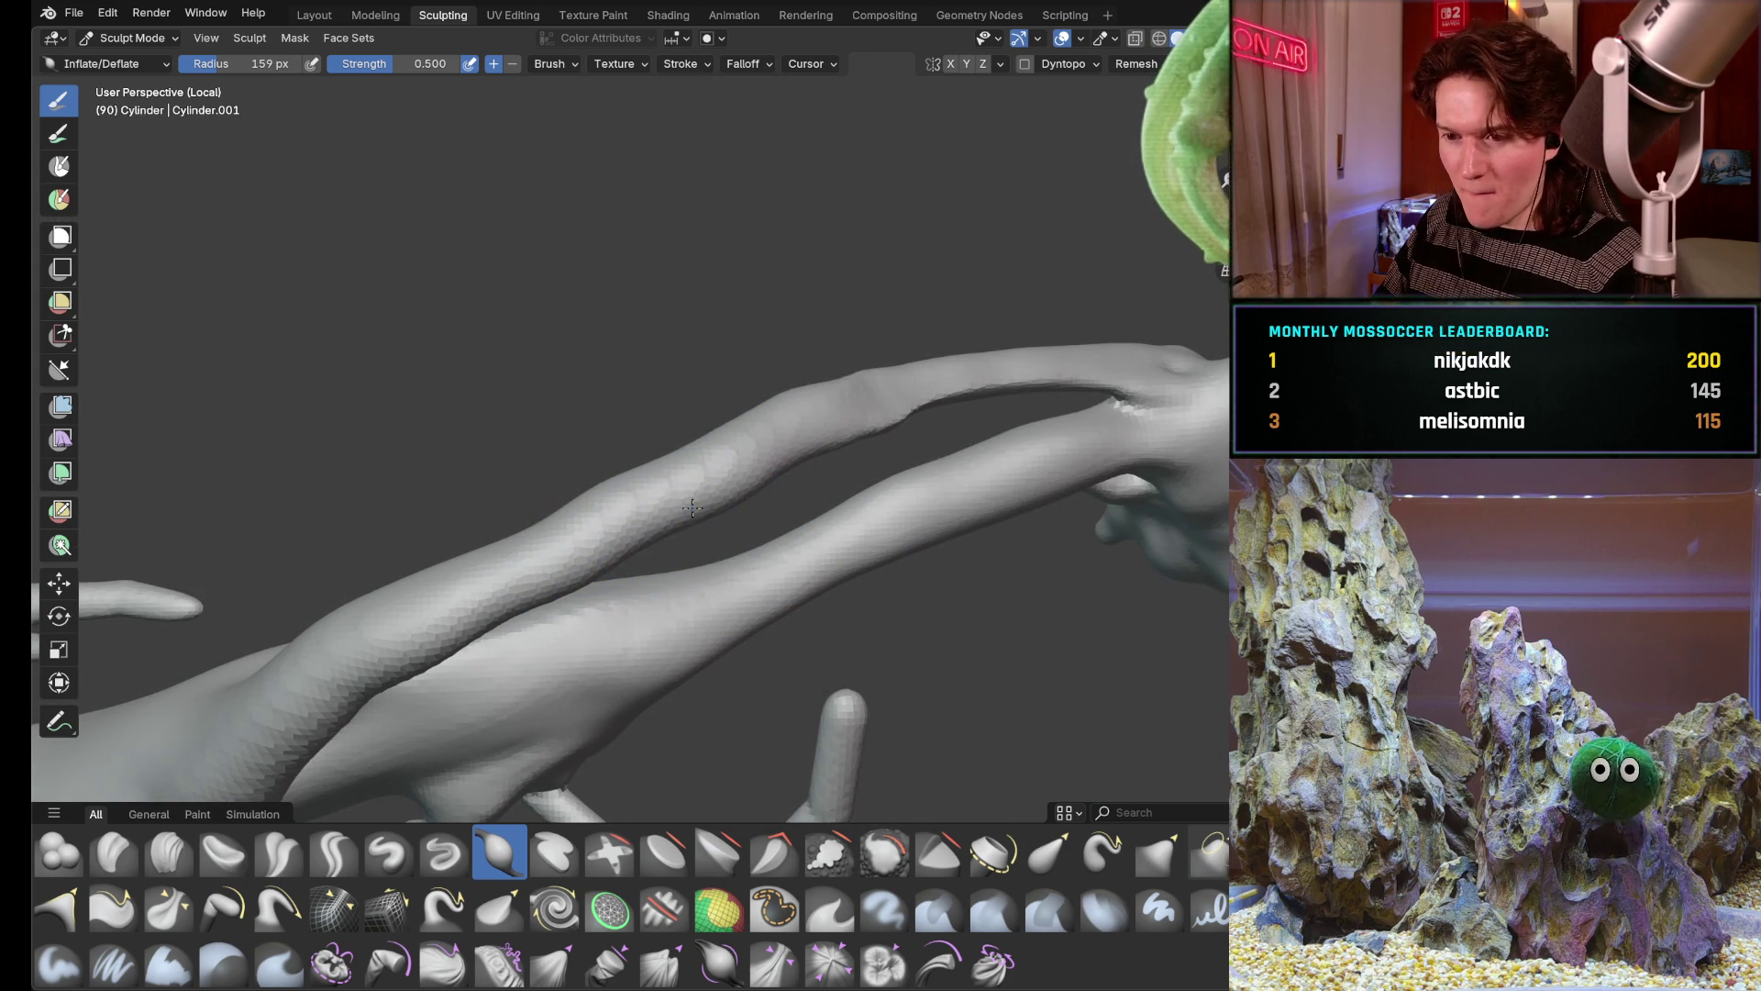
Inflate the thinner branch running alongside the main limb and review the whole mesh
{"action": "mouse_move", "coordinate": [782, 464]}
{"action": "left_mouse_down"}
{"action": "mouse_move", "coordinate": [825, 413]}
{"action": "mouse_move", "coordinate": [662, 591]}
{"action": "left_mouse_up"}
{"action": "left_click_drag", "start_coordinate": [518, 594], "coordinate": [516, 607]}
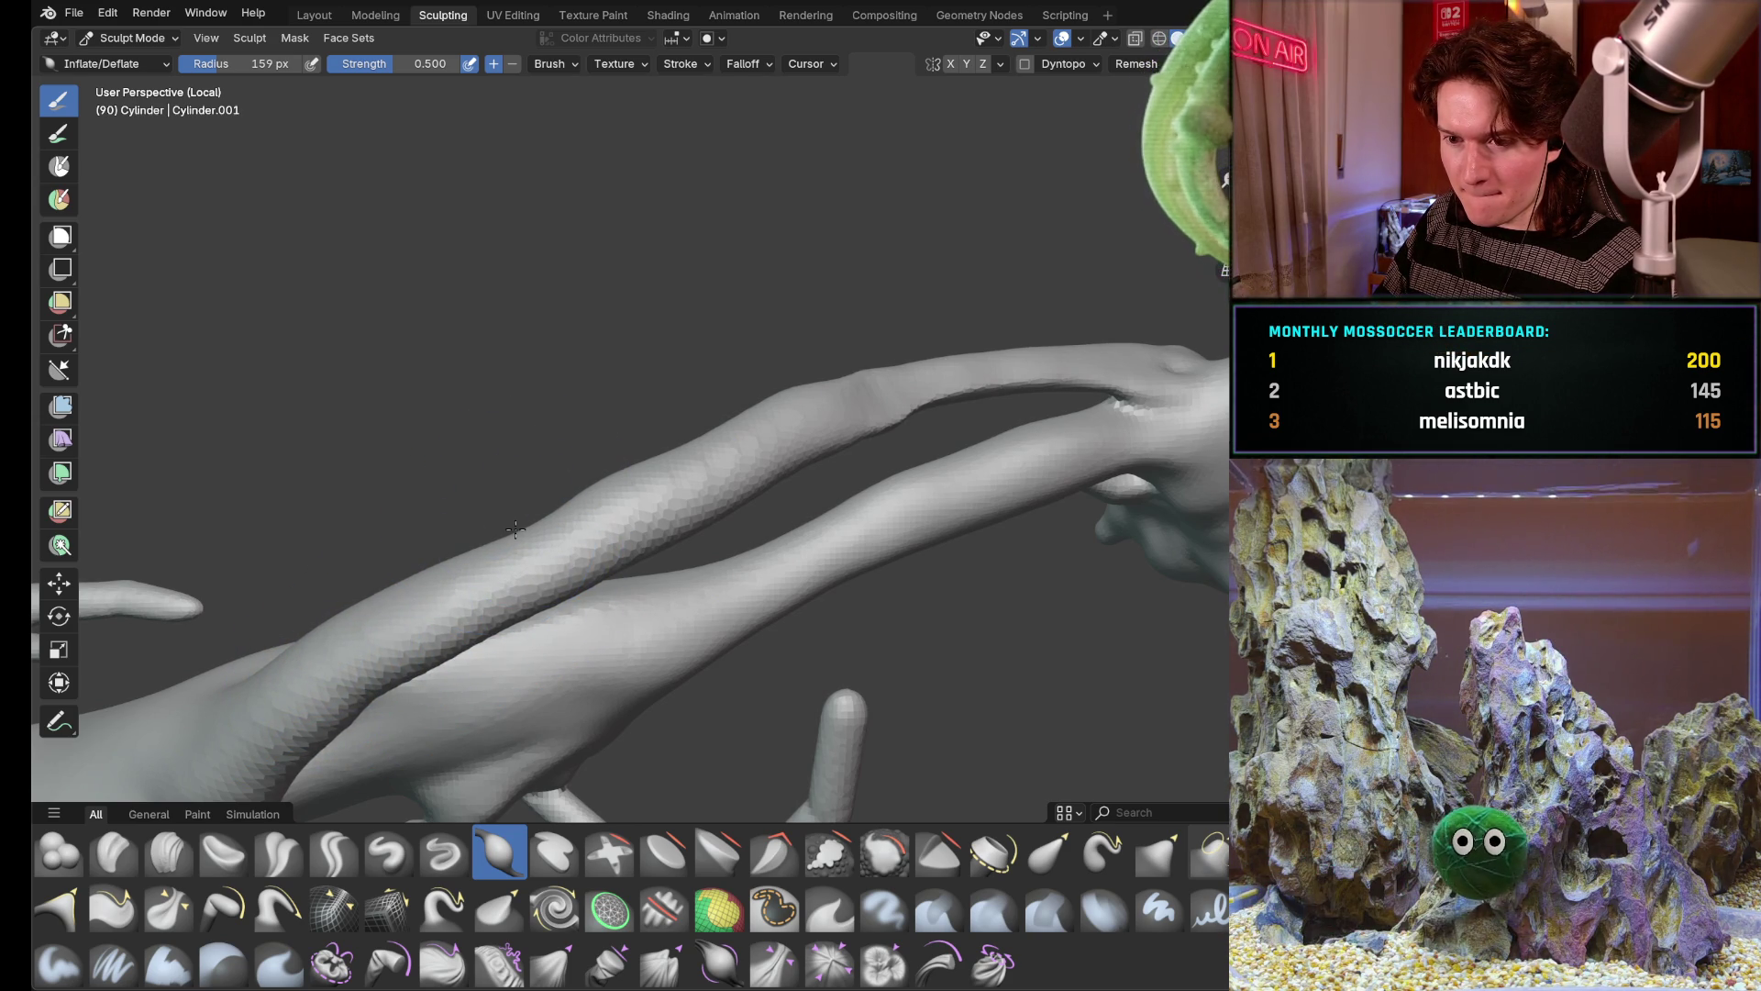
{"action": "mouse_move", "coordinate": [756, 408]}
{"action": "middle_mouse_down"}
{"action": "mouse_move", "coordinate": [672, 561]}
{"action": "mouse_move", "coordinate": [618, 595]}
{"action": "middle_mouse_up"}
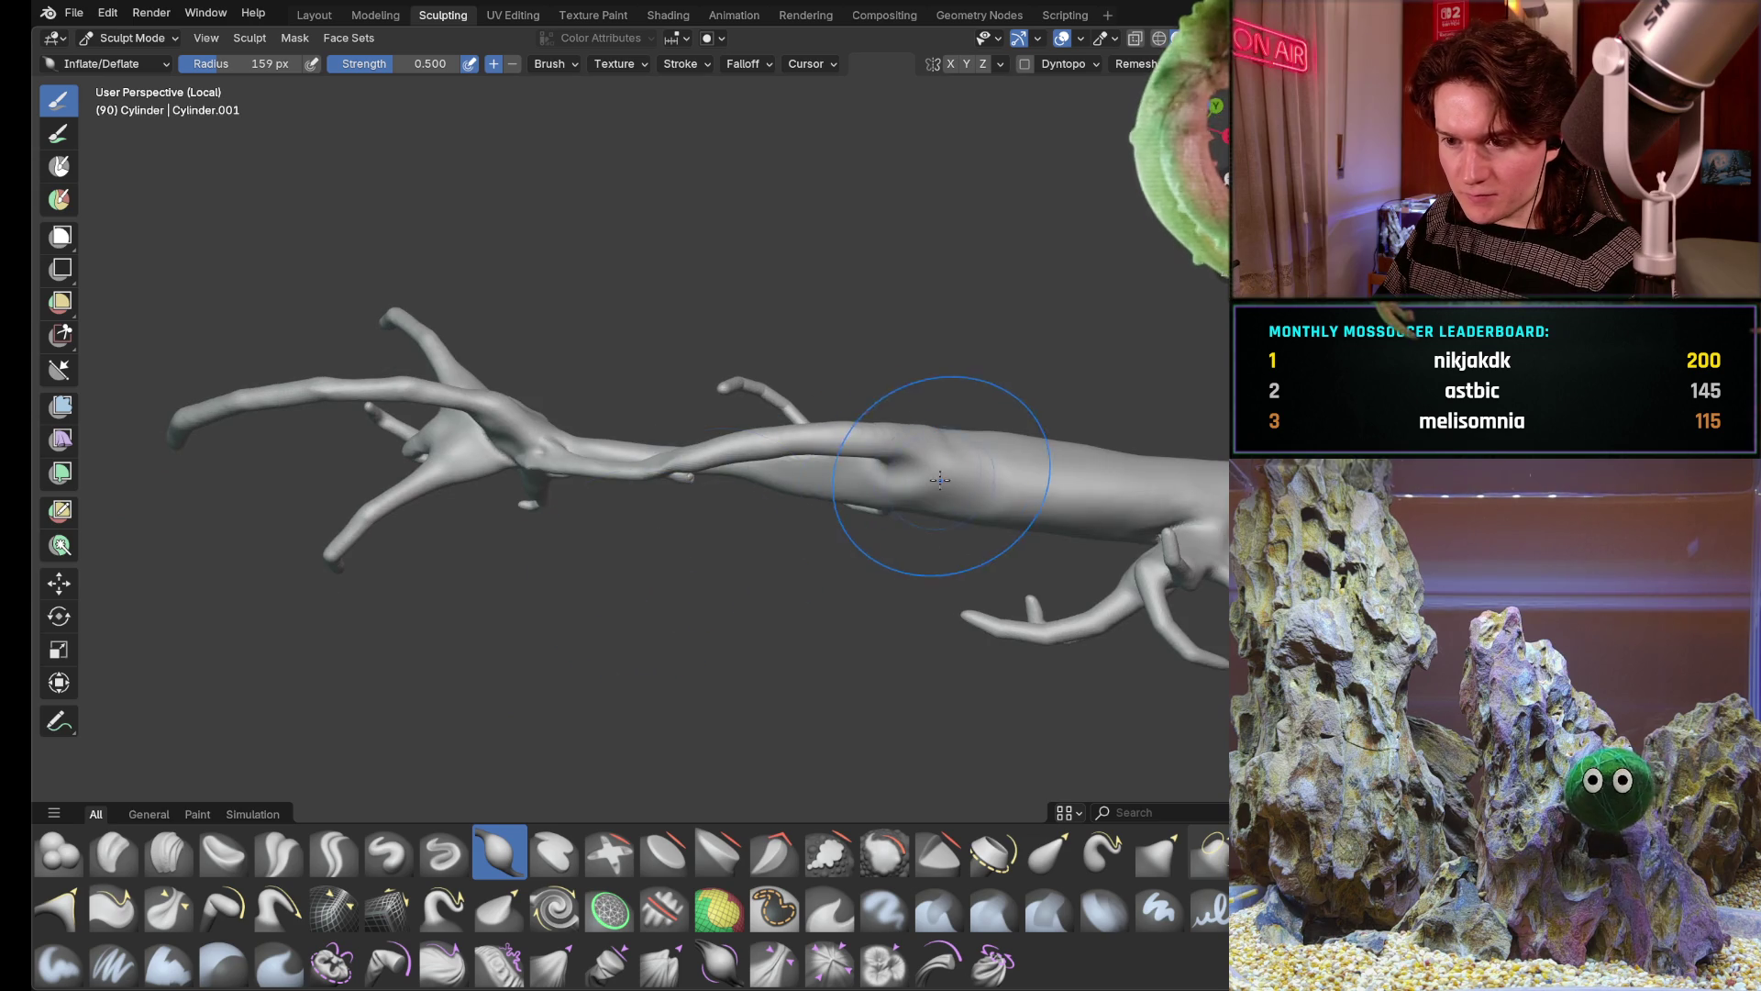
{"action": "middle_click_drag", "start_coordinate": [940, 480], "coordinate": [974, 344]}
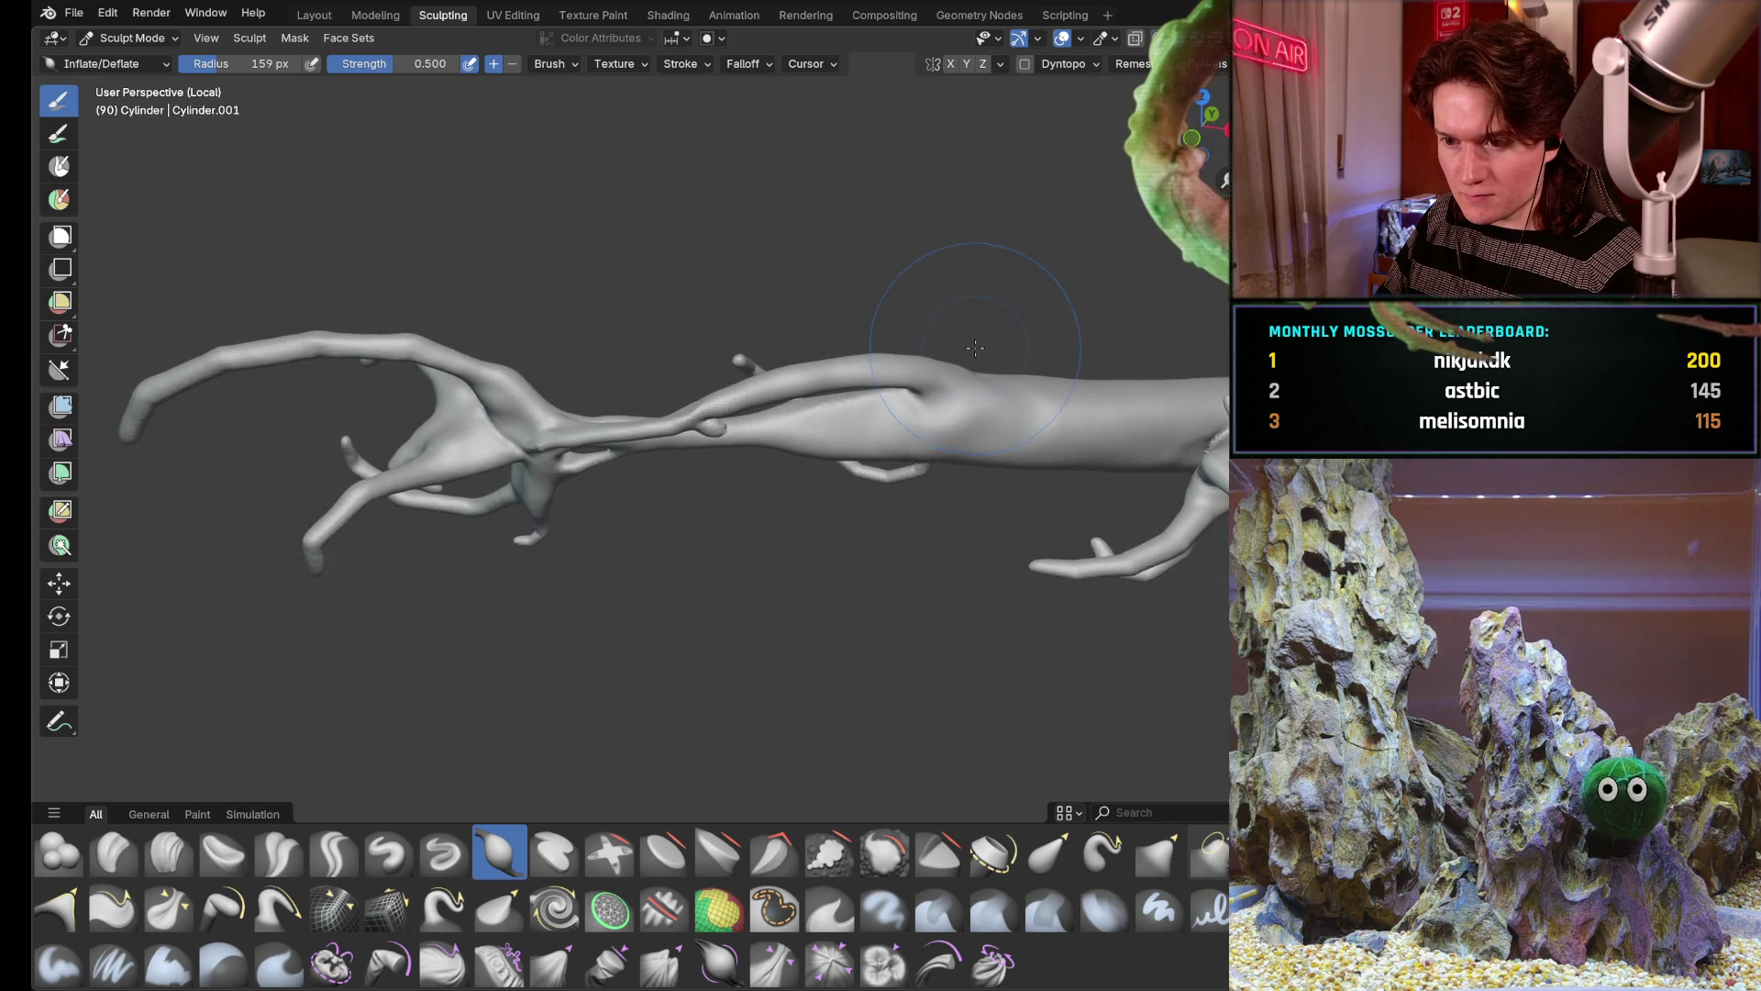
{"action": "scroll", "coordinate": [974, 345], "scroll_direction": "up", "scroll_amount": 3}
{"action": "scroll", "coordinate": [896, 385], "scroll_direction": "up", "scroll_amount": 3}
{"action": "scroll", "coordinate": [730, 435], "scroll_direction": "up", "scroll_amount": 2}
{"action": "middle_click_drag", "start_coordinate": [604, 487], "coordinate": [619, 496]}
{"action": "scroll", "coordinate": [689, 509], "scroll_direction": "up", "scroll_amount": 3}
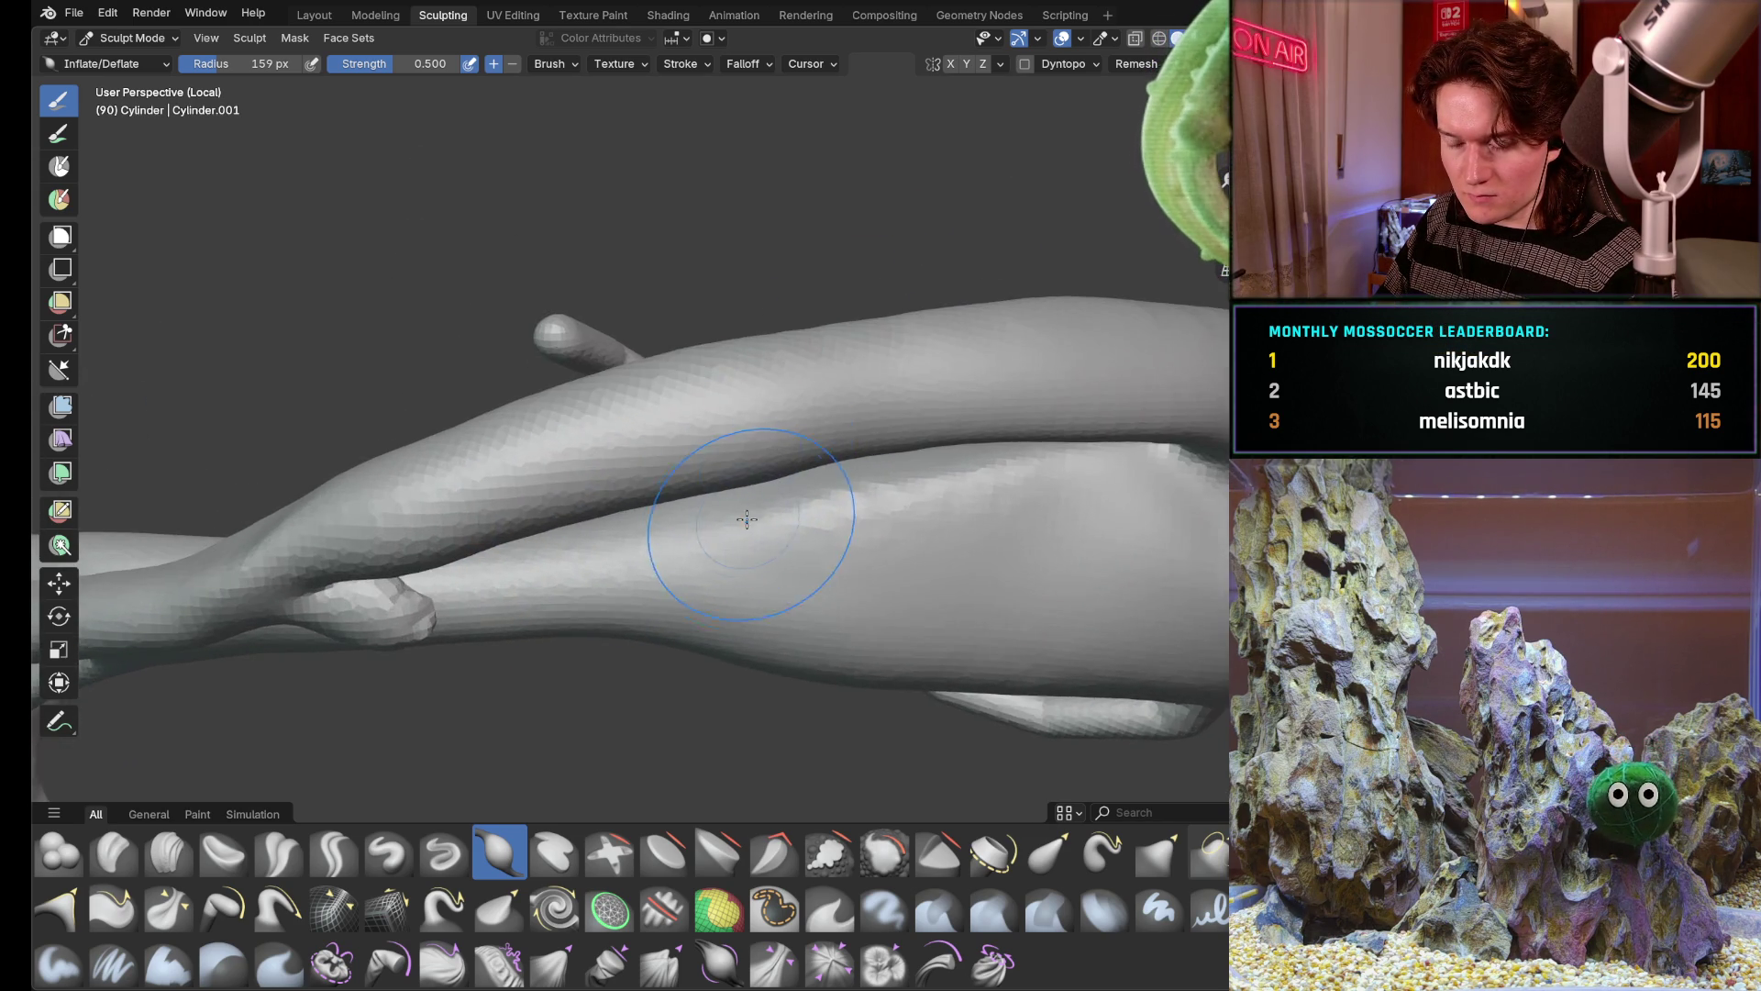
{"action": "scroll", "coordinate": [740, 526], "scroll_direction": "down", "scroll_amount": 5}
{"action": "scroll", "coordinate": [688, 509], "scroll_direction": "down", "scroll_amount": 3}
{"action": "middle_click_drag", "start_coordinate": [660, 496], "coordinate": [613, 471]}
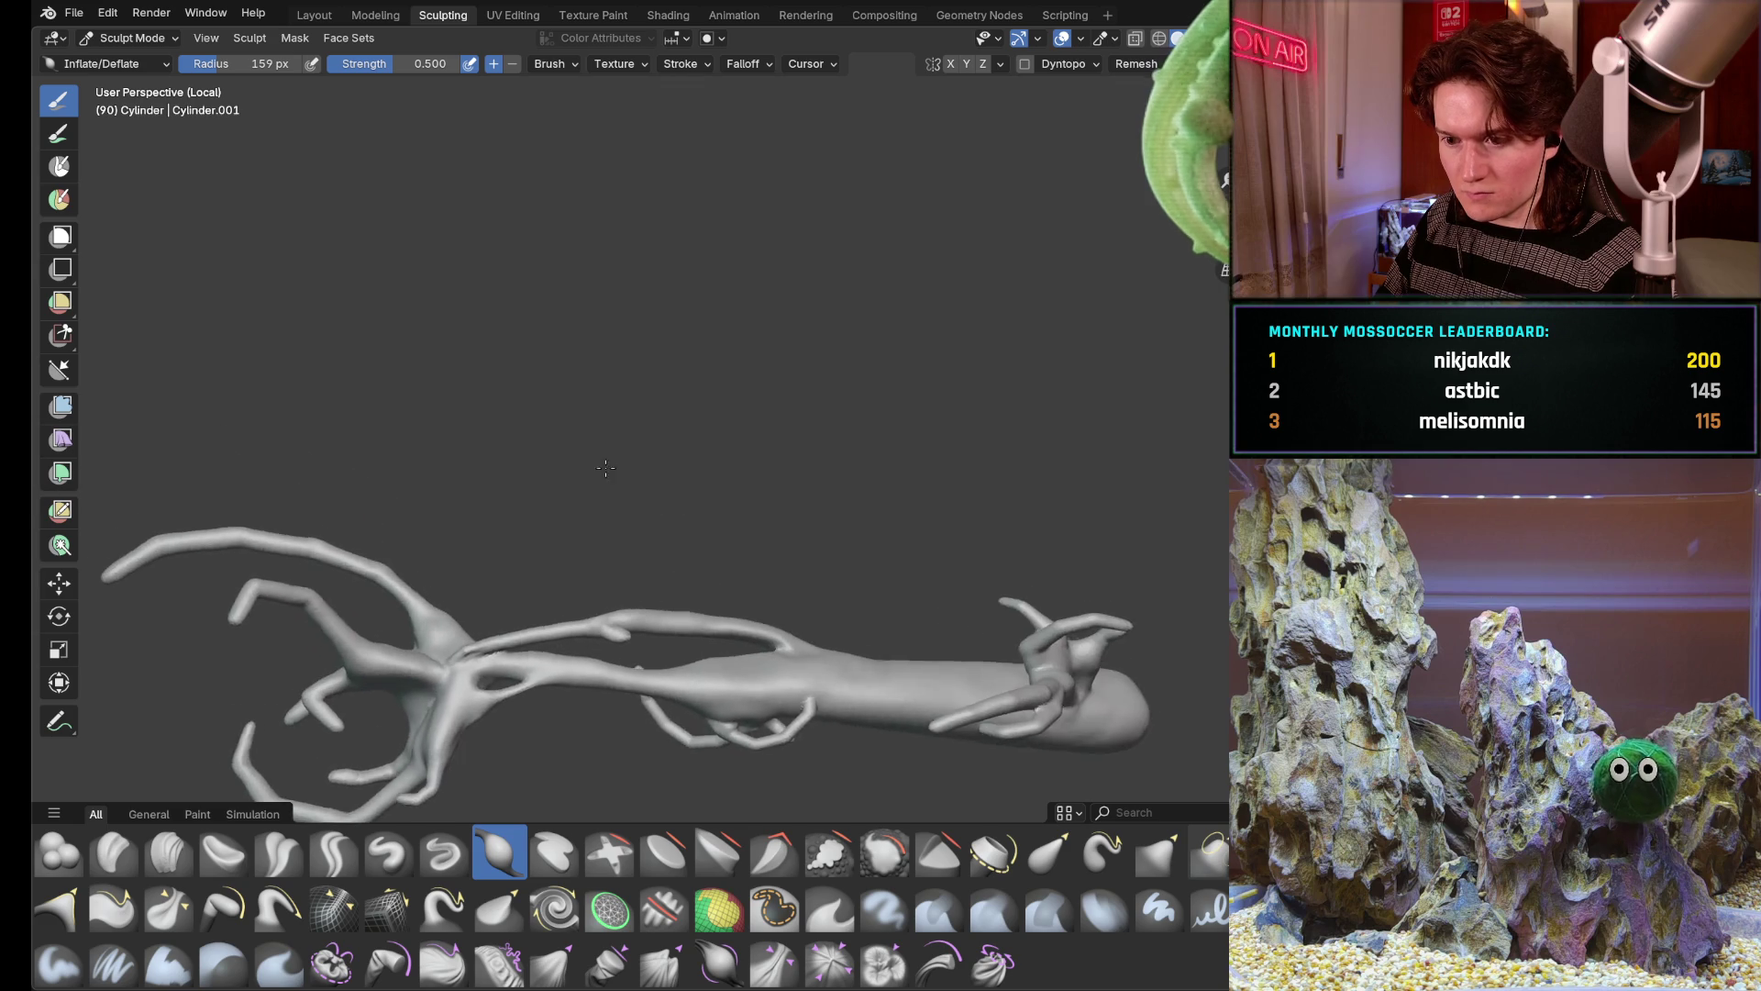
{"action": "scroll", "coordinate": [613, 495], "scroll_direction": "down", "scroll_amount": 4}
{"action": "mouse_move", "coordinate": [606, 551]}
{"action": "middle_mouse_down"}
{"action": "mouse_move", "coordinate": [551, 688]}
{"action": "mouse_move", "coordinate": [599, 579]}
{"action": "mouse_move", "coordinate": [683, 527]}
{"action": "middle_mouse_up"}
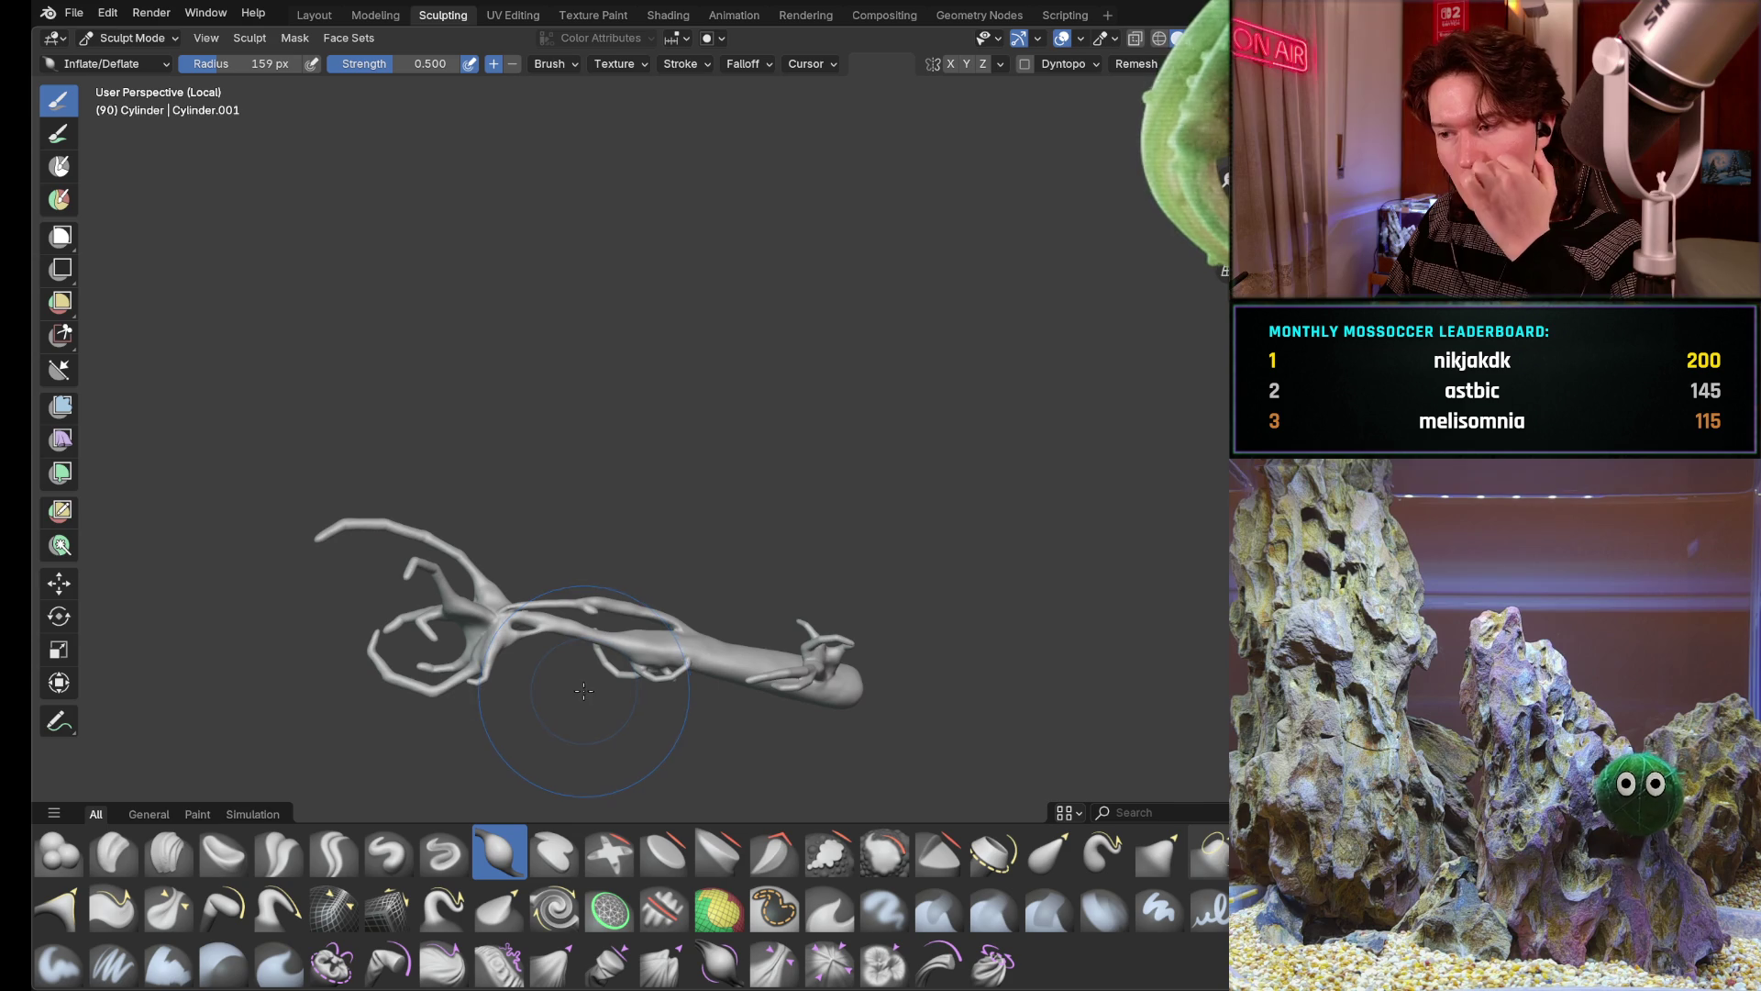
{"action": "middle_click_drag", "start_coordinate": [581, 681], "coordinate": [571, 706]}
{"action": "scroll", "coordinate": [580, 680], "scroll_direction": "up", "scroll_amount": 4}
{"action": "scroll", "coordinate": [579, 633], "scroll_direction": "up", "scroll_amount": 2}
{"action": "scroll", "coordinate": [580, 605], "scroll_direction": "up", "scroll_amount": 3}
{"action": "scroll", "coordinate": [579, 597], "scroll_direction": "up", "scroll_amount": 2}
{"action": "scroll", "coordinate": [580, 597], "scroll_direction": "up", "scroll_amount": 2}
{"action": "scroll", "coordinate": [619, 524], "scroll_direction": "up", "scroll_amount": 3}
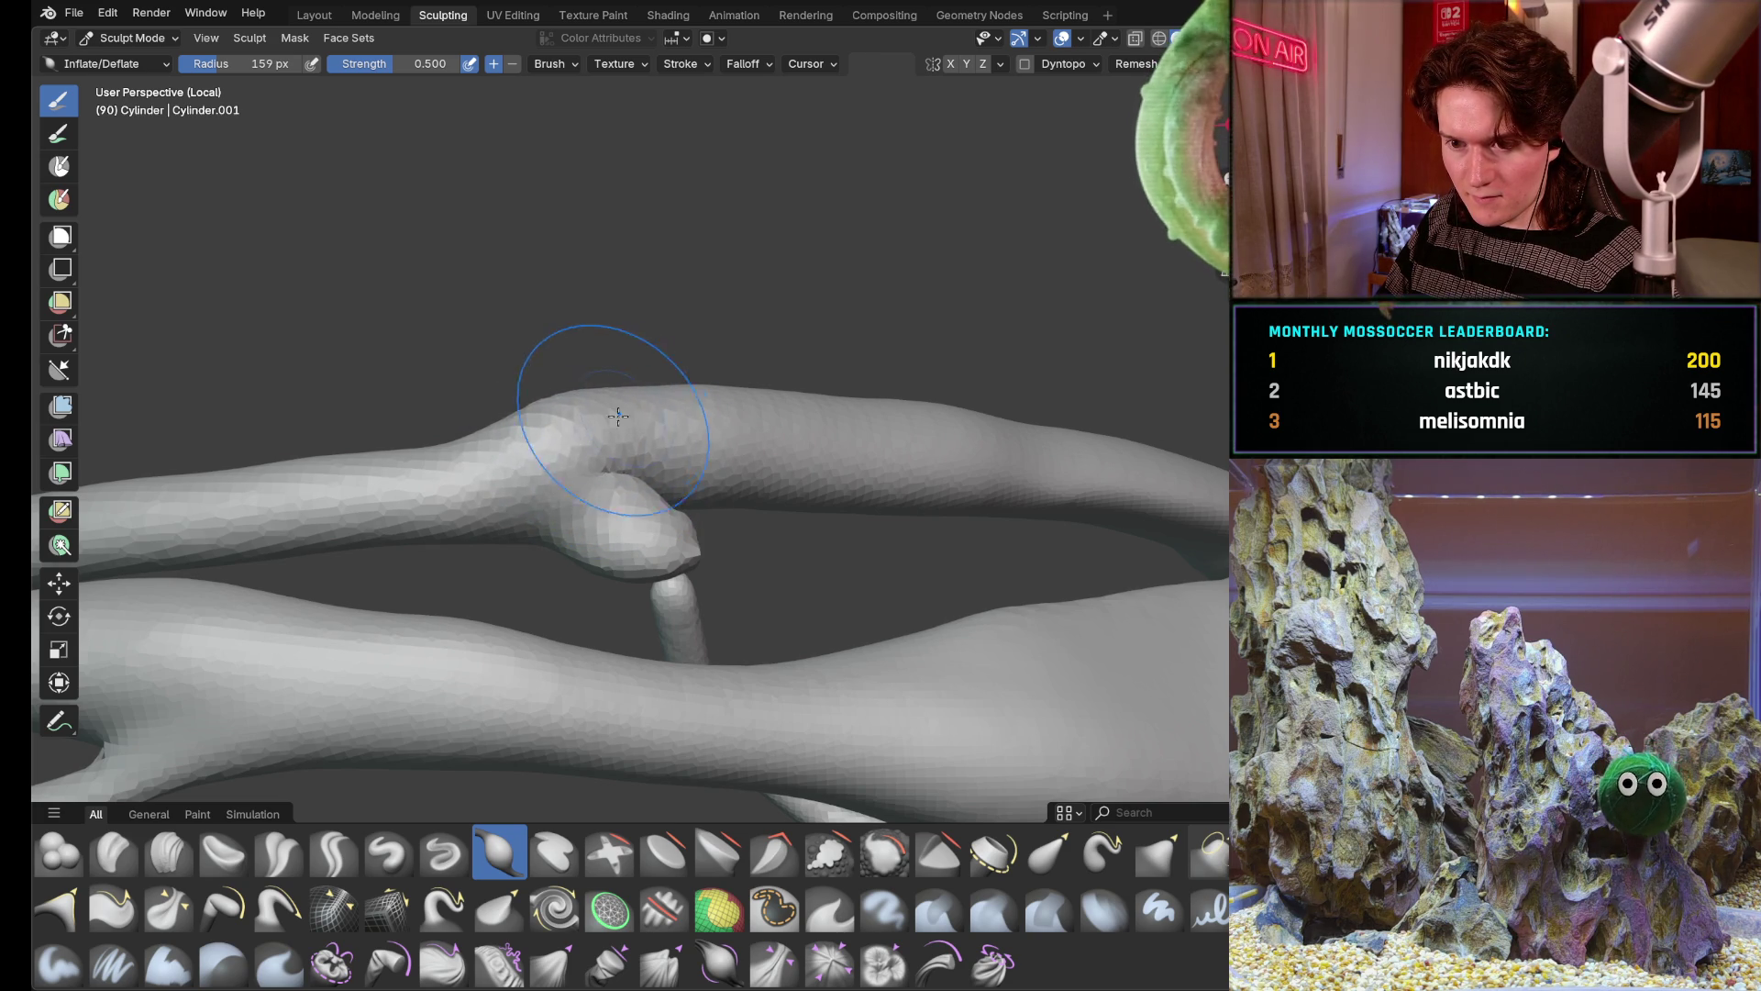
{"action": "middle_click_drag", "start_coordinate": [629, 418], "coordinate": [589, 491]}
{"action": "middle_click_drag", "start_coordinate": [496, 407], "coordinate": [519, 484]}
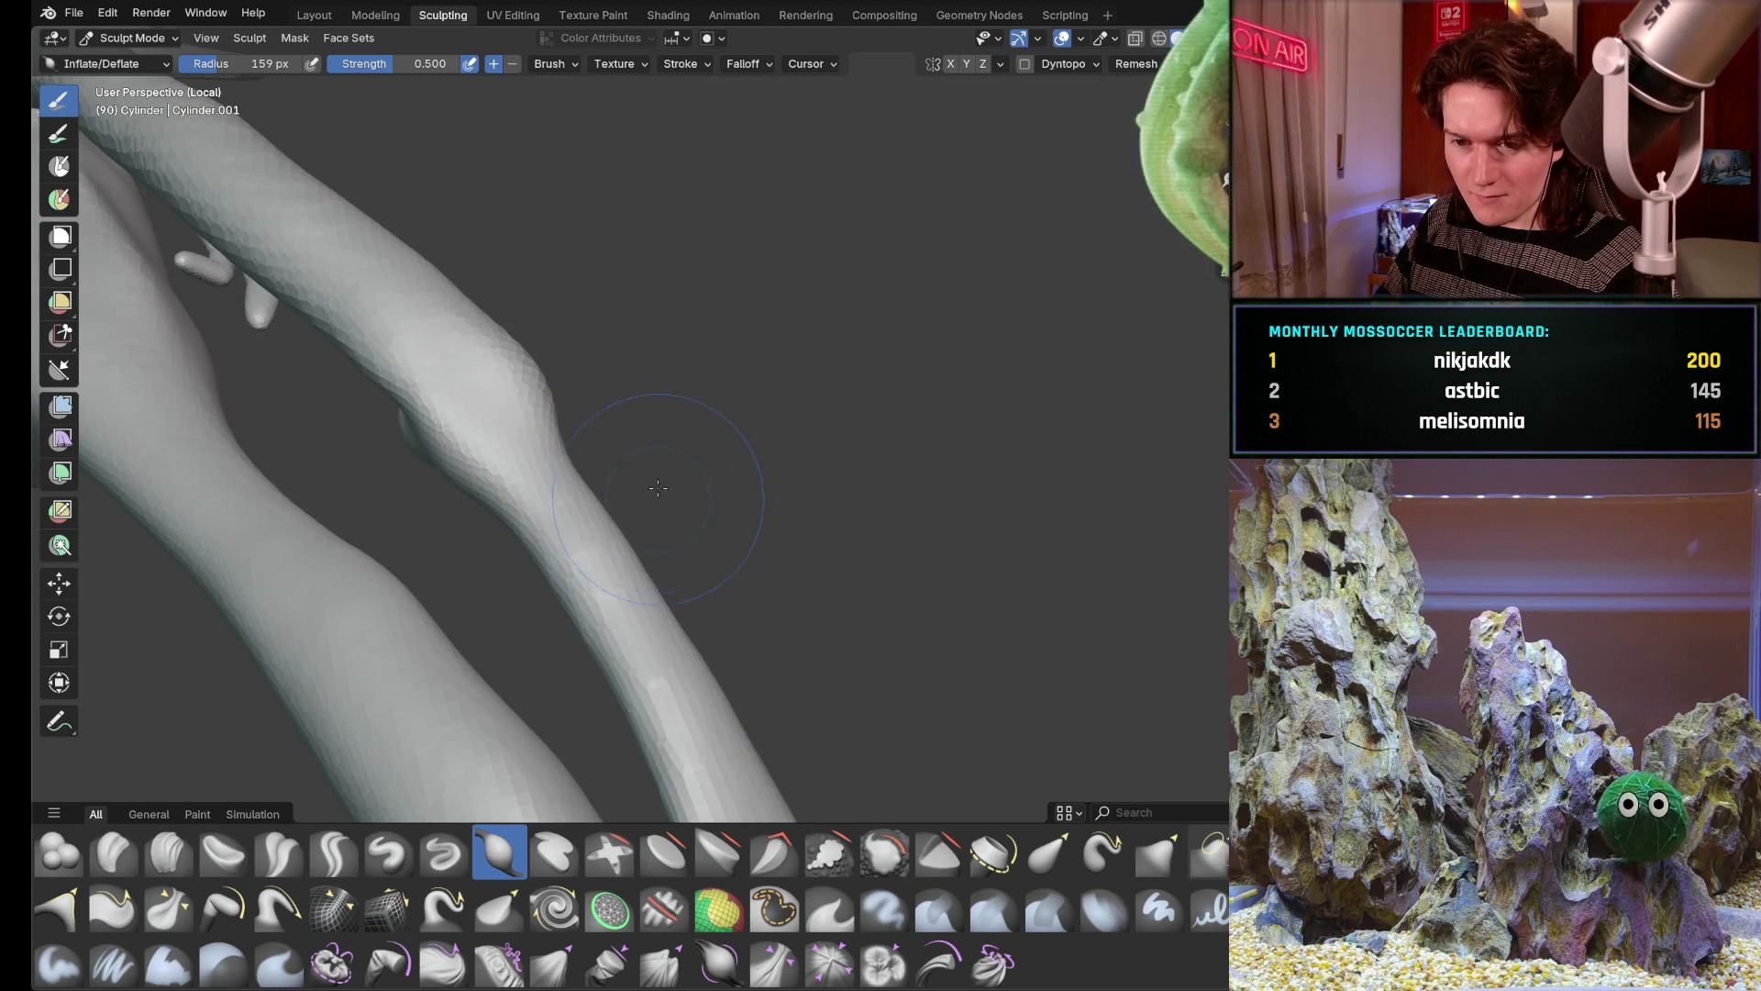
{"action": "middle_click_drag", "start_coordinate": [656, 500], "coordinate": [652, 372]}
{"action": "scroll", "coordinate": [650, 359], "scroll_direction": "down", "scroll_amount": 3}
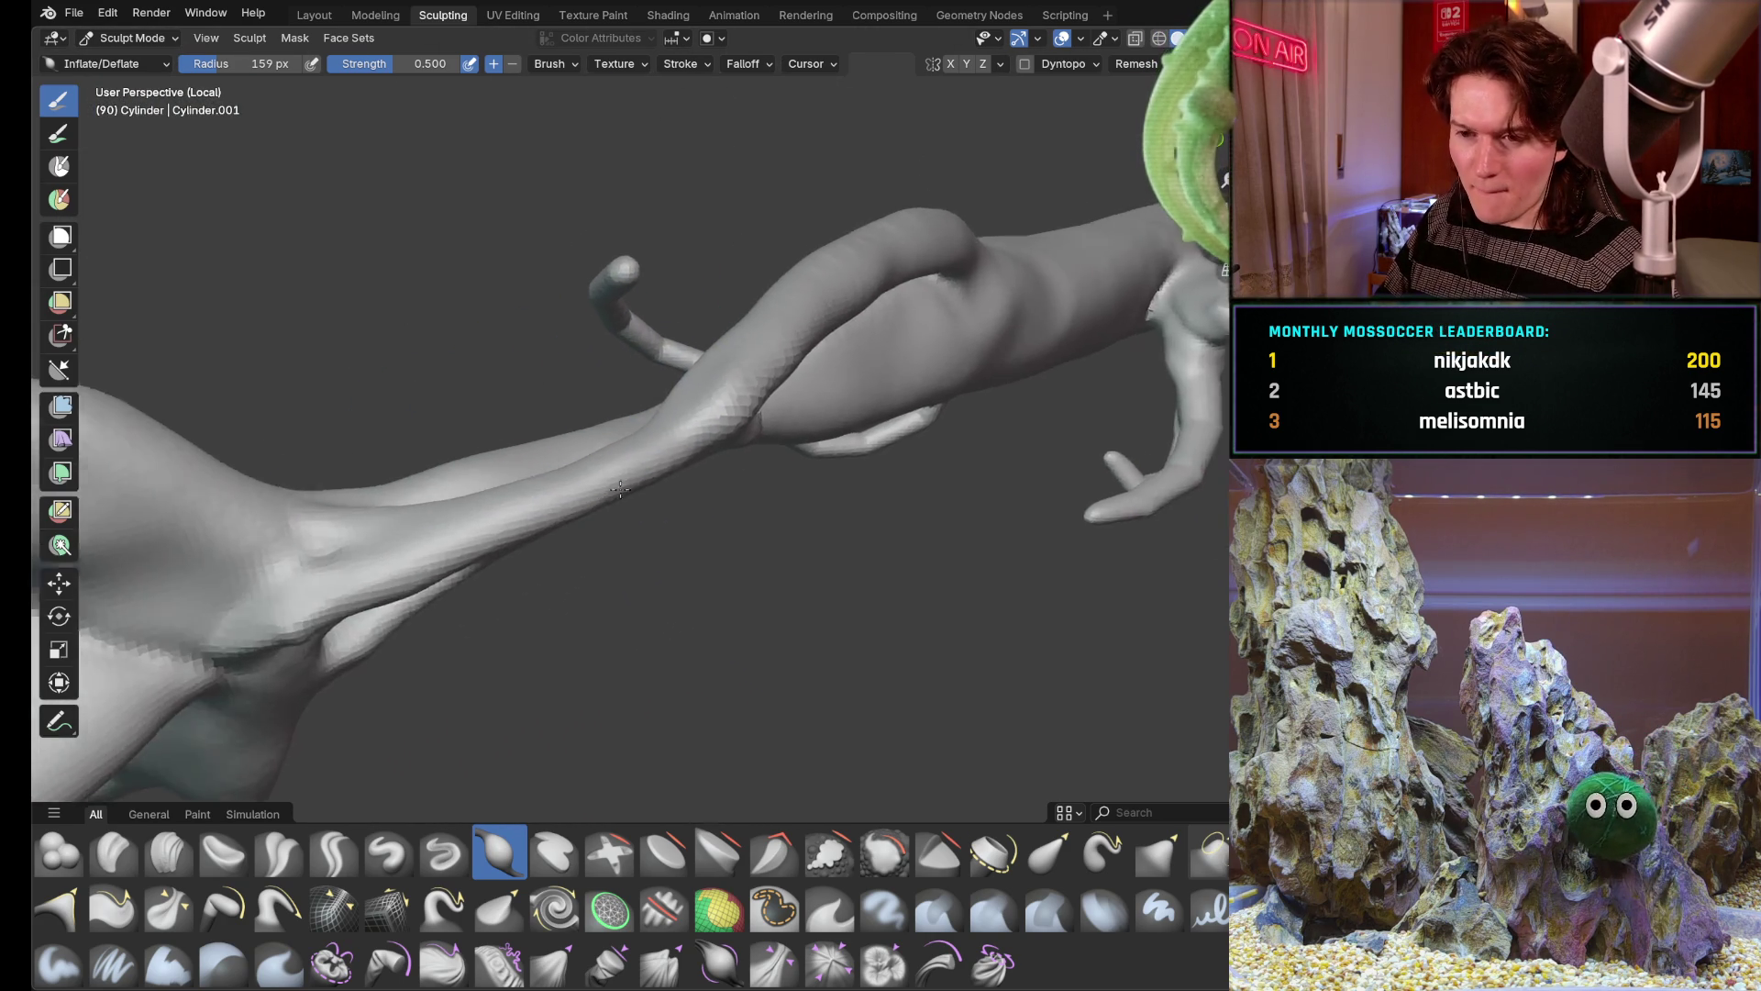
{"action": "scroll", "coordinate": [783, 329], "scroll_direction": "up", "scroll_amount": 4}
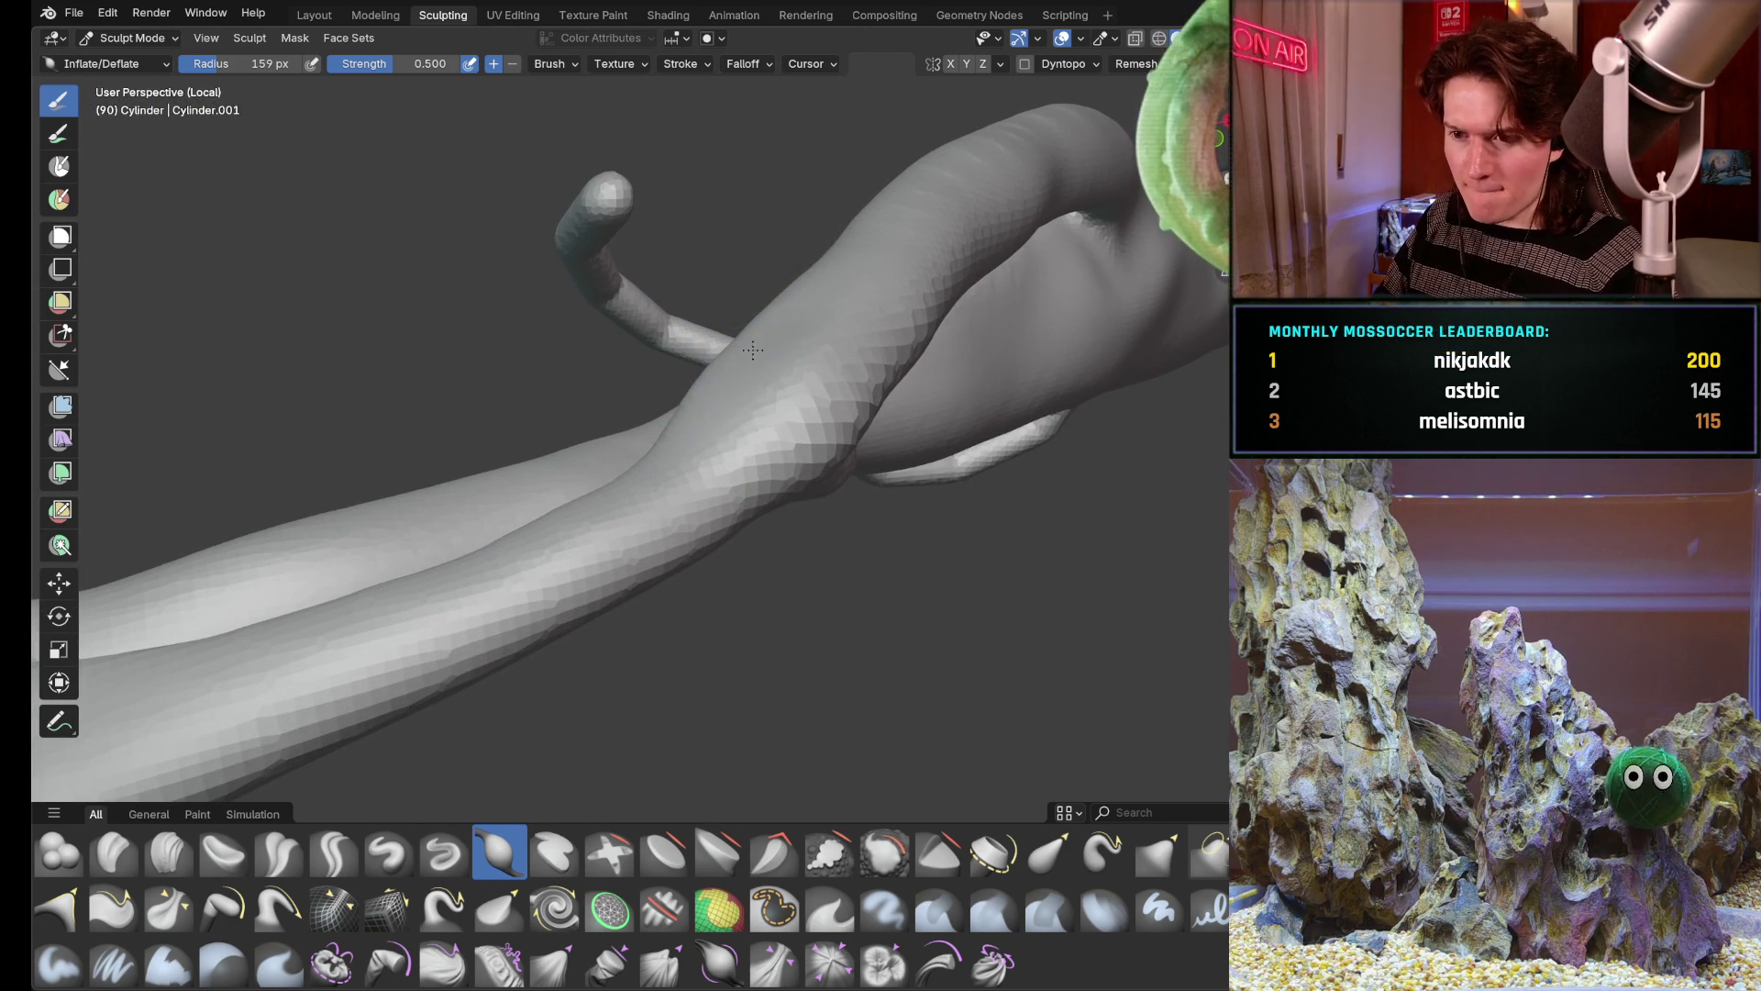
{"action": "middle_click_drag", "start_coordinate": [752, 352], "coordinate": [808, 370]}
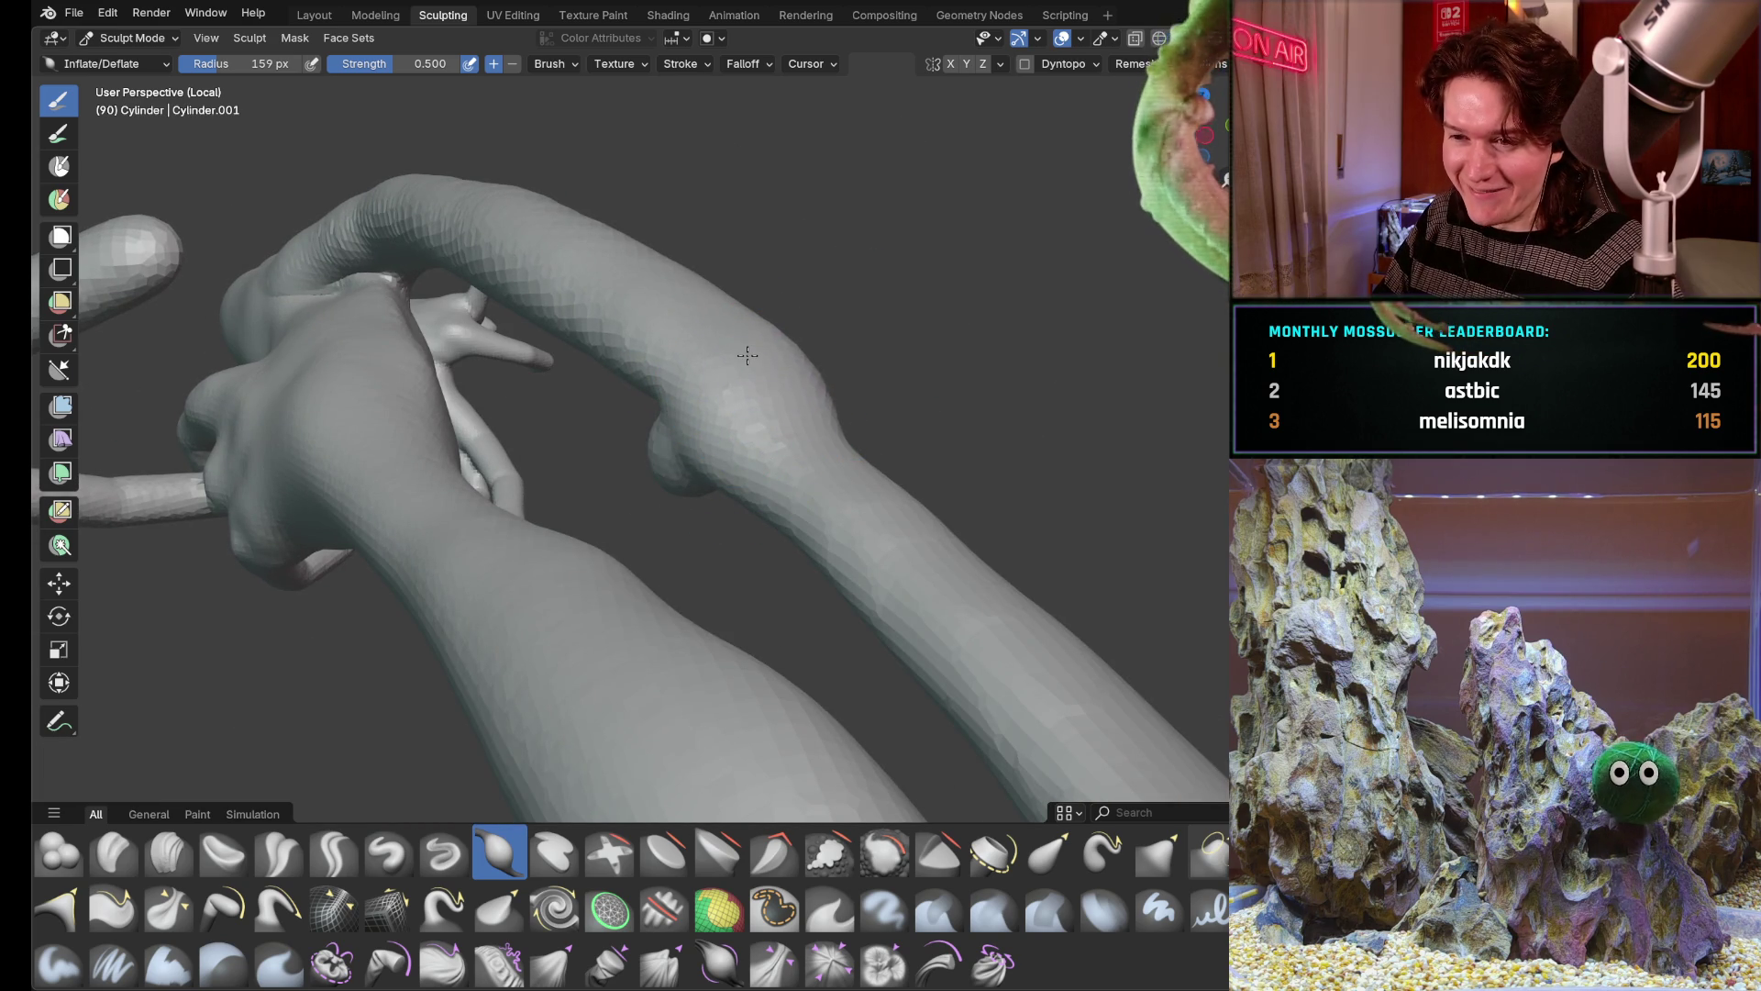
{"action": "mouse_move", "coordinate": [864, 334]}
{"action": "middle_mouse_down"}
{"action": "mouse_move", "coordinate": [825, 387]}
{"action": "mouse_move", "coordinate": [1004, 361]}
{"action": "middle_mouse_up"}
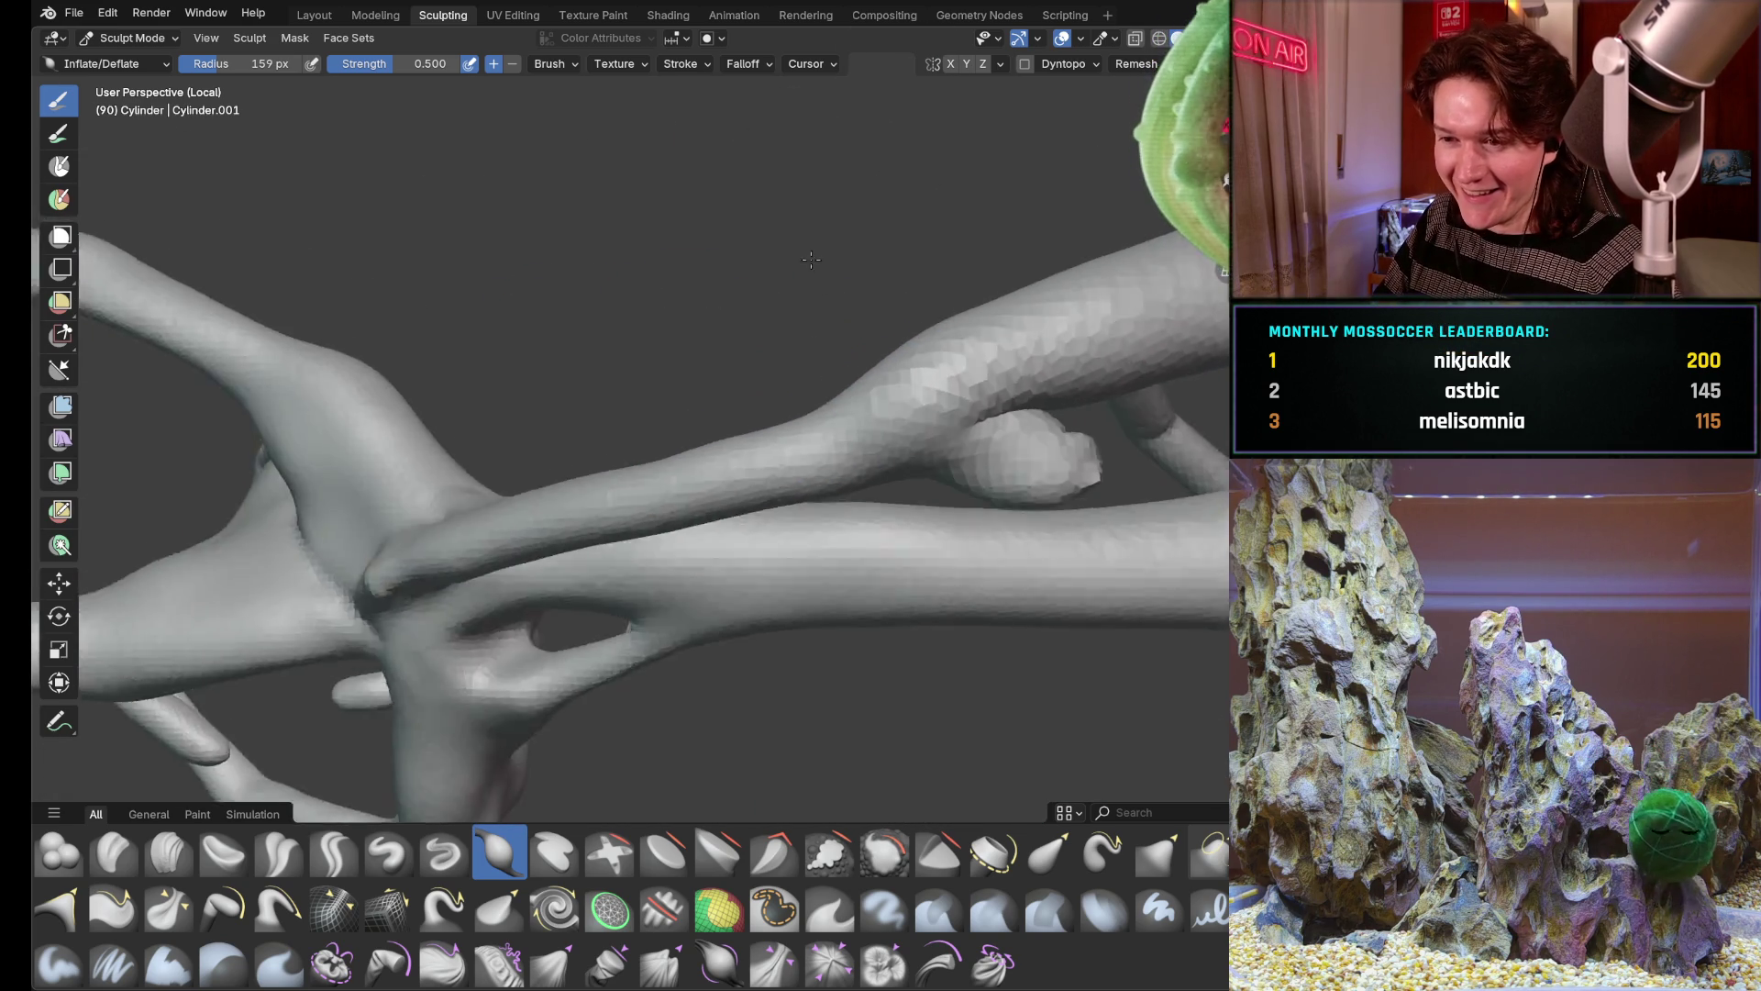
{"action": "scroll", "coordinate": [827, 385], "scroll_direction": "down", "scroll_amount": 3}
{"action": "middle_click_drag", "start_coordinate": [771, 413], "coordinate": [688, 399]}
{"action": "scroll", "coordinate": [645, 411], "scroll_direction": "up", "scroll_amount": 4}
{"action": "left_click_drag", "start_coordinate": [644, 412], "coordinate": [647, 394]}
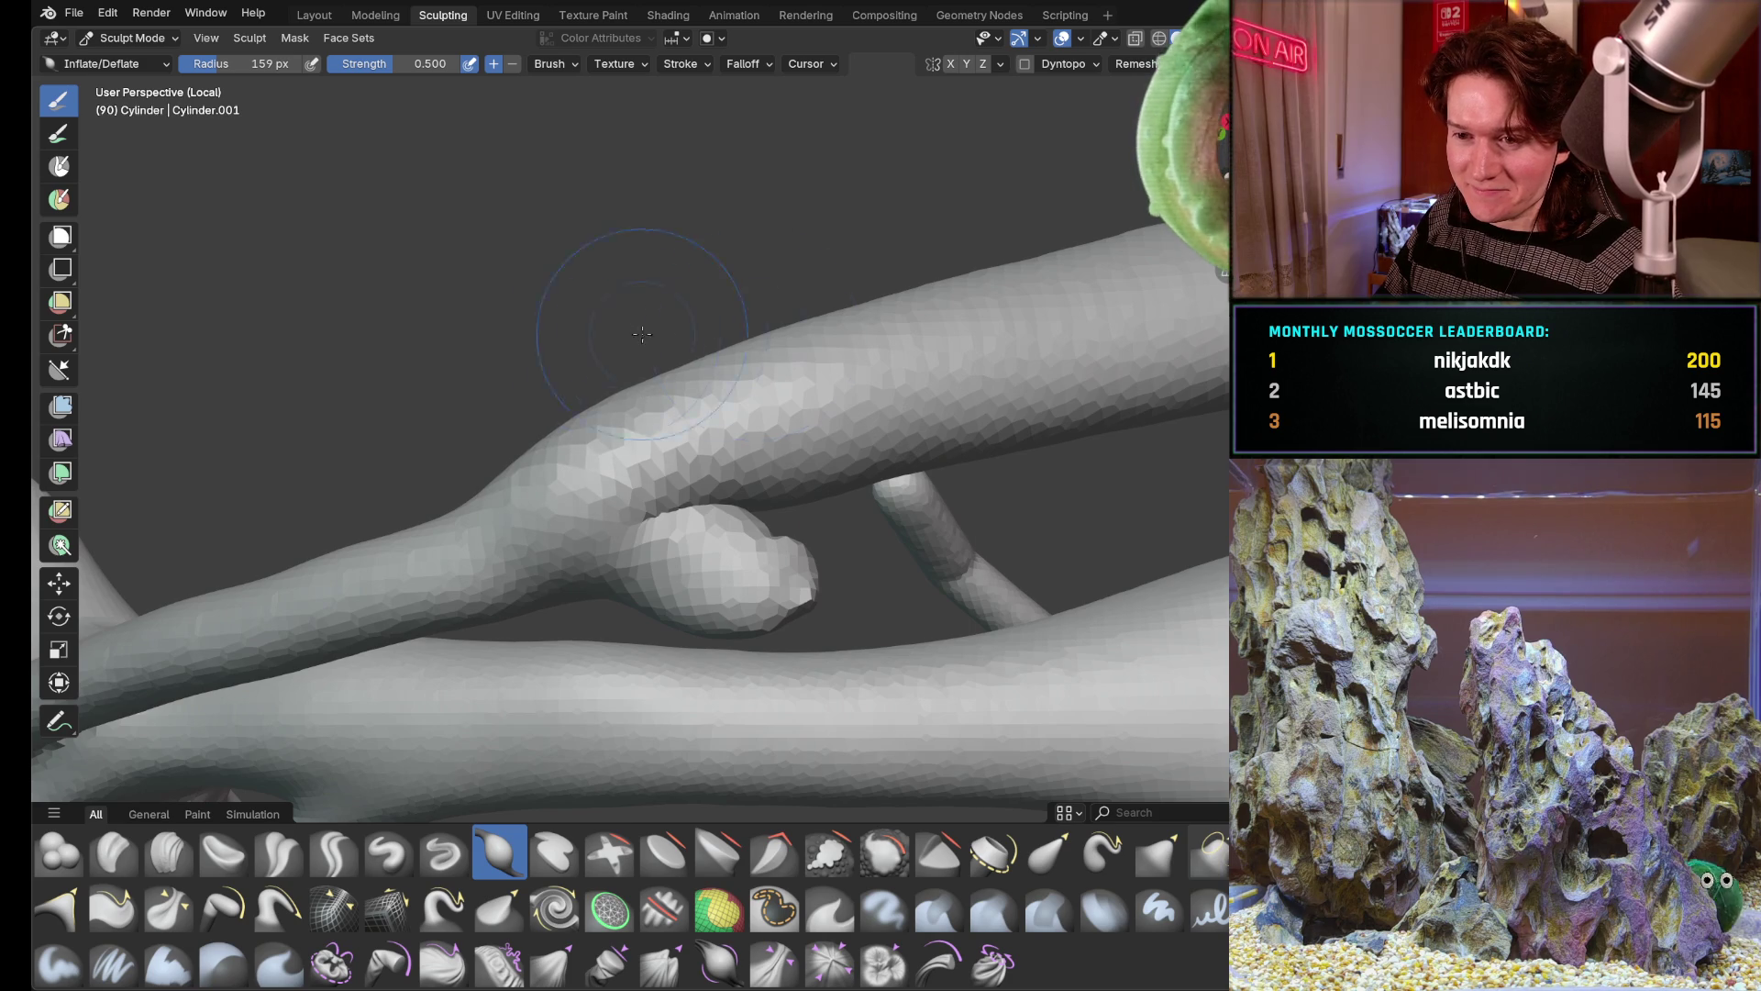
{"action": "middle_click_drag", "start_coordinate": [662, 333], "coordinate": [740, 386]}
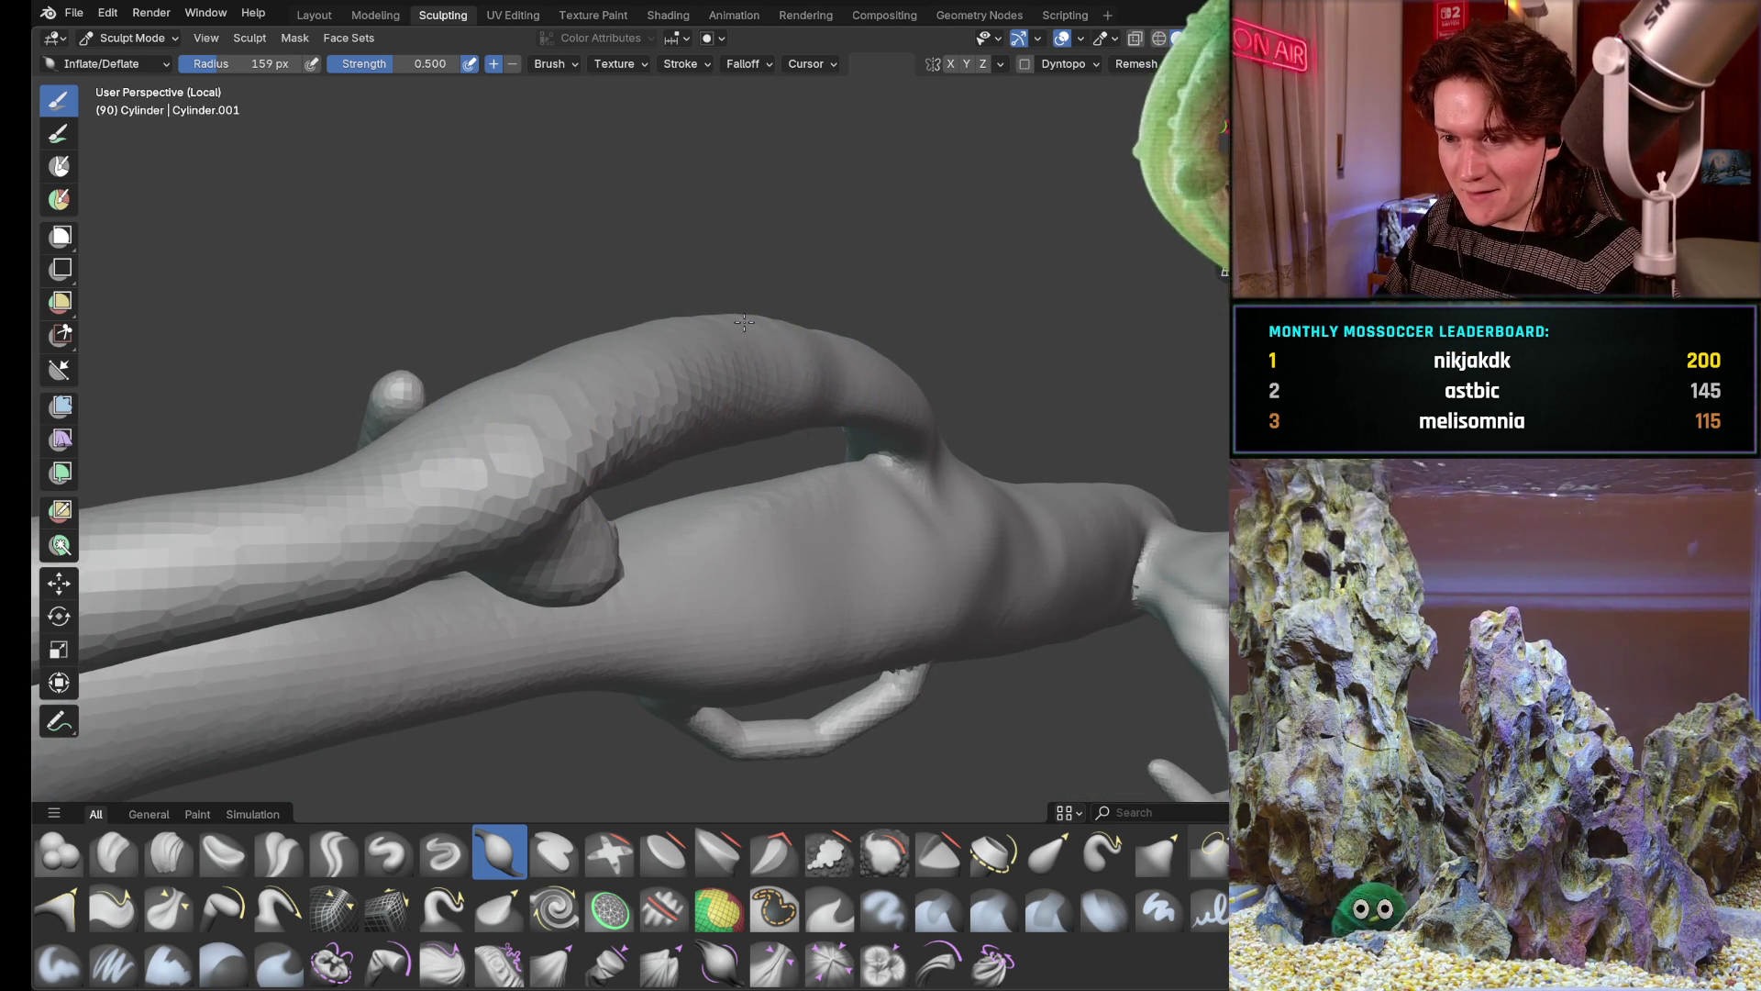
{"action": "middle_click_drag", "start_coordinate": [850, 378], "coordinate": [752, 311]}
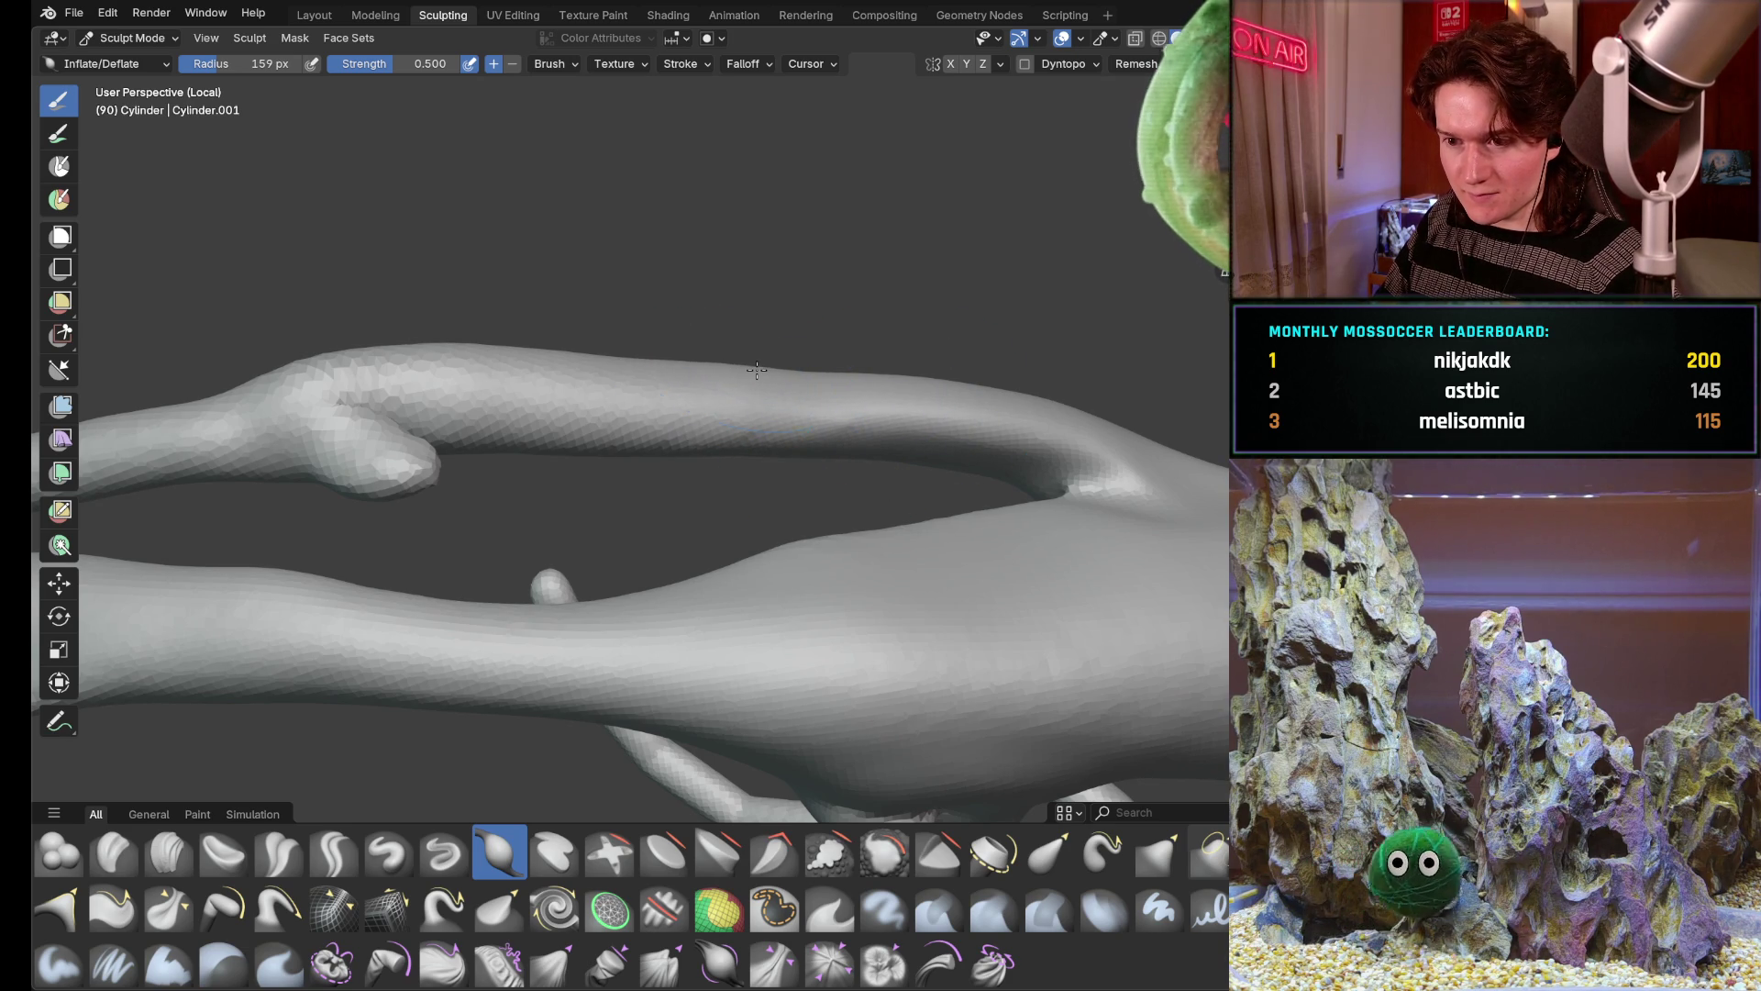
{"action": "middle_click_drag", "start_coordinate": [756, 369], "coordinate": [584, 455]}
{"action": "scroll", "coordinate": [584, 456], "scroll_direction": "up", "scroll_amount": 2}
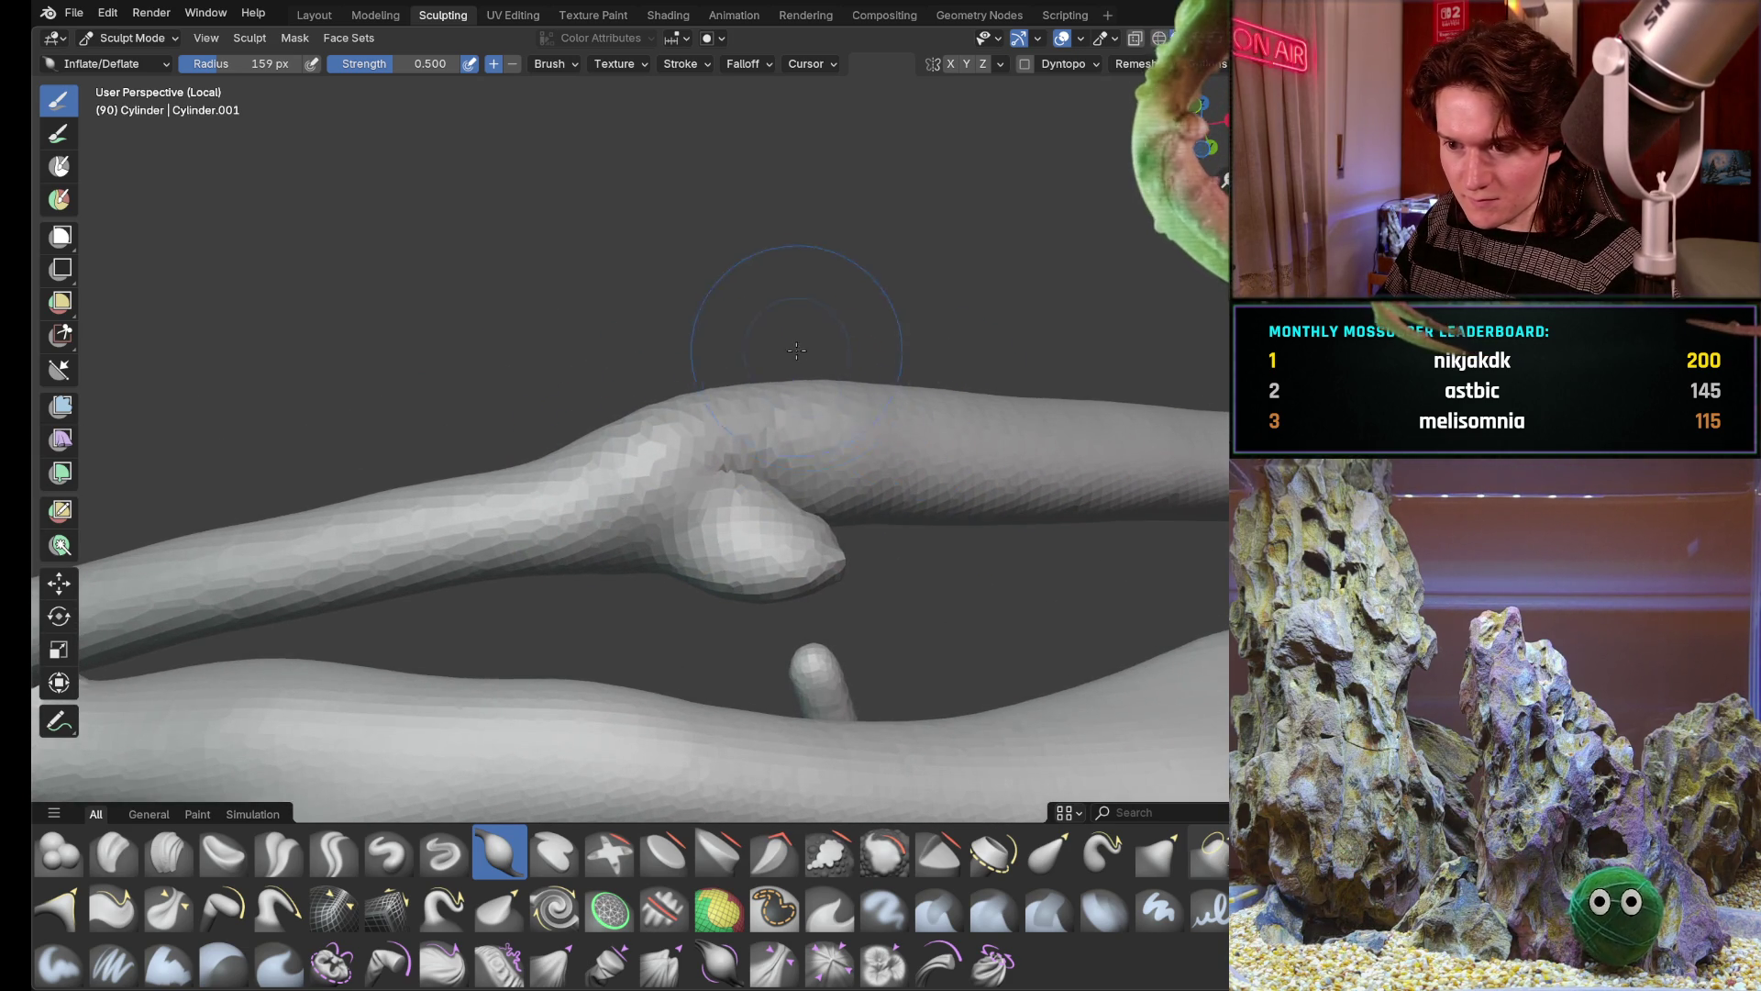
{"action": "middle_click_drag", "start_coordinate": [805, 364], "coordinate": [827, 421]}
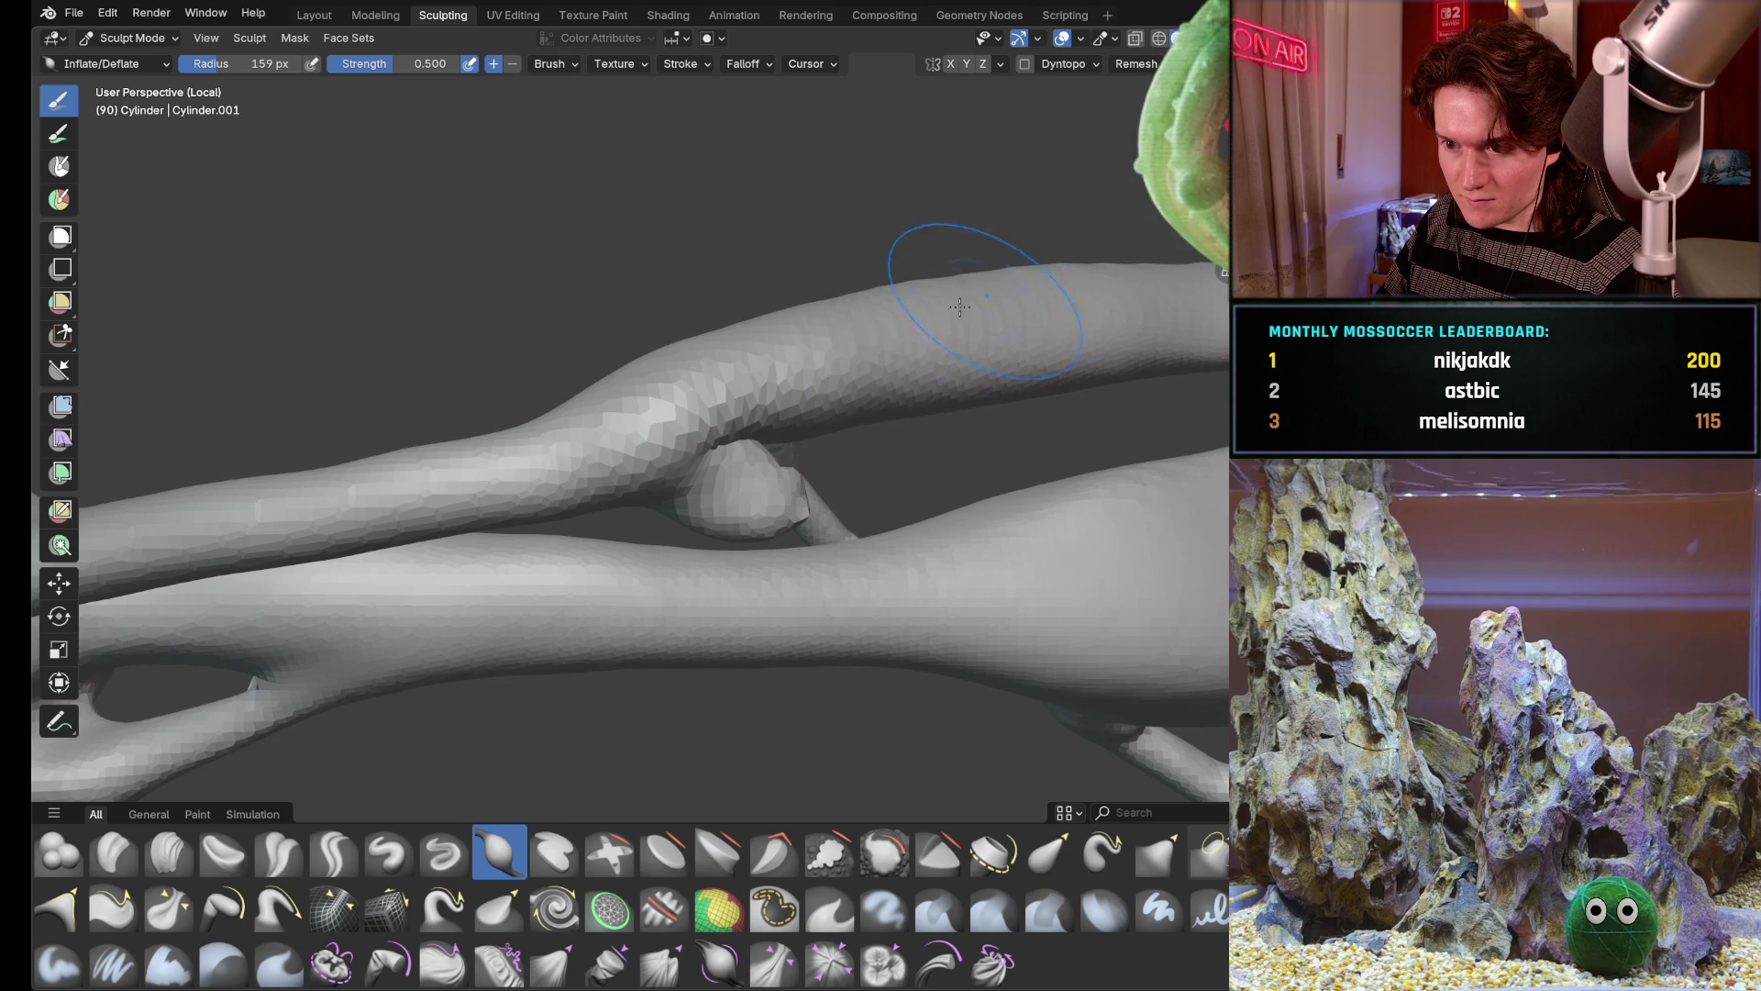
{"action": "middle_click_drag", "start_coordinate": [876, 390], "coordinate": [862, 268]}
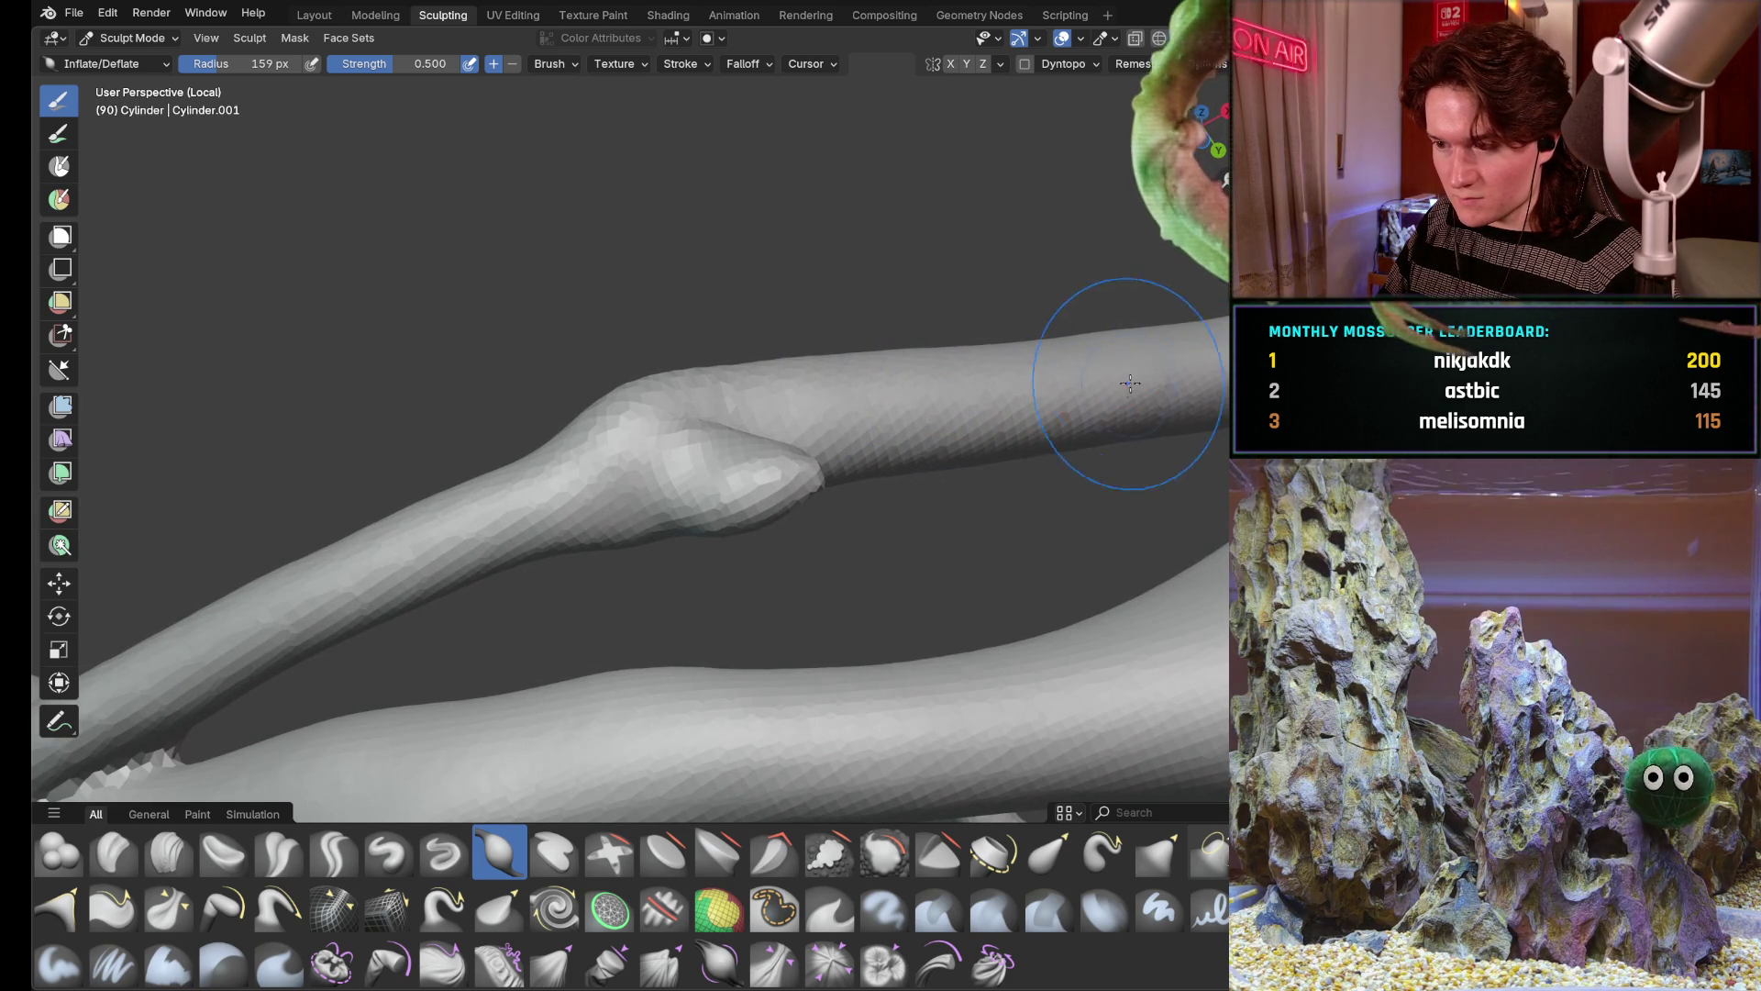
{"action": "middle_click_drag", "start_coordinate": [983, 389], "coordinate": [850, 329]}
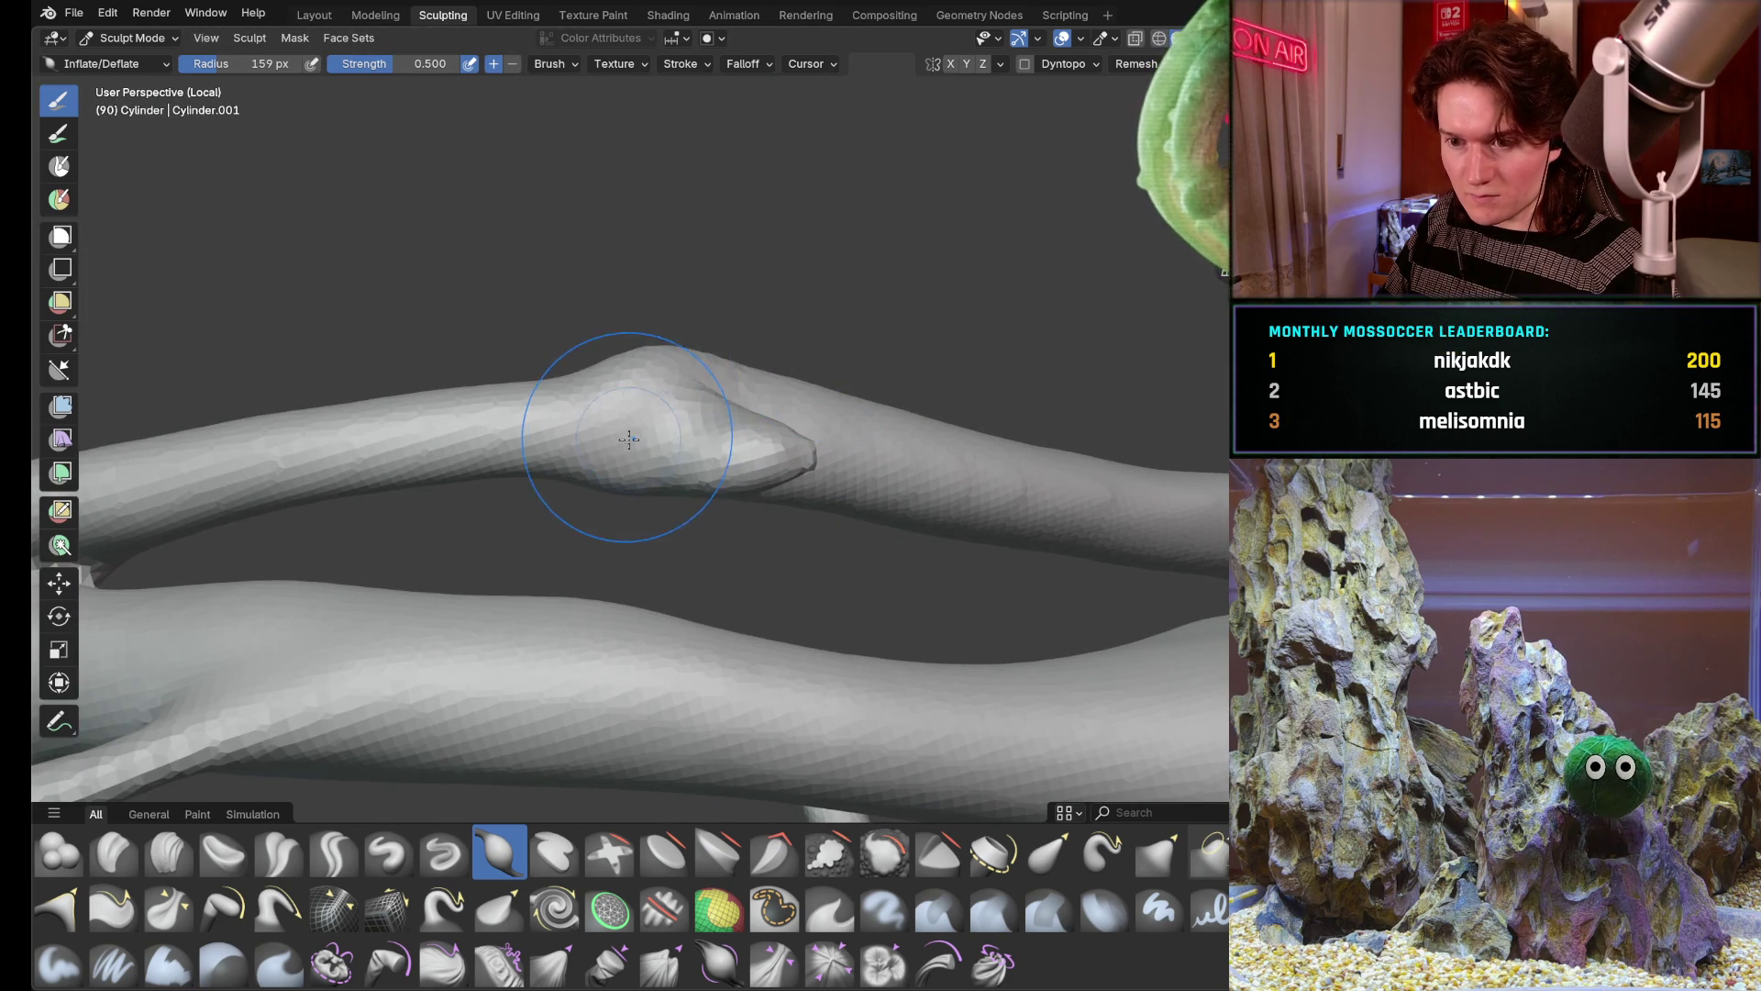
{"action": "middle_click_drag", "start_coordinate": [781, 471], "coordinate": [774, 466]}
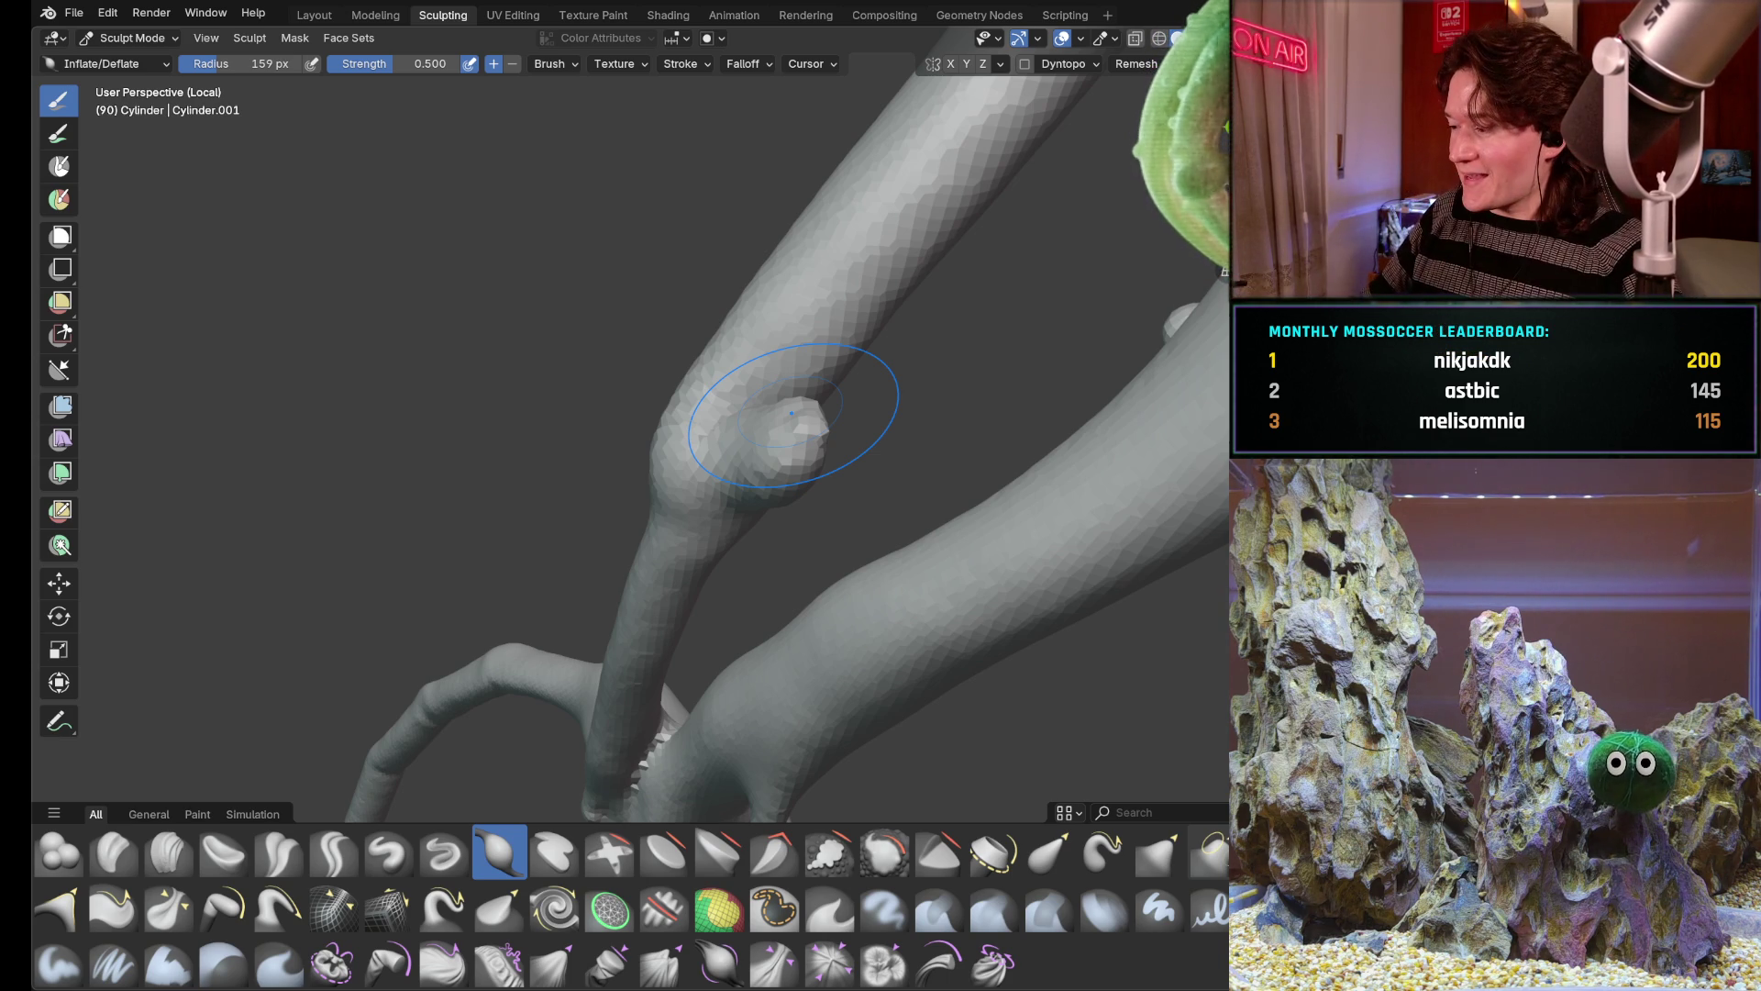
Inspect the whole branching model from several angles and switch to the Pull brush (G)
{"action": "middle_click_drag", "start_coordinate": [796, 390], "coordinate": [911, 371]}
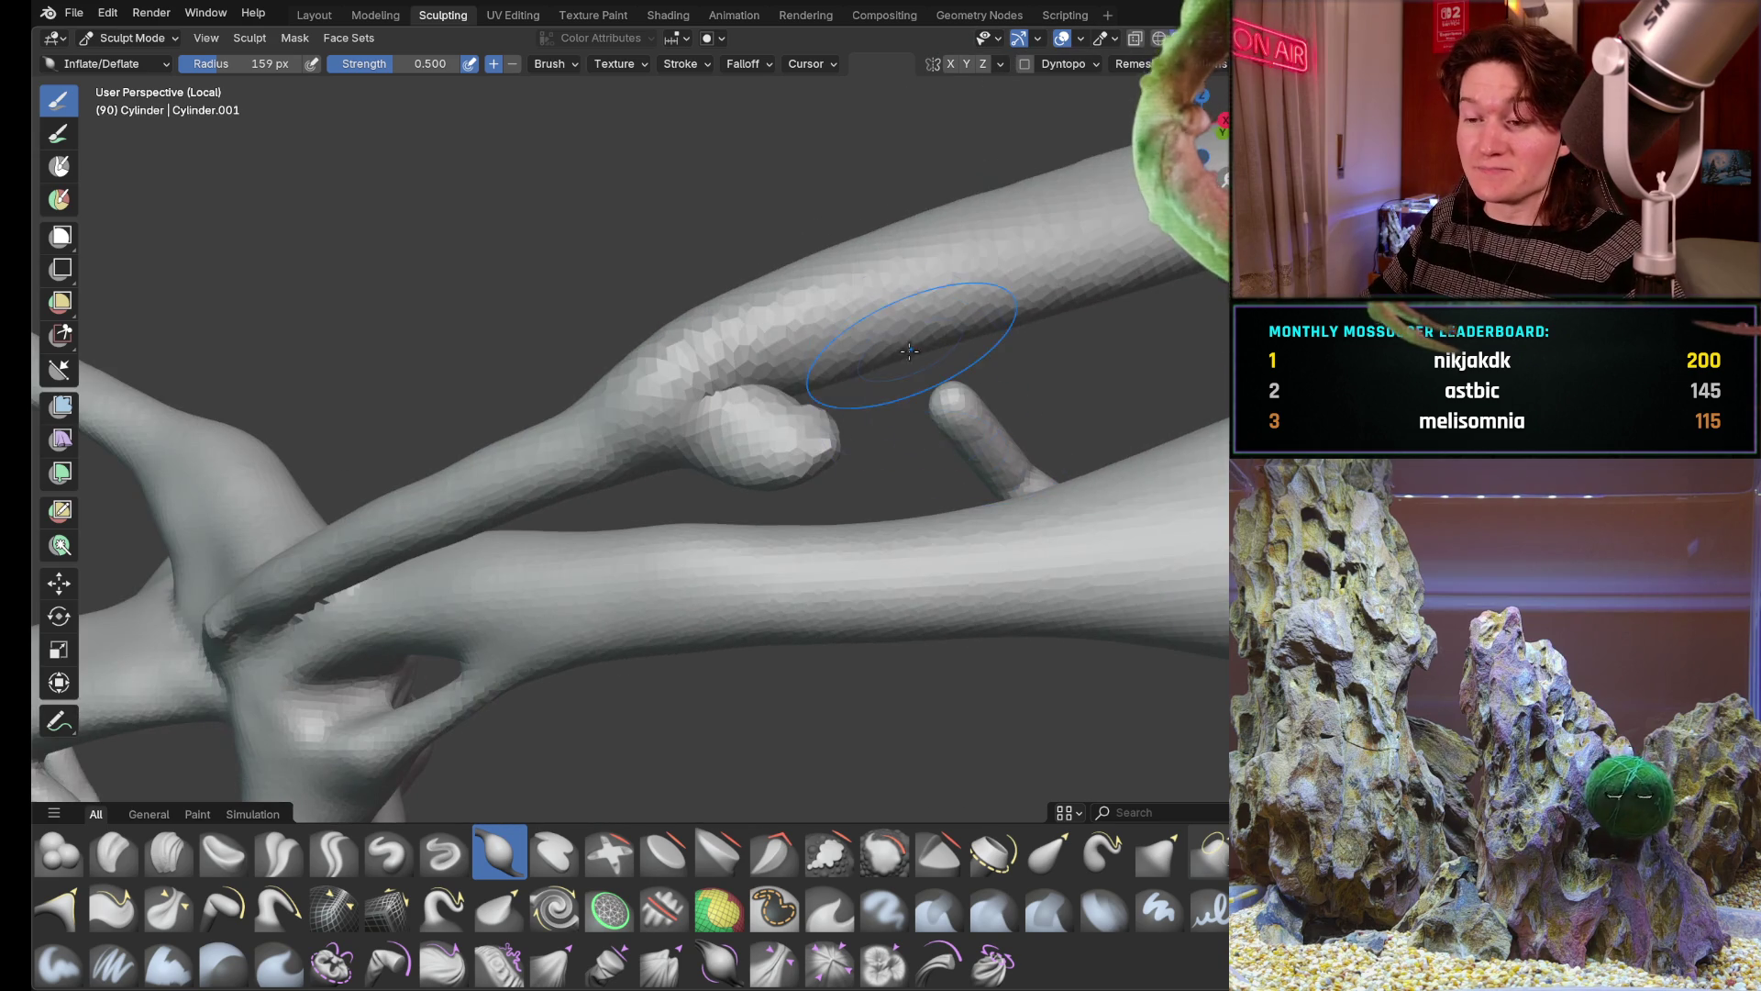
{"action": "scroll", "coordinate": [613, 454], "scroll_direction": "down", "scroll_amount": 5}
{"action": "mouse_move", "coordinate": [715, 413]}
{"action": "middle_mouse_down"}
{"action": "mouse_move", "coordinate": [881, 453]}
{"action": "mouse_move", "coordinate": [859, 356]}
{"action": "mouse_move", "coordinate": [895, 337]}
{"action": "middle_mouse_up"}
{"action": "scroll", "coordinate": [902, 330], "scroll_direction": "up", "scroll_amount": 6}
{"action": "middle_click_drag", "start_coordinate": [744, 488], "coordinate": [743, 471]}
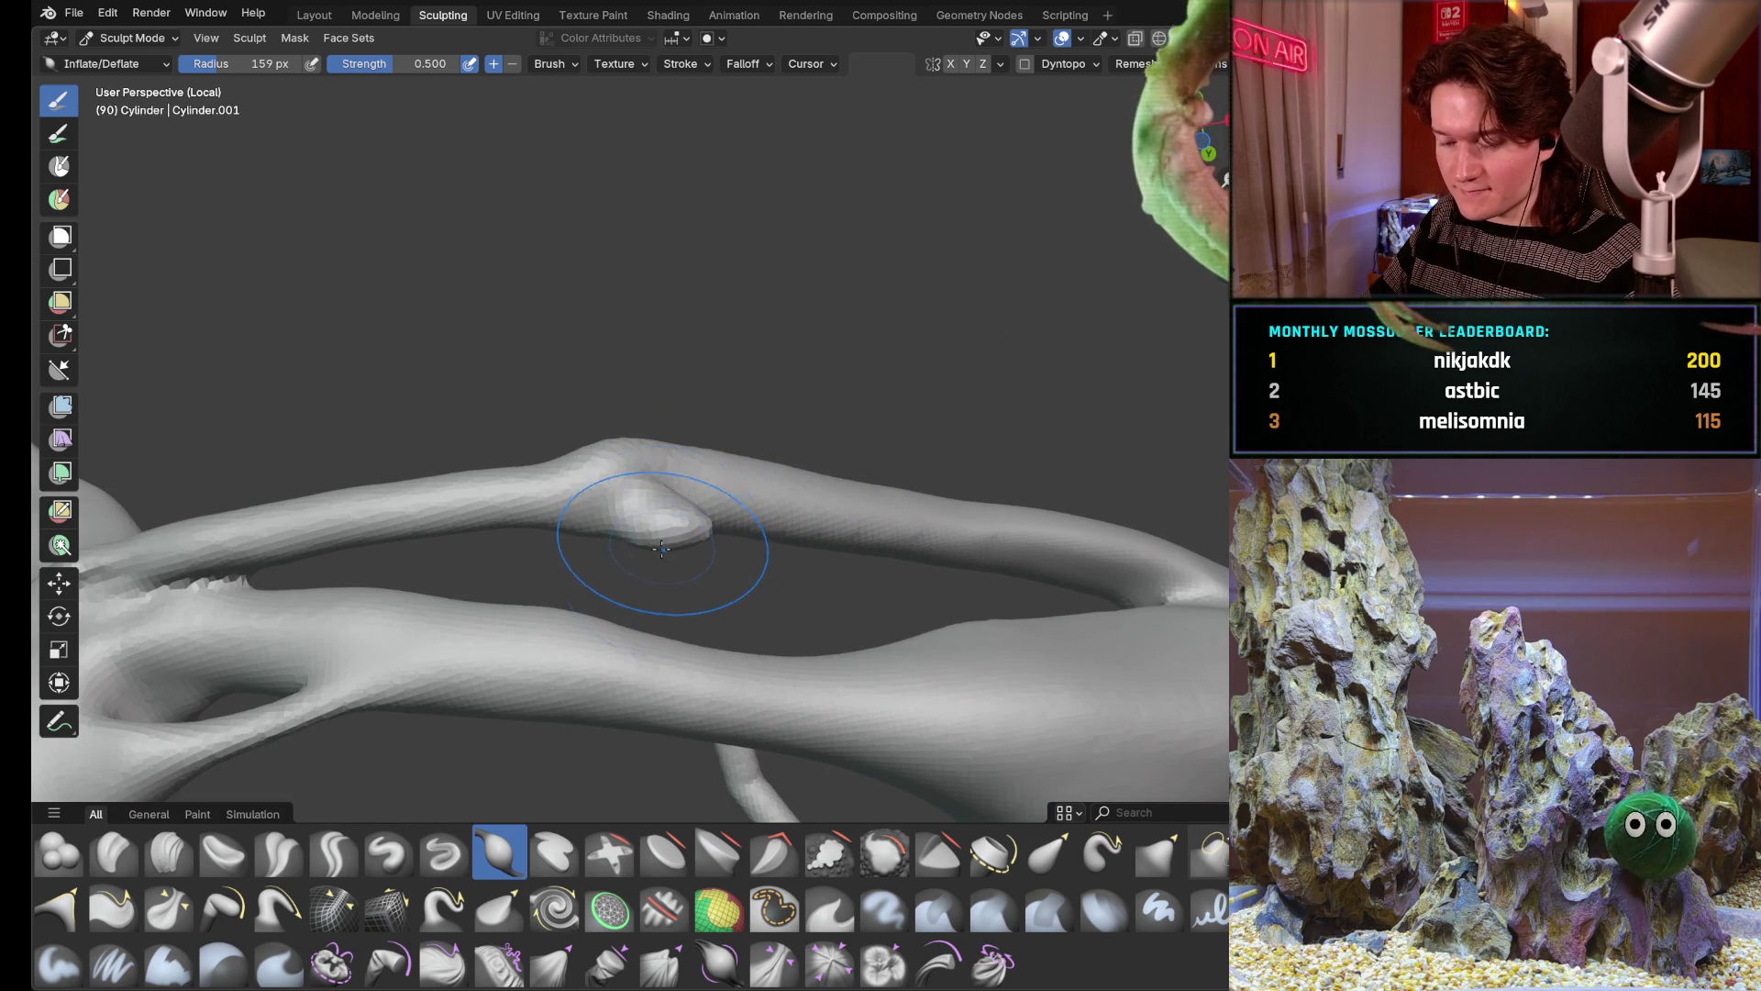
{"action": "mouse_move", "coordinate": [672, 534]}
{"action": "middle_mouse_down"}
{"action": "mouse_move", "coordinate": [696, 529]}
{"action": "mouse_move", "coordinate": [619, 604]}
{"action": "middle_mouse_up"}
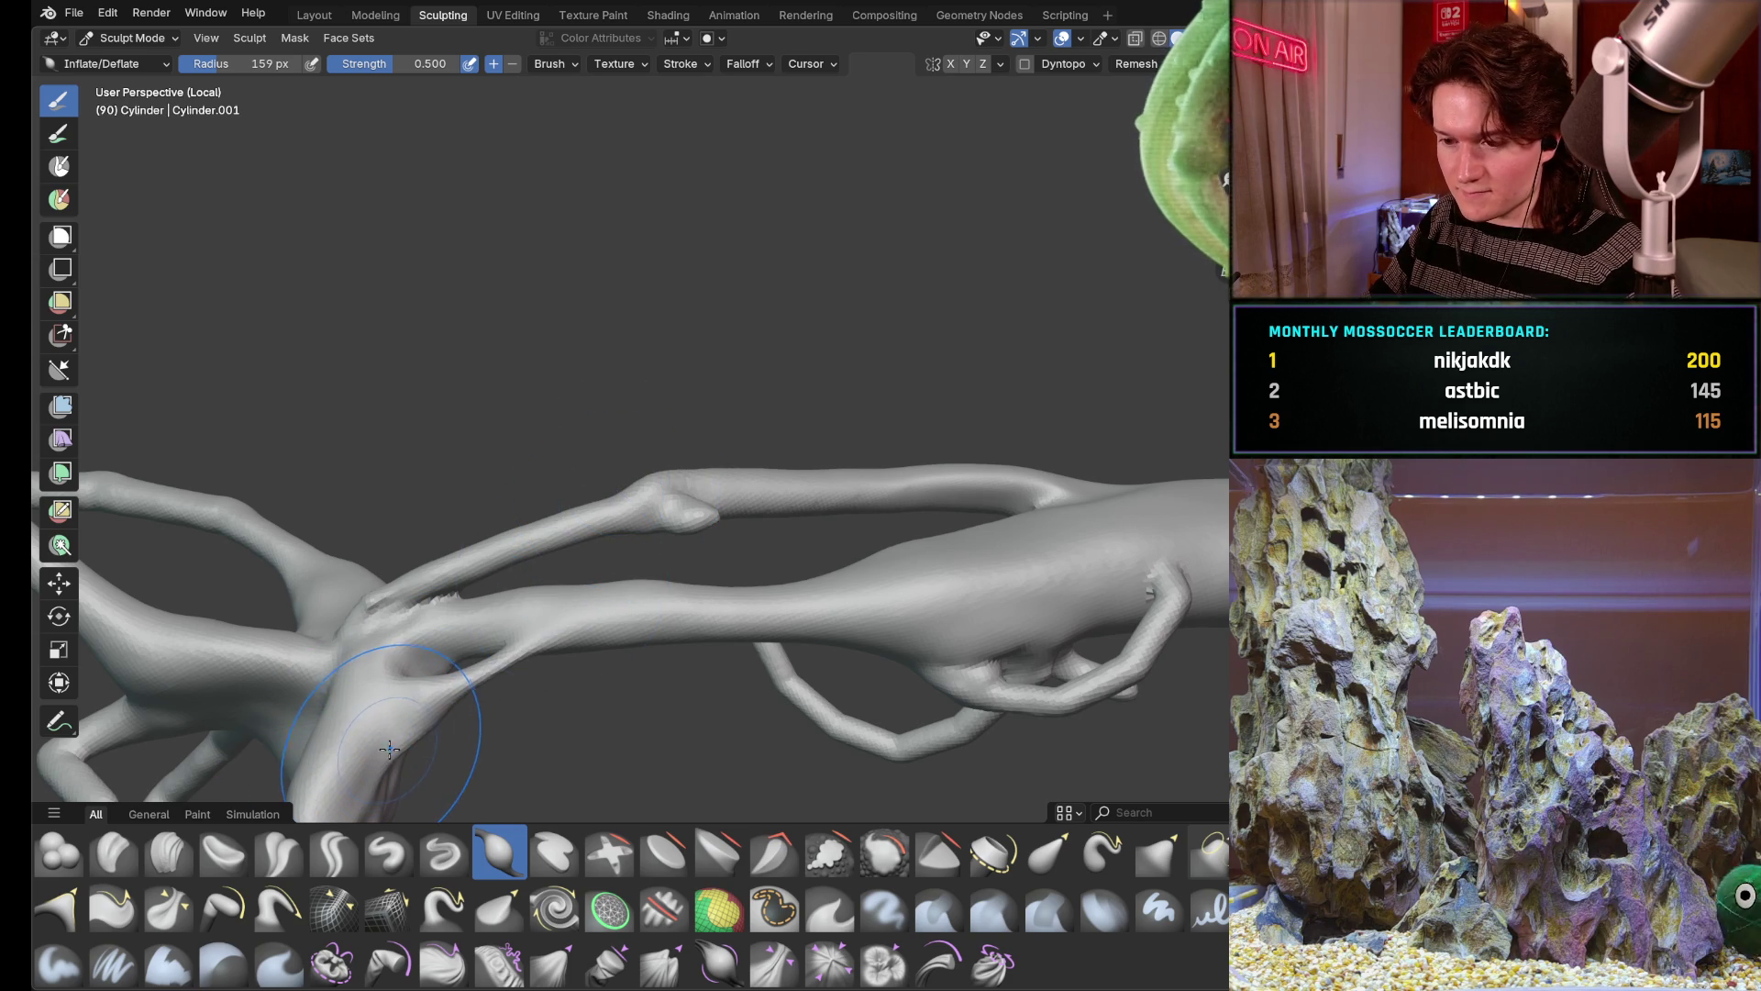
{"action": "mouse_move", "coordinate": [512, 543]}
{"action": "middle_mouse_down"}
{"action": "mouse_move", "coordinate": [737, 486]}
{"action": "mouse_move", "coordinate": [689, 495]}
{"action": "middle_mouse_up"}
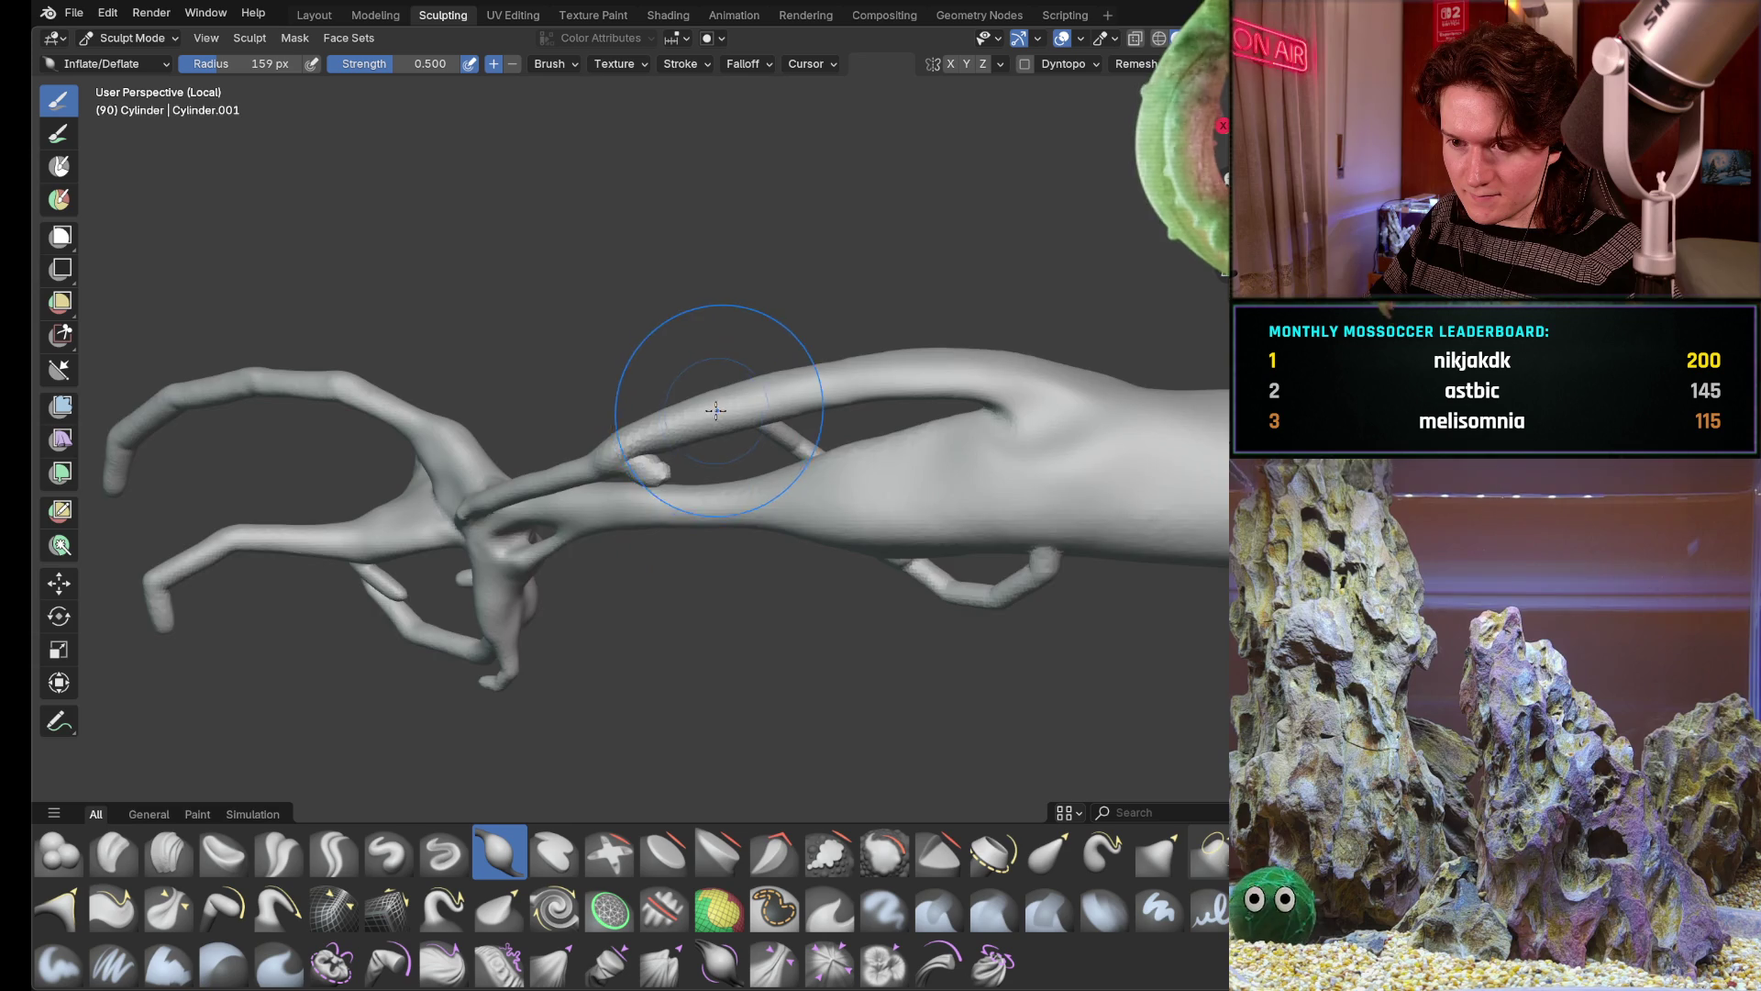
{"action": "scroll", "coordinate": [716, 410], "scroll_direction": "up", "scroll_amount": 2}
{"action": "key", "text": "g"}
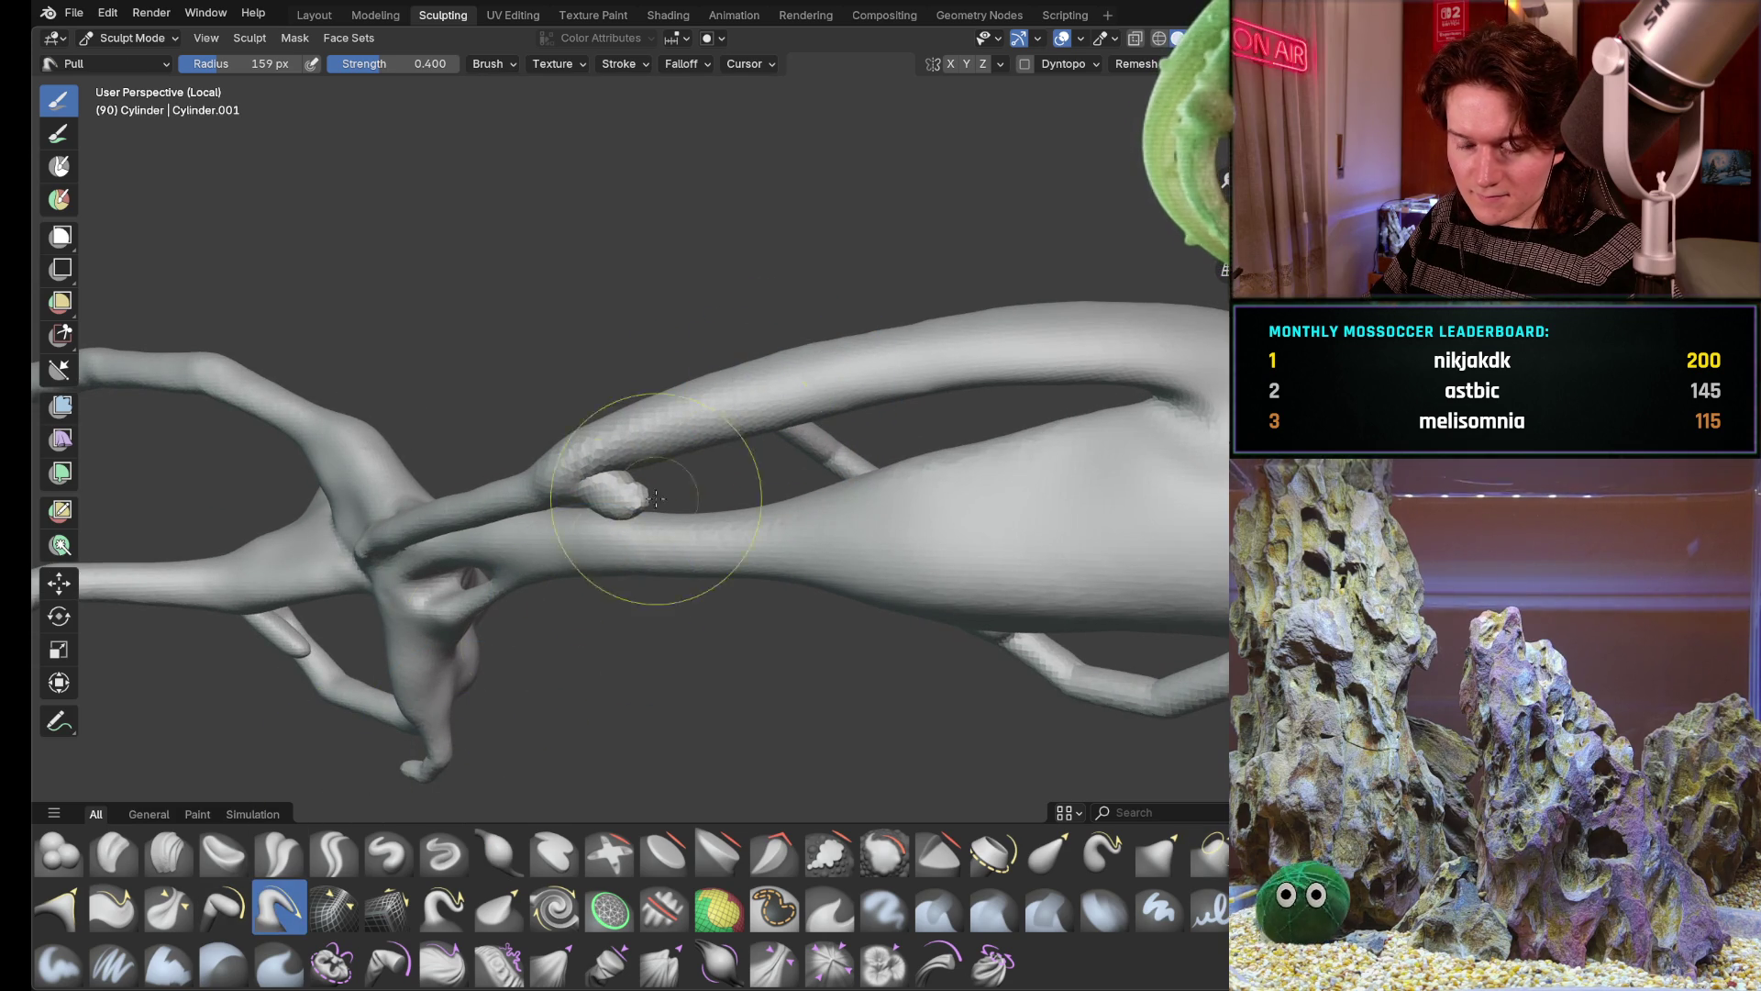
With a 199 px Pull brush, pull the thin limb's surface into shape near the junction
{"action": "key", "text": "f"}
{"action": "left_click", "coordinate": [1011, 330]}
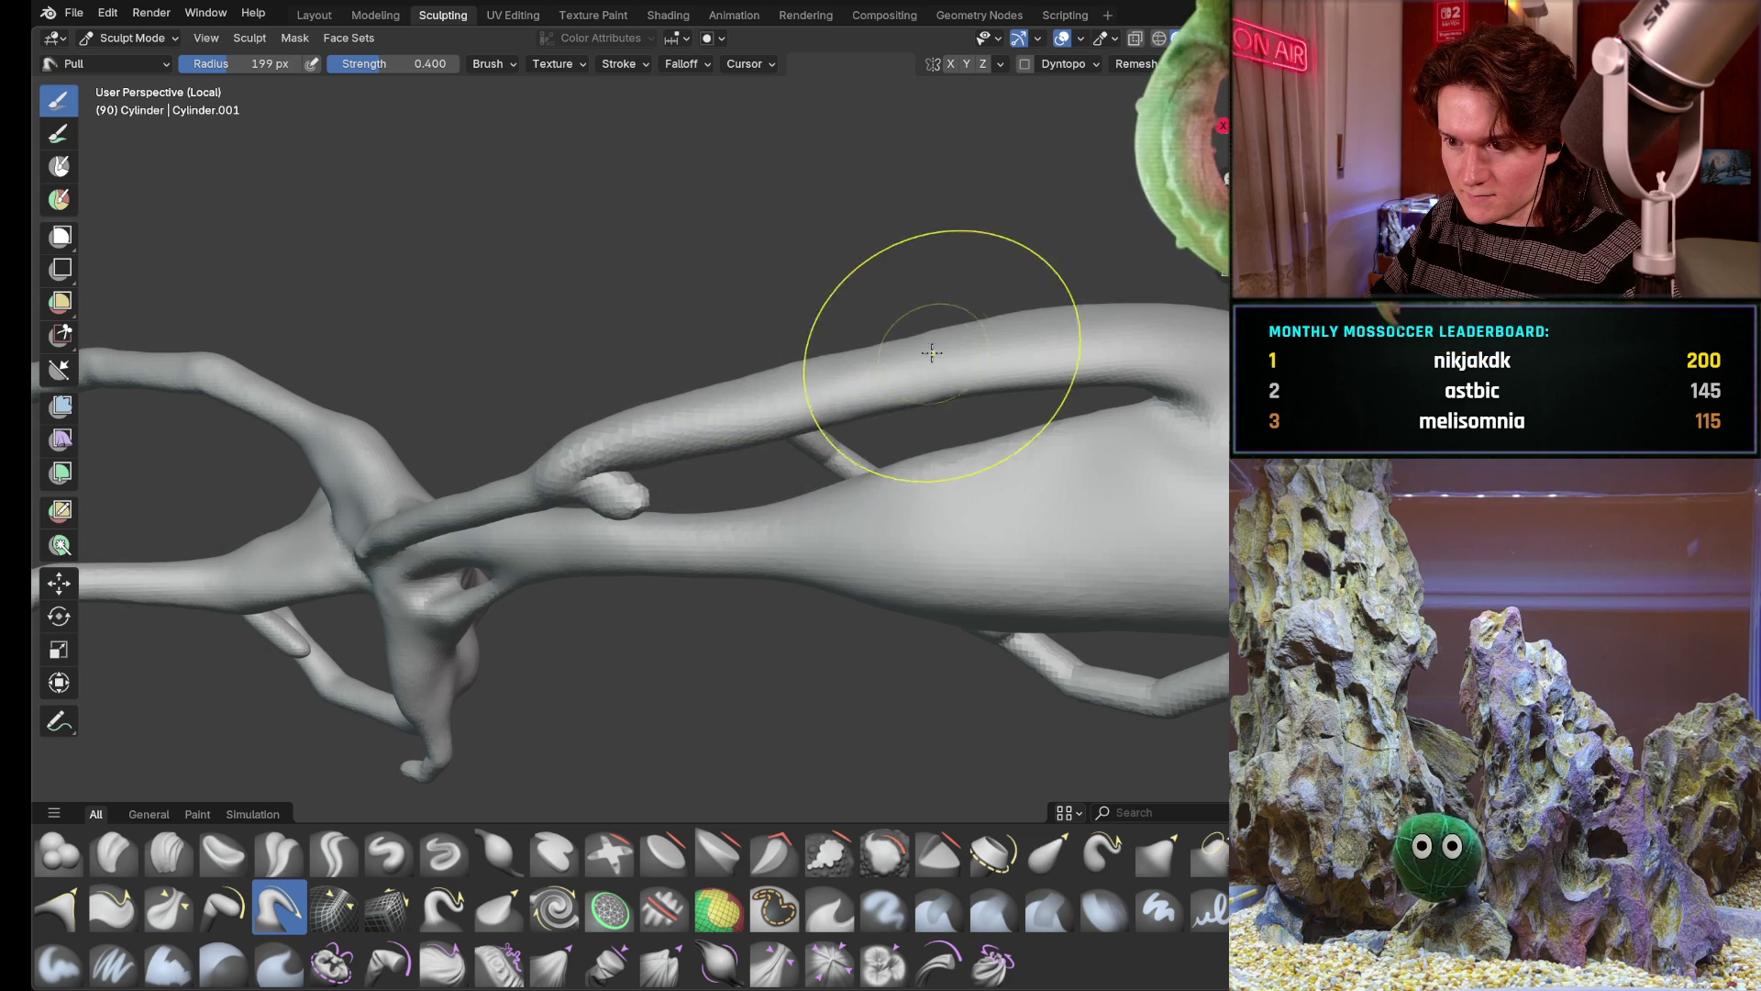
{"action": "scroll", "coordinate": [1053, 340], "scroll_direction": "up", "scroll_amount": 3}
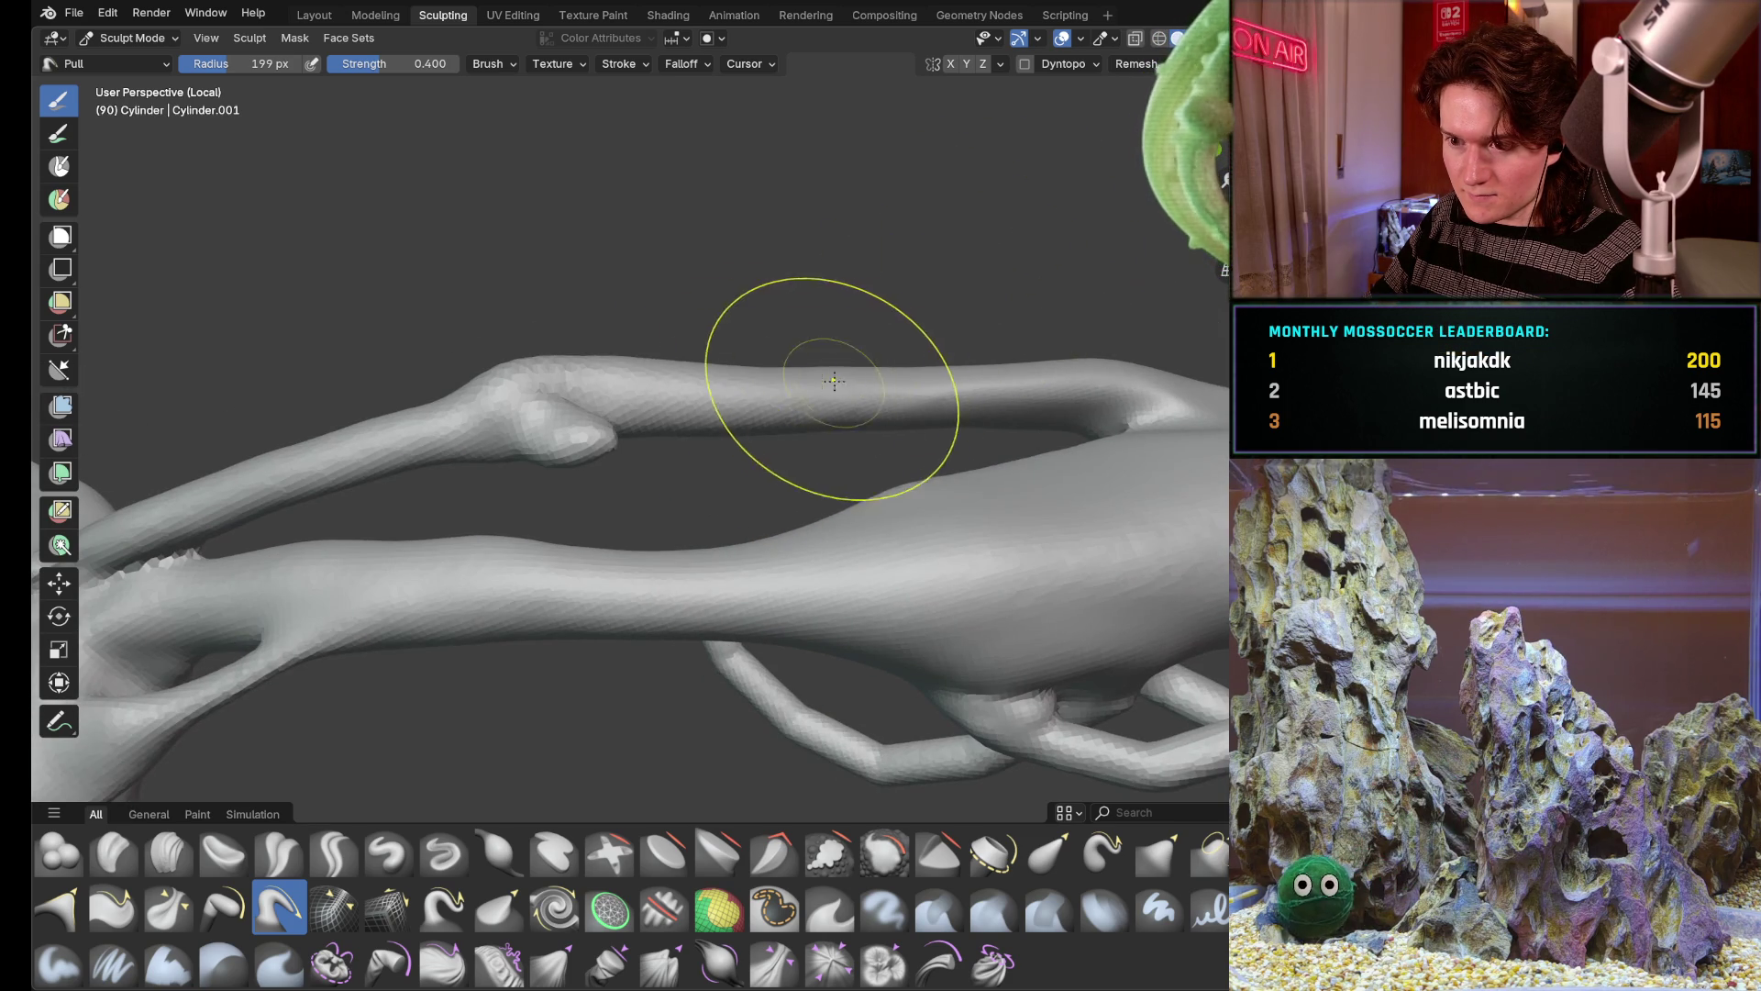
{"action": "mouse_move", "coordinate": [569, 427]}
{"action": "middle_mouse_down"}
{"action": "mouse_move", "coordinate": [649, 459]}
{"action": "mouse_move", "coordinate": [697, 307]}
{"action": "middle_mouse_up"}
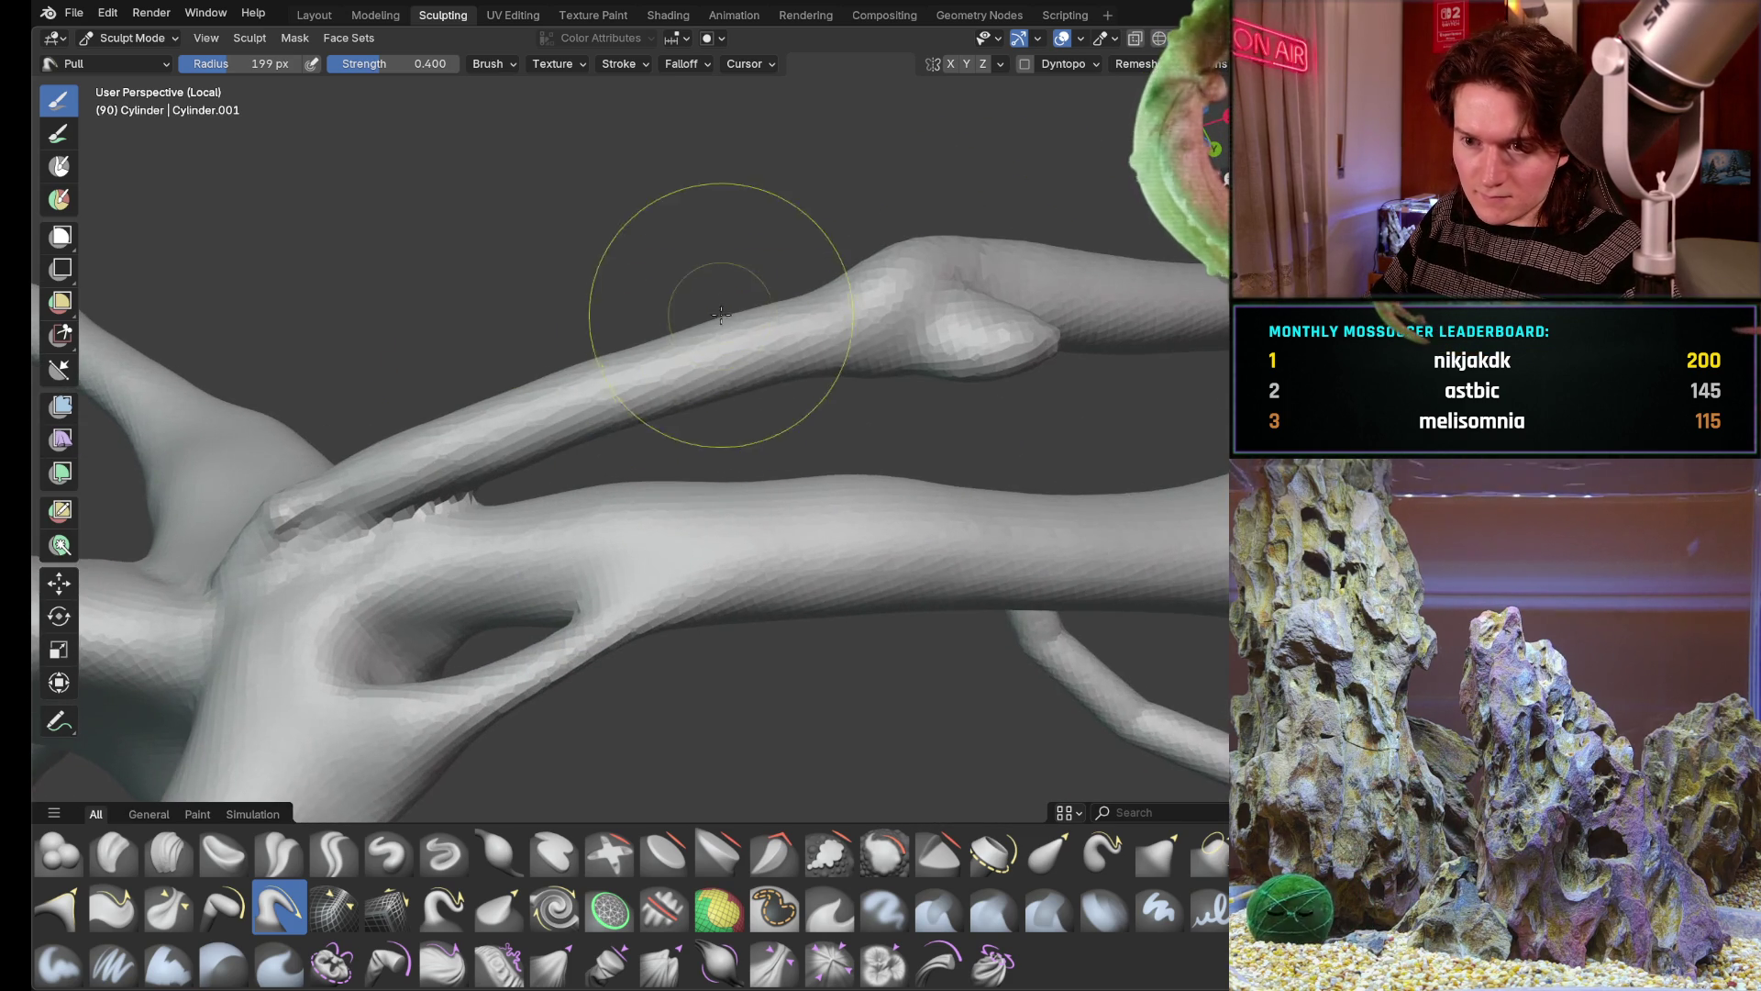
{"action": "mouse_move", "coordinate": [551, 406]}
{"action": "left_mouse_down"}
{"action": "mouse_move", "coordinate": [454, 454]}
{"action": "mouse_move", "coordinate": [480, 446]}
{"action": "left_mouse_up"}
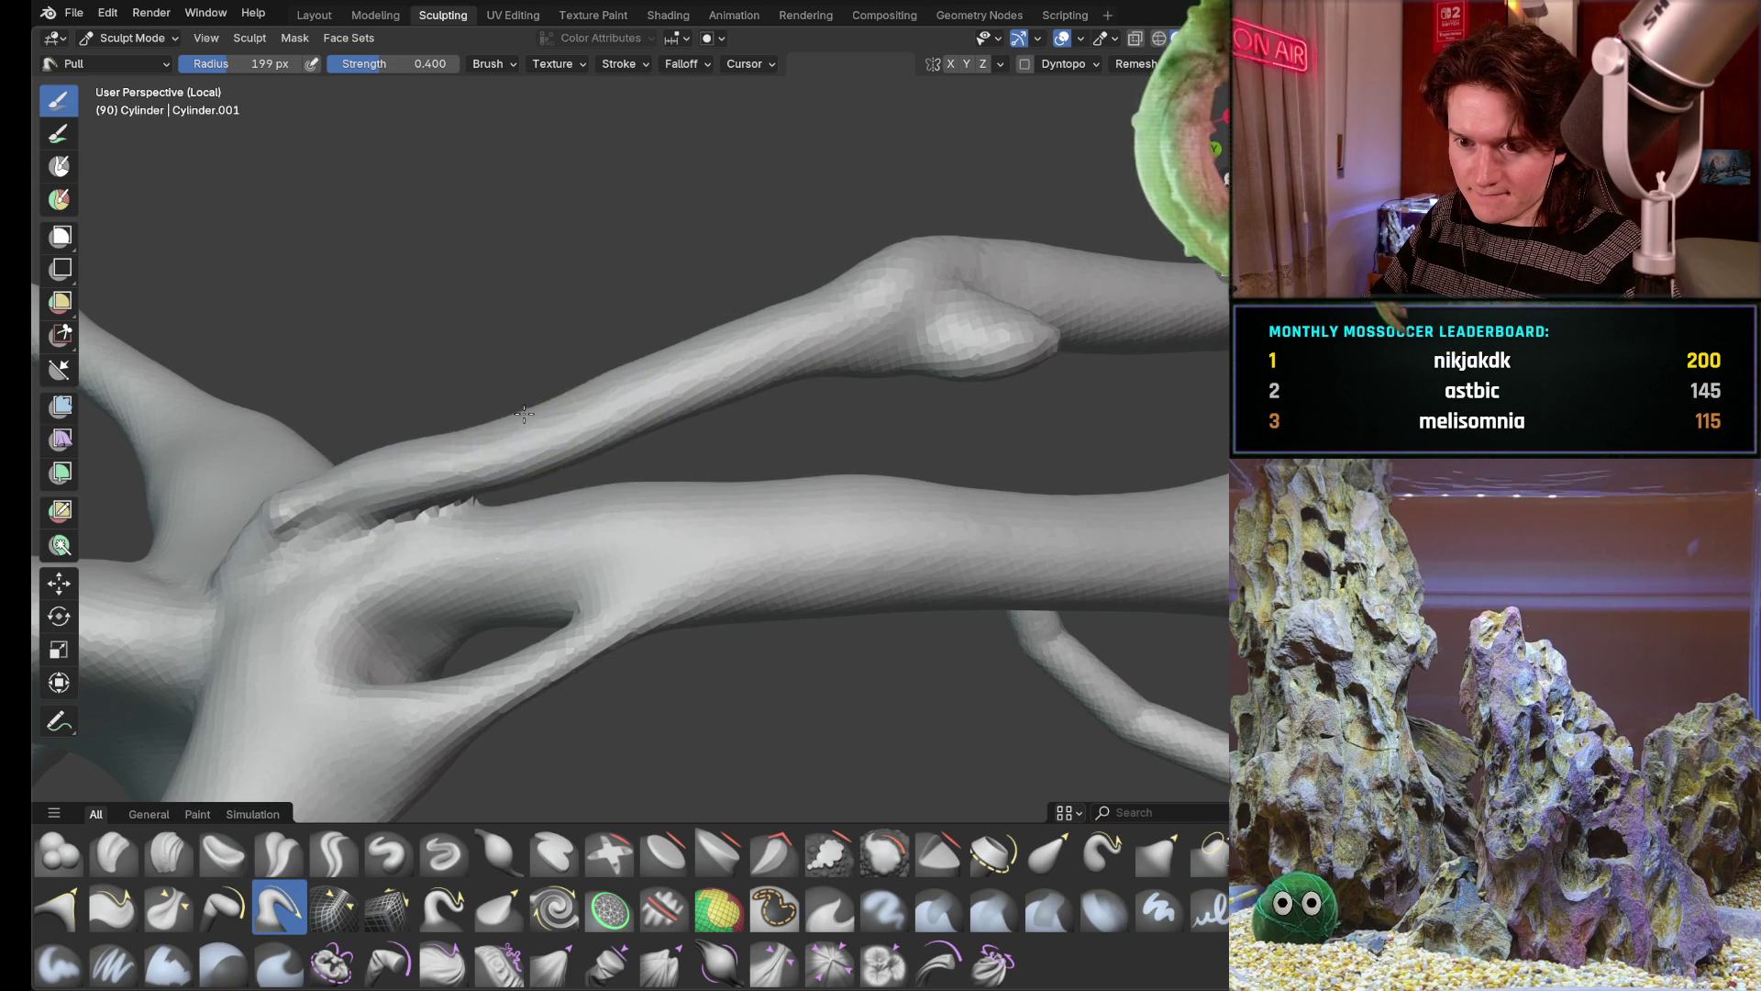
{"action": "left_click_drag", "start_coordinate": [743, 330], "coordinate": [798, 317]}
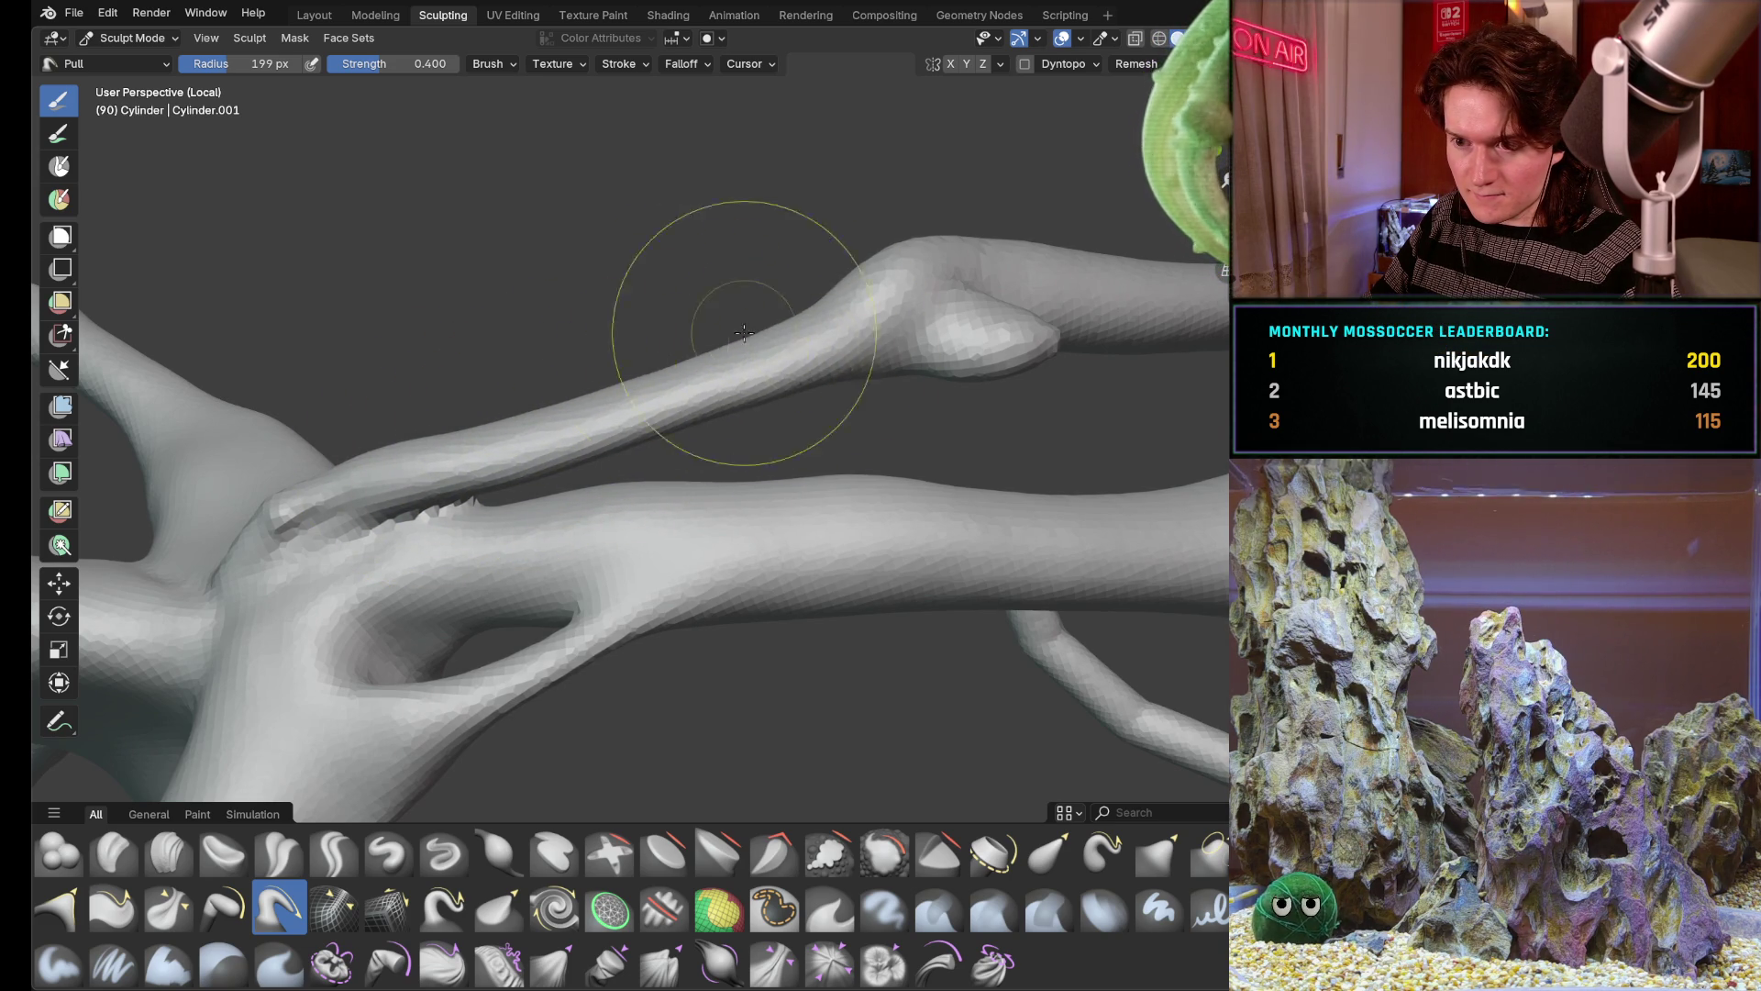
{"action": "middle_click_drag", "start_coordinate": [771, 344], "coordinate": [817, 507]}
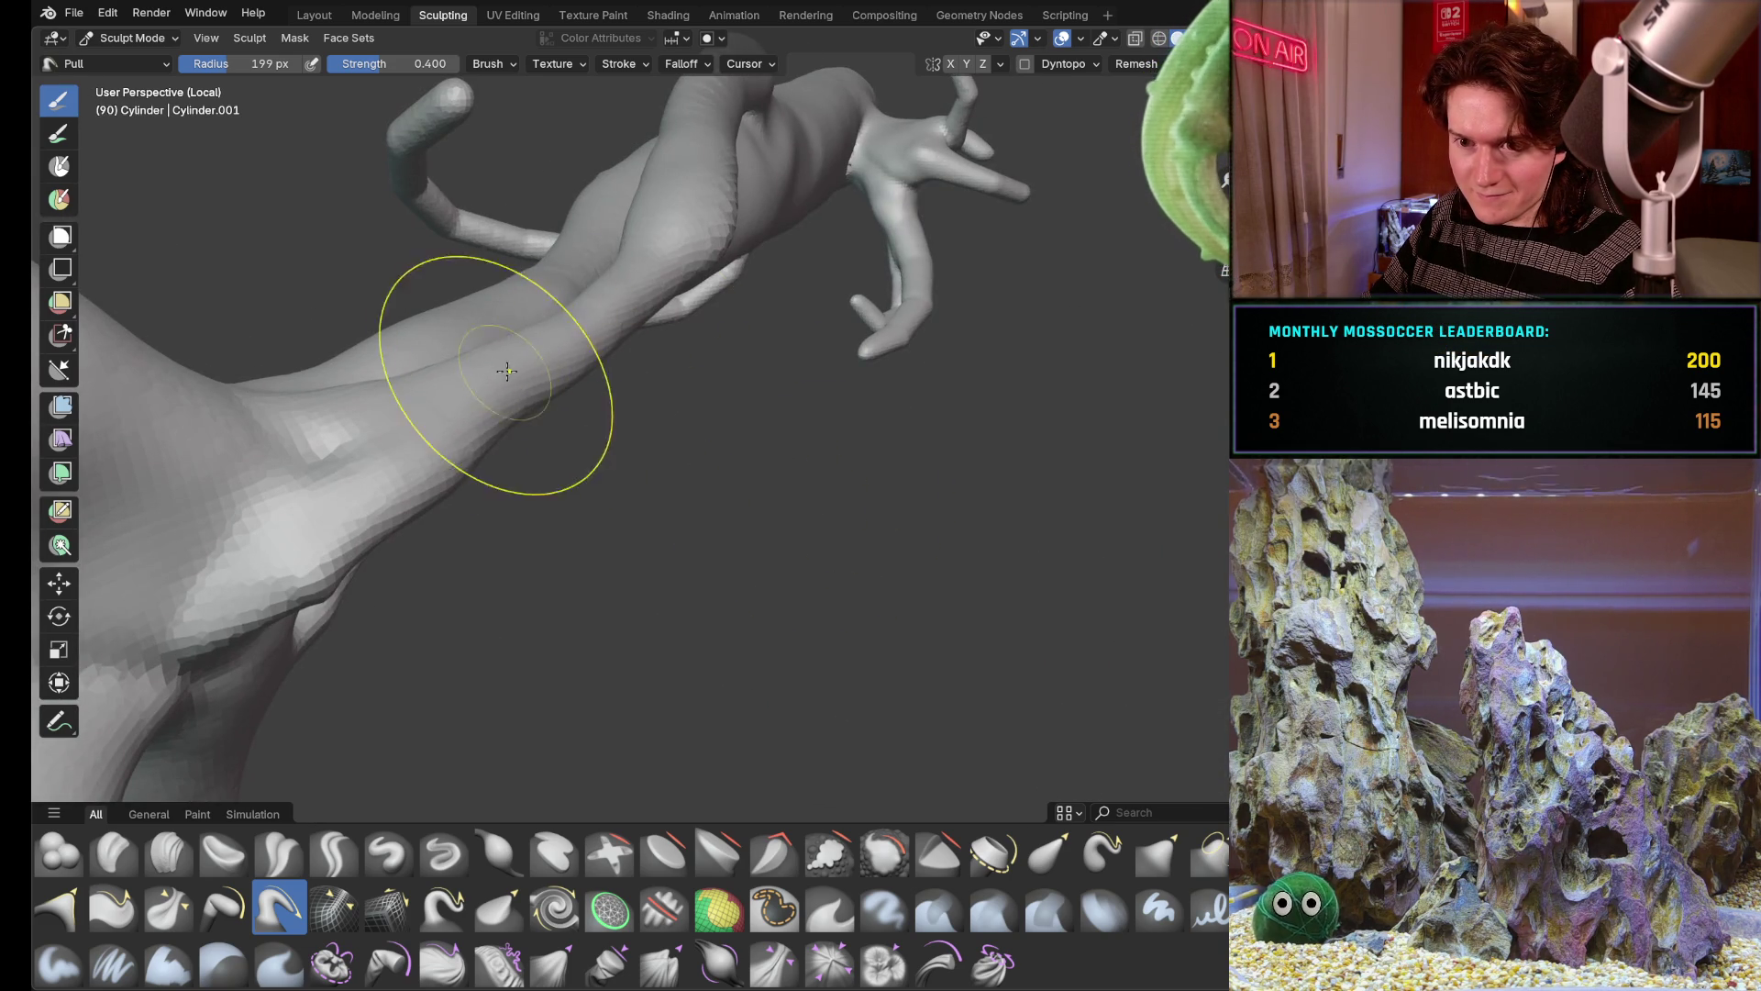
{"action": "middle_click_drag", "start_coordinate": [628, 255], "coordinate": [559, 241]}
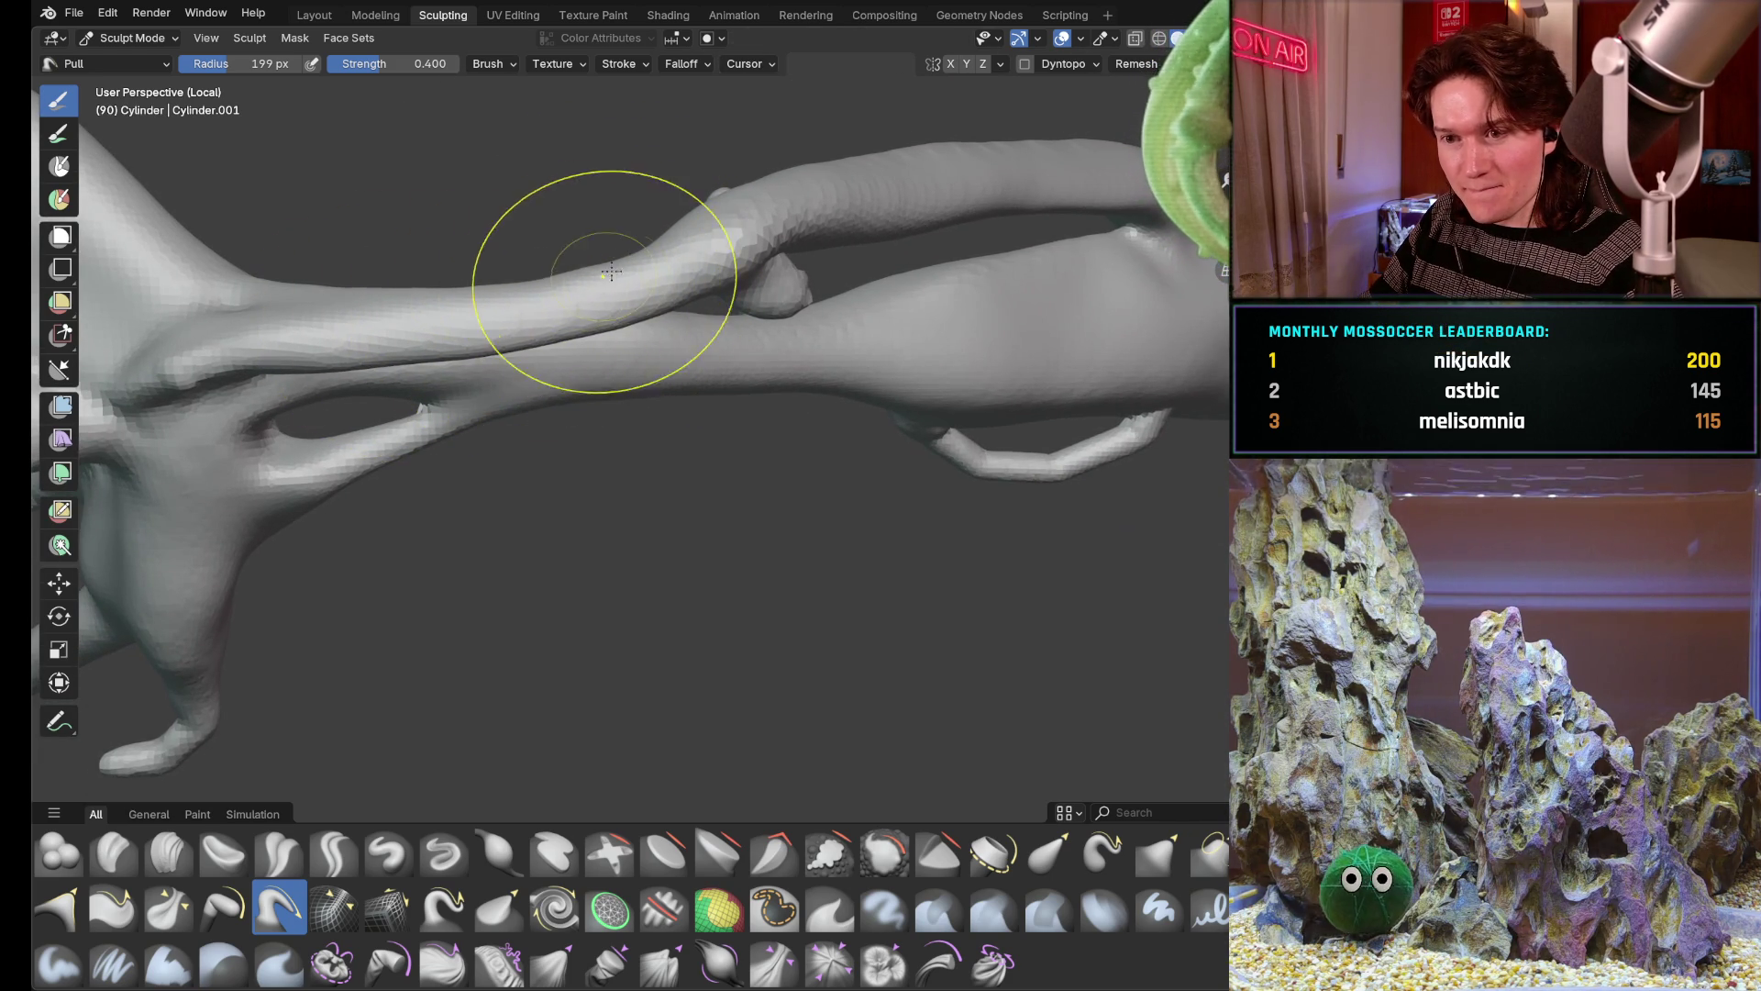
{"action": "mouse_move", "coordinate": [744, 247]}
{"action": "middle_mouse_down"}
{"action": "mouse_move", "coordinate": [770, 207]}
{"action": "mouse_move", "coordinate": [675, 367]}
{"action": "mouse_move", "coordinate": [647, 345]}
{"action": "mouse_move", "coordinate": [661, 331]}
{"action": "middle_mouse_up"}
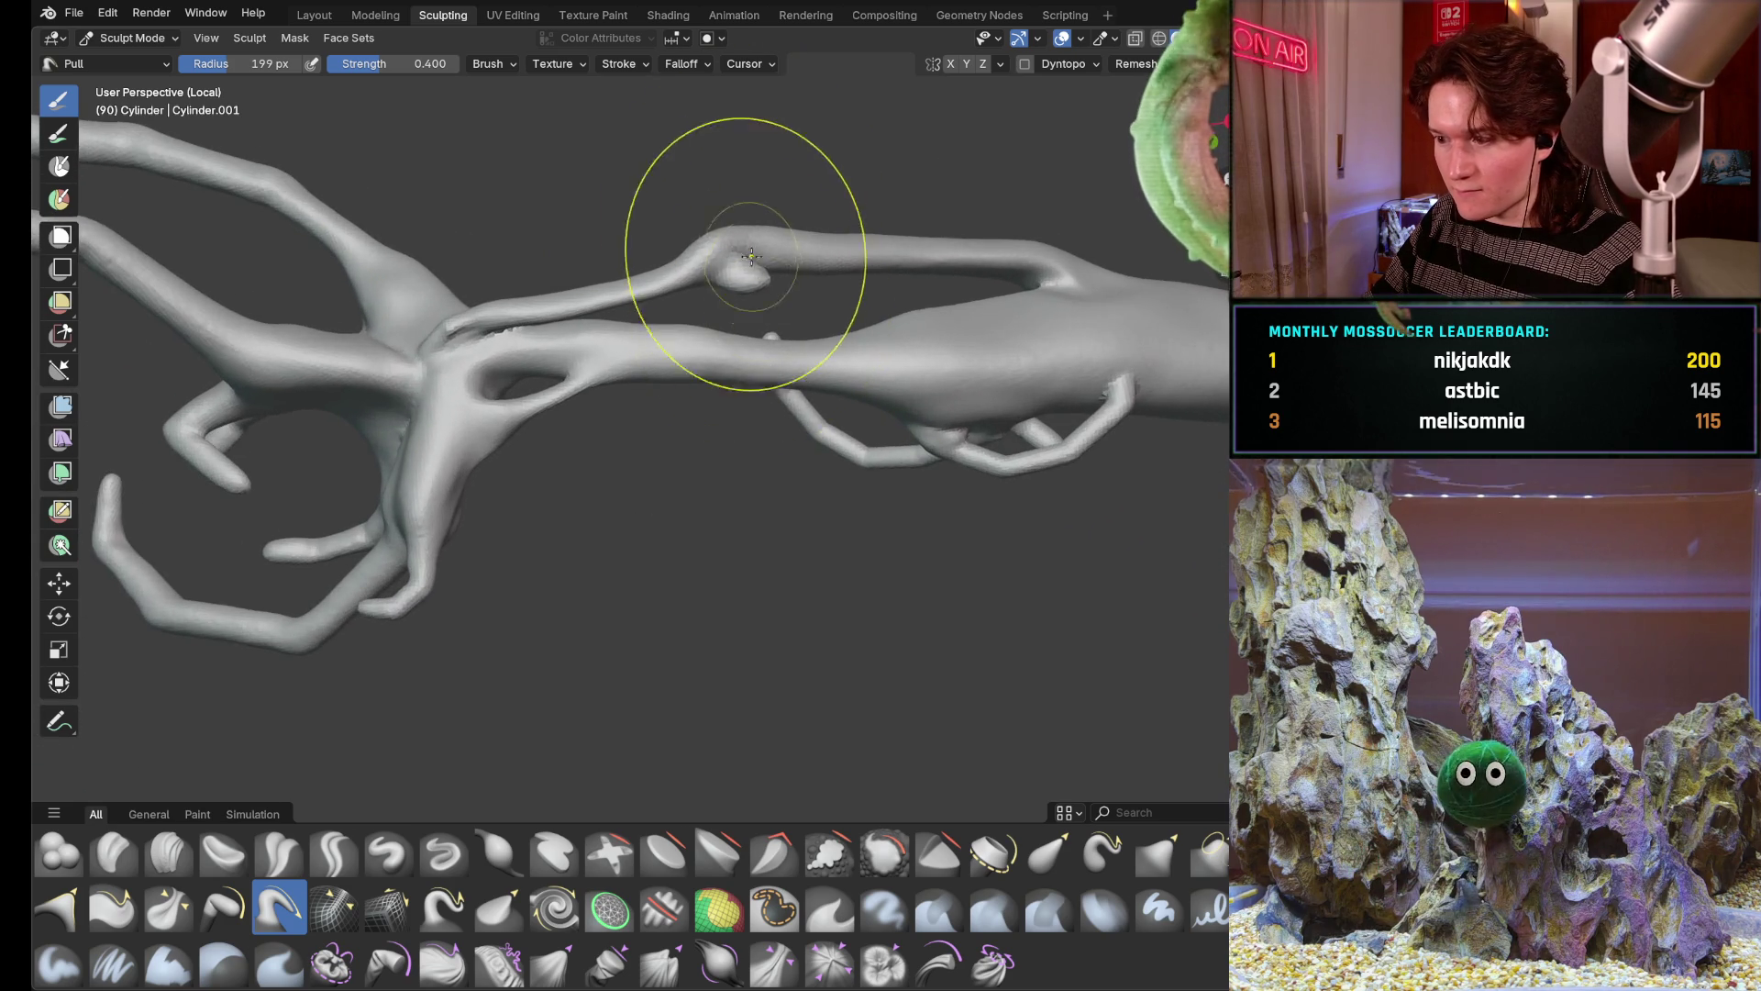
{"action": "scroll", "coordinate": [640, 440], "scroll_direction": "up", "scroll_amount": 2}
Inspect the branches from several angles, then pull along the thin branch to reshape it
{"action": "mouse_move", "coordinate": [640, 440]}
{"action": "middle_mouse_down"}
{"action": "mouse_move", "coordinate": [606, 413]}
{"action": "mouse_move", "coordinate": [780, 488]}
{"action": "mouse_move", "coordinate": [715, 412]}
{"action": "middle_mouse_up"}
{"action": "scroll", "coordinate": [578, 358], "scroll_direction": "up", "scroll_amount": 2}
{"action": "scroll", "coordinate": [688, 345], "scroll_direction": "down", "scroll_amount": 2}
{"action": "mouse_move", "coordinate": [688, 344]}
{"action": "middle_mouse_down"}
{"action": "mouse_move", "coordinate": [660, 303]}
{"action": "mouse_move", "coordinate": [696, 261]}
{"action": "mouse_move", "coordinate": [688, 317]}
{"action": "middle_mouse_up"}
{"action": "scroll", "coordinate": [716, 383], "scroll_direction": "up", "scroll_amount": 4}
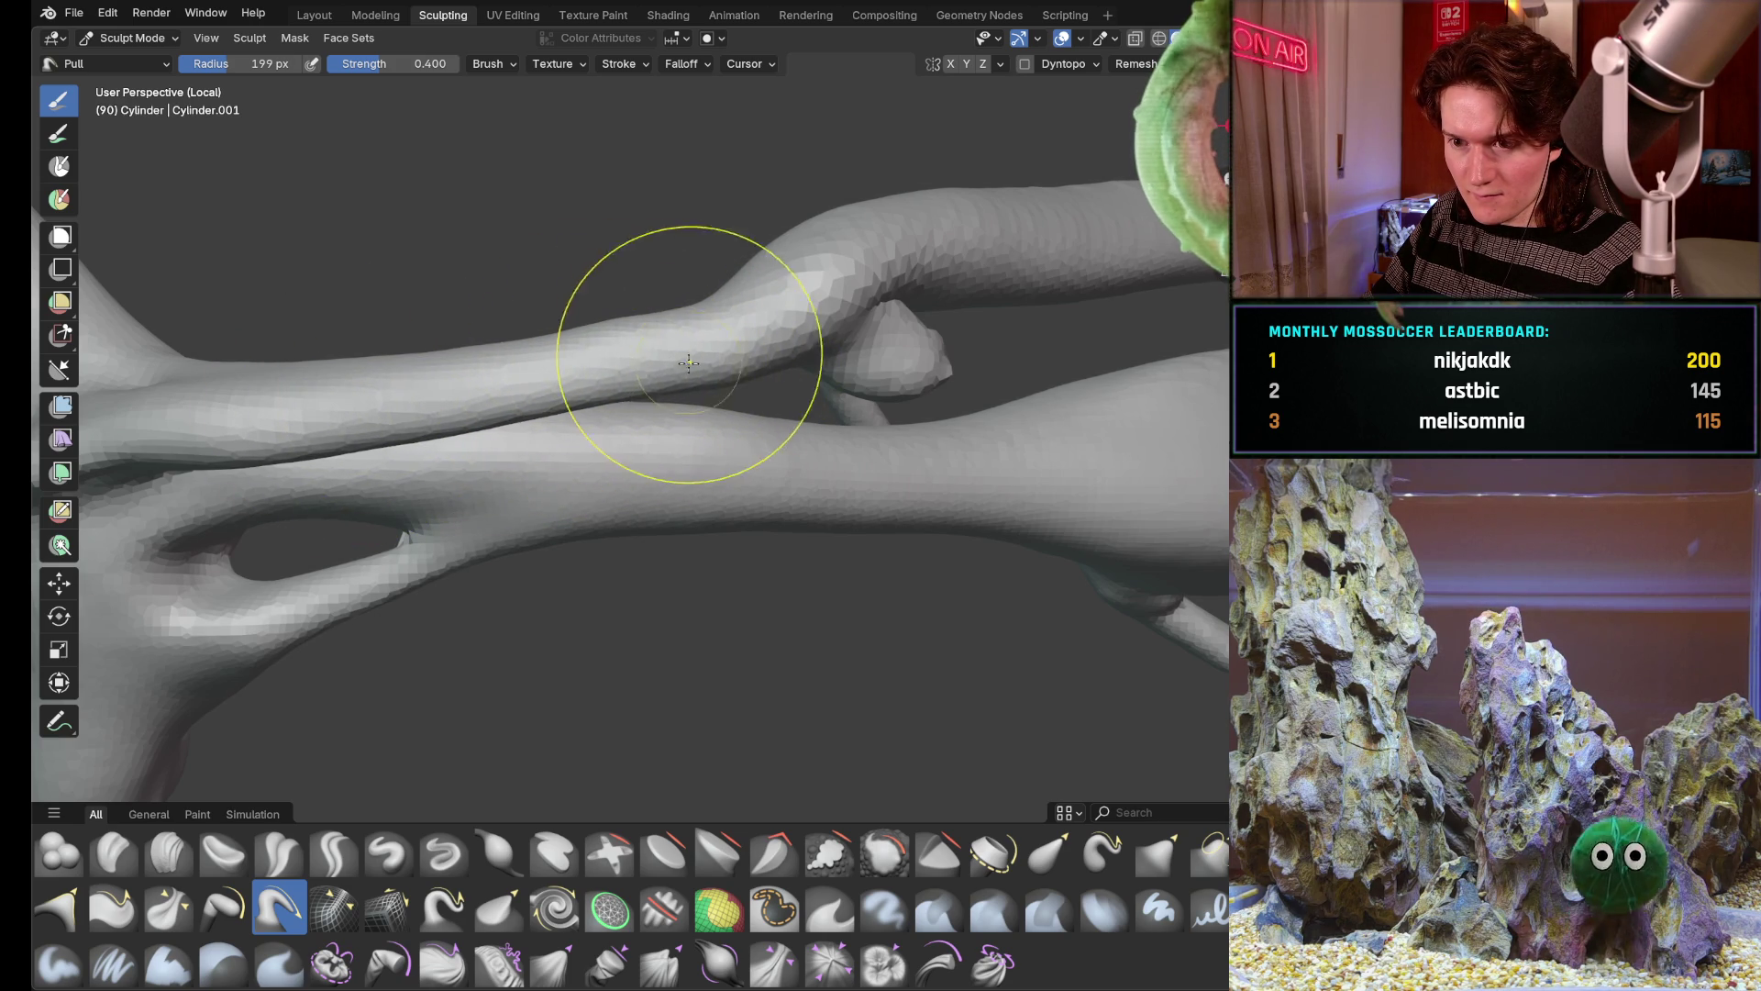
{"action": "scroll", "coordinate": [684, 358], "scroll_direction": "down", "scroll_amount": 4}
{"action": "mouse_move", "coordinate": [685, 359]}
{"action": "middle_mouse_down"}
{"action": "mouse_move", "coordinate": [755, 422]}
{"action": "mouse_move", "coordinate": [771, 345]}
{"action": "mouse_move", "coordinate": [716, 287]}
{"action": "middle_mouse_up"}
{"action": "scroll", "coordinate": [778, 294], "scroll_direction": "up", "scroll_amount": 3}
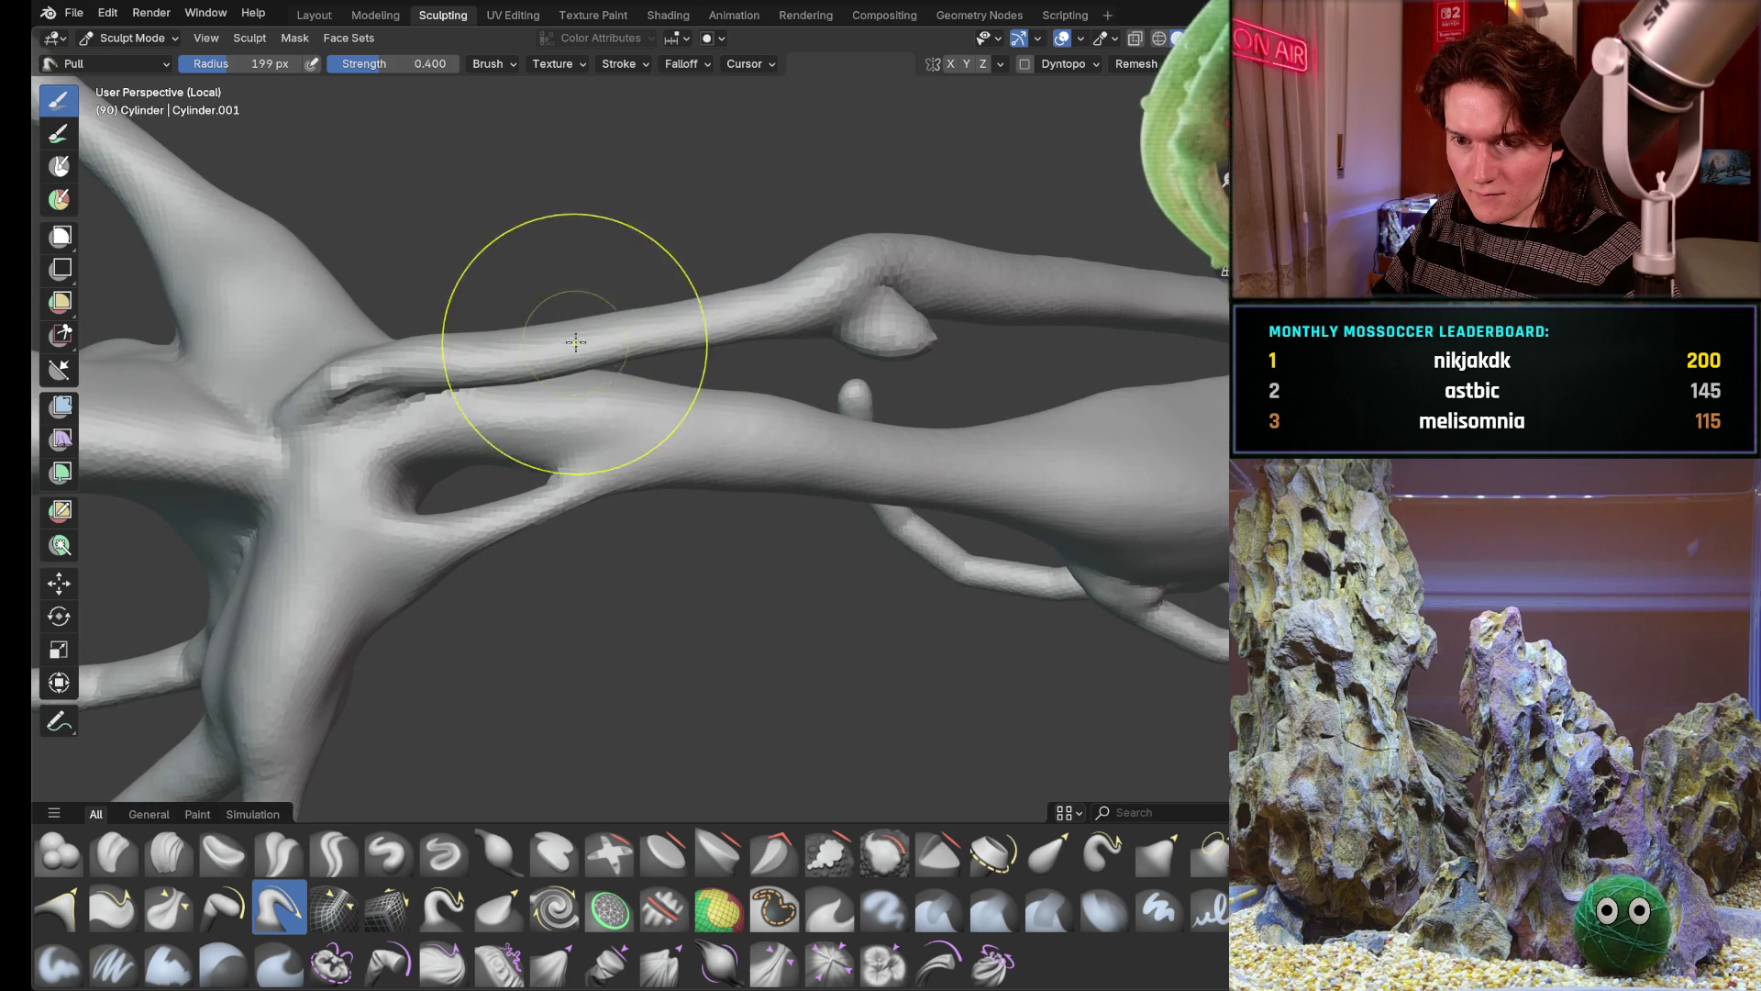
{"action": "middle_click_drag", "start_coordinate": [794, 397], "coordinate": [783, 361]}
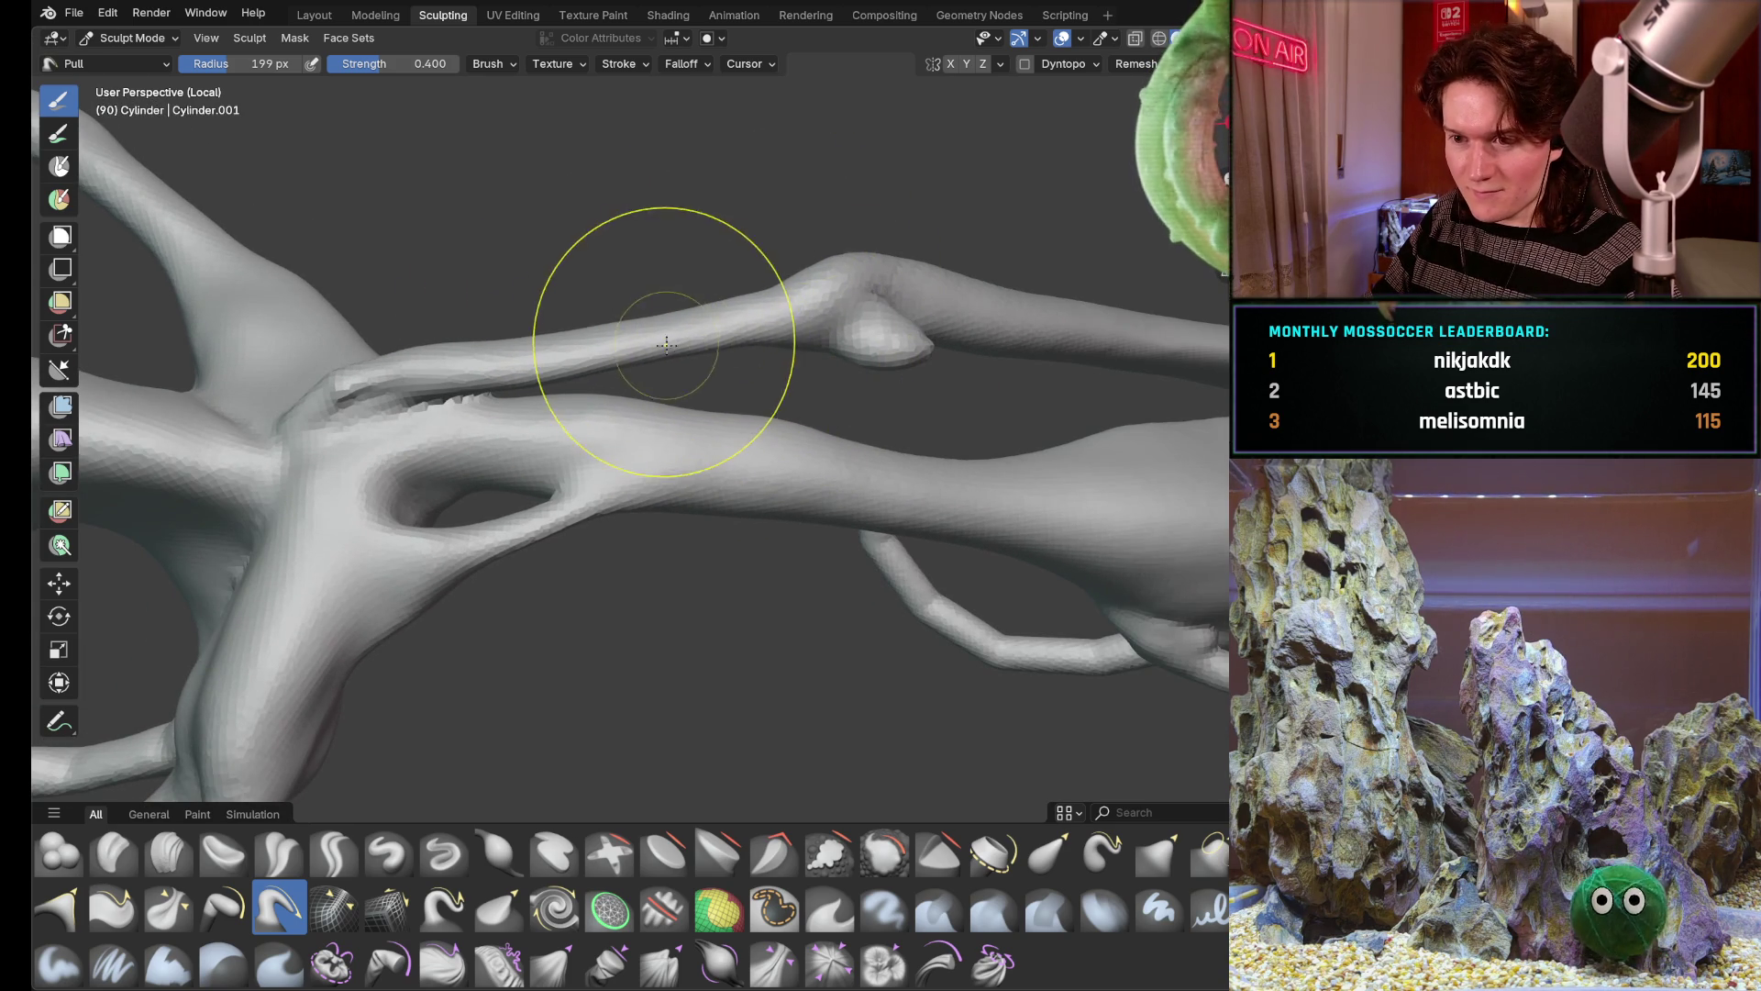
{"action": "scroll", "coordinate": [730, 326], "scroll_direction": "down", "scroll_amount": 3}
{"action": "mouse_move", "coordinate": [731, 325]}
{"action": "middle_mouse_down"}
{"action": "mouse_move", "coordinate": [865, 293]}
{"action": "mouse_move", "coordinate": [581, 399]}
{"action": "mouse_move", "coordinate": [605, 371]}
{"action": "middle_mouse_up"}
{"action": "scroll", "coordinate": [866, 293], "scroll_direction": "down", "scroll_amount": 3}
{"action": "scroll", "coordinate": [825, 275], "scroll_direction": "up", "scroll_amount": 5}
{"action": "scroll", "coordinate": [661, 330], "scroll_direction": "up", "scroll_amount": 3}
{"action": "scroll", "coordinate": [553, 479], "scroll_direction": "up", "scroll_amount": 4}
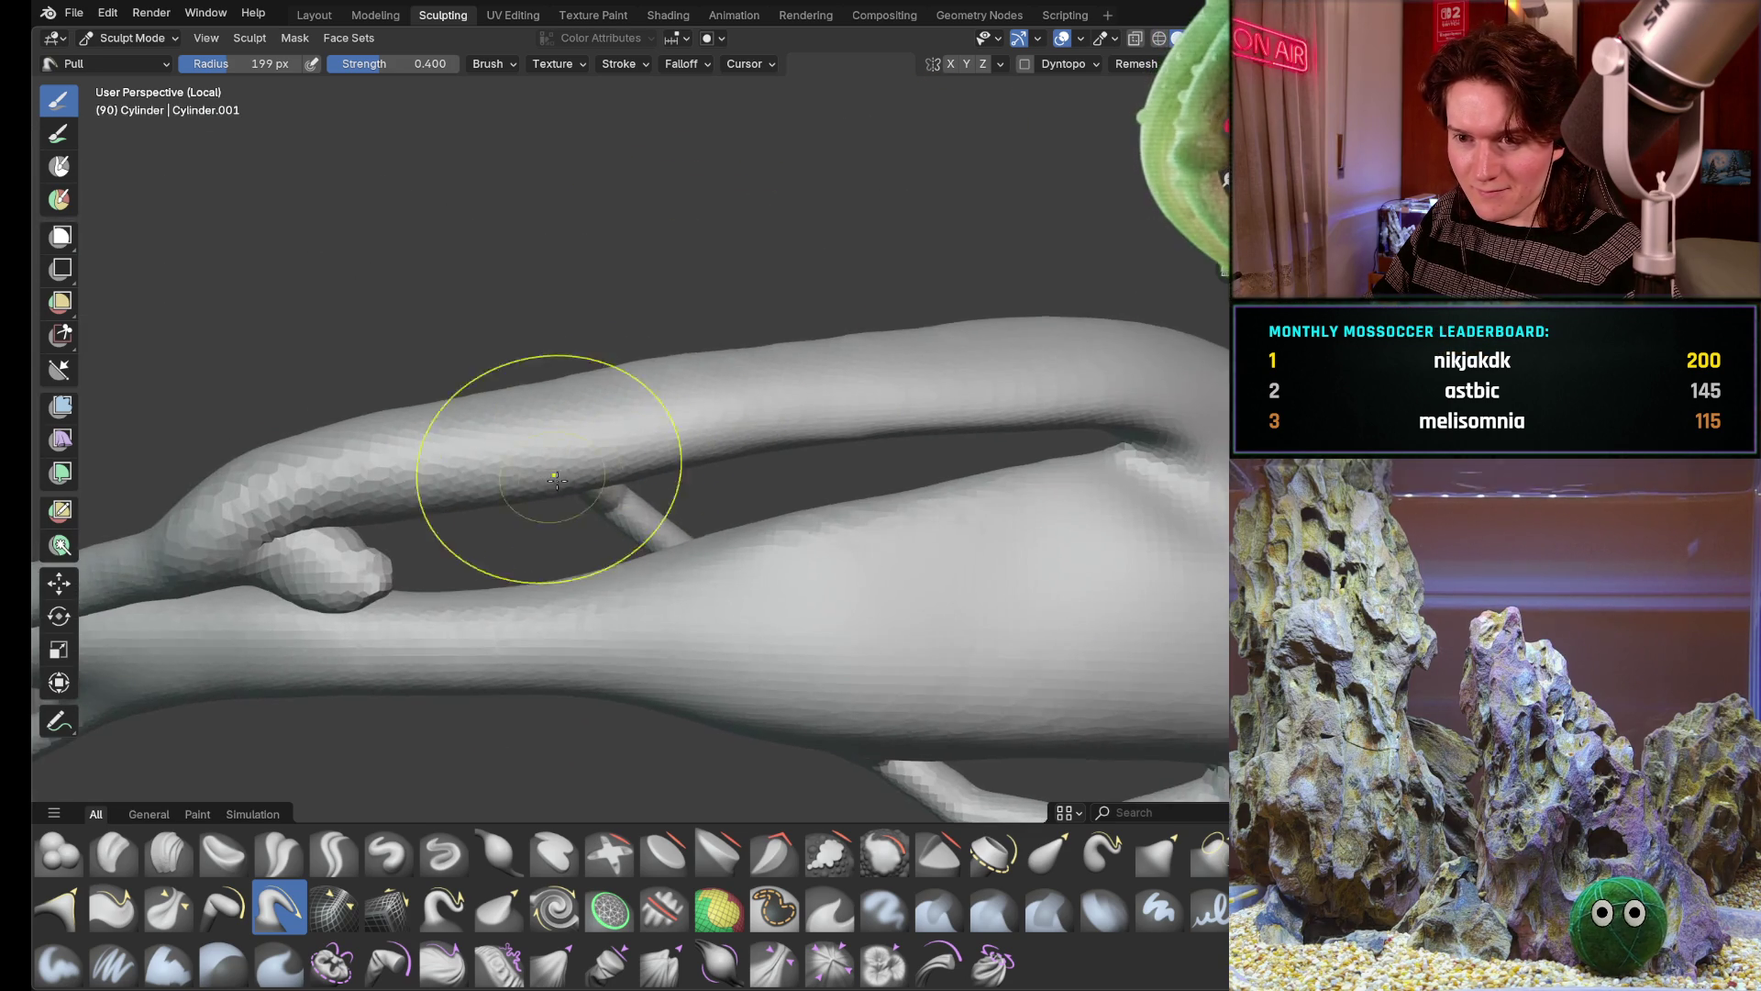
{"action": "scroll", "coordinate": [675, 393], "scroll_direction": "down", "scroll_amount": 4}
{"action": "mouse_move", "coordinate": [578, 592]}
{"action": "middle_mouse_down"}
{"action": "mouse_move", "coordinate": [605, 454]}
{"action": "mouse_move", "coordinate": [592, 386]}
{"action": "mouse_move", "coordinate": [563, 460]}
{"action": "mouse_move", "coordinate": [606, 414]}
{"action": "mouse_move", "coordinate": [550, 426]}
{"action": "mouse_move", "coordinate": [620, 496]}
{"action": "mouse_move", "coordinate": [657, 475]}
{"action": "mouse_move", "coordinate": [578, 413]}
{"action": "middle_mouse_up"}
{"action": "mouse_move", "coordinate": [689, 661]}
{"action": "middle_mouse_down"}
{"action": "mouse_move", "coordinate": [647, 552]}
{"action": "mouse_move", "coordinate": [632, 404]}
{"action": "mouse_move", "coordinate": [660, 454]}
{"action": "mouse_move", "coordinate": [716, 440]}
{"action": "middle_mouse_up"}
{"action": "scroll", "coordinate": [730, 440], "scroll_direction": "up", "scroll_amount": 3}
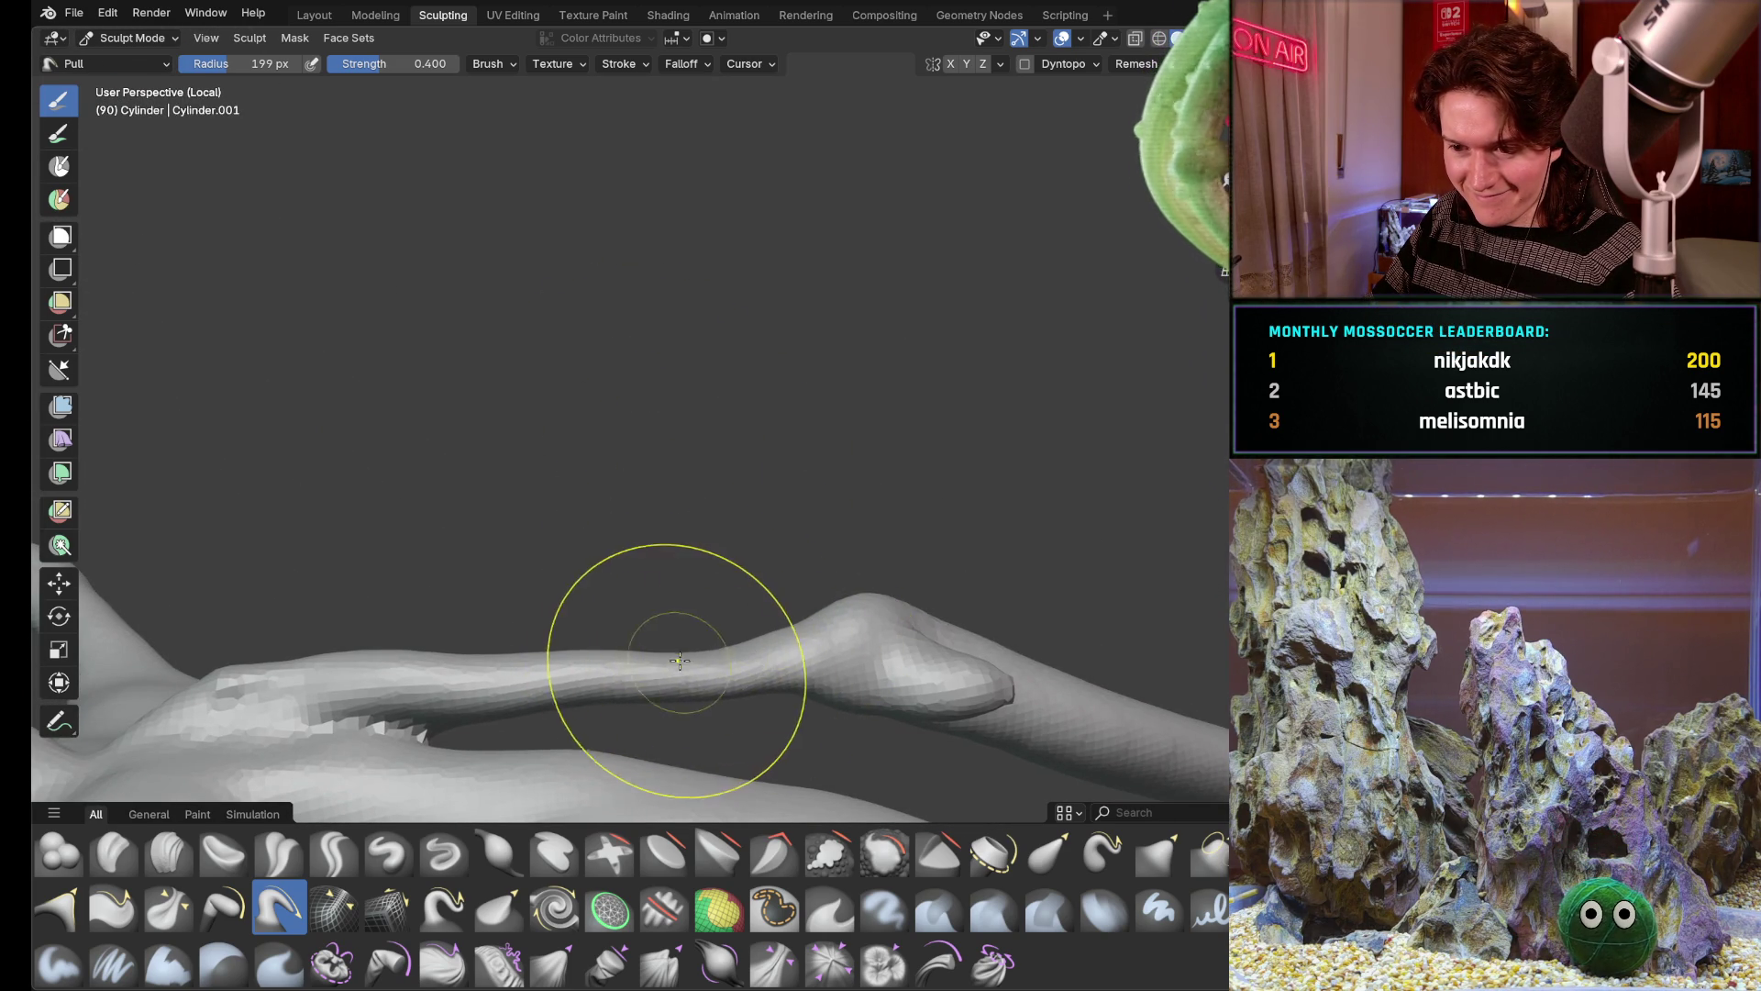
{"action": "left_click_drag", "start_coordinate": [597, 661], "coordinate": [559, 670]}
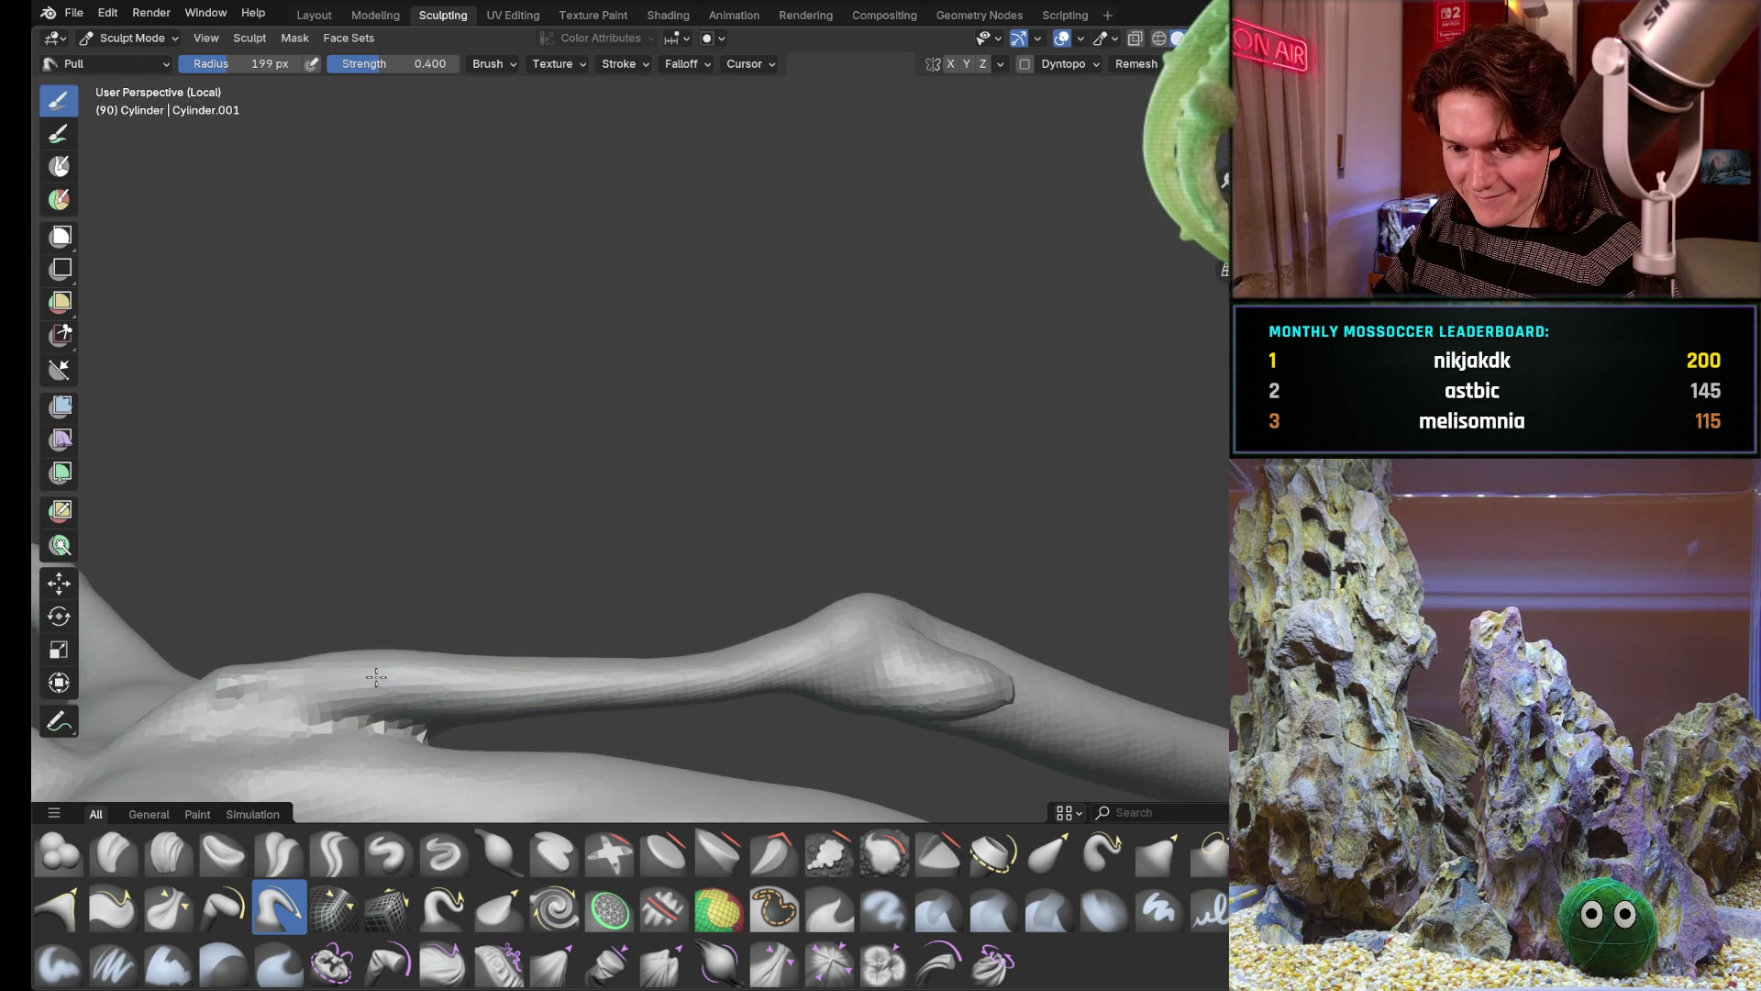
{"action": "left_click_drag", "start_coordinate": [380, 669], "coordinate": [272, 646]}
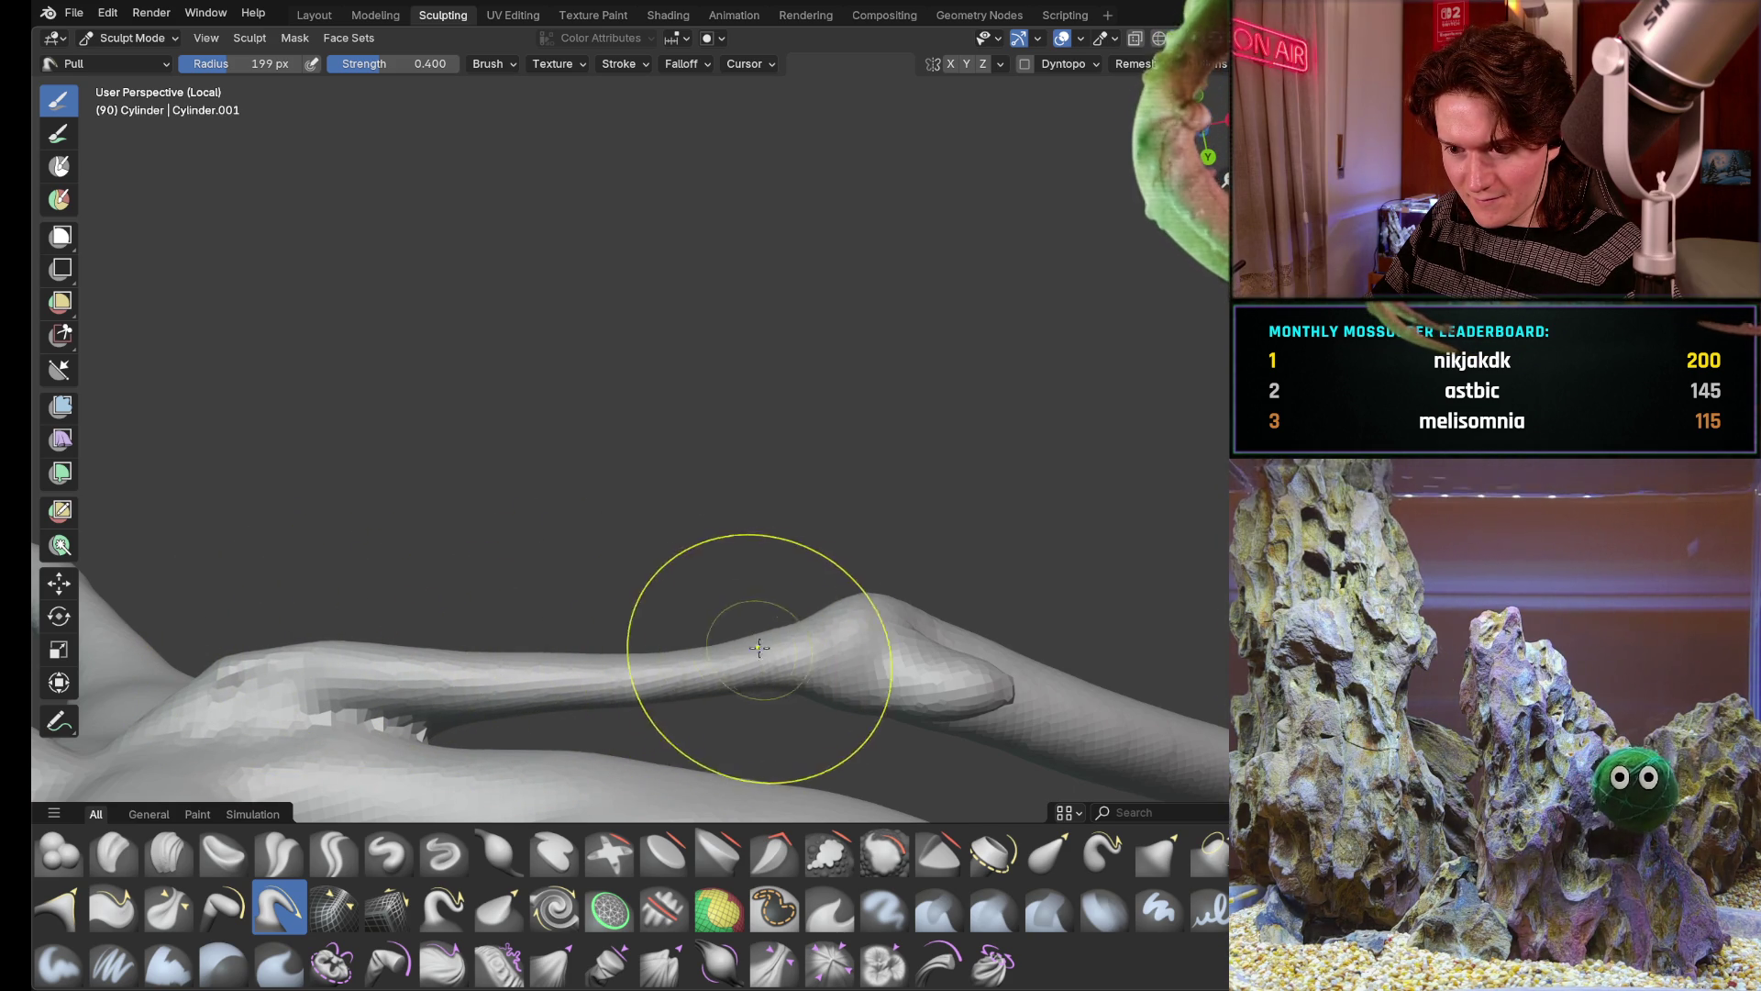
Orbit around the whole figure and arm to review it, then switch to the Blob brush
{"action": "mouse_move", "coordinate": [821, 629]}
{"action": "middle_mouse_down"}
{"action": "mouse_move", "coordinate": [648, 349]}
{"action": "mouse_move", "coordinate": [747, 480]}
{"action": "middle_mouse_up"}
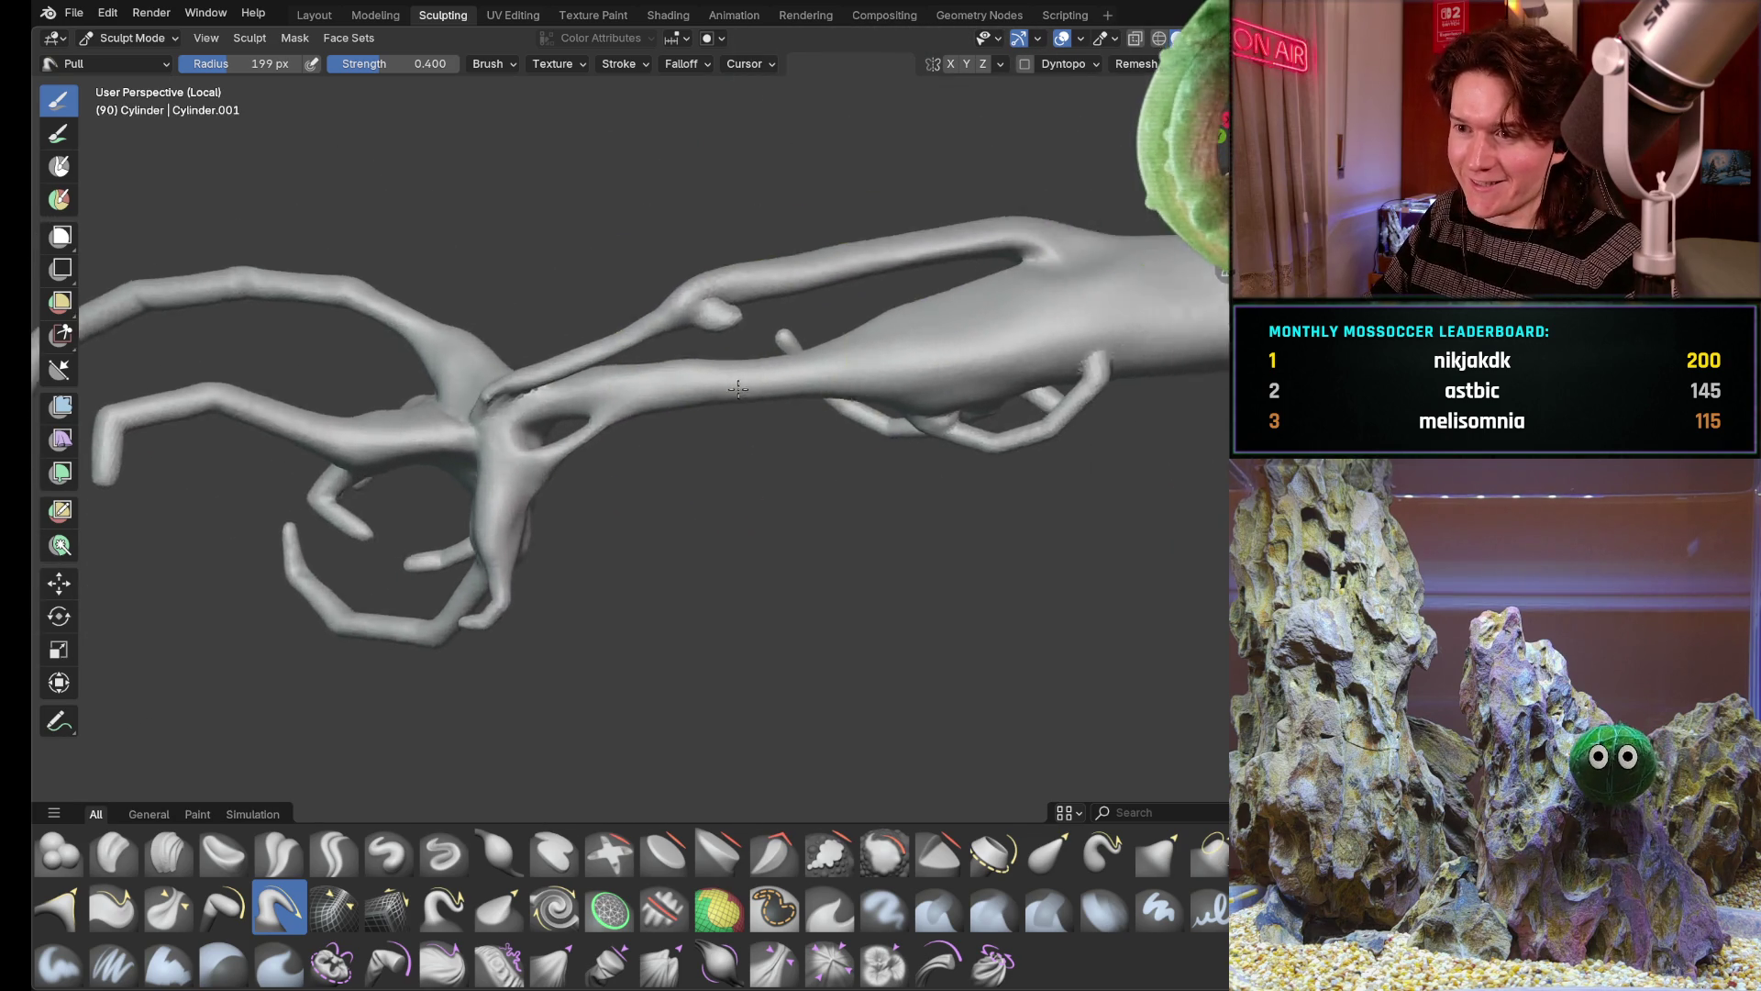
{"action": "scroll", "coordinate": [746, 480], "scroll_direction": "up", "scroll_amount": 2}
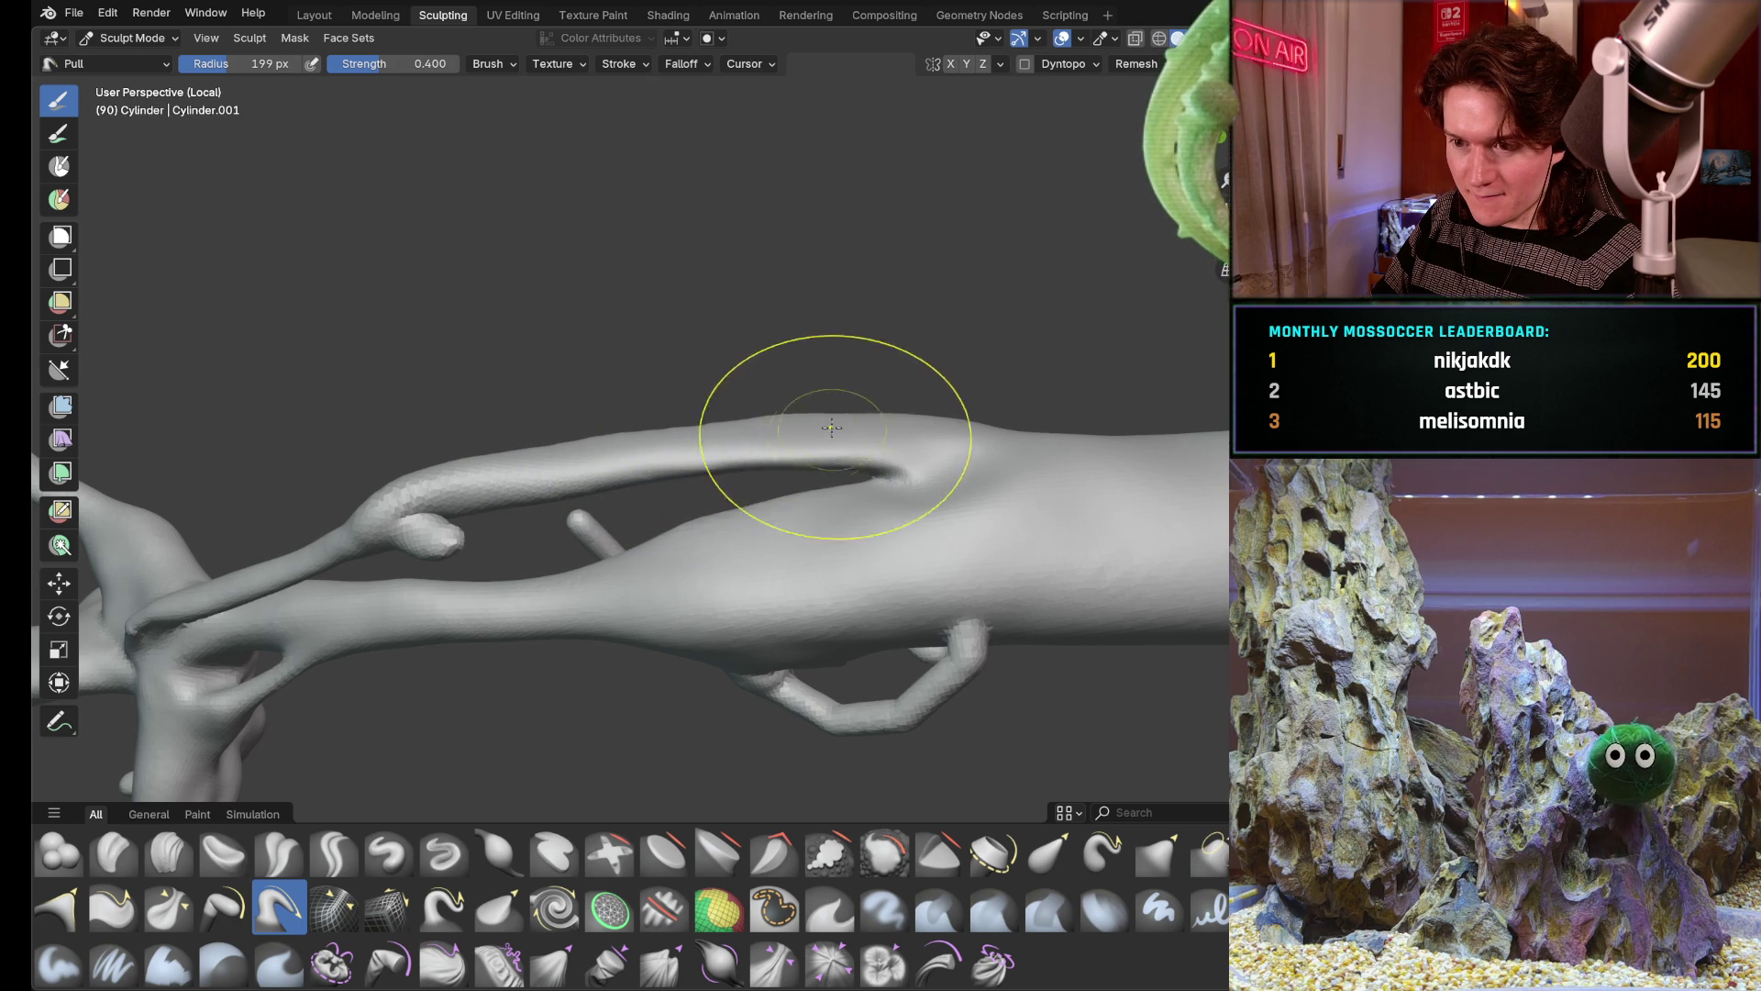
{"action": "mouse_move", "coordinate": [985, 413]}
{"action": "middle_mouse_down"}
{"action": "mouse_move", "coordinate": [751, 511]}
{"action": "mouse_move", "coordinate": [825, 468]}
{"action": "middle_mouse_up"}
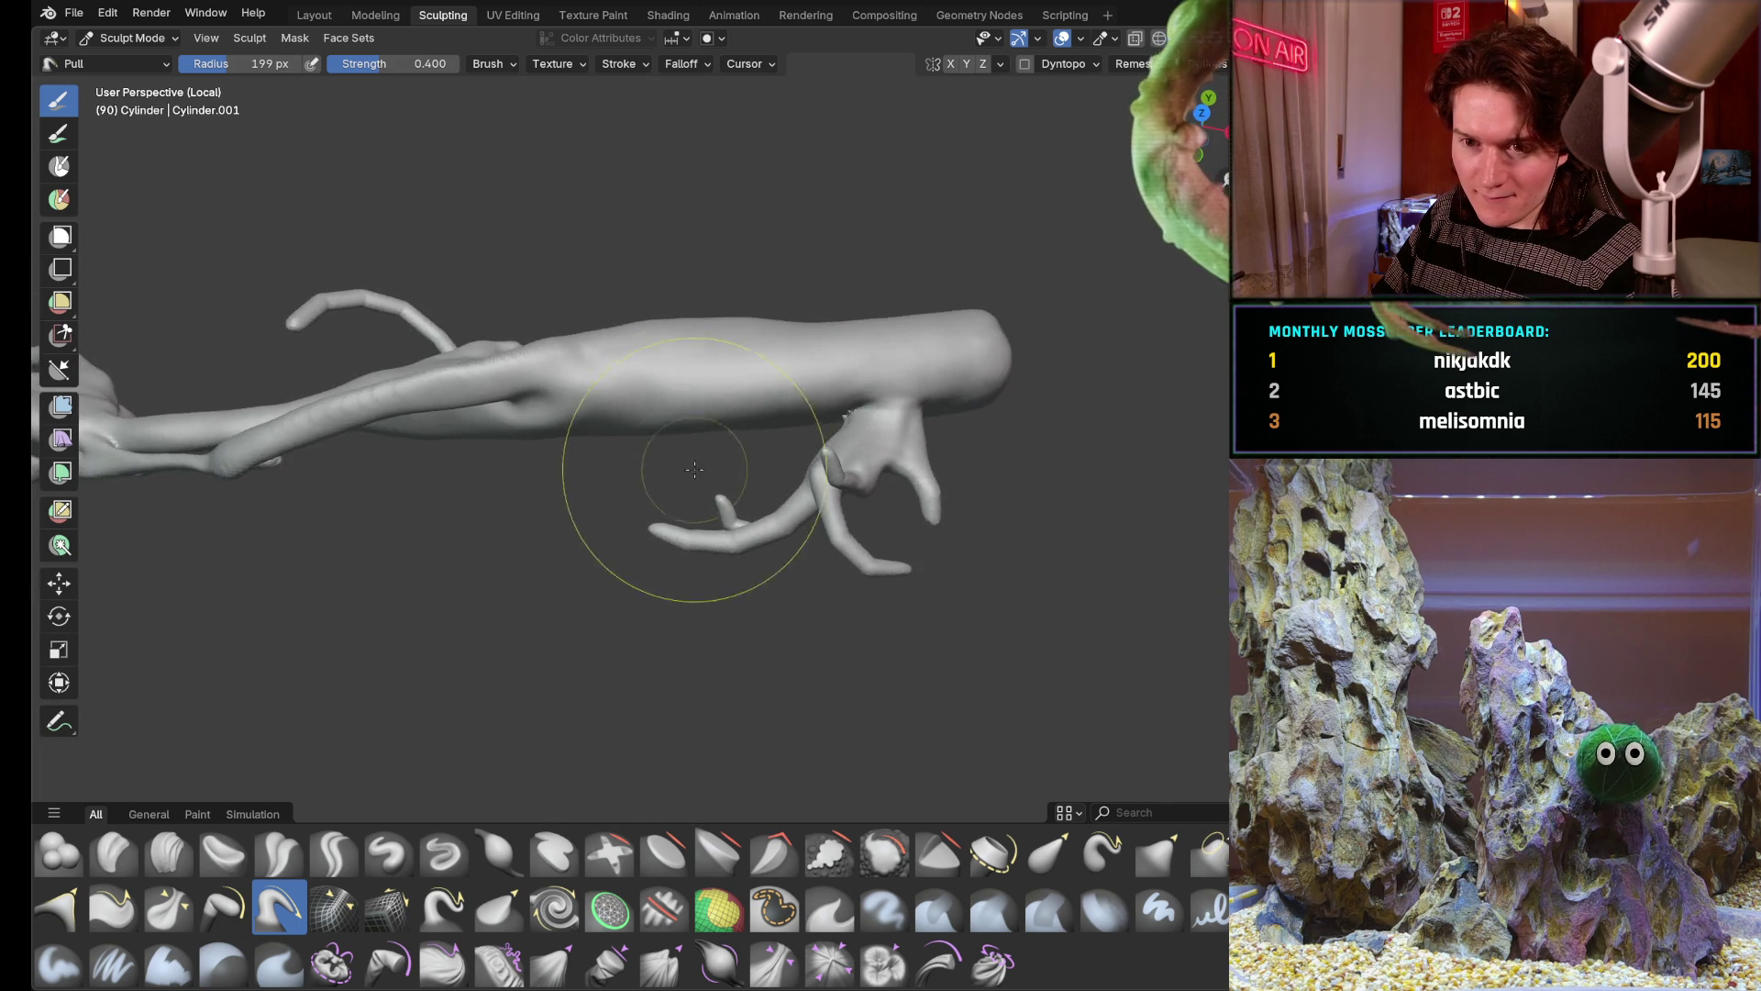
{"action": "scroll", "coordinate": [844, 438], "scroll_direction": "up", "scroll_amount": 3}
{"action": "scroll", "coordinate": [844, 437], "scroll_direction": "up", "scroll_amount": 2}
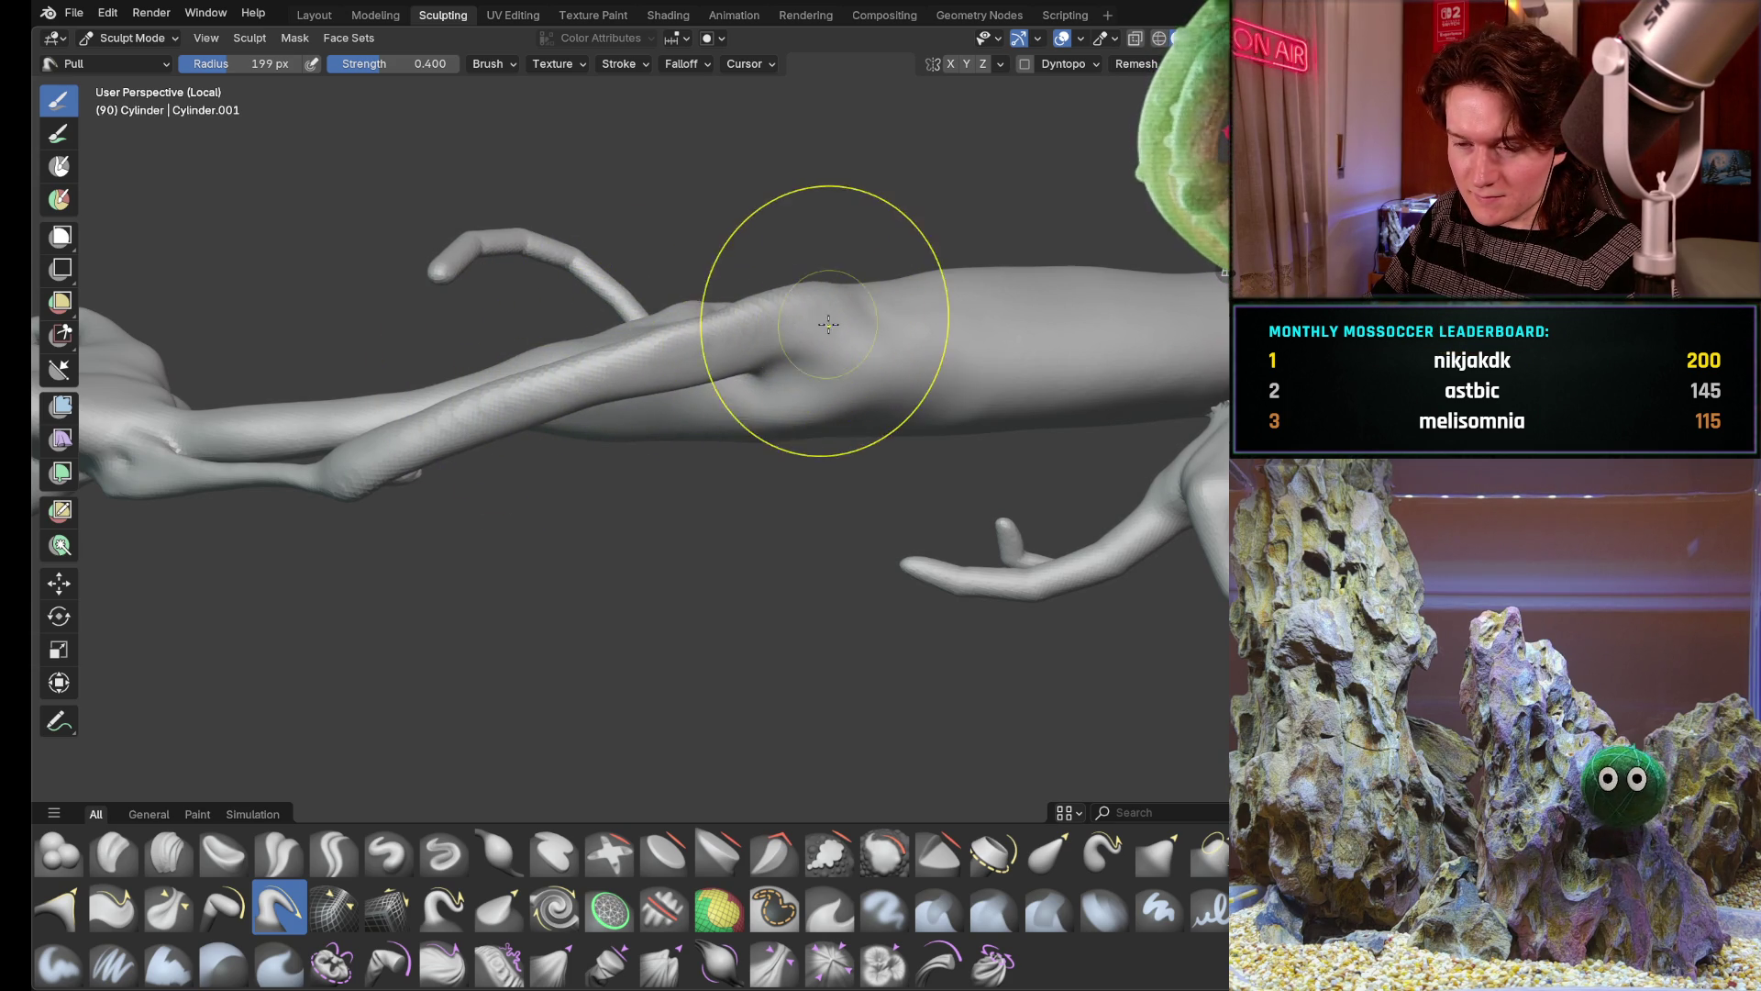
{"action": "mouse_move", "coordinate": [830, 266]}
{"action": "middle_mouse_down"}
{"action": "mouse_move", "coordinate": [593, 469]}
{"action": "mouse_move", "coordinate": [578, 504]}
{"action": "mouse_move", "coordinate": [441, 495]}
{"action": "mouse_move", "coordinate": [530, 491]}
{"action": "mouse_move", "coordinate": [495, 412]}
{"action": "middle_mouse_up"}
{"action": "scroll", "coordinate": [578, 504], "scroll_direction": "up", "scroll_amount": 3}
{"action": "scroll", "coordinate": [496, 413], "scroll_direction": "down", "scroll_amount": 2}
{"action": "mouse_move", "coordinate": [606, 454]}
{"action": "middle_mouse_down", "text": "shift"}
{"action": "mouse_move", "coordinate": [854, 438]}
{"action": "mouse_move", "coordinate": [688, 412]}
{"action": "mouse_move", "coordinate": [801, 398]}
{"action": "mouse_move", "coordinate": [840, 344]}
{"action": "mouse_move", "coordinate": [827, 289]}
{"action": "mouse_move", "coordinate": [847, 526]}
{"action": "middle_mouse_up", "text": "shift"}
{"action": "scroll", "coordinate": [688, 413], "scroll_direction": "up", "scroll_amount": 4}
{"action": "scroll", "coordinate": [826, 290], "scroll_direction": "down", "scroll_amount": 3}
{"action": "scroll", "coordinate": [837, 399], "scroll_direction": "up", "scroll_amount": 5}
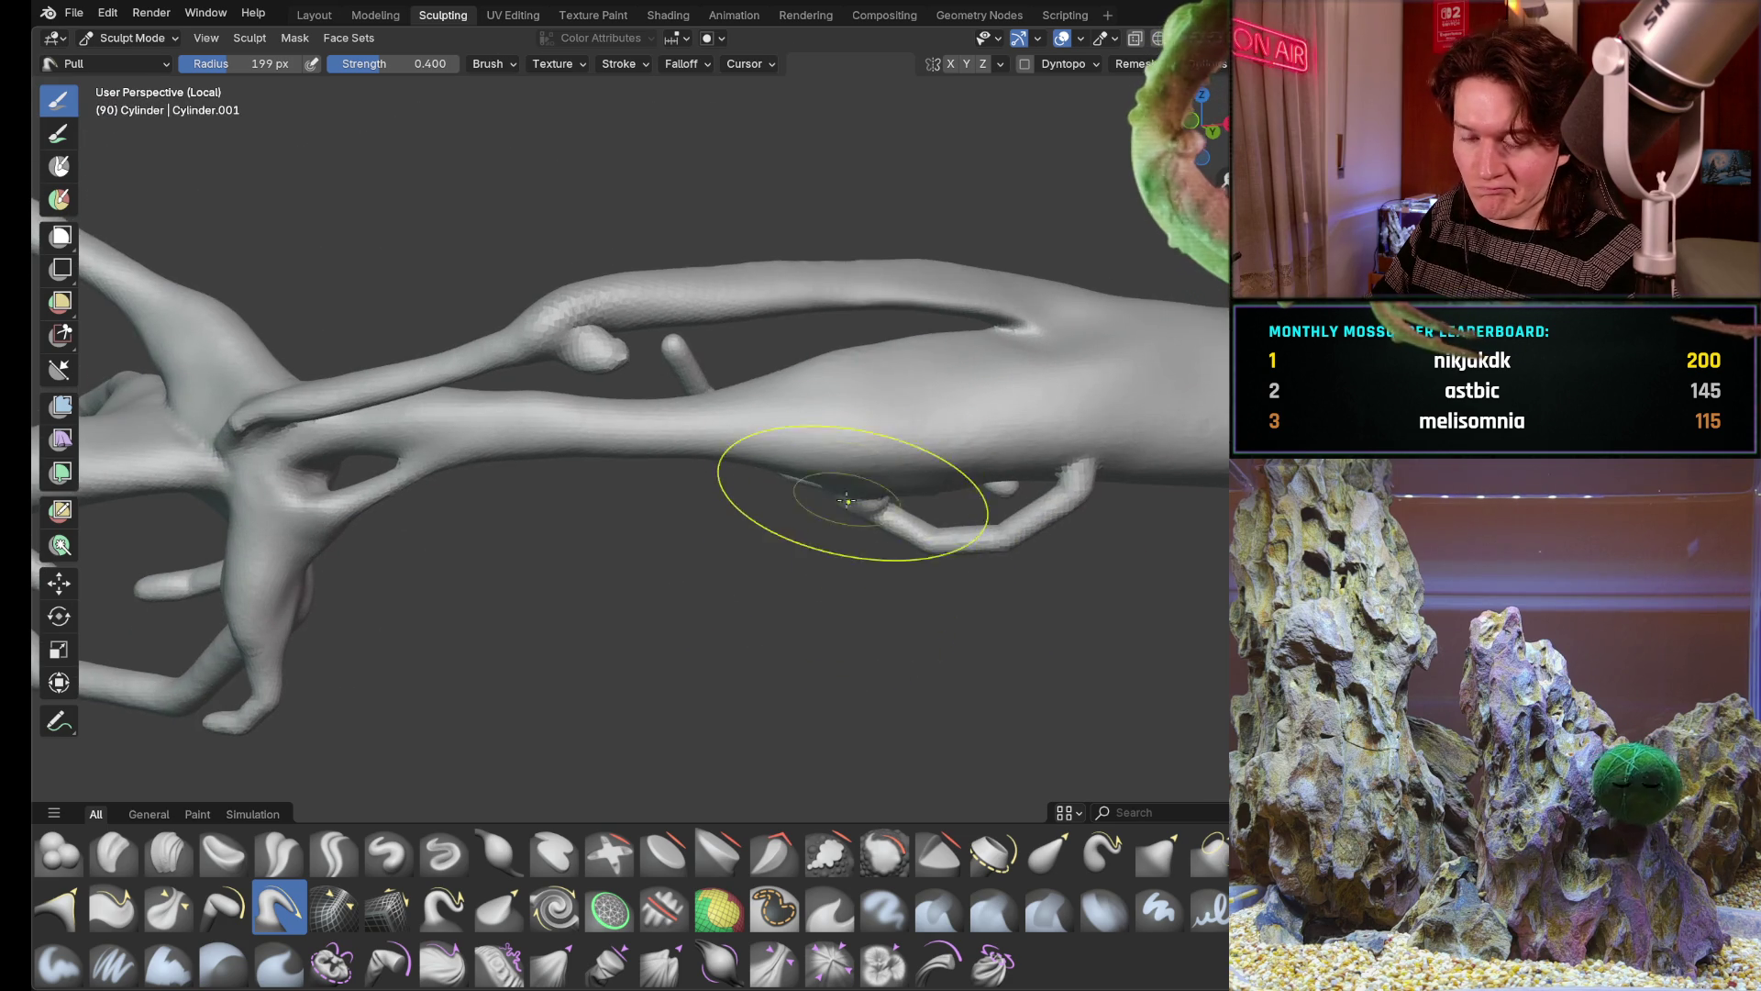
{"action": "middle_click_drag", "start_coordinate": [802, 337], "coordinate": [778, 440], "text": "shift"}
{"action": "mouse_move", "coordinate": [755, 515]}
{"action": "middle_mouse_down"}
{"action": "mouse_move", "coordinate": [854, 541]}
{"action": "mouse_move", "coordinate": [733, 412]}
{"action": "middle_mouse_up"}
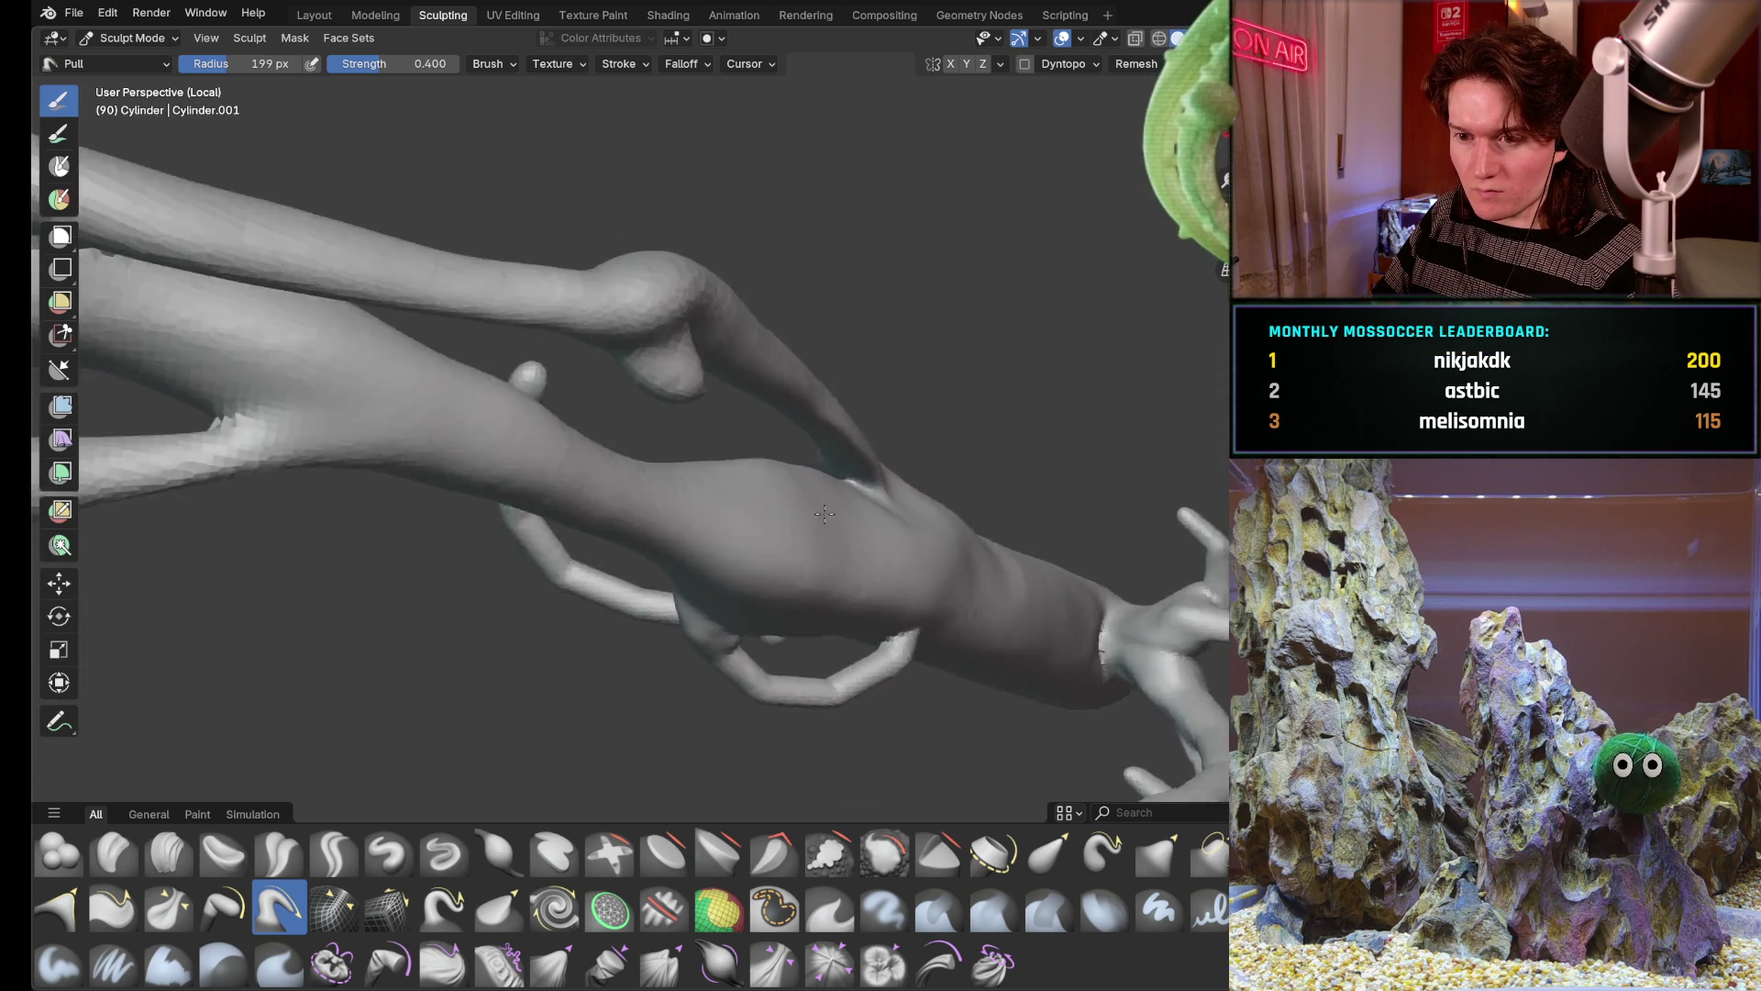
{"action": "scroll", "coordinate": [733, 412], "scroll_direction": "down", "scroll_amount": 3}
{"action": "scroll", "coordinate": [702, 468], "scroll_direction": "down", "scroll_amount": 2}
{"action": "scroll", "coordinate": [674, 505], "scroll_direction": "down", "scroll_amount": 2}
{"action": "mouse_move", "coordinate": [674, 506]}
{"action": "middle_mouse_down"}
{"action": "mouse_move", "coordinate": [661, 523]}
{"action": "mouse_move", "coordinate": [653, 491]}
{"action": "middle_mouse_up"}
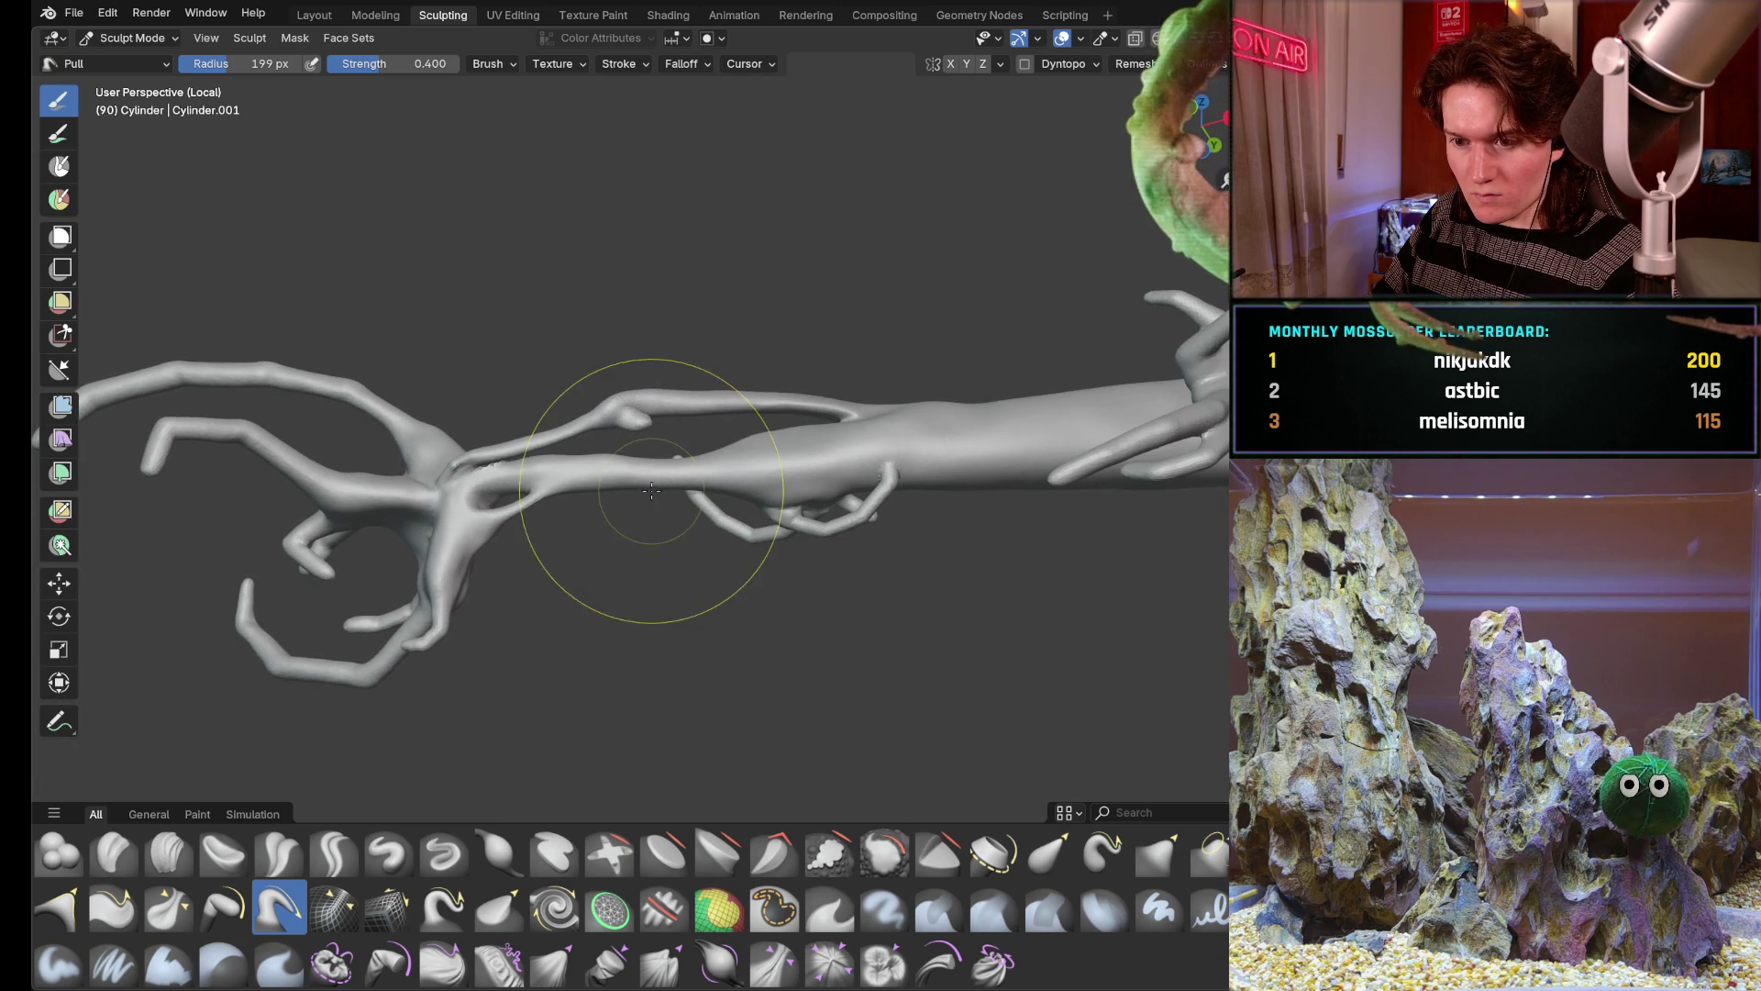
{"action": "scroll", "coordinate": [641, 477], "scroll_direction": "up", "scroll_amount": 2}
{"action": "scroll", "coordinate": [646, 454], "scroll_direction": "up", "scroll_amount": 2}
{"action": "scroll", "coordinate": [660, 414], "scroll_direction": "up", "scroll_amount": 3}
{"action": "scroll", "coordinate": [668, 394], "scroll_direction": "up", "scroll_amount": 2}
{"action": "mouse_move", "coordinate": [667, 394]}
{"action": "middle_mouse_down"}
{"action": "mouse_move", "coordinate": [607, 365]}
{"action": "mouse_move", "coordinate": [412, 646]}
{"action": "middle_mouse_up"}
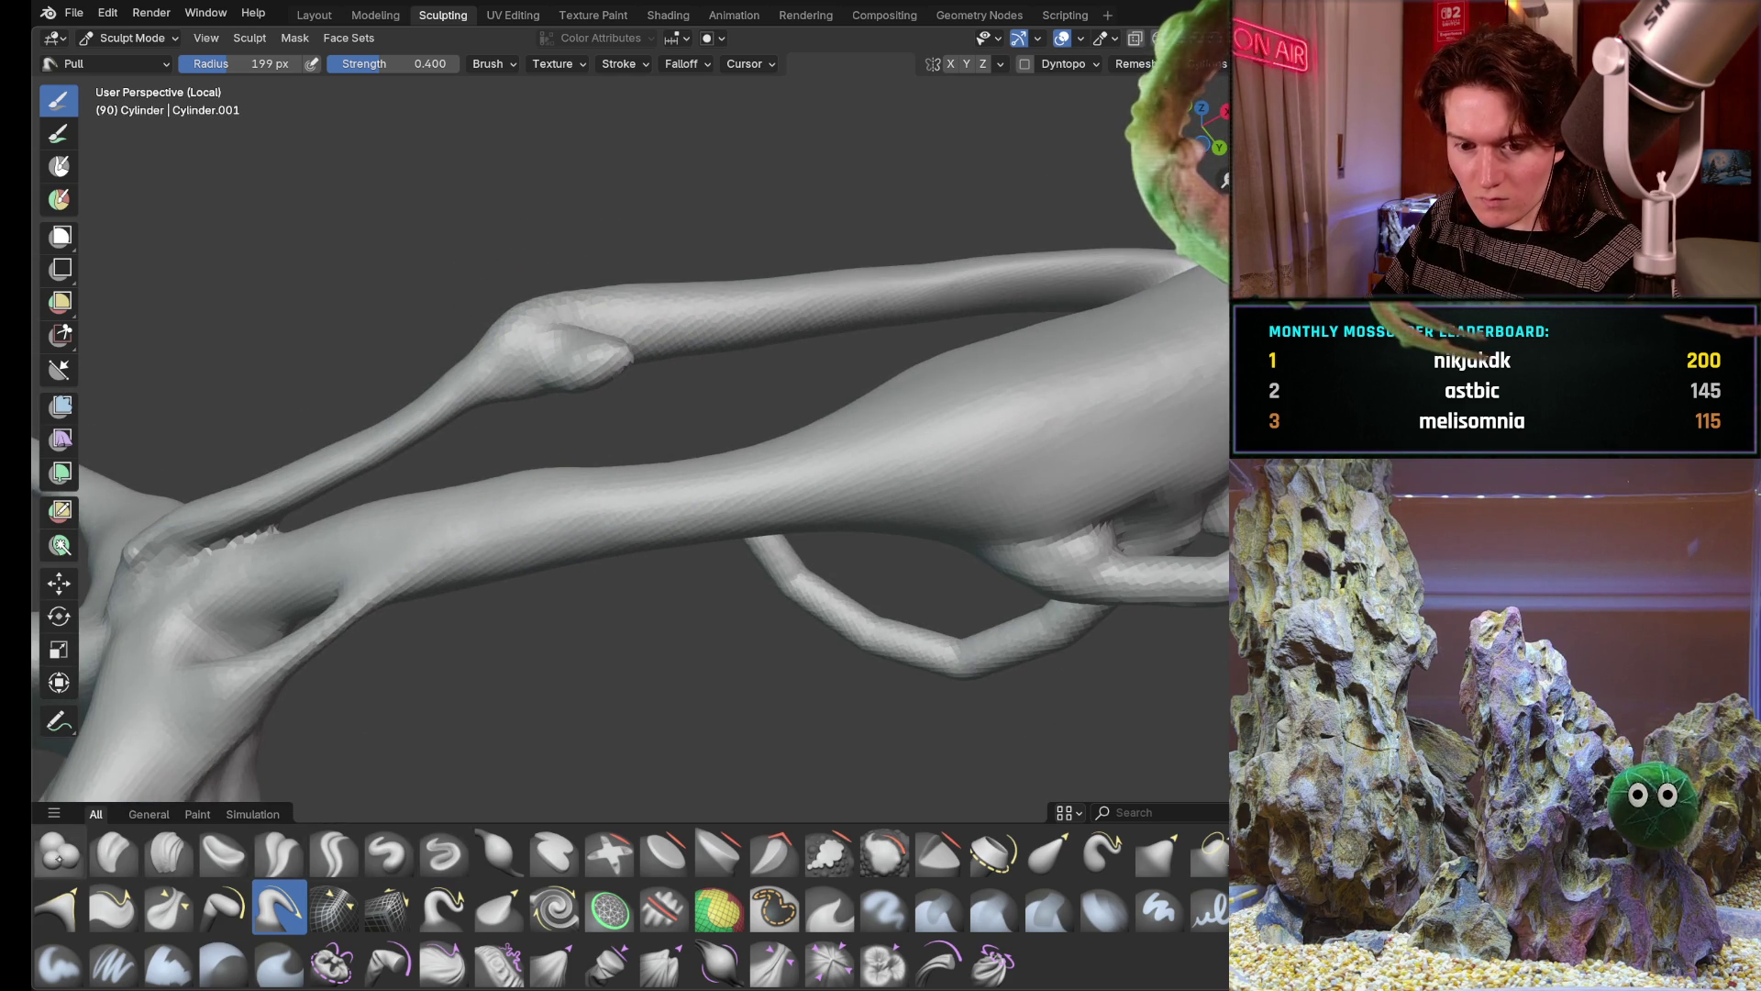
{"action": "key", "text": "shift+space"}
Shrink the Blob brush to 146 px and inflate the round knob on the limb
{"action": "mouse_move", "coordinate": [612, 458]}
{"action": "middle_mouse_down"}
{"action": "mouse_move", "coordinate": [578, 413]}
{"action": "mouse_move", "coordinate": [688, 412]}
{"action": "middle_mouse_up"}
{"action": "scroll", "coordinate": [713, 403], "scroll_direction": "up", "scroll_amount": 3}
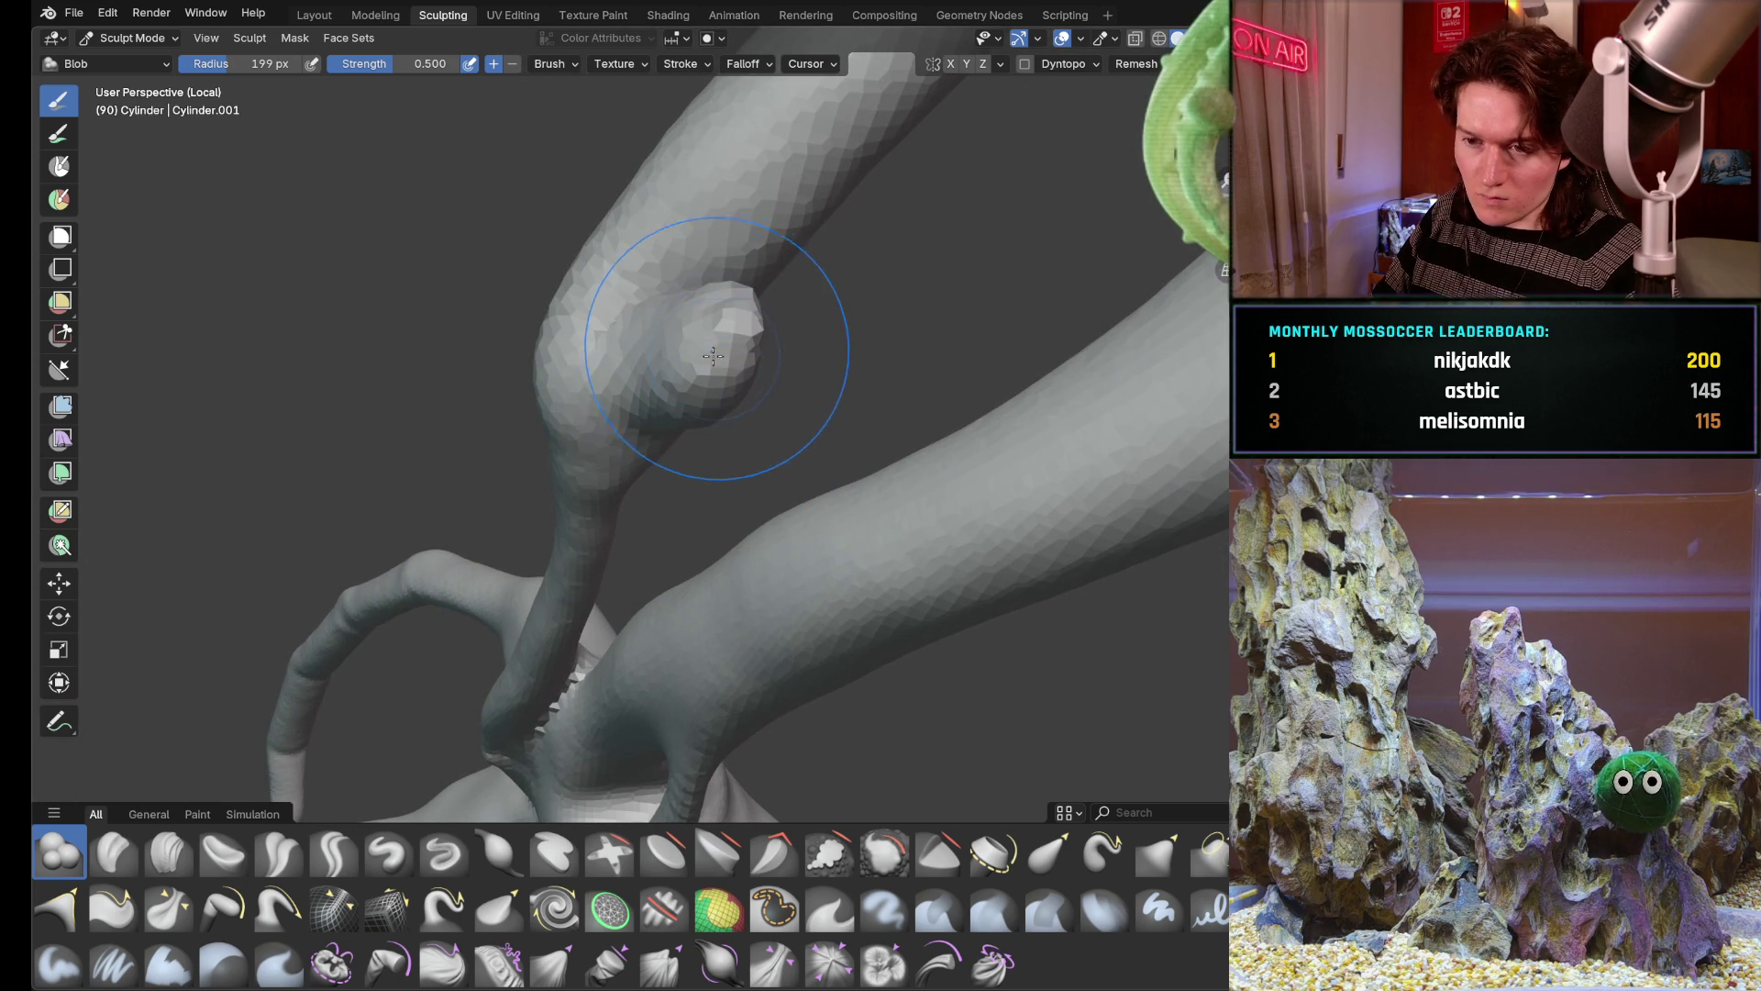
{"action": "key", "text": "f"}
{"action": "left_click", "coordinate": [716, 361]}
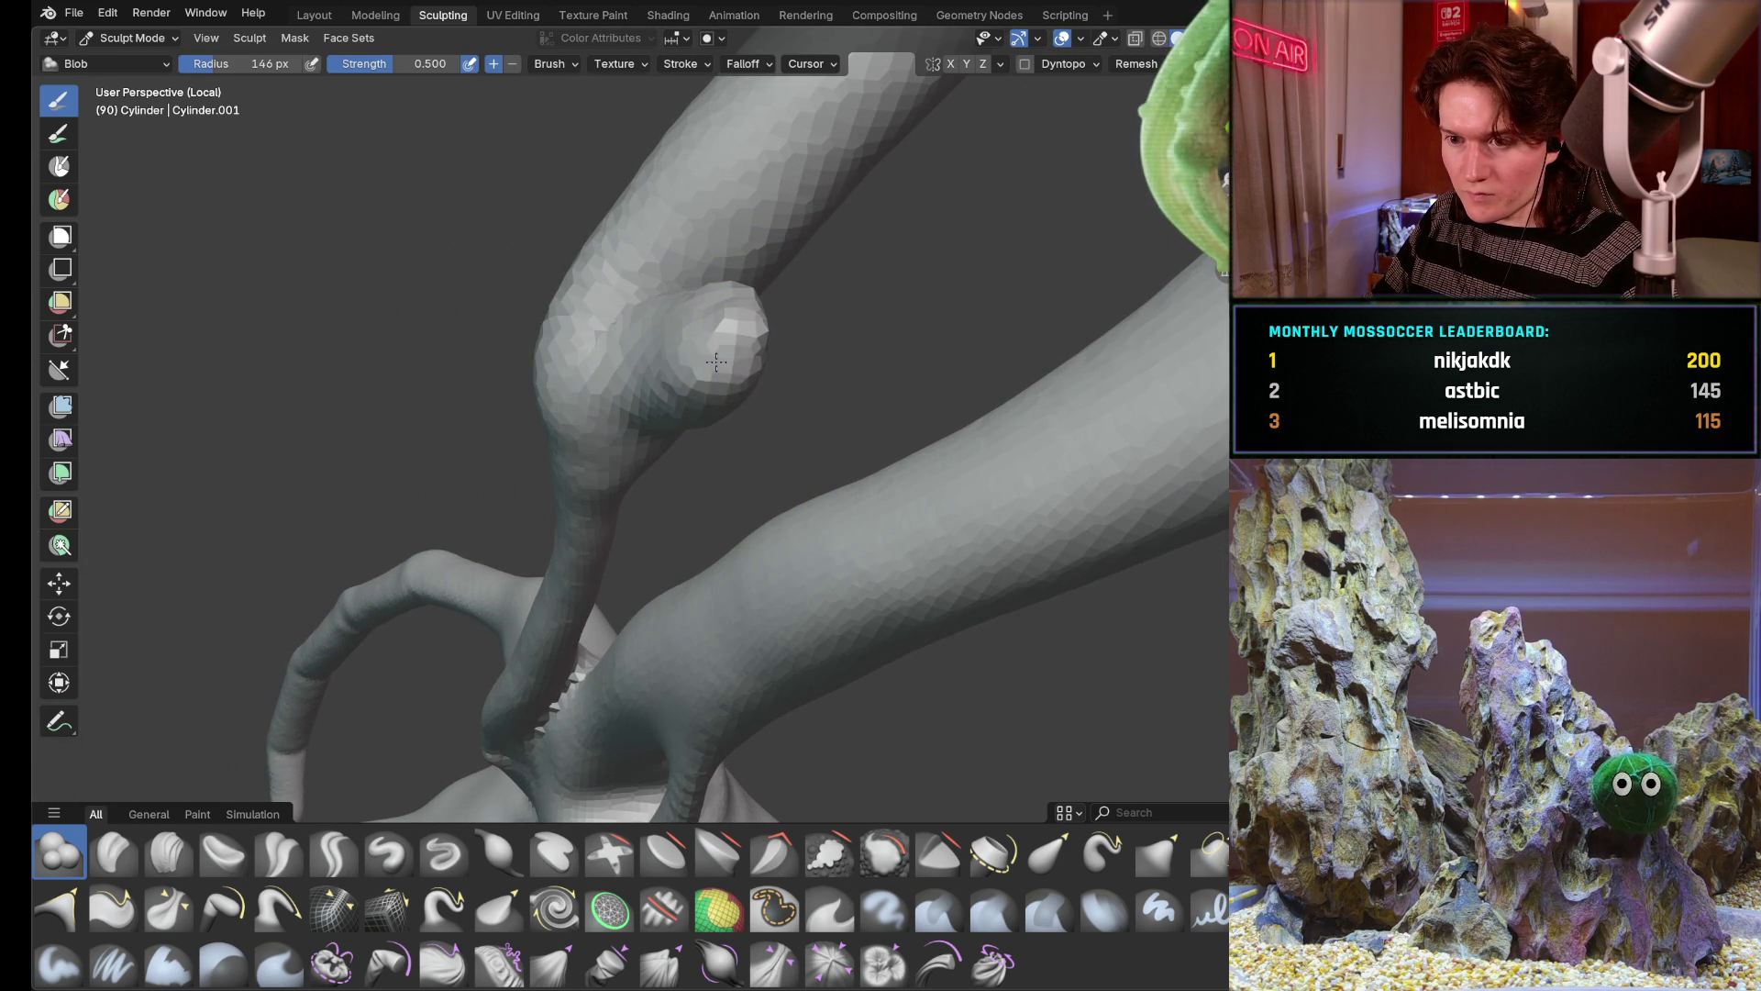
{"action": "left_click", "coordinate": [770, 352]}
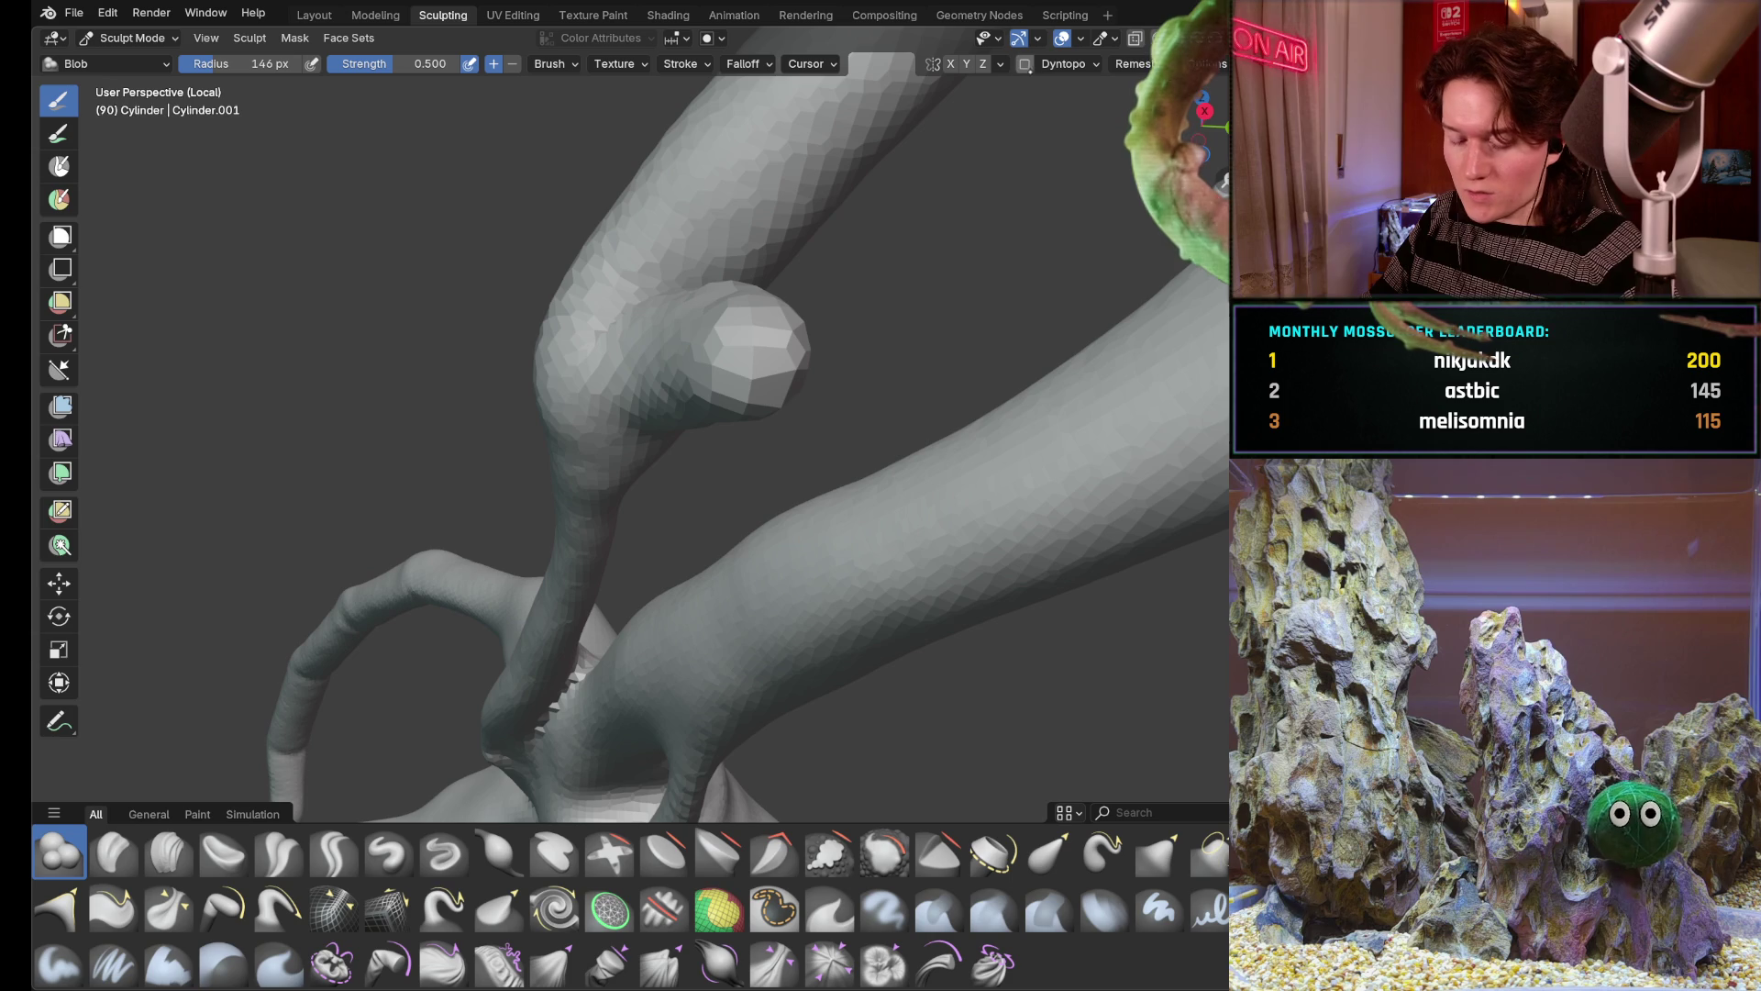
Remesh the sculpture finer with Ctrl+R and toggle Dyntopo off and back on
{"action": "key", "text": "ctrl+r"}
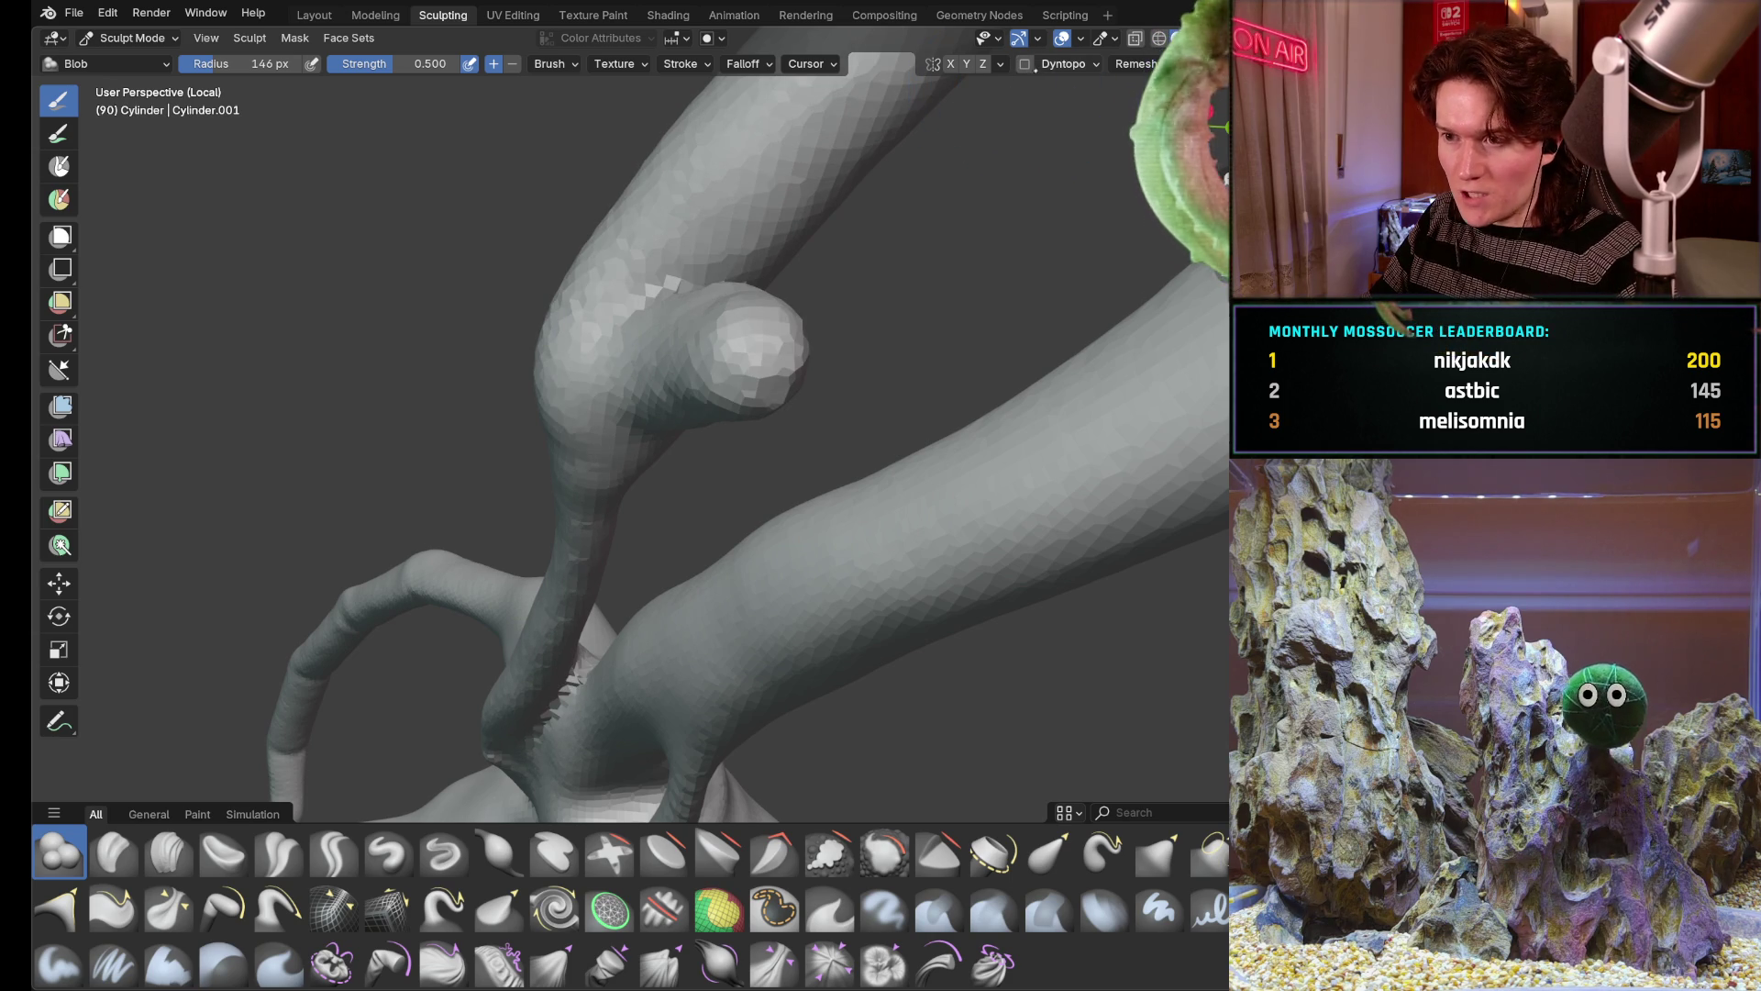
{"action": "left_click", "coordinate": [1027, 63]}
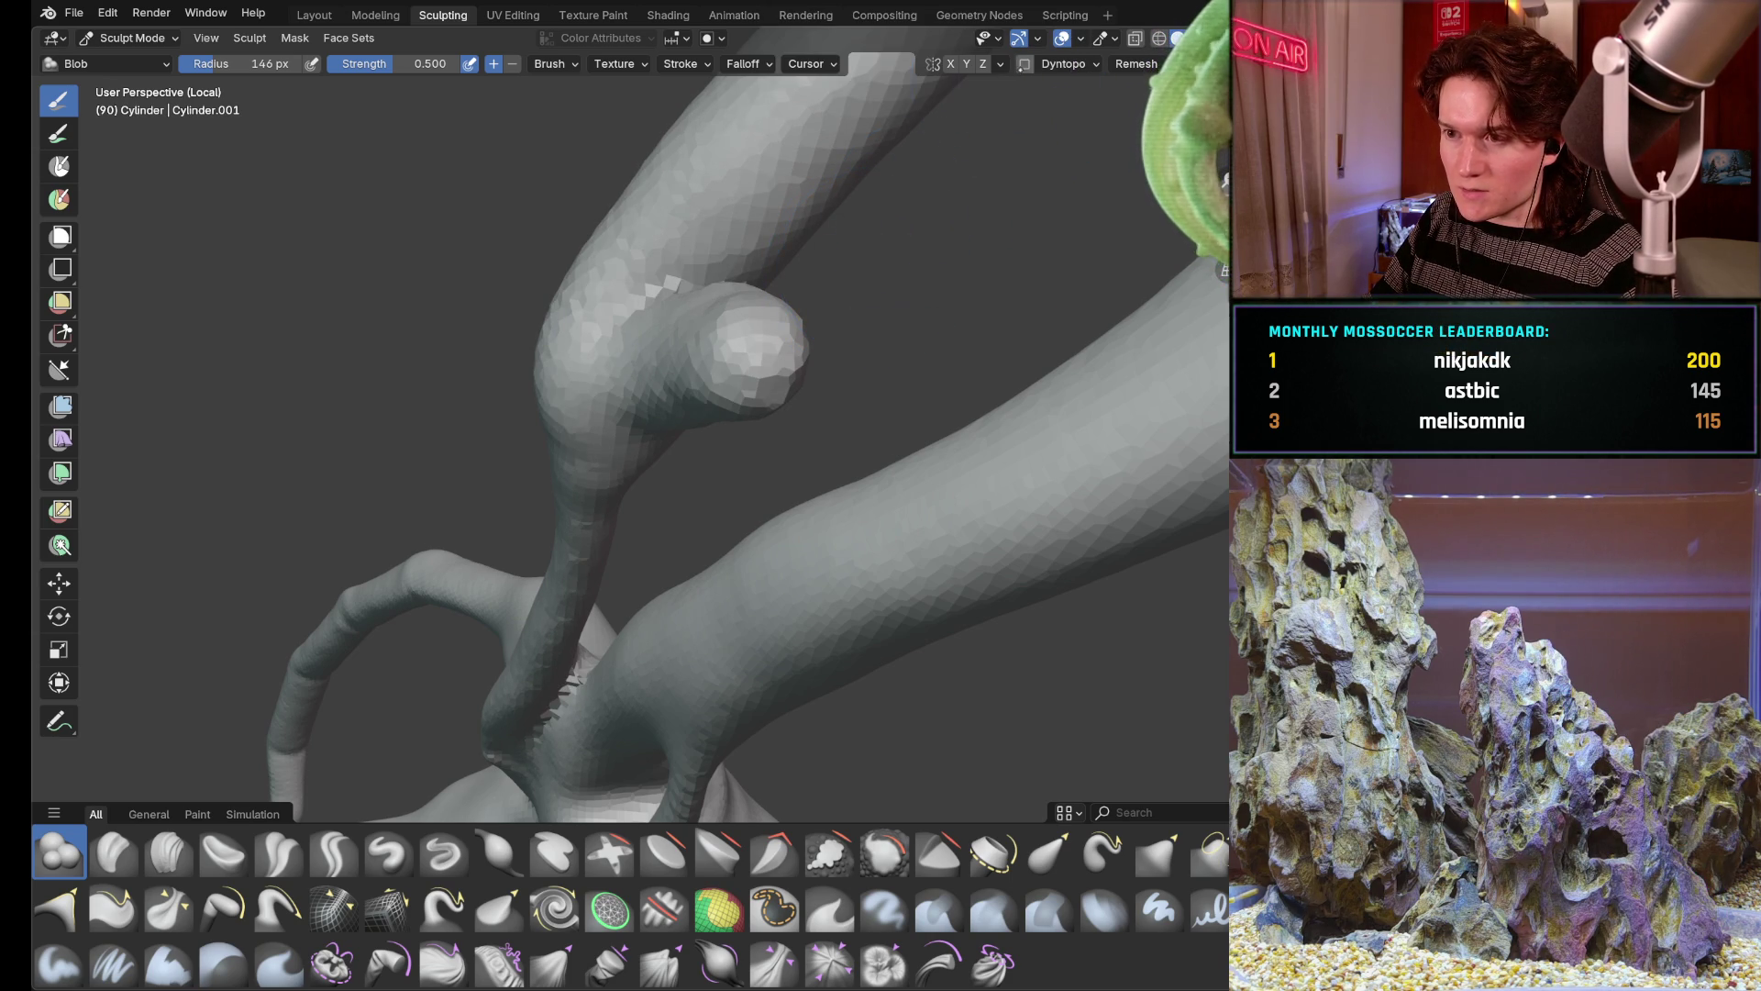
{"action": "left_click", "coordinate": [1024, 64]}
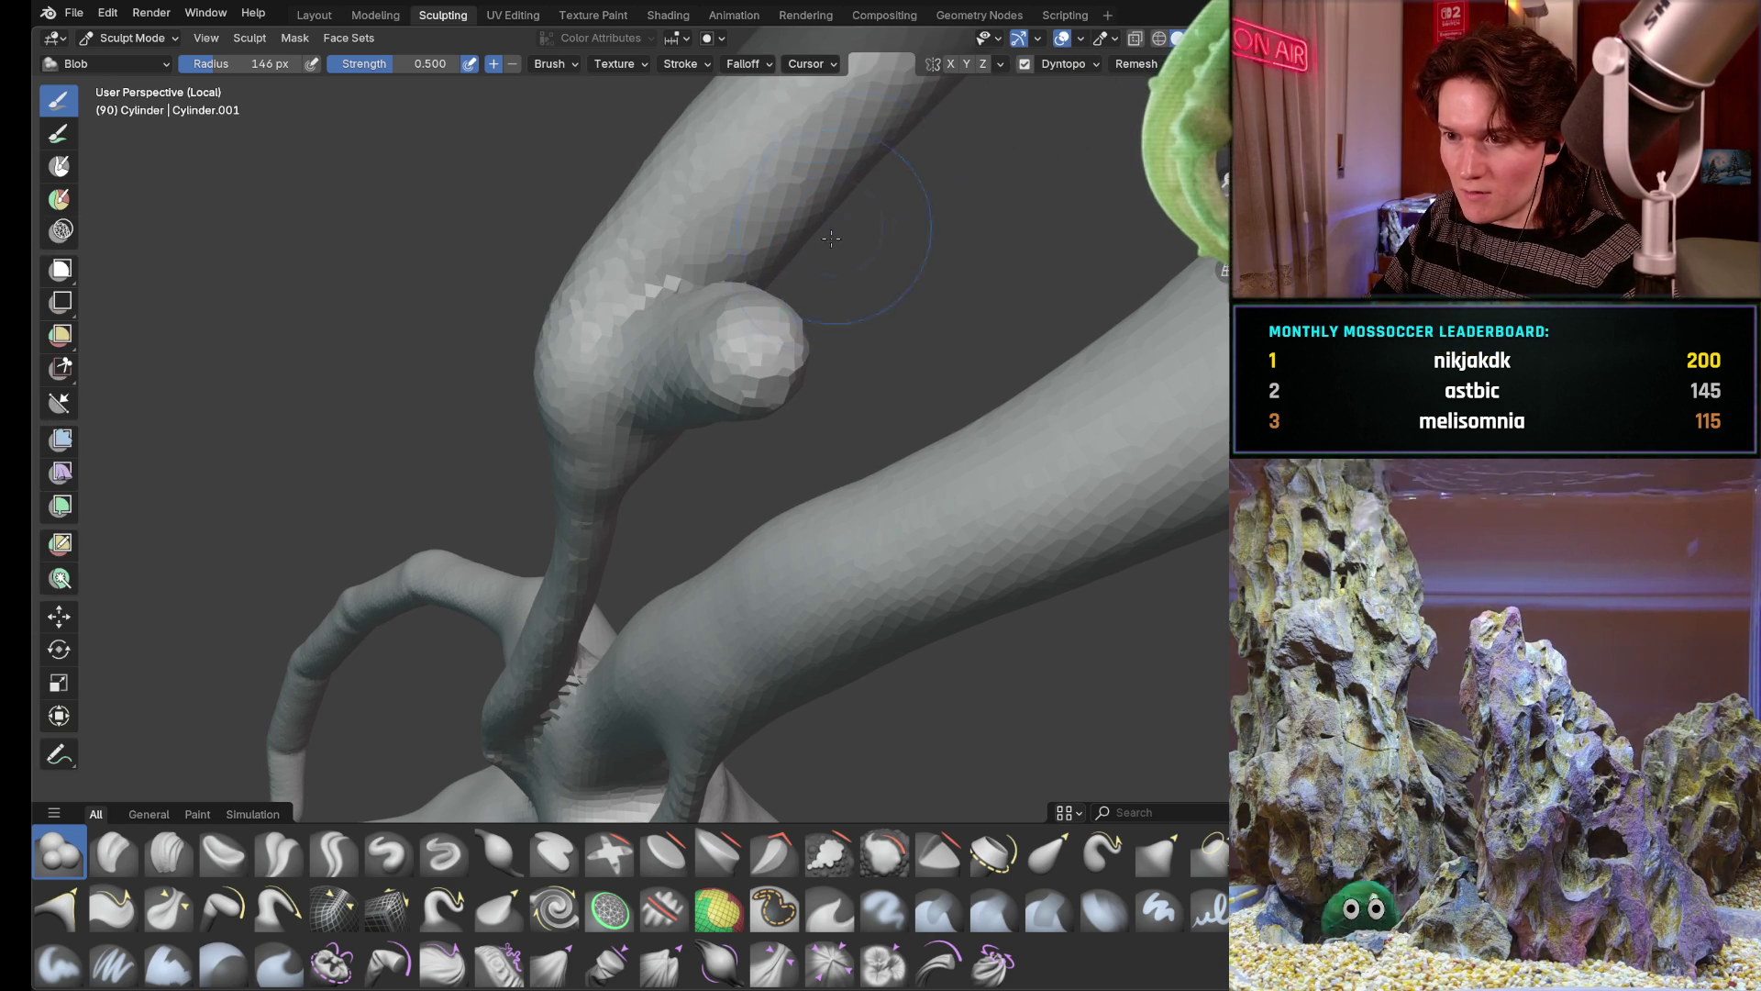
Blob-stroke the knob larger and rounder and thicken the limb's rounded tip
{"action": "mouse_move", "coordinate": [754, 336]}
{"action": "left_mouse_down"}
{"action": "mouse_move", "coordinate": [781, 368]}
{"action": "mouse_move", "coordinate": [838, 360]}
{"action": "left_mouse_up"}
{"action": "middle_click_drag", "start_coordinate": [837, 359], "coordinate": [829, 350]}
{"action": "left_click_drag", "start_coordinate": [828, 350], "coordinate": [892, 352]}
{"action": "mouse_move", "coordinate": [892, 352]}
{"action": "middle_mouse_down"}
{"action": "mouse_move", "coordinate": [866, 341]}
{"action": "mouse_move", "coordinate": [792, 468]}
{"action": "middle_mouse_up"}
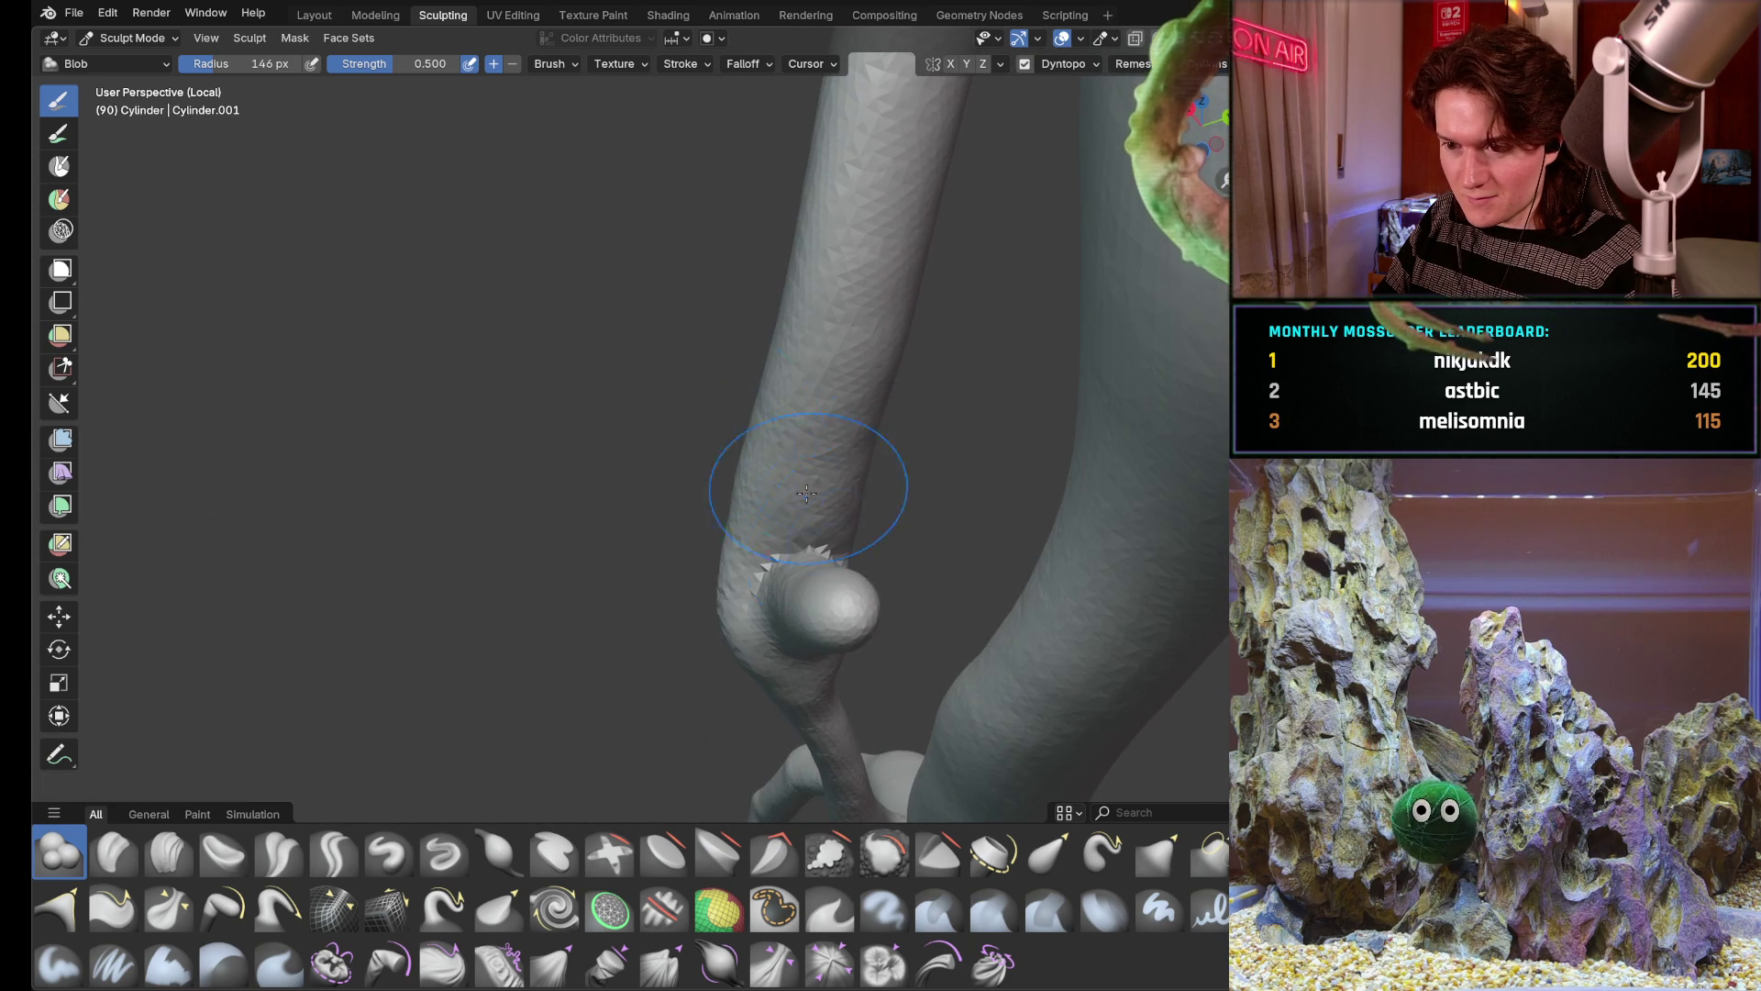
{"action": "left_click_drag", "start_coordinate": [859, 626], "coordinate": [868, 600]}
{"action": "mouse_move", "coordinate": [909, 584]}
{"action": "middle_mouse_down"}
{"action": "mouse_move", "coordinate": [935, 579]}
{"action": "mouse_move", "coordinate": [983, 446]}
{"action": "mouse_move", "coordinate": [982, 465]}
{"action": "mouse_move", "coordinate": [882, 400]}
{"action": "middle_mouse_up"}
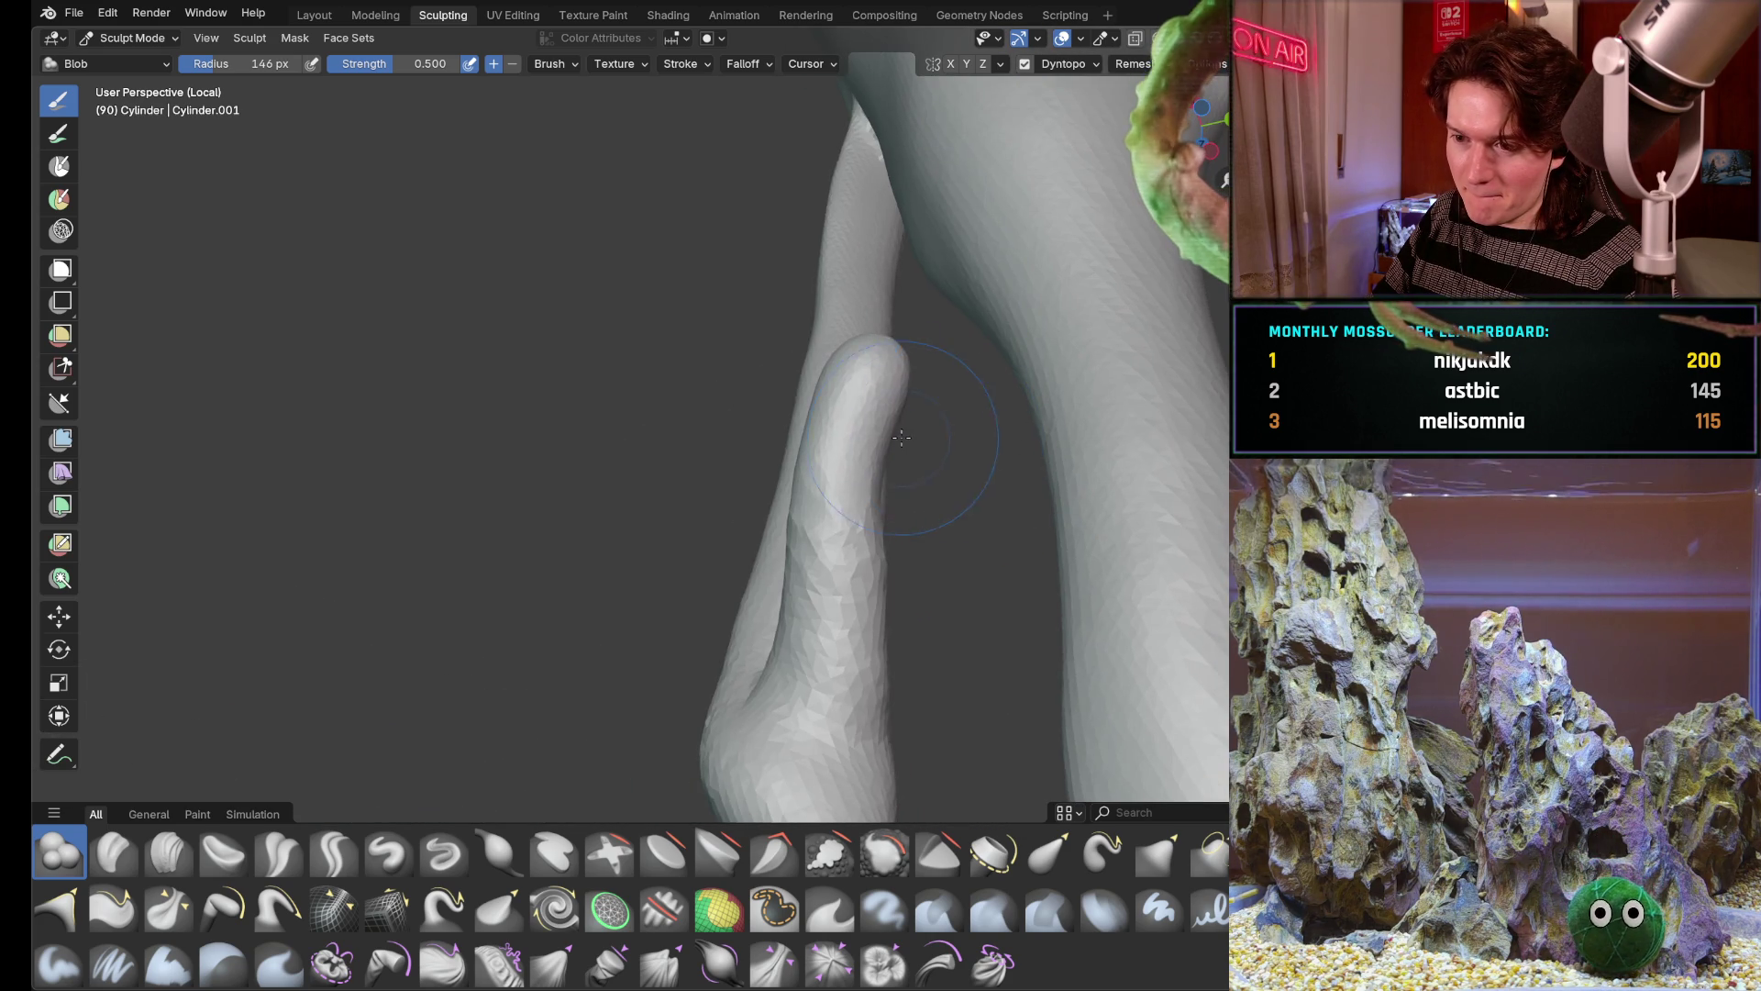
{"action": "left_click_drag", "start_coordinate": [863, 390], "coordinate": [854, 454]}
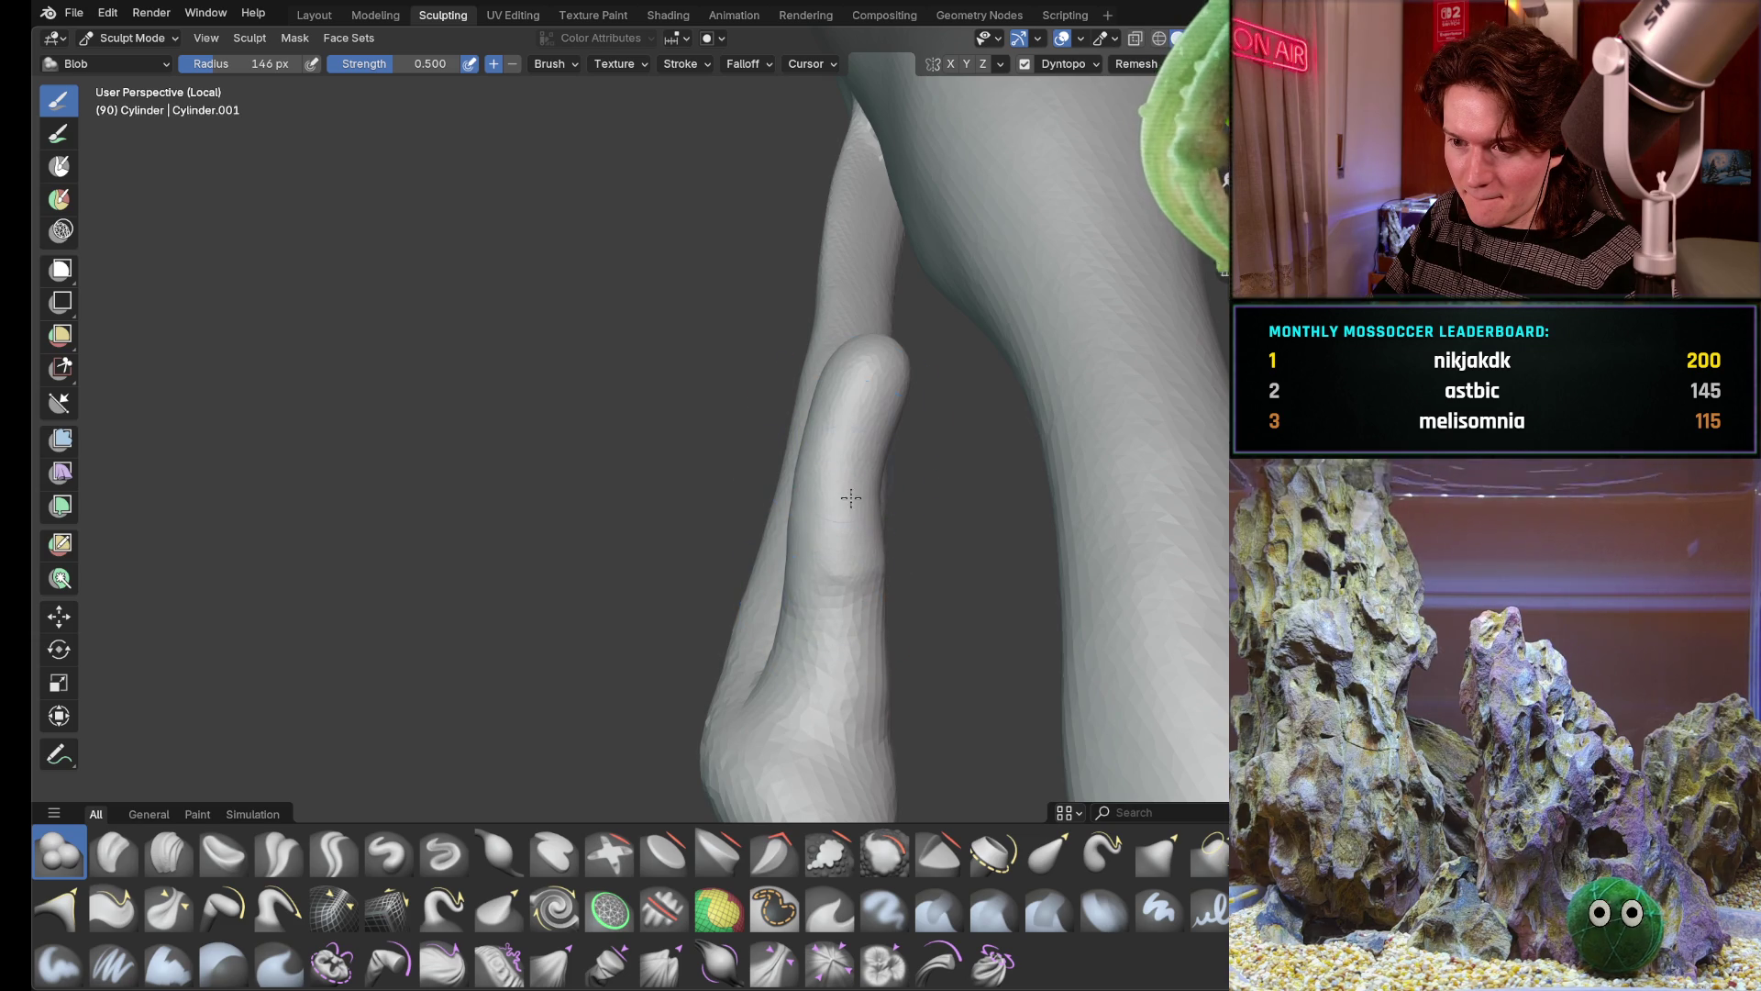
Review the crossing limbs from several angles, then restore the reference image panels with Ctrl+Space
{"action": "mouse_move", "coordinate": [827, 492]}
{"action": "middle_mouse_down"}
{"action": "mouse_move", "coordinate": [994, 283]}
{"action": "mouse_move", "coordinate": [800, 427]}
{"action": "middle_mouse_up"}
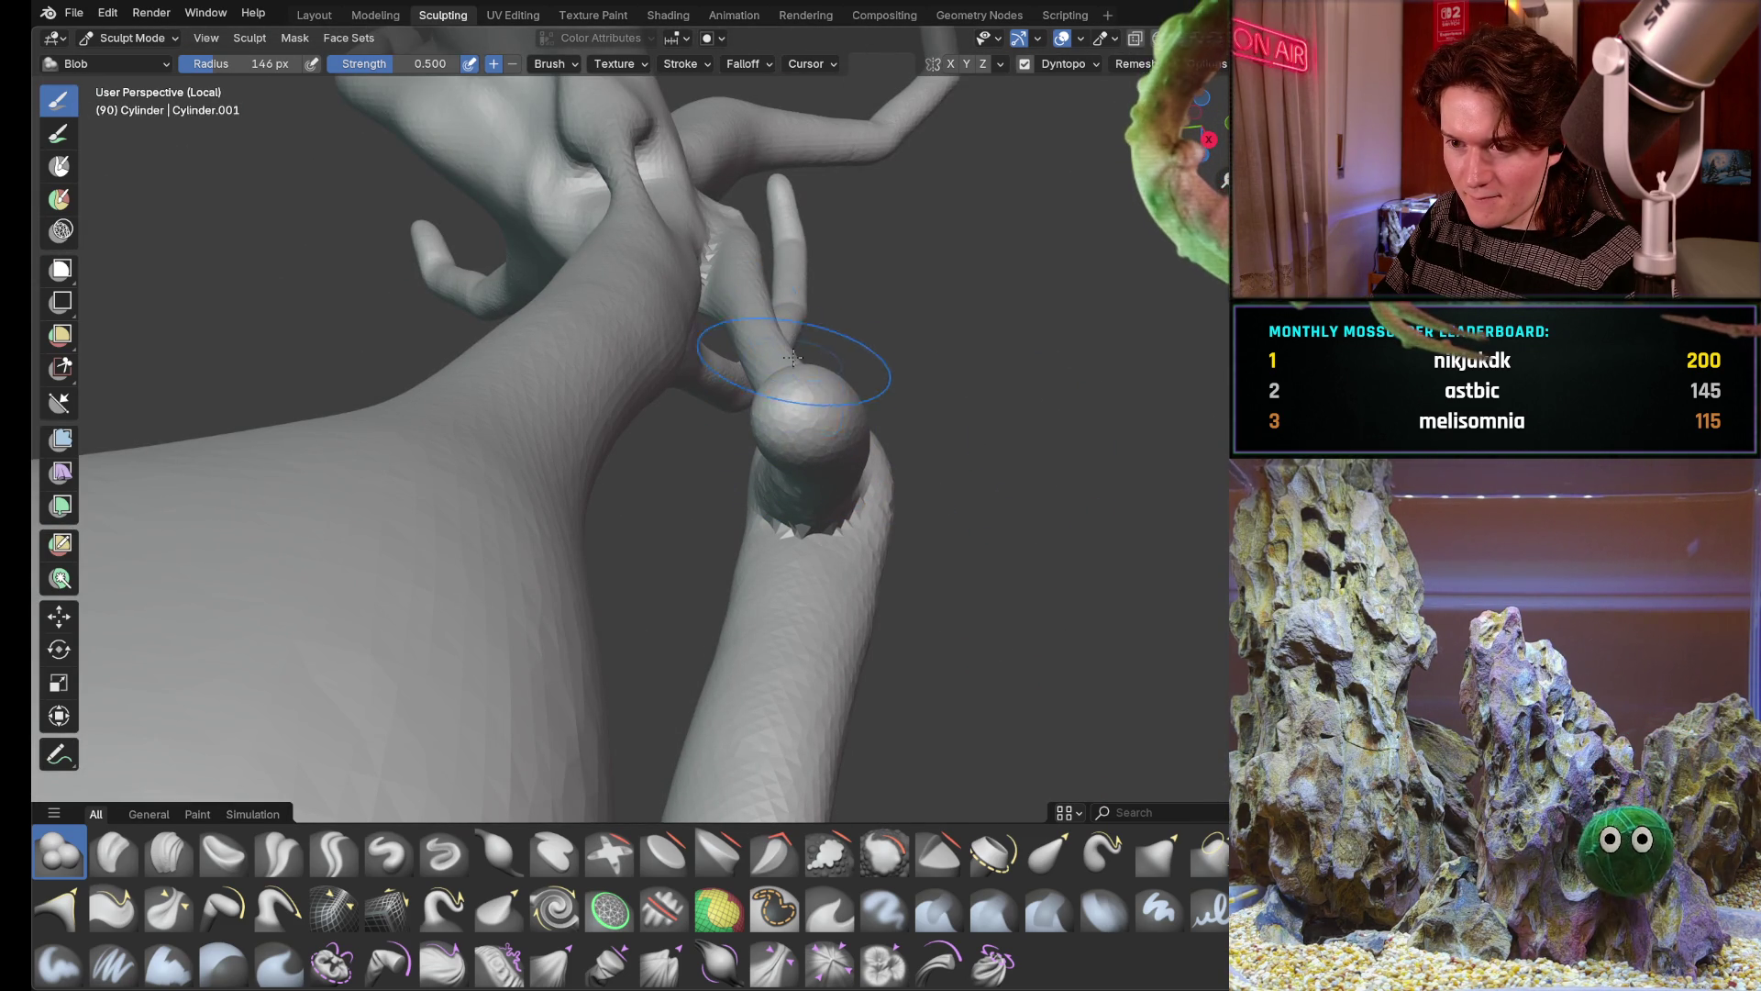
{"action": "middle_click_drag", "start_coordinate": [775, 334], "coordinate": [811, 540]}
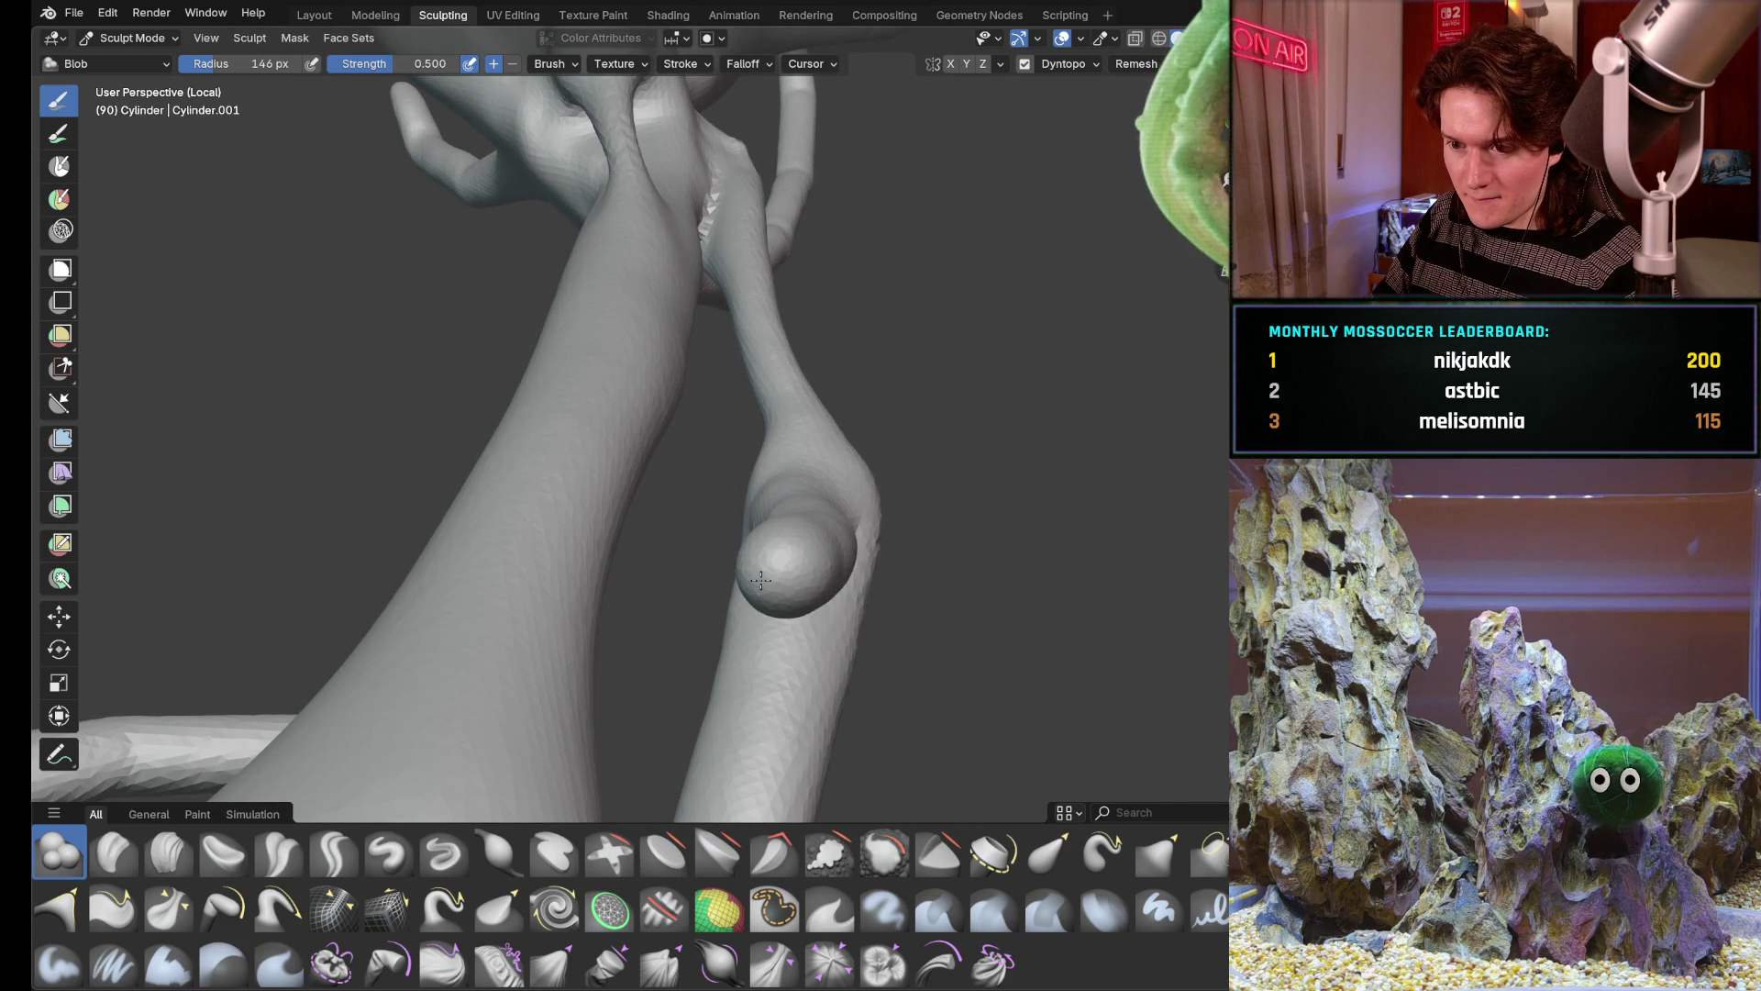
{"action": "middle_click_drag", "start_coordinate": [753, 601], "coordinate": [762, 606]}
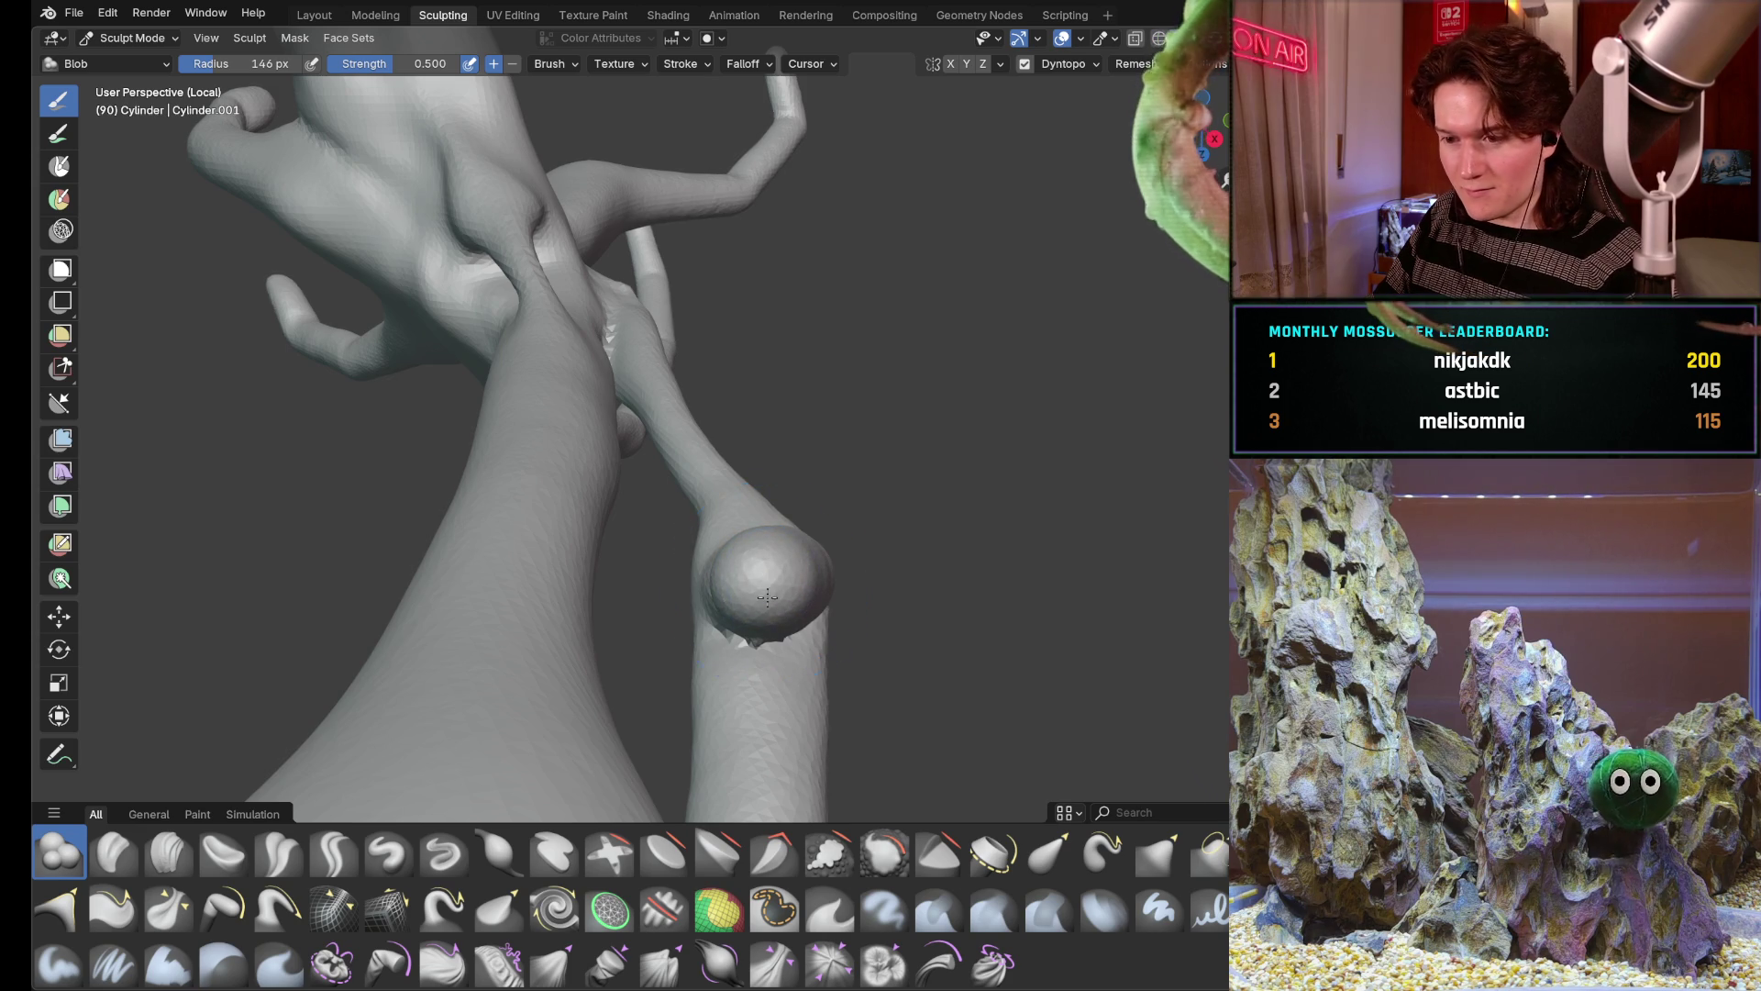
{"action": "mouse_move", "coordinate": [766, 596]}
{"action": "middle_mouse_down"}
{"action": "mouse_move", "coordinate": [833, 447]}
{"action": "mouse_move", "coordinate": [637, 452]}
{"action": "mouse_move", "coordinate": [853, 522]}
{"action": "middle_mouse_up"}
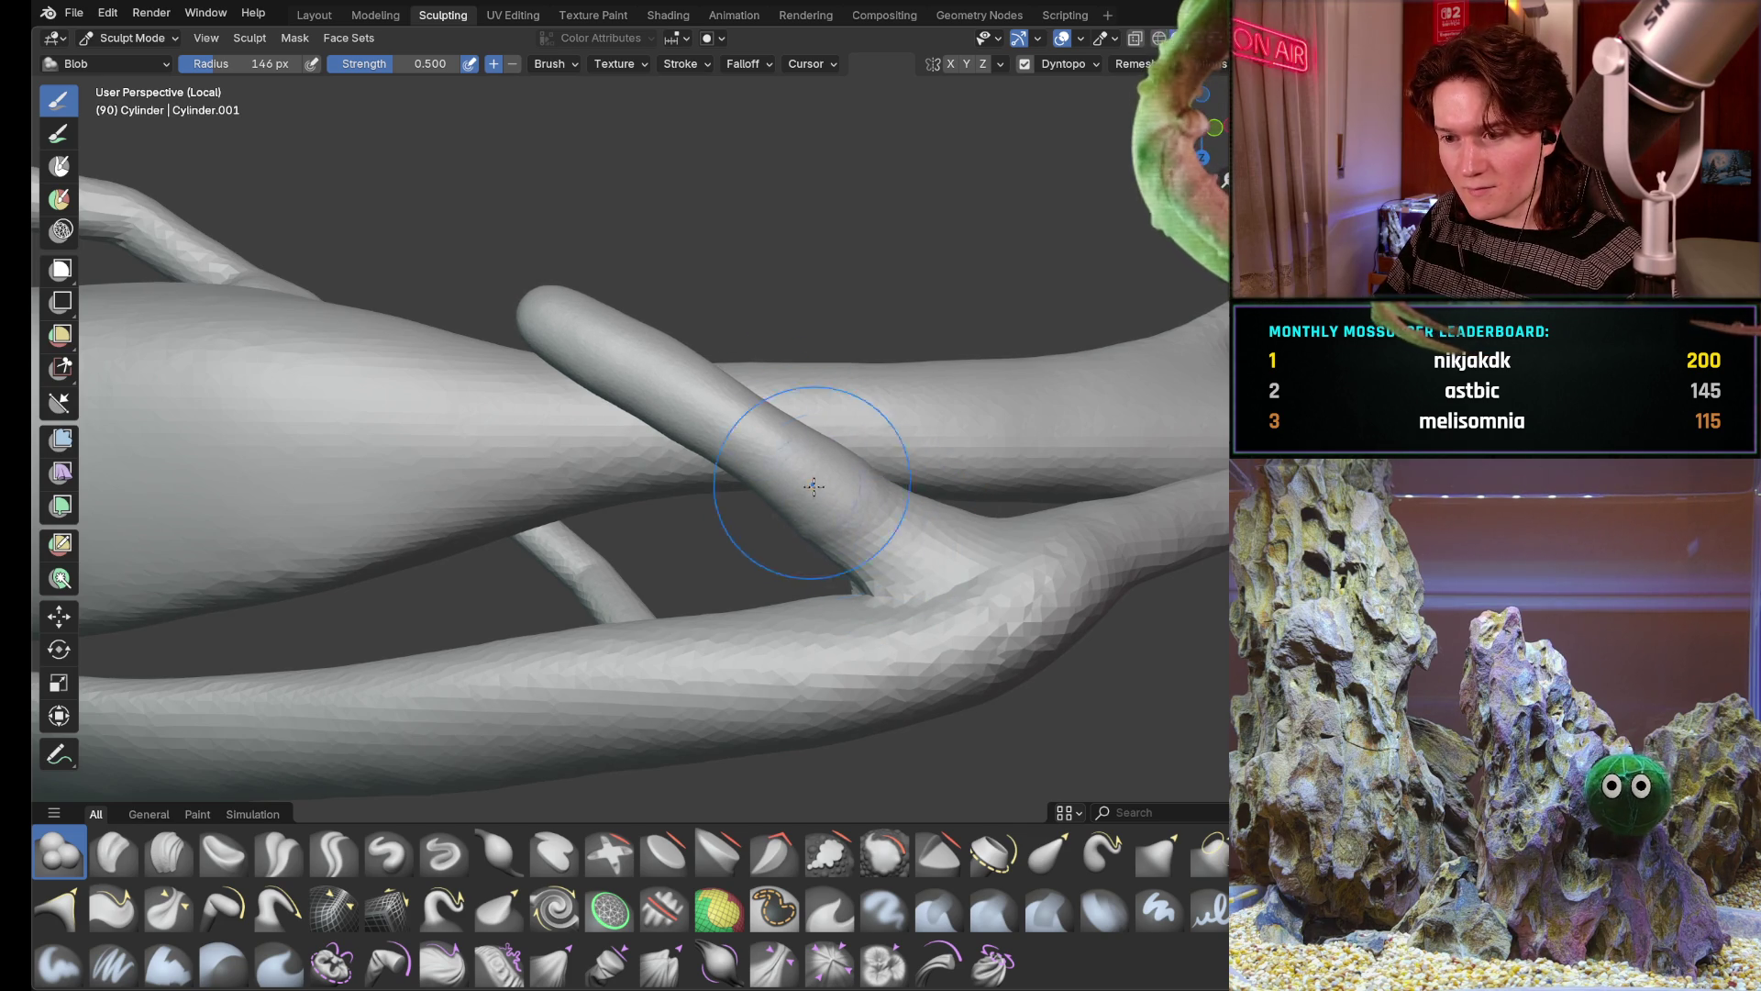
{"action": "mouse_move", "coordinate": [716, 348]}
{"action": "middle_mouse_down"}
{"action": "mouse_move", "coordinate": [566, 352]}
{"action": "mouse_move", "coordinate": [771, 399]}
{"action": "mouse_move", "coordinate": [963, 574]}
{"action": "mouse_move", "coordinate": [910, 564]}
{"action": "mouse_move", "coordinate": [743, 427]}
{"action": "mouse_move", "coordinate": [688, 413]}
{"action": "mouse_move", "coordinate": [634, 440]}
{"action": "mouse_move", "coordinate": [918, 528]}
{"action": "mouse_move", "coordinate": [762, 478]}
{"action": "mouse_move", "coordinate": [826, 495]}
{"action": "mouse_move", "coordinate": [1108, 484]}
{"action": "middle_mouse_up"}
{"action": "middle_click_drag", "start_coordinate": [882, 496], "coordinate": [1208, 632]}
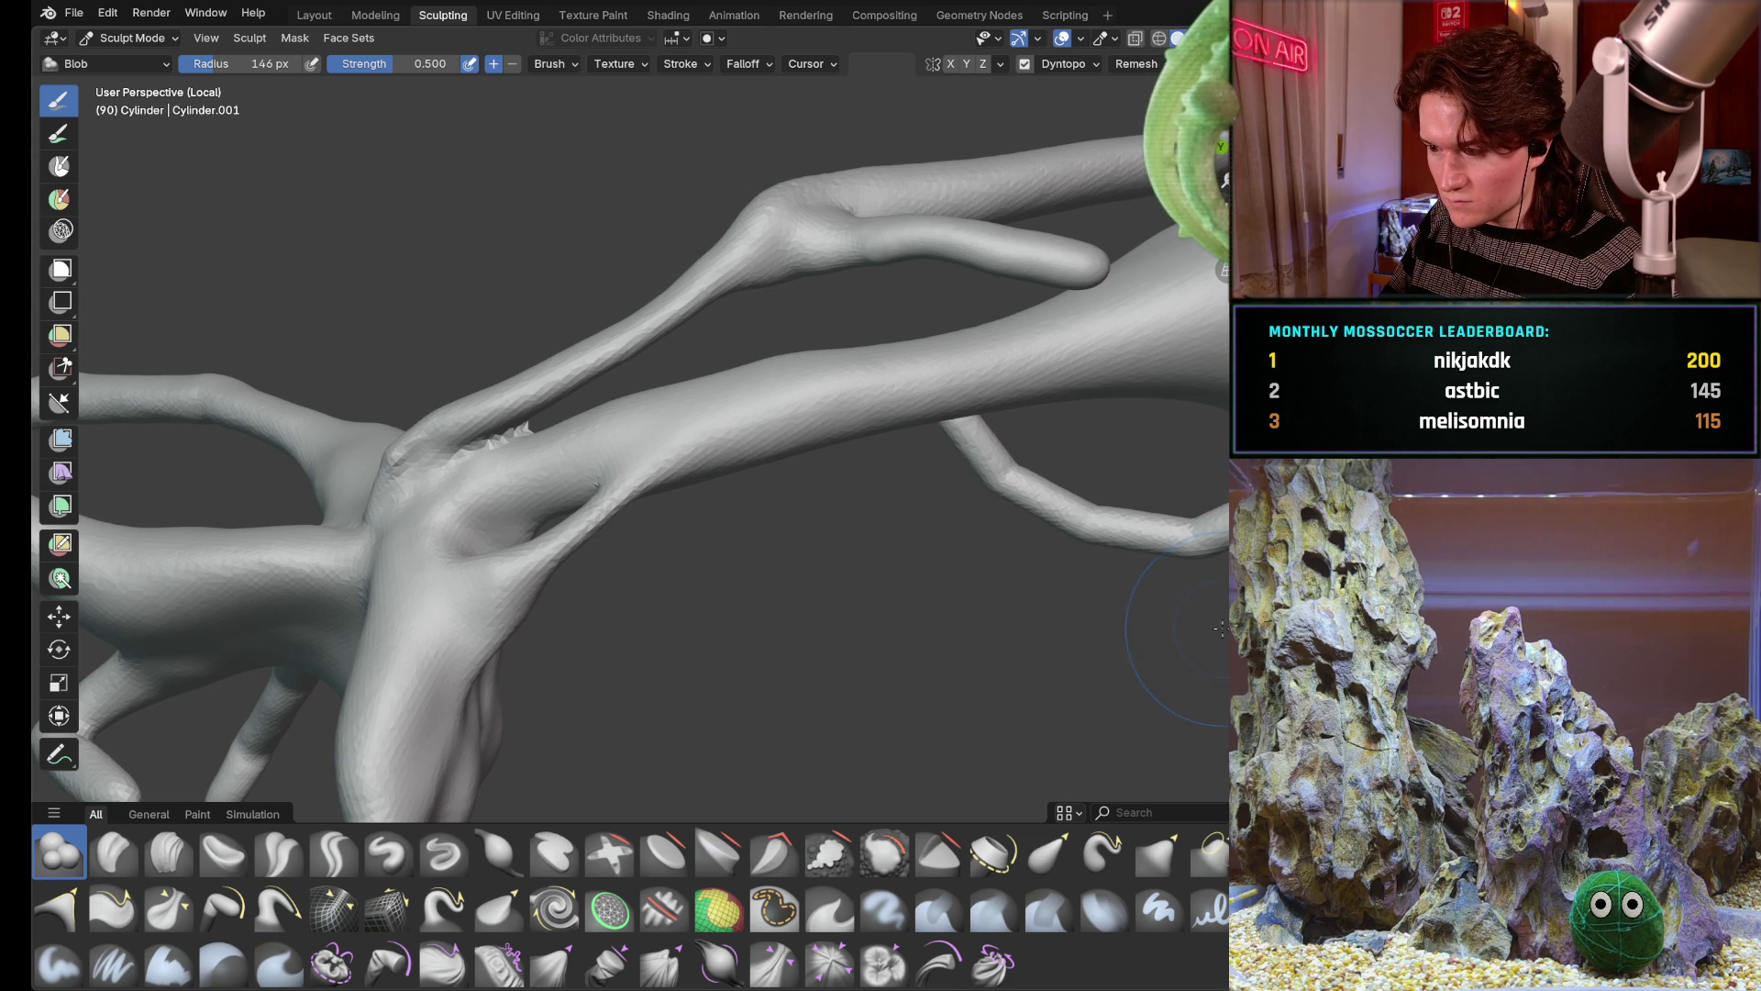
{"action": "key", "text": "ctrl+space"}
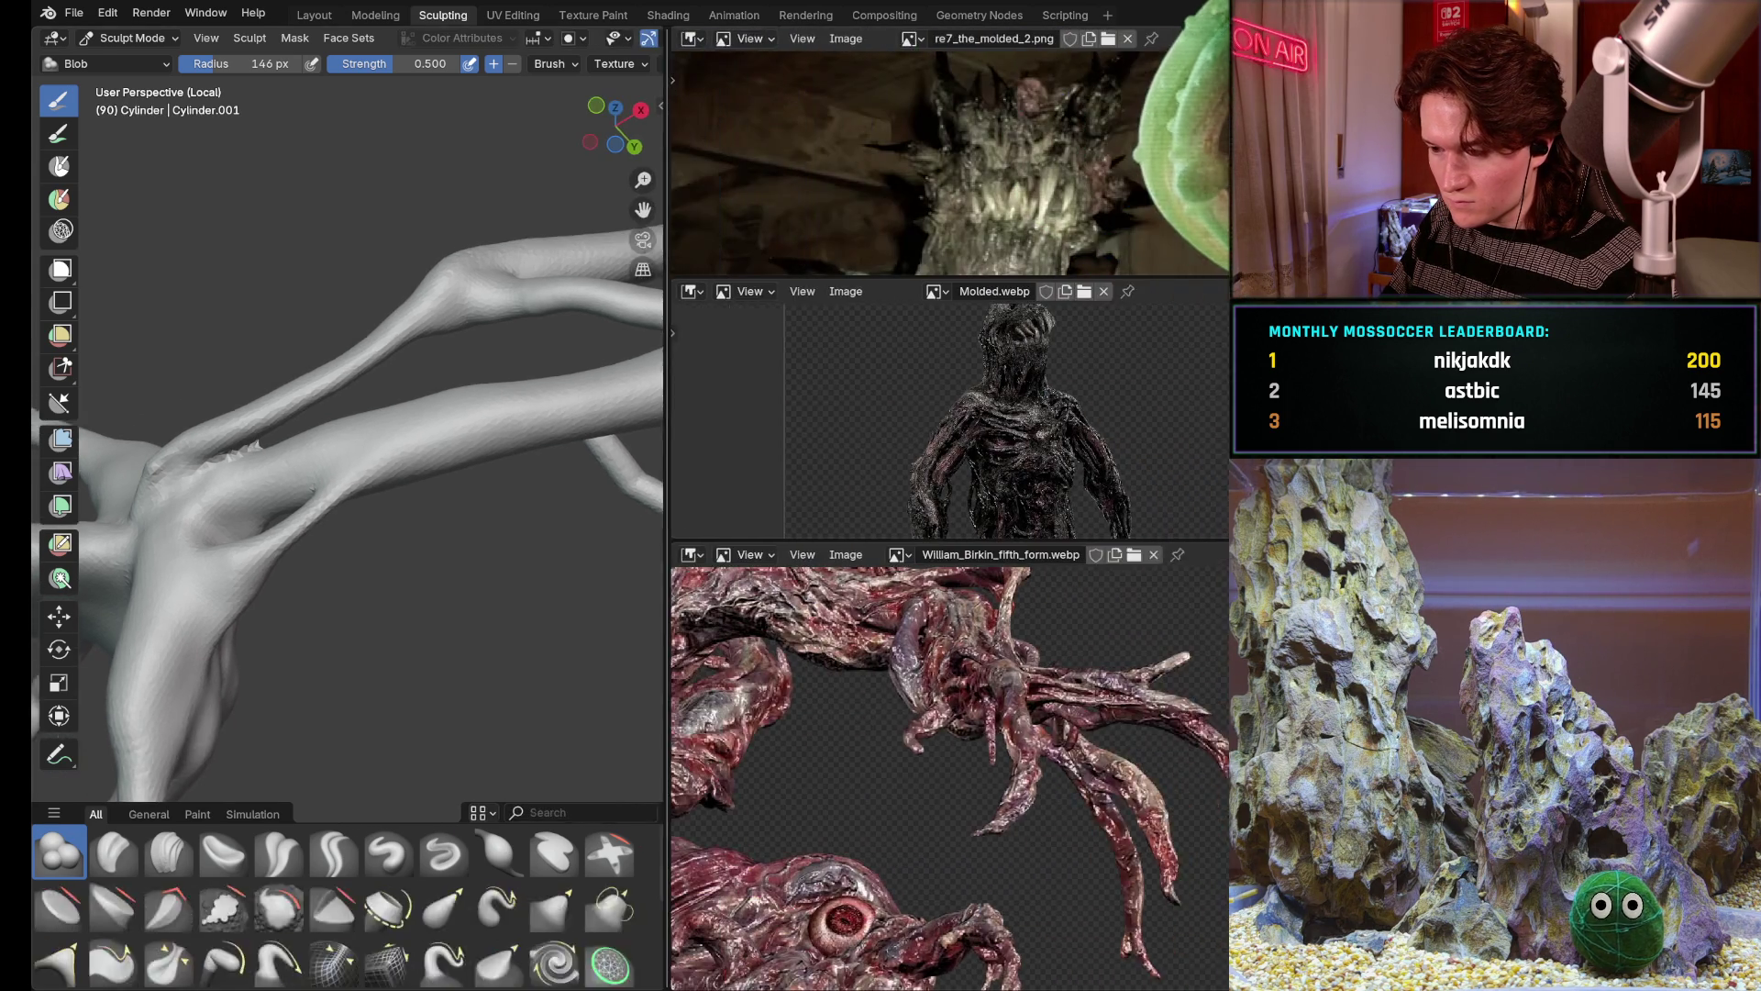
{"action": "scroll", "coordinate": [895, 757], "scroll_direction": "down", "scroll_amount": 3}
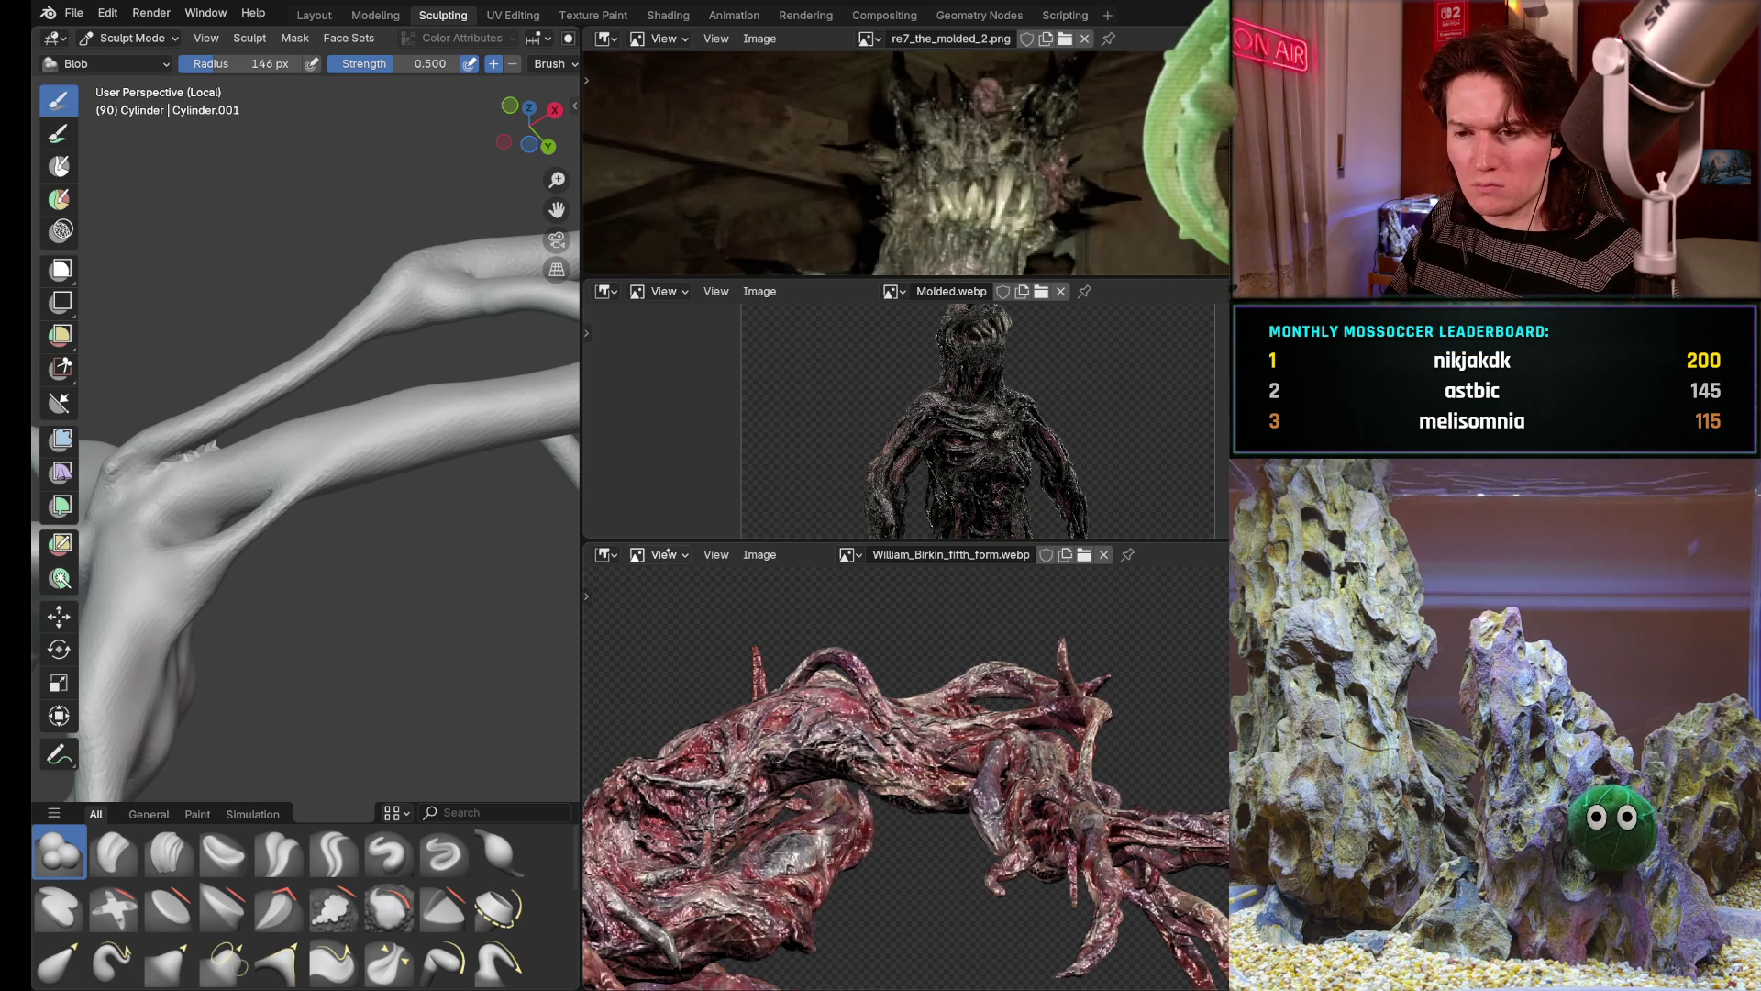
Set the bottom Image Editor's mode from Paint to View
{"action": "left_click", "coordinate": [661, 555]}
{"action": "left_click", "coordinate": [666, 623]}
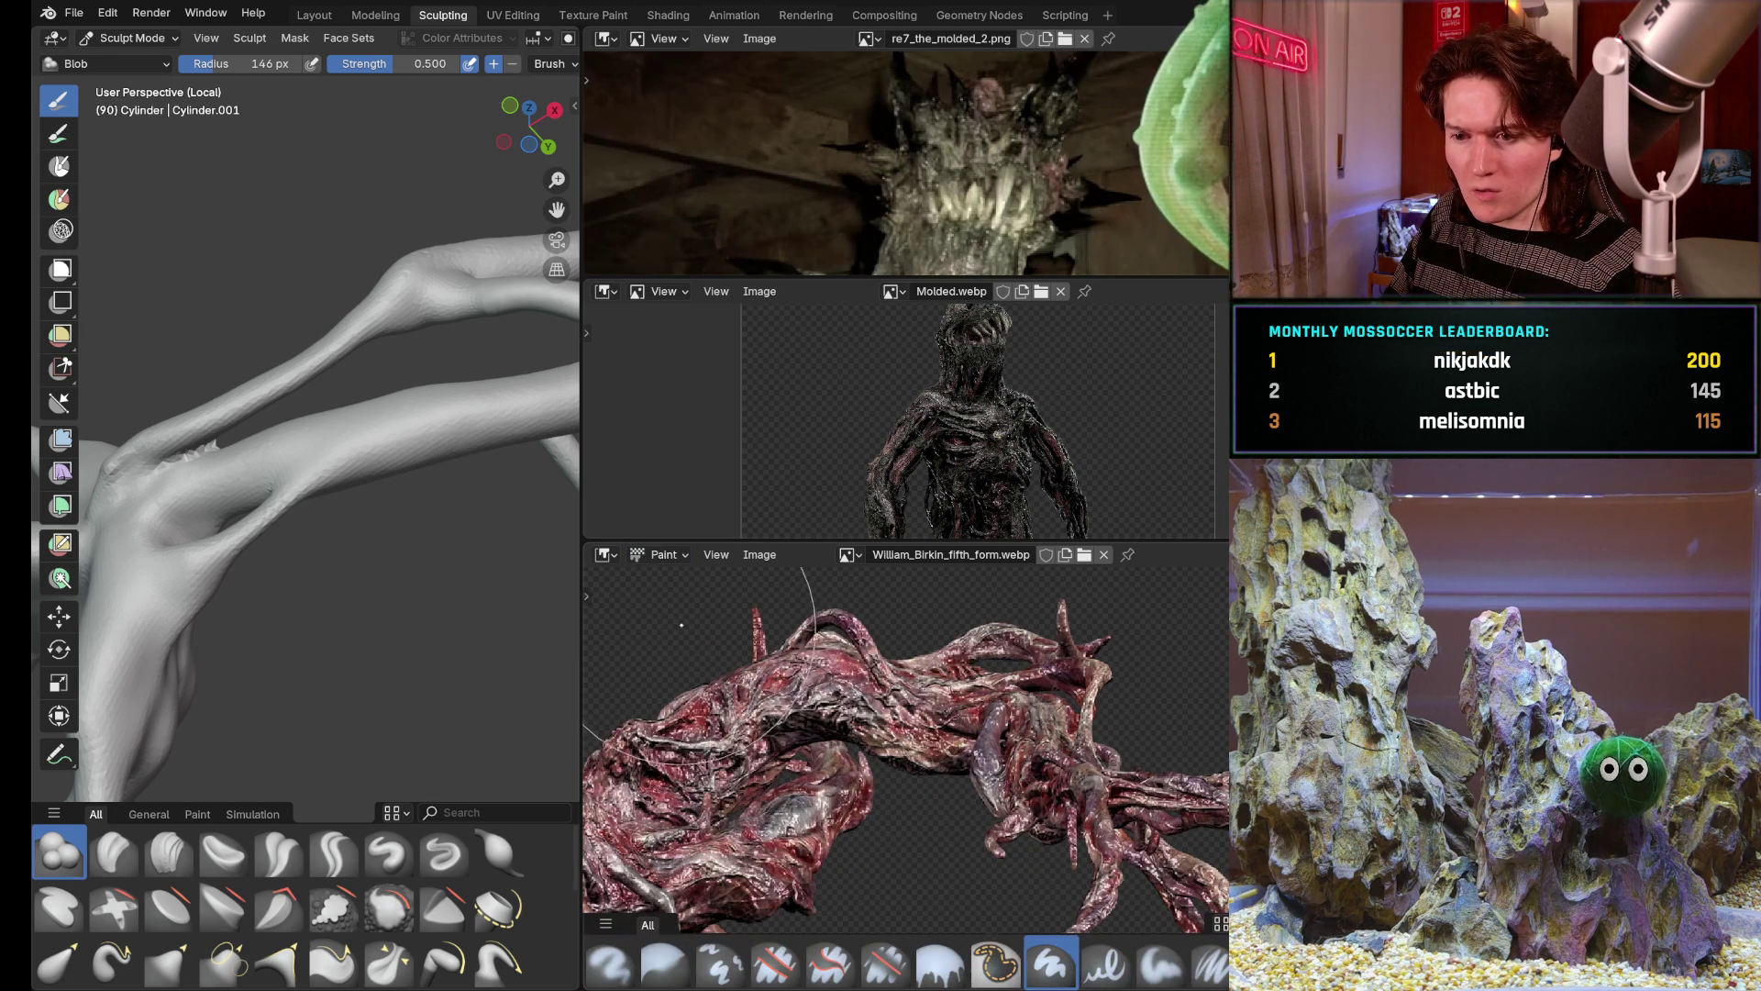
{"action": "left_click", "coordinate": [661, 555]}
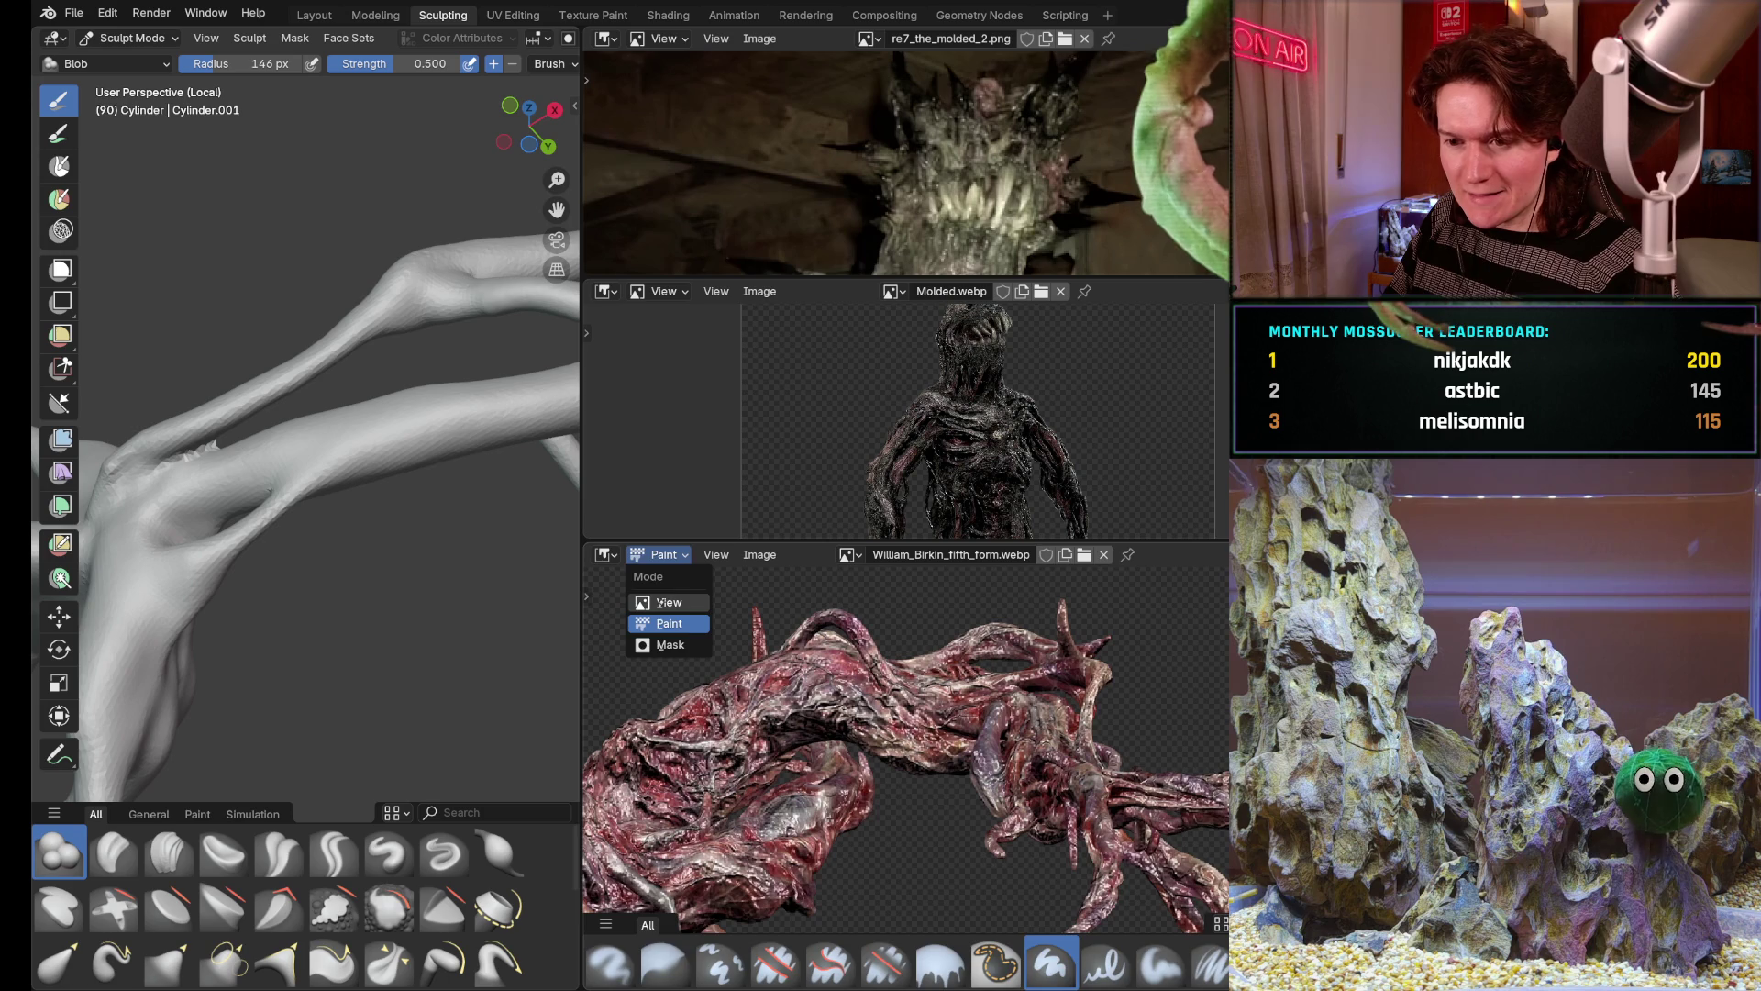
{"action": "left_click", "coordinate": [669, 601]}
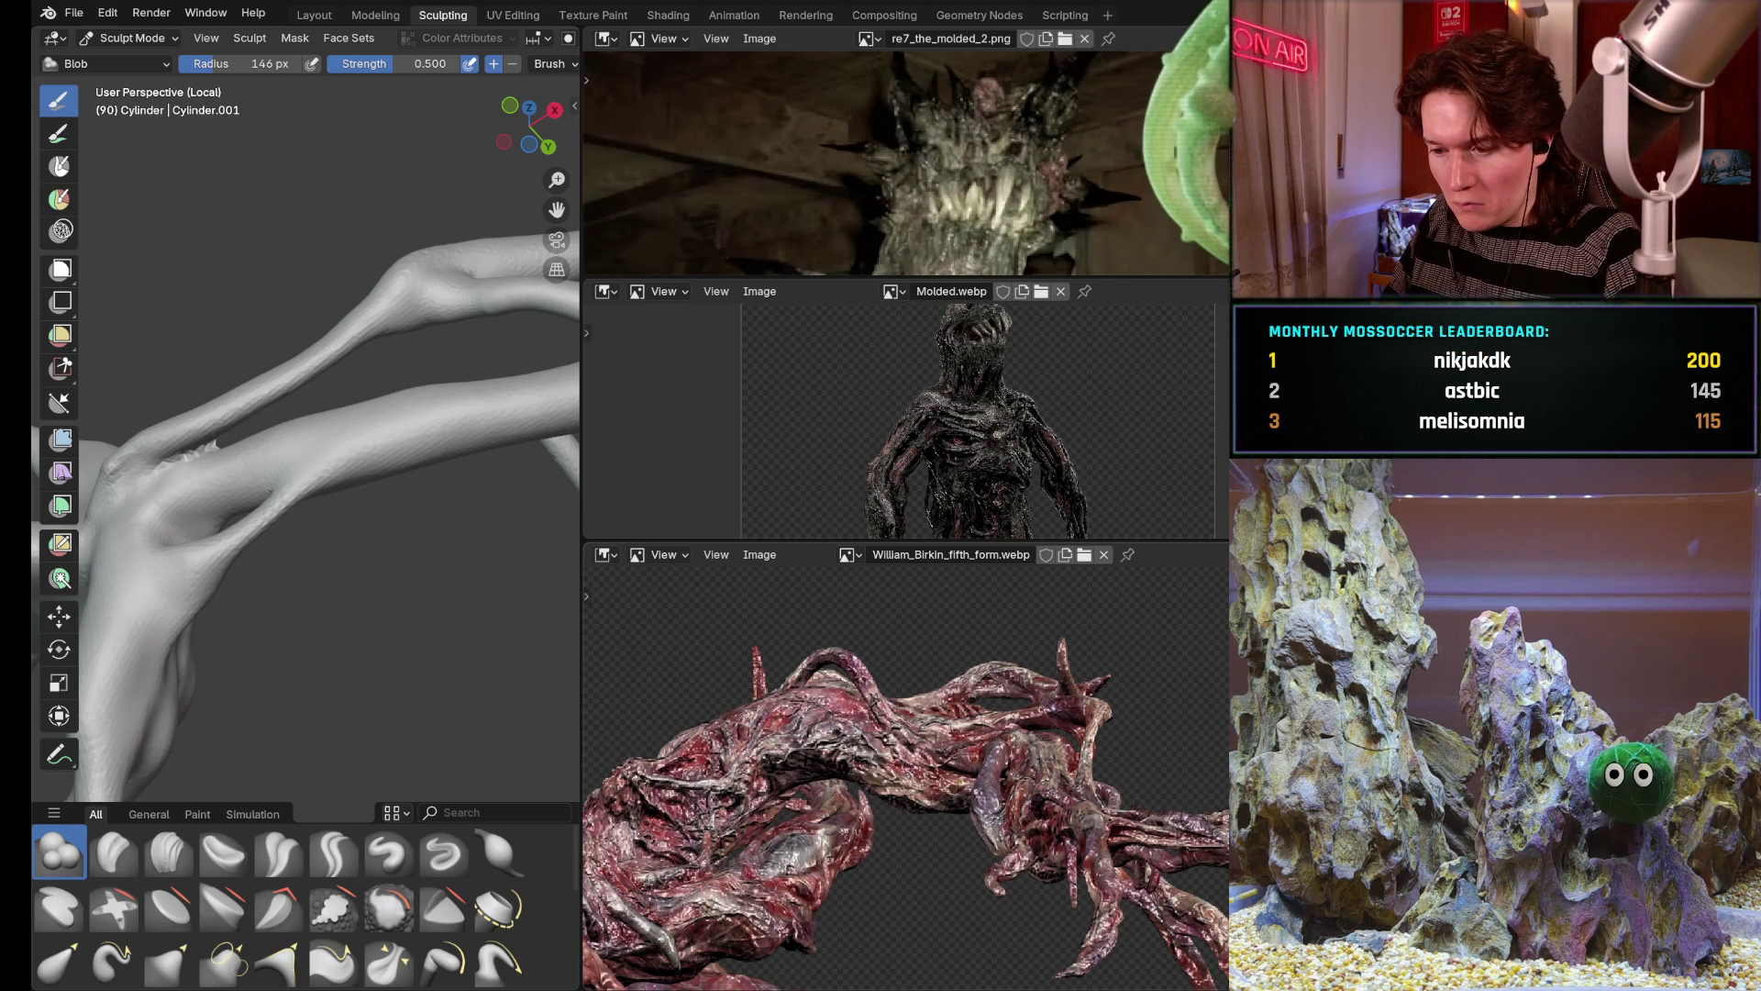
Reframe the William_Birkin creature reference and drag the border to widen the sculpting view
{"action": "mouse_move", "coordinate": [840, 743]}
{"action": "middle_mouse_down"}
{"action": "mouse_move", "coordinate": [818, 700]}
{"action": "mouse_move", "coordinate": [729, 750]}
{"action": "middle_mouse_up"}
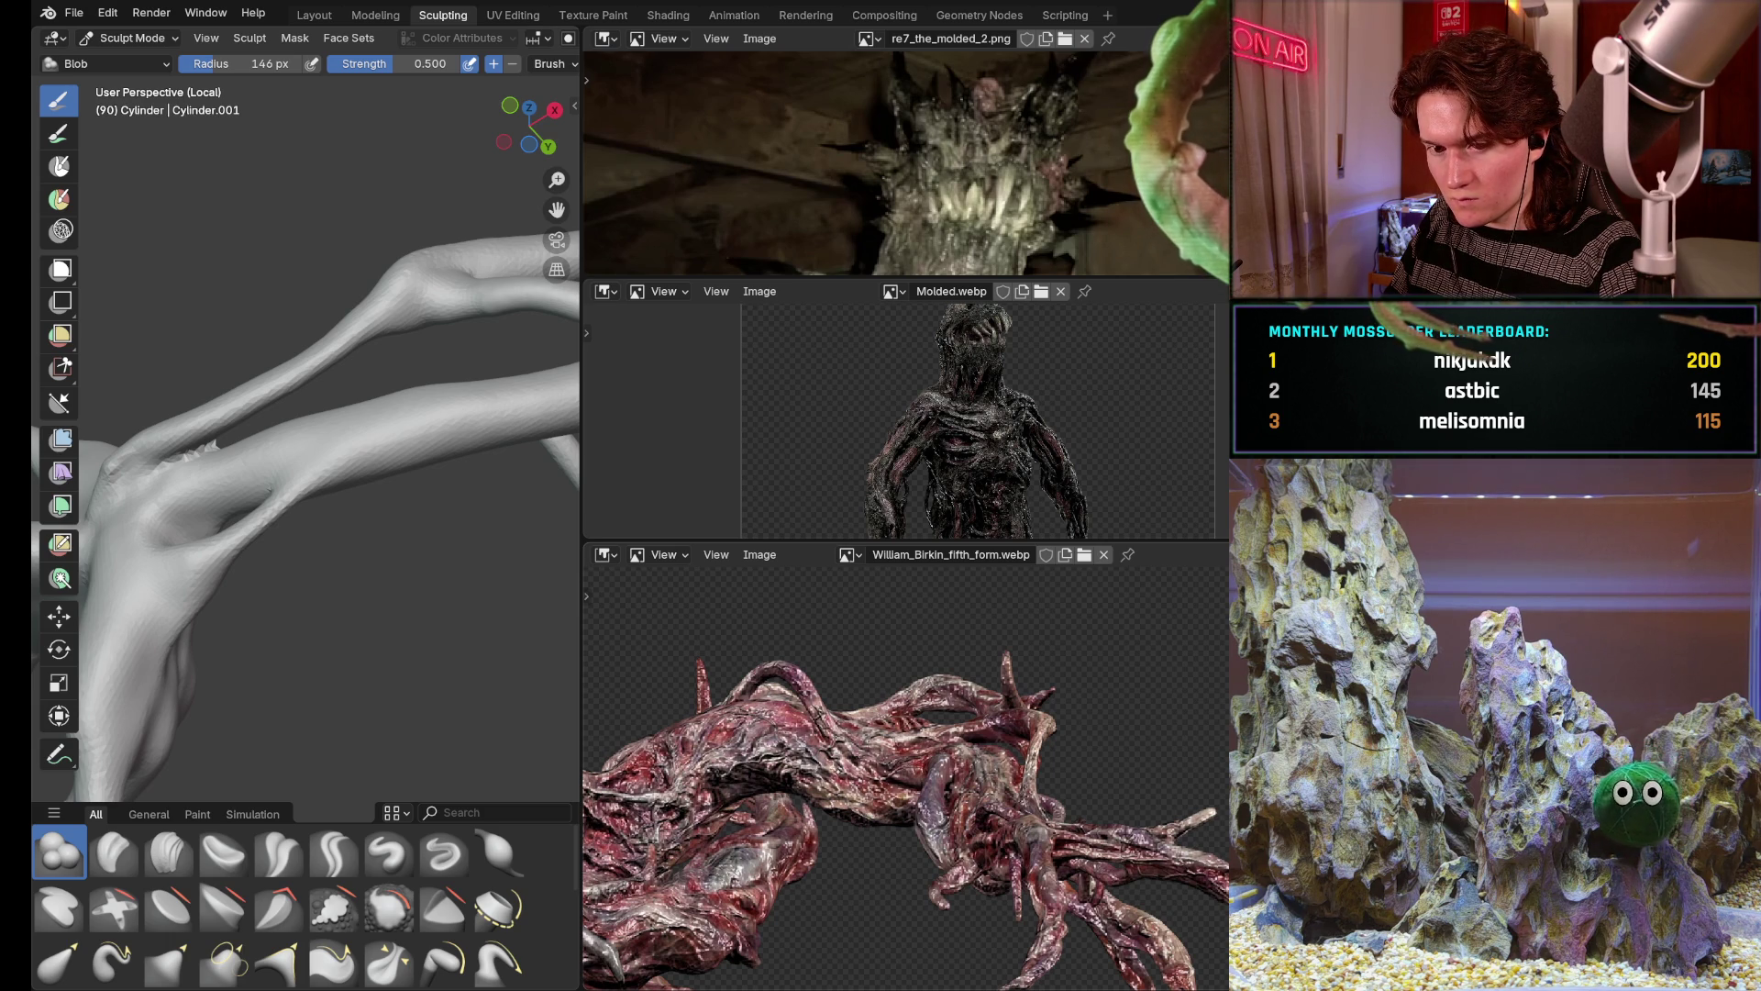
{"action": "middle_click_drag", "start_coordinate": [877, 696], "coordinate": [877, 633]}
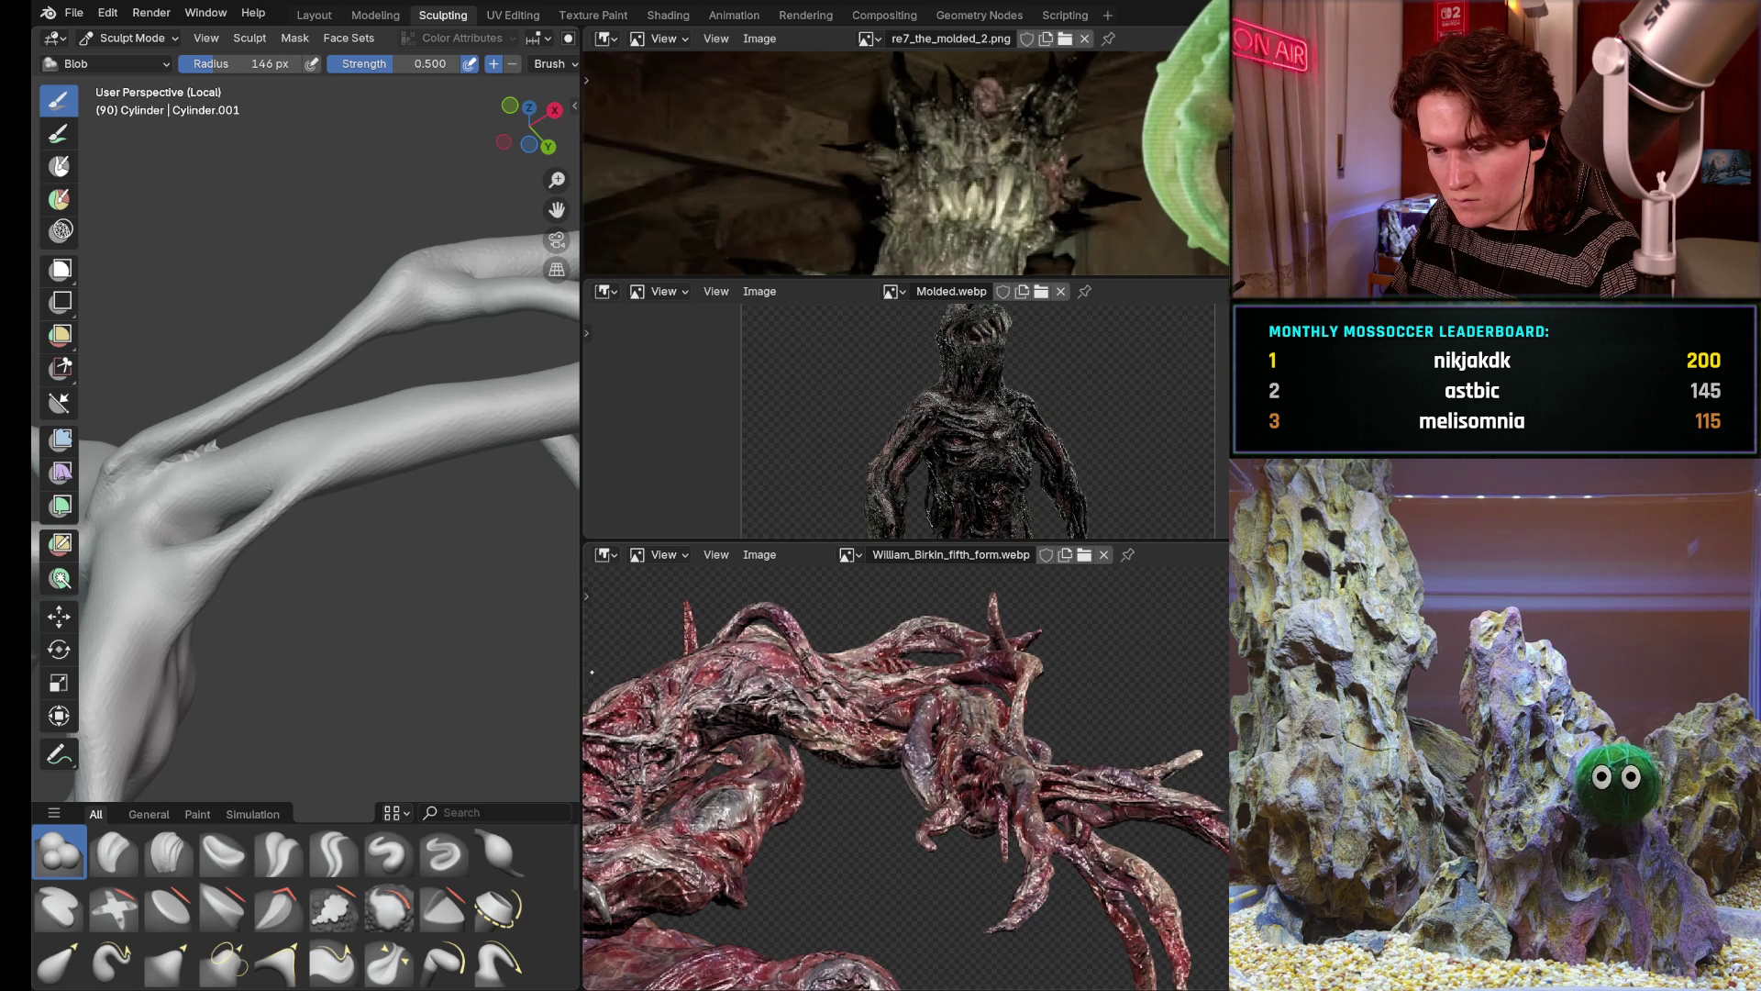
{"action": "scroll", "coordinate": [894, 770], "scroll_direction": "up", "scroll_amount": 1}
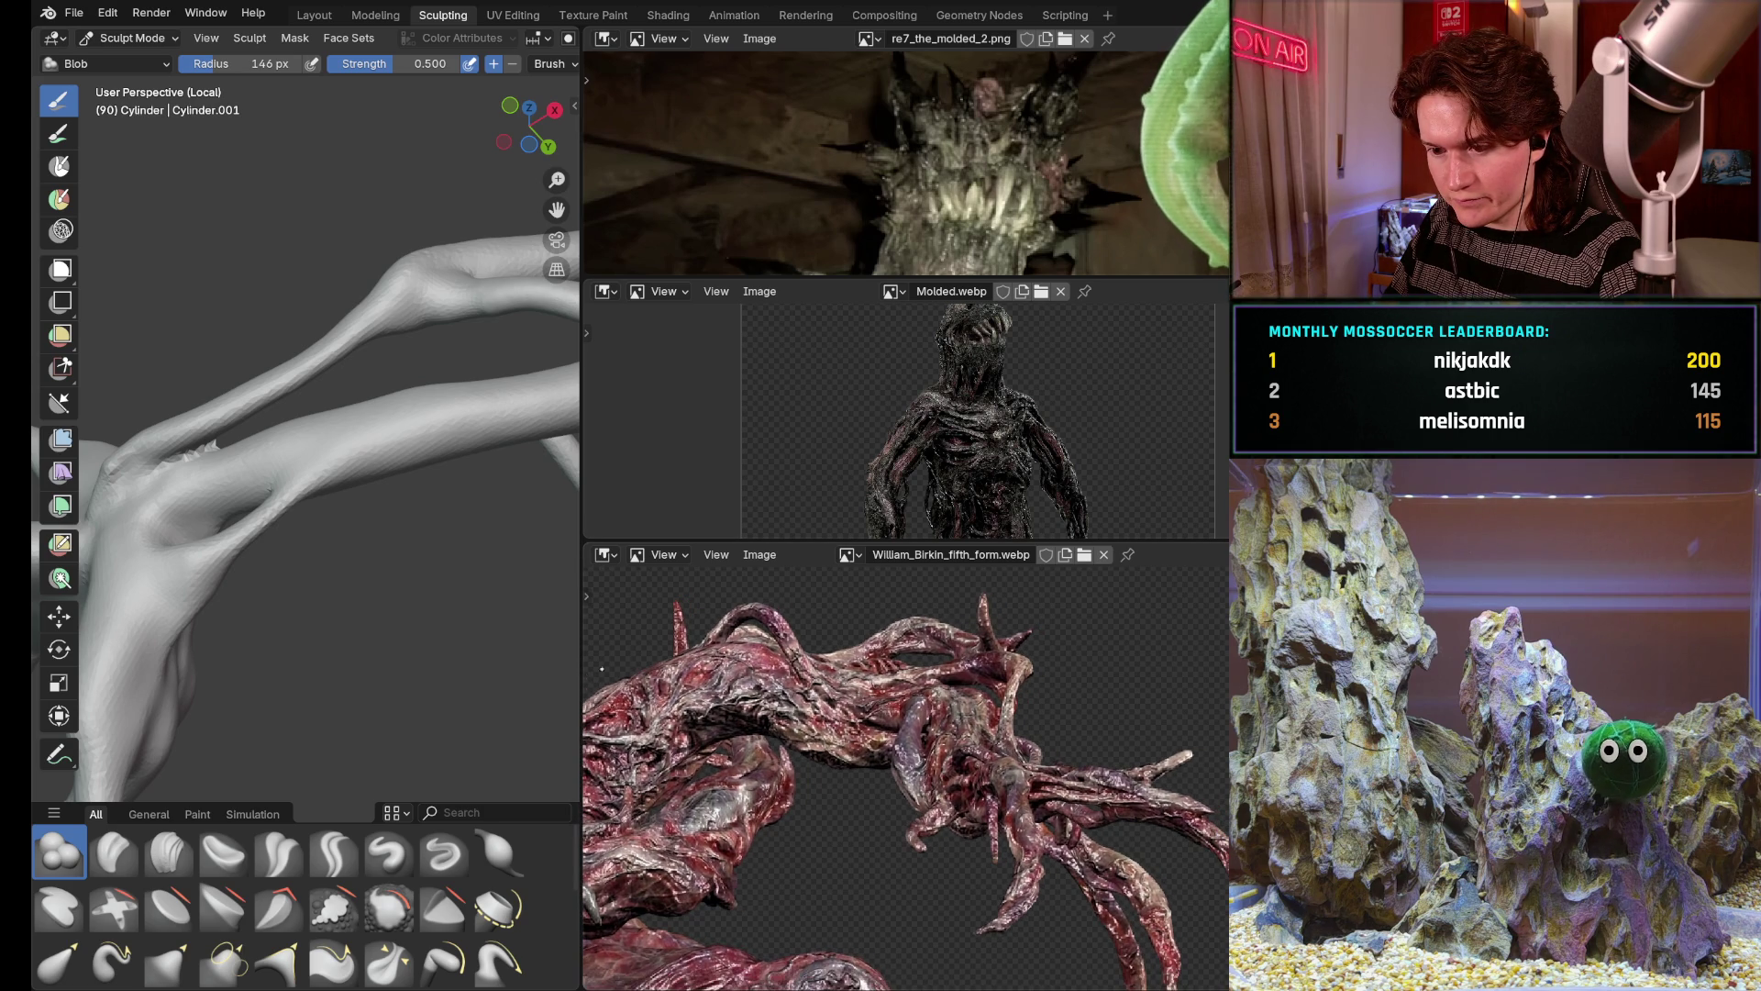
{"action": "left_click_drag", "start_coordinate": [582, 414], "coordinate": [1059, 413]}
{"action": "scroll", "coordinate": [1143, 757], "scroll_direction": "up", "scroll_amount": 4}
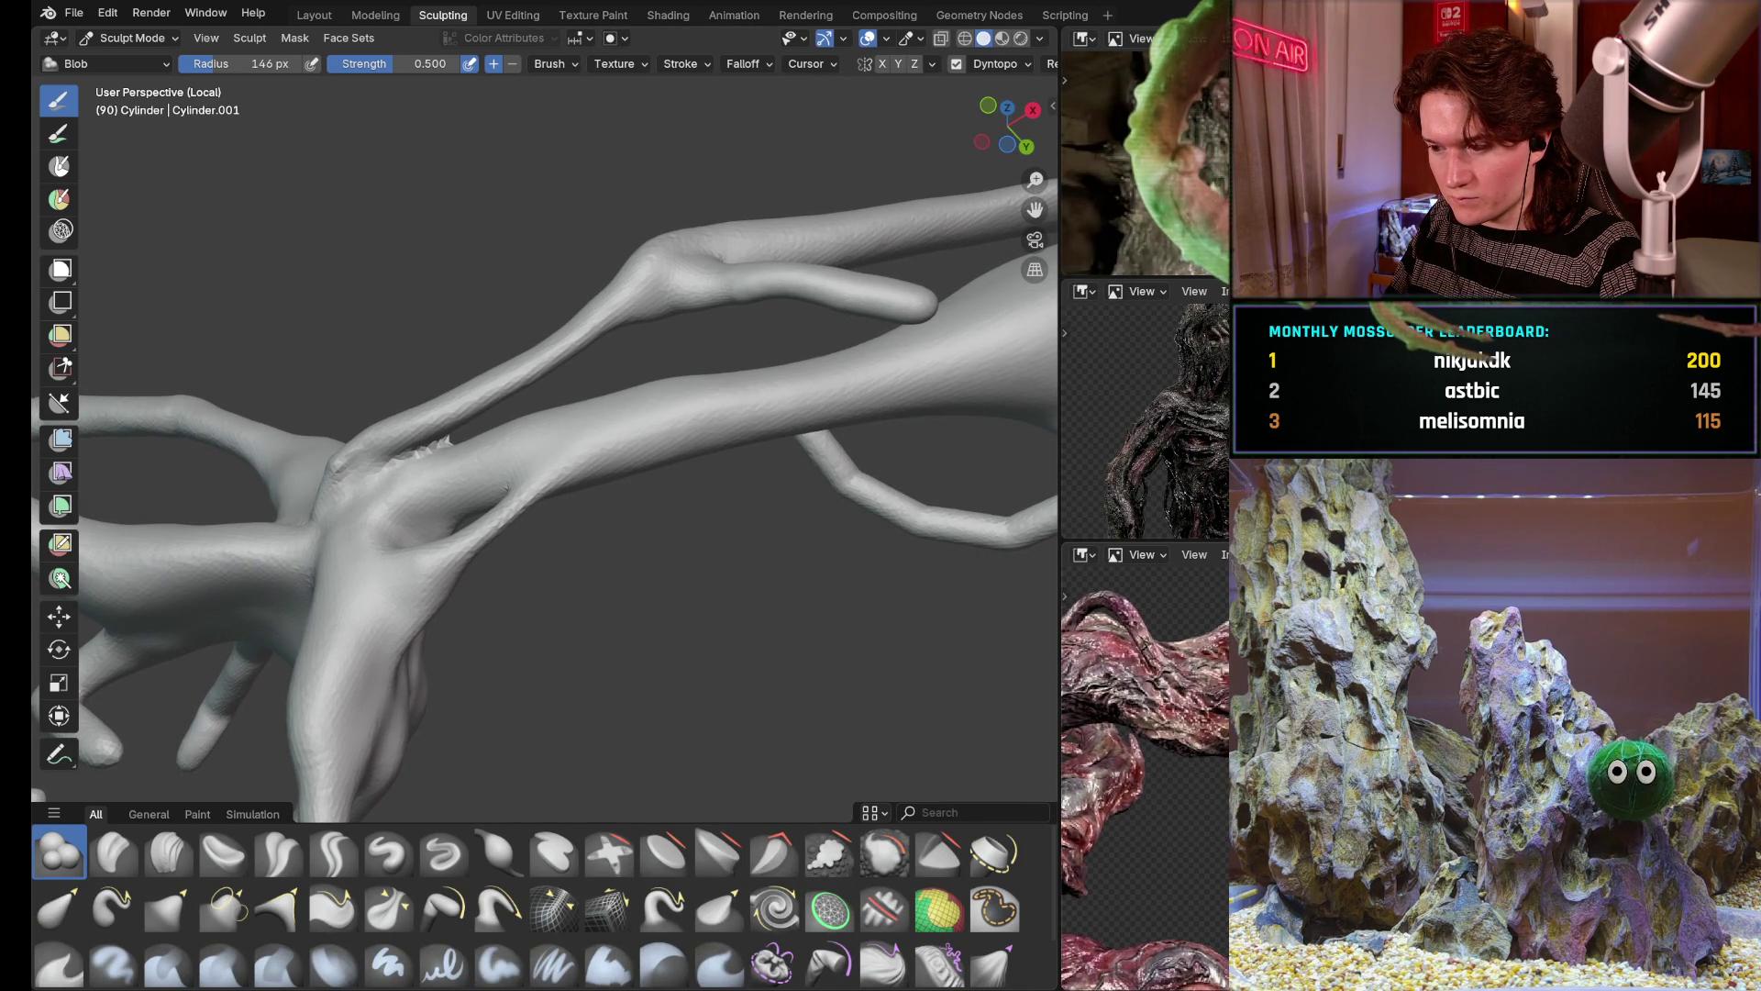
Widen the sculpting view further and reduce the Blob brush radius to 116 px
{"action": "left_click_drag", "start_coordinate": [1059, 477], "coordinate": [1198, 476]}
{"action": "mouse_move", "coordinate": [716, 474]}
{"action": "middle_mouse_down"}
{"action": "mouse_move", "coordinate": [719, 493]}
{"action": "mouse_move", "coordinate": [779, 511]}
{"action": "middle_mouse_up"}
{"action": "mouse_move", "coordinate": [830, 598]}
{"action": "middle_mouse_down"}
{"action": "mouse_move", "coordinate": [854, 633]}
{"action": "mouse_move", "coordinate": [850, 485]}
{"action": "mouse_move", "coordinate": [753, 462]}
{"action": "mouse_move", "coordinate": [885, 476]}
{"action": "mouse_move", "coordinate": [803, 601]}
{"action": "middle_mouse_up"}
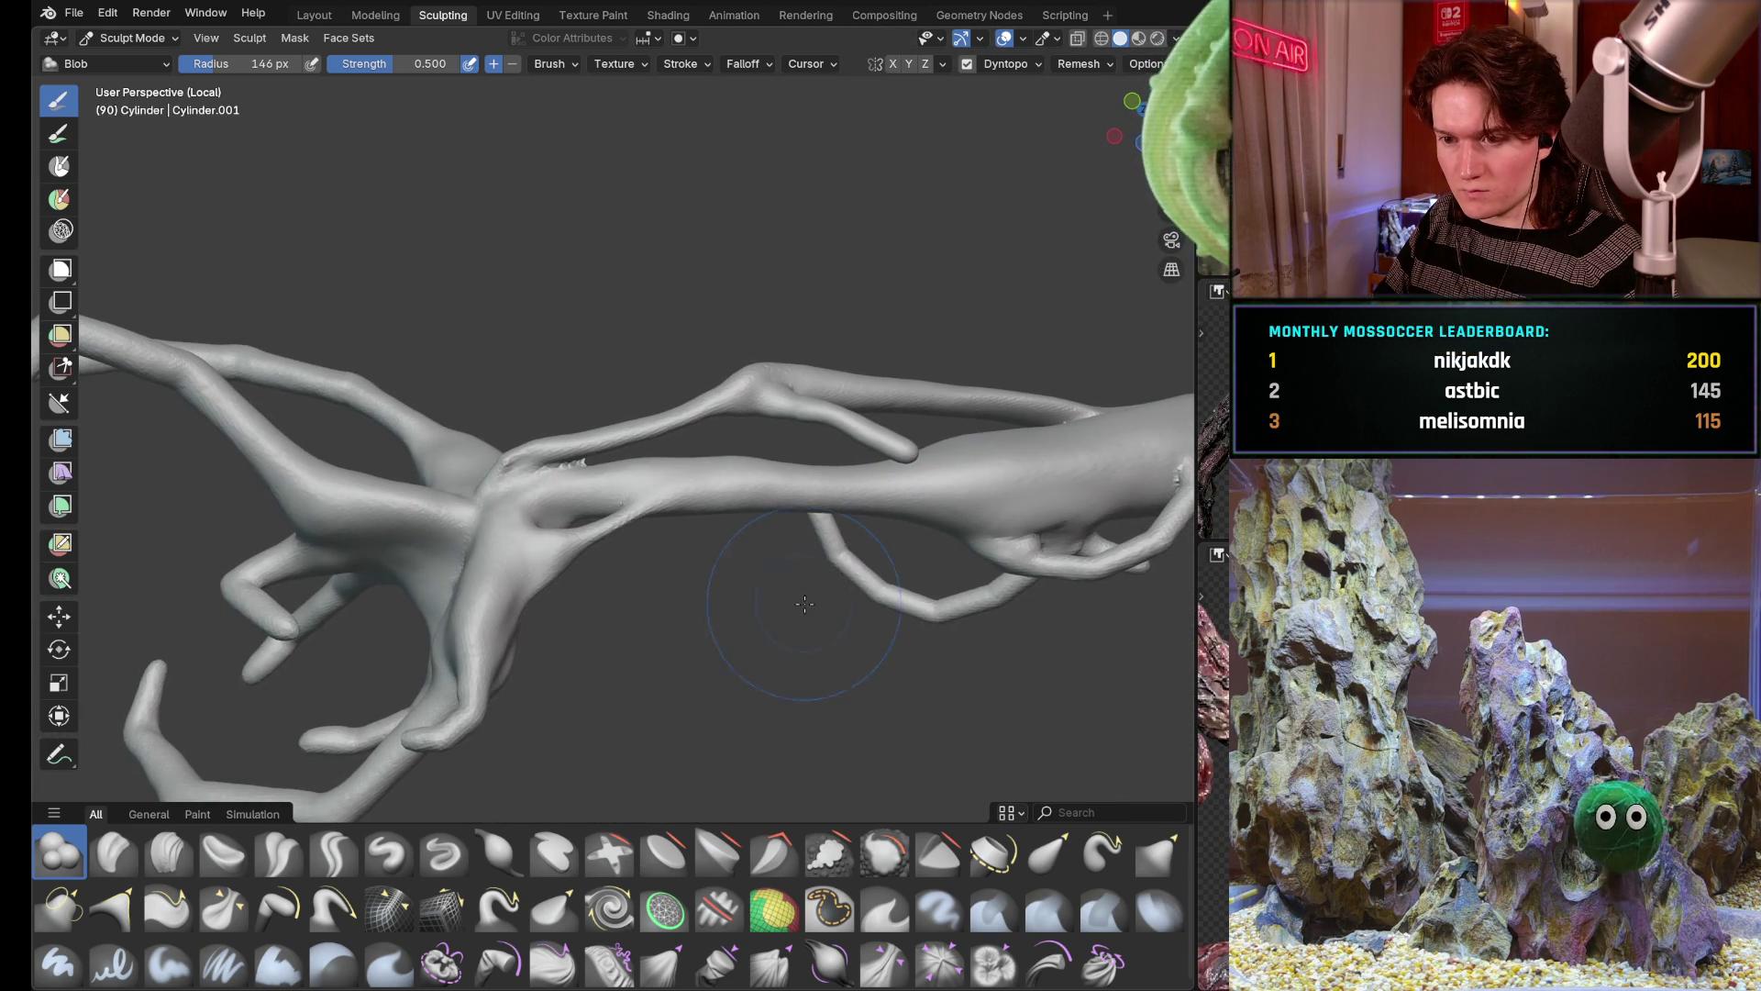
{"action": "mouse_move", "coordinate": [854, 532]}
{"action": "middle_mouse_down"}
{"action": "mouse_move", "coordinate": [841, 584]}
{"action": "mouse_move", "coordinate": [832, 427]}
{"action": "mouse_move", "coordinate": [812, 454]}
{"action": "mouse_move", "coordinate": [888, 488]}
{"action": "mouse_move", "coordinate": [755, 468]}
{"action": "middle_mouse_up"}
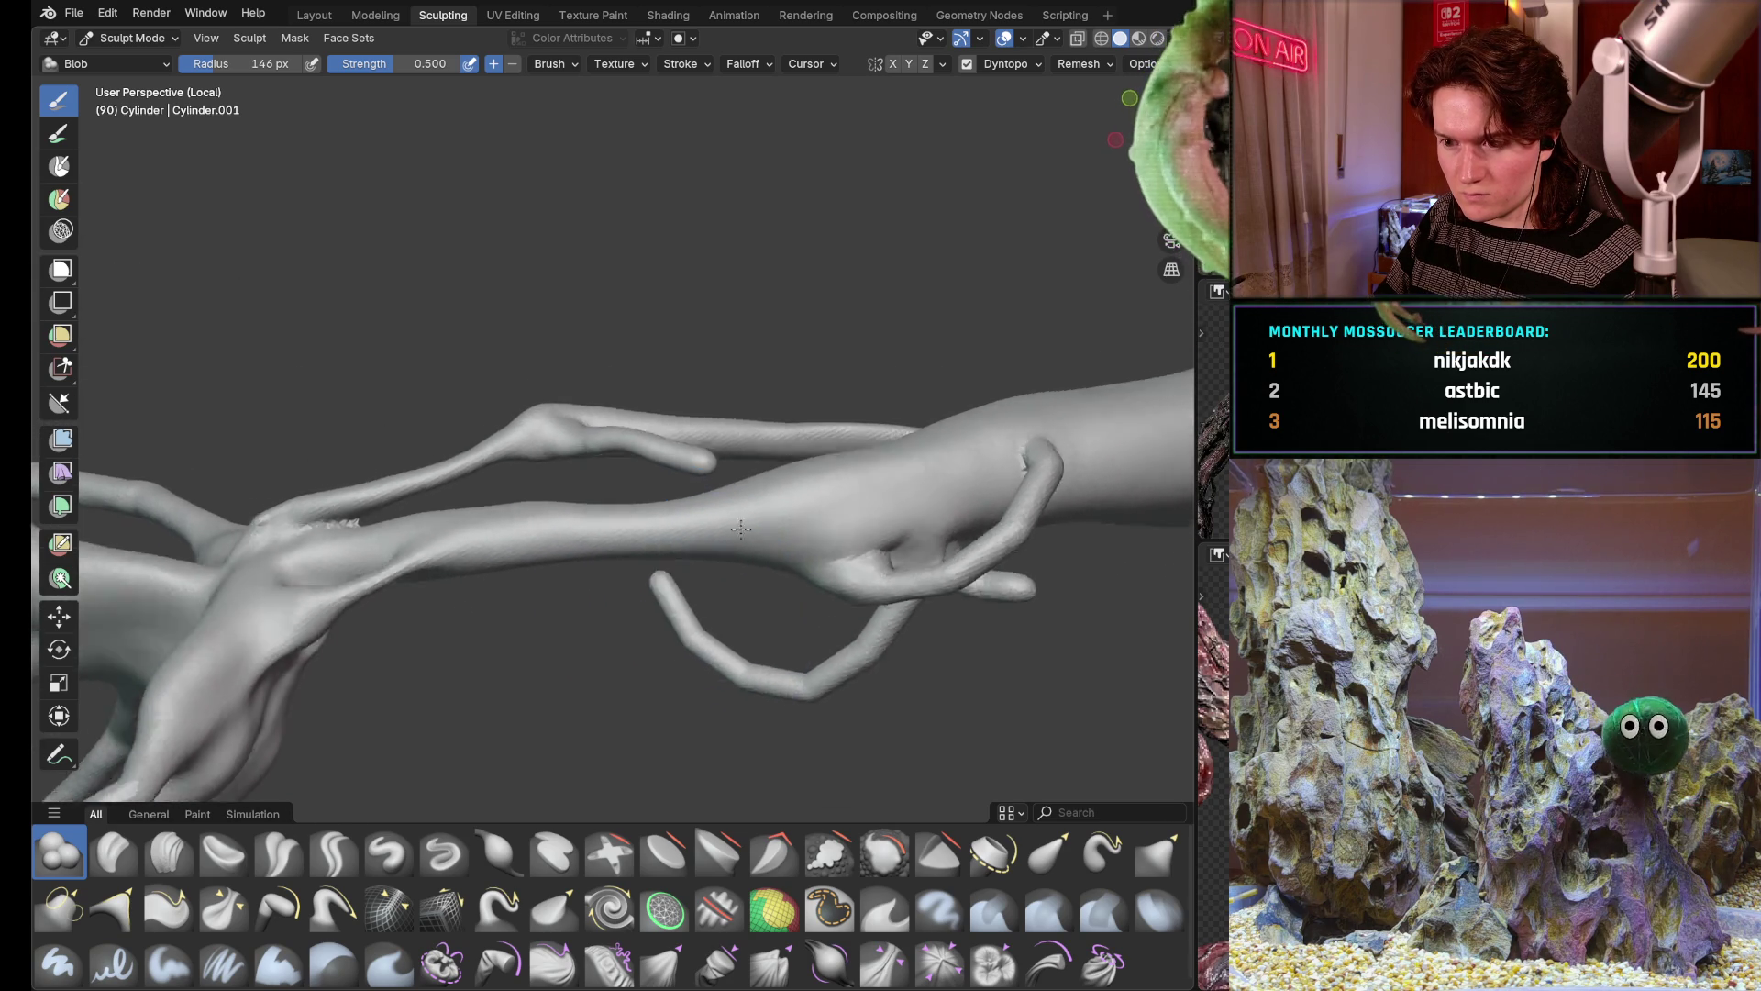
{"action": "scroll", "coordinate": [771, 461], "scroll_direction": "up", "scroll_amount": 3}
{"action": "scroll", "coordinate": [792, 459], "scroll_direction": "up", "scroll_amount": 2}
{"action": "mouse_move", "coordinate": [798, 458]}
{"action": "middle_mouse_down"}
{"action": "mouse_move", "coordinate": [749, 454]}
{"action": "mouse_move", "coordinate": [645, 509]}
{"action": "middle_mouse_up"}
{"action": "scroll", "coordinate": [739, 439], "scroll_direction": "up", "scroll_amount": 3}
{"action": "key", "text": "bracketleft"}
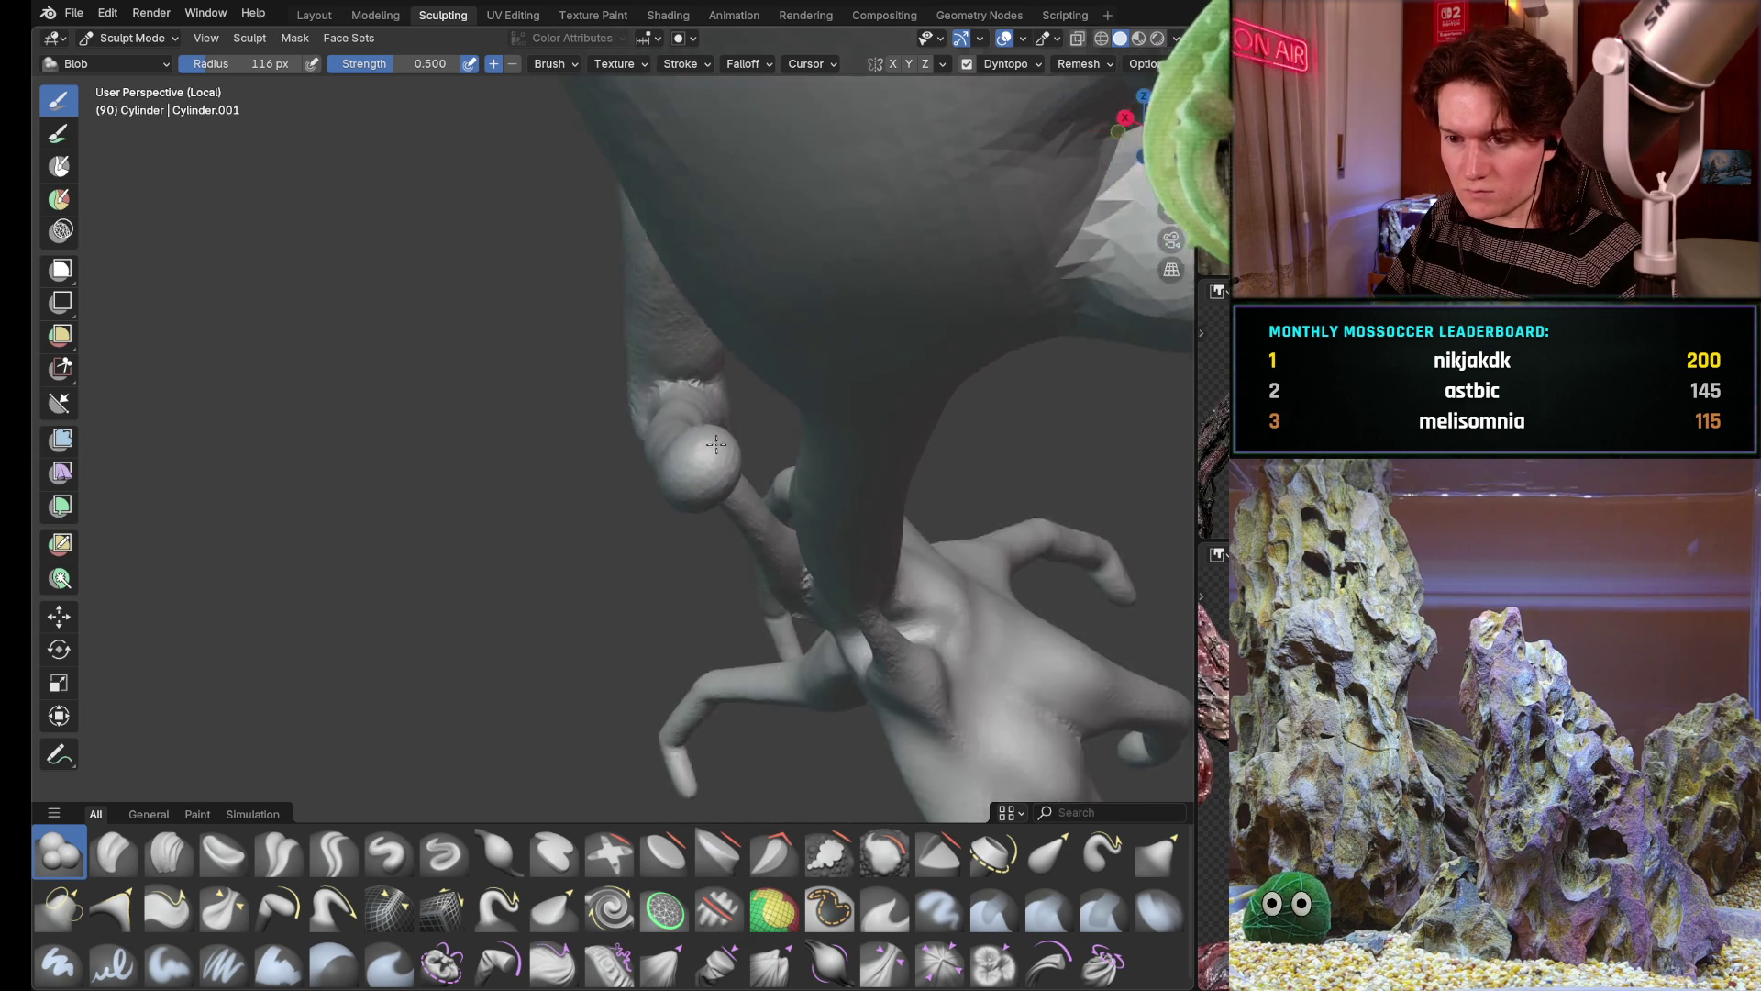
{"action": "scroll", "coordinate": [721, 450], "scroll_direction": "up", "scroll_amount": 5}
Orbit around the blob knob and back out to view the whole sculpture with the arm horizontal
{"action": "middle_click_drag", "start_coordinate": [693, 459], "coordinate": [499, 607]}
{"action": "mouse_move", "coordinate": [1017, 339]}
{"action": "middle_mouse_down"}
{"action": "mouse_move", "coordinate": [509, 578]}
{"action": "mouse_move", "coordinate": [633, 496]}
{"action": "mouse_move", "coordinate": [634, 540]}
{"action": "mouse_move", "coordinate": [771, 455]}
{"action": "mouse_move", "coordinate": [919, 395]}
{"action": "mouse_move", "coordinate": [894, 386]}
{"action": "mouse_move", "coordinate": [913, 411]}
{"action": "middle_mouse_up"}
{"action": "scroll", "coordinate": [633, 540], "scroll_direction": "down", "scroll_amount": 4}
{"action": "scroll", "coordinate": [770, 454], "scroll_direction": "down", "scroll_amount": 4}
{"action": "scroll", "coordinate": [921, 395], "scroll_direction": "up", "scroll_amount": 3}
{"action": "scroll", "coordinate": [909, 392], "scroll_direction": "up", "scroll_amount": 3}
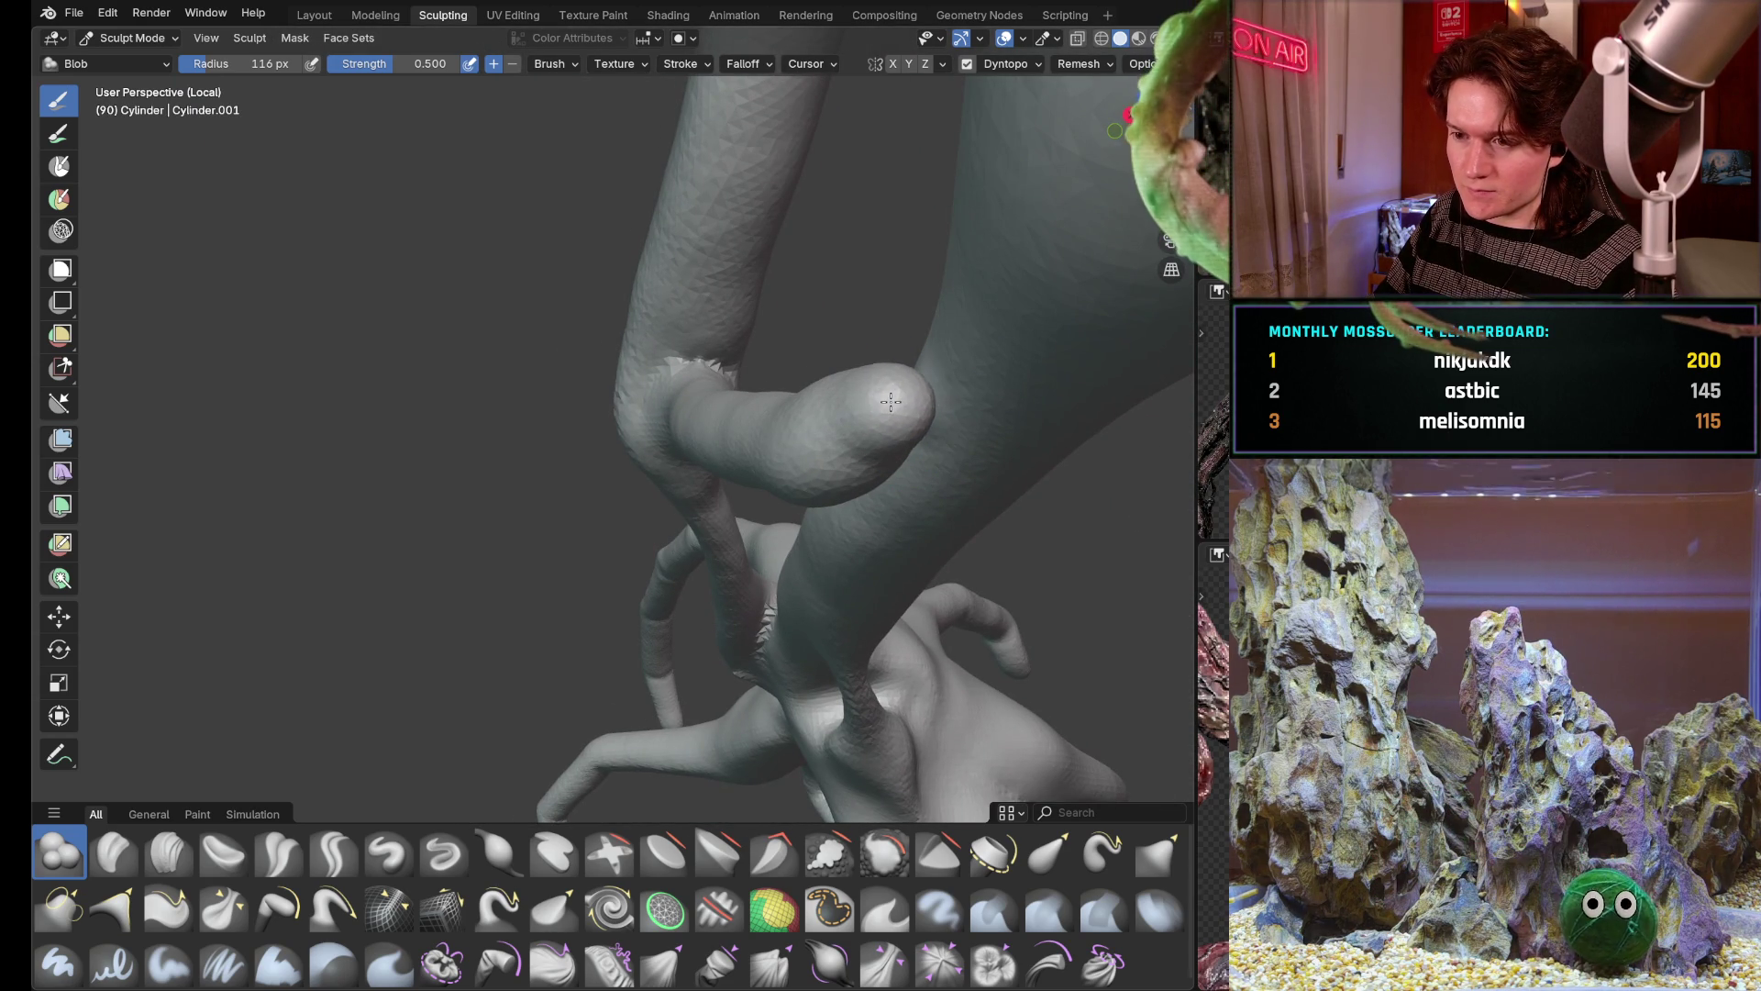
{"action": "middle_click_drag", "start_coordinate": [890, 401], "coordinate": [870, 283]}
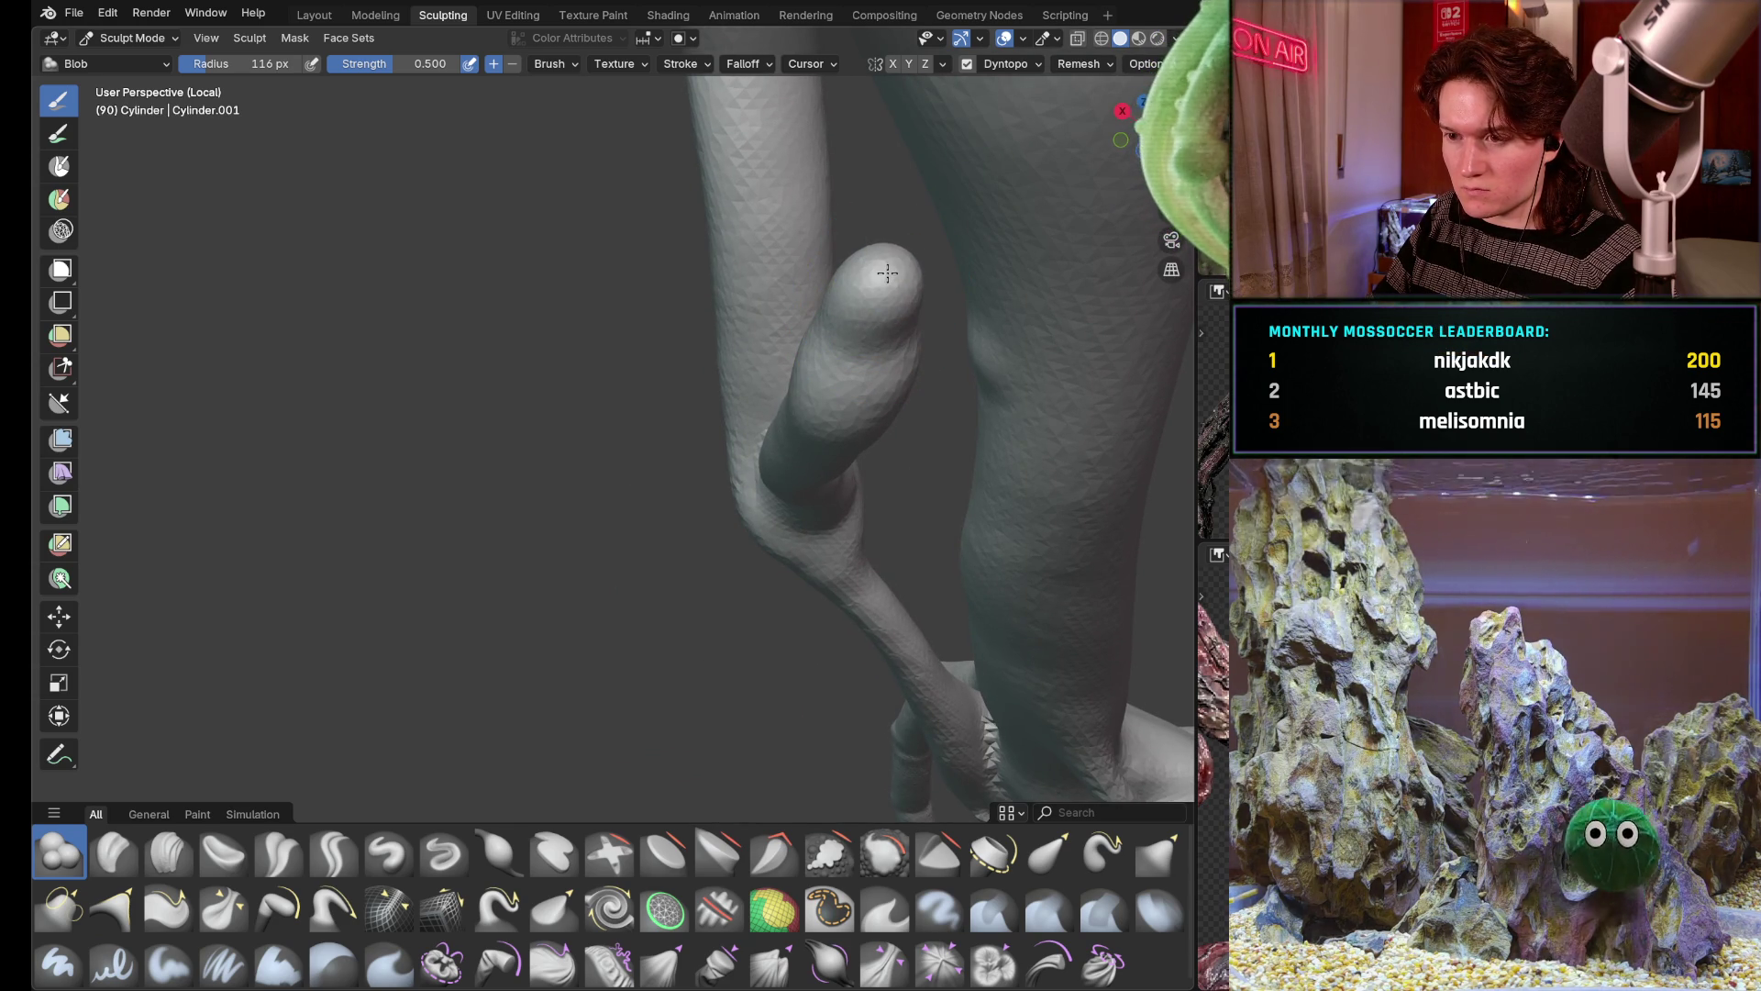
{"action": "middle_click_drag", "start_coordinate": [888, 276], "coordinate": [937, 269]}
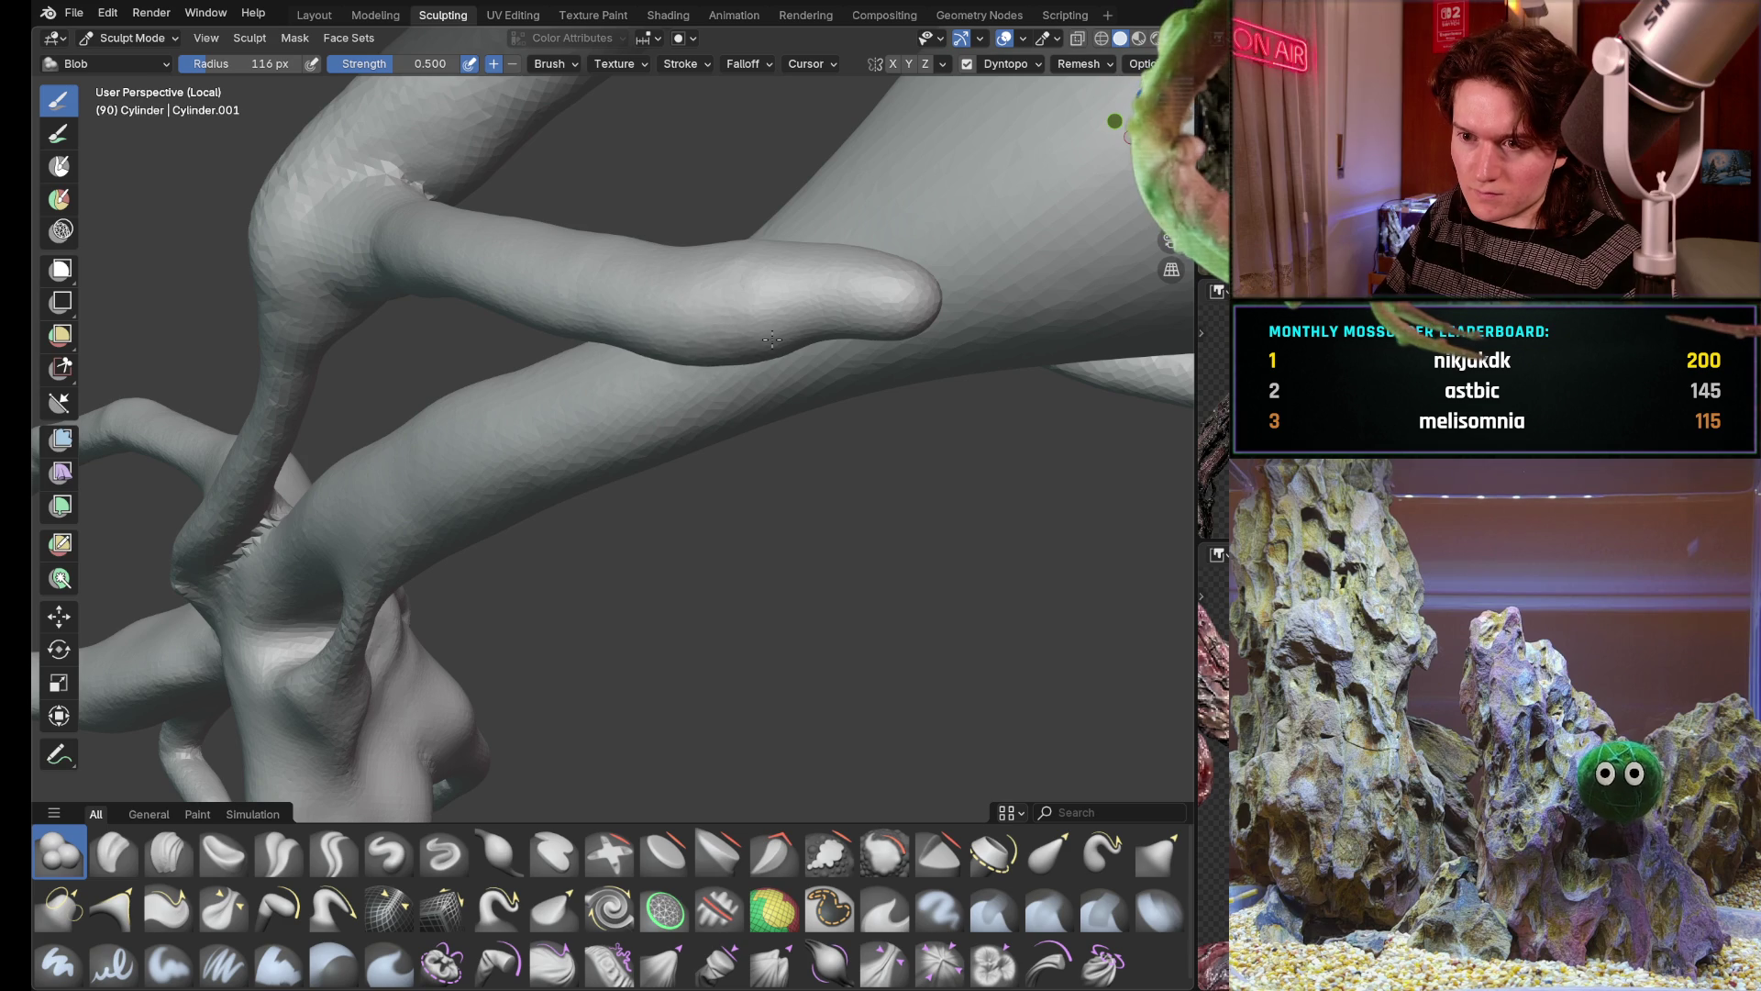
{"action": "middle_click_drag", "start_coordinate": [772, 341], "coordinate": [795, 260]}
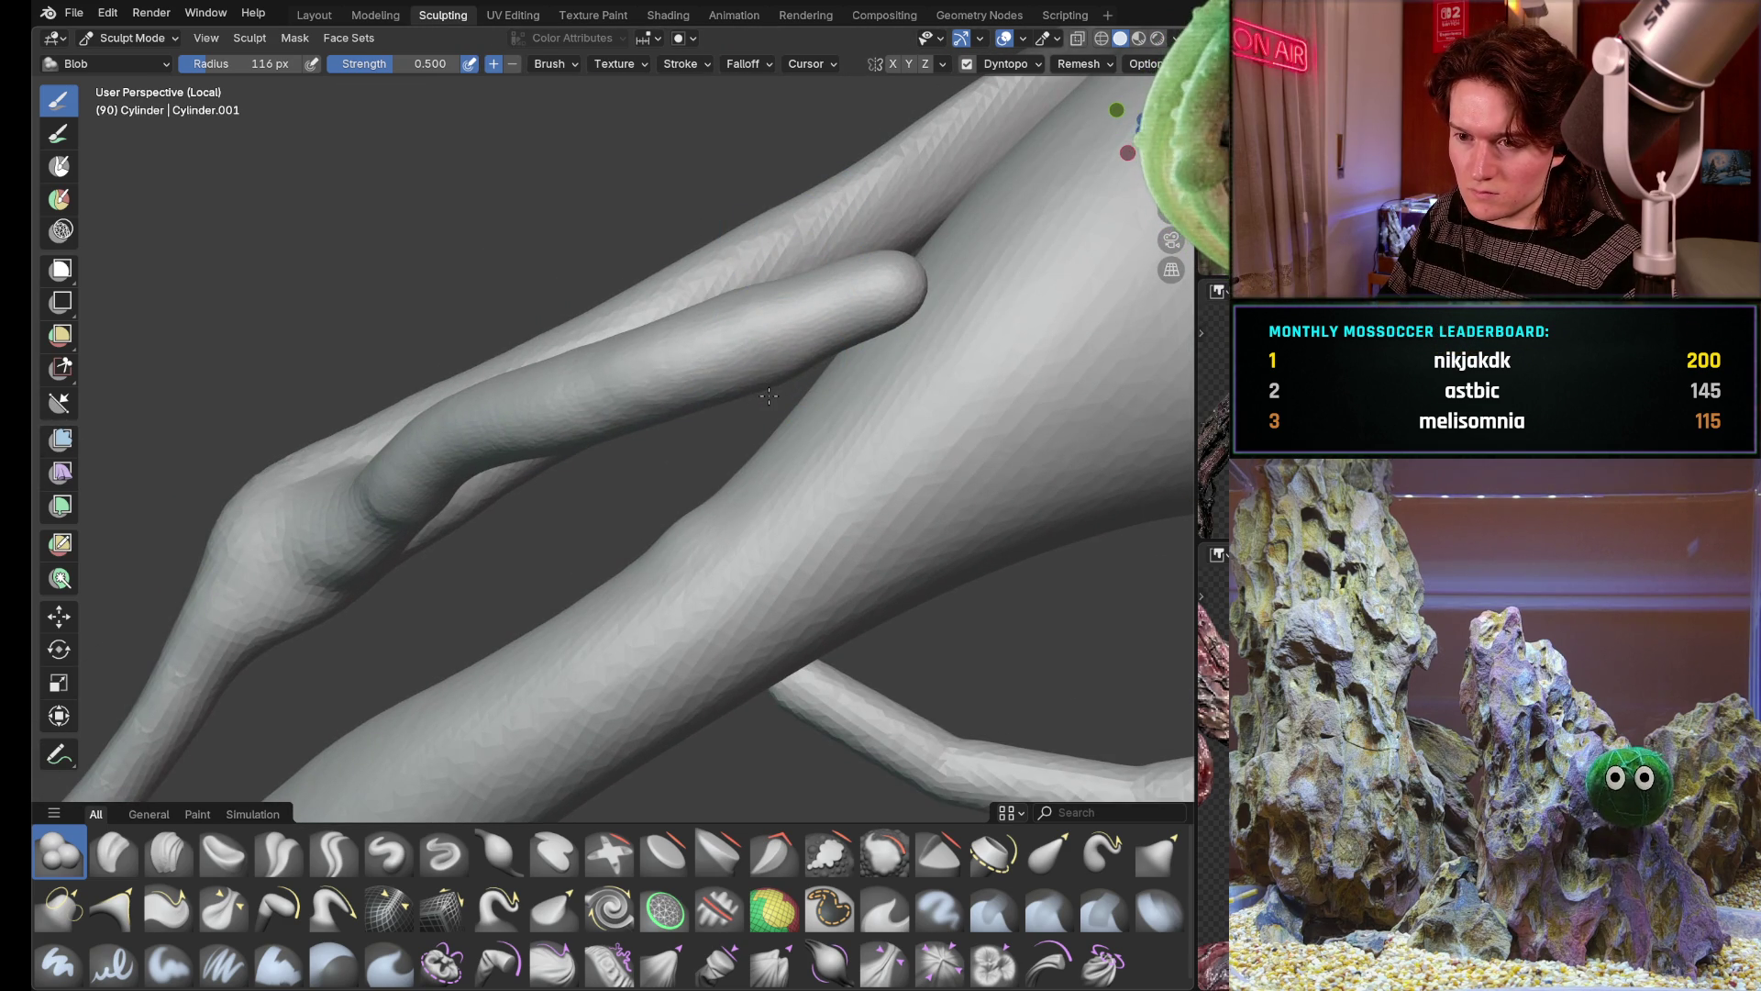
{"action": "middle_click_drag", "start_coordinate": [768, 397], "coordinate": [787, 386]}
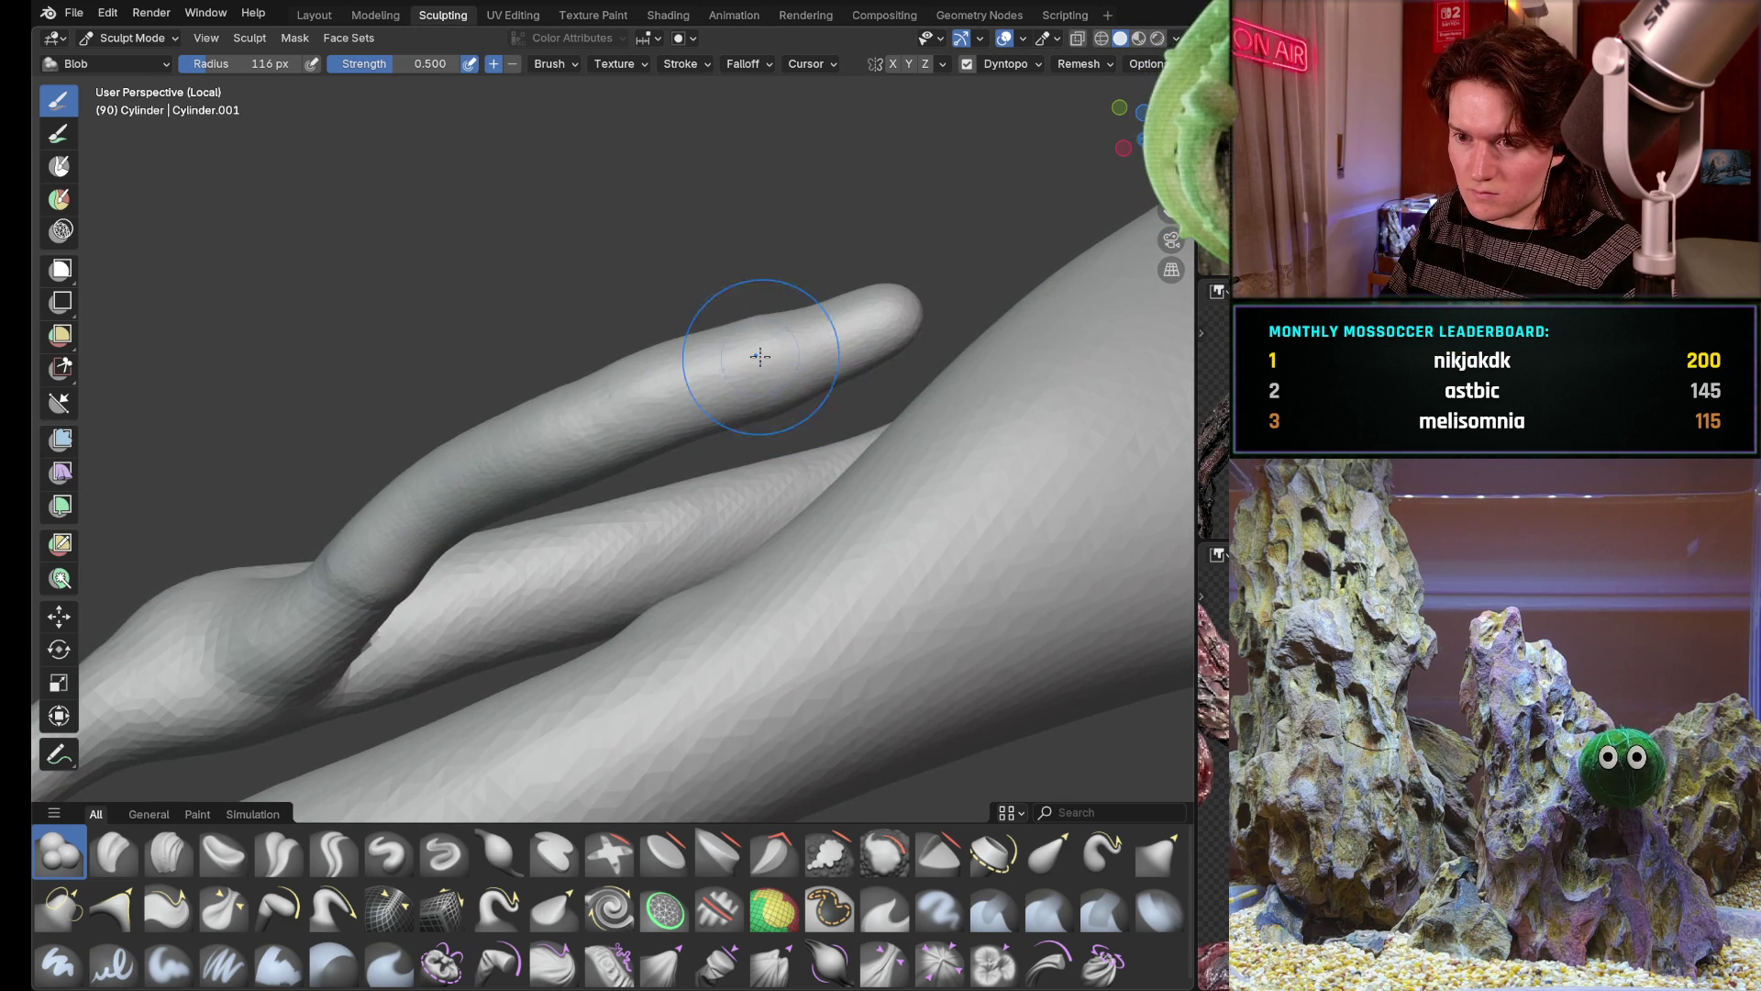
{"action": "mouse_move", "coordinate": [431, 487]}
{"action": "middle_mouse_down"}
{"action": "mouse_move", "coordinate": [769, 344]}
{"action": "mouse_move", "coordinate": [619, 351]}
{"action": "middle_mouse_up"}
{"action": "scroll", "coordinate": [565, 356], "scroll_direction": "up", "scroll_amount": 4}
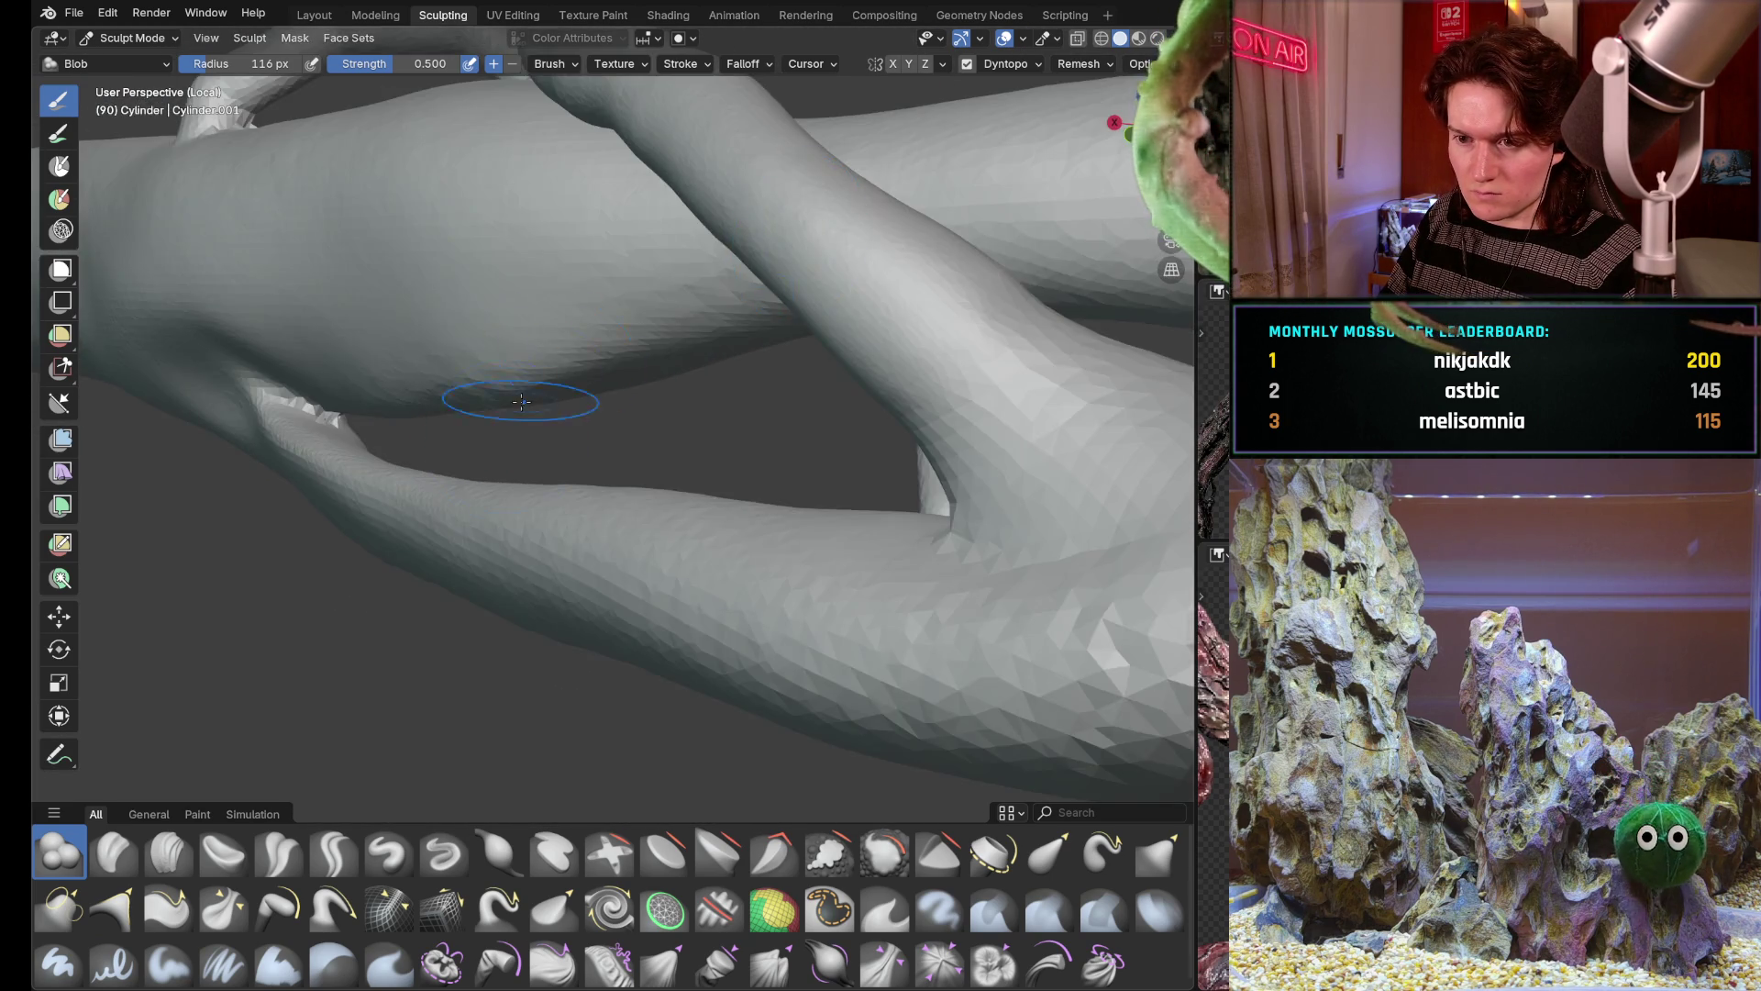
{"action": "scroll", "coordinate": [564, 357], "scroll_direction": "down", "scroll_amount": 6}
{"action": "middle_click_drag", "start_coordinate": [564, 357], "coordinate": [535, 289]}
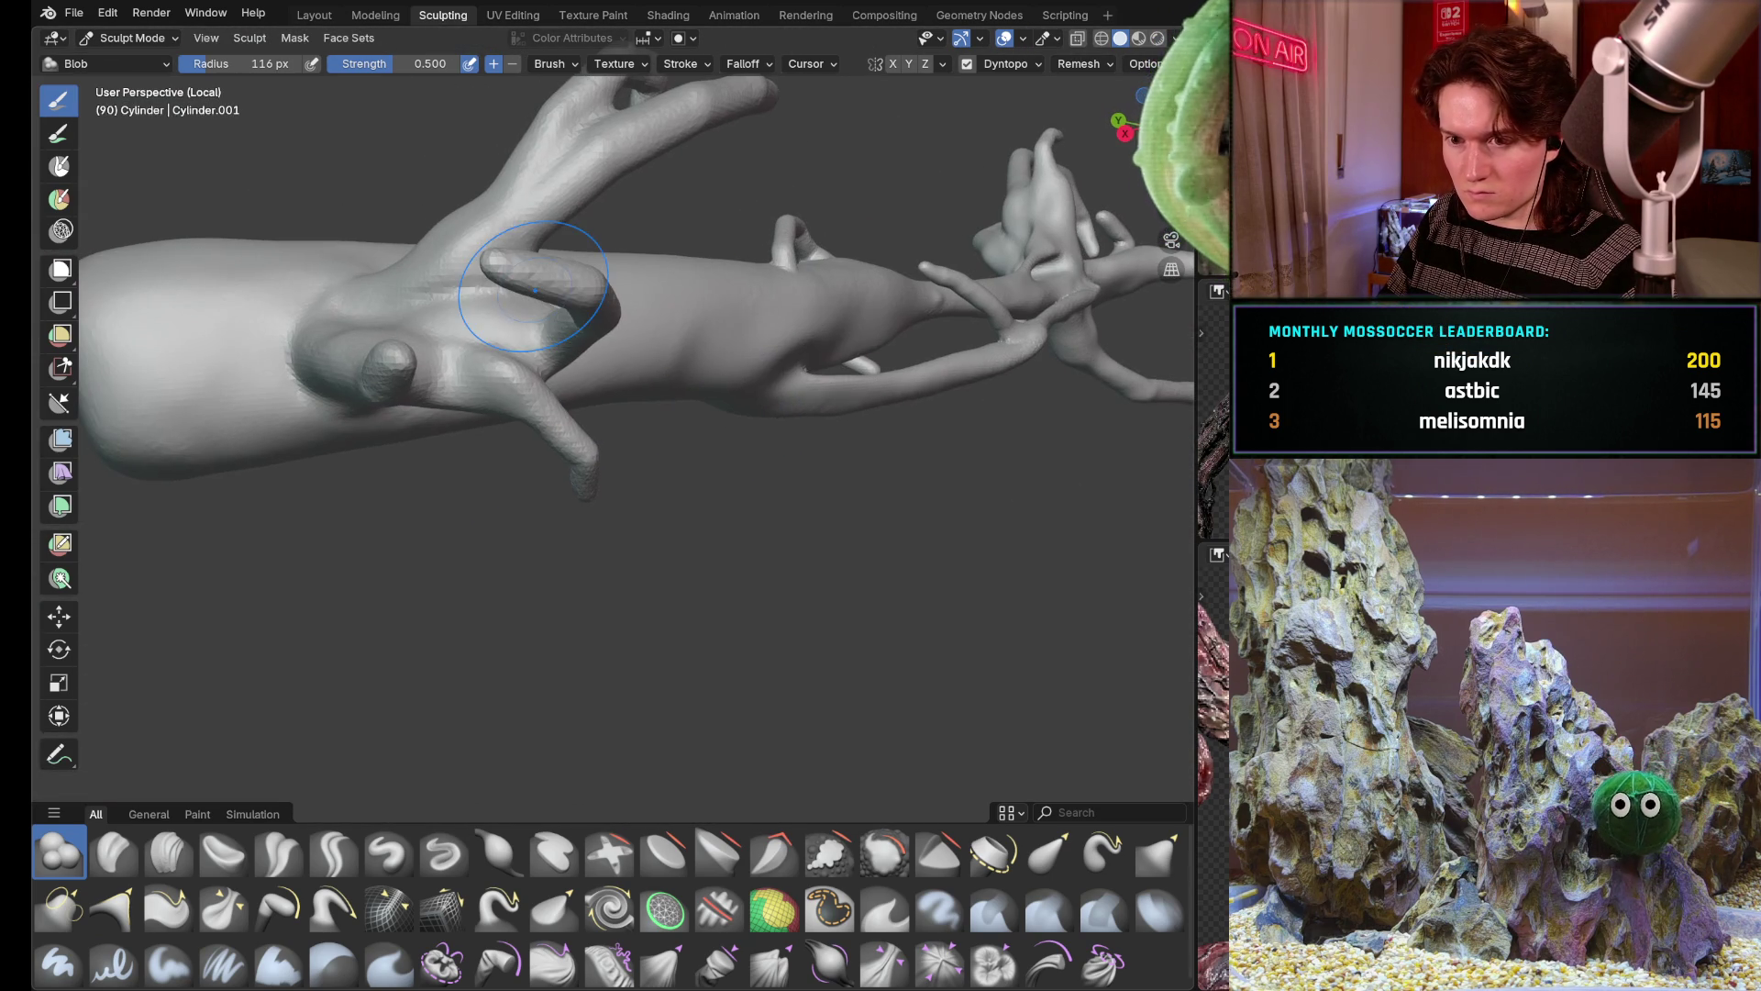
{"action": "mouse_move", "coordinate": [647, 317]}
{"action": "middle_mouse_down"}
{"action": "mouse_move", "coordinate": [624, 401]}
{"action": "mouse_move", "coordinate": [551, 344]}
{"action": "mouse_move", "coordinate": [718, 592]}
{"action": "middle_mouse_up"}
{"action": "scroll", "coordinate": [718, 592], "scroll_direction": "up", "scroll_amount": 3}
{"action": "scroll", "coordinate": [729, 482], "scroll_direction": "up", "scroll_amount": 3}
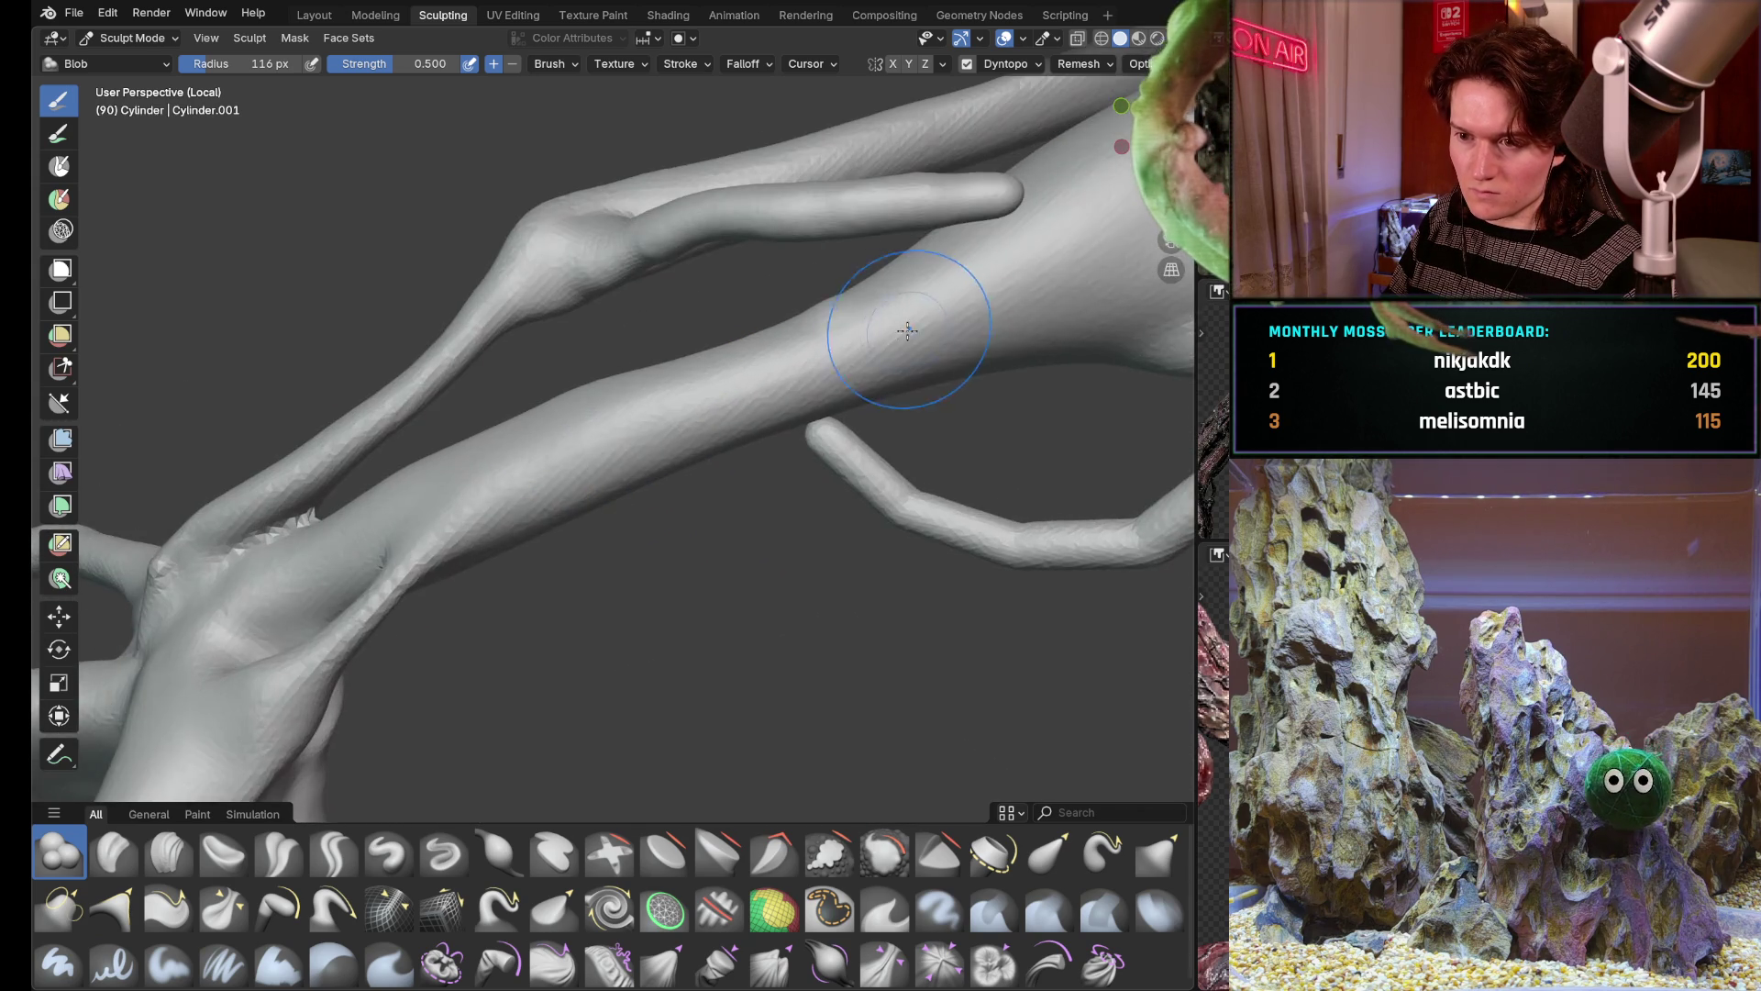
{"action": "scroll", "coordinate": [745, 417], "scroll_direction": "up", "scroll_amount": 2}
{"action": "scroll", "coordinate": [744, 417], "scroll_direction": "up", "scroll_amount": 1}
{"action": "scroll", "coordinate": [765, 381], "scroll_direction": "up", "scroll_amount": 2}
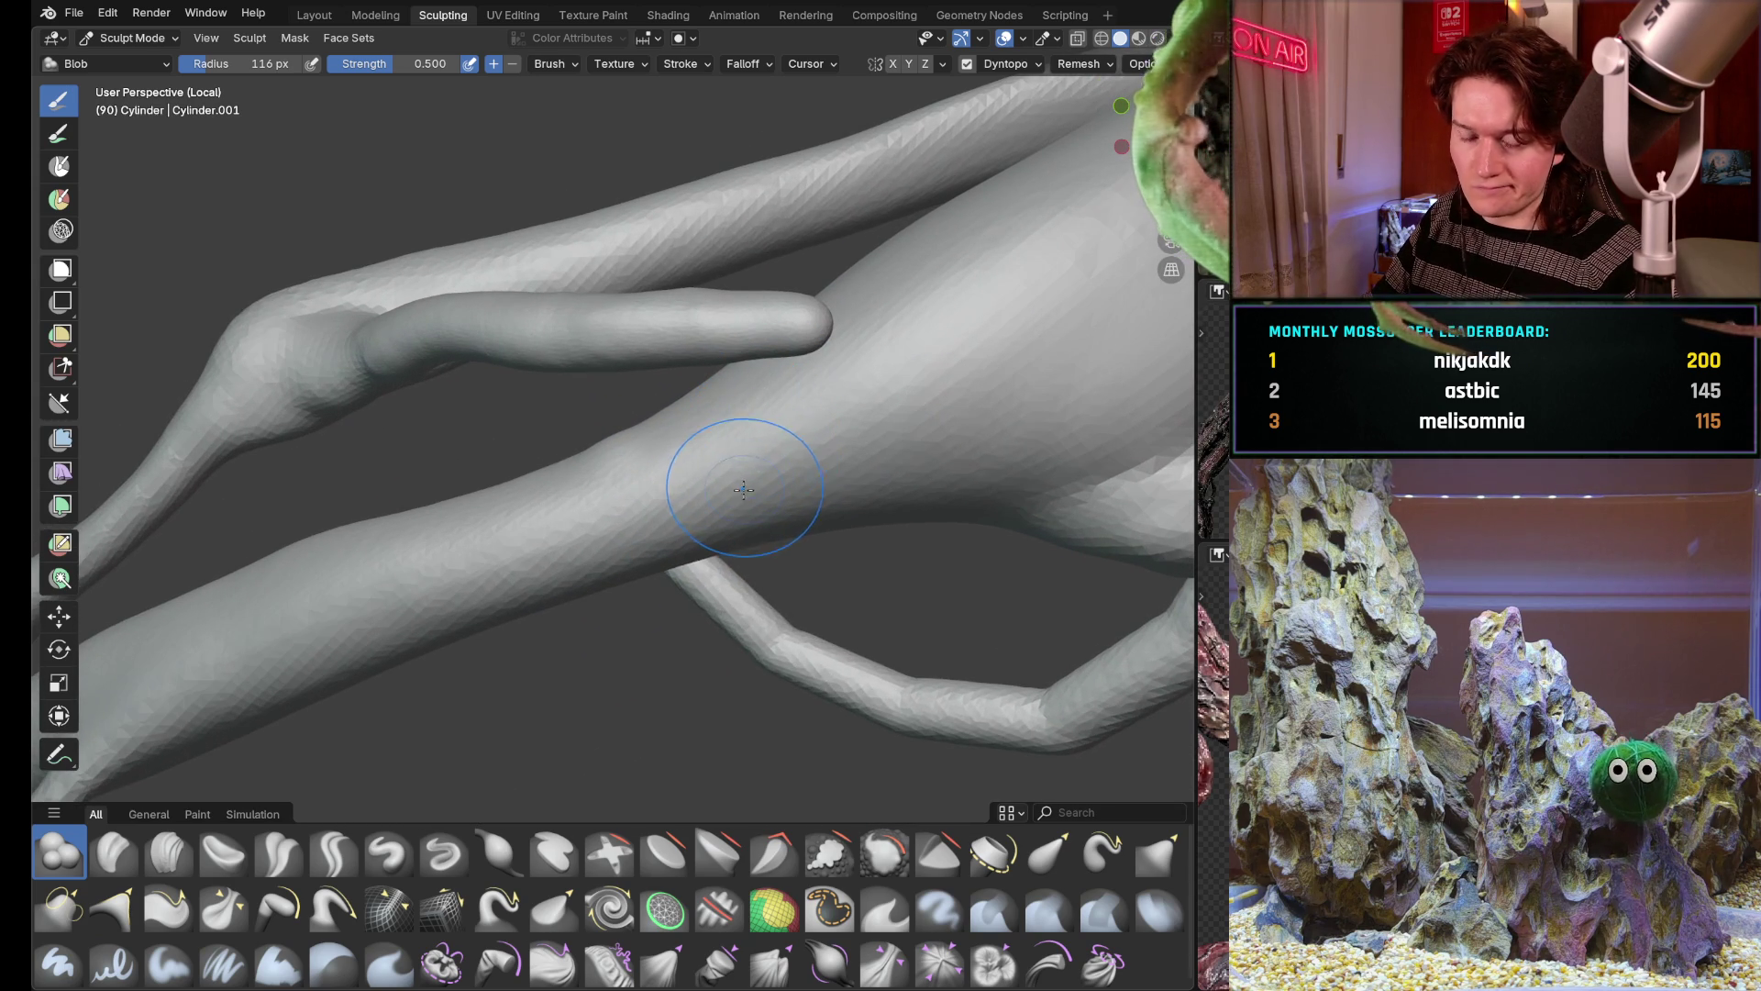
{"action": "scroll", "coordinate": [752, 360], "scroll_direction": "down", "scroll_amount": 5}
{"action": "scroll", "coordinate": [753, 359], "scroll_direction": "down", "scroll_amount": 3}
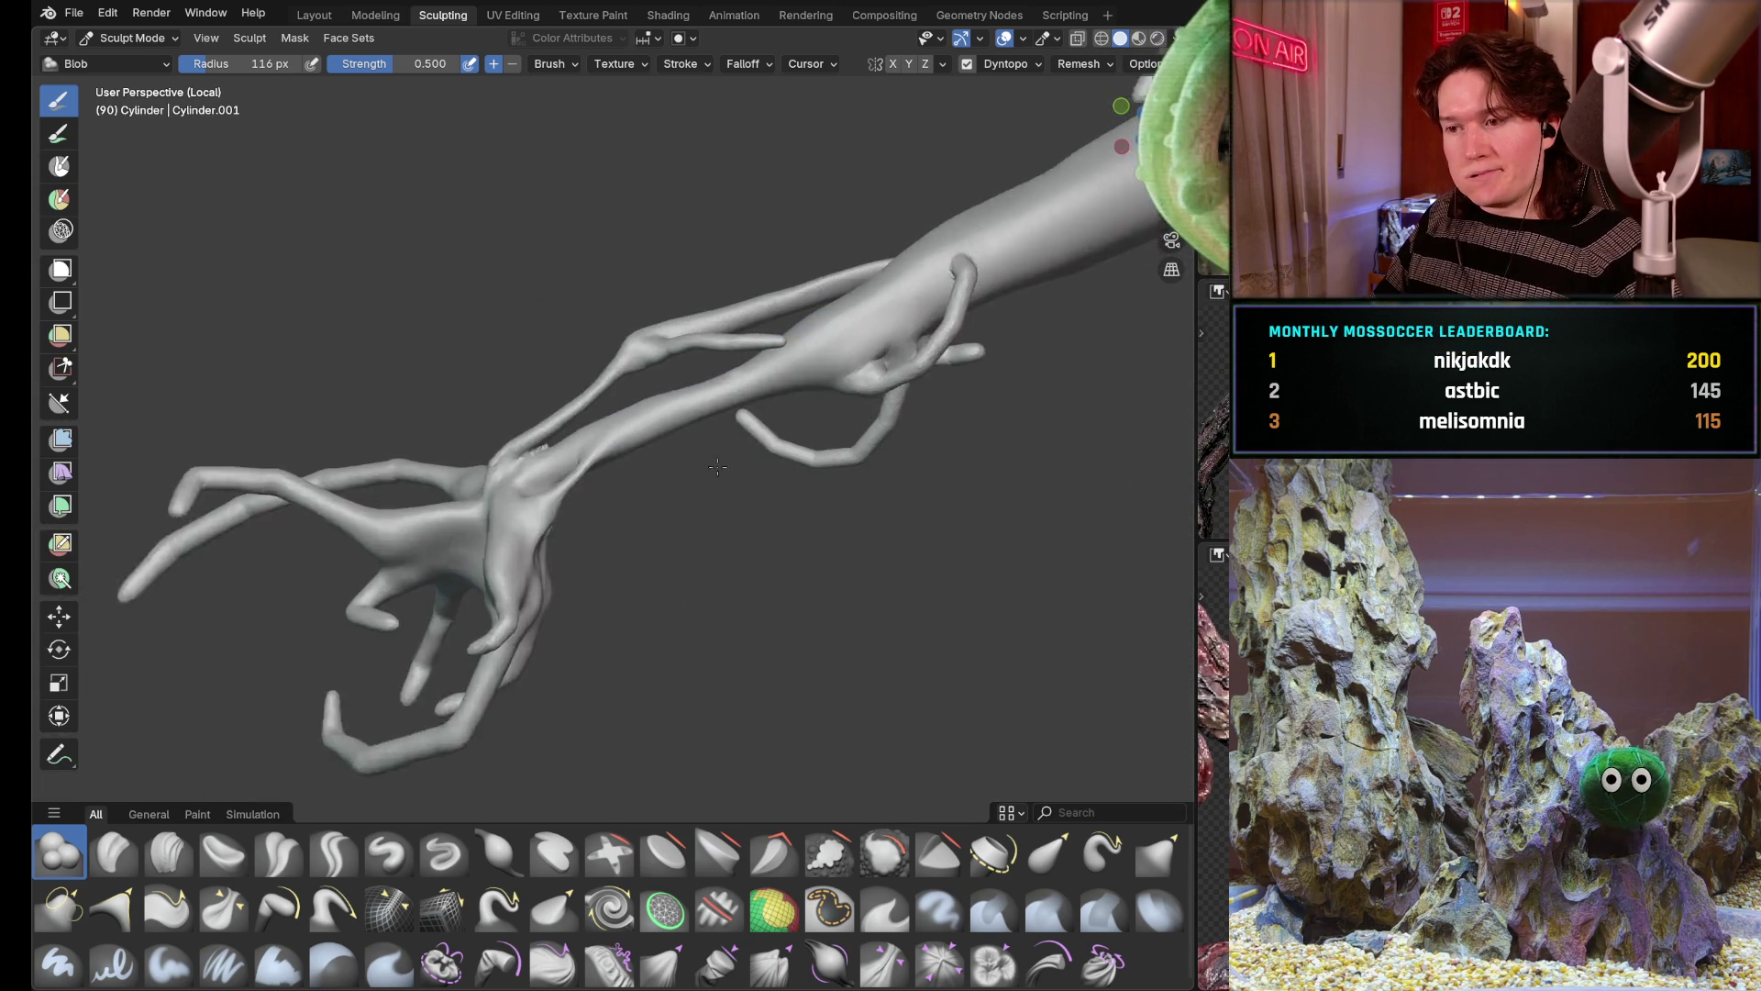
Move in on a thin branch tip and select the Pull brush from the asset shelf
{"action": "mouse_move", "coordinate": [751, 372]}
{"action": "middle_mouse_down"}
{"action": "mouse_move", "coordinate": [744, 468]}
{"action": "mouse_move", "coordinate": [820, 410]}
{"action": "mouse_move", "coordinate": [795, 424]}
{"action": "mouse_move", "coordinate": [837, 326]}
{"action": "mouse_move", "coordinate": [816, 495]}
{"action": "mouse_move", "coordinate": [802, 395]}
{"action": "middle_mouse_up"}
{"action": "scroll", "coordinate": [798, 419], "scroll_direction": "up", "scroll_amount": 3}
{"action": "mouse_move", "coordinate": [732, 527]}
{"action": "middle_mouse_down"}
{"action": "mouse_move", "coordinate": [754, 477]}
{"action": "mouse_move", "coordinate": [744, 578]}
{"action": "mouse_move", "coordinate": [722, 519]}
{"action": "mouse_move", "coordinate": [724, 642]}
{"action": "mouse_move", "coordinate": [714, 535]}
{"action": "middle_mouse_up"}
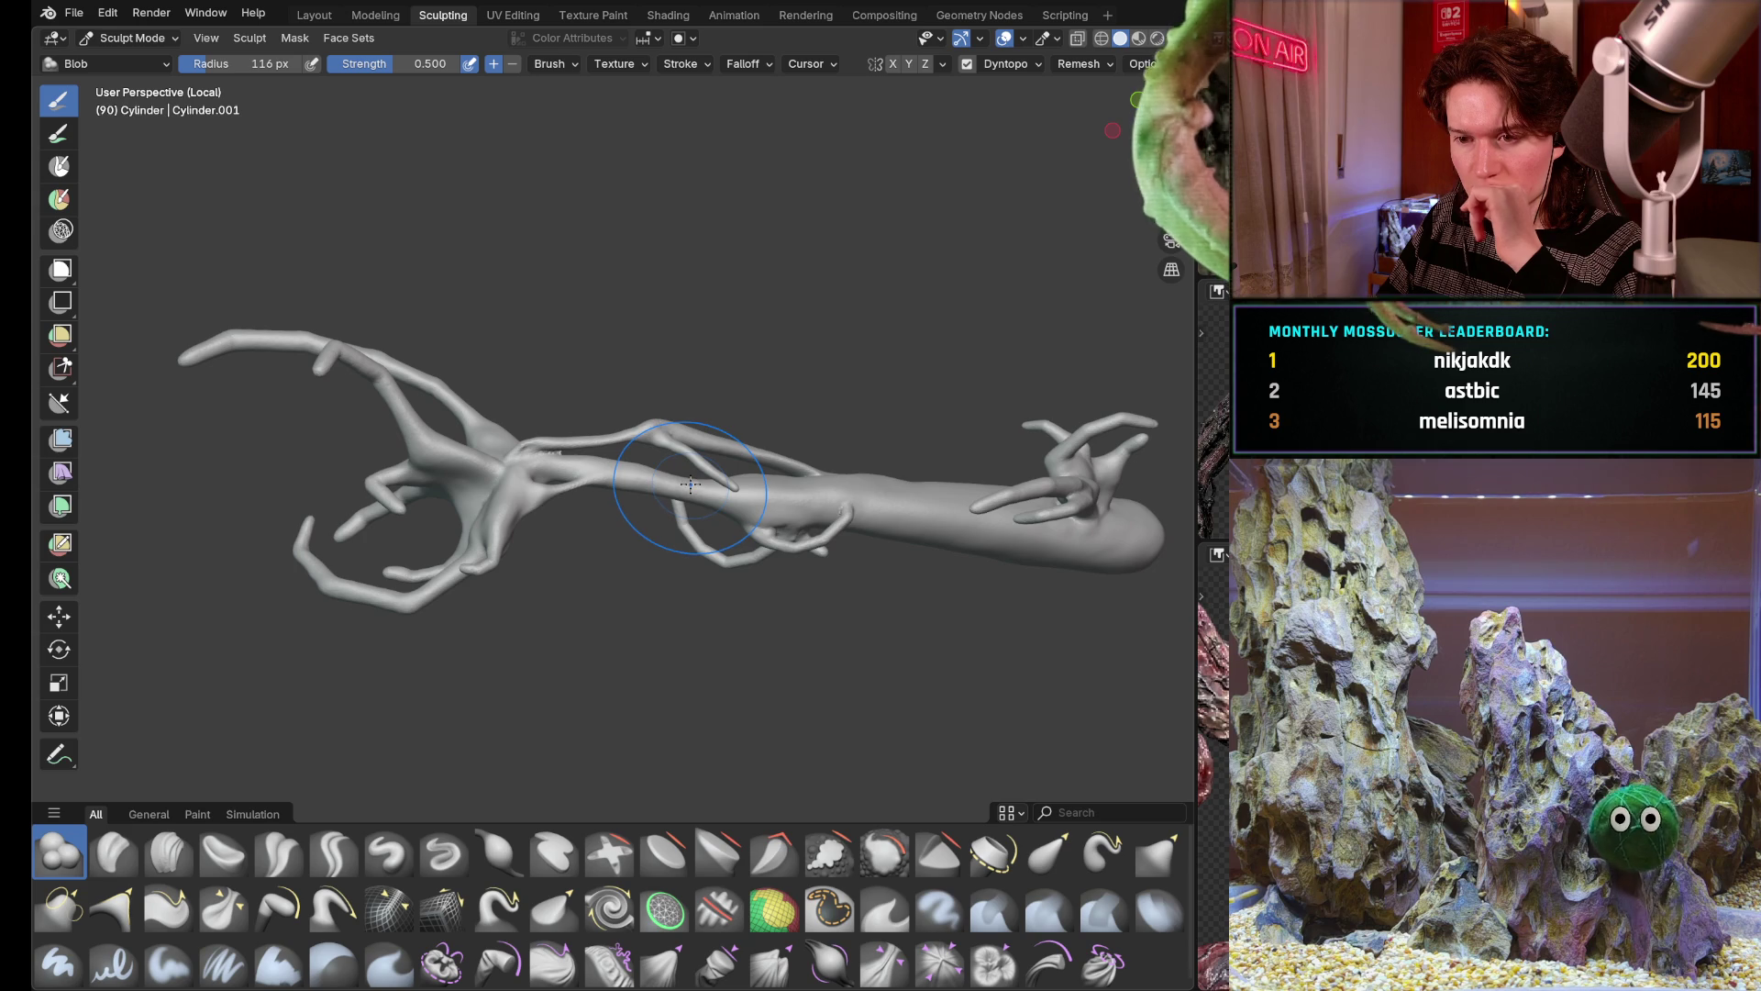
{"action": "scroll", "coordinate": [688, 485], "scroll_direction": "up", "scroll_amount": 5}
{"action": "mouse_move", "coordinate": [721, 465]}
{"action": "middle_mouse_down"}
{"action": "mouse_move", "coordinate": [780, 567]}
{"action": "mouse_move", "coordinate": [620, 550]}
{"action": "middle_mouse_up"}
{"action": "scroll", "coordinate": [718, 483], "scroll_direction": "up", "scroll_amount": 3}
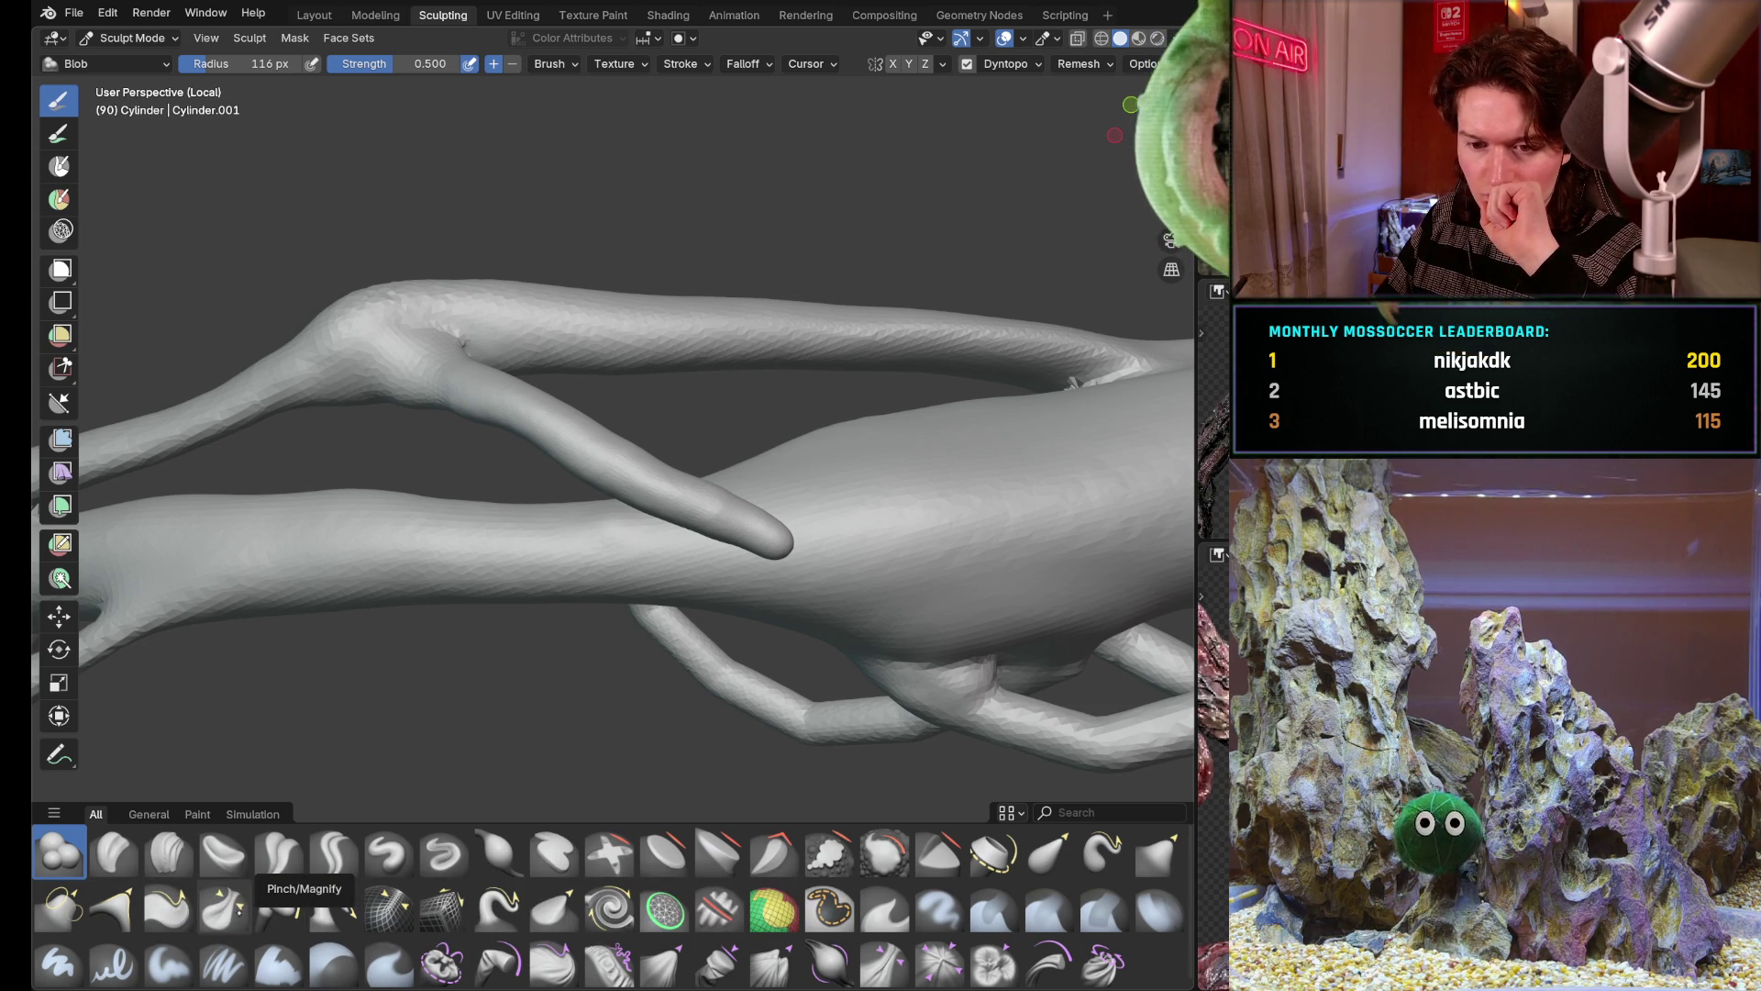
{"action": "left_click", "coordinate": [335, 907]}
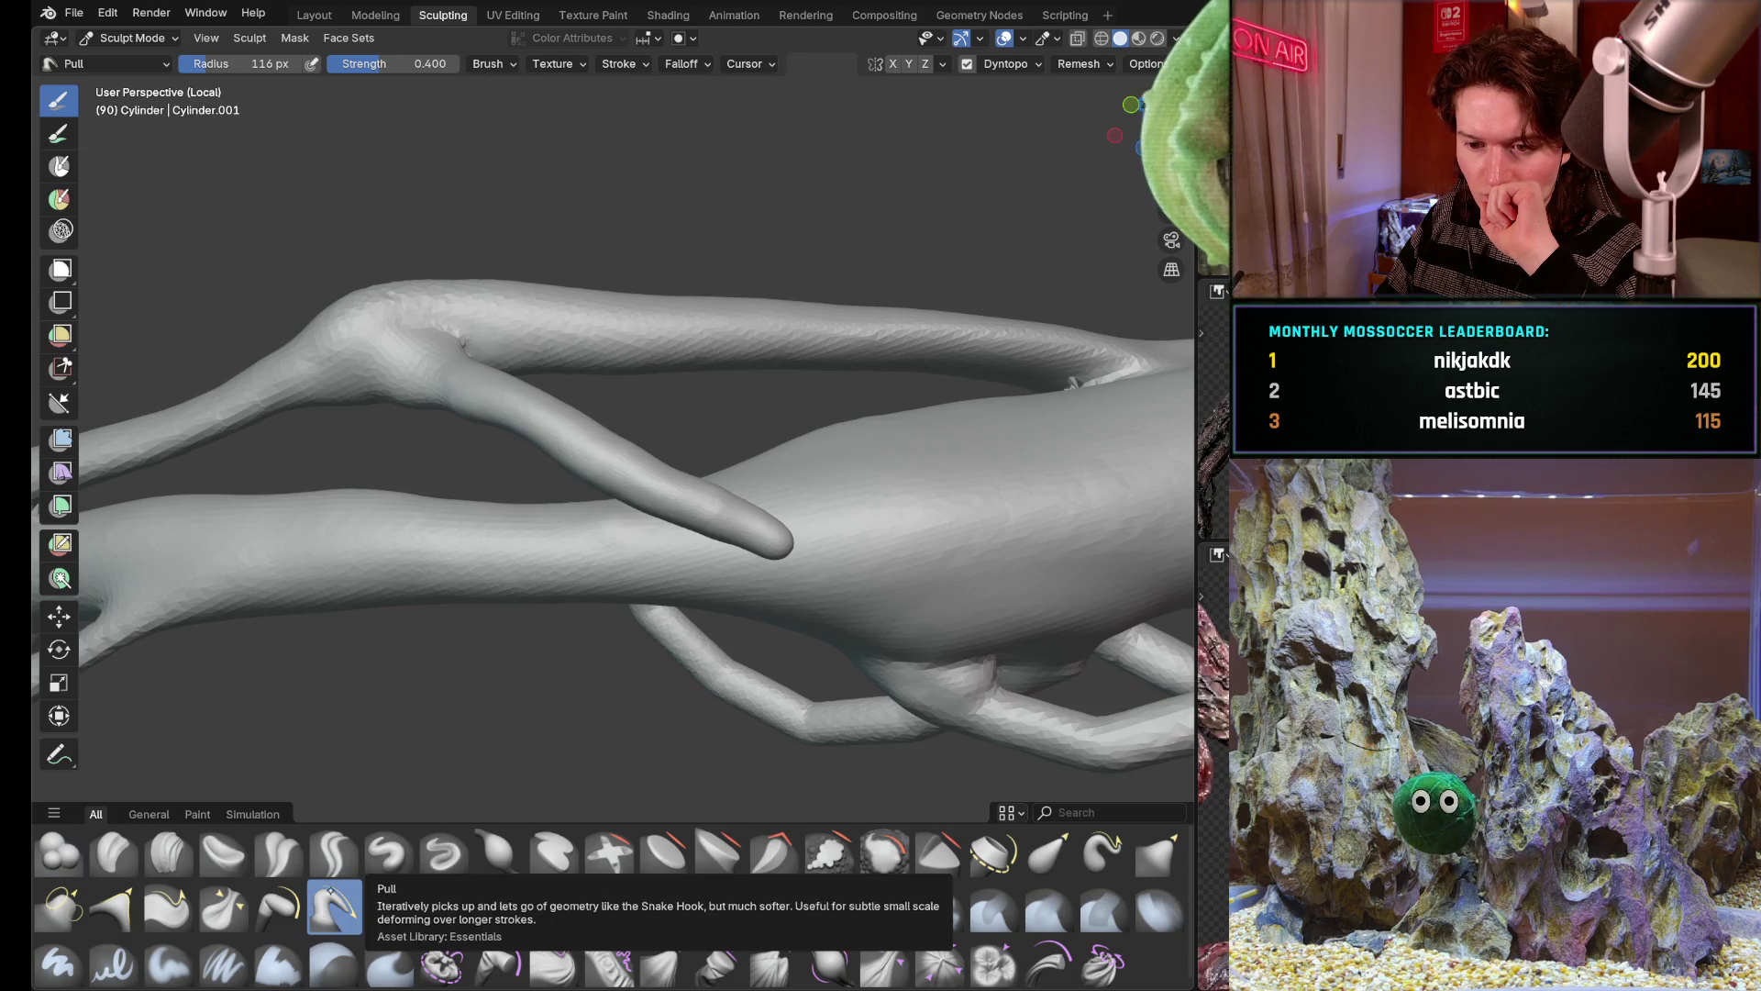
Enlarge the Pull brush and pull the finger-like tip slightly outward
{"action": "key", "text": "f"}
{"action": "left_click", "coordinate": [579, 426]}
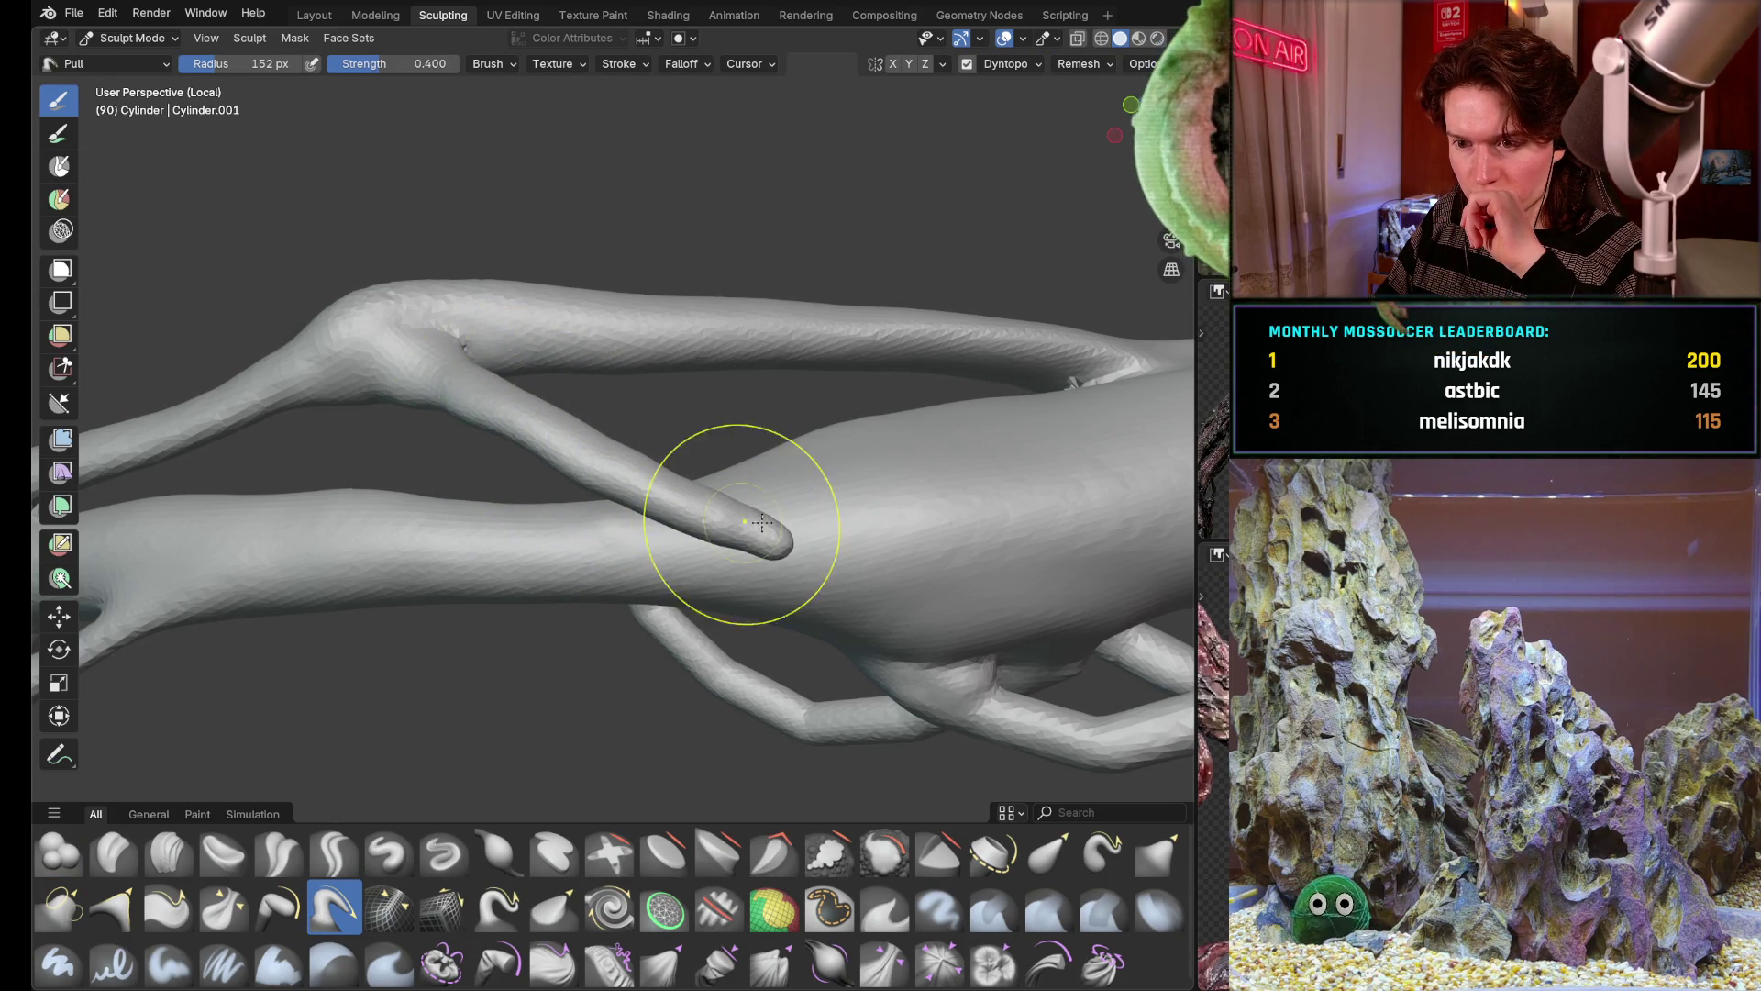
{"action": "middle_click_drag", "start_coordinate": [744, 502], "coordinate": [738, 440]}
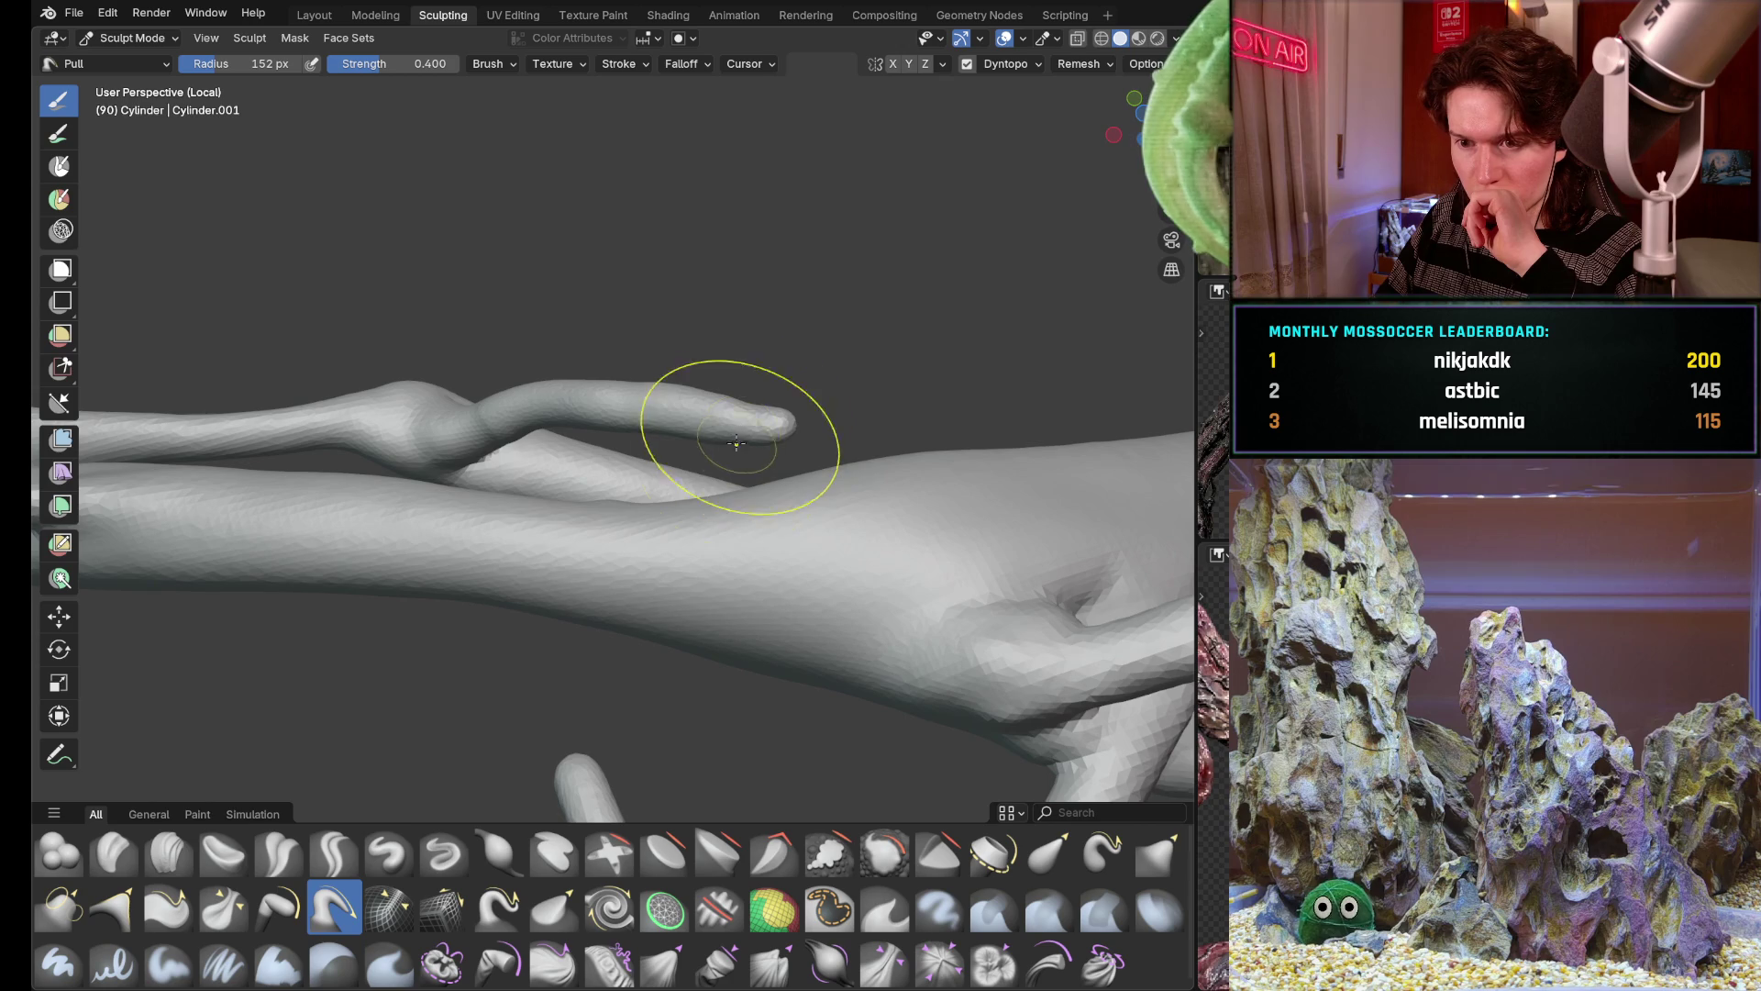
{"action": "mouse_move", "coordinate": [758, 427]}
{"action": "left_mouse_down"}
{"action": "mouse_move", "coordinate": [778, 430]}
{"action": "mouse_move", "coordinate": [696, 405]}
{"action": "mouse_move", "coordinate": [610, 414]}
{"action": "left_mouse_up"}
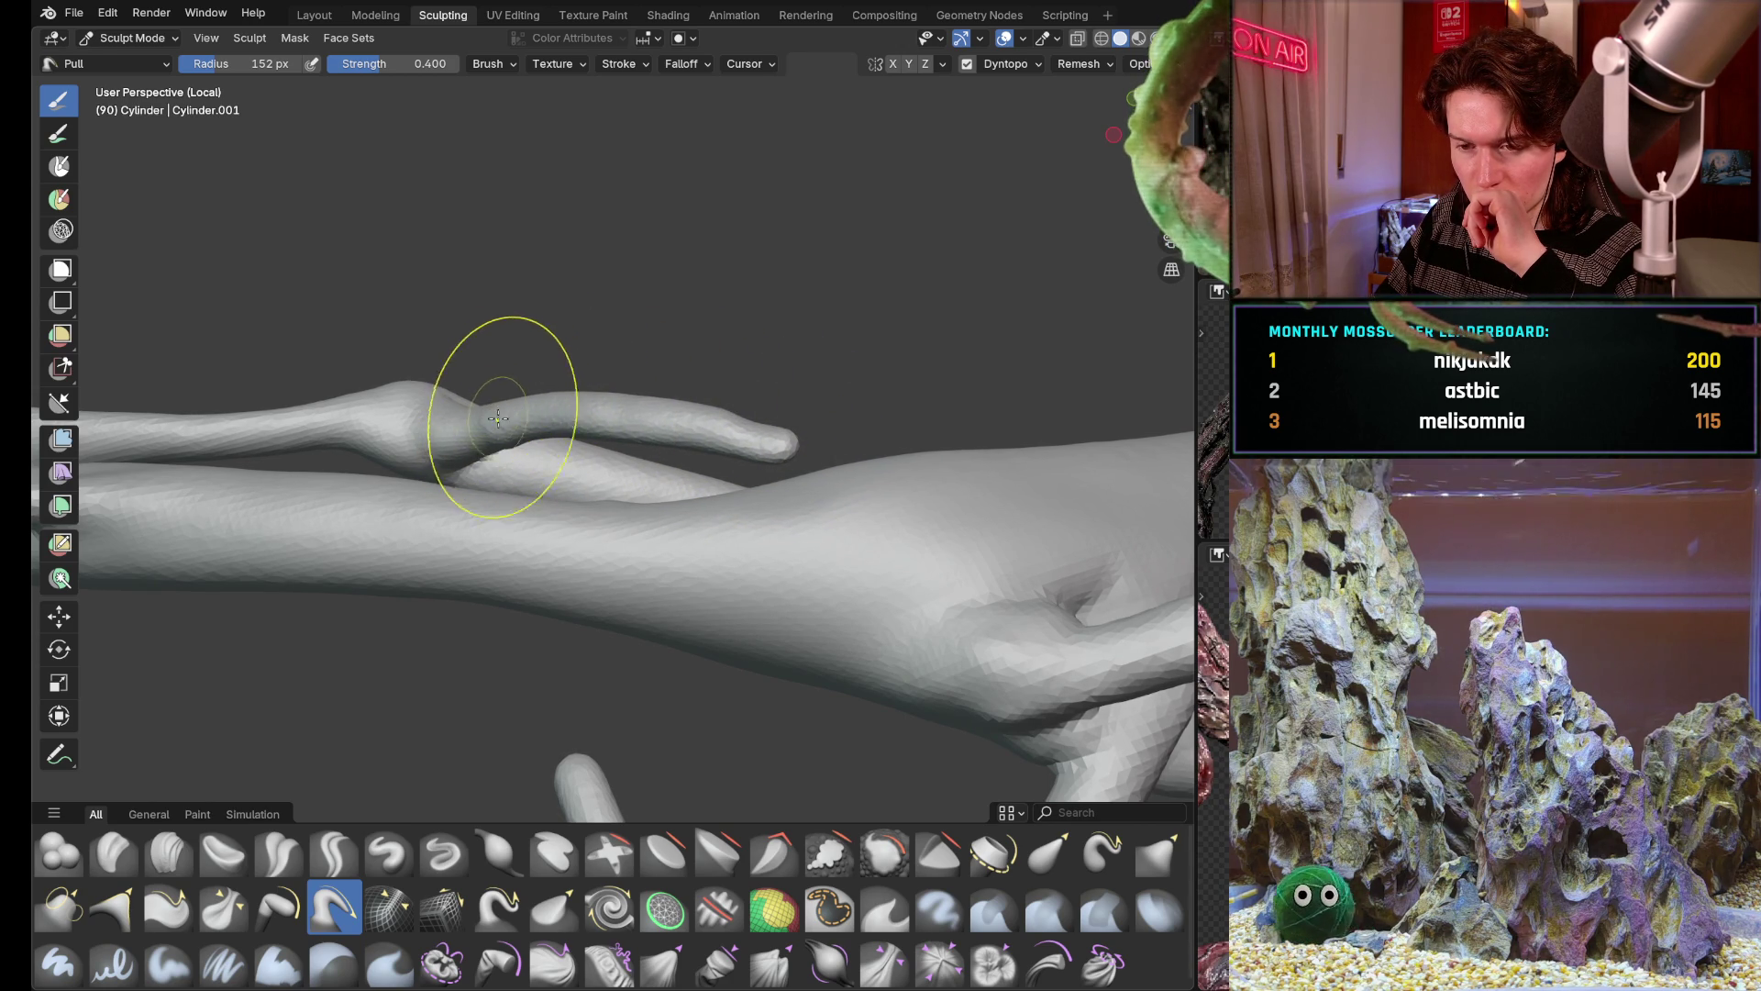
Resize the brush, raise strength to 1.0, then bend the finger tip upward and straighten it
{"action": "key", "text": "f"}
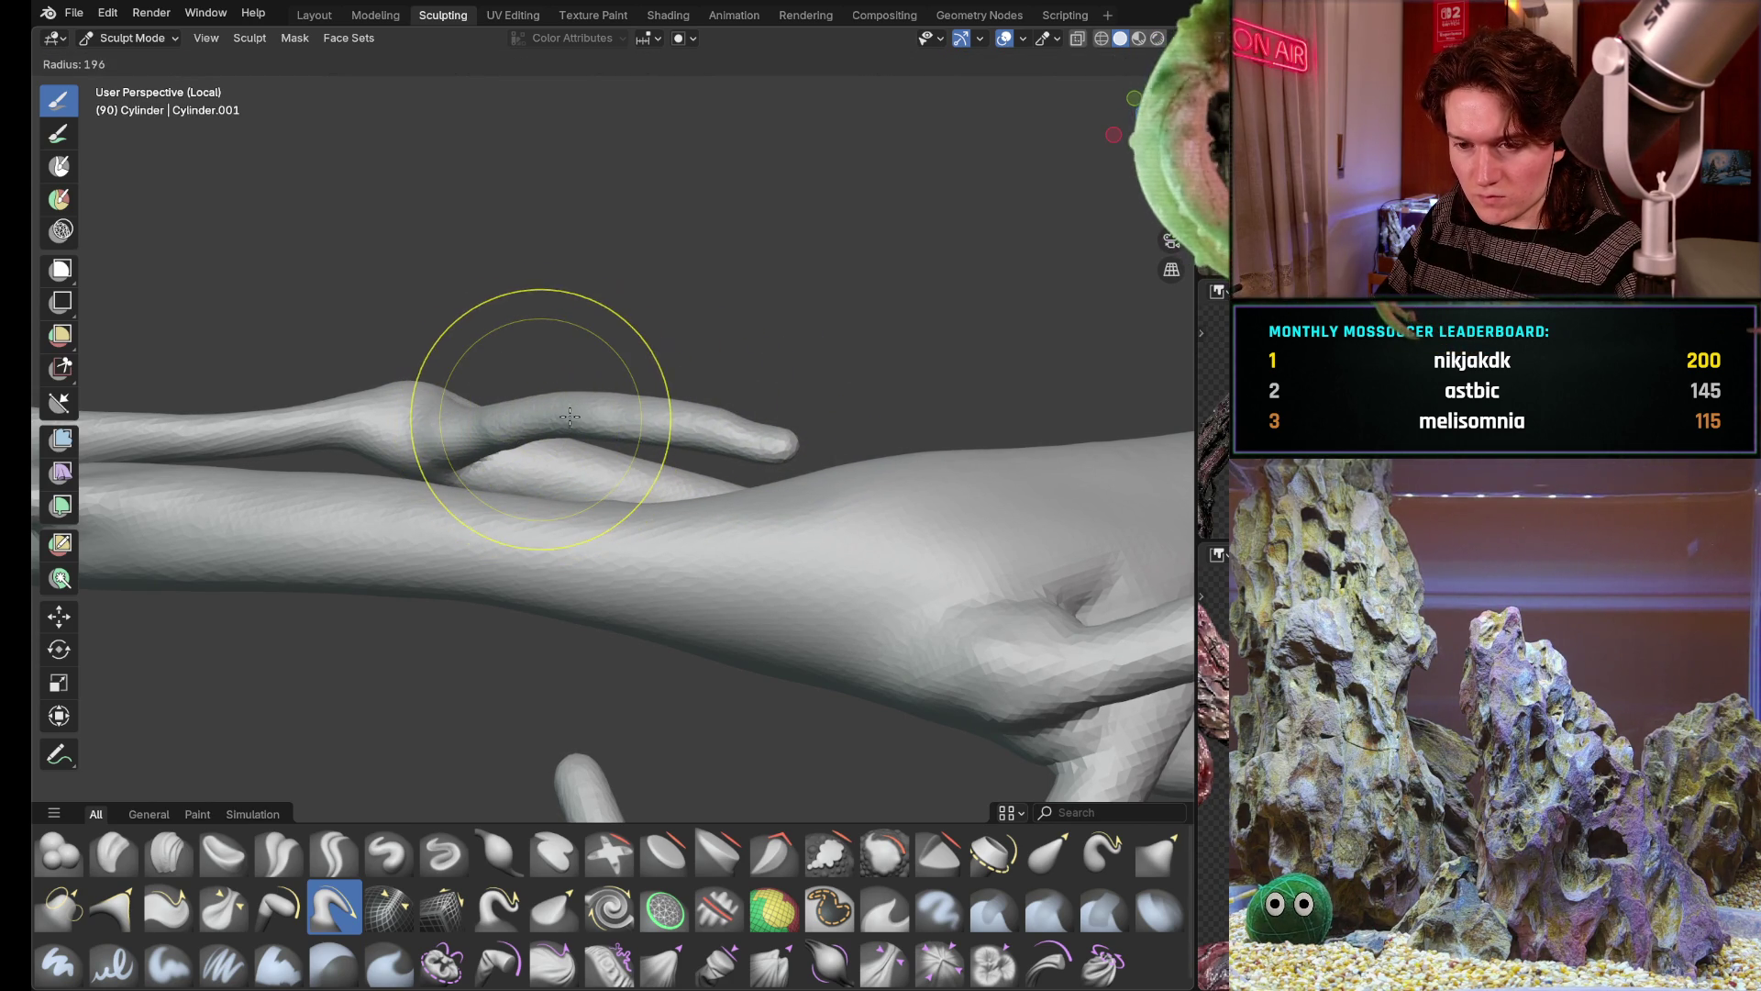
{"action": "left_click", "coordinate": [528, 420]}
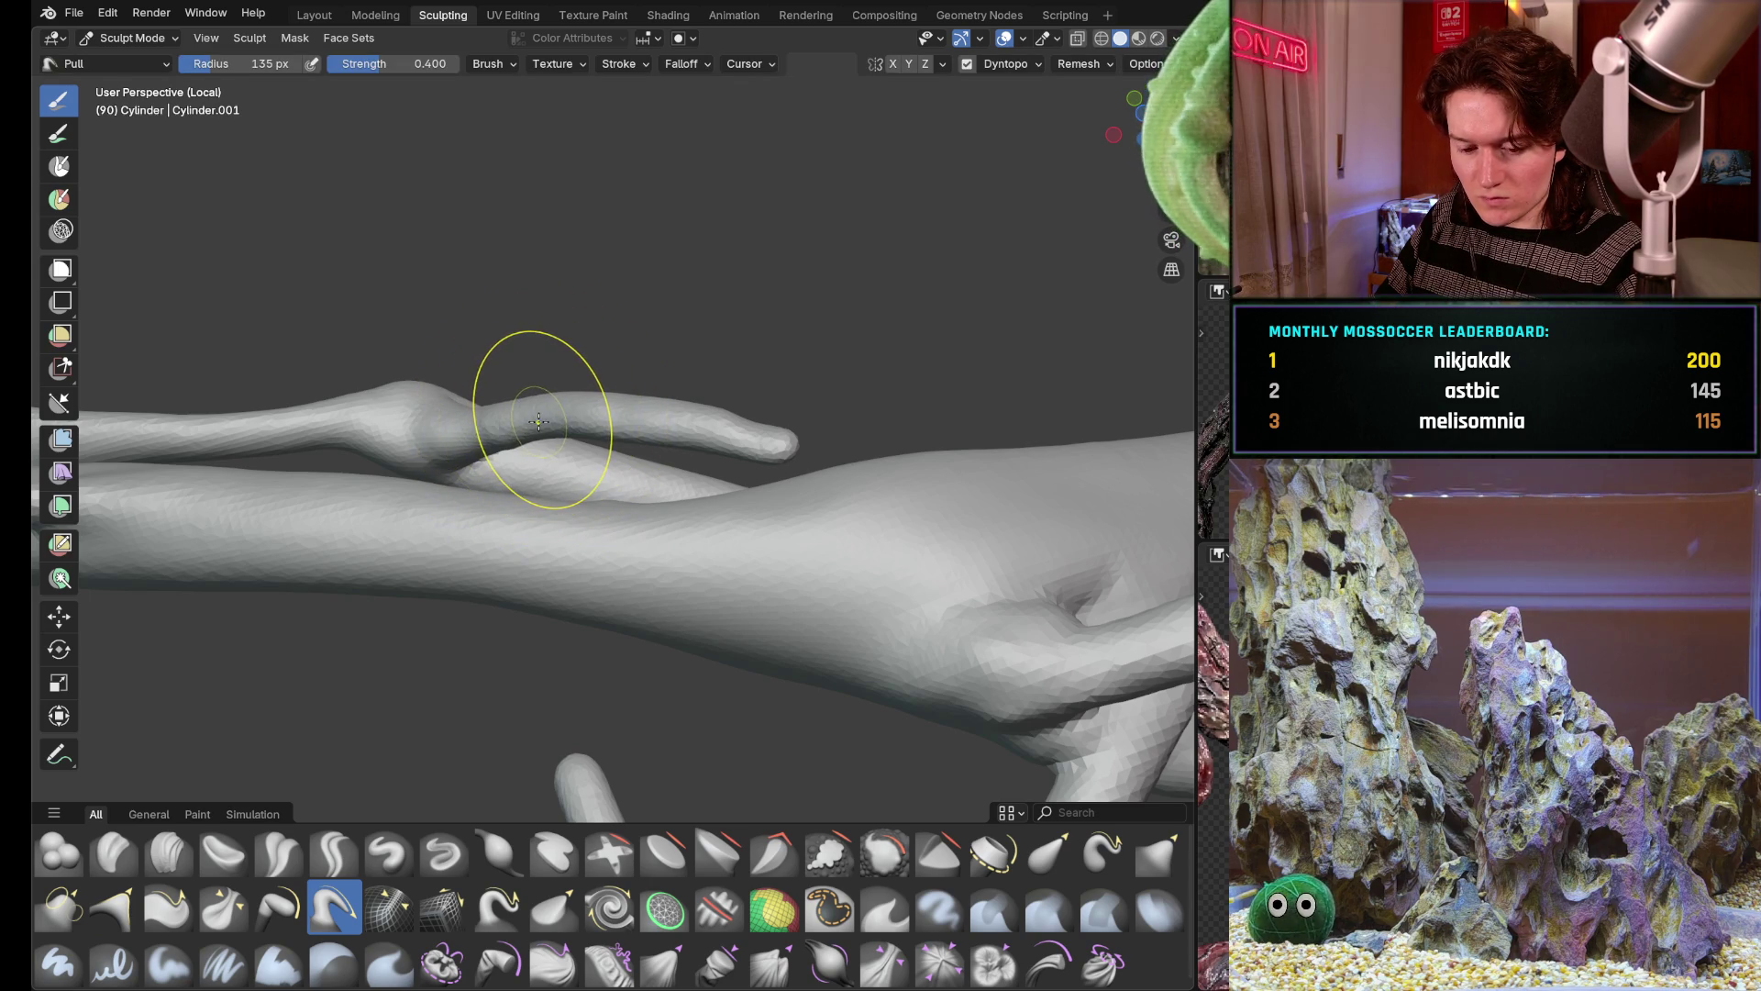
{"action": "key", "text": "shift+f"}
{"action": "left_click", "coordinate": [536, 358]}
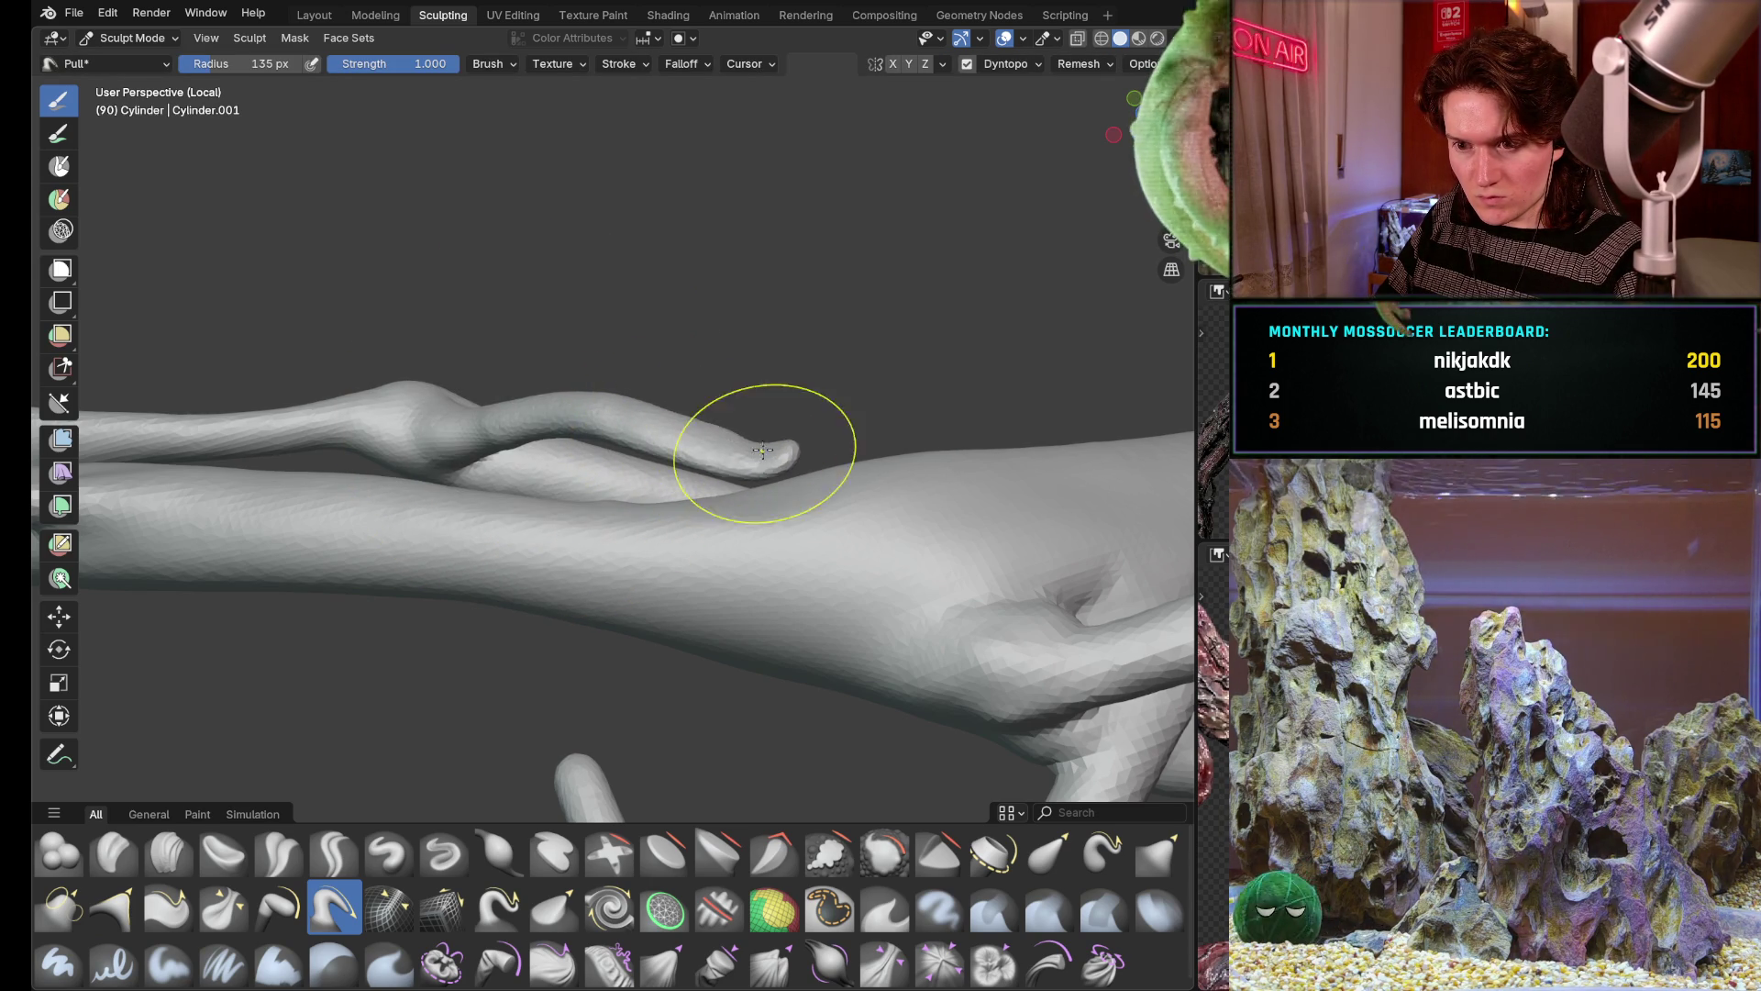
{"action": "left_click_drag", "start_coordinate": [770, 461], "coordinate": [733, 434]}
{"action": "middle_click_drag", "start_coordinate": [733, 434], "coordinate": [772, 395]}
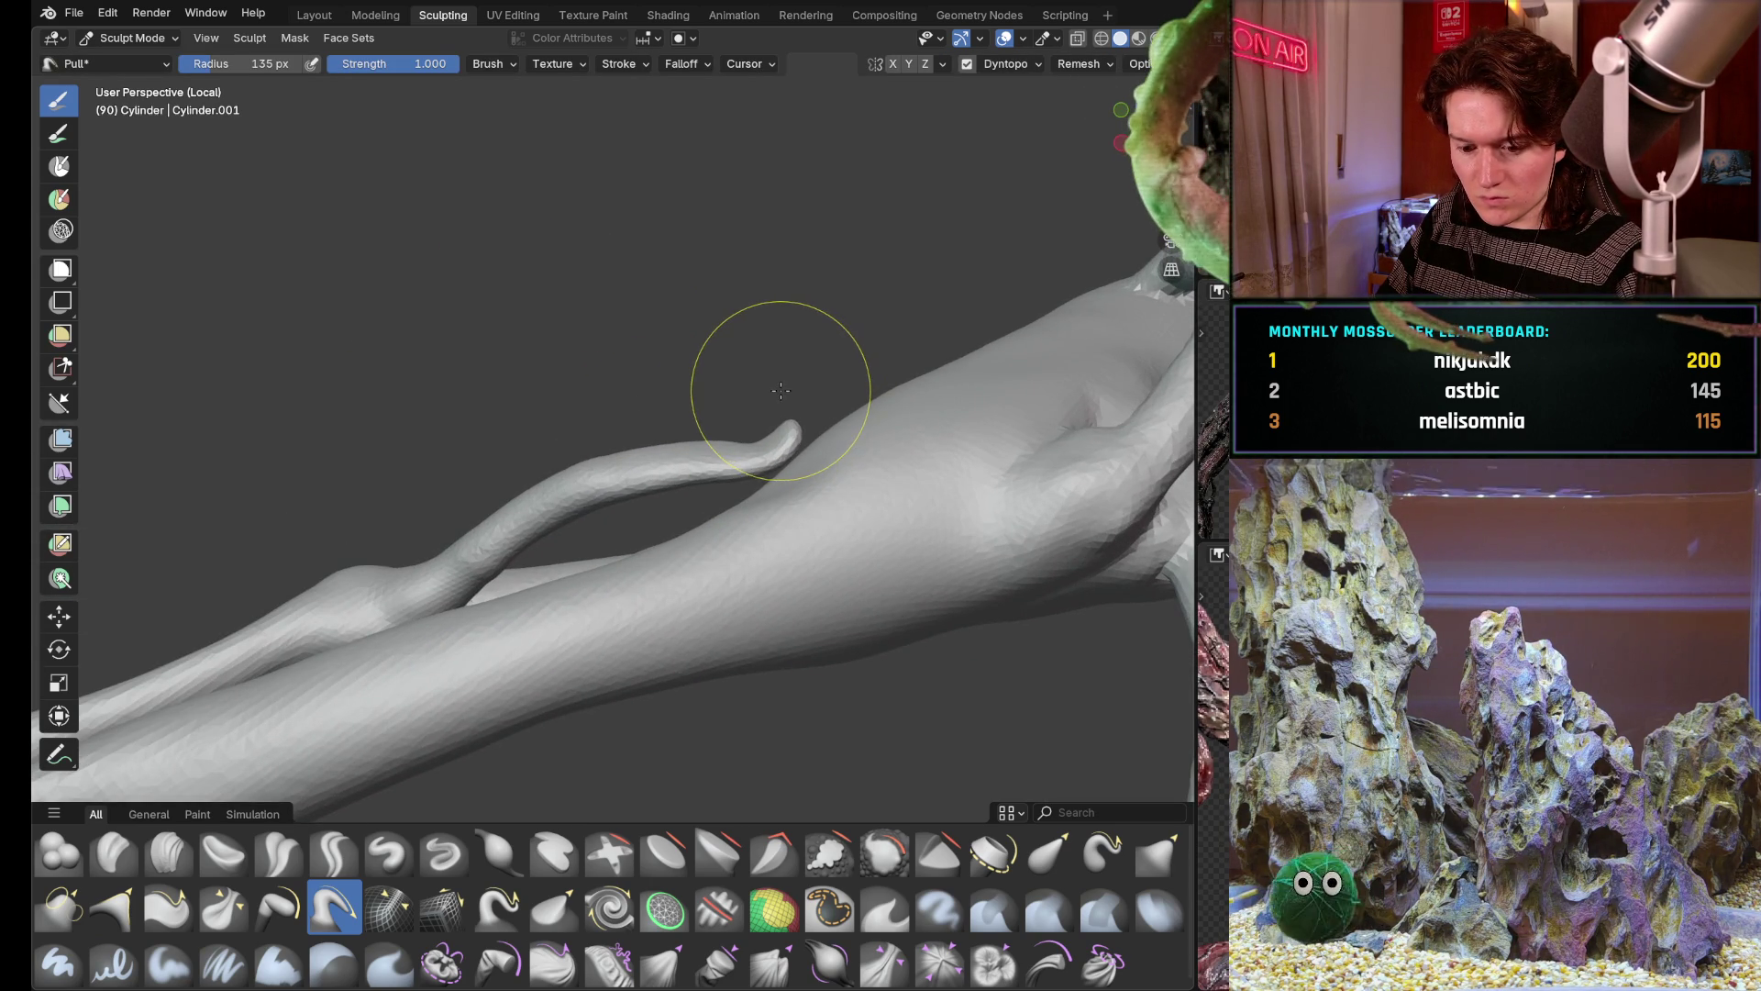
{"action": "left_click_drag", "start_coordinate": [765, 396], "coordinate": [754, 404]}
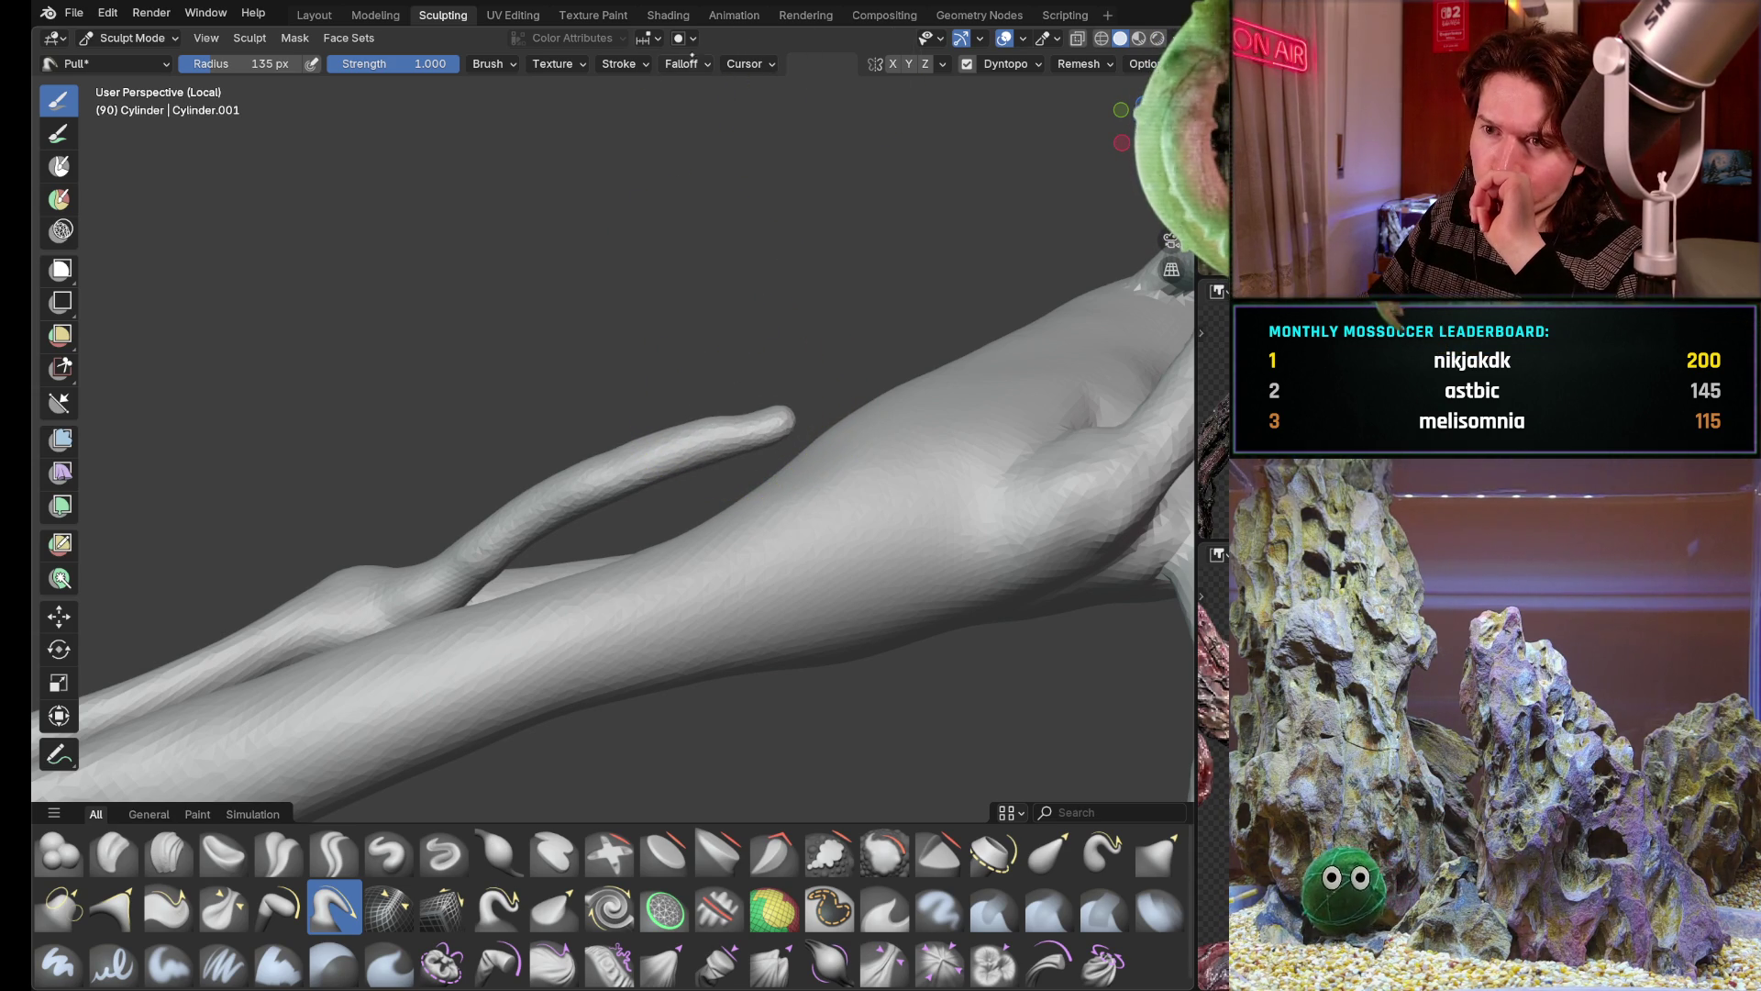
{"action": "left_click", "coordinate": [688, 63]}
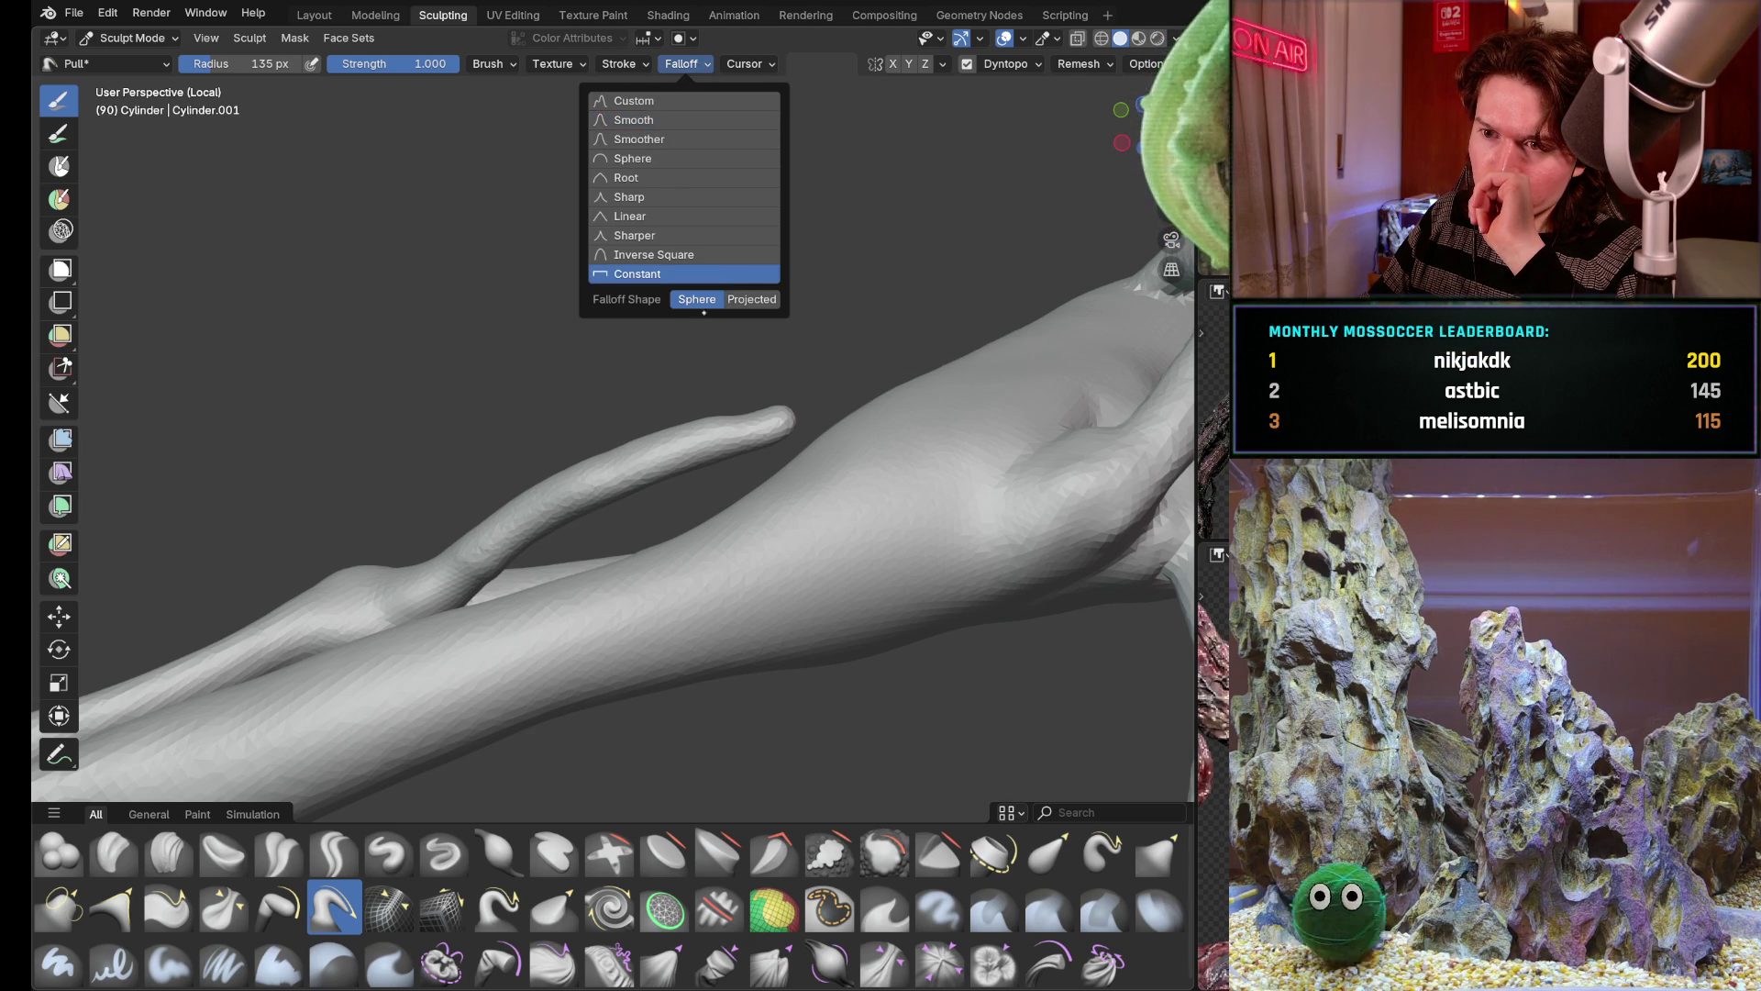
Try a Pull stroke on the tube tip and undo the lumpy result
{"action": "left_click", "coordinate": [719, 274]}
{"action": "mouse_move", "coordinate": [606, 413]}
{"action": "left_mouse_down"}
{"action": "mouse_move", "coordinate": [716, 386]}
{"action": "mouse_move", "coordinate": [693, 408]}
{"action": "left_mouse_up"}
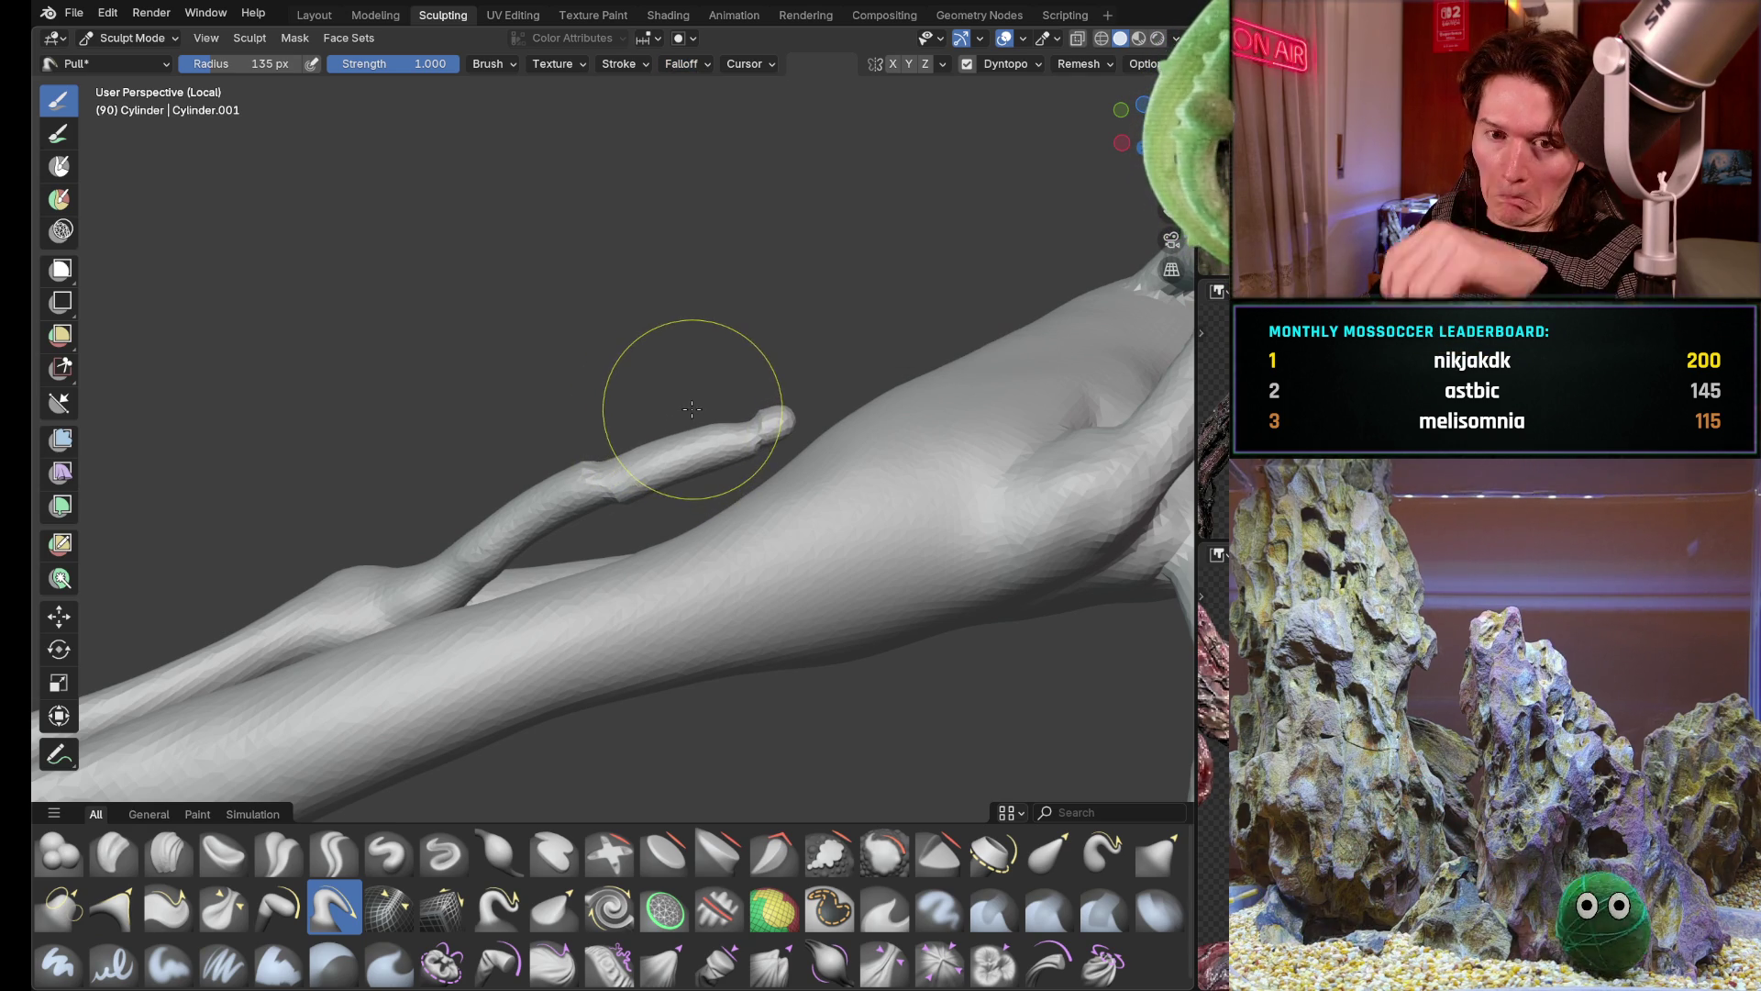
{"action": "key", "text": "ctrl+z"}
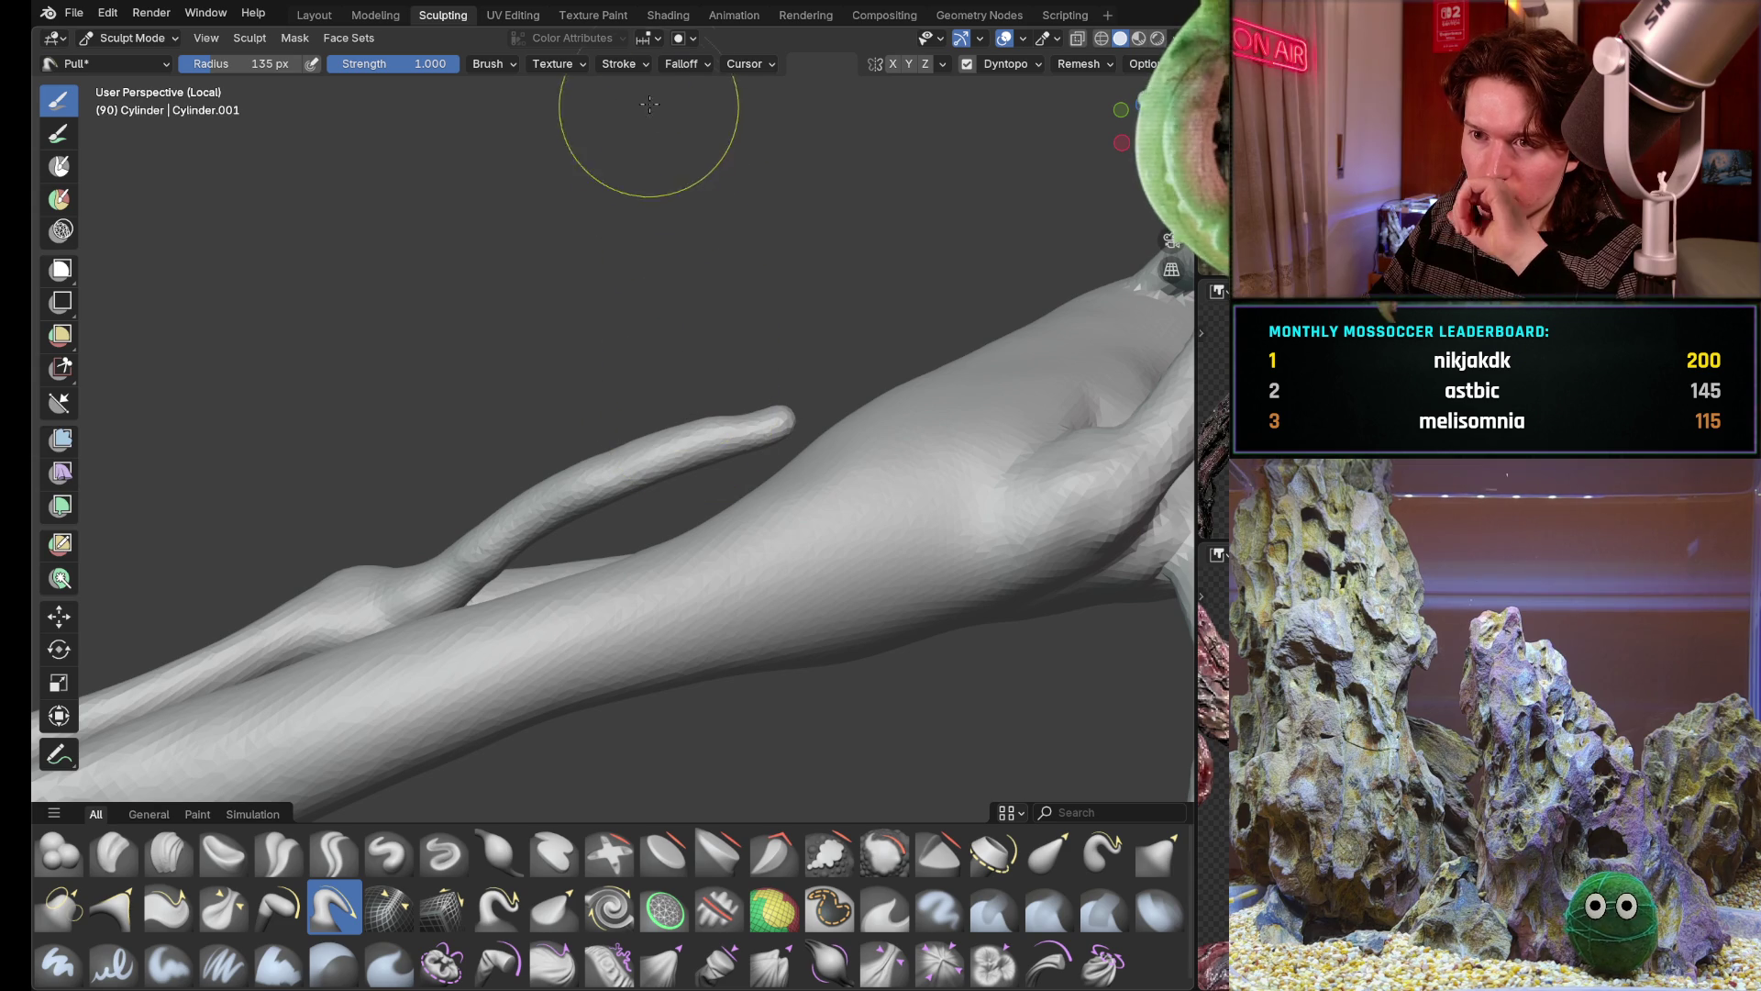
Set the Pull brush to Smooth falloff with strength 0.491
{"action": "left_click", "coordinate": [682, 64]}
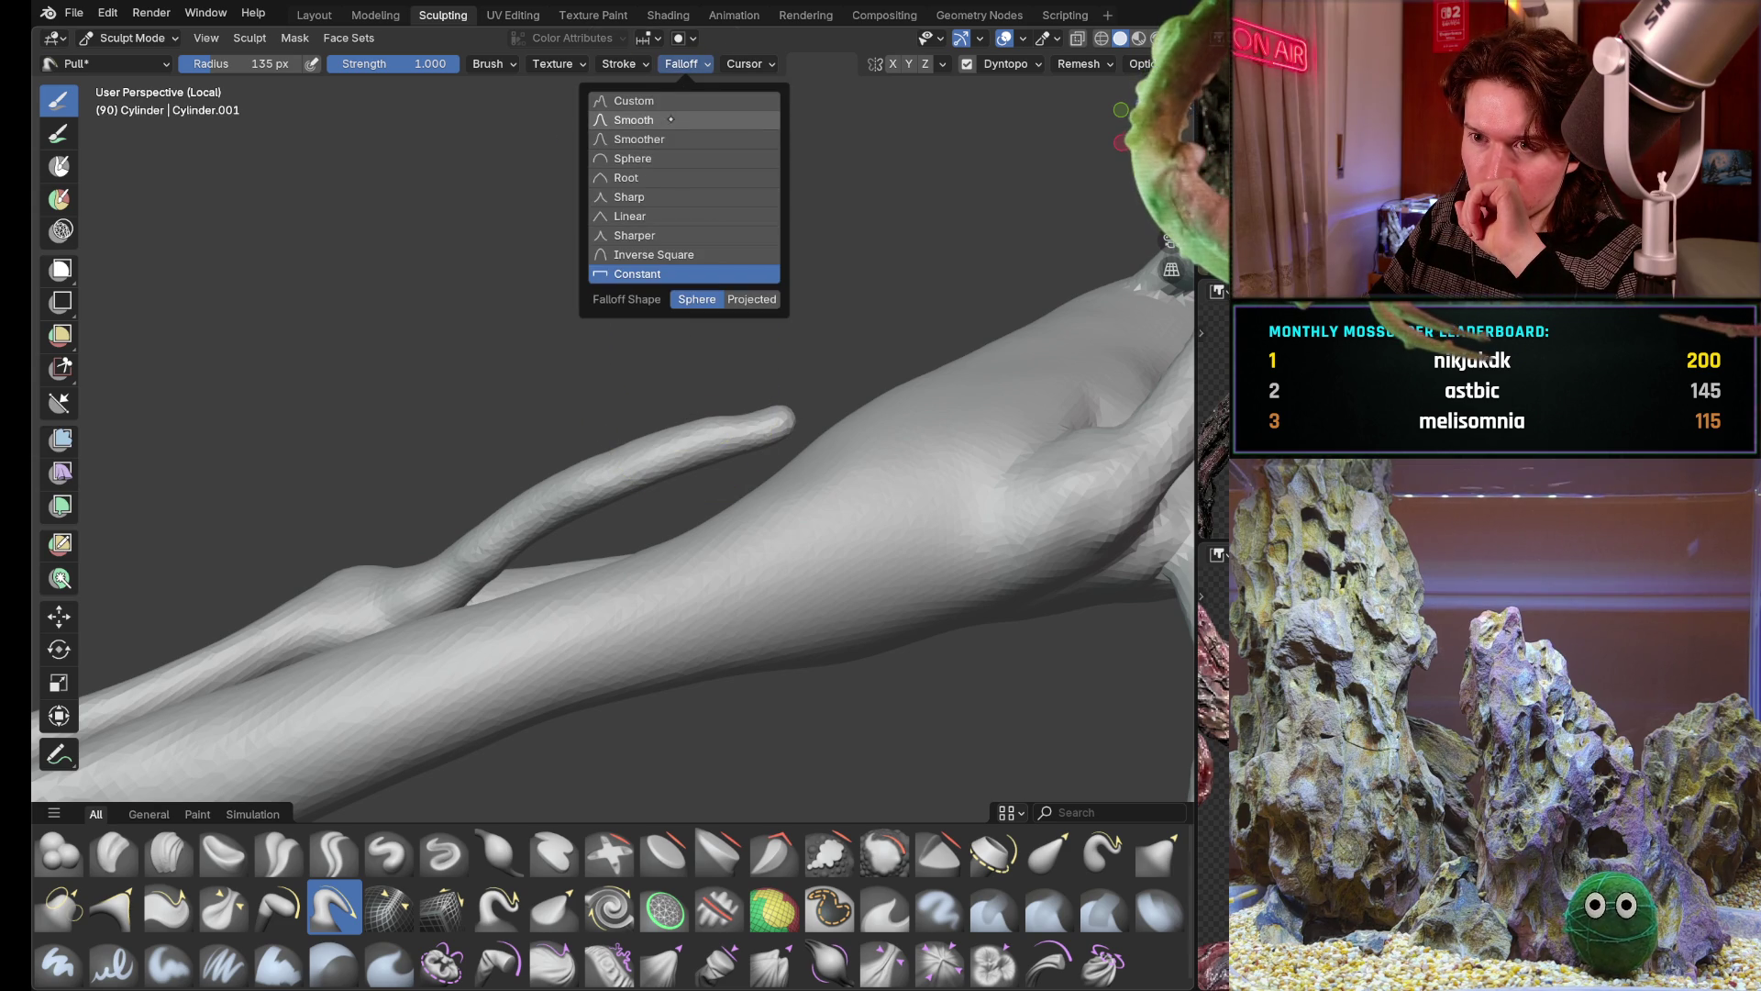
{"action": "left_click", "coordinate": [666, 120]}
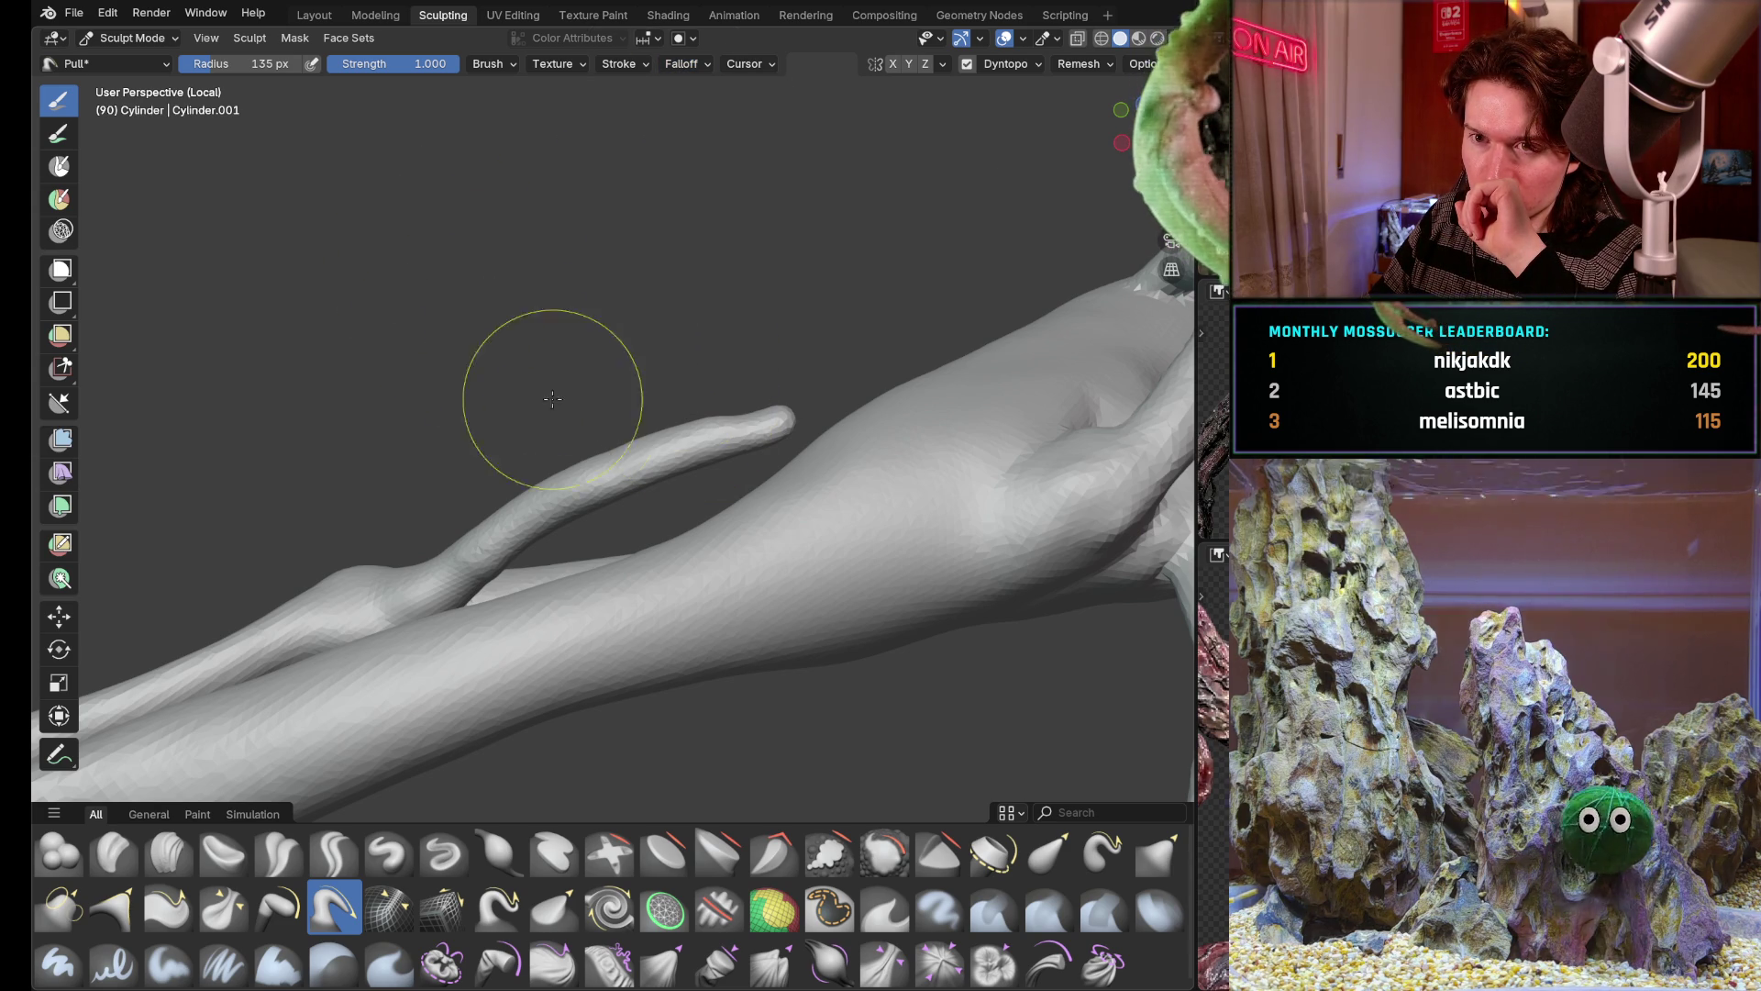
{"action": "key", "text": "shift+f"}
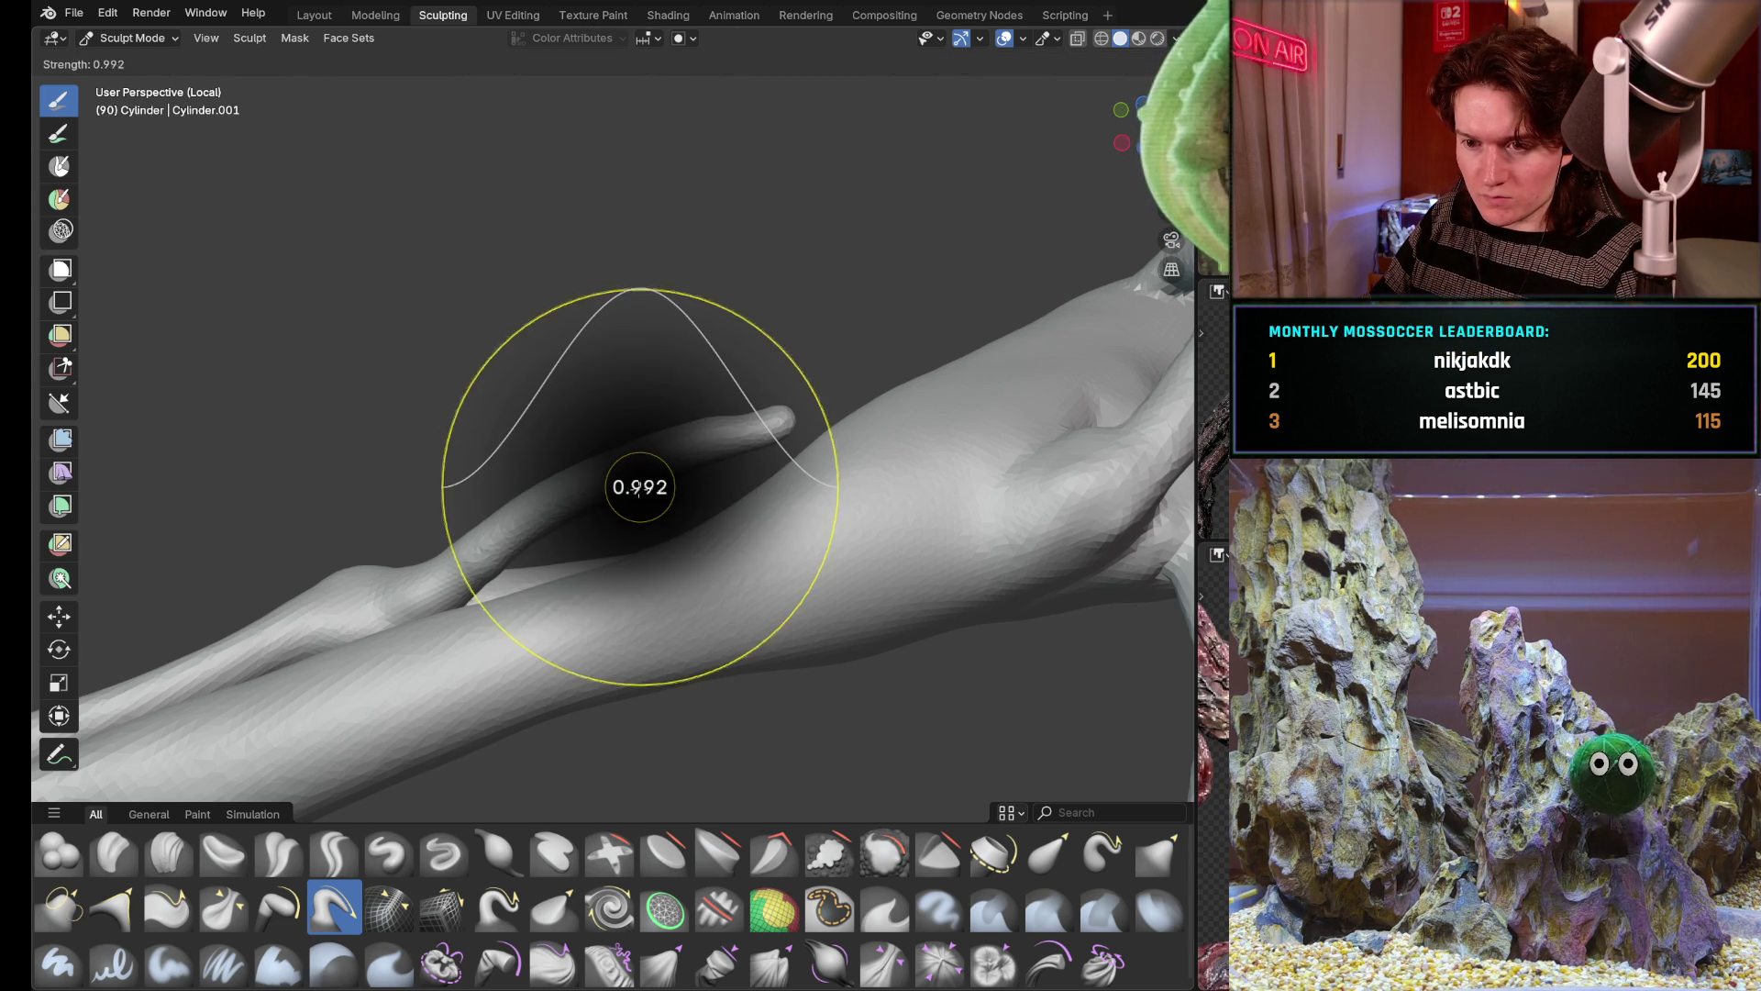
{"action": "left_click", "coordinate": [556, 559]}
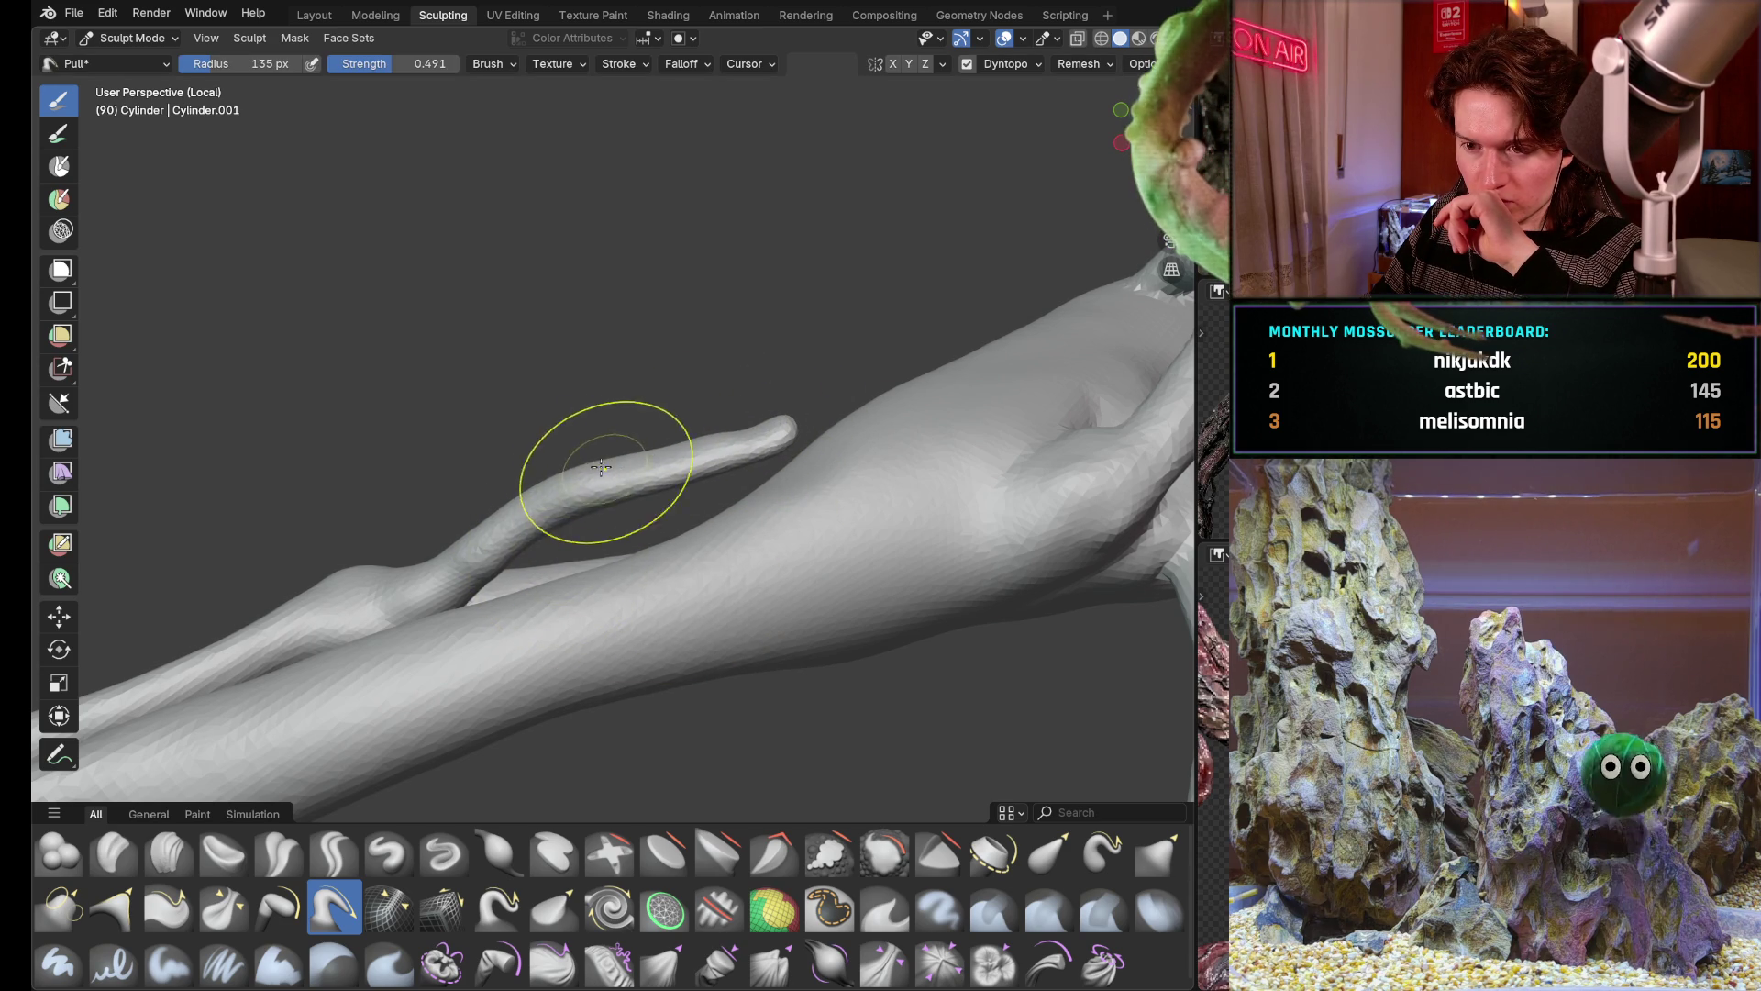
With a 212 px brush, pull the tentacle's middle into a bend and reshape near its tip
{"action": "mouse_move", "coordinate": [496, 533]}
{"action": "middle_mouse_down"}
{"action": "mouse_move", "coordinate": [601, 476]}
{"action": "mouse_move", "coordinate": [661, 385]}
{"action": "mouse_move", "coordinate": [521, 442]}
{"action": "mouse_move", "coordinate": [641, 397]}
{"action": "middle_mouse_up"}
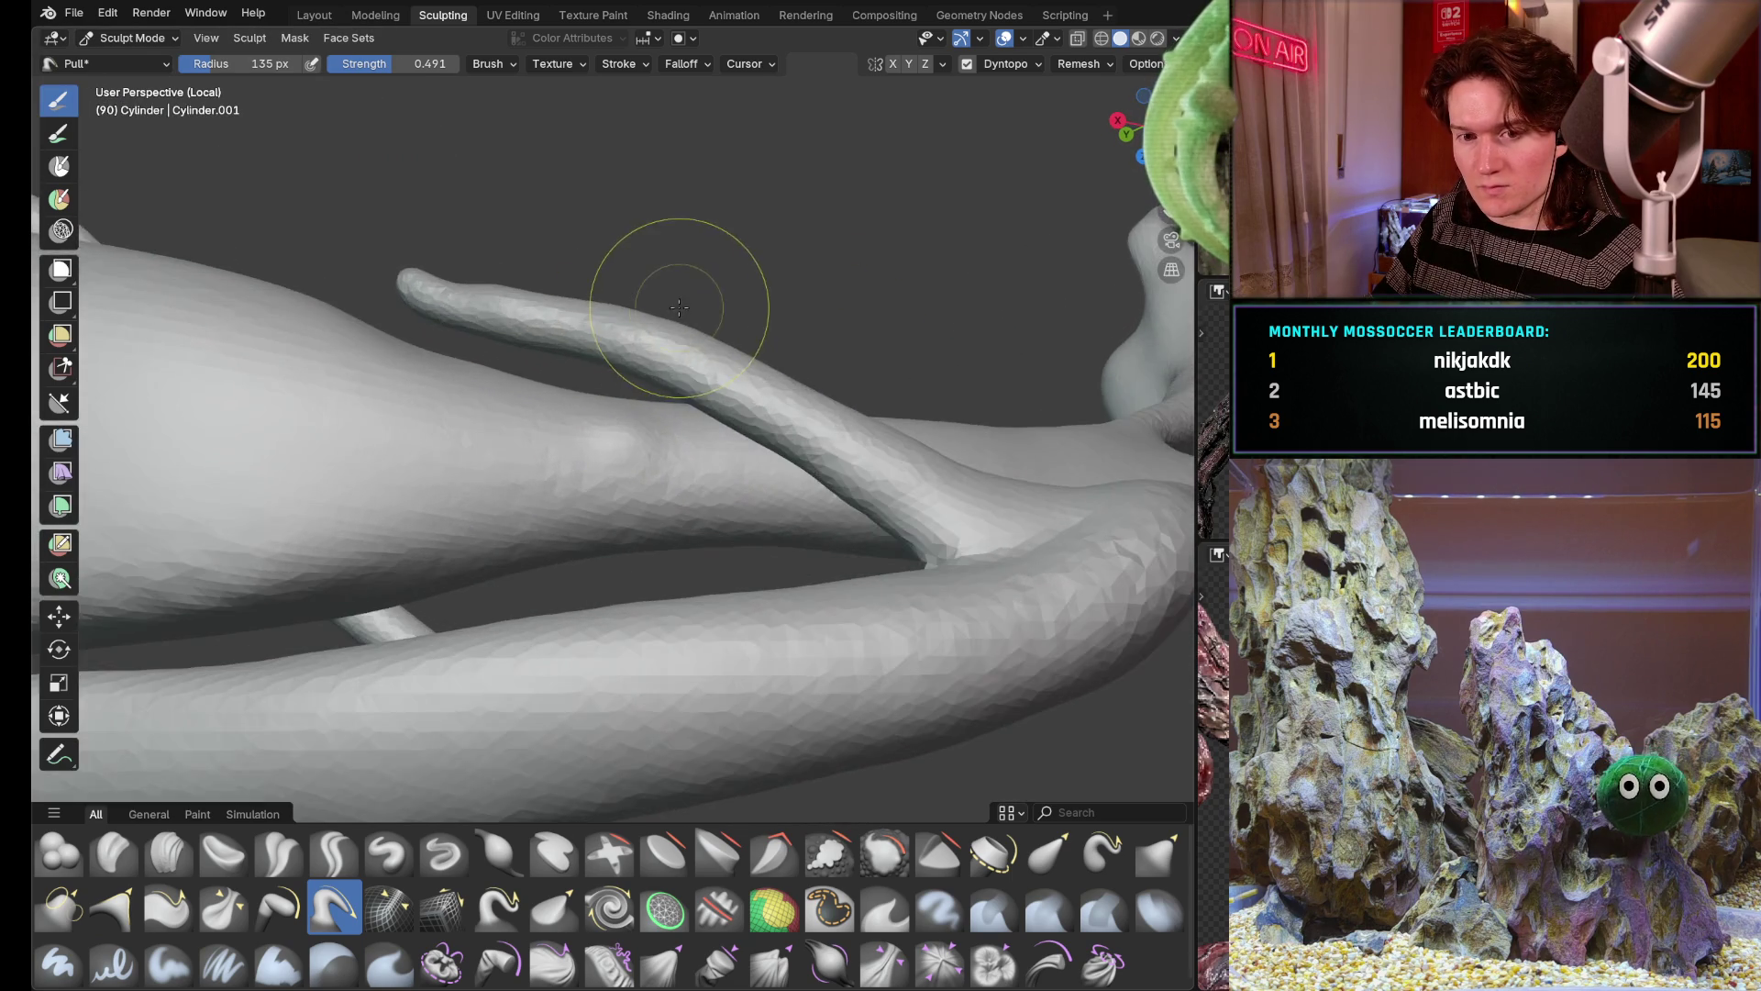
{"action": "key", "text": "f"}
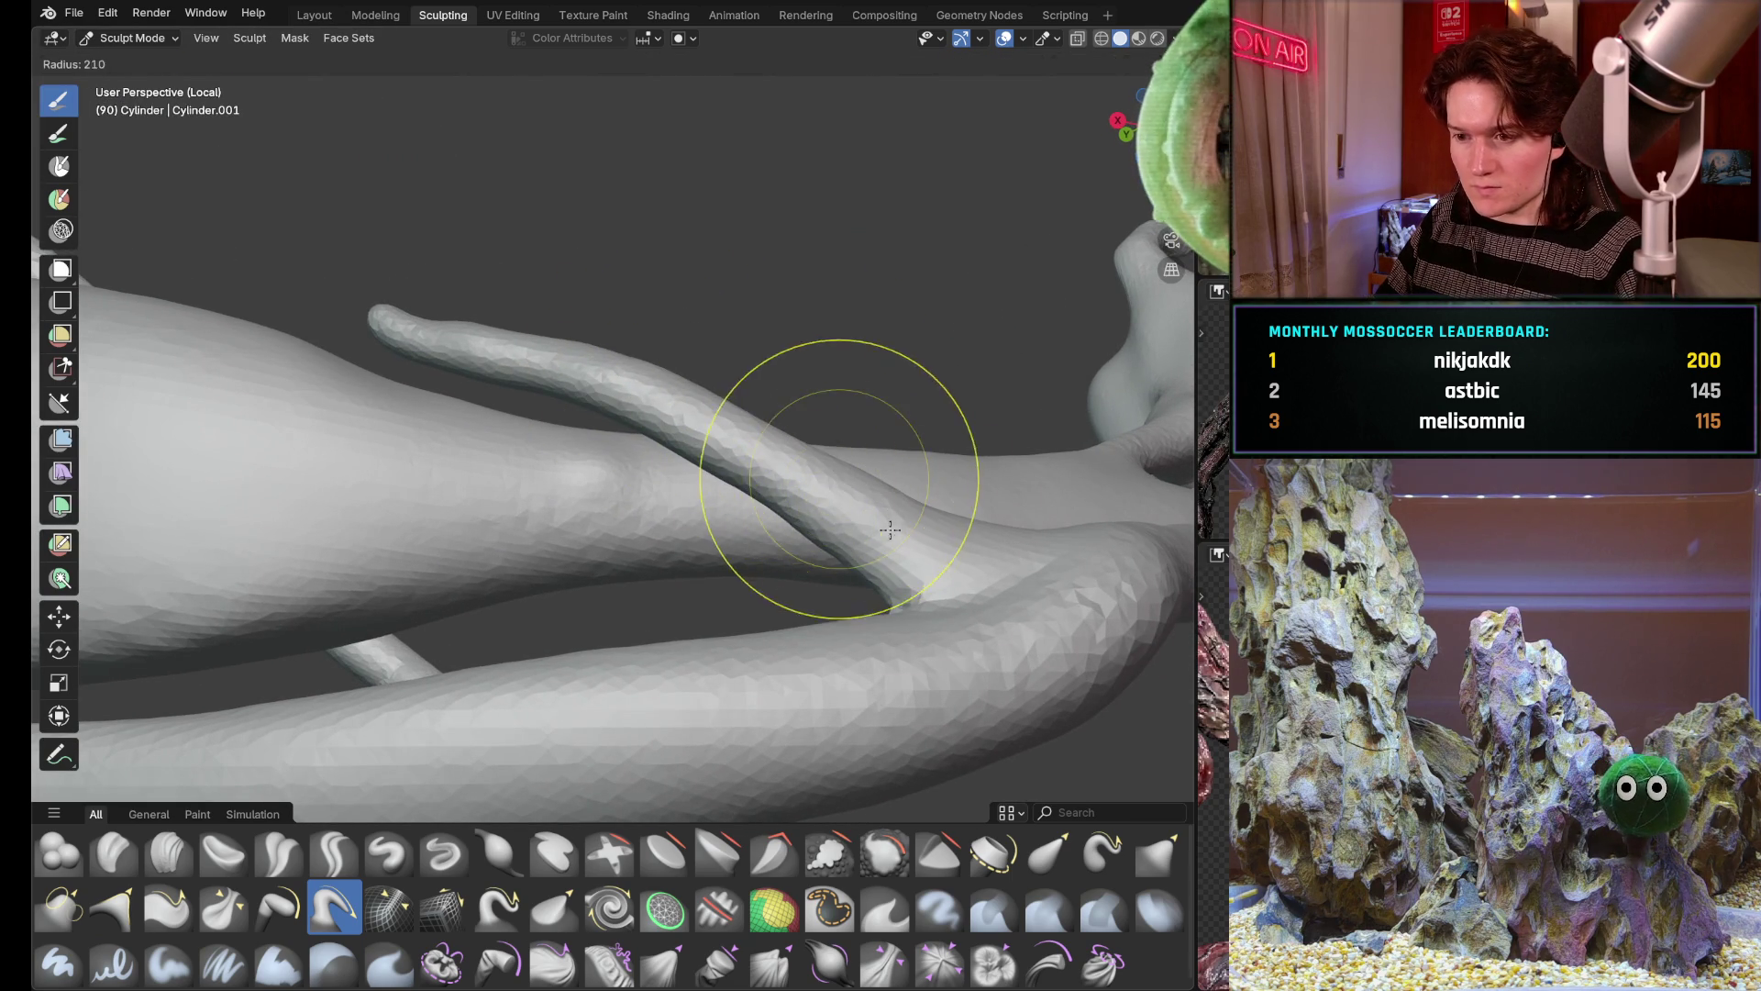
{"action": "left_click", "coordinate": [836, 505]}
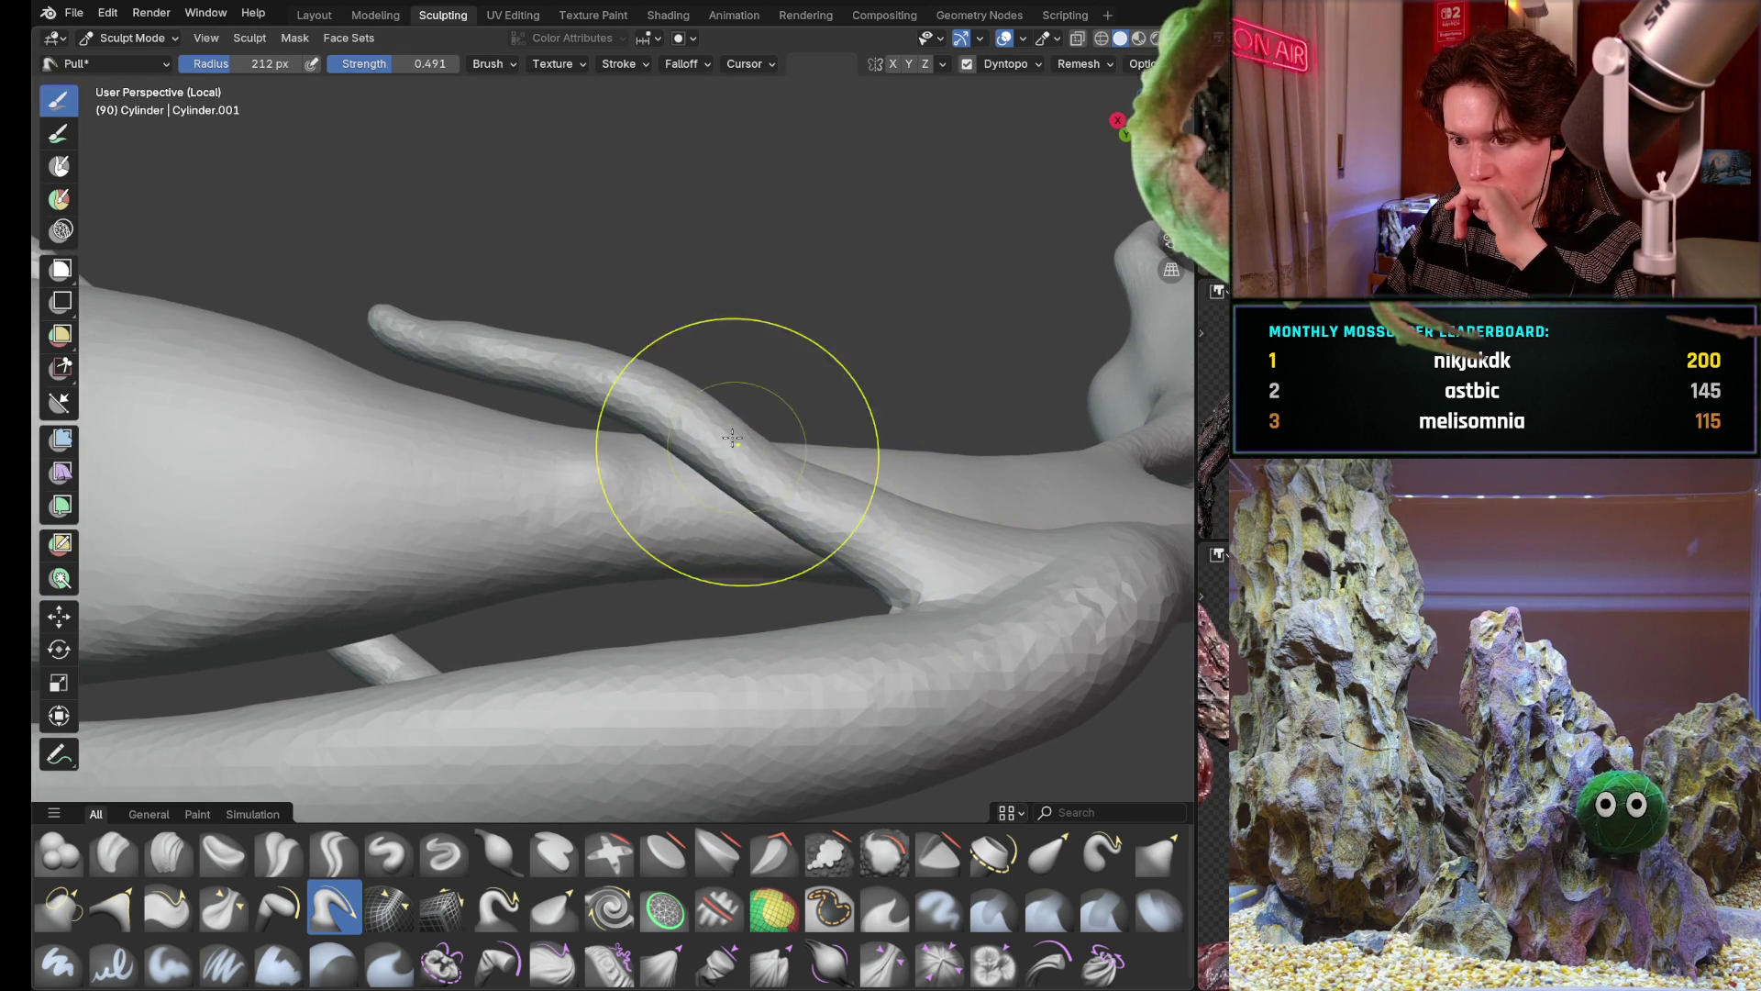
{"action": "left_click_drag", "start_coordinate": [730, 454], "coordinate": [658, 403]}
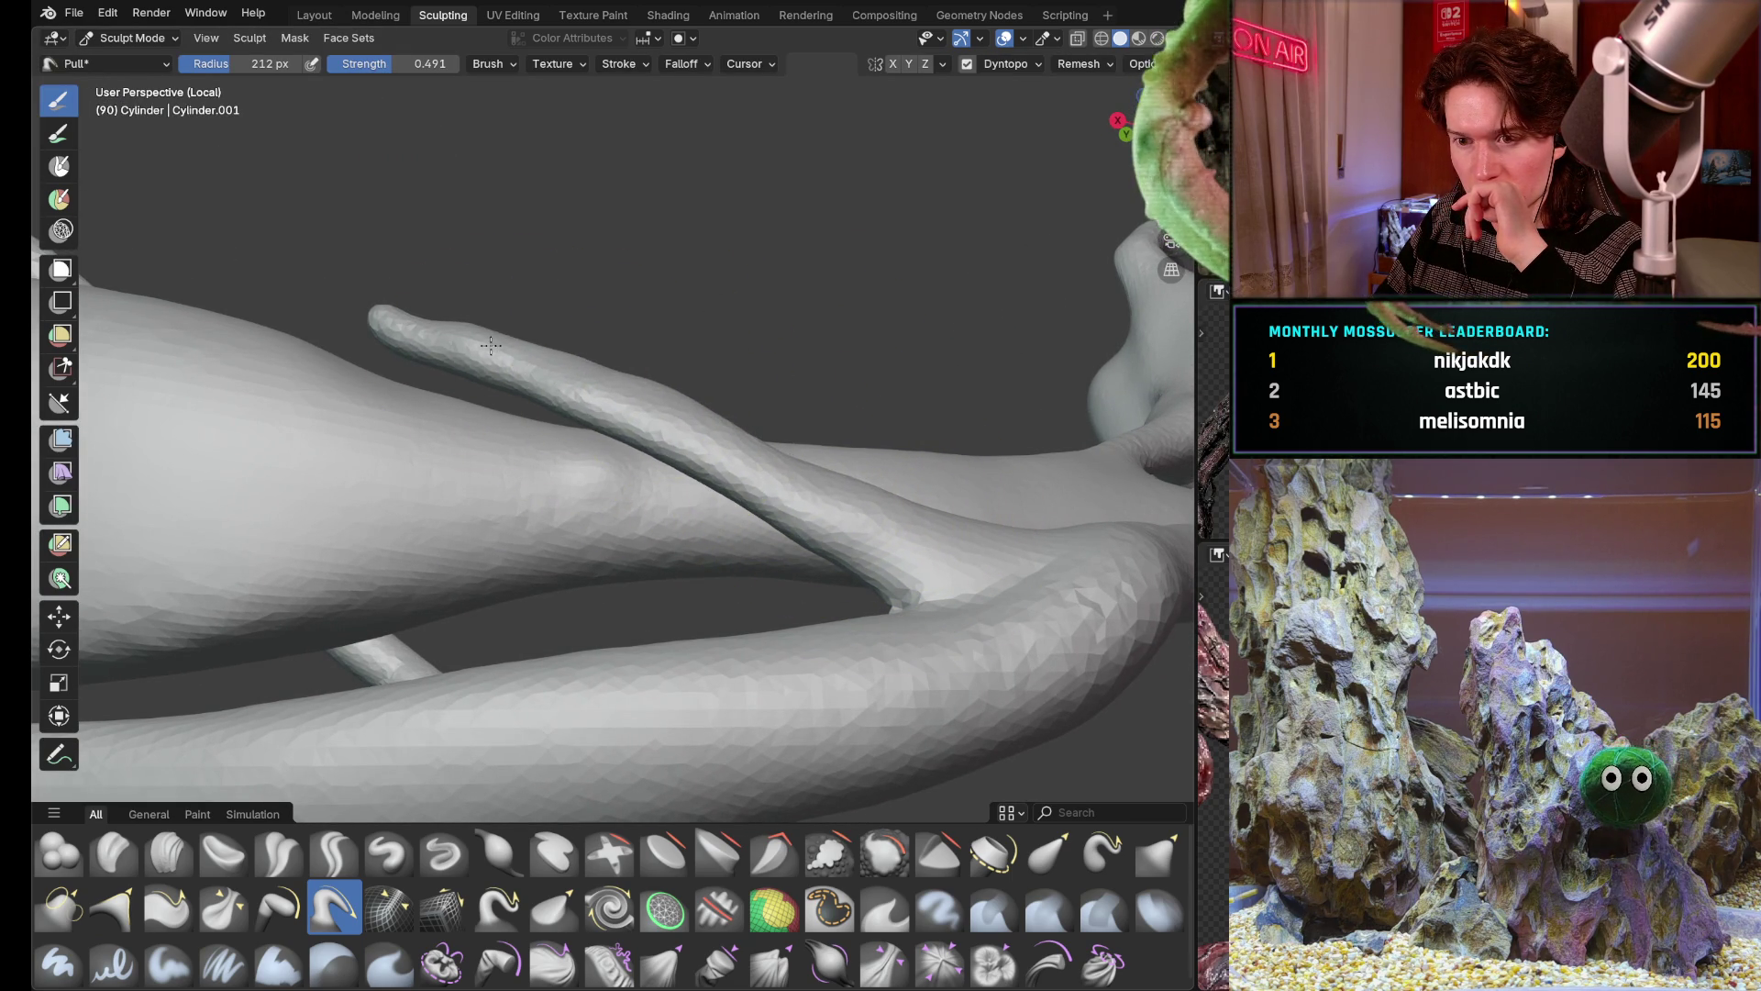
{"action": "left_click_drag", "start_coordinate": [391, 324], "coordinate": [473, 354]}
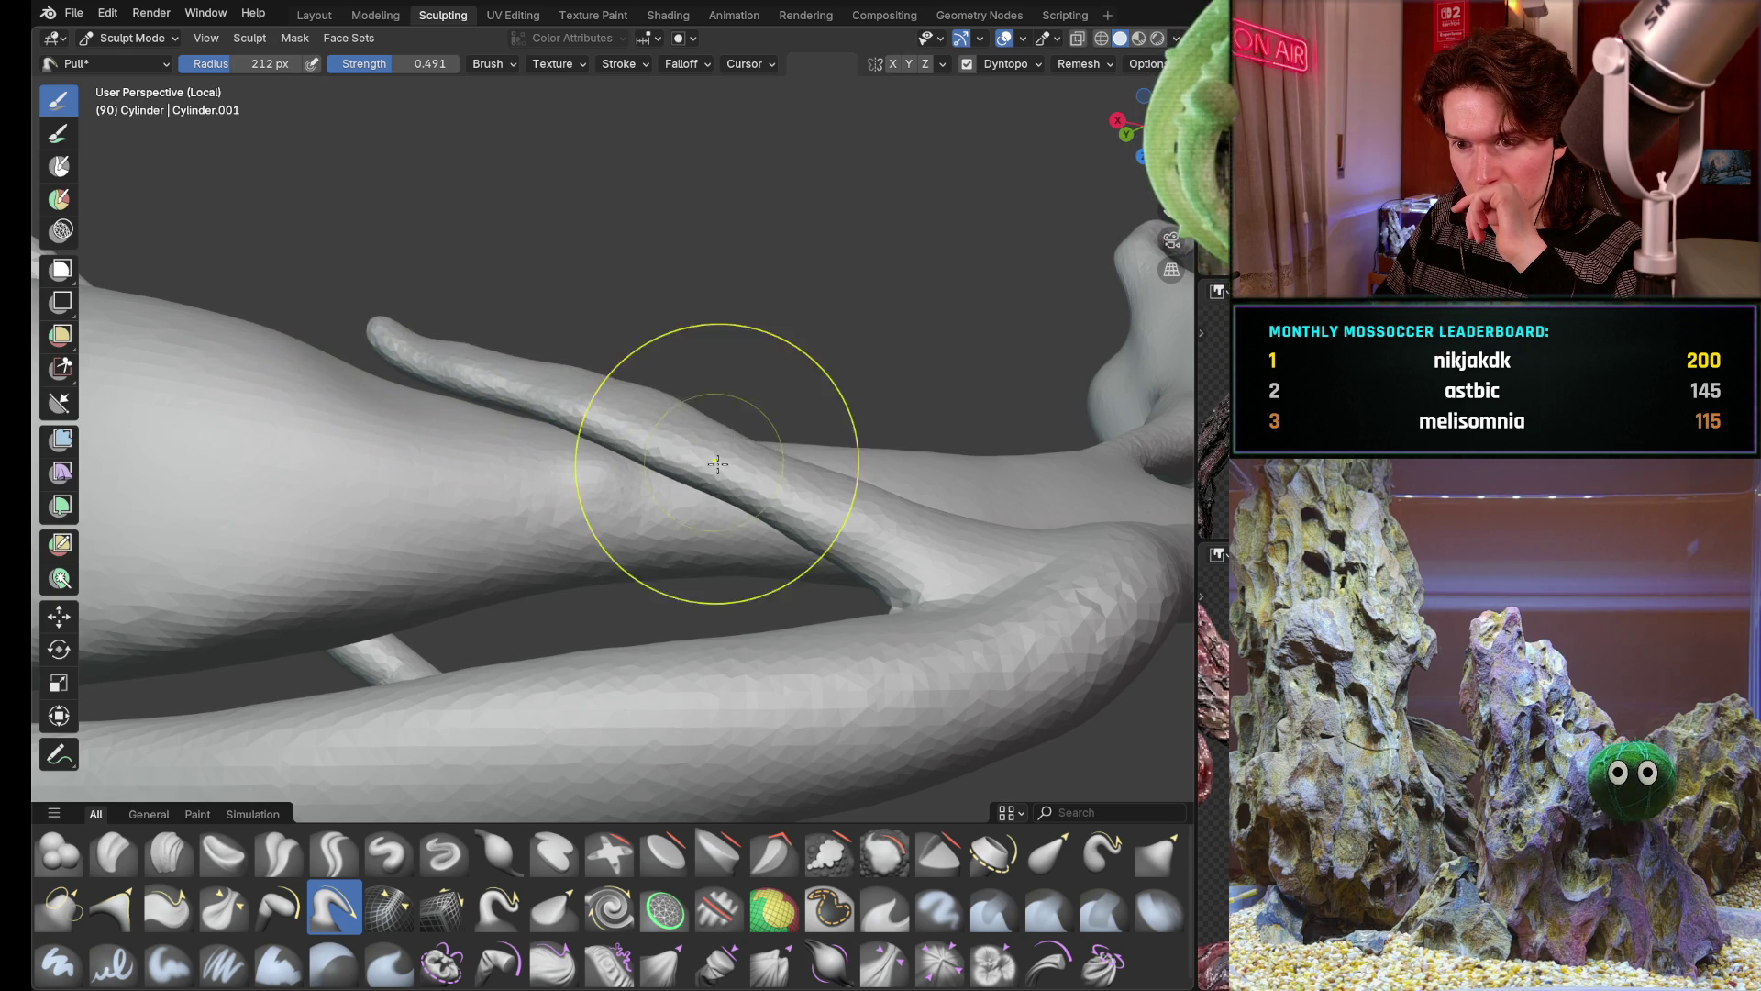
Reshape the tentacle along its length toward the tip and review the branch junction
{"action": "middle_click_drag", "start_coordinate": [688, 464], "coordinate": [468, 579]}
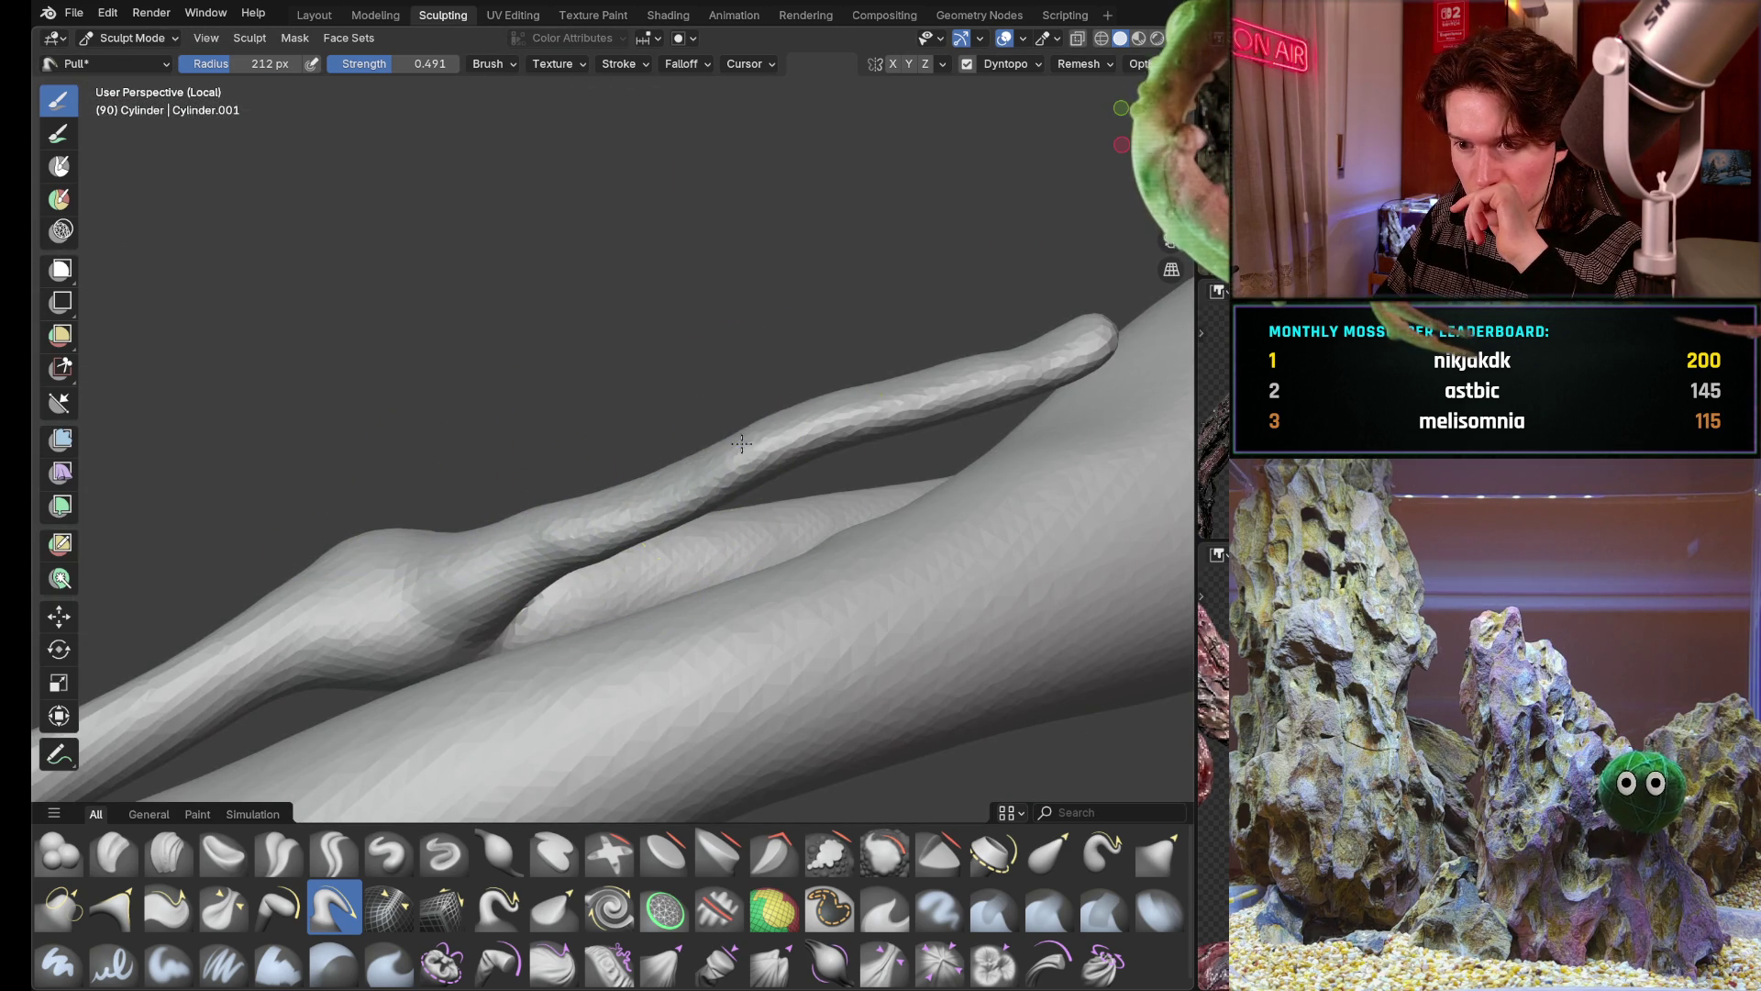
{"action": "left_click_drag", "start_coordinate": [788, 432], "coordinate": [1075, 359]}
{"action": "middle_click_drag", "start_coordinate": [851, 328], "coordinate": [688, 481]}
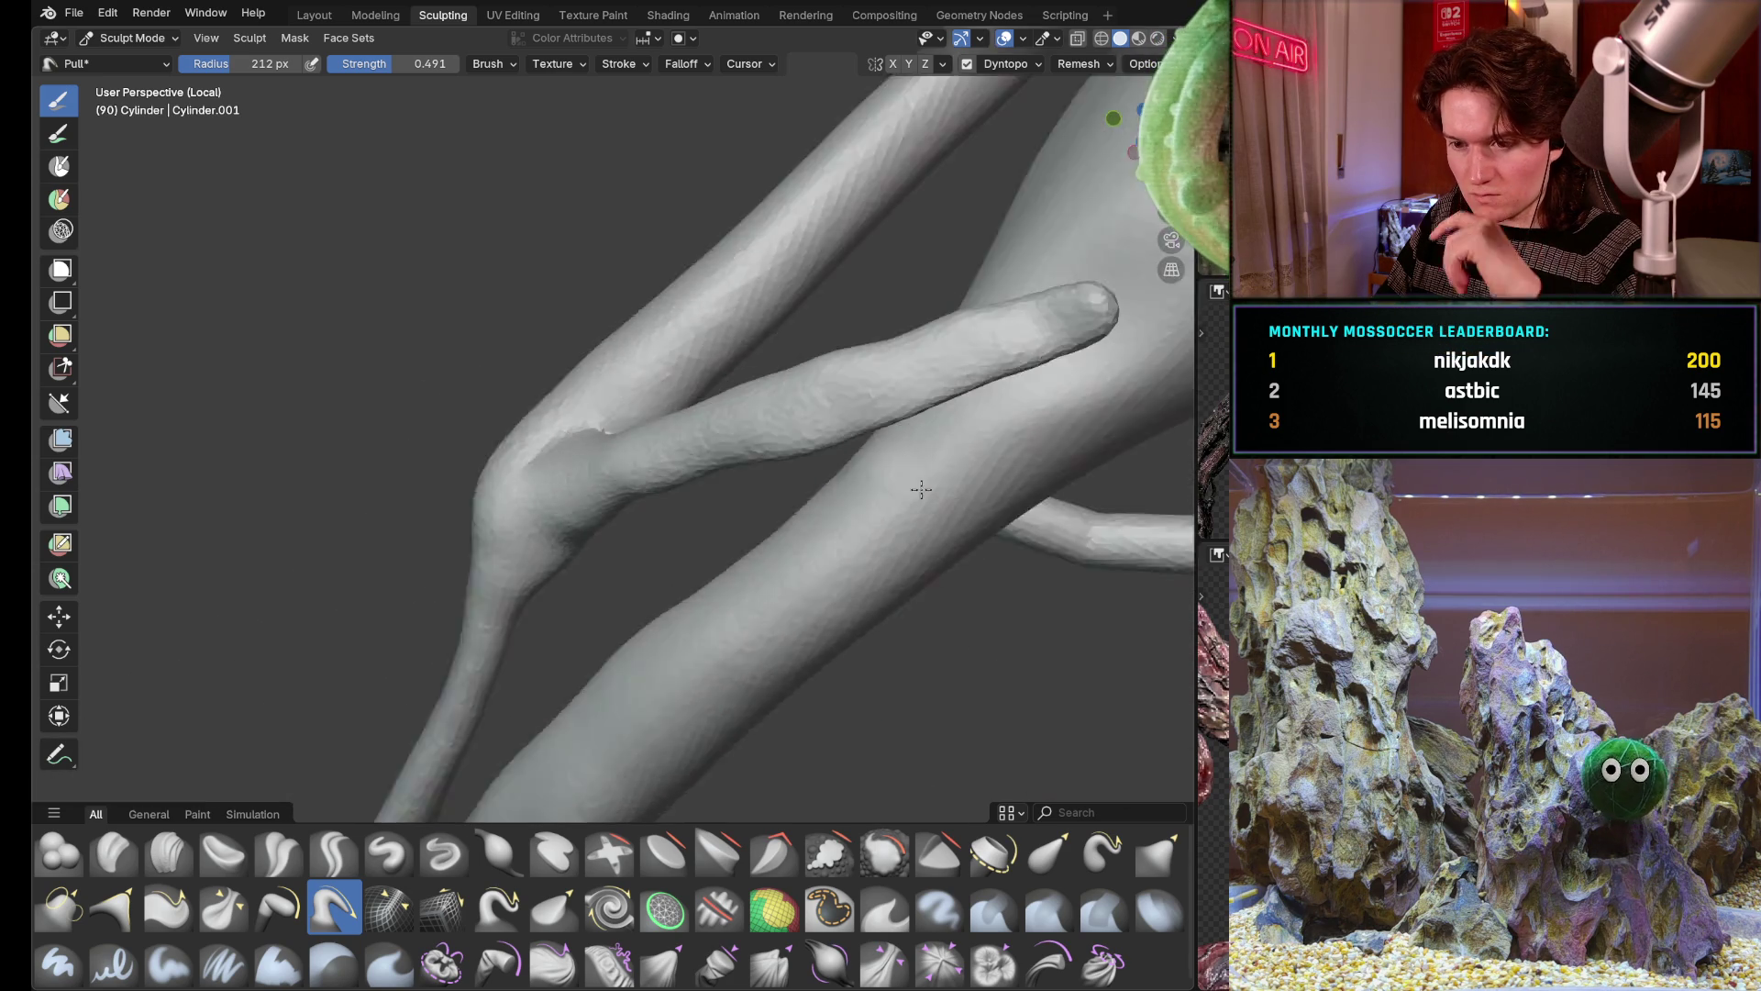
{"action": "scroll", "coordinate": [877, 400], "scroll_direction": "down", "scroll_amount": 5}
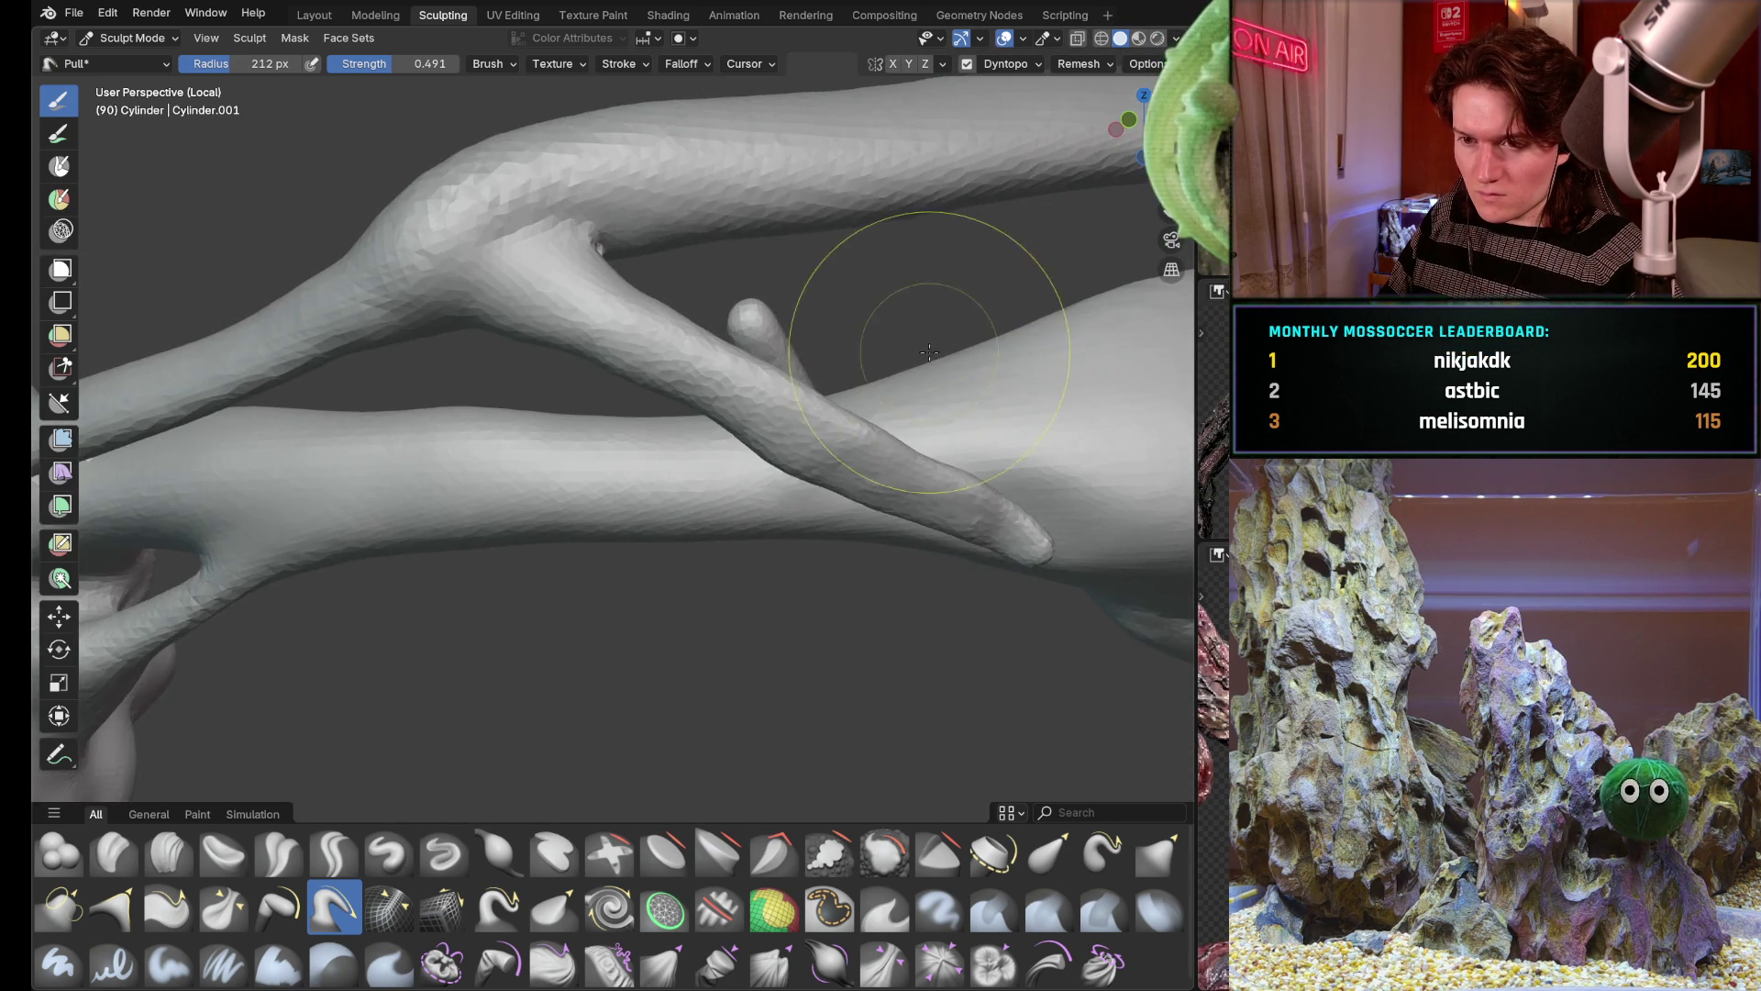
{"action": "mouse_move", "coordinate": [826, 386]}
{"action": "middle_mouse_down"}
{"action": "mouse_move", "coordinate": [876, 399]}
{"action": "mouse_move", "coordinate": [826, 412]}
{"action": "middle_mouse_up"}
{"action": "scroll", "coordinate": [771, 358], "scroll_direction": "up", "scroll_amount": 3}
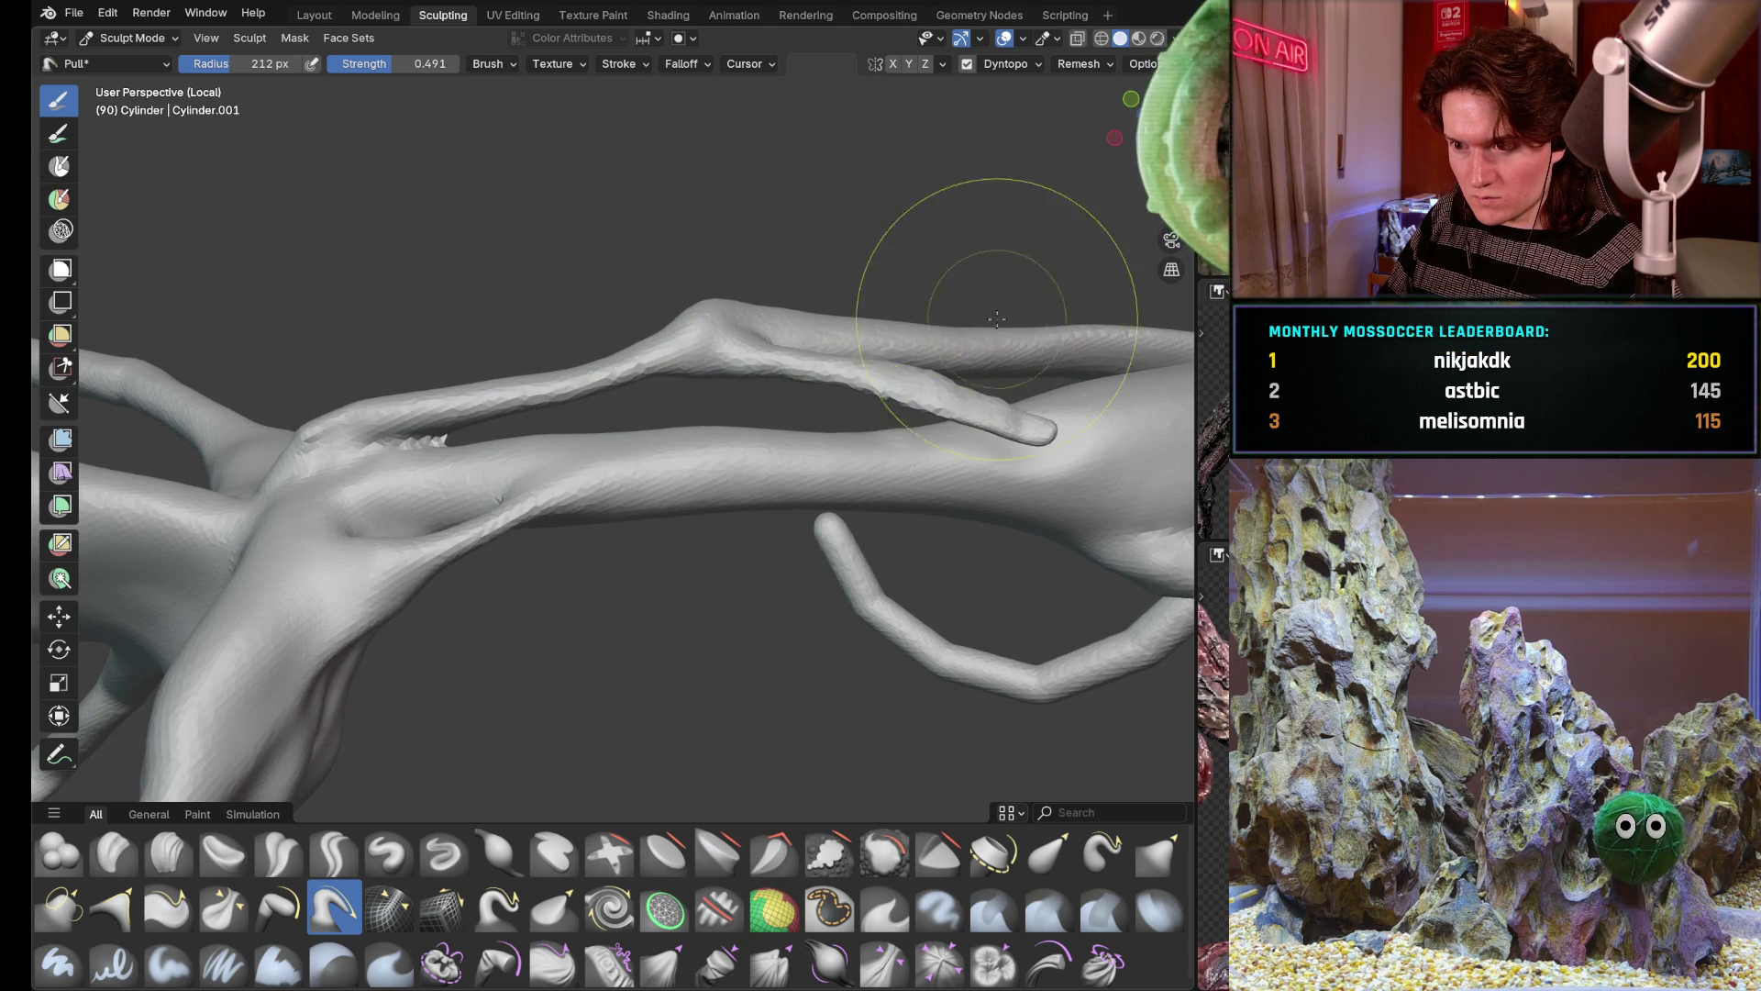
Shrink the brush to 126 px and raise the knuckle-like bump on the thin upper branch
{"action": "middle_click_drag", "start_coordinate": [1004, 333], "coordinate": [936, 345]}
{"action": "scroll", "coordinate": [817, 366], "scroll_direction": "down", "scroll_amount": 3}
{"action": "mouse_move", "coordinate": [815, 366]}
{"action": "middle_mouse_down"}
{"action": "mouse_move", "coordinate": [825, 385]}
{"action": "mouse_move", "coordinate": [626, 418]}
{"action": "middle_mouse_up"}
{"action": "scroll", "coordinate": [835, 395], "scroll_direction": "up", "scroll_amount": 3}
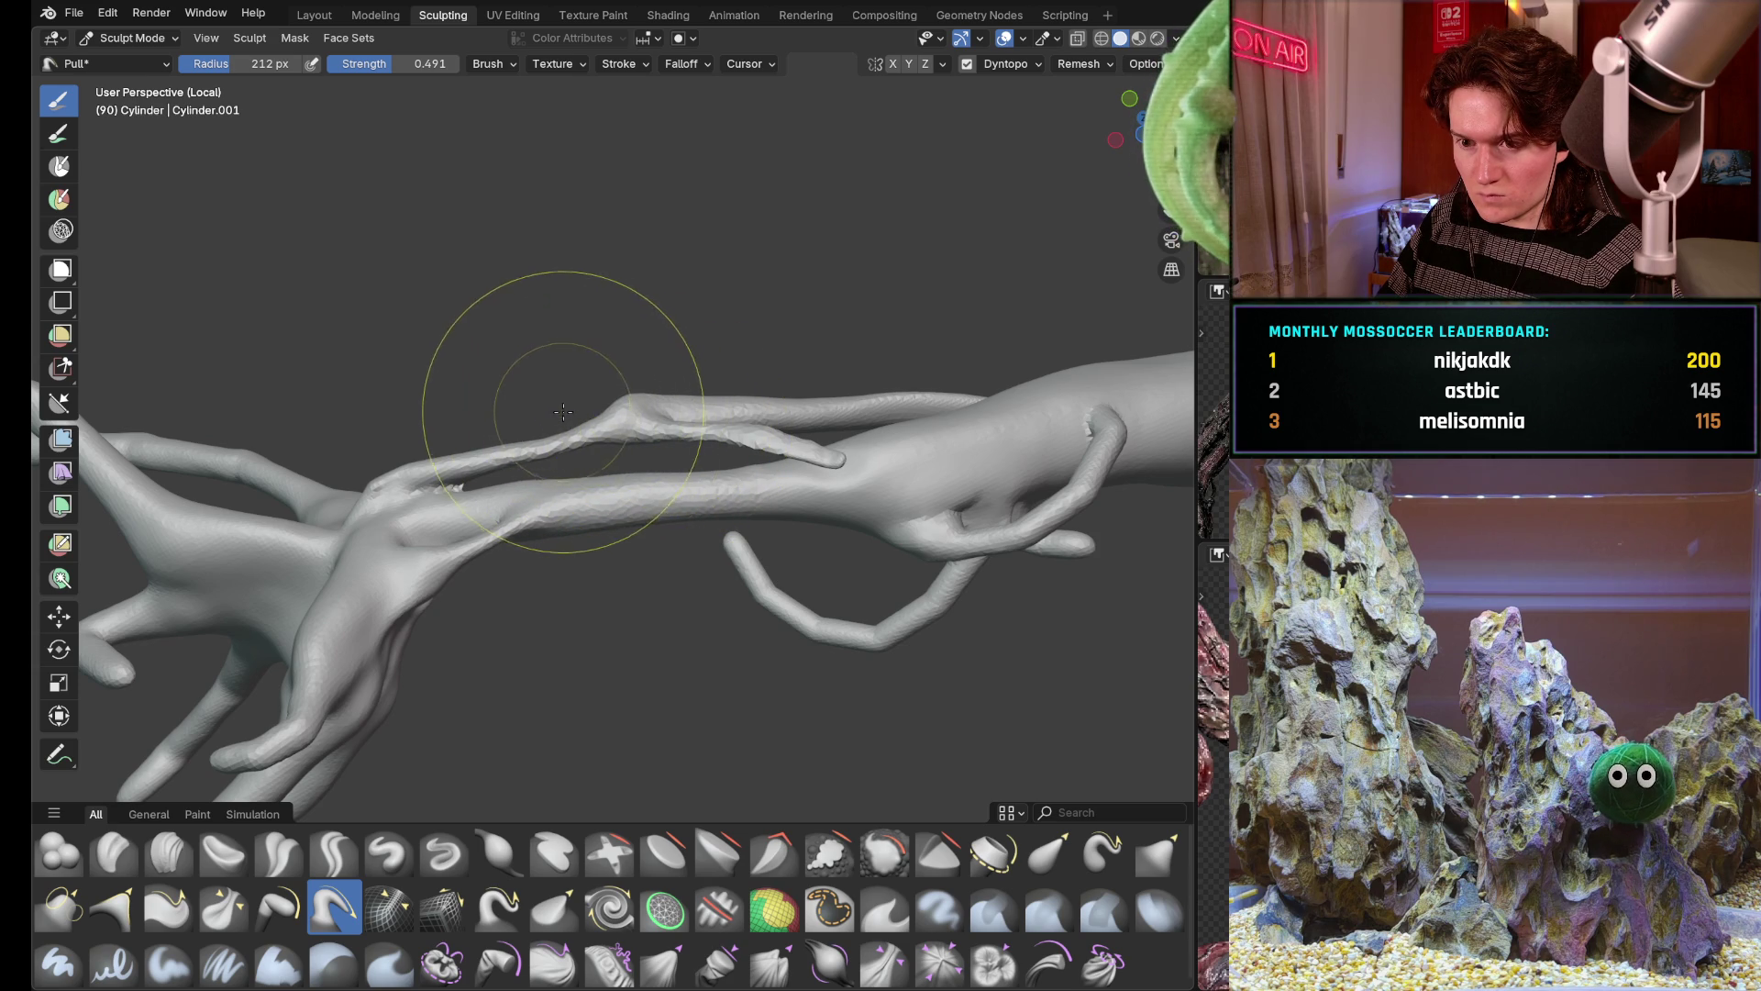
{"action": "key", "text": "f"}
{"action": "left_click", "coordinate": [527, 461]}
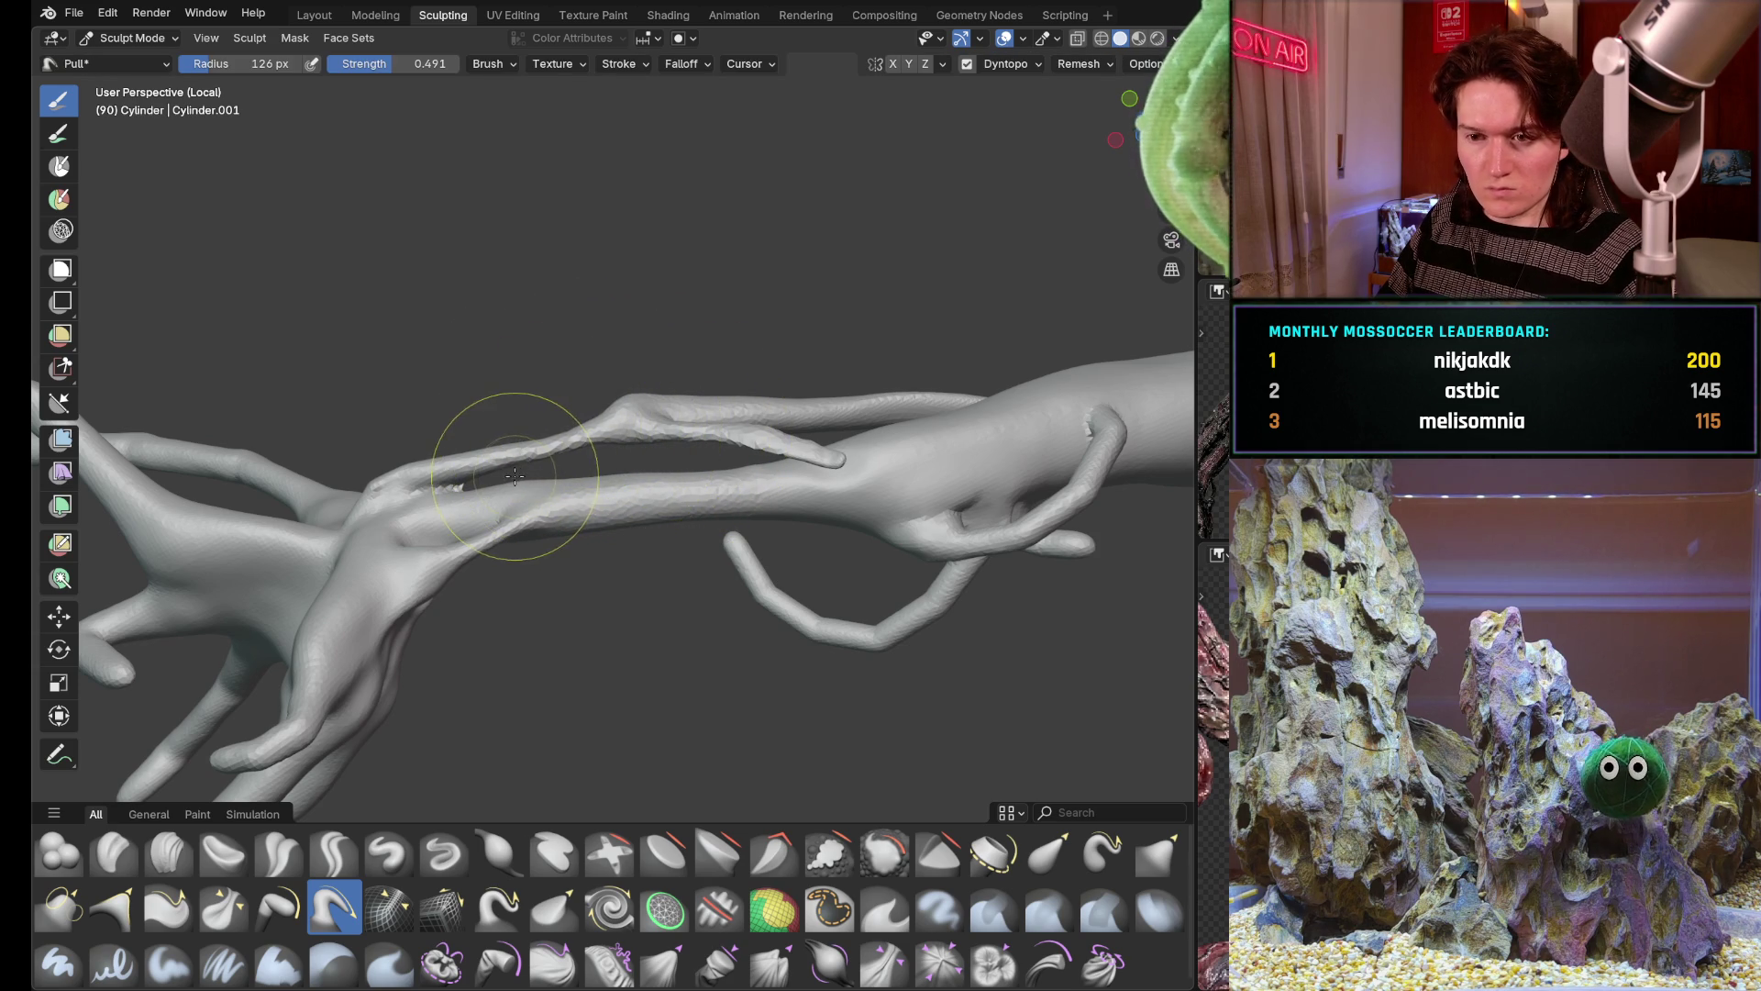
{"action": "scroll", "coordinate": [527, 462], "scroll_direction": "up", "scroll_amount": 4}
{"action": "scroll", "coordinate": [619, 386], "scroll_direction": "up", "scroll_amount": 4}
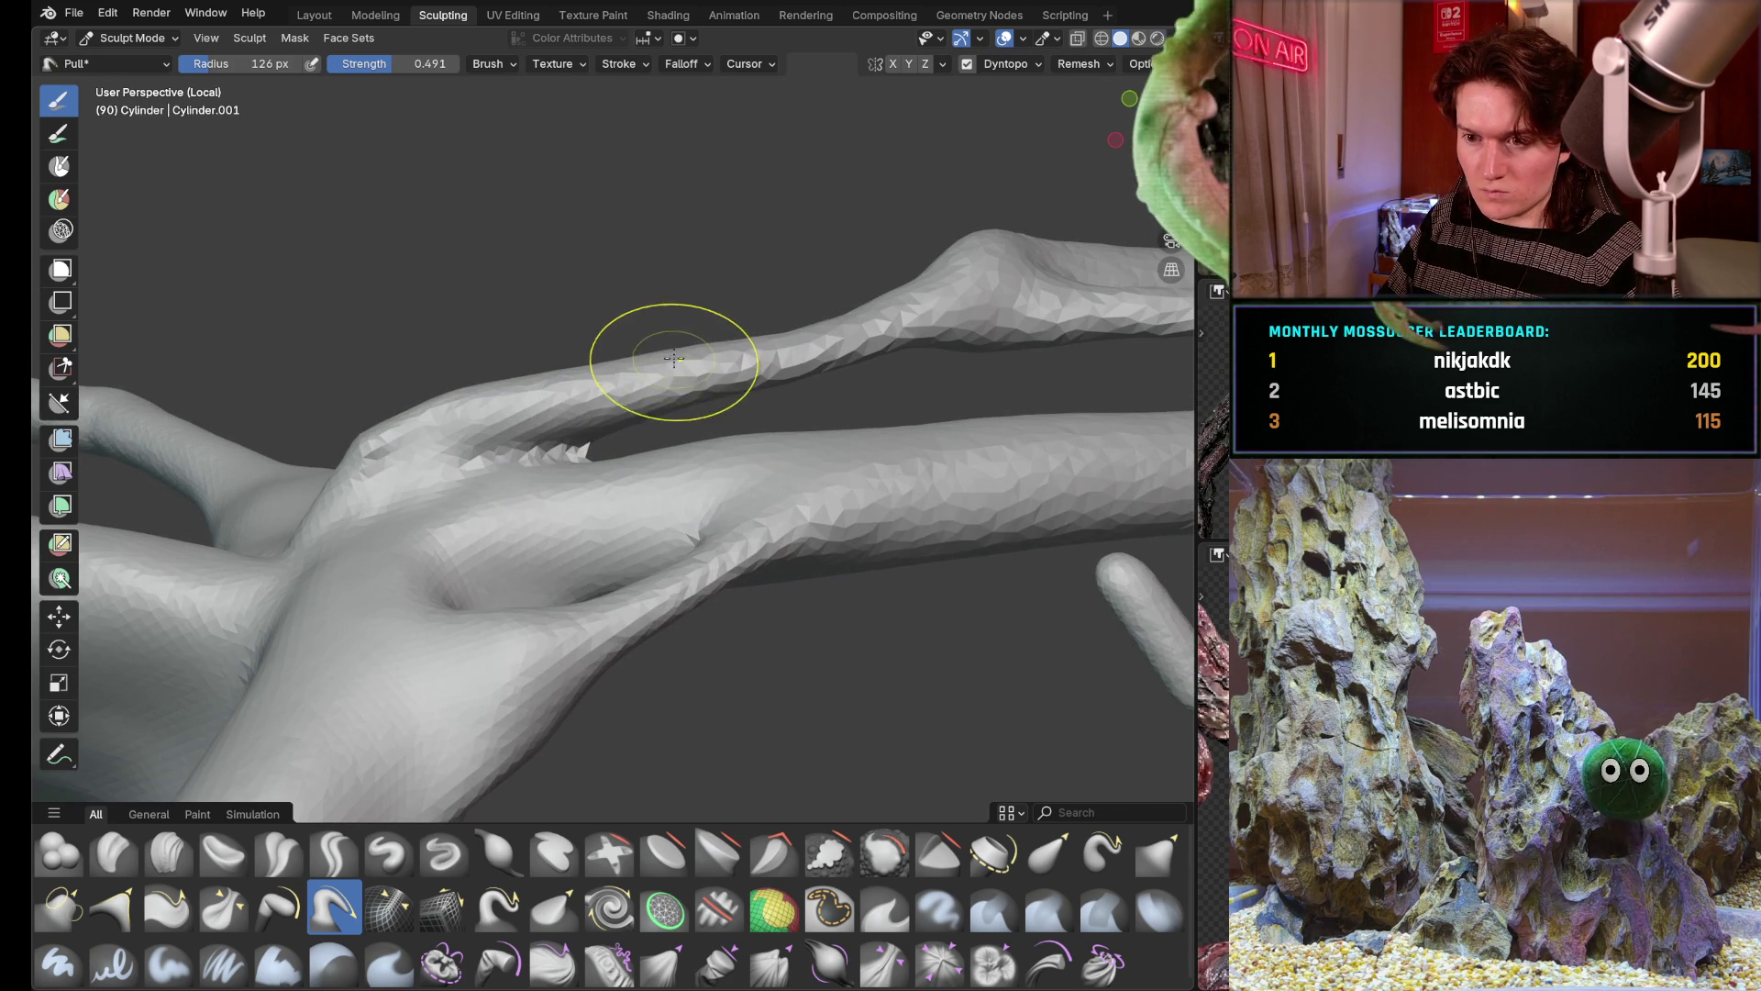
{"action": "mouse_move", "coordinate": [678, 376]}
{"action": "middle_mouse_down"}
{"action": "mouse_move", "coordinate": [680, 339]}
{"action": "mouse_move", "coordinate": [679, 362]}
{"action": "middle_mouse_up"}
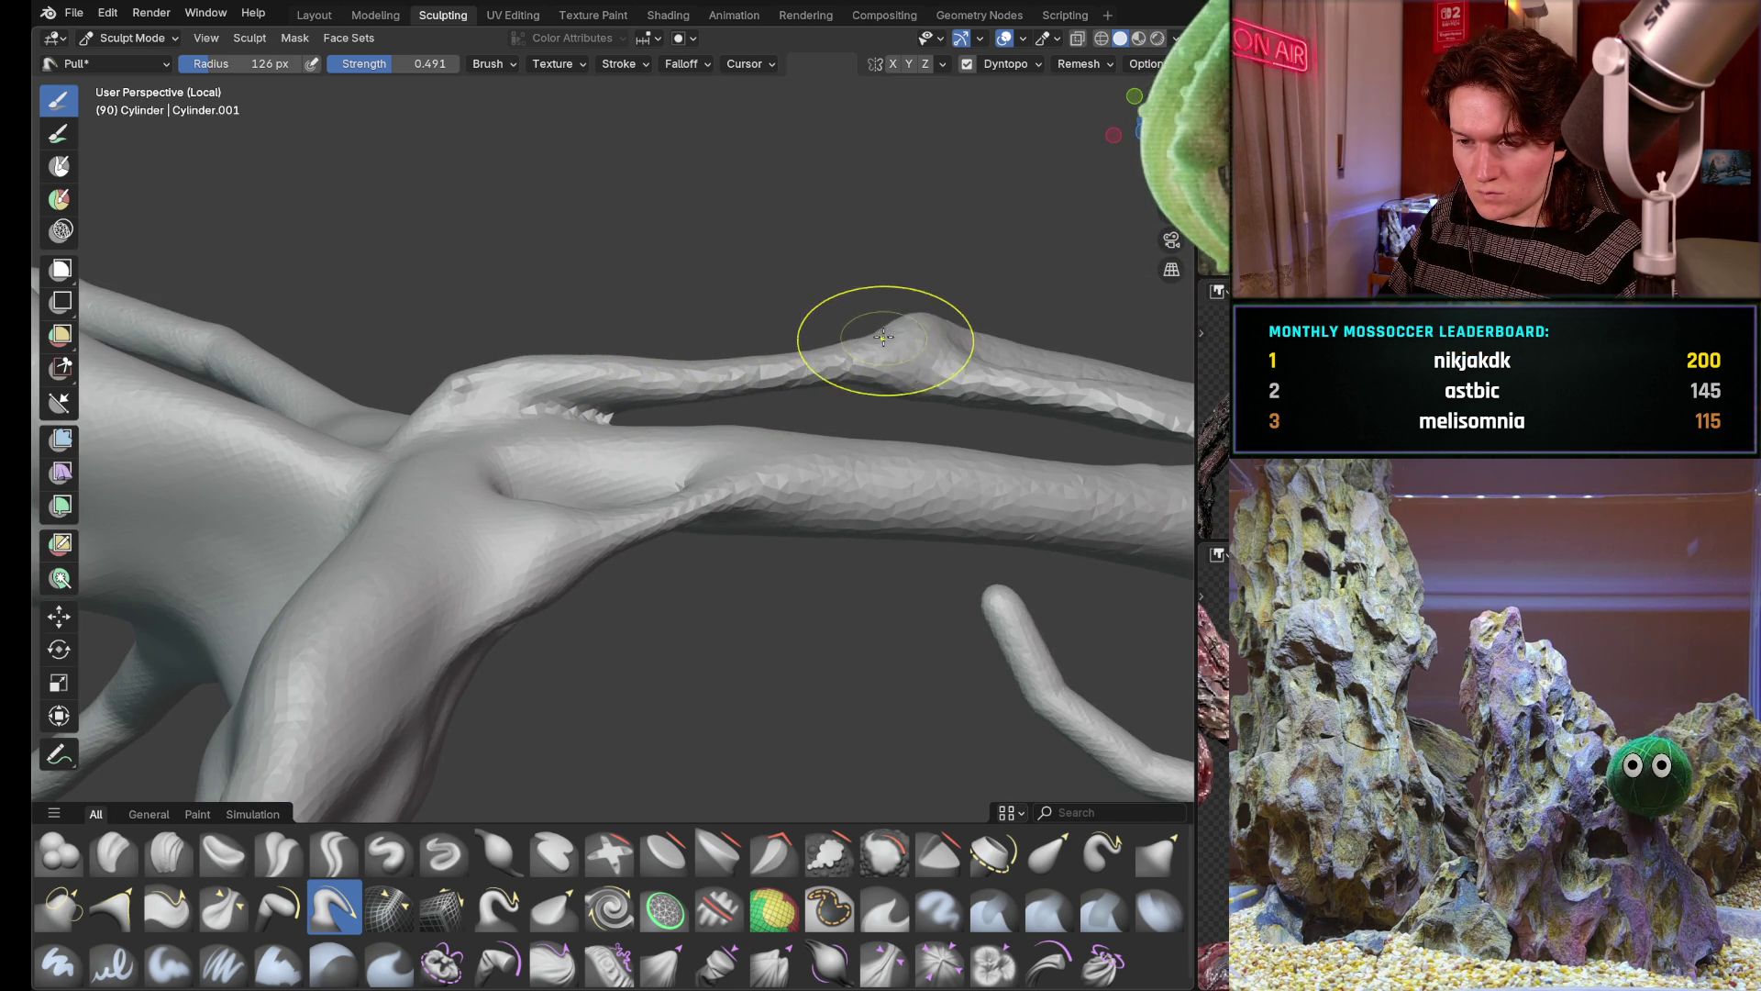
{"action": "left_click_drag", "start_coordinate": [887, 331], "coordinate": [901, 319]}
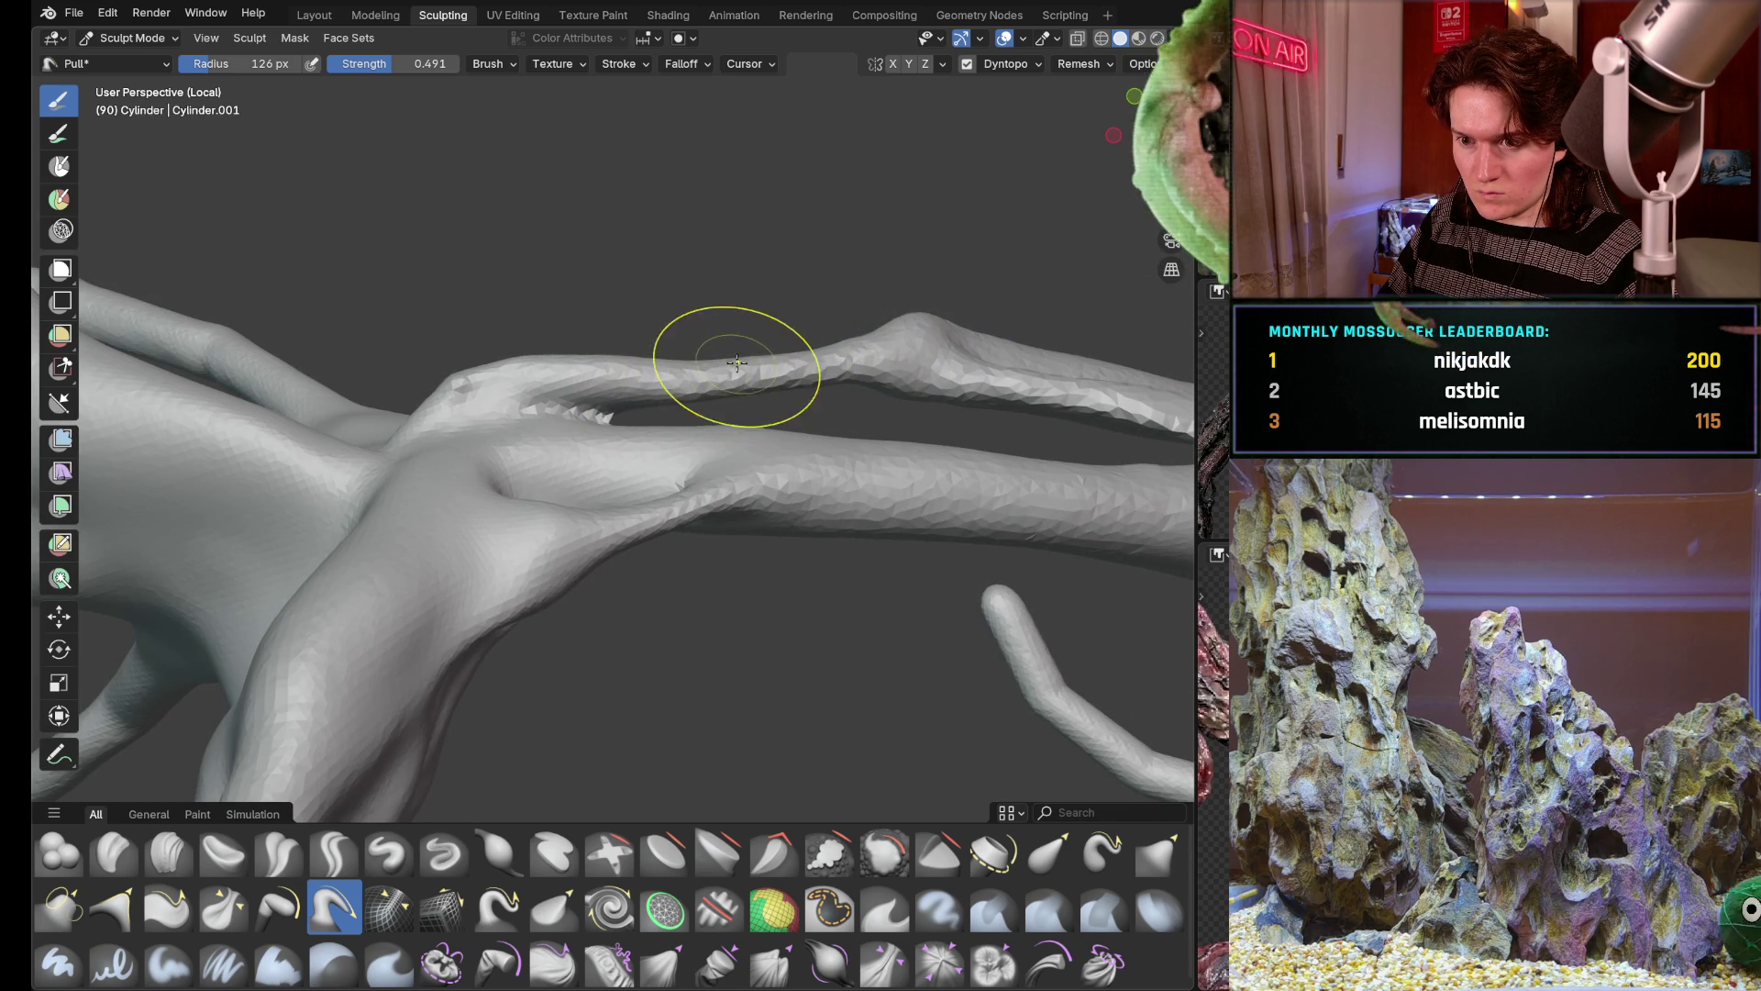
{"action": "mouse_move", "coordinate": [750, 369]}
{"action": "middle_mouse_down"}
{"action": "mouse_move", "coordinate": [792, 451]}
{"action": "mouse_move", "coordinate": [688, 523]}
{"action": "mouse_move", "coordinate": [610, 609]}
{"action": "mouse_move", "coordinate": [661, 578]}
{"action": "mouse_move", "coordinate": [715, 606]}
{"action": "middle_mouse_up"}
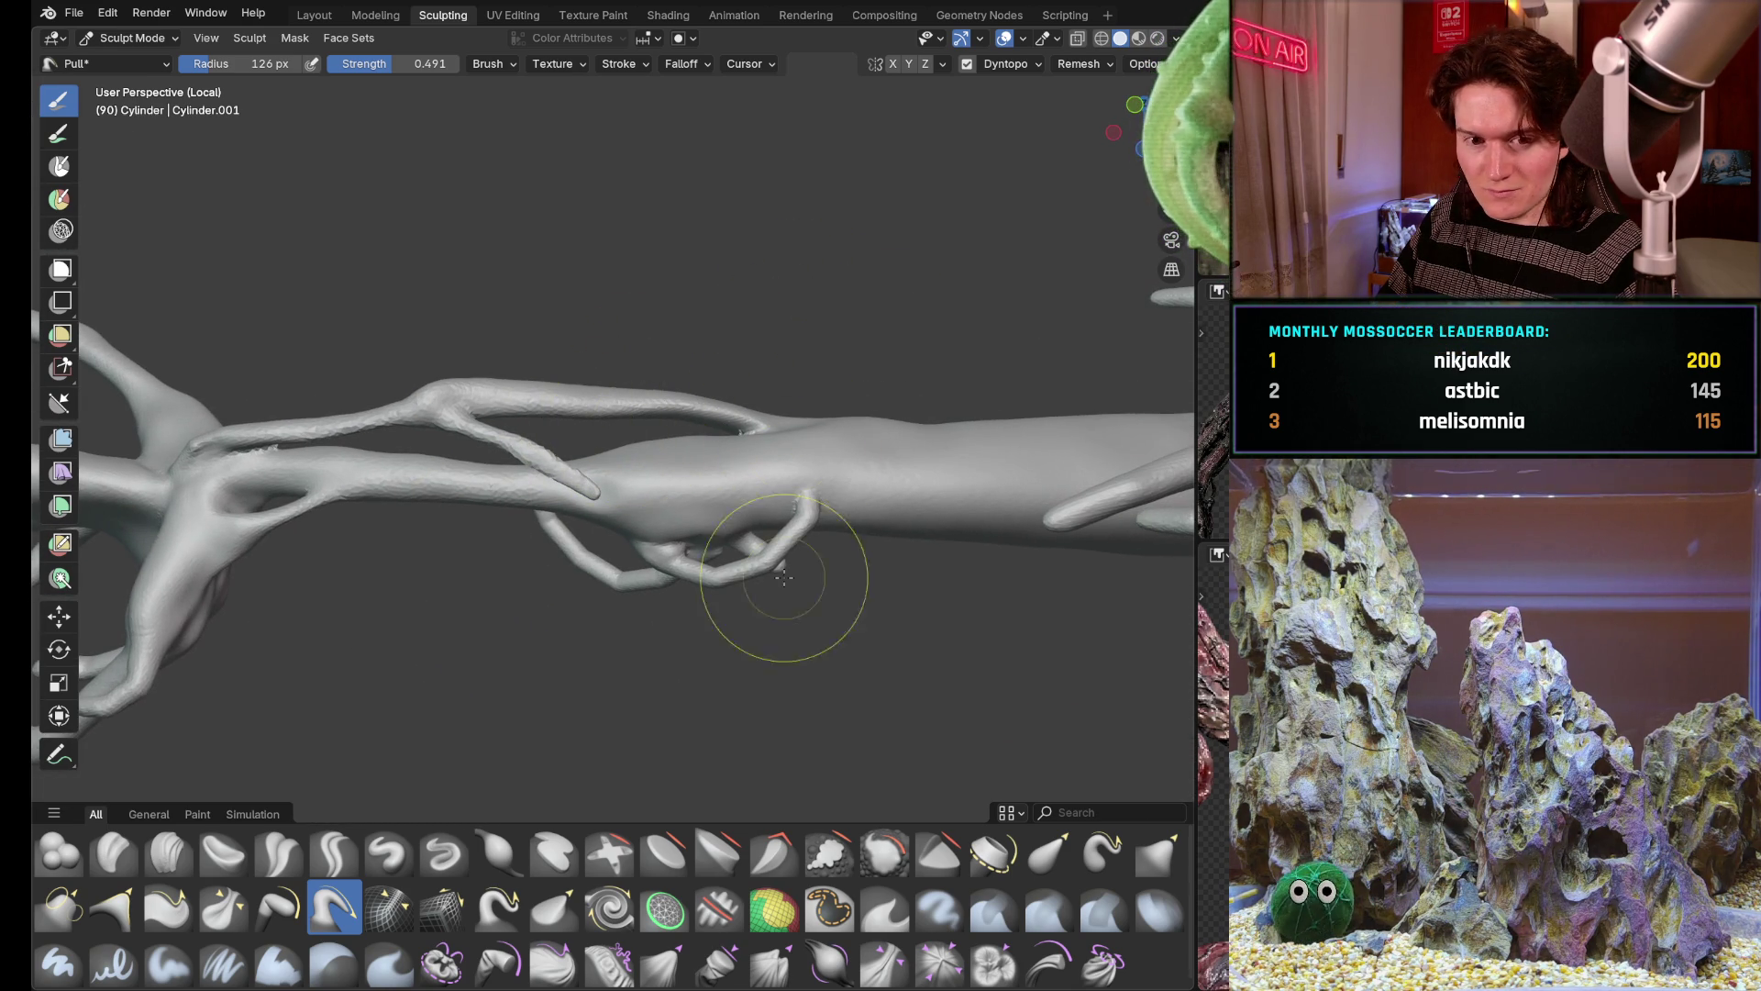
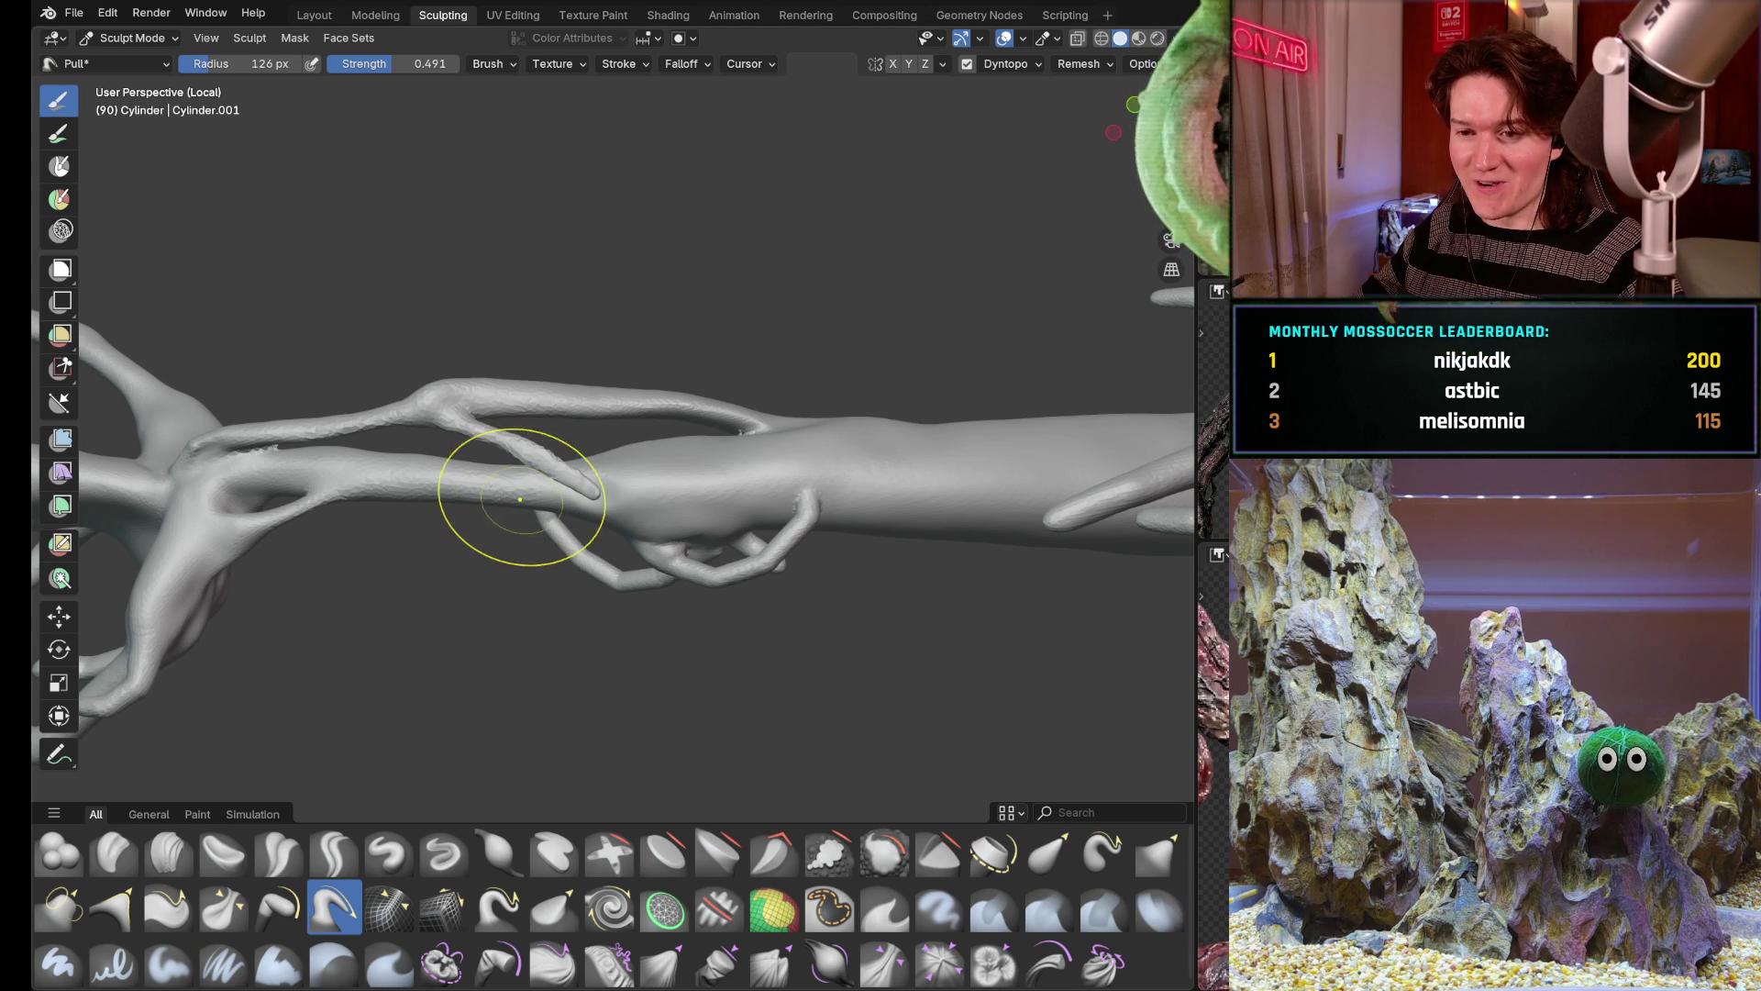
Pull the thin branch tip slightly where it rests against the thicker limb
{"action": "middle_click_drag", "start_coordinate": [540, 478], "coordinate": [704, 419]}
{"action": "scroll", "coordinate": [684, 422], "scroll_direction": "up", "scroll_amount": 2}
{"action": "scroll", "coordinate": [705, 419], "scroll_direction": "up", "scroll_amount": 2}
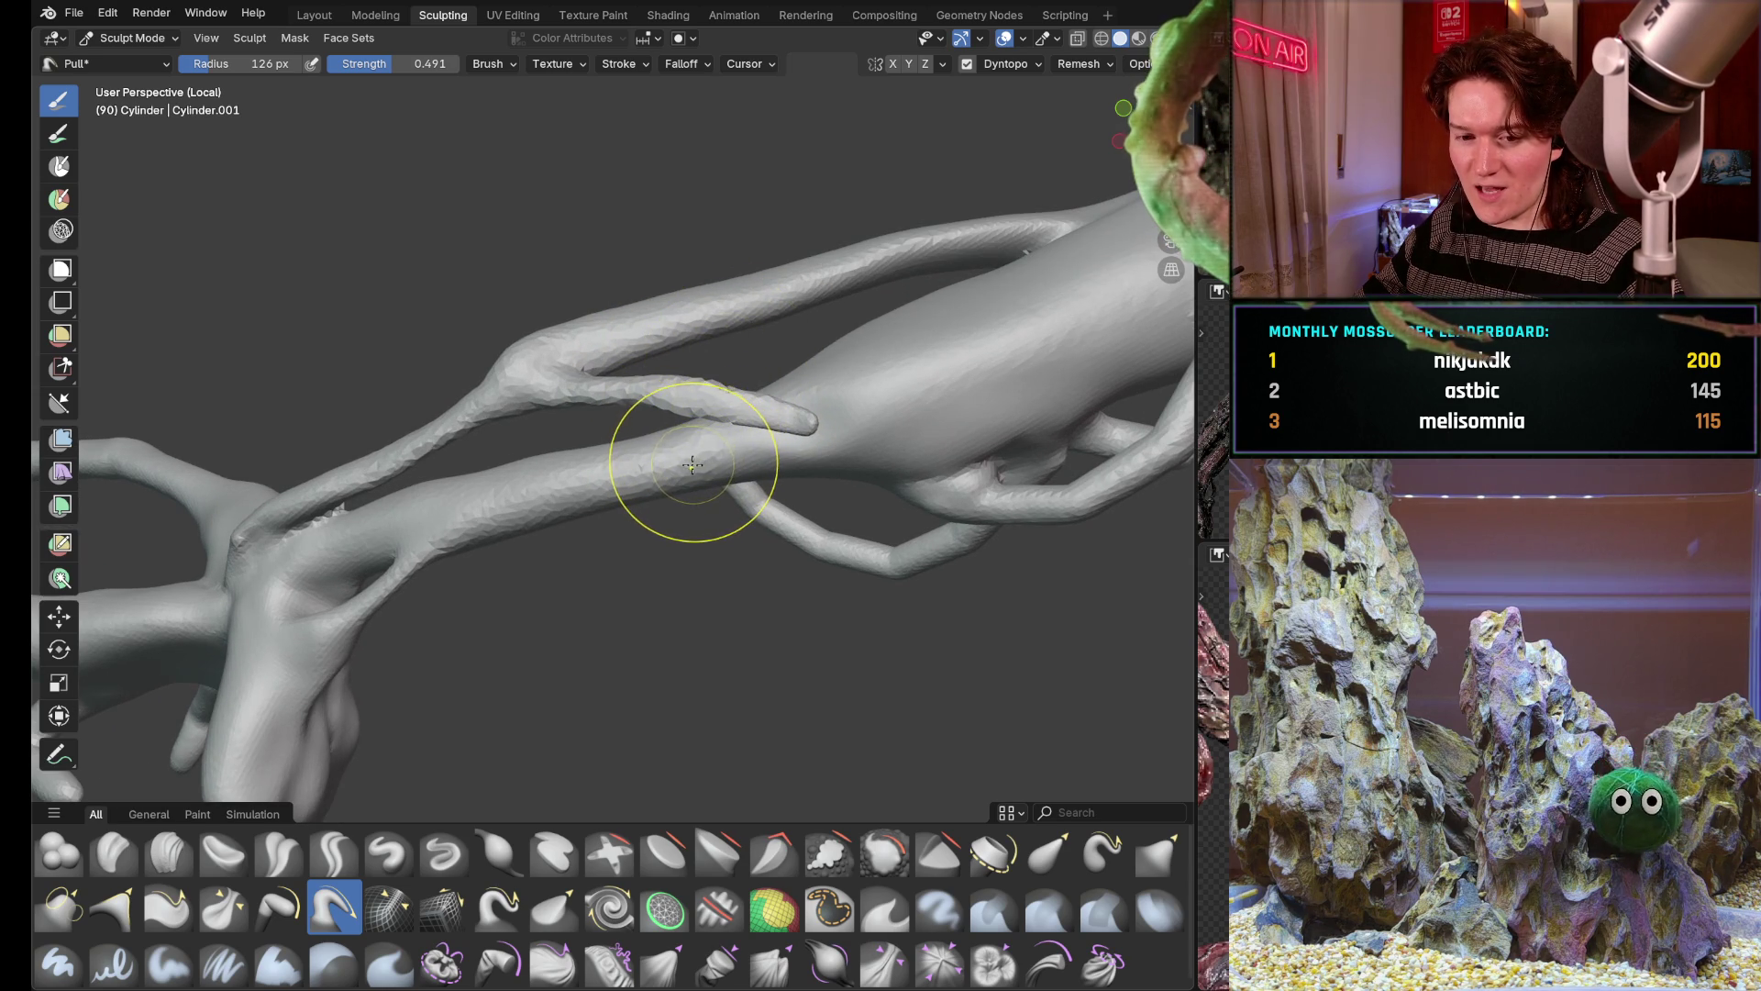
{"action": "mouse_move", "coordinate": [681, 419]}
{"action": "middle_mouse_down"}
{"action": "mouse_move", "coordinate": [770, 413]}
{"action": "mouse_move", "coordinate": [729, 399]}
{"action": "mouse_move", "coordinate": [739, 362]}
{"action": "mouse_move", "coordinate": [702, 378]}
{"action": "middle_mouse_up"}
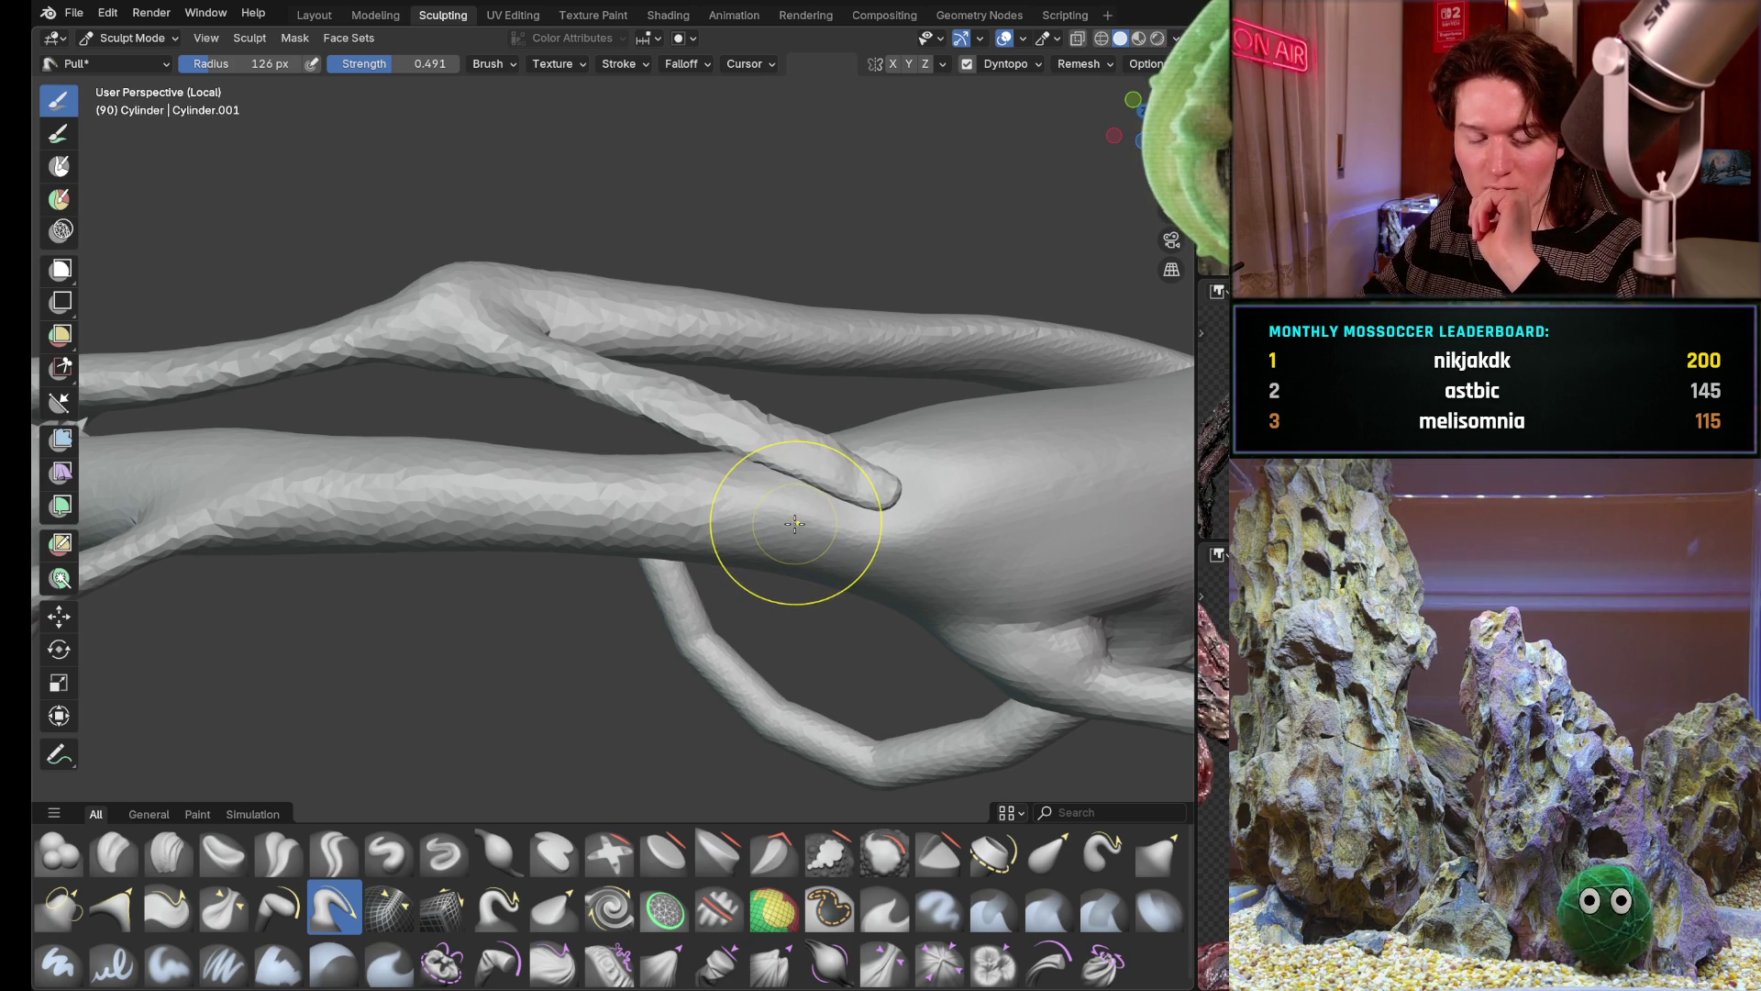
{"action": "middle_click_drag", "start_coordinate": [796, 523], "coordinate": [781, 374]}
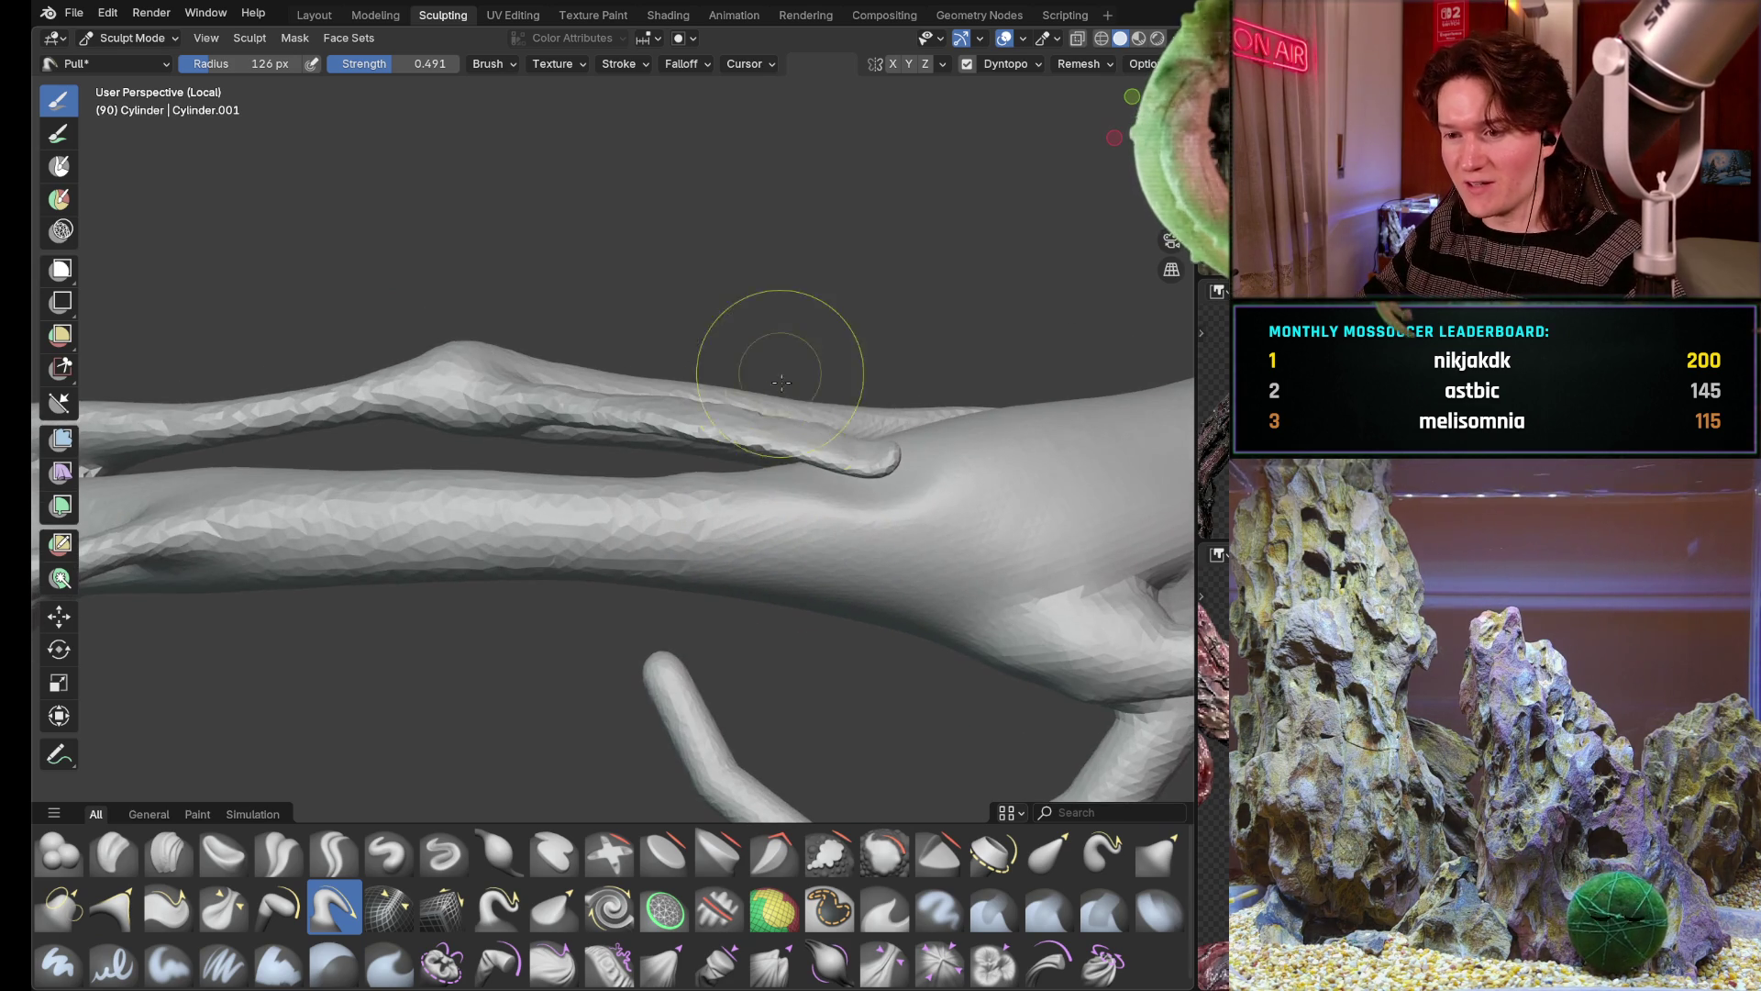
{"action": "left_click_drag", "start_coordinate": [852, 451], "coordinate": [794, 447]}
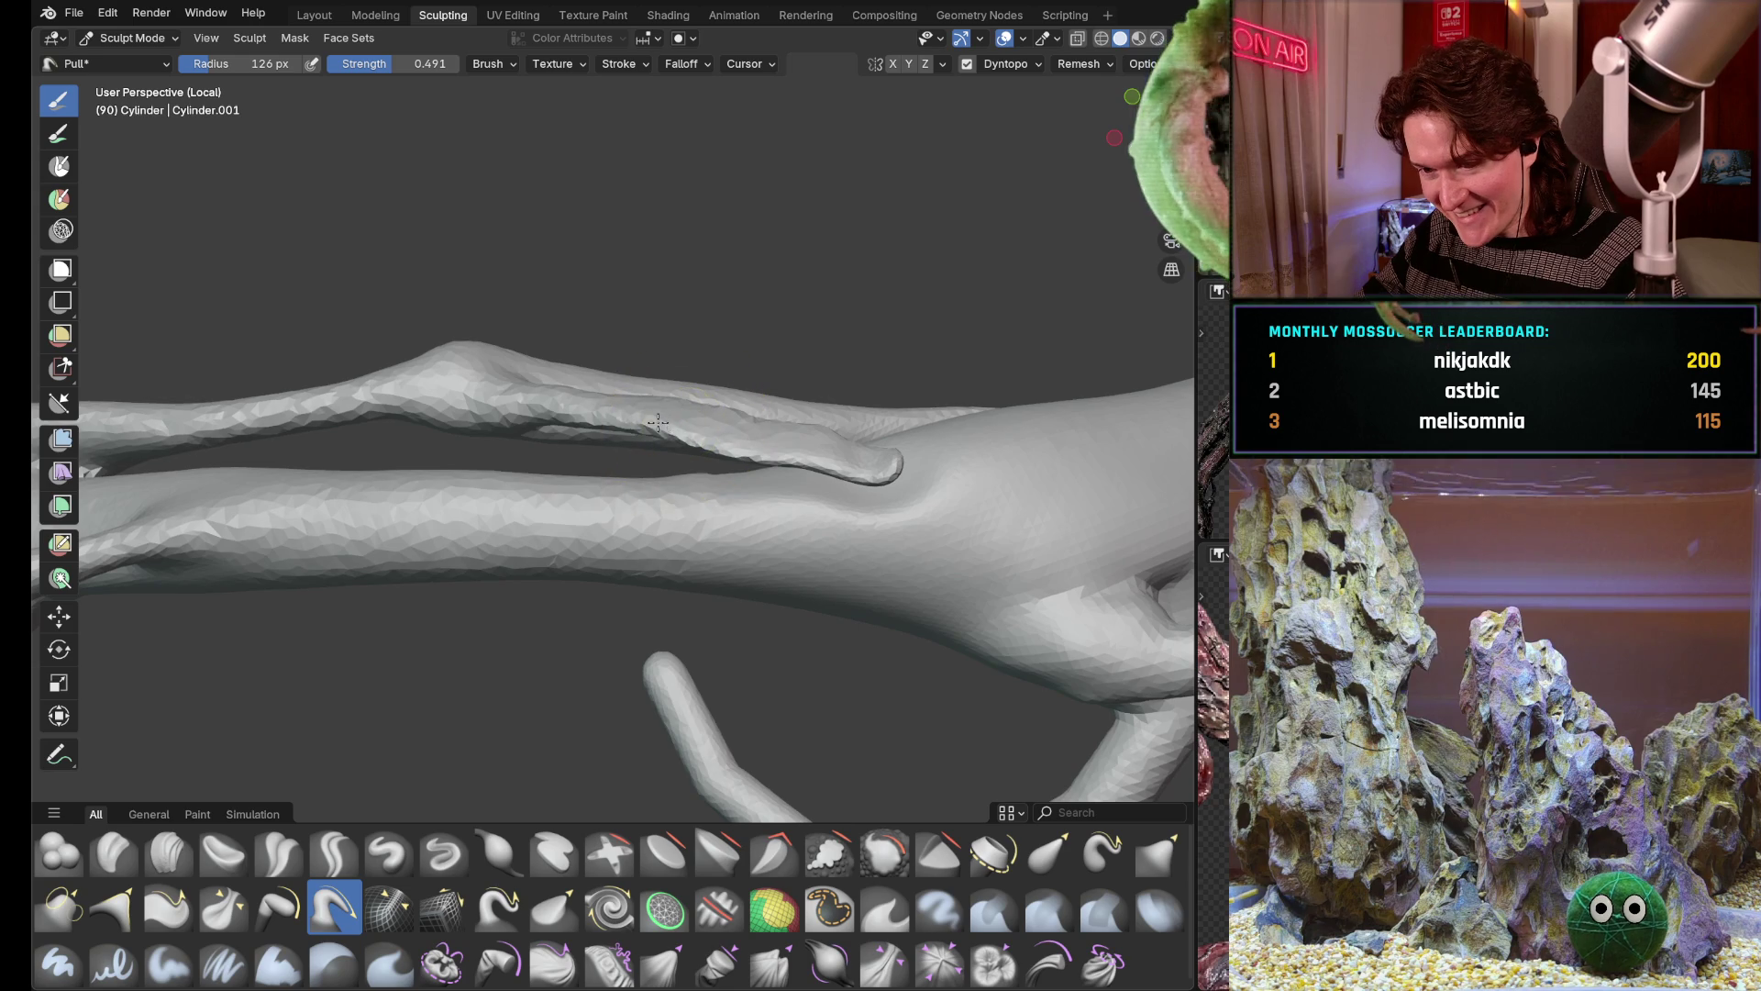
{"action": "mouse_move", "coordinate": [624, 421]}
{"action": "middle_mouse_down"}
{"action": "mouse_move", "coordinate": [592, 454]}
{"action": "mouse_move", "coordinate": [685, 502]}
{"action": "middle_mouse_up"}
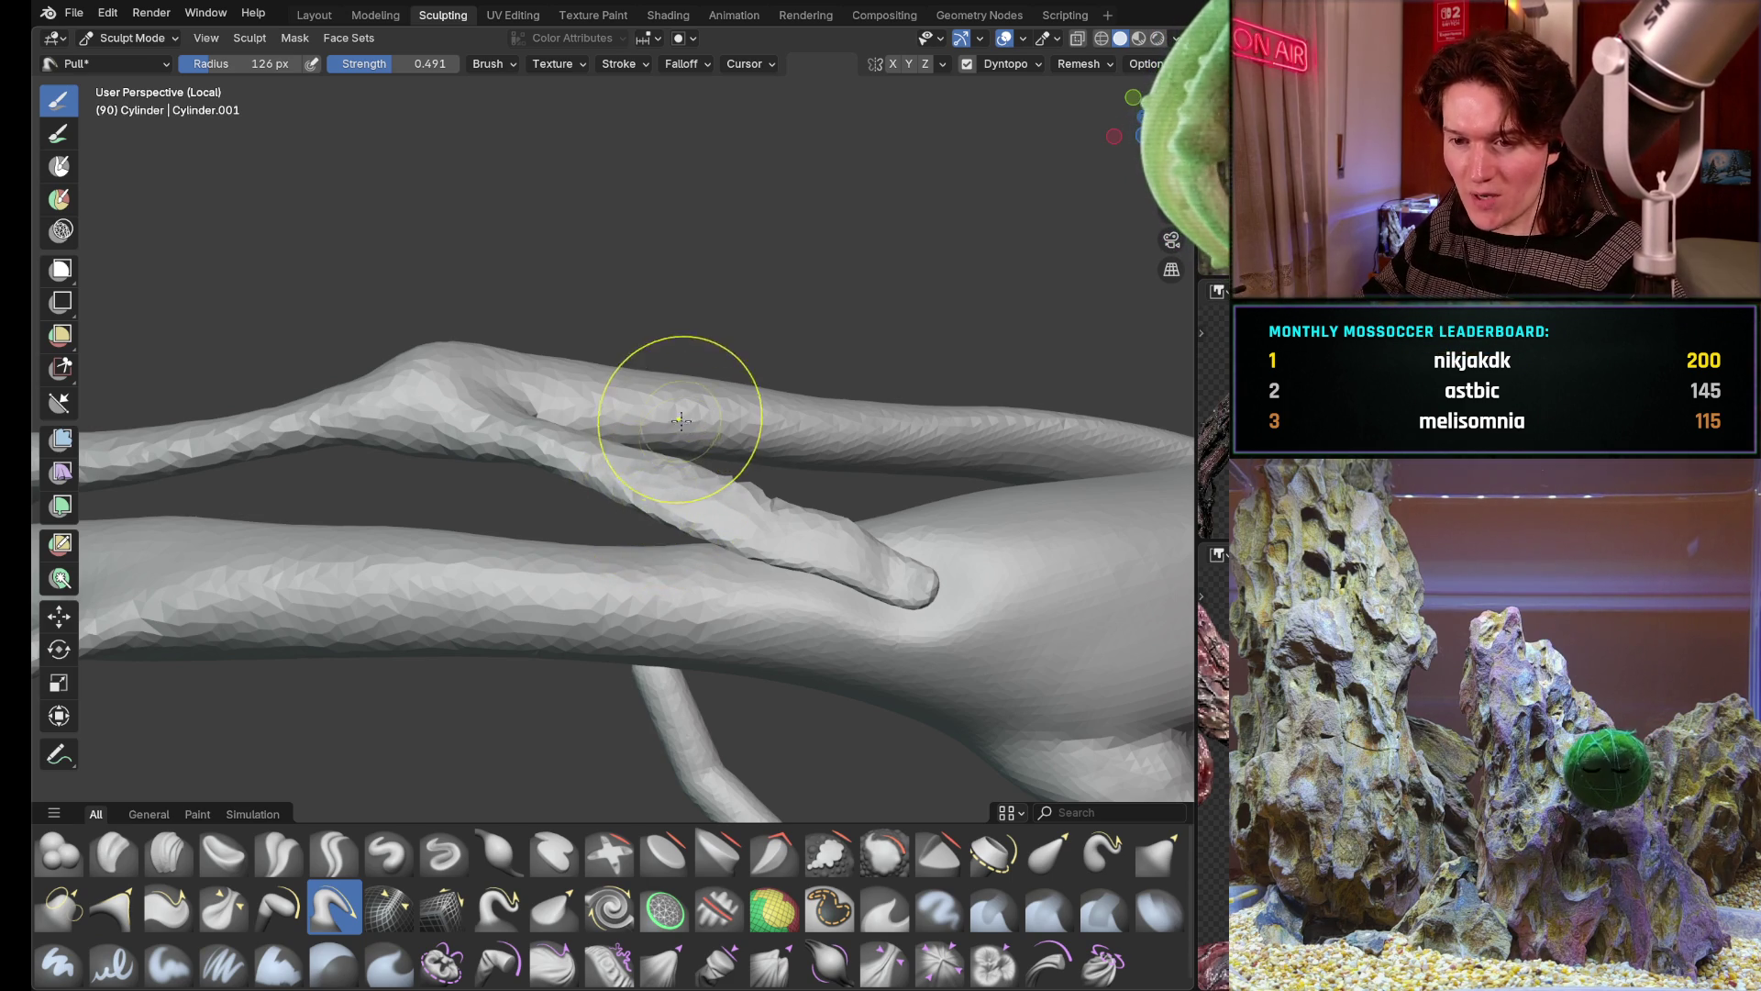
Reshape the end of the branch tip from higher and lower viewing angles
{"action": "mouse_move", "coordinate": [658, 532]}
{"action": "middle_mouse_down"}
{"action": "mouse_move", "coordinate": [736, 470]}
{"action": "mouse_move", "coordinate": [672, 557]}
{"action": "middle_mouse_up"}
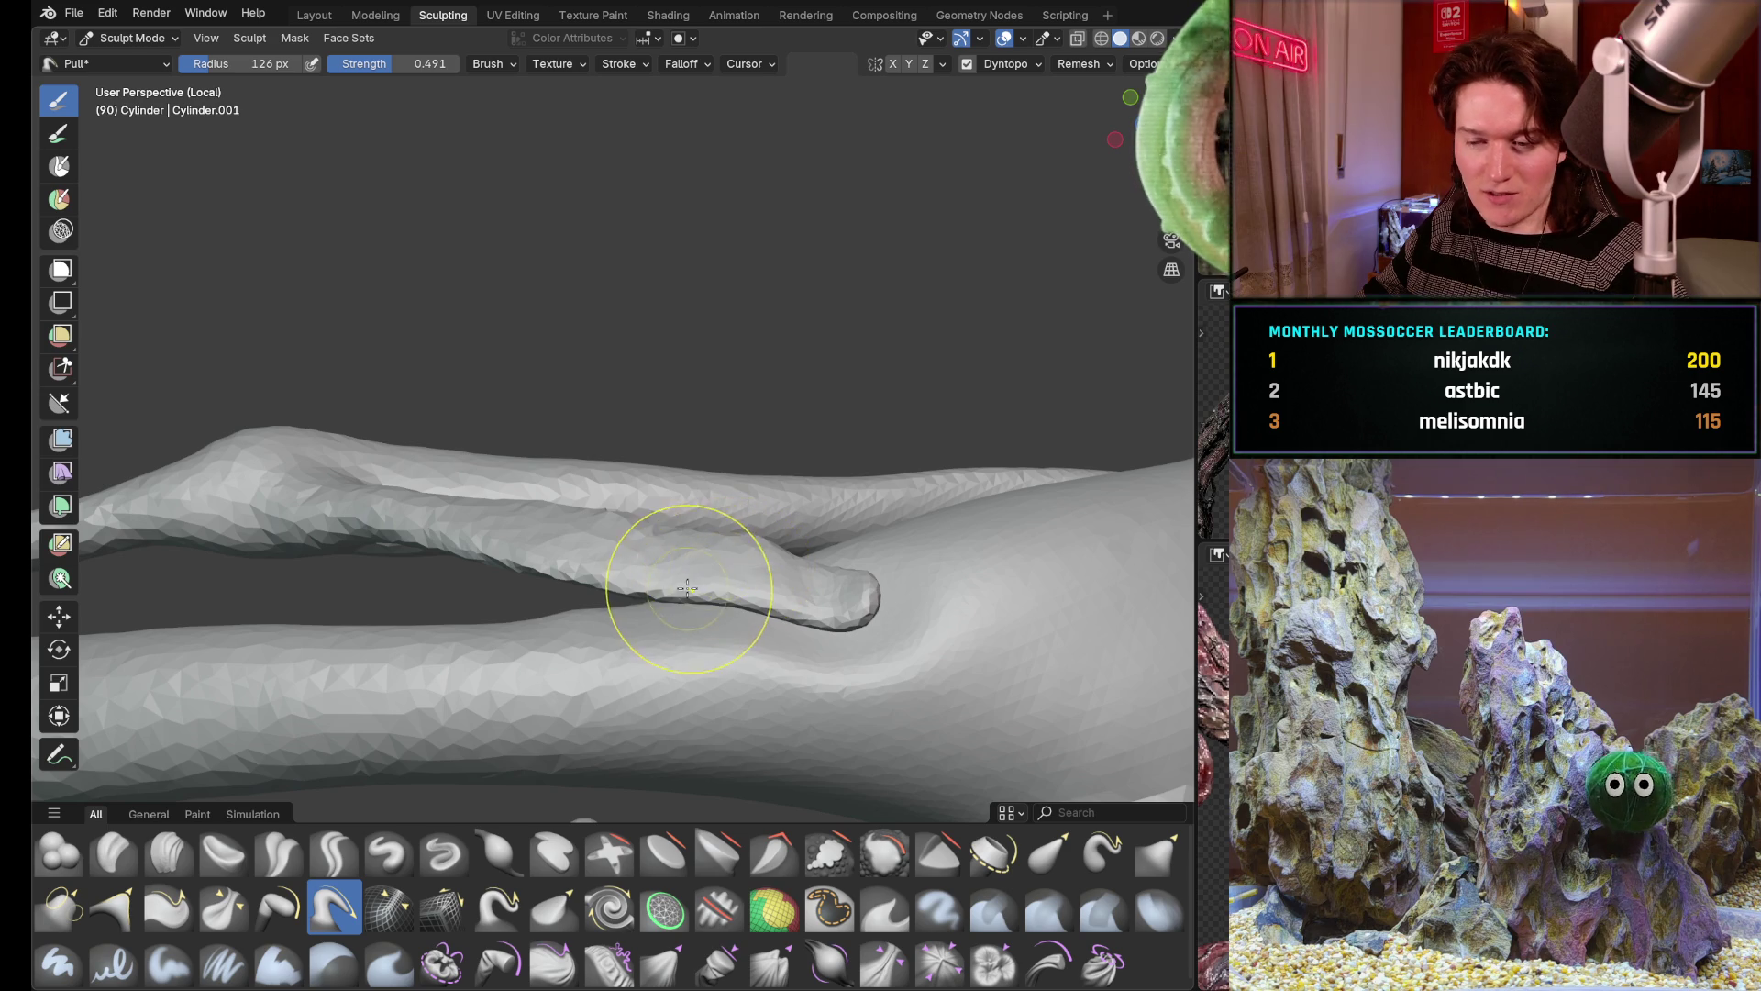
{"action": "middle_click_drag", "start_coordinate": [720, 590], "coordinate": [697, 541]}
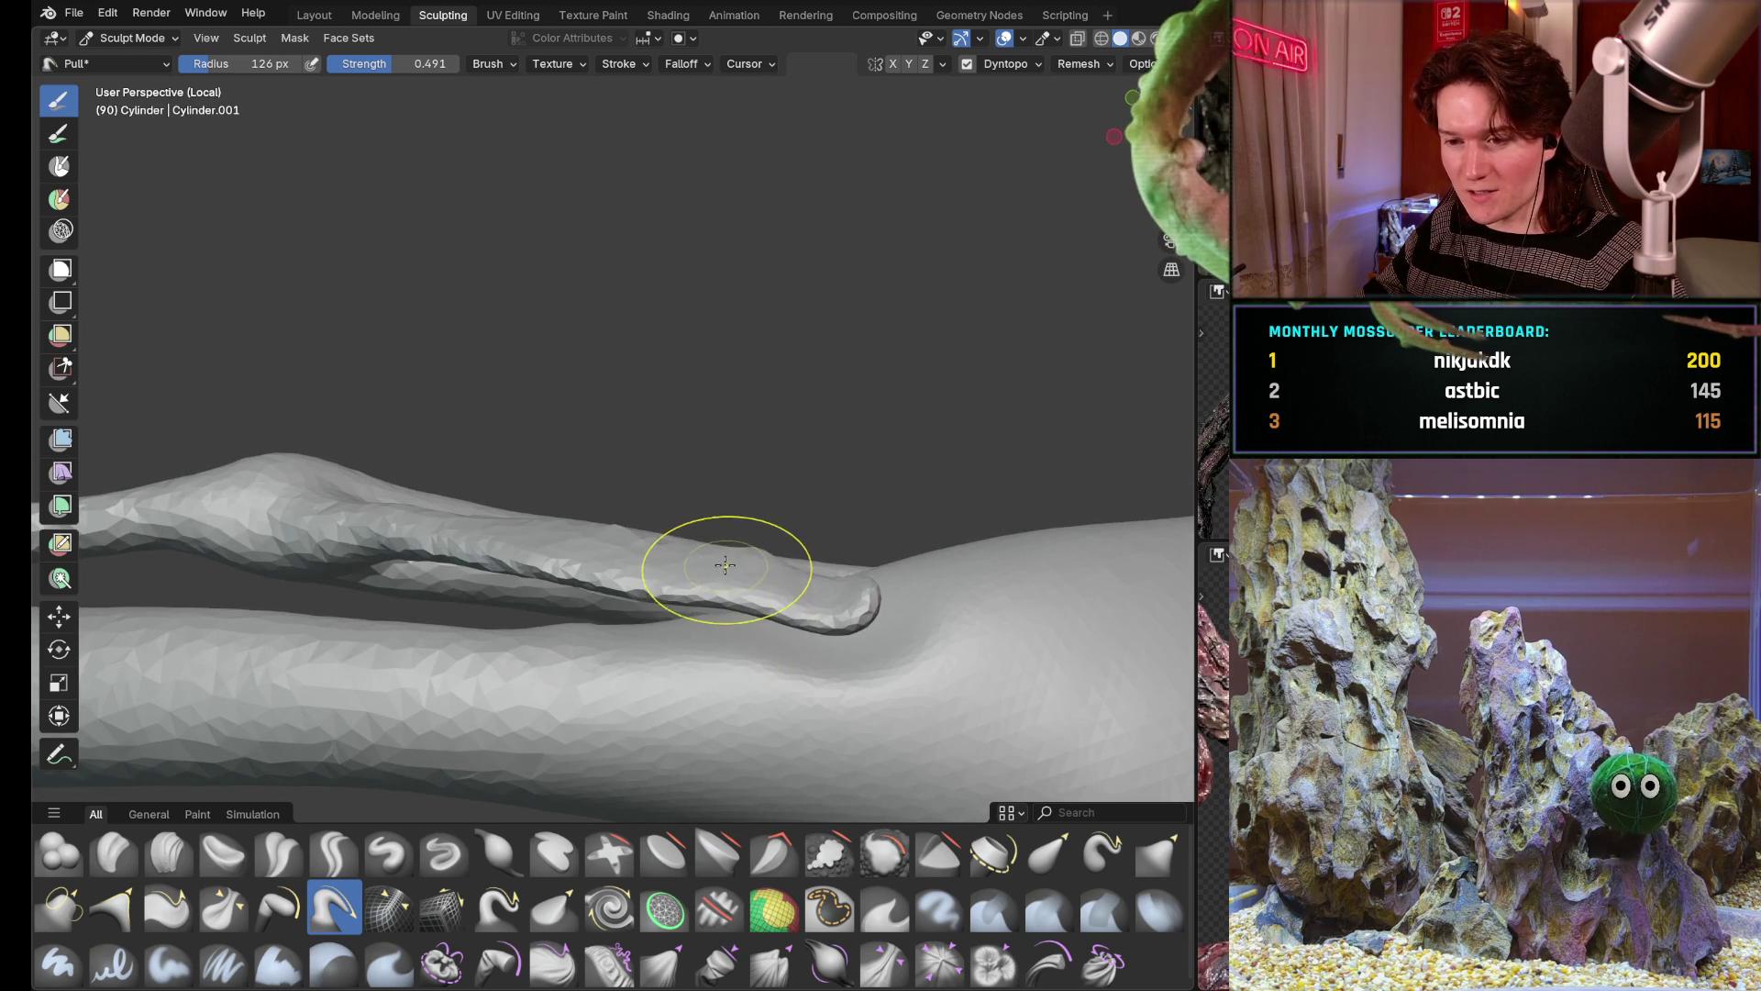
{"action": "middle_click_drag", "start_coordinate": [658, 569], "coordinate": [725, 569]}
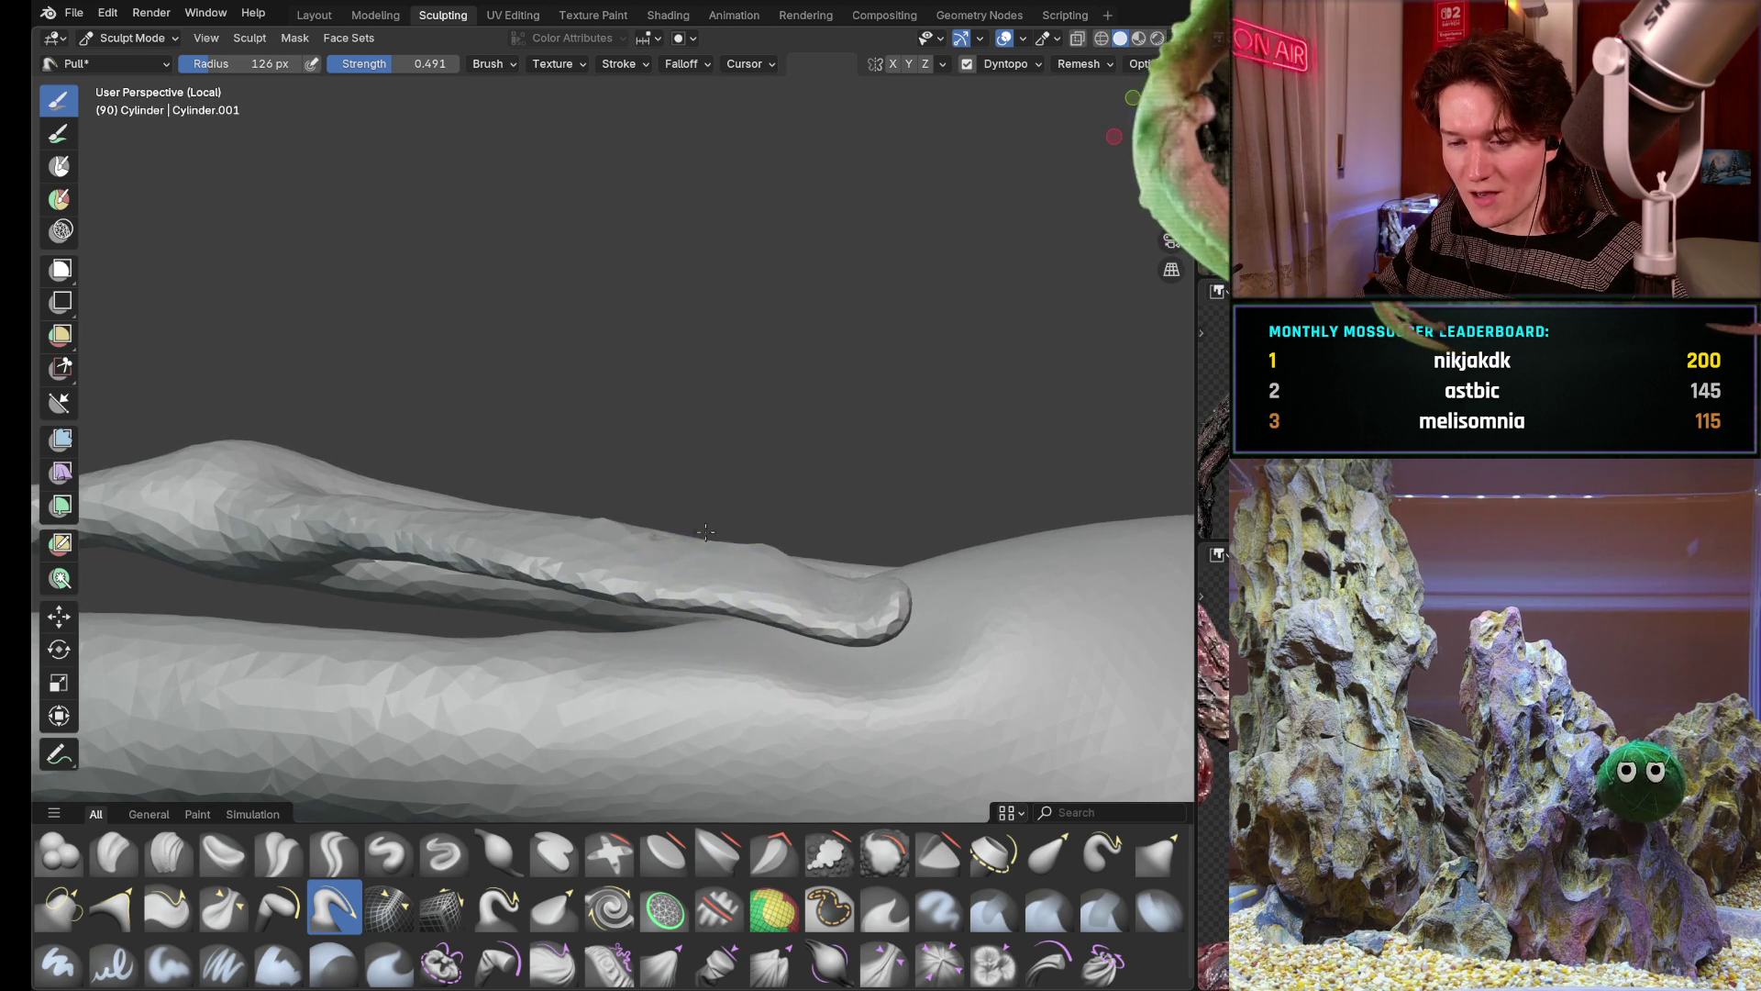
{"action": "left_click_drag", "start_coordinate": [845, 595], "coordinate": [881, 620]}
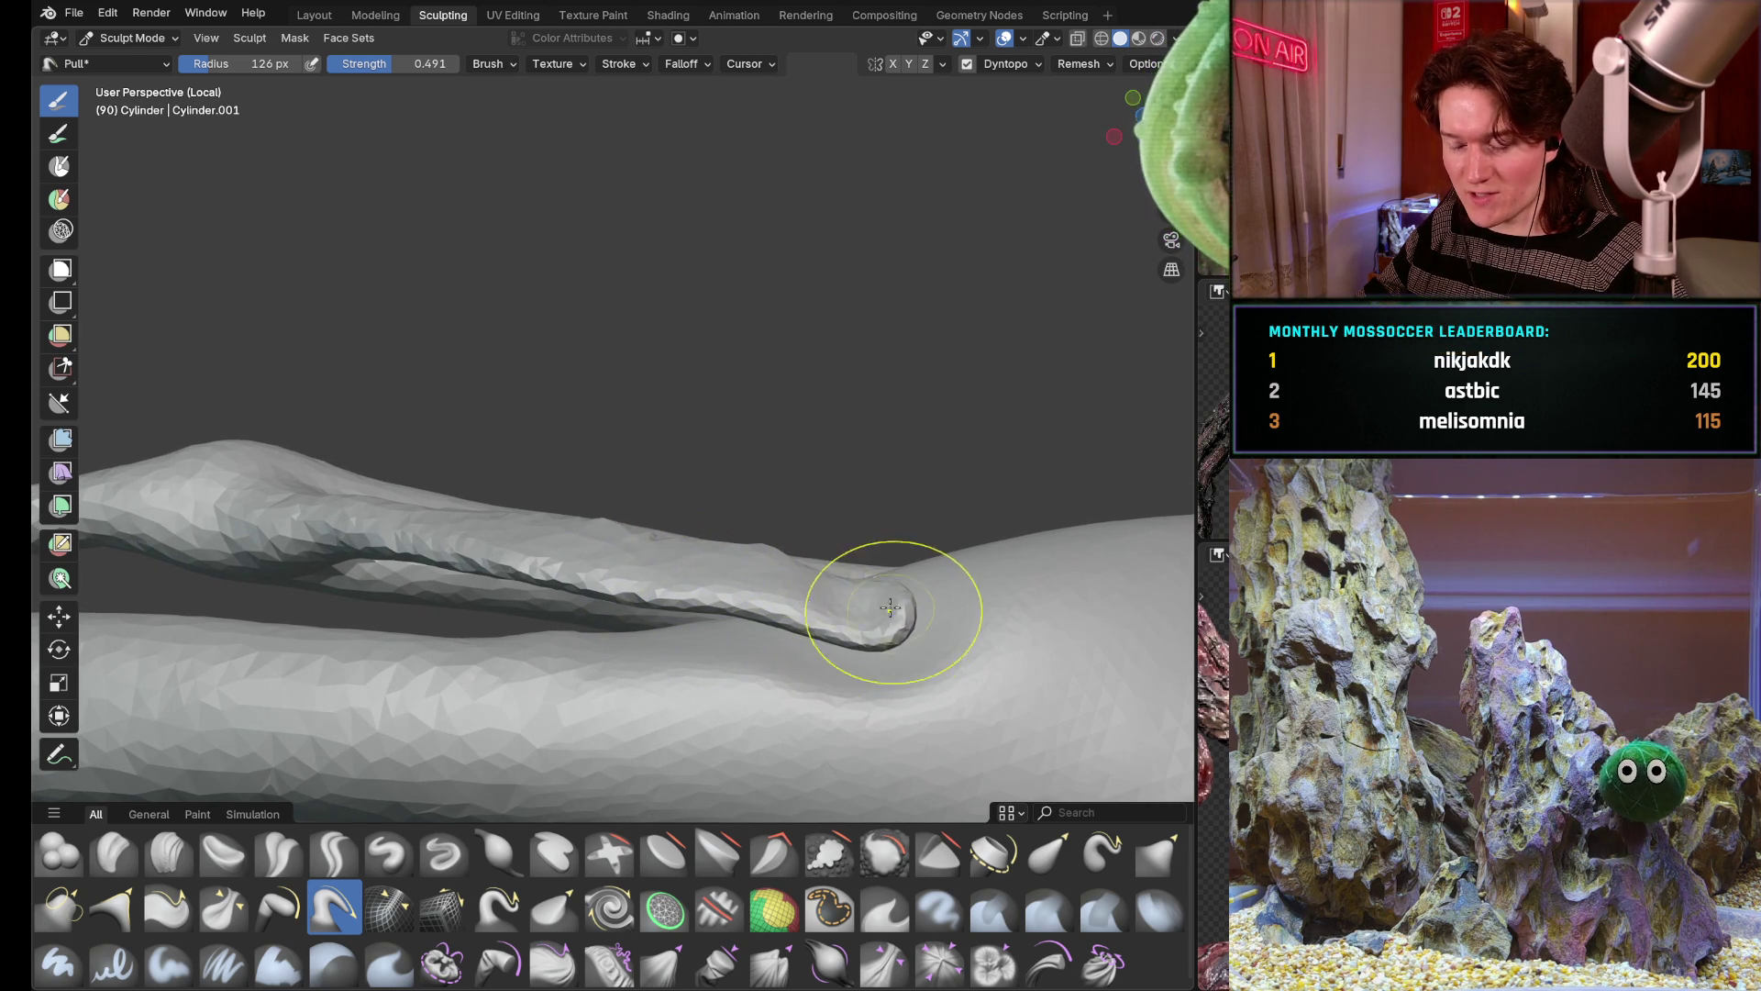
{"action": "mouse_move", "coordinate": [853, 633]}
{"action": "middle_mouse_down"}
{"action": "mouse_move", "coordinate": [768, 542]}
{"action": "mouse_move", "coordinate": [826, 592]}
{"action": "middle_mouse_up"}
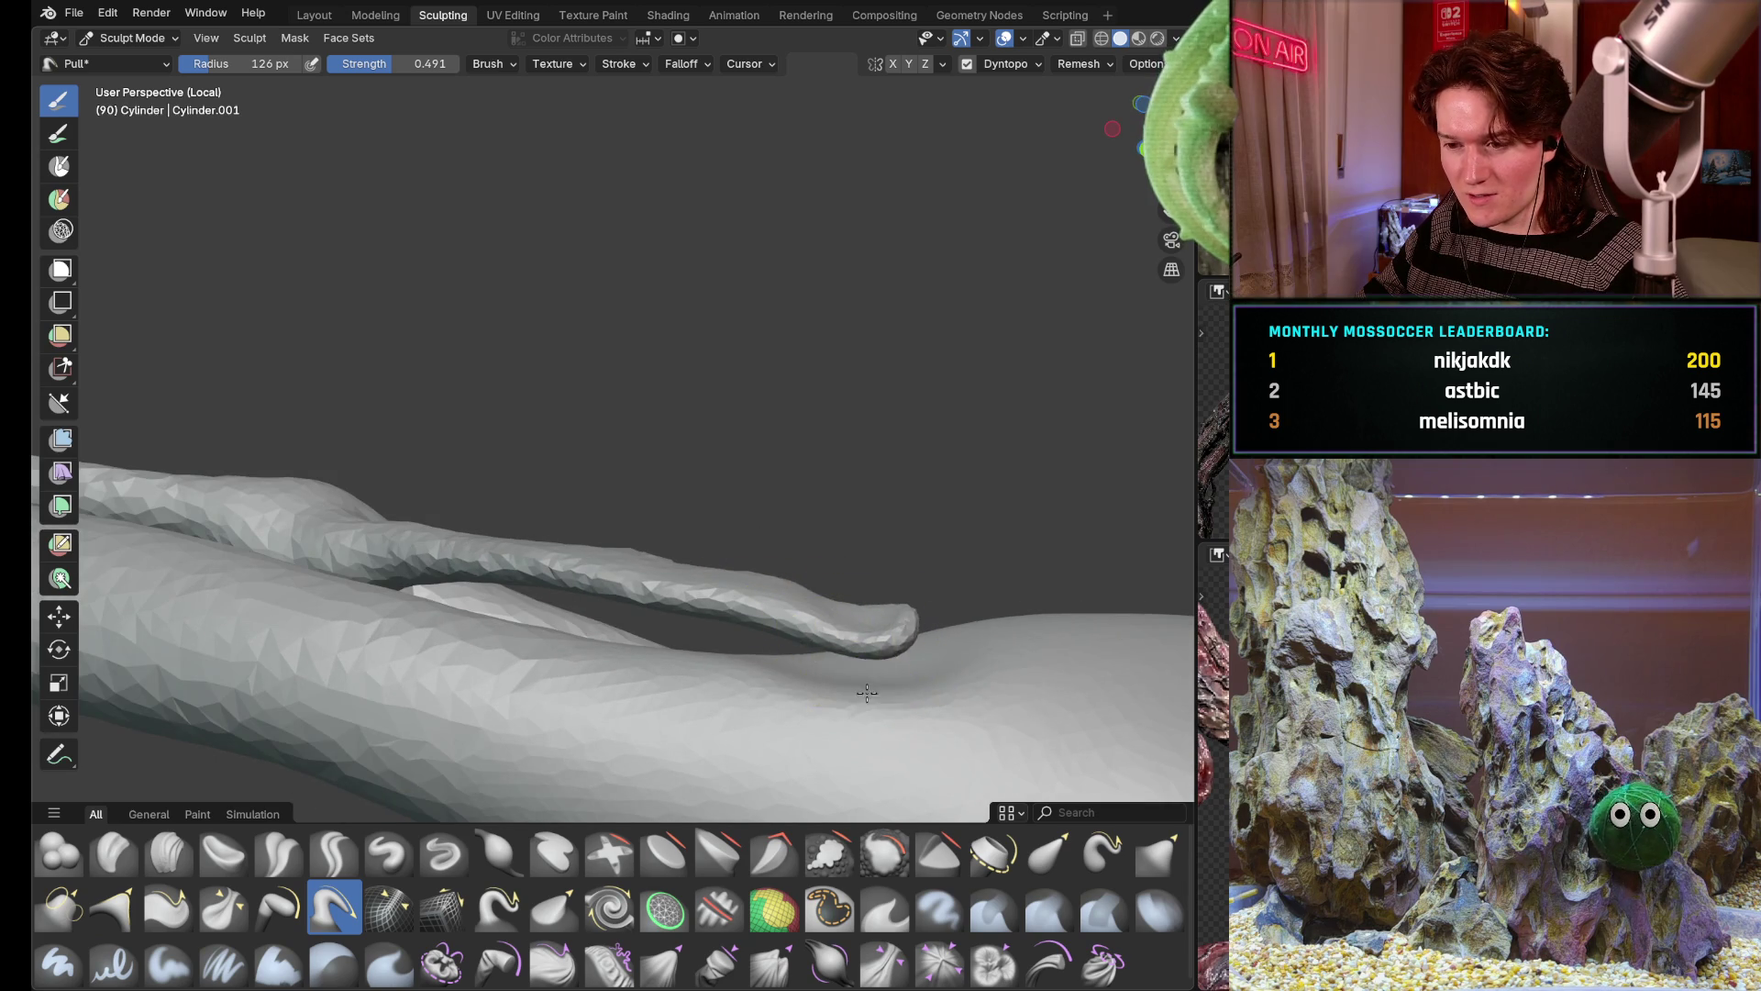
{"action": "middle_click_drag", "start_coordinate": [860, 671], "coordinate": [758, 681]}
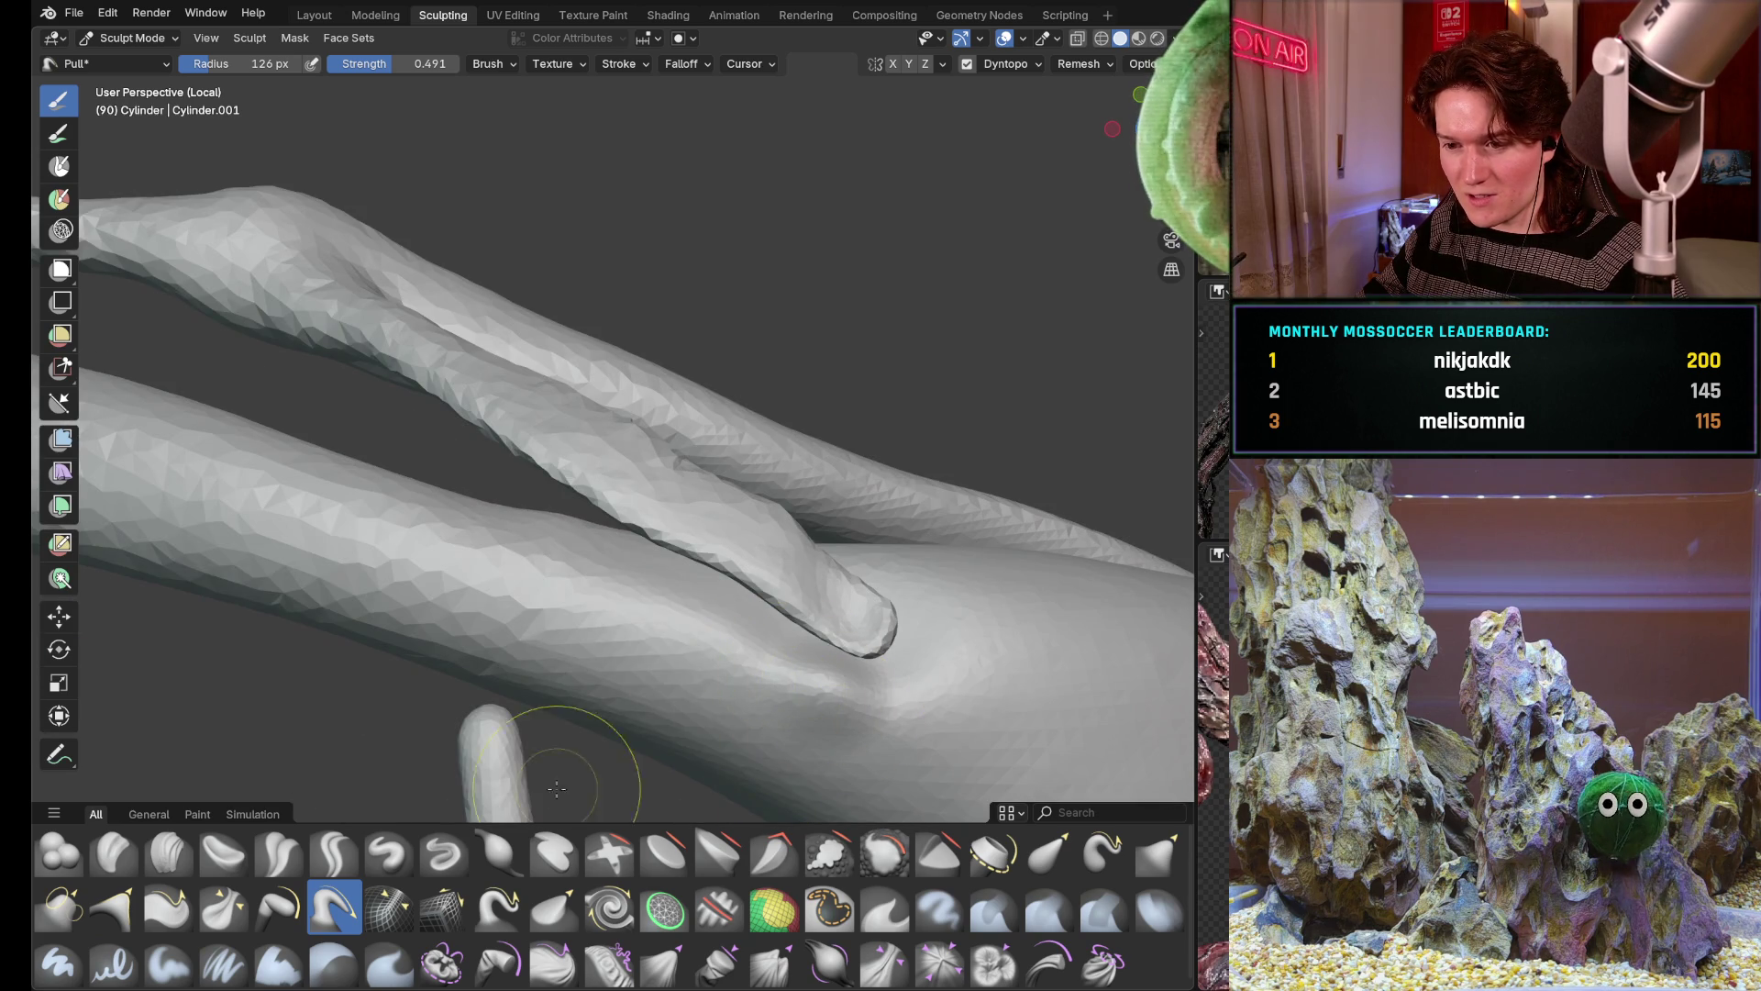
Switch to the Inflate/Deflate brush and view the junction from the side
{"action": "left_click", "coordinate": [498, 854]}
{"action": "mouse_move", "coordinate": [771, 620]}
{"action": "middle_mouse_down"}
{"action": "mouse_move", "coordinate": [776, 554]}
{"action": "mouse_move", "coordinate": [791, 571]}
{"action": "mouse_move", "coordinate": [777, 558]}
{"action": "middle_mouse_up"}
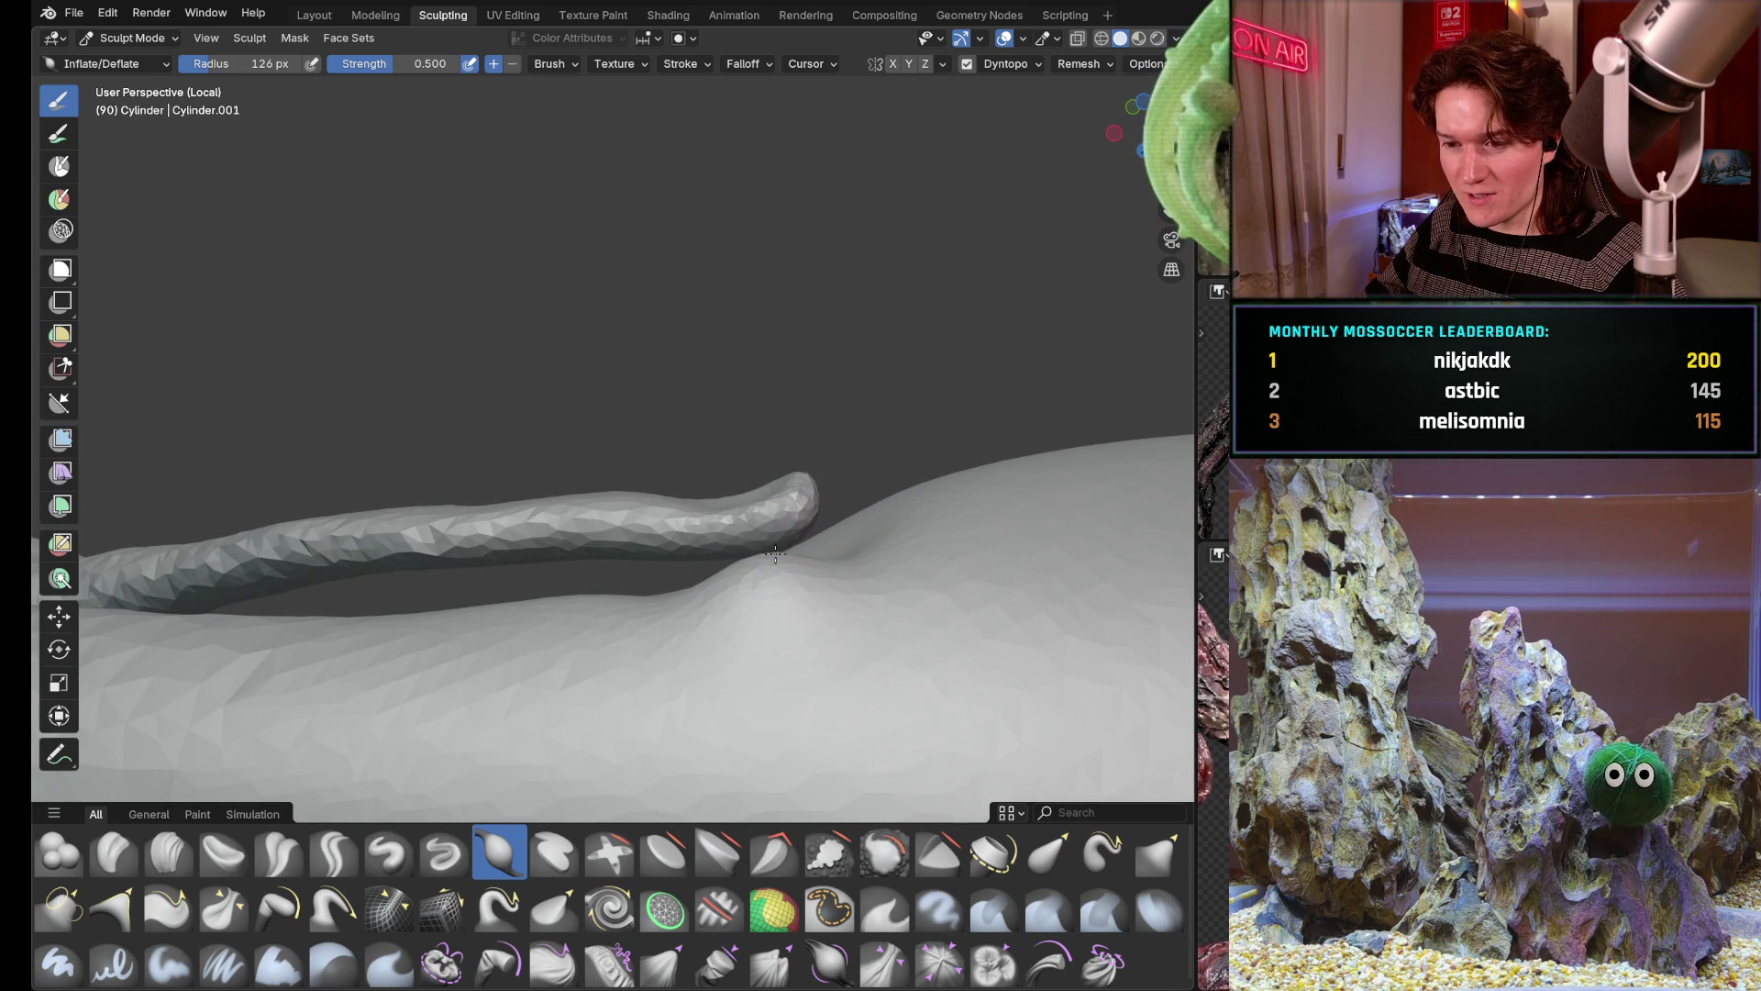
Inflate the branch tip junction into a rounded, bulb-like bulge
{"action": "middle_click_drag", "start_coordinate": [755, 492], "coordinate": [862, 509]}
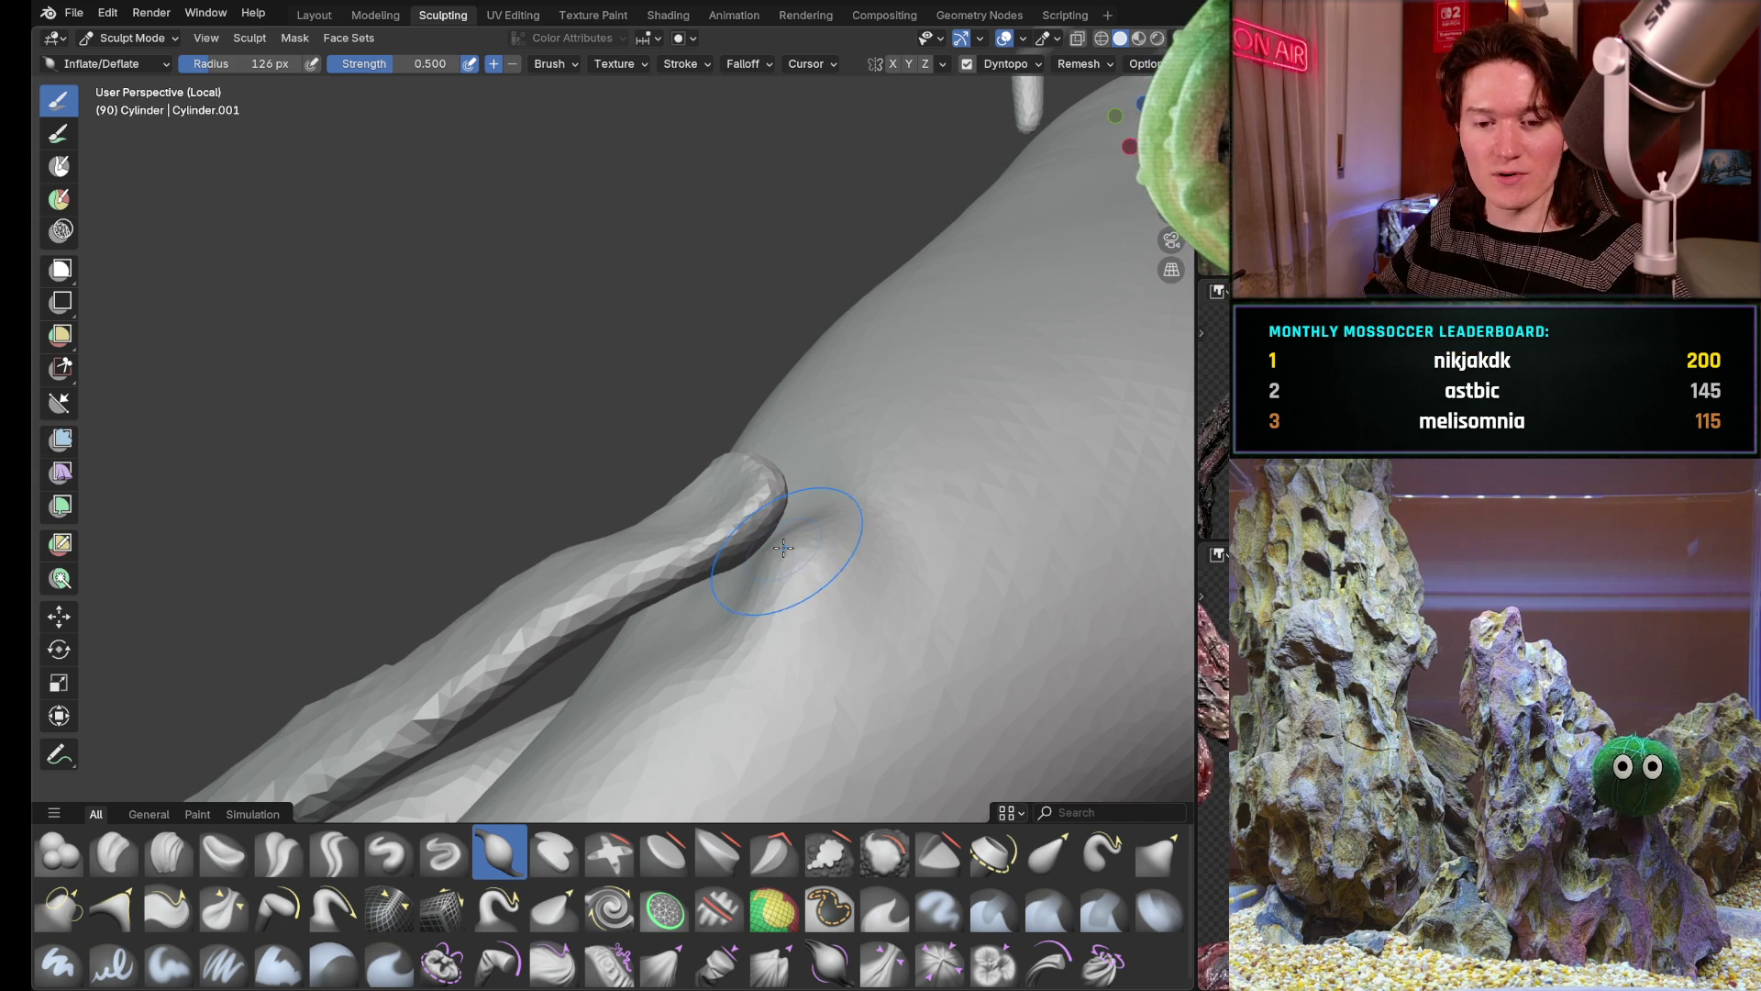
{"action": "left_click_drag", "start_coordinate": [780, 541], "coordinate": [778, 551]}
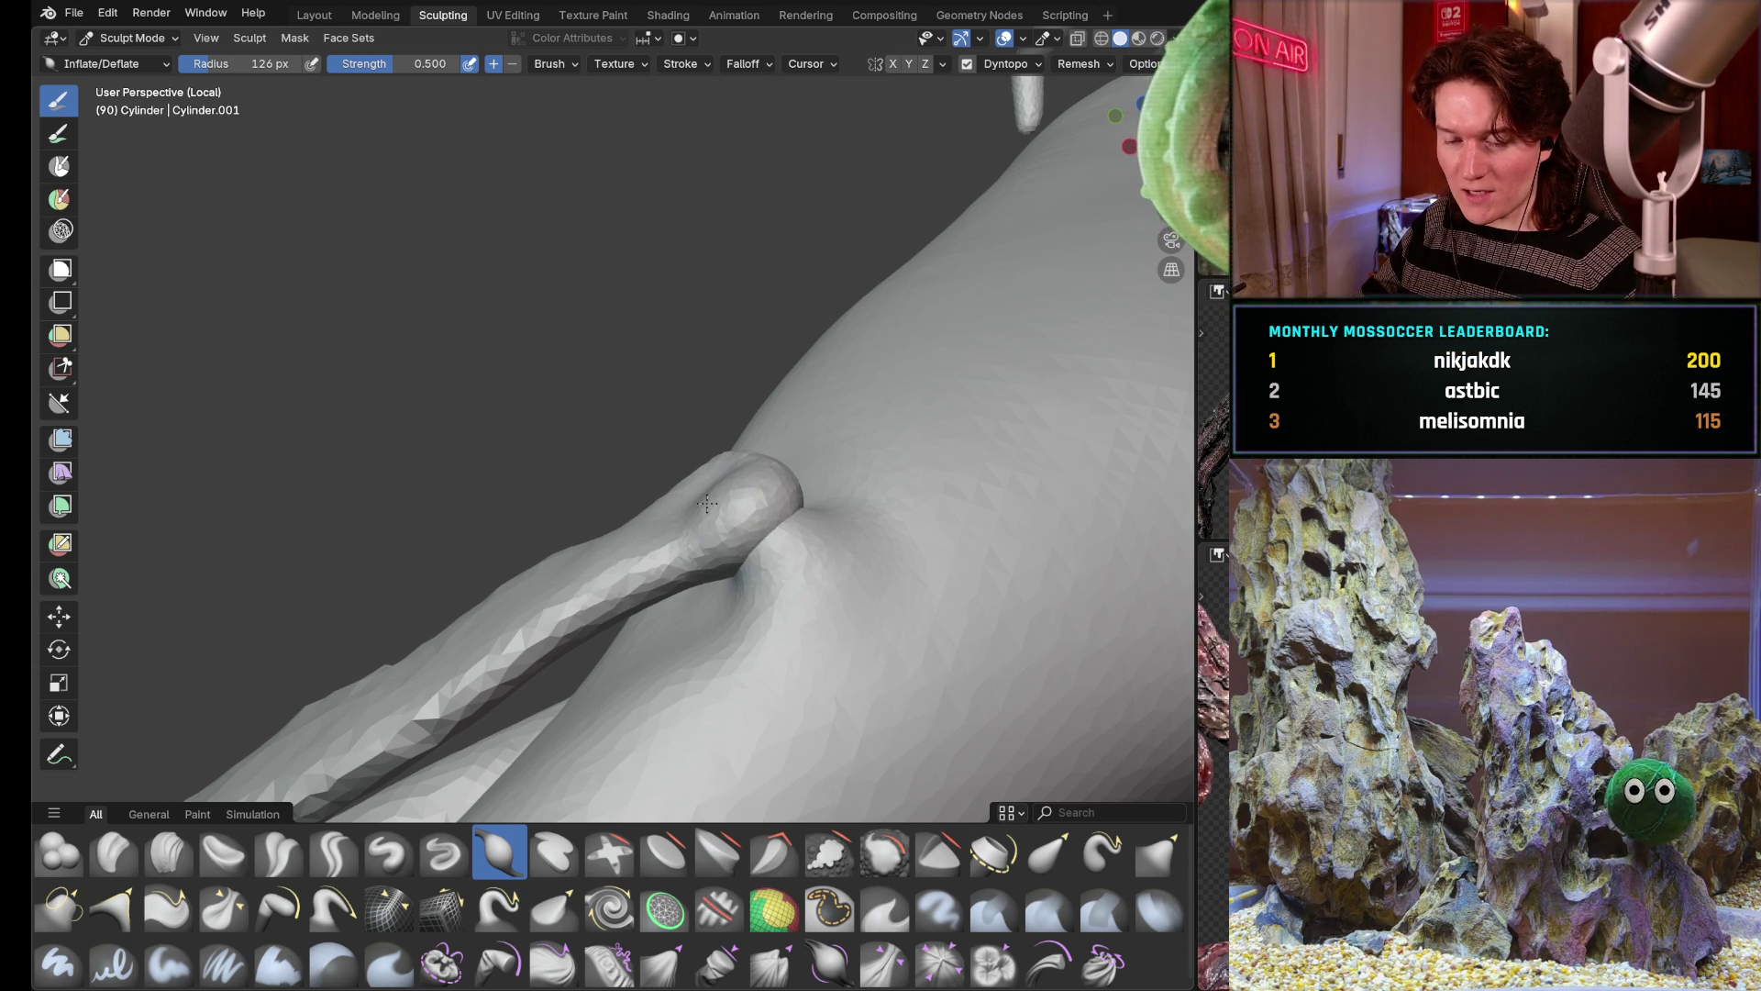
{"action": "left_click_drag", "start_coordinate": [707, 504], "coordinate": [719, 517]}
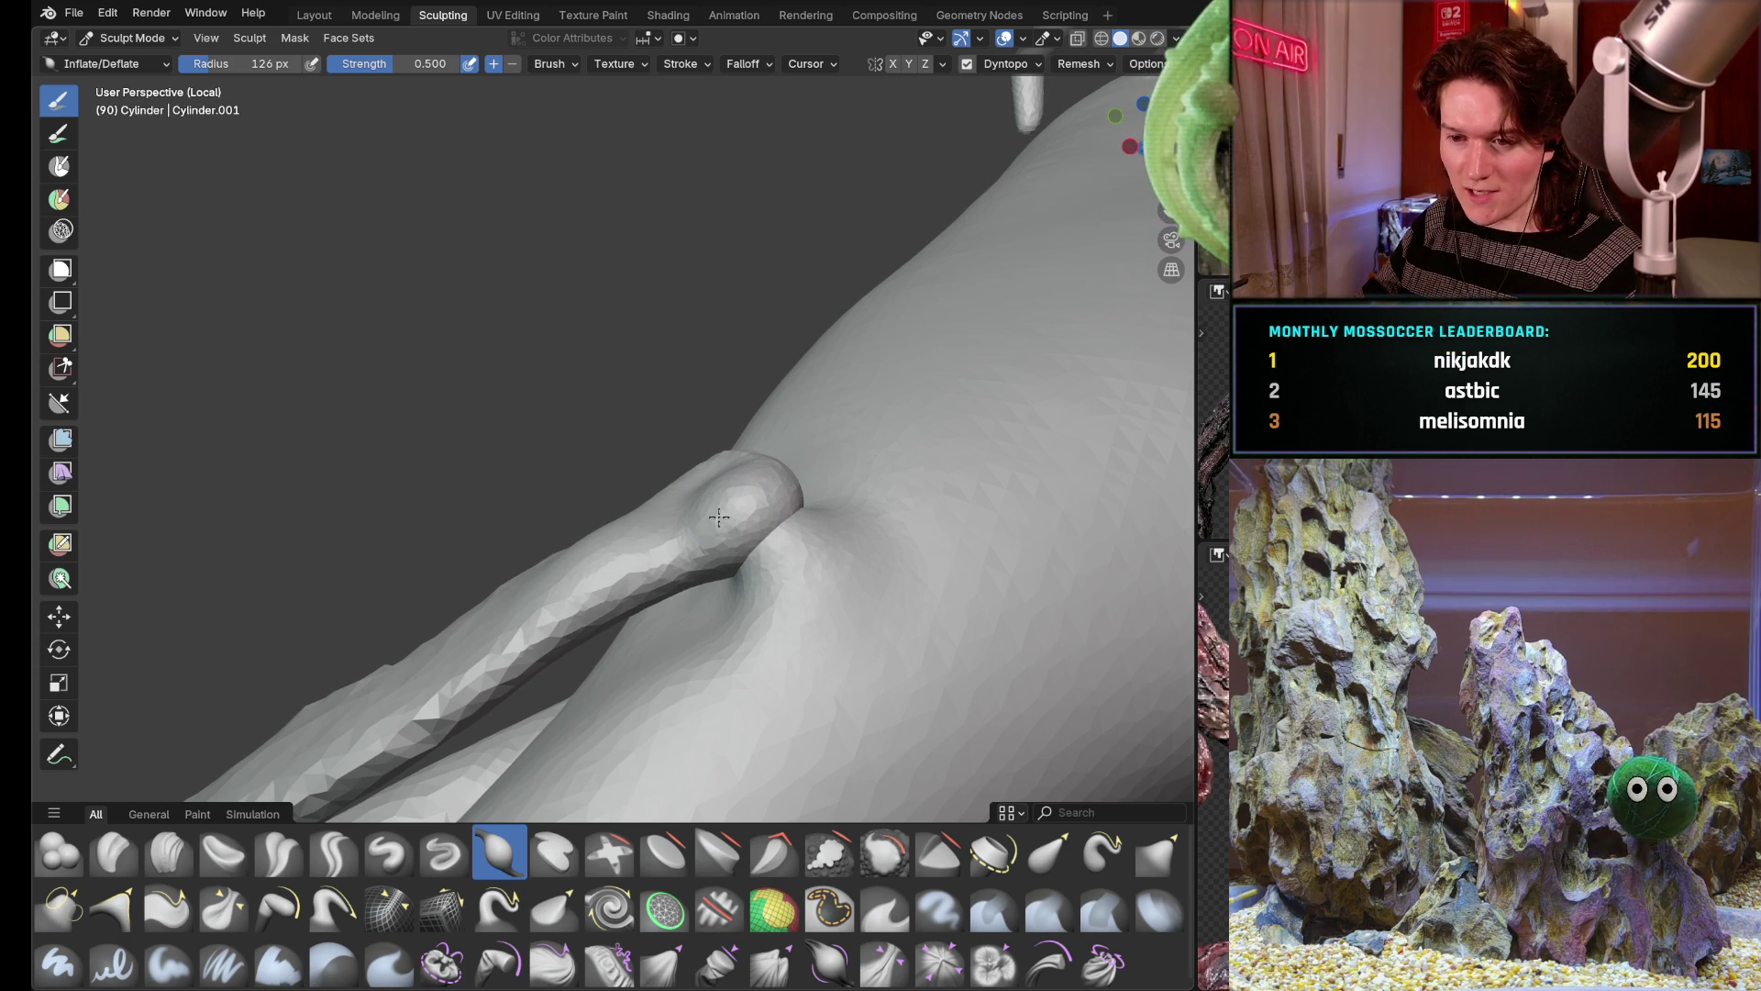
{"action": "middle_click_drag", "start_coordinate": [719, 519], "coordinate": [714, 568]}
Inflate and smooth the area beside the lump, checking it from several sides
{"action": "middle_click_drag", "start_coordinate": [609, 545], "coordinate": [954, 433]}
{"action": "middle_click_drag", "start_coordinate": [566, 588], "coordinate": [496, 536]}
{"action": "mouse_move", "coordinate": [646, 578]}
{"action": "middle_mouse_down"}
{"action": "mouse_move", "coordinate": [888, 562]}
{"action": "mouse_move", "coordinate": [703, 519]}
{"action": "middle_mouse_up"}
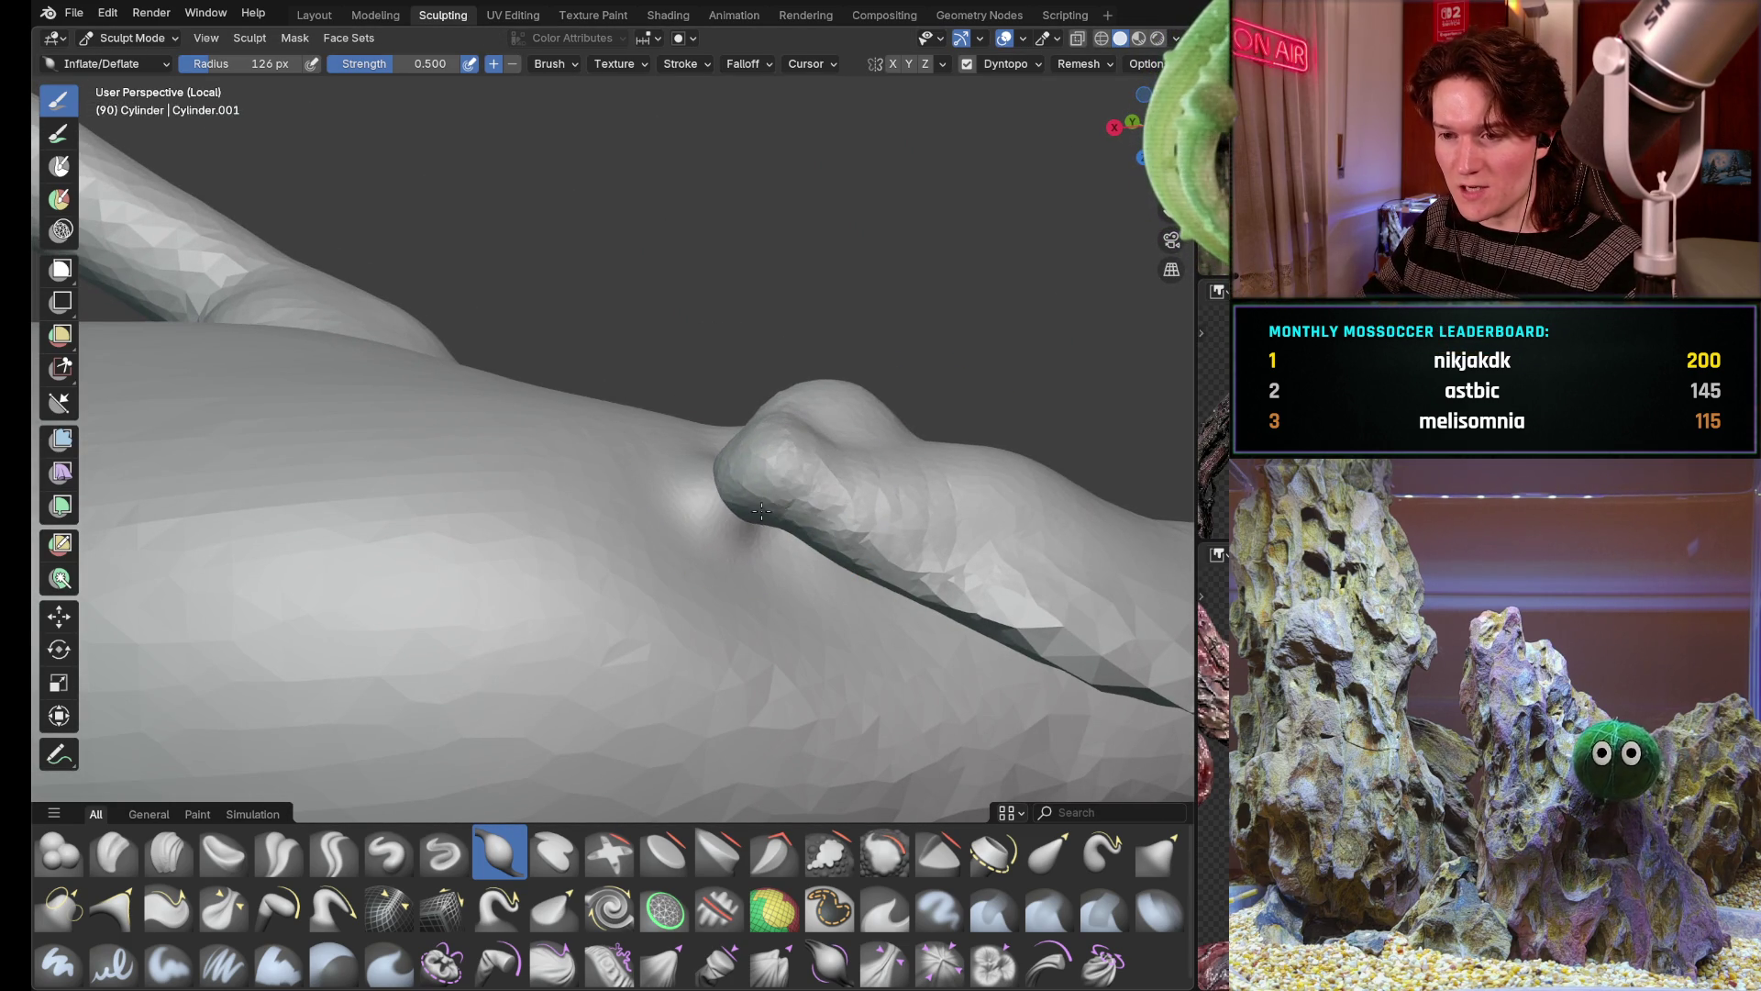
{"action": "middle_click_drag", "start_coordinate": [746, 461], "coordinate": [669, 495]}
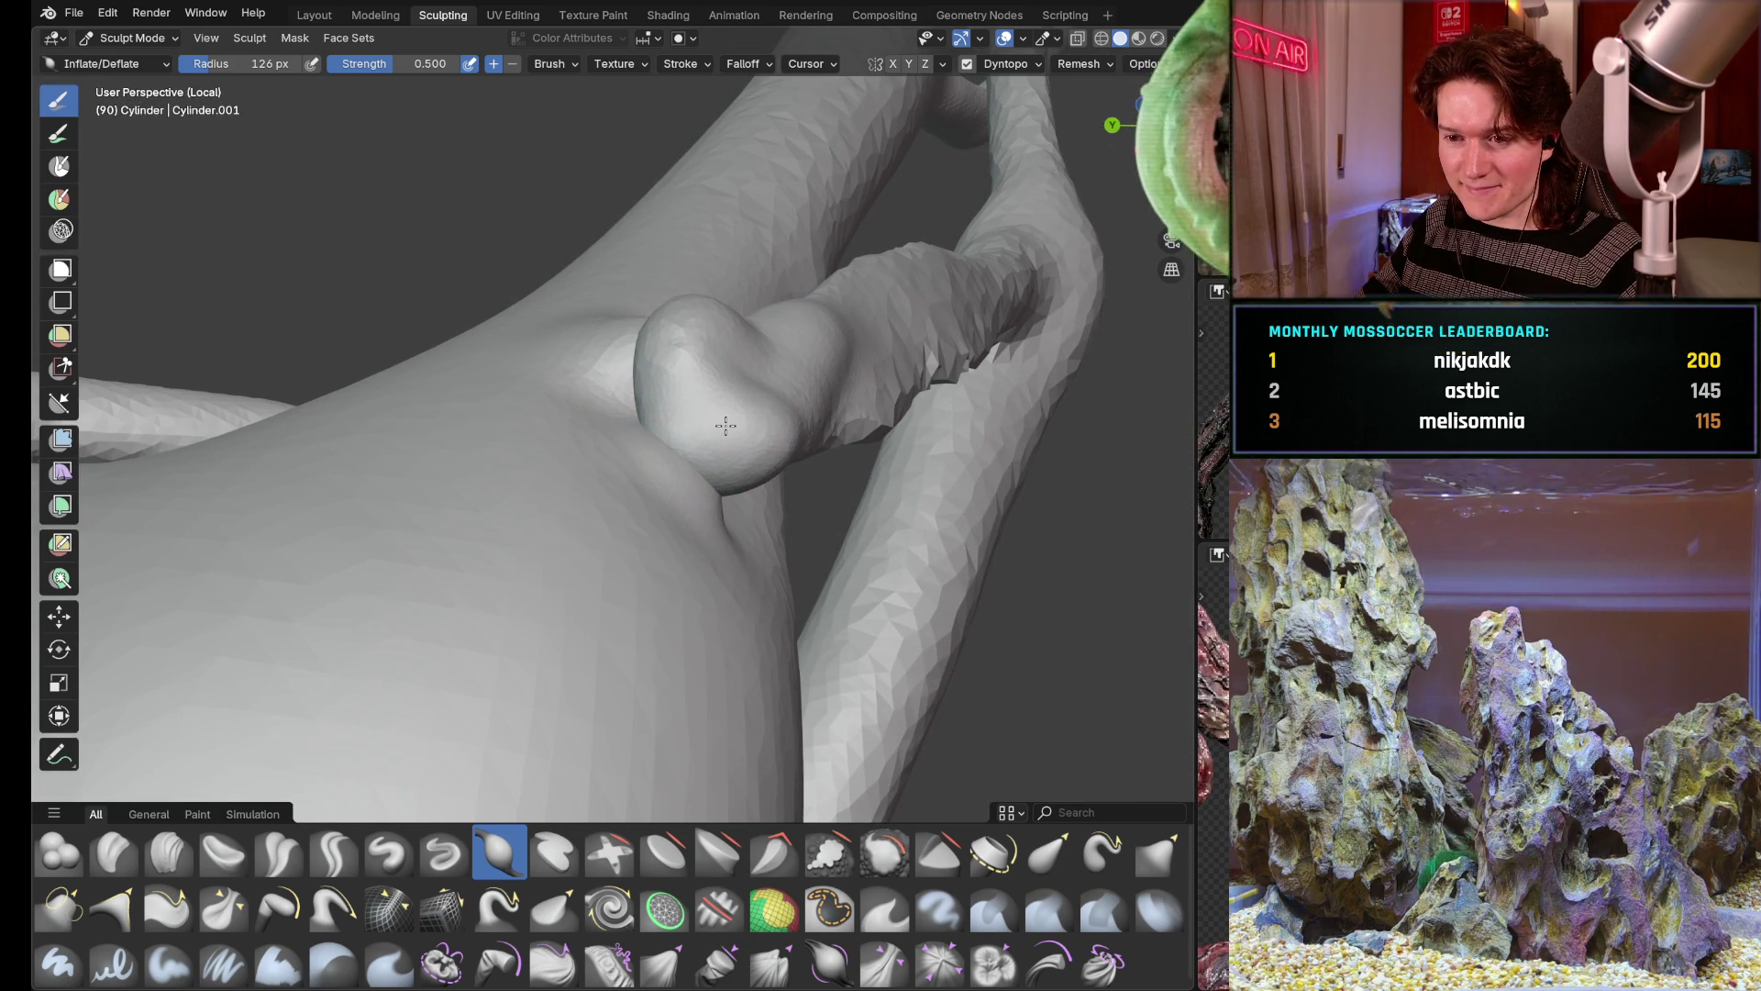
{"action": "left_click_drag", "start_coordinate": [771, 414], "coordinate": [868, 325]}
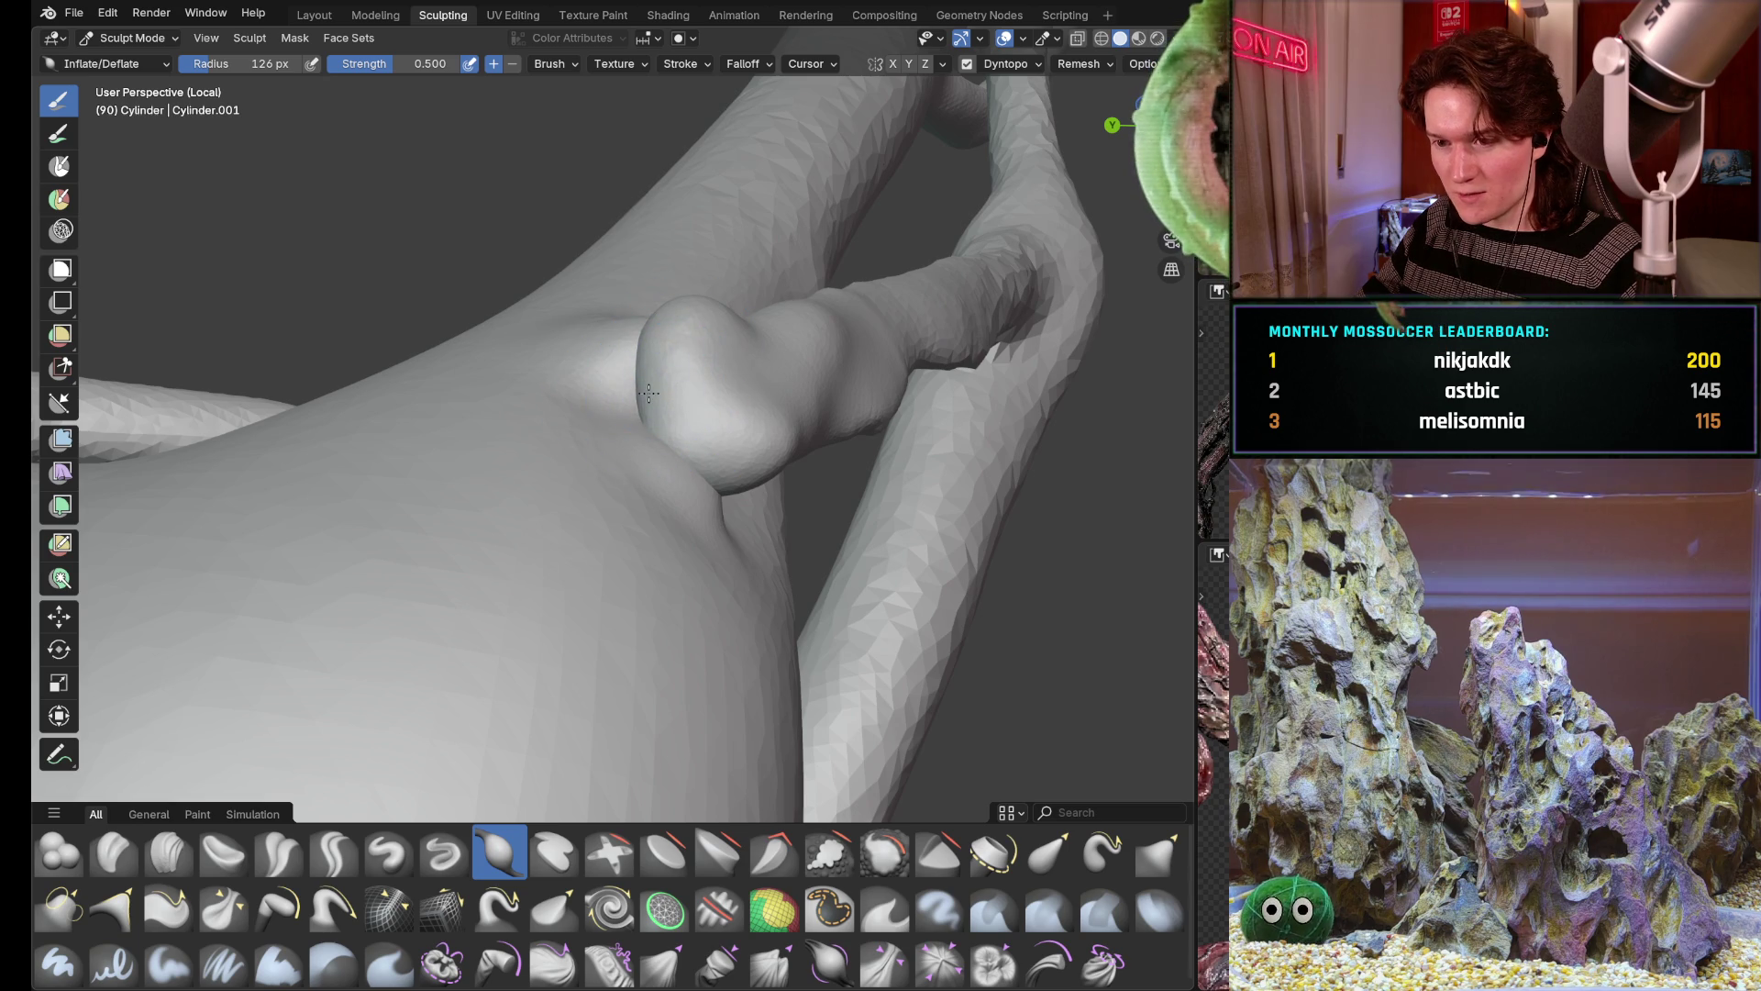
{"action": "middle_click_drag", "start_coordinate": [684, 373], "coordinate": [830, 368]}
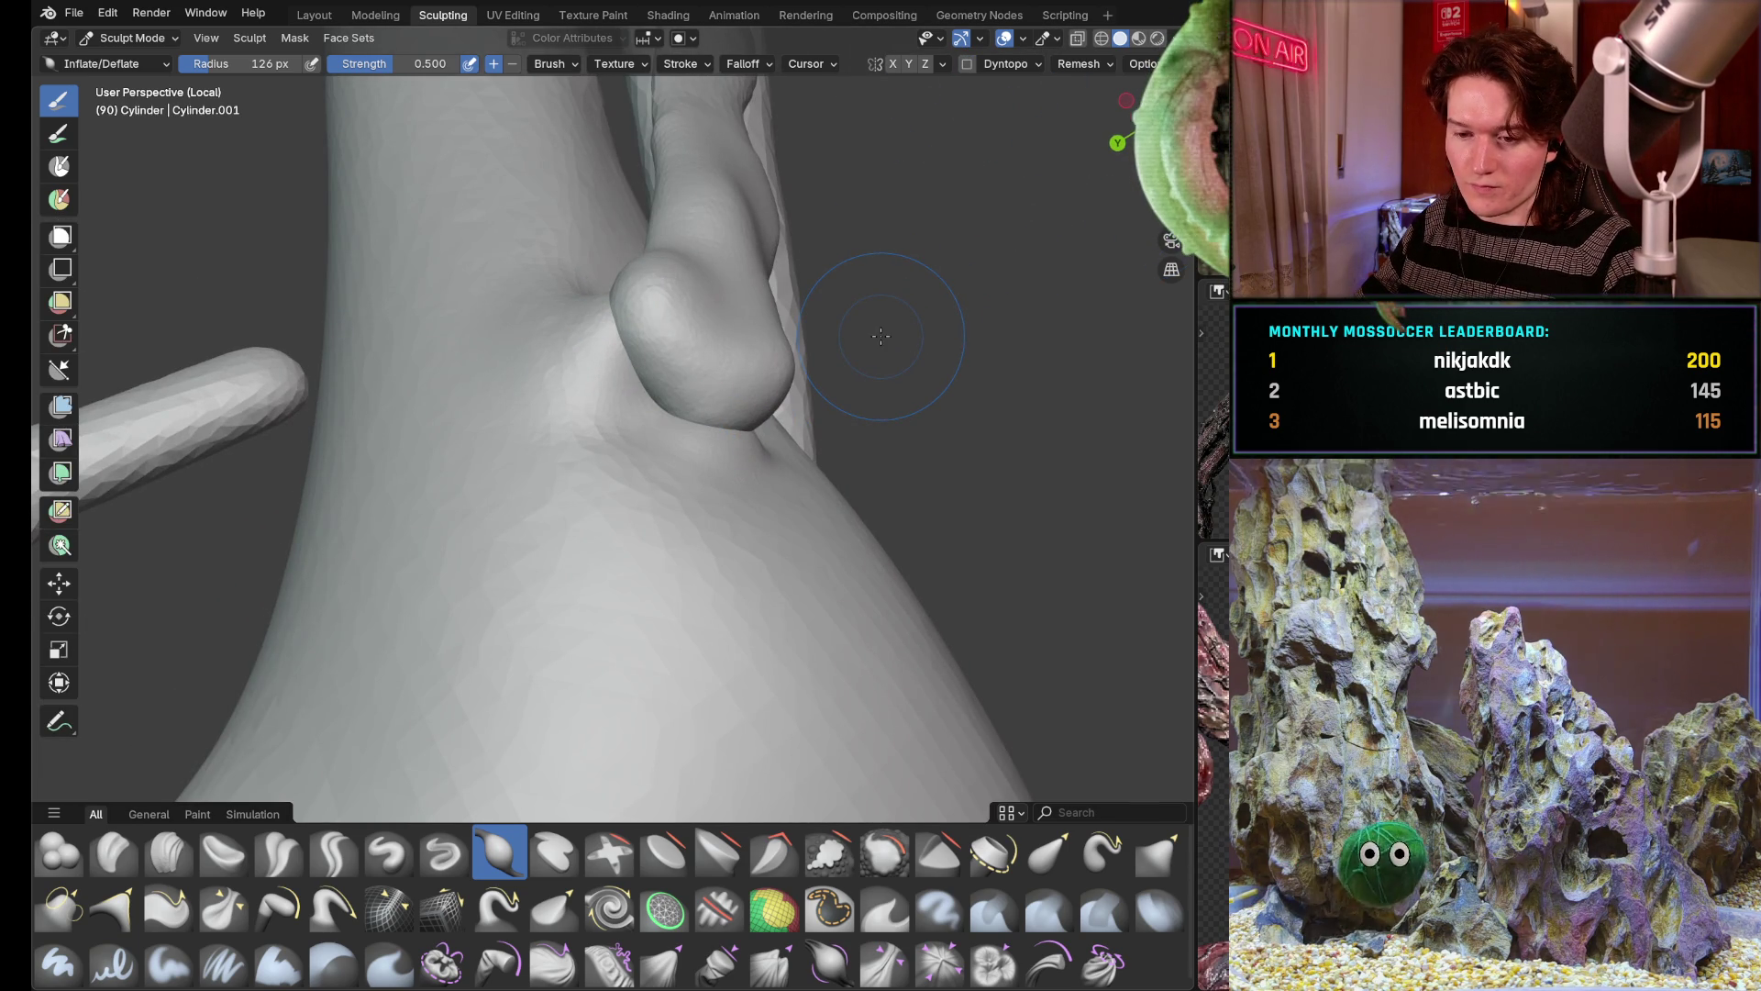
Undo back to the coarse mesh and toggle Dyntopo off and on, accepting the warning
{"action": "key", "text": "ctrl+z"}
{"action": "left_click", "coordinate": [966, 65]}
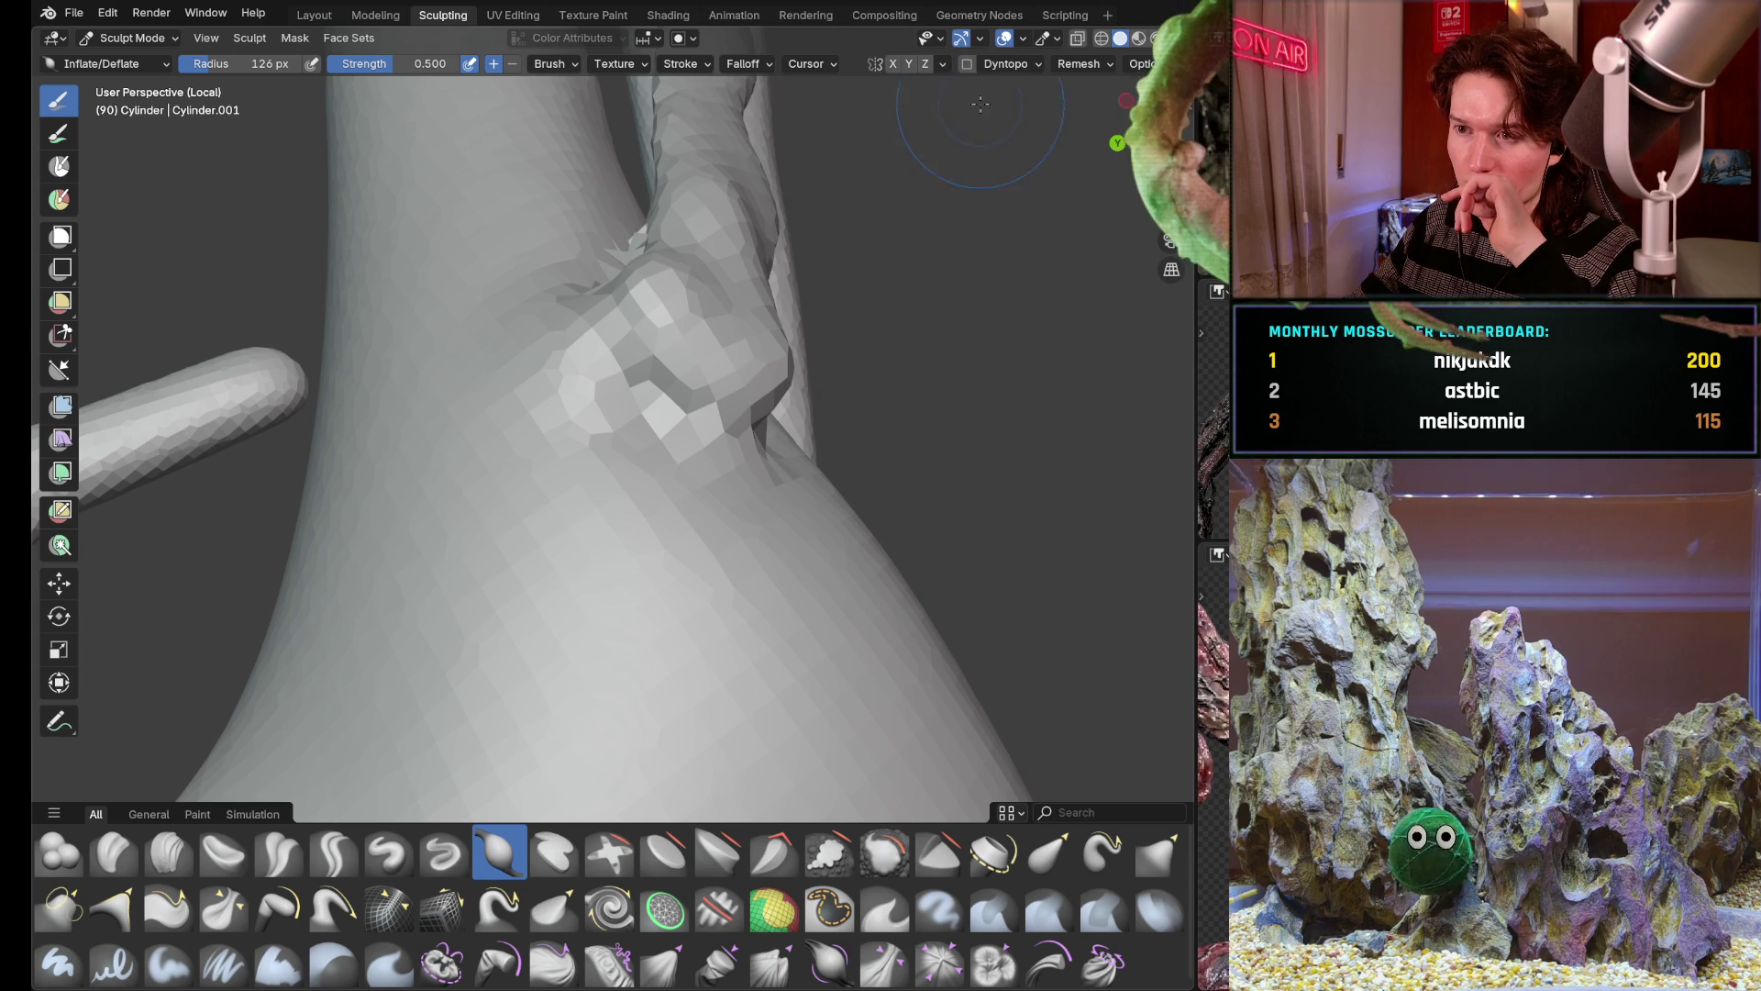
{"action": "left_click", "coordinate": [968, 64]}
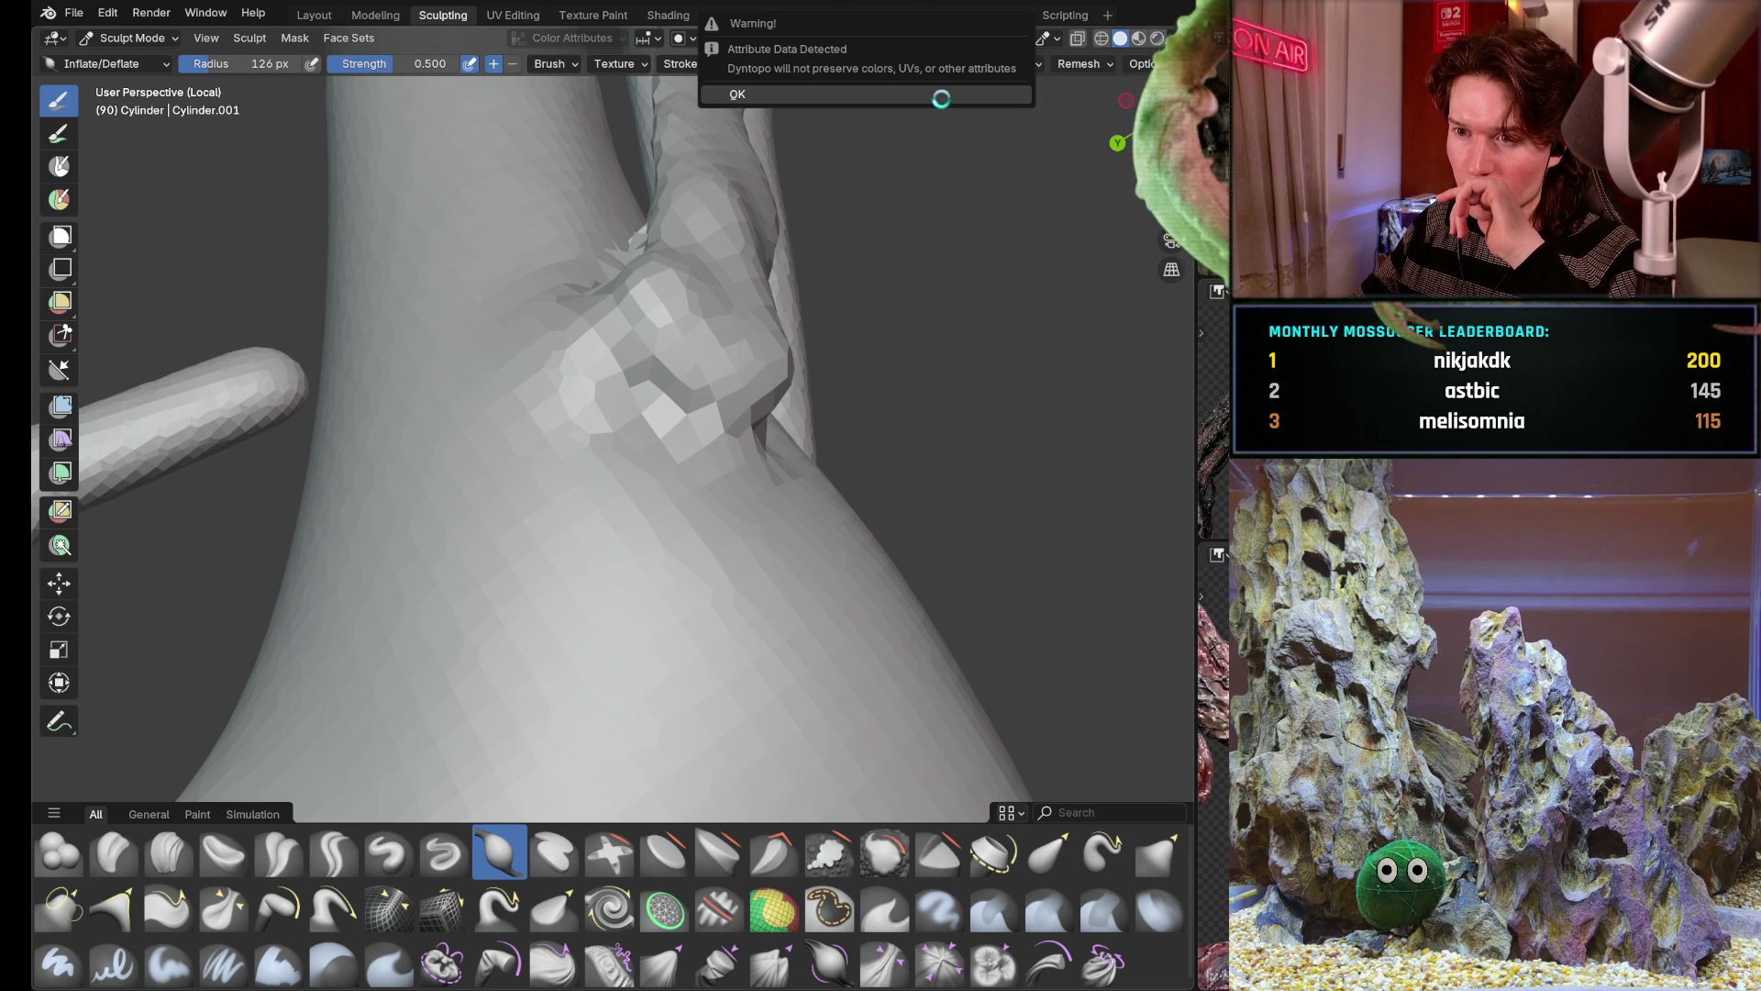
{"action": "left_click", "coordinate": [940, 97]}
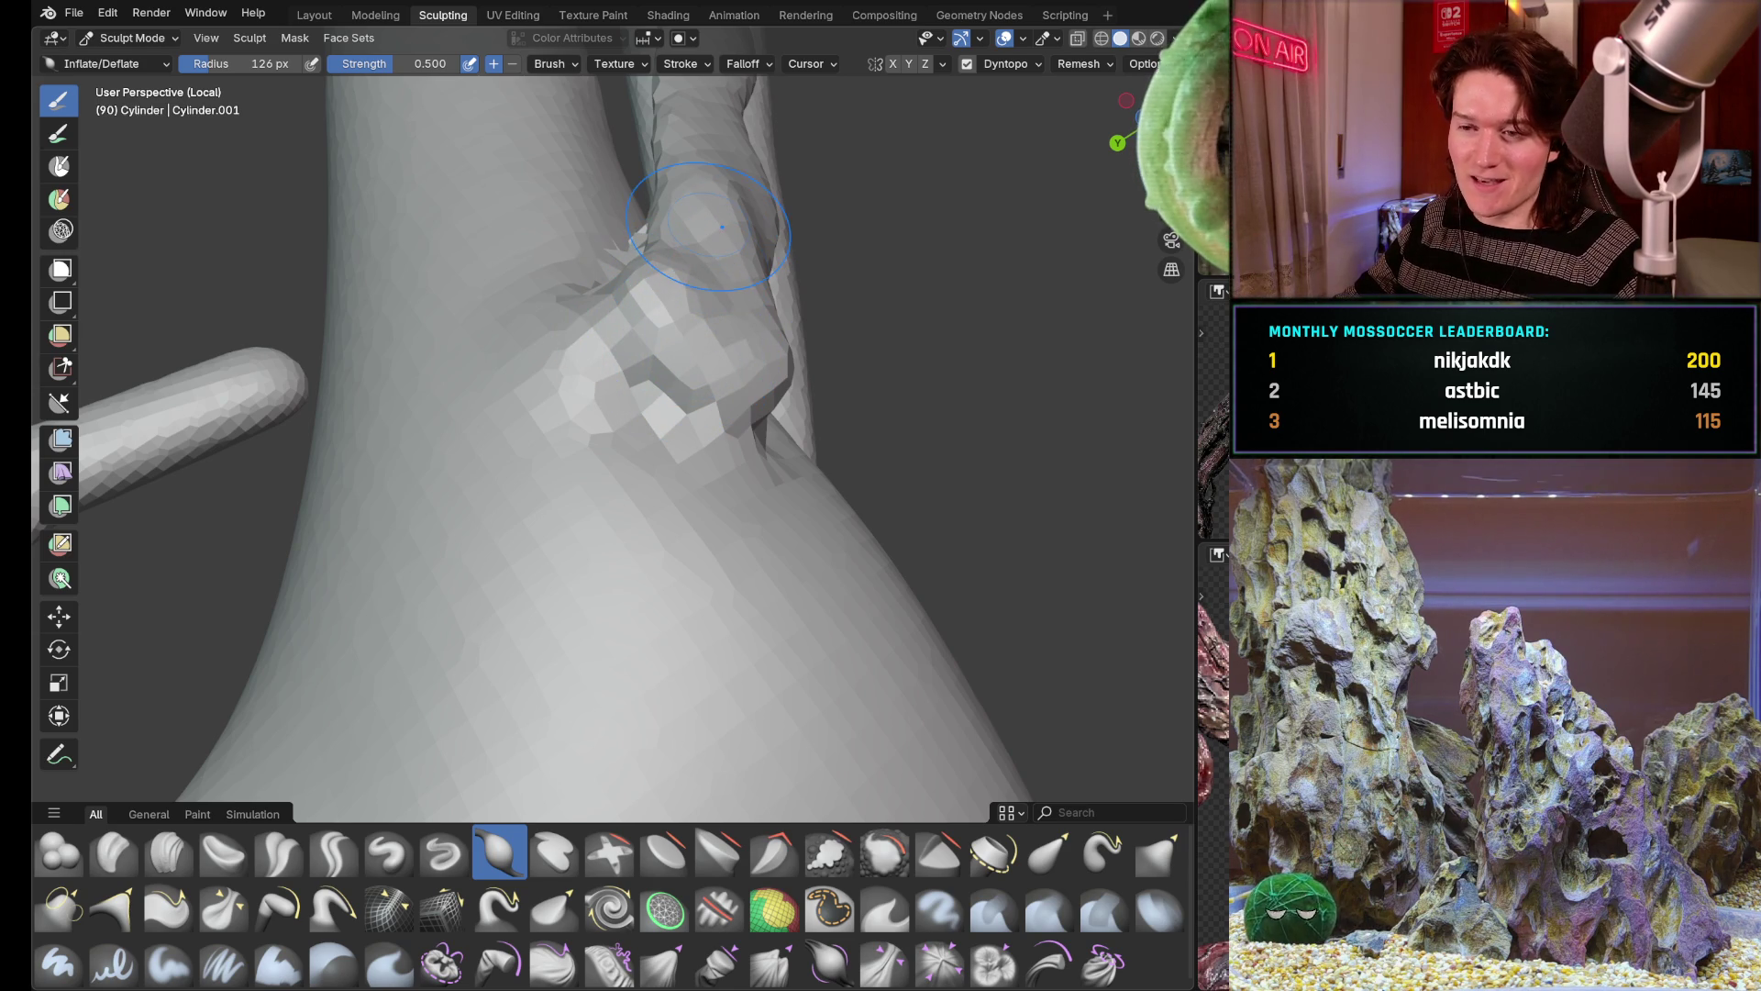
{"action": "scroll", "coordinate": [675, 367], "scroll_direction": "up", "scroll_amount": 3}
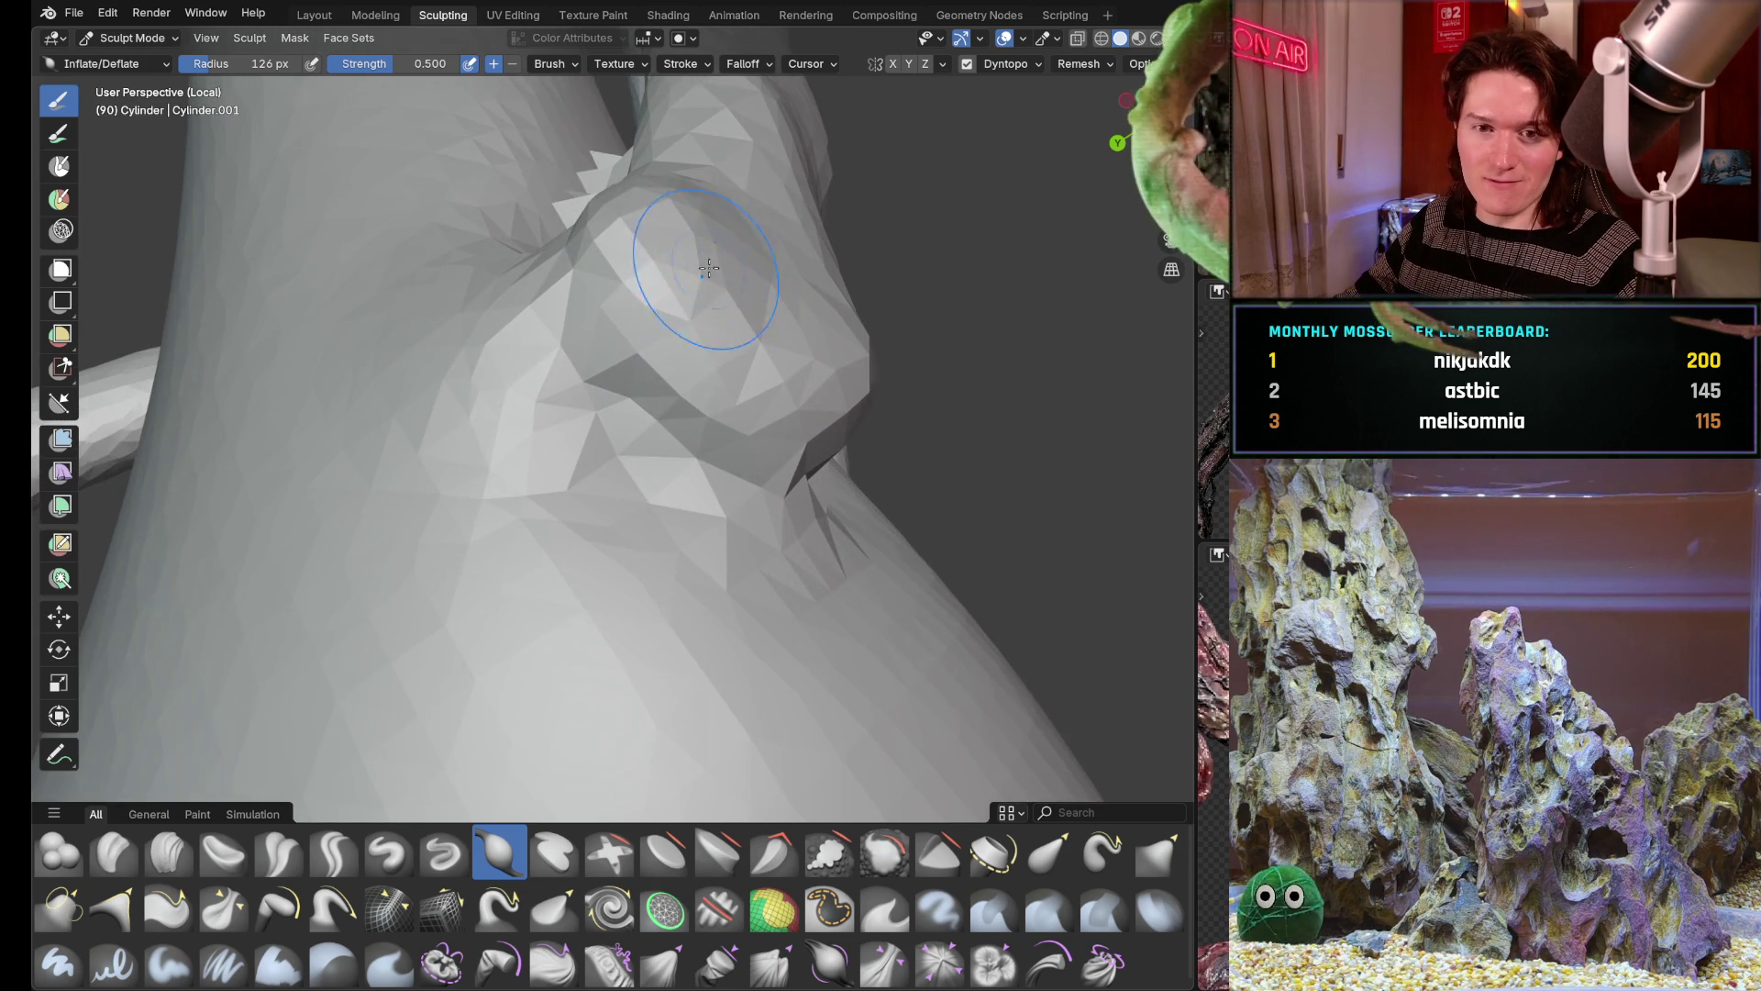
Move in on the coarse lump and bring the side branch into view
{"action": "middle_click_drag", "start_coordinate": [675, 368], "coordinate": [651, 402]}
{"action": "middle_click_drag", "start_coordinate": [692, 314], "coordinate": [654, 377]}
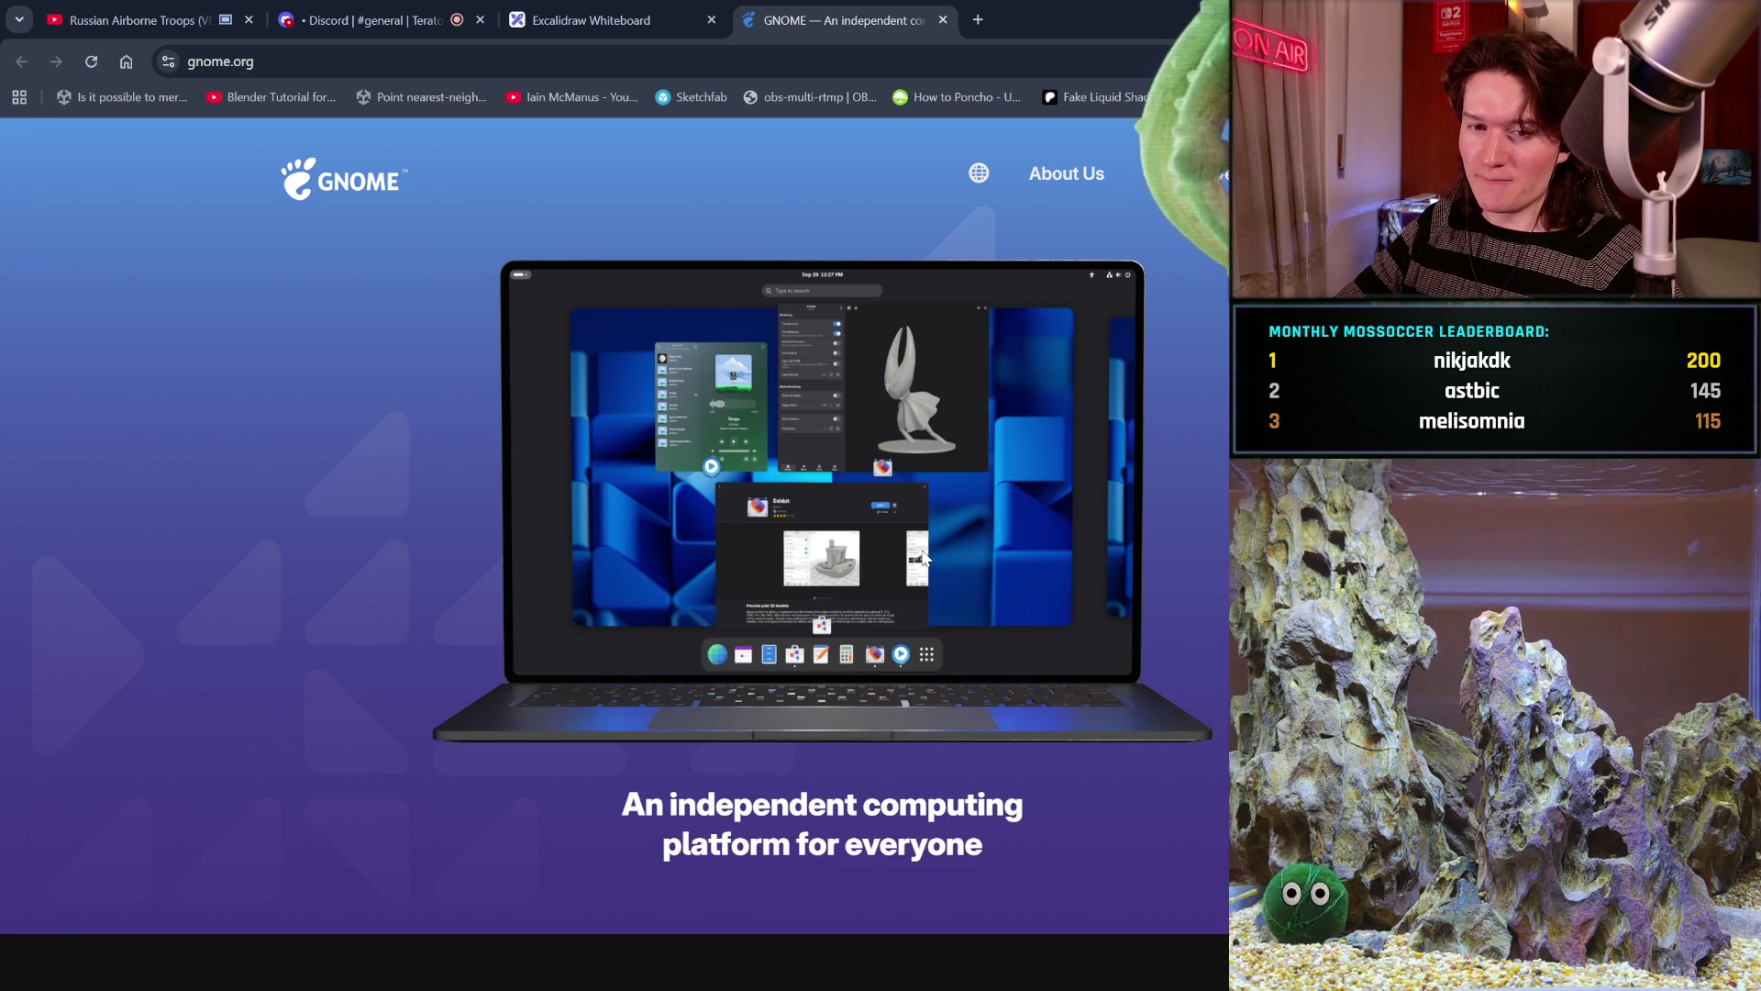
{"action": "scroll", "coordinate": [921, 549], "scroll_direction": "down", "scroll_amount": 2}
{"action": "scroll", "coordinate": [921, 549], "scroll_direction": "down", "scroll_amount": 2}
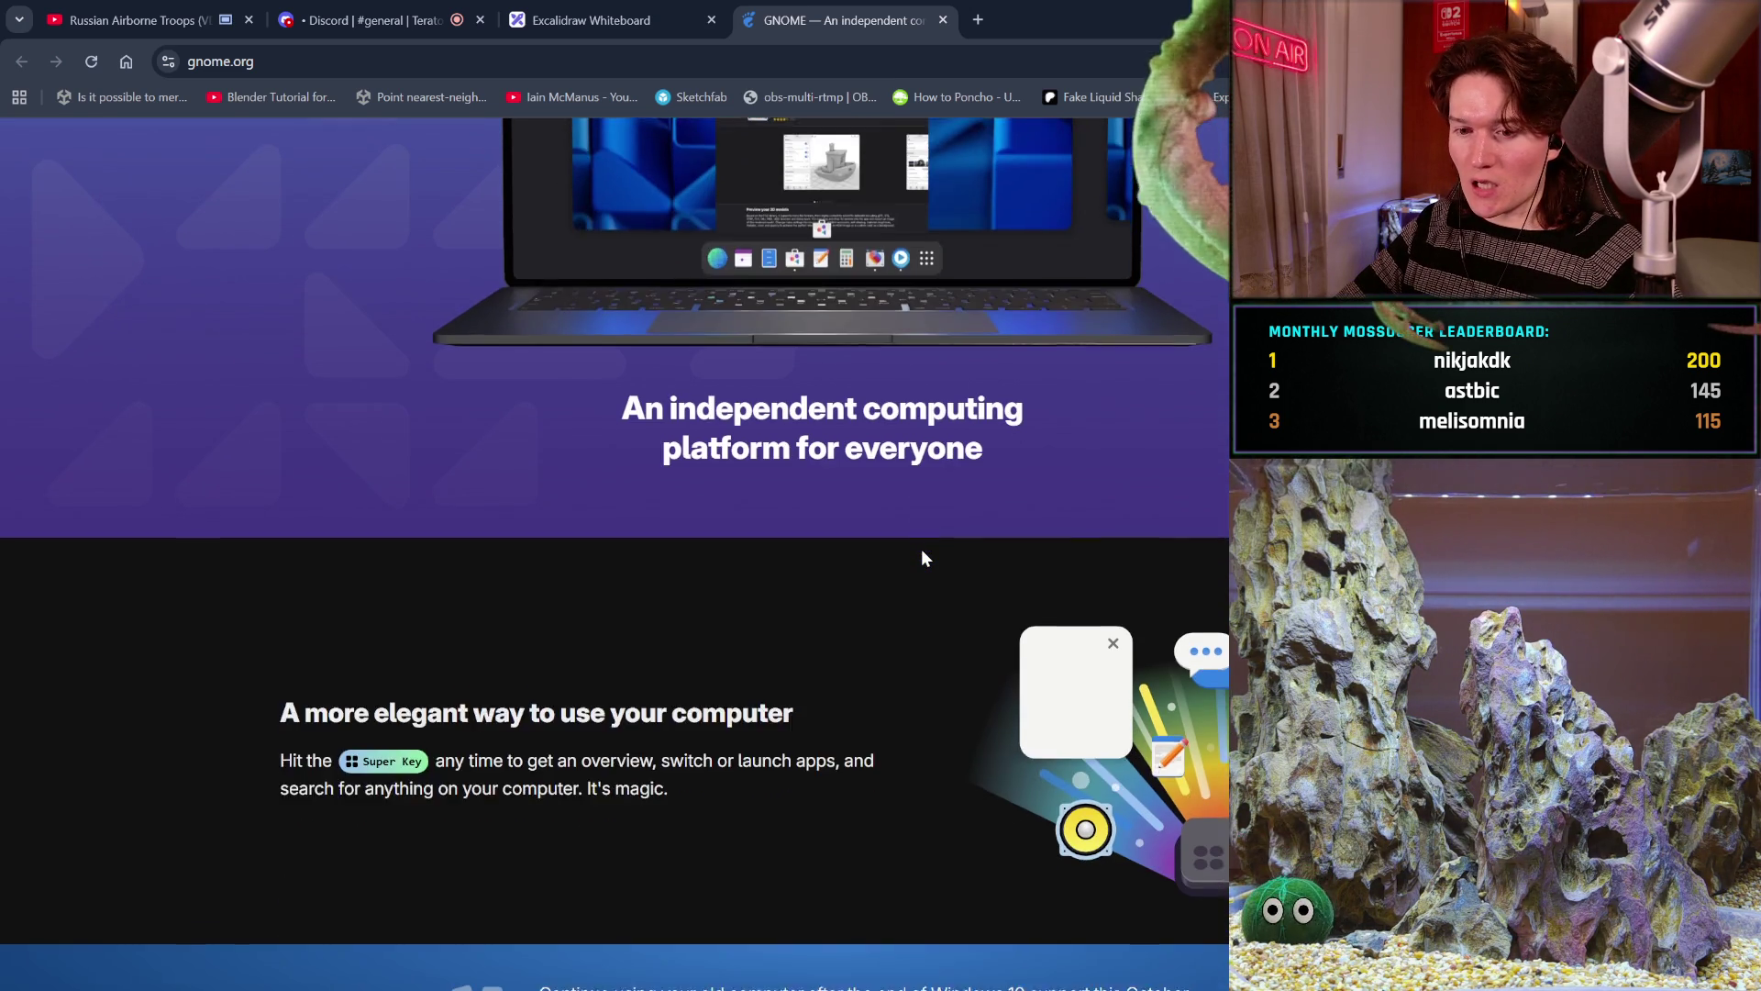
{"action": "scroll", "coordinate": [921, 549], "scroll_direction": "down", "scroll_amount": 2}
{"action": "scroll", "coordinate": [920, 549], "scroll_direction": "down", "scroll_amount": 2}
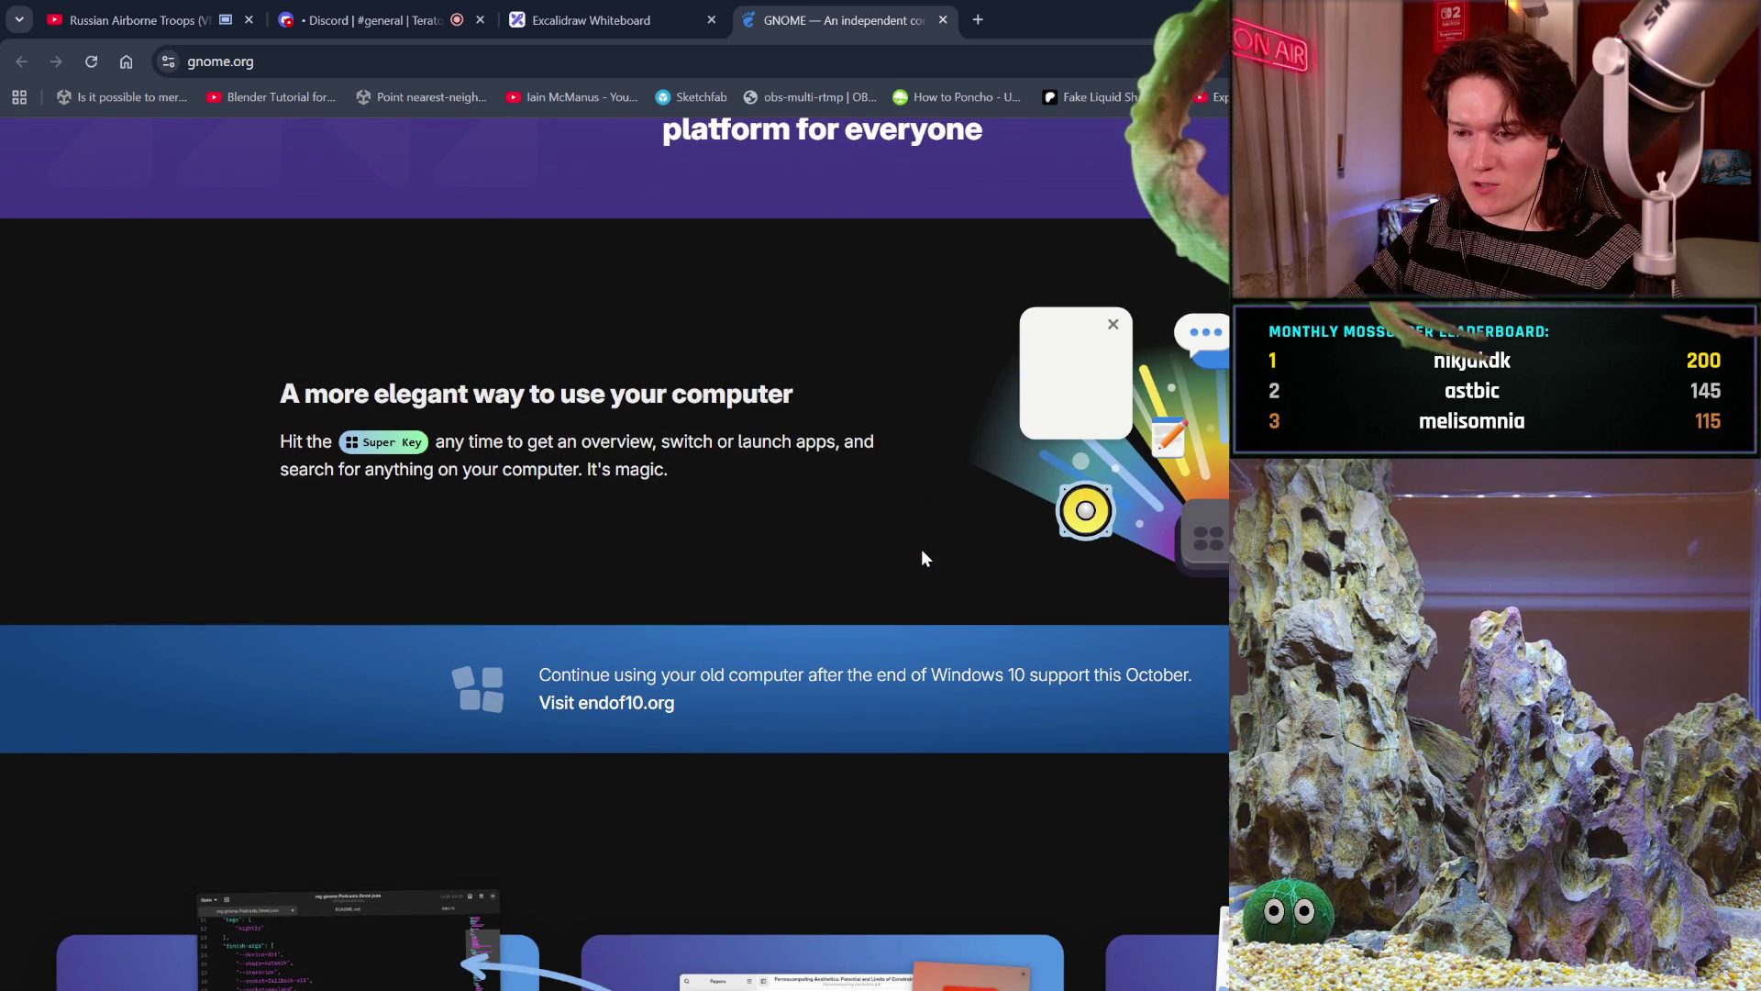
{"action": "scroll", "coordinate": [920, 550], "scroll_direction": "down", "scroll_amount": 2}
{"action": "scroll", "coordinate": [921, 549], "scroll_direction": "down", "scroll_amount": 1}
{"action": "scroll", "coordinate": [921, 550], "scroll_direction": "down", "scroll_amount": 2}
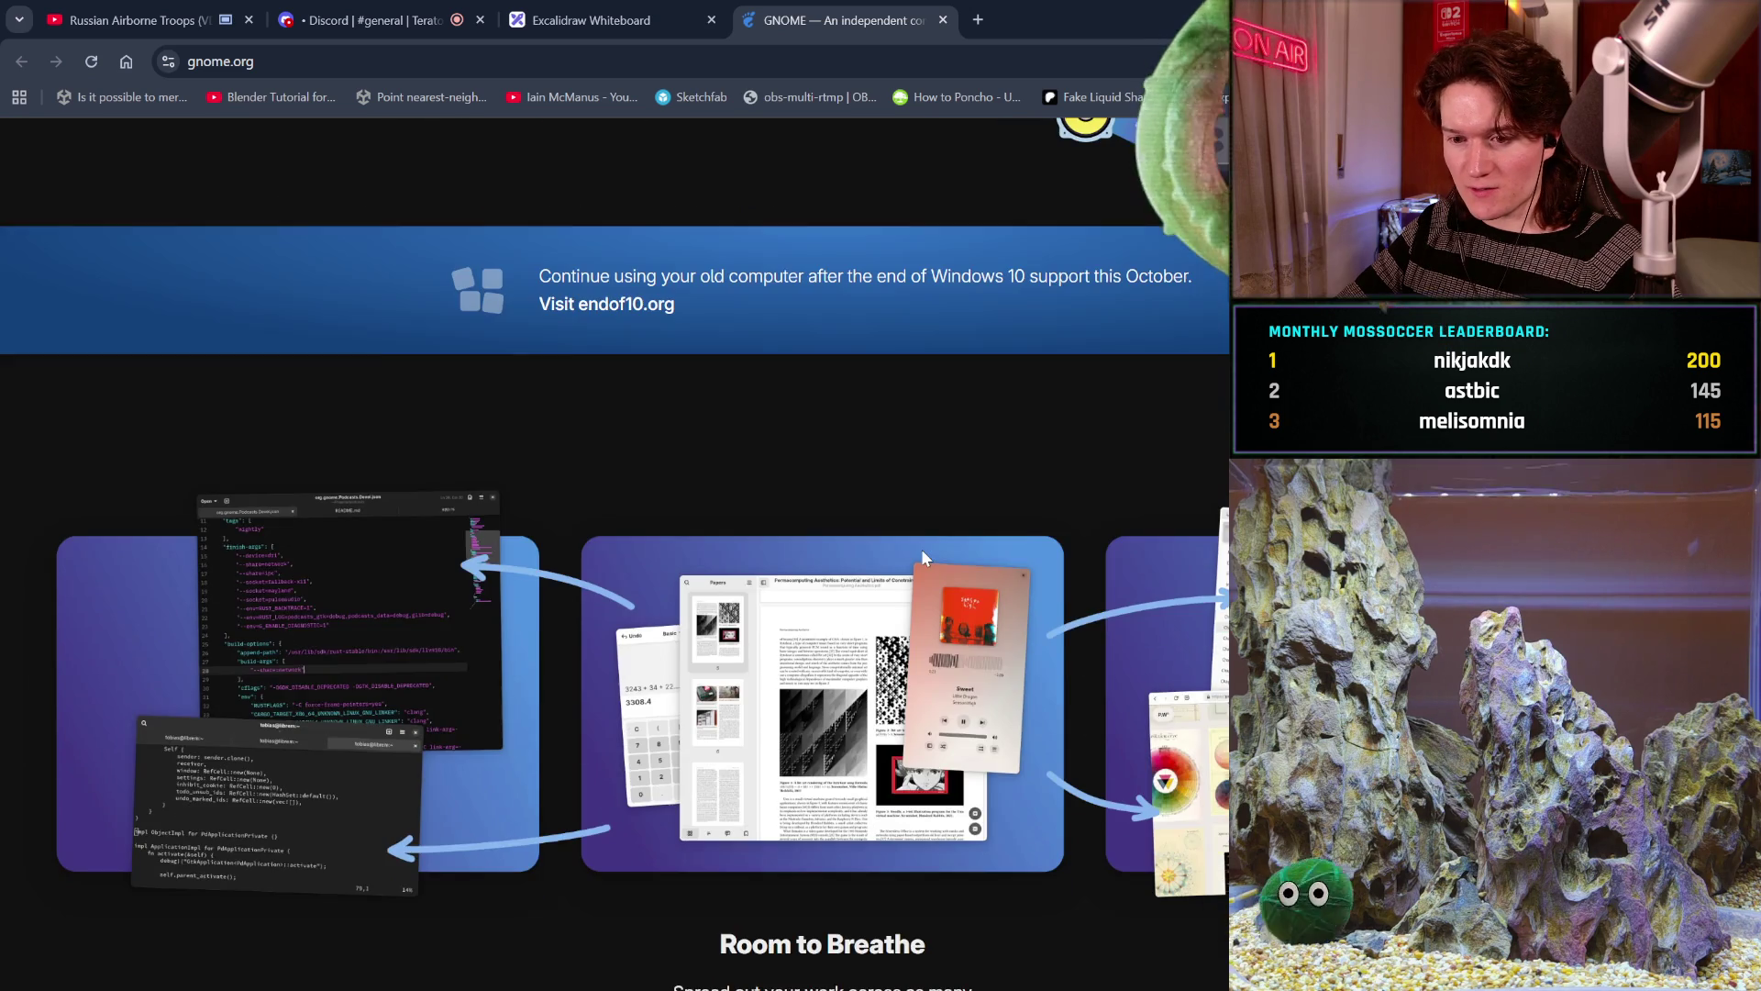
{"action": "scroll", "coordinate": [920, 550], "scroll_direction": "down", "scroll_amount": 1}
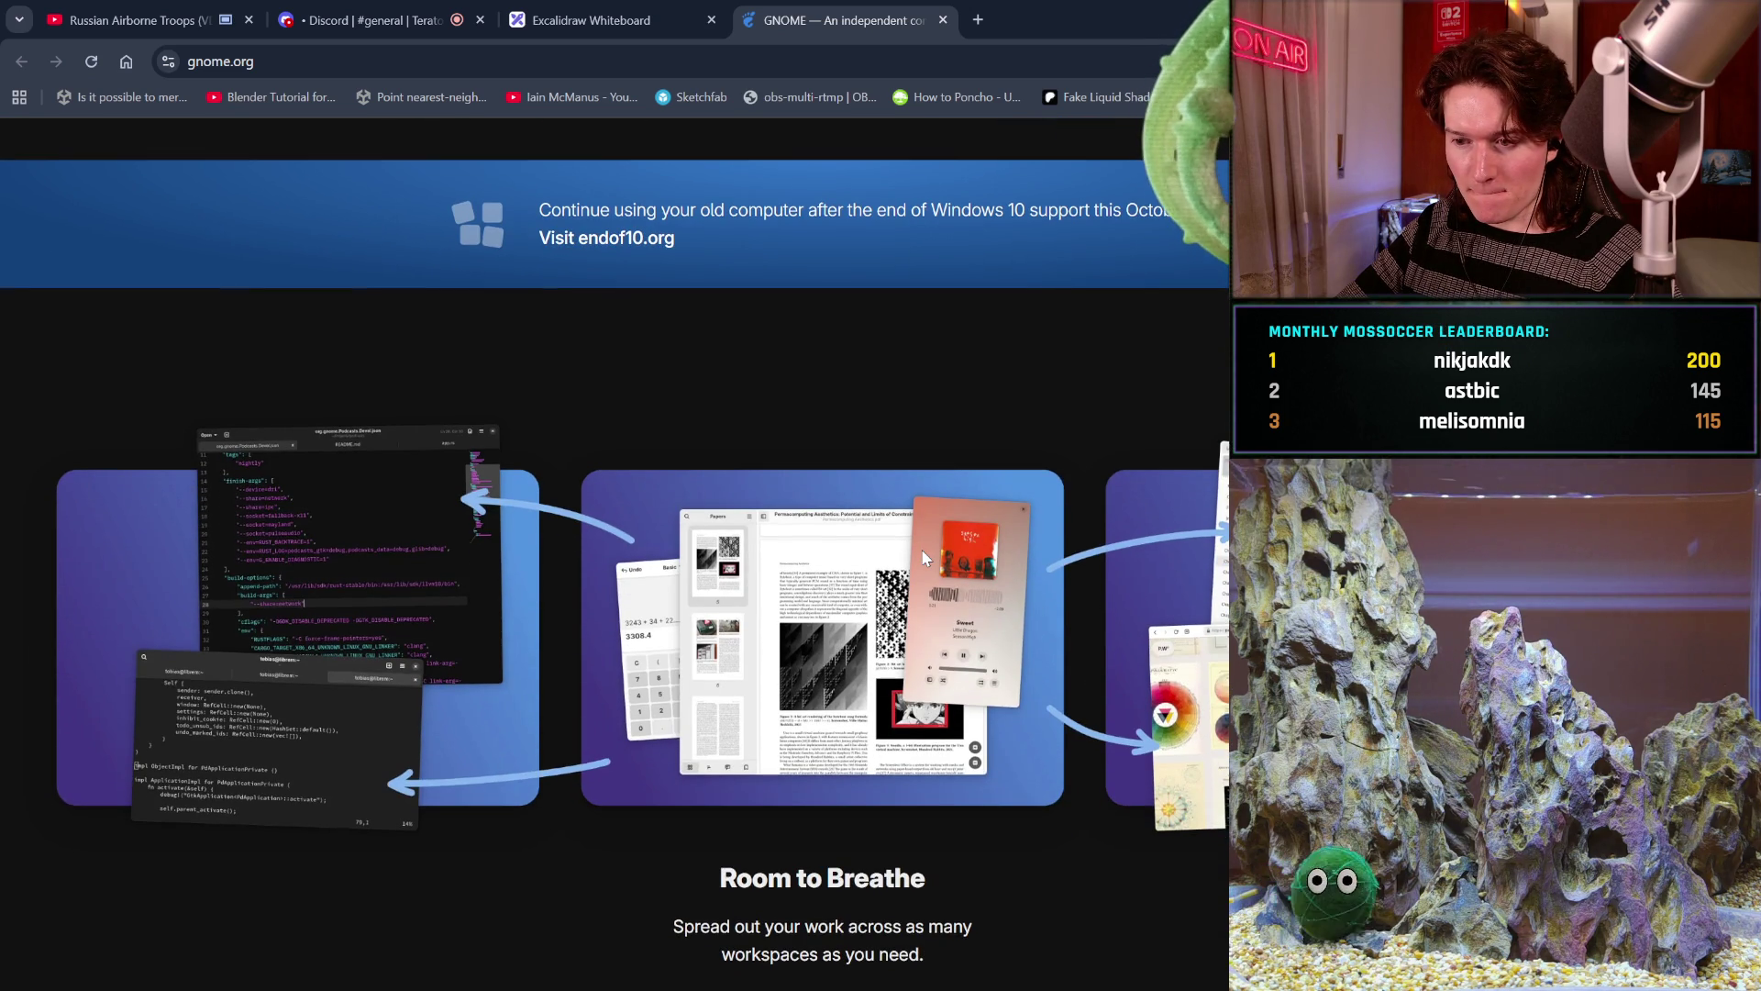
{"action": "scroll", "coordinate": [921, 549], "scroll_direction": "down", "scroll_amount": 1}
{"action": "scroll", "coordinate": [921, 549], "scroll_direction": "down", "scroll_amount": 1}
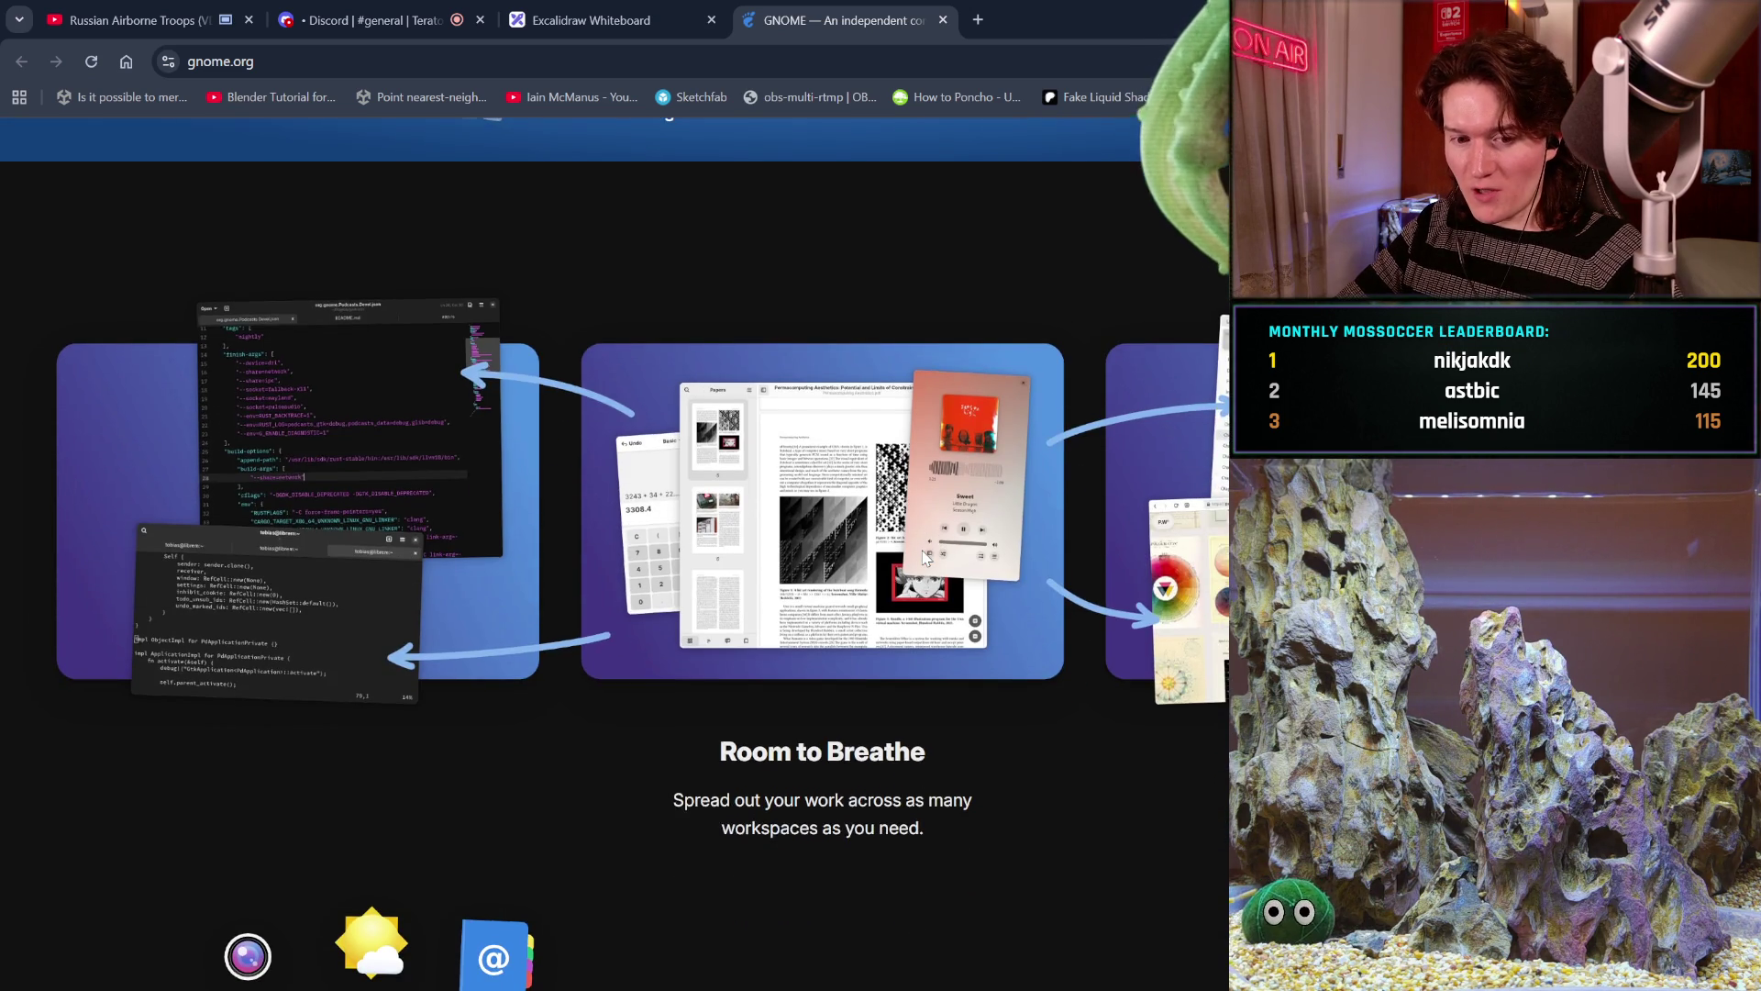
{"action": "scroll", "coordinate": [920, 549], "scroll_direction": "down", "scroll_amount": 2}
{"action": "scroll", "coordinate": [920, 549], "scroll_direction": "down", "scroll_amount": 1}
{"action": "scroll", "coordinate": [921, 549], "scroll_direction": "down", "scroll_amount": 1}
{"action": "scroll", "coordinate": [921, 549], "scroll_direction": "down", "scroll_amount": 2}
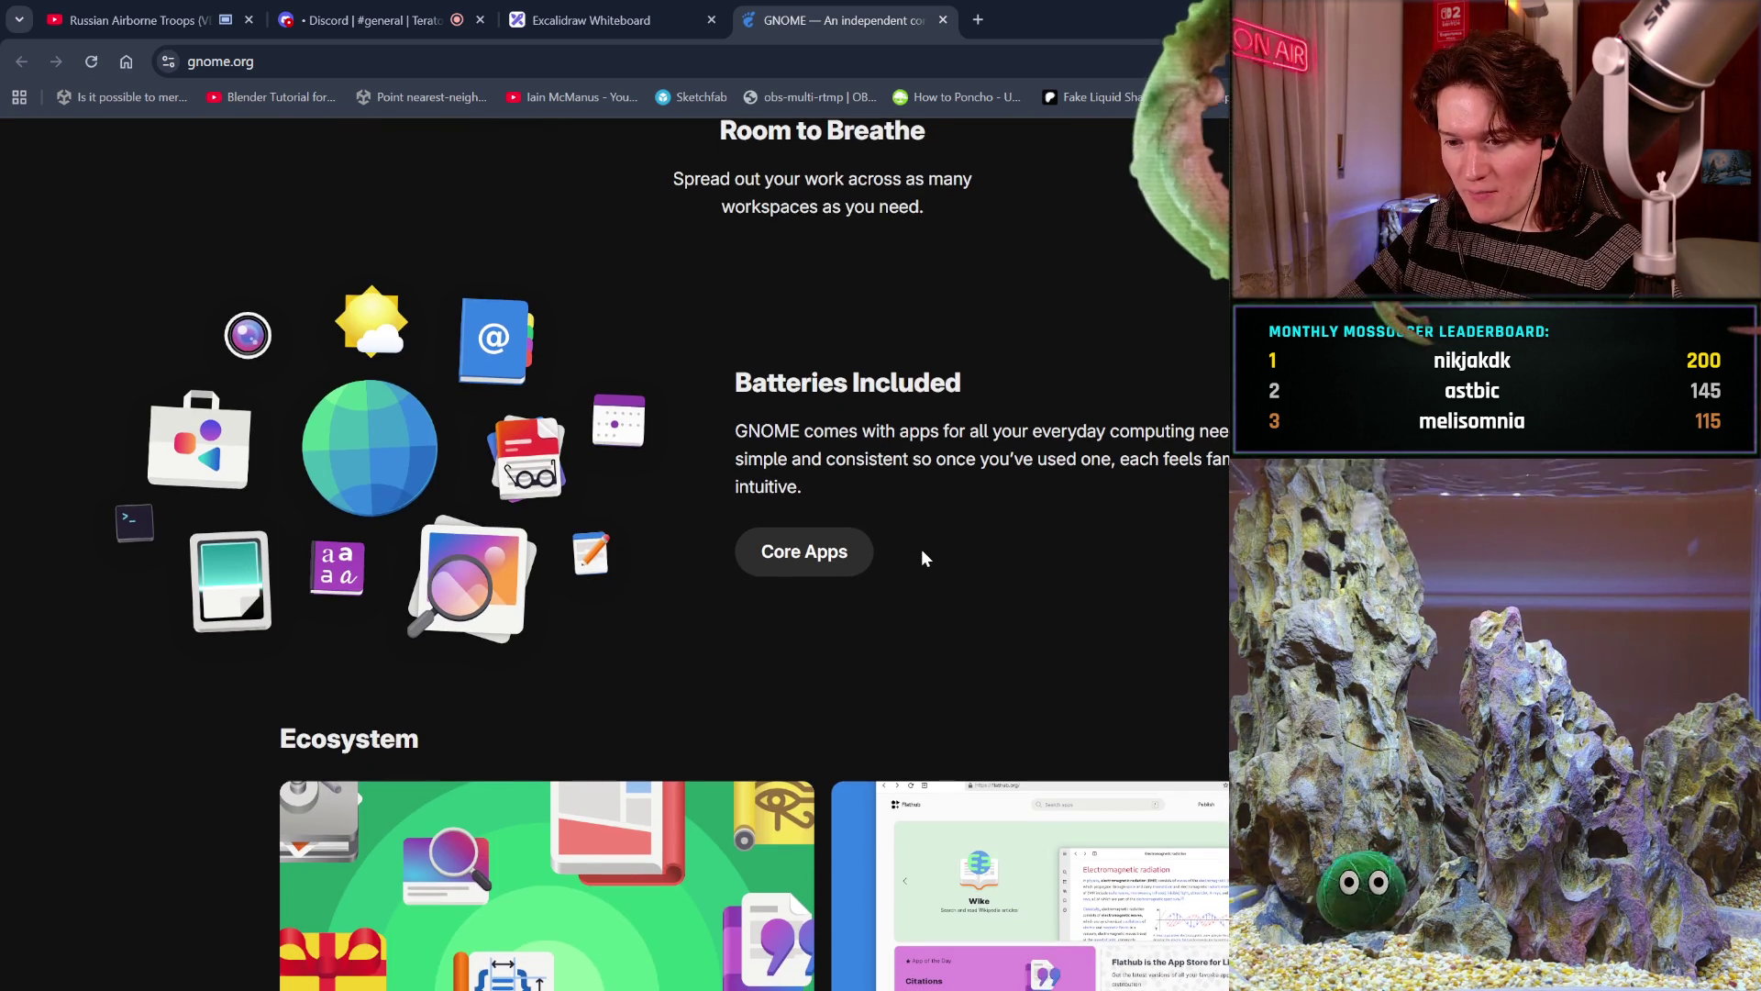
{"action": "scroll", "coordinate": [921, 550], "scroll_direction": "down", "scroll_amount": 1}
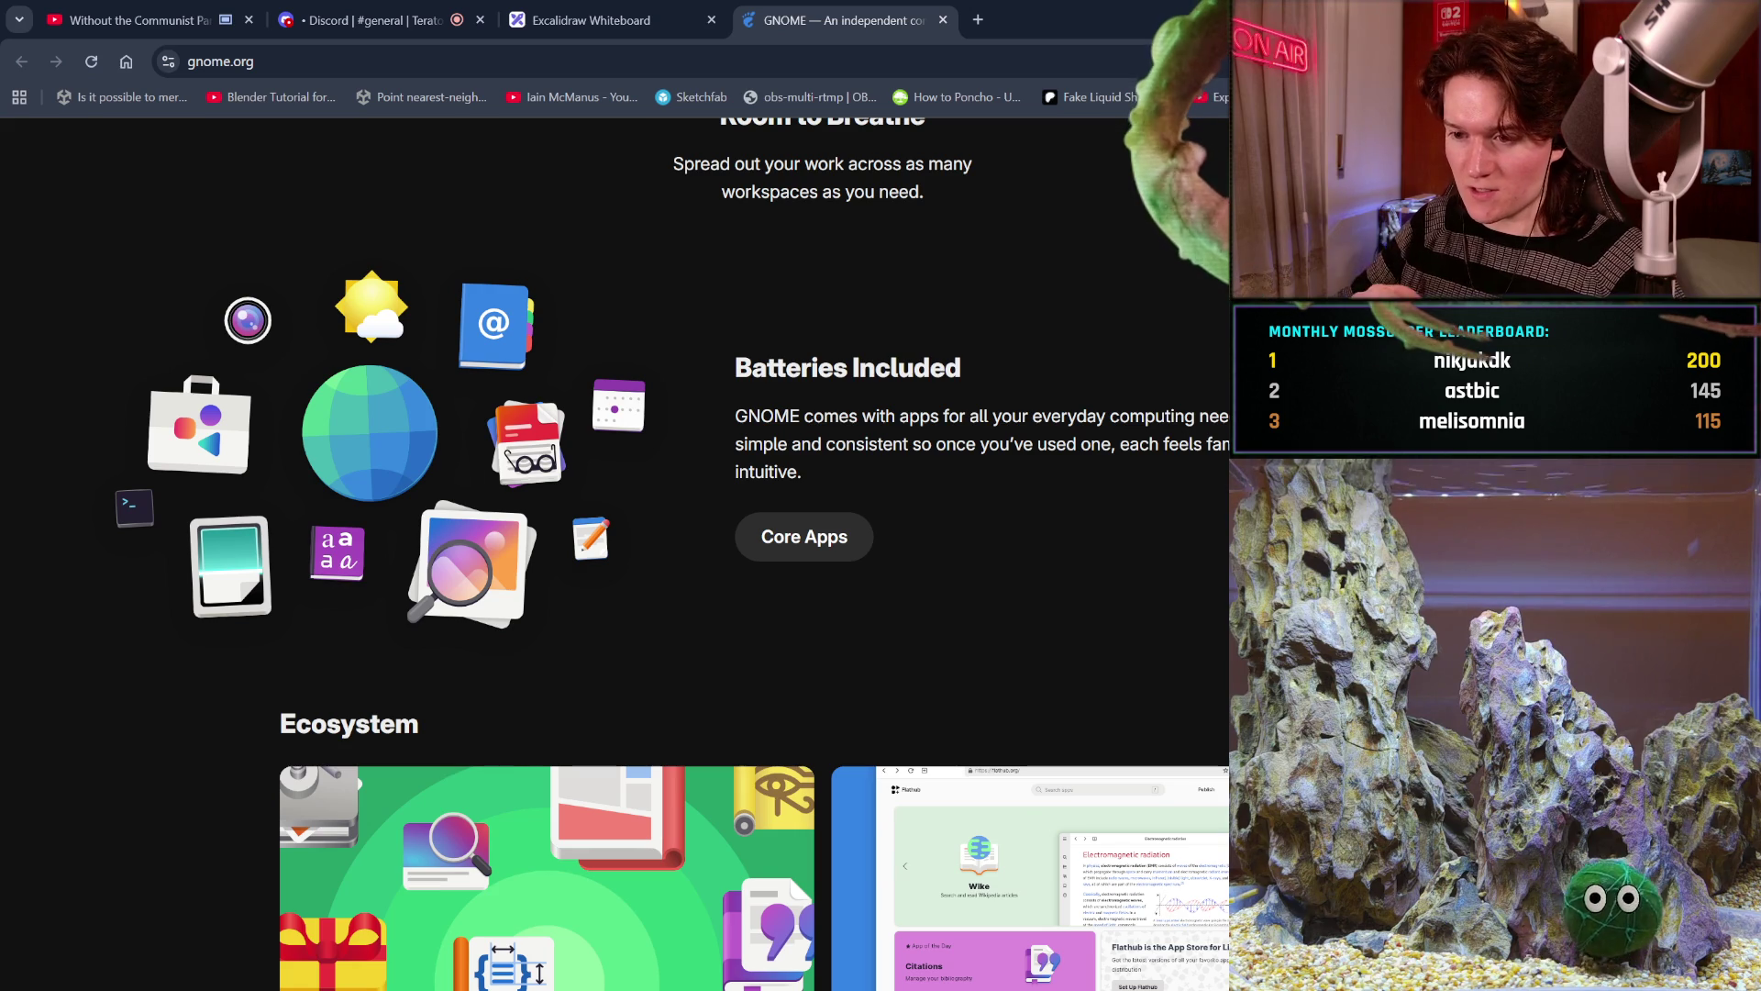
{"action": "scroll", "coordinate": [1115, 491], "scroll_direction": "down", "scroll_amount": 2}
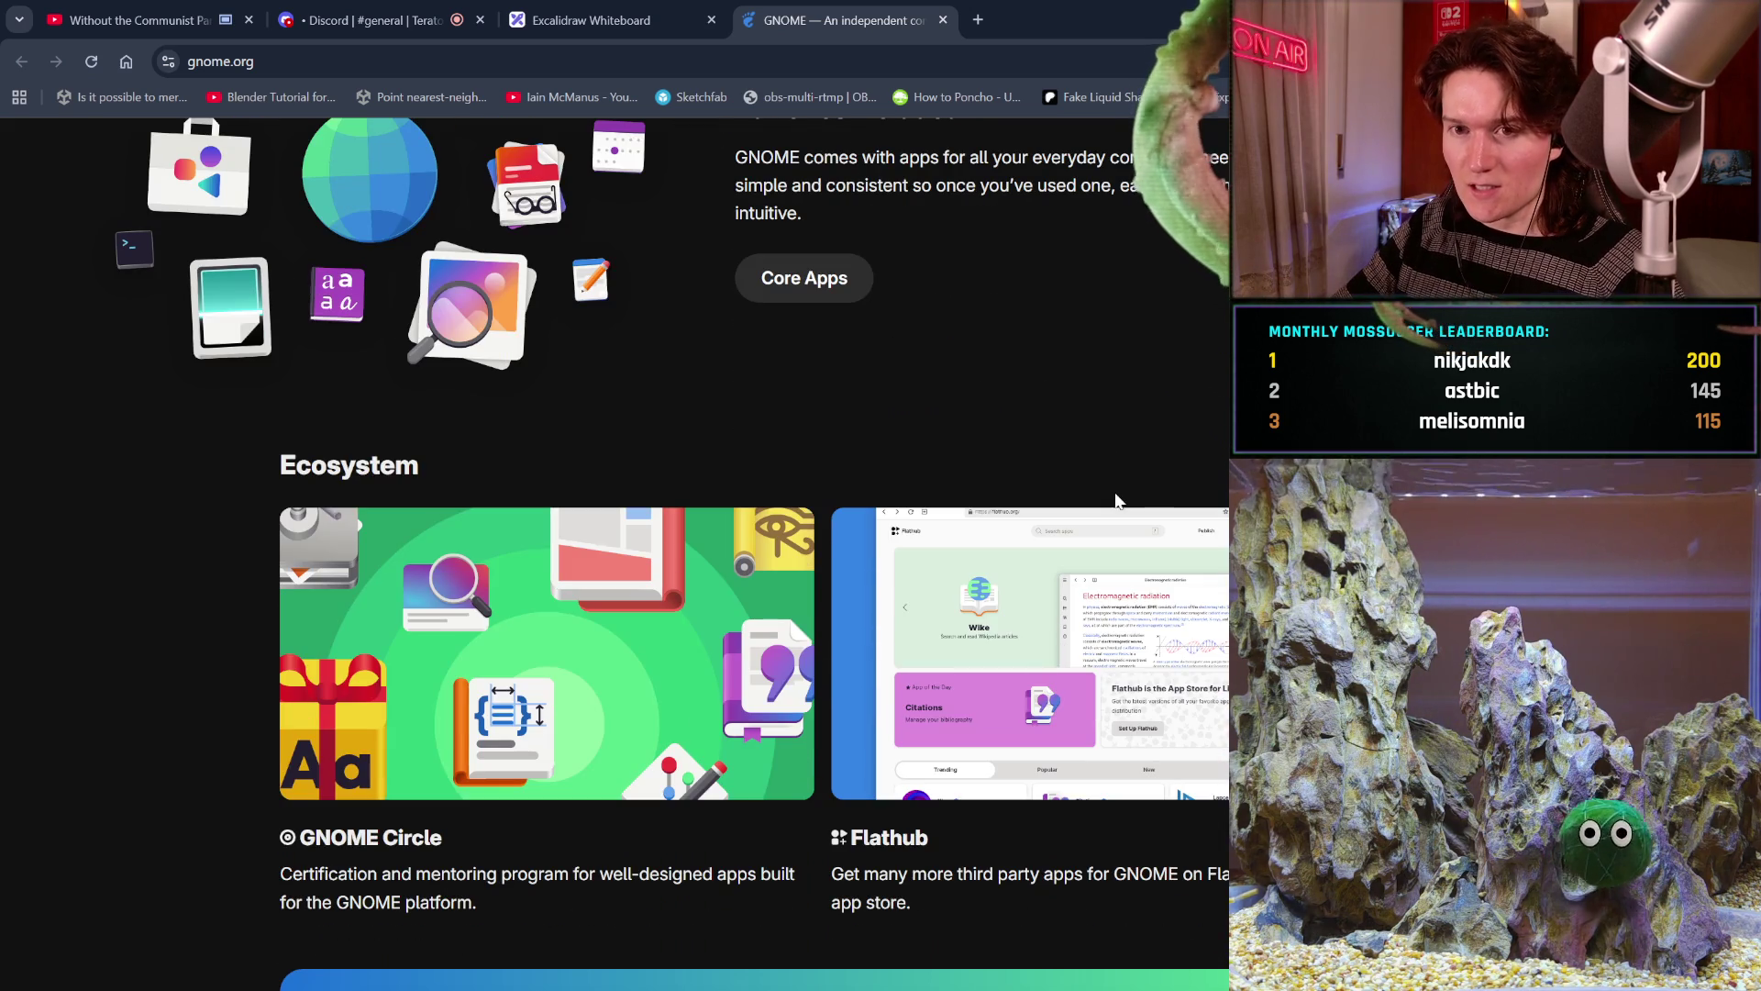
Check the YouTube tab briefly and return to the GNOME homepage
{"action": "left_click", "coordinate": [137, 20]}
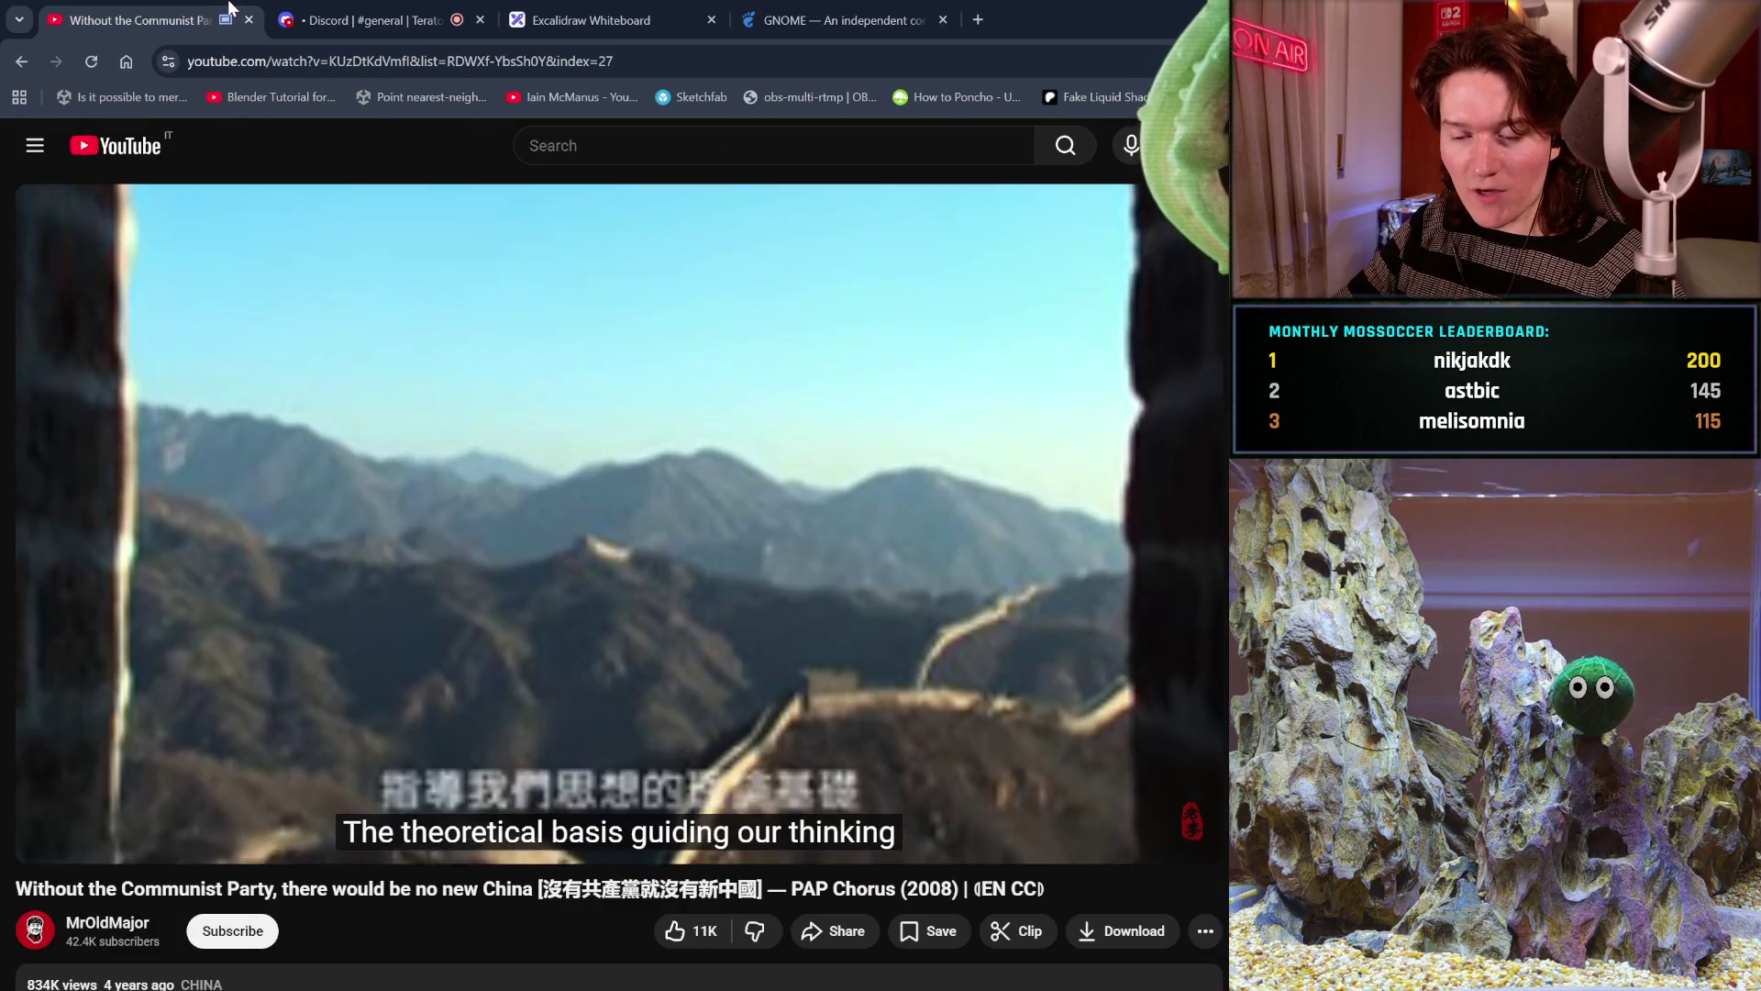
{"action": "left_click", "coordinate": [816, 13]}
{"action": "scroll", "coordinate": [827, 681], "scroll_direction": "down", "scroll_amount": 1}
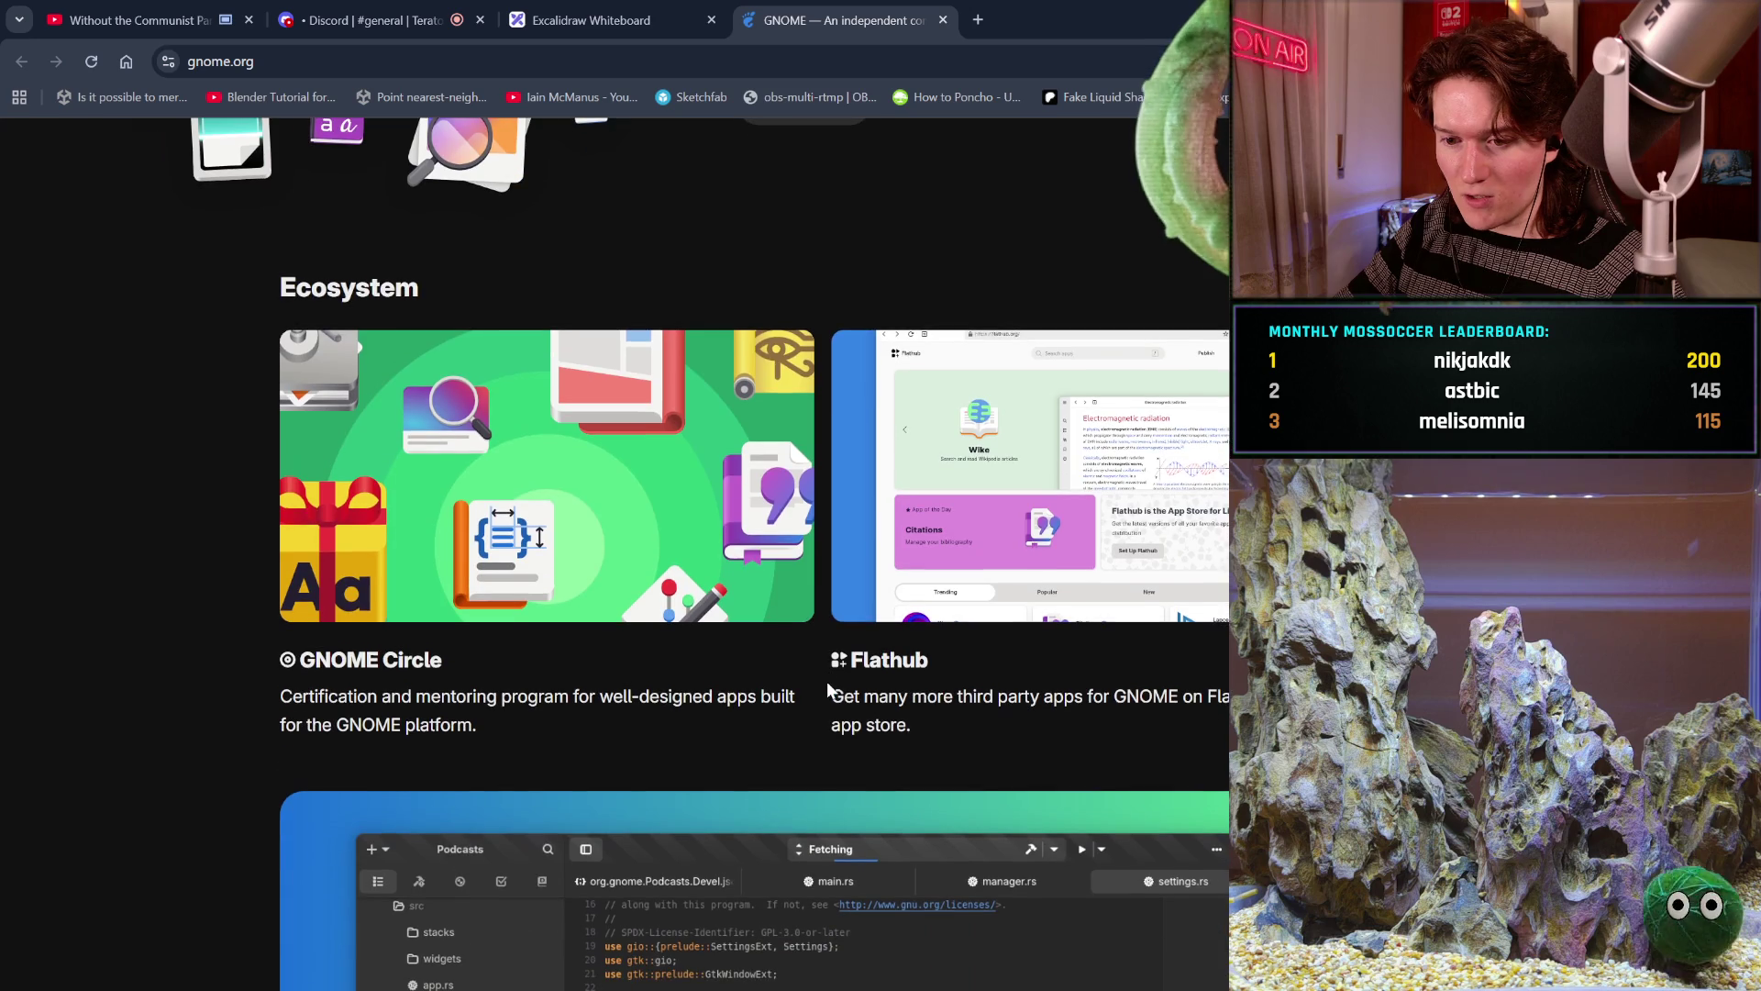
{"action": "scroll", "coordinate": [827, 681], "scroll_direction": "down", "scroll_amount": 2}
{"action": "scroll", "coordinate": [827, 682], "scroll_direction": "down", "scroll_amount": 1}
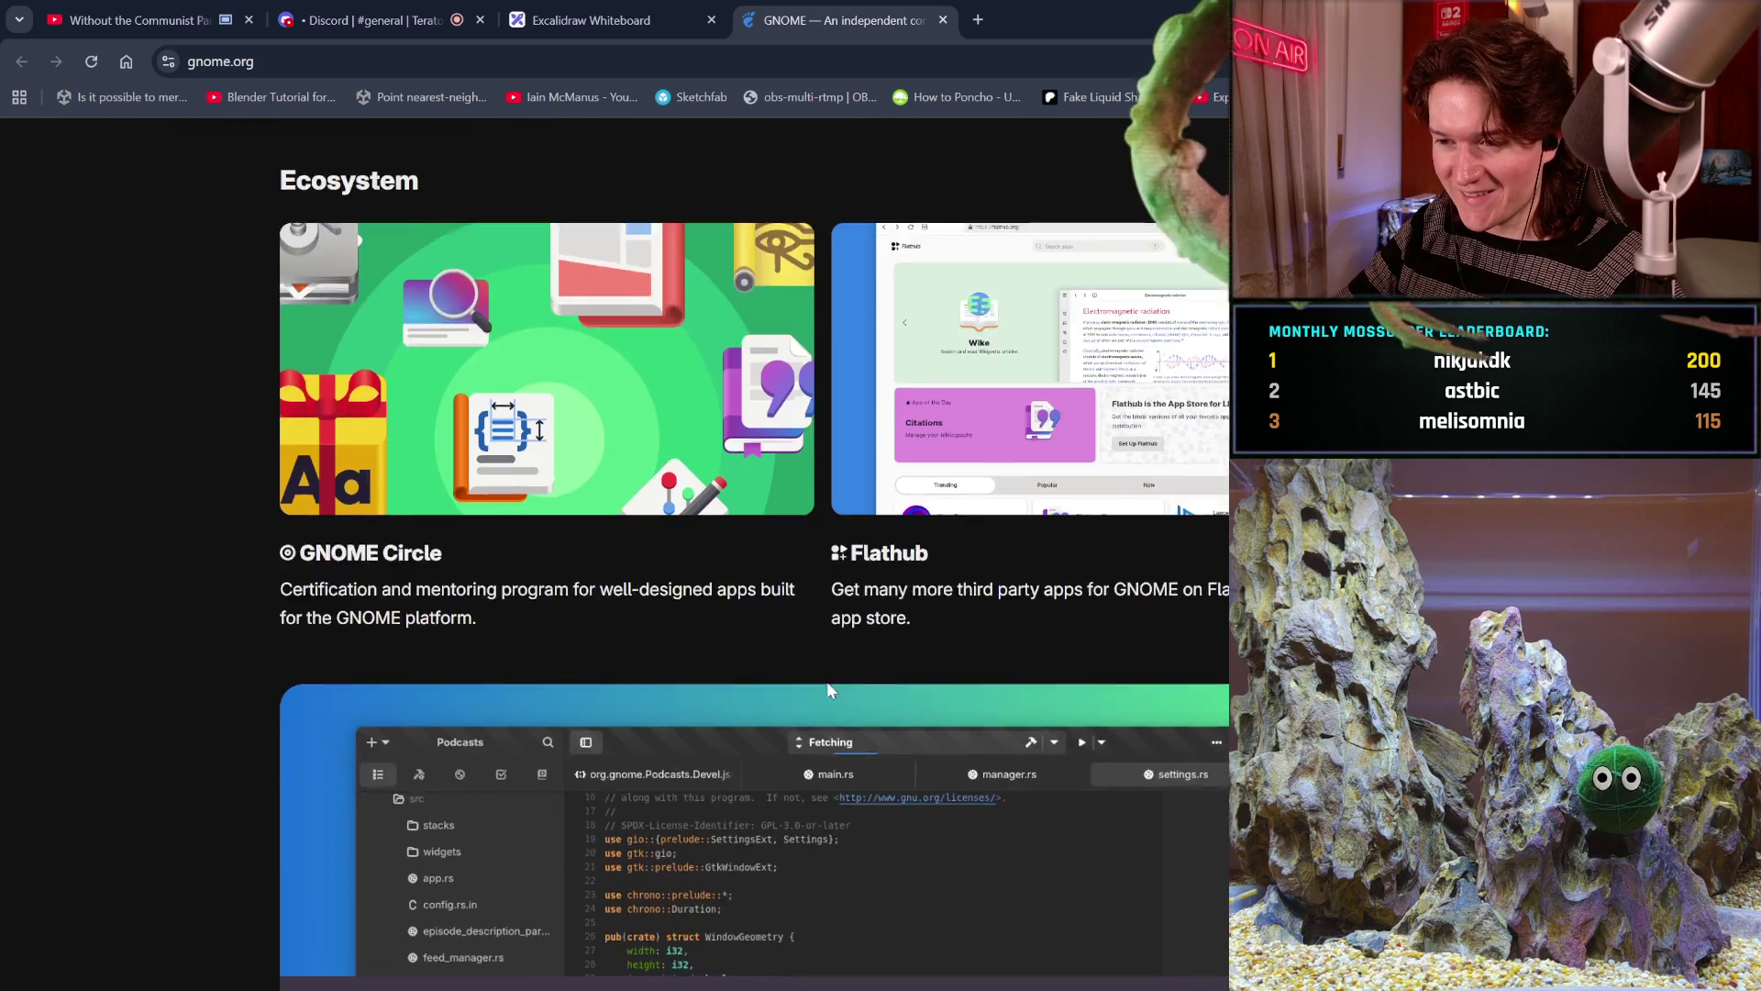
{"action": "scroll", "coordinate": [826, 681], "scroll_direction": "down", "scroll_amount": 3}
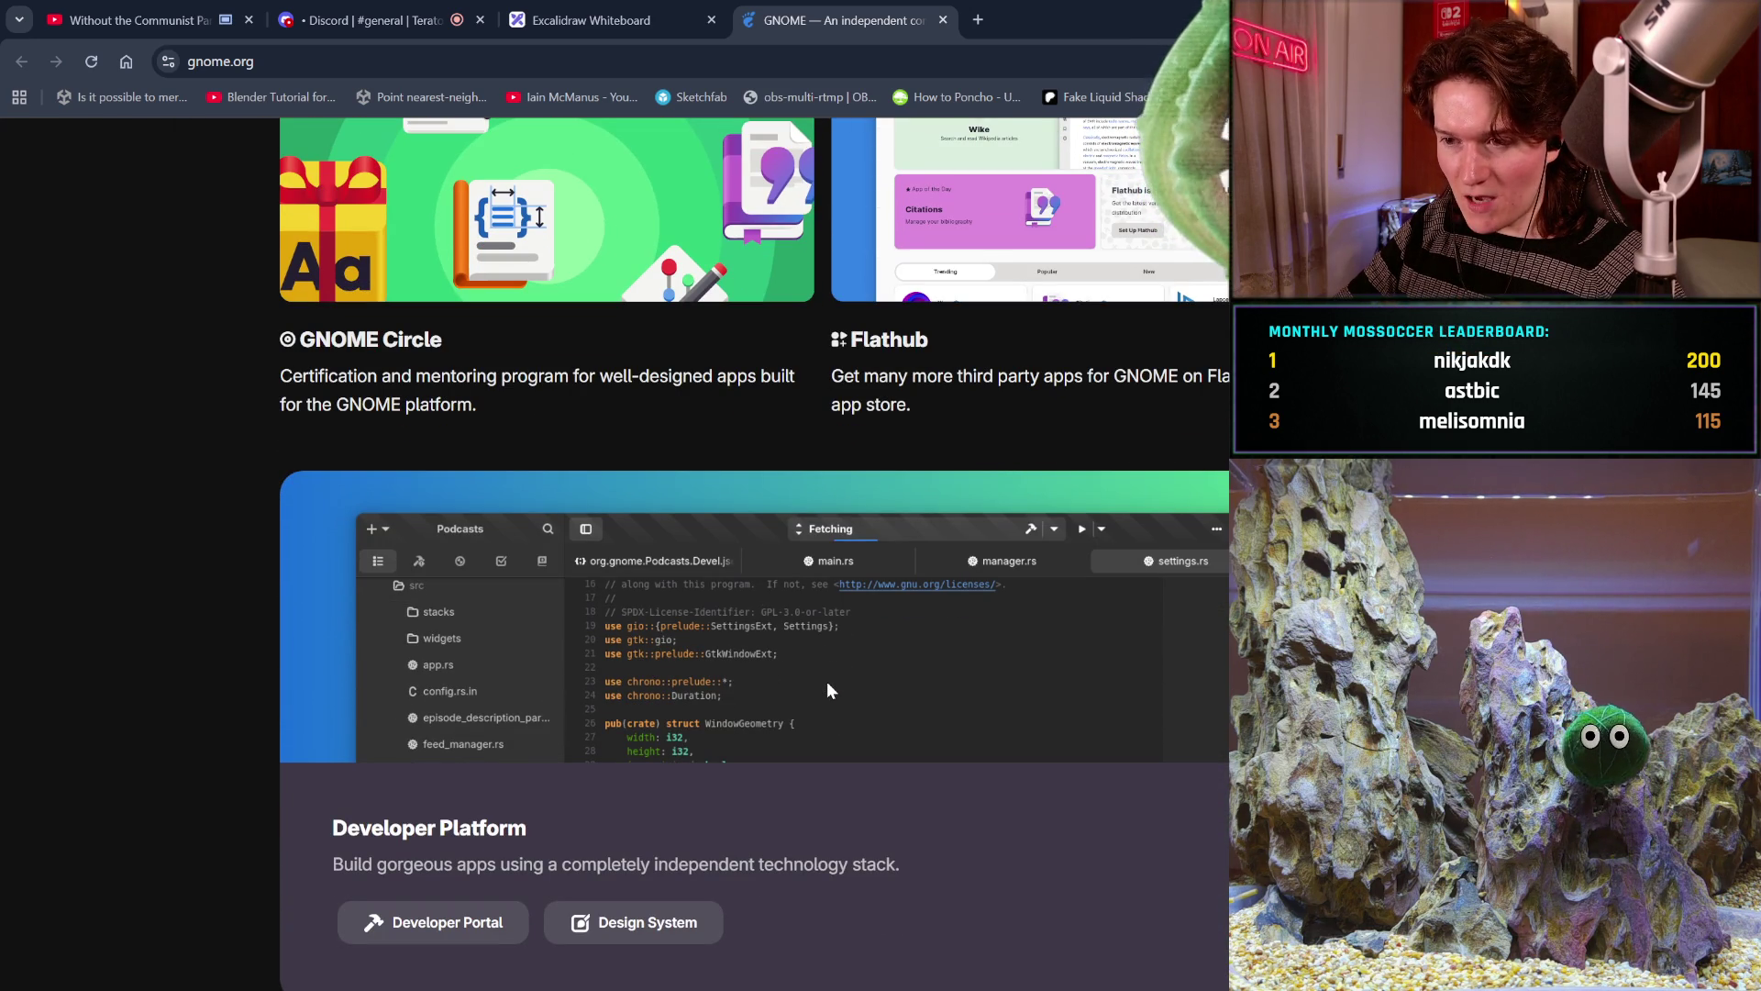
{"action": "scroll", "coordinate": [827, 682], "scroll_direction": "down", "scroll_amount": 1}
{"action": "scroll", "coordinate": [827, 681], "scroll_direction": "up", "scroll_amount": 1}
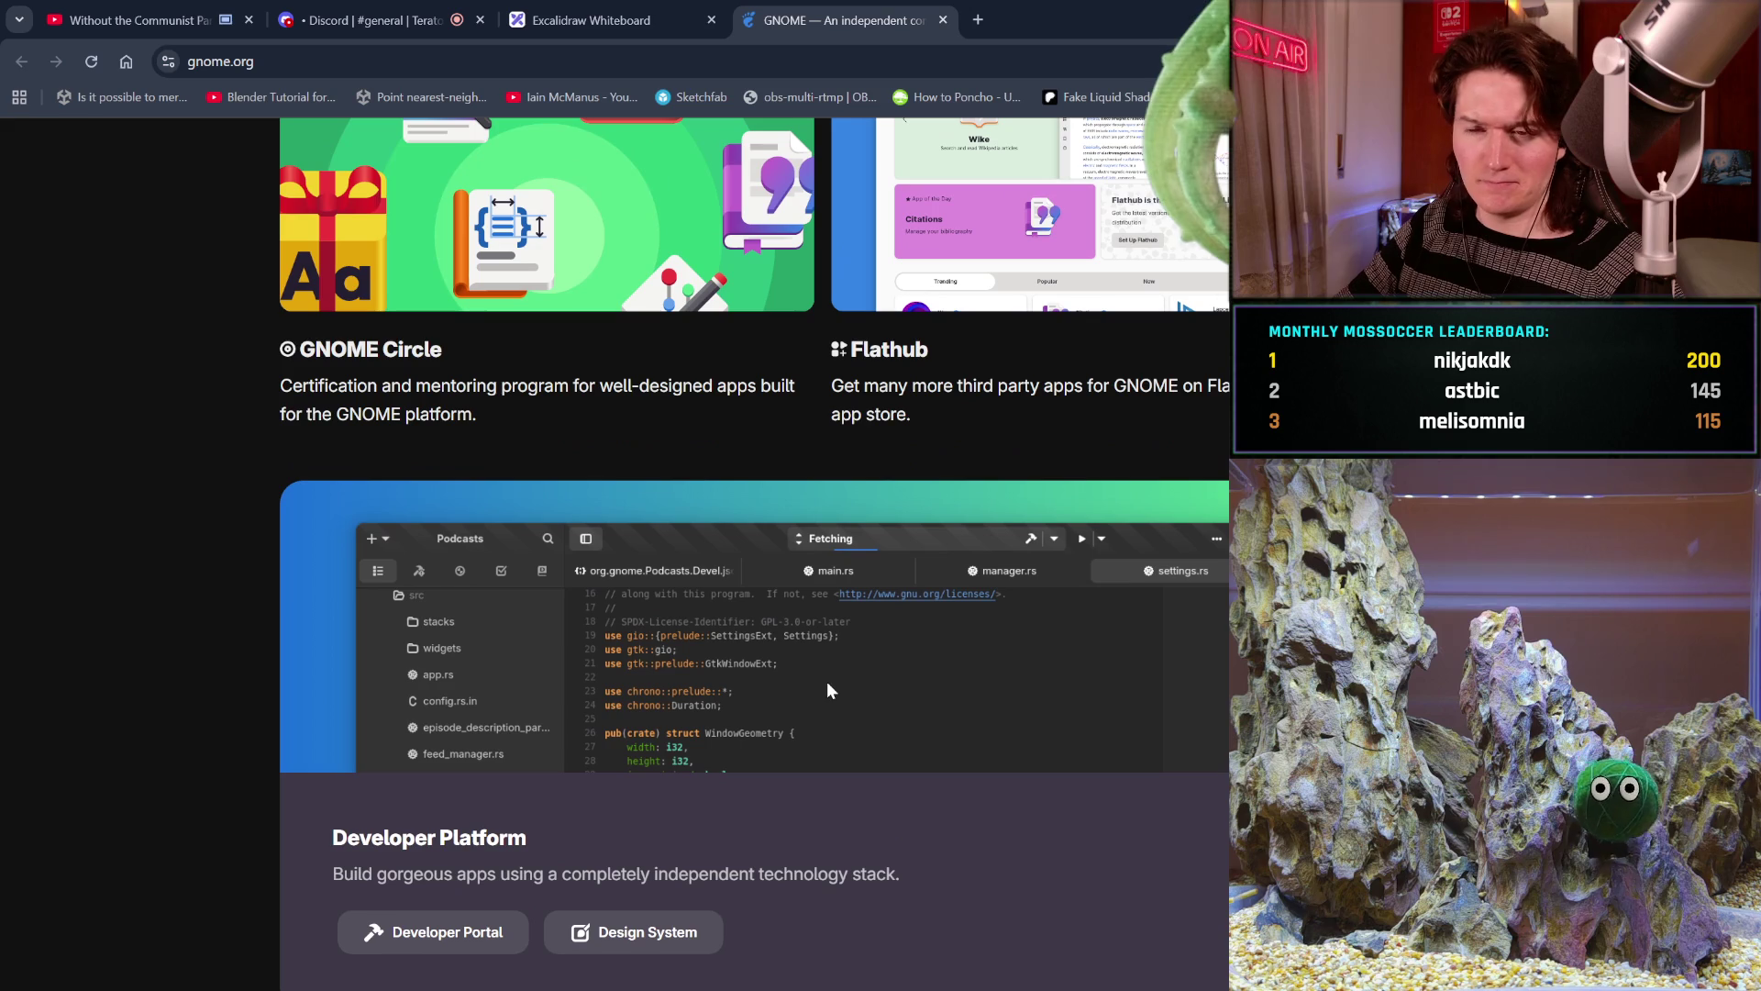
{"action": "scroll", "coordinate": [827, 682], "scroll_direction": "up", "scroll_amount": 1}
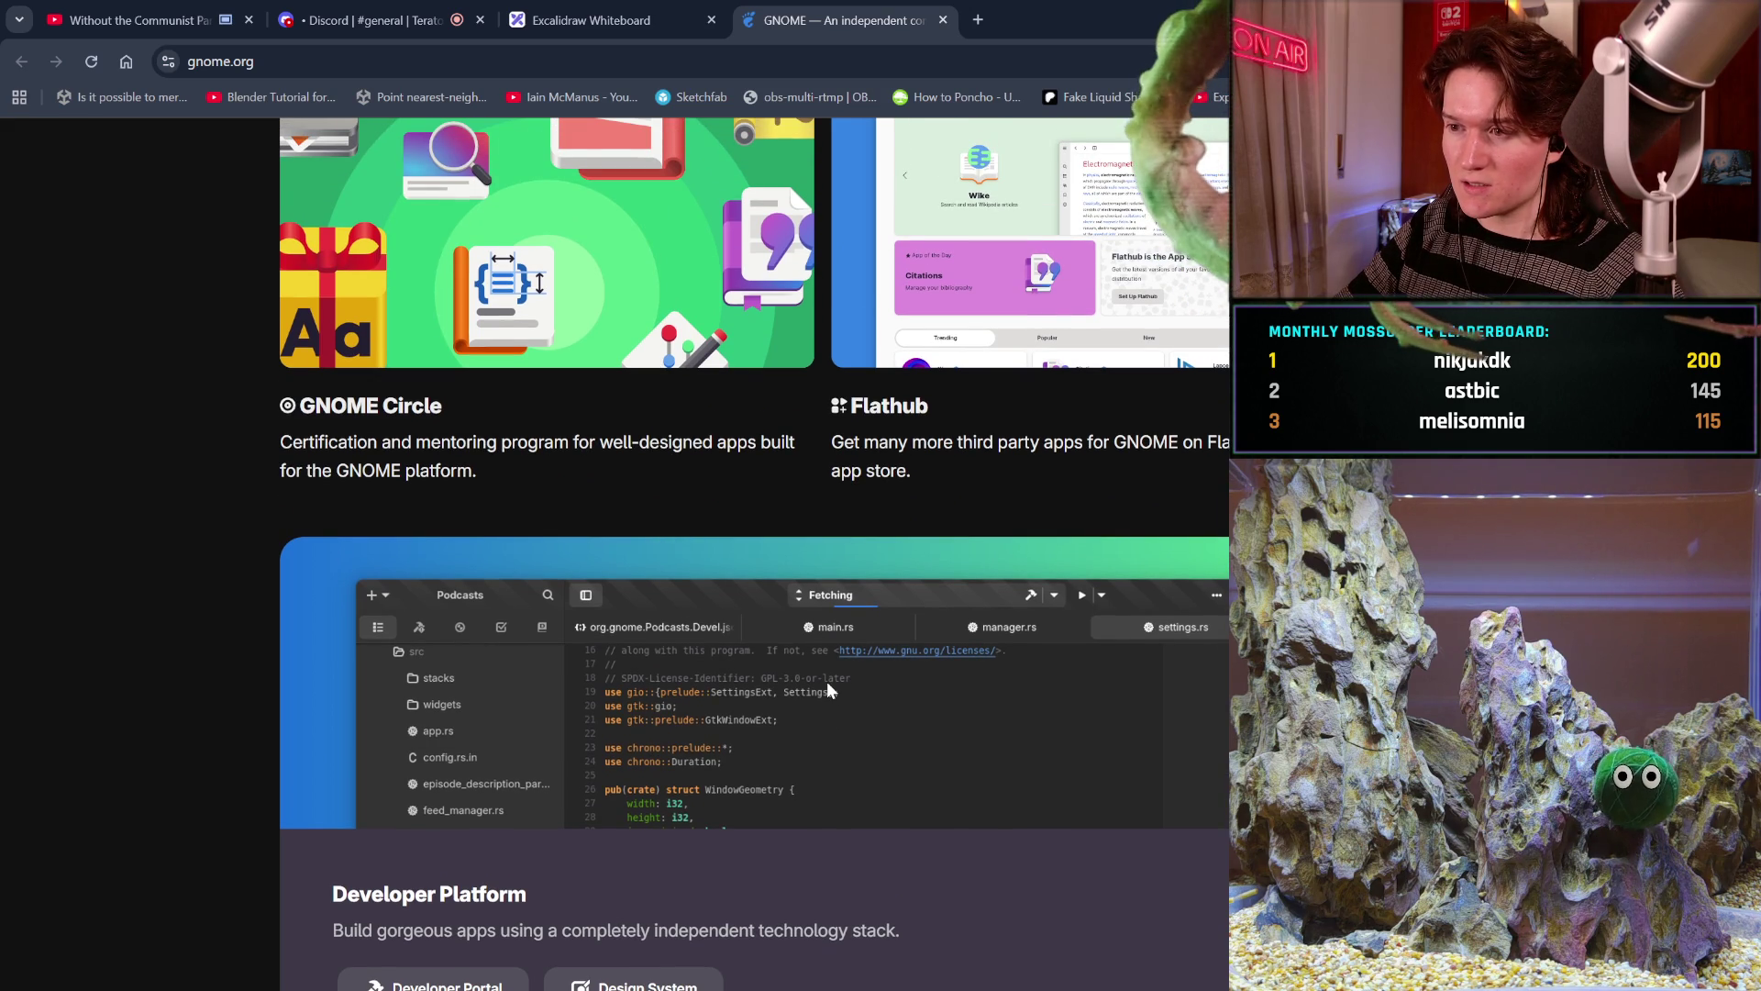
{"action": "scroll", "coordinate": [827, 681], "scroll_direction": "down", "scroll_amount": 2}
{"action": "scroll", "coordinate": [827, 681], "scroll_direction": "down", "scroll_amount": 2}
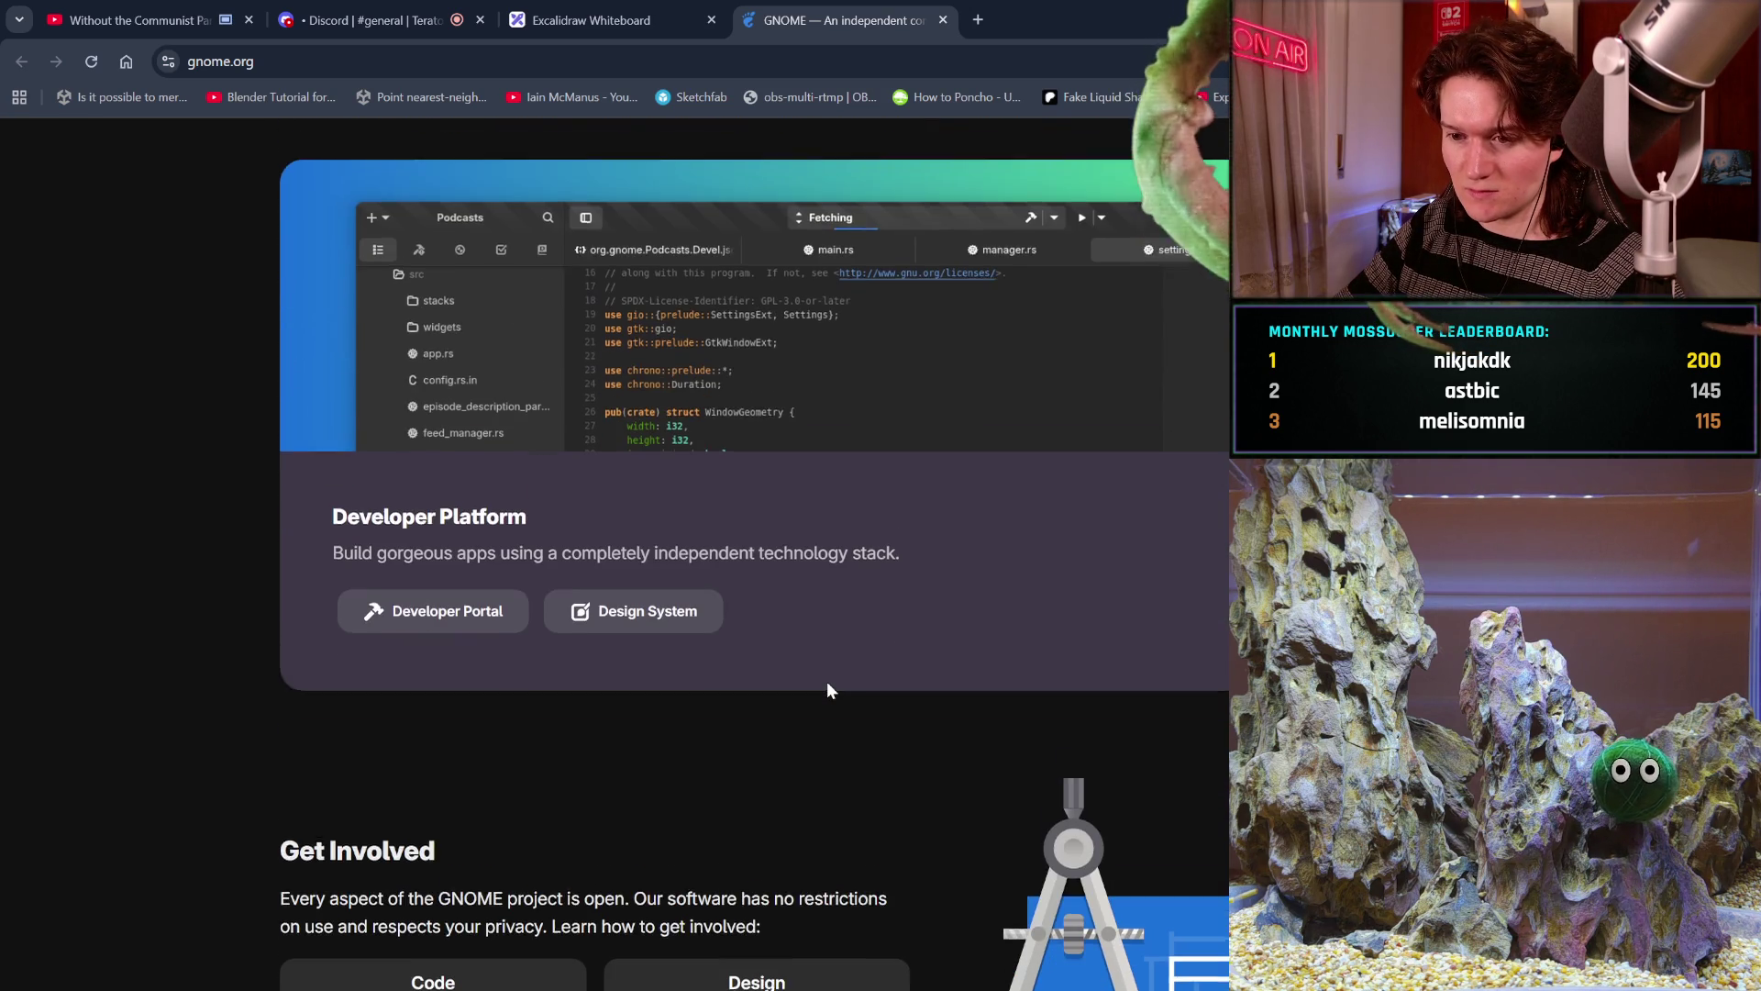
{"action": "scroll", "coordinate": [827, 681], "scroll_direction": "down", "scroll_amount": 2}
{"action": "scroll", "coordinate": [827, 682], "scroll_direction": "down", "scroll_amount": 1}
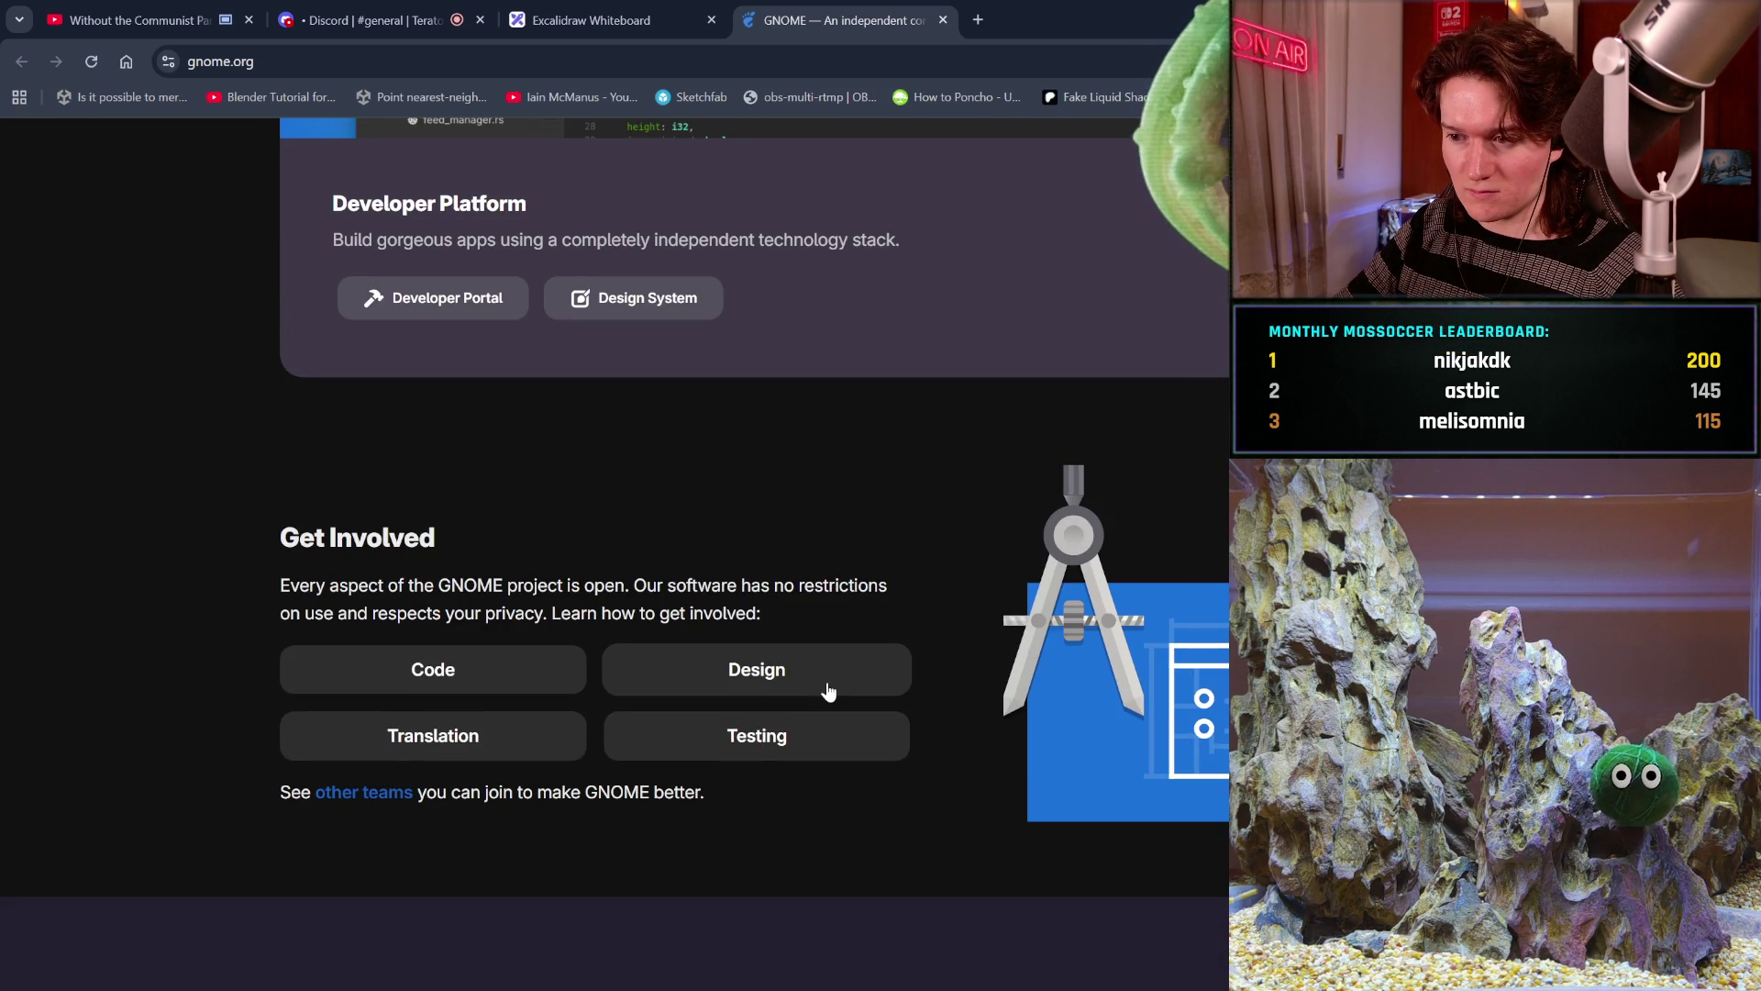
{"action": "scroll", "coordinate": [827, 689], "scroll_direction": "down", "scroll_amount": 1}
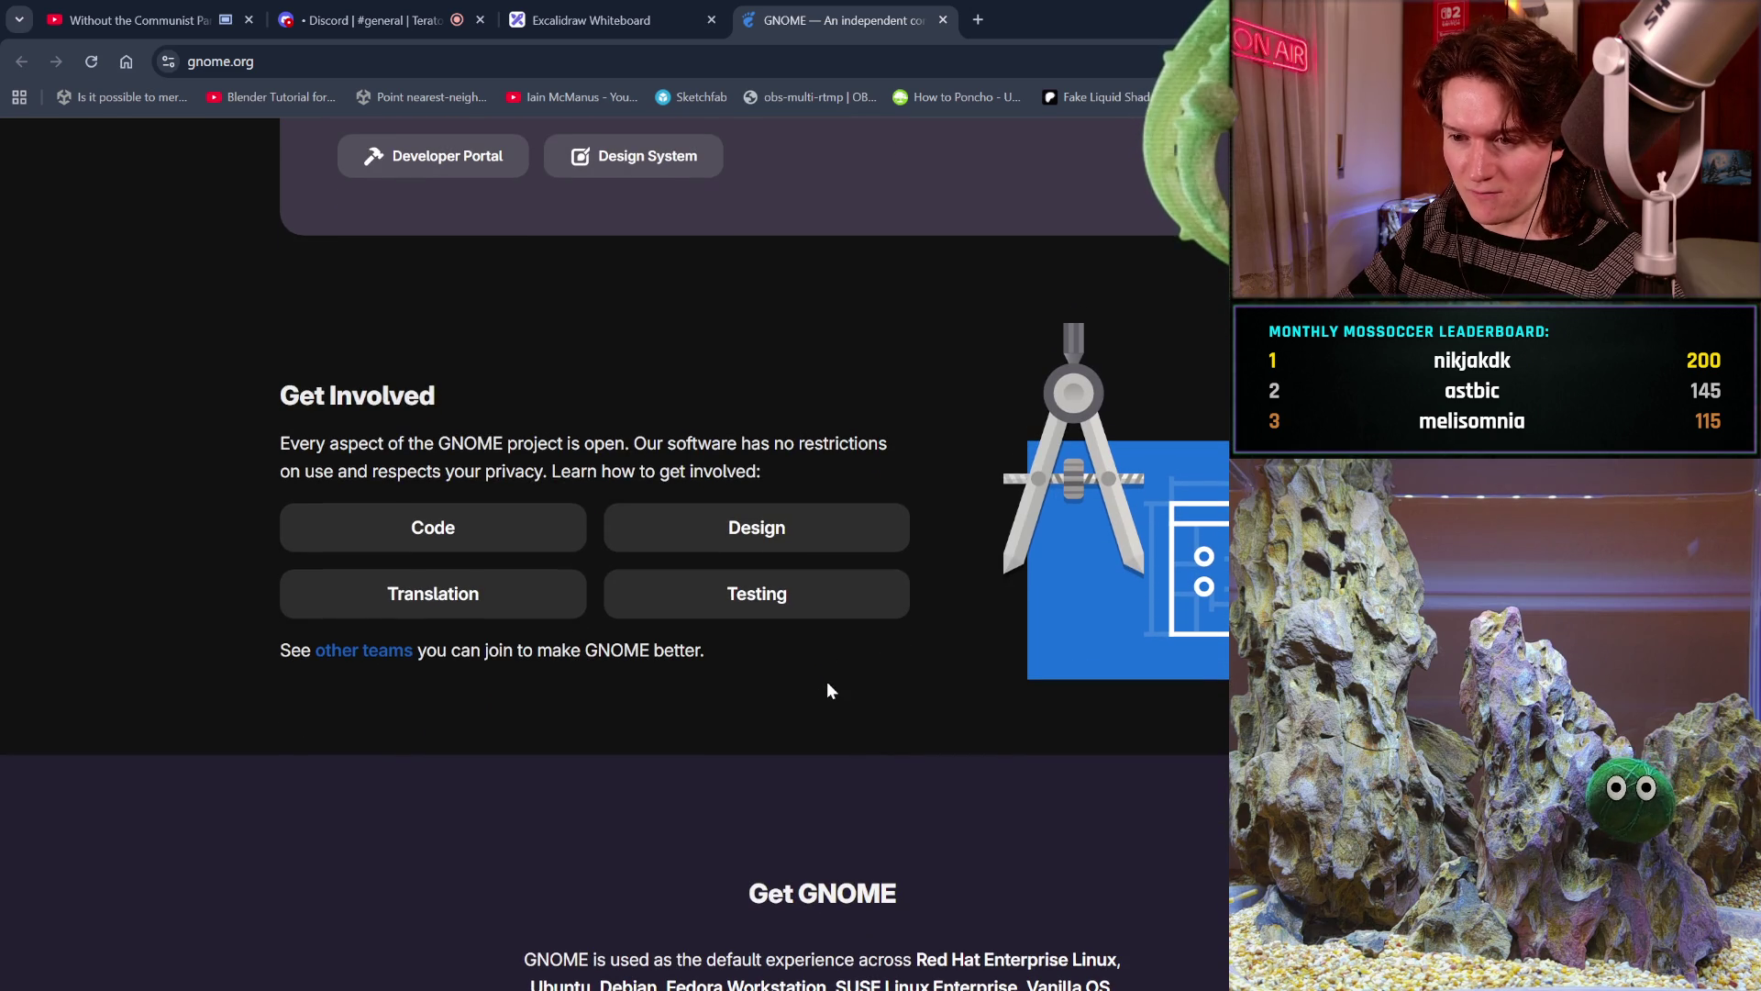
{"action": "scroll", "coordinate": [827, 681], "scroll_direction": "down", "scroll_amount": 2}
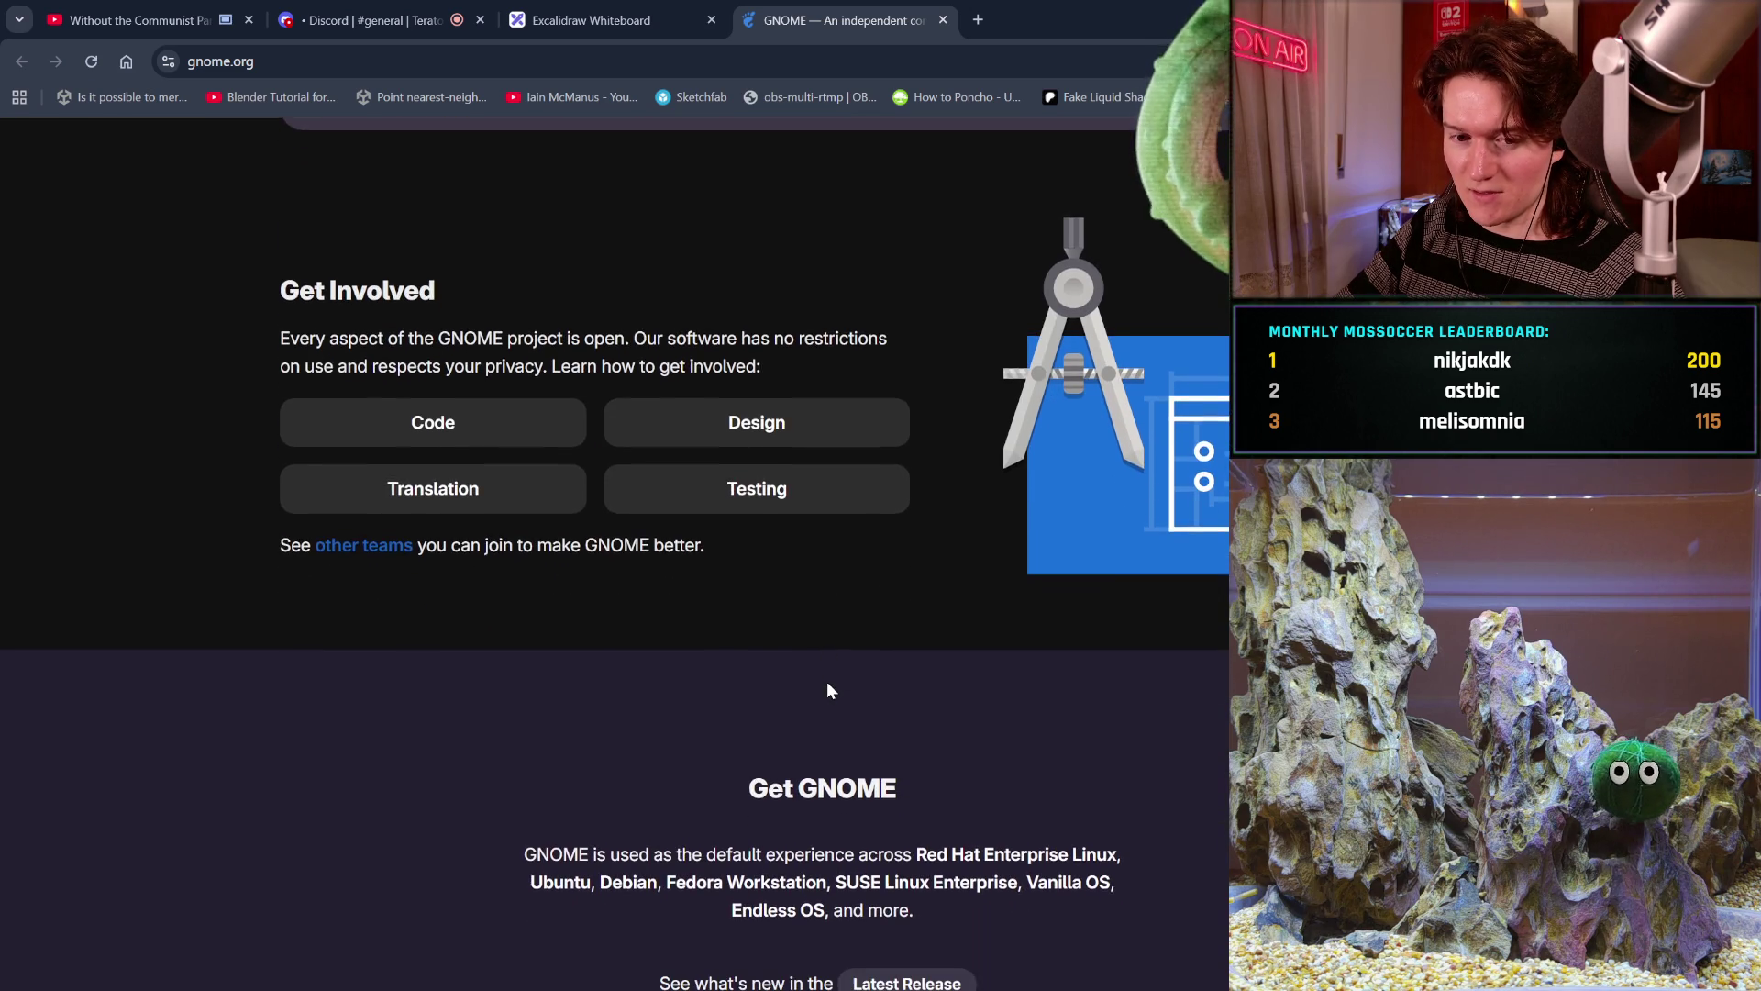
{"action": "scroll", "coordinate": [828, 681], "scroll_direction": "down", "scroll_amount": 2}
{"action": "scroll", "coordinate": [828, 682], "scroll_direction": "down", "scroll_amount": 1}
{"action": "scroll", "coordinate": [827, 681], "scroll_direction": "down", "scroll_amount": 1}
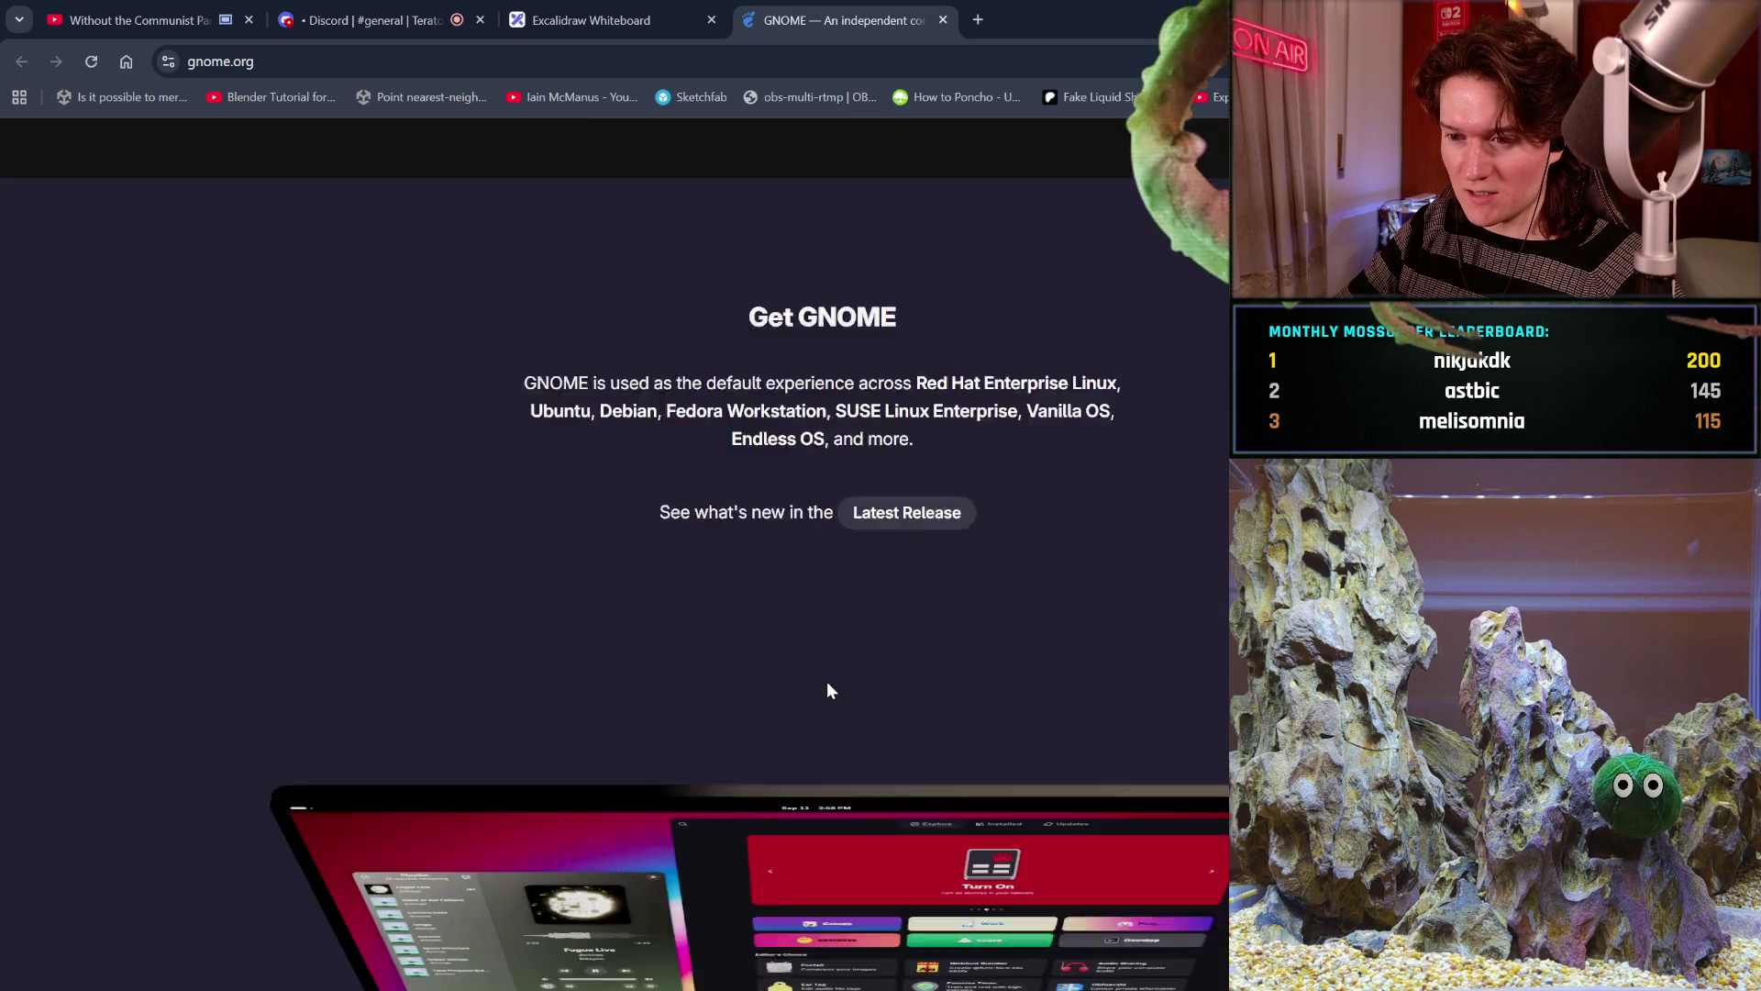
{"action": "scroll", "coordinate": [827, 682], "scroll_direction": "down", "scroll_amount": 2}
{"action": "scroll", "coordinate": [827, 682], "scroll_direction": "down", "scroll_amount": 1}
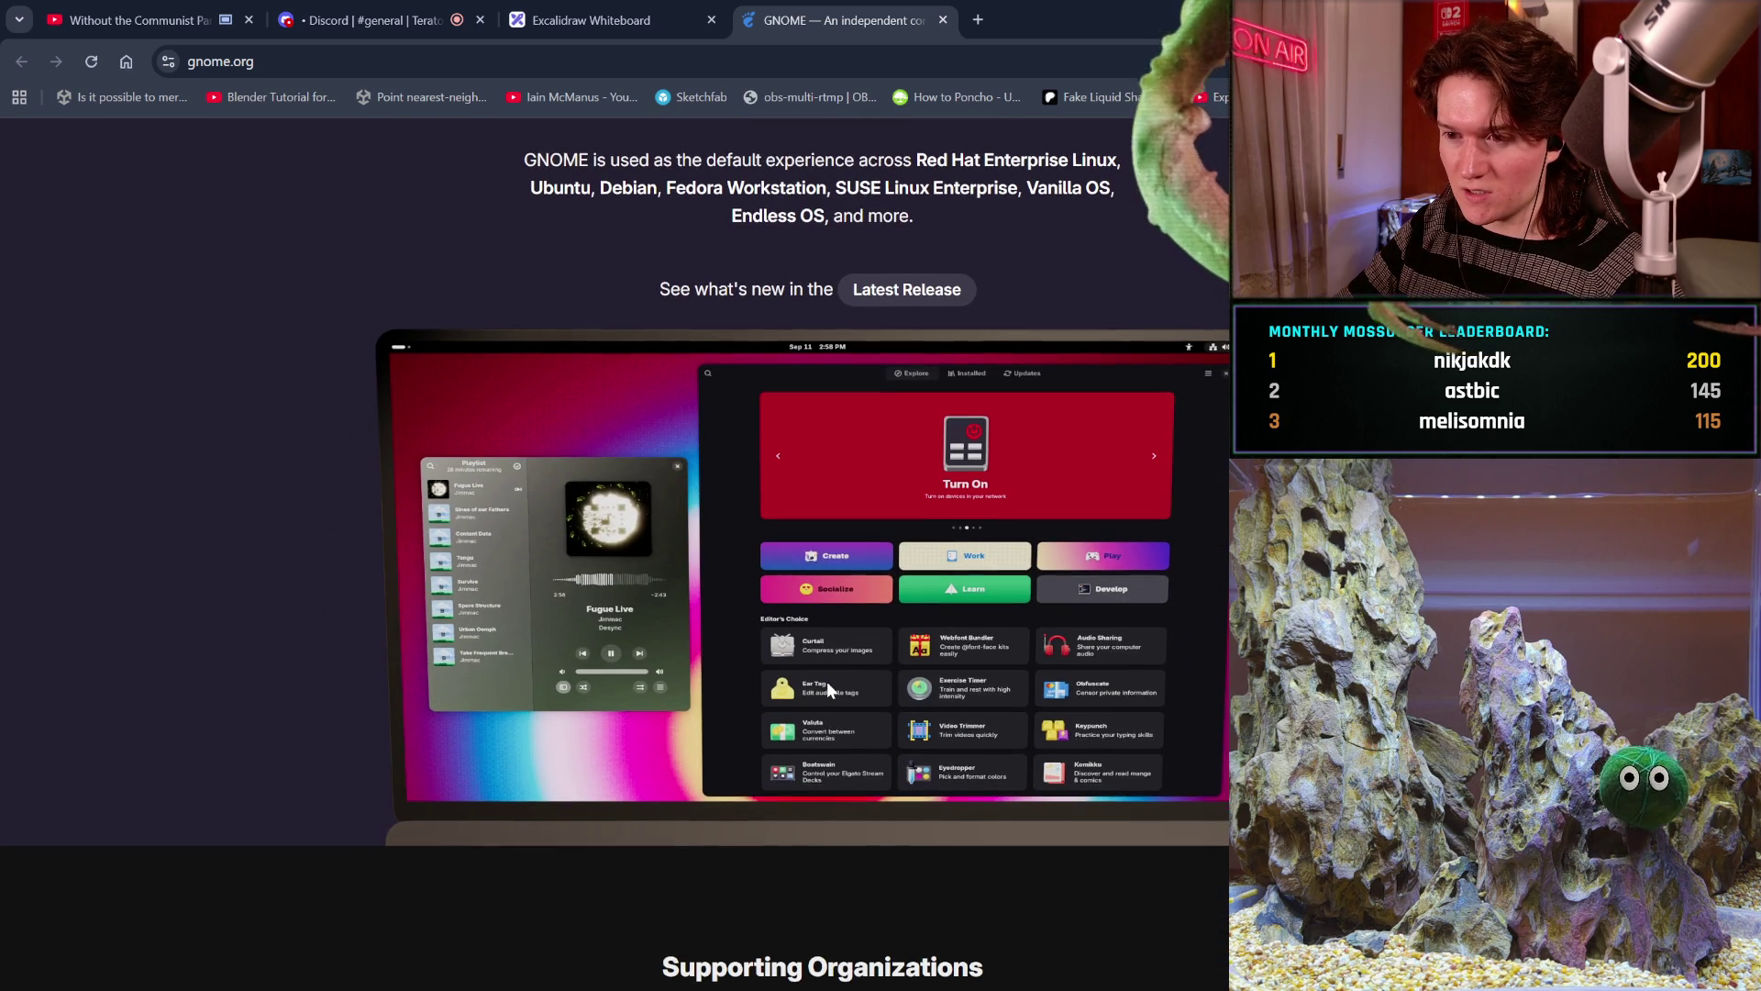
{"action": "scroll", "coordinate": [828, 681], "scroll_direction": "down", "scroll_amount": 1}
{"action": "scroll", "coordinate": [827, 682], "scroll_direction": "down", "scroll_amount": 1}
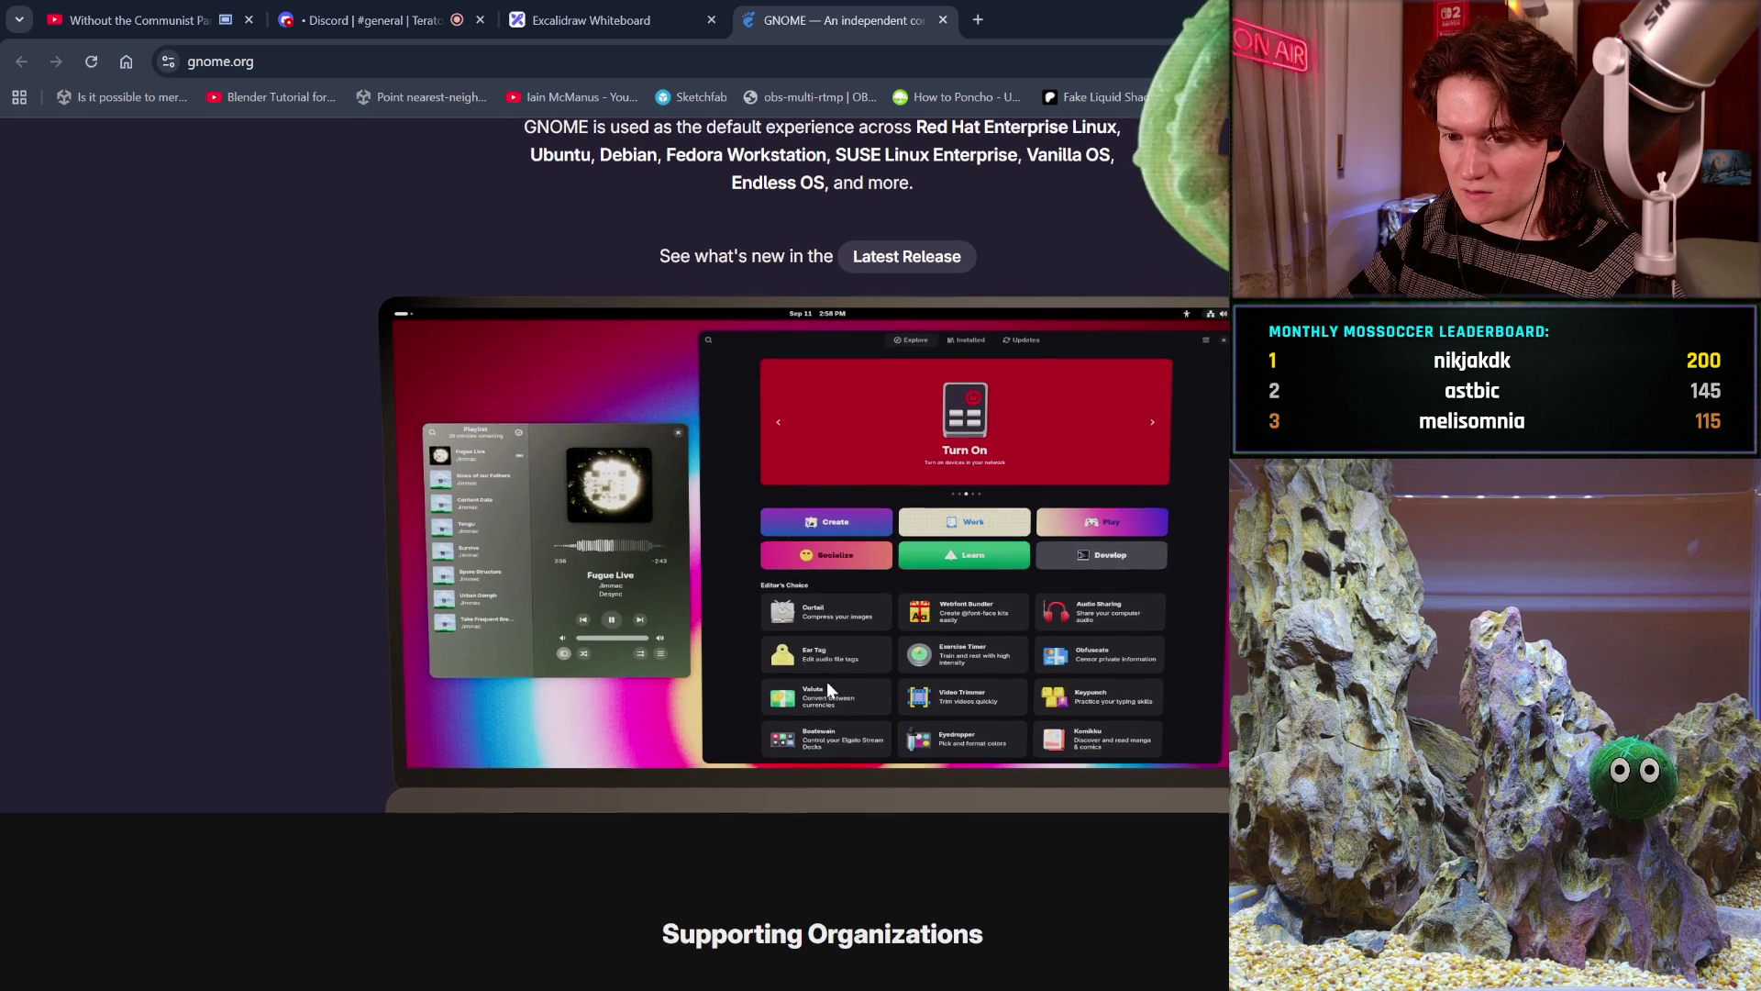
{"action": "scroll", "coordinate": [827, 682], "scroll_direction": "down", "scroll_amount": 1}
{"action": "scroll", "coordinate": [827, 681], "scroll_direction": "down", "scroll_amount": 2}
{"action": "scroll", "coordinate": [827, 680], "scroll_direction": "down", "scroll_amount": 1}
{"action": "scroll", "coordinate": [827, 682], "scroll_direction": "down", "scroll_amount": 4}
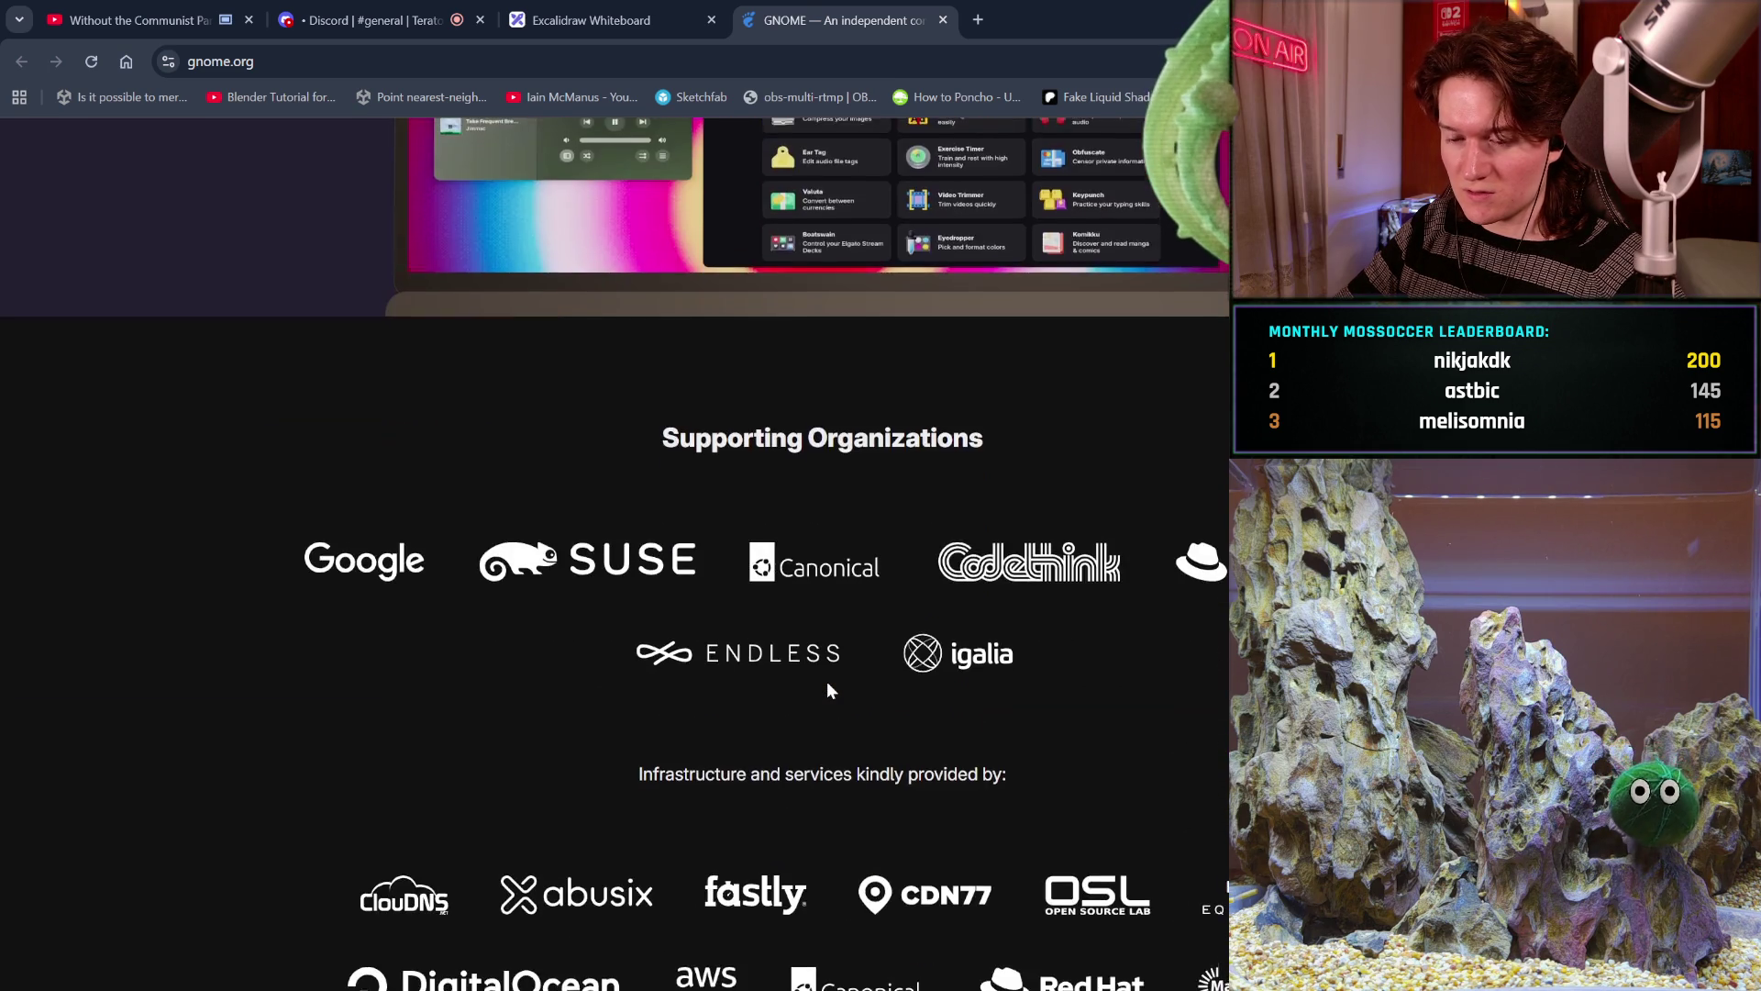
{"action": "scroll", "coordinate": [827, 682], "scroll_direction": "down", "scroll_amount": 3}
{"action": "scroll", "coordinate": [827, 681], "scroll_direction": "down", "scroll_amount": 2}
{"action": "scroll", "coordinate": [828, 681], "scroll_direction": "down", "scroll_amount": 1}
{"action": "scroll", "coordinate": [827, 681], "scroll_direction": "down", "scroll_amount": 1}
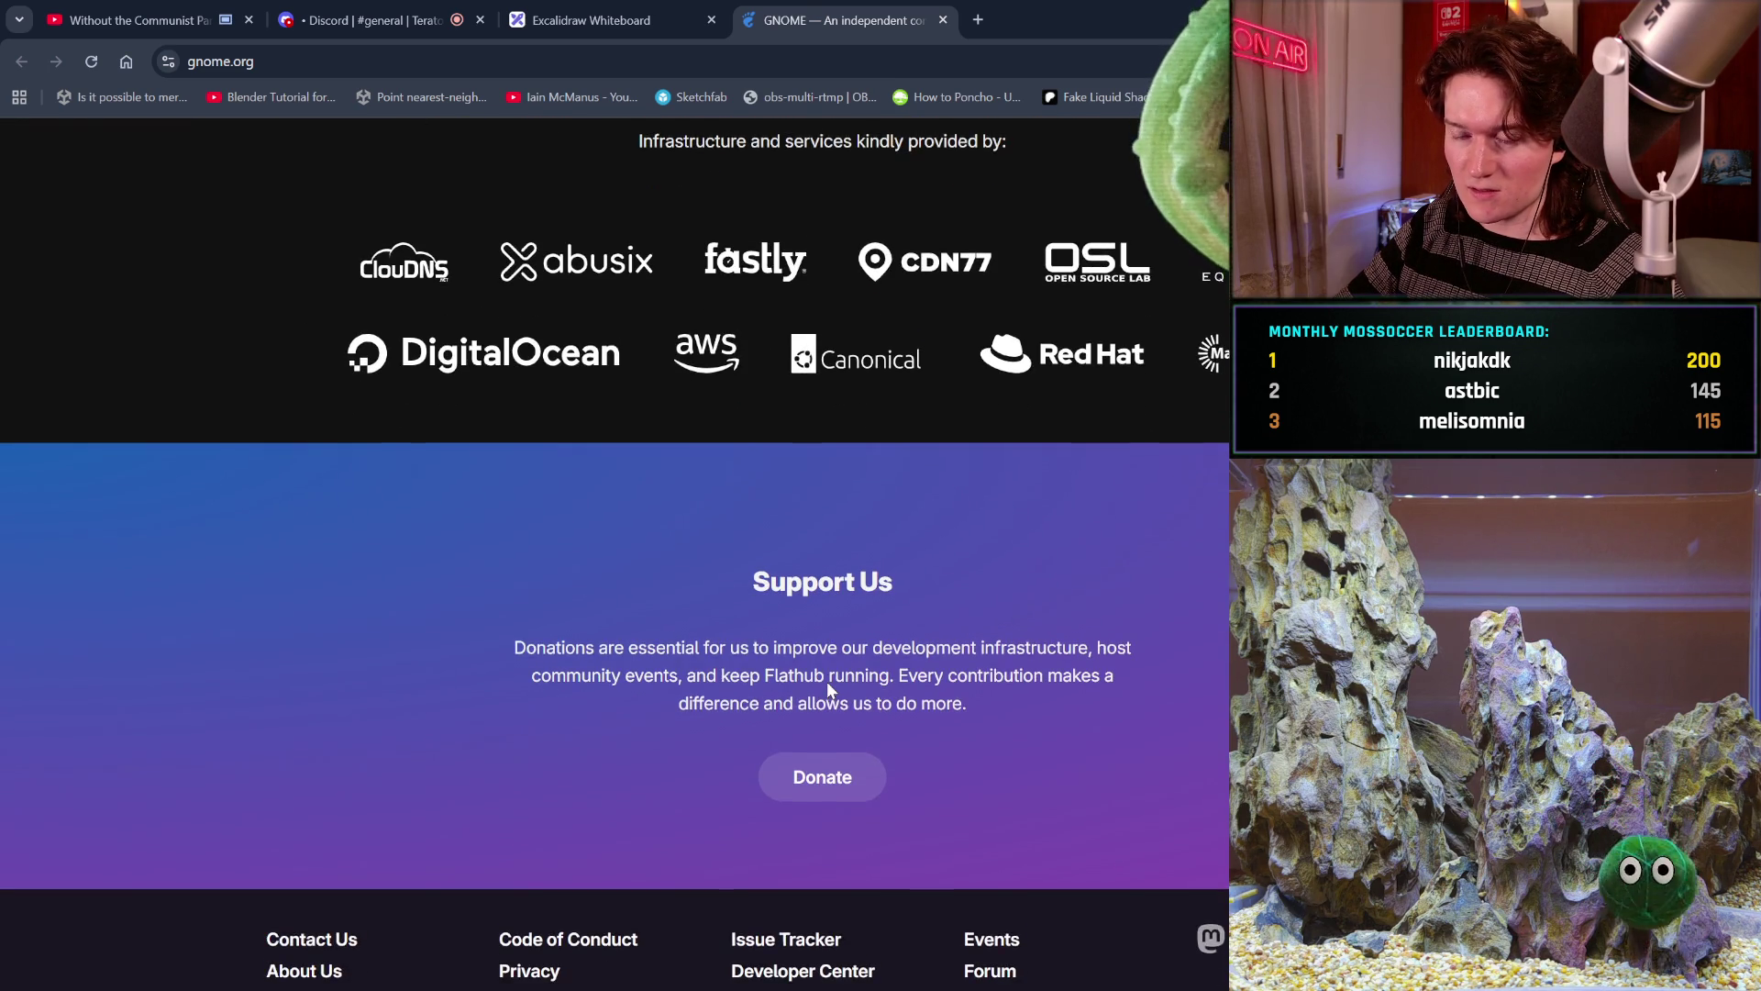
{"action": "scroll", "coordinate": [828, 682], "scroll_direction": "up", "scroll_amount": 3}
{"action": "scroll", "coordinate": [828, 682], "scroll_direction": "up", "scroll_amount": 1}
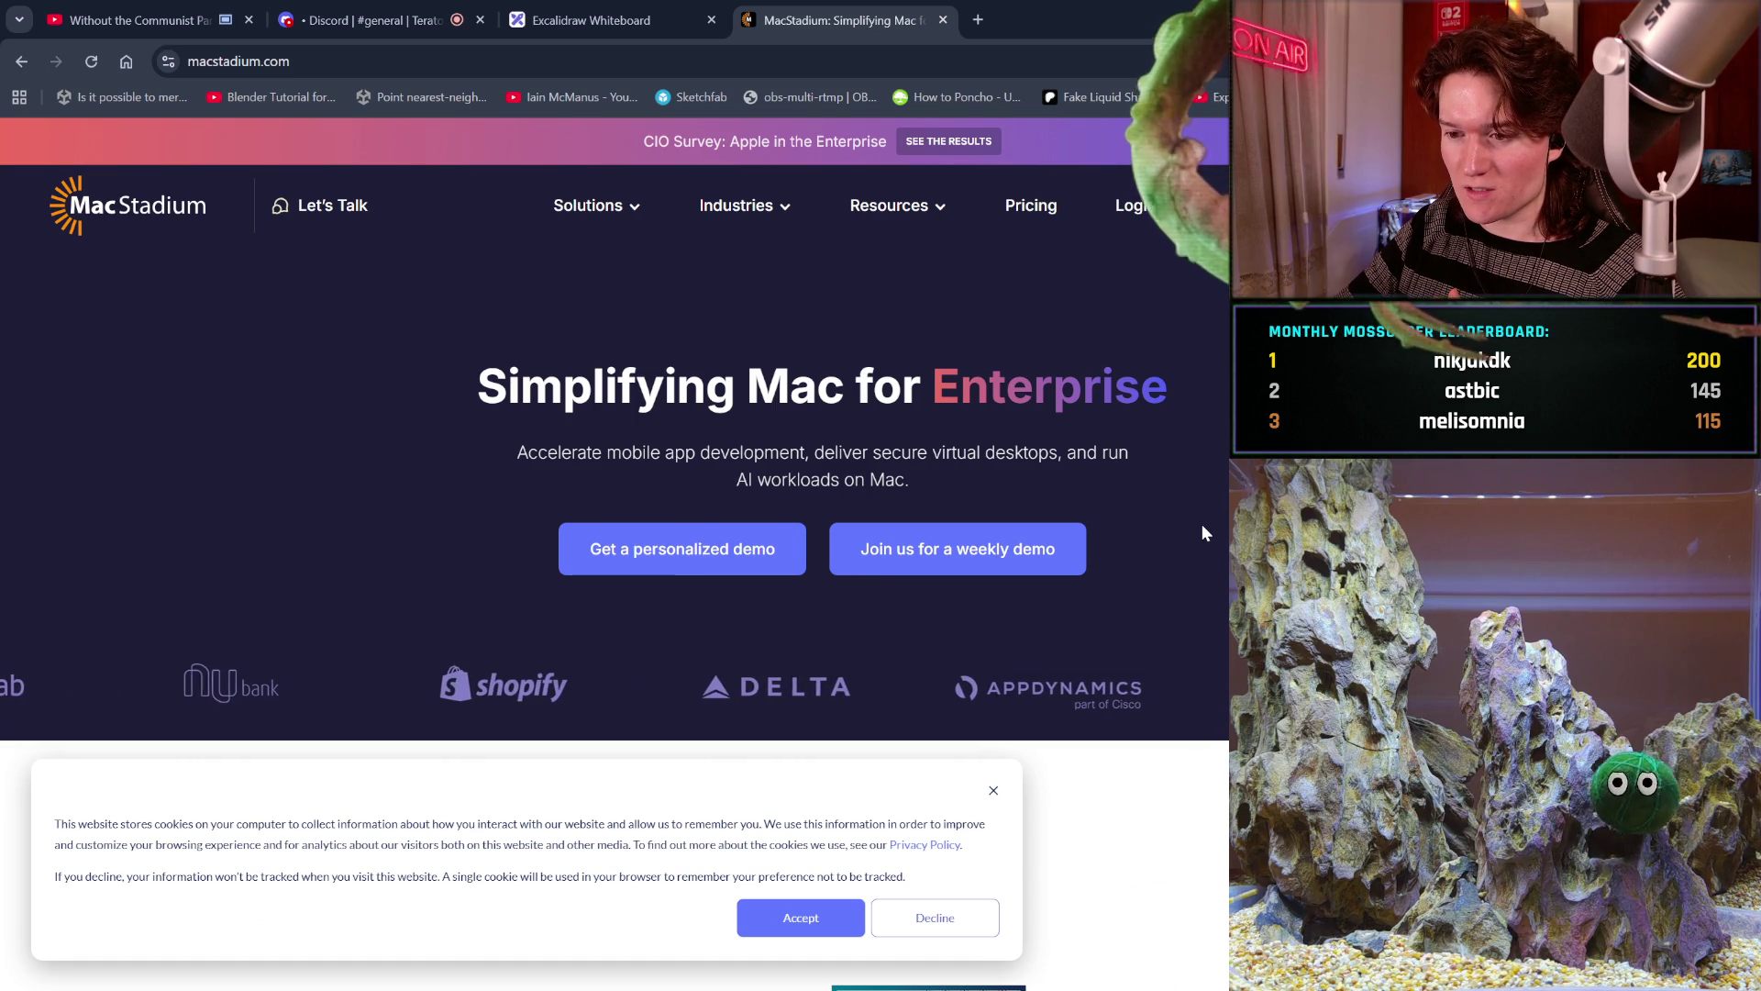
{"action": "scroll", "coordinate": [1201, 523], "scroll_direction": "down", "scroll_amount": 3}
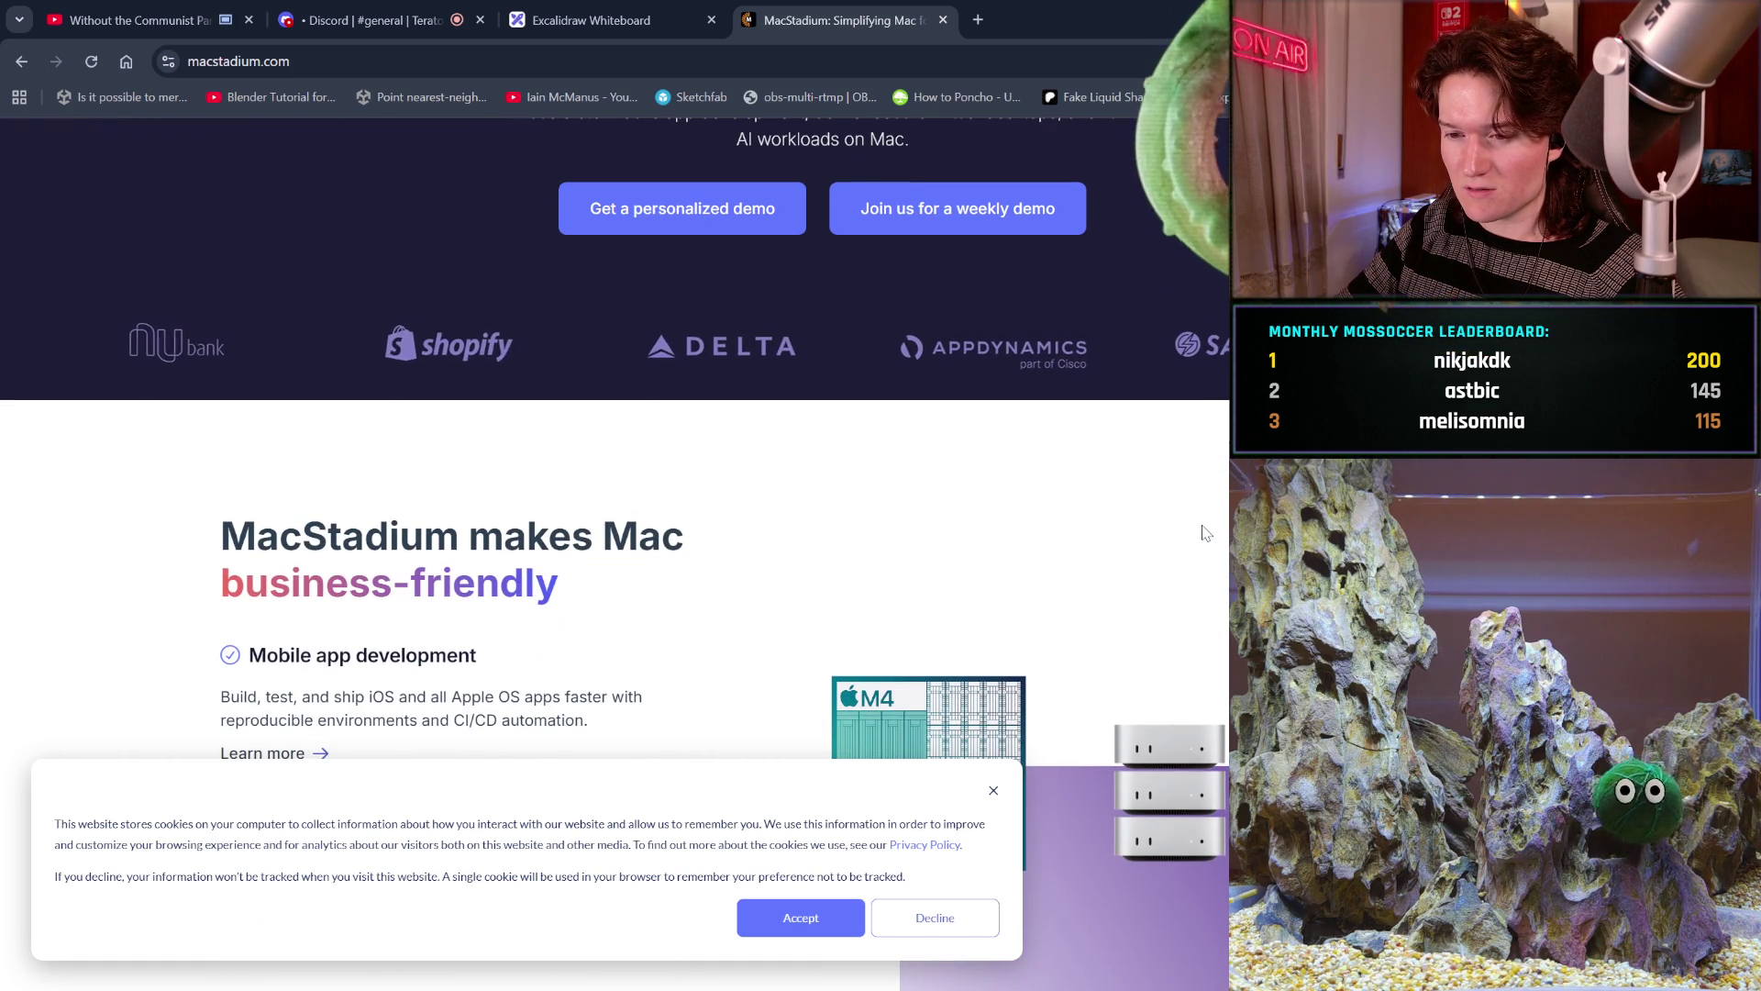
{"action": "scroll", "coordinate": [1205, 533], "scroll_direction": "down", "scroll_amount": 2}
{"action": "scroll", "coordinate": [1201, 524], "scroll_direction": "down", "scroll_amount": 2}
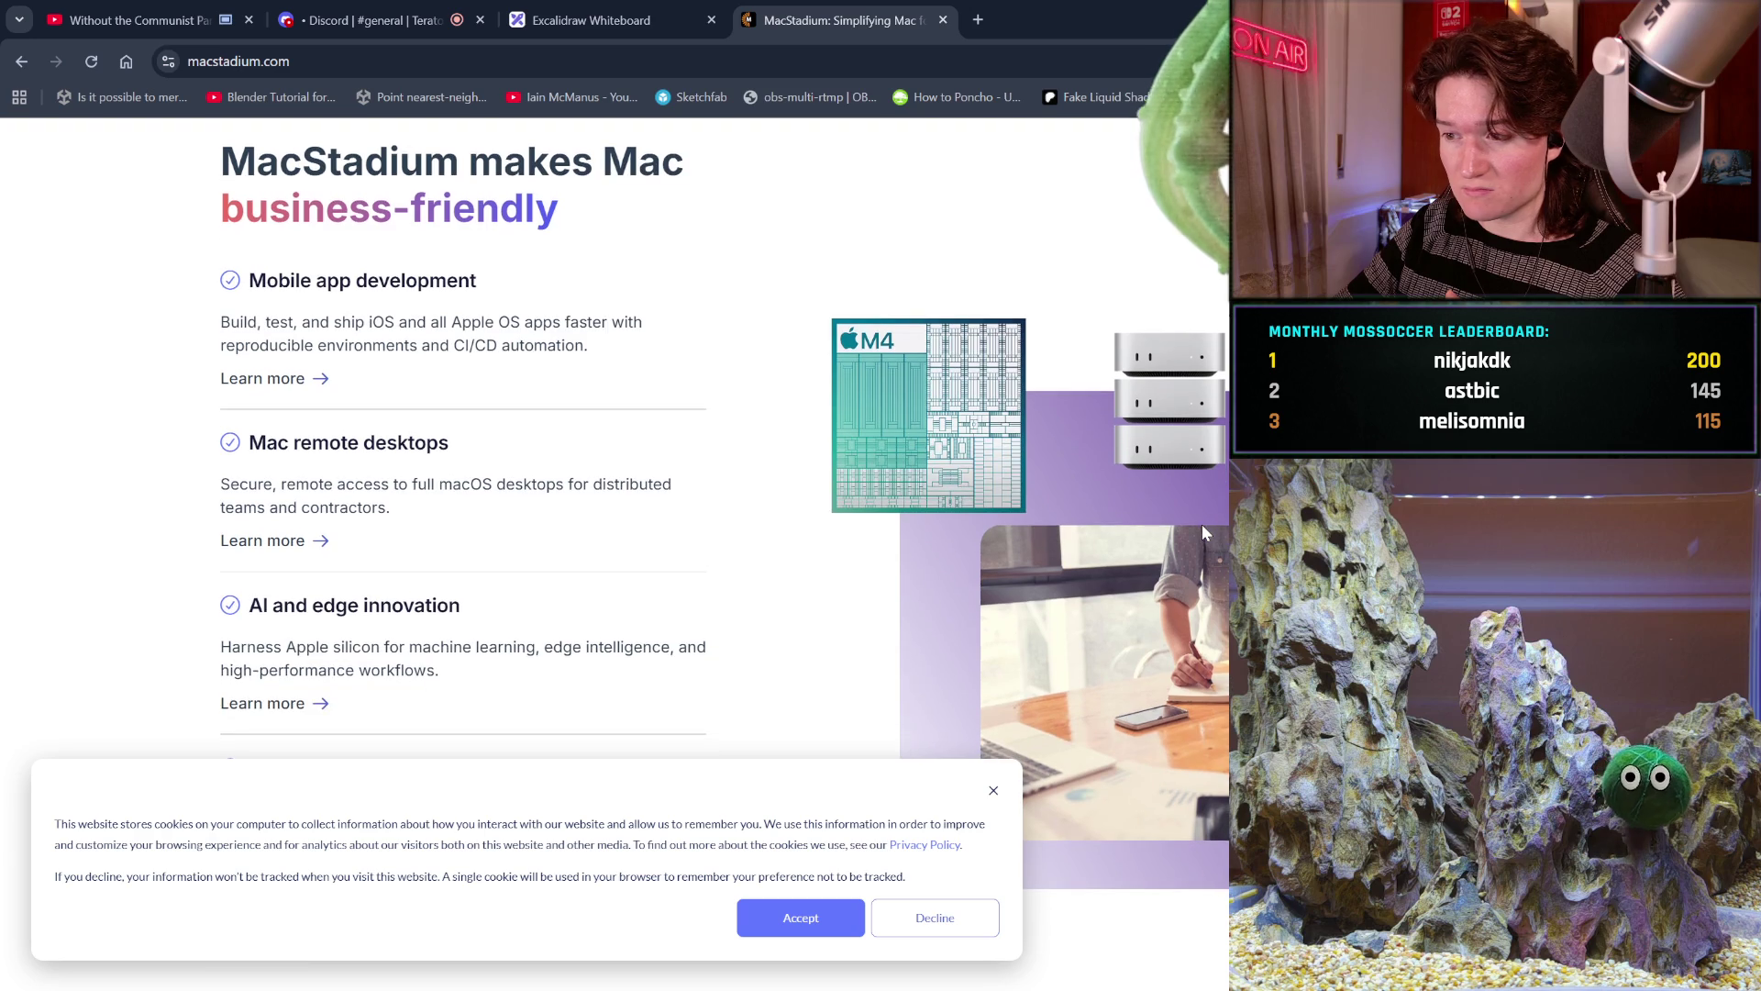
{"action": "scroll", "coordinate": [1201, 524], "scroll_direction": "down", "scroll_amount": 3}
{"action": "scroll", "coordinate": [1201, 525], "scroll_direction": "down", "scroll_amount": 2}
{"action": "scroll", "coordinate": [1201, 524], "scroll_direction": "down", "scroll_amount": 3}
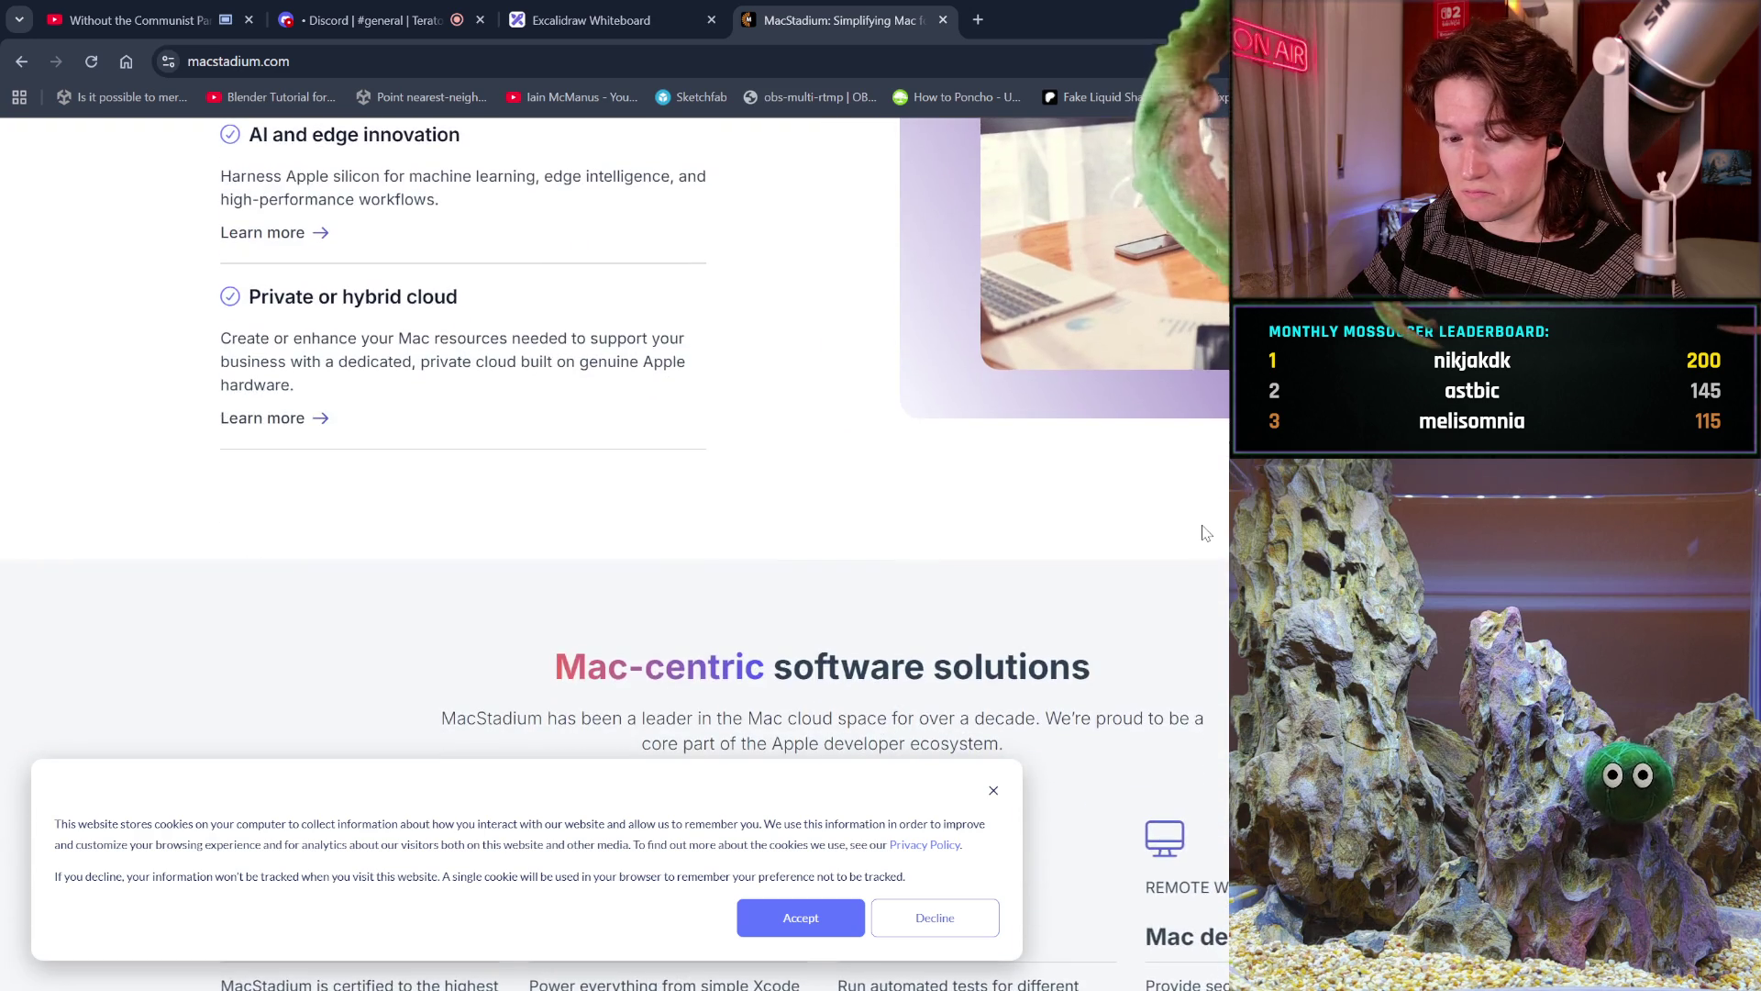
{"action": "scroll", "coordinate": [1201, 525], "scroll_direction": "down", "scroll_amount": 4}
{"action": "scroll", "coordinate": [1204, 533], "scroll_direction": "down", "scroll_amount": 2}
{"action": "scroll", "coordinate": [1204, 533], "scroll_direction": "down", "scroll_amount": 3}
{"action": "scroll", "coordinate": [1204, 533], "scroll_direction": "down", "scroll_amount": 3}
{"action": "scroll", "coordinate": [1204, 533], "scroll_direction": "down", "scroll_amount": 2}
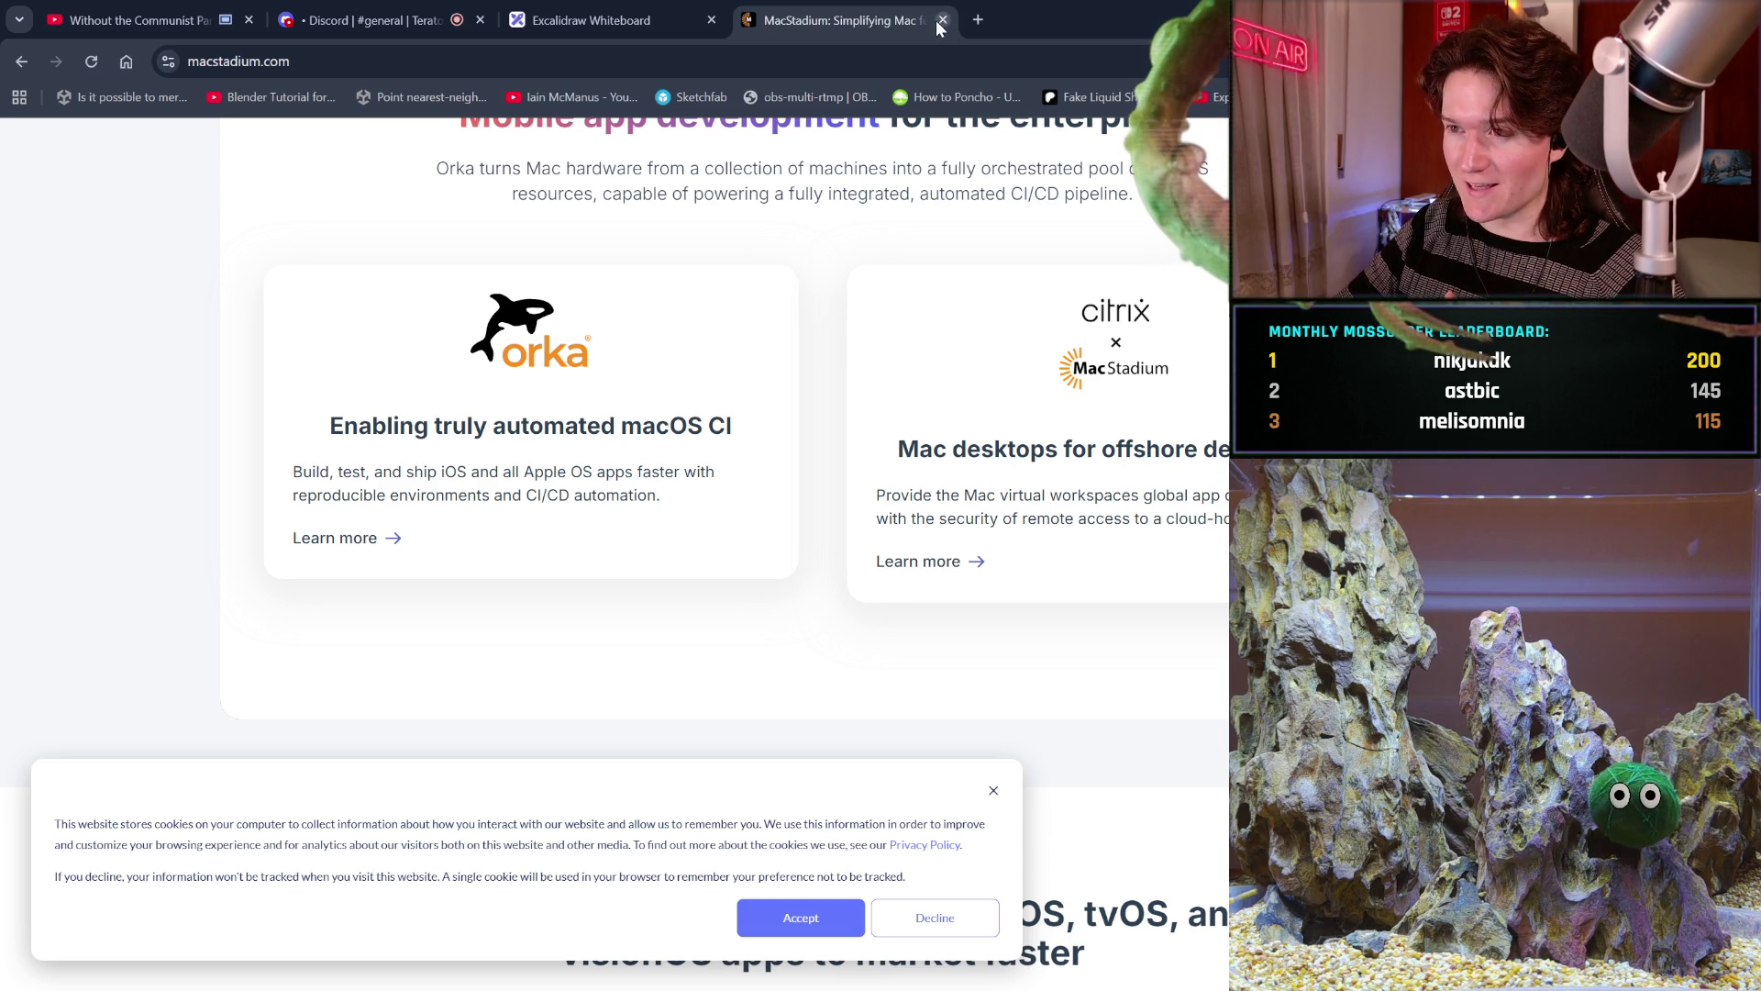
Close the MacStadium page, returning to the Blender sculpt
{"action": "left_click", "coordinate": [943, 22]}
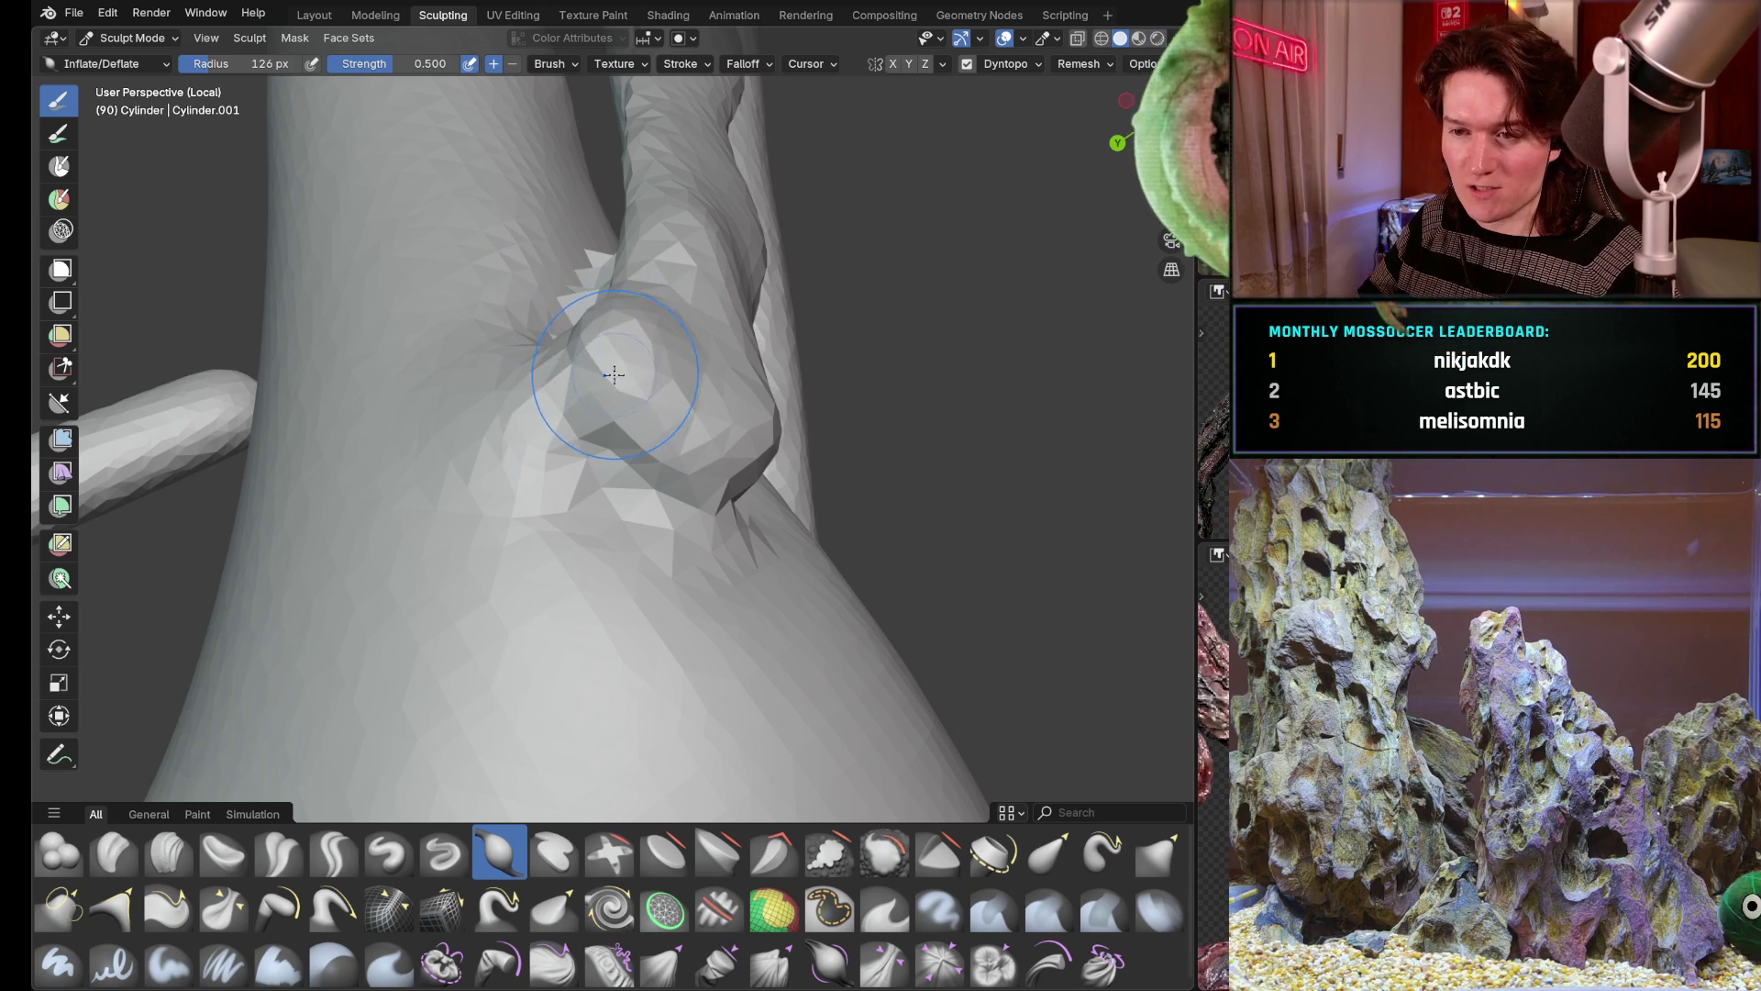
Inflate the crease where the thin branch meets the limb into a smooth bulge
{"action": "mouse_move", "coordinate": [607, 404]}
{"action": "left_mouse_down"}
{"action": "mouse_move", "coordinate": [717, 441]}
{"action": "mouse_move", "coordinate": [669, 327]}
{"action": "left_mouse_up"}
{"action": "mouse_move", "coordinate": [670, 328]}
{"action": "middle_mouse_down"}
{"action": "mouse_move", "coordinate": [646, 344]}
{"action": "mouse_move", "coordinate": [682, 379]}
{"action": "mouse_move", "coordinate": [551, 509]}
{"action": "middle_mouse_up"}
{"action": "left_click_drag", "start_coordinate": [578, 399], "coordinate": [605, 454]}
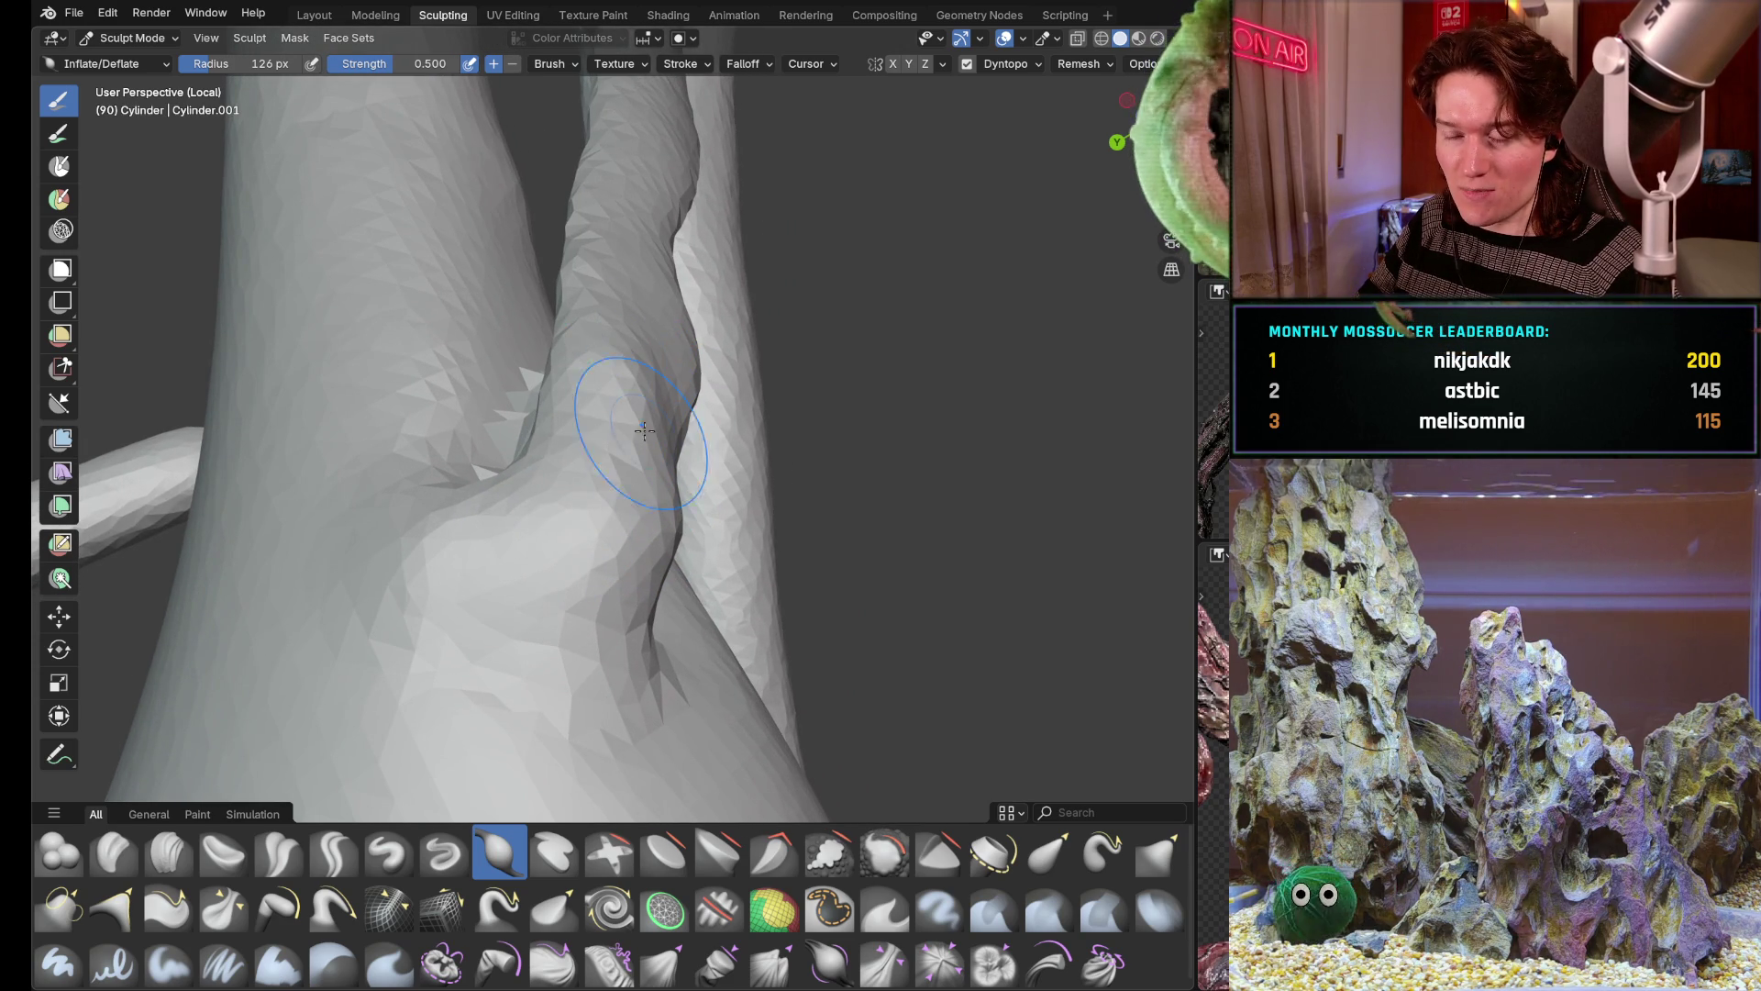
{"action": "left_click_drag", "start_coordinate": [605, 523], "coordinate": [648, 578]}
{"action": "middle_click_drag", "start_coordinate": [643, 558], "coordinate": [551, 523]}
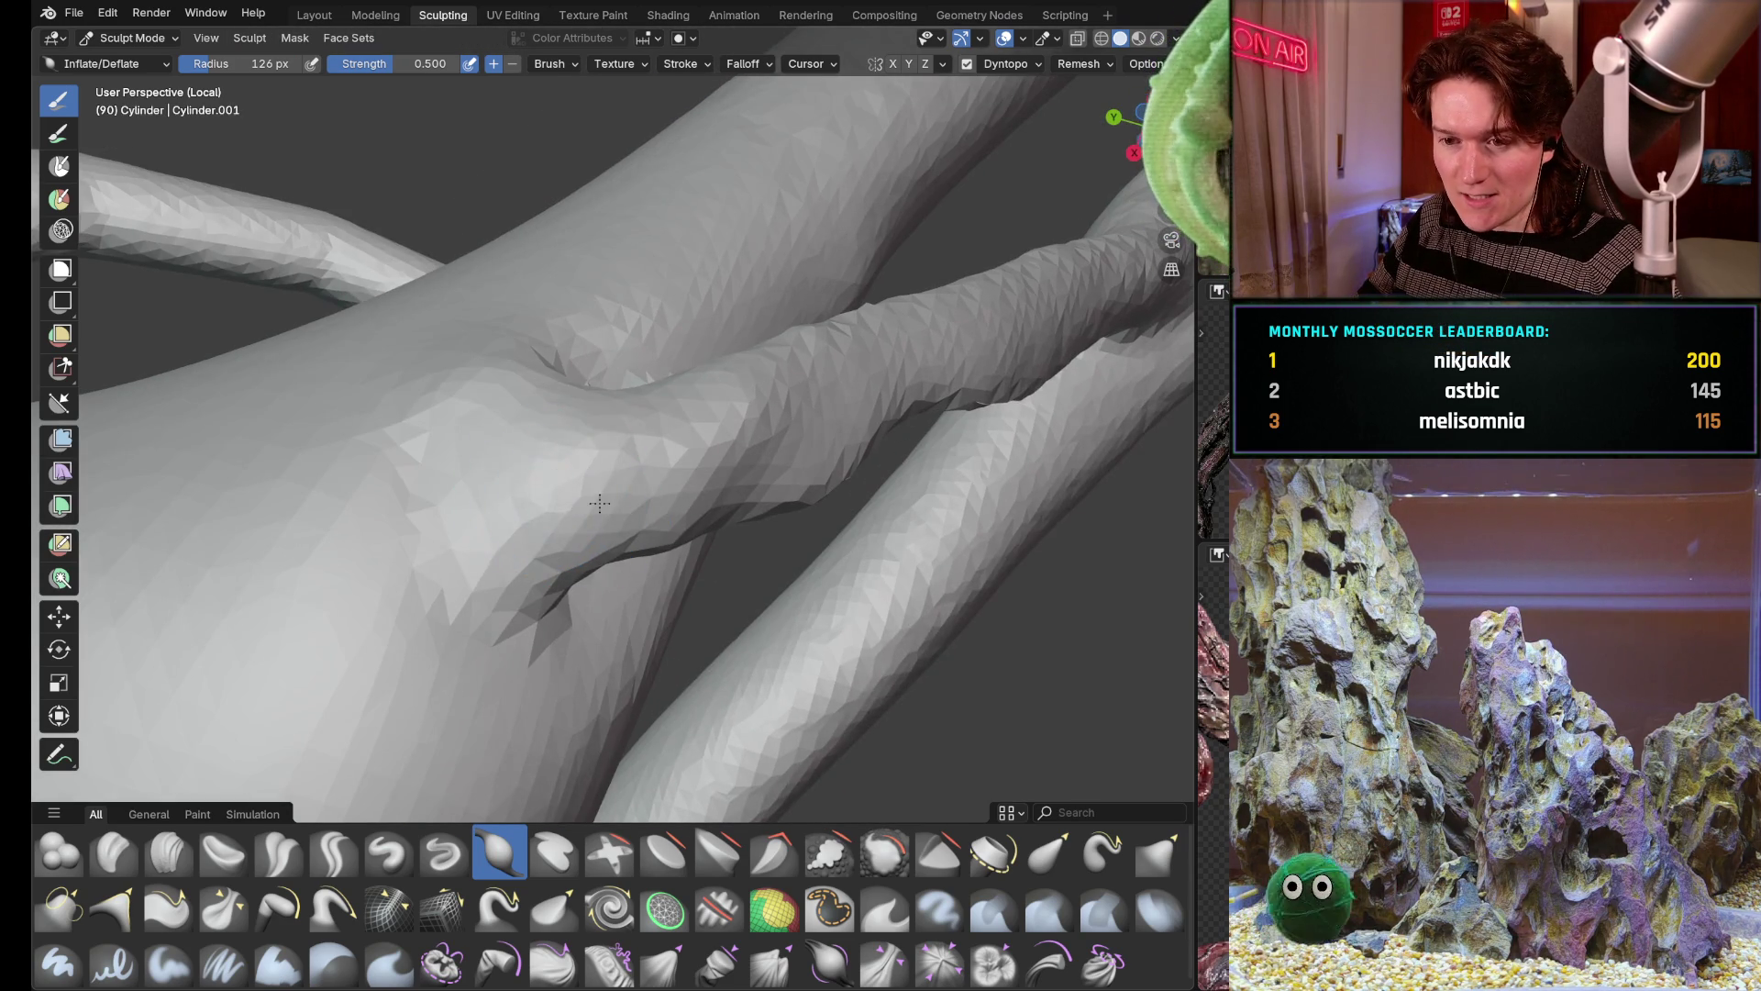
Inflate the surface and seam around the joint, viewing the overlapping branches
{"action": "left_click_drag", "start_coordinate": [536, 496], "coordinate": [579, 522]}
{"action": "mouse_move", "coordinate": [579, 524]}
{"action": "middle_mouse_down"}
{"action": "mouse_move", "coordinate": [564, 460]}
{"action": "mouse_move", "coordinate": [468, 496]}
{"action": "middle_mouse_up"}
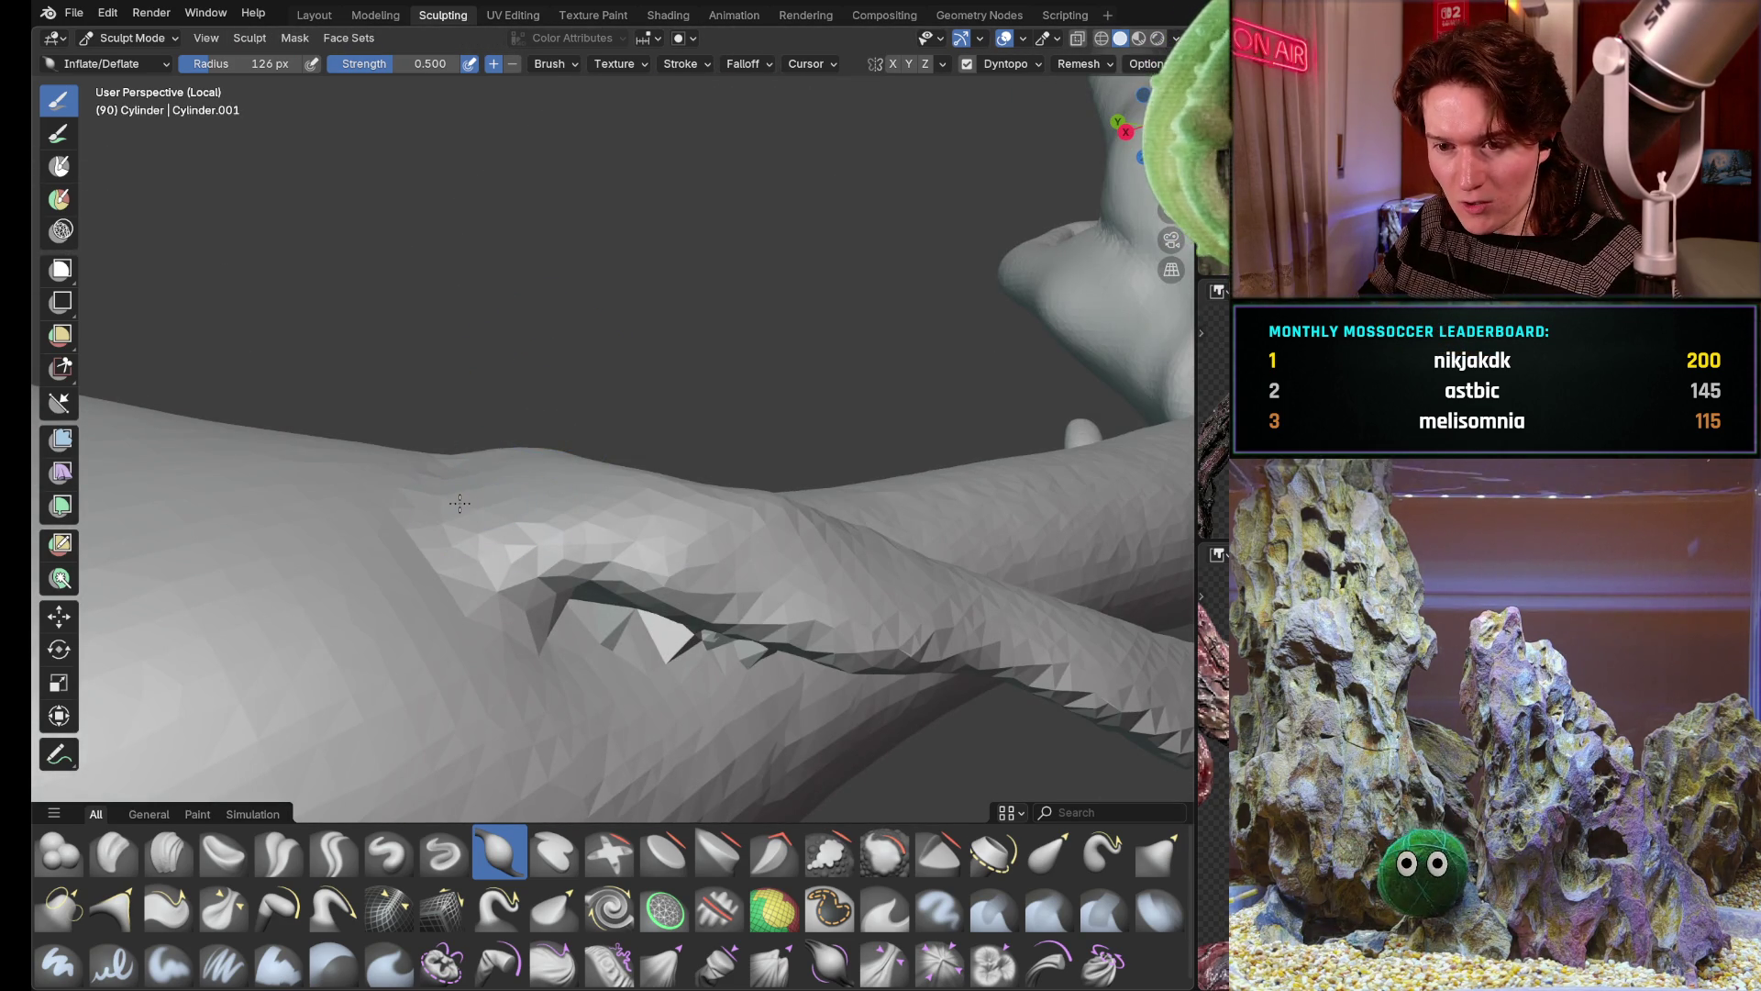
{"action": "left_click_drag", "start_coordinate": [449, 509], "coordinate": [438, 529]}
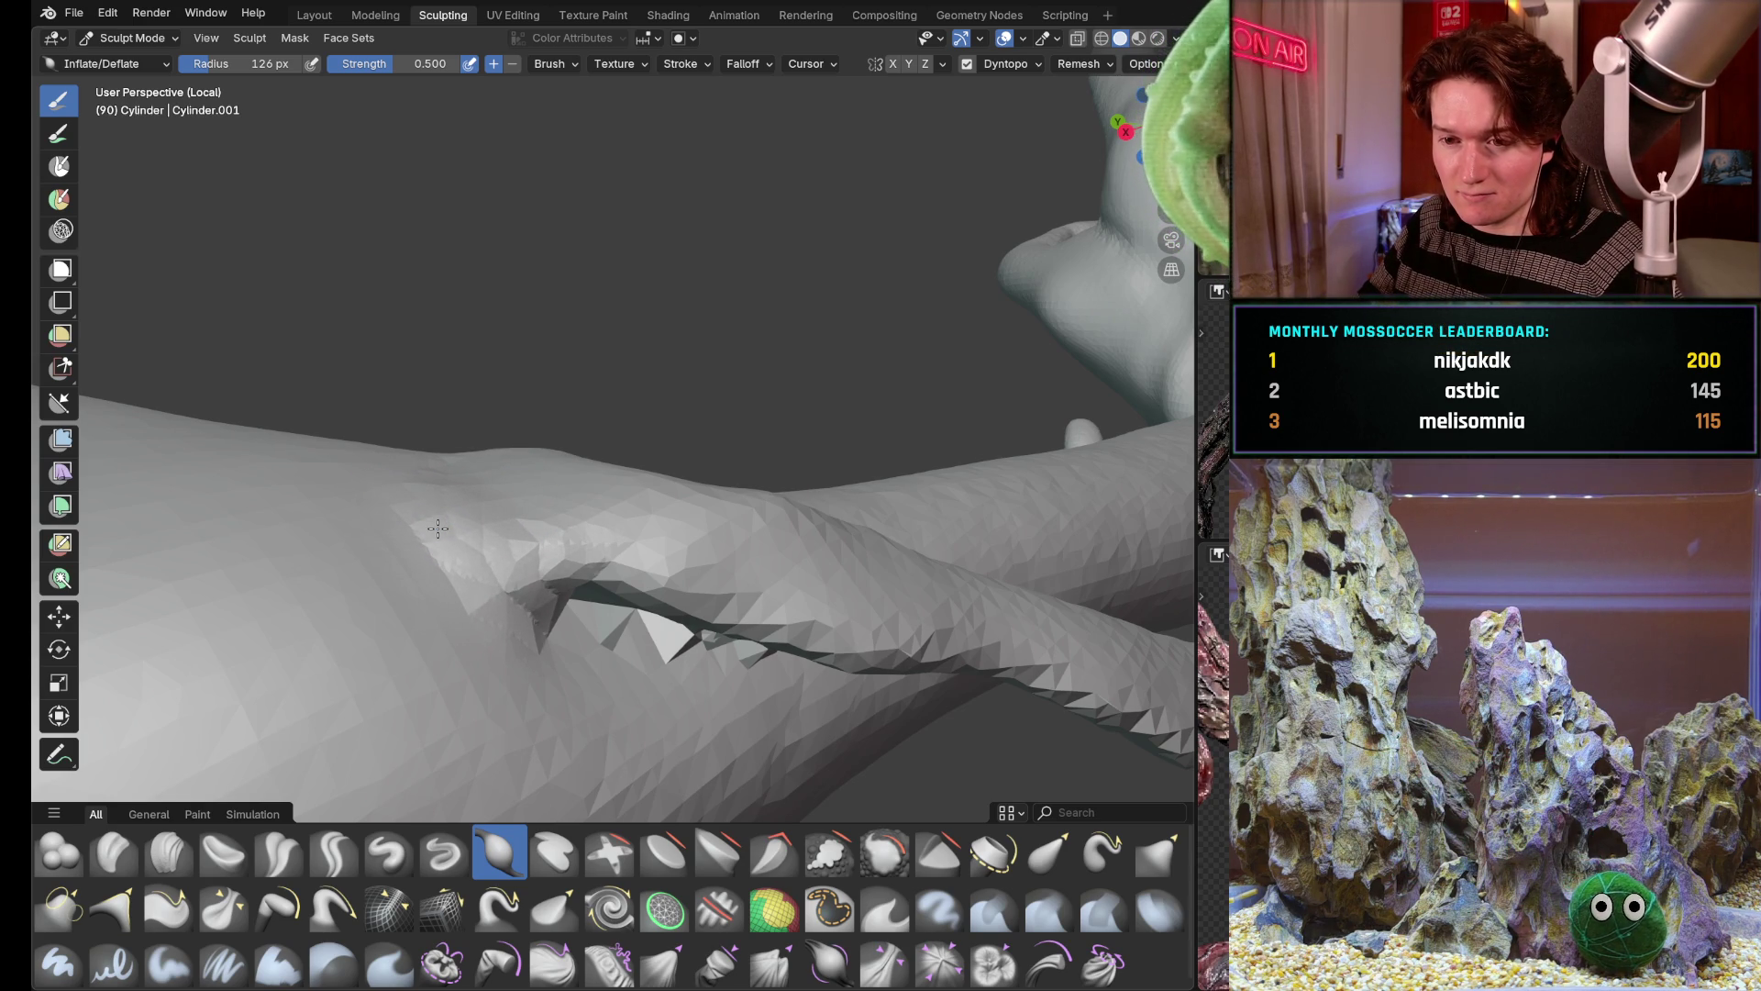
{"action": "middle_click_drag", "start_coordinate": [500, 433], "coordinate": [531, 397]}
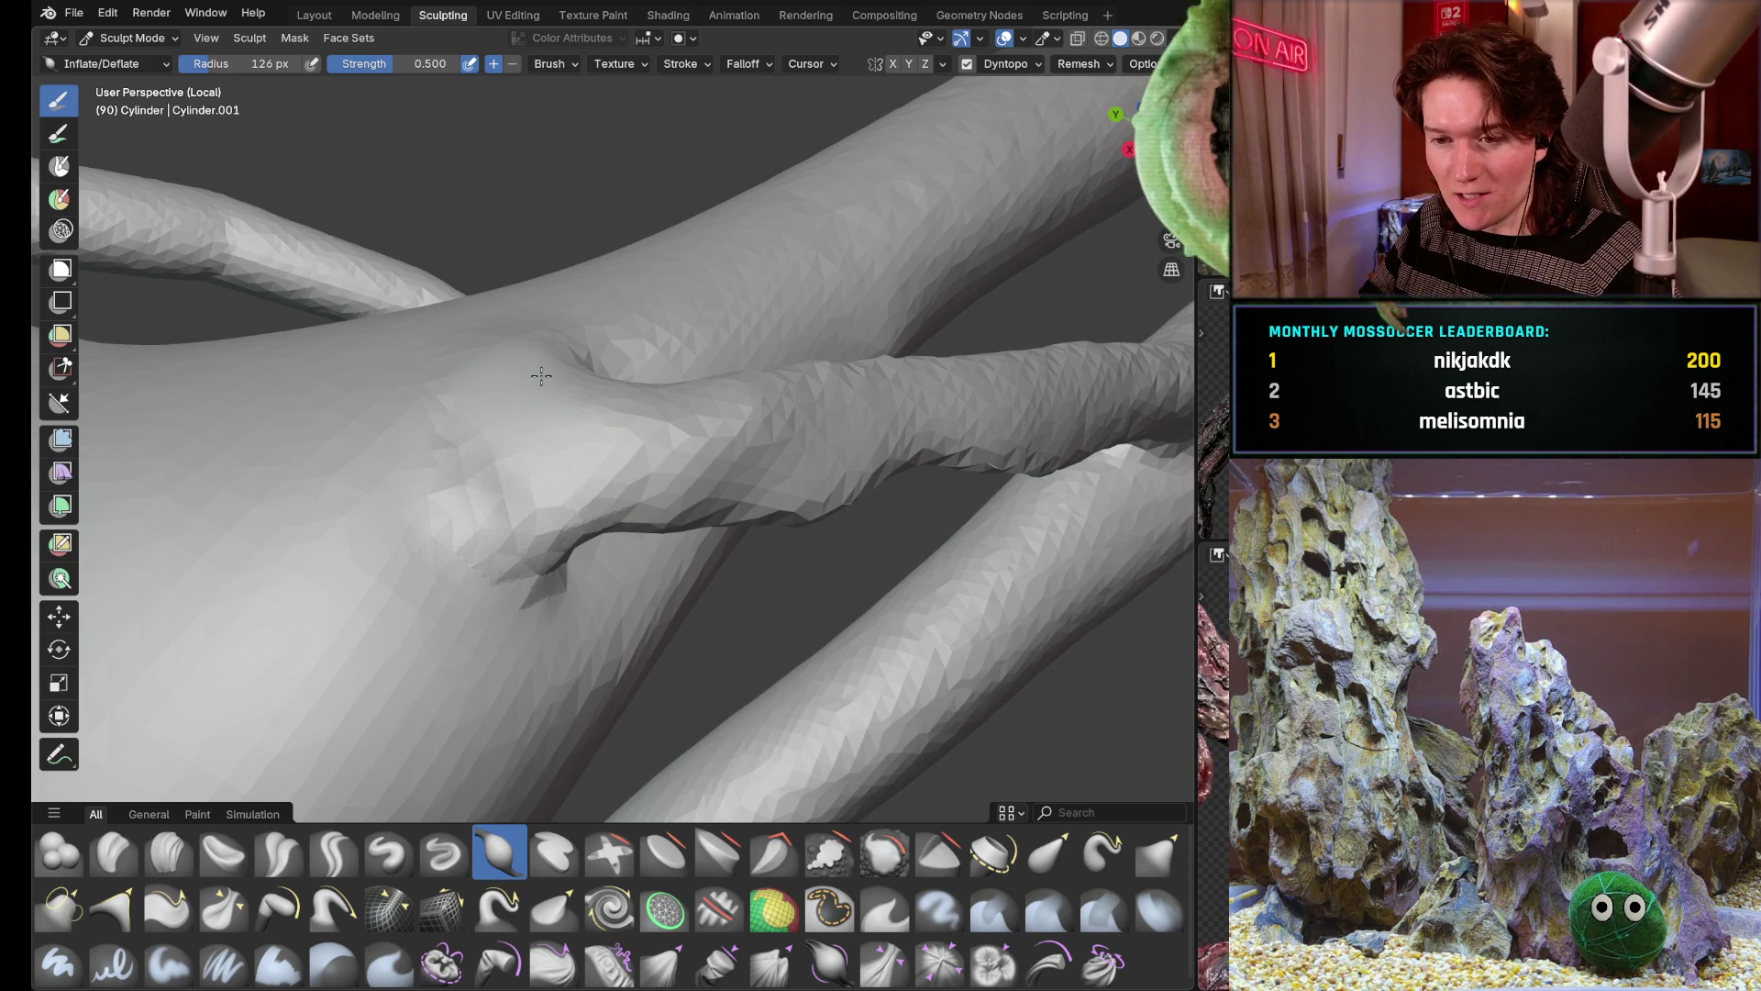
{"action": "mouse_move", "coordinate": [553, 527]}
{"action": "middle_mouse_down"}
{"action": "mouse_move", "coordinate": [577, 483]}
{"action": "mouse_move", "coordinate": [493, 643]}
{"action": "mouse_move", "coordinate": [516, 526]}
{"action": "middle_mouse_up"}
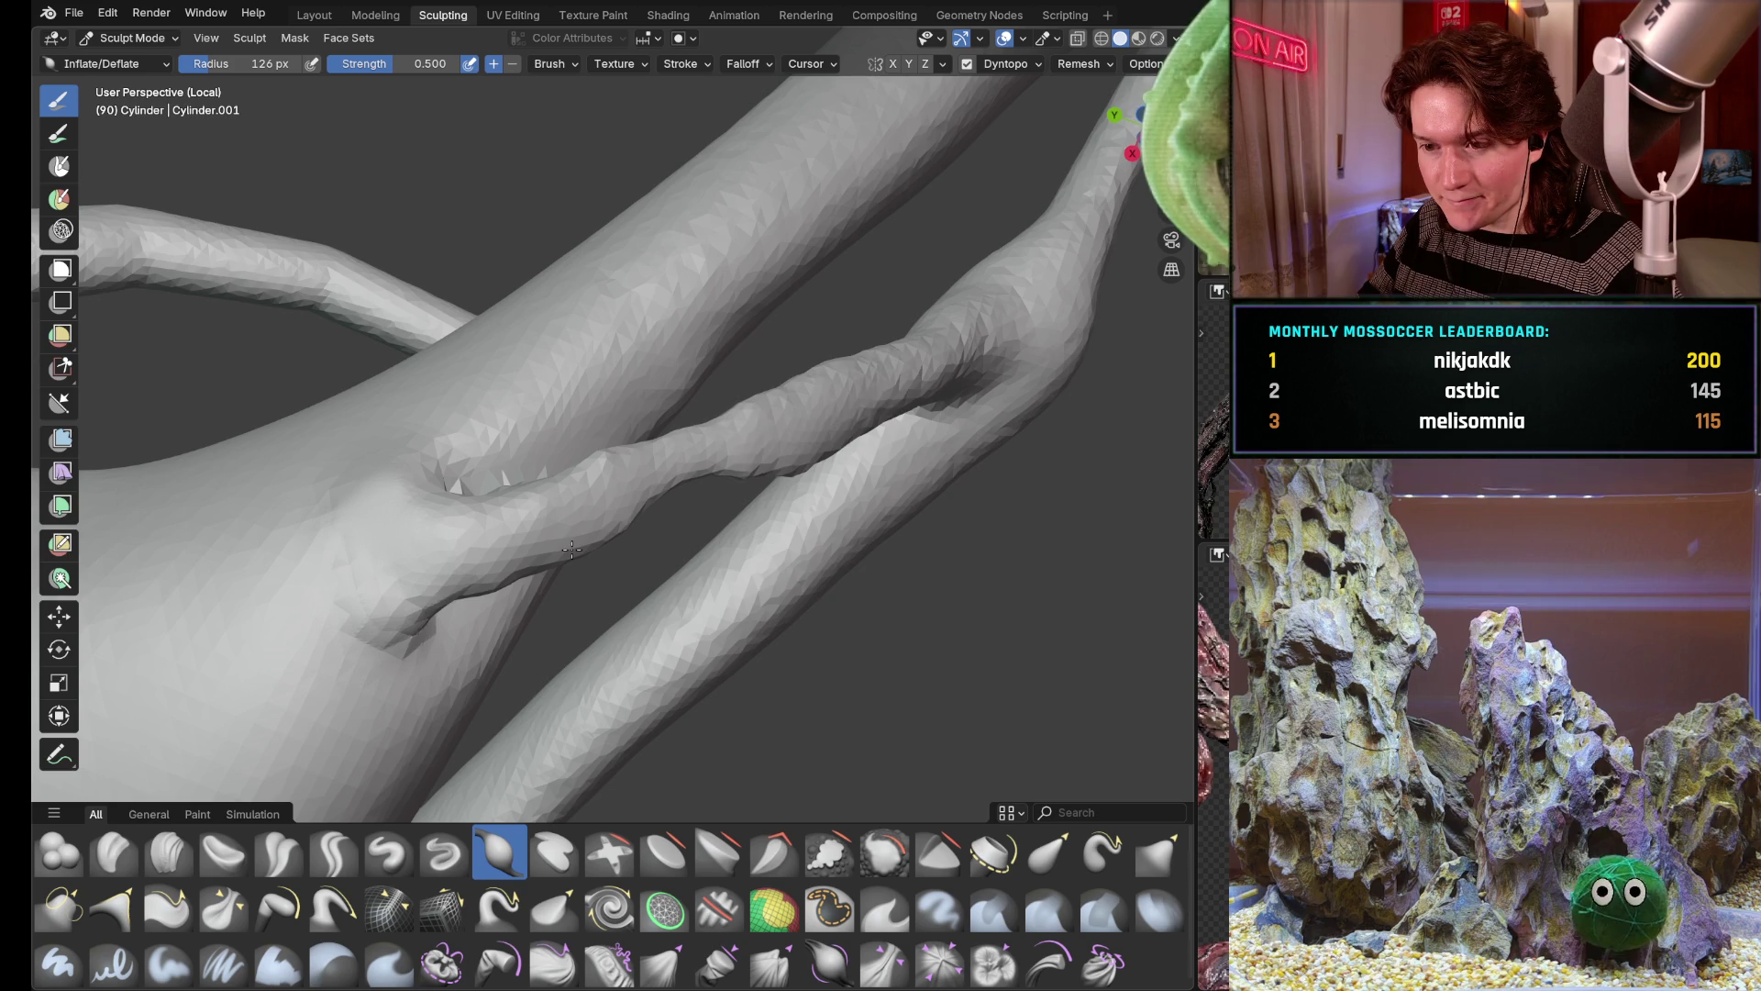
Orbit around the crossing branches to check the joints from several angles
{"action": "mouse_move", "coordinate": [771, 413]}
{"action": "middle_mouse_down"}
{"action": "mouse_move", "coordinate": [743, 469]}
{"action": "mouse_move", "coordinate": [864, 516]}
{"action": "middle_mouse_up"}
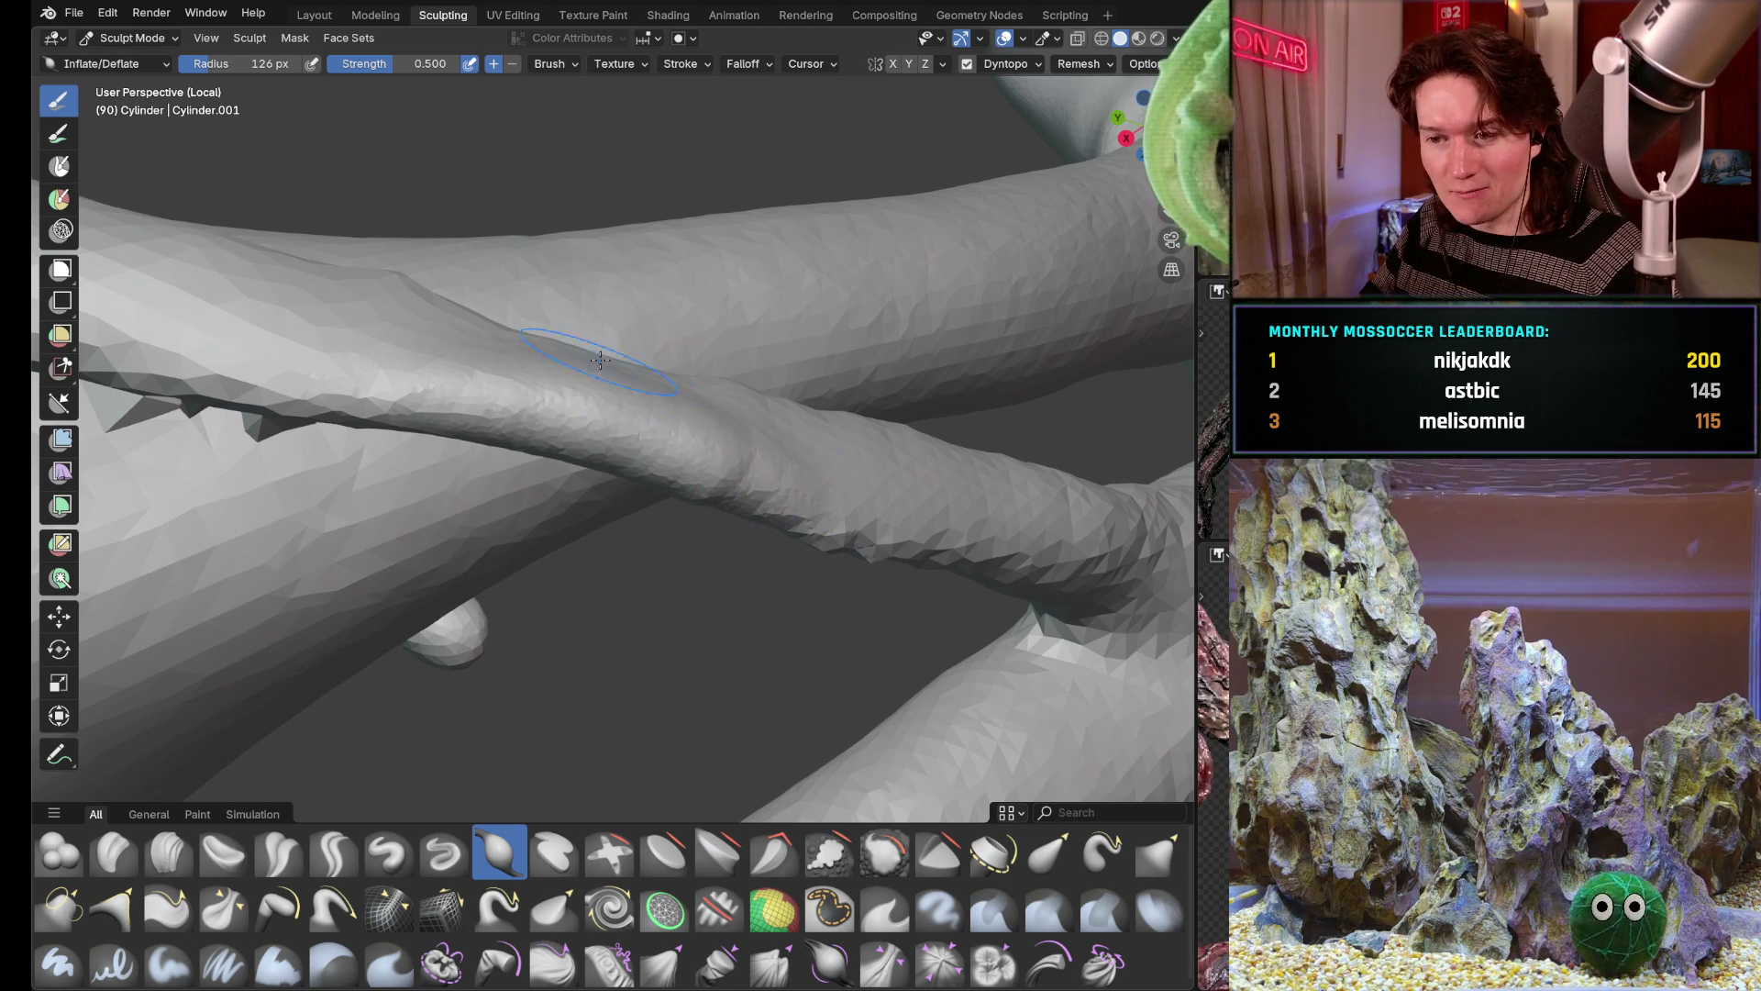
{"action": "middle_click_drag", "start_coordinate": [685, 440], "coordinate": [695, 364]}
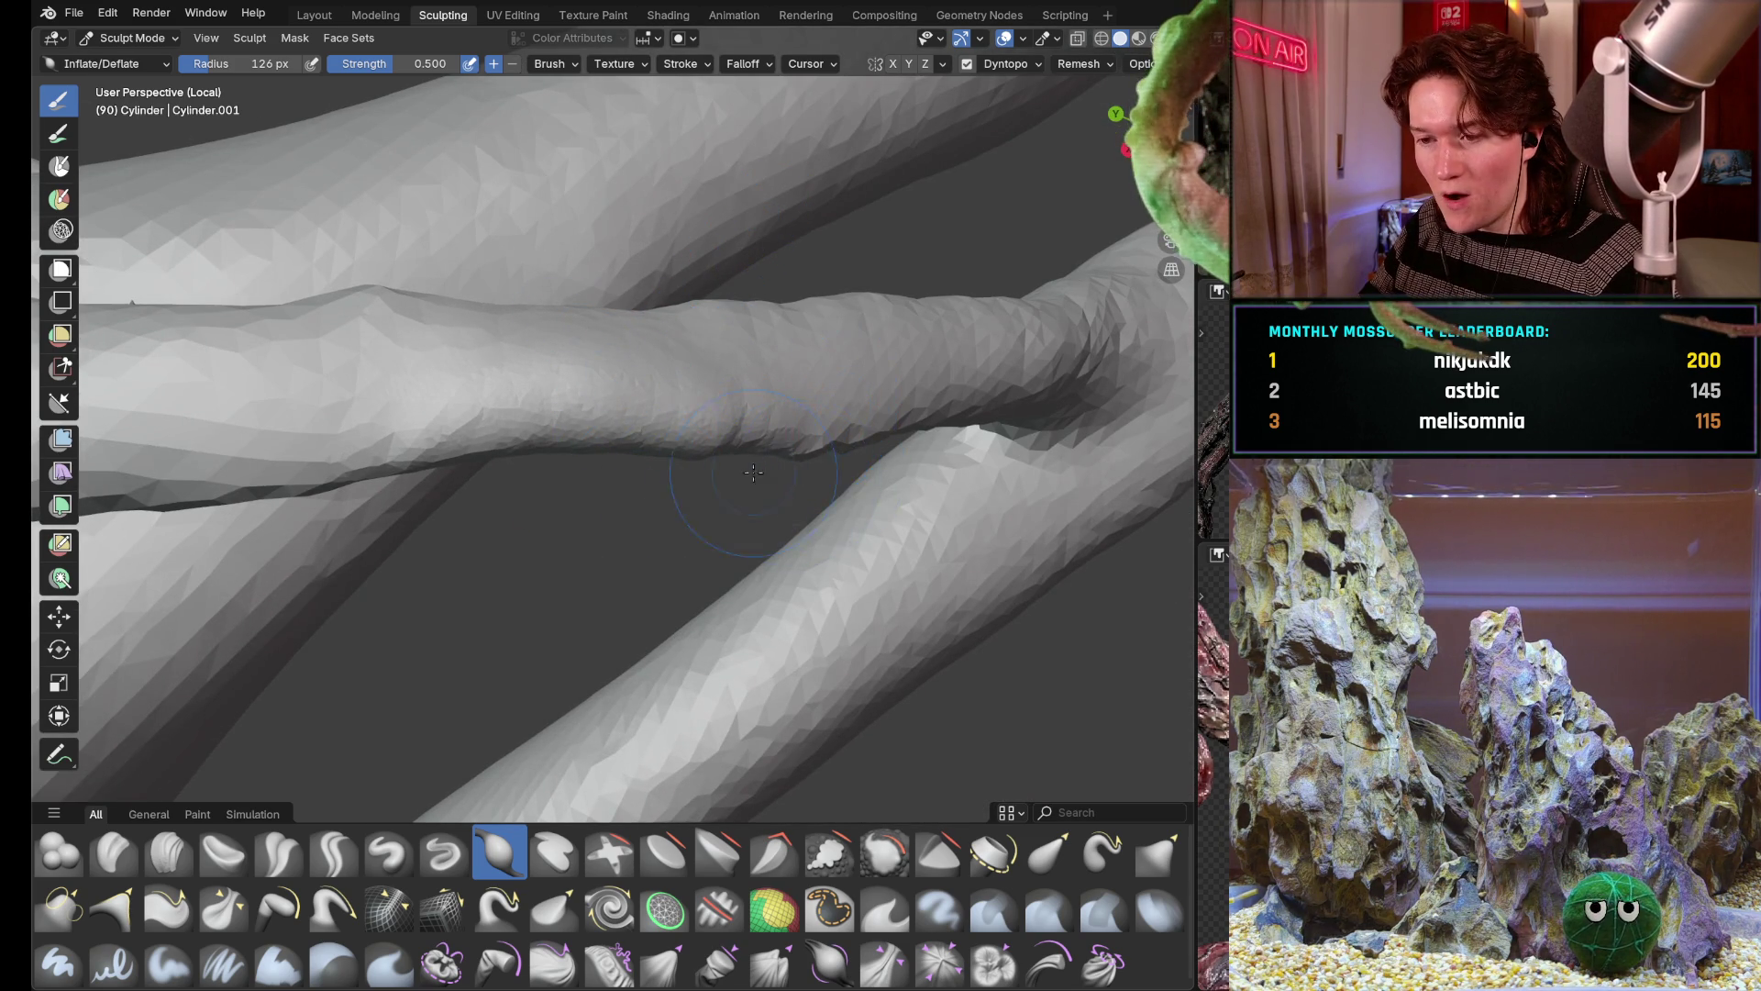
{"action": "middle_click_drag", "start_coordinate": [758, 484], "coordinate": [760, 271]}
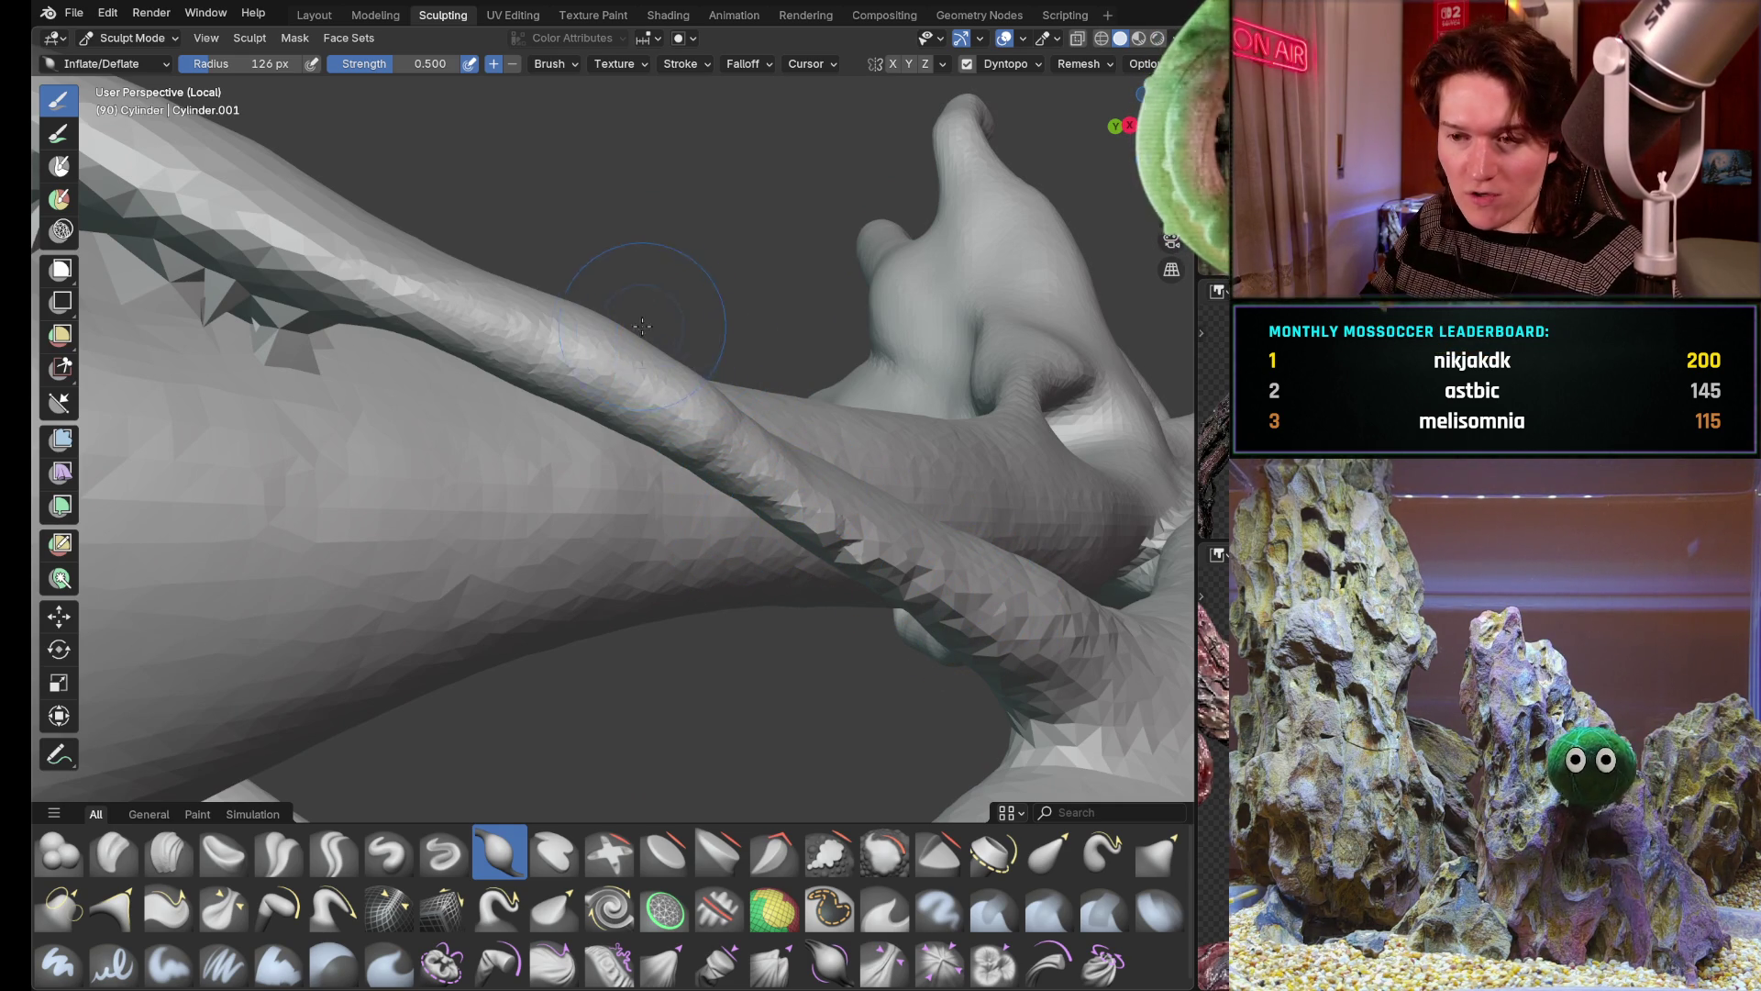
{"action": "middle_click_drag", "start_coordinate": [646, 324], "coordinate": [640, 500]}
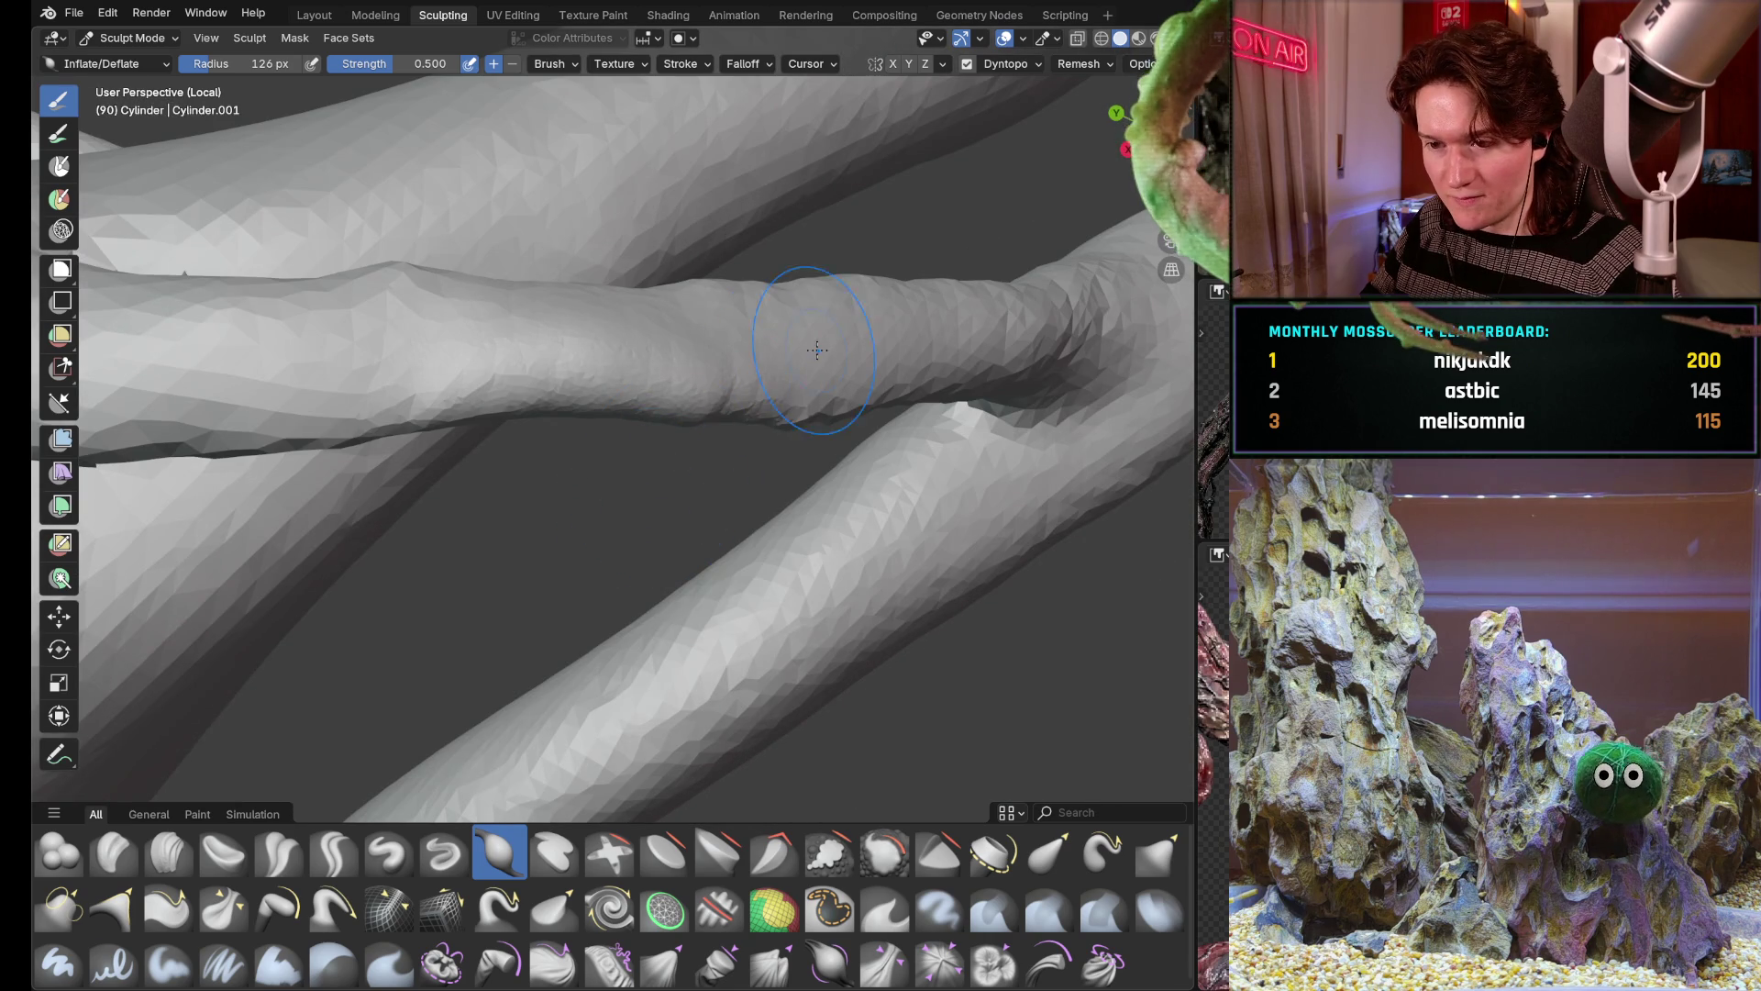
{"action": "mouse_move", "coordinate": [783, 407]}
{"action": "middle_mouse_down"}
{"action": "mouse_move", "coordinate": [661, 413]}
{"action": "mouse_move", "coordinate": [648, 315]}
{"action": "middle_mouse_up"}
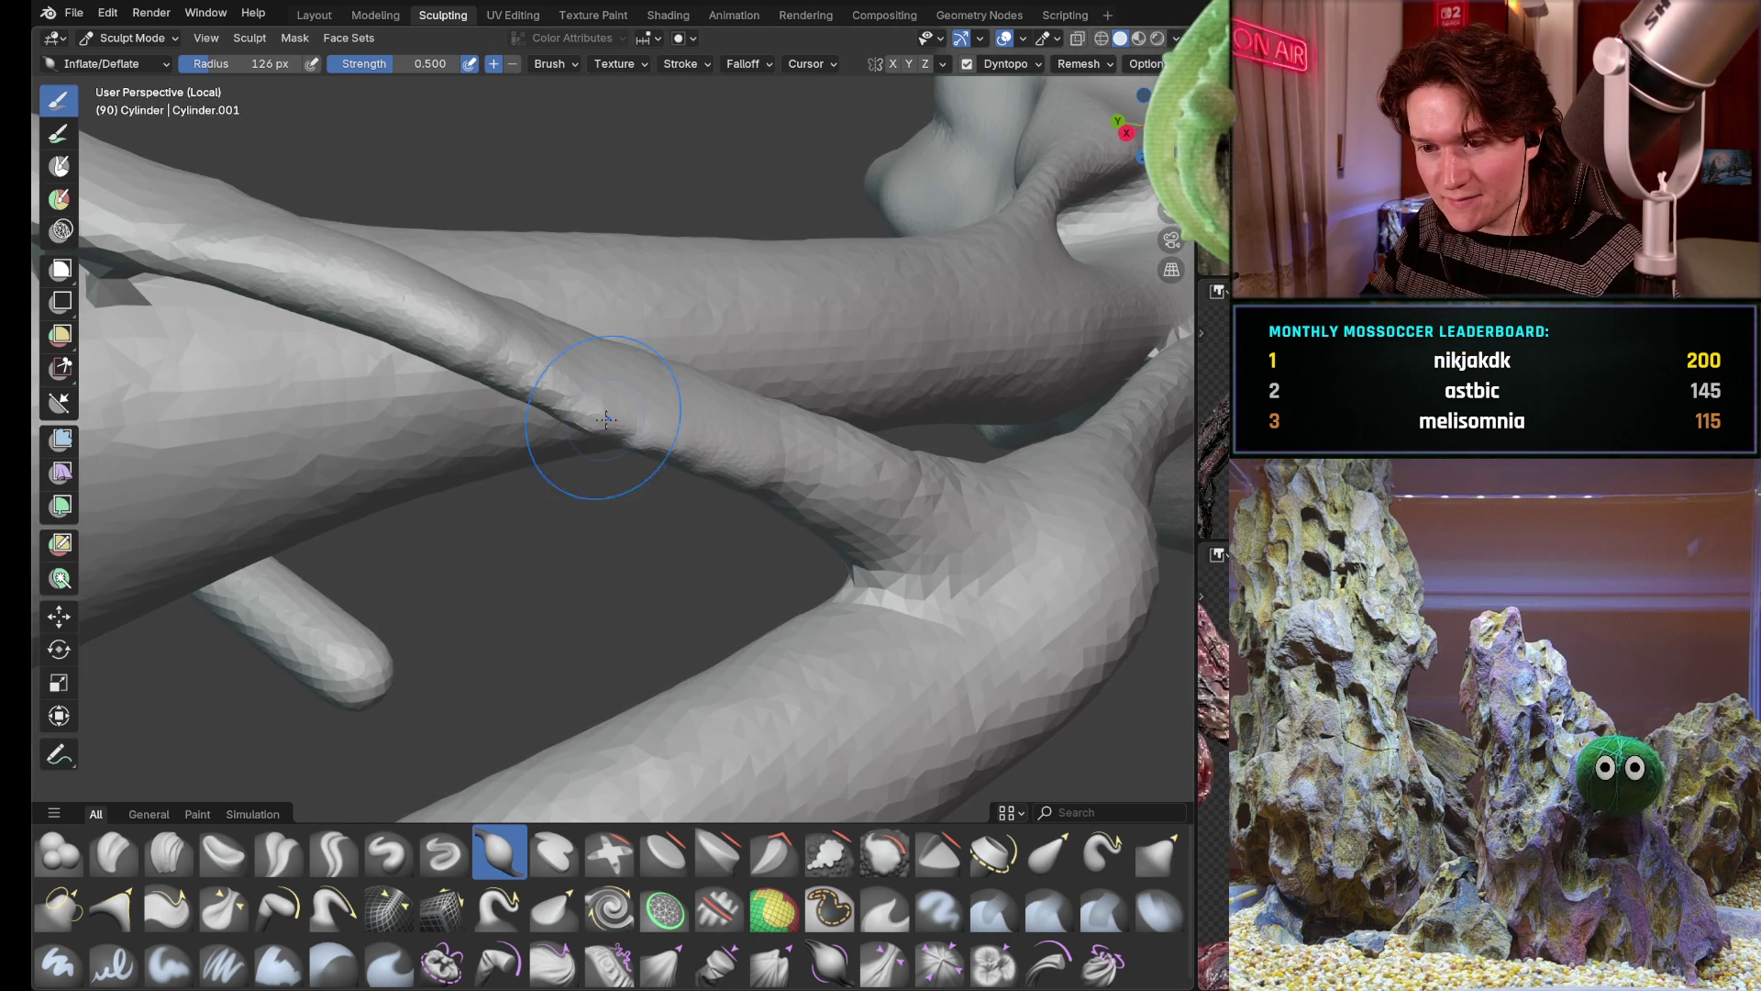
{"action": "mouse_move", "coordinate": [738, 410]}
{"action": "middle_mouse_down"}
{"action": "mouse_move", "coordinate": [688, 454]}
{"action": "mouse_move", "coordinate": [687, 511]}
{"action": "middle_mouse_up"}
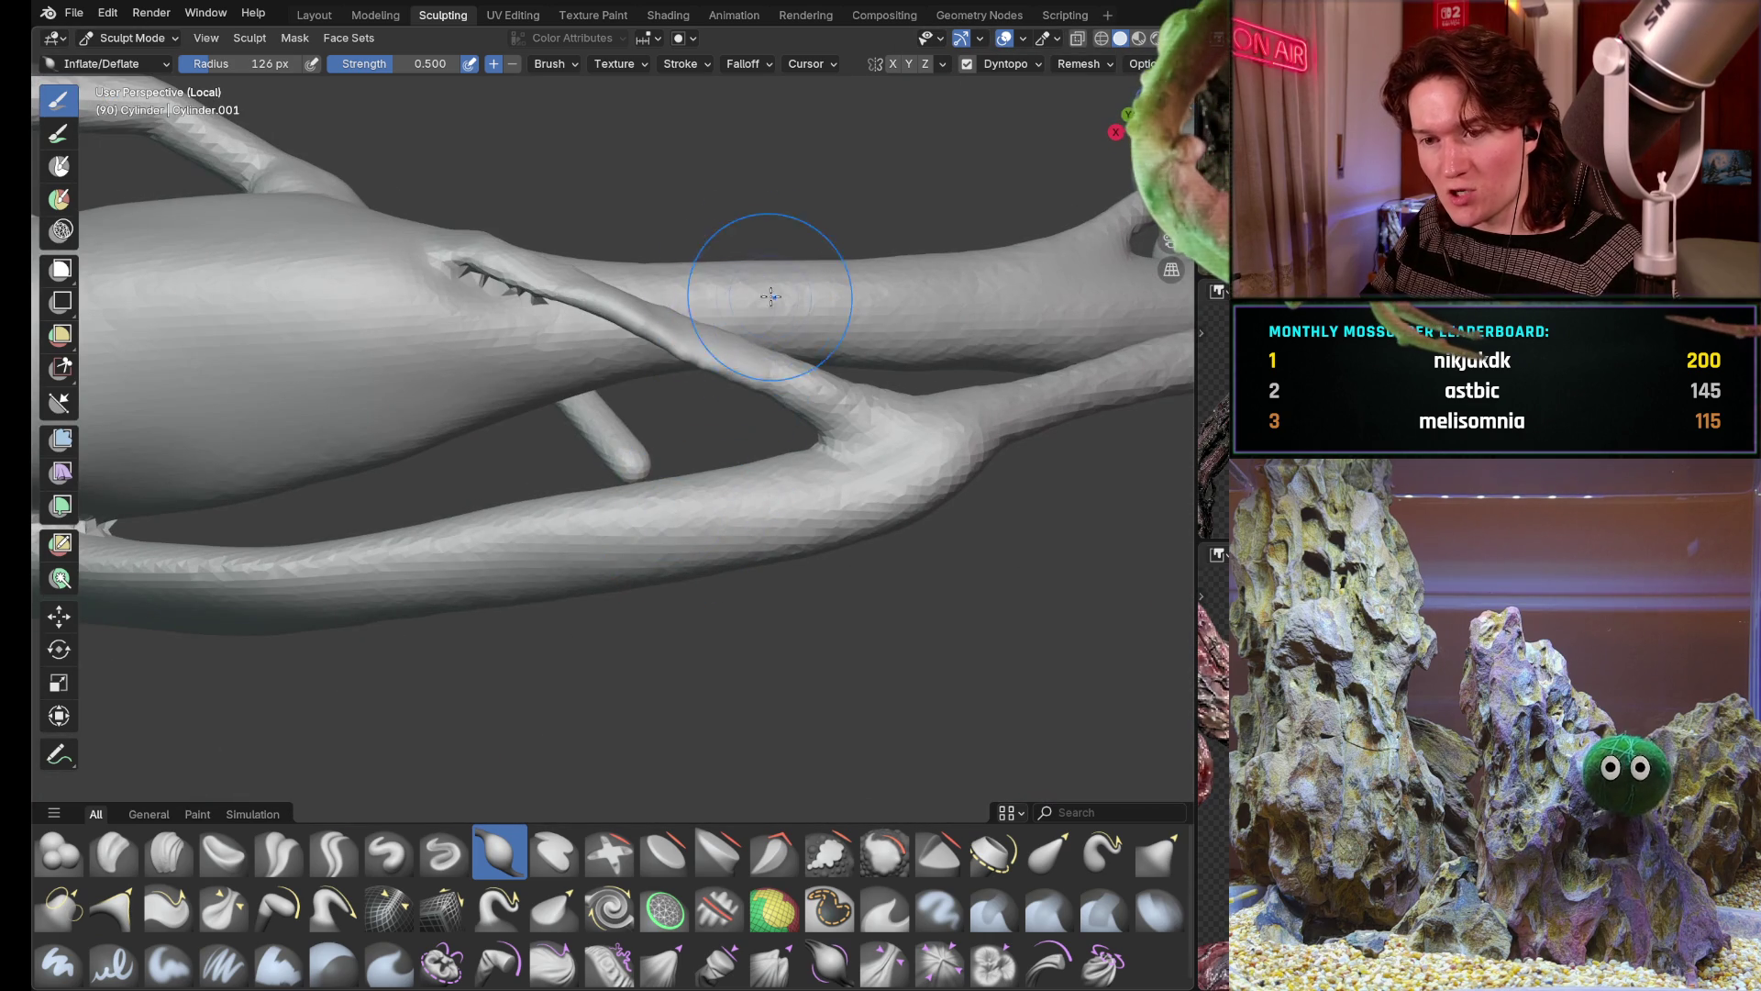
Zoom onto the jagged spiky seam and begin resizing the brush with F
{"action": "middle_click_drag", "start_coordinate": [627, 413], "coordinate": [506, 327]}
{"action": "middle_click_drag", "start_coordinate": [529, 432], "coordinate": [526, 428]}
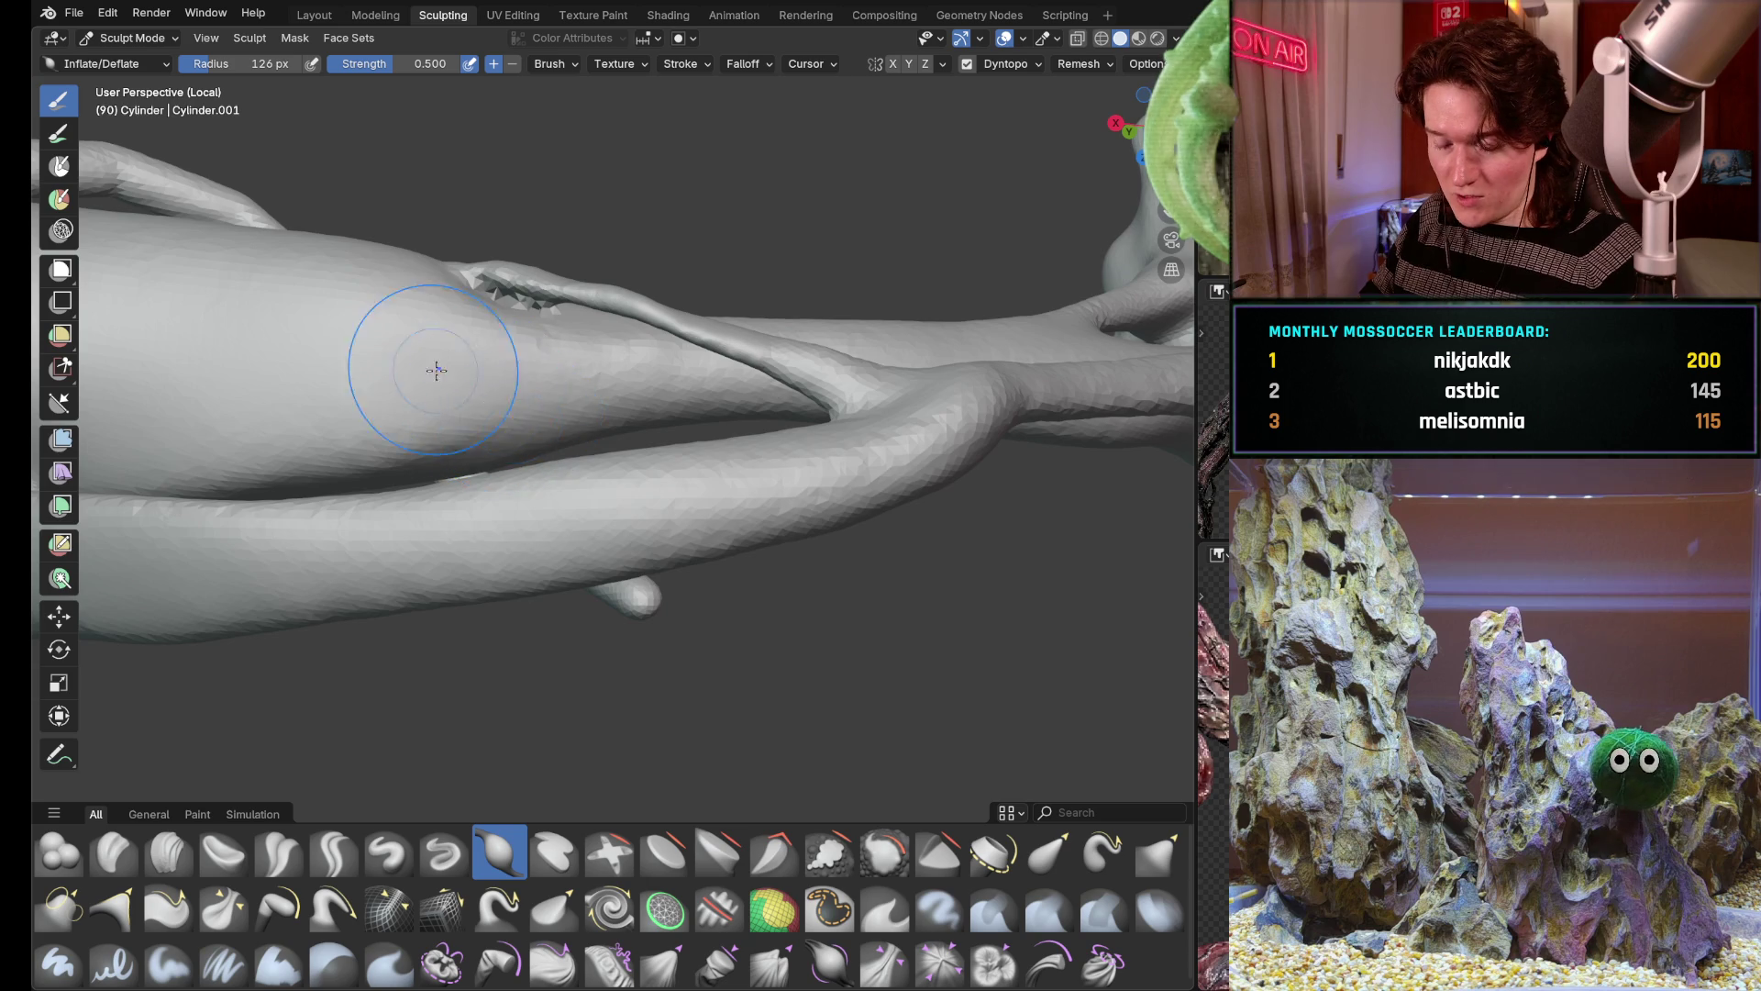
{"action": "middle_click_drag", "start_coordinate": [446, 374], "coordinate": [561, 215]}
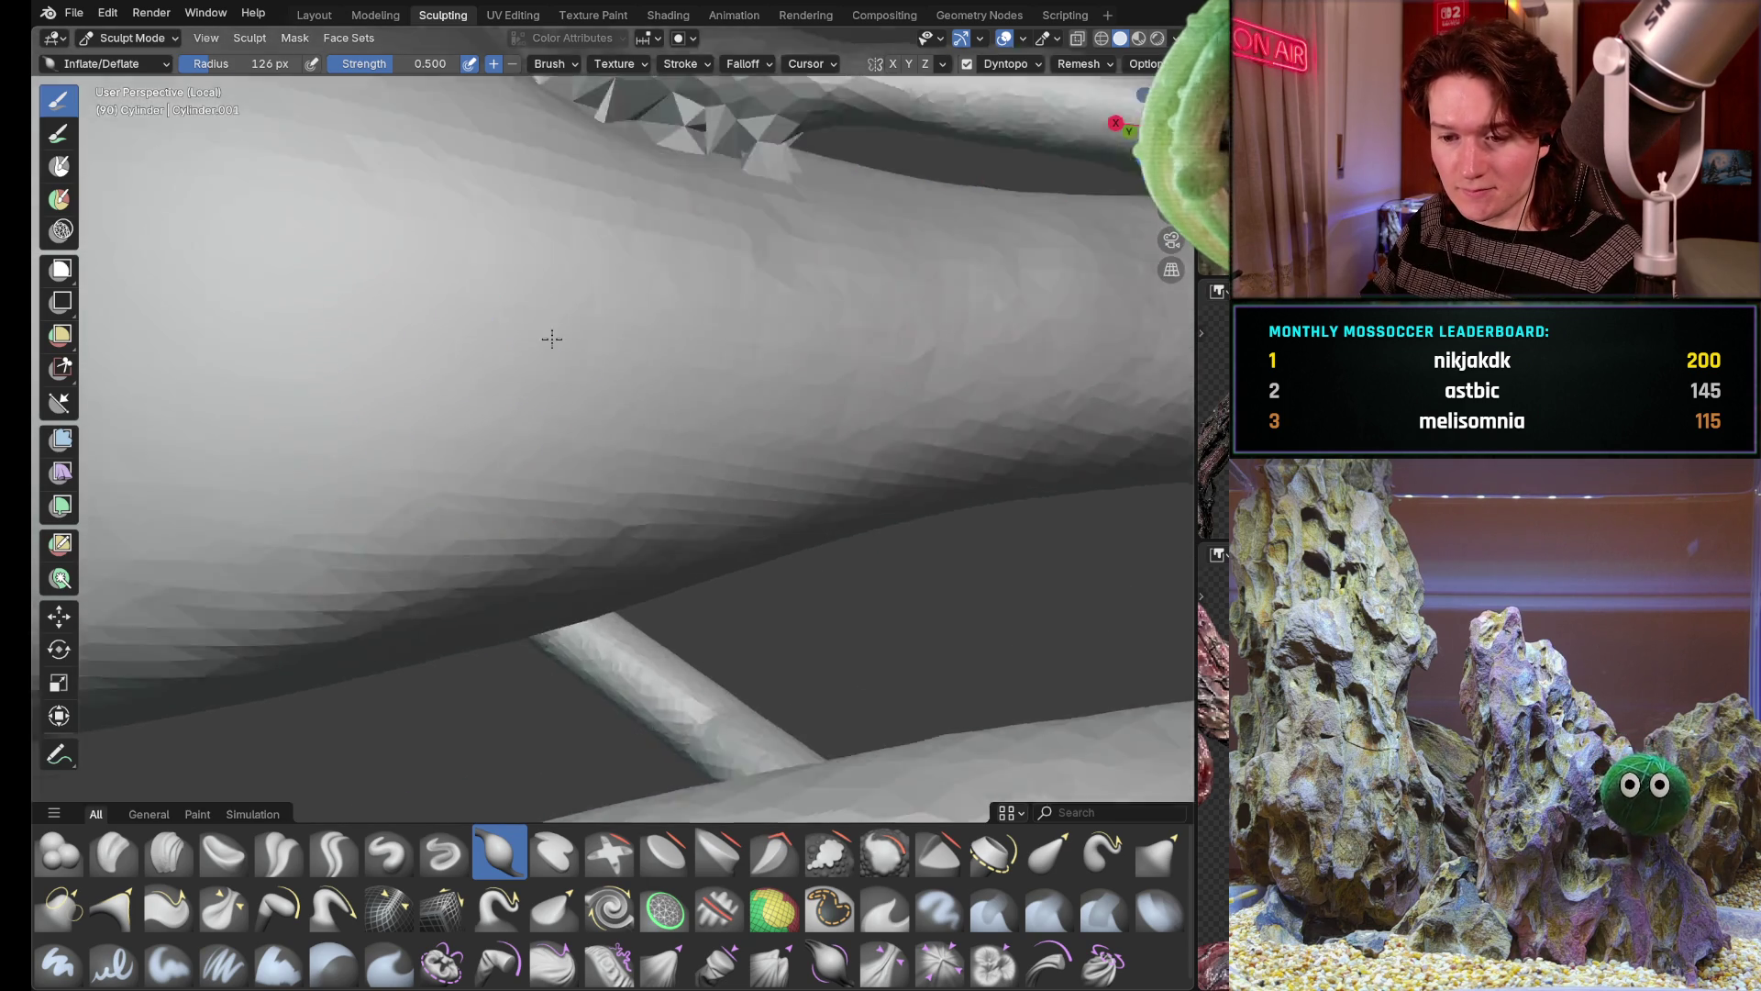
{"action": "middle_click_drag", "start_coordinate": [419, 499], "coordinate": [427, 275]}
{"action": "middle_click_drag", "start_coordinate": [413, 344], "coordinate": [492, 478]}
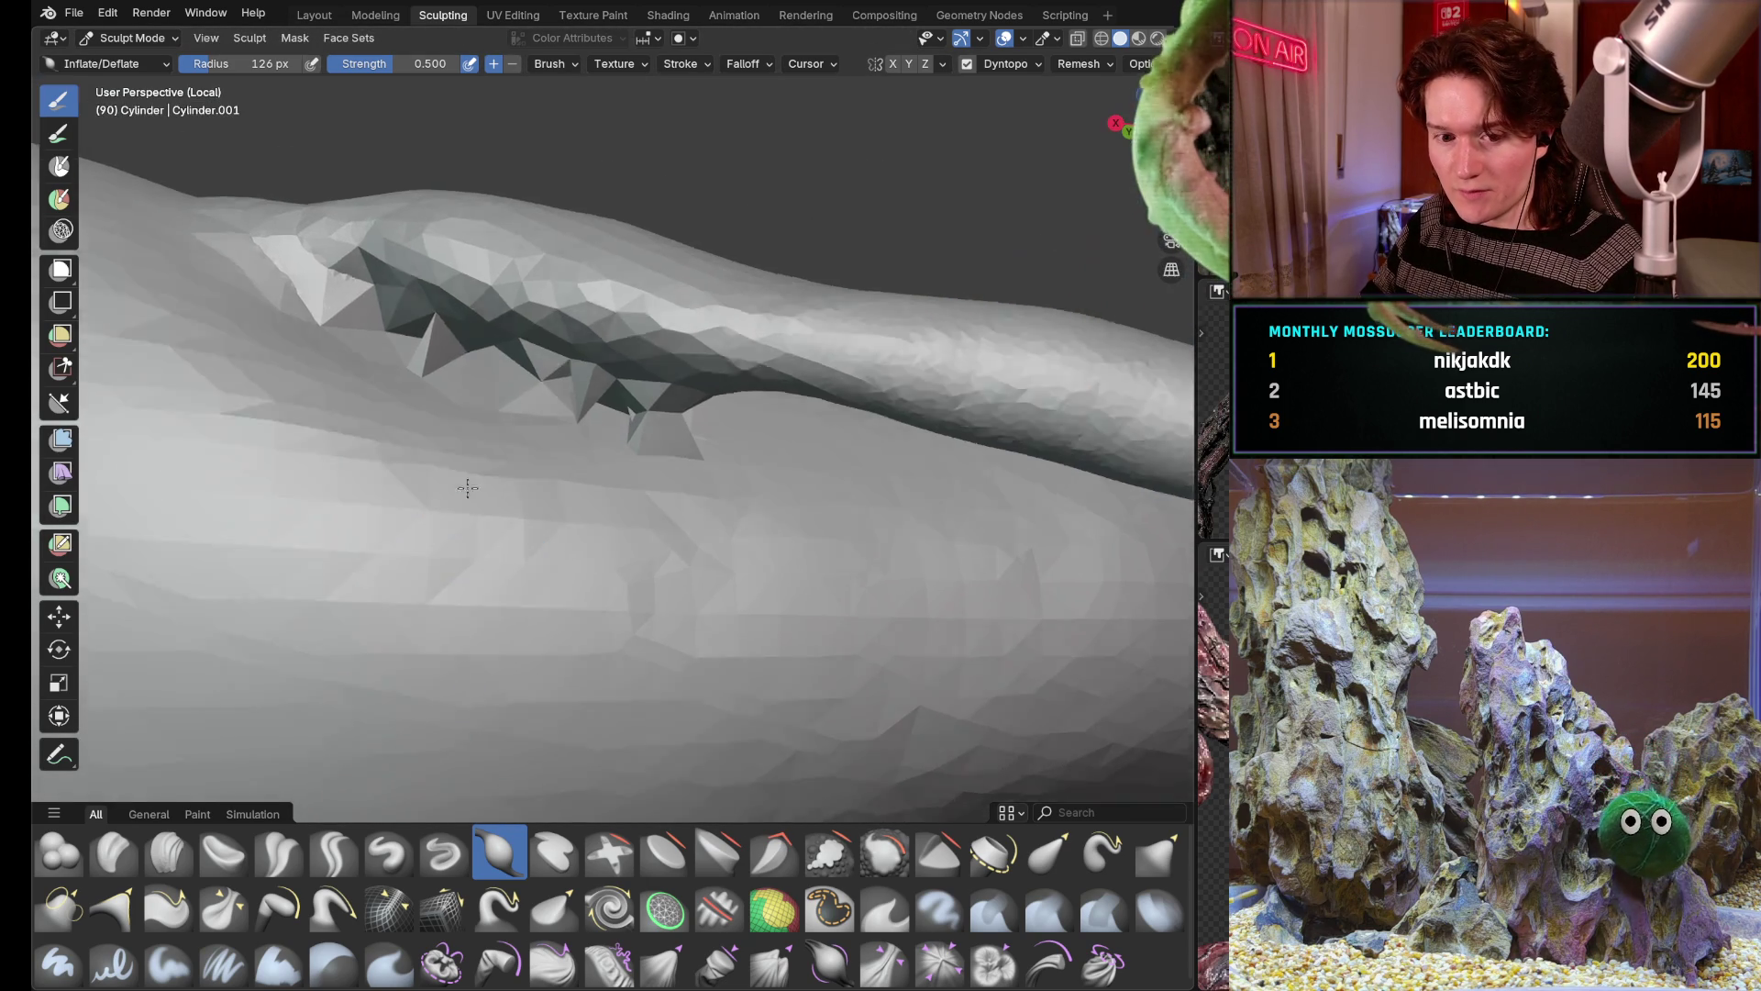
{"action": "middle_click_drag", "start_coordinate": [629, 256], "coordinate": [521, 379]}
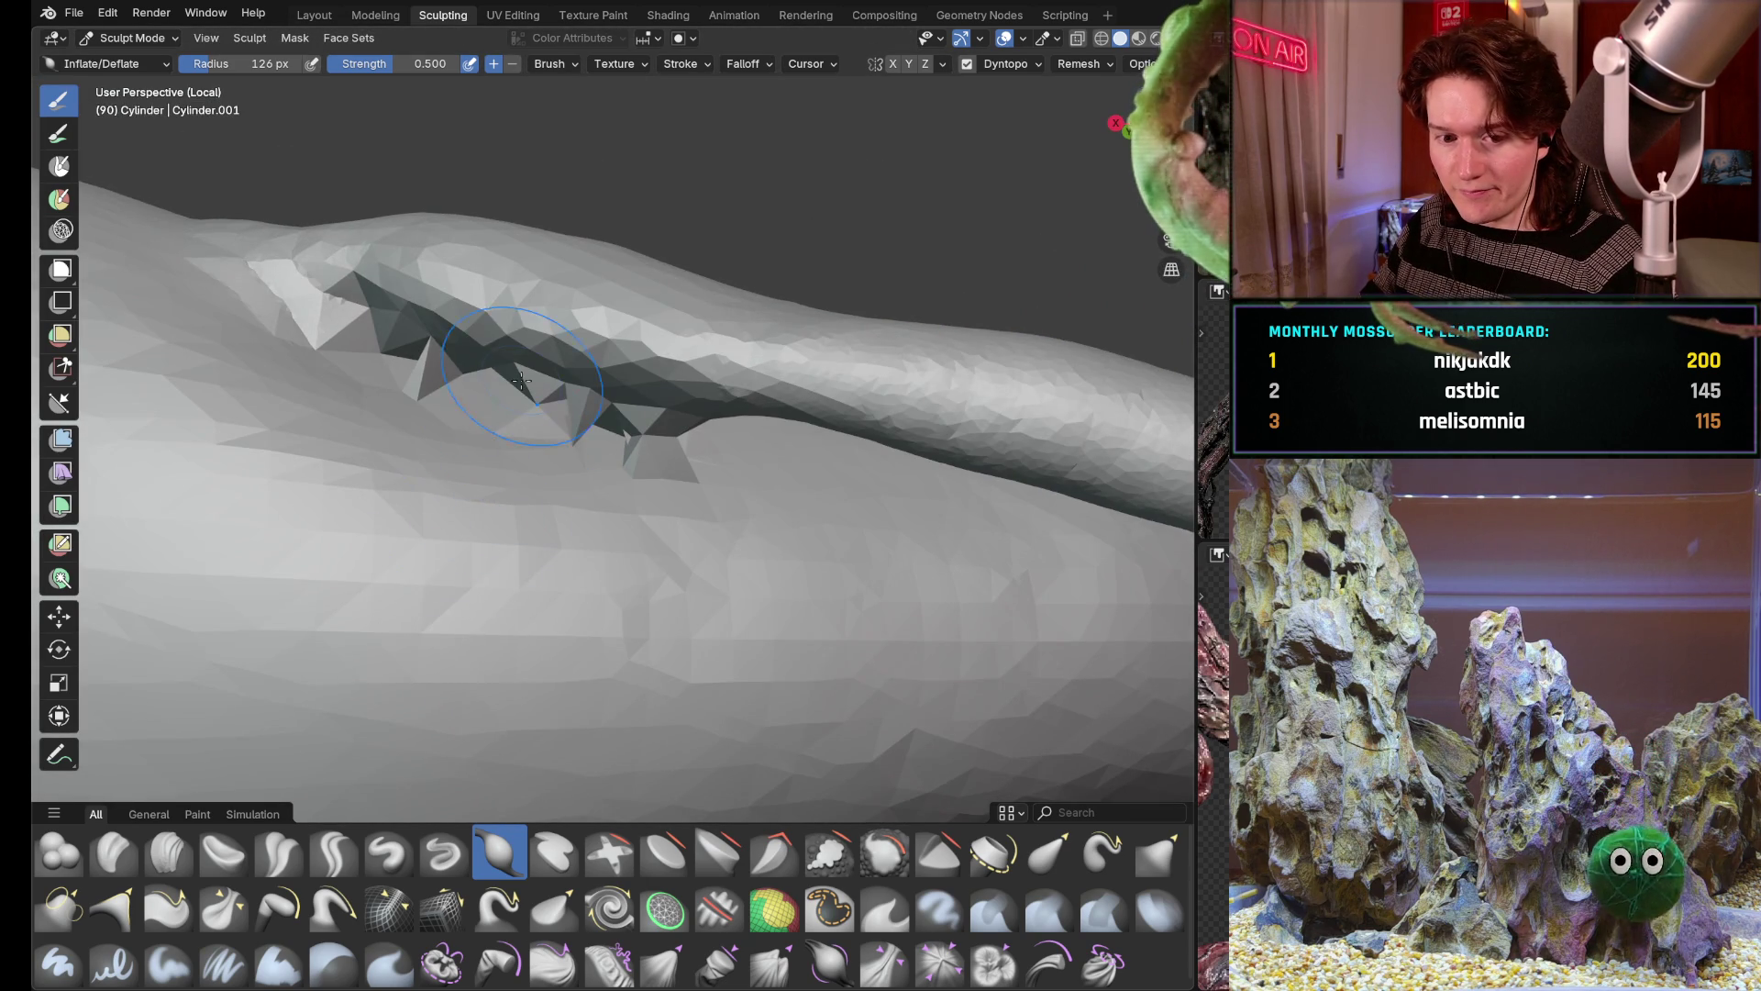
{"action": "key", "text": "f"}
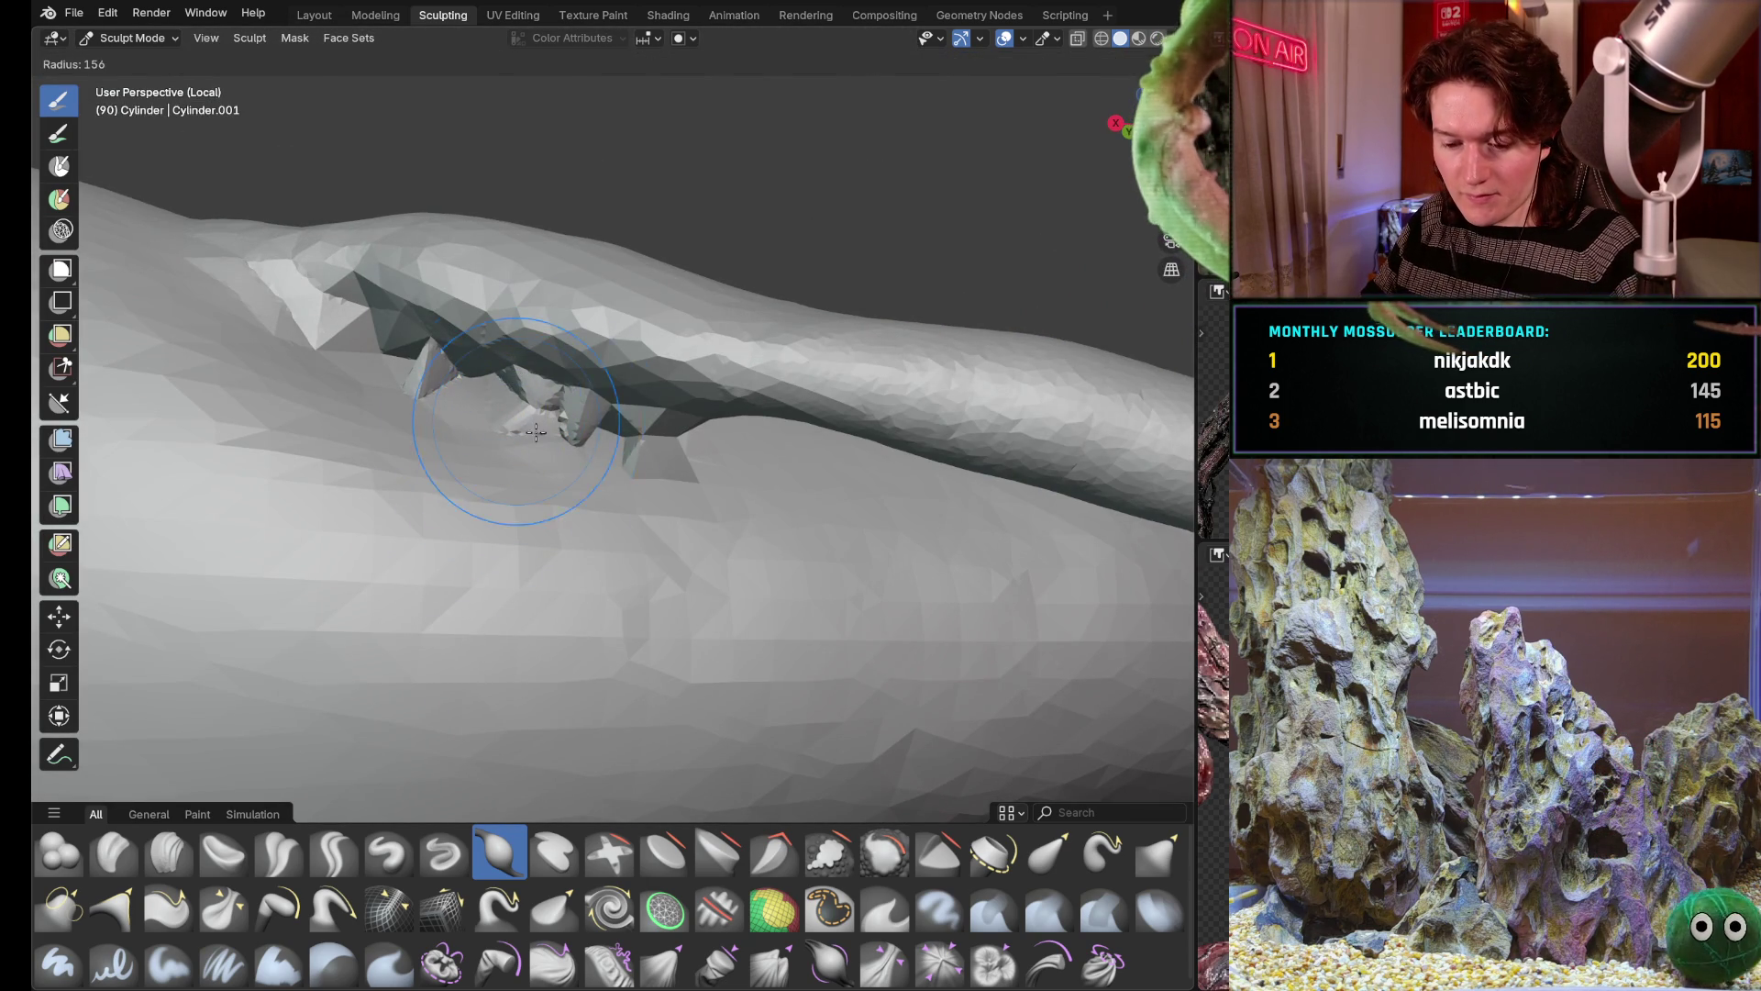
Confirm the larger brush size and smooth down the sharp spikes on the seam
{"action": "left_click", "coordinate": [561, 415]}
{"action": "left_click_drag", "start_coordinate": [565, 419], "coordinate": [594, 461]}
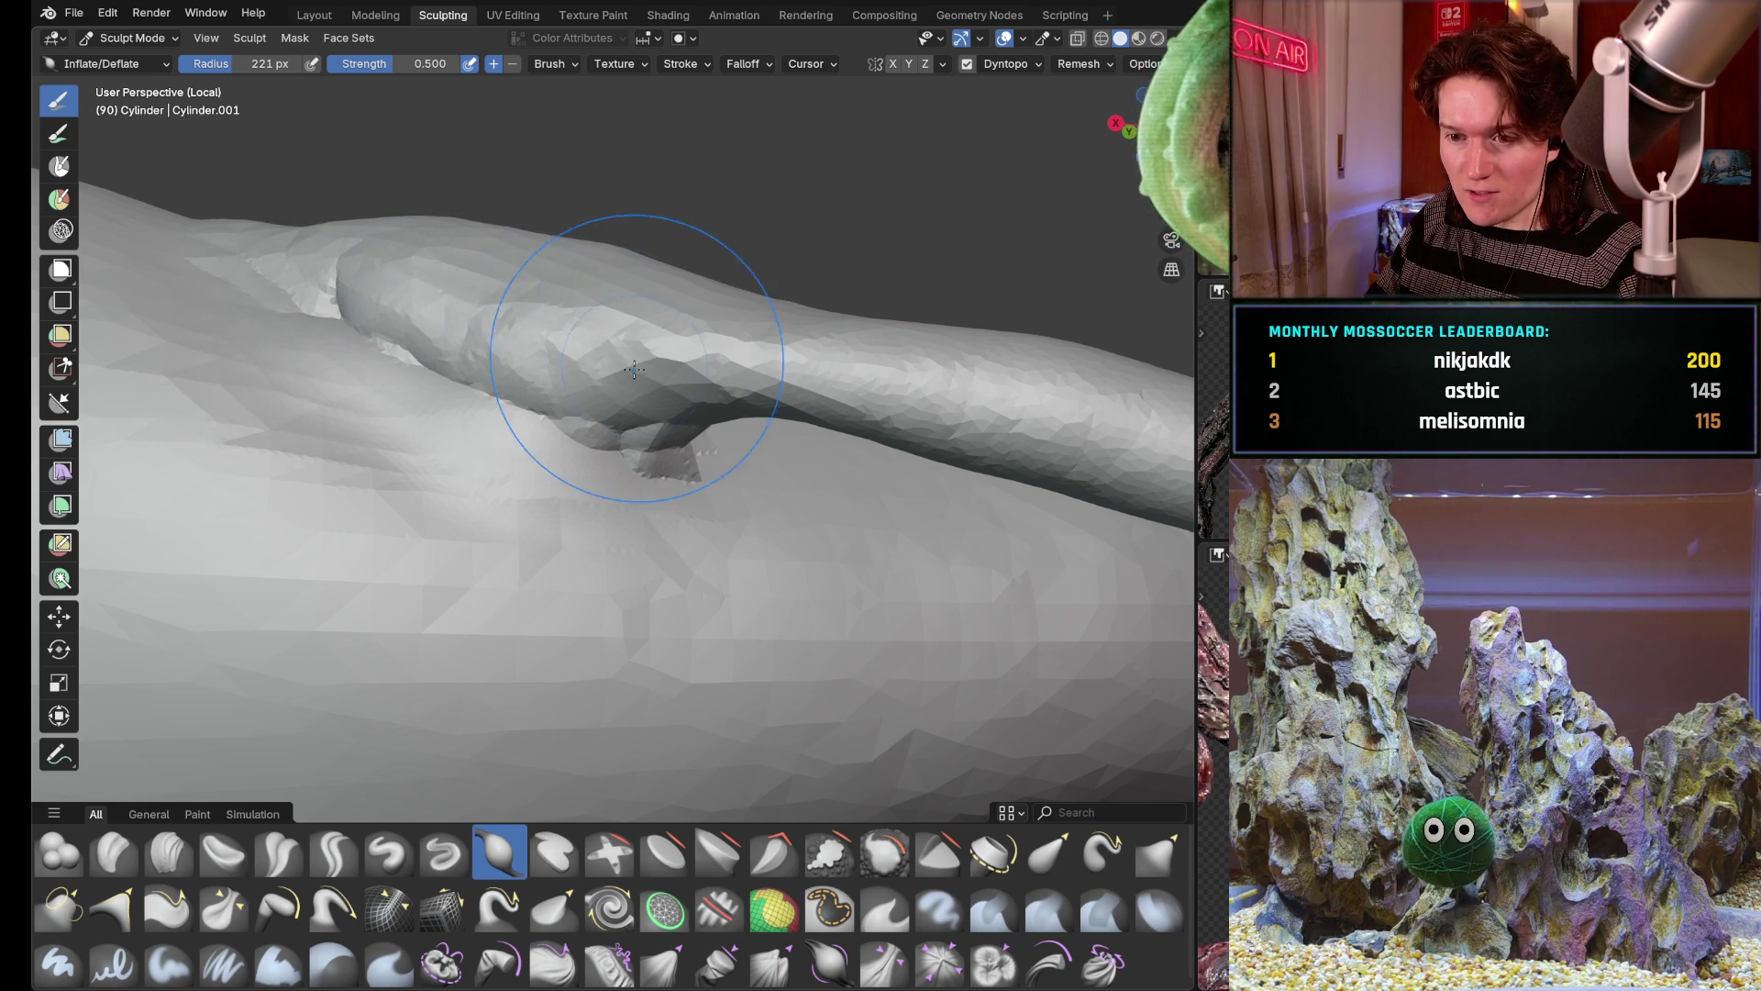
{"action": "middle_click_drag", "start_coordinate": [592, 276], "coordinate": [495, 454]}
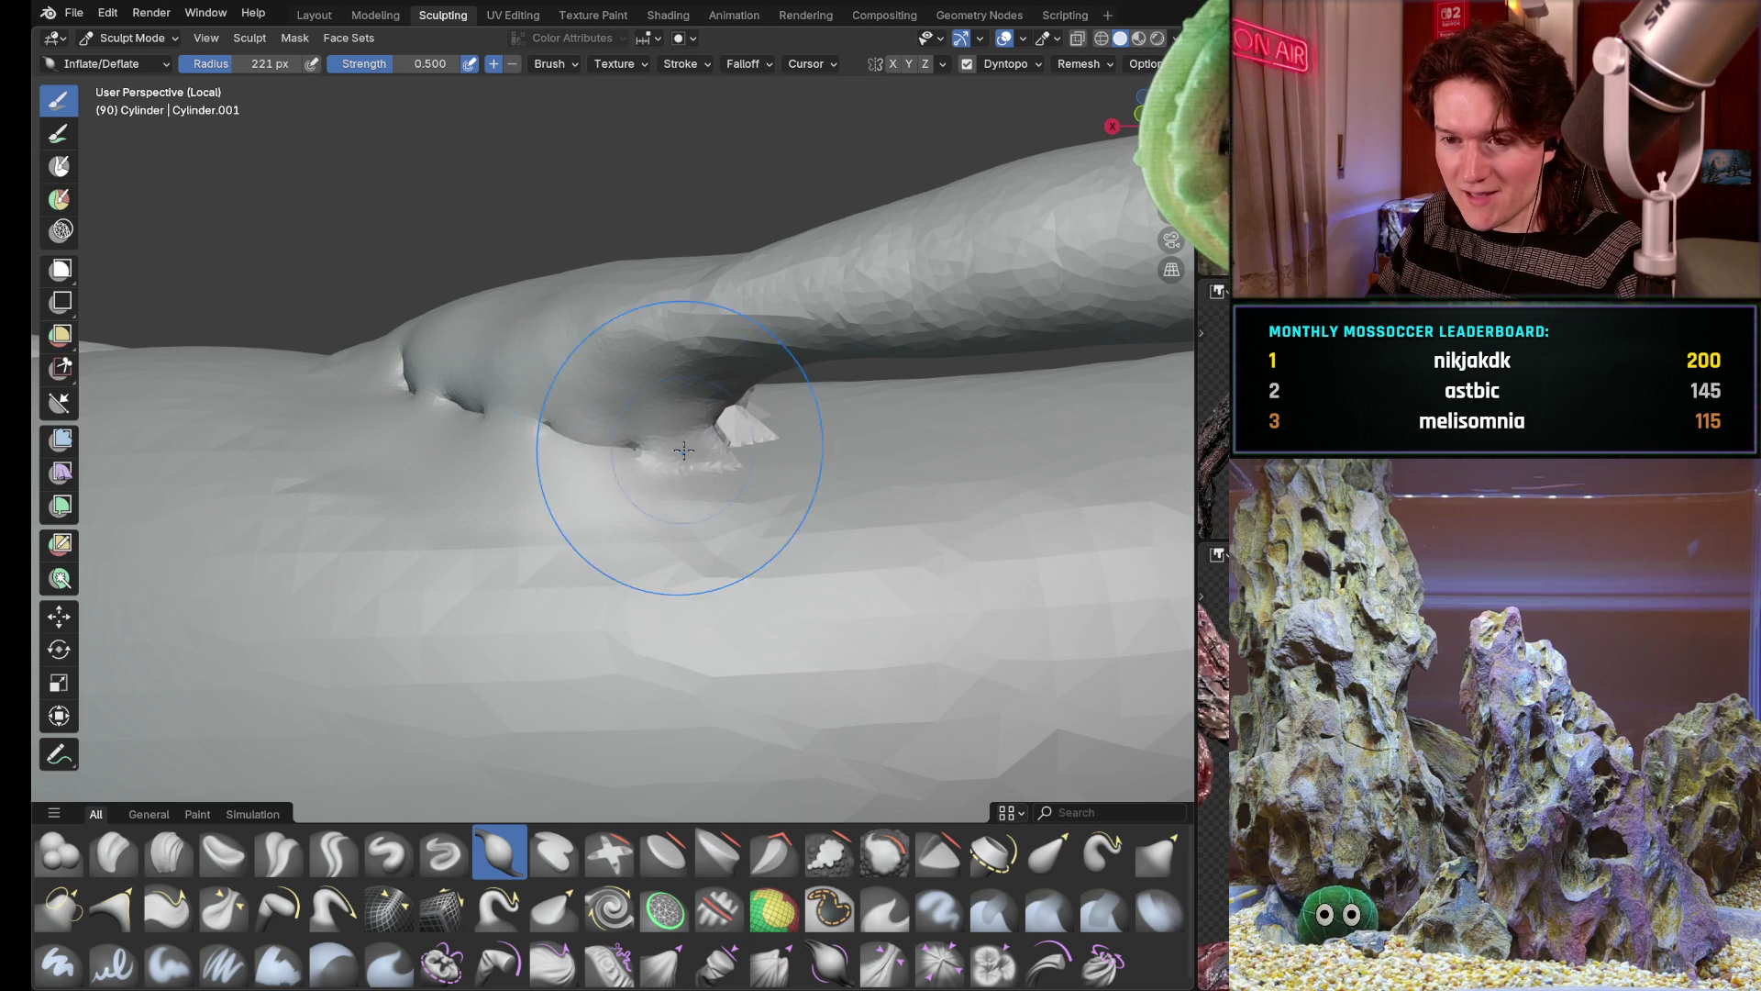
Inflate the jagged underside spikes into a smoother, rounded joint
{"action": "middle_click_drag", "start_coordinate": [540, 307], "coordinate": [688, 482]}
{"action": "mouse_move", "coordinate": [782, 253]}
{"action": "left_mouse_down"}
{"action": "mouse_move", "coordinate": [744, 358]}
{"action": "mouse_move", "coordinate": [785, 242]}
{"action": "mouse_move", "coordinate": [551, 524]}
{"action": "mouse_move", "coordinate": [413, 441]}
{"action": "left_mouse_up"}
{"action": "mouse_move", "coordinate": [552, 413]}
{"action": "middle_mouse_down"}
{"action": "mouse_move", "coordinate": [502, 429]}
{"action": "mouse_move", "coordinate": [786, 404]}
{"action": "middle_mouse_up"}
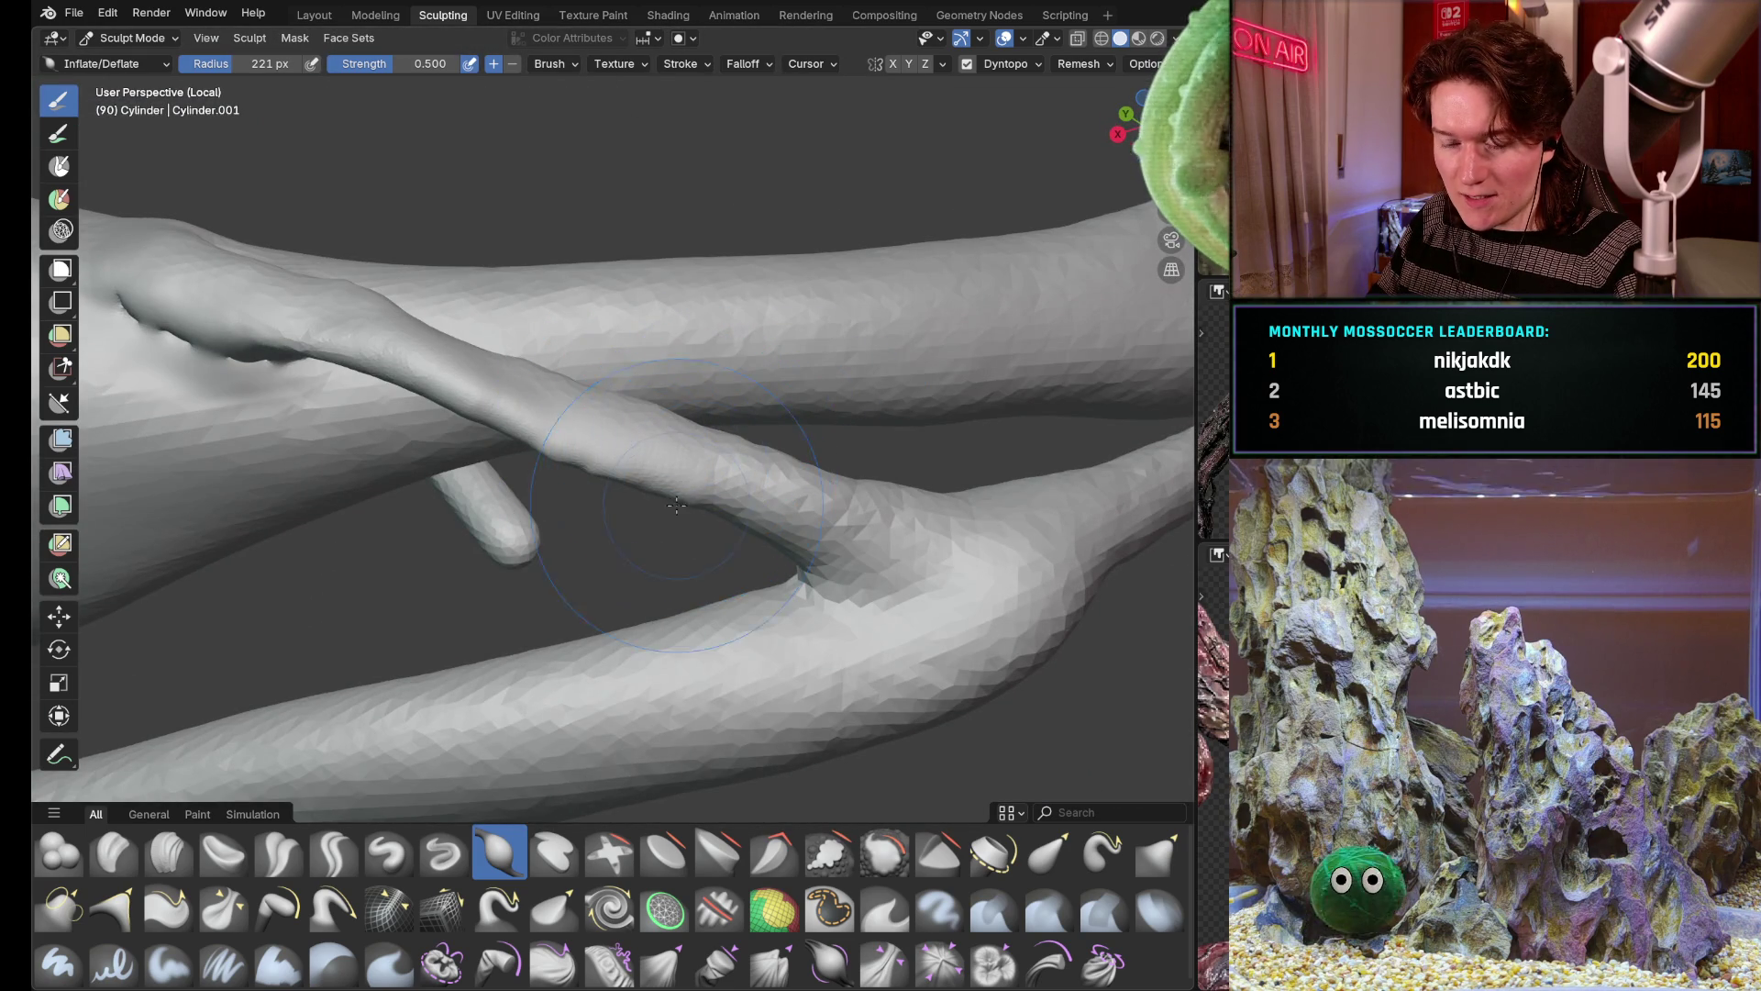
{"action": "scroll", "coordinate": [661, 359], "scroll_direction": "down", "scroll_amount": 3}
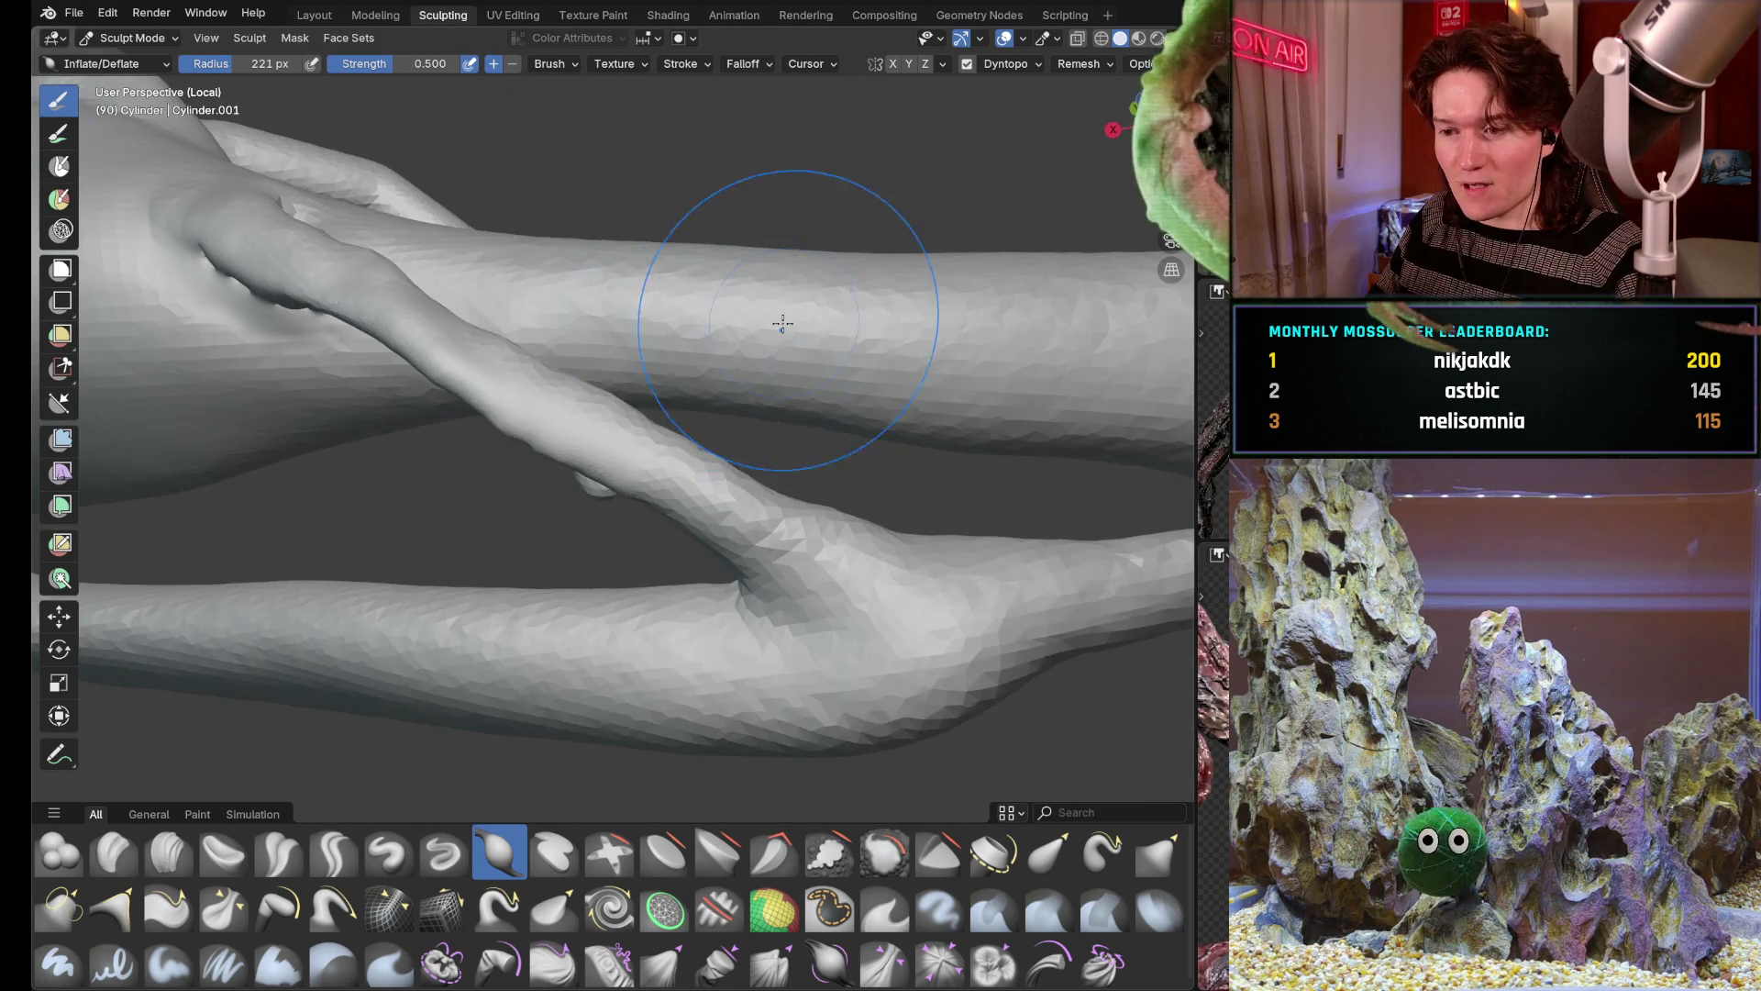
{"action": "middle_click_drag", "start_coordinate": [662, 359], "coordinate": [671, 455]}
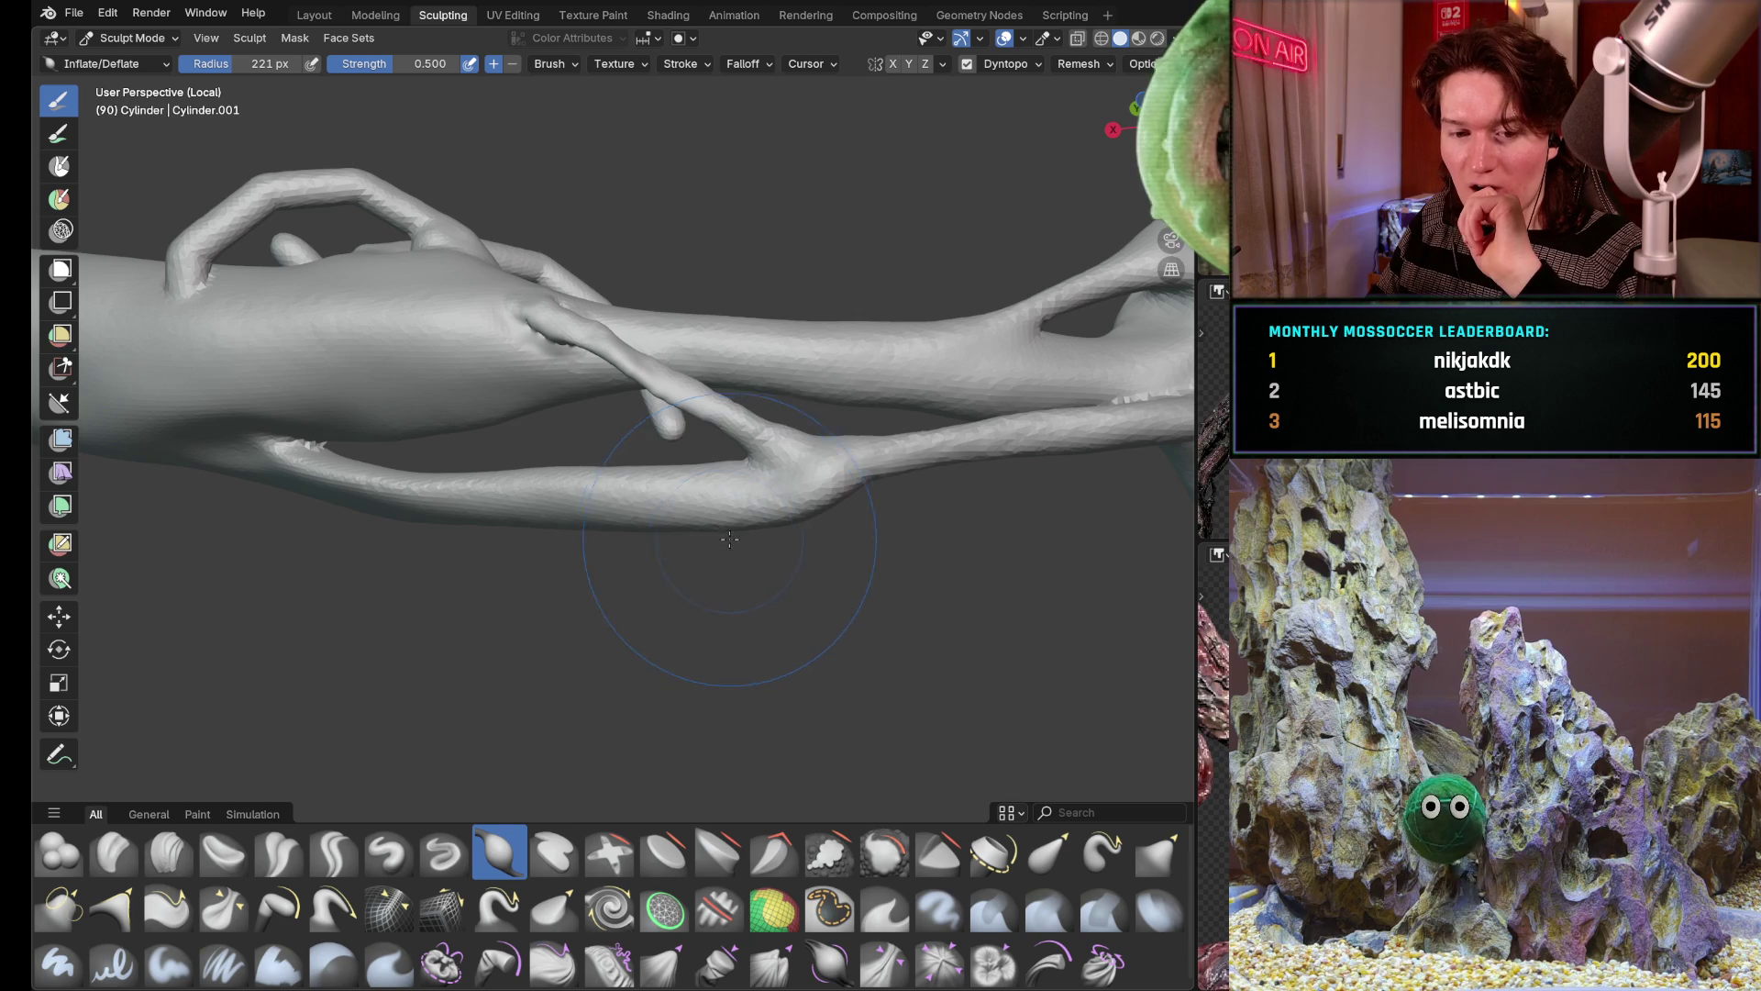
{"action": "mouse_move", "coordinate": [782, 498]}
{"action": "middle_mouse_down"}
{"action": "mouse_move", "coordinate": [782, 400]}
{"action": "mouse_move", "coordinate": [771, 413]}
{"action": "middle_mouse_up"}
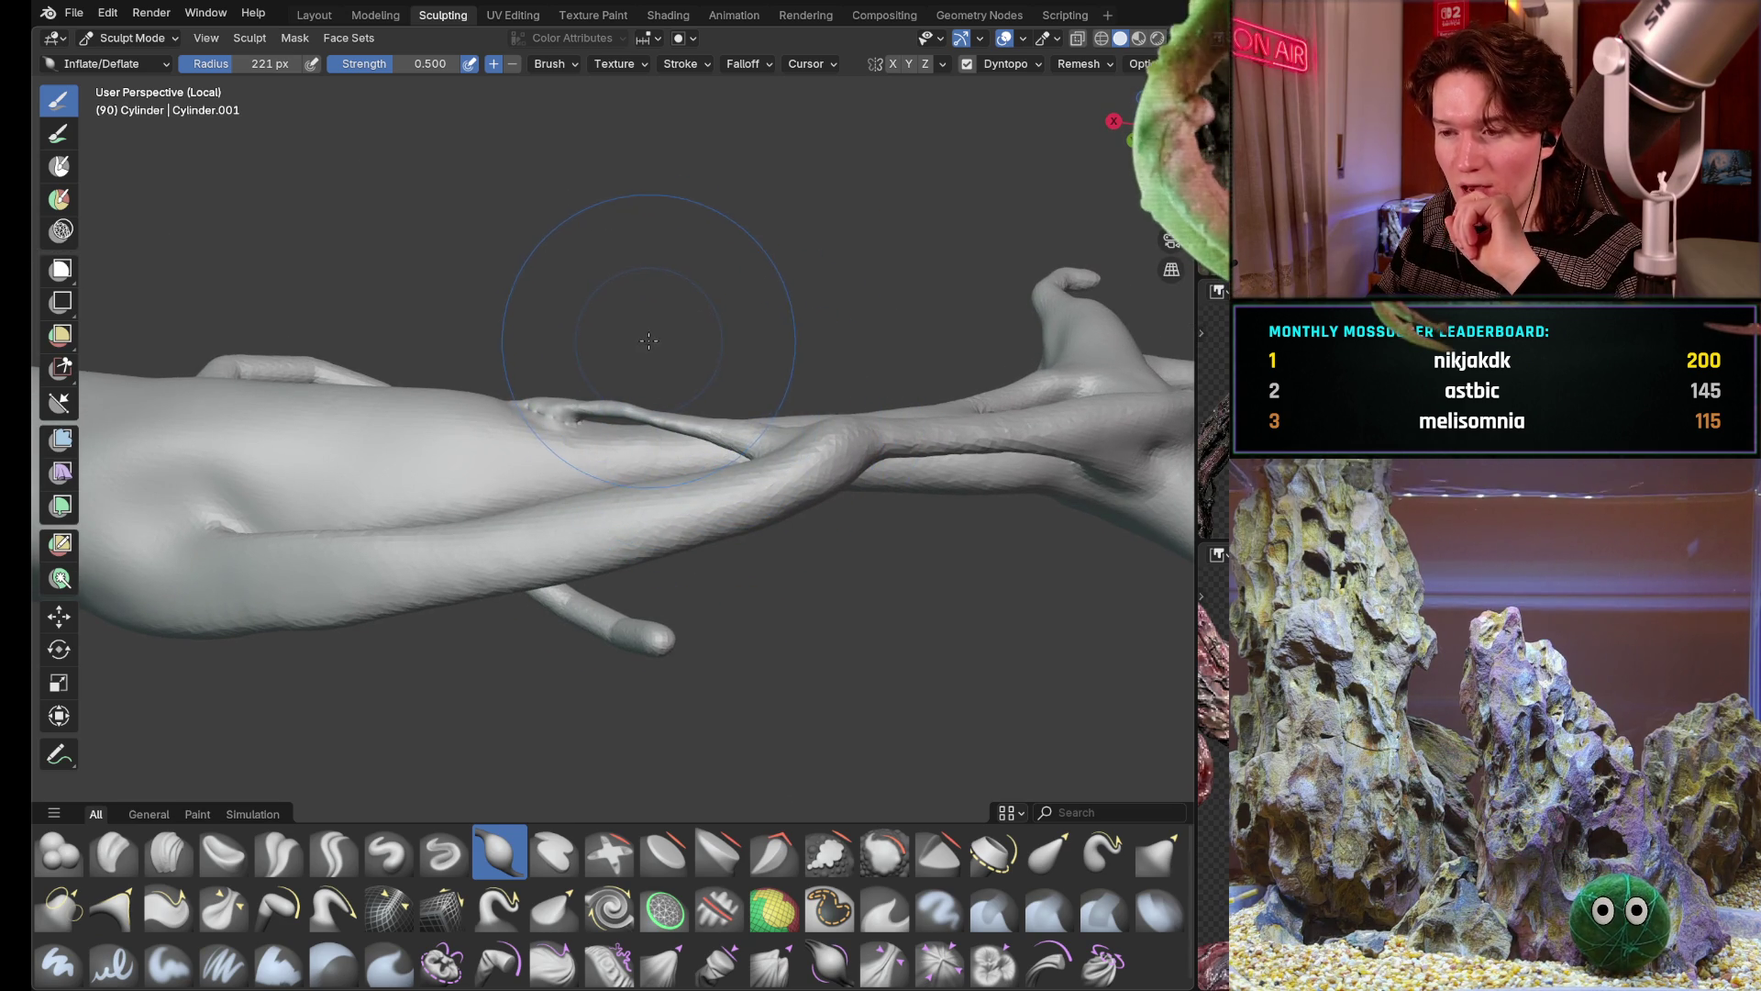
{"action": "mouse_move", "coordinate": [675, 368]}
{"action": "middle_mouse_down"}
{"action": "mouse_move", "coordinate": [708, 543]}
{"action": "mouse_move", "coordinate": [752, 555]}
{"action": "mouse_move", "coordinate": [717, 522]}
{"action": "mouse_move", "coordinate": [734, 549]}
{"action": "middle_mouse_up"}
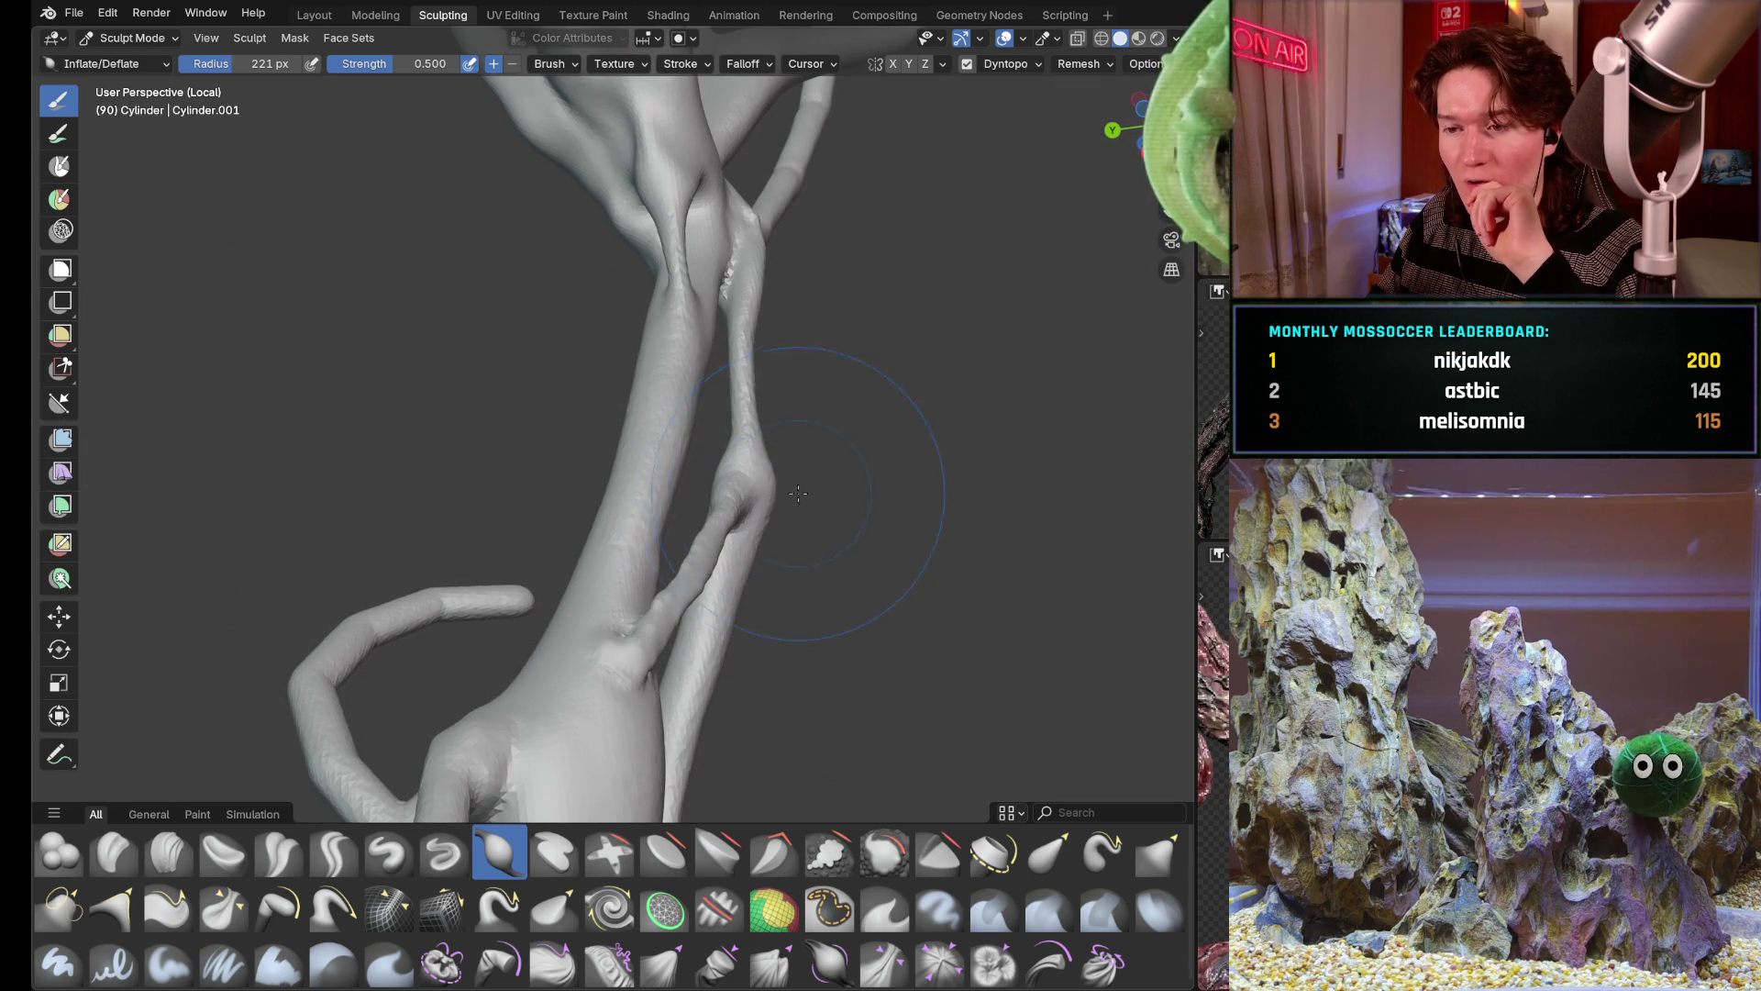
{"action": "mouse_move", "coordinate": [815, 472]}
{"action": "middle_mouse_down"}
{"action": "mouse_move", "coordinate": [797, 344]}
{"action": "mouse_move", "coordinate": [660, 656]}
{"action": "middle_mouse_up"}
{"action": "middle_click_drag", "start_coordinate": [560, 599], "coordinate": [568, 619]}
{"action": "mouse_move", "coordinate": [468, 688]}
{"action": "middle_mouse_down"}
{"action": "mouse_move", "coordinate": [503, 551]}
{"action": "mouse_move", "coordinate": [555, 458]}
{"action": "middle_mouse_up"}
{"action": "mouse_move", "coordinate": [842, 271]}
{"action": "middle_mouse_down"}
{"action": "mouse_move", "coordinate": [771, 330]}
{"action": "mouse_move", "coordinate": [688, 447]}
{"action": "mouse_move", "coordinate": [772, 527]}
{"action": "mouse_move", "coordinate": [764, 466]}
{"action": "mouse_move", "coordinate": [728, 524]}
{"action": "mouse_move", "coordinate": [633, 453]}
{"action": "middle_mouse_up"}
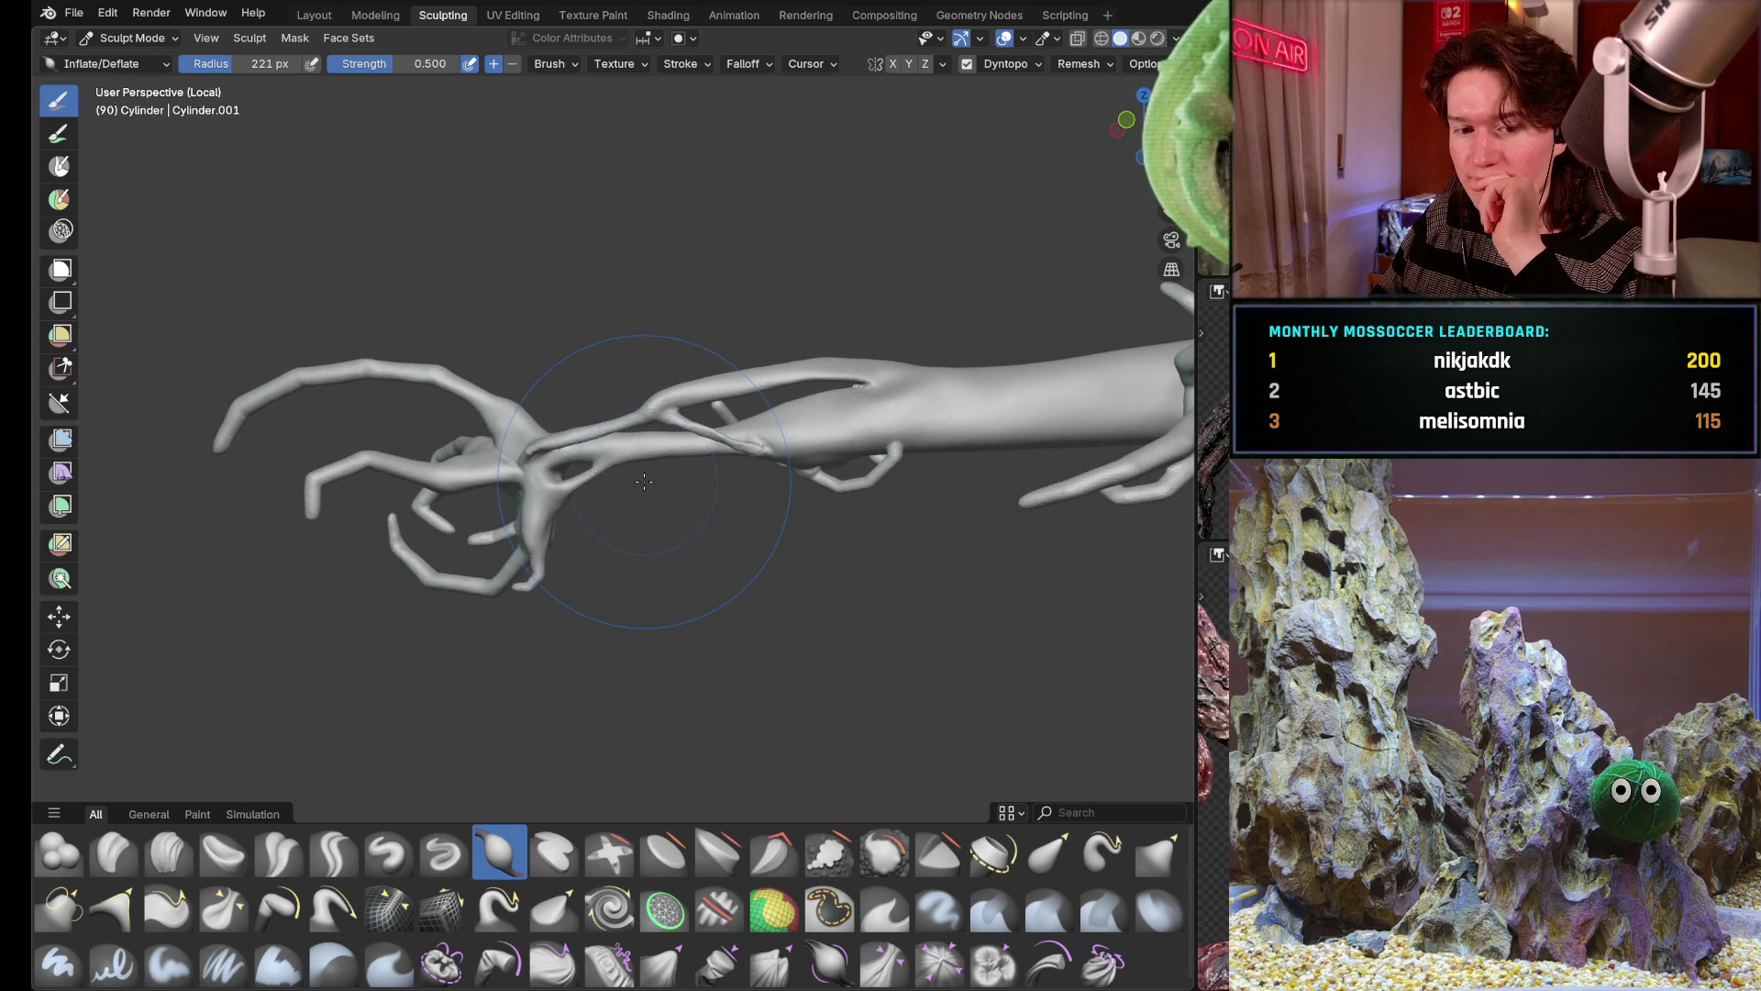